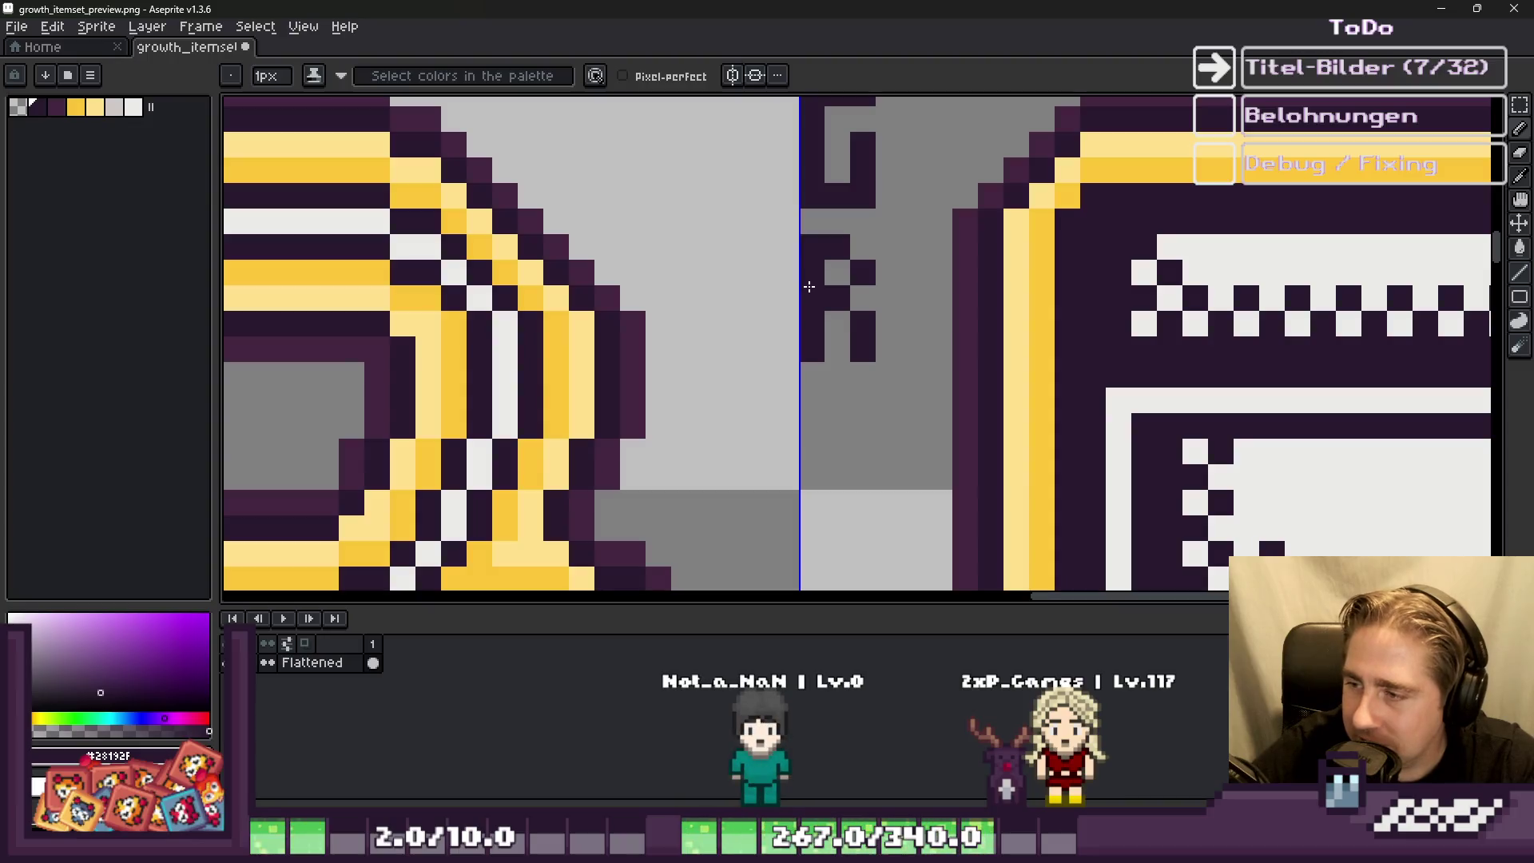
Step: Redraw the lower part of the E letter with the Pencil, undoing the stray strokes
{"action": "scroll", "coordinate": [809, 286], "scroll_direction": "down", "scroll_amount": 5}
{"action": "scroll", "coordinate": [795, 351], "scroll_direction": "up", "scroll_amount": 6}
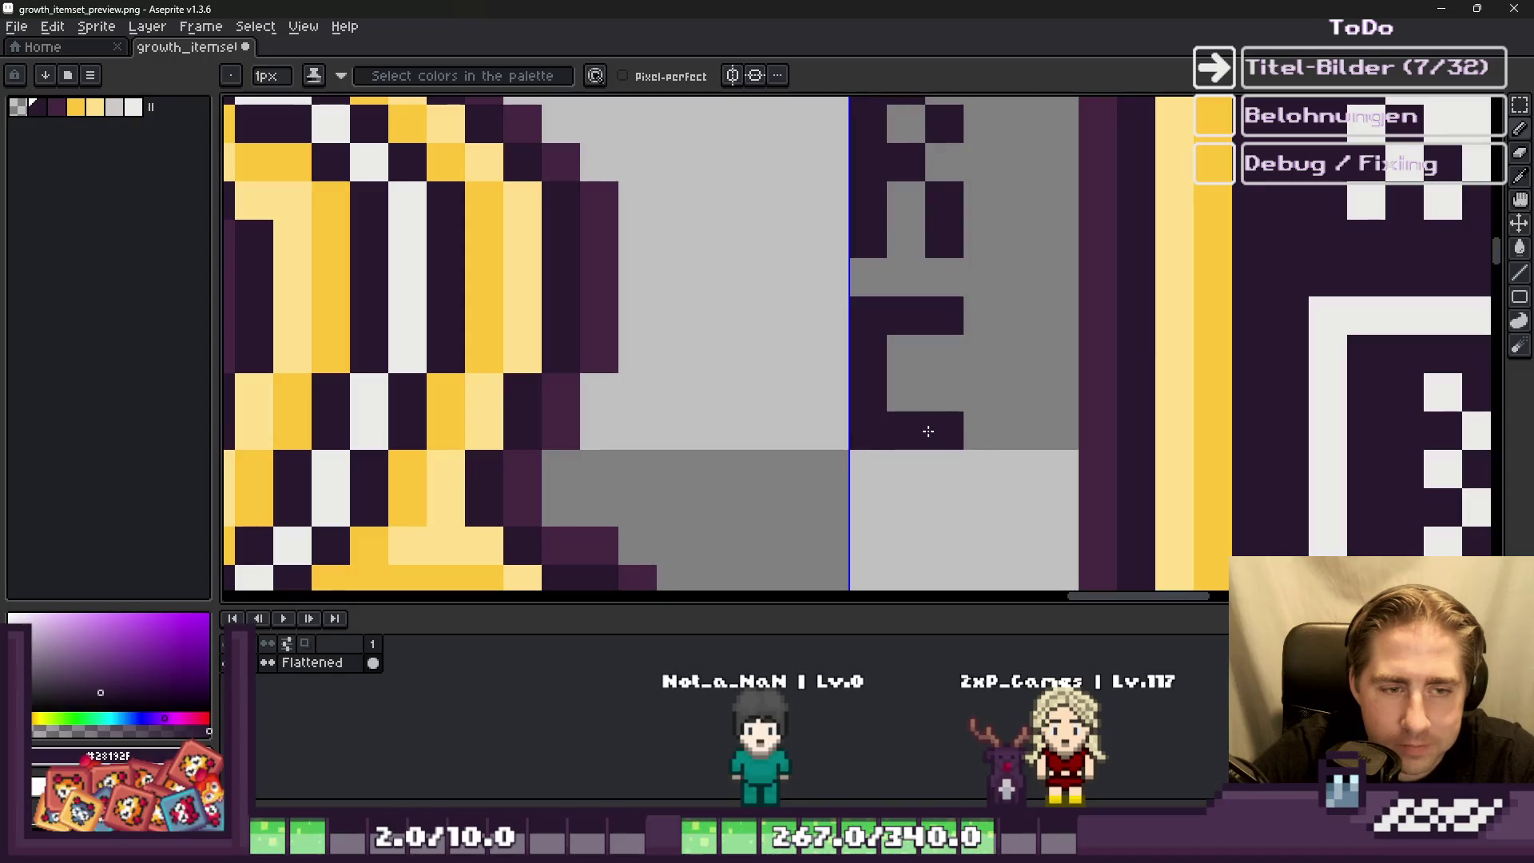
{"action": "left_click", "coordinate": [903, 381]}
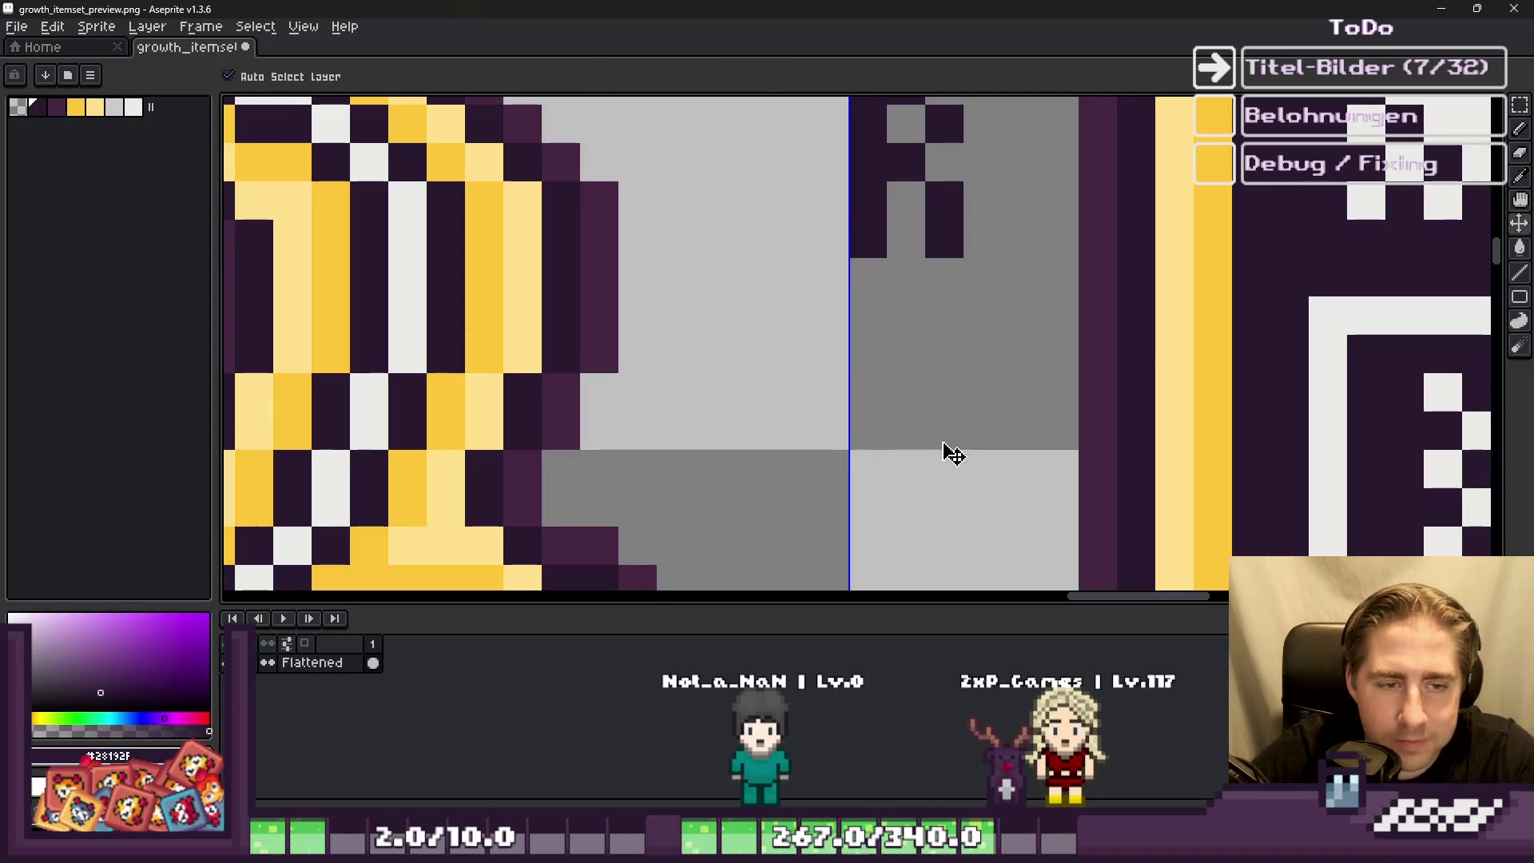
{"action": "left_click_drag", "start_coordinate": [948, 448], "coordinate": [945, 324]}
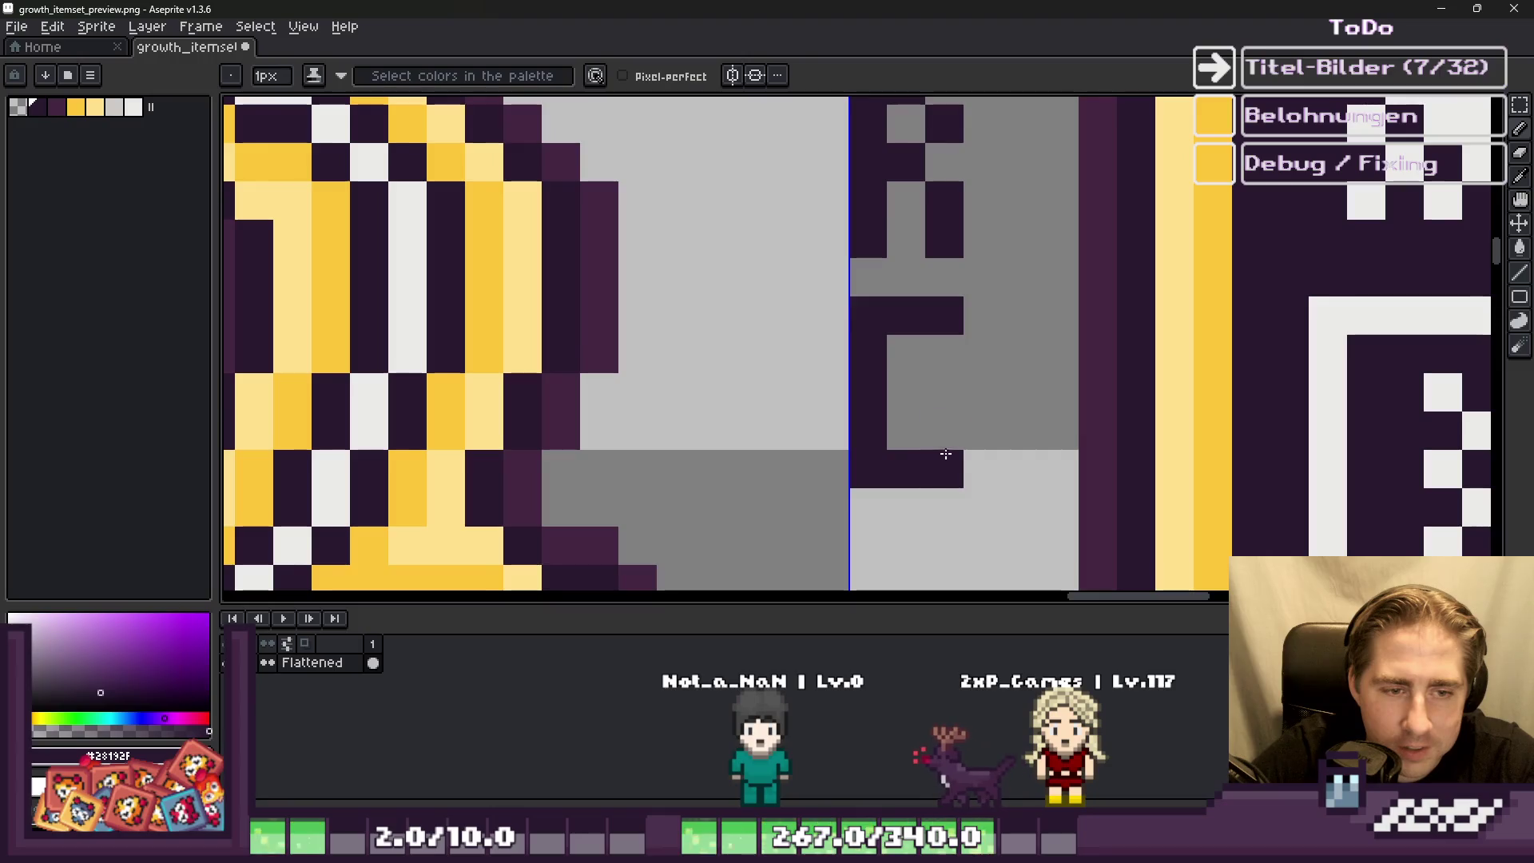
{"action": "scroll", "coordinate": [903, 398], "scroll_direction": "down", "scroll_amount": 4}
{"action": "scroll", "coordinate": [872, 375], "scroll_direction": "up", "scroll_amount": 4}
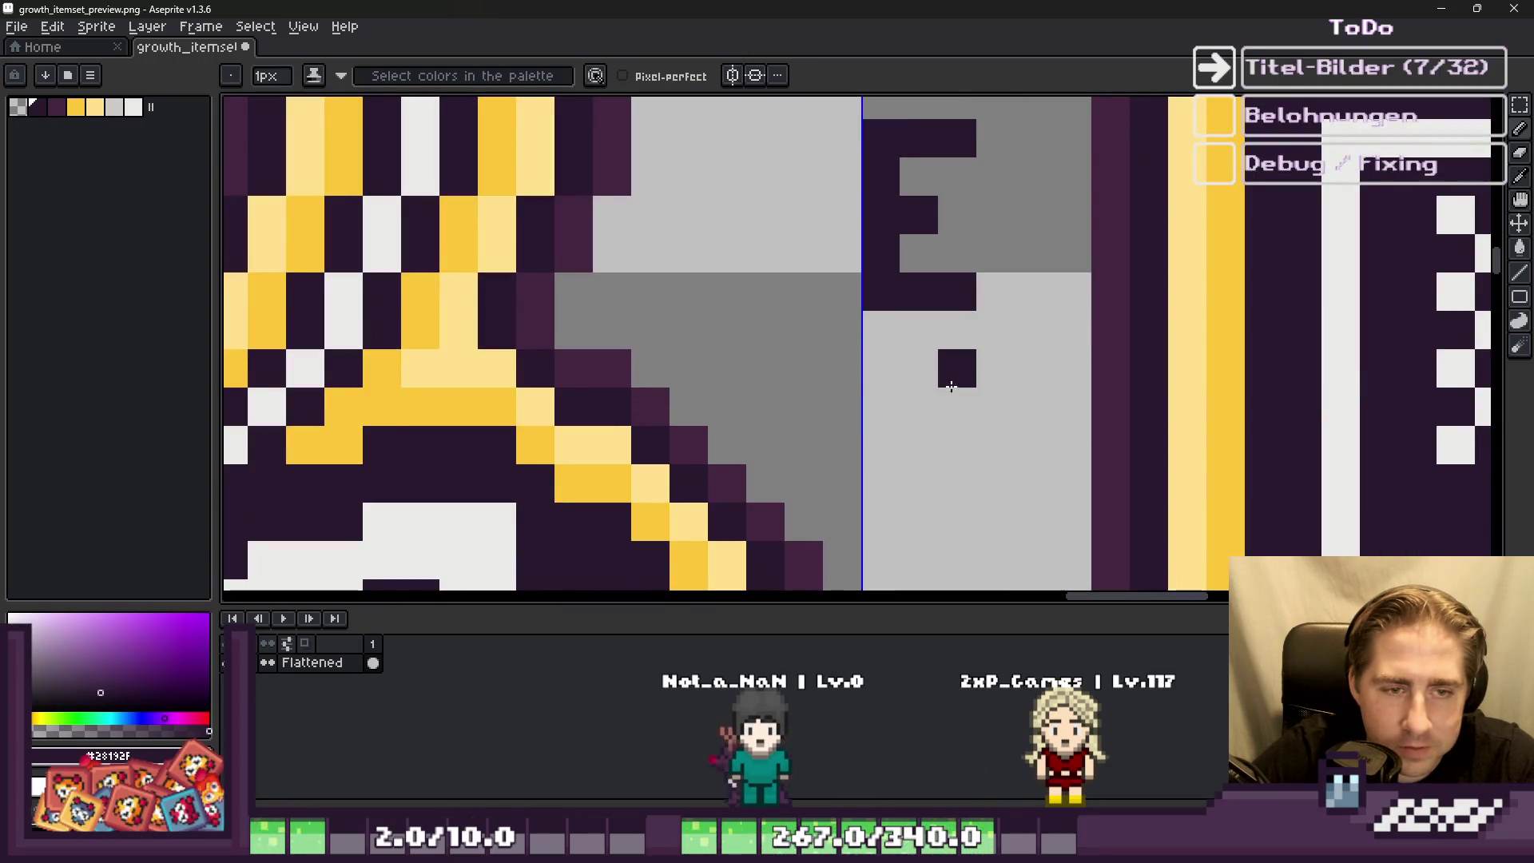
{"action": "key", "text": "ctrl+z"}
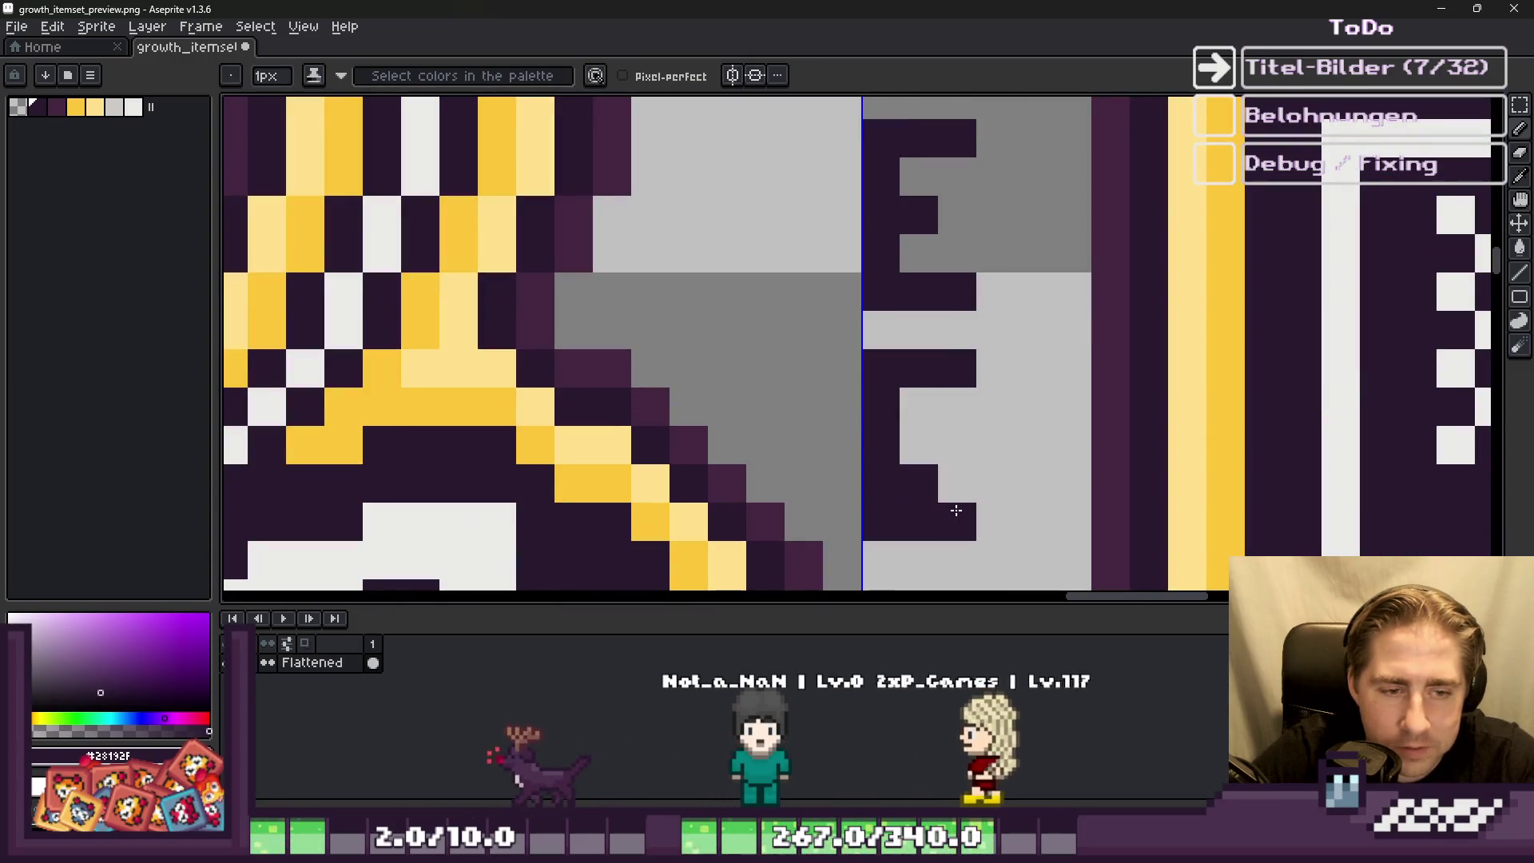
{"action": "key", "text": "e"}
{"action": "key", "text": "b"}
Step: Add dark pixels below and into the E letter, undoing one stray pixel
{"action": "scroll", "coordinate": [906, 417], "scroll_direction": "down", "scroll_amount": 3}
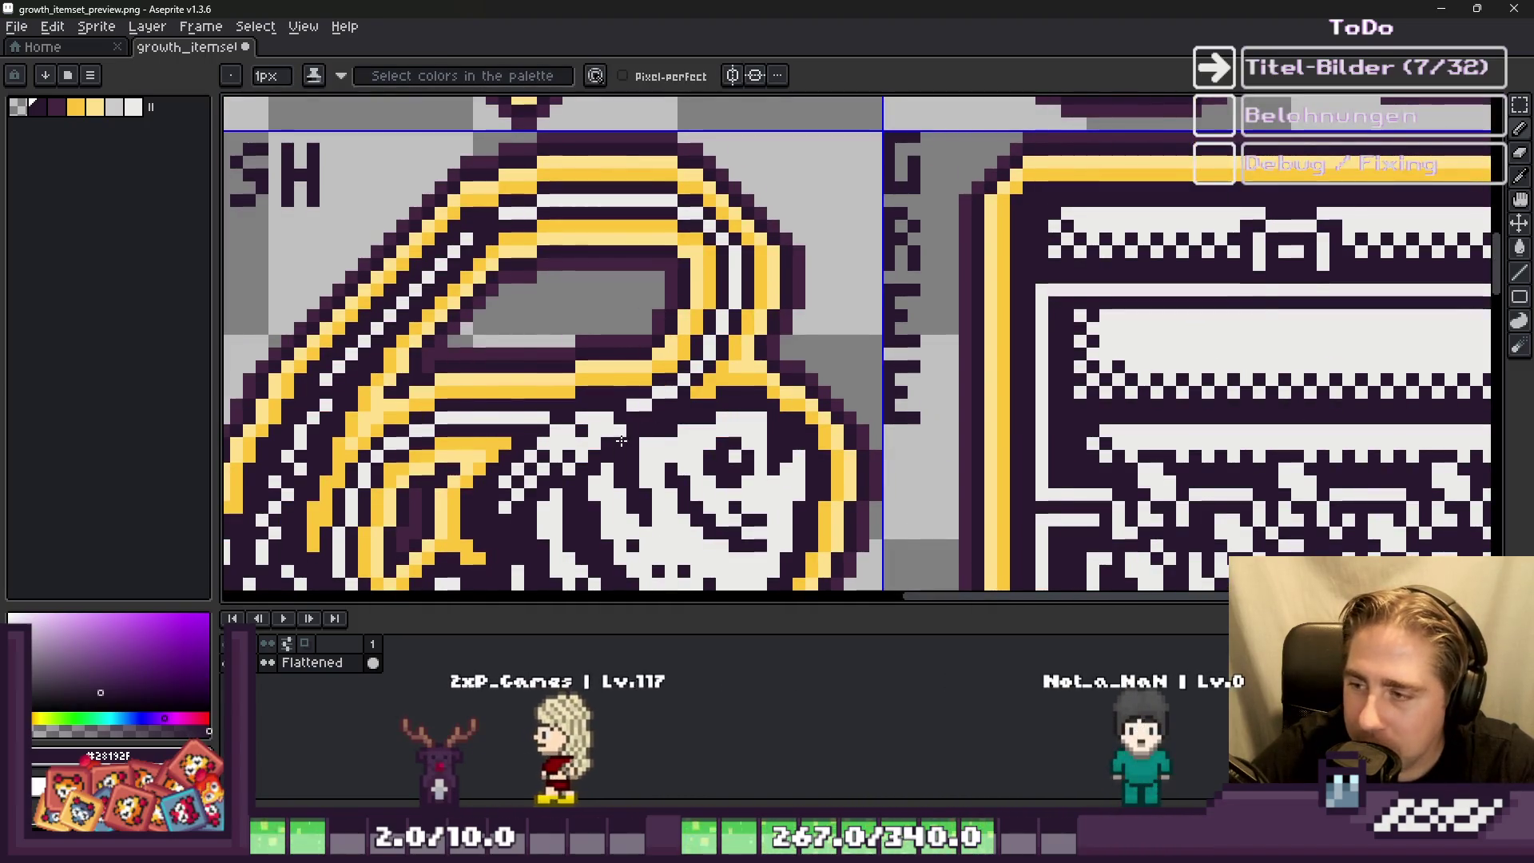
{"action": "scroll", "coordinate": [761, 322], "scroll_direction": "down", "scroll_amount": 1}
{"action": "scroll", "coordinate": [762, 322], "scroll_direction": "up", "scroll_amount": 4}
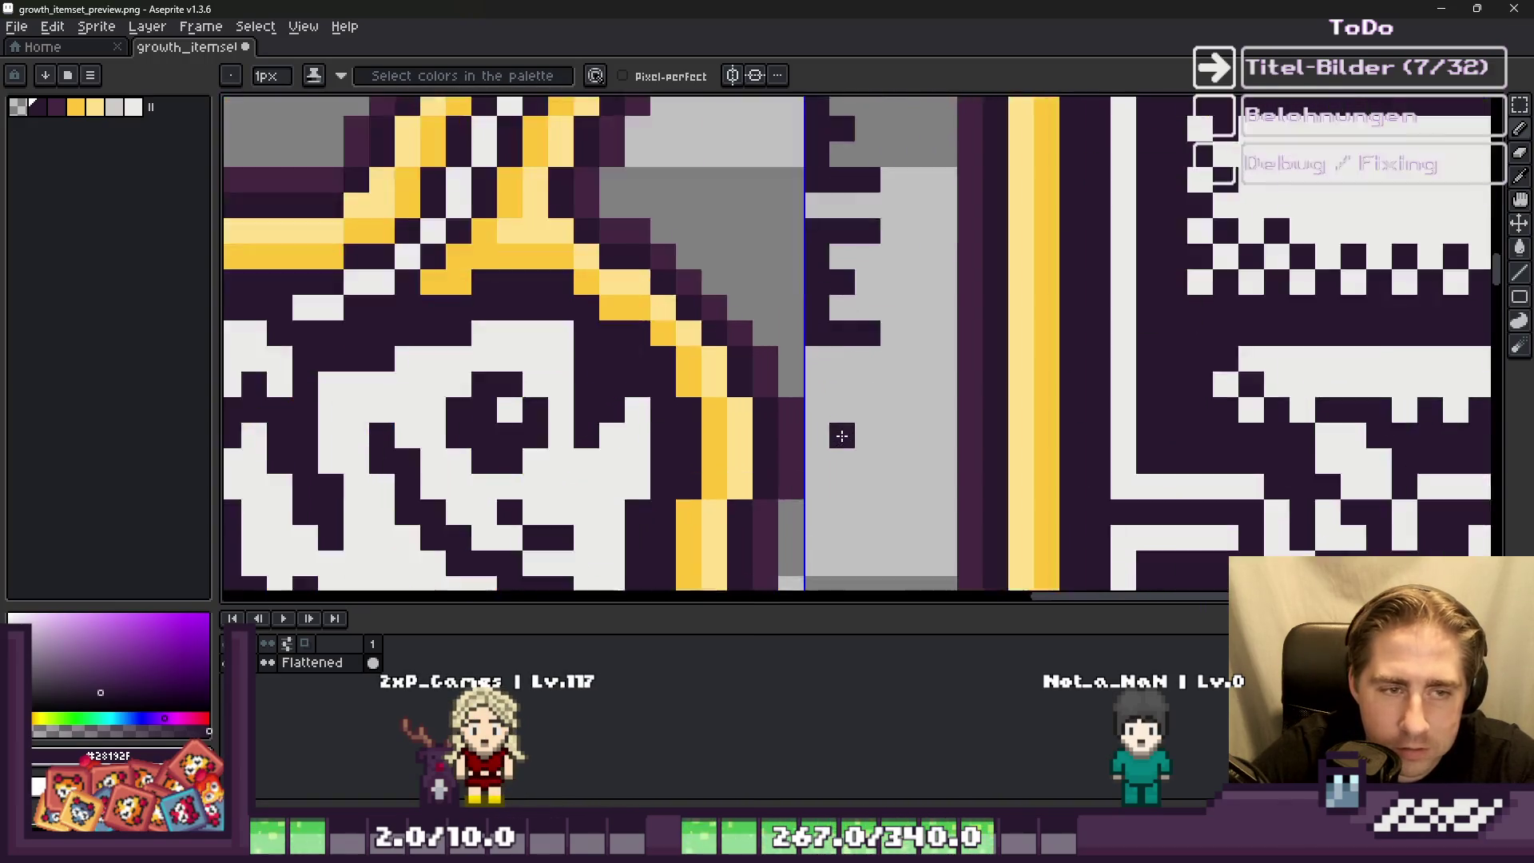
{"action": "left_click", "coordinate": [819, 431]}
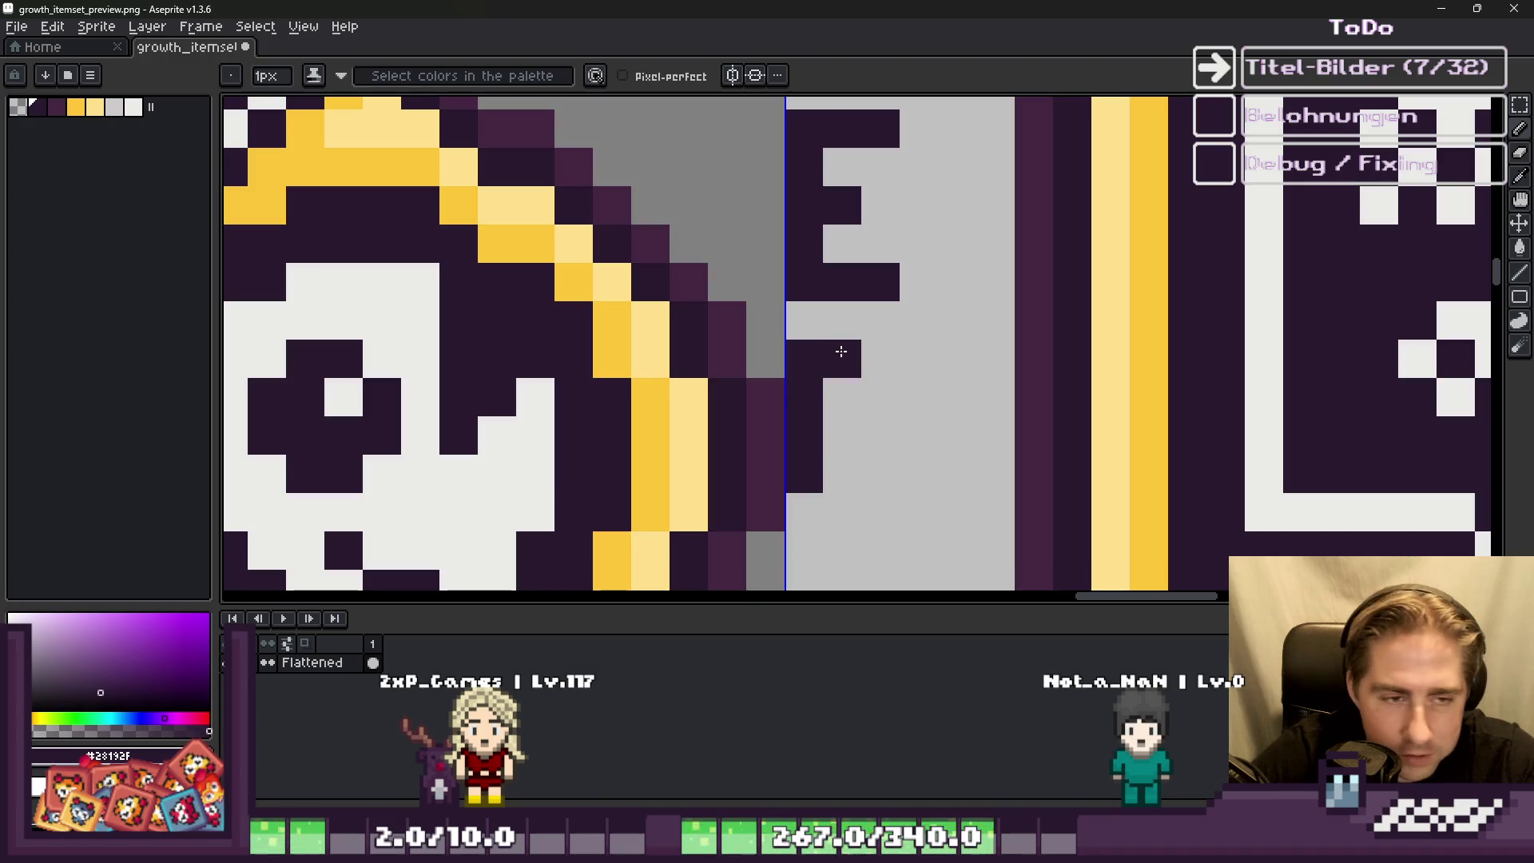
{"action": "scroll", "coordinate": [865, 334], "scroll_direction": "down", "scroll_amount": 4}
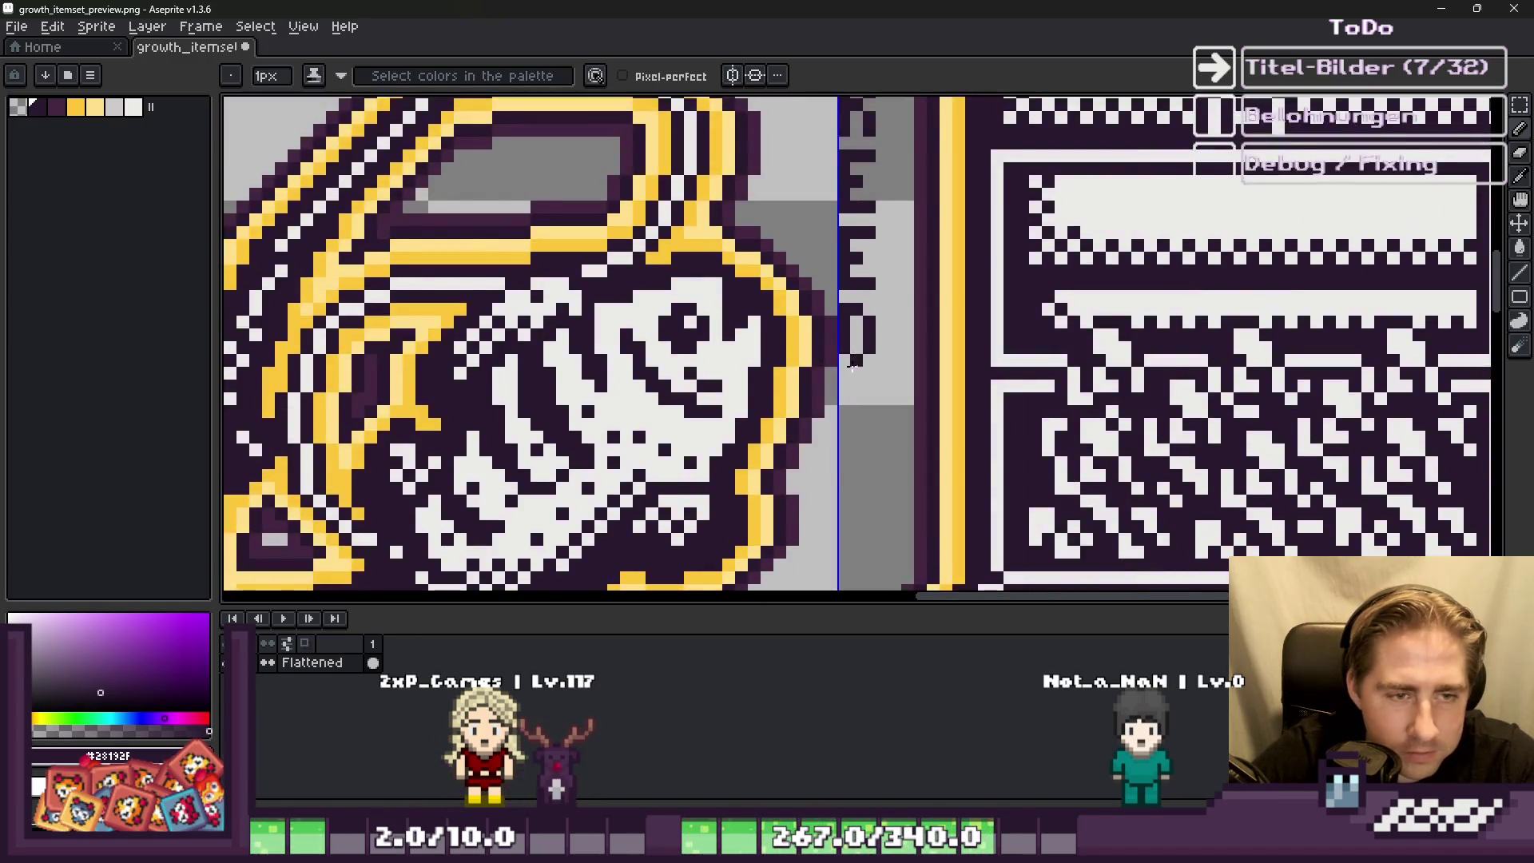
{"action": "scroll", "coordinate": [843, 393], "scroll_direction": "up", "scroll_amount": 5}
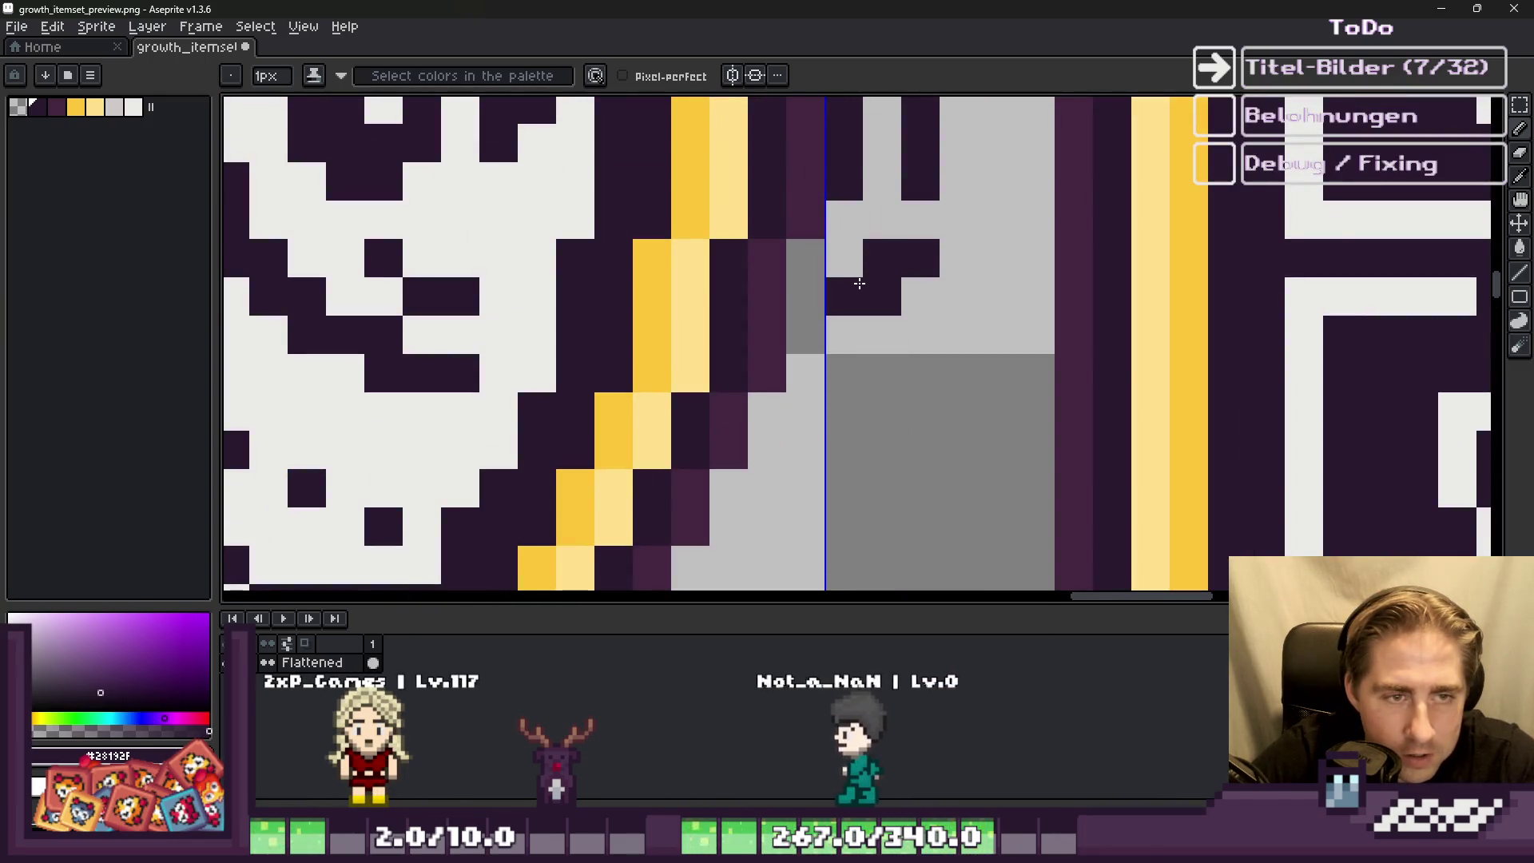
{"action": "left_click_drag", "start_coordinate": [902, 272], "coordinate": [880, 257]}
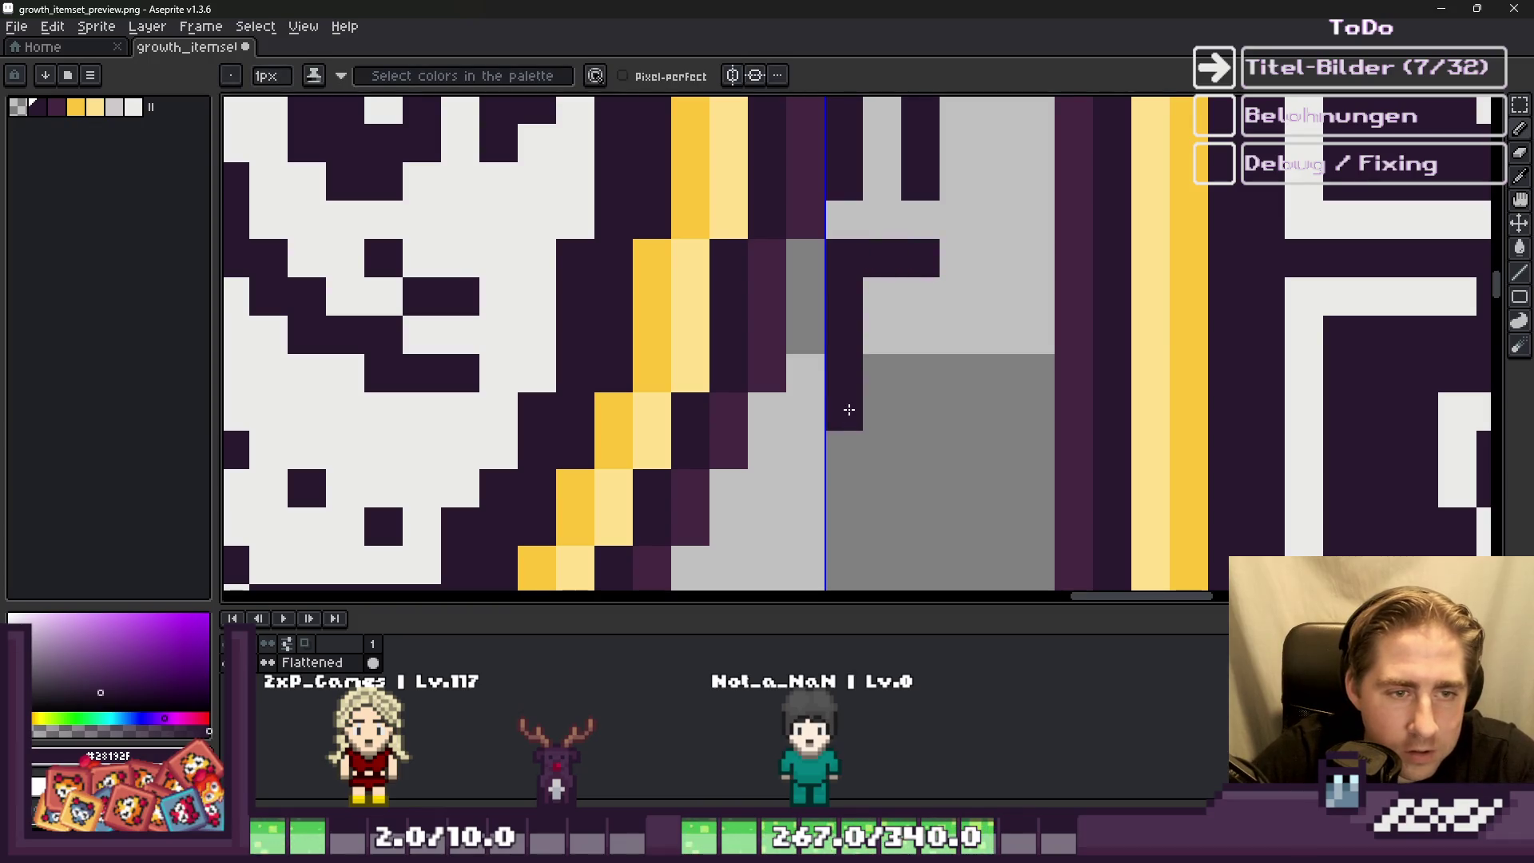
{"action": "key", "text": "ctrl+z"}
{"action": "scroll", "coordinate": [899, 409], "scroll_direction": "down", "scroll_amount": 3}
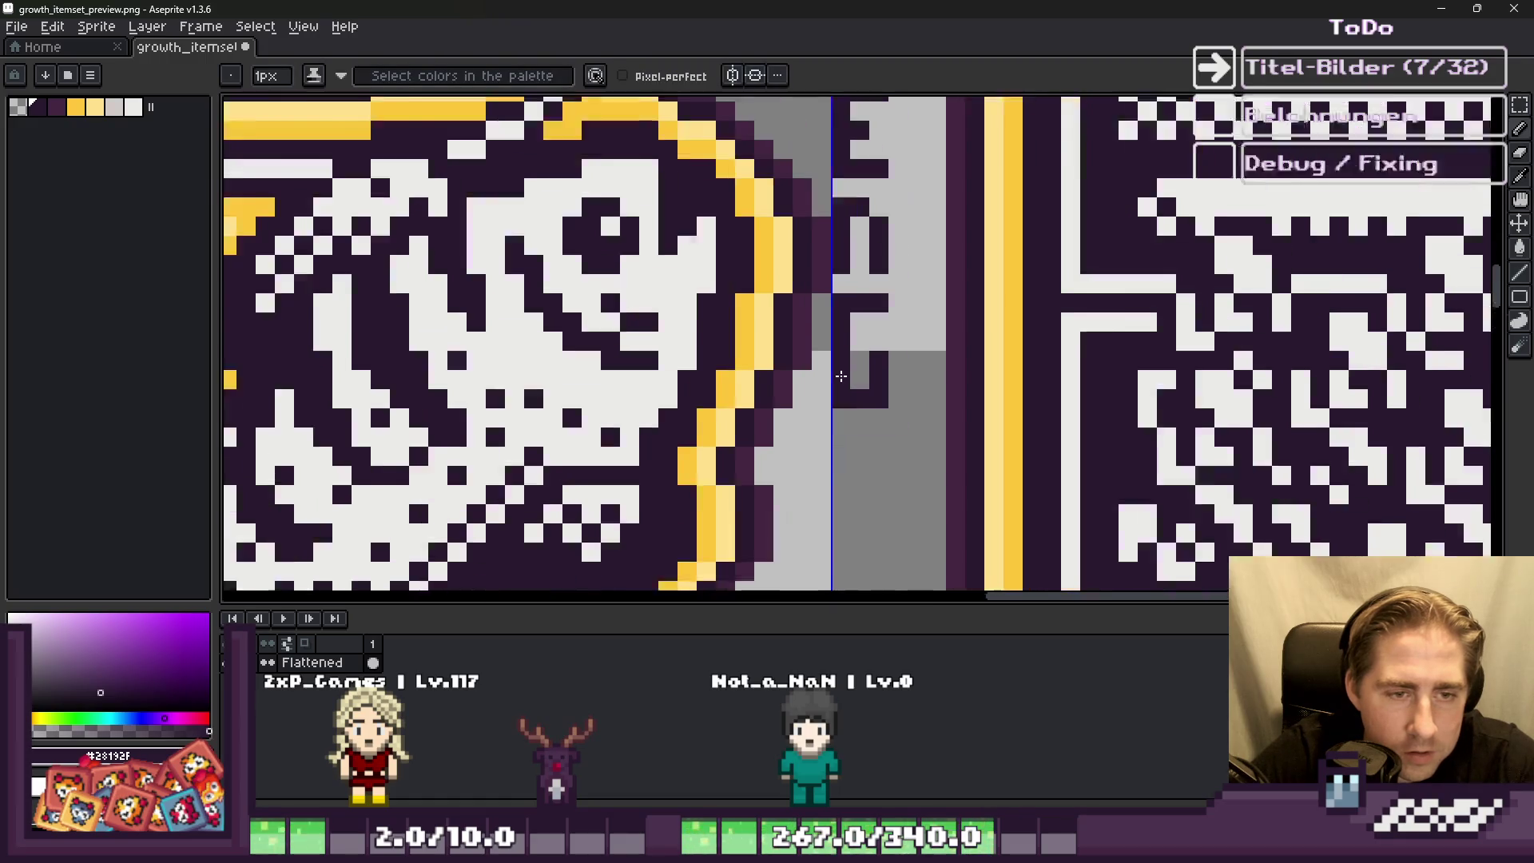
{"action": "scroll", "coordinate": [872, 279], "scroll_direction": "up", "scroll_amount": 3}
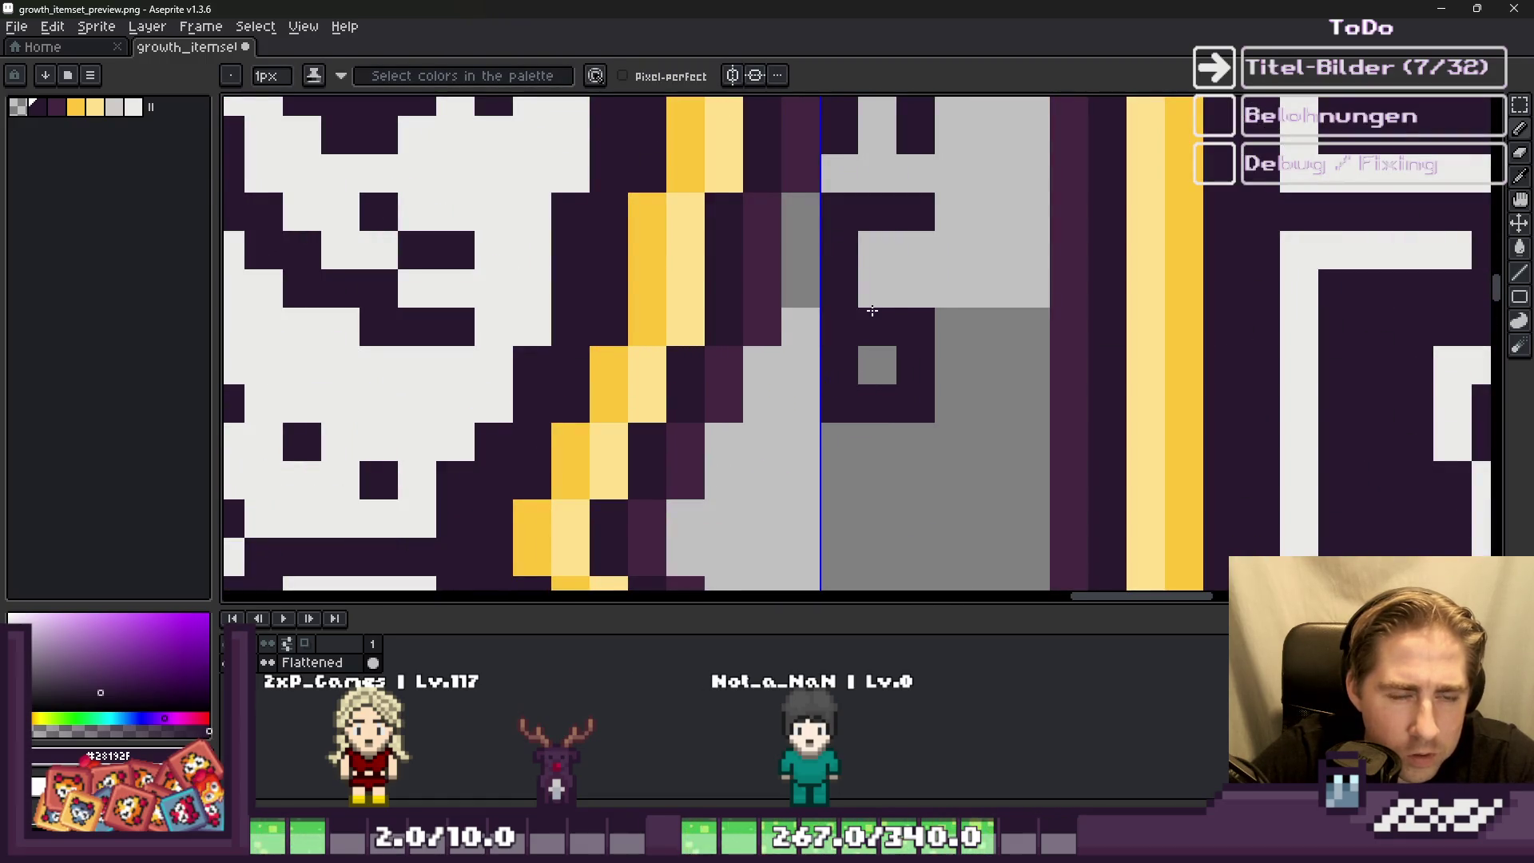
{"action": "scroll", "coordinate": [875, 319], "scroll_direction": "down", "scroll_amount": 3}
{"action": "scroll", "coordinate": [897, 404], "scroll_direction": "up", "scroll_amount": 3}
Step: Marquee-select a small square of the lettering, then return to the Pencil
{"action": "key", "text": "m"}
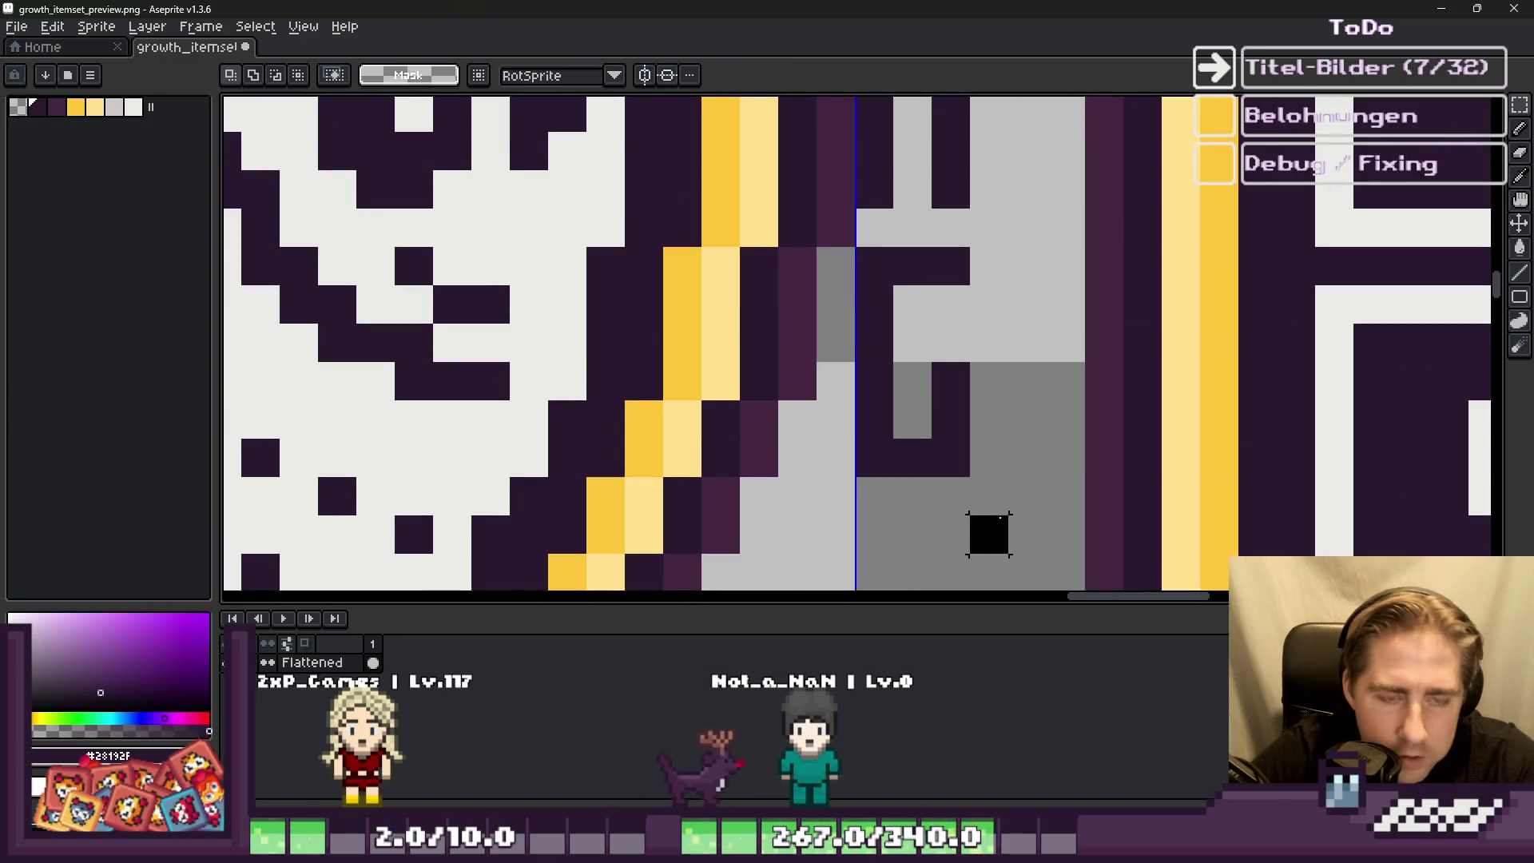
{"action": "left_click_drag", "start_coordinate": [988, 534], "coordinate": [871, 375]}
{"action": "scroll", "coordinate": [918, 391], "scroll_direction": "down", "scroll_amount": 3}
{"action": "key", "text": "b"}
{"action": "scroll", "coordinate": [864, 375], "scroll_direction": "up", "scroll_amount": 2}
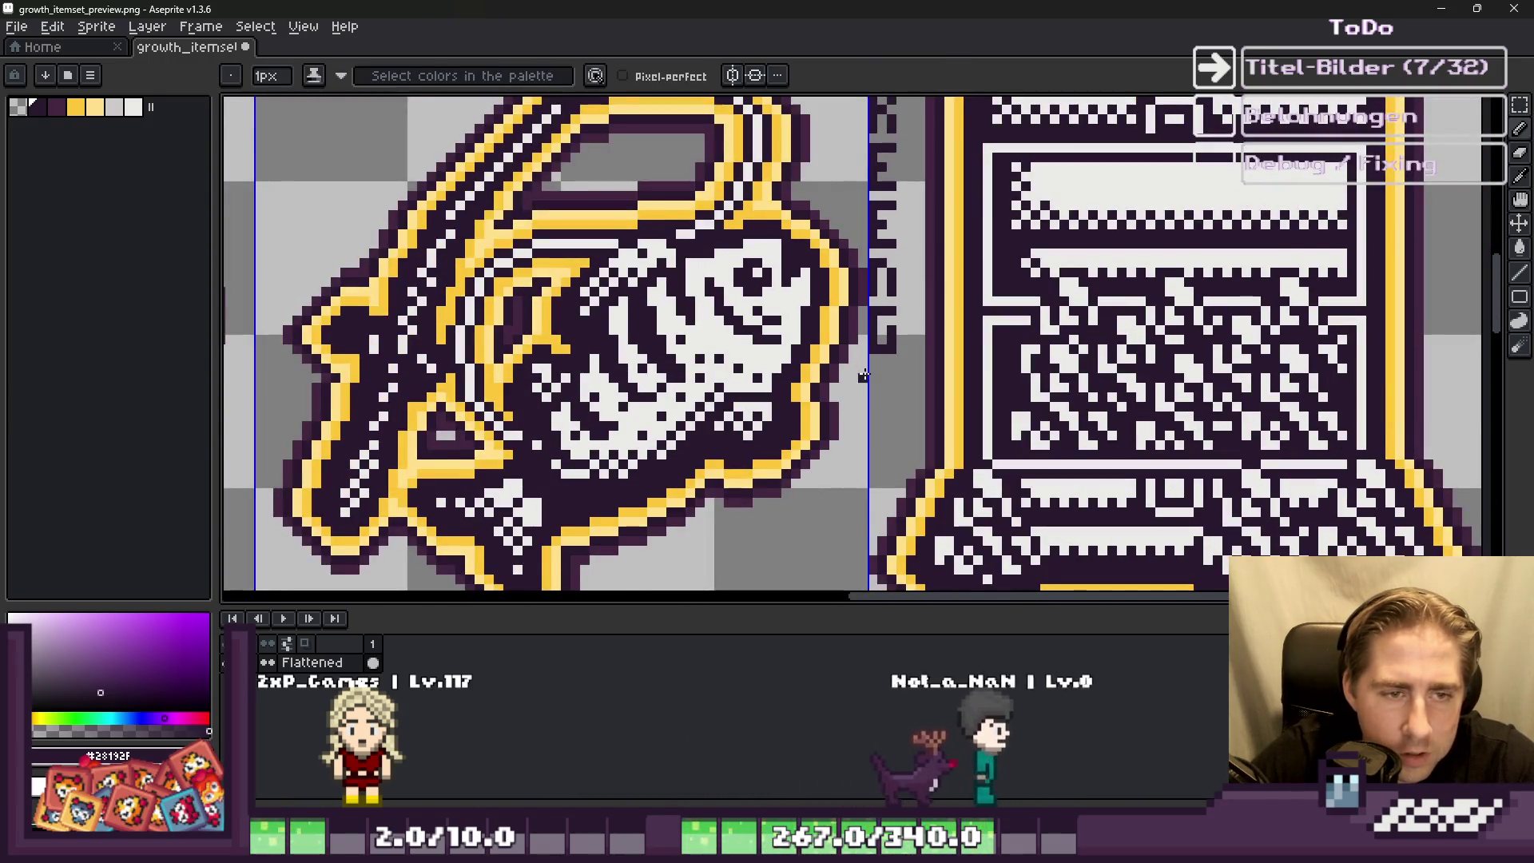
{"action": "scroll", "coordinate": [863, 375], "scroll_direction": "down", "scroll_amount": 2}
{"action": "scroll", "coordinate": [884, 352], "scroll_direction": "up", "scroll_amount": 2}
{"action": "scroll", "coordinate": [884, 351], "scroll_direction": "up", "scroll_amount": 3}
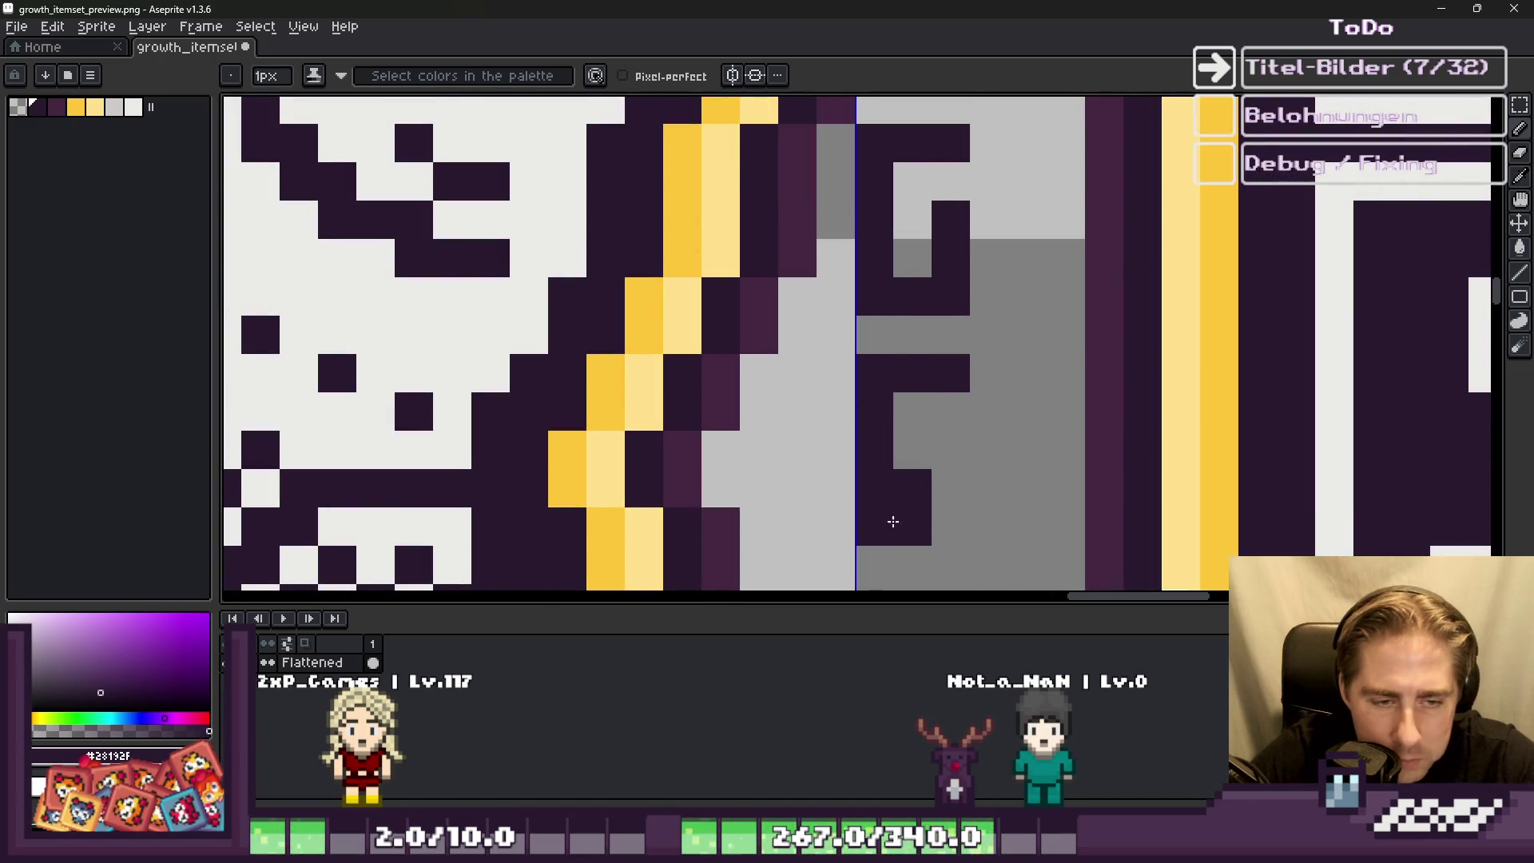
Step: Erase and redraw the E stem, then paint the next letter's stroke and pixel
{"action": "right_click", "coordinate": [918, 480]}
{"action": "scroll", "coordinate": [920, 467], "scroll_direction": "down", "scroll_amount": 4}
{"action": "scroll", "coordinate": [924, 457], "scroll_direction": "up", "scroll_amount": 3}
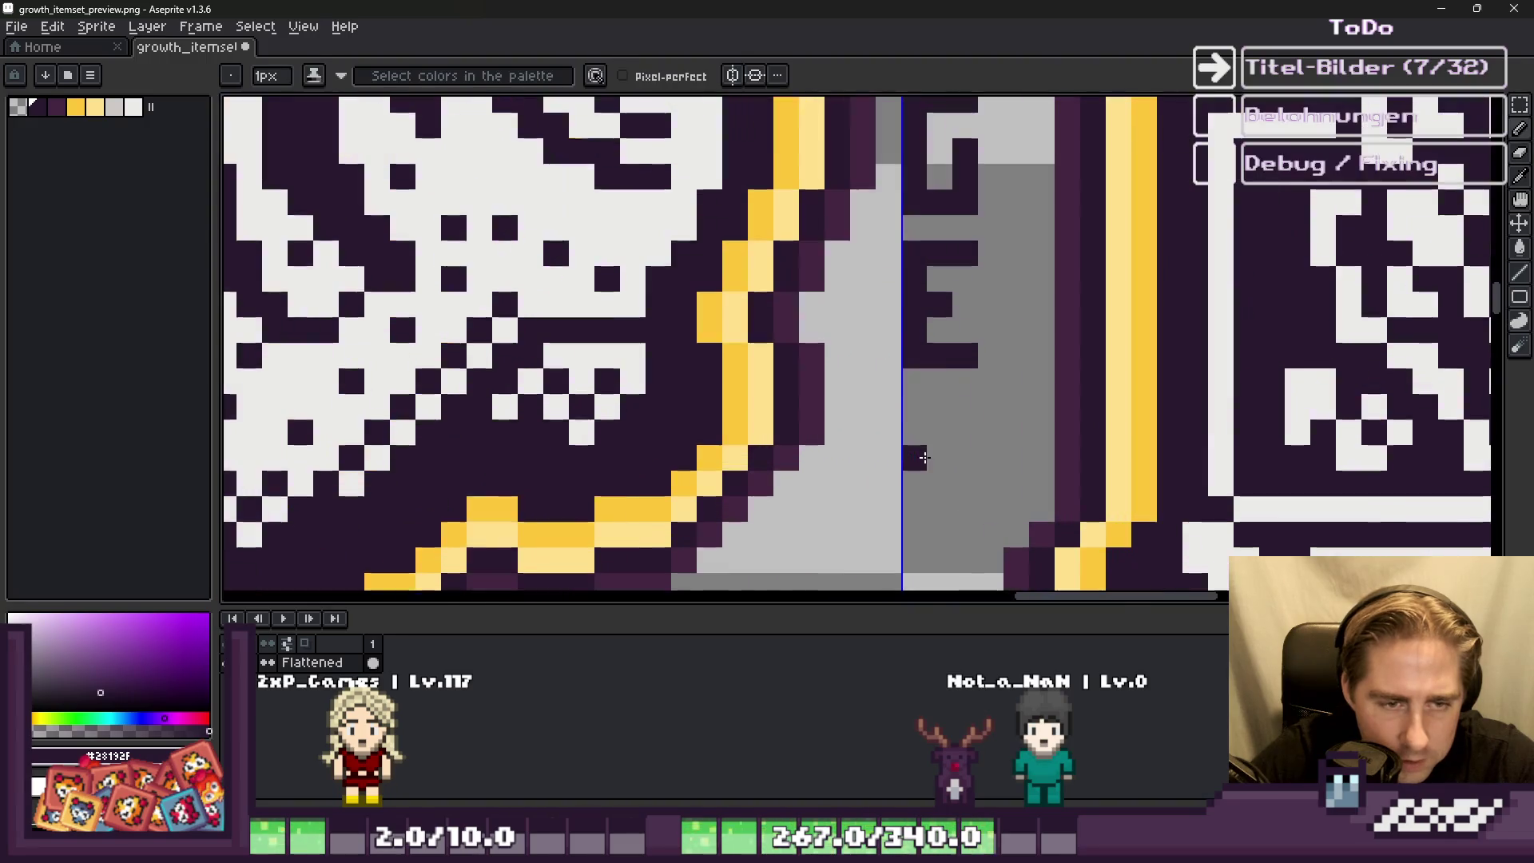
{"action": "right_click", "coordinate": [915, 431]}
{"action": "left_click_drag", "start_coordinate": [914, 507], "coordinate": [908, 410]}
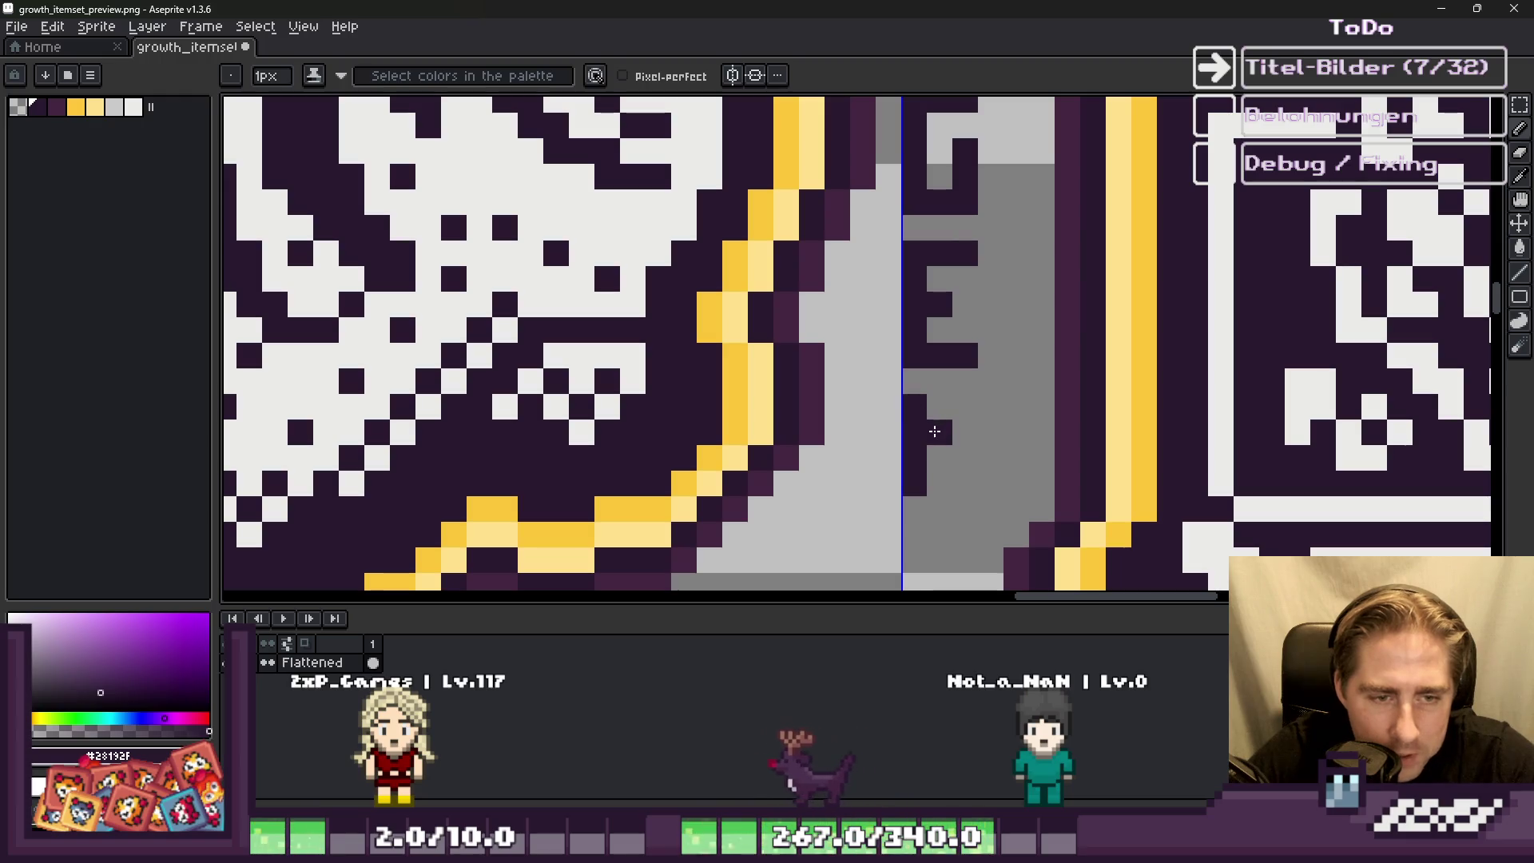
{"action": "mouse_move", "coordinate": [983, 424]}
{"action": "left_mouse_down"}
{"action": "mouse_move", "coordinate": [1015, 407]}
{"action": "mouse_move", "coordinate": [1013, 454]}
{"action": "left_mouse_up"}
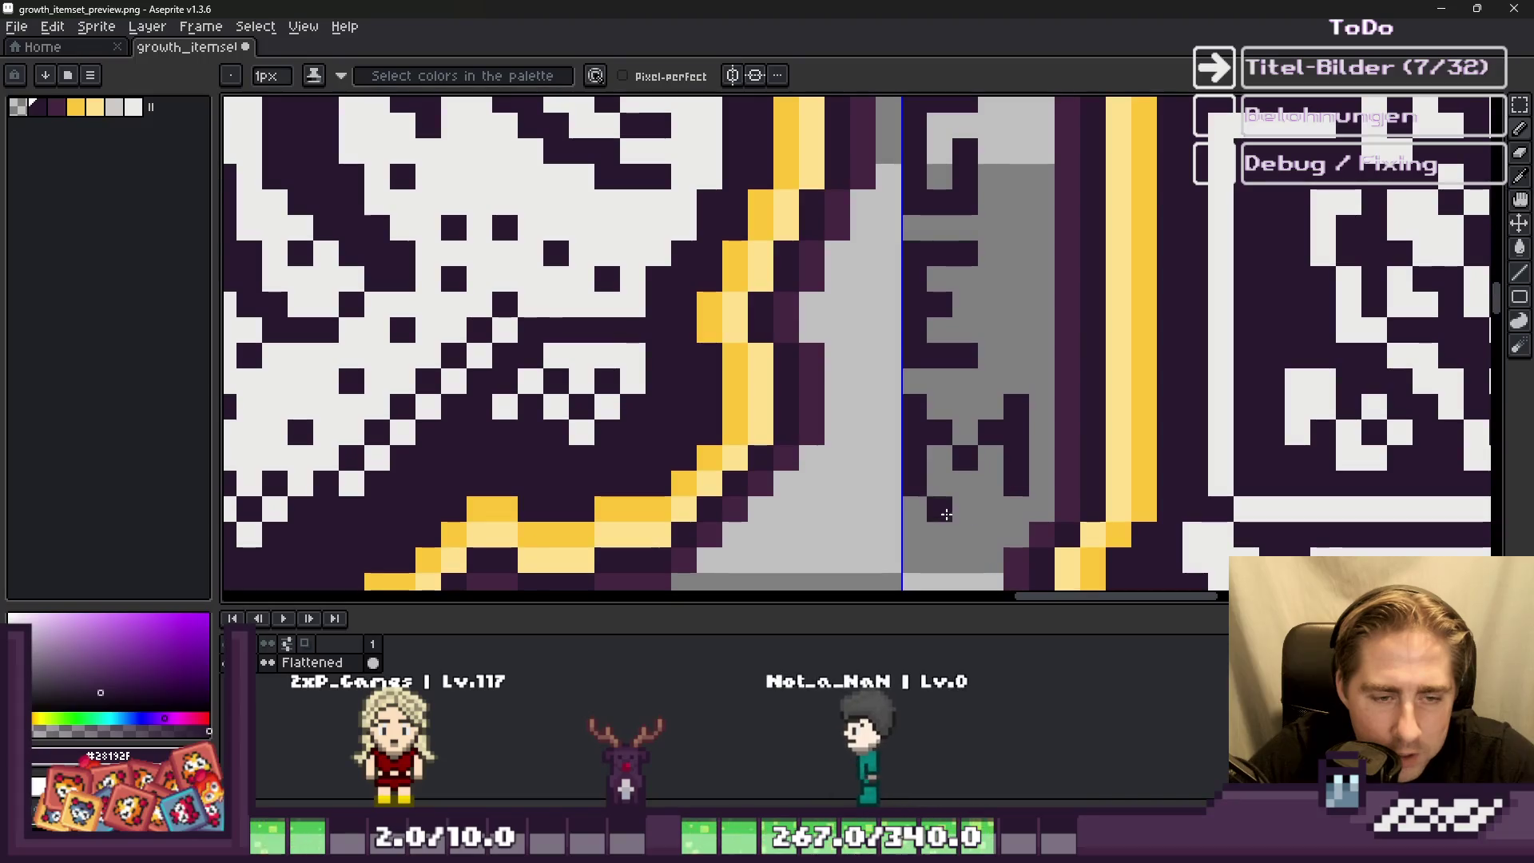
{"action": "left_click", "coordinate": [1009, 524]}
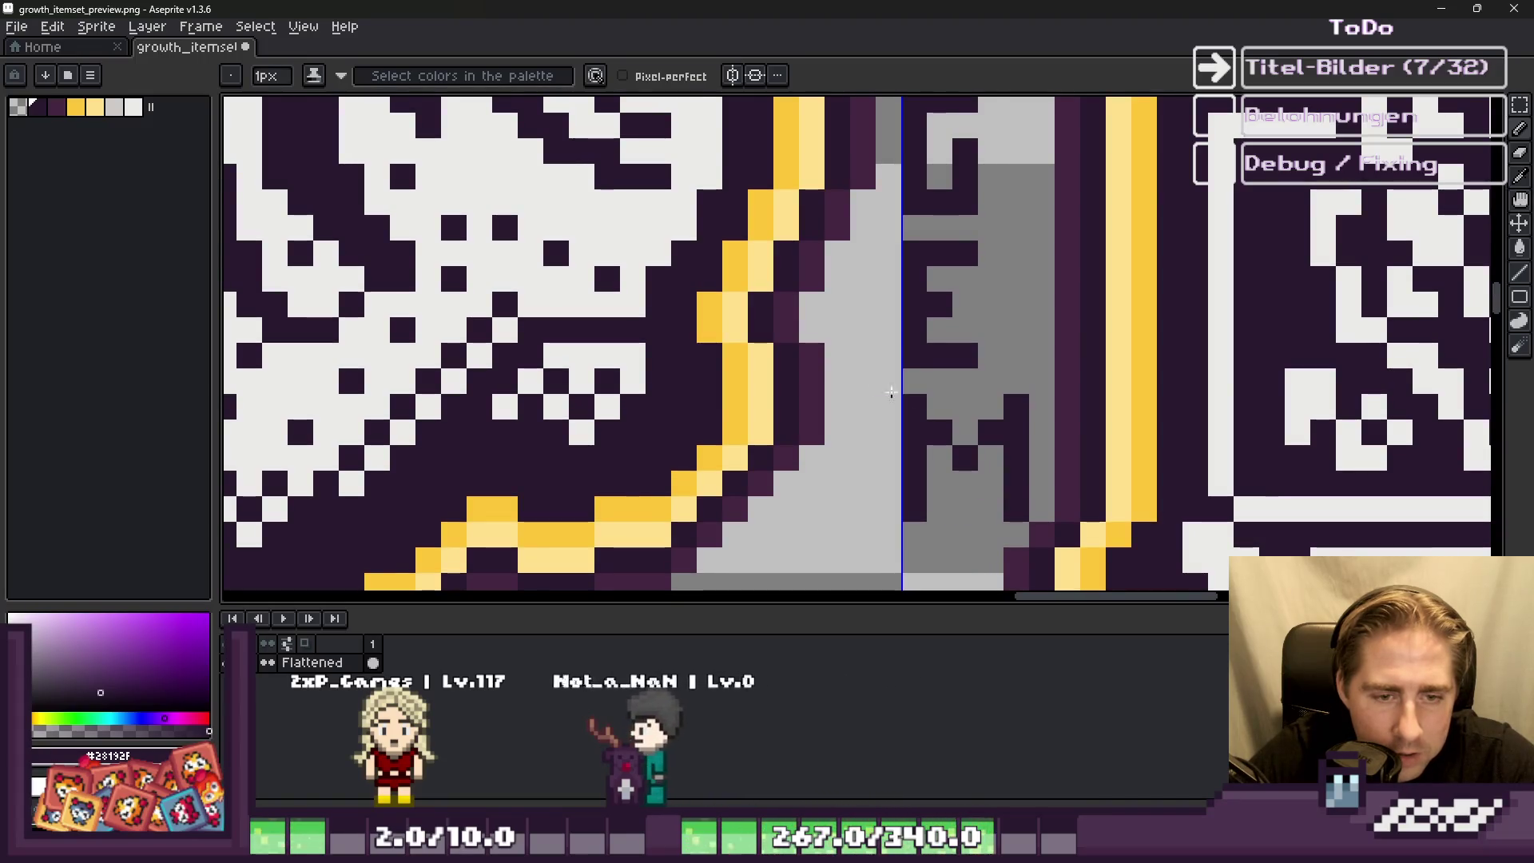
{"action": "scroll", "coordinate": [858, 363], "scroll_direction": "down", "scroll_amount": 2}
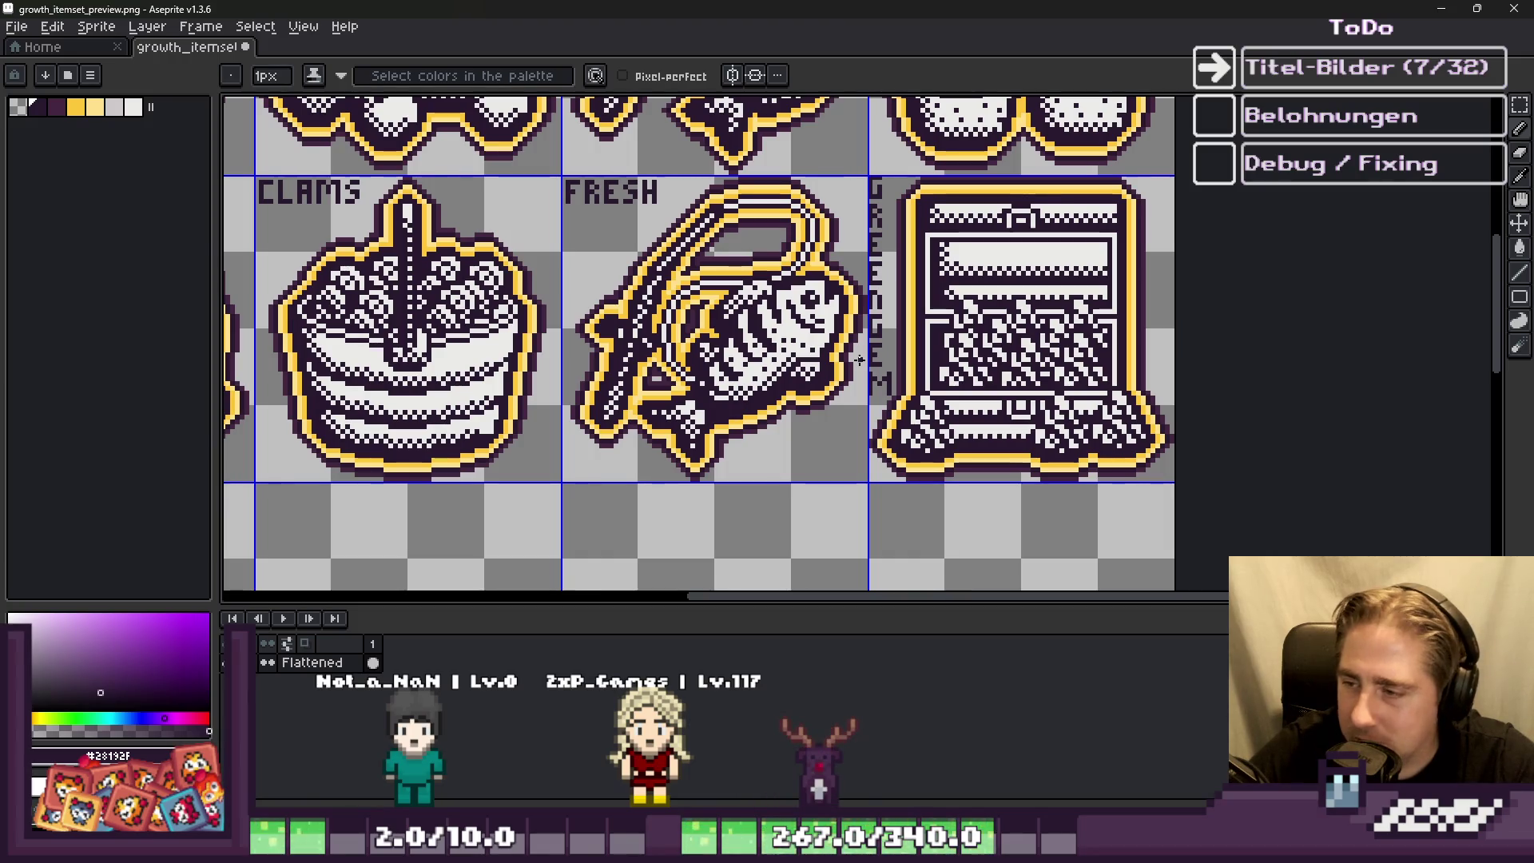
Step: Zoom out over the whole item grid and switch to the Godot editor showing the Green Gem Set
{"action": "scroll", "coordinate": [993, 350], "scroll_direction": "down", "scroll_amount": 3}
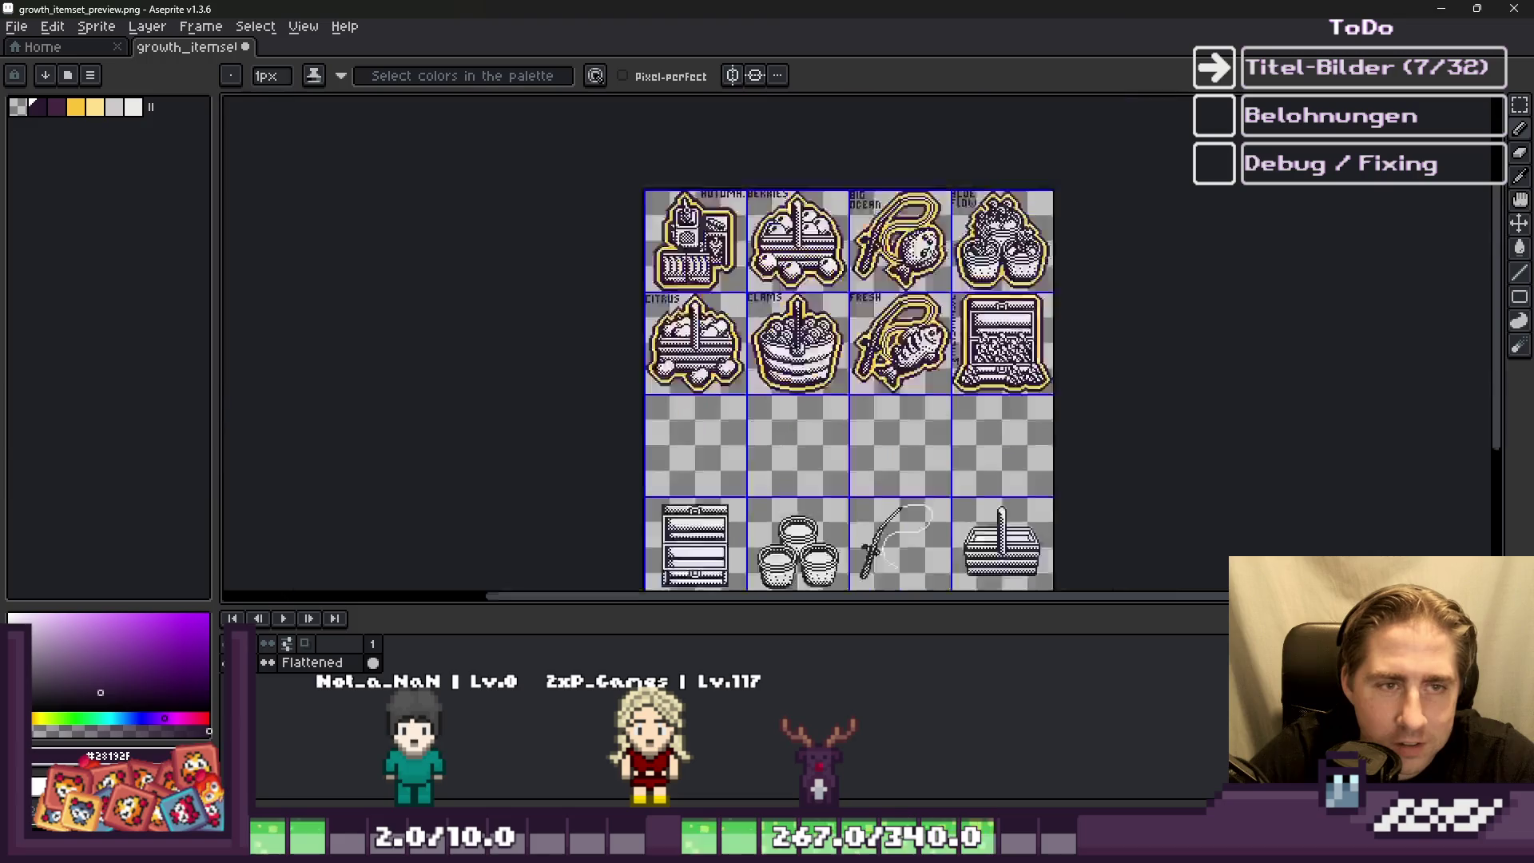
{"action": "scroll", "coordinate": [911, 457], "scroll_direction": "up", "scroll_amount": 4}
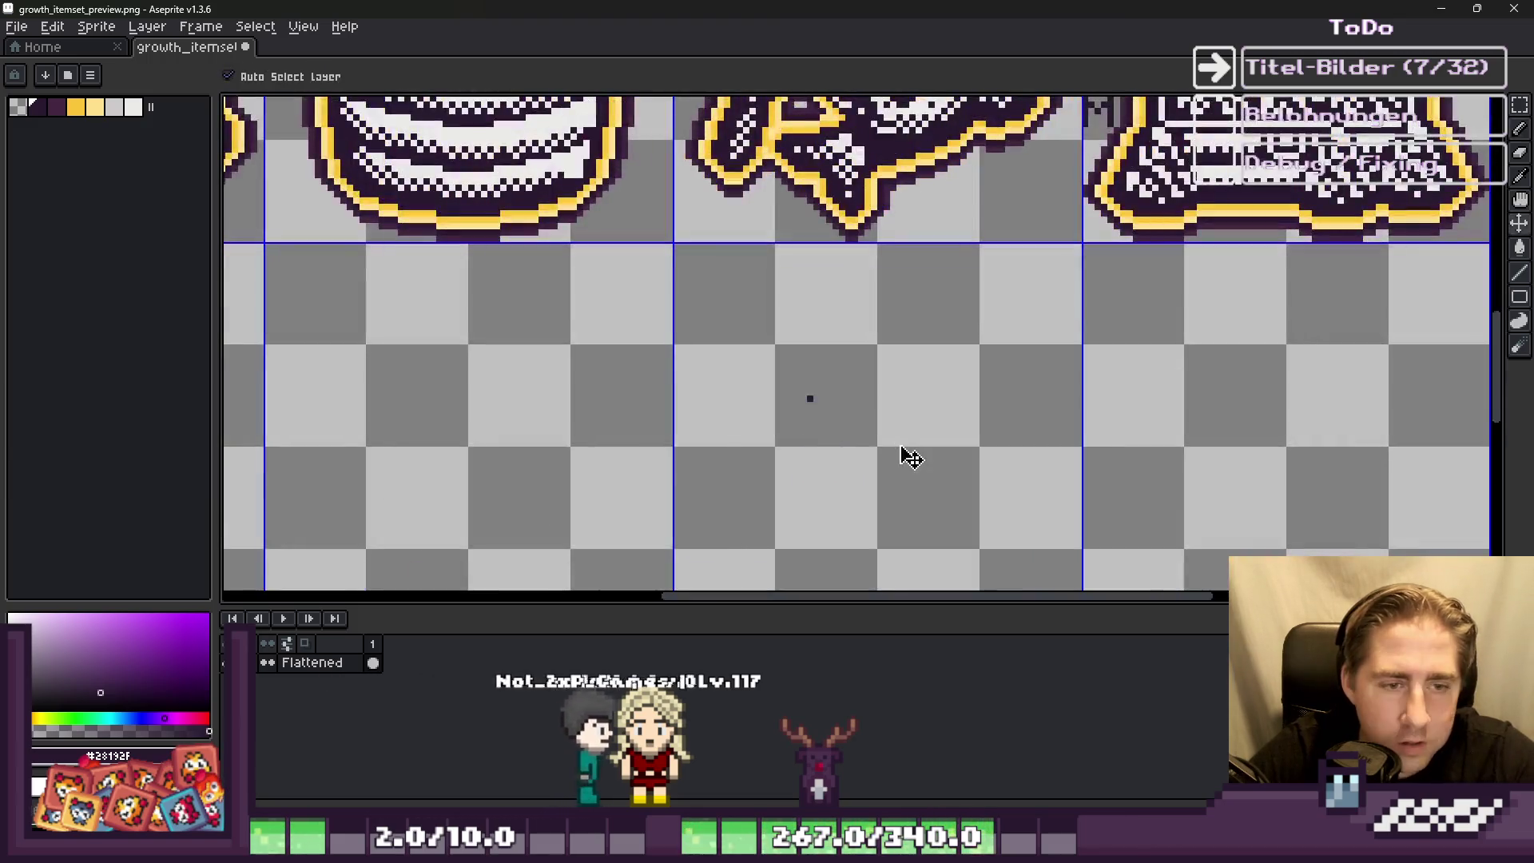
{"action": "scroll", "coordinate": [901, 425], "scroll_direction": "down", "scroll_amount": 2}
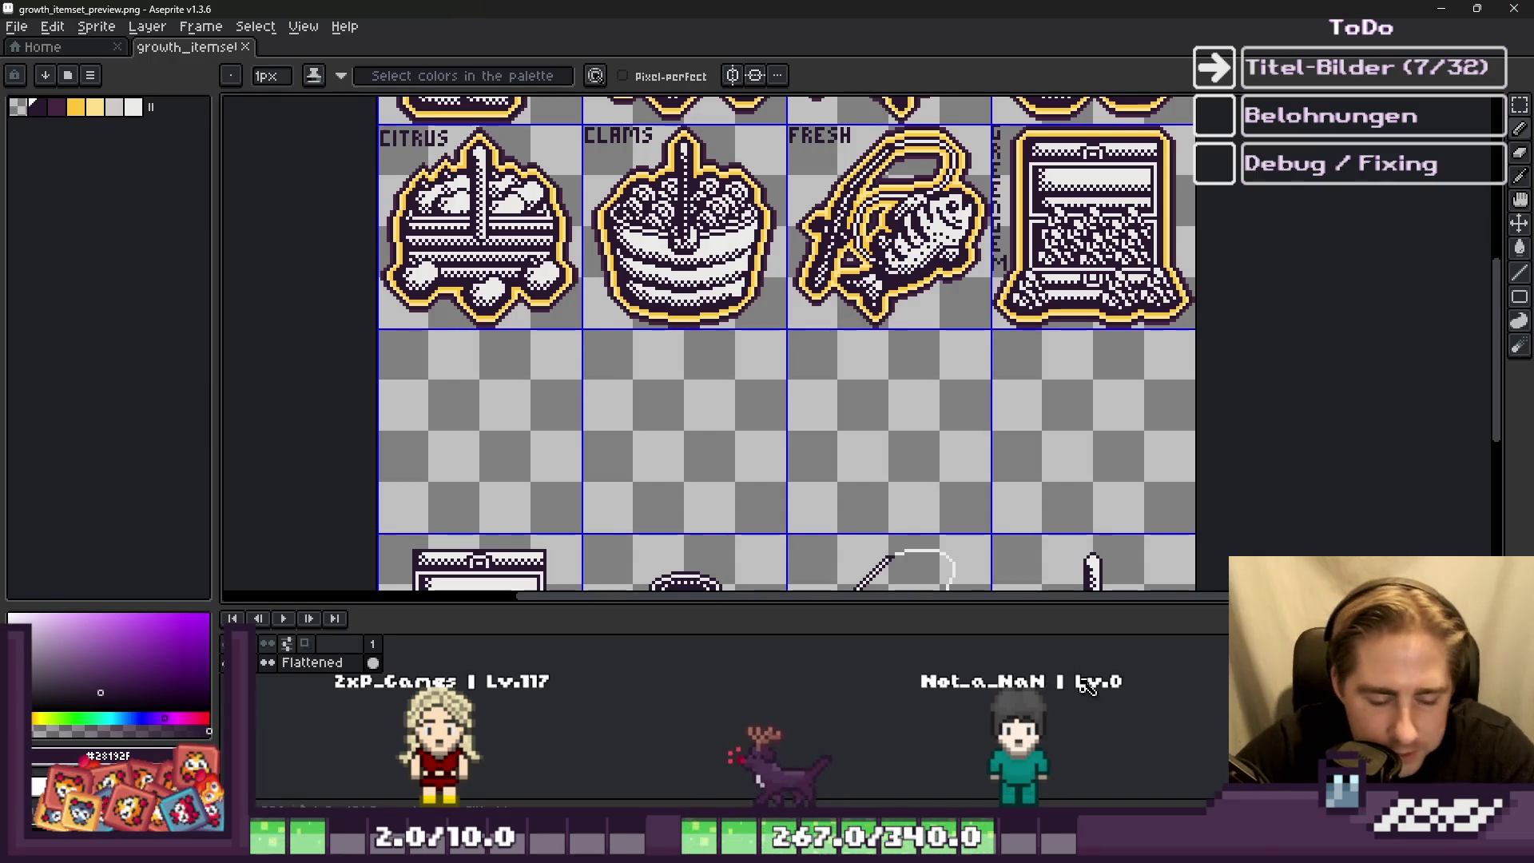
{"action": "left_click", "coordinate": [818, 775]}
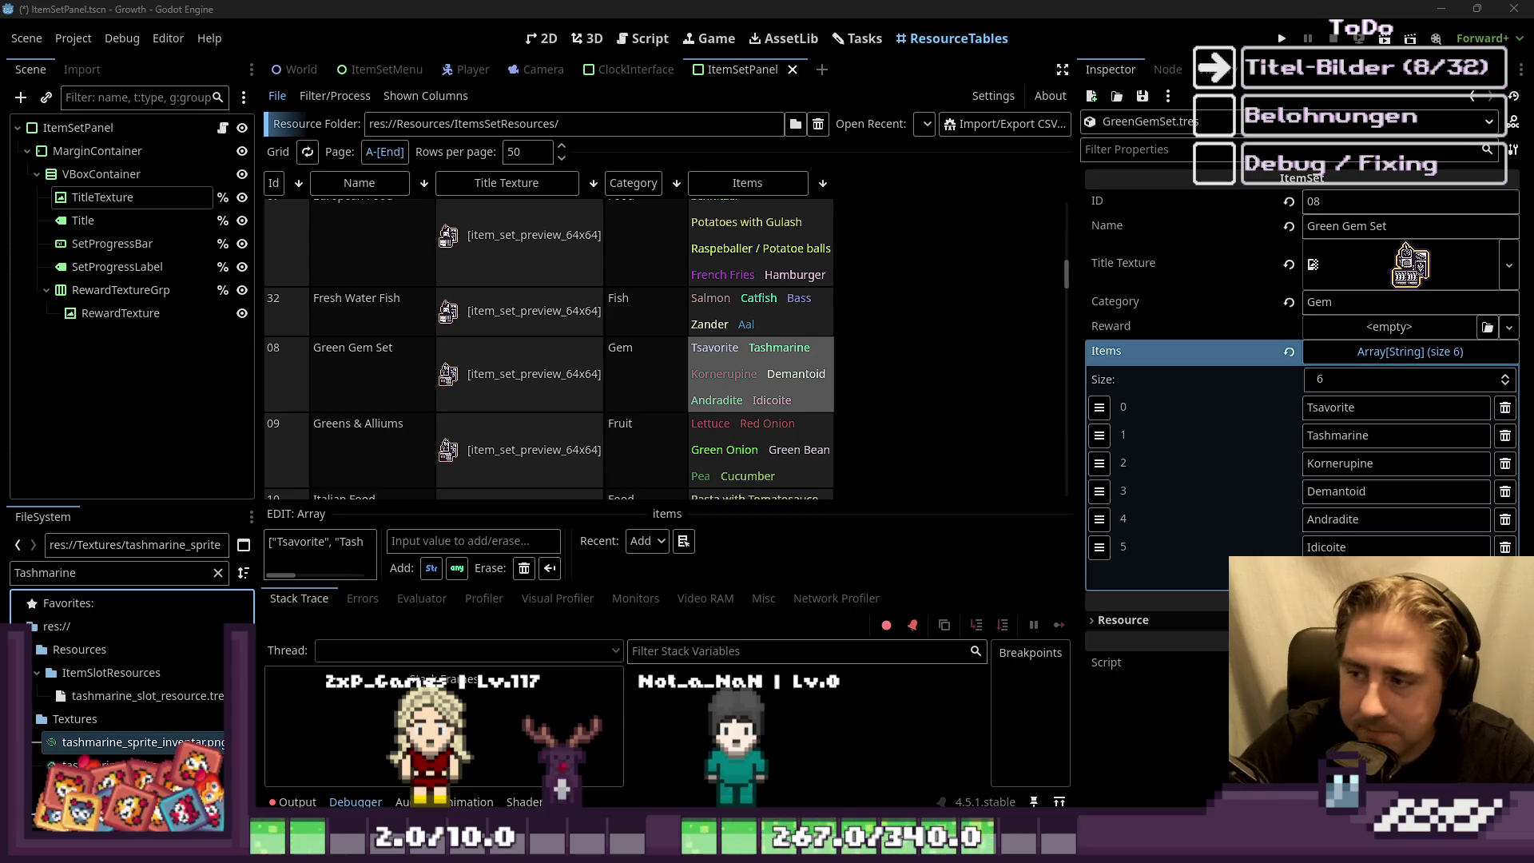
Step: Filter the FileSystem dock by 'Lettuce' and open lettuce_sprite_sheet.png in Aseprite
{"action": "scroll", "coordinate": [755, 353], "scroll_direction": "down", "scroll_amount": 1}
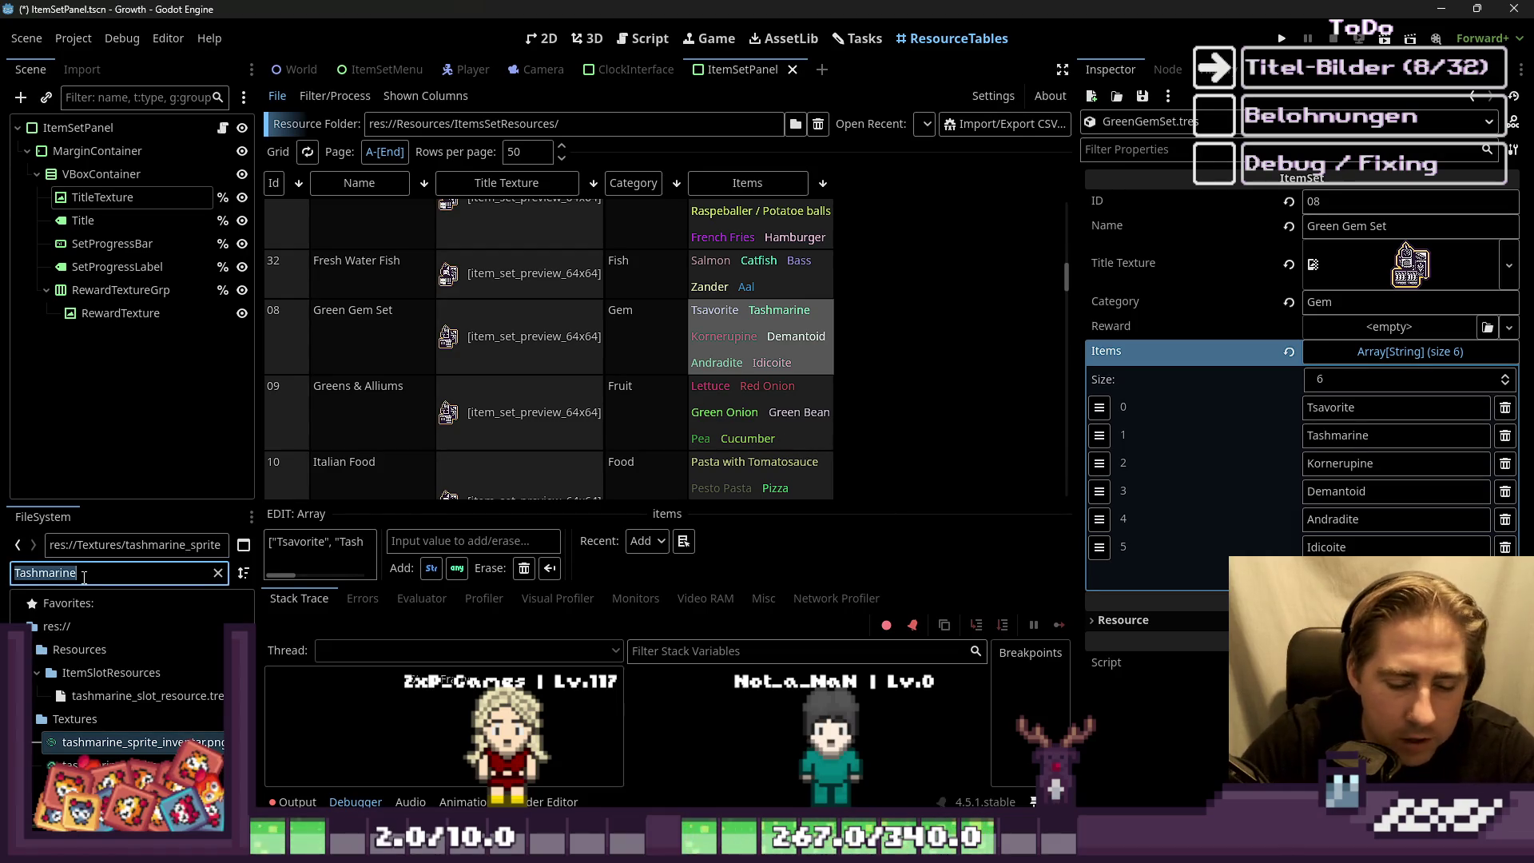
{"action": "type", "text": "Lettuce"}
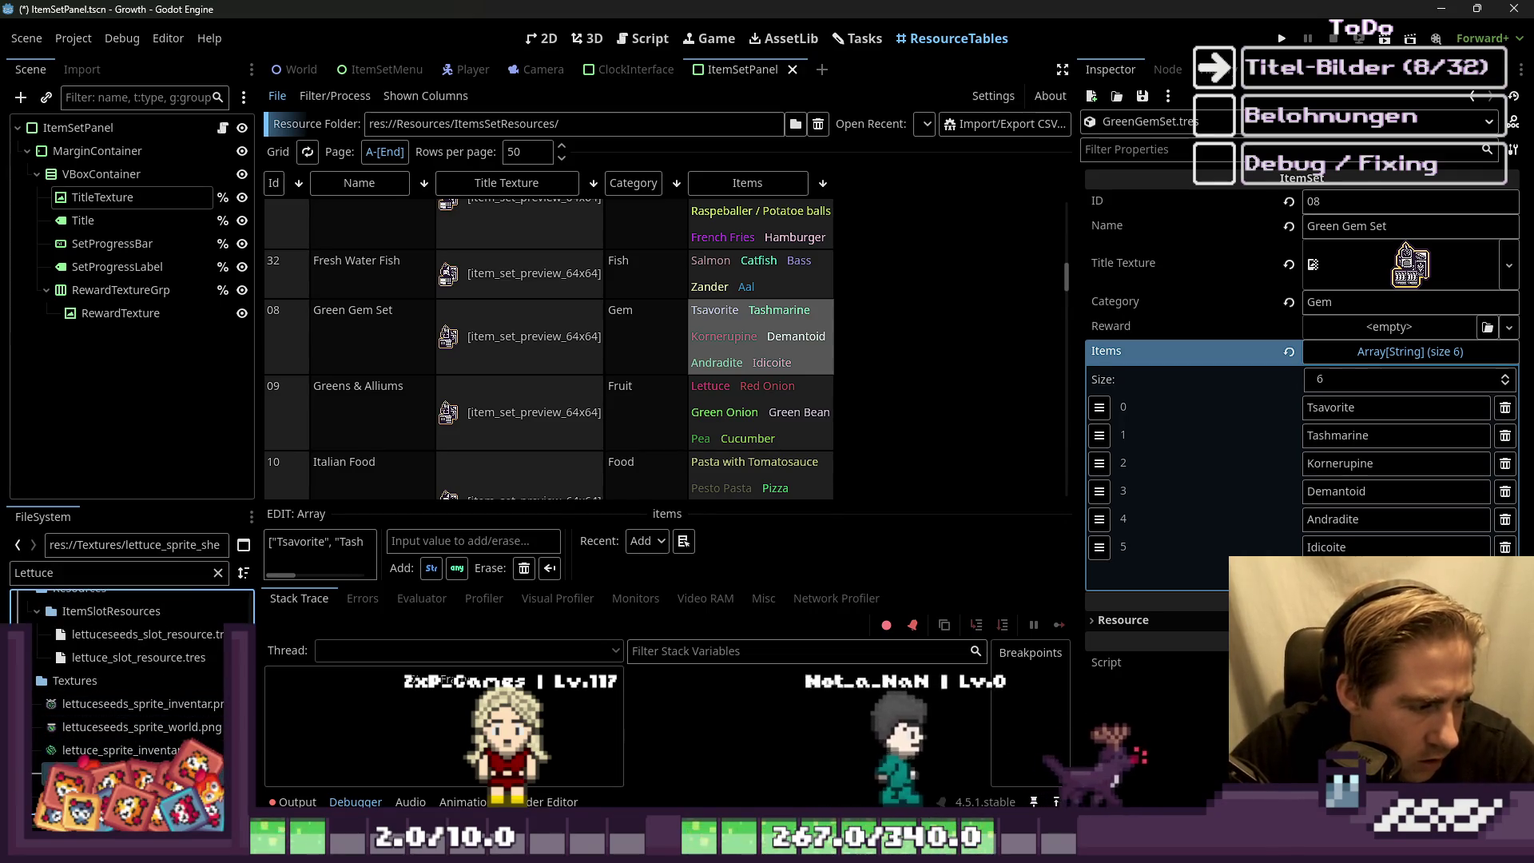
{"action": "right_click", "coordinate": [88, 657]}
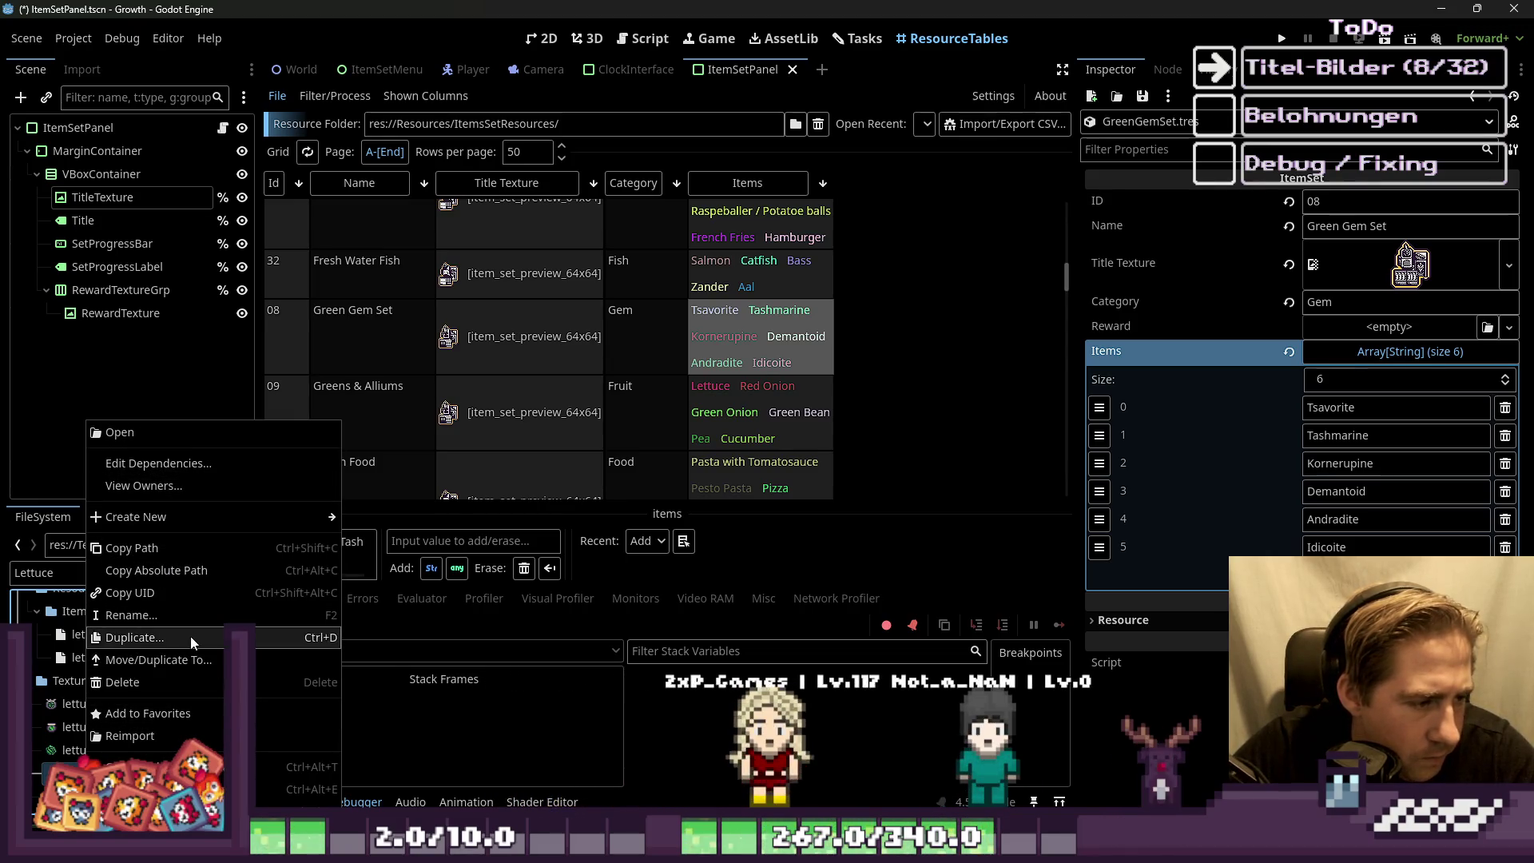
{"action": "left_click", "coordinate": [120, 433]}
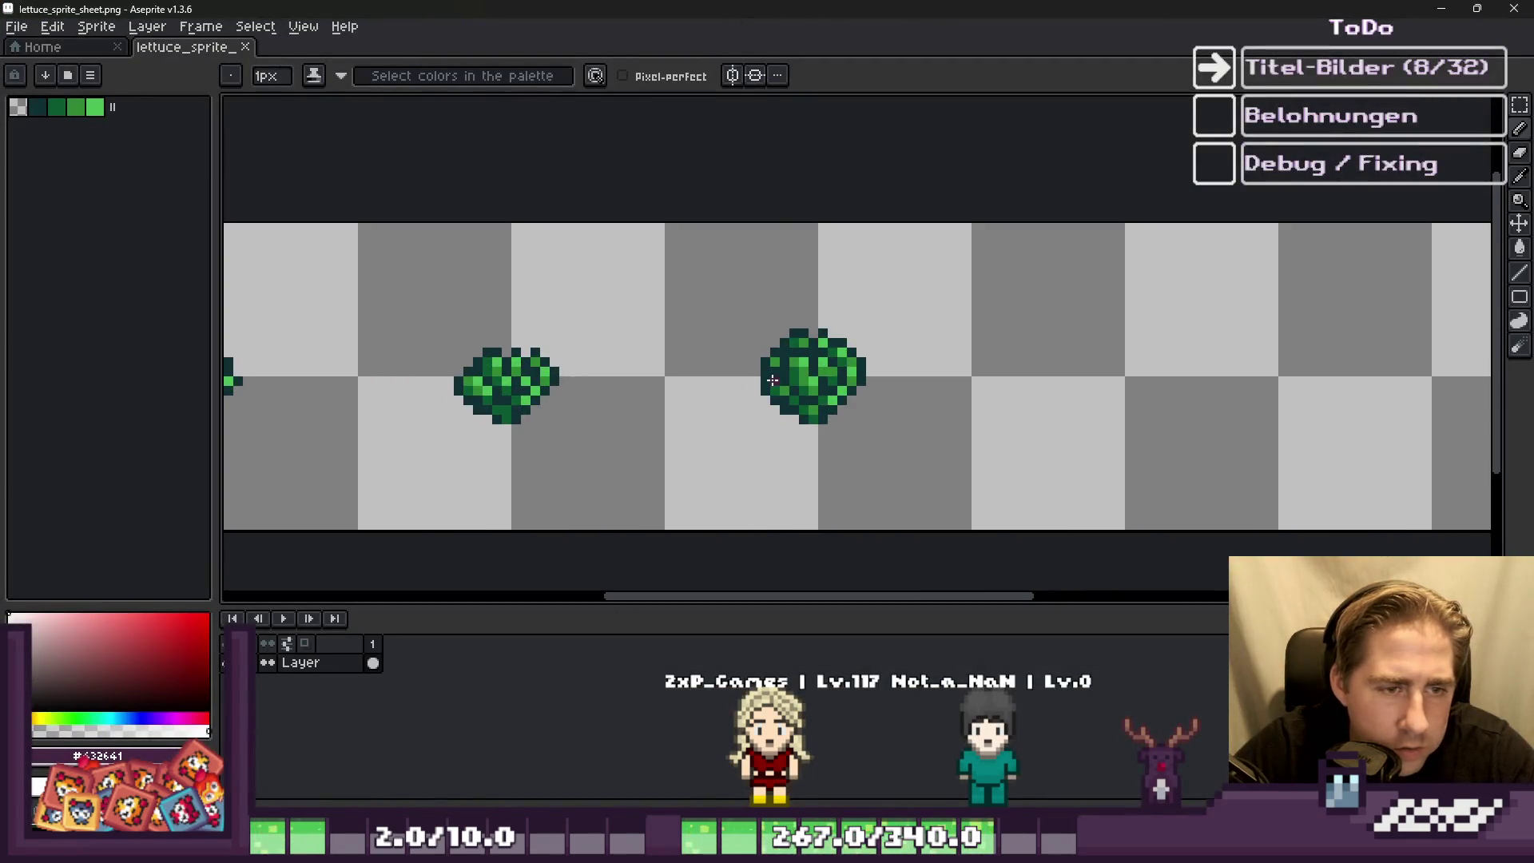
Step: Back in Godot, open lettuce_sprite_inventar.png in Aseprite as well
{"action": "scroll", "coordinate": [772, 380], "scroll_direction": "up", "scroll_amount": 1}
{"action": "key", "text": "m"}
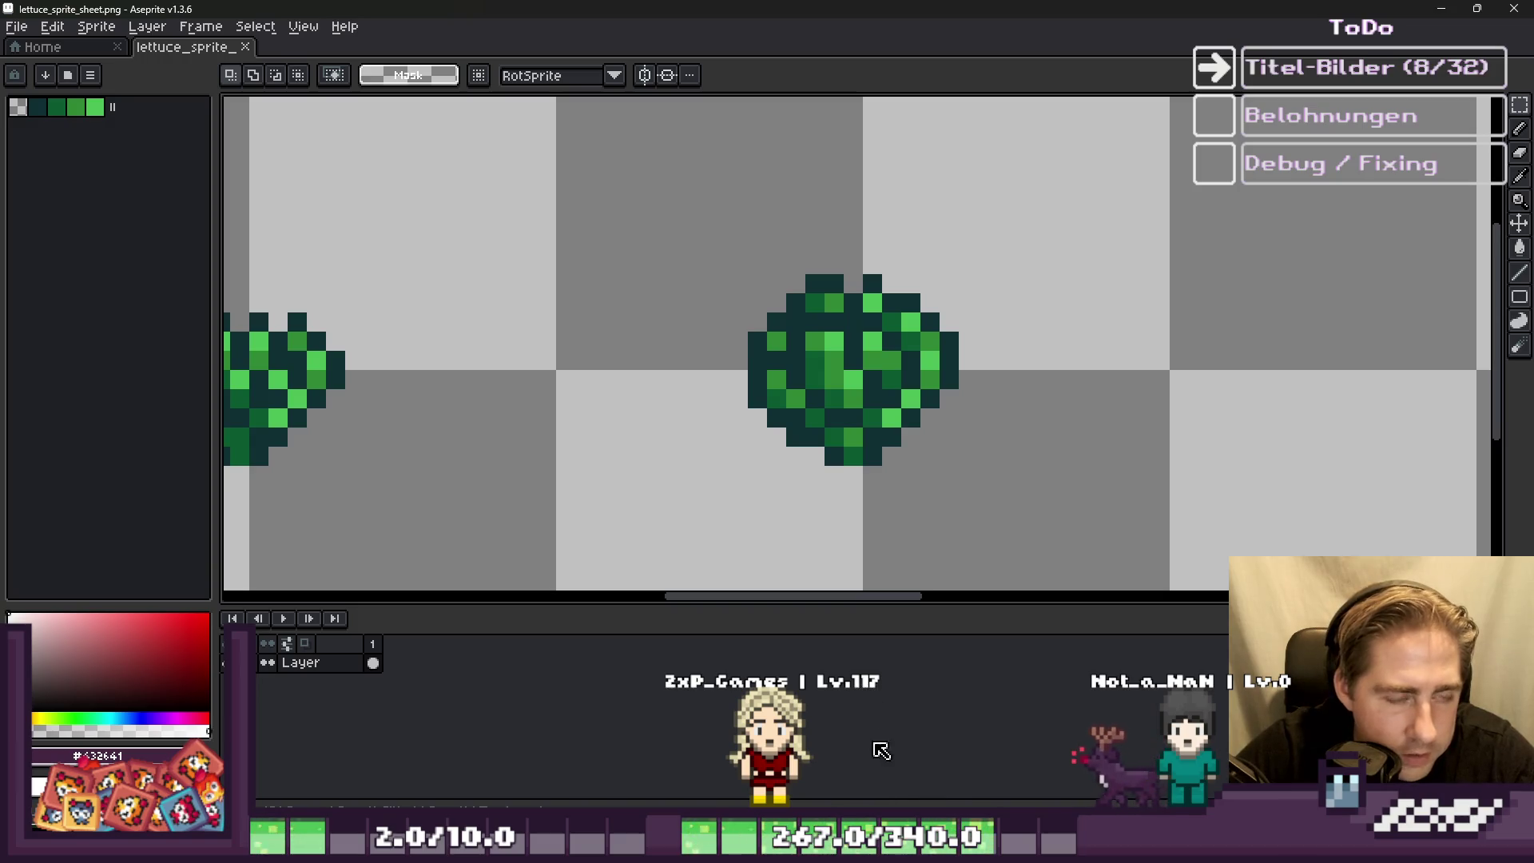
{"action": "key", "text": "alt+Tab"}
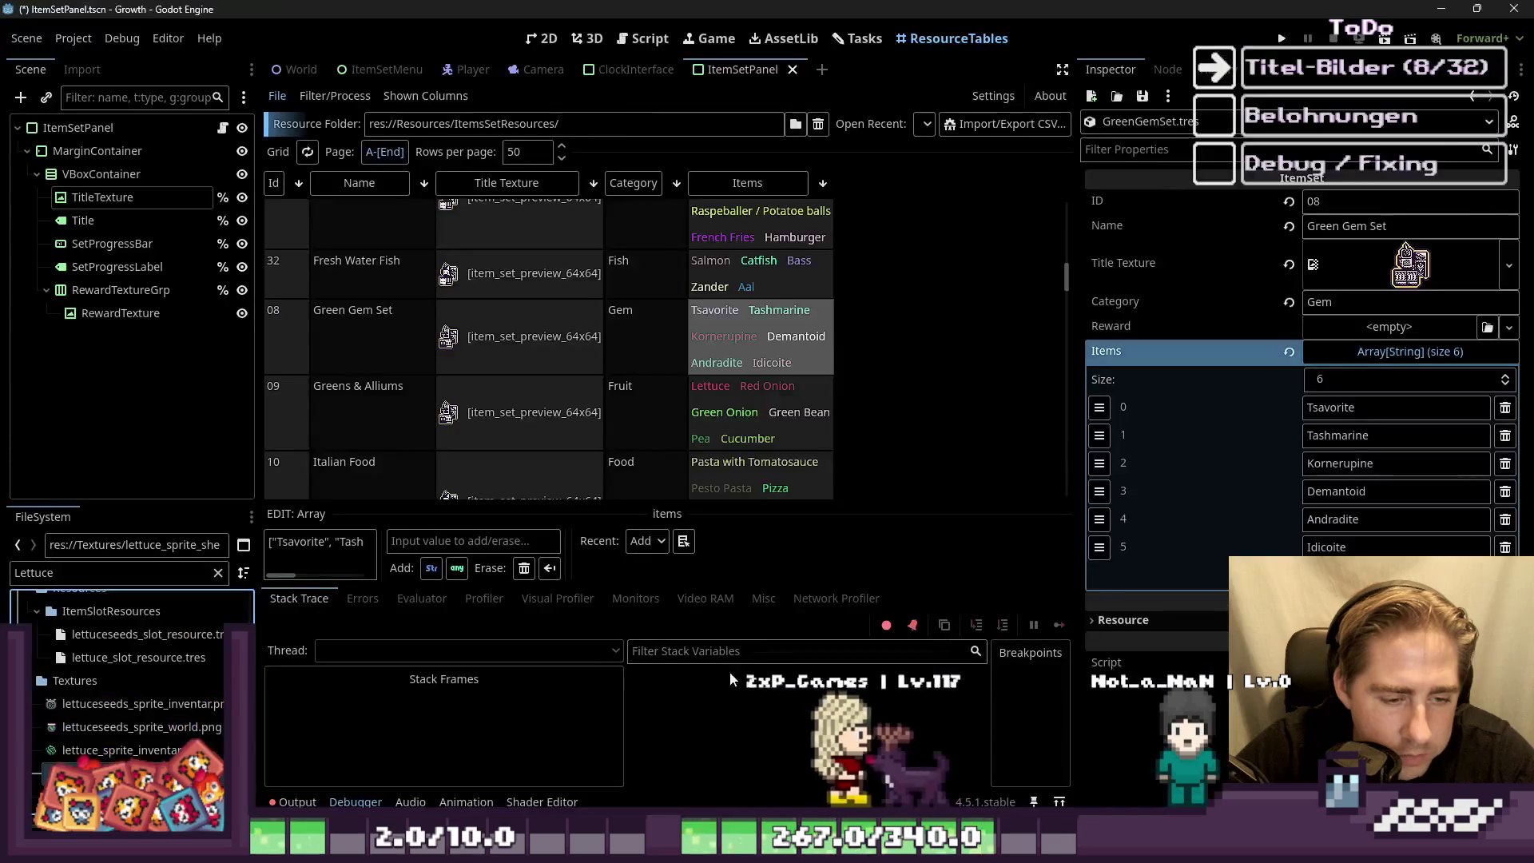
{"action": "right_click", "coordinate": [148, 752]}
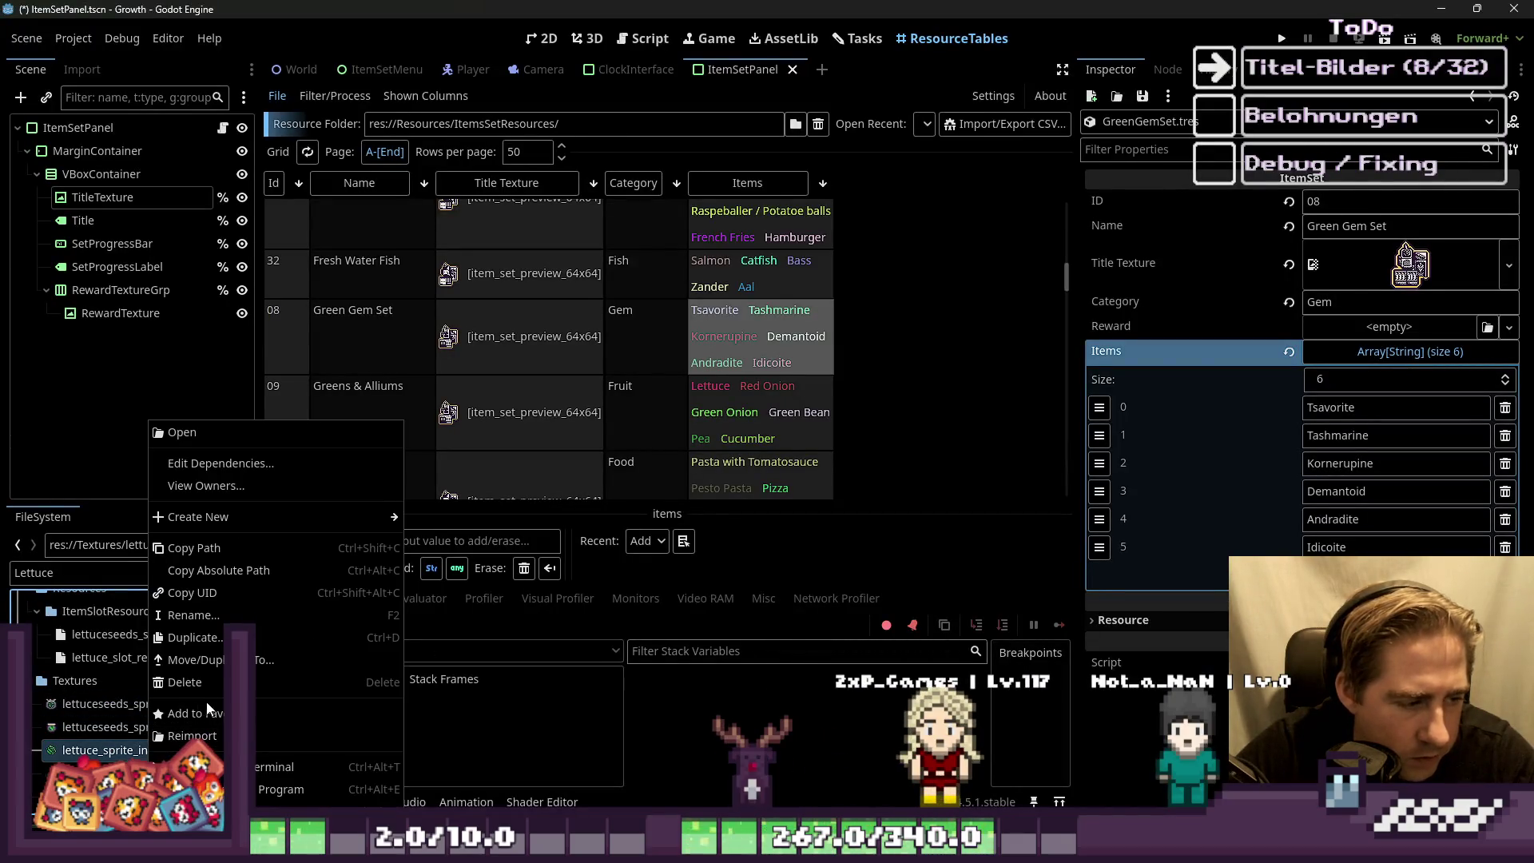
{"action": "left_click", "coordinate": [269, 790]}
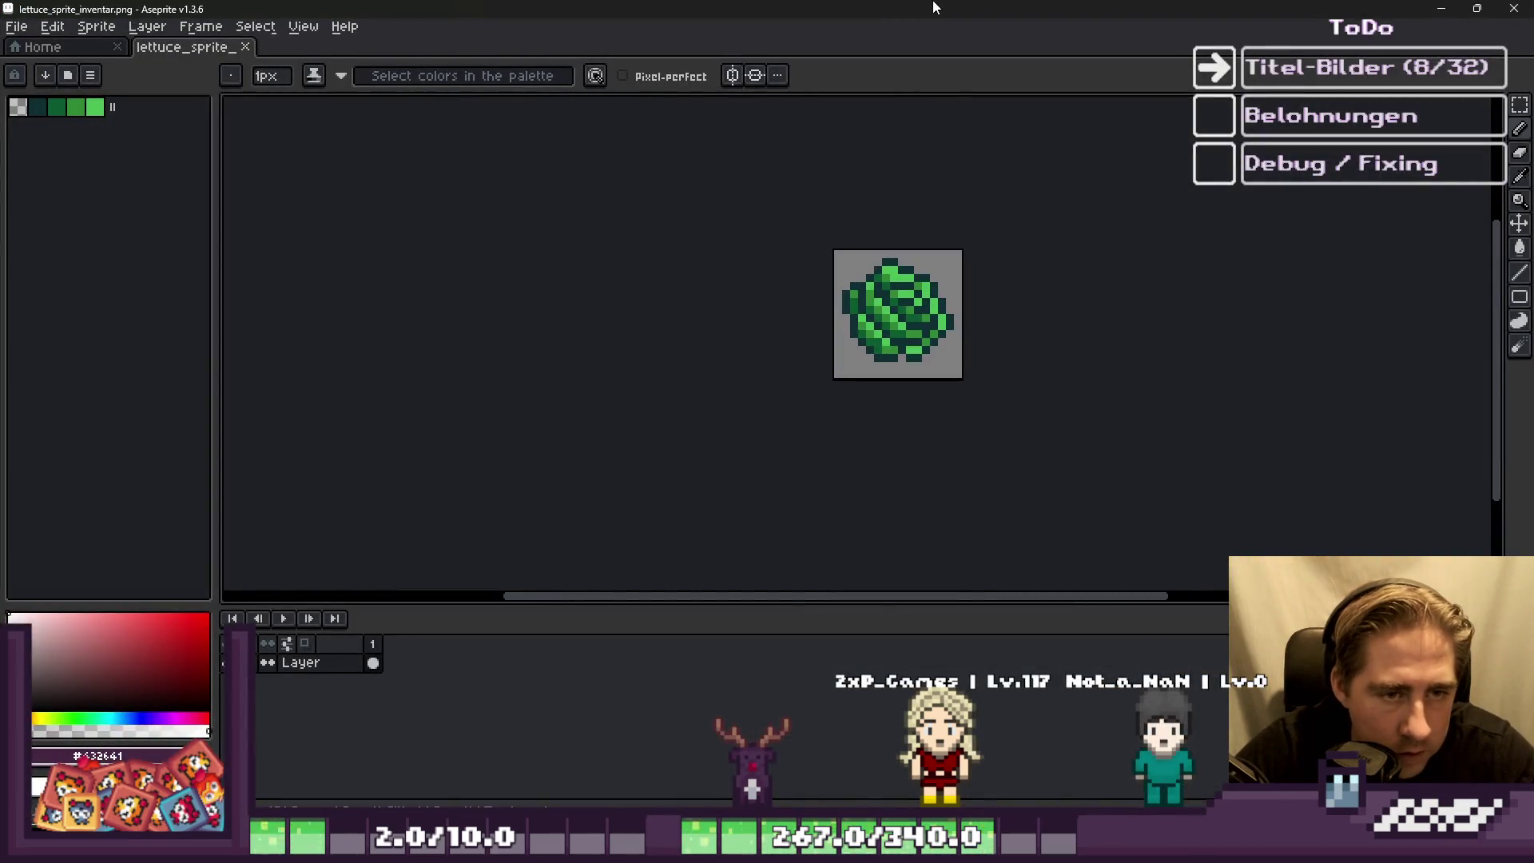
Step: Select and copy the whole inventory lettuce, discard a test paste, and bring growth_itemset_preview.png forward
{"action": "scroll", "coordinate": [887, 216], "scroll_direction": "up", "scroll_amount": 1}
{"action": "key", "text": "ctrl+a"}
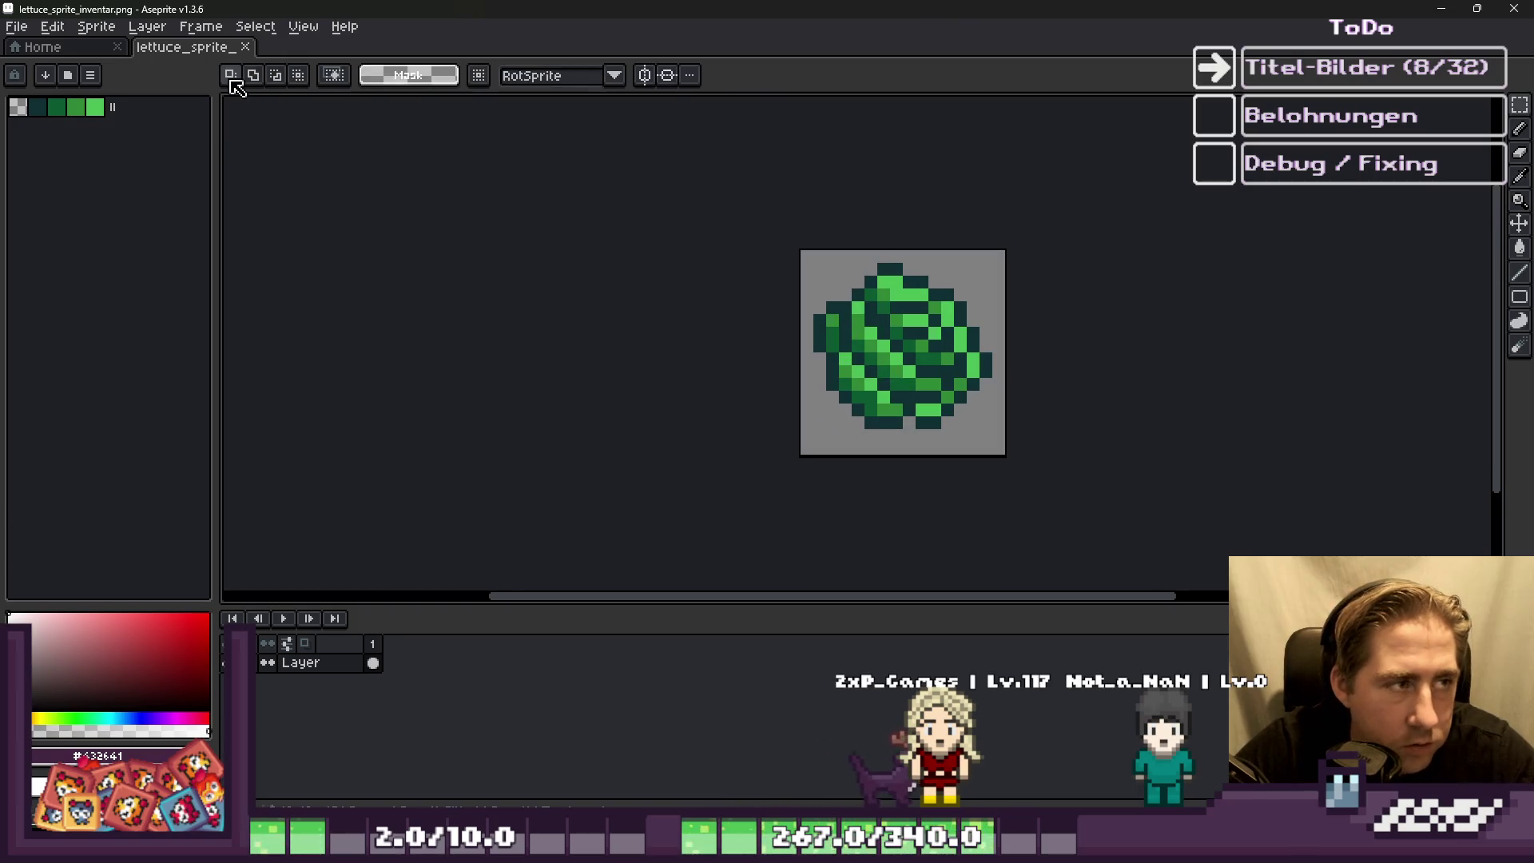
{"action": "left_click", "coordinate": [1444, 8]}
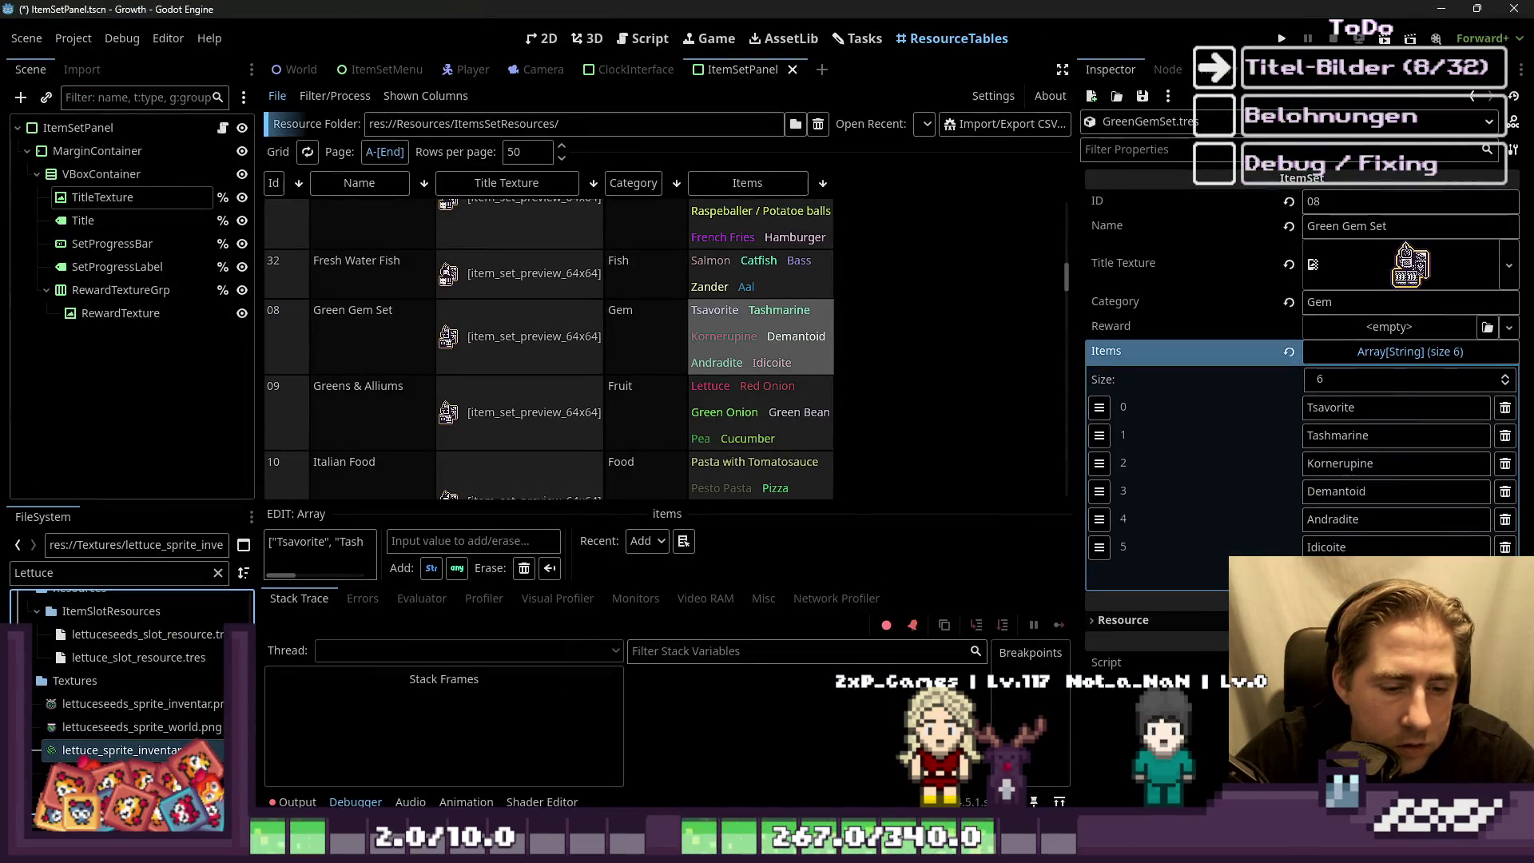
{"action": "key", "text": "alt+Tab"}
{"action": "mouse_move", "coordinate": [919, 432]}
{"action": "left_mouse_down"}
{"action": "mouse_move", "coordinate": [918, 334]}
{"action": "mouse_move", "coordinate": [848, 505]}
{"action": "mouse_move", "coordinate": [810, 501]}
{"action": "mouse_move", "coordinate": [1080, 470]}
{"action": "left_mouse_up"}
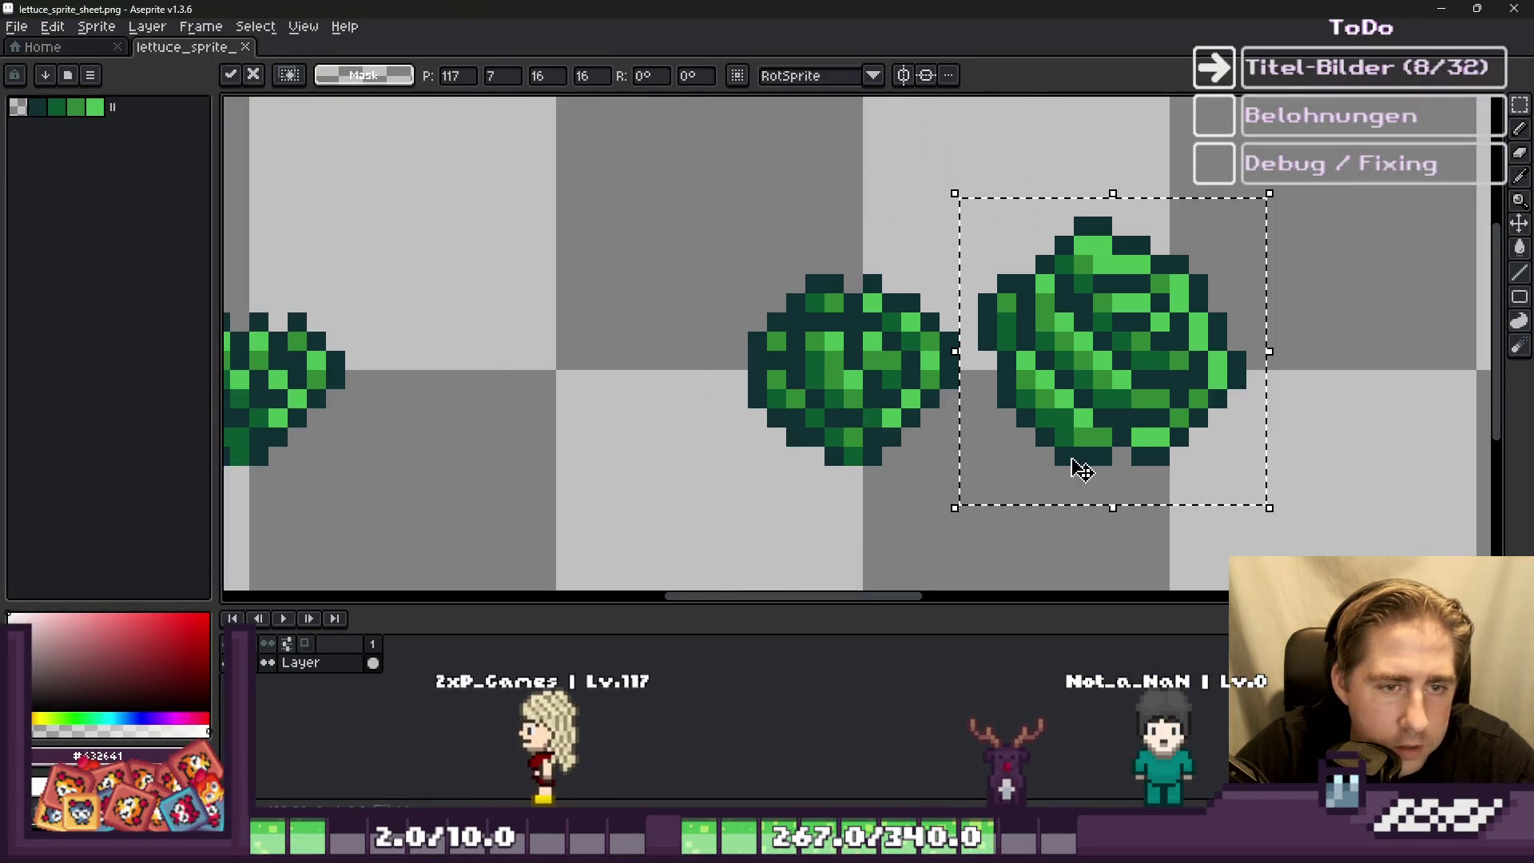
{"action": "key", "text": "Escape"}
{"action": "mouse_move", "coordinate": [615, 754]}
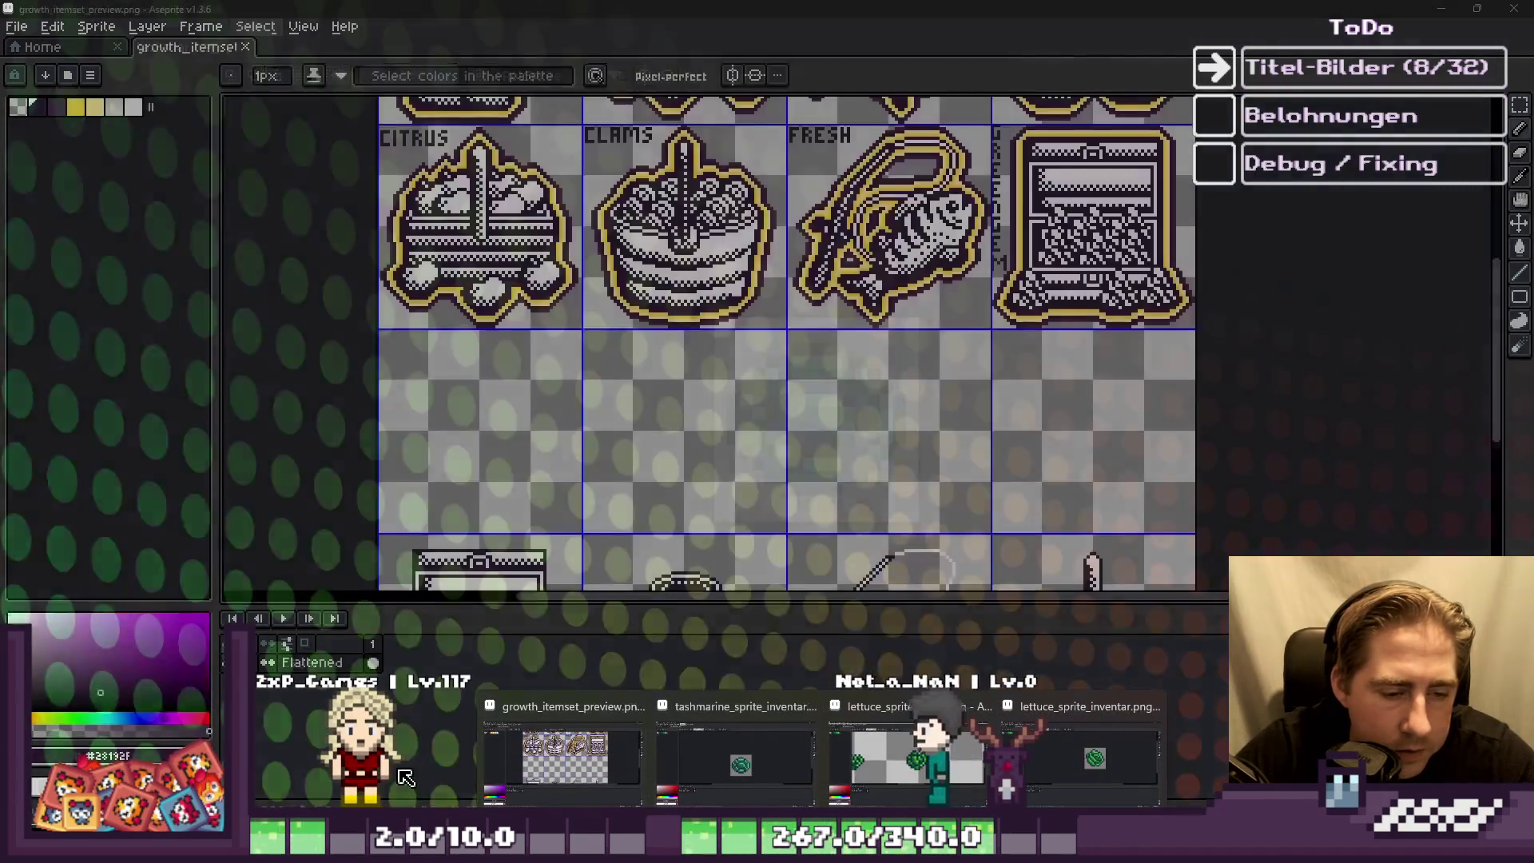
{"action": "left_click", "coordinate": [546, 780]}
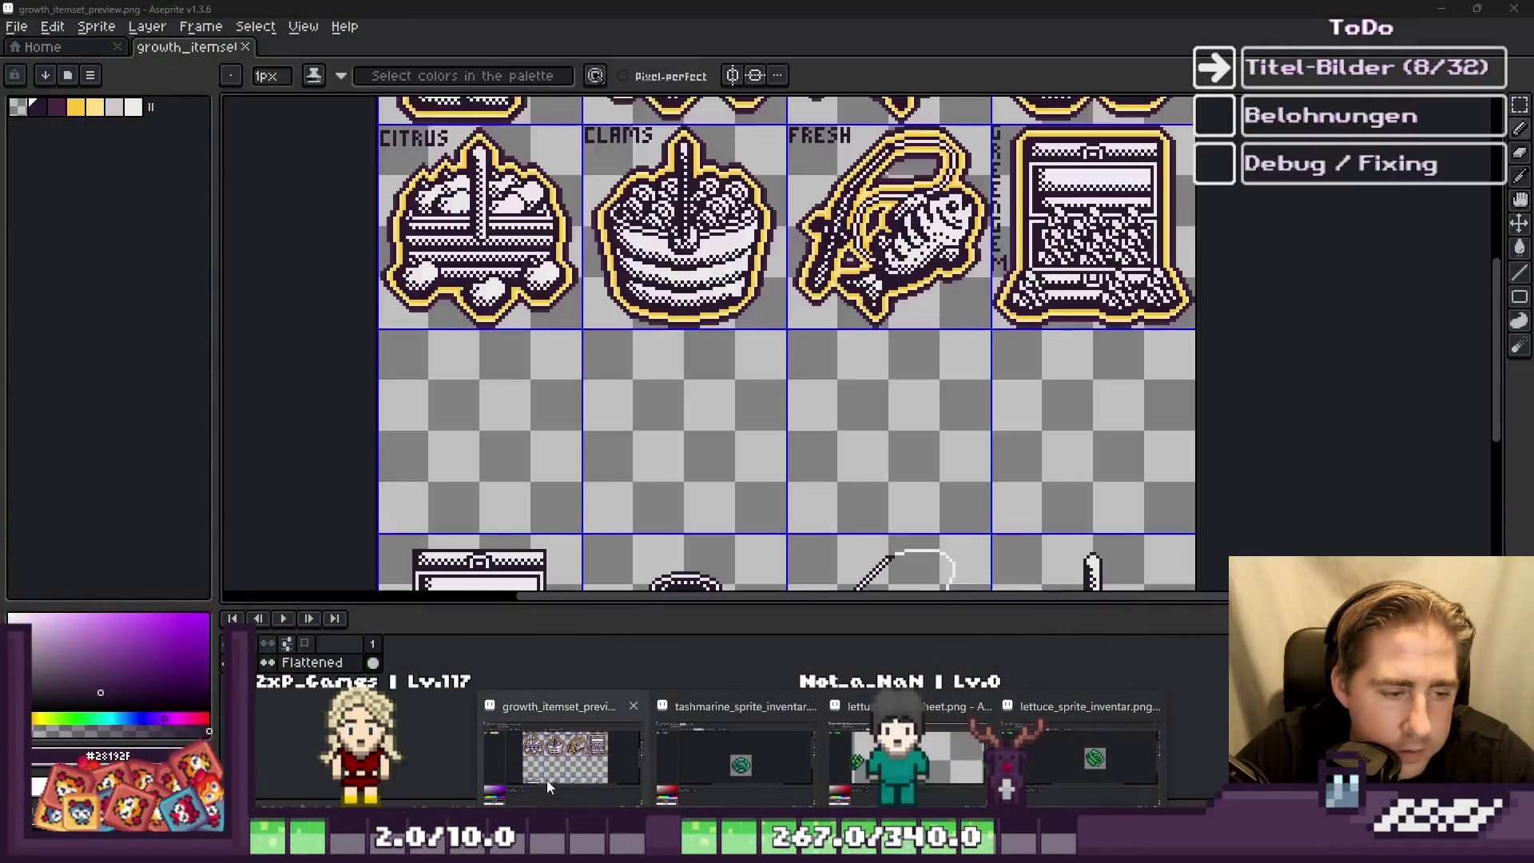
Step: Select the basket tile's cell, trial-move it to the top-left cell, then undo
{"action": "scroll", "coordinate": [927, 420], "scroll_direction": "up", "scroll_amount": 2}
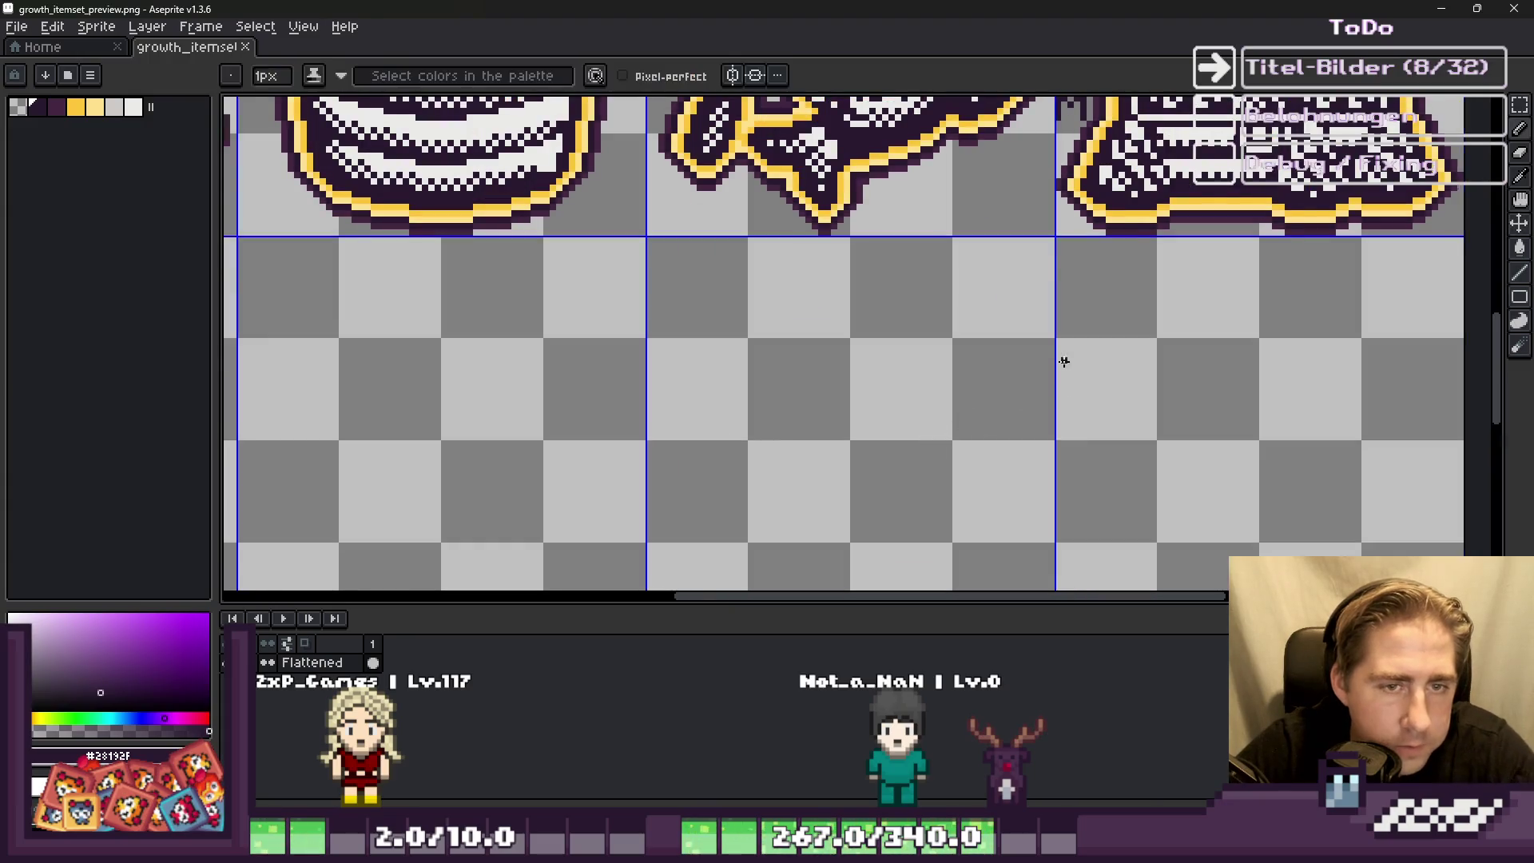
{"action": "scroll", "coordinate": [1064, 361], "scroll_direction": "down", "scroll_amount": 3}
{"action": "scroll", "coordinate": [827, 400], "scroll_direction": "up", "scroll_amount": 2}
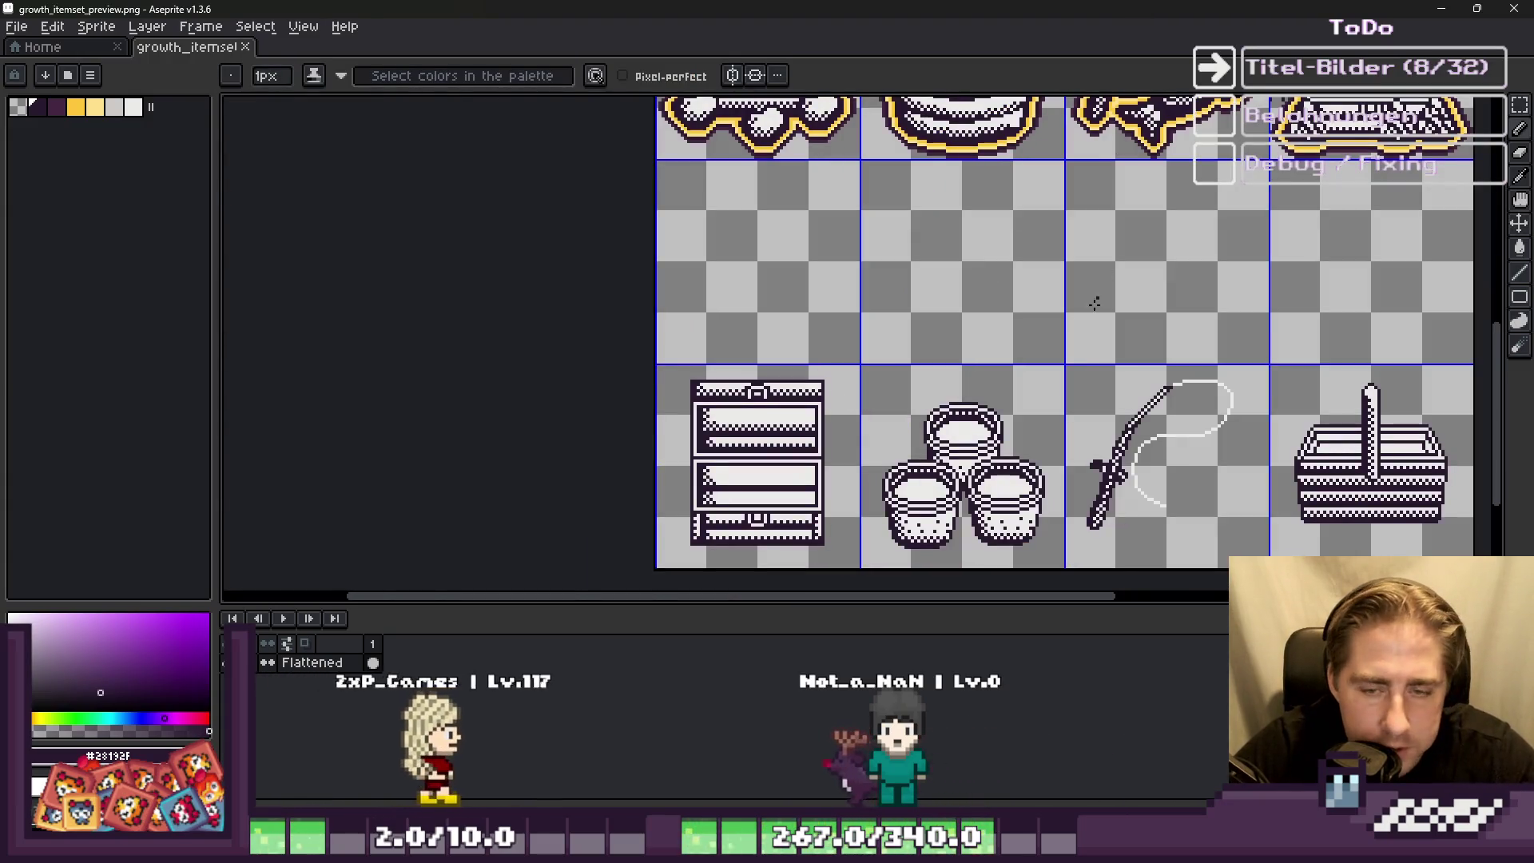
{"action": "scroll", "coordinate": [1095, 304], "scroll_direction": "down", "scroll_amount": 2}
{"action": "scroll", "coordinate": [1188, 378], "scroll_direction": "up", "scroll_amount": 2}
{"action": "key", "text": "m"}
{"action": "left_click_drag", "start_coordinate": [1189, 294], "coordinate": [1383, 490]}
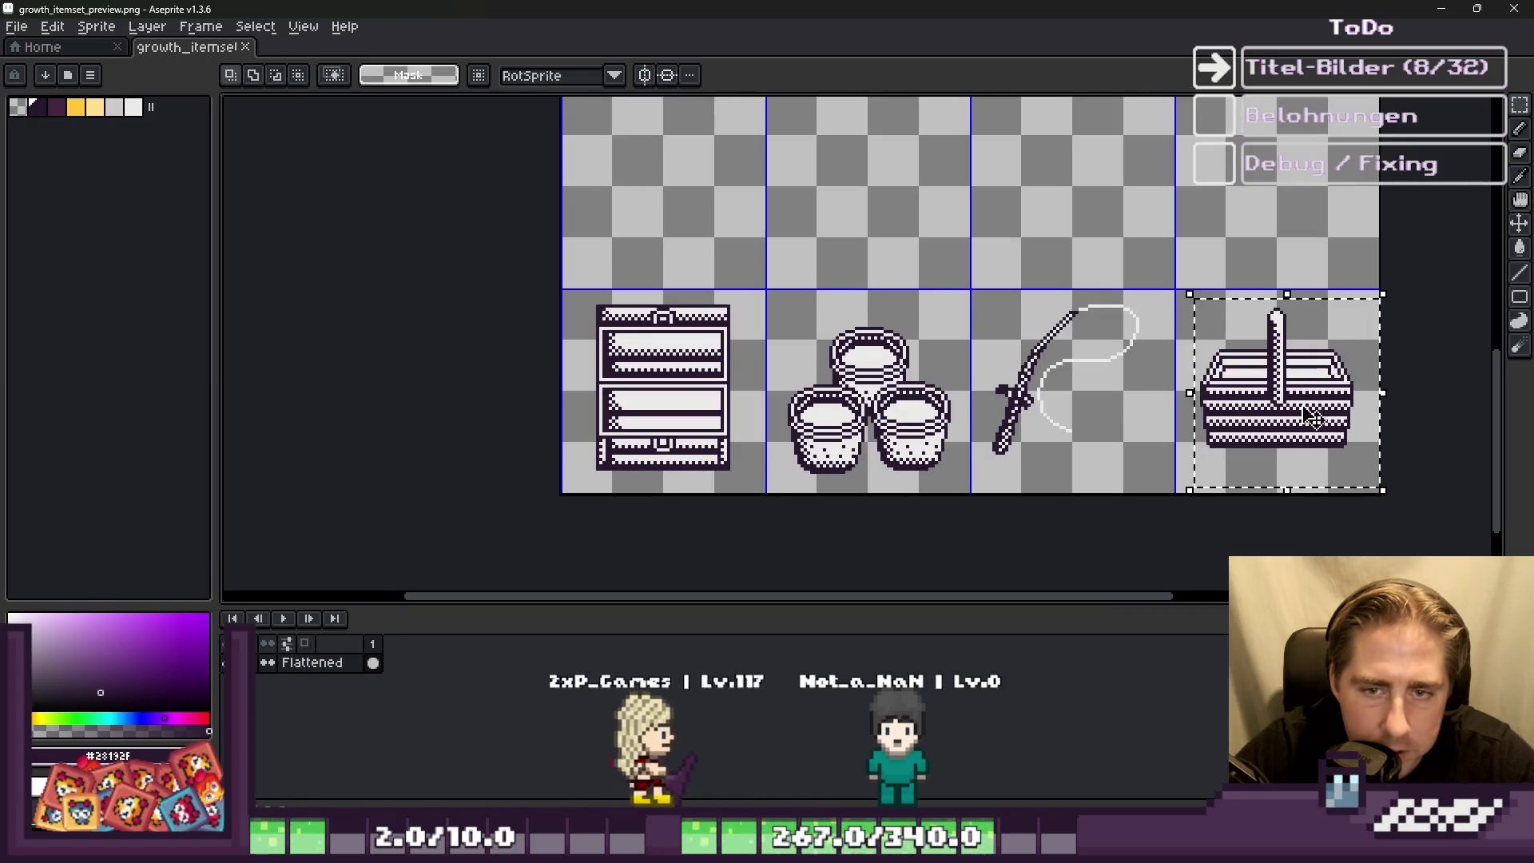
{"action": "left_click_drag", "start_coordinate": [1315, 417], "coordinate": [686, 213]}
{"action": "scroll", "coordinate": [851, 375], "scroll_direction": "down", "scroll_amount": 2}
{"action": "scroll", "coordinate": [719, 278], "scroll_direction": "up", "scroll_amount": 2}
{"action": "key", "text": "ctrl+z"}
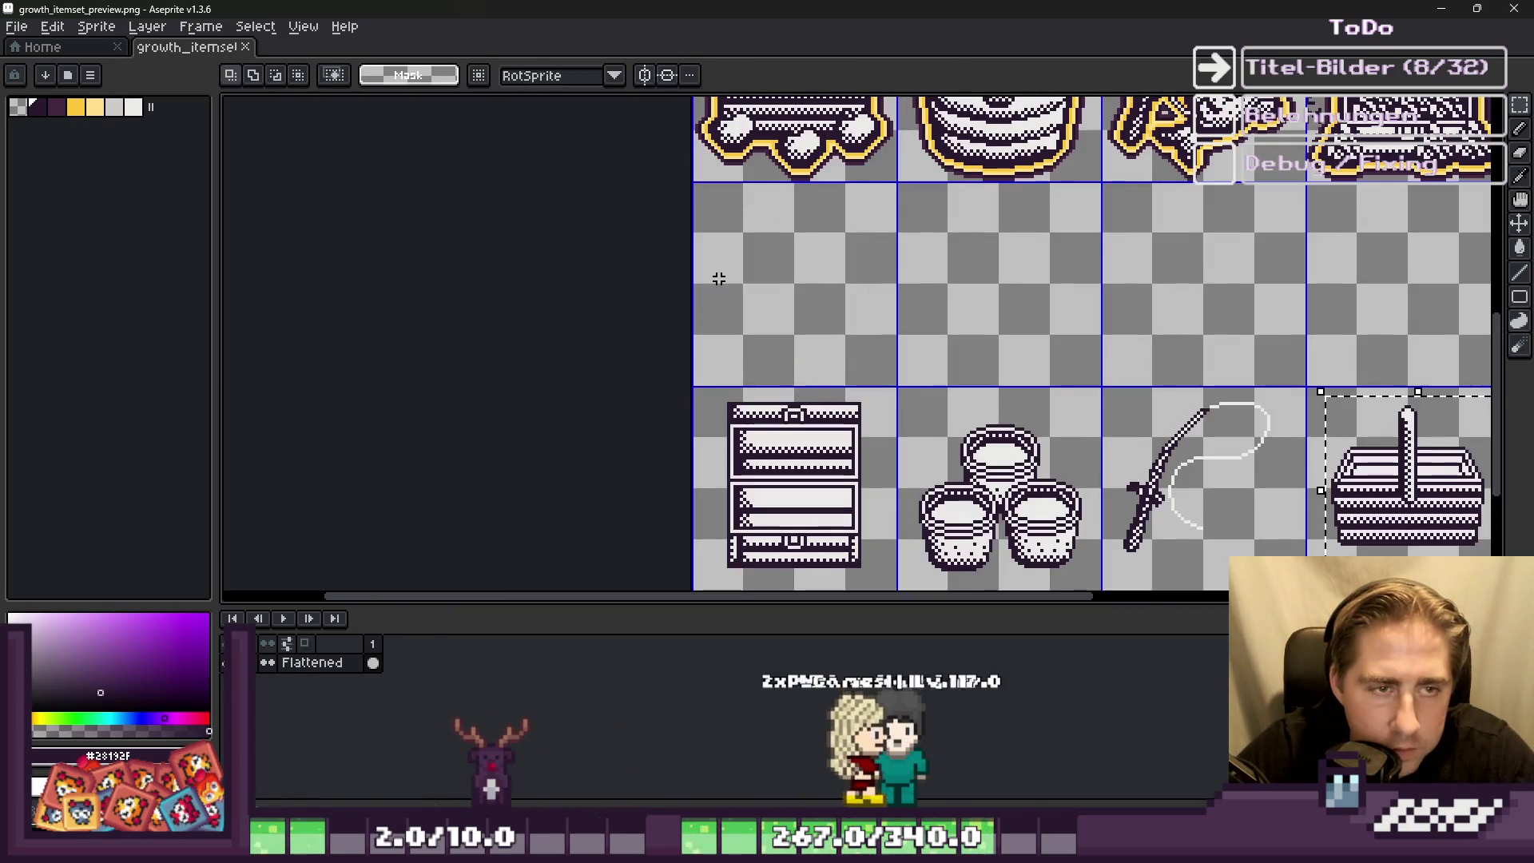
Step: Paste the copied lettuce and place it in an empty upper cell
{"action": "key", "text": "ctrl+v"}
{"action": "scroll", "coordinate": [774, 302], "scroll_direction": "up", "scroll_amount": 2}
{"action": "left_click_drag", "start_coordinate": [595, 376], "coordinate": [1005, 300]}
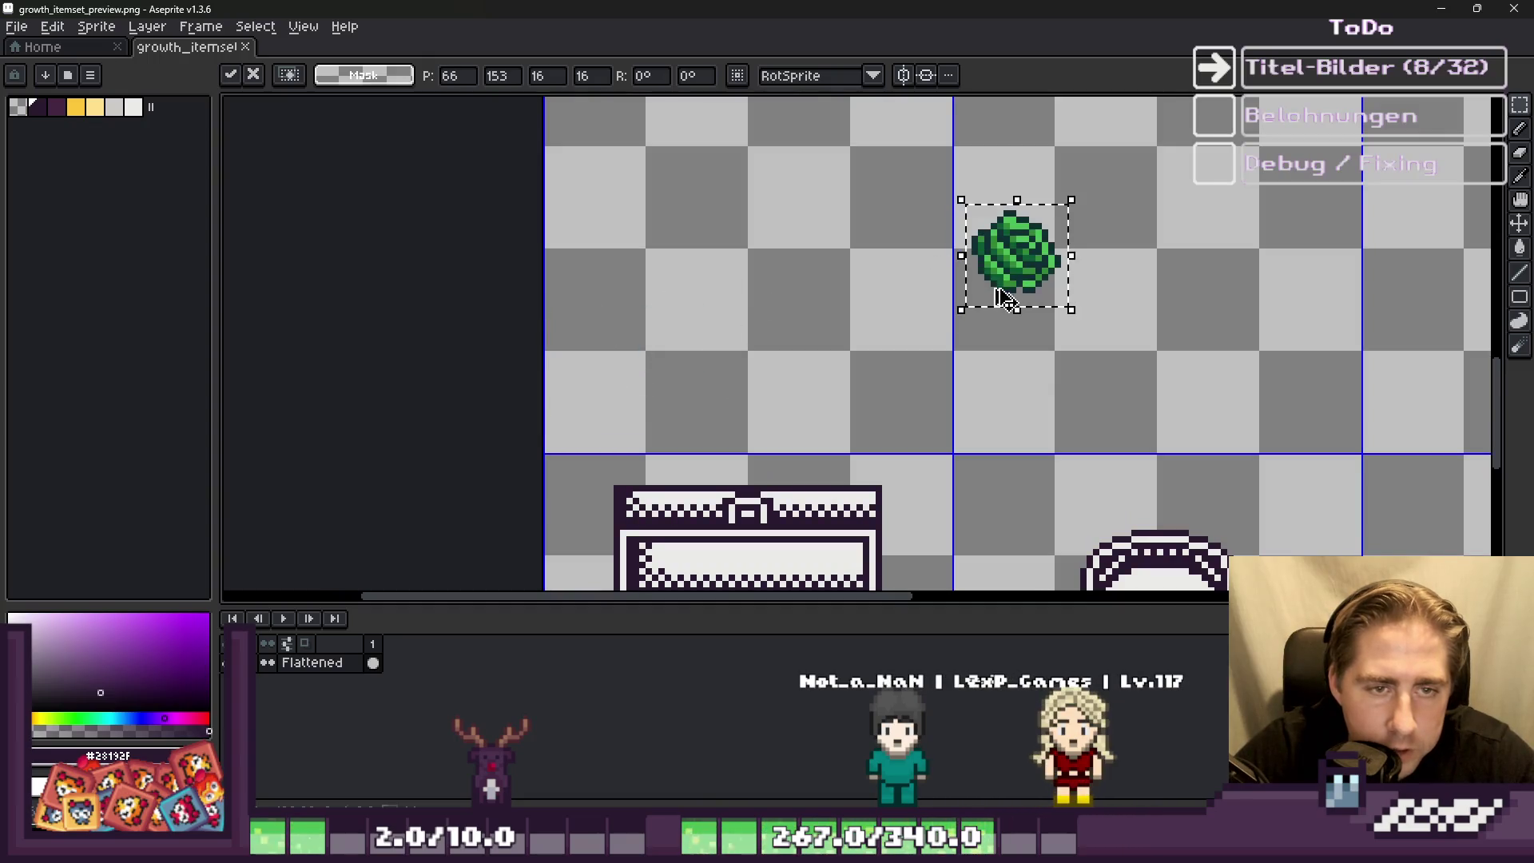
{"action": "key", "text": "Return"}
Step: Copy the basket tile into the empty top-left cell
{"action": "scroll", "coordinate": [1046, 348], "scroll_direction": "down", "scroll_amount": 2}
{"action": "mouse_move", "coordinate": [1350, 399]}
{"action": "left_mouse_down"}
{"action": "mouse_move", "coordinate": [743, 320]}
{"action": "mouse_move", "coordinate": [731, 246]}
{"action": "left_mouse_up"}
{"action": "scroll", "coordinate": [731, 246], "scroll_direction": "up", "scroll_amount": 5}
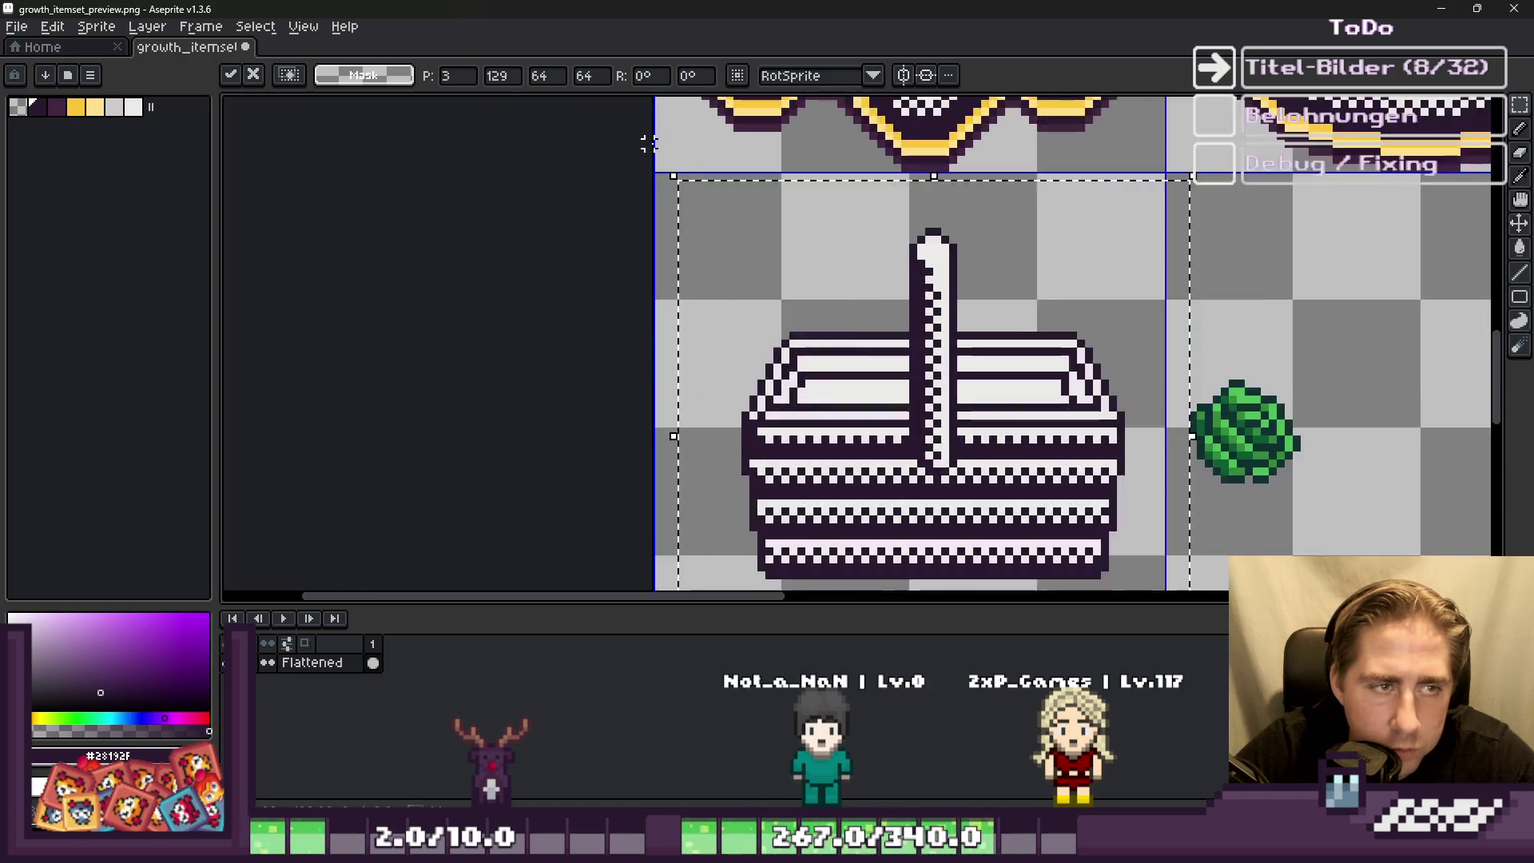
{"action": "scroll", "coordinate": [801, 335], "scroll_direction": "down", "scroll_amount": 1}
{"action": "scroll", "coordinate": [877, 400], "scroll_direction": "up", "scroll_amount": 1}
{"action": "scroll", "coordinate": [877, 399], "scroll_direction": "down", "scroll_amount": 1}
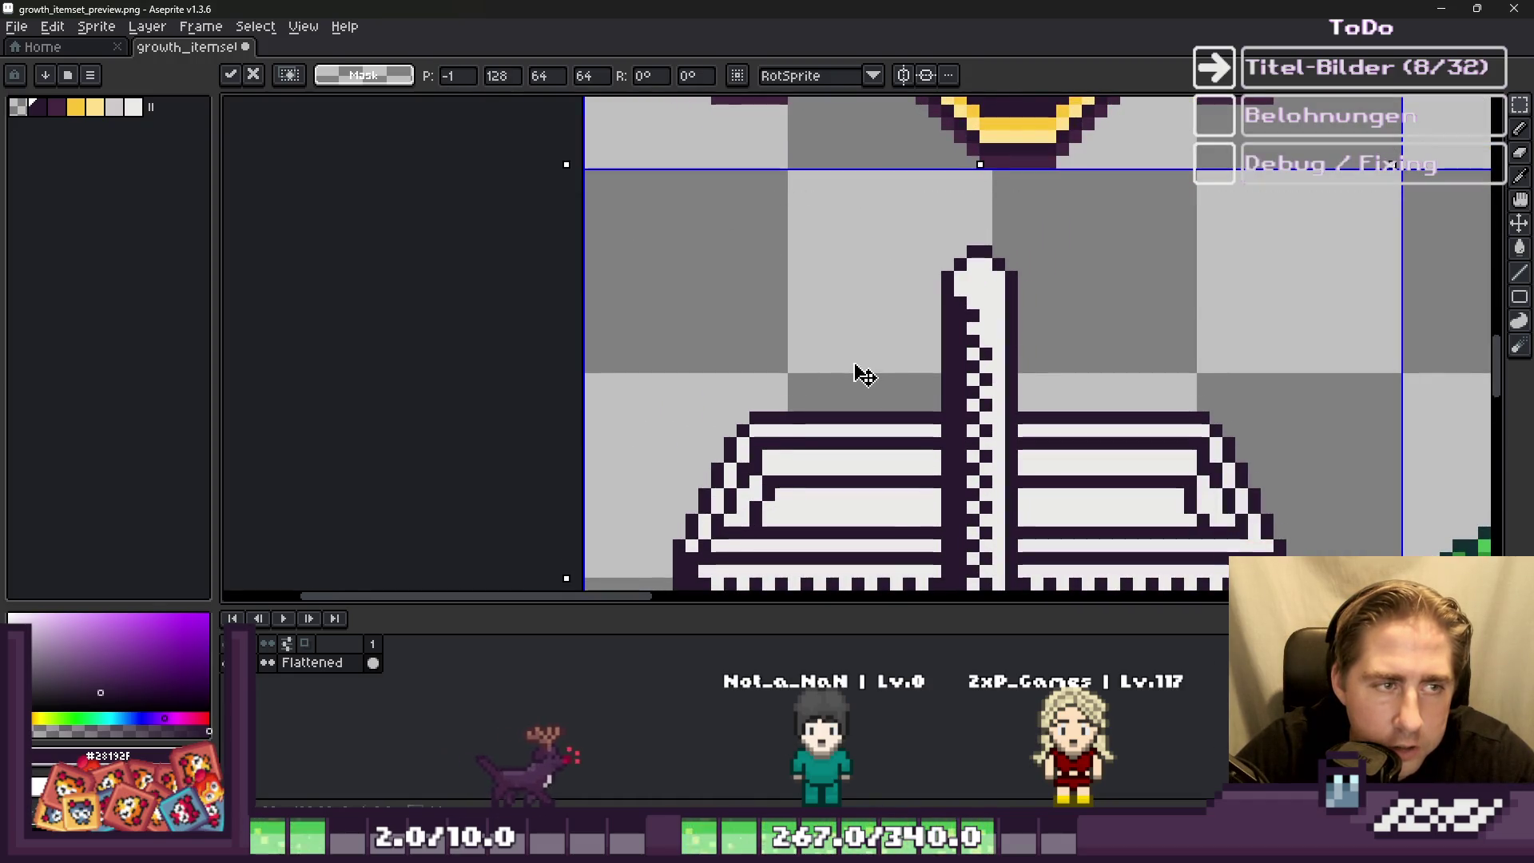
{"action": "key", "text": "Return"}
Step: Select the placed lettuce sprite, then clear the selection with Ctrl+D
{"action": "scroll", "coordinate": [808, 293], "scroll_direction": "down", "scroll_amount": 1}
{"action": "scroll", "coordinate": [808, 293], "scroll_direction": "down", "scroll_amount": 1}
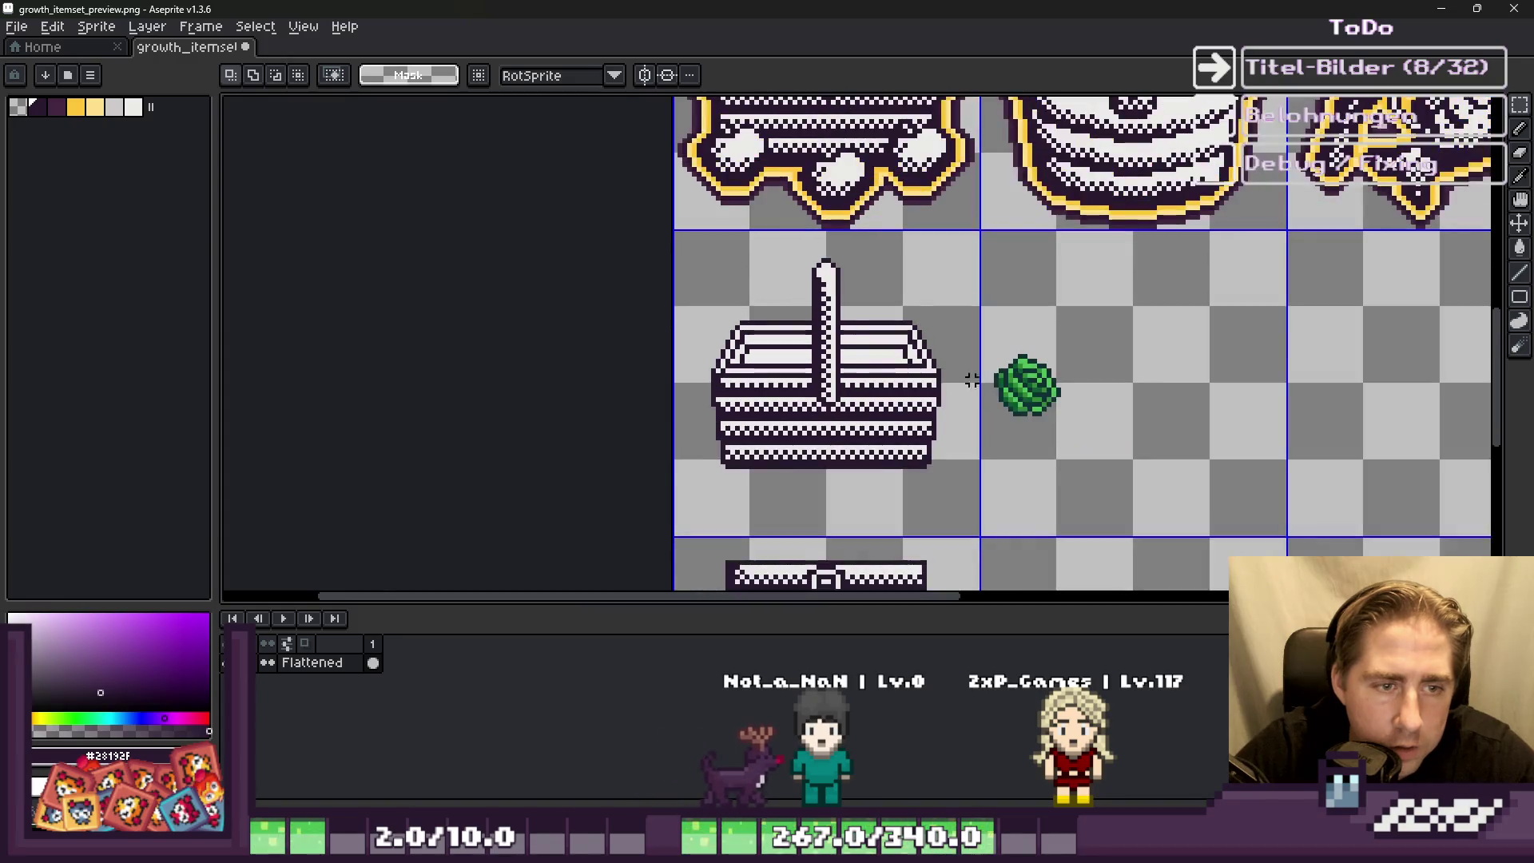
{"action": "scroll", "coordinate": [955, 280], "scroll_direction": "up", "scroll_amount": 2}
{"action": "left_click_drag", "start_coordinate": [948, 278], "coordinate": [1148, 477]}
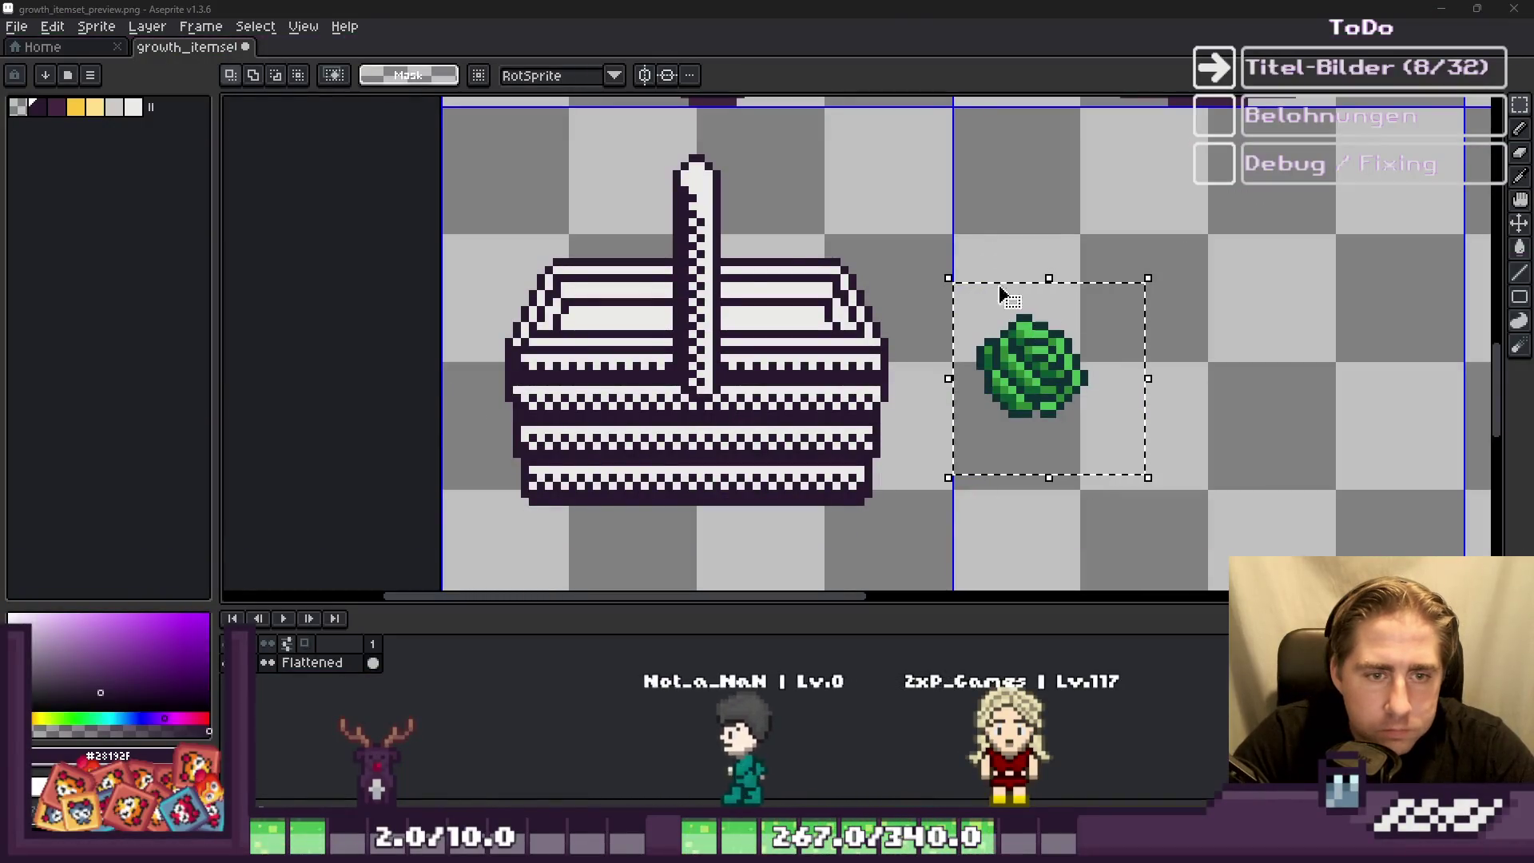
{"action": "key", "text": "ctrl+d"}
{"action": "scroll", "coordinate": [1053, 383], "scroll_direction": "up", "scroll_amount": 3}
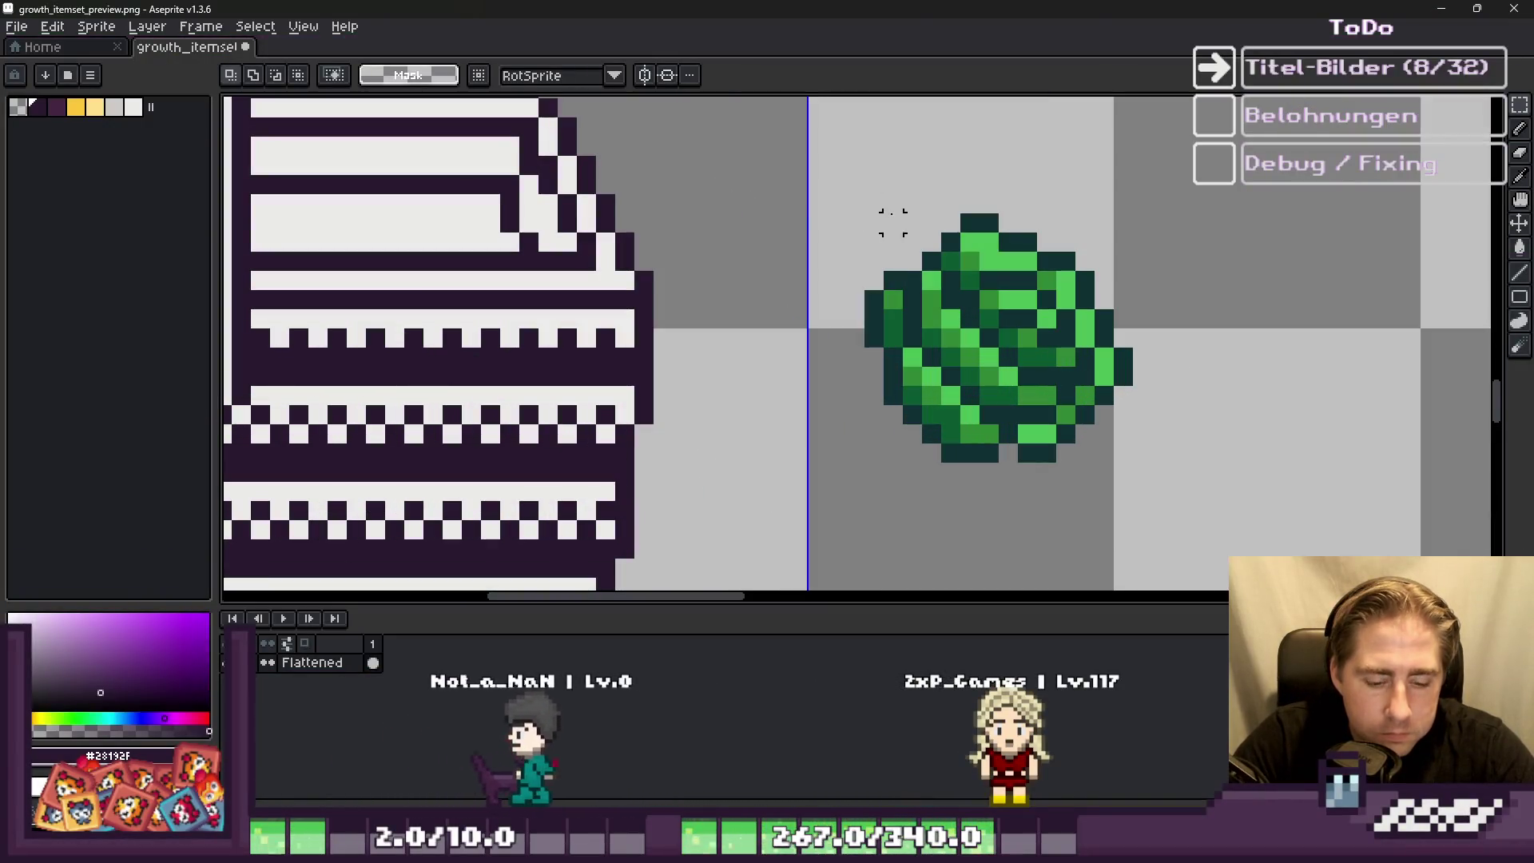
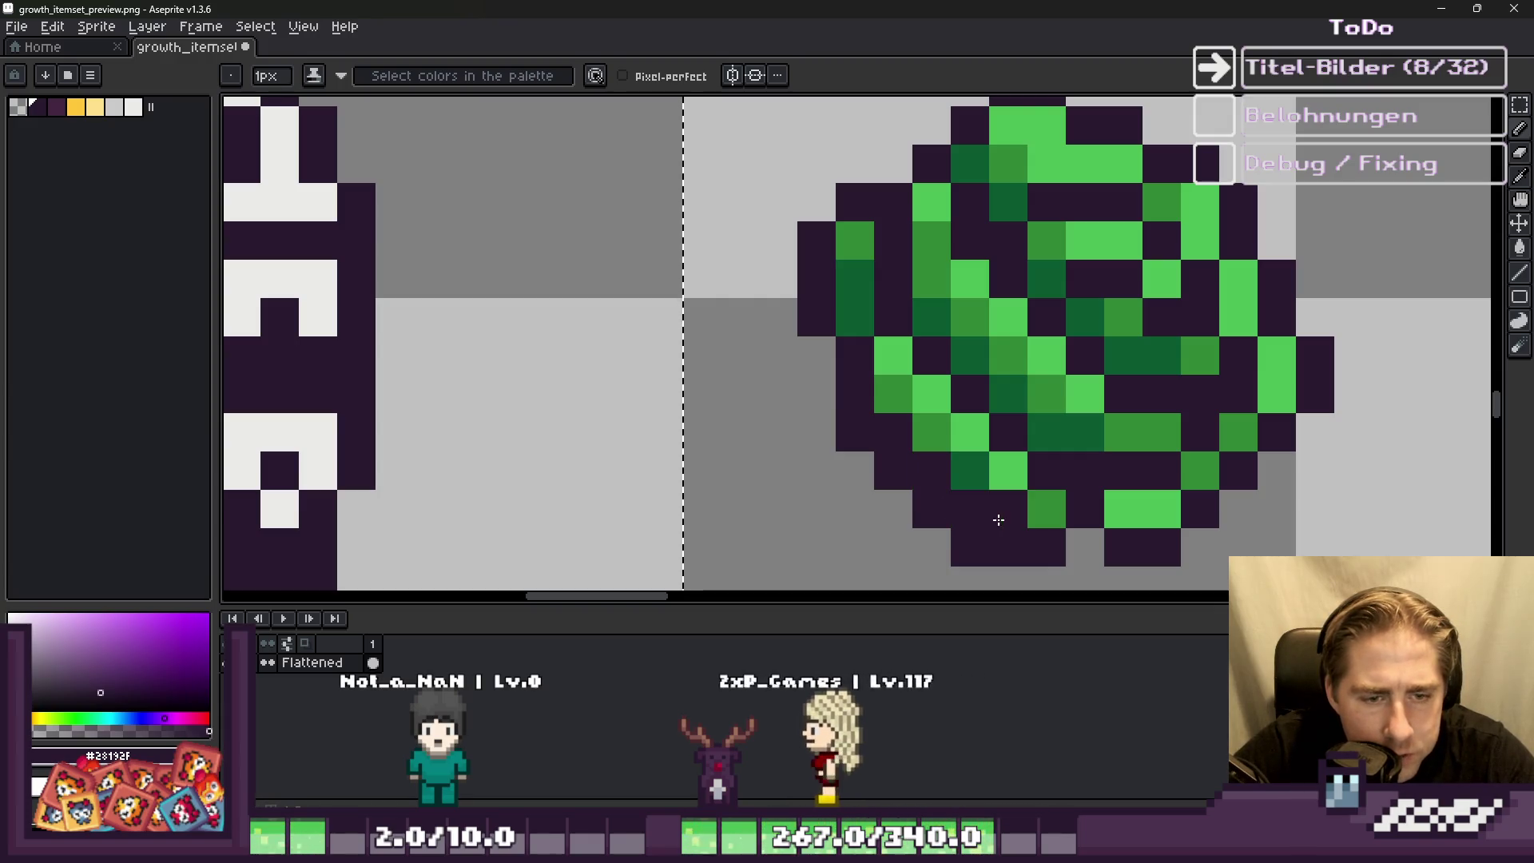
Step: Paint dark purple pixels and a diagonal dark line across the cabbage's green leaves for shading
{"action": "left_click", "coordinate": [1009, 508]}
{"action": "left_click", "coordinate": [855, 316]}
{"action": "left_click", "coordinate": [932, 317]}
{"action": "left_click", "coordinate": [1081, 438]}
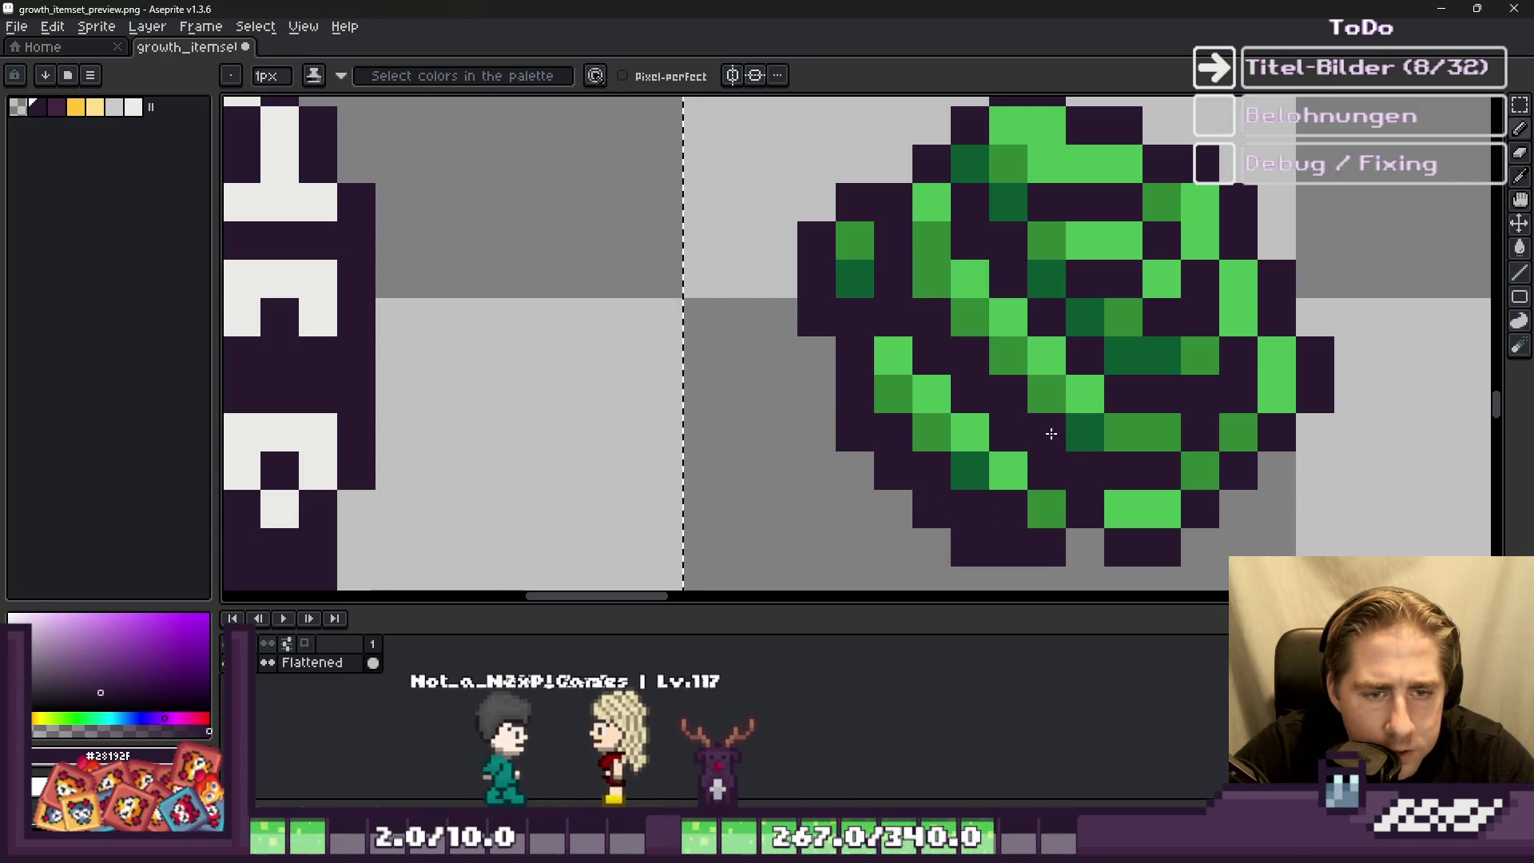
{"action": "scroll", "coordinate": [923, 408], "scroll_direction": "down", "scroll_amount": 1}
{"action": "left_click_drag", "start_coordinate": [867, 429], "coordinate": [895, 454]}
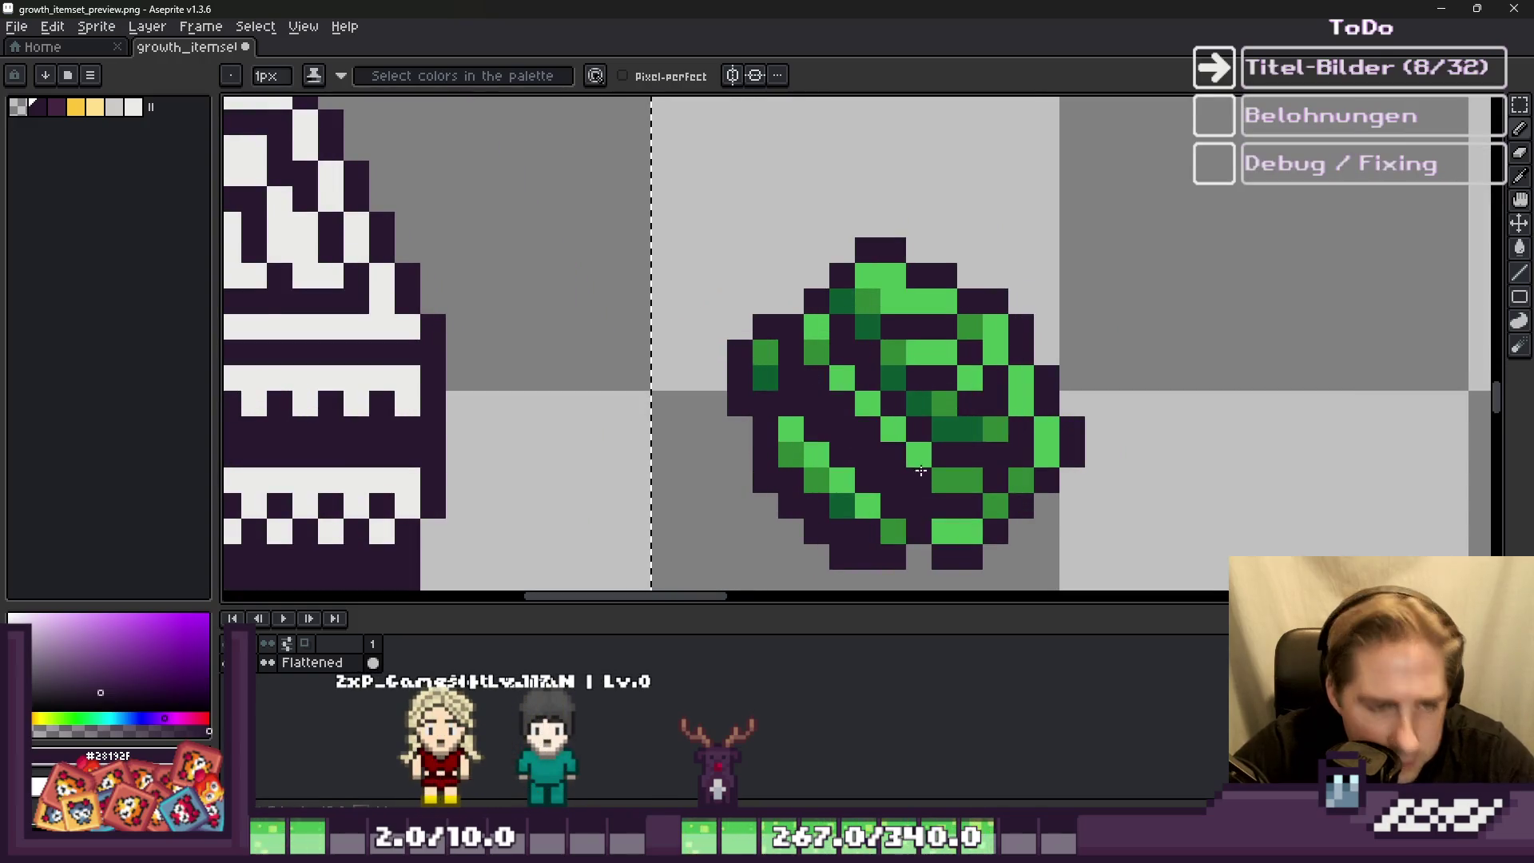
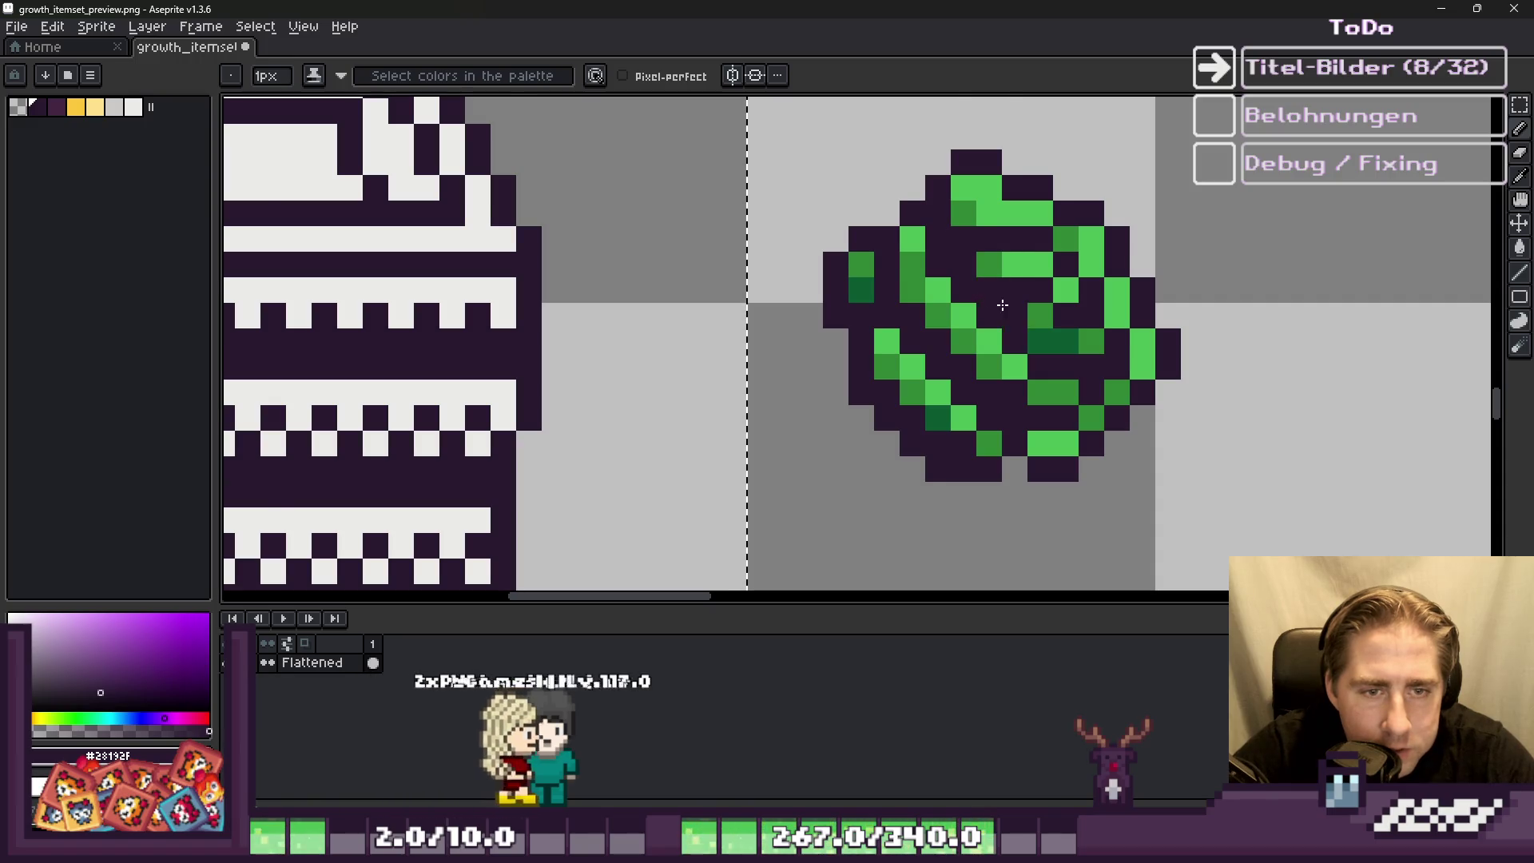
Step: Eyedrop the basket's light cream and bucket-fill the round sprite's green areas with it
{"action": "scroll", "coordinate": [999, 307], "scroll_direction": "up", "scroll_amount": 1}
{"action": "scroll", "coordinate": [912, 334], "scroll_direction": "down", "scroll_amount": 2}
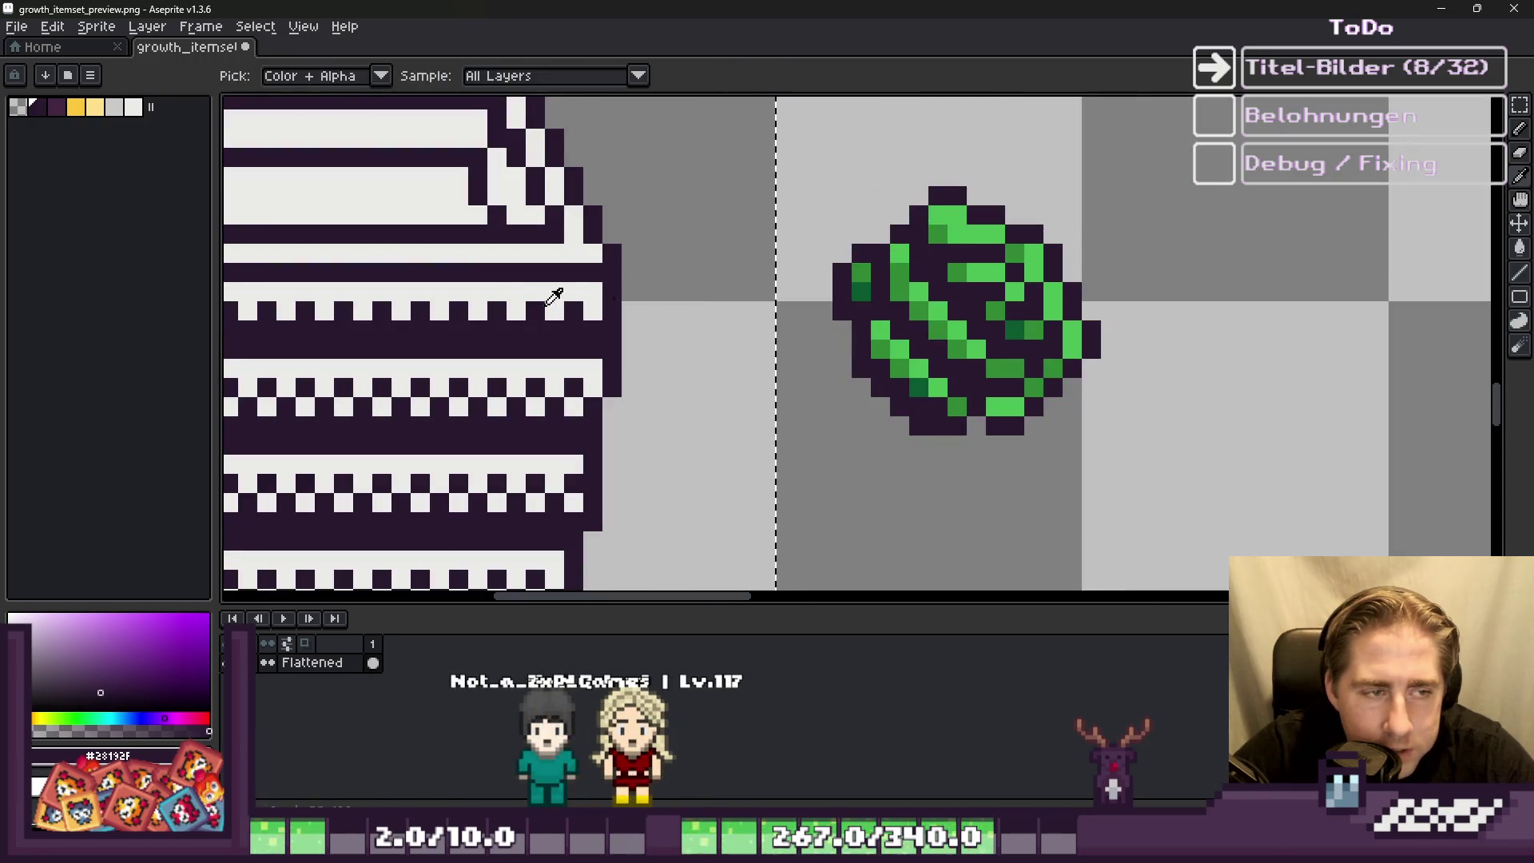
{"action": "left_click", "coordinate": [521, 290], "text": "alt"}
{"action": "scroll", "coordinate": [1025, 274], "scroll_direction": "up", "scroll_amount": 2}
{"action": "key", "text": "g"}
{"action": "left_click", "coordinate": [860, 203]}
{"action": "left_click", "coordinate": [890, 270]}
{"action": "scroll", "coordinate": [890, 270], "scroll_direction": "down", "scroll_amount": 2}
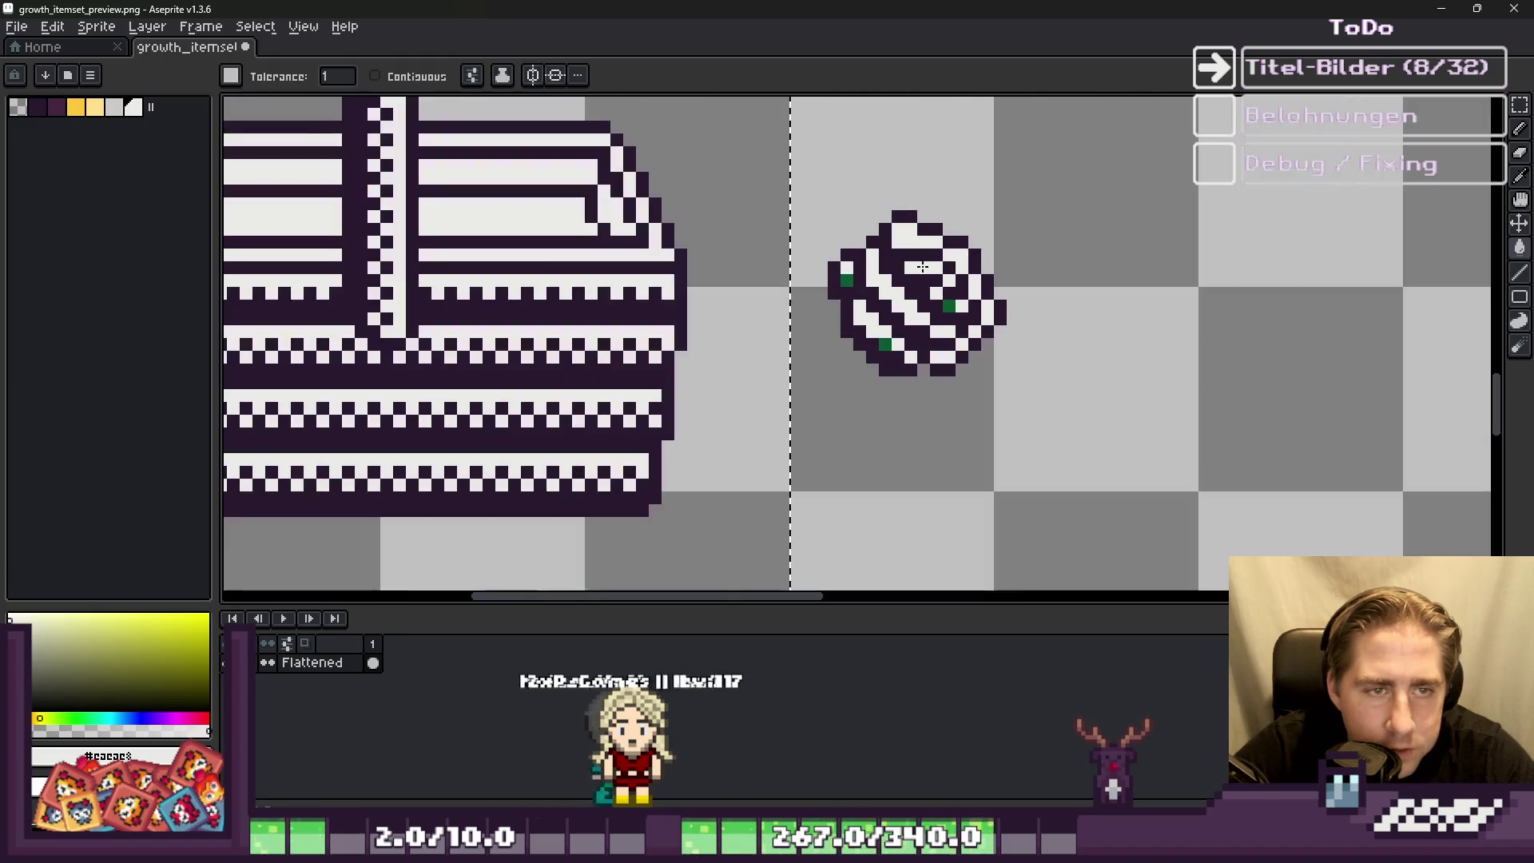
{"action": "scroll", "coordinate": [879, 303], "scroll_direction": "up", "scroll_amount": 1}
{"action": "left_click", "coordinate": [1051, 325]}
Step: Pencil the remaining ball pixels in the basket's dark purple to form stripes
{"action": "key", "text": "b"}
{"action": "scroll", "coordinate": [799, 278], "scroll_direction": "up", "scroll_amount": 2}
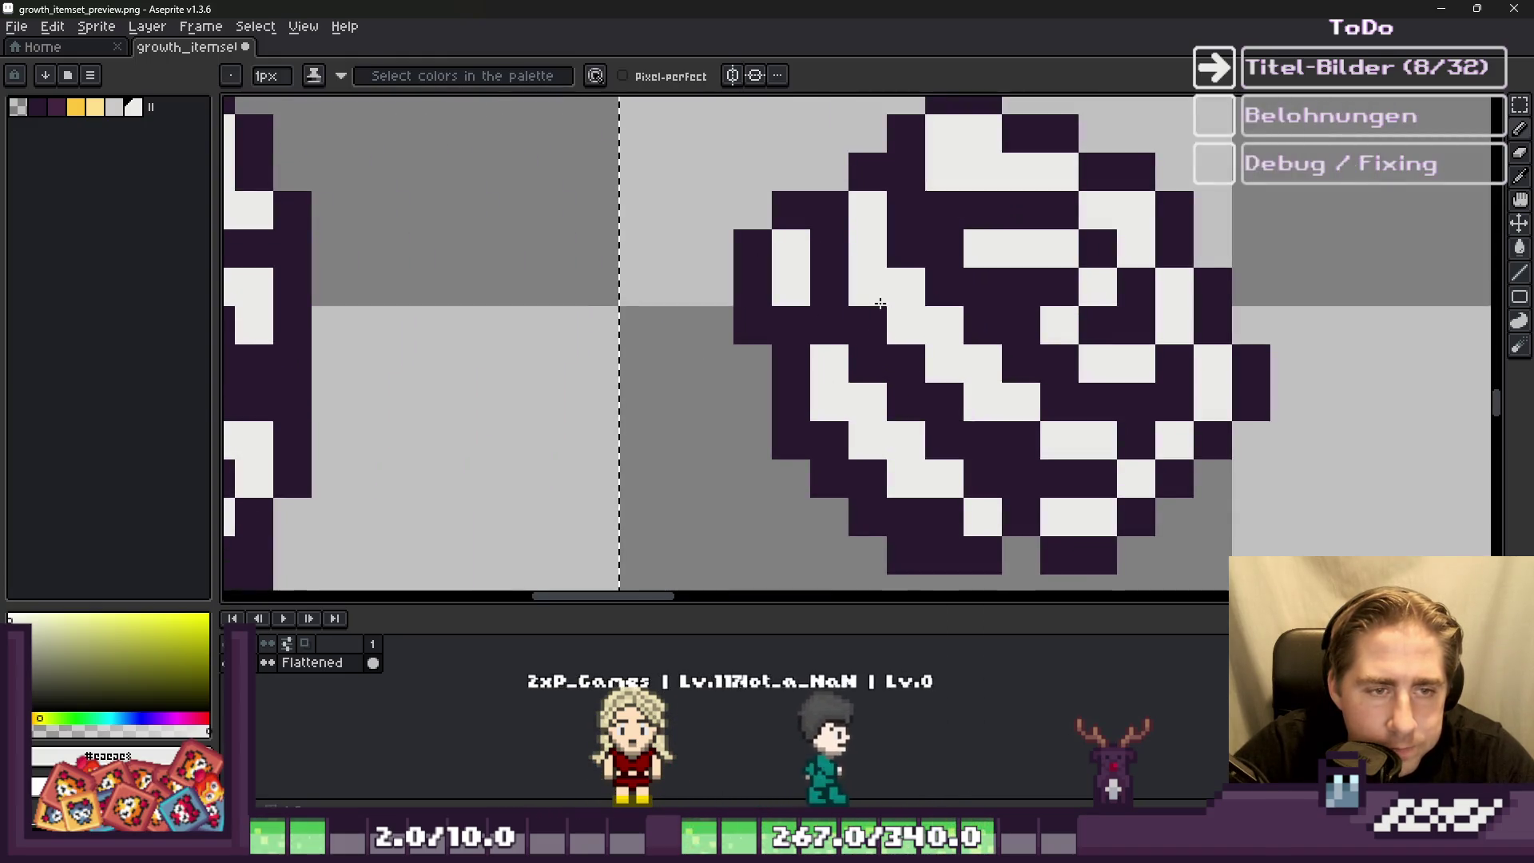
{"action": "left_click", "coordinate": [897, 363], "text": "alt"}
{"action": "scroll", "coordinate": [1122, 422], "scroll_direction": "down", "scroll_amount": 1}
{"action": "scroll", "coordinate": [968, 298], "scroll_direction": "up", "scroll_amount": 2}
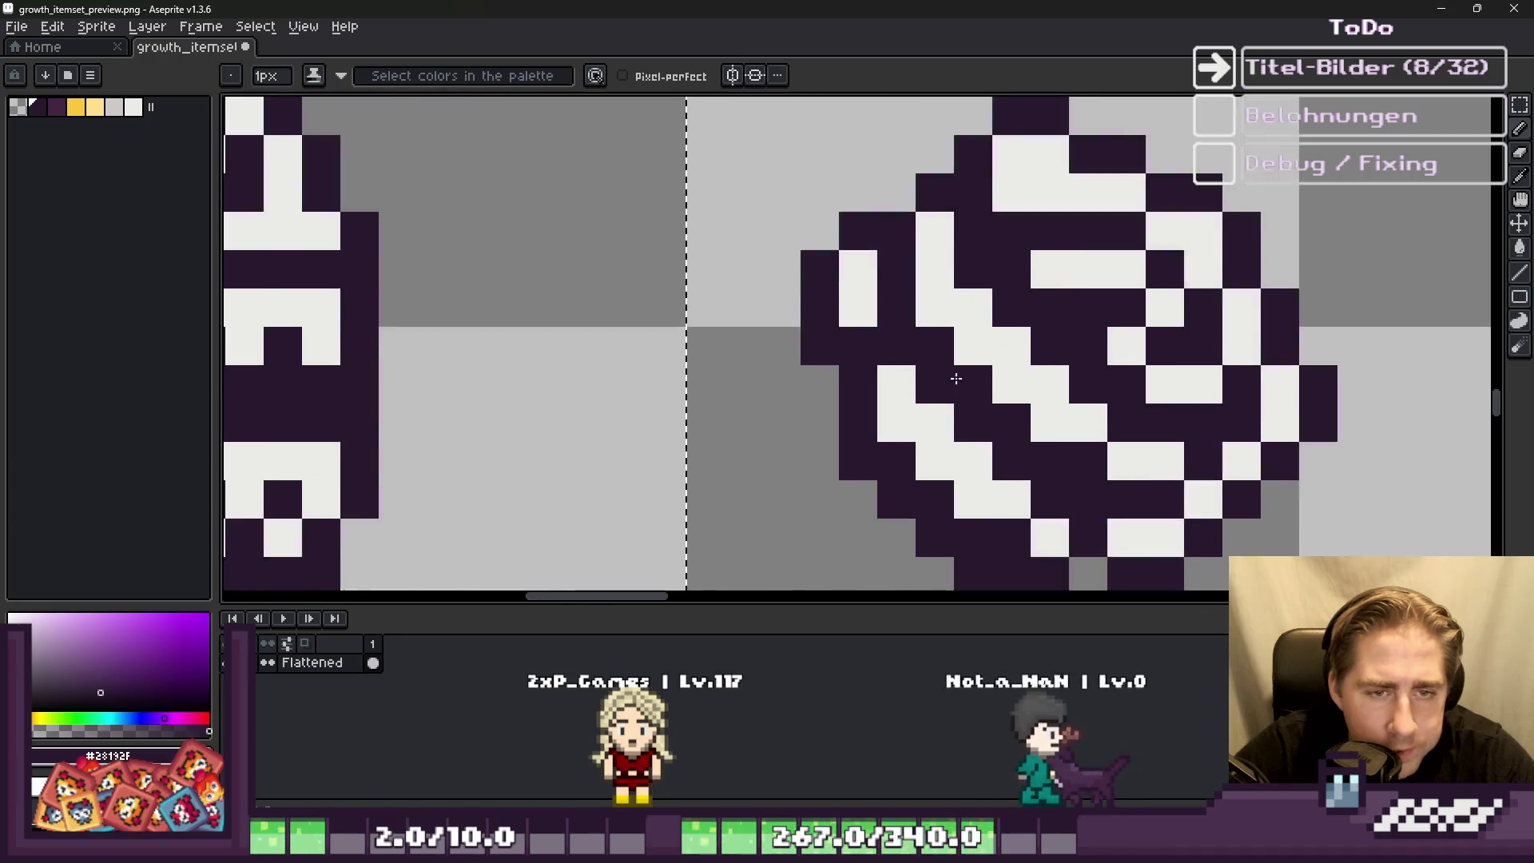
{"action": "left_click", "coordinate": [993, 211]}
{"action": "scroll", "coordinate": [935, 212], "scroll_direction": "down", "scroll_amount": 6}
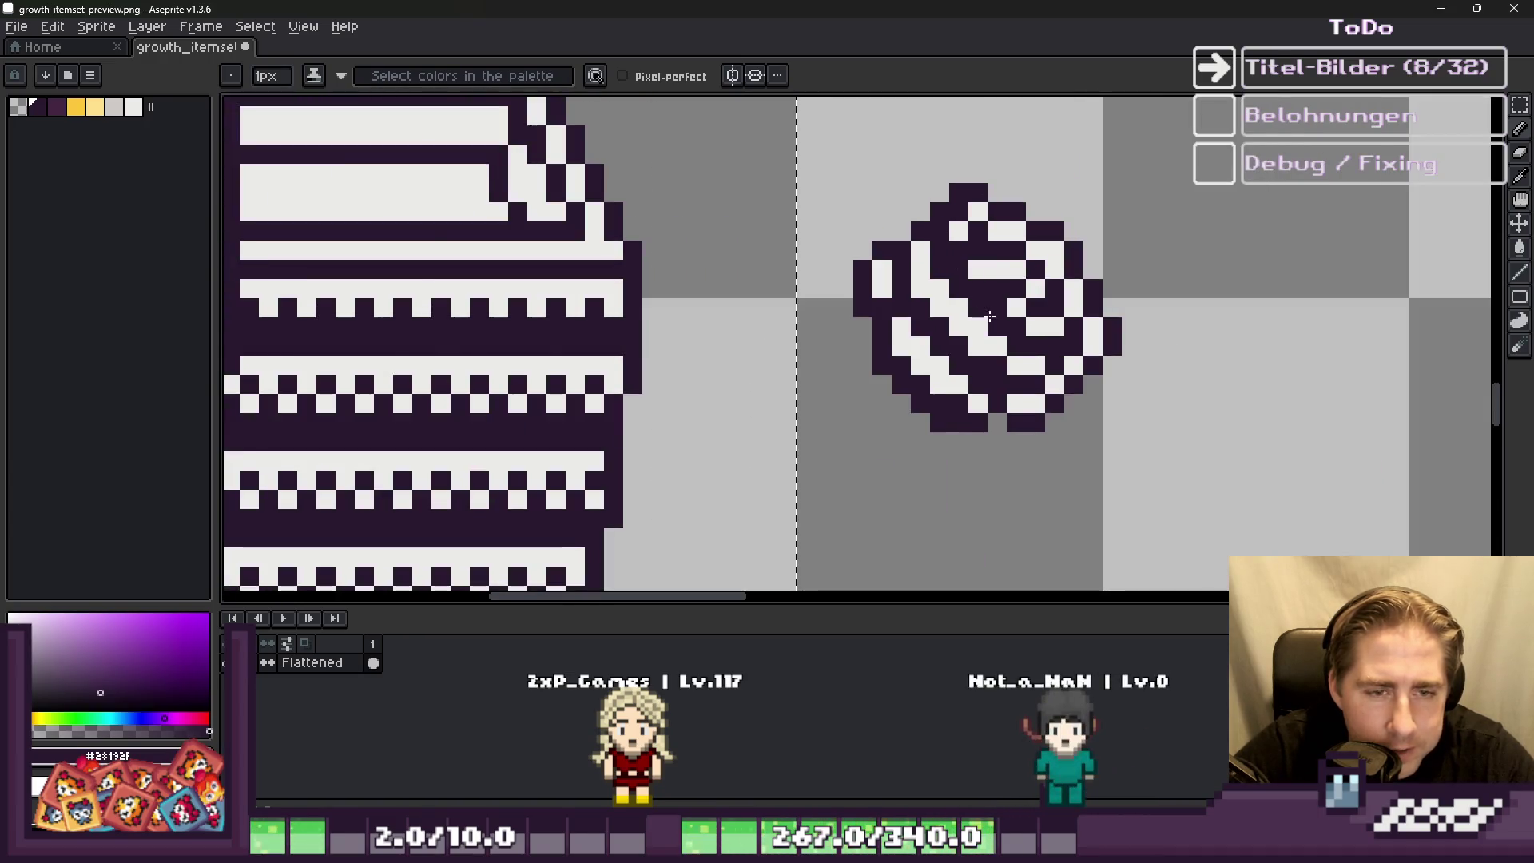
{"action": "scroll", "coordinate": [911, 306], "scroll_direction": "up", "scroll_amount": 6}
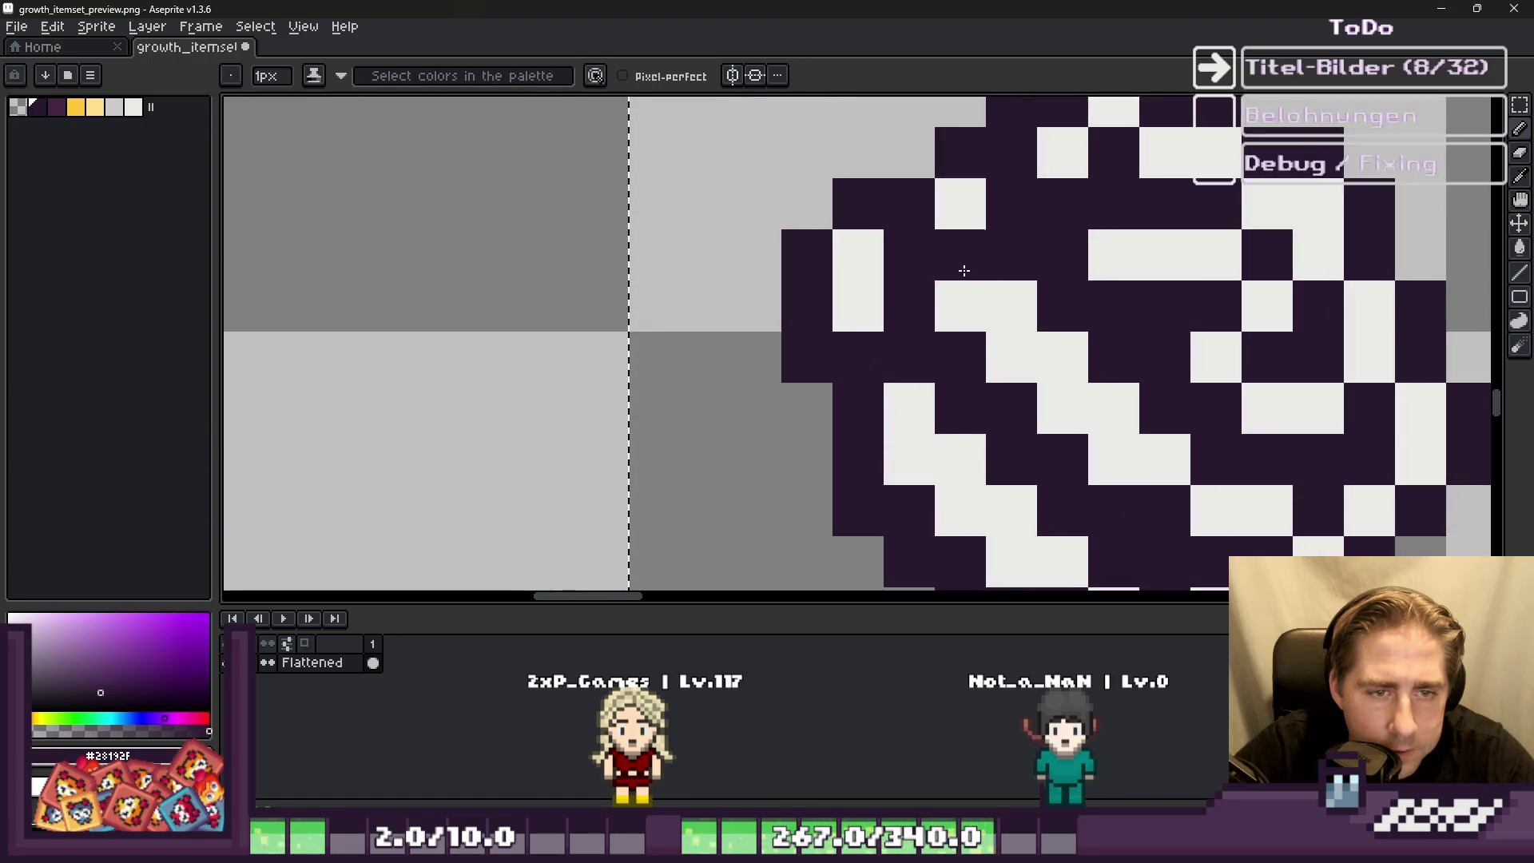
{"action": "left_click", "coordinate": [1007, 317]}
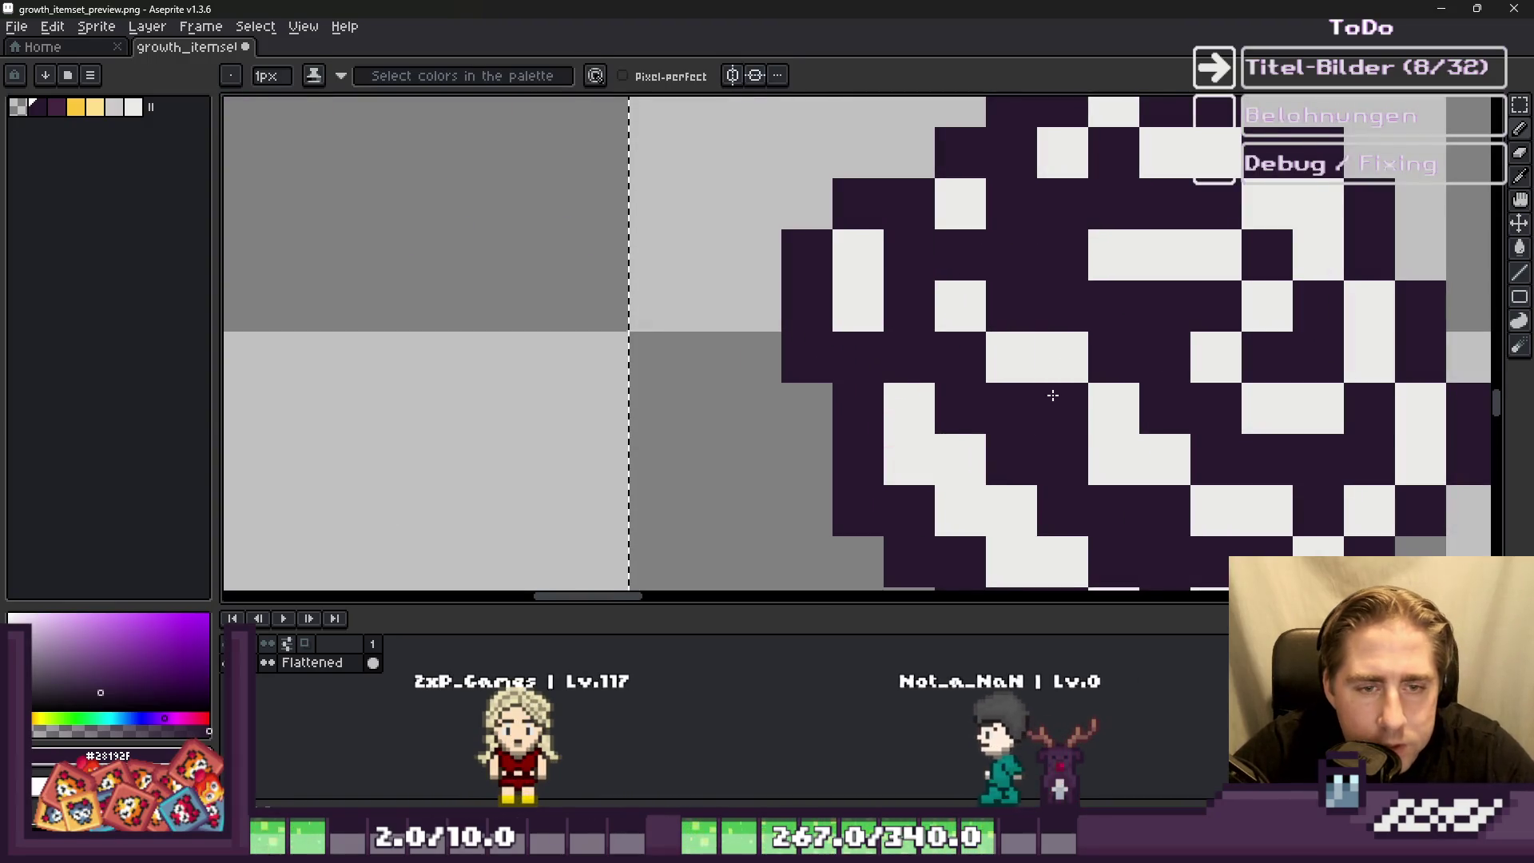
{"action": "left_click", "coordinate": [1062, 357]}
{"action": "left_click", "coordinate": [1114, 408]}
{"action": "left_click", "coordinate": [852, 267]}
{"action": "scroll", "coordinate": [851, 267], "scroll_direction": "down", "scroll_amount": 4}
{"action": "key", "text": "v"}
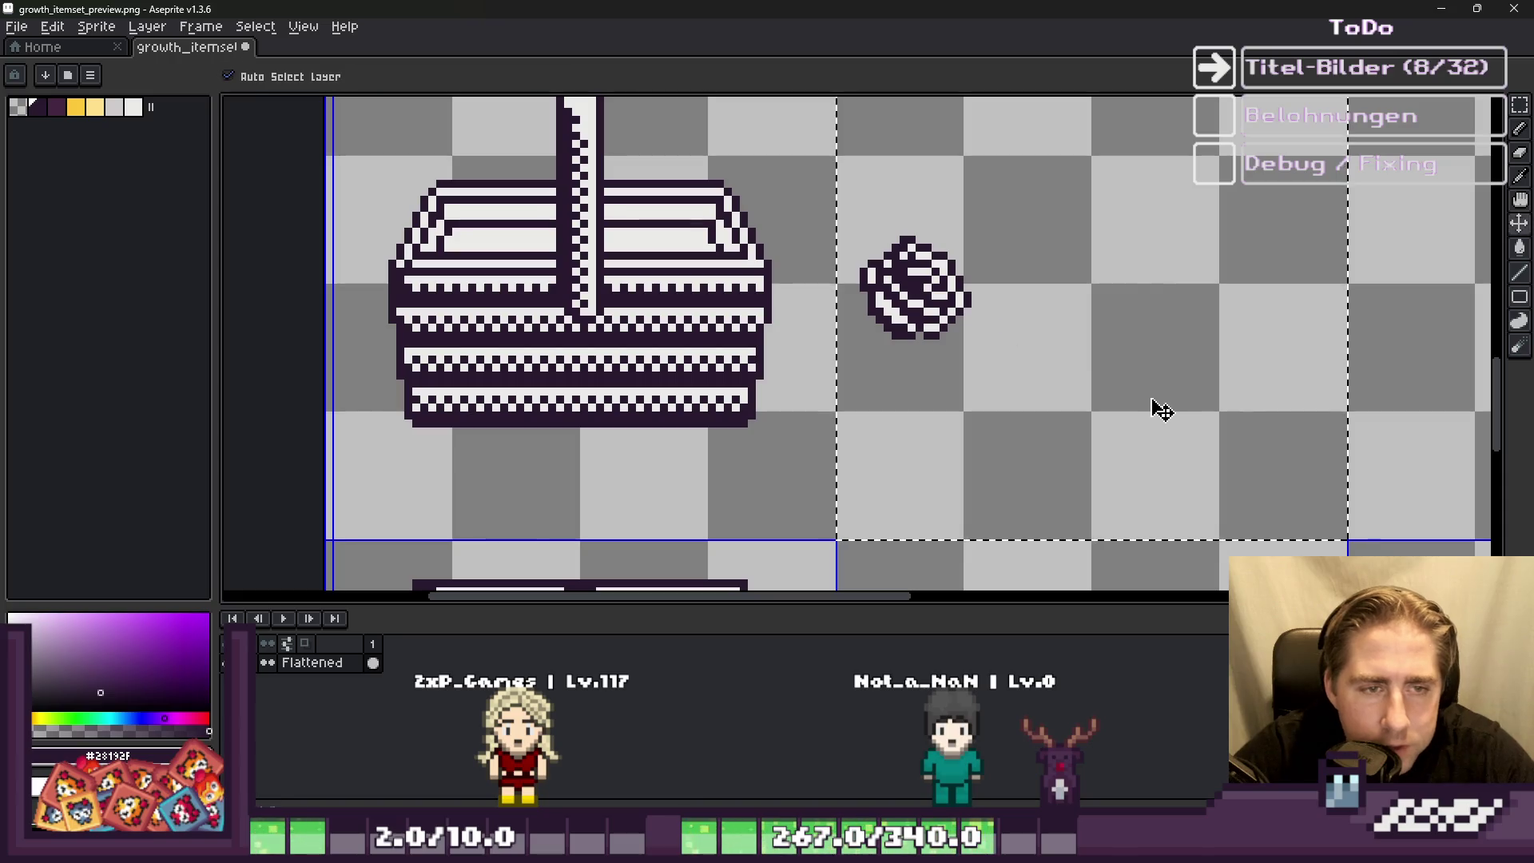
{"action": "key", "text": "b"}
{"action": "scroll", "coordinate": [1030, 321], "scroll_direction": "down", "scroll_amount": 3}
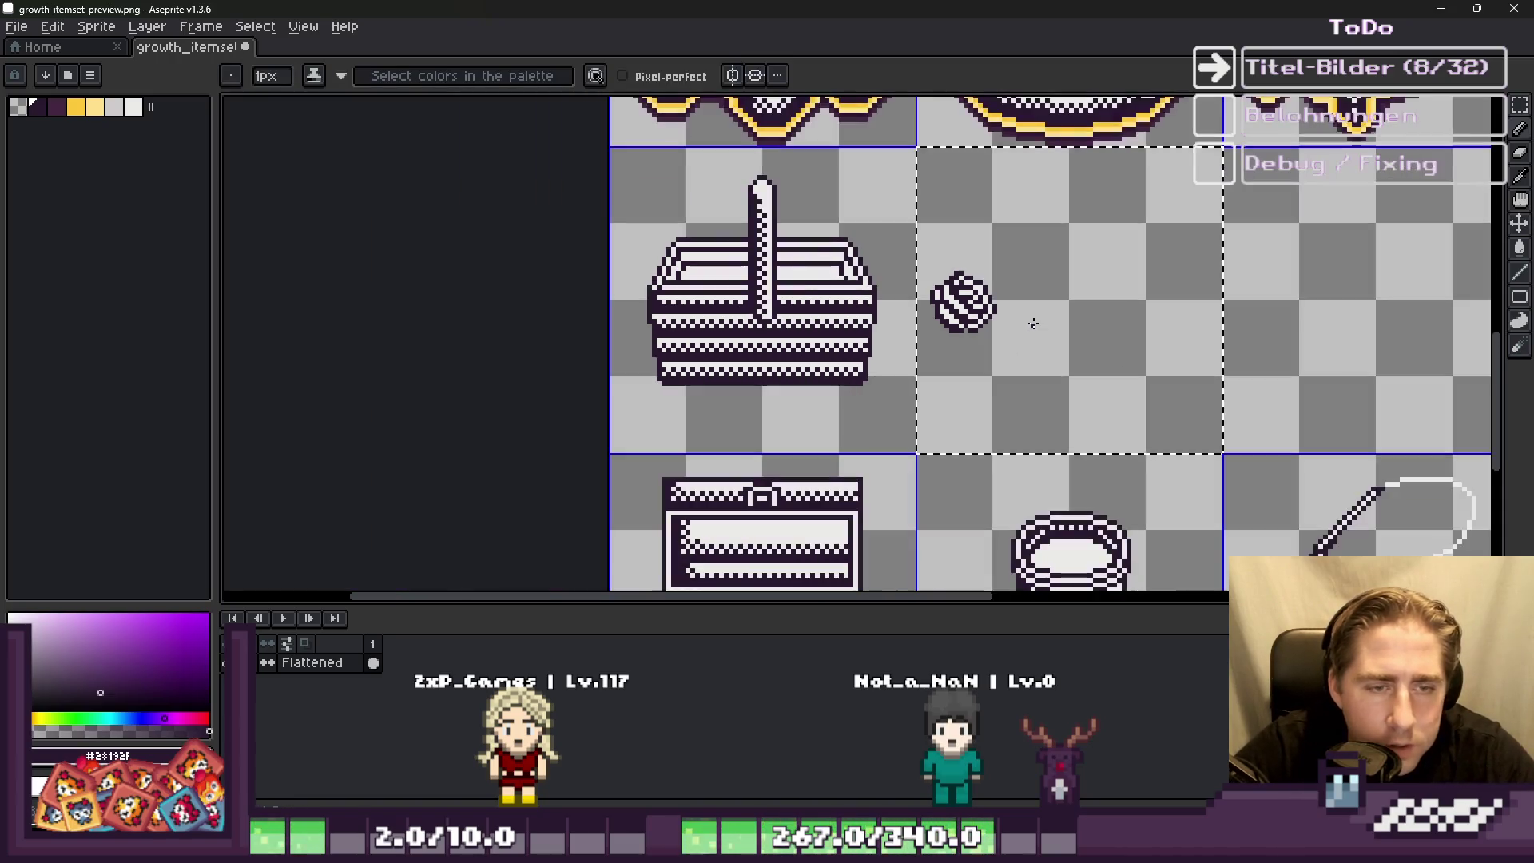
{"action": "key", "text": "m"}
{"action": "scroll", "coordinate": [962, 249], "scroll_direction": "up", "scroll_amount": 2}
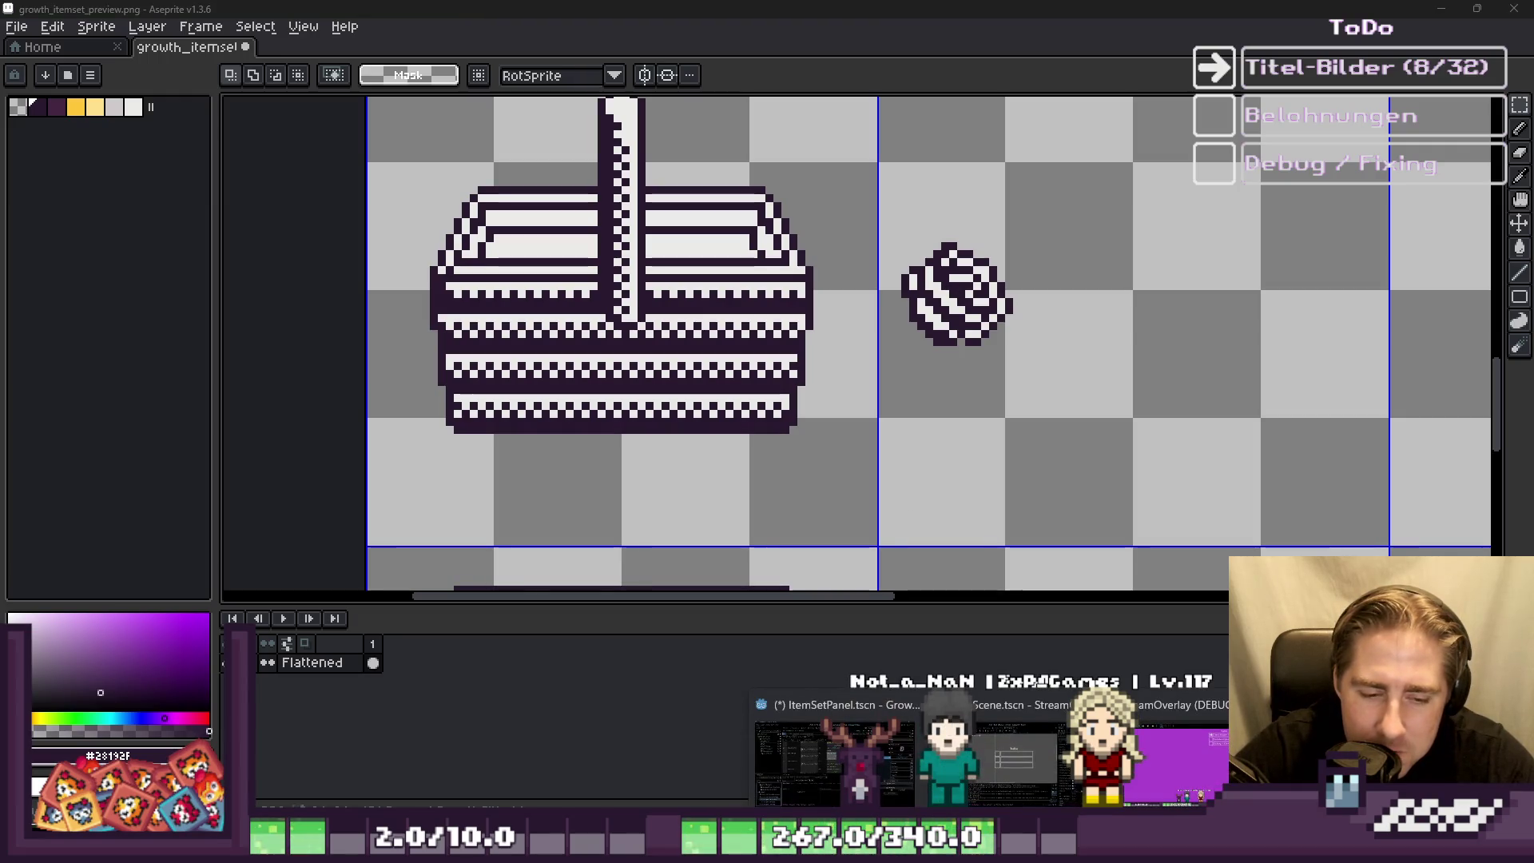
{"action": "key", "text": "alt+Tab"}
{"action": "key", "text": "alt+Tab"}
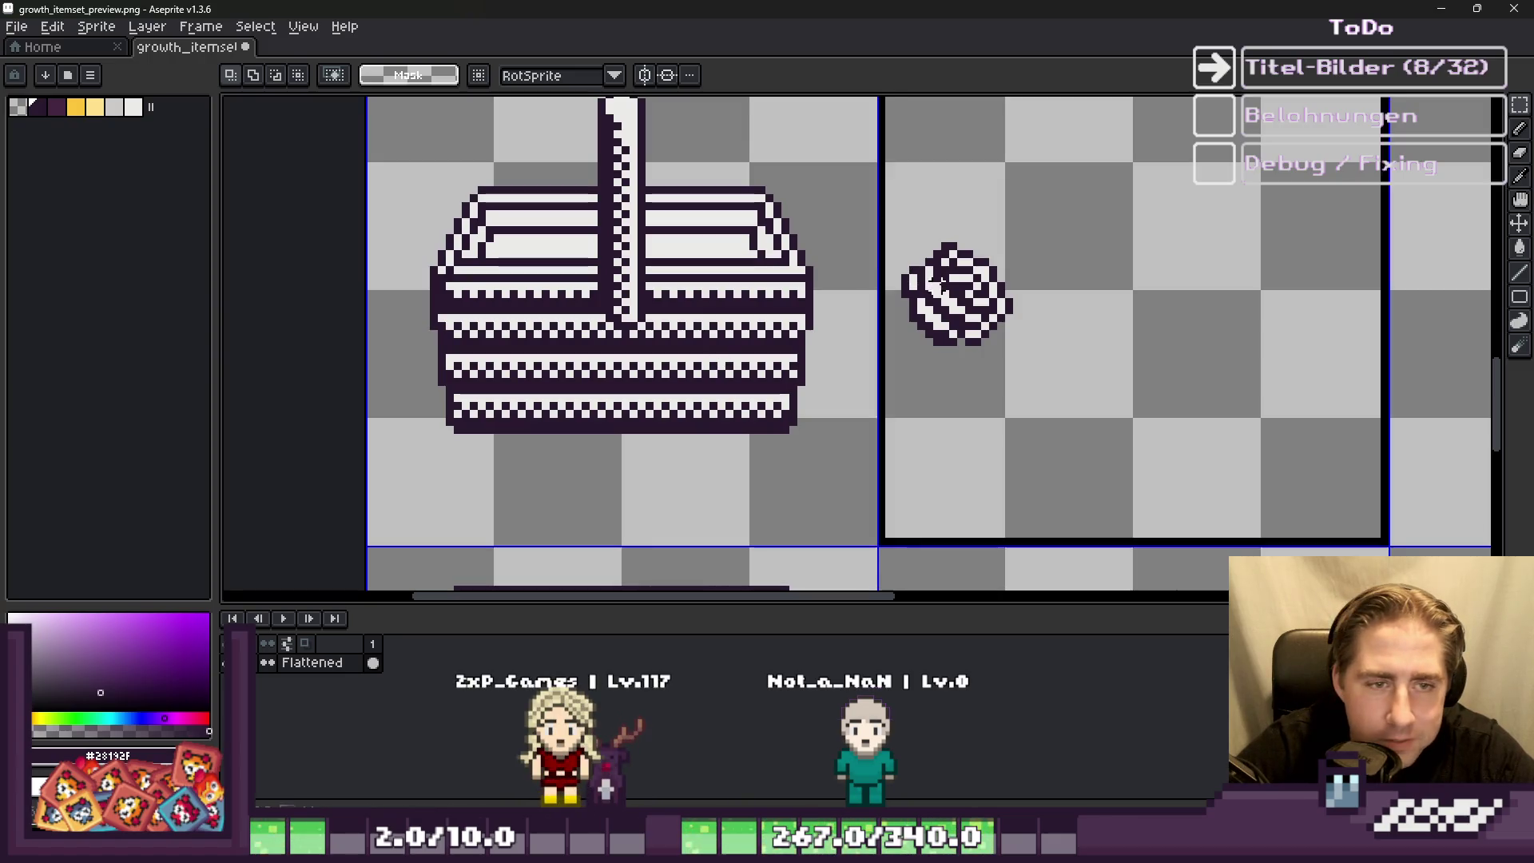
Step: Drag a copy of the striped ball onto the basket top, nudged left and up
{"action": "mouse_move", "coordinate": [887, 221]}
{"action": "left_mouse_down"}
{"action": "mouse_move", "coordinate": [1041, 421]}
{"action": "mouse_move", "coordinate": [1019, 376]}
{"action": "left_mouse_up"}
{"action": "left_click_drag", "start_coordinate": [987, 323], "coordinate": [773, 238]}
{"action": "scroll", "coordinate": [850, 349], "scroll_direction": "down", "scroll_amount": 1}
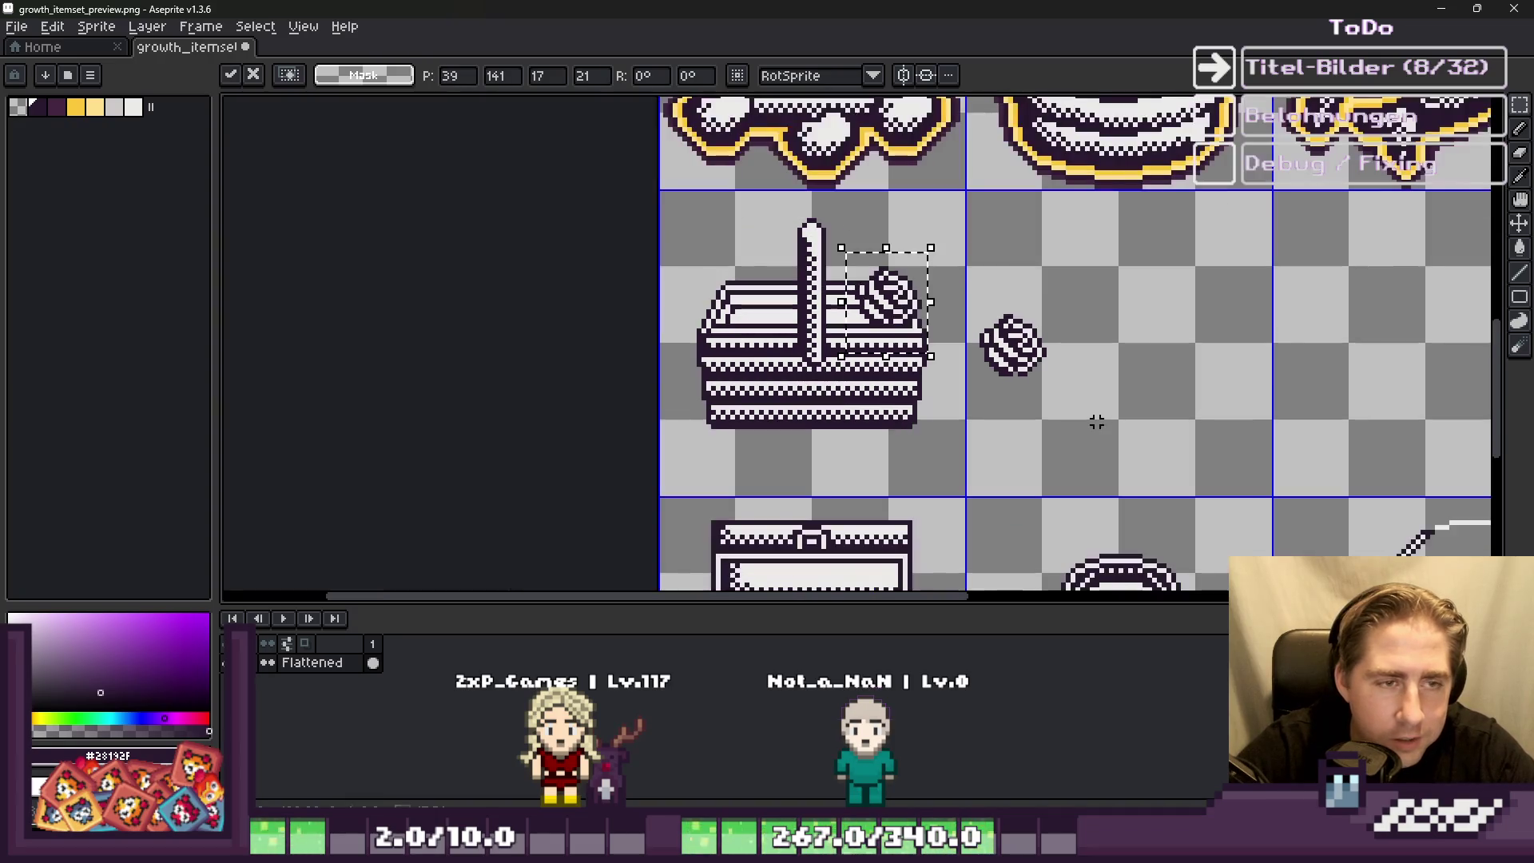
{"action": "scroll", "coordinate": [851, 348], "scroll_direction": "up", "scroll_amount": 5}
{"action": "key", "text": "Left"}
{"action": "key", "text": "Left"}
{"action": "key", "text": "Left"}
{"action": "key", "text": "Up"}
{"action": "key", "text": "Up"}
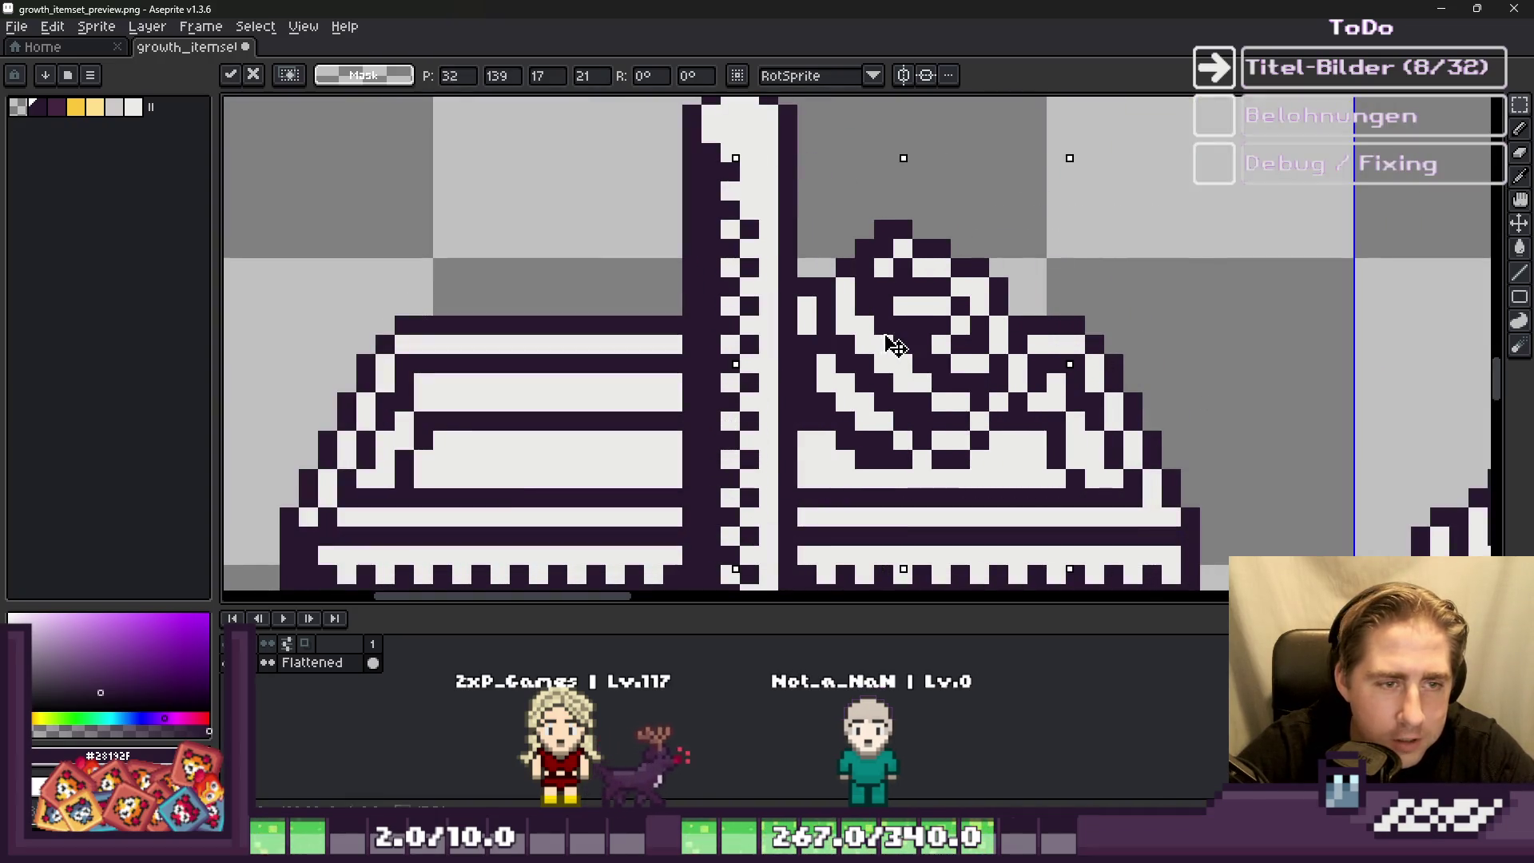
{"action": "key", "text": "Escape"}
{"action": "scroll", "coordinate": [903, 303], "scroll_direction": "down", "scroll_amount": 3}
Step: Cut the ball beside the basket and paste it back onto a new Layer 1
{"action": "mouse_move", "coordinate": [1088, 345]}
{"action": "left_mouse_down"}
{"action": "mouse_move", "coordinate": [1123, 404]}
{"action": "mouse_move", "coordinate": [1218, 496]}
{"action": "left_mouse_up"}
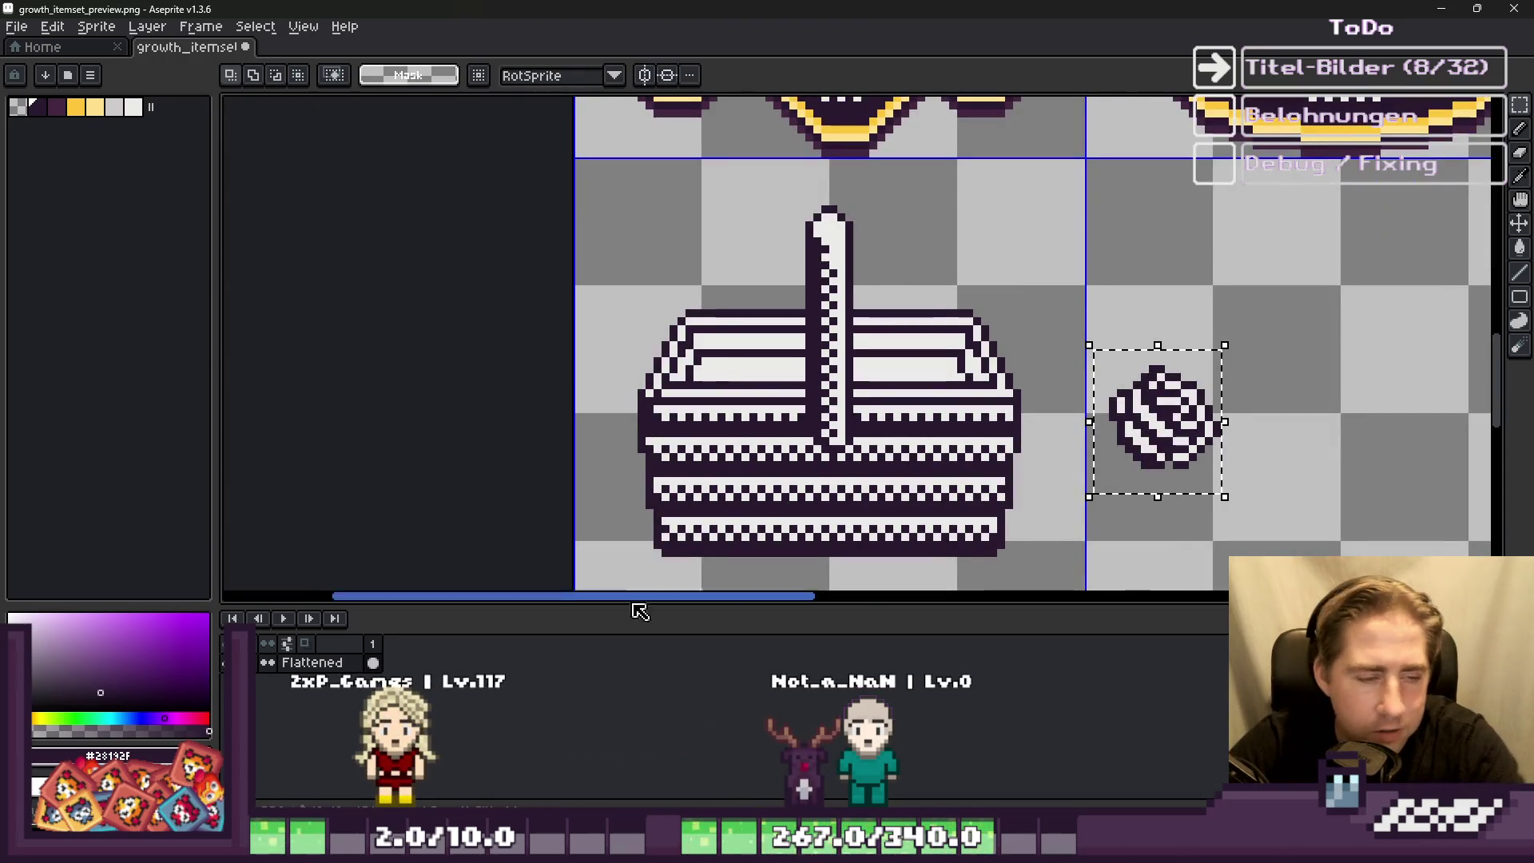
{"action": "key", "text": "Delete"}
{"action": "key", "text": "shift+n"}
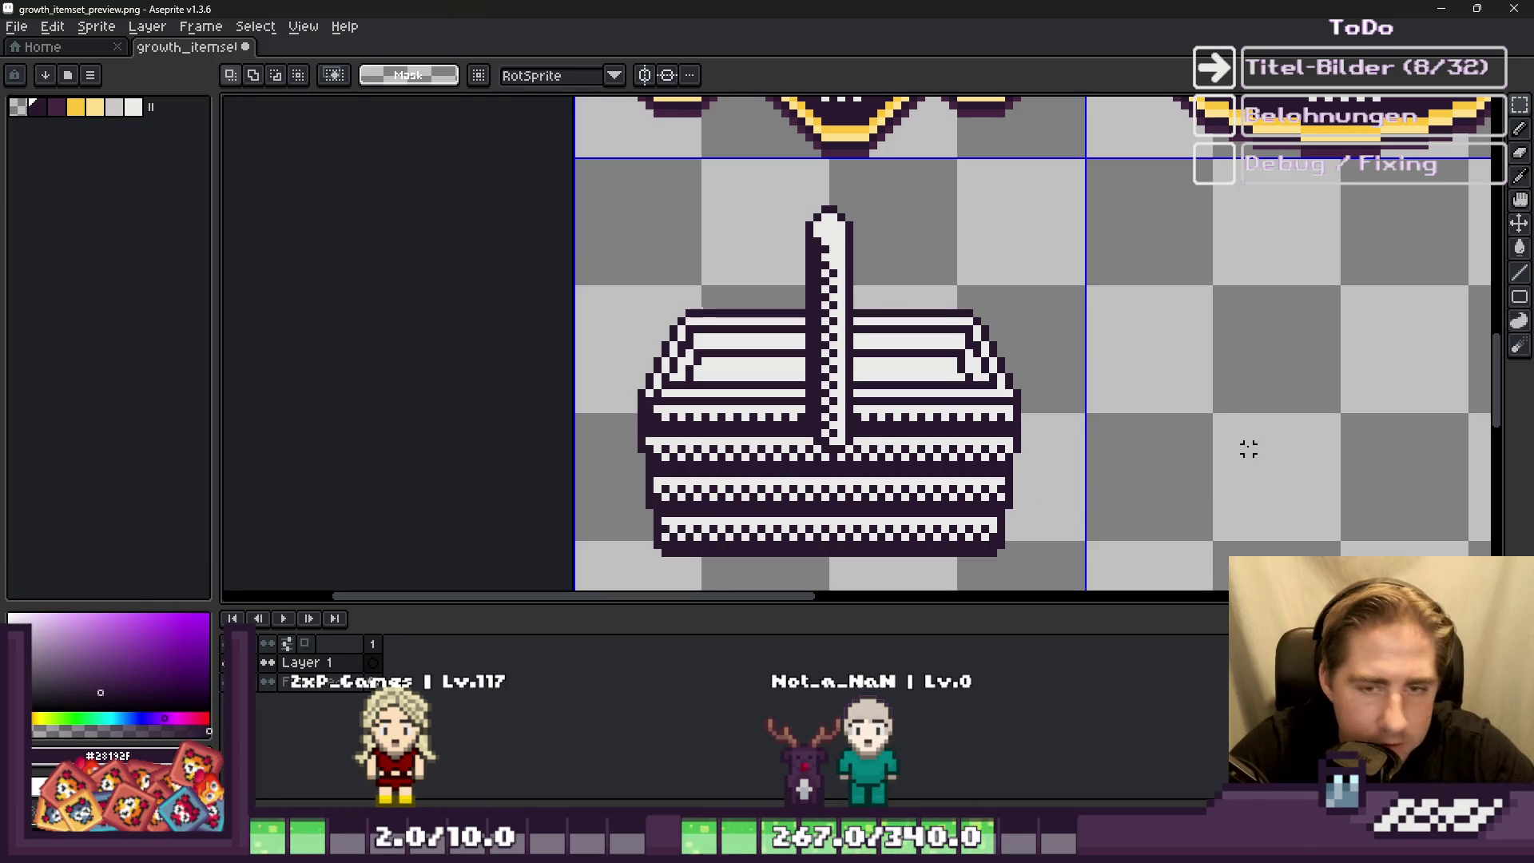
{"action": "key", "text": "ctrl+v"}
{"action": "left_click_drag", "start_coordinate": [1151, 431], "coordinate": [1183, 322]}
{"action": "left_click", "coordinate": [1068, 308]}
{"action": "scroll", "coordinate": [1073, 313], "scroll_direction": "up", "scroll_amount": 1}
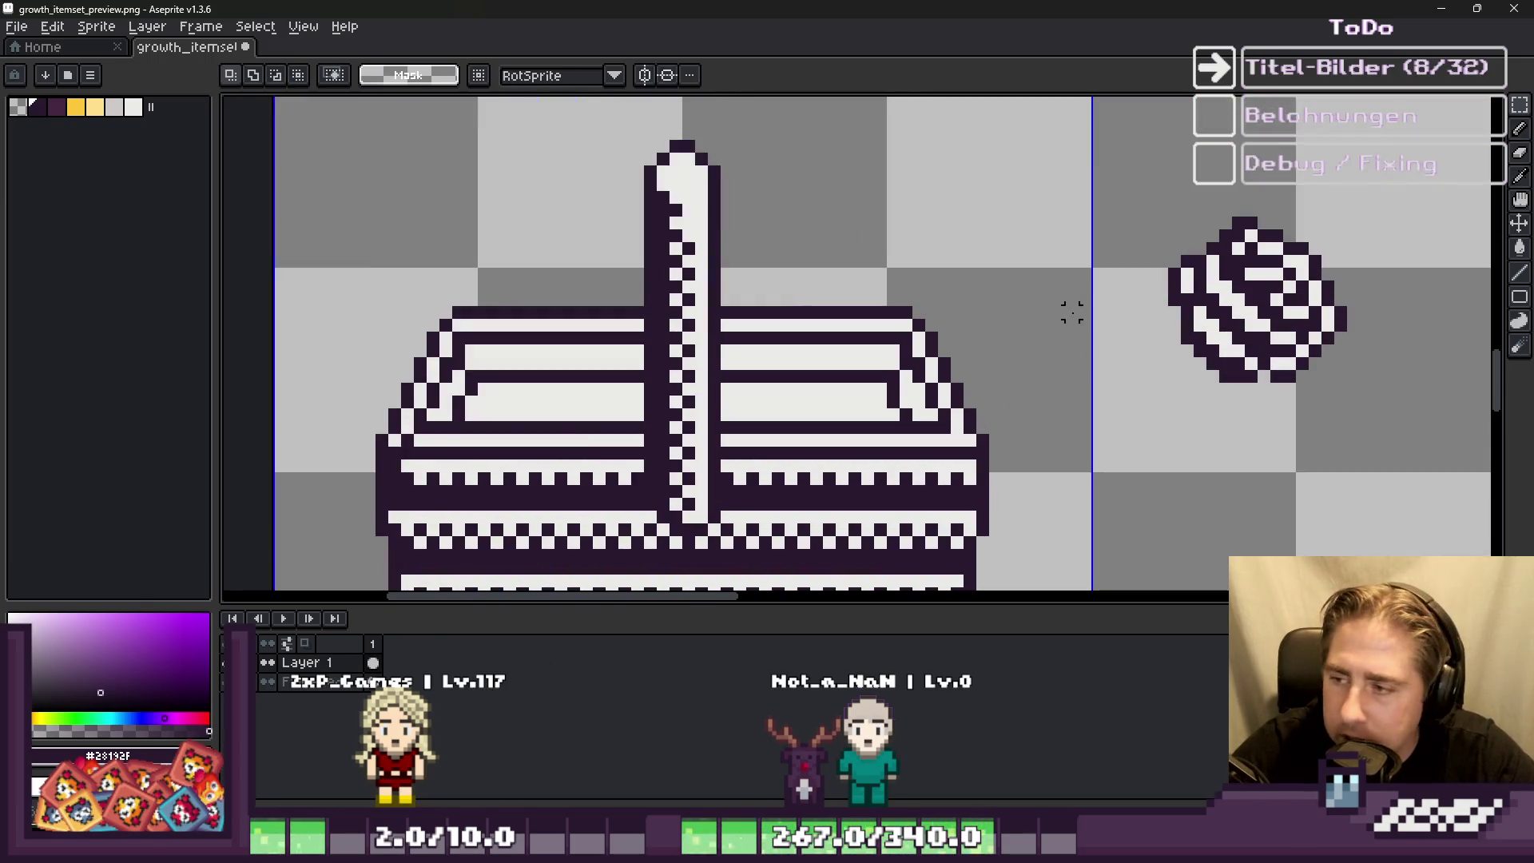
Step: Paste three ball copies across the basket's top-left and left half, then commit them
{"action": "key", "text": "ctrl+v"}
{"action": "mouse_move", "coordinate": [1261, 491]}
{"action": "left_mouse_down"}
{"action": "mouse_move", "coordinate": [955, 364]}
{"action": "mouse_move", "coordinate": [942, 324]}
{"action": "left_mouse_up"}
{"action": "scroll", "coordinate": [994, 442], "scroll_direction": "down", "scroll_amount": 5}
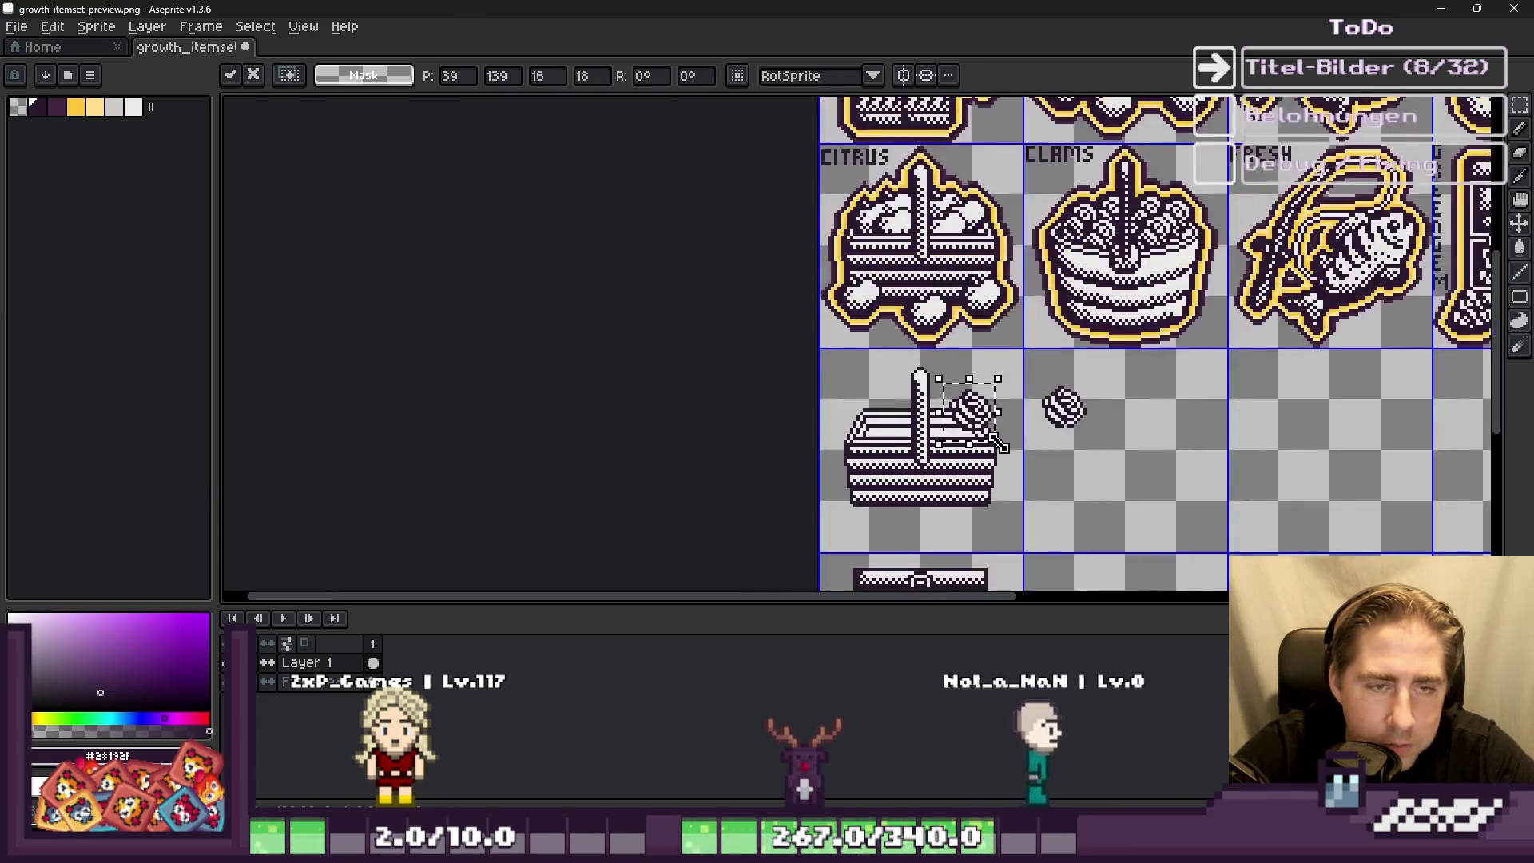
{"action": "scroll", "coordinate": [918, 447], "scroll_direction": "up", "scroll_amount": 5}
{"action": "mouse_move", "coordinate": [1081, 351]}
{"action": "left_mouse_down"}
{"action": "mouse_move", "coordinate": [1005, 341]}
{"action": "mouse_move", "coordinate": [1318, 479]}
{"action": "mouse_move", "coordinate": [1039, 376]}
{"action": "mouse_move", "coordinate": [1308, 463]}
{"action": "mouse_move", "coordinate": [794, 343]}
{"action": "left_mouse_up"}
{"action": "key", "text": "ctrl+v"}
{"action": "mouse_move", "coordinate": [1284, 485]}
{"action": "left_mouse_down"}
{"action": "mouse_move", "coordinate": [791, 343]}
{"action": "mouse_move", "coordinate": [831, 349]}
{"action": "left_mouse_up"}
{"action": "key", "text": "ctrl+v"}
{"action": "mouse_move", "coordinate": [1369, 489]}
{"action": "left_mouse_down"}
{"action": "mouse_move", "coordinate": [847, 419]}
{"action": "mouse_move", "coordinate": [1215, 467]}
{"action": "mouse_move", "coordinate": [965, 435]}
{"action": "mouse_move", "coordinate": [962, 420]}
{"action": "left_mouse_up"}
{"action": "key", "text": "Return"}
{"action": "scroll", "coordinate": [1022, 383], "scroll_direction": "up", "scroll_amount": 1}
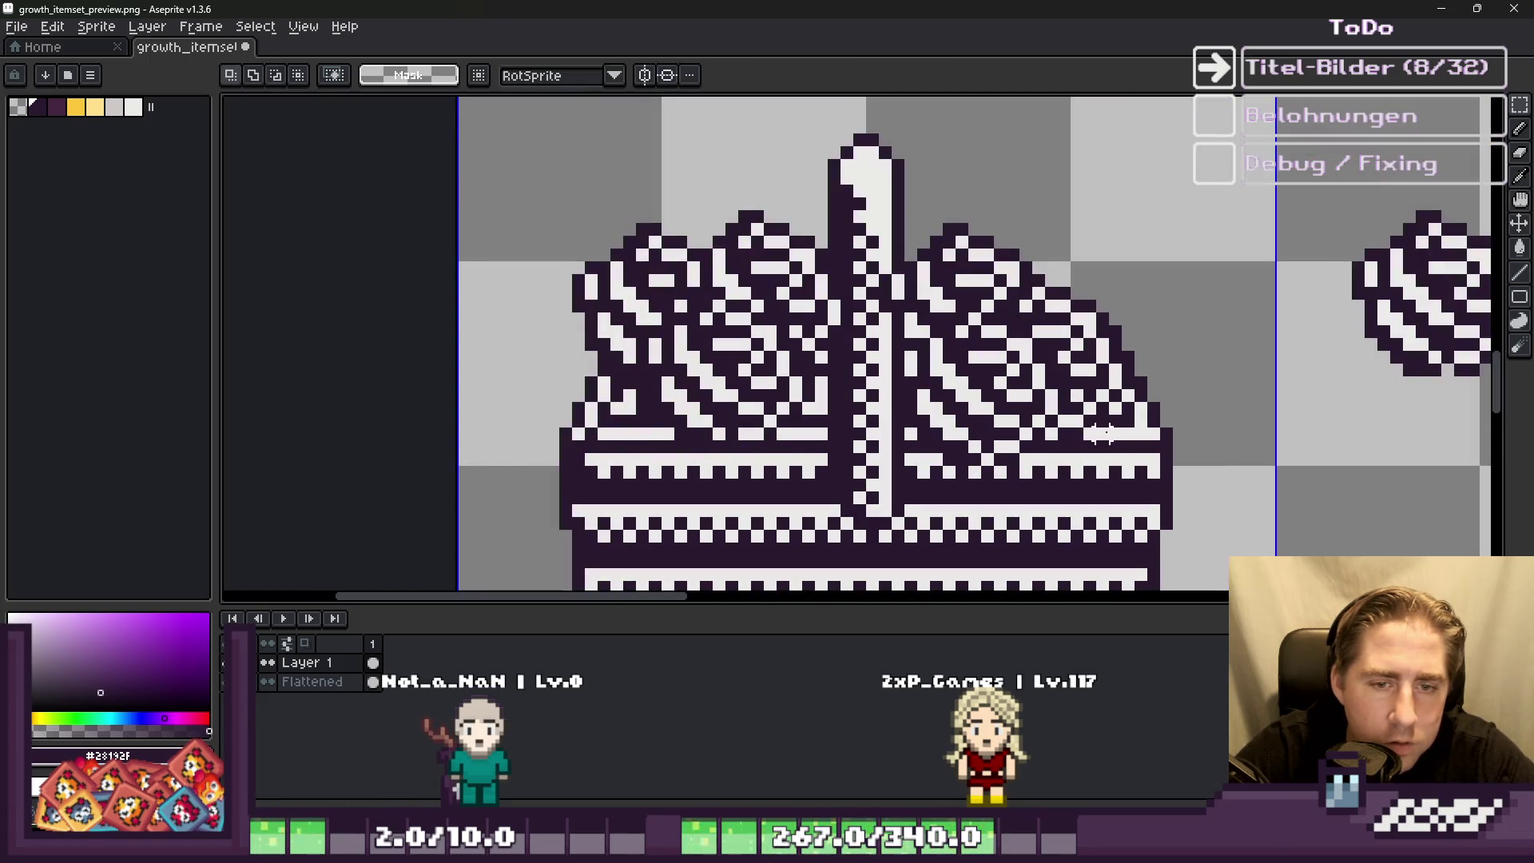
Step: Paste three more ball copies at the basket's lower-left, lower-right and lower centre
{"action": "key", "text": "b"}
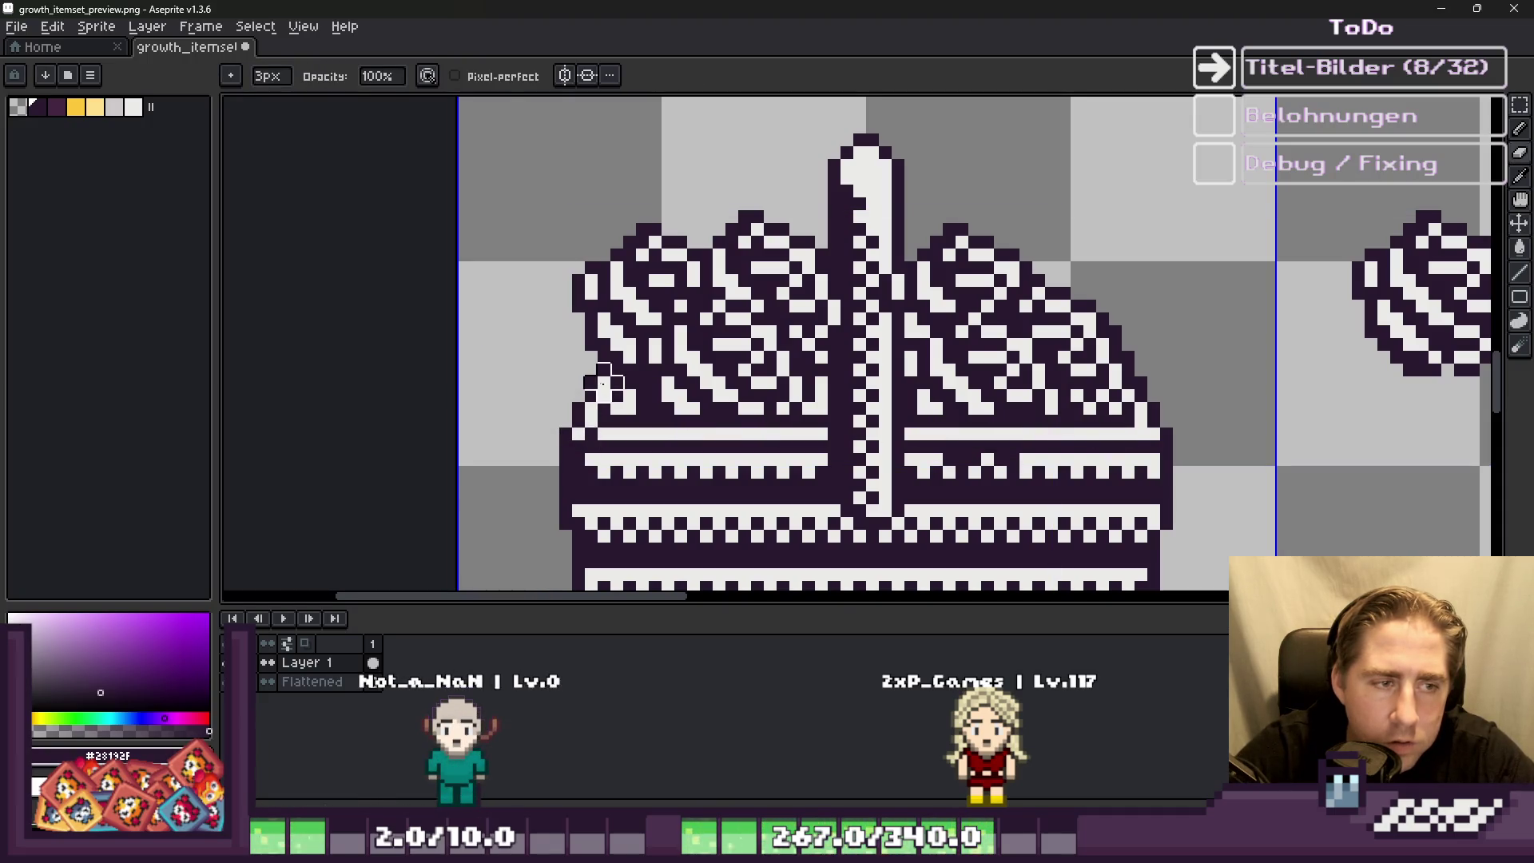
{"action": "scroll", "coordinate": [1089, 424], "scroll_direction": "down", "scroll_amount": 4}
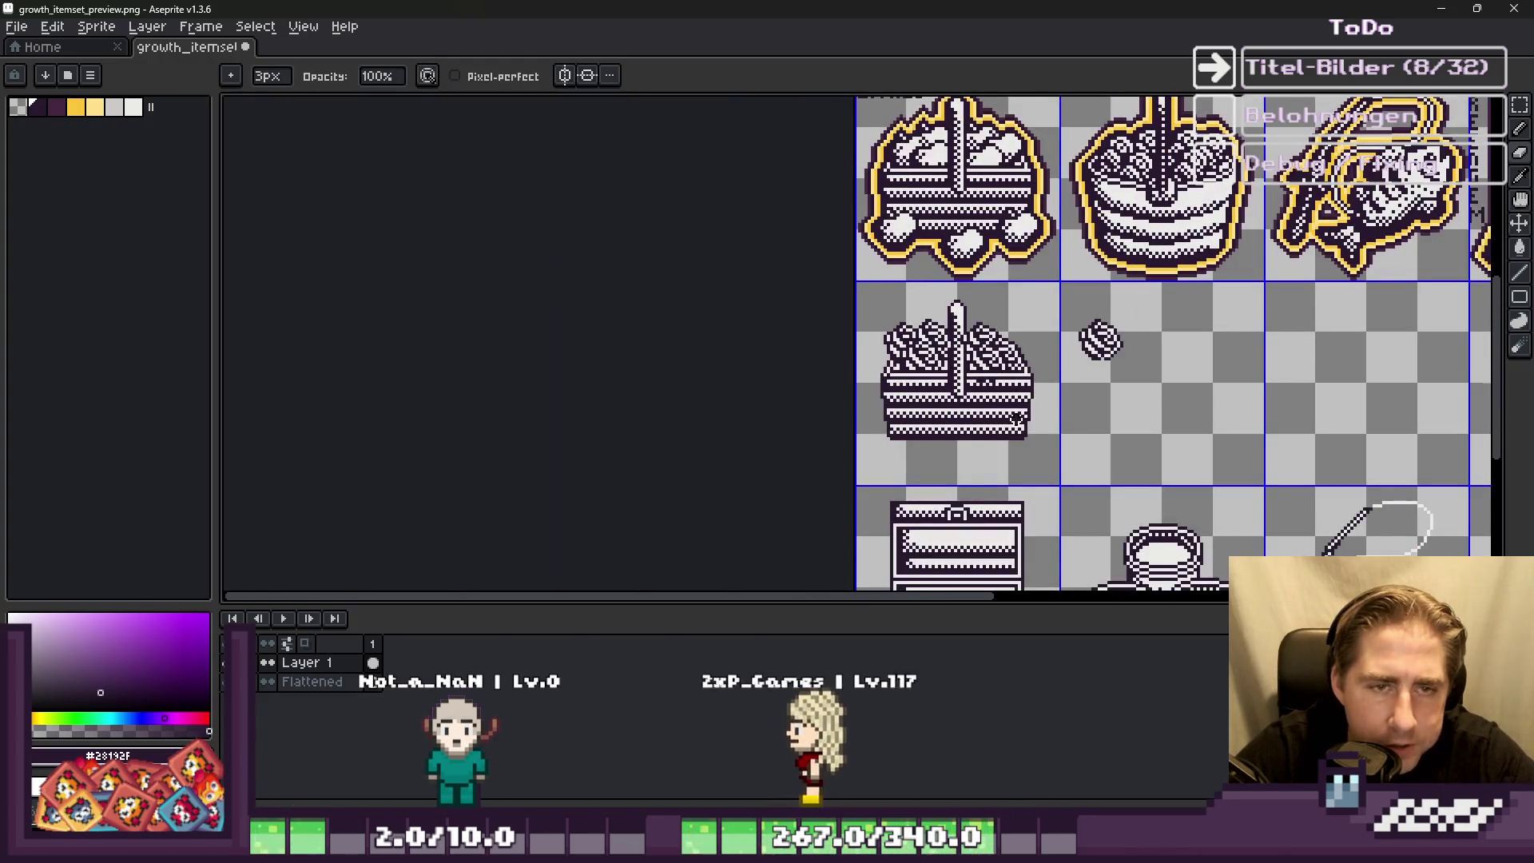
{"action": "scroll", "coordinate": [1027, 428], "scroll_direction": "up", "scroll_amount": 1}
{"action": "key", "text": "ctrl+v"}
{"action": "scroll", "coordinate": [1040, 444], "scroll_direction": "up", "scroll_amount": 2}
{"action": "left_click_drag", "start_coordinate": [1193, 353], "coordinate": [666, 471]}
{"action": "key", "text": "ctrl+v"}
{"action": "mouse_move", "coordinate": [1207, 335]}
{"action": "left_mouse_down"}
{"action": "mouse_move", "coordinate": [1100, 452]}
{"action": "mouse_move", "coordinate": [1039, 467]}
{"action": "left_mouse_up"}
{"action": "key", "text": "ctrl+v"}
{"action": "left_click_drag", "start_coordinate": [1182, 336], "coordinate": [850, 464]}
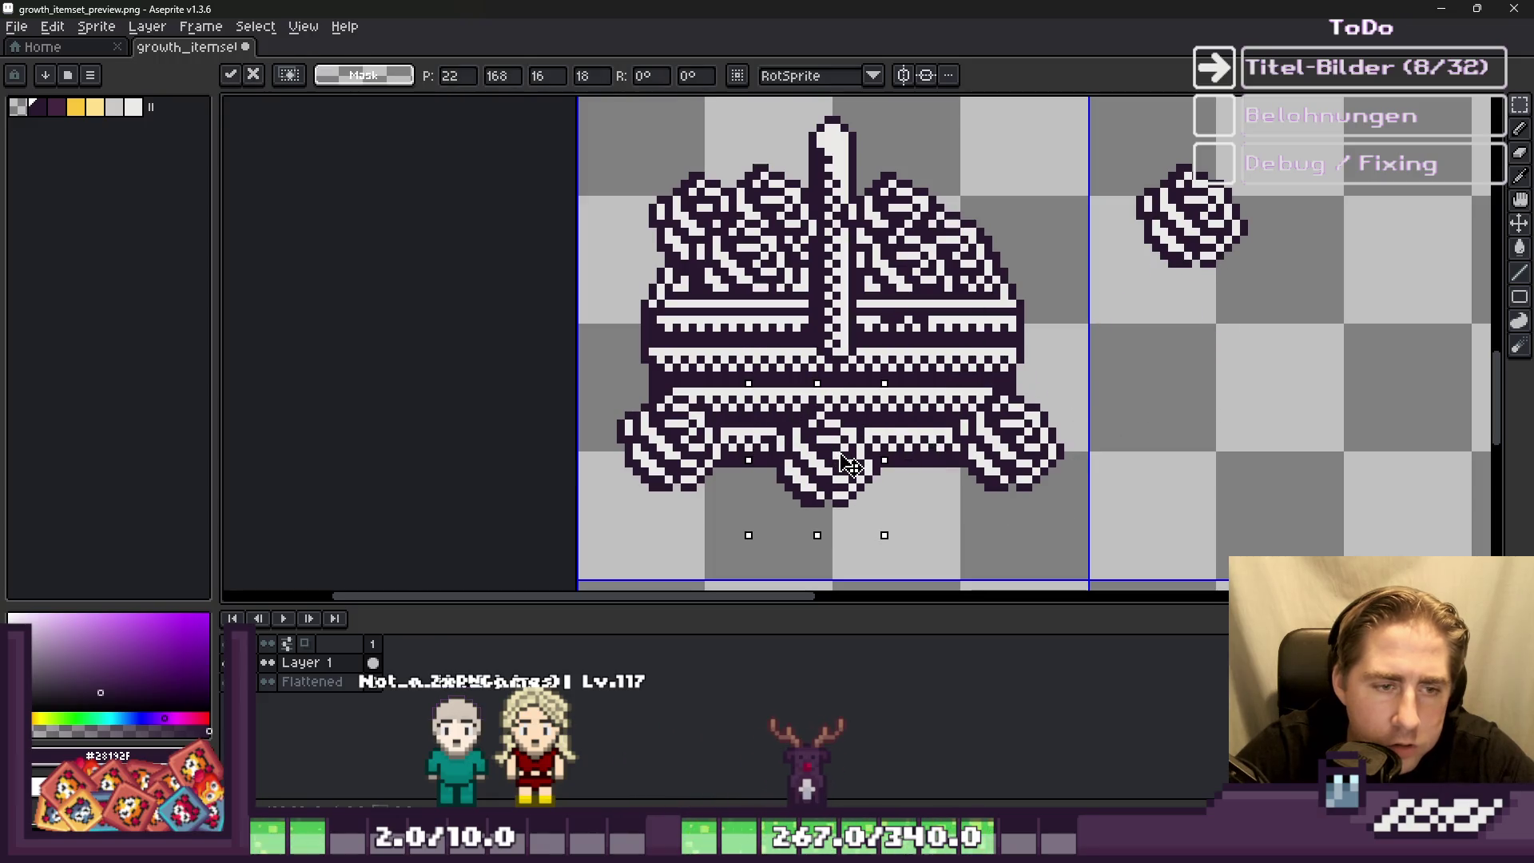
{"action": "key", "text": "Return"}
{"action": "scroll", "coordinate": [963, 421], "scroll_direction": "down", "scroll_amount": 4}
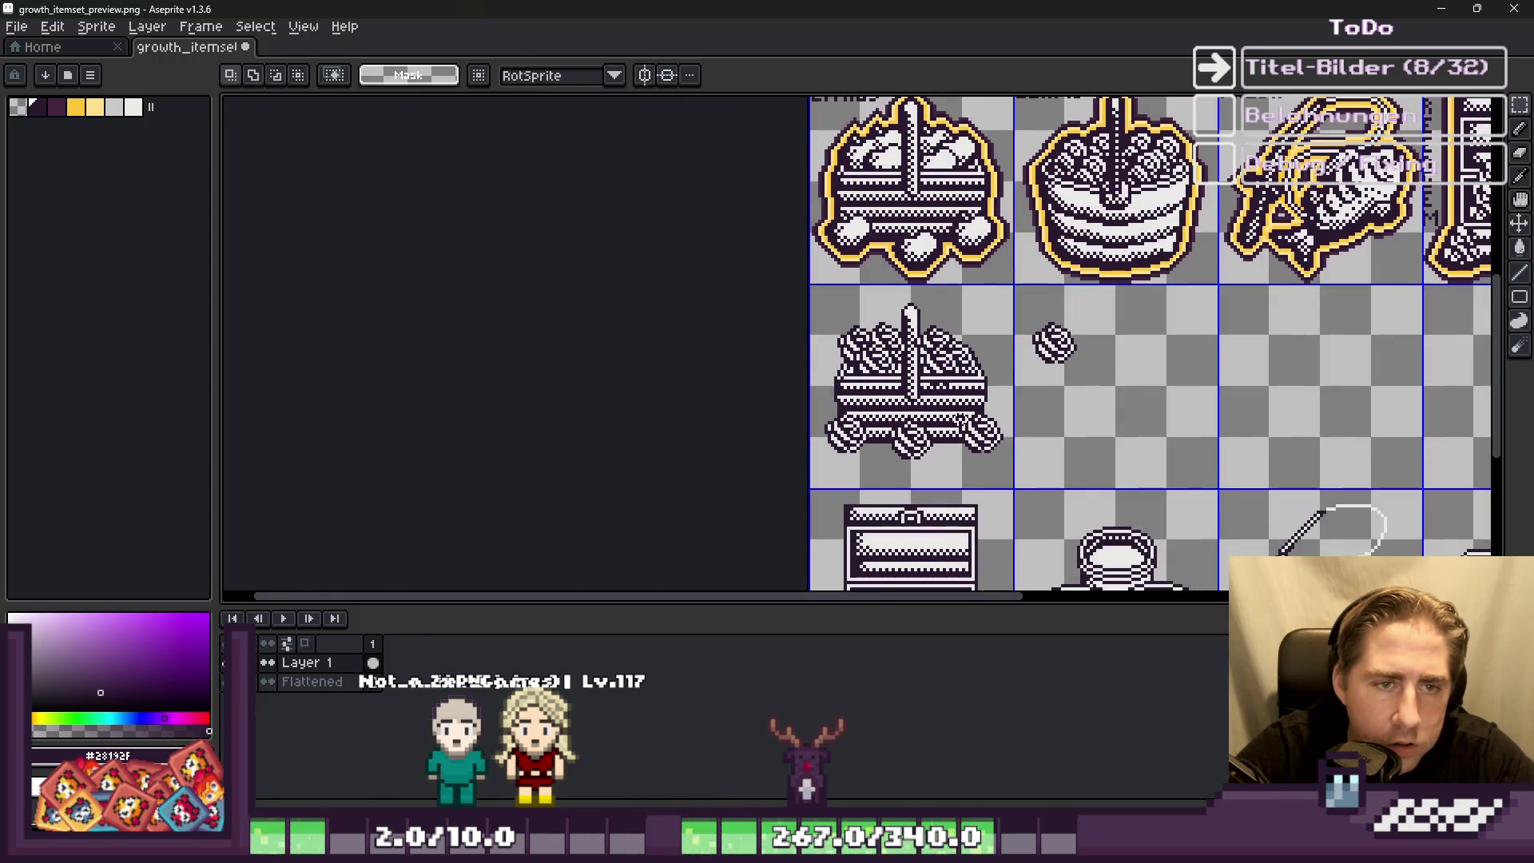
{"action": "scroll", "coordinate": [906, 490], "scroll_direction": "up", "scroll_amount": 3}
{"action": "scroll", "coordinate": [906, 490], "scroll_direction": "down", "scroll_amount": 1}
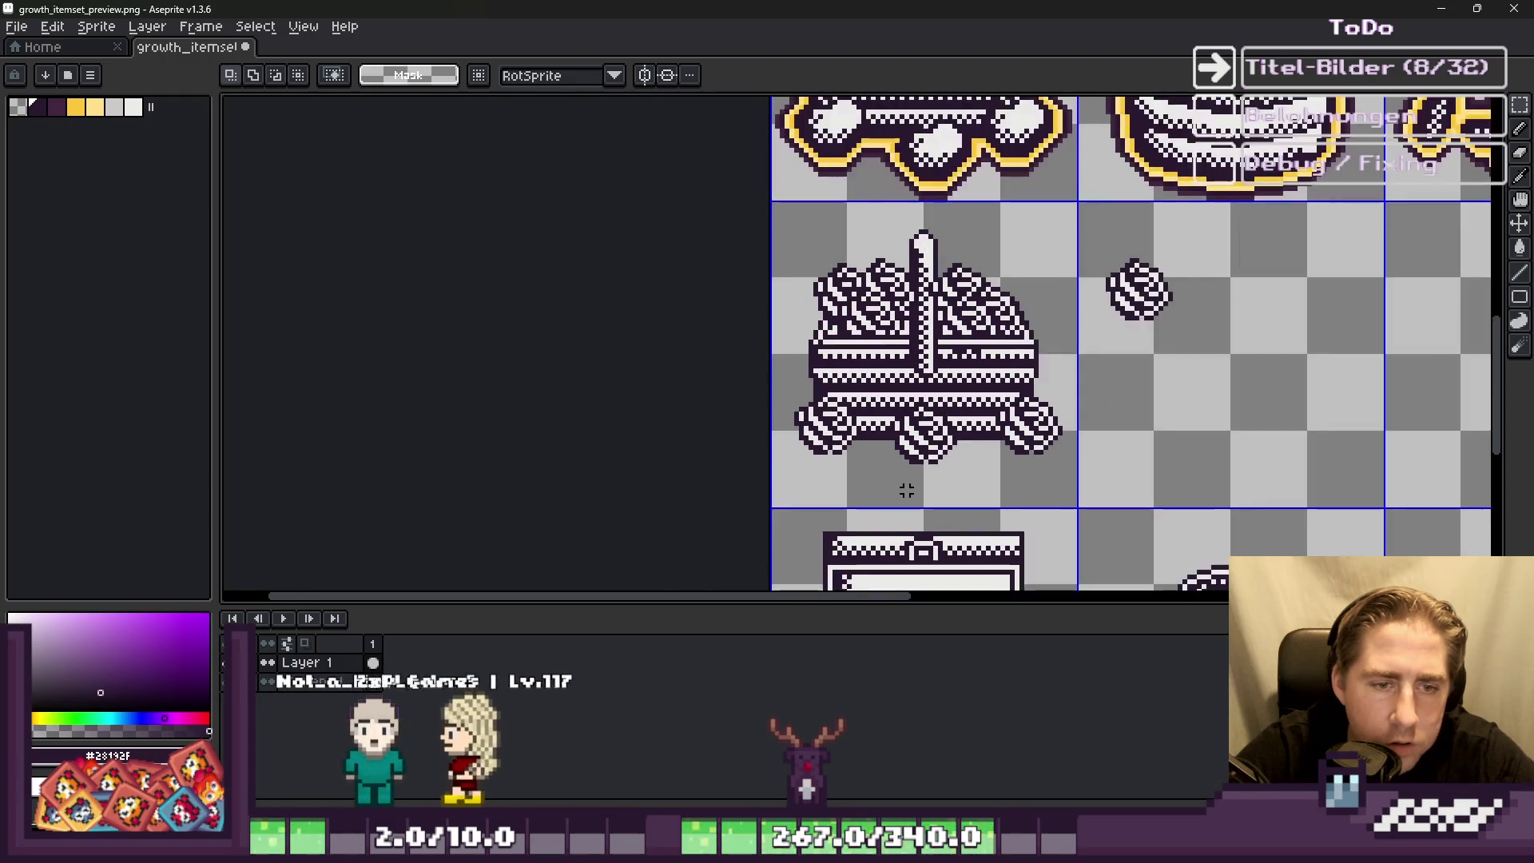
Step: Delete the leftover striped ball from the tile next to the basket
{"action": "key", "text": "Delete"}
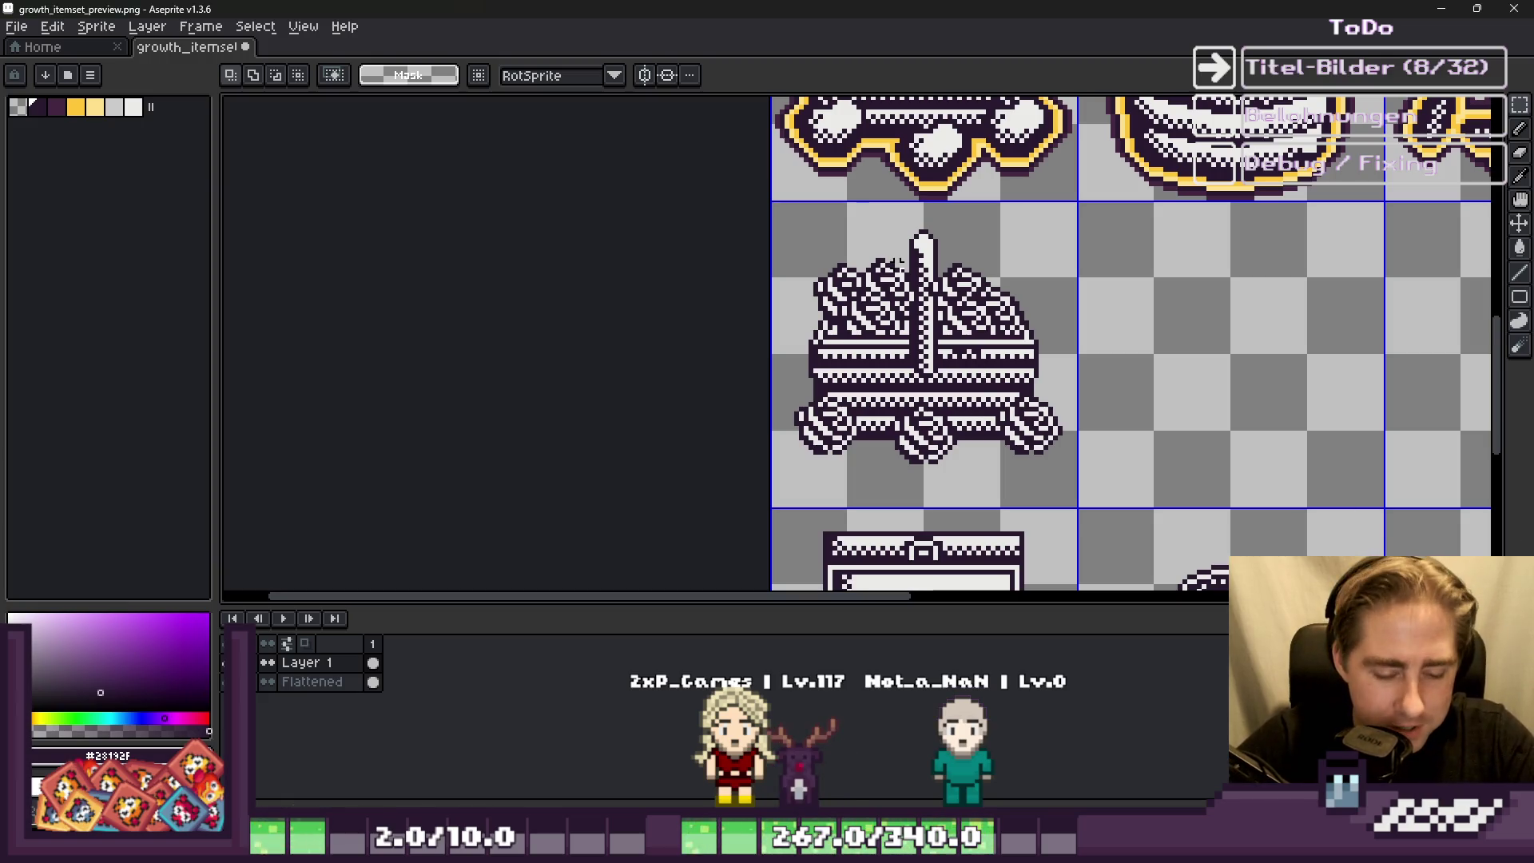
{"action": "scroll", "coordinate": [755, 426], "scroll_direction": "up", "scroll_amount": 5}
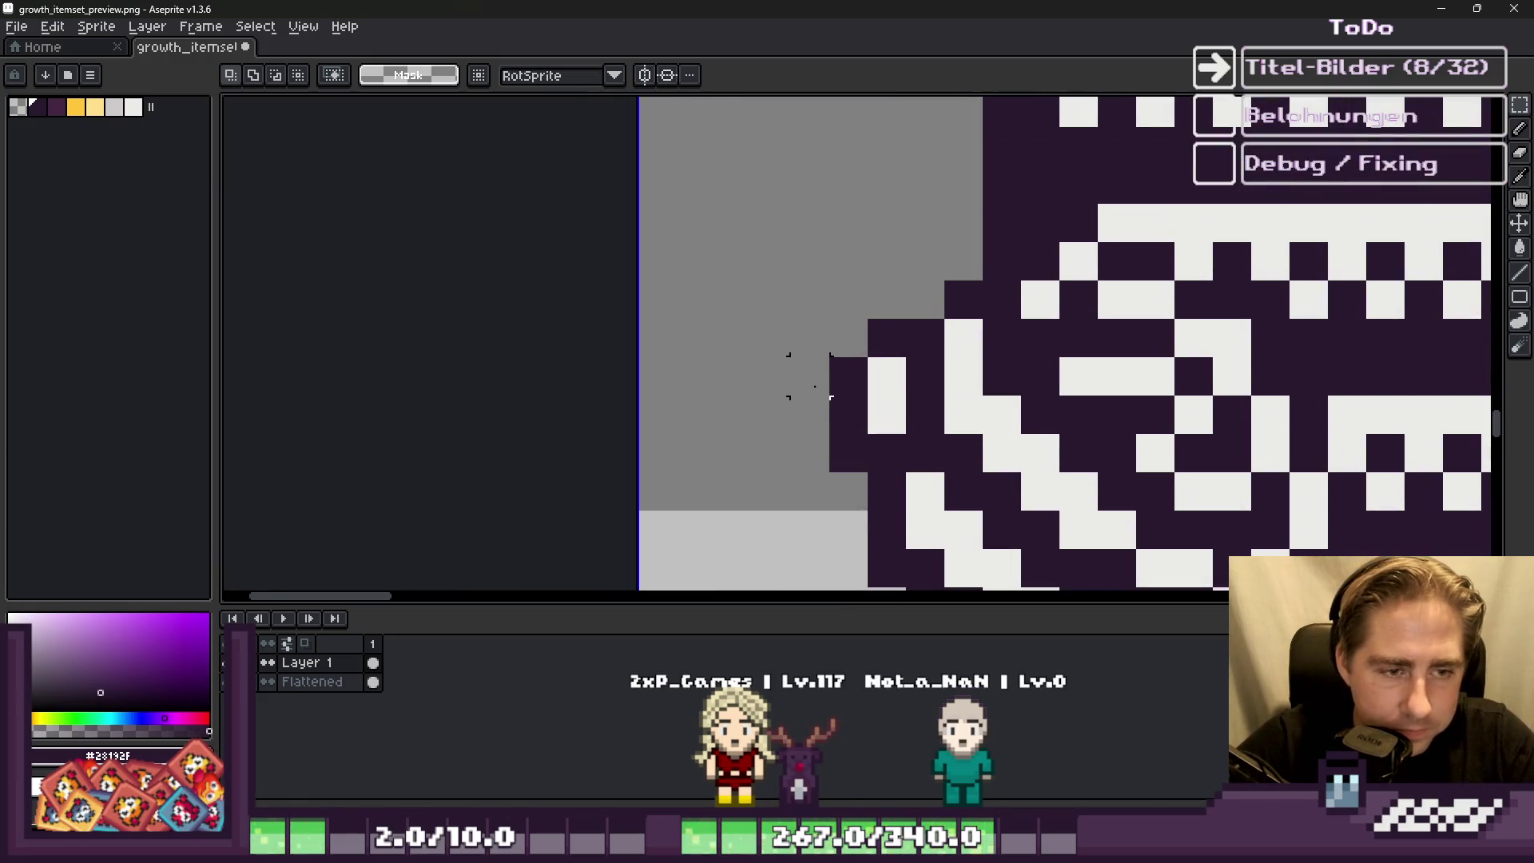
{"action": "scroll", "coordinate": [809, 375], "scroll_direction": "down", "scroll_amount": 5}
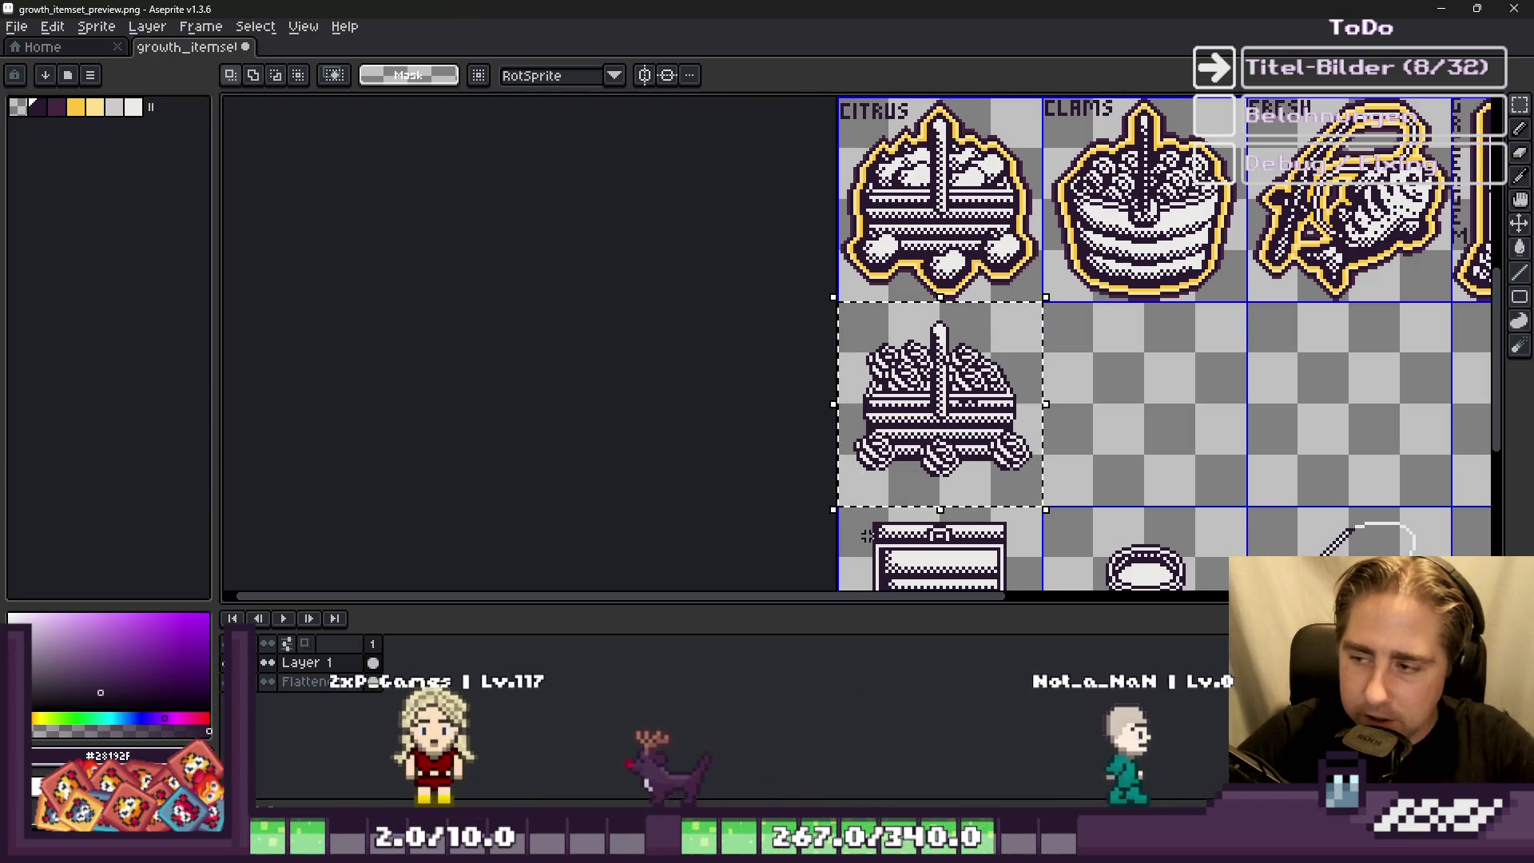
{"action": "scroll", "coordinate": [932, 306], "scroll_direction": "up", "scroll_amount": 4}
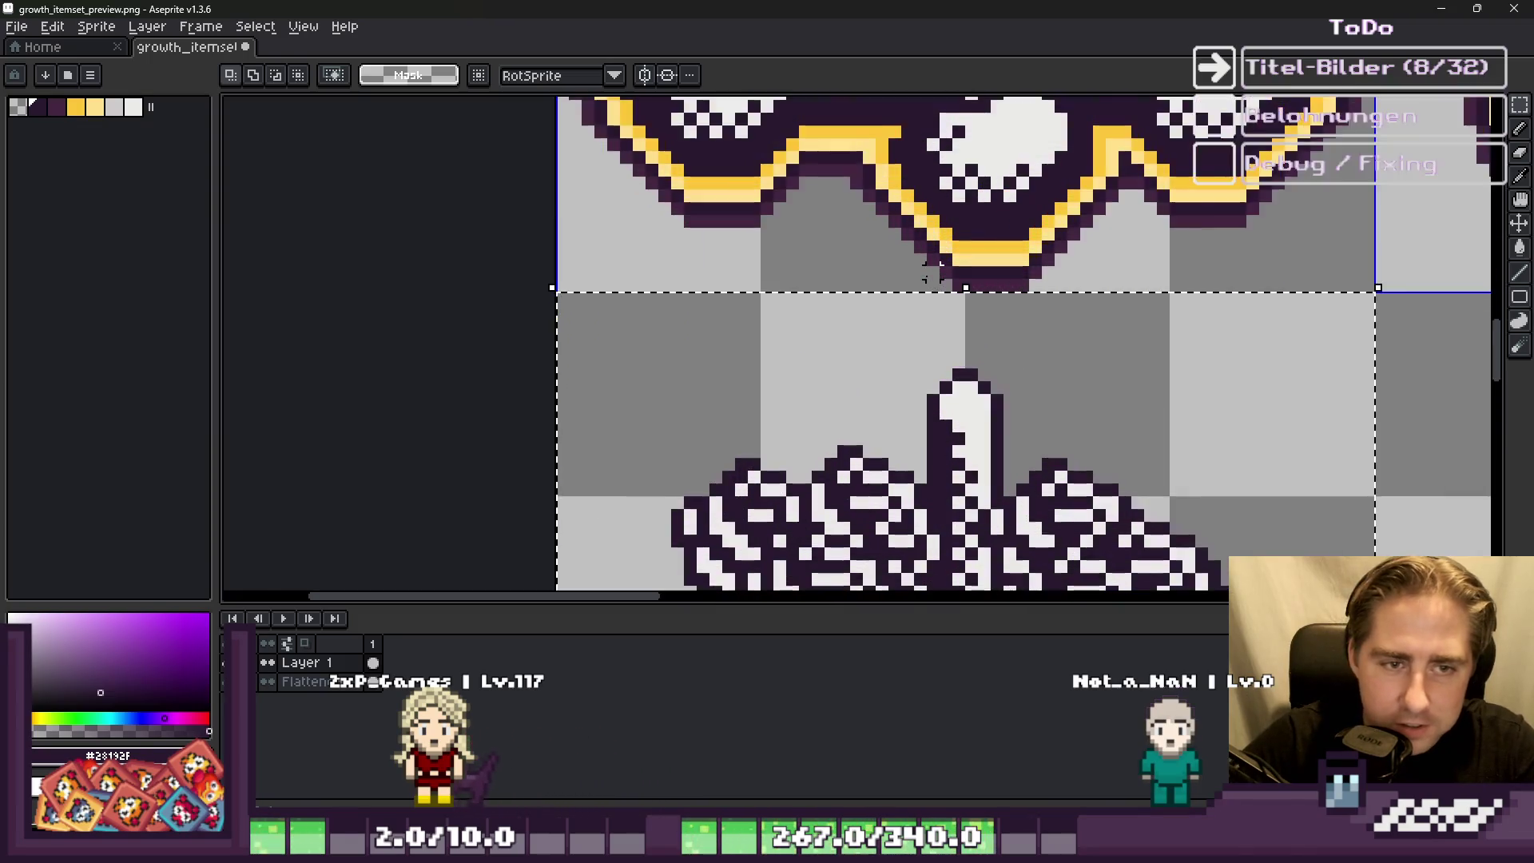
{"action": "scroll", "coordinate": [931, 272], "scroll_direction": "down", "scroll_amount": 4}
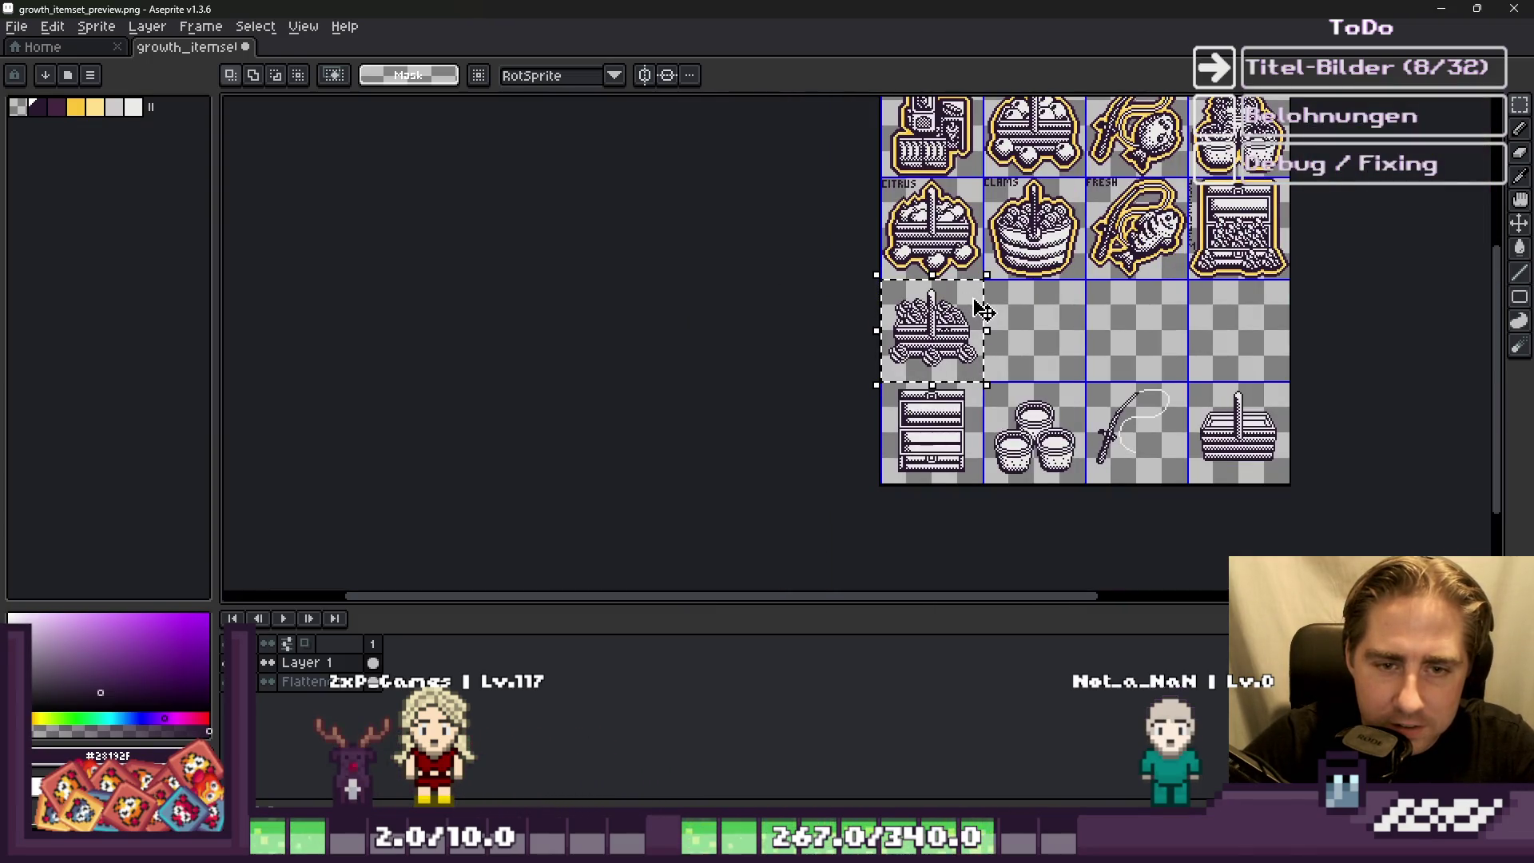
{"action": "scroll", "coordinate": [985, 312], "scroll_direction": "up", "scroll_amount": 3}
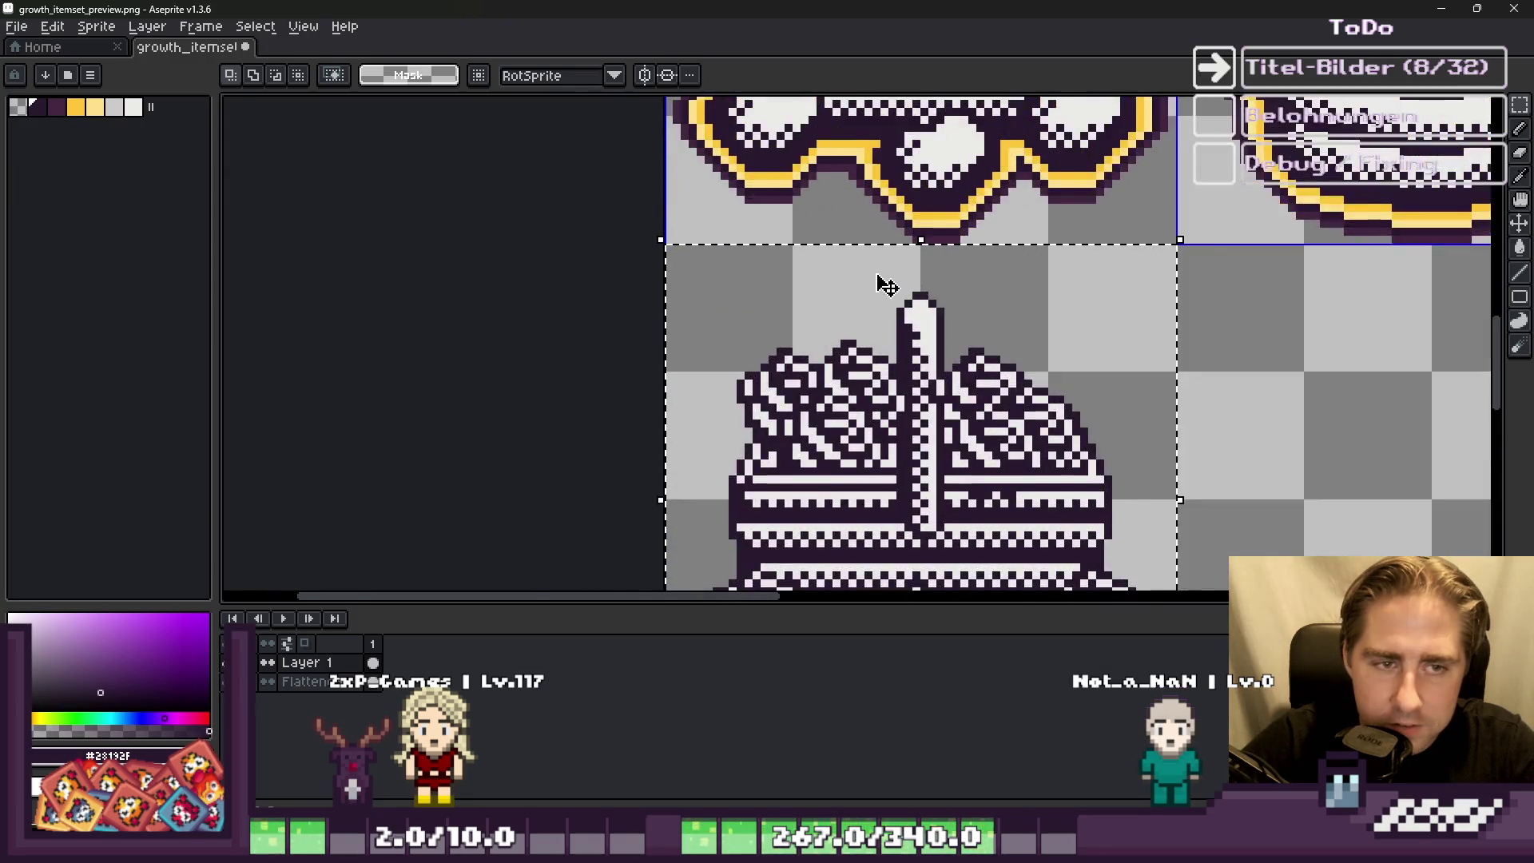
{"action": "scroll", "coordinate": [962, 250], "scroll_direction": "down", "scroll_amount": 1}
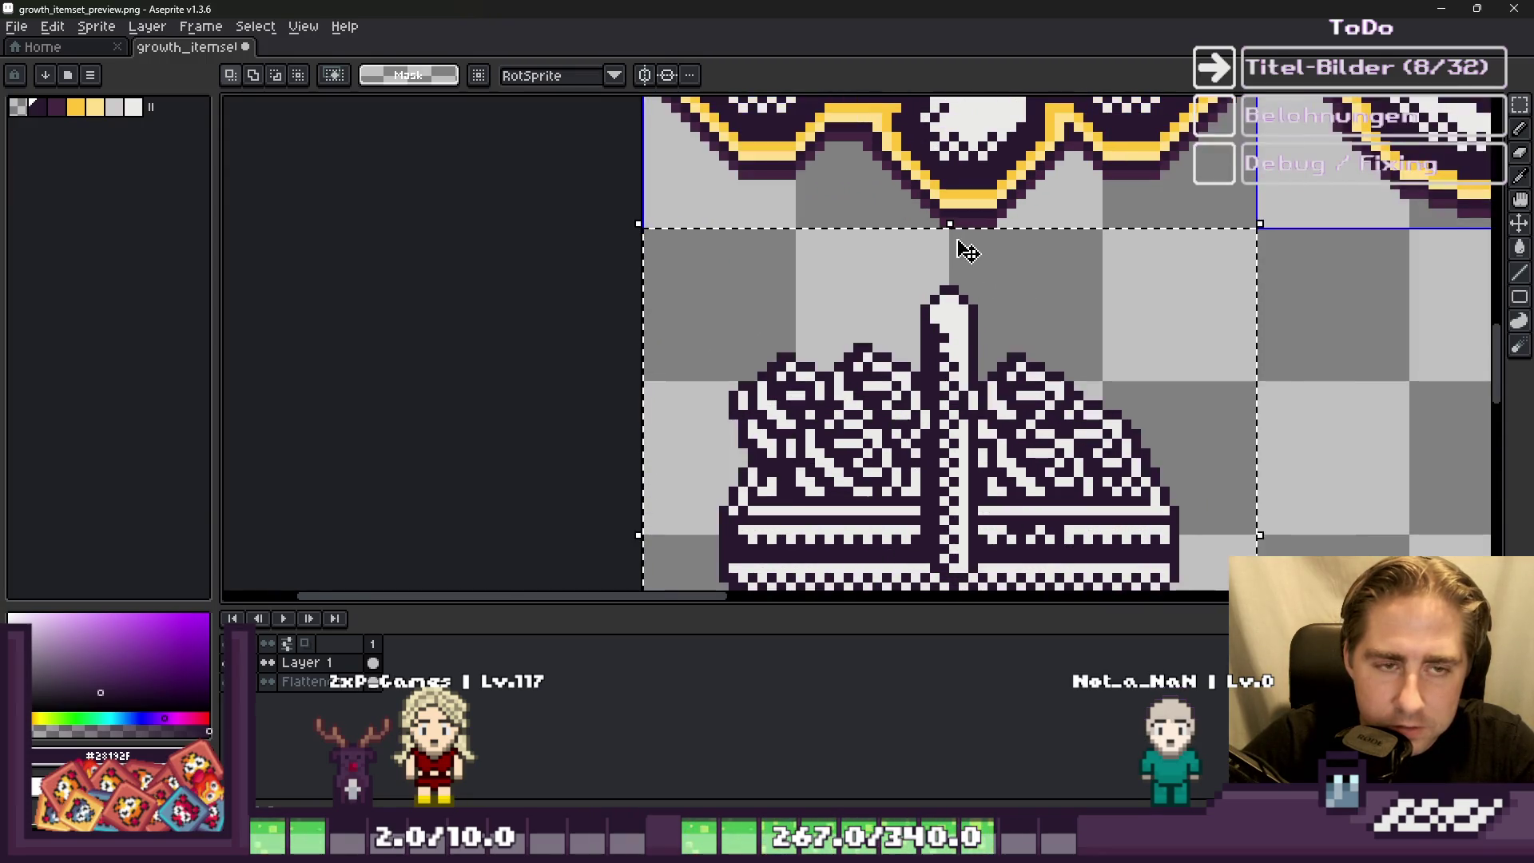
{"action": "scroll", "coordinate": [945, 242], "scroll_direction": "up", "scroll_amount": 2}
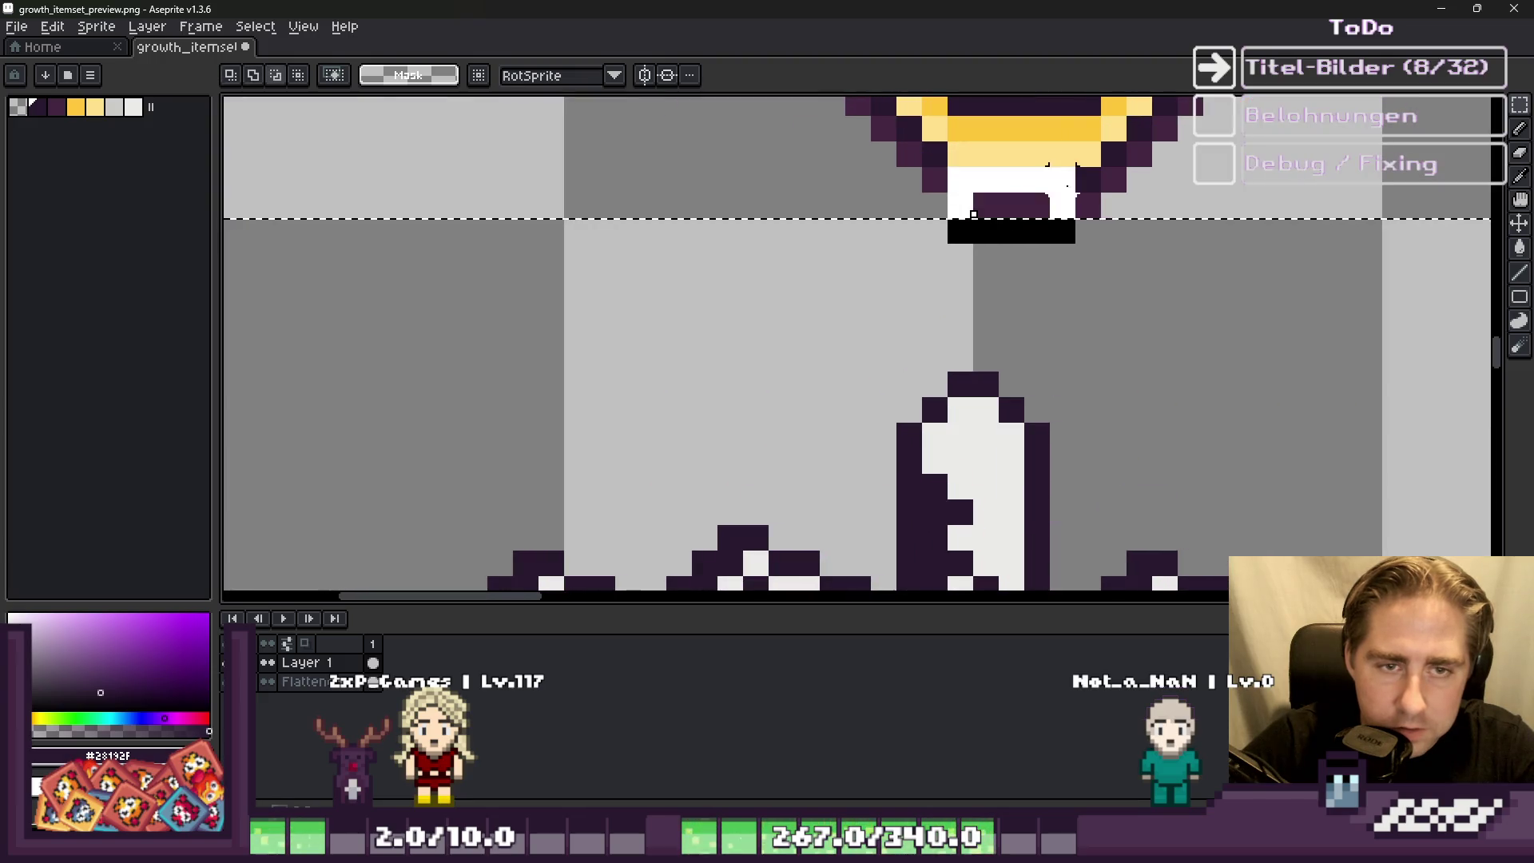
{"action": "scroll", "coordinate": [959, 220], "scroll_direction": "down", "scroll_amount": 1}
{"action": "scroll", "coordinate": [935, 239], "scroll_direction": "up", "scroll_amount": 1}
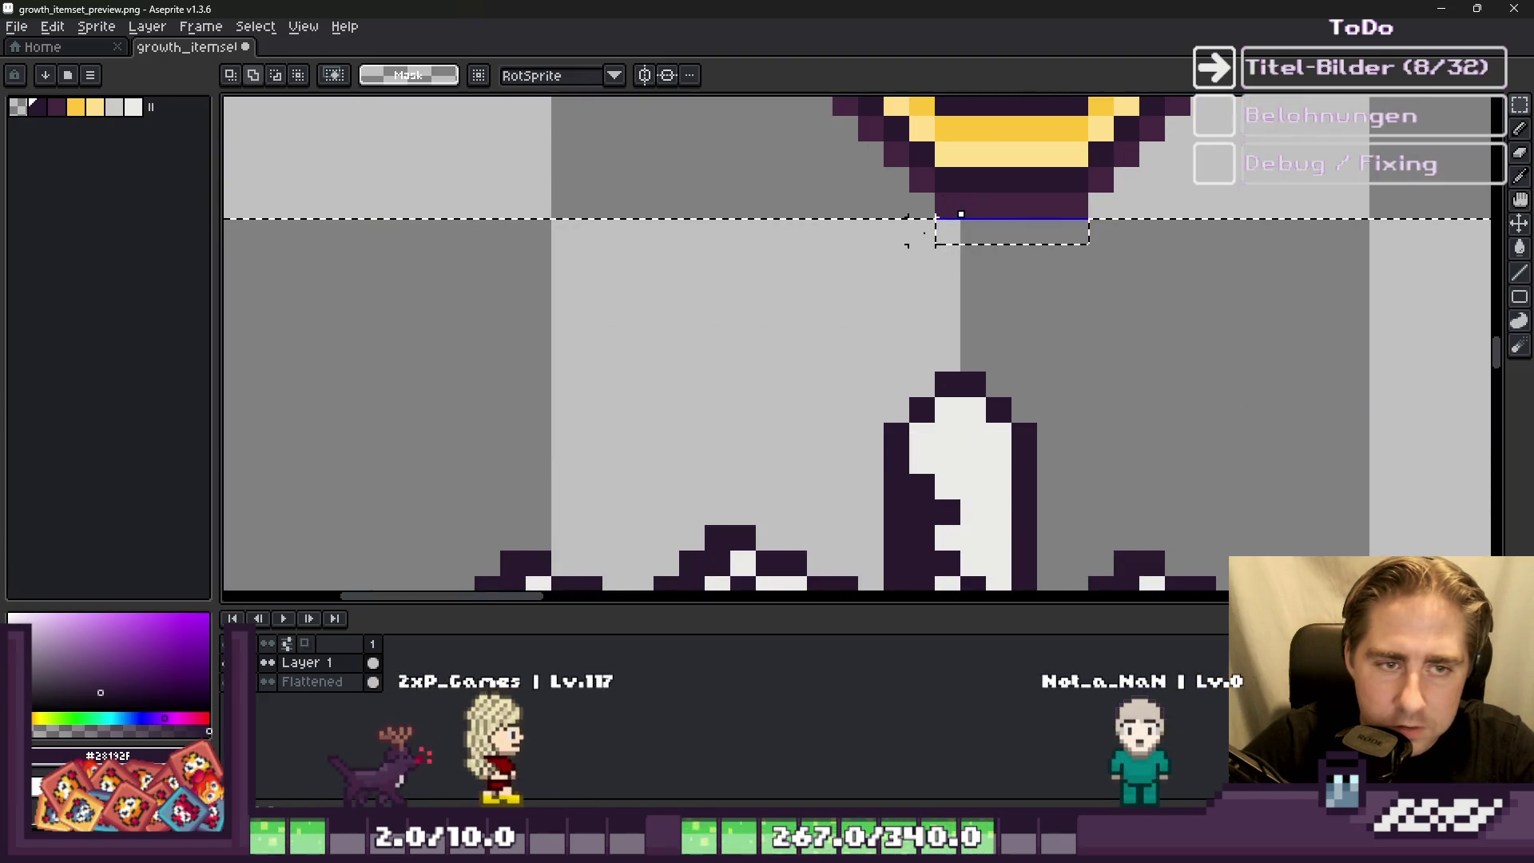
{"action": "scroll", "coordinate": [999, 233], "scroll_direction": "down", "scroll_amount": 1}
{"action": "key", "text": "alt"}
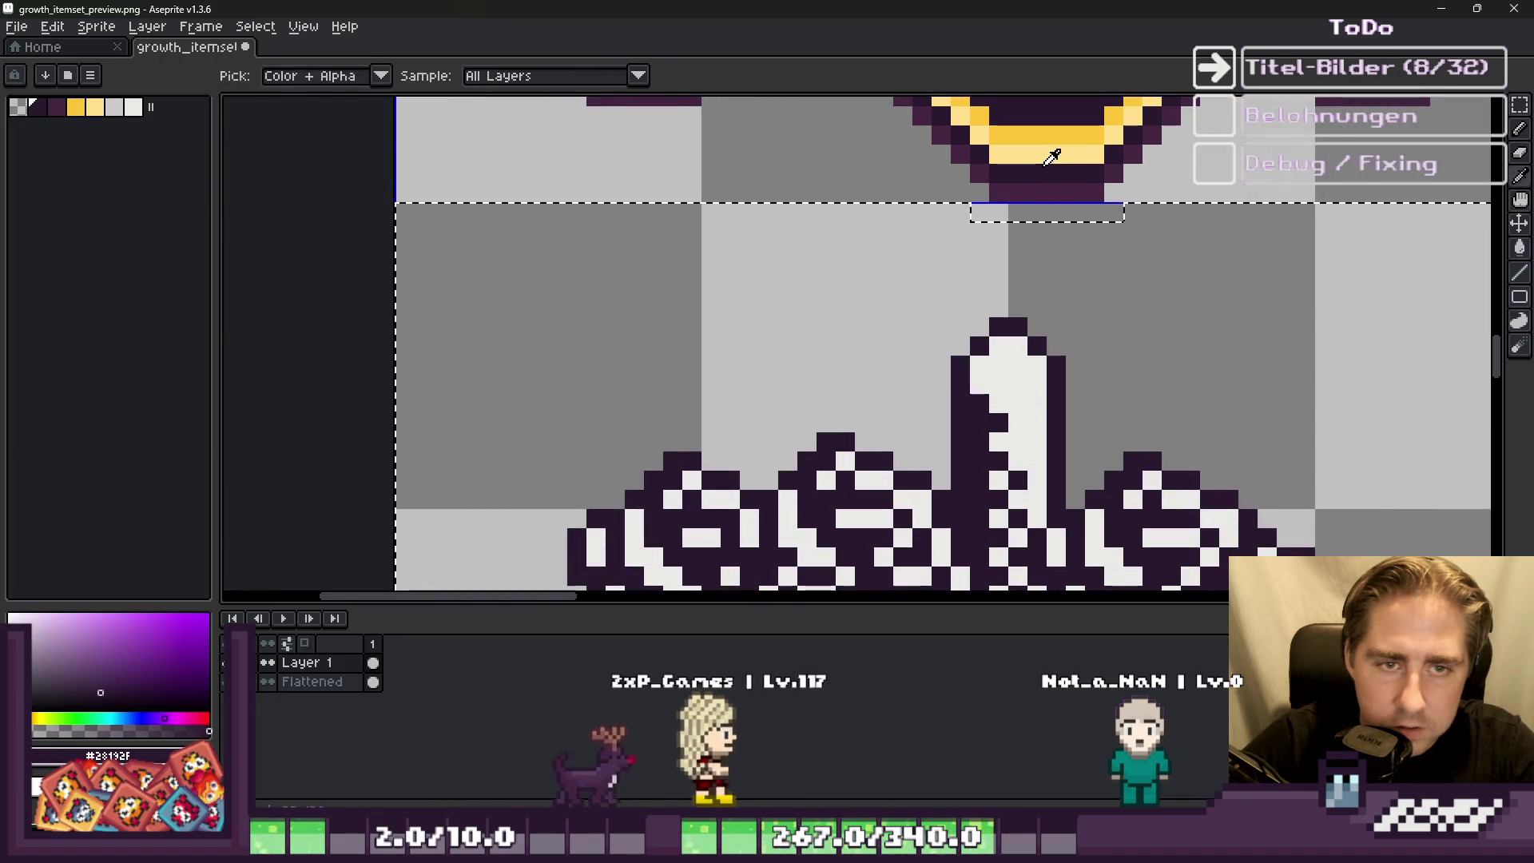
Step: Cancel a trial outside outline and flatten Layer 1 into the Flattened layer
{"action": "key", "text": "shift+o"}
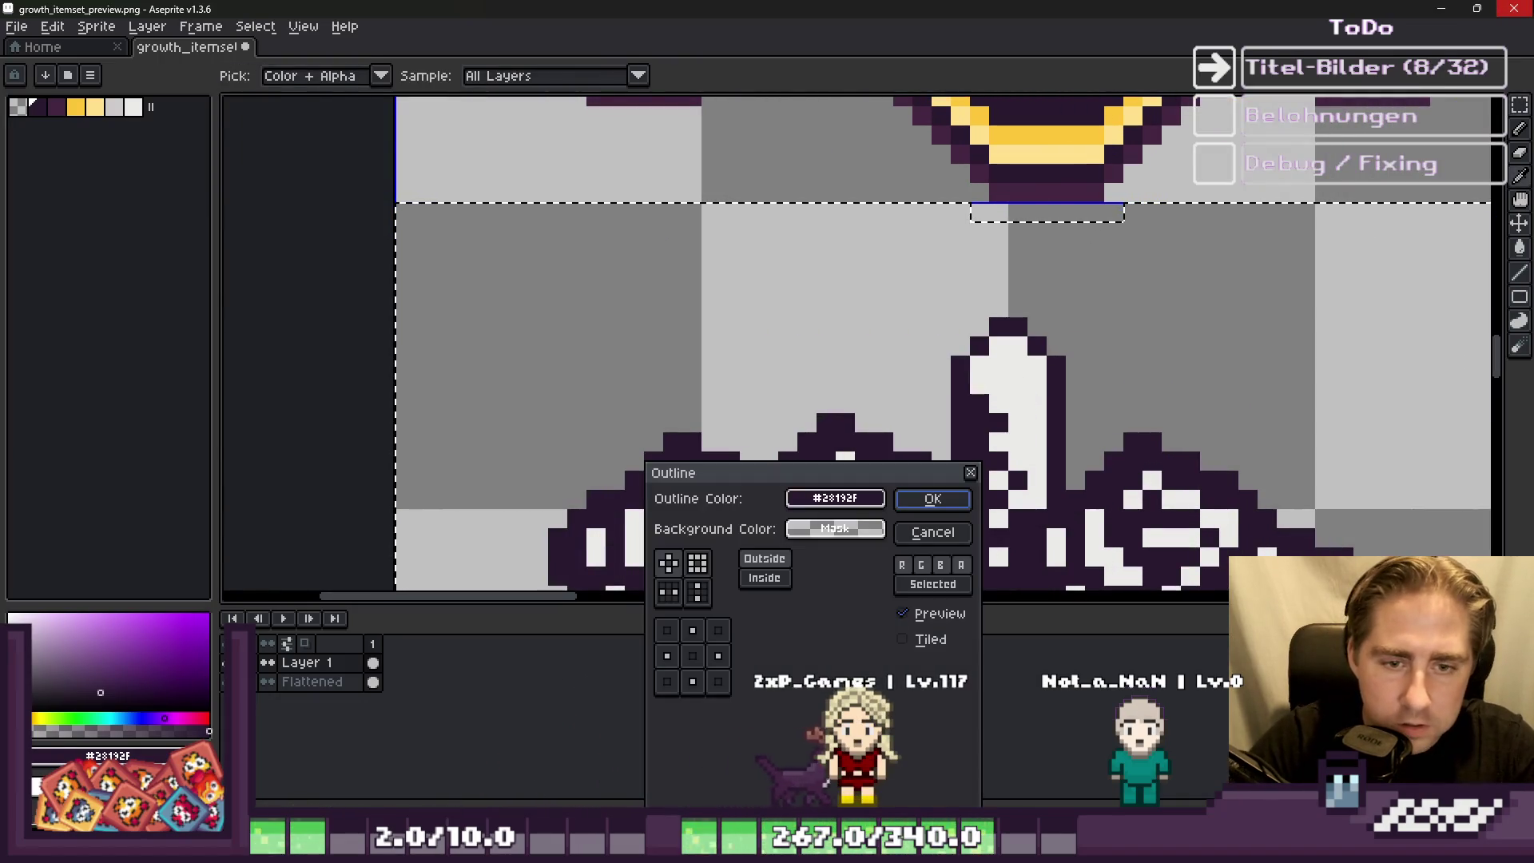
{"action": "left_click", "coordinate": [765, 560]}
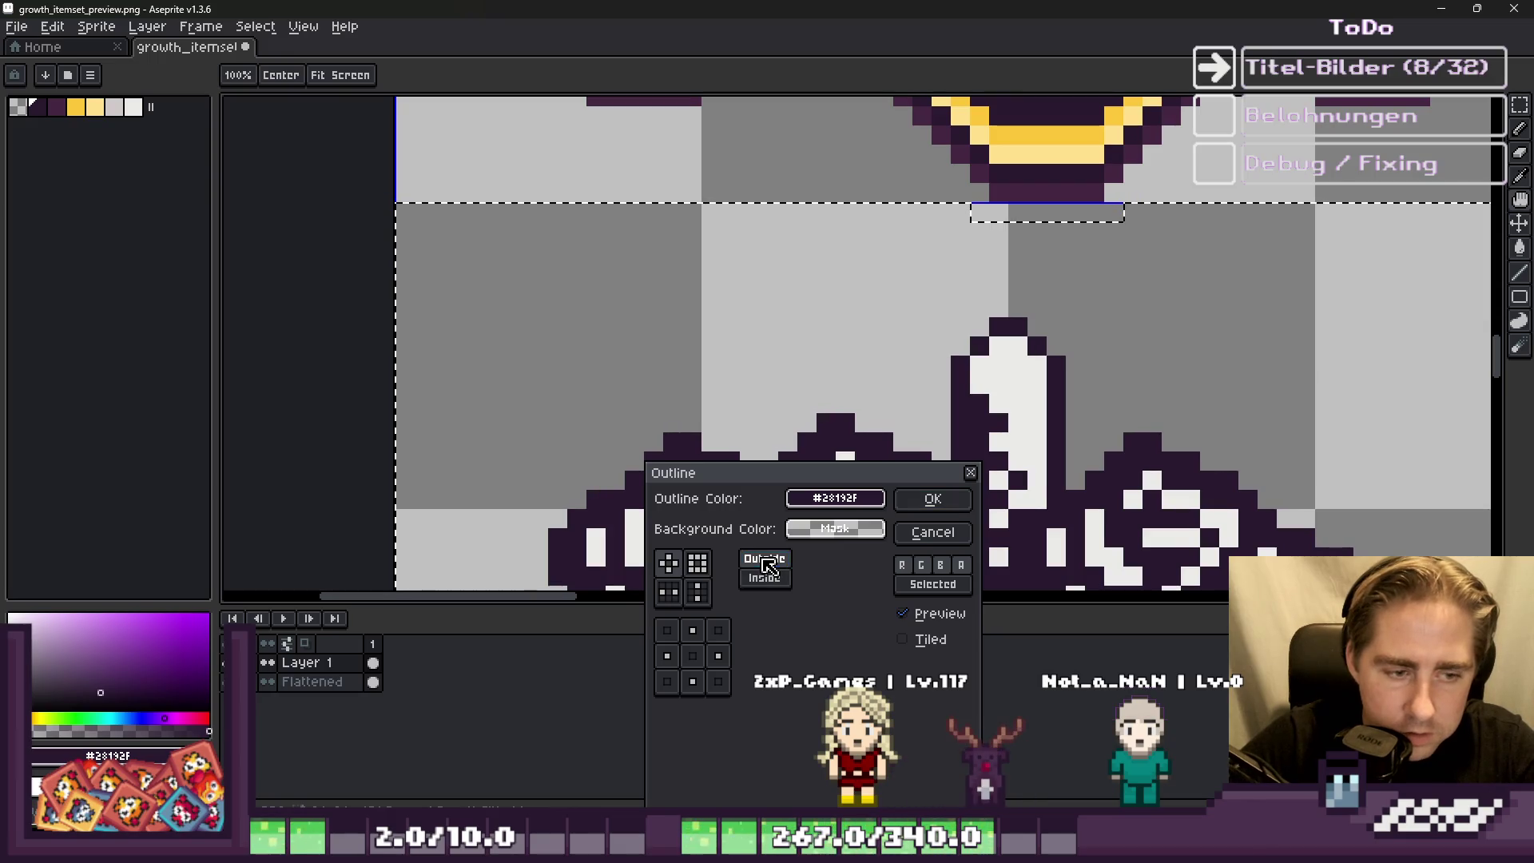
{"action": "scroll", "coordinate": [883, 268], "scroll_direction": "down", "scroll_amount": 3}
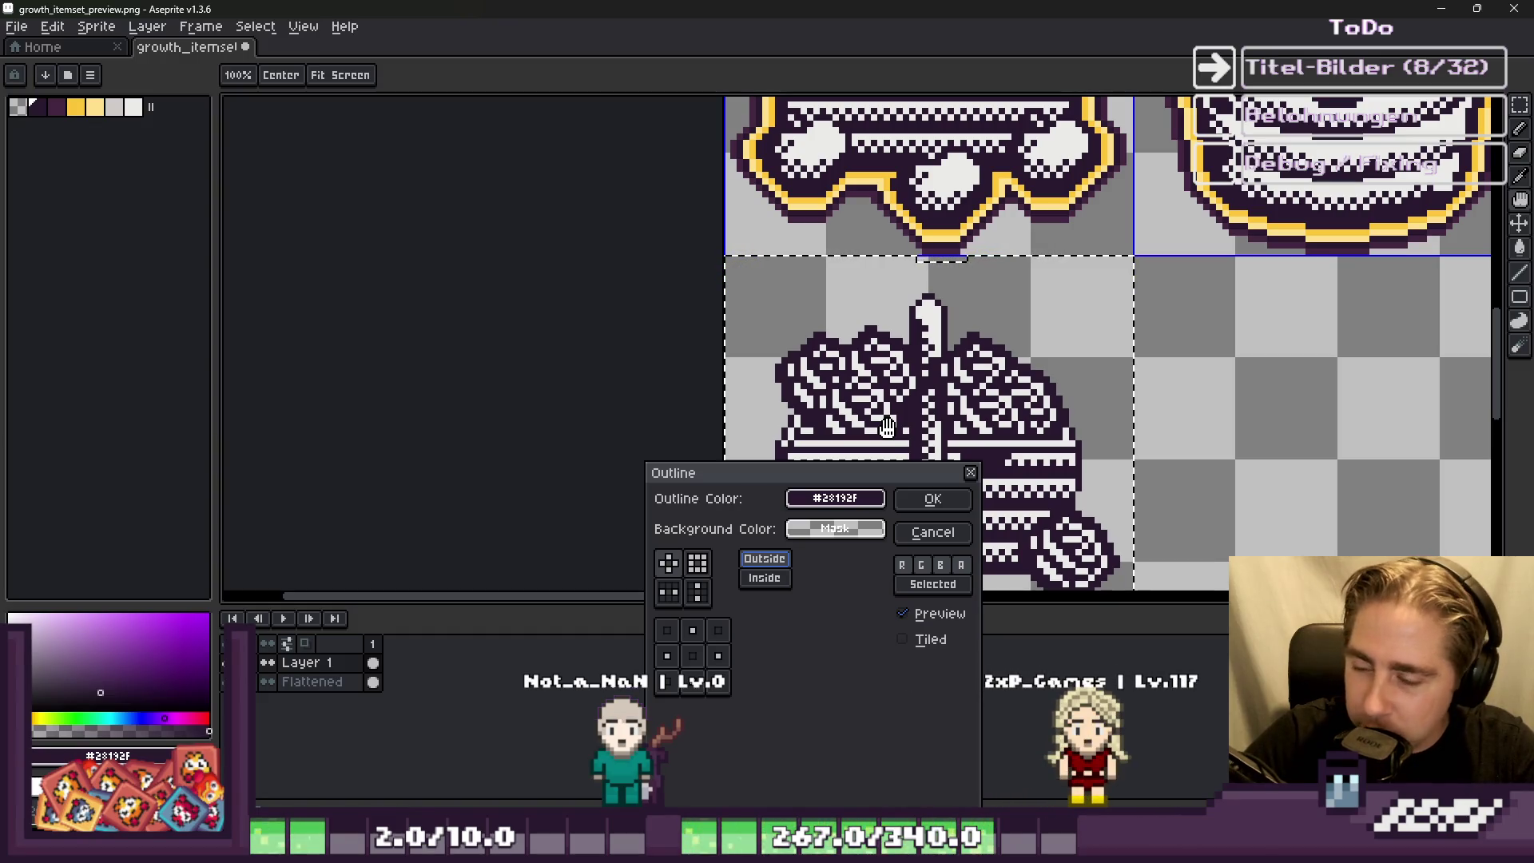
{"action": "left_click", "coordinate": [943, 533]}
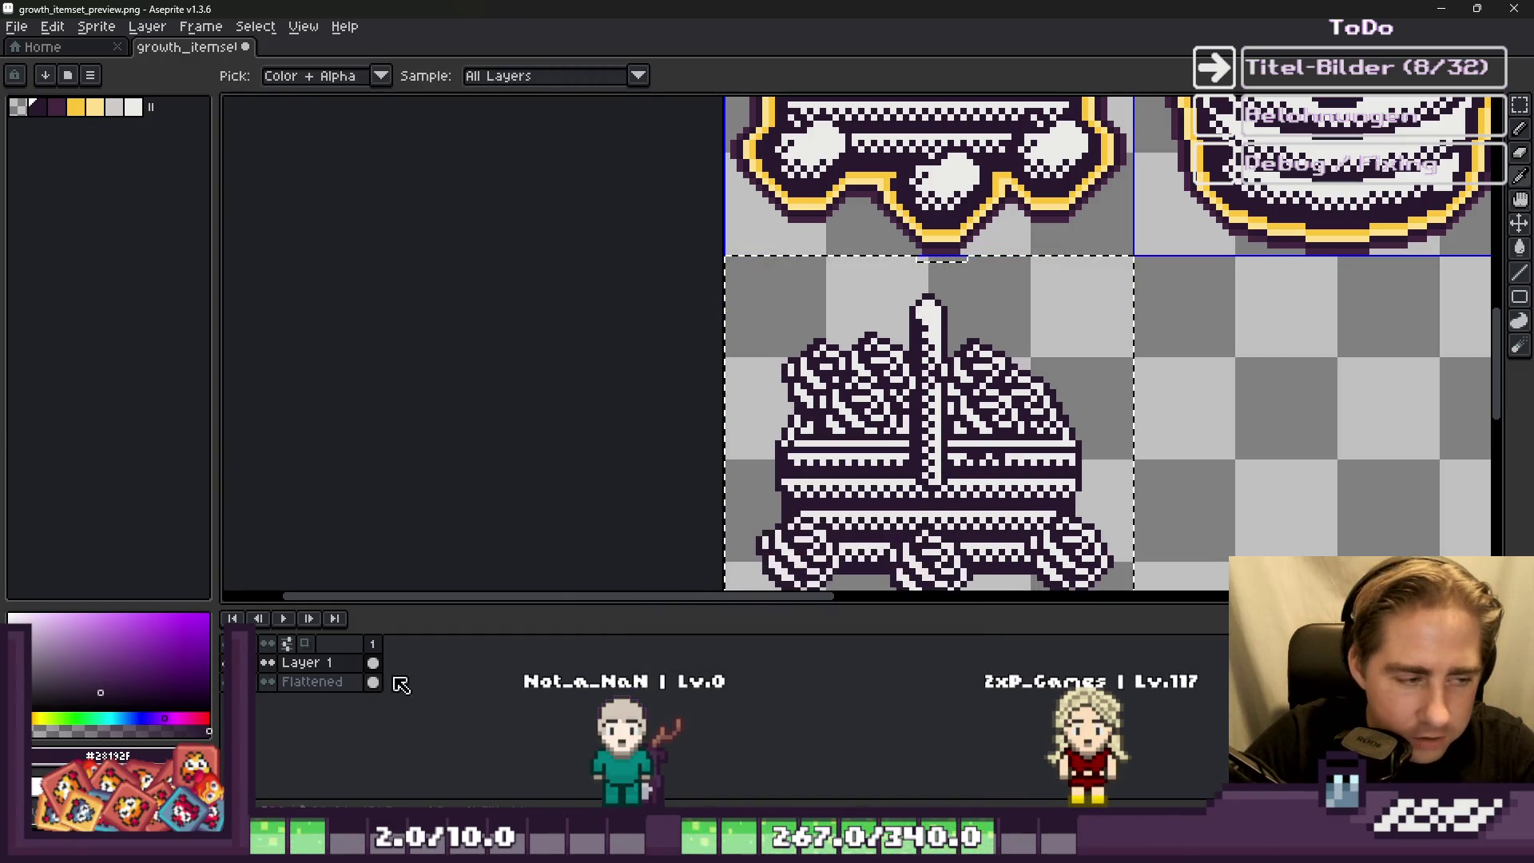
{"action": "right_click", "coordinate": [346, 688]}
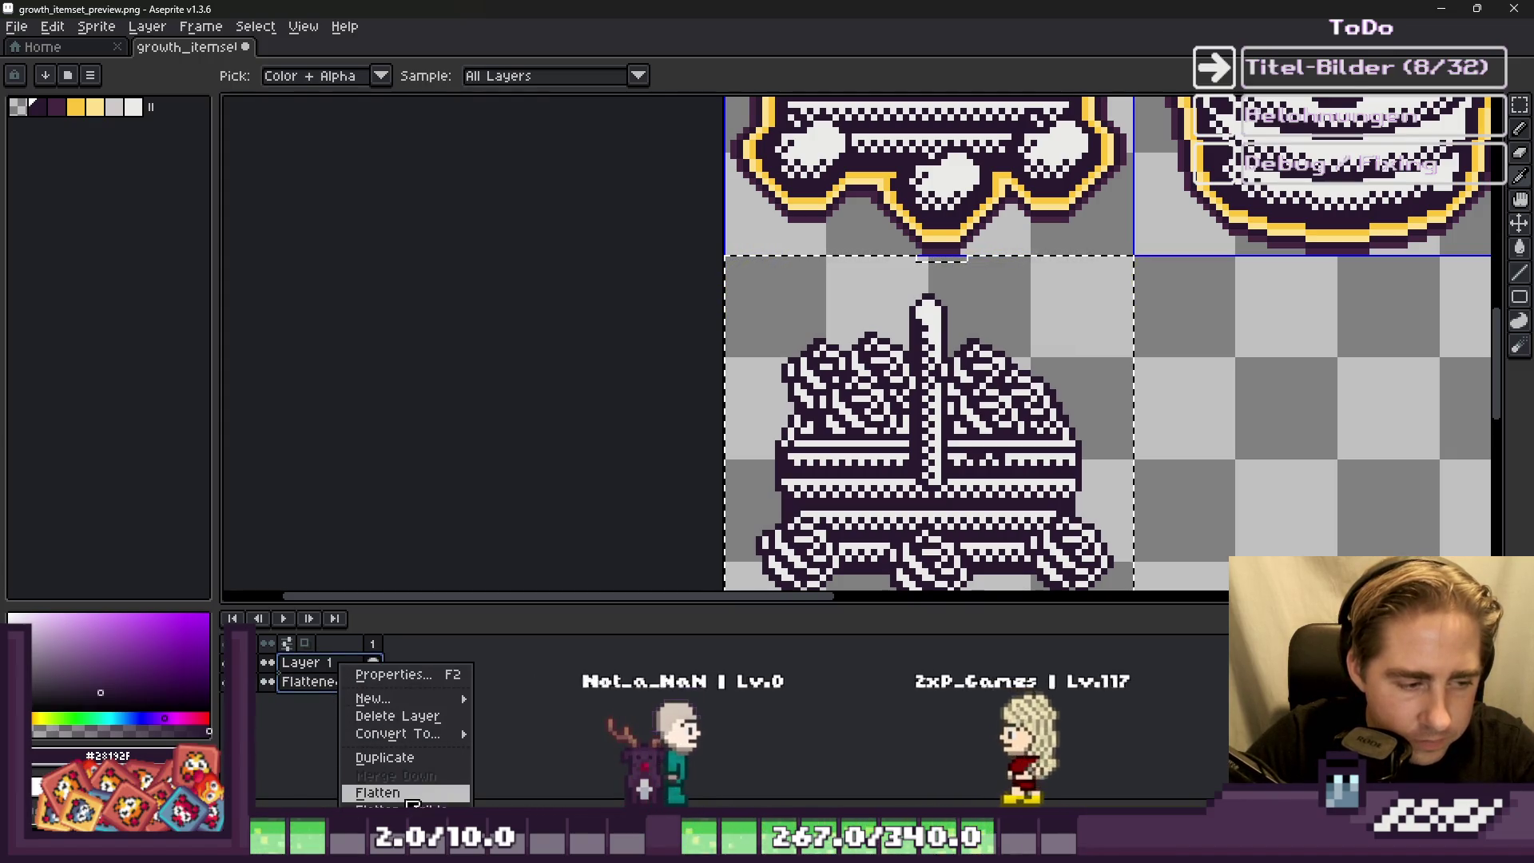
{"action": "left_click", "coordinate": [377, 792]}
{"action": "scroll", "coordinate": [905, 289], "scroll_direction": "up", "scroll_amount": 3}
{"action": "scroll", "coordinate": [918, 247], "scroll_direction": "up", "scroll_amount": 1}
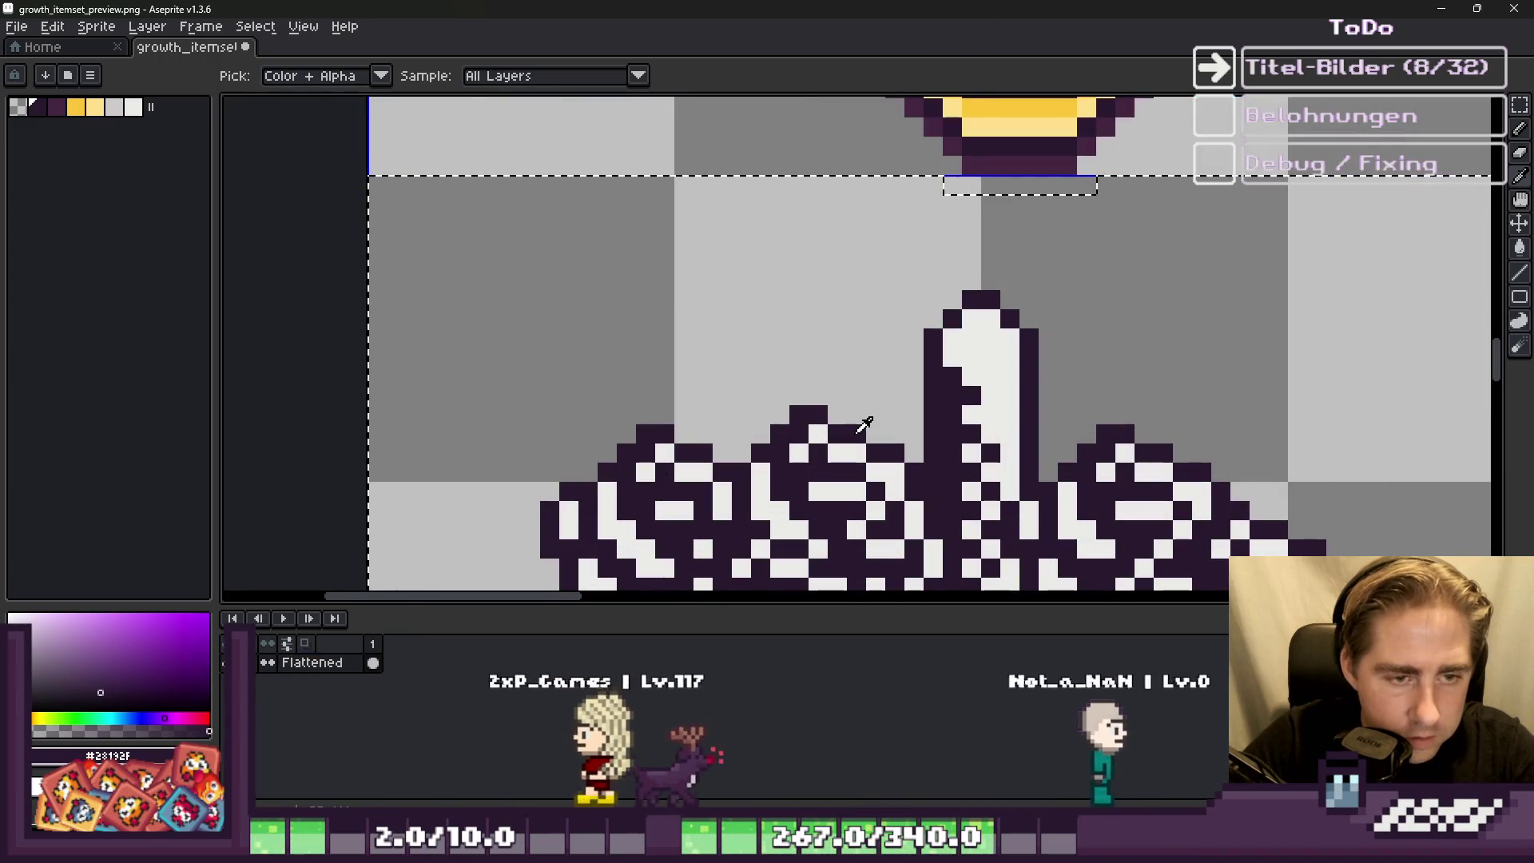
Step: Outline the egg basket in dark purple #28192F and eyedrop the neighbouring tile's yellow
{"action": "key", "text": "shift+o"}
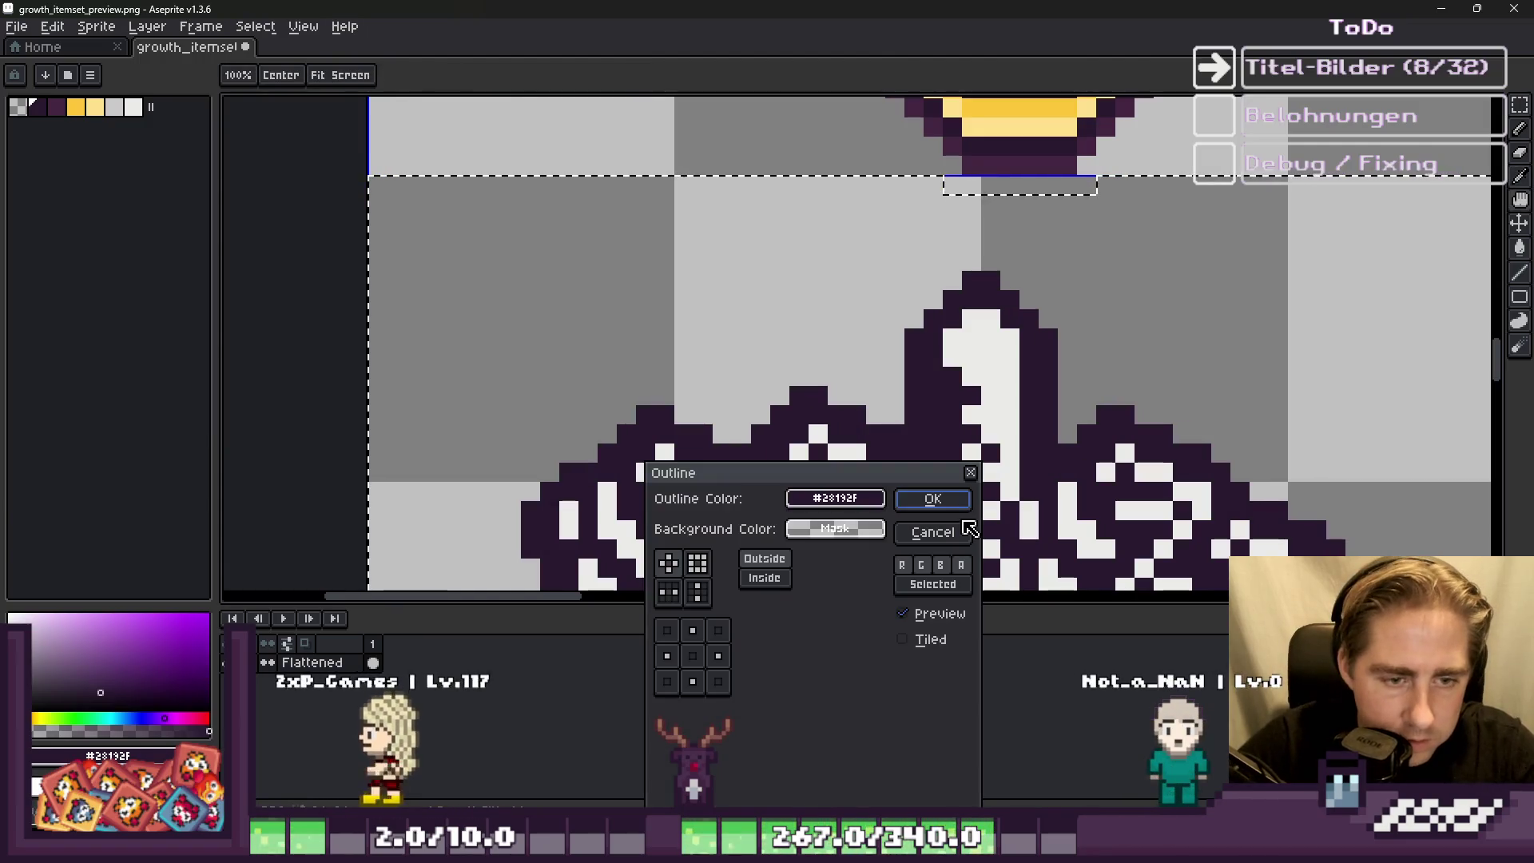
{"action": "key", "text": "Return"}
{"action": "scroll", "coordinate": [1030, 275], "scroll_direction": "down", "scroll_amount": 1}
{"action": "scroll", "coordinate": [1031, 275], "scroll_direction": "up", "scroll_amount": 1}
{"action": "left_click", "coordinate": [976, 244]}
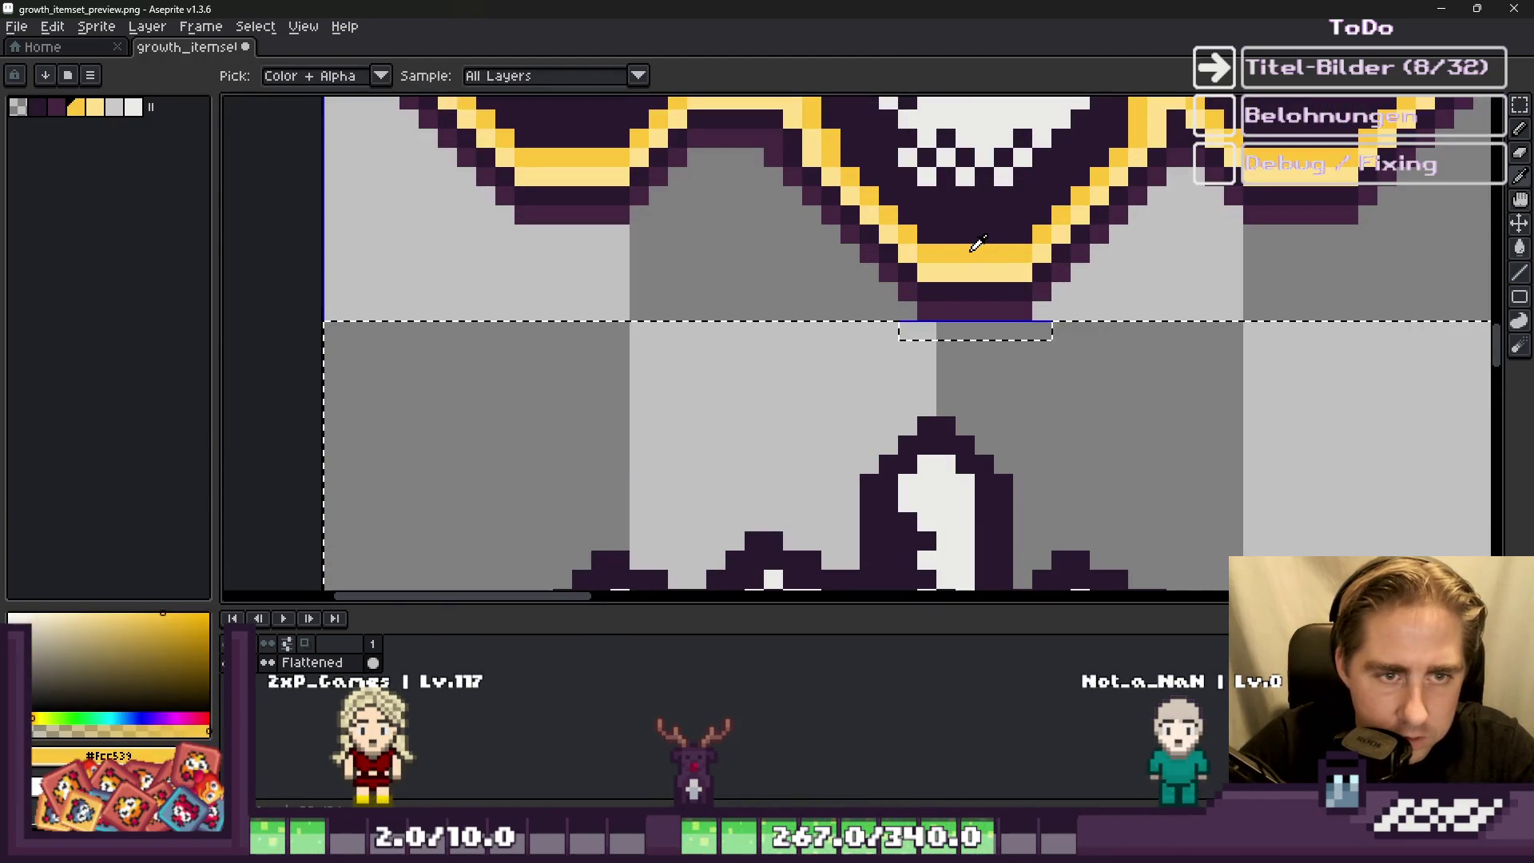
Step: Add two outline rings around the basket, yellow then a lighter yellow
{"action": "key", "text": "shift+o"}
{"action": "key", "text": "Return"}
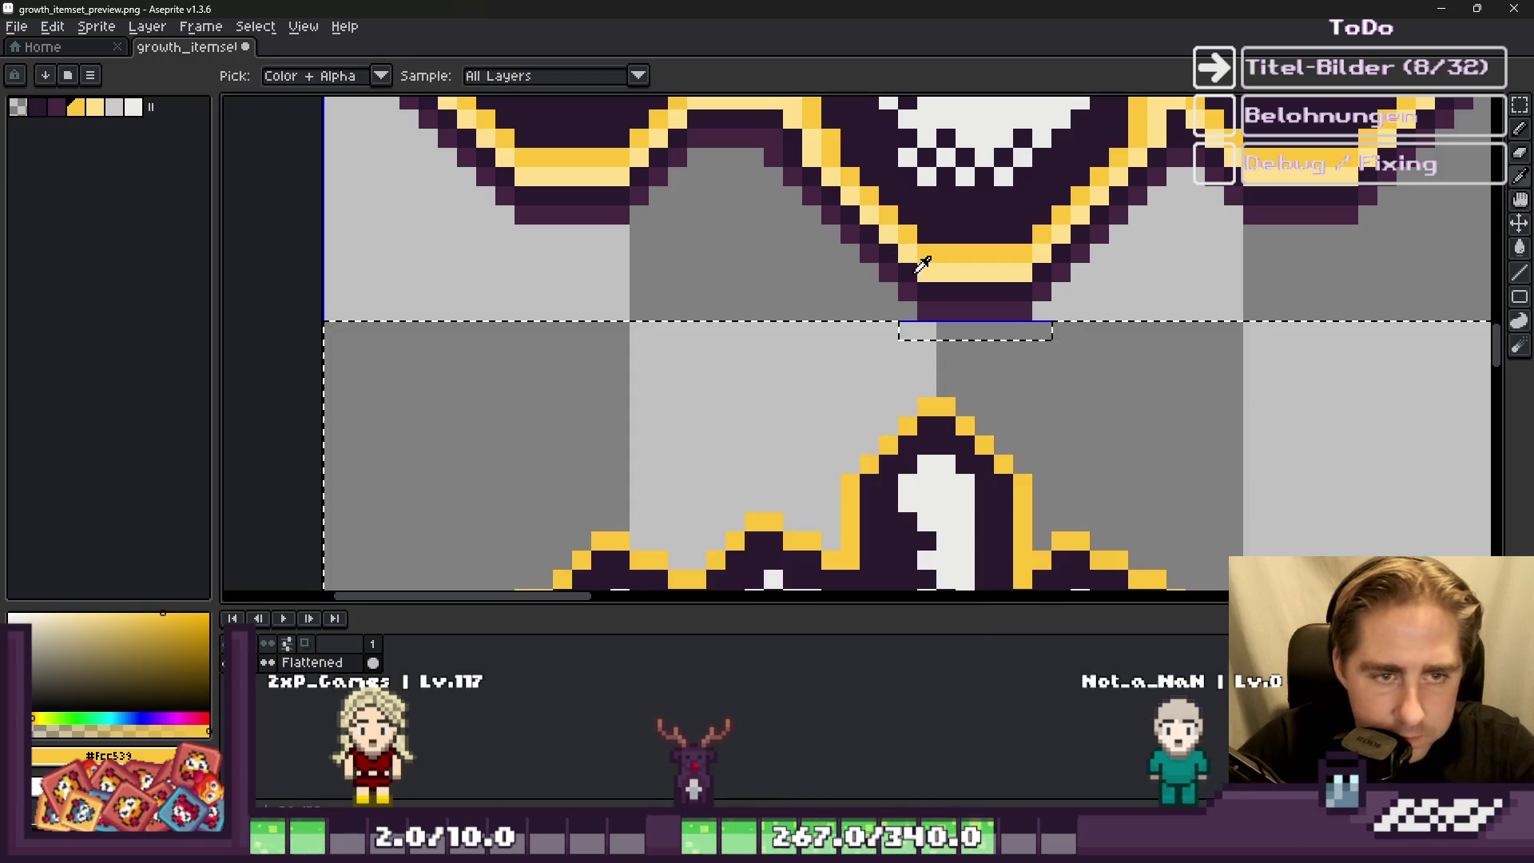
{"action": "key", "text": "shift+o"}
{"action": "key", "text": "Return"}
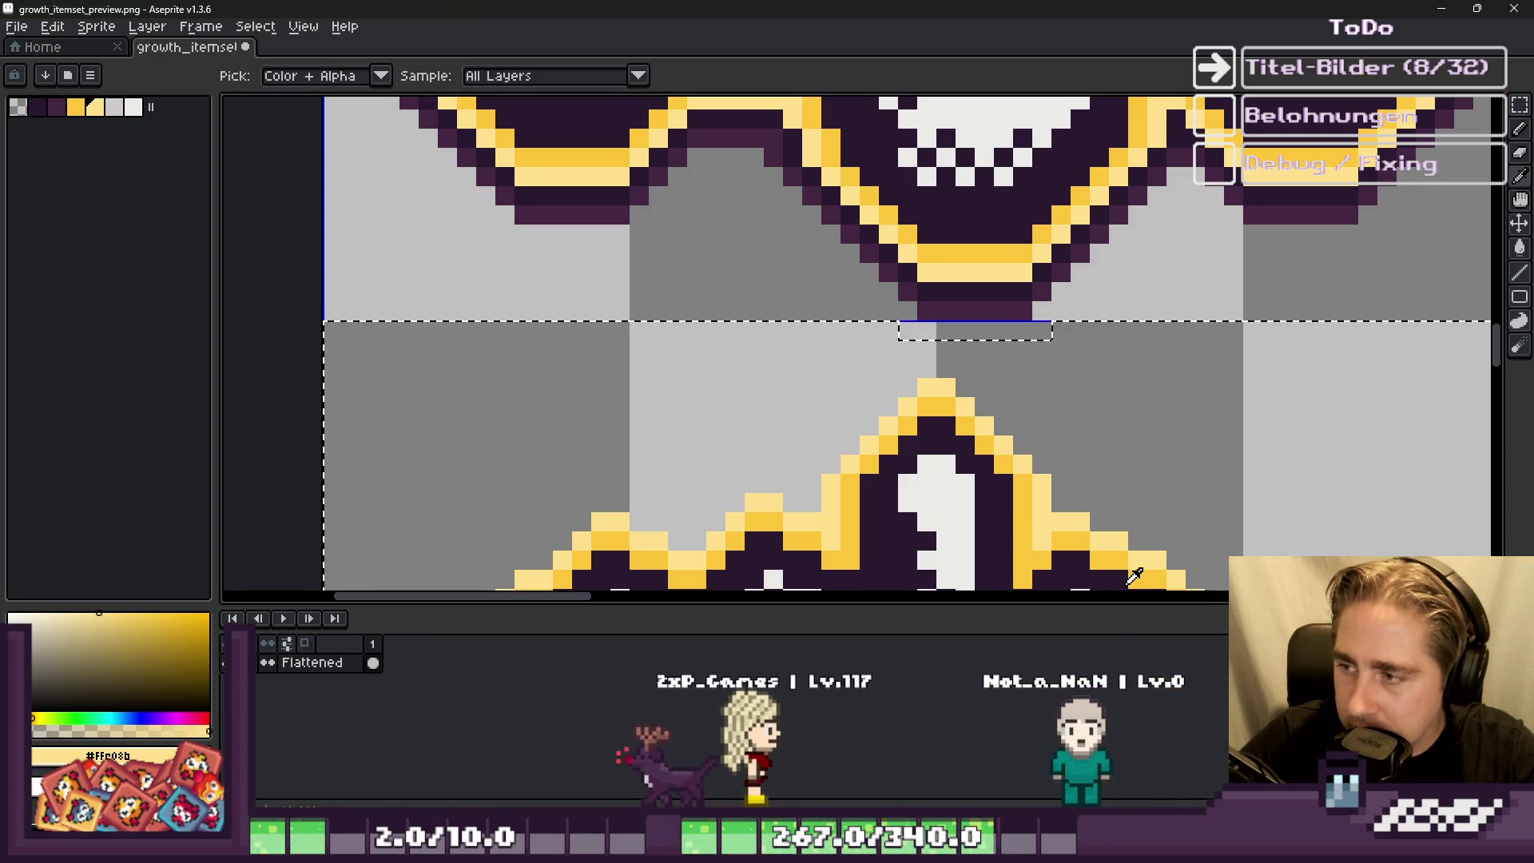
Step: Eyedrop dark purple #432641 from the neighbouring tile and add an outer outline ring in it
{"action": "left_click", "coordinate": [969, 298]}
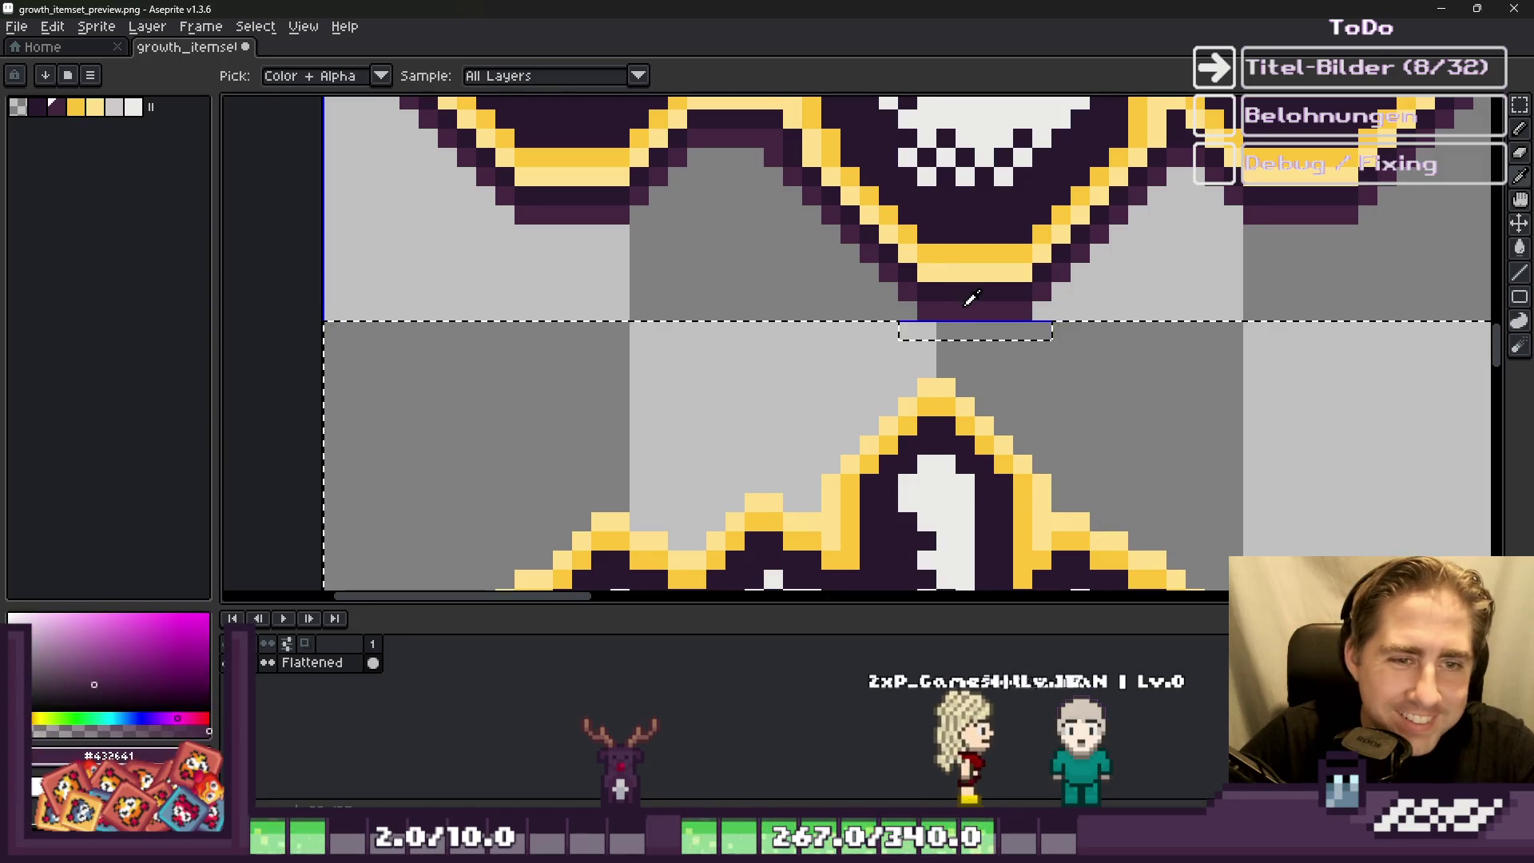
{"action": "key", "text": "shift+o"}
{"action": "key", "text": "Return"}
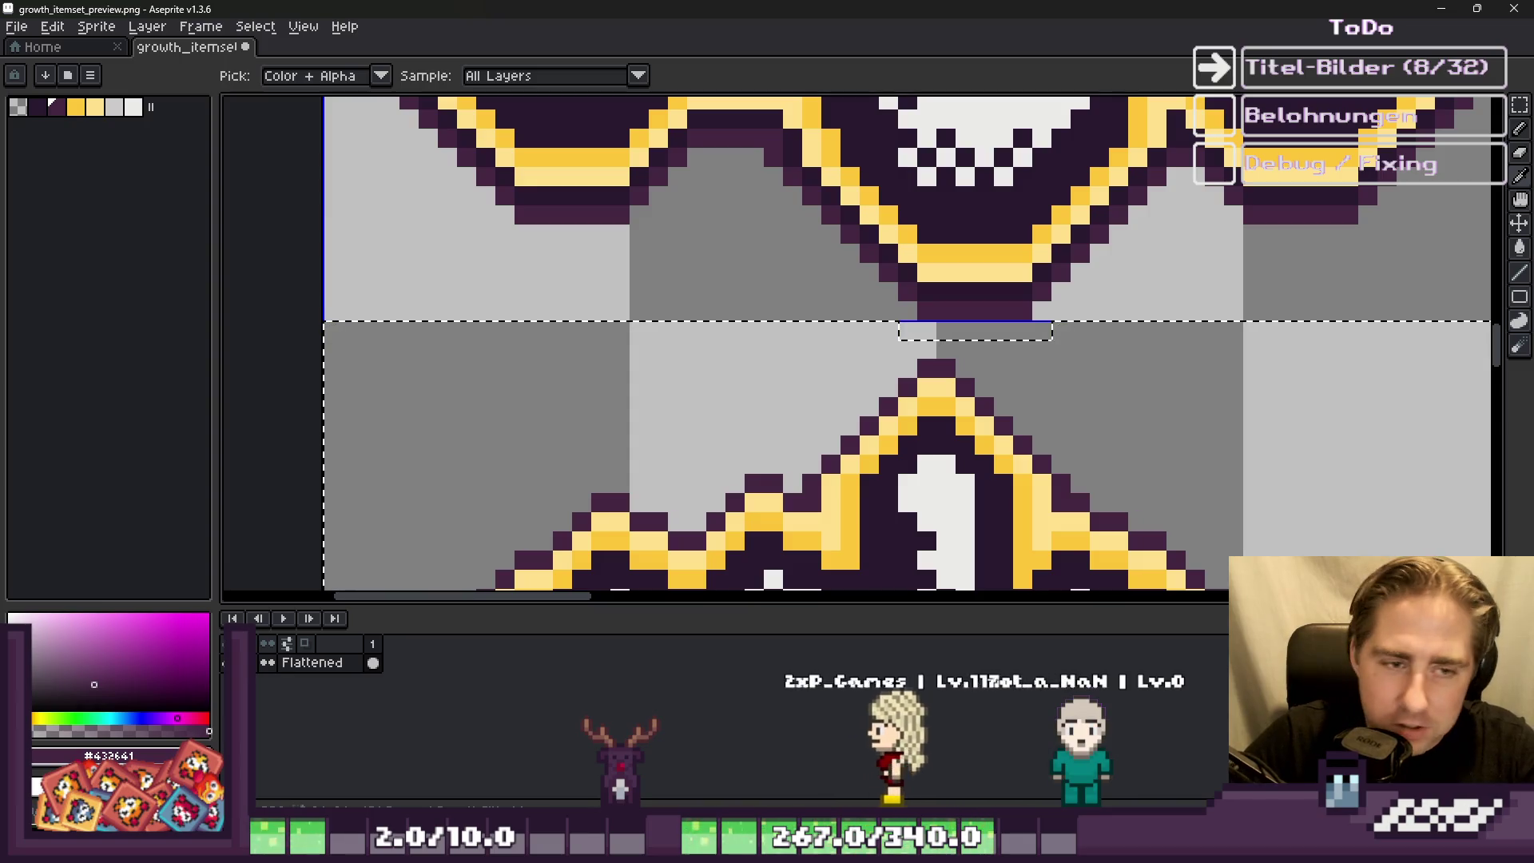
{"action": "scroll", "coordinate": [727, 336], "scroll_direction": "down", "scroll_amount": 8}
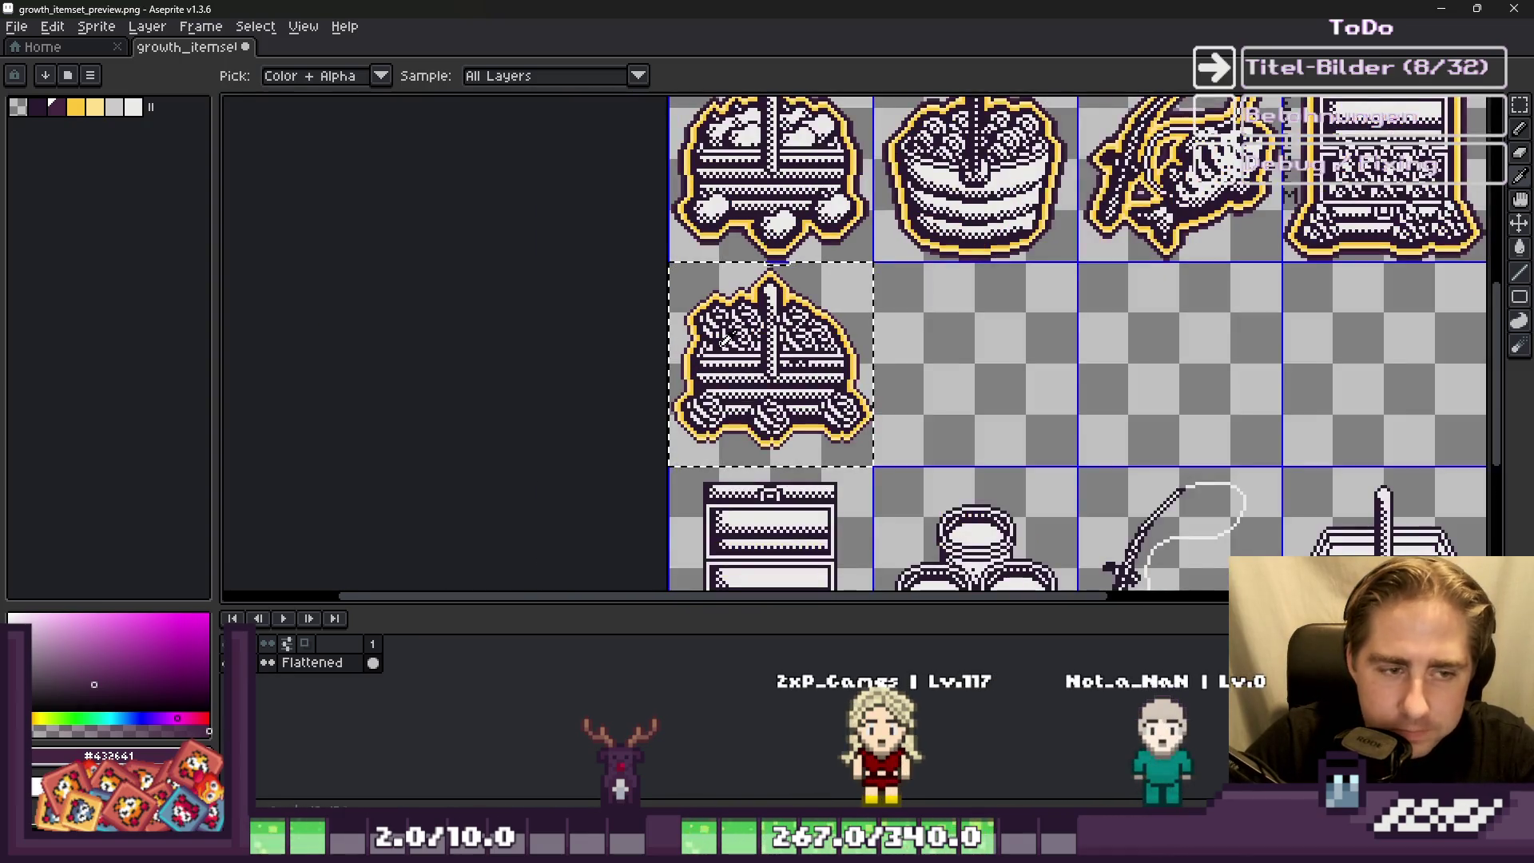
{"action": "scroll", "coordinate": [727, 339], "scroll_direction": "up", "scroll_amount": 1}
{"action": "key", "text": "v"}
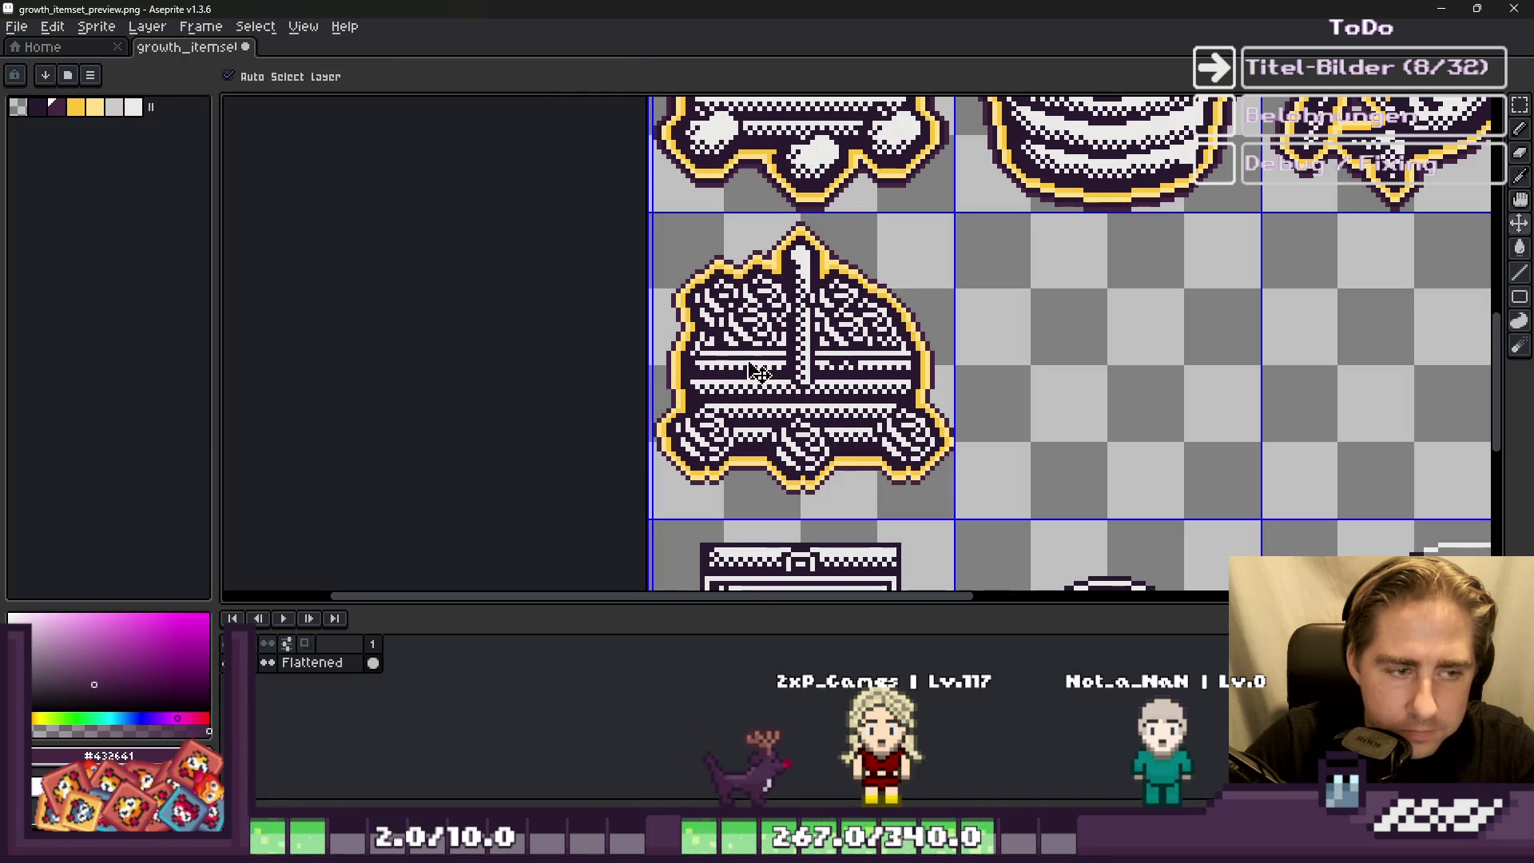
{"action": "key", "text": "i"}
{"action": "scroll", "coordinate": [695, 372], "scroll_direction": "up", "scroll_amount": 1}
{"action": "key", "text": "m"}
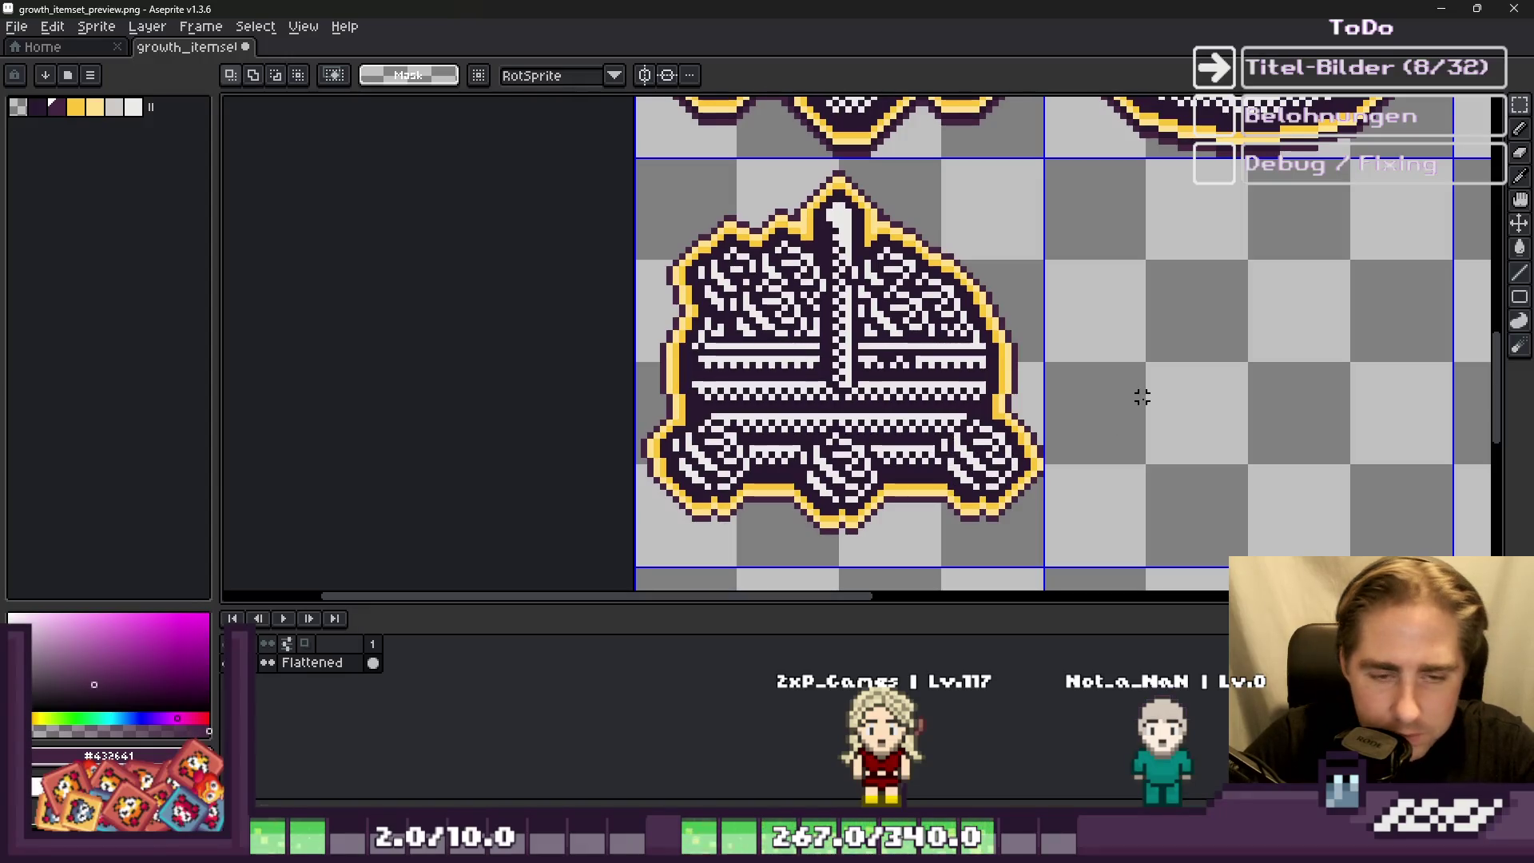
Step: Undo the basket's outlines and place a pasted egg at its lower right
{"action": "key", "text": "ctrl+j"}
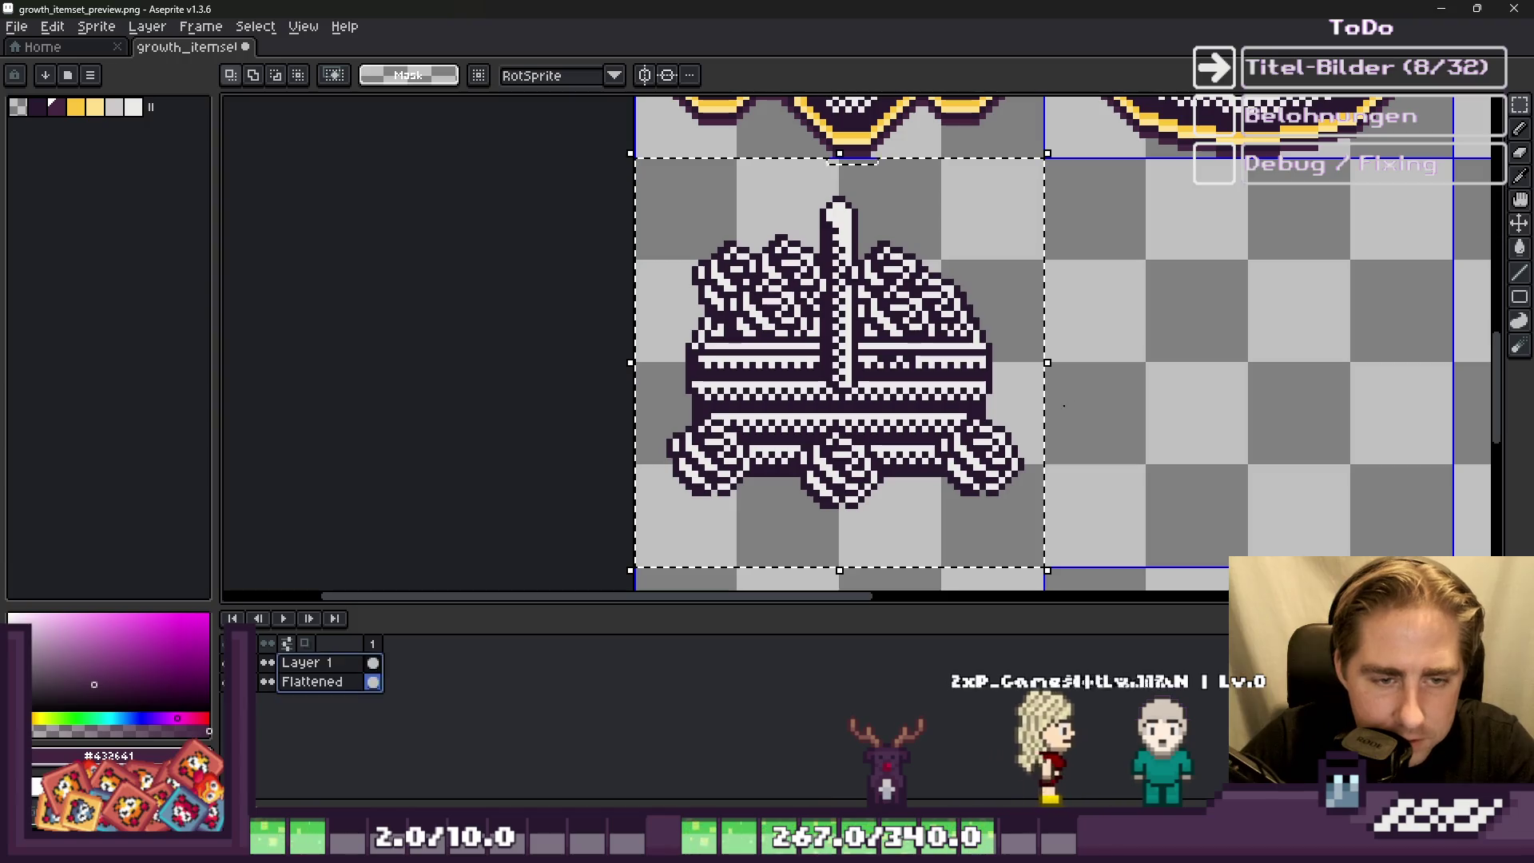
{"action": "key", "text": "ctrl+d"}
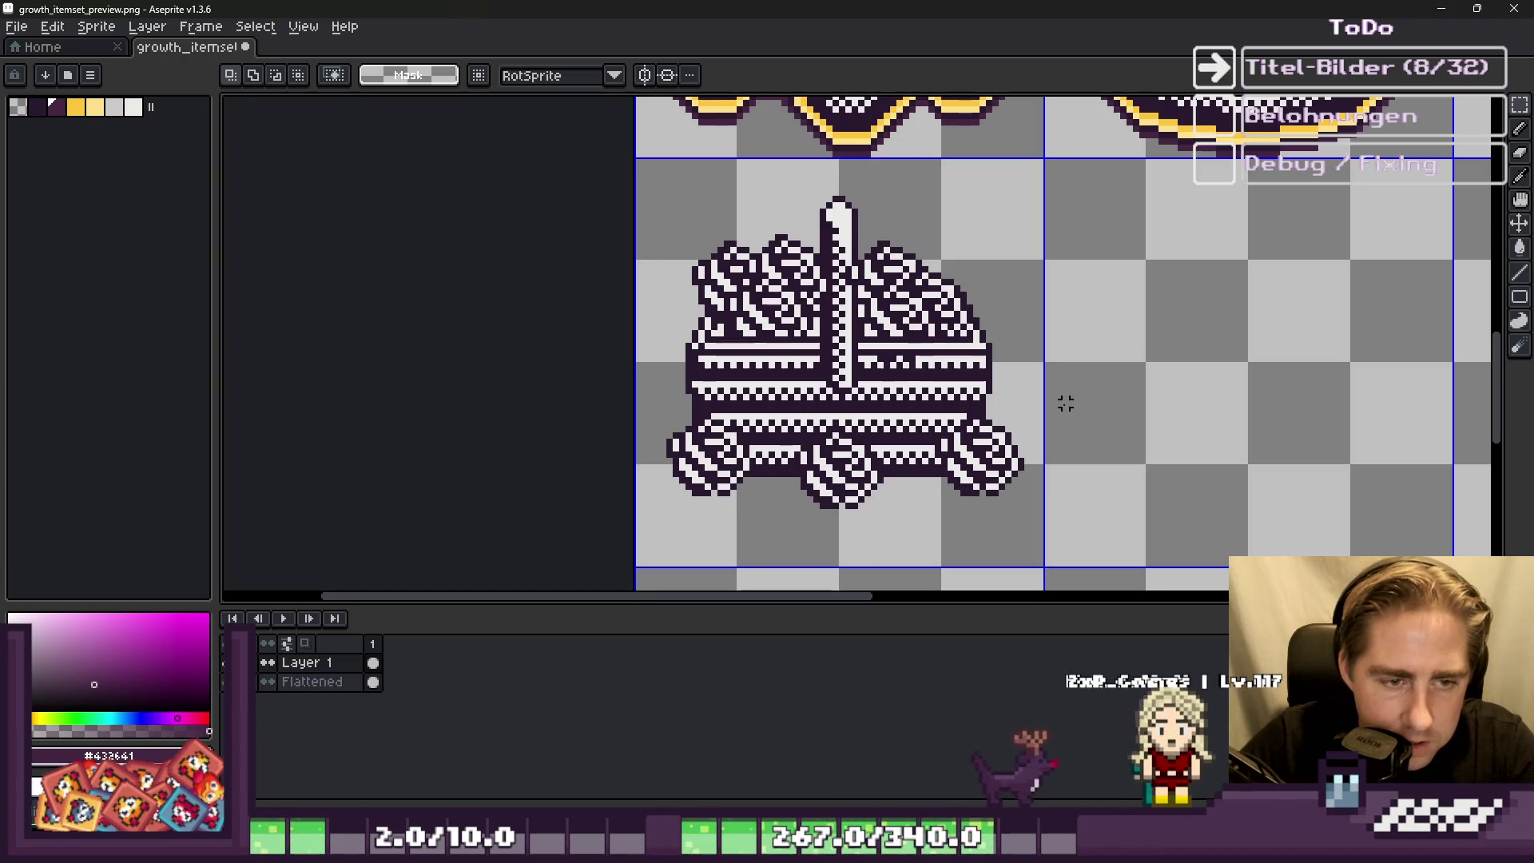
{"action": "key", "text": "ctrl+v"}
{"action": "scroll", "coordinate": [1070, 403], "scroll_direction": "up", "scroll_amount": 1}
{"action": "mouse_move", "coordinate": [1158, 232]}
{"action": "left_mouse_down"}
{"action": "mouse_move", "coordinate": [1061, 310]}
{"action": "mouse_move", "coordinate": [941, 496]}
{"action": "left_mouse_up"}
{"action": "scroll", "coordinate": [995, 551], "scroll_direction": "up", "scroll_amount": 1}
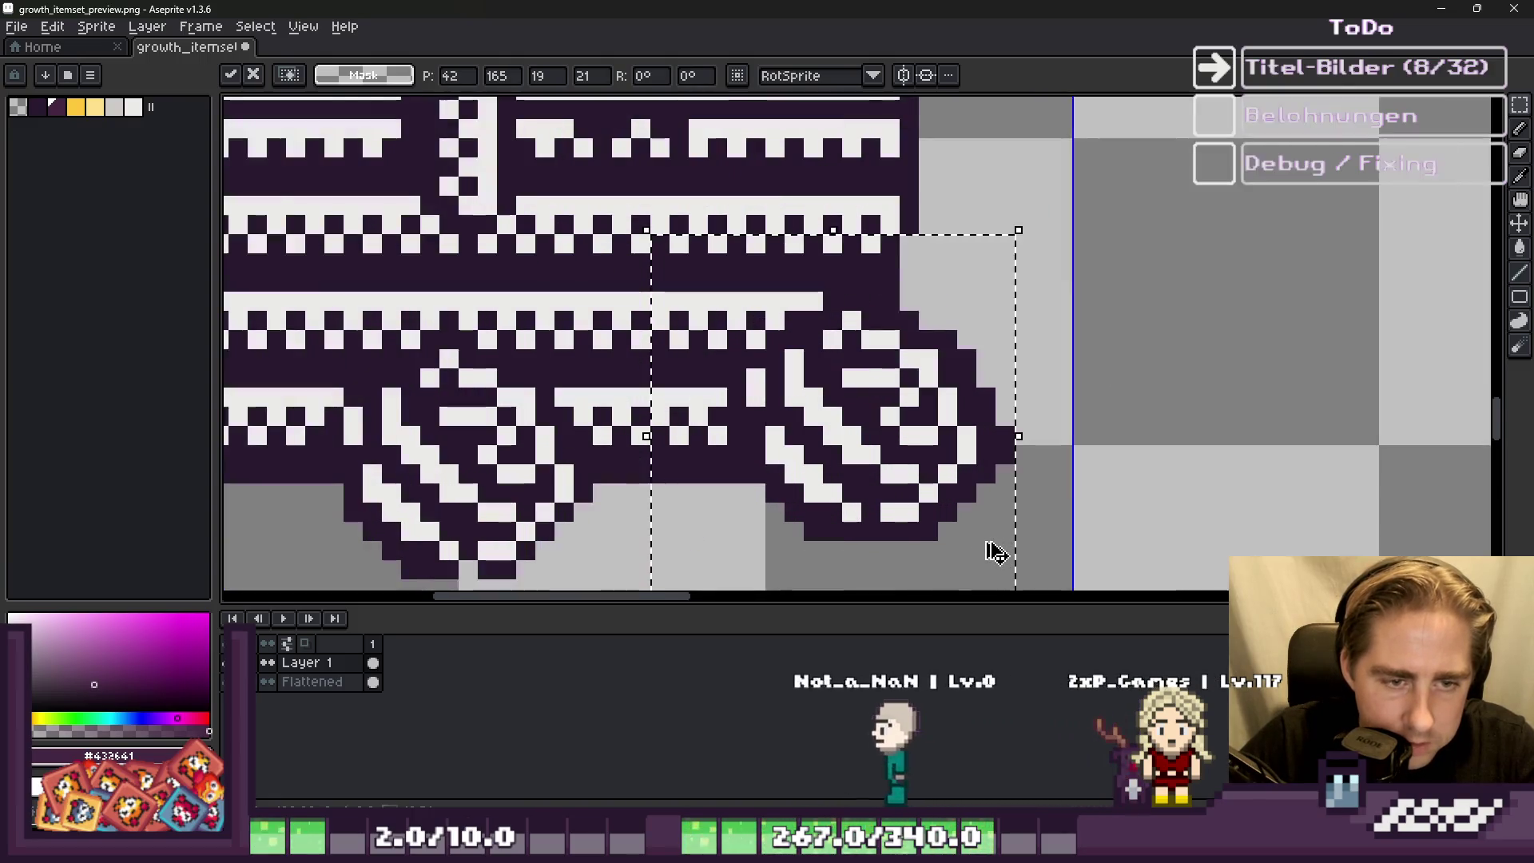
{"action": "key", "text": "b"}
Step: Erase stray dark pixels along the new egg's edge and the basket's lower-right corner
{"action": "scroll", "coordinate": [983, 530], "scroll_direction": "up", "scroll_amount": 1}
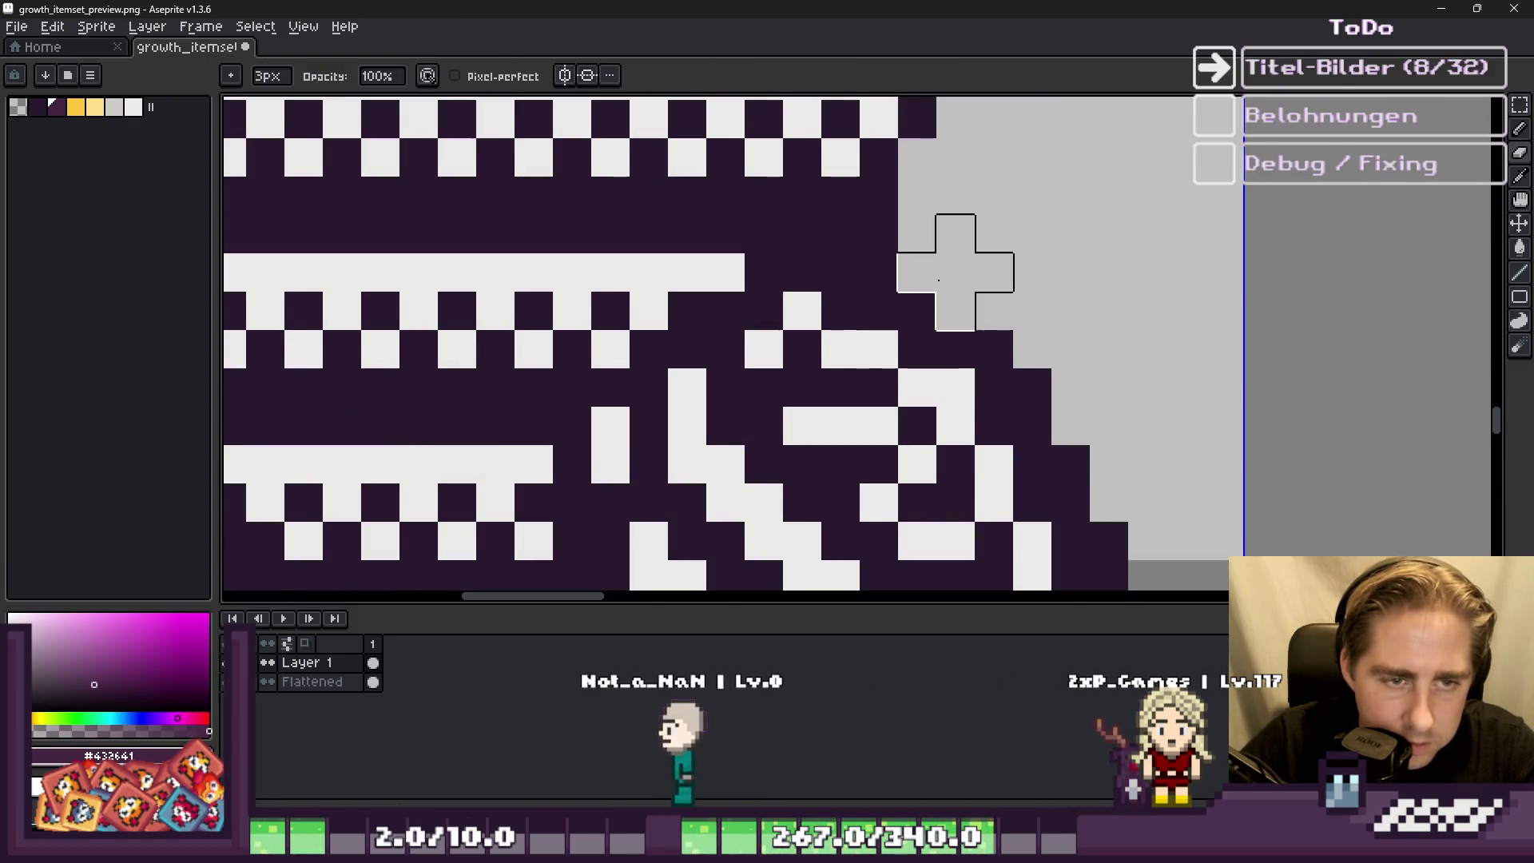
{"action": "left_click_drag", "start_coordinate": [997, 318], "coordinate": [1036, 419]}
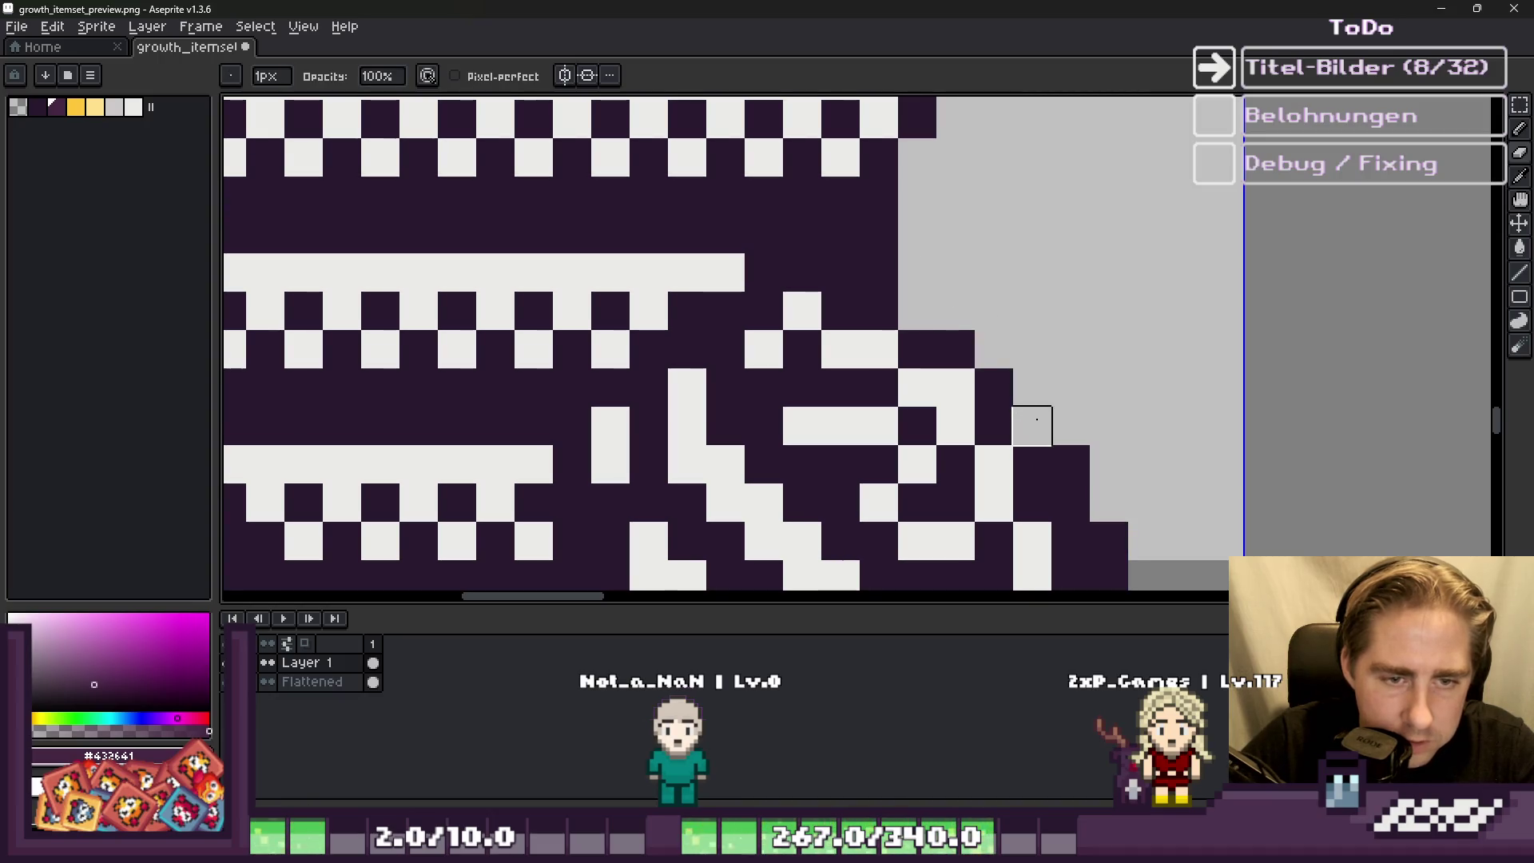
{"action": "scroll", "coordinate": [1068, 314], "scroll_direction": "down", "scroll_amount": 2}
{"action": "scroll", "coordinate": [1092, 424], "scroll_direction": "up", "scroll_amount": 2}
{"action": "left_click_drag", "start_coordinate": [1092, 463], "coordinate": [1017, 538]}
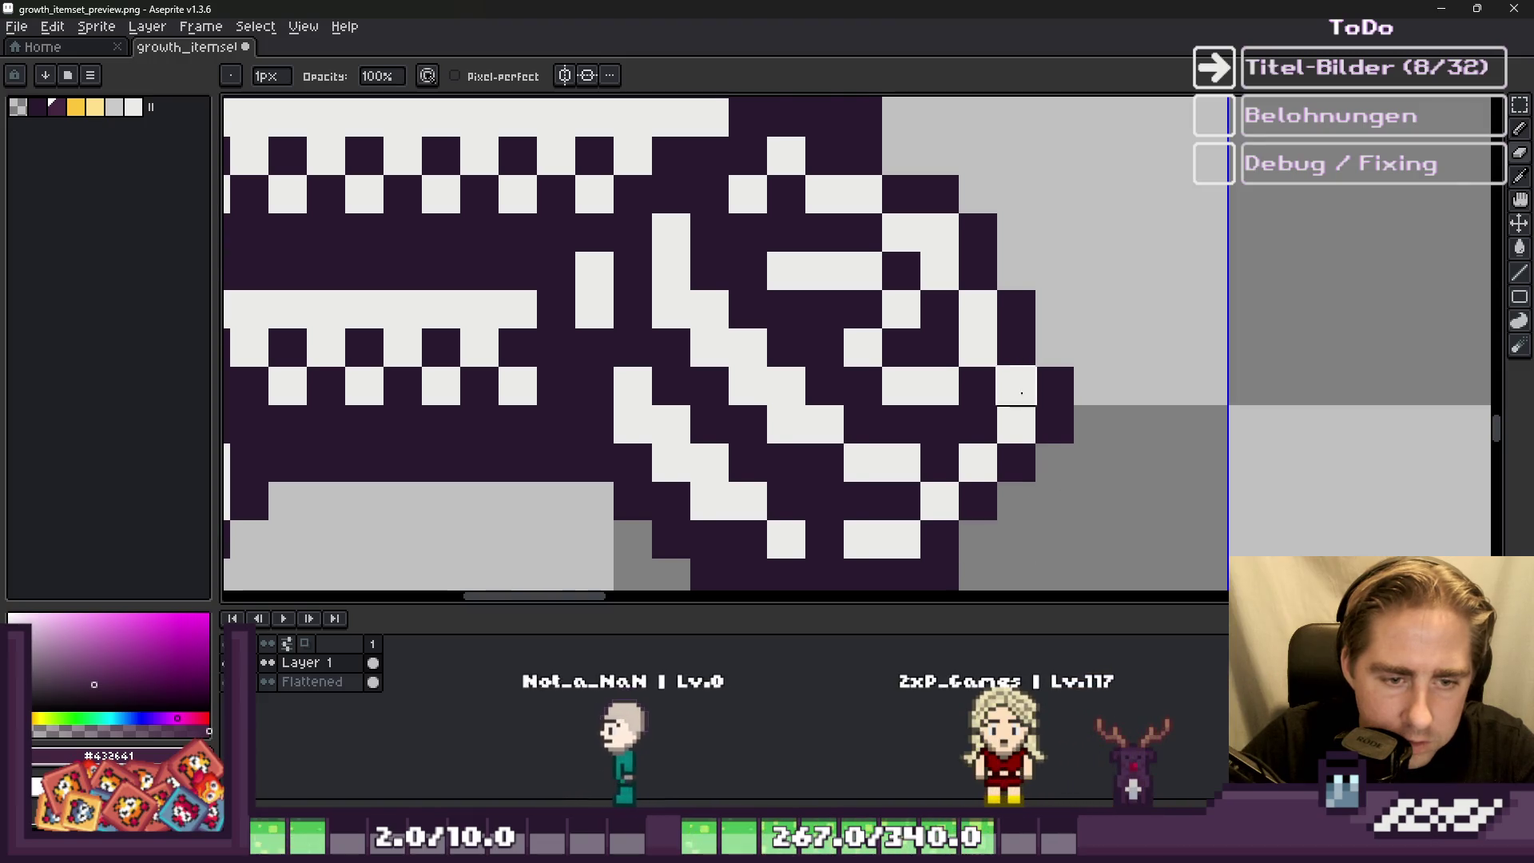
{"action": "scroll", "coordinate": [1021, 392], "scroll_direction": "down", "scroll_amount": 2}
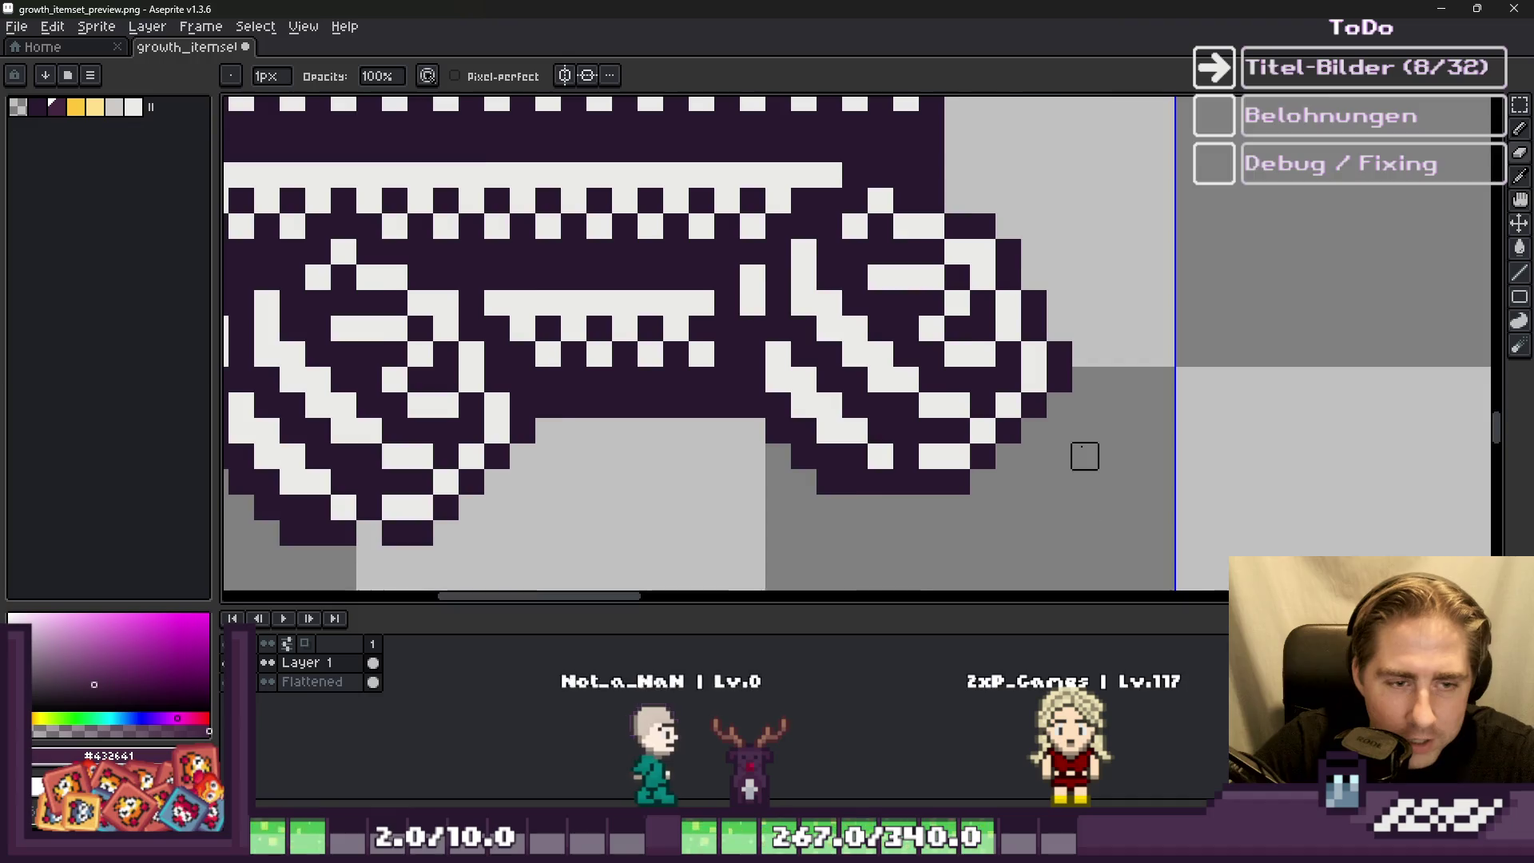
{"action": "scroll", "coordinate": [1084, 457], "scroll_direction": "down", "scroll_amount": 2}
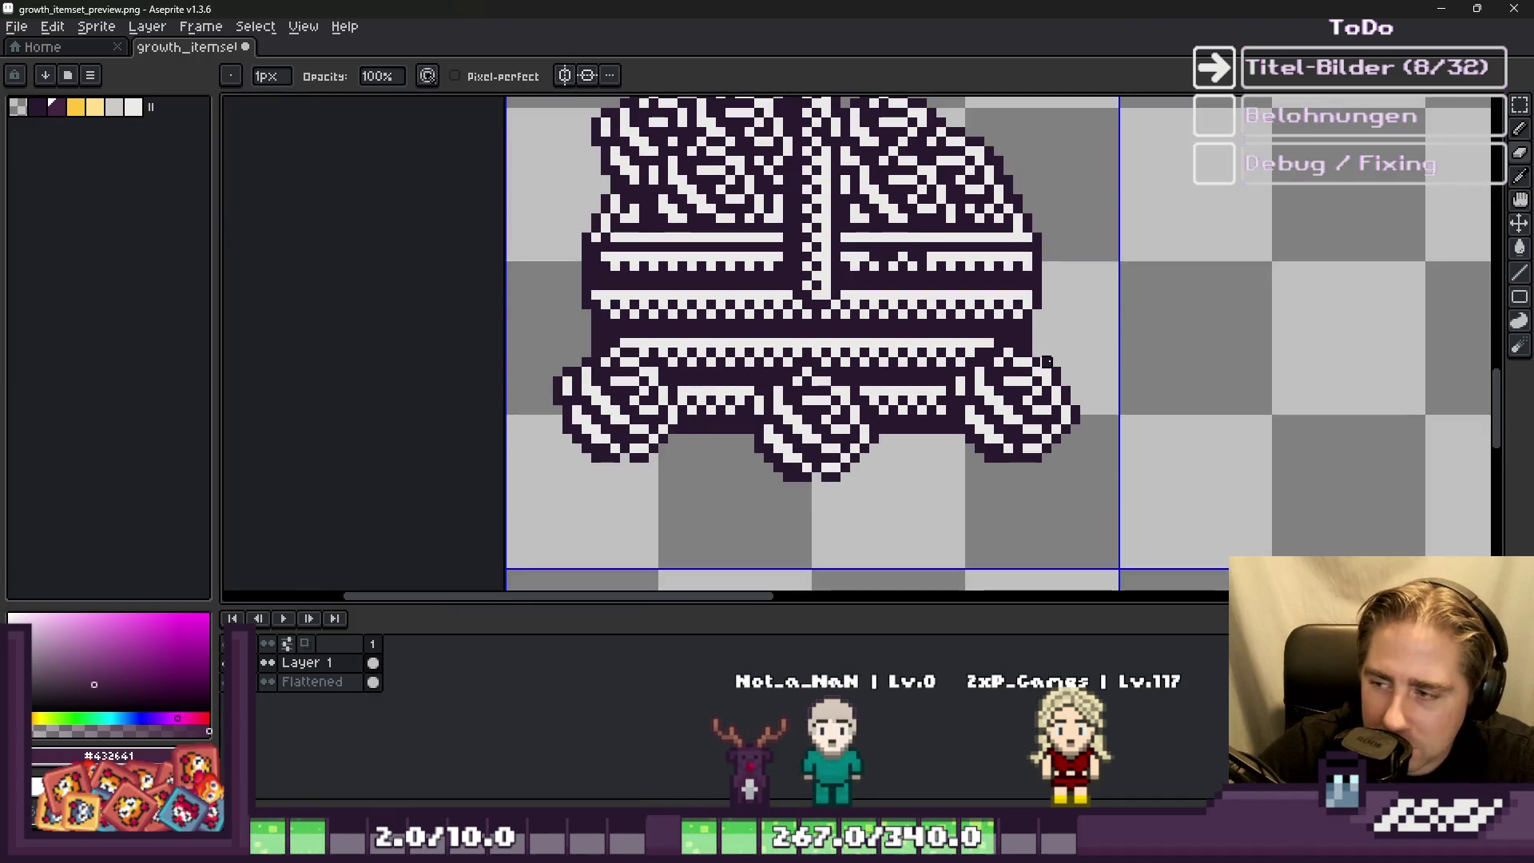
{"action": "scroll", "coordinate": [1047, 361], "scroll_direction": "down", "scroll_amount": 1}
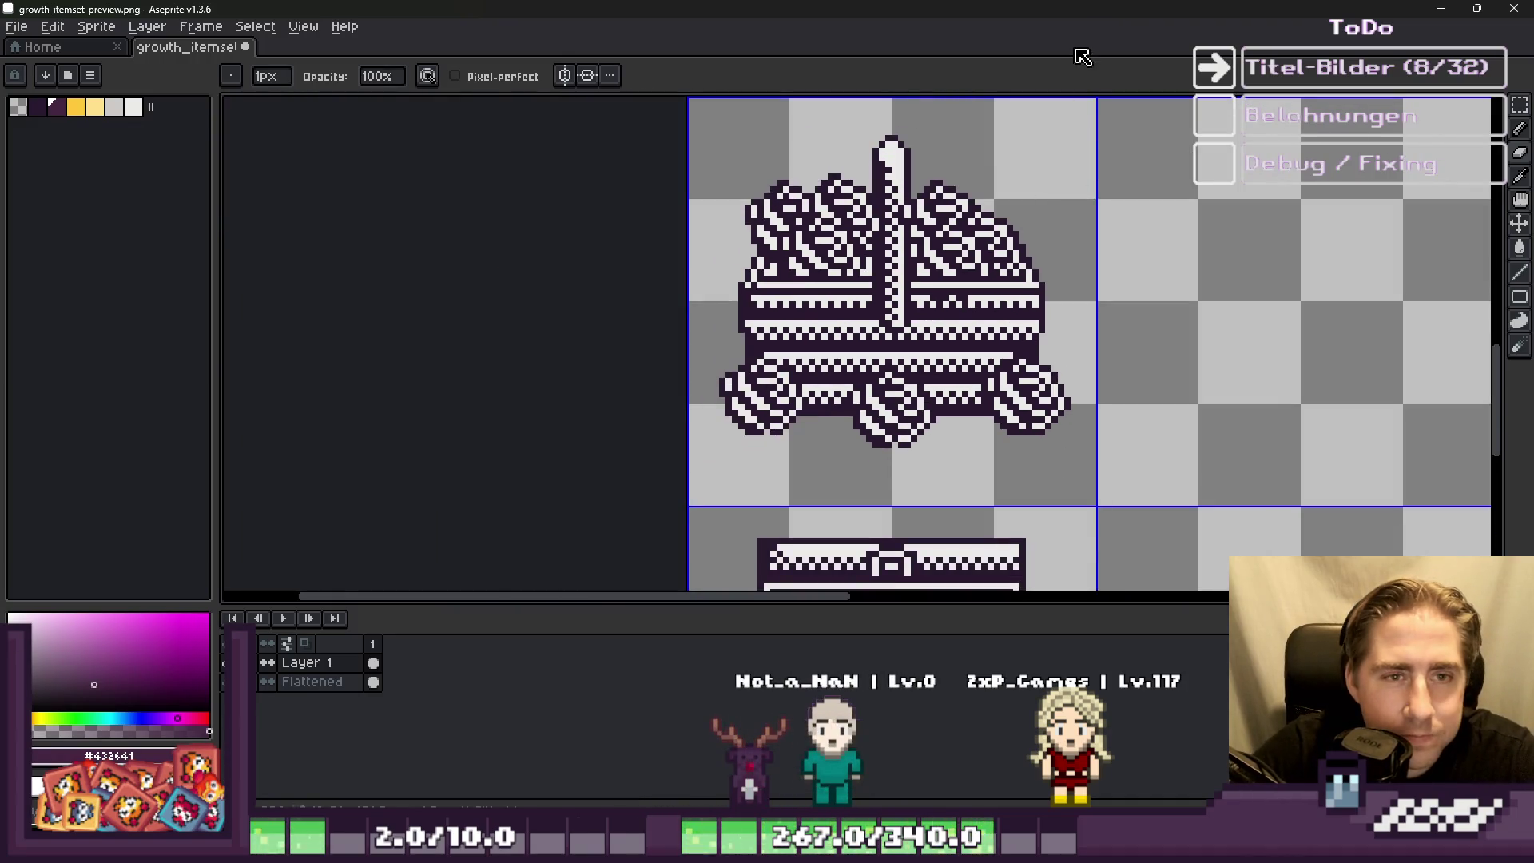
Step: Select the egg basket tile and preview an outline, discarding it without applying
{"action": "key", "text": "m"}
{"action": "left_click_drag", "start_coordinate": [695, 104], "coordinate": [973, 391]}
{"action": "scroll", "coordinate": [968, 391], "scroll_direction": "down", "scroll_amount": 1}
{"action": "scroll", "coordinate": [1025, 249], "scroll_direction": "up", "scroll_amount": 1}
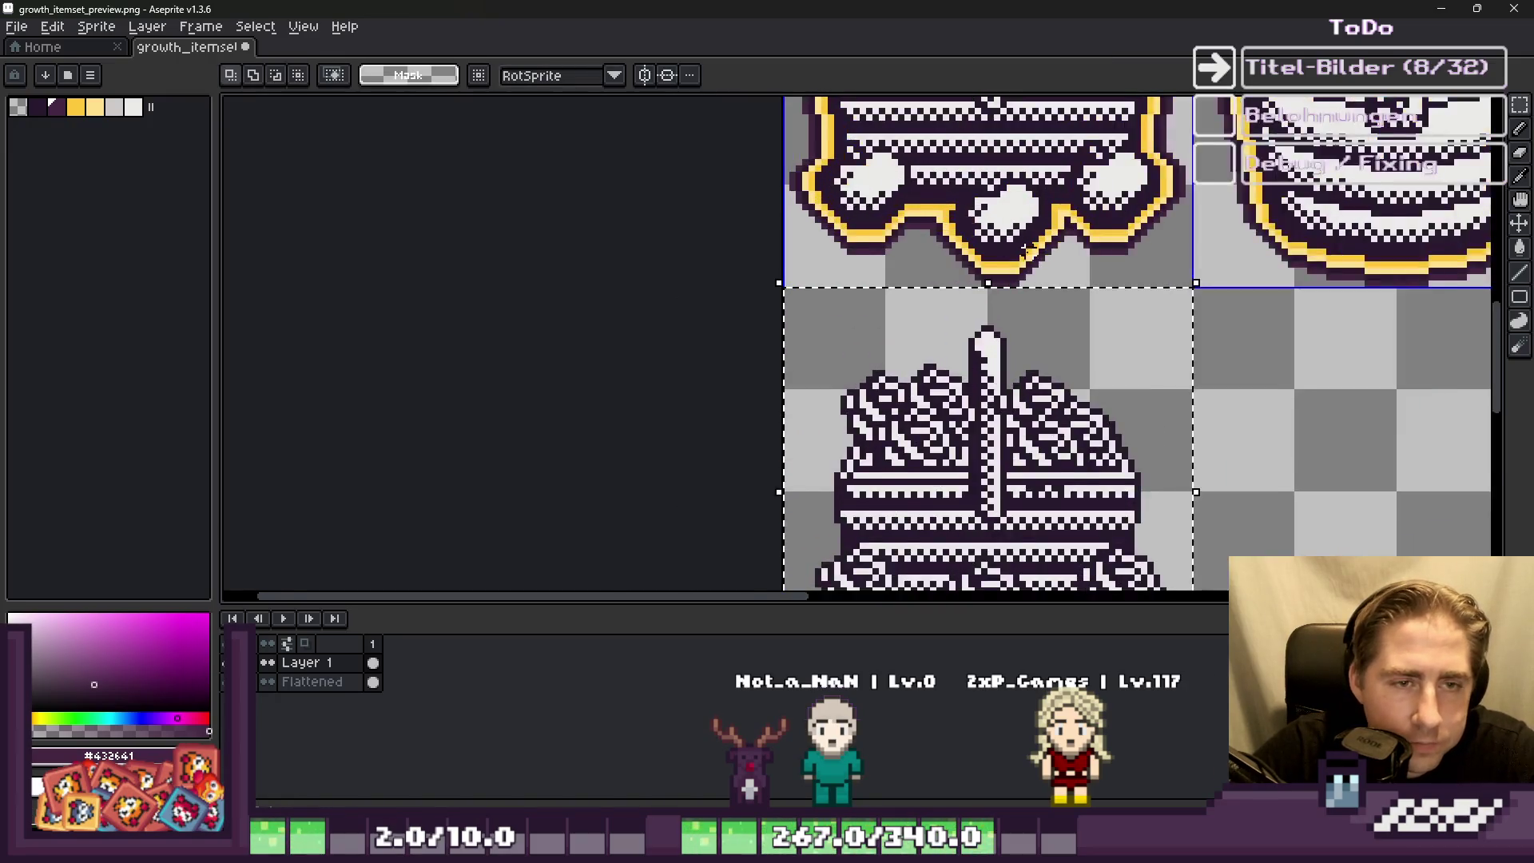
{"action": "scroll", "coordinate": [1027, 247], "scroll_direction": "up", "scroll_amount": 2}
{"action": "scroll", "coordinate": [990, 258], "scroll_direction": "down", "scroll_amount": 3}
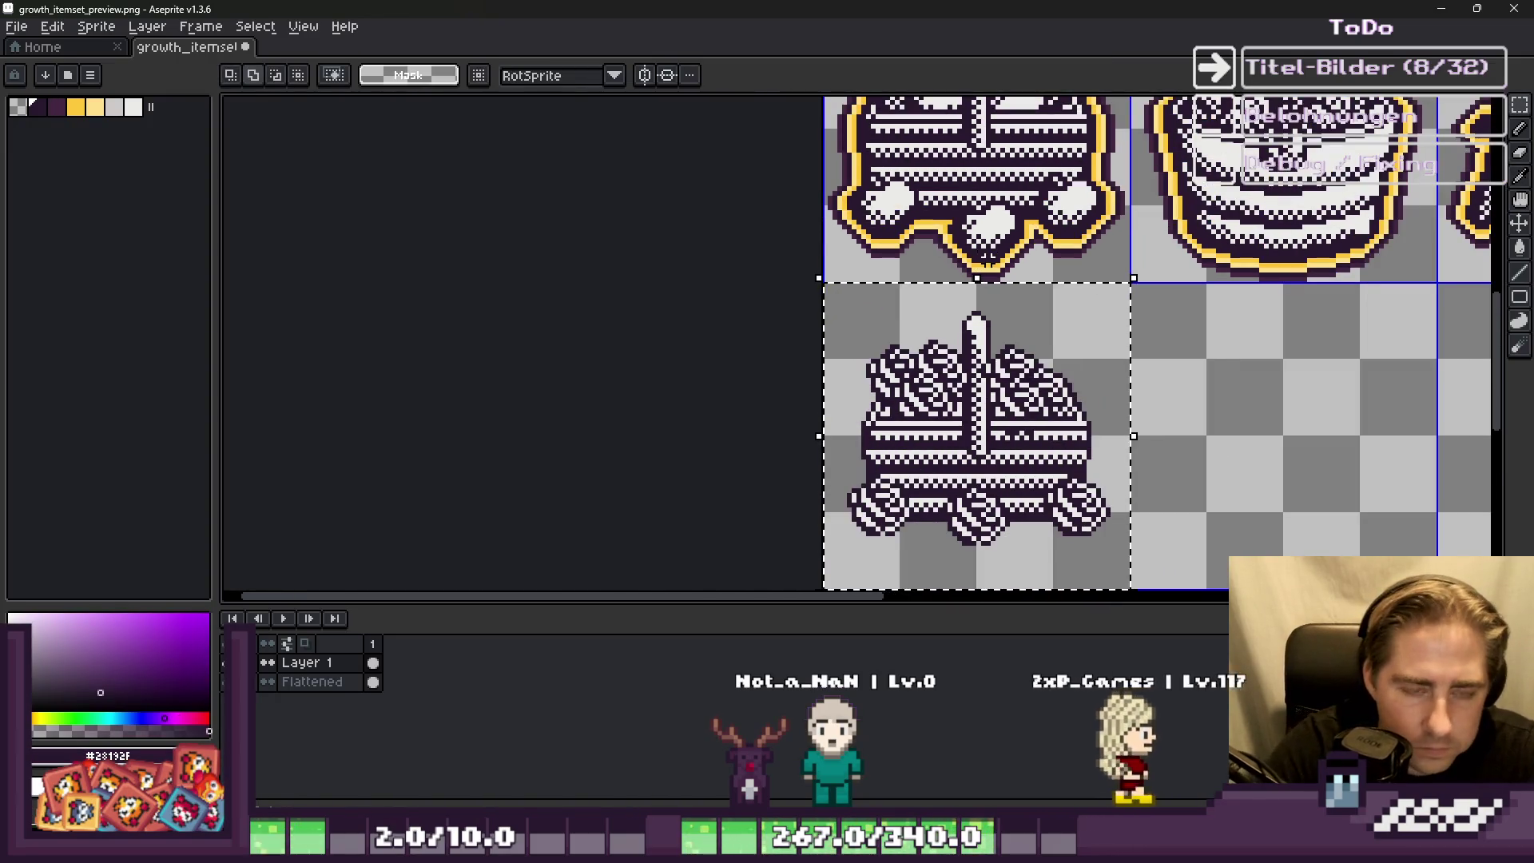
{"action": "key", "text": "shift+o"}
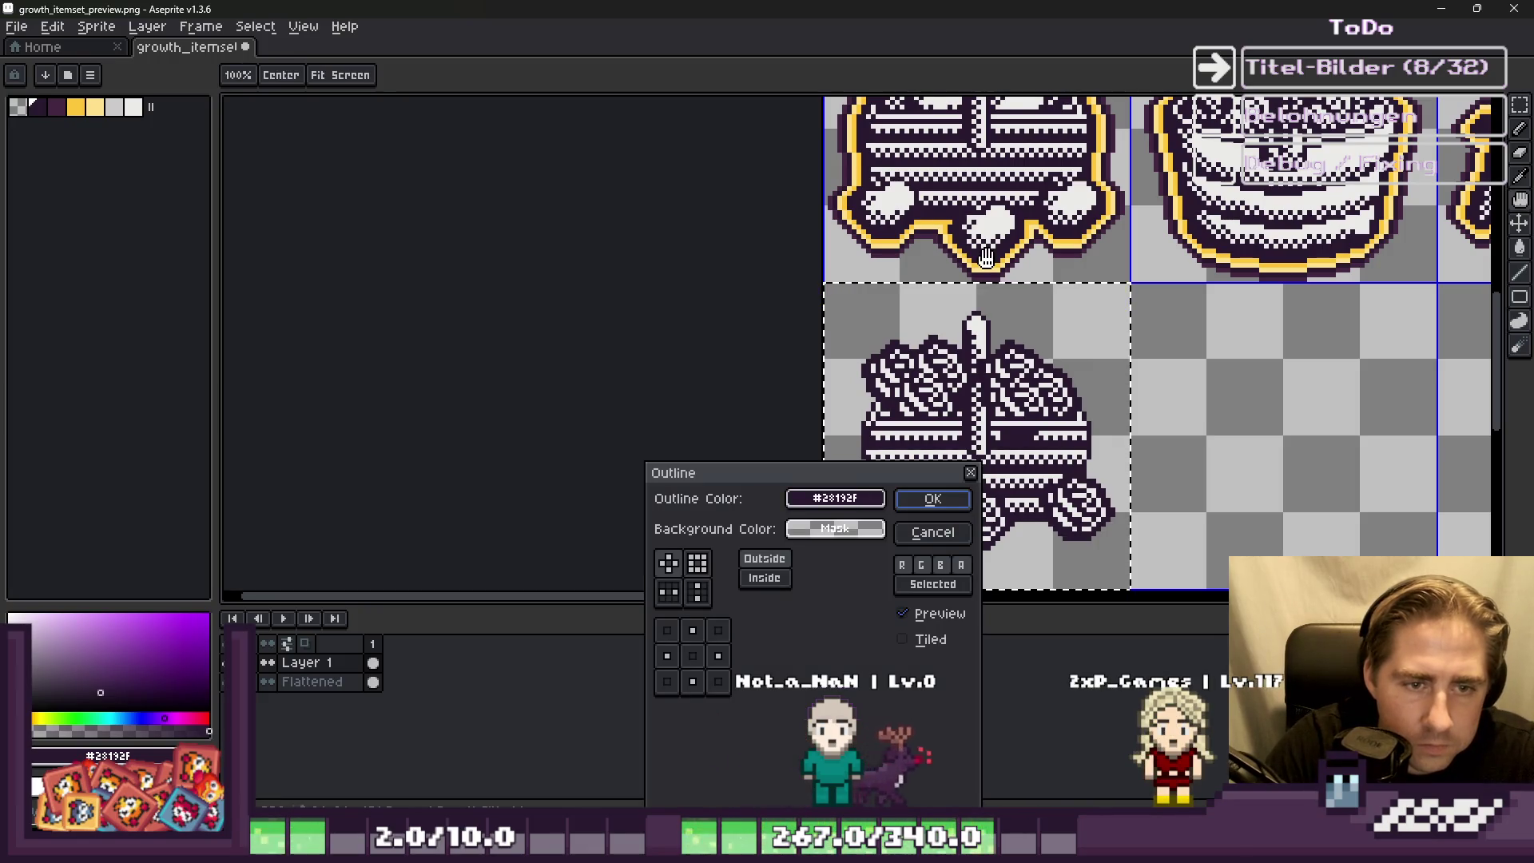
{"action": "left_click", "coordinate": [919, 539]}
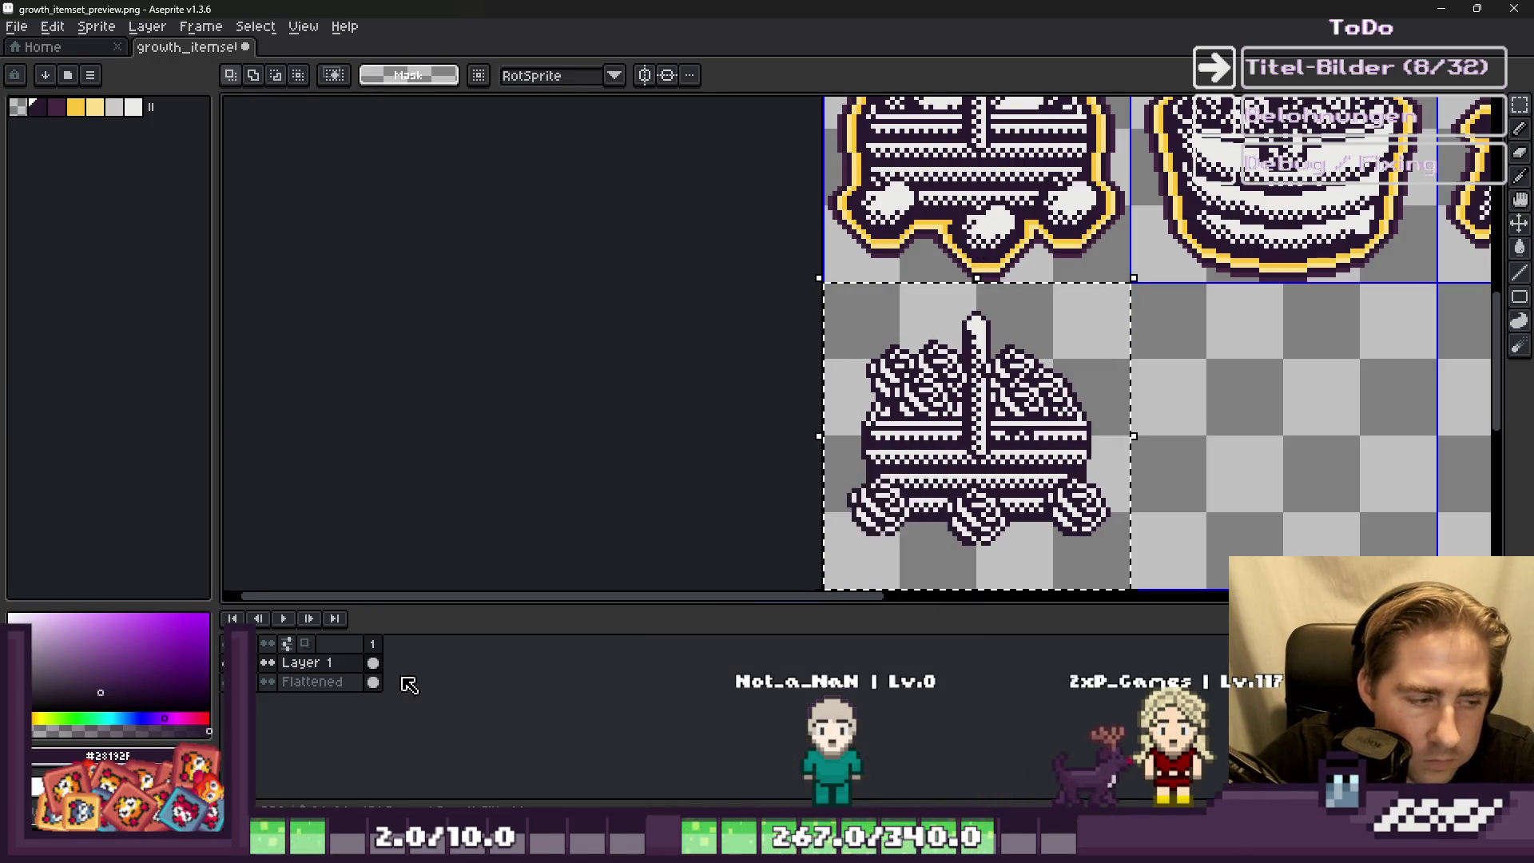
Step: Delete Layer 1, keeping only Flattened, and apply a dark outline around the tile
{"action": "right_click", "coordinate": [334, 679]}
{"action": "left_click", "coordinate": [391, 716]}
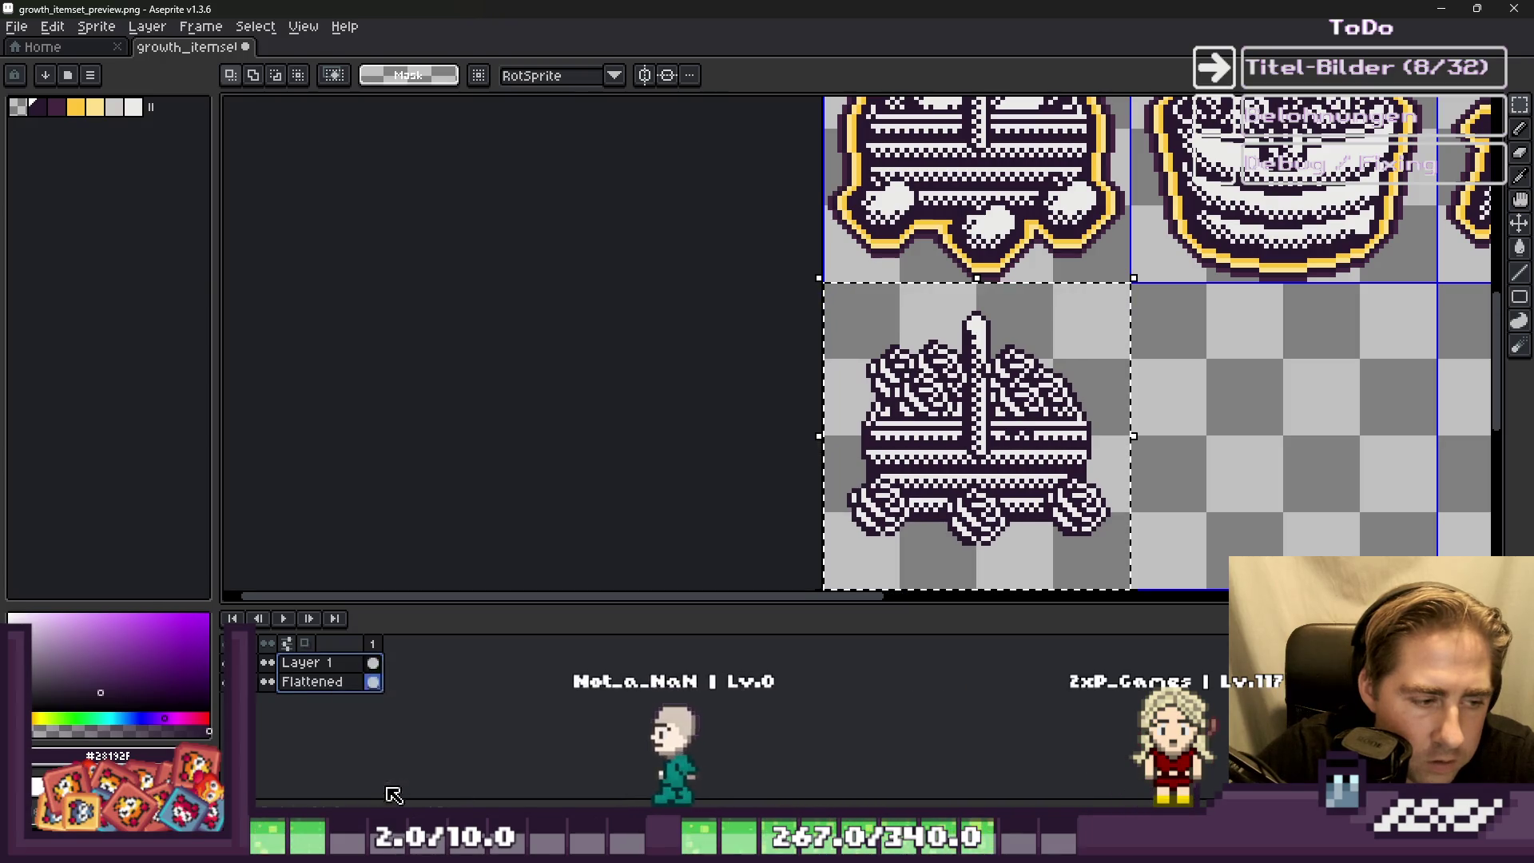
{"action": "scroll", "coordinate": [983, 264], "scroll_direction": "up", "scroll_amount": 2}
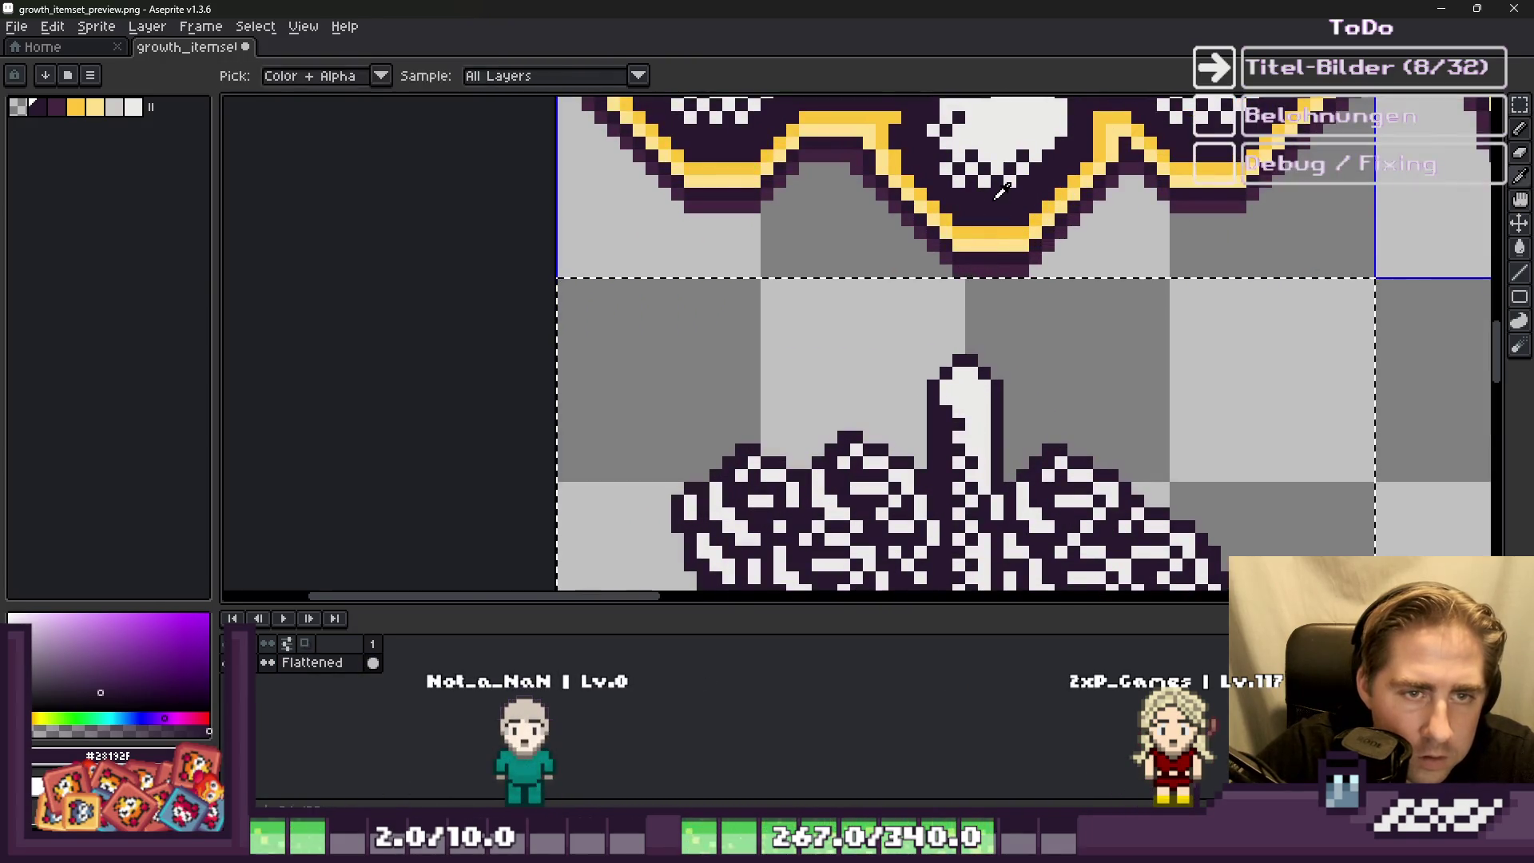
{"action": "key", "text": "shift+o"}
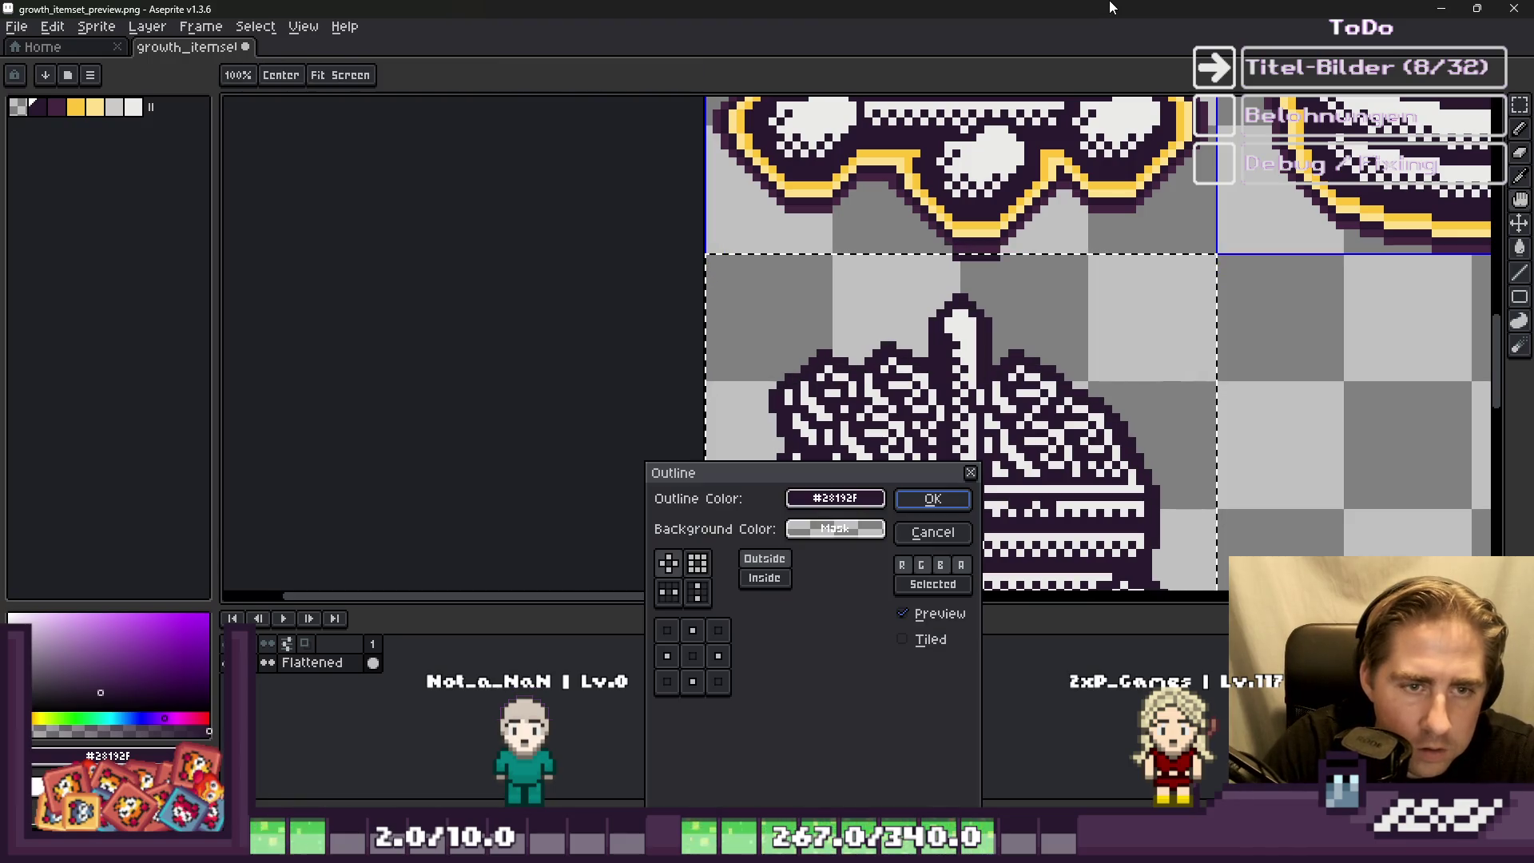
{"action": "key", "text": "Return"}
{"action": "scroll", "coordinate": [955, 238], "scroll_direction": "up", "scroll_amount": 2}
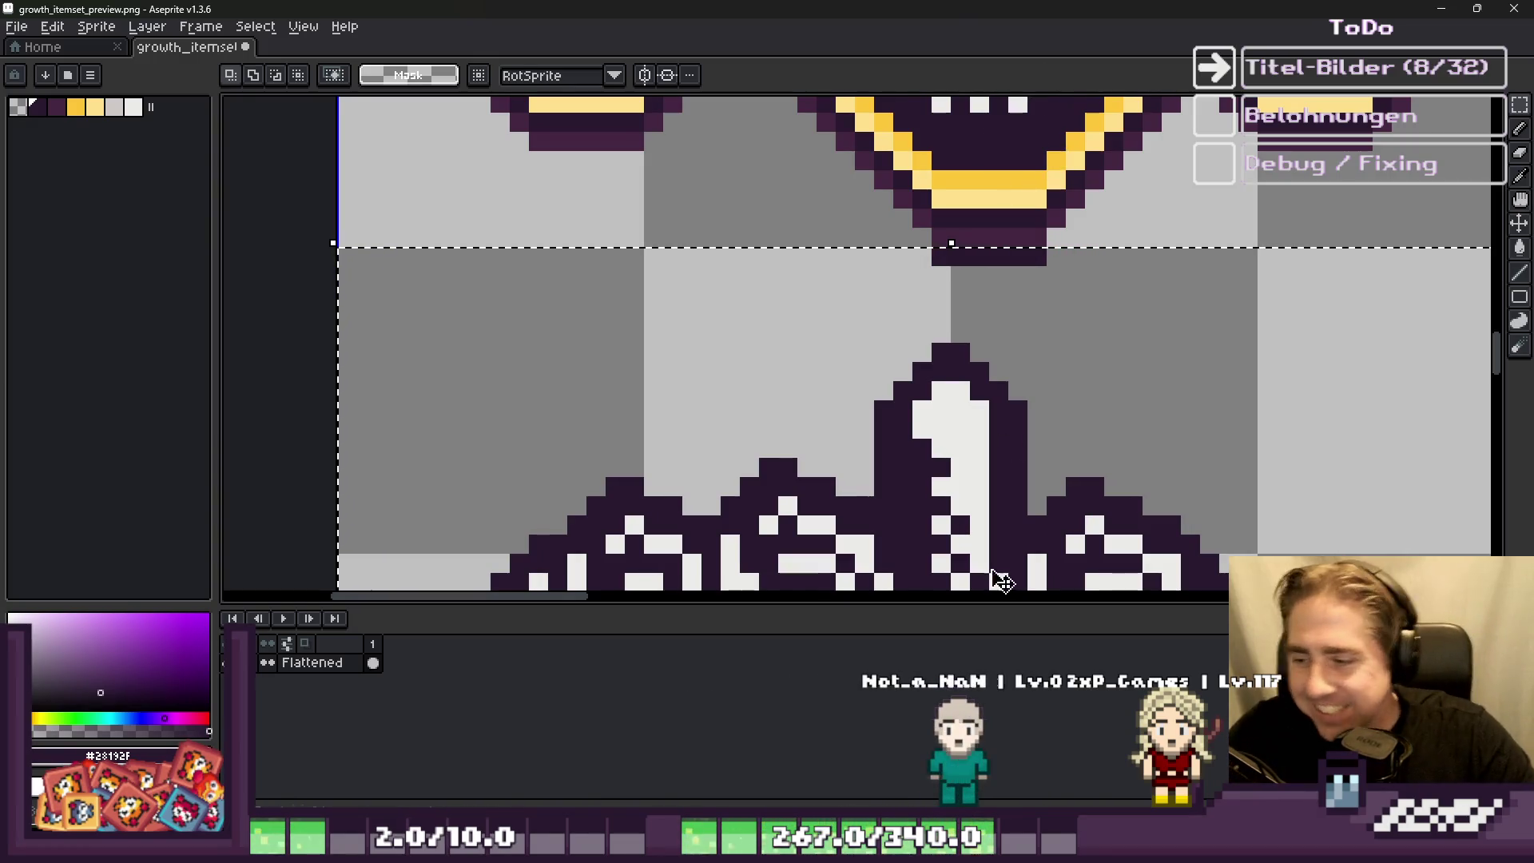
Step: Eyedrop the yellow from the chest above and add a yellow outline to the tile
{"action": "mouse_move", "coordinate": [991, 849]}
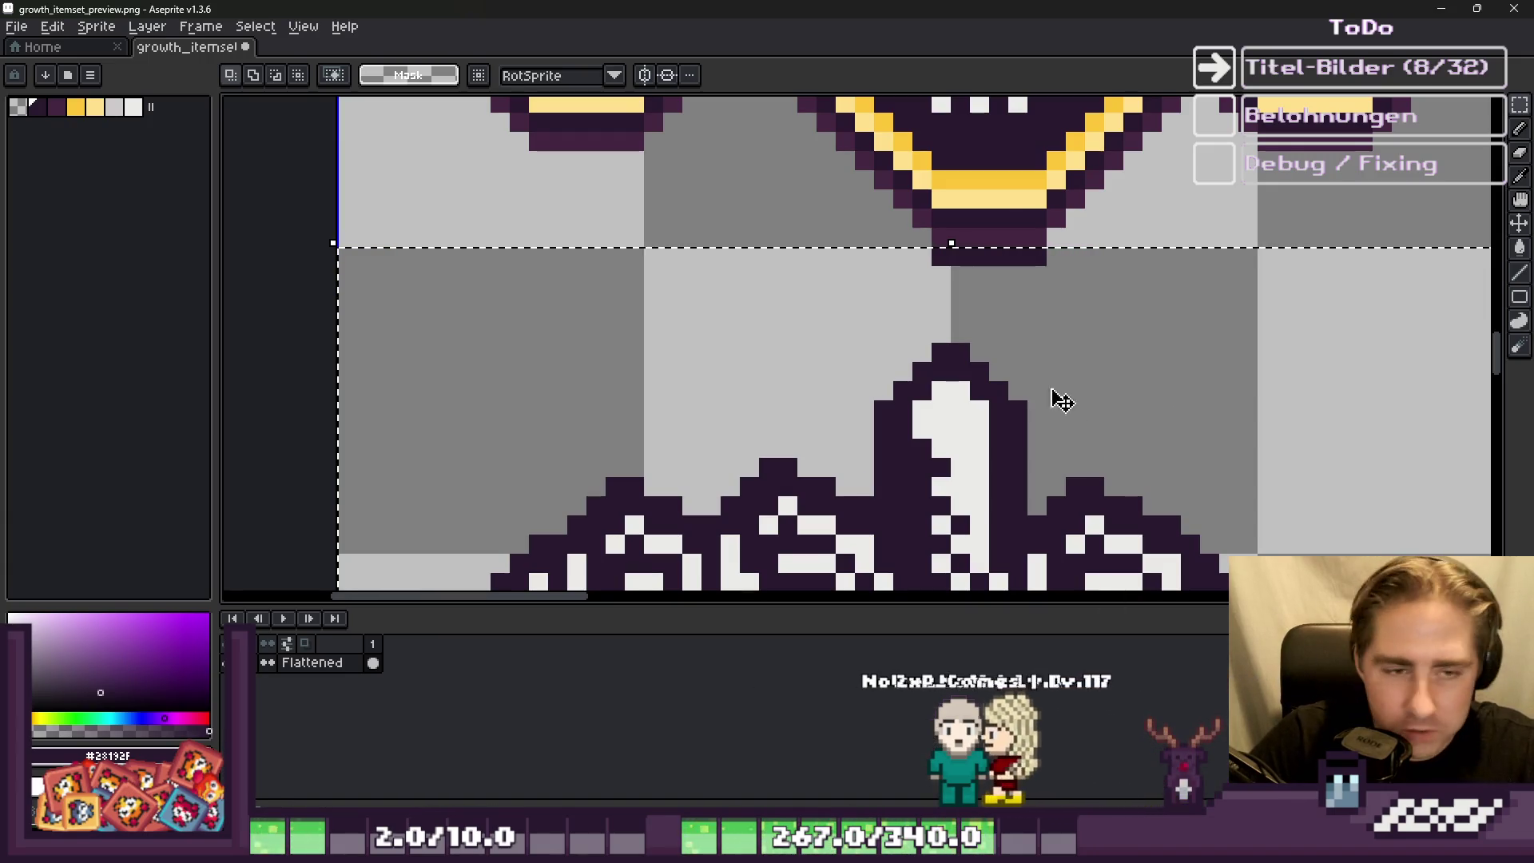
{"action": "key", "text": "i"}
{"action": "left_click", "coordinate": [990, 239]}
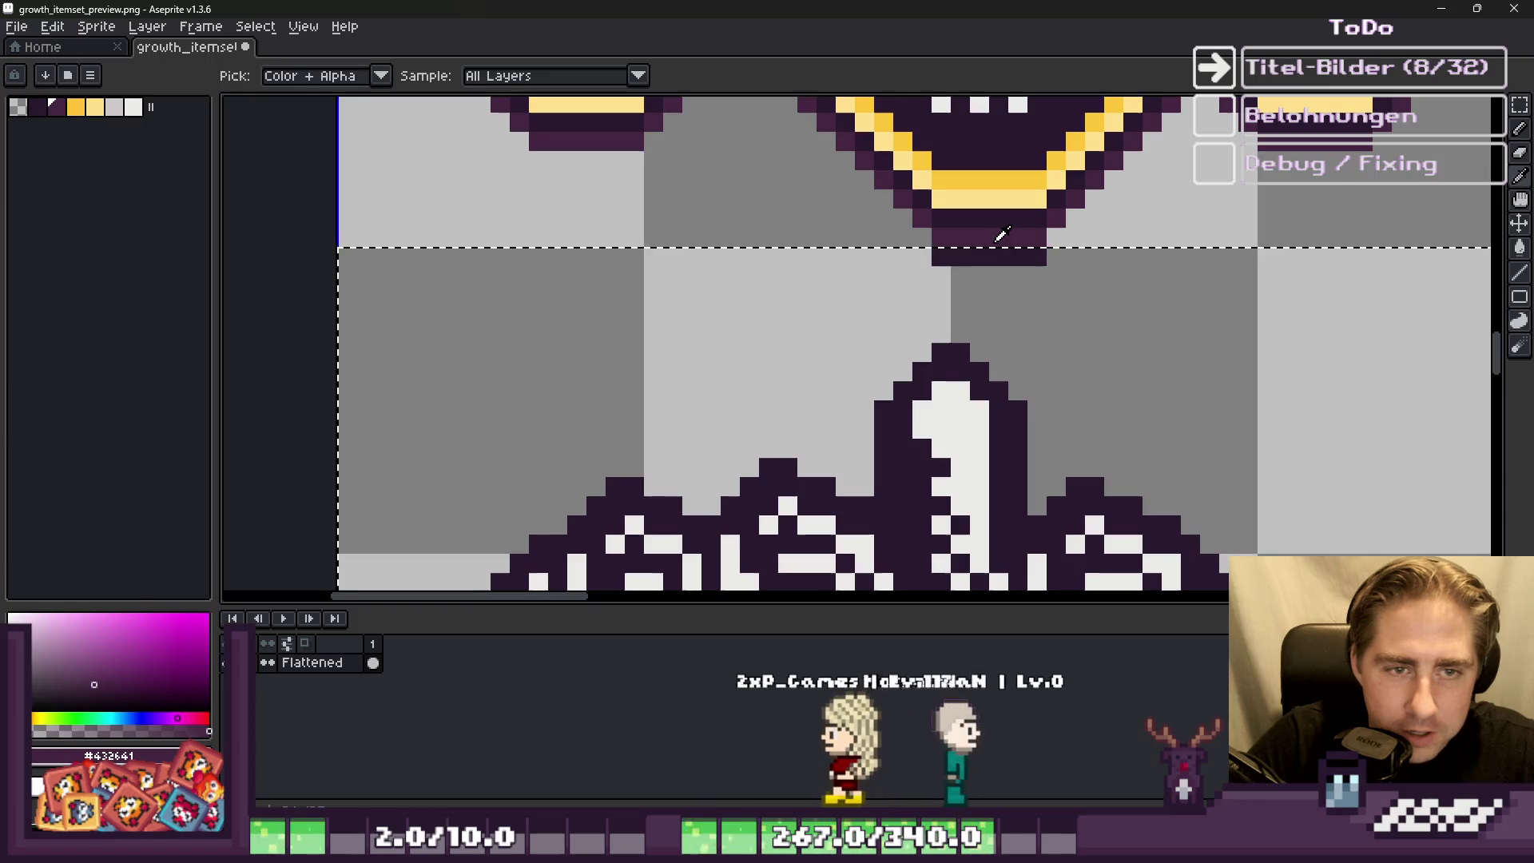
{"action": "left_click", "coordinate": [993, 183]}
{"action": "key", "text": "h"}
{"action": "key", "text": "shift+o"}
{"action": "key", "text": "Return"}
Step: Add a light-yellow outline, then erase the yellow tip spilling into the tile above
{"action": "key", "text": "i"}
{"action": "left_click", "coordinate": [1009, 190], "text": "alt"}
{"action": "key", "text": "shift+o"}
{"action": "key", "text": "Return"}
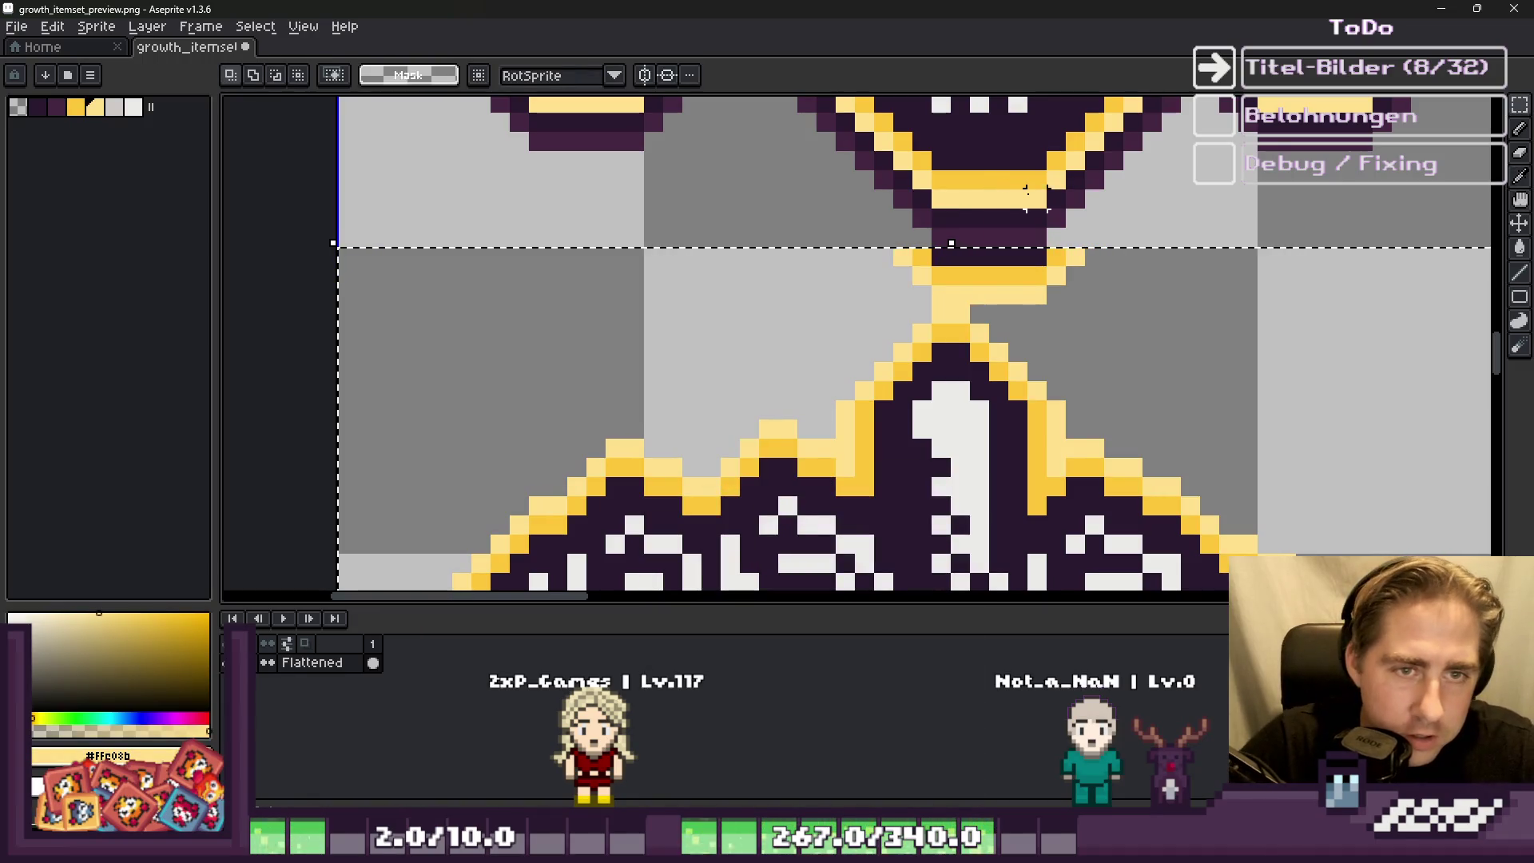
{"action": "key", "text": "v"}
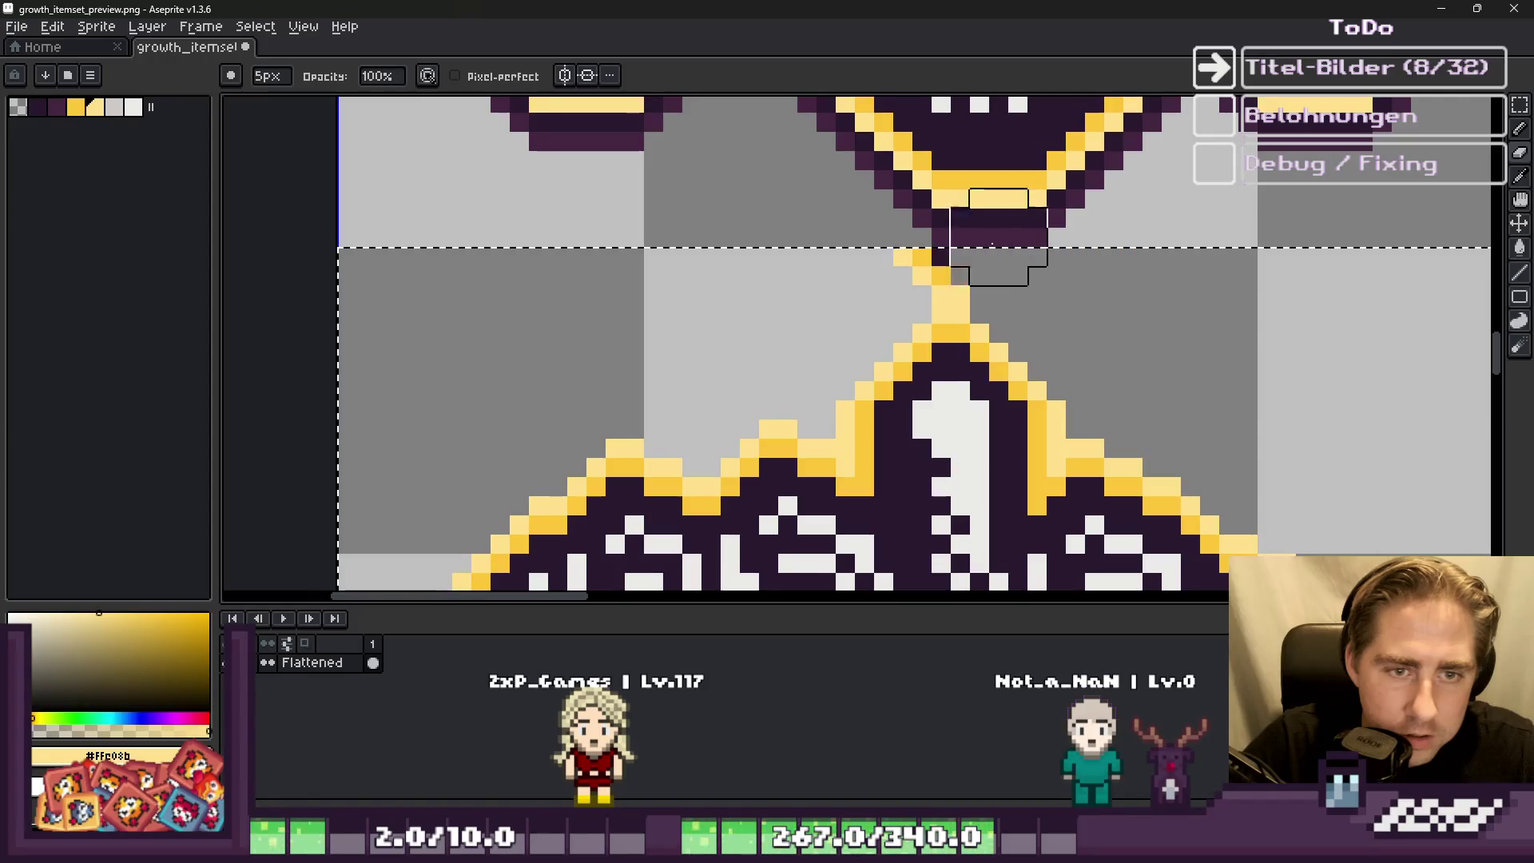
{"action": "left_click", "coordinate": [943, 256]}
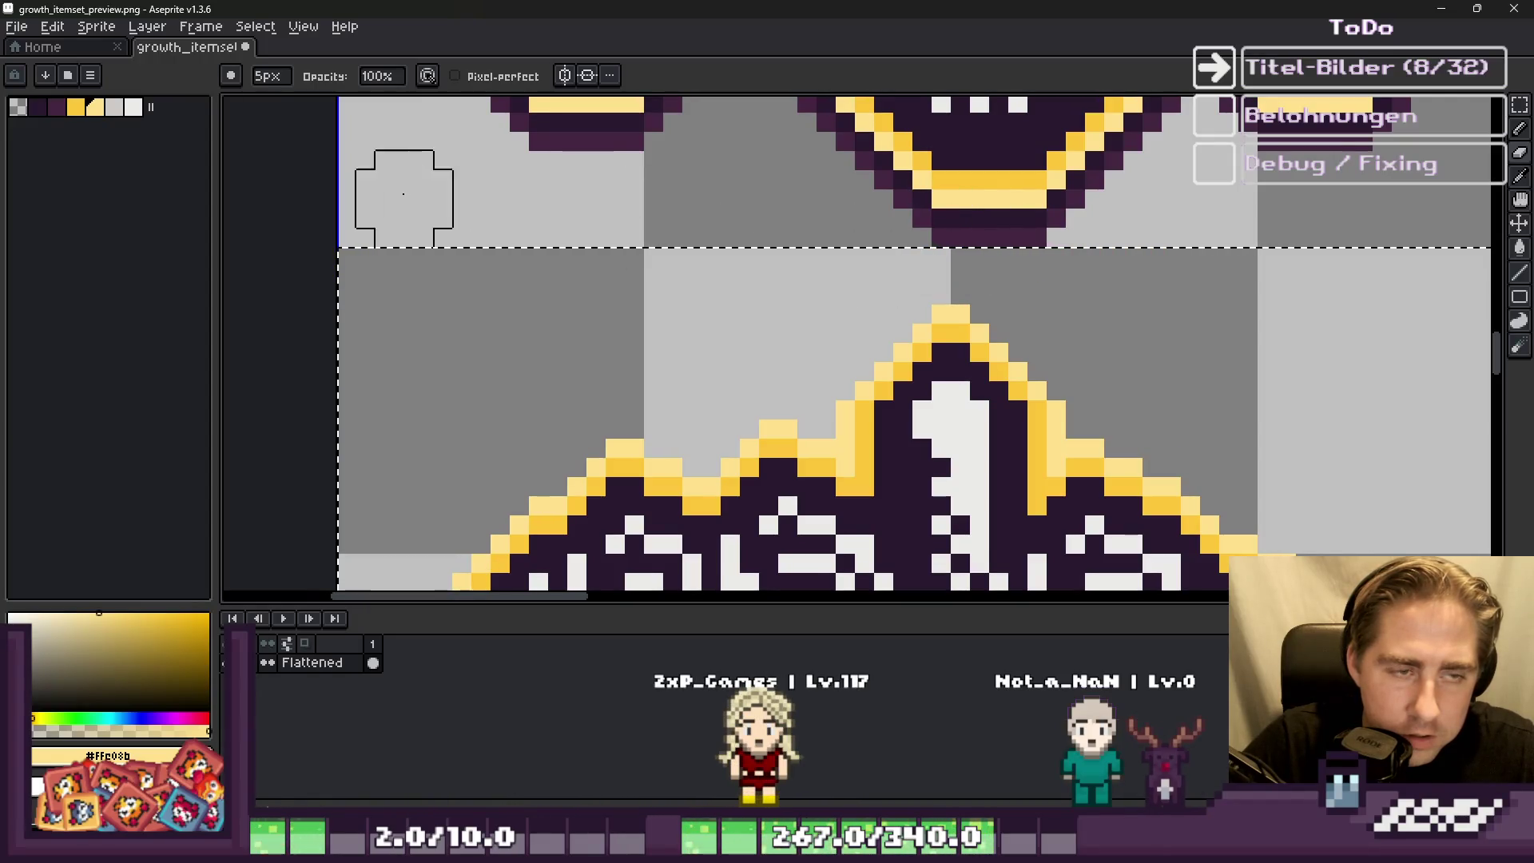
Step: Add outer outlines in dark purple #28192F and darker purple #432641
{"action": "left_click", "coordinate": [996, 212], "text": "alt"}
{"action": "key", "text": "shift+o"}
{"action": "key", "text": "Return"}
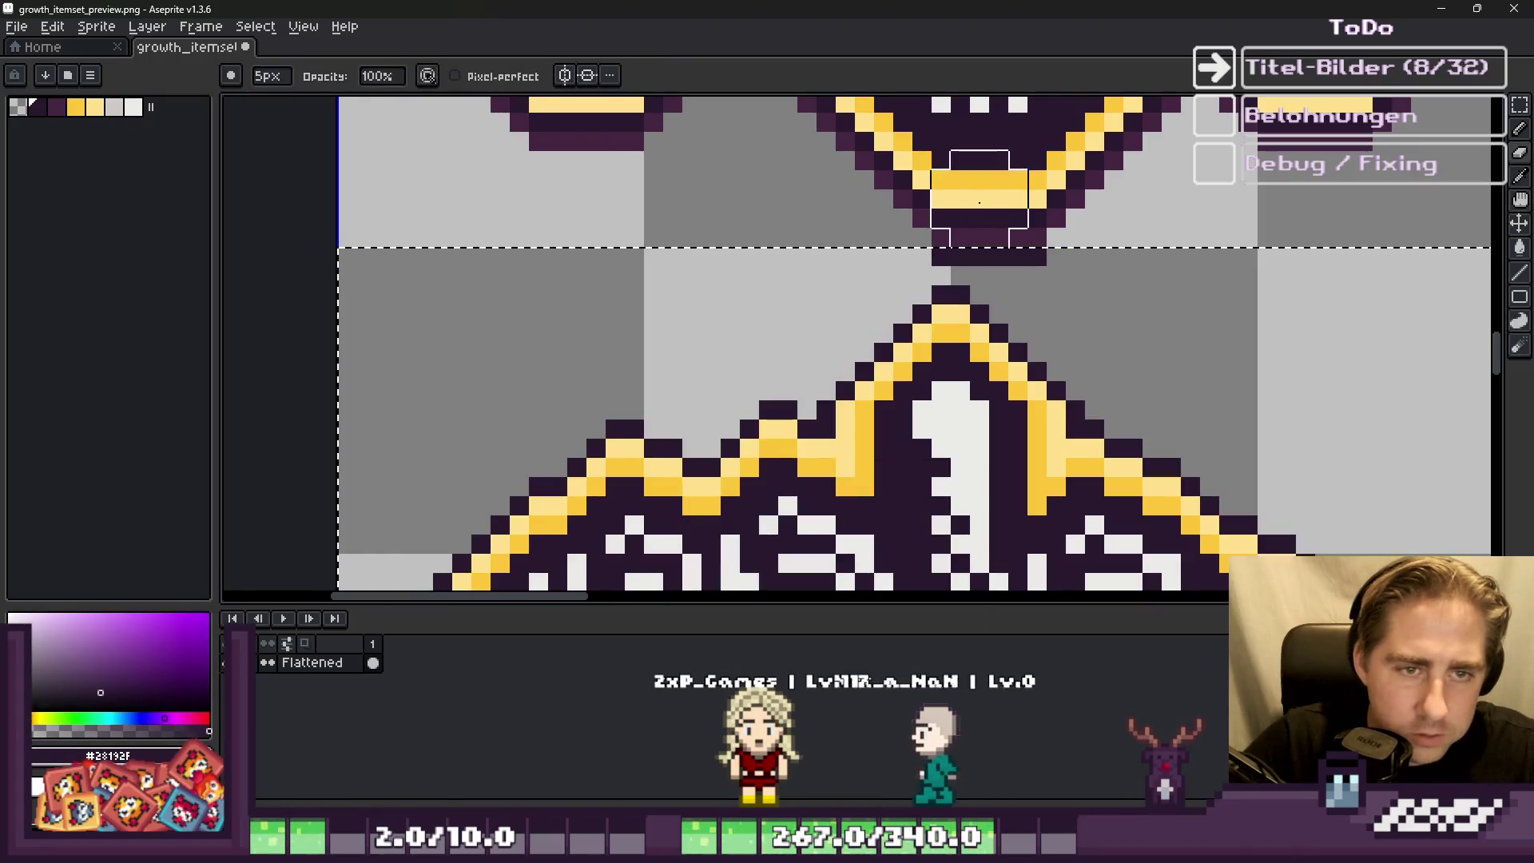
{"action": "left_click", "coordinate": [947, 235], "text": "alt"}
{"action": "key", "text": "shift+o"}
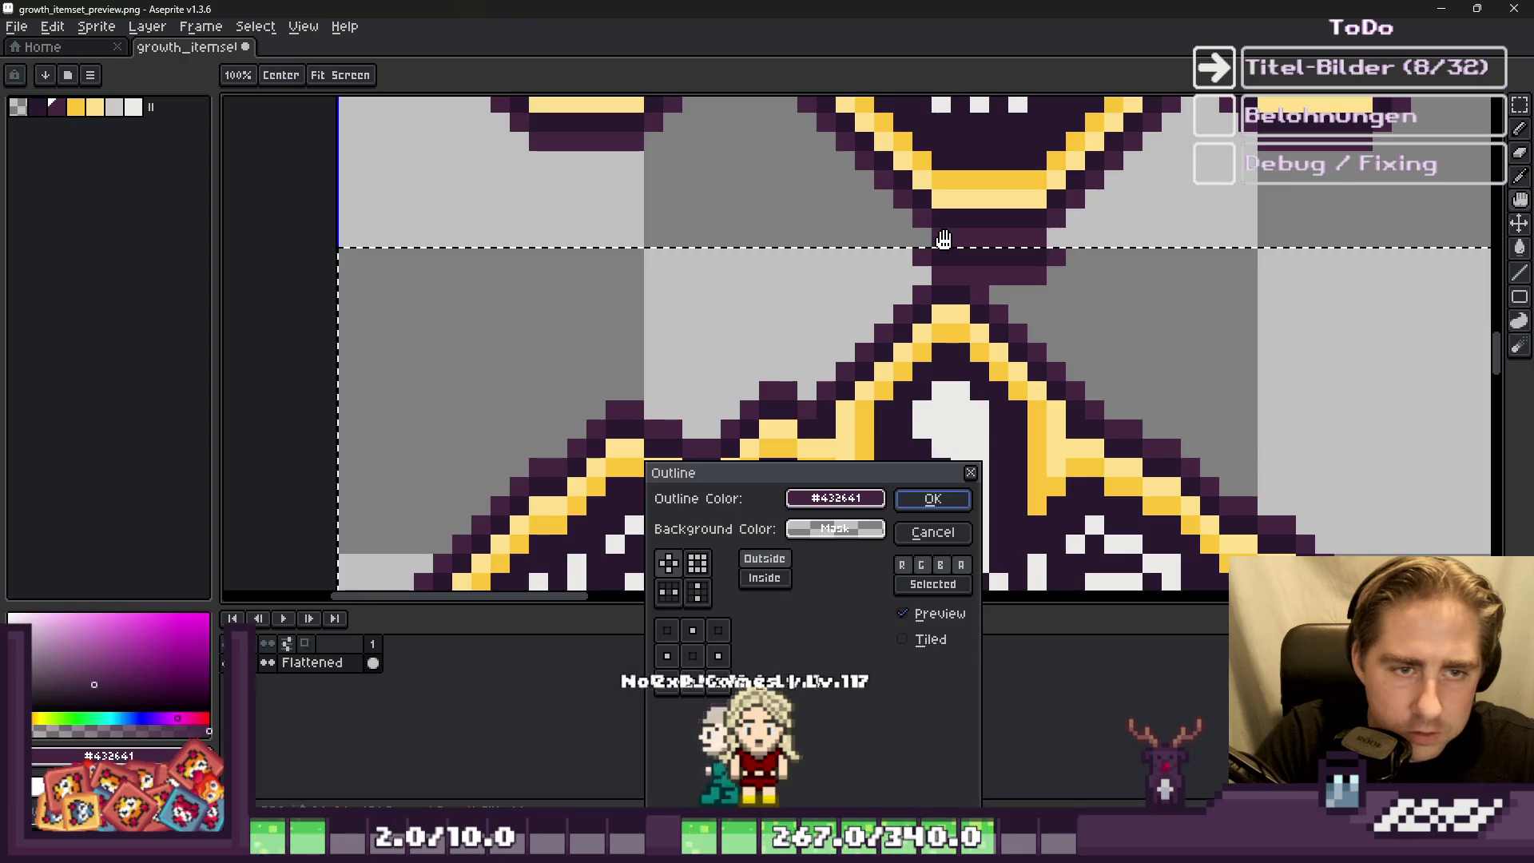
{"action": "key", "text": "Return"}
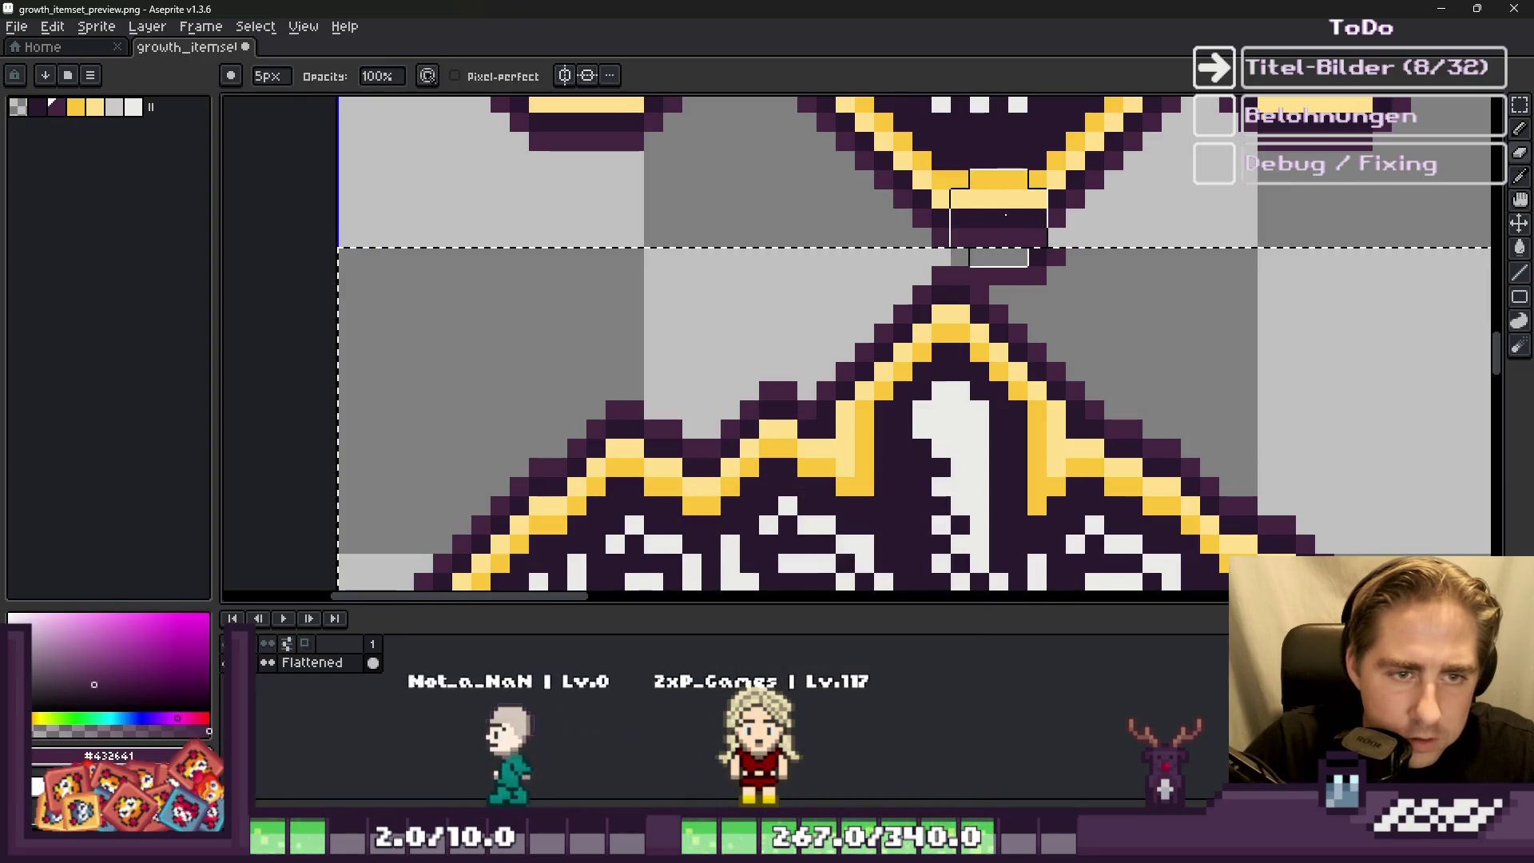
{"action": "scroll", "coordinate": [945, 240], "scroll_direction": "down", "scroll_amount": 3}
{"action": "scroll", "coordinate": [1070, 254], "scroll_direction": "down", "scroll_amount": 2}
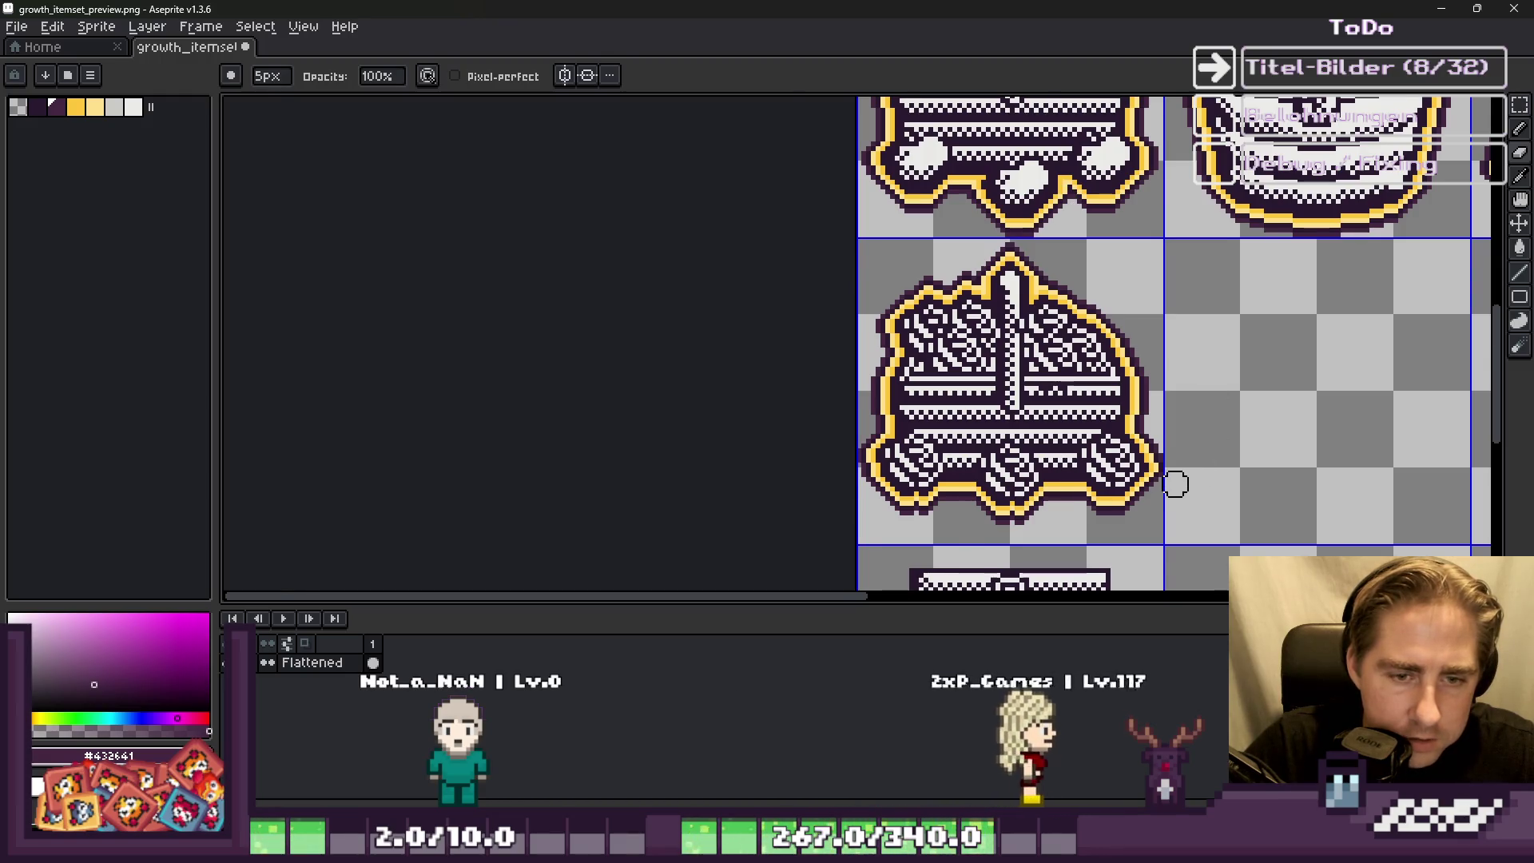
Step: Select the whole tile and undo the yellow and dark outlines
{"action": "scroll", "coordinate": [1174, 484], "scroll_direction": "up", "scroll_amount": 3}
{"action": "scroll", "coordinate": [1174, 484], "scroll_direction": "up", "scroll_amount": 1}
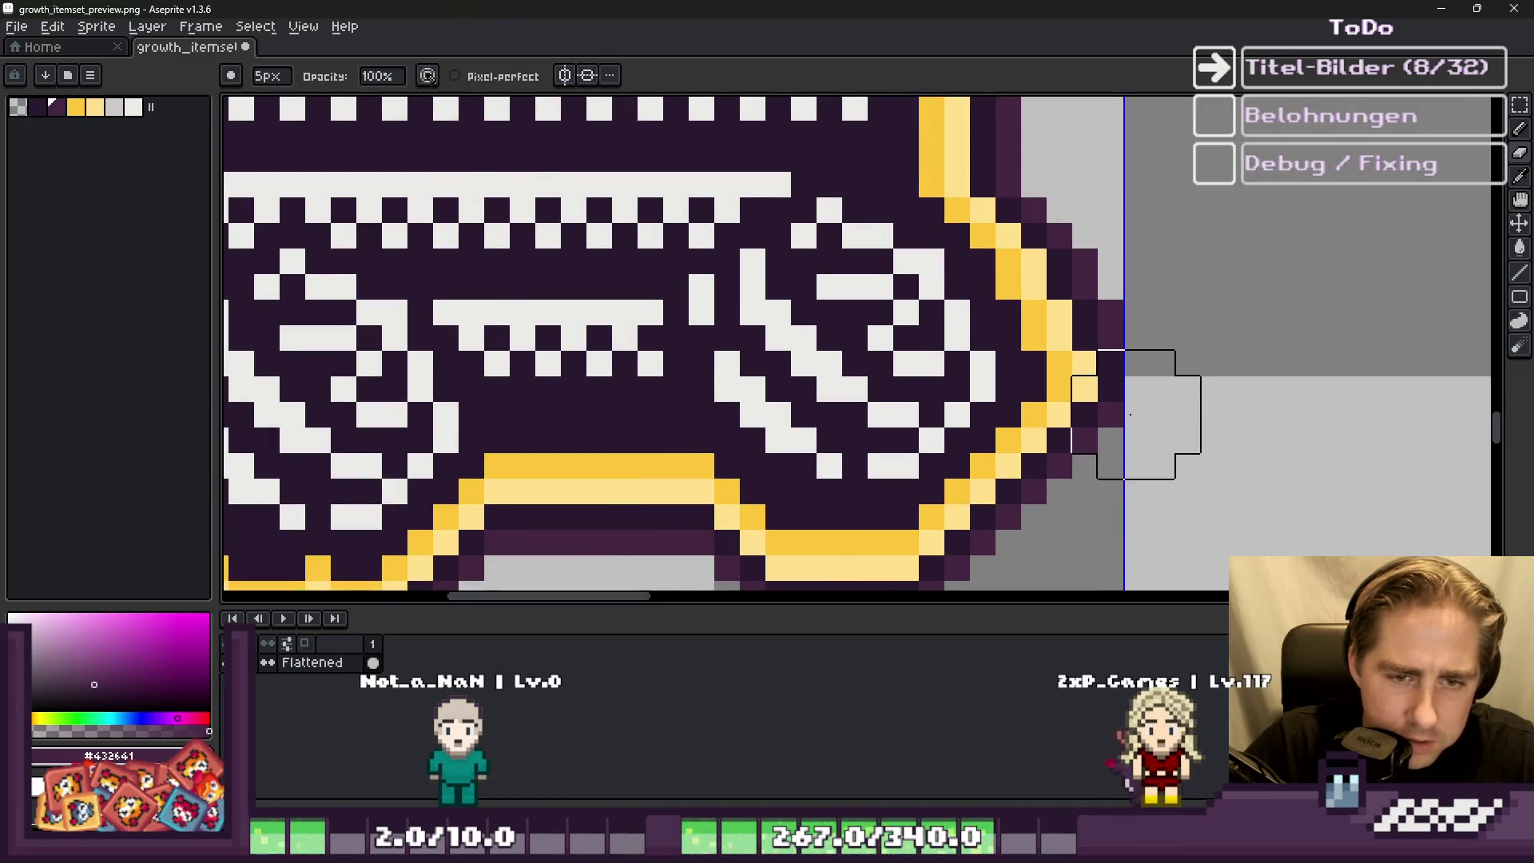
{"action": "scroll", "coordinate": [1129, 414], "scroll_direction": "down", "scroll_amount": 3}
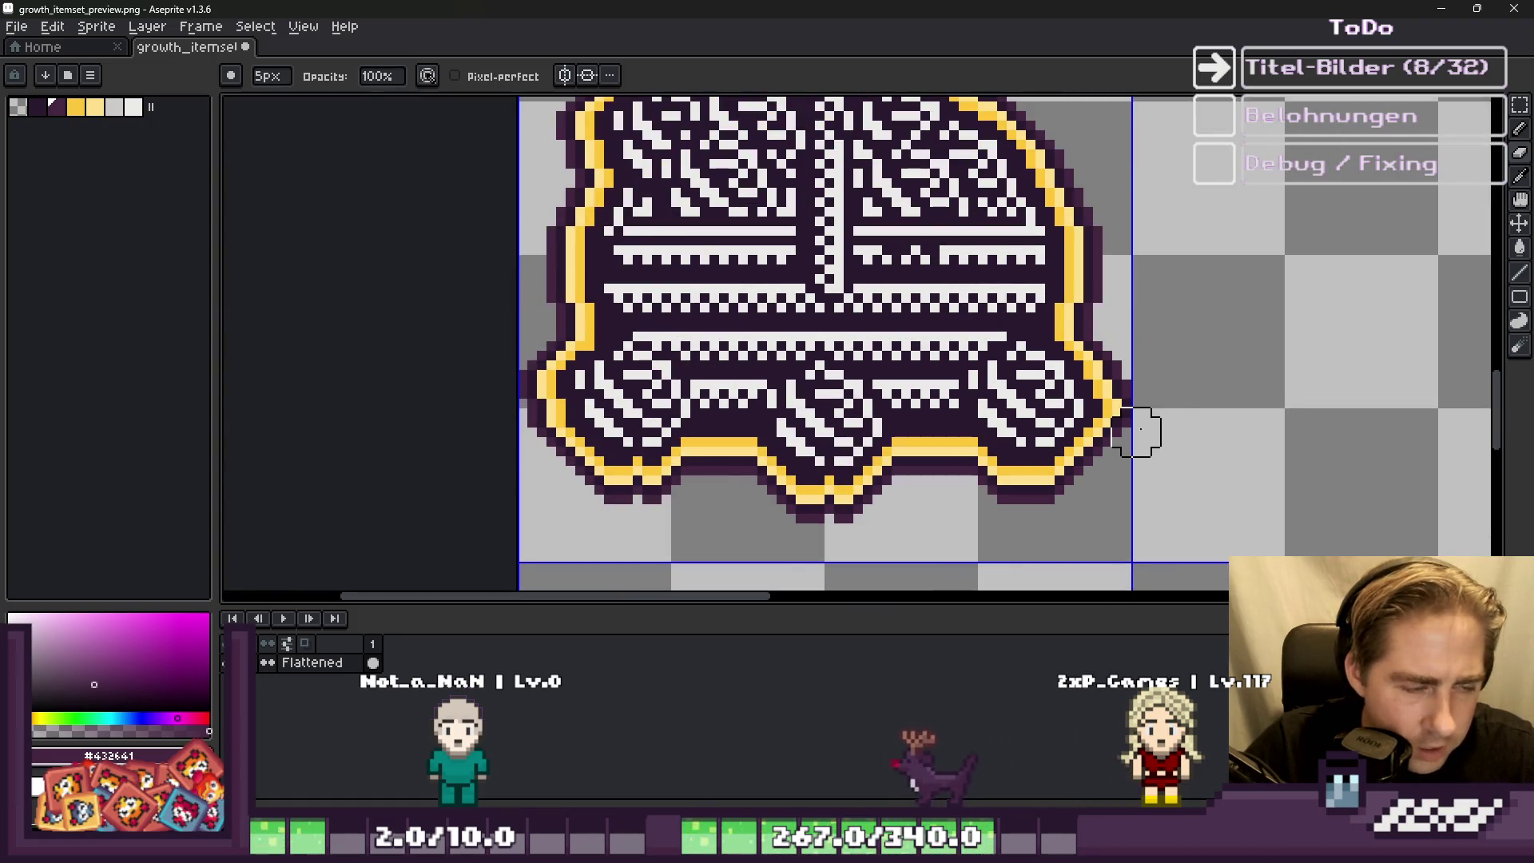
{"action": "key", "text": "ctrl+a"}
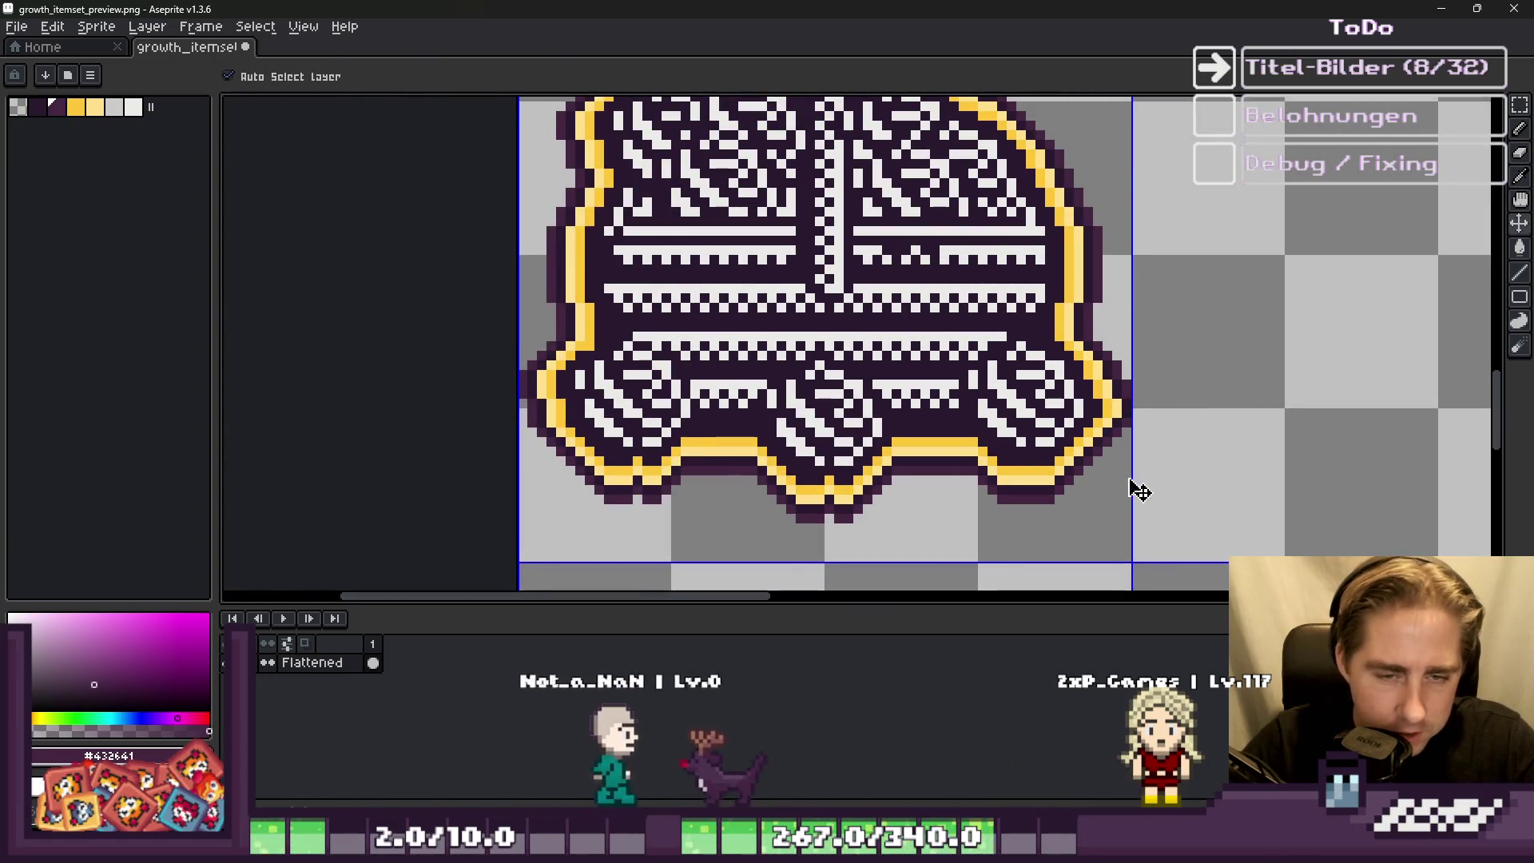
{"action": "key", "text": "ctrl+z"}
{"action": "key", "text": "ctrl+z"}
{"action": "key", "text": "ctrl+y"}
{"action": "key", "text": "ctrl+z"}
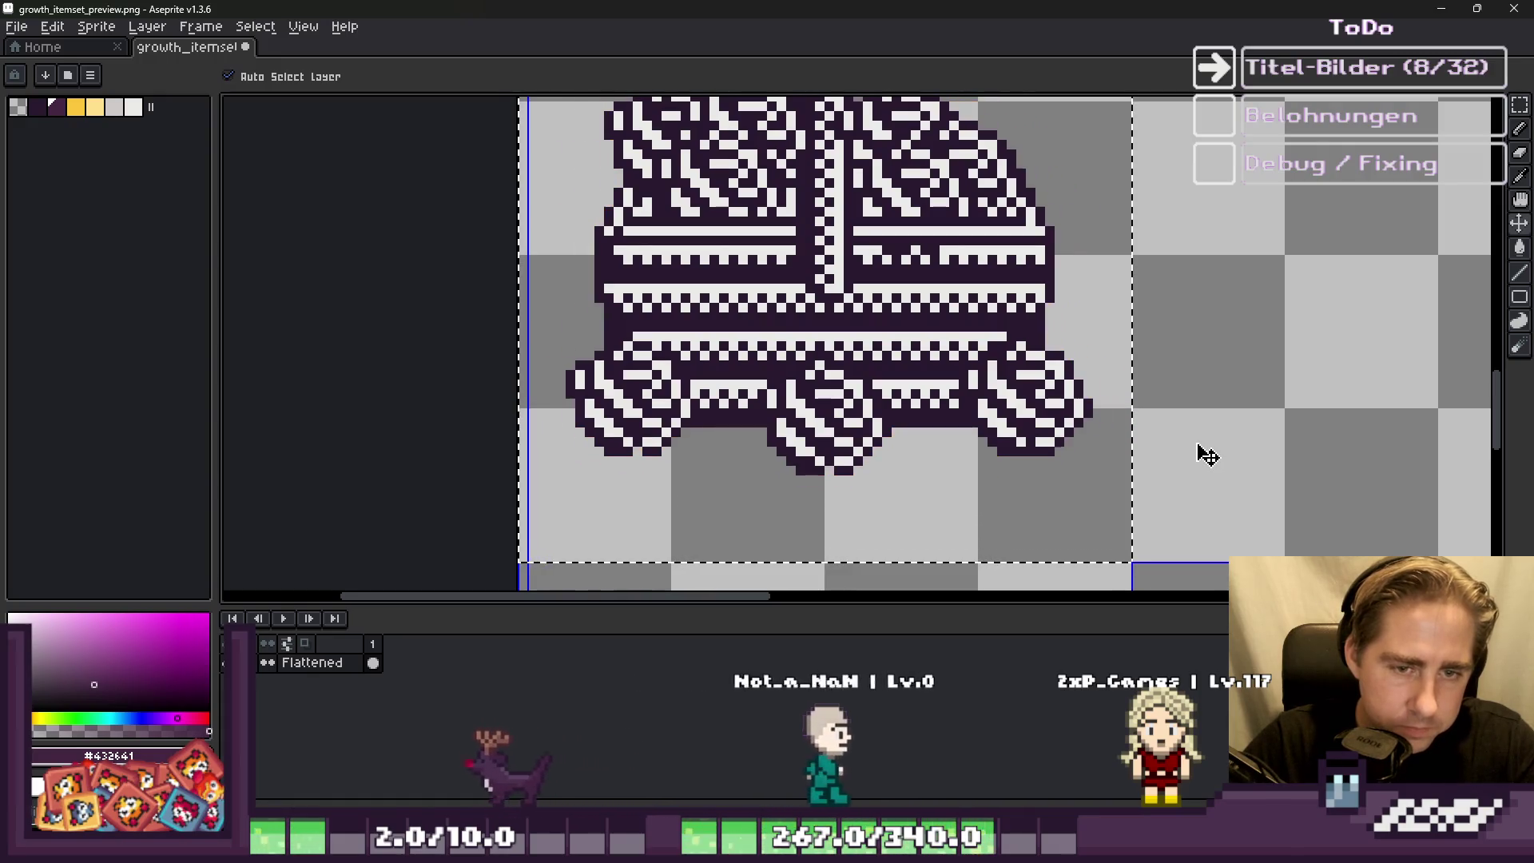
Step: Paste the copied piece, move it left into place, and erase stray dark pixels on the right edge
{"action": "scroll", "coordinate": [1206, 454], "scroll_direction": "up", "scroll_amount": 2}
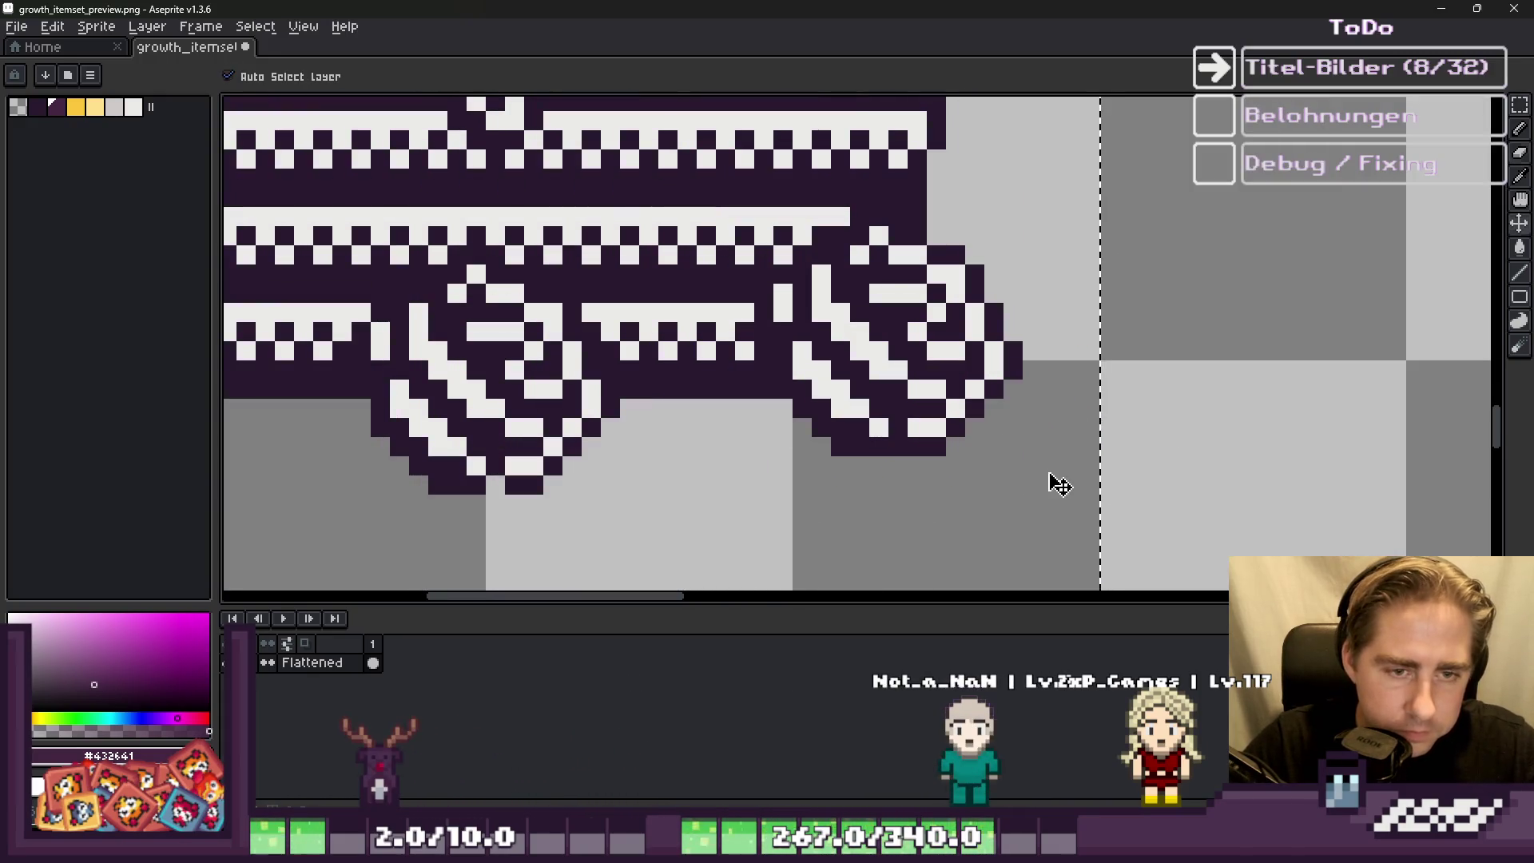
{"action": "key", "text": "ctrl+v"}
{"action": "mouse_move", "coordinate": [1277, 370]}
{"action": "left_mouse_down"}
{"action": "mouse_move", "coordinate": [931, 346]}
{"action": "mouse_move", "coordinate": [856, 352]}
{"action": "mouse_move", "coordinate": [867, 365]}
{"action": "left_mouse_up"}
{"action": "key", "text": "Return"}
{"action": "scroll", "coordinate": [1003, 275], "scroll_direction": "up", "scroll_amount": 4}
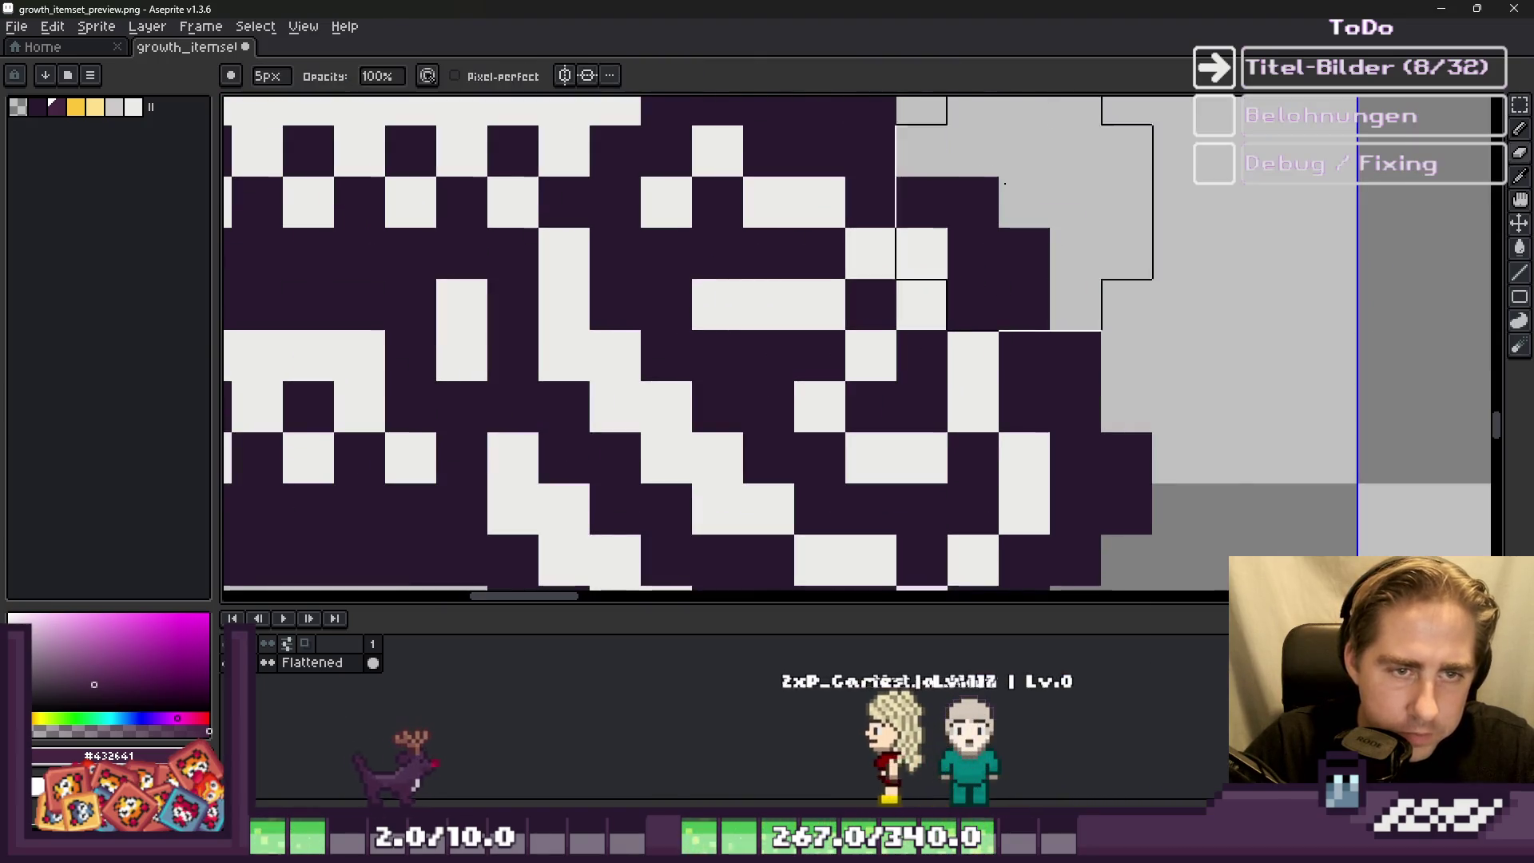
{"action": "mouse_move", "coordinate": [1003, 276]}
{"action": "left_mouse_down"}
{"action": "mouse_move", "coordinate": [1023, 343]}
{"action": "mouse_move", "coordinate": [1072, 352]}
{"action": "mouse_move", "coordinate": [1127, 456]}
{"action": "left_mouse_up"}
{"action": "scroll", "coordinate": [1127, 456], "scroll_direction": "down", "scroll_amount": 5}
{"action": "scroll", "coordinate": [1071, 447], "scroll_direction": "up", "scroll_amount": 5}
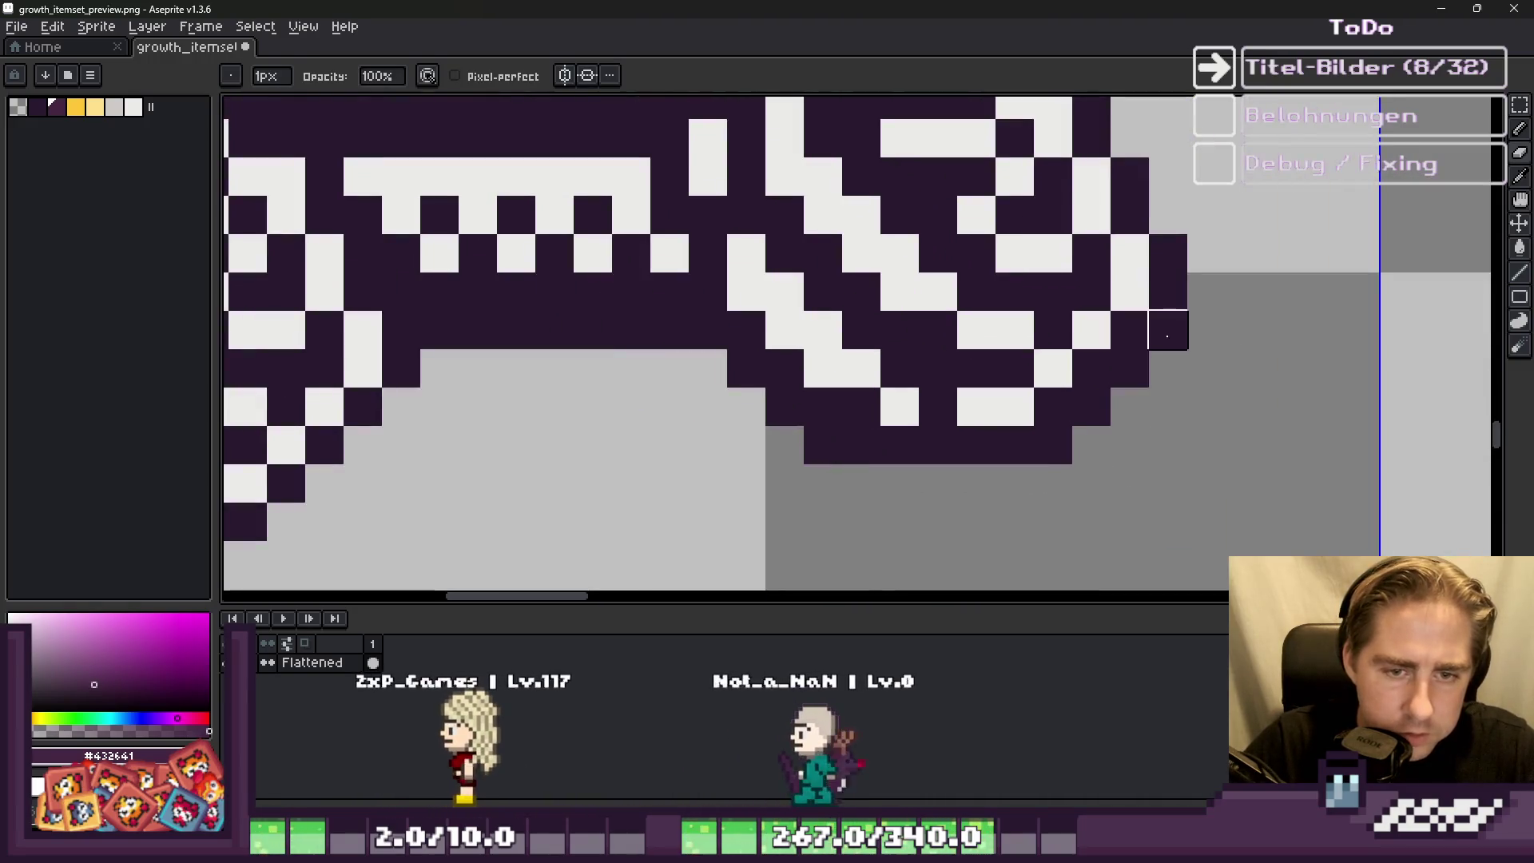
{"action": "scroll", "coordinate": [1053, 445], "scroll_direction": "down", "scroll_amount": 5}
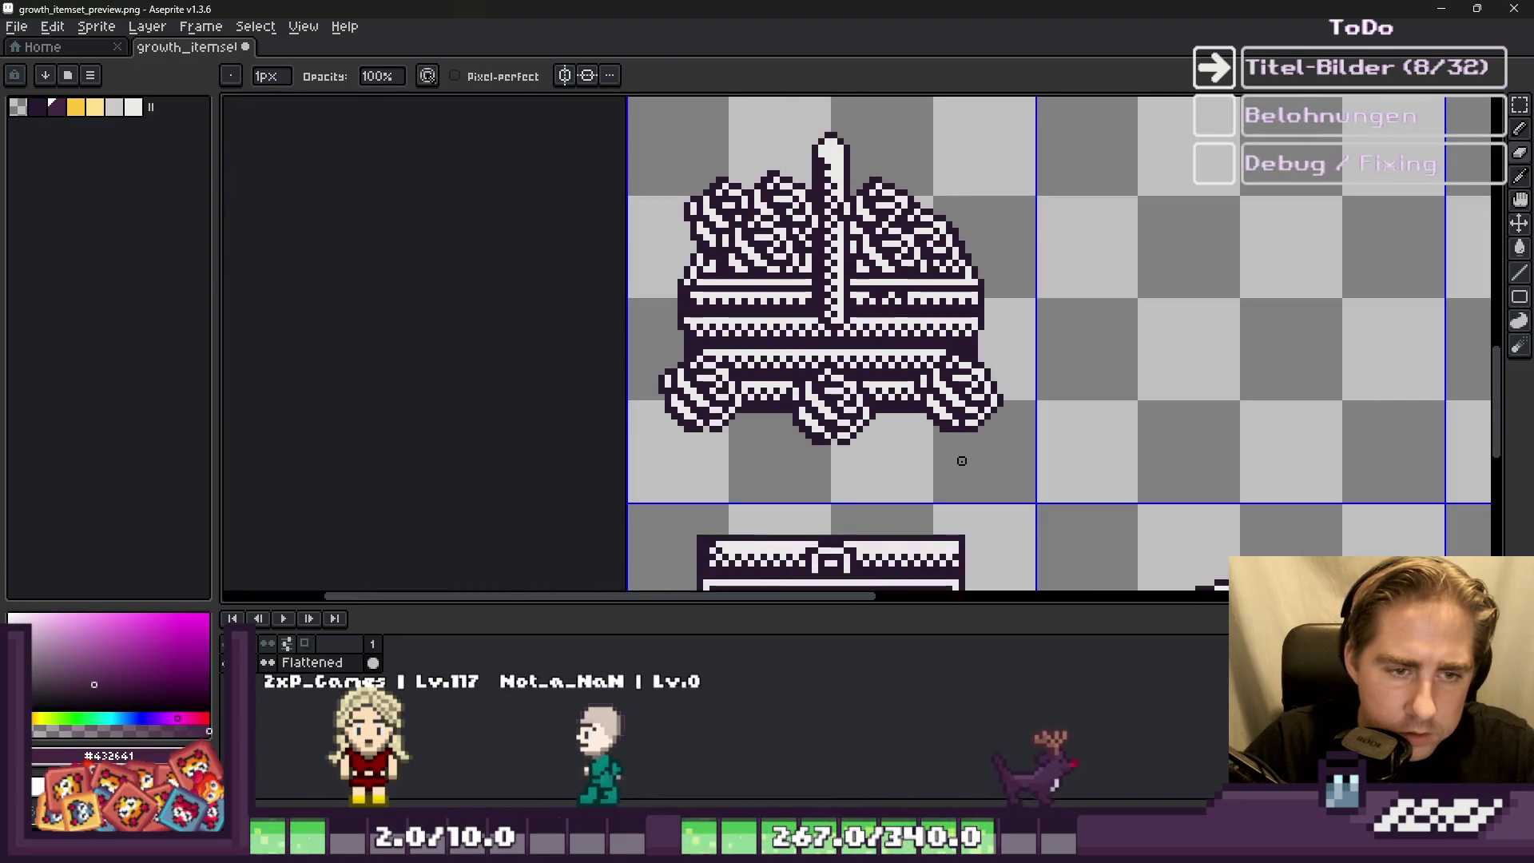
{"action": "scroll", "coordinate": [961, 461], "scroll_direction": "up", "scroll_amount": 1}
{"action": "scroll", "coordinate": [961, 461], "scroll_direction": "up", "scroll_amount": 2}
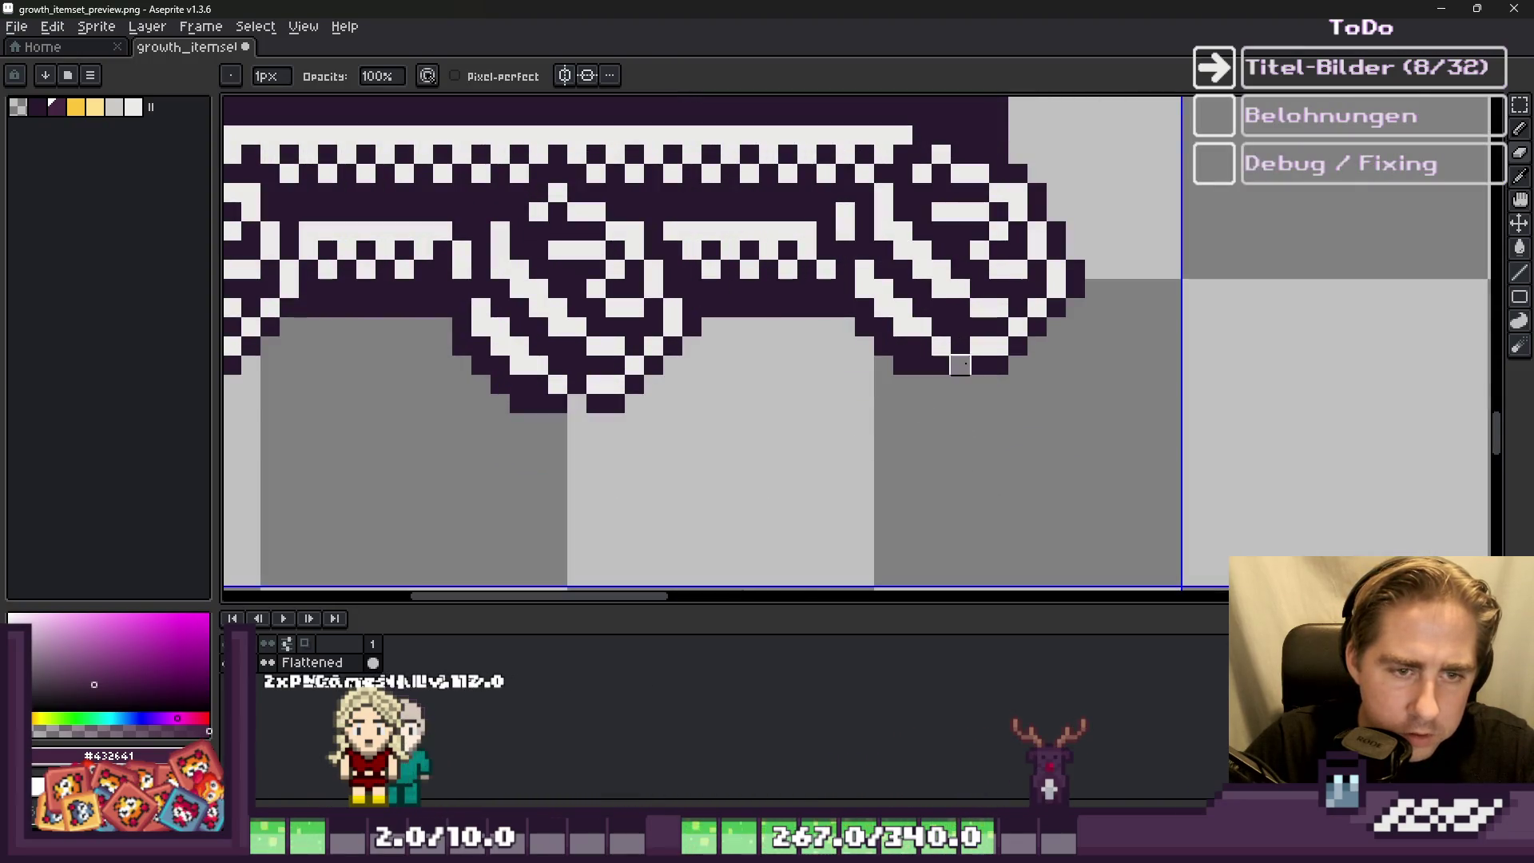
{"action": "scroll", "coordinate": [1056, 461], "scroll_direction": "down", "scroll_amount": 2}
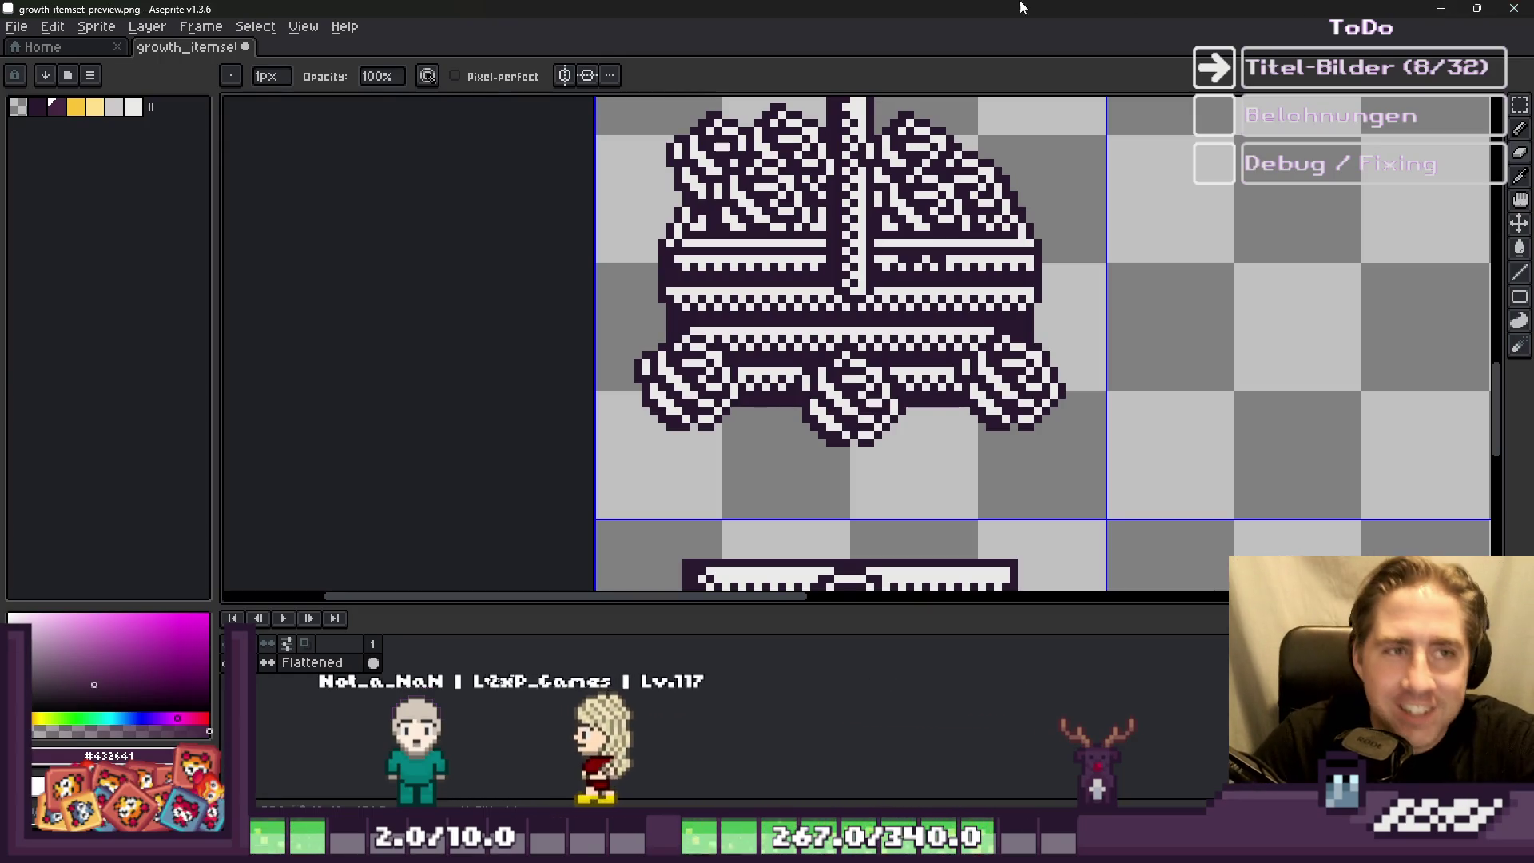
Step: Select the basket's grid cell with a rectangular selection
{"action": "scroll", "coordinate": [1013, 155], "scroll_direction": "down", "scroll_amount": 3}
{"action": "key", "text": "m"}
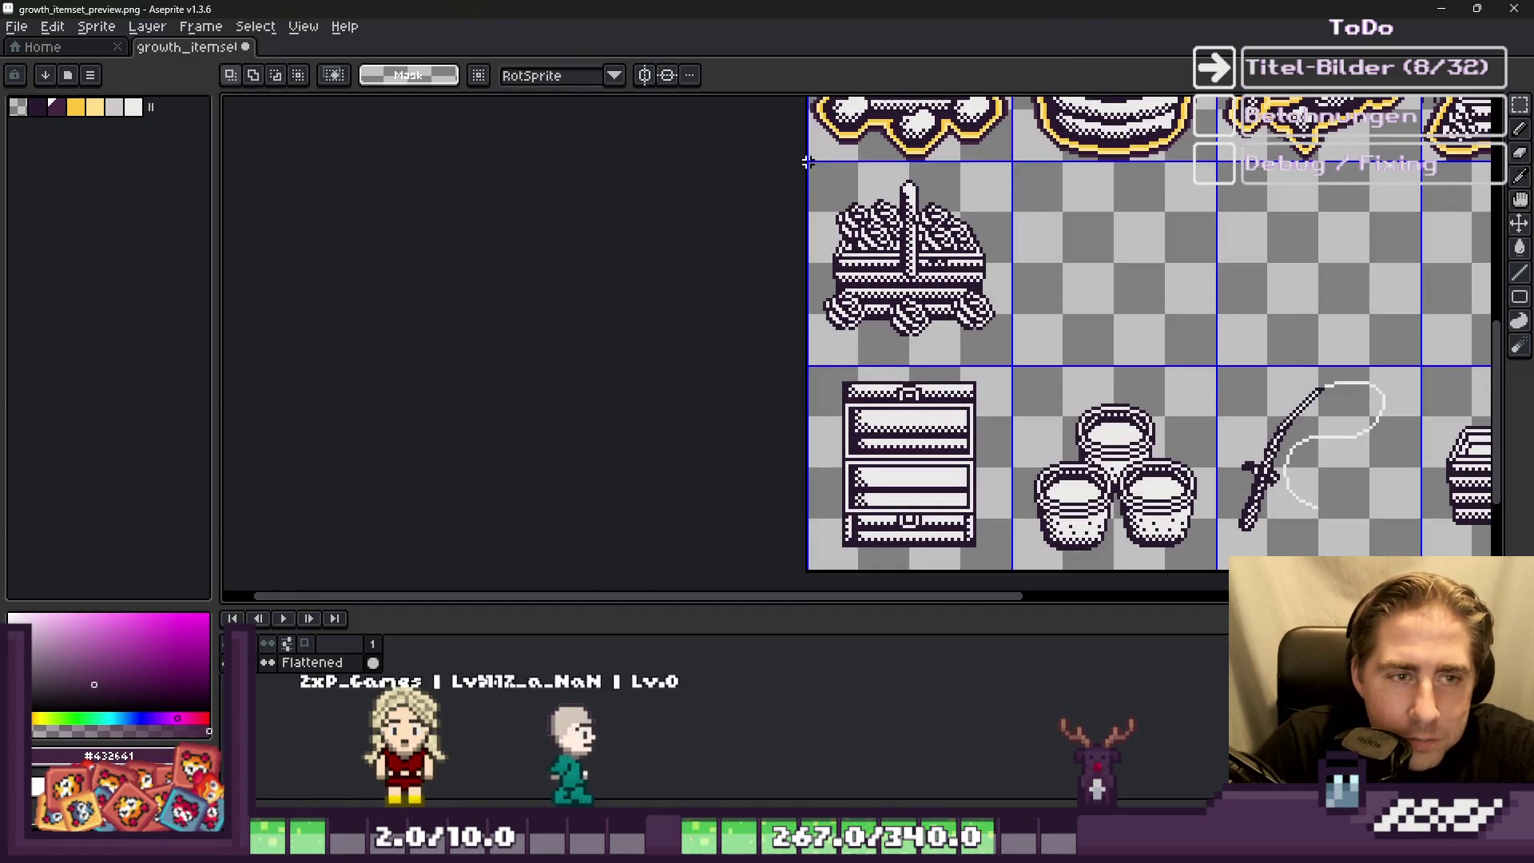
{"action": "left_click_drag", "start_coordinate": [827, 178], "coordinate": [839, 194]}
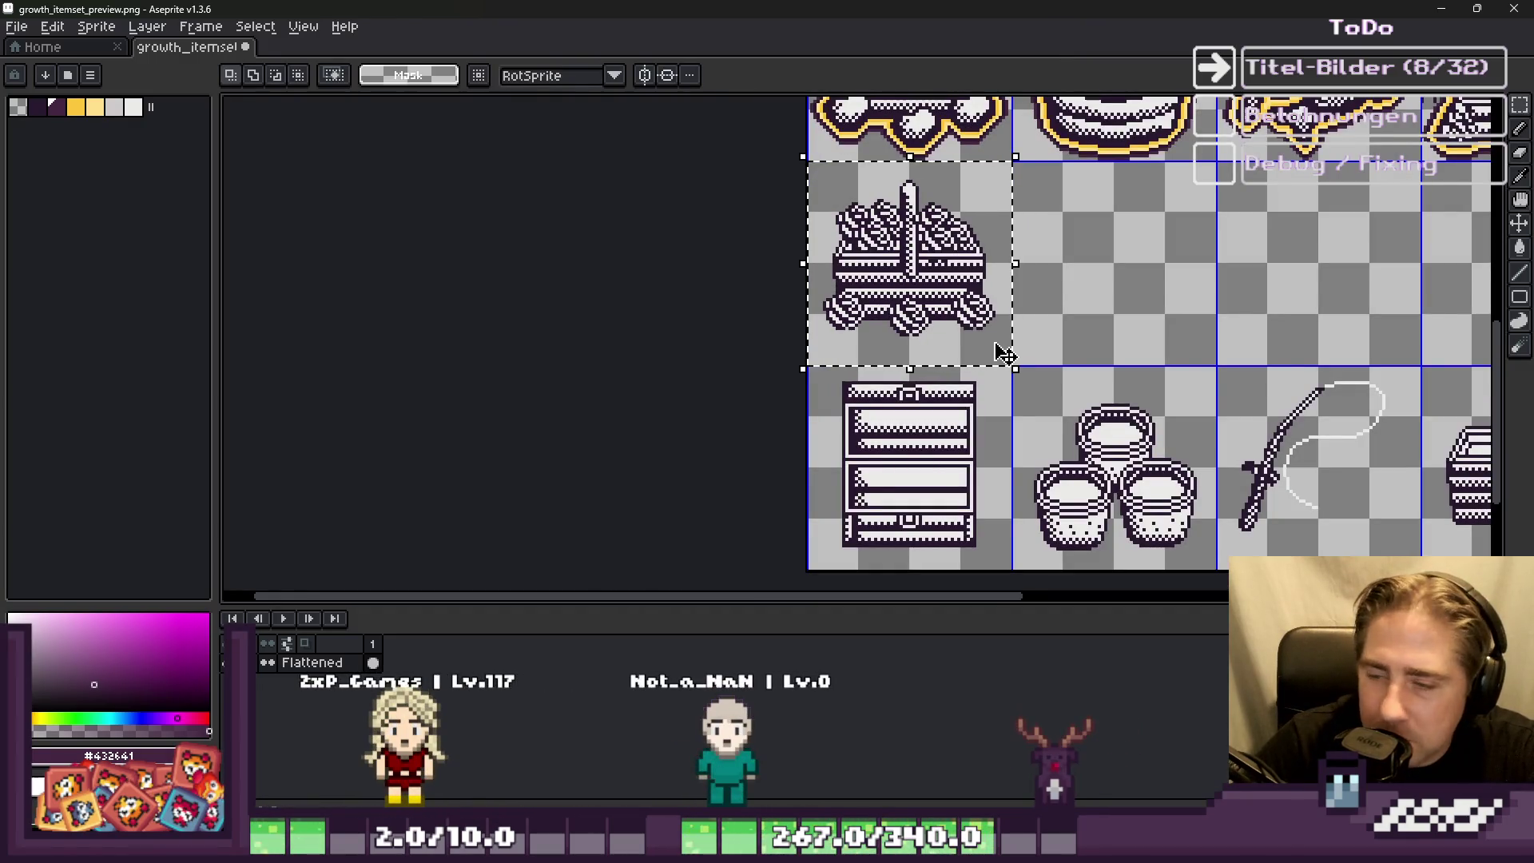
{"action": "scroll", "coordinate": [934, 220], "scroll_direction": "up", "scroll_amount": 2}
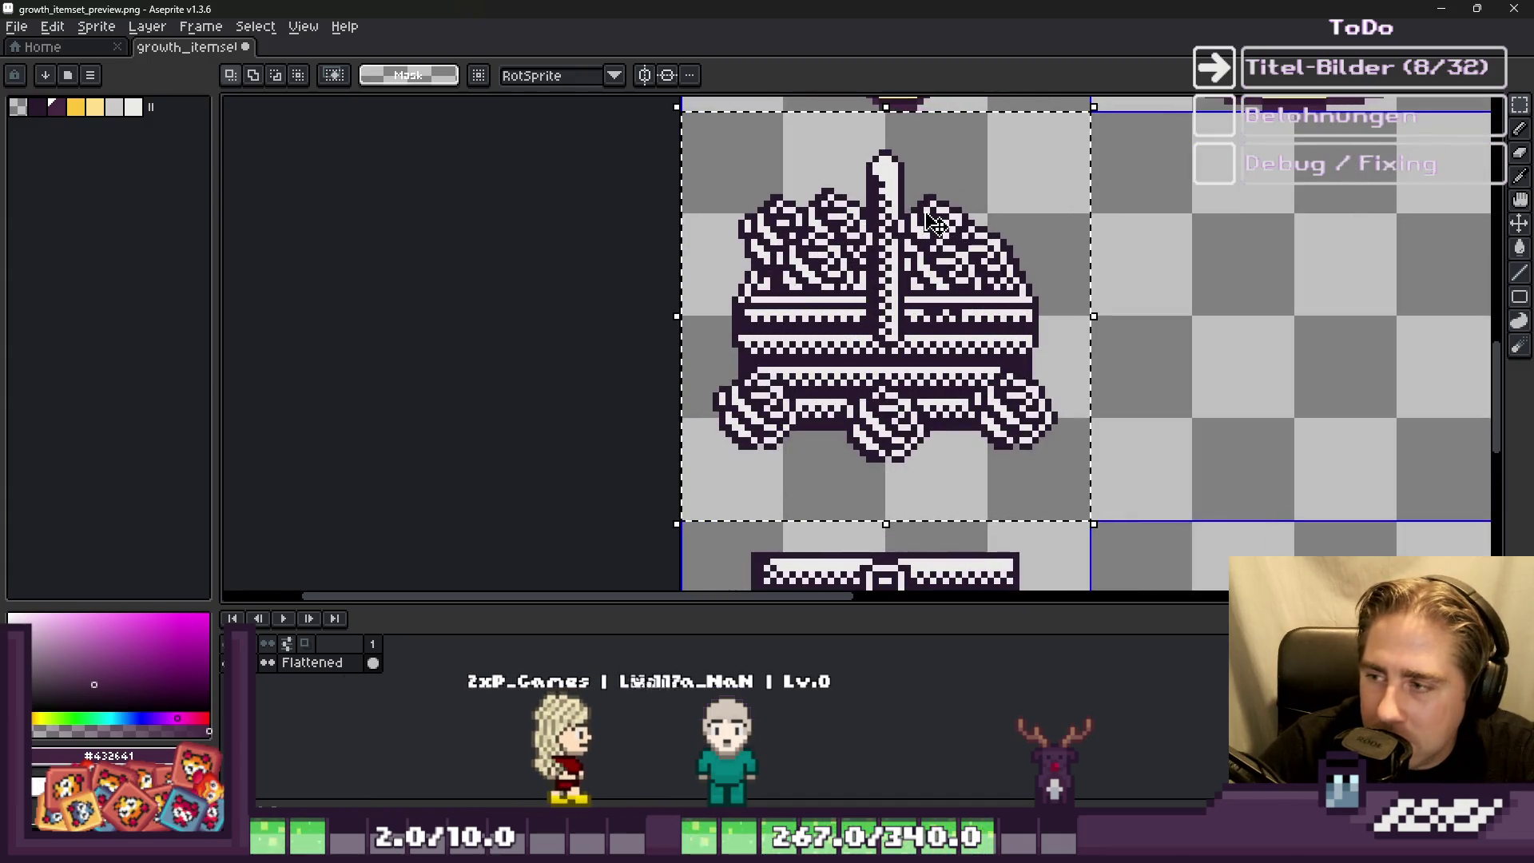
{"action": "scroll", "coordinate": [719, 304], "scroll_direction": "down", "scroll_amount": 3}
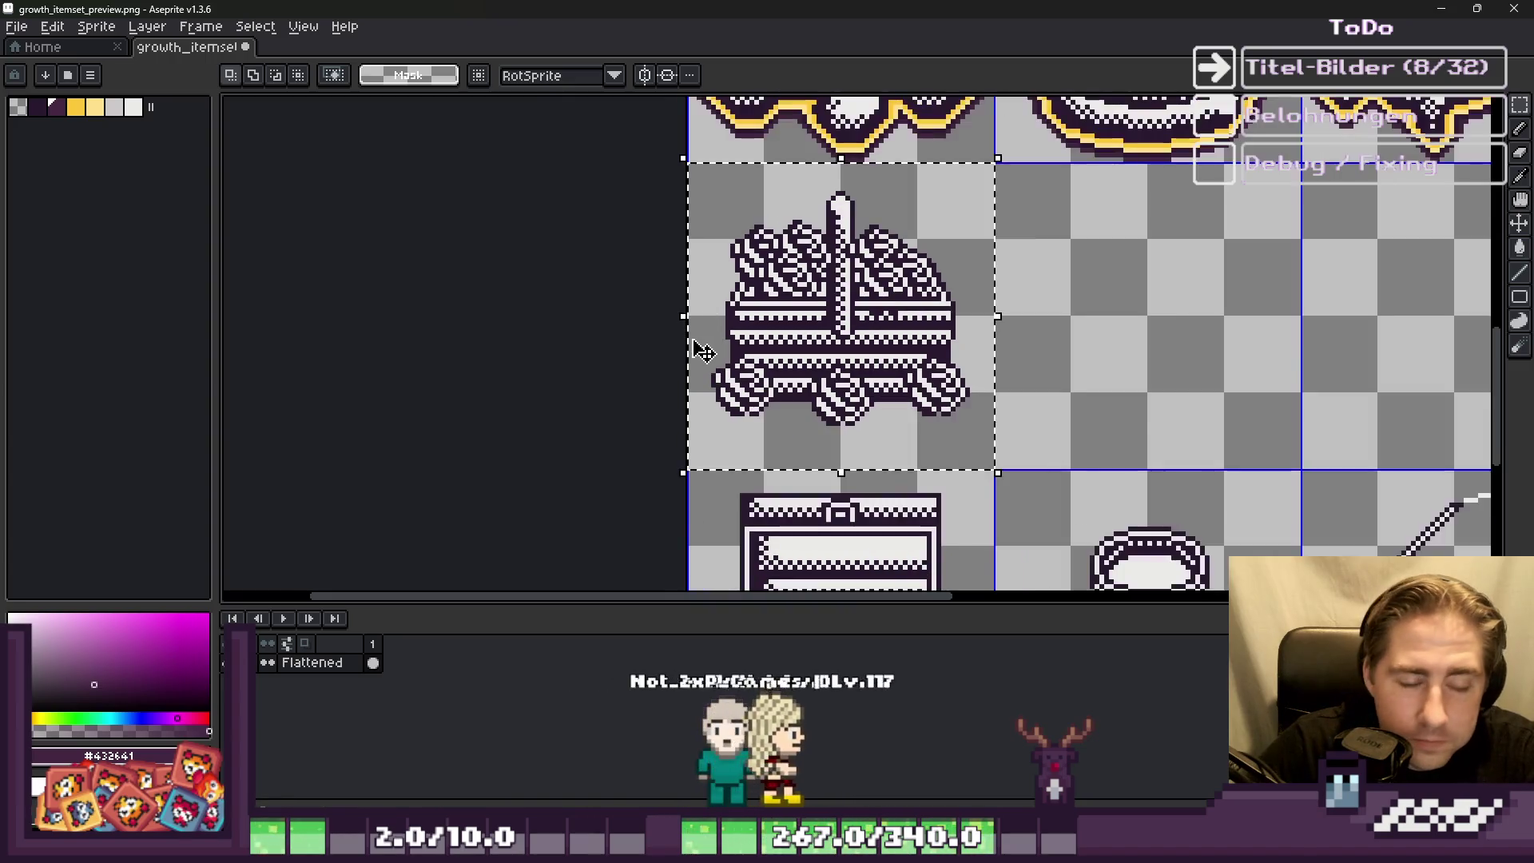
{"action": "scroll", "coordinate": [881, 196], "scroll_direction": "up", "scroll_amount": 5}
Step: Eyedrop dark purple #28192F and add a one-pixel dark outline around the basket
{"action": "key", "text": "i"}
{"action": "left_click", "coordinate": [880, 195], "text": "alt"}
{"action": "scroll", "coordinate": [853, 192], "scroll_direction": "down", "scroll_amount": 2}
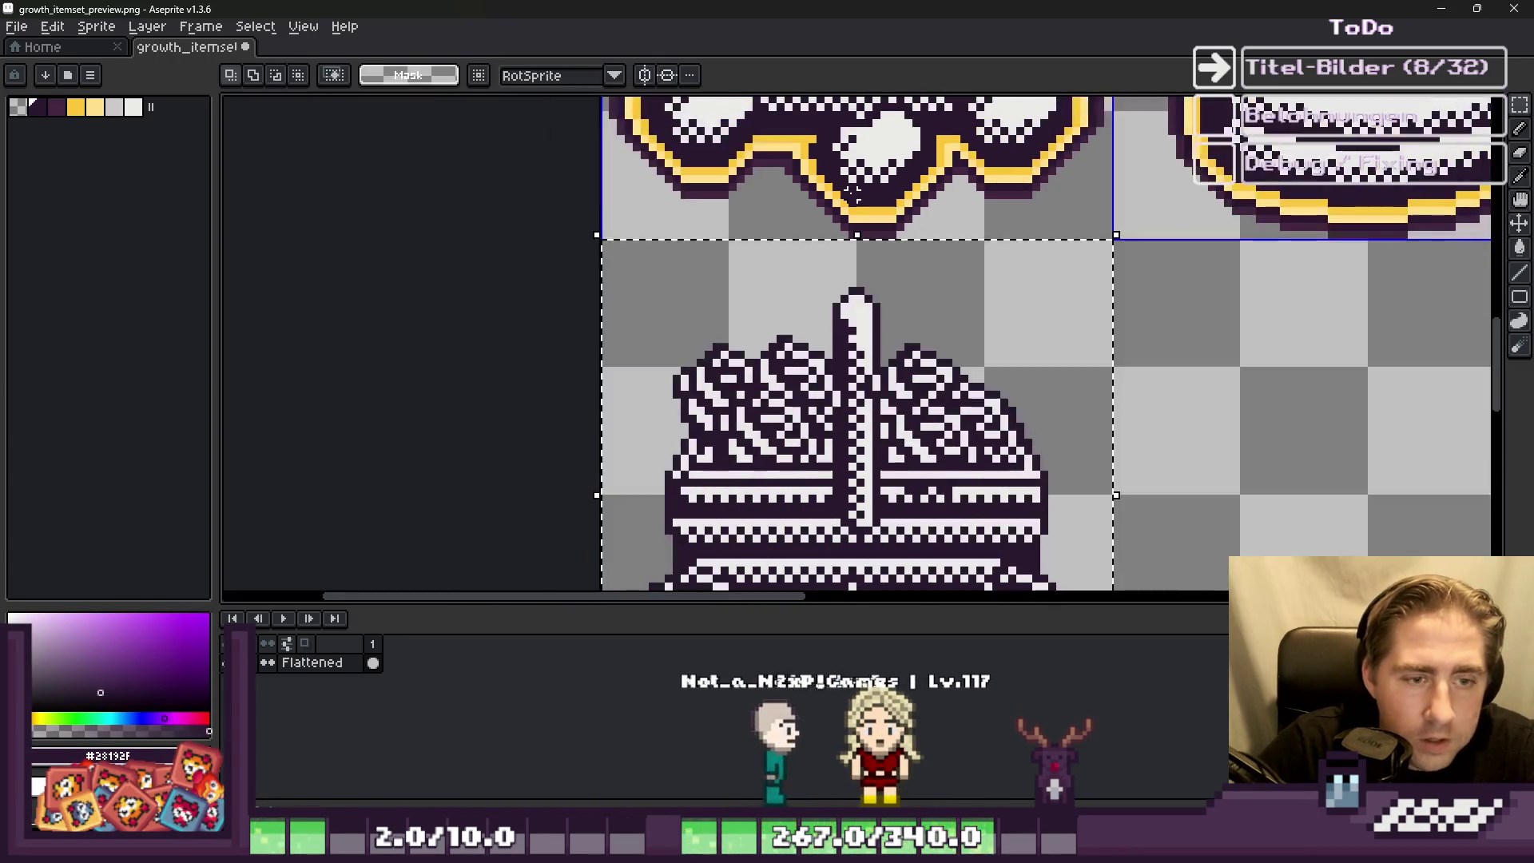
{"action": "key", "text": "shift+o"}
{"action": "key", "text": "Return"}
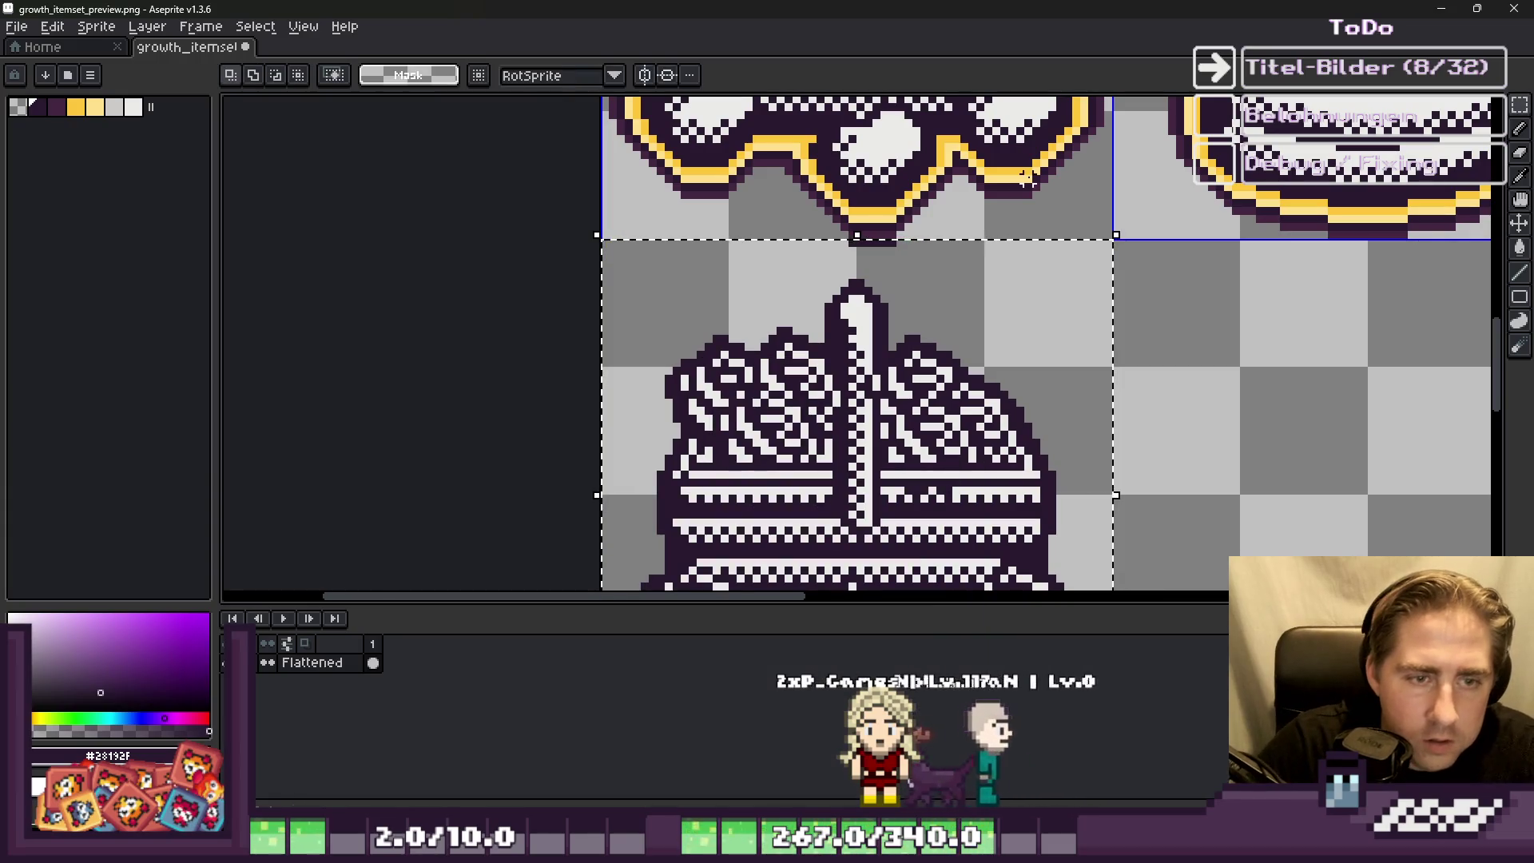
Step: Add yellow and pale-yellow outlines, then erase pixels below the tile boundary
{"action": "scroll", "coordinate": [919, 192], "scroll_direction": "up", "scroll_amount": 4}
{"action": "left_click", "coordinate": [876, 196], "text": "alt"}
{"action": "key", "text": "shift+o"}
{"action": "key", "text": "Return"}
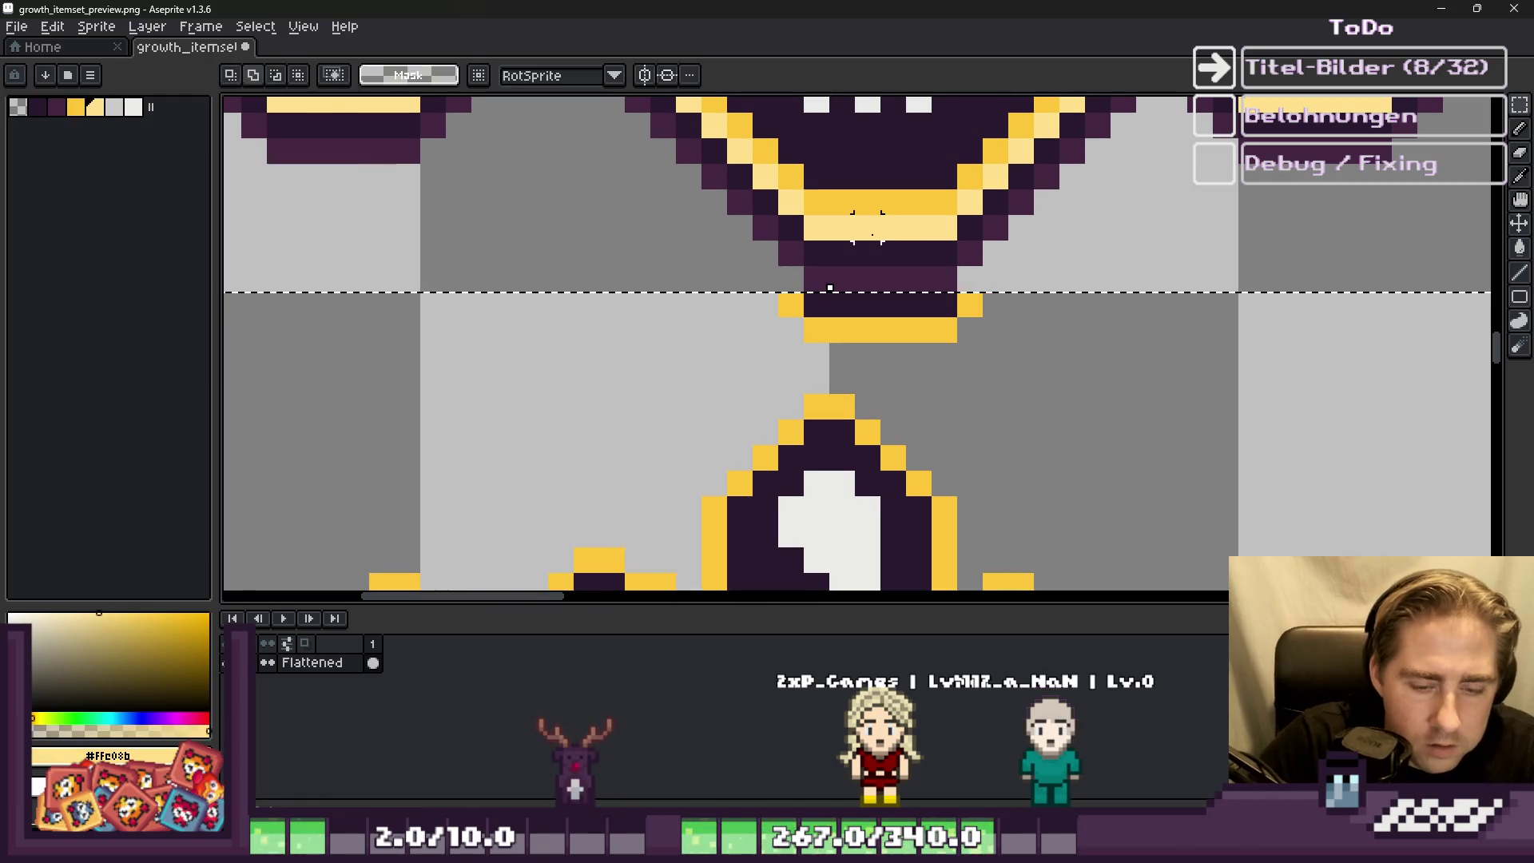
{"action": "key", "text": "shift+o"}
{"action": "key", "text": "Return"}
{"action": "key", "text": "e"}
{"action": "mouse_move", "coordinate": [969, 273]}
{"action": "left_mouse_down"}
{"action": "mouse_move", "coordinate": [979, 302]}
{"action": "mouse_move", "coordinate": [803, 301]}
{"action": "mouse_move", "coordinate": [868, 318]}
{"action": "left_mouse_up"}
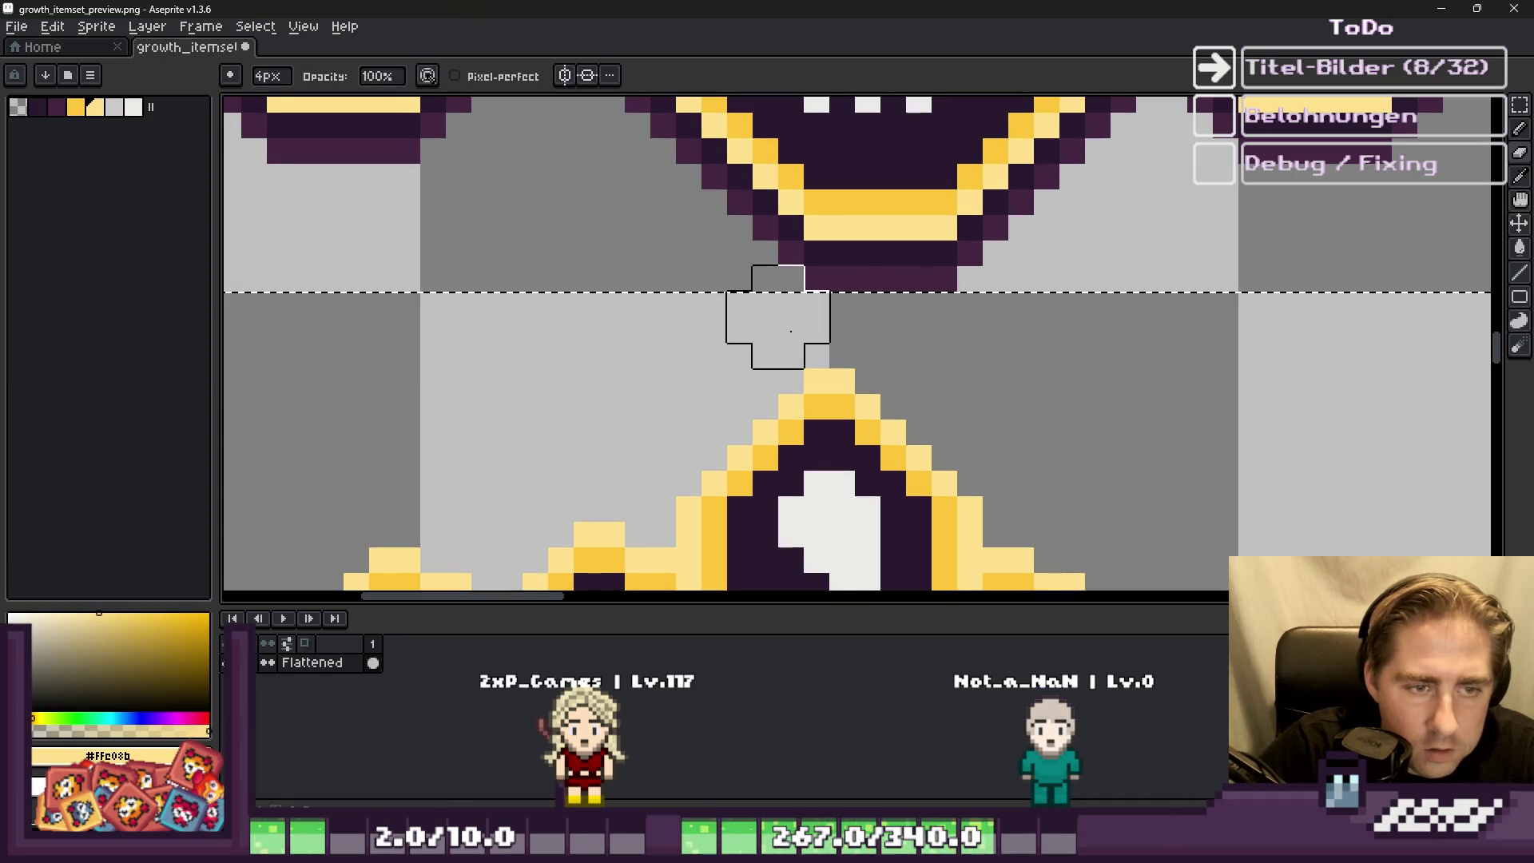
Step: Wrap the yellow shapes in dark purple, then lighter purple #432641 outlines
{"action": "key", "text": "b"}
{"action": "left_click", "coordinate": [982, 496], "text": "alt"}
{"action": "key", "text": "shift+o"}
{"action": "key", "text": "Return"}
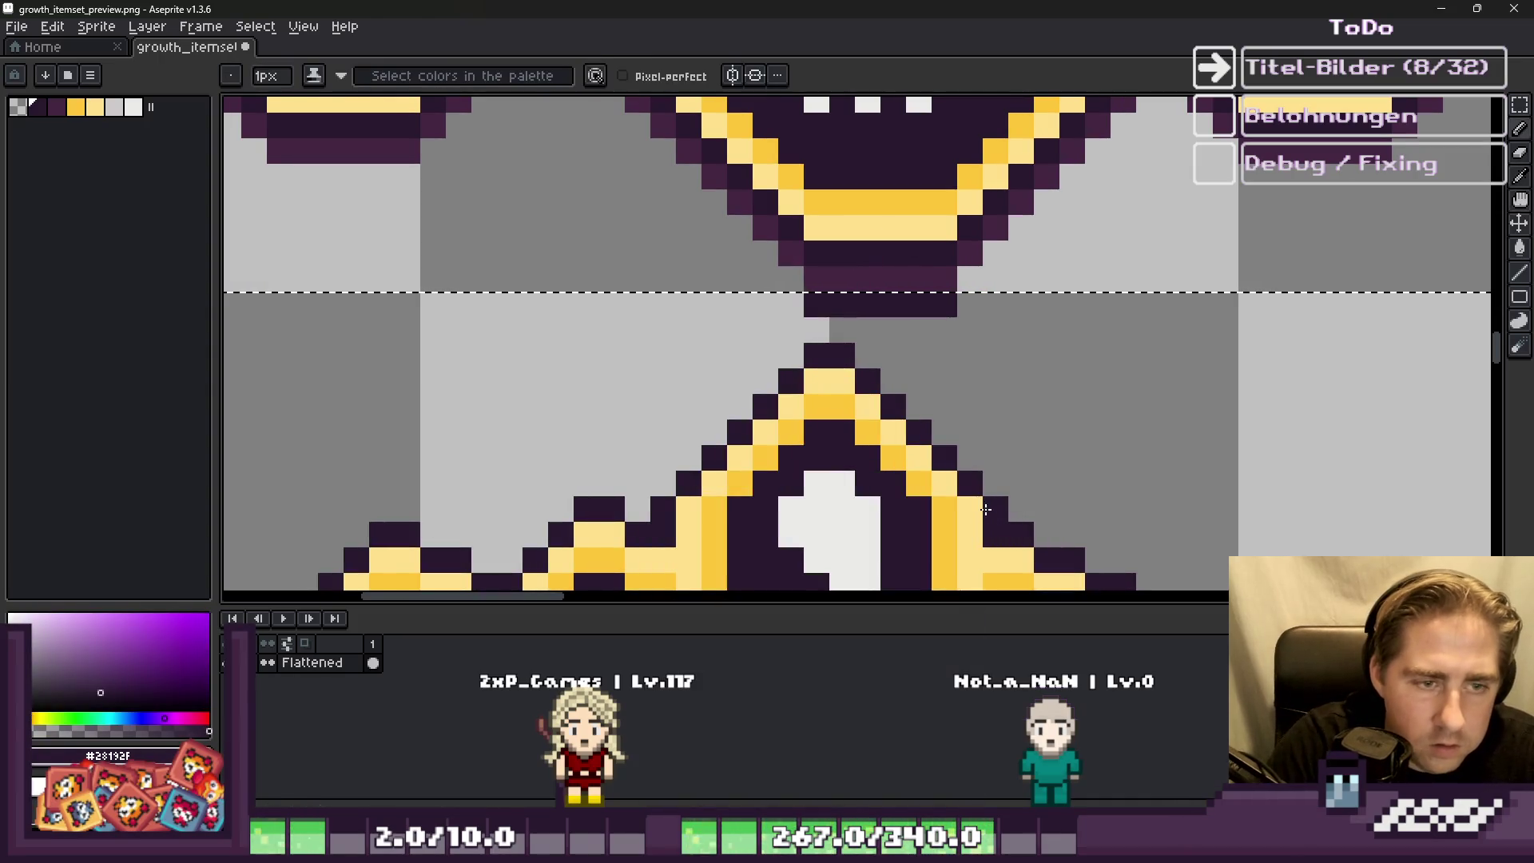
{"action": "left_click", "coordinate": [880, 263], "text": "alt"}
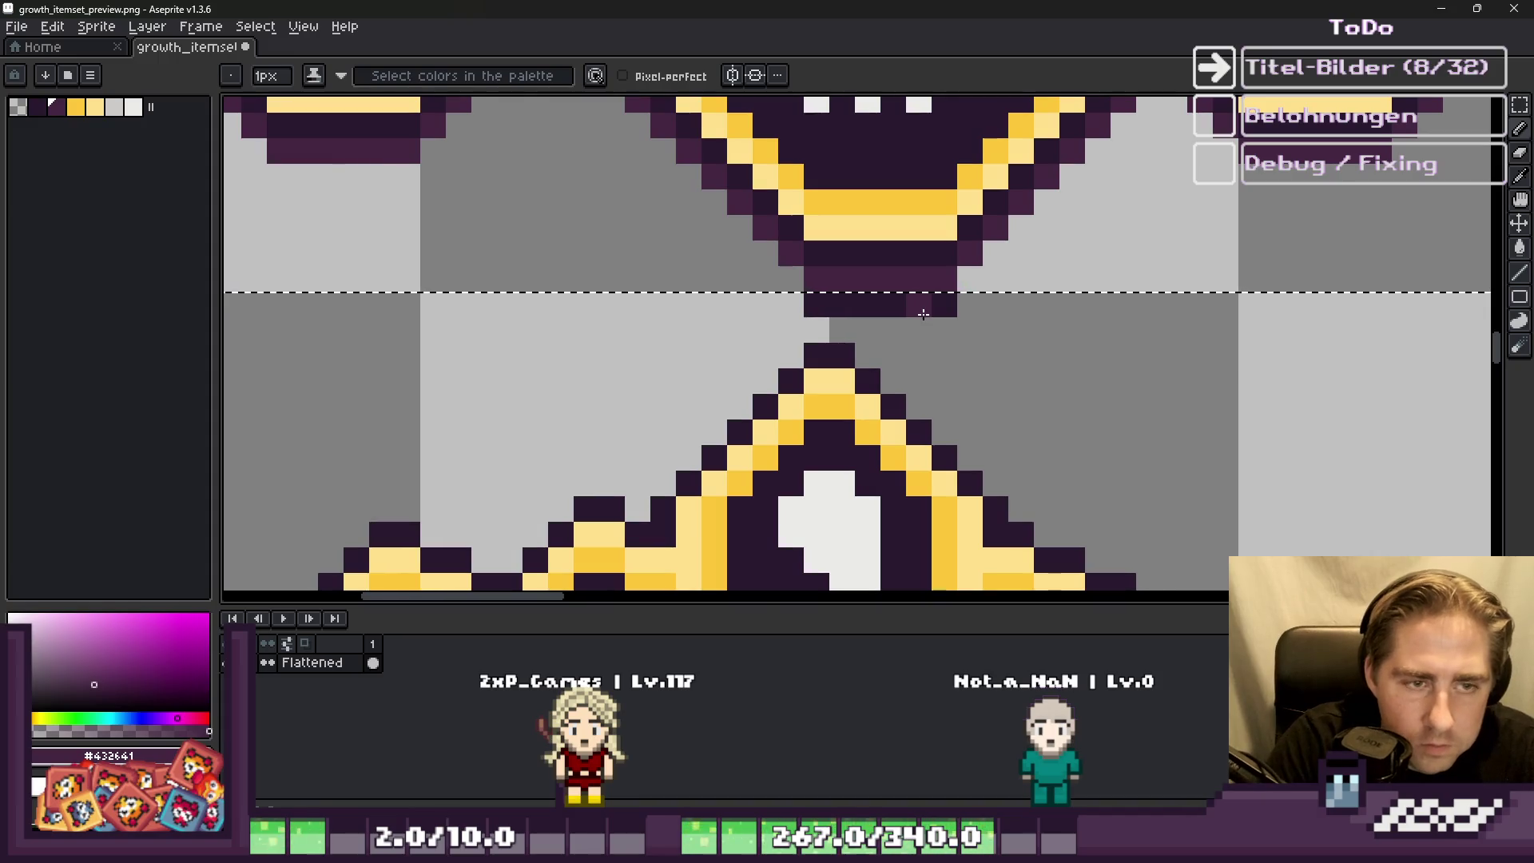
{"action": "key", "text": "shift+o"}
{"action": "key", "text": "Return"}
{"action": "key", "text": "e"}
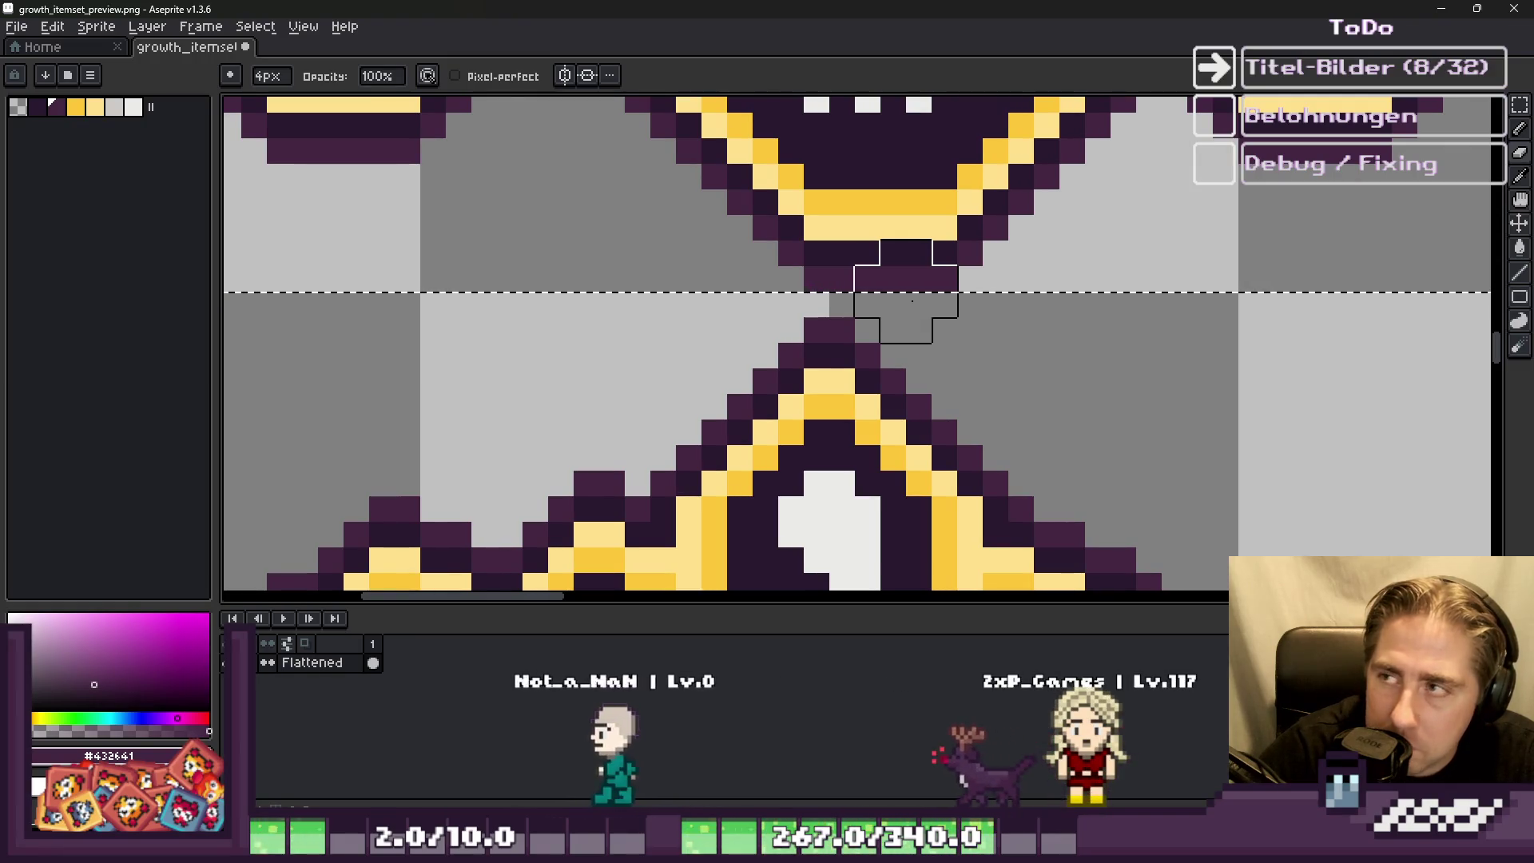
{"action": "scroll", "coordinate": [911, 300], "scroll_direction": "down", "scroll_amount": 6}
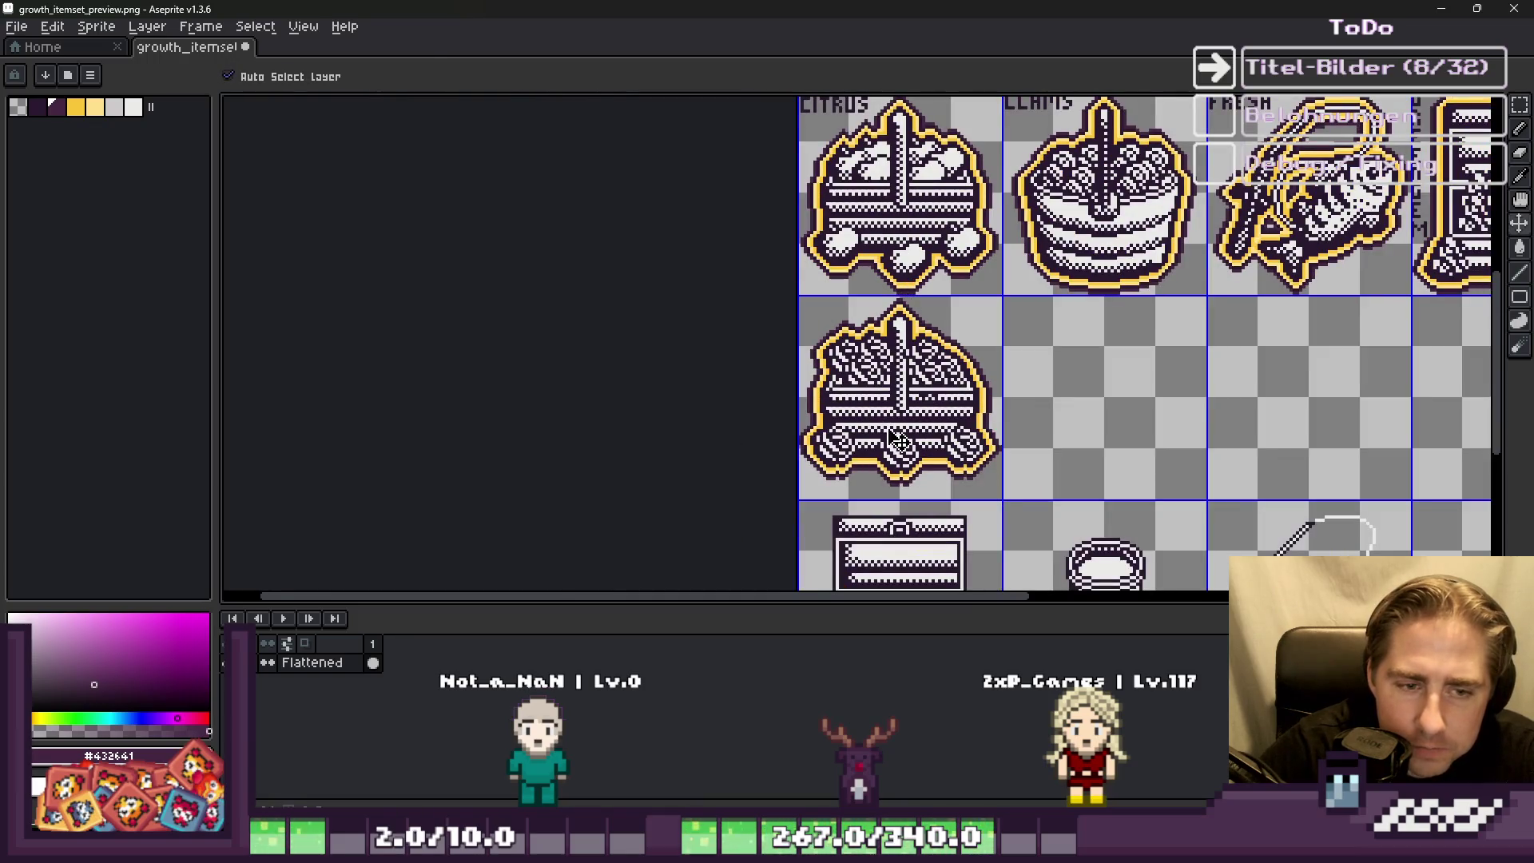
{"action": "scroll", "coordinate": [879, 444], "scroll_direction": "up", "scroll_amount": 2}
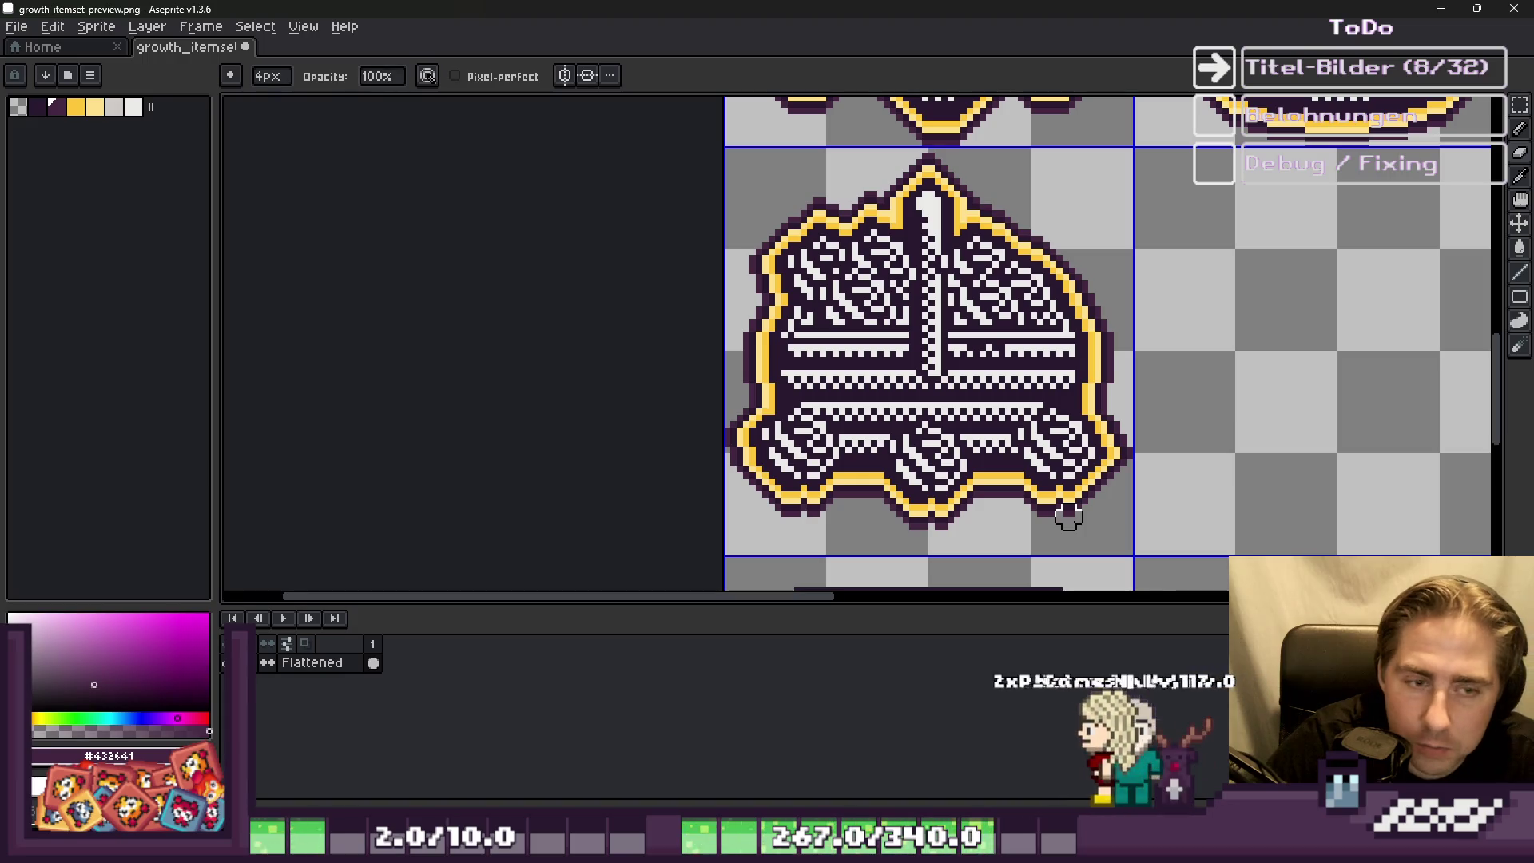
{"action": "scroll", "coordinate": [1062, 505], "scroll_direction": "down", "scroll_amount": 4}
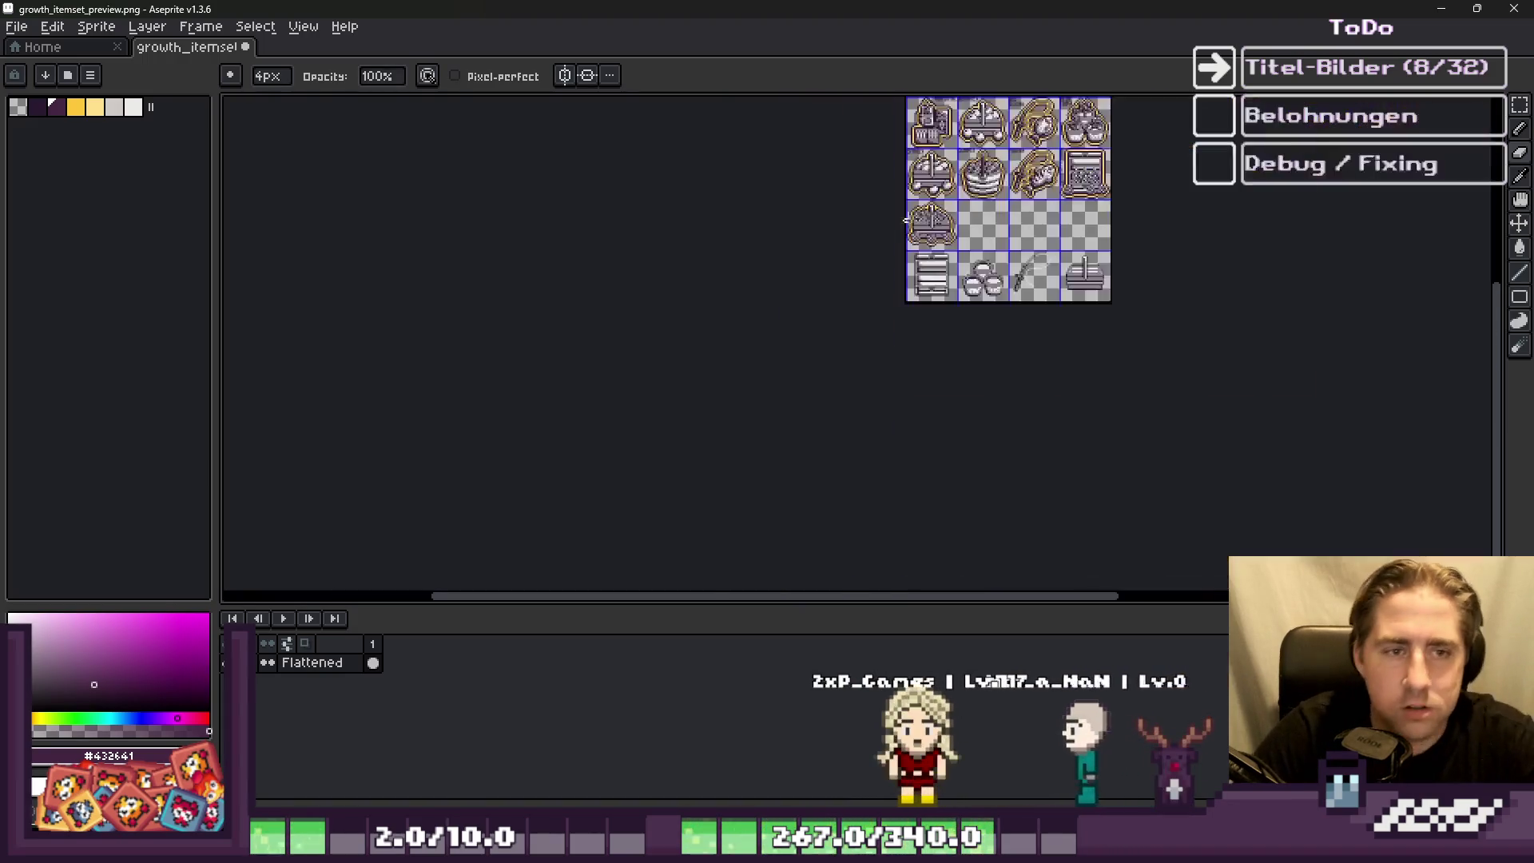
{"action": "scroll", "coordinate": [881, 207], "scroll_direction": "up", "scroll_amount": 3}
{"action": "scroll", "coordinate": [896, 350], "scroll_direction": "down", "scroll_amount": 1}
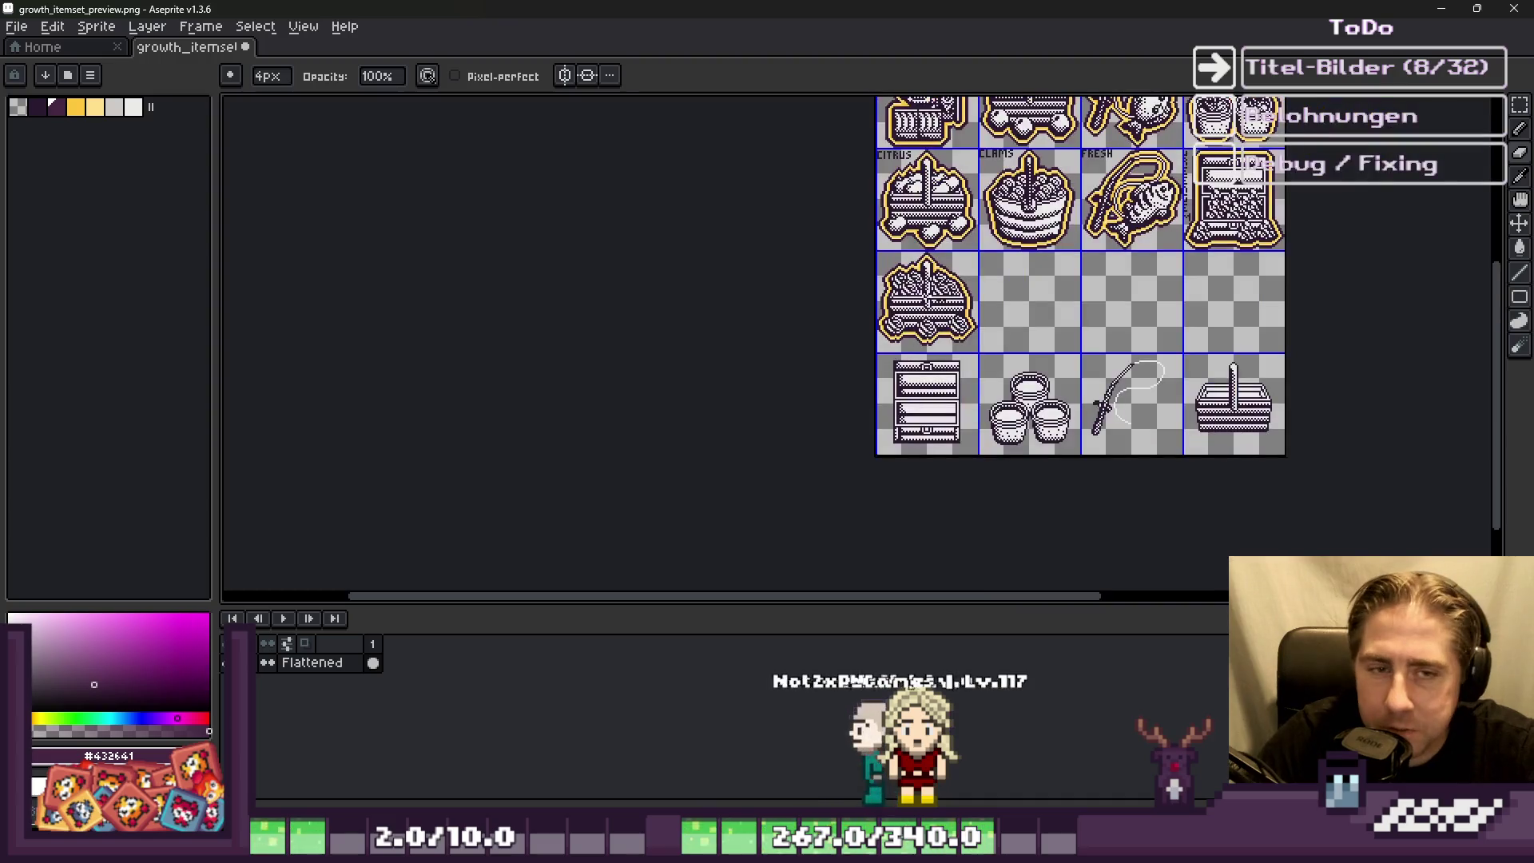
{"action": "scroll", "coordinate": [1151, 176], "scroll_direction": "up", "scroll_amount": 6}
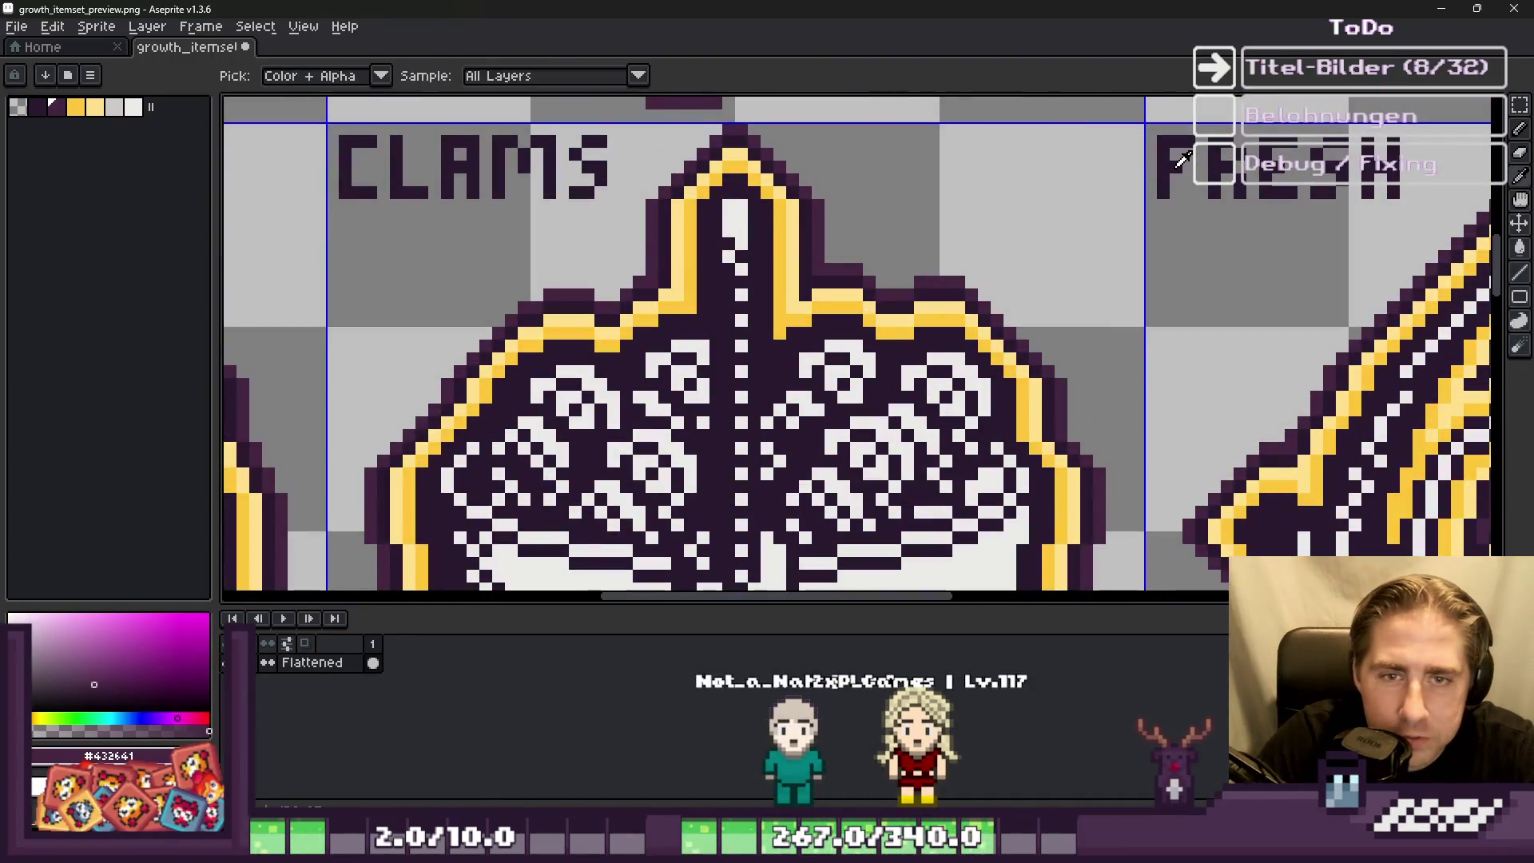
{"action": "scroll", "coordinate": [1106, 171], "scroll_direction": "down", "scroll_amount": 3}
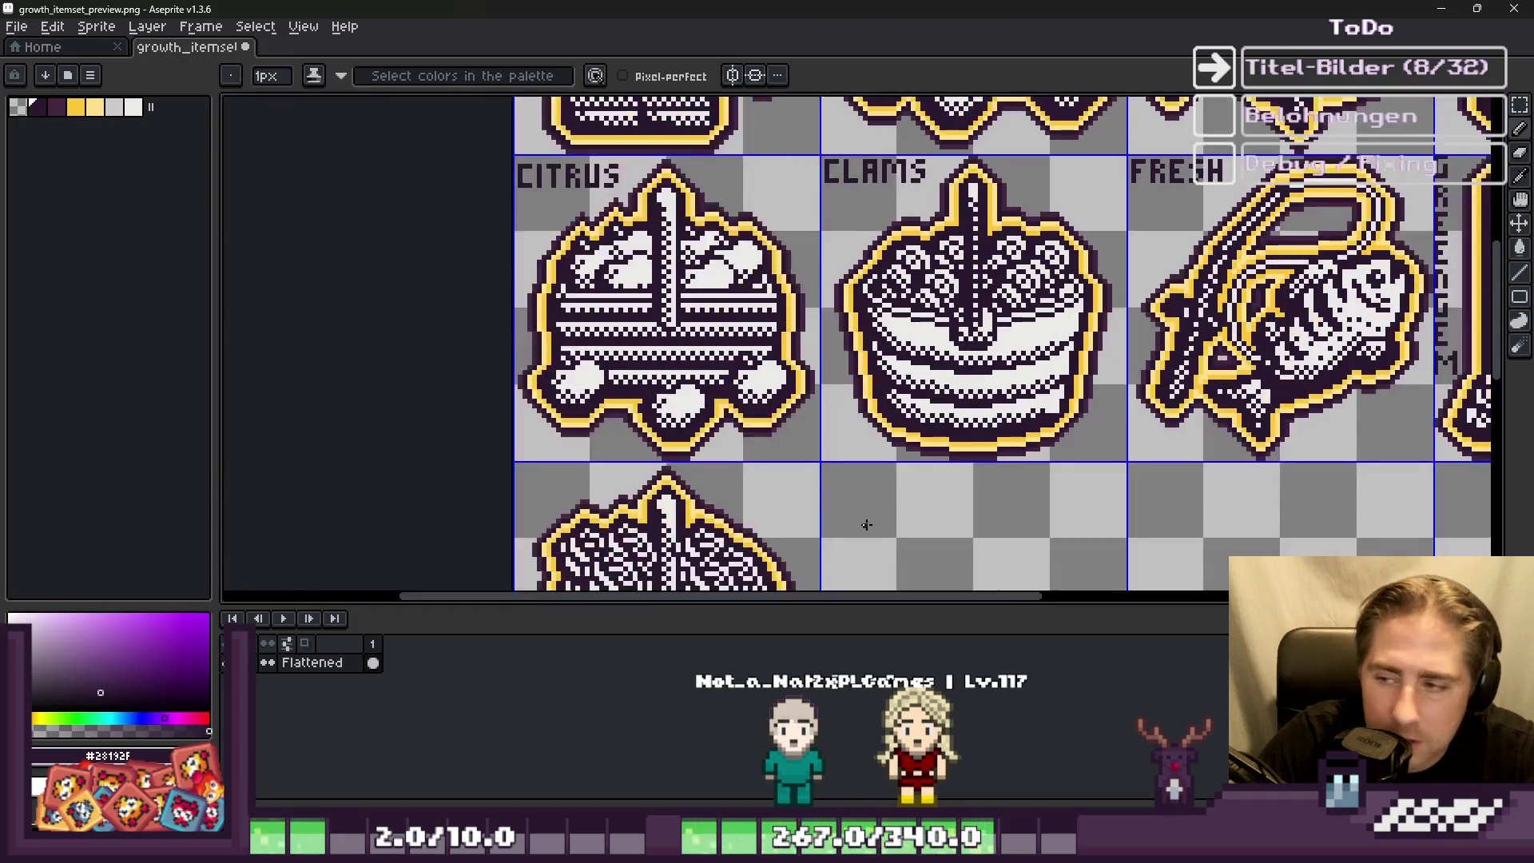
{"action": "scroll", "coordinate": [883, 309], "scroll_direction": "down", "scroll_amount": 3}
{"action": "scroll", "coordinate": [778, 320], "scroll_direction": "up", "scroll_amount": 5}
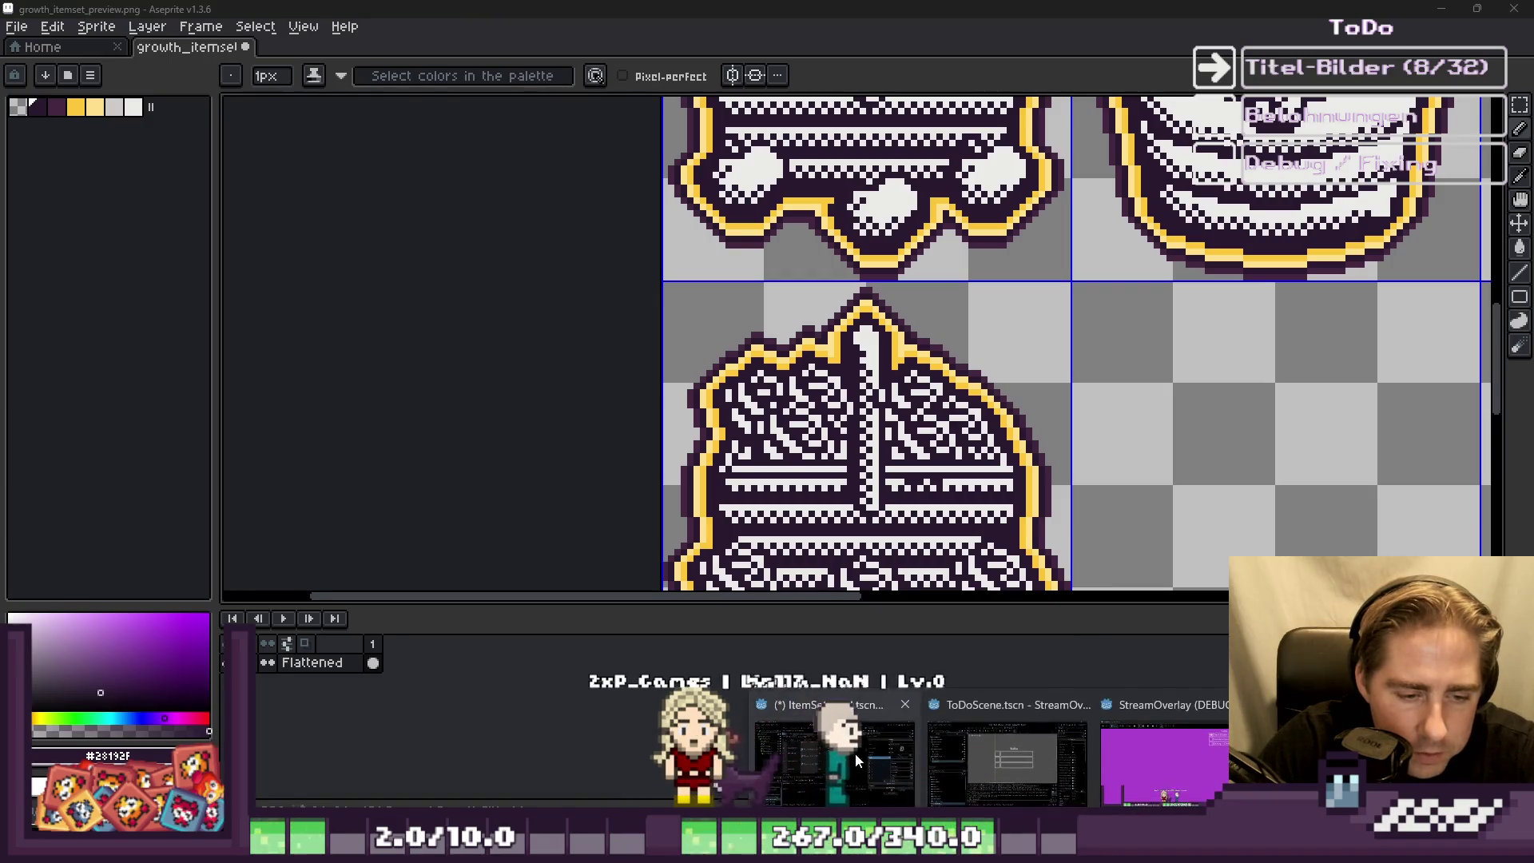
{"action": "key", "text": "alt+Tab"}
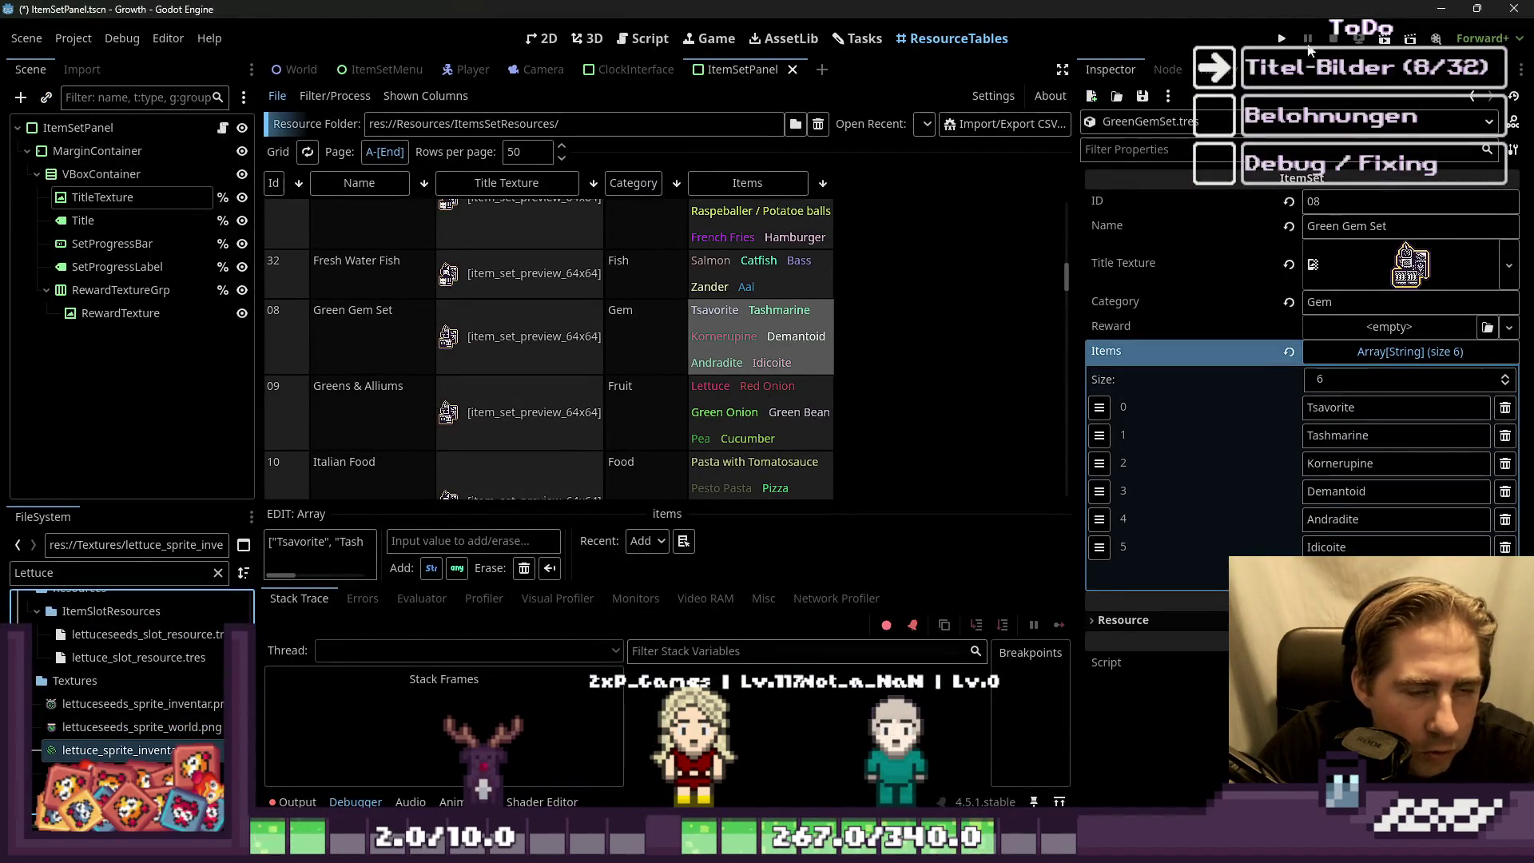
{"action": "key", "text": "alt+Tab"}
{"action": "scroll", "coordinate": [628, 296], "scroll_direction": "up", "scroll_amount": 4}
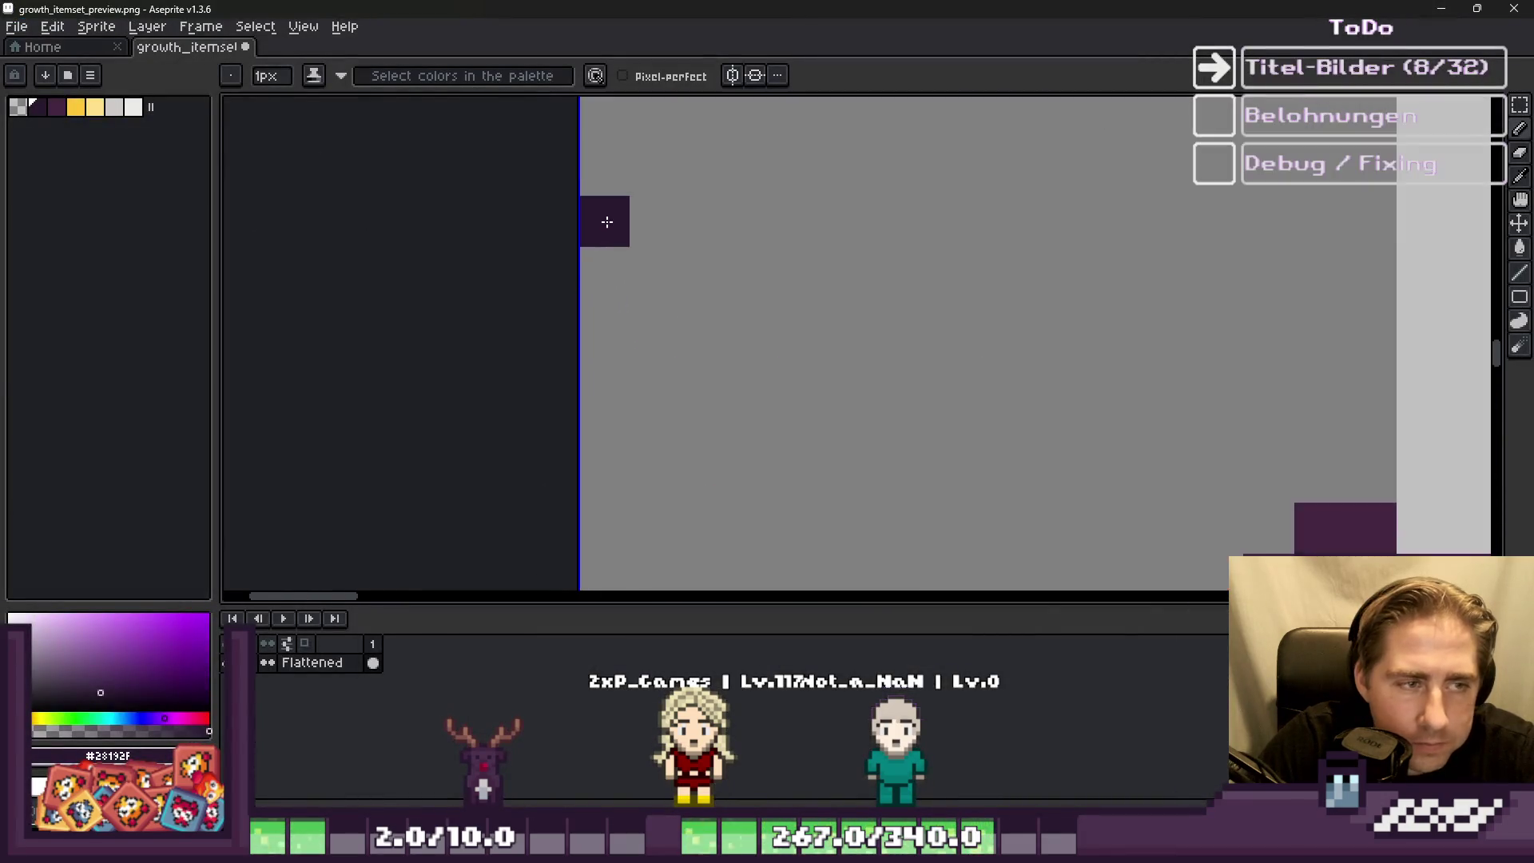
Step: Extend the dark purple column and draw the G, moving its lower part into place
{"action": "scroll", "coordinate": [607, 239], "scroll_direction": "down", "scroll_amount": 2}
{"action": "scroll", "coordinate": [620, 206], "scroll_direction": "up", "scroll_amount": 2}
{"action": "scroll", "coordinate": [620, 205], "scroll_direction": "up", "scroll_amount": 1}
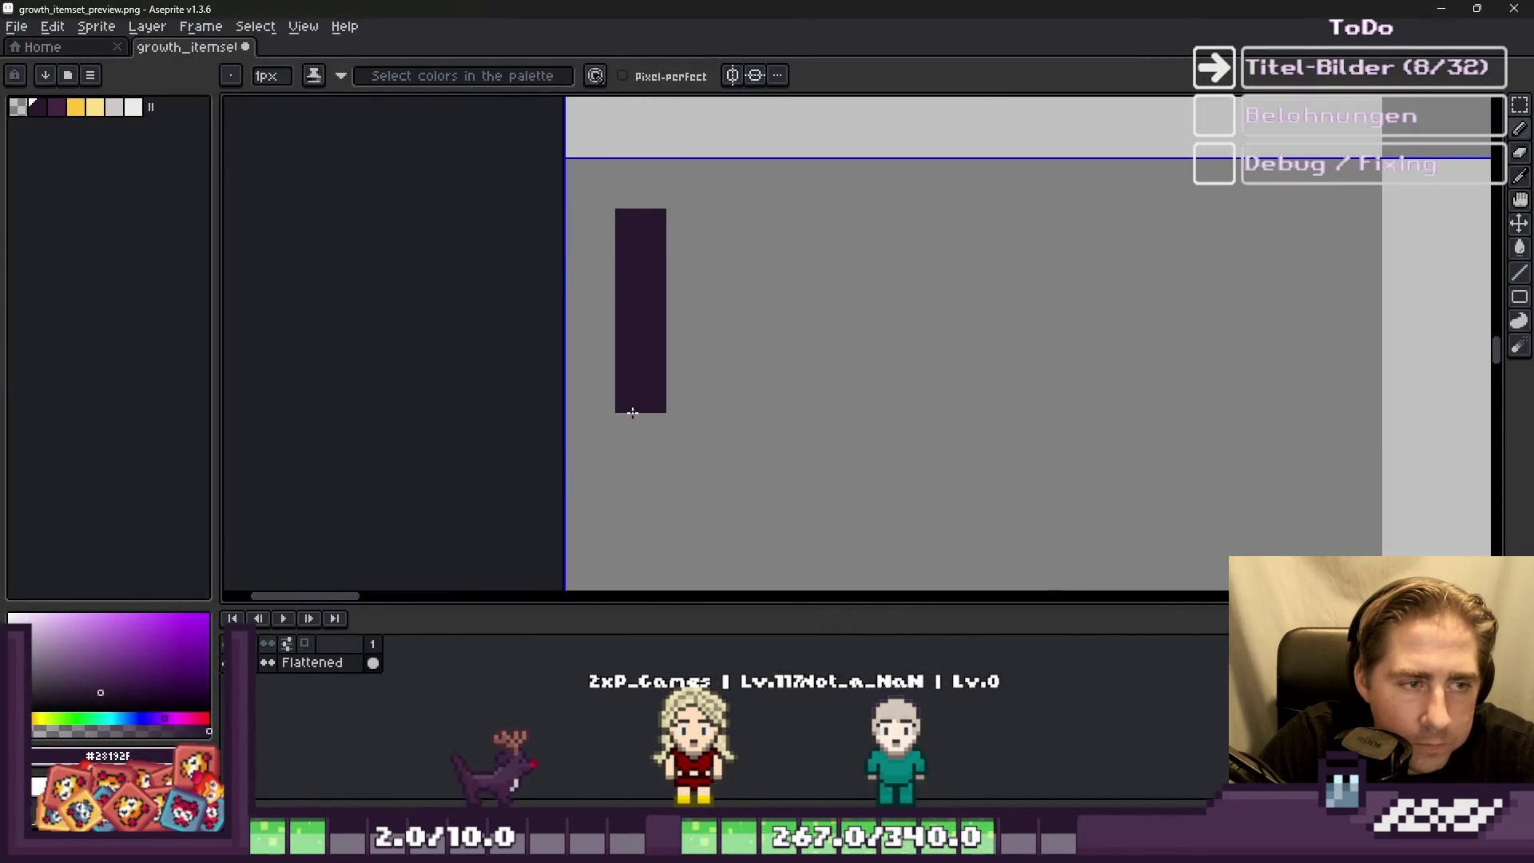
{"action": "left_click_drag", "start_coordinate": [632, 413], "coordinate": [660, 489]}
{"action": "left_click_drag", "start_coordinate": [743, 234], "coordinate": [687, 240]}
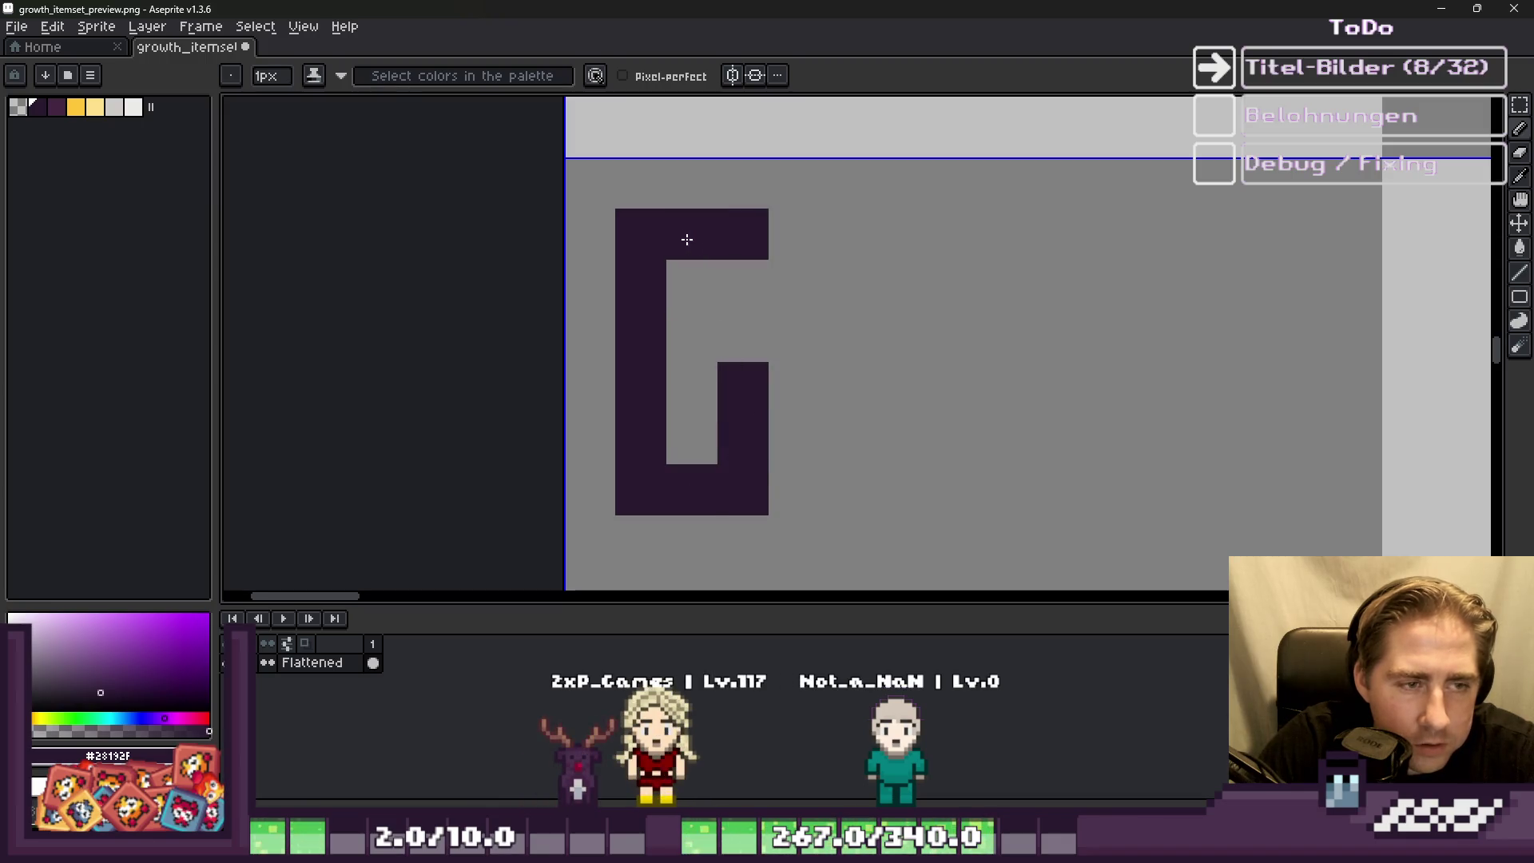
{"action": "key", "text": "m"}
{"action": "mouse_move", "coordinate": [616, 159]}
{"action": "left_mouse_down"}
{"action": "mouse_move", "coordinate": [760, 280]}
{"action": "mouse_move", "coordinate": [745, 470]}
{"action": "mouse_move", "coordinate": [724, 452]}
{"action": "mouse_move", "coordinate": [729, 411]}
{"action": "left_mouse_up"}
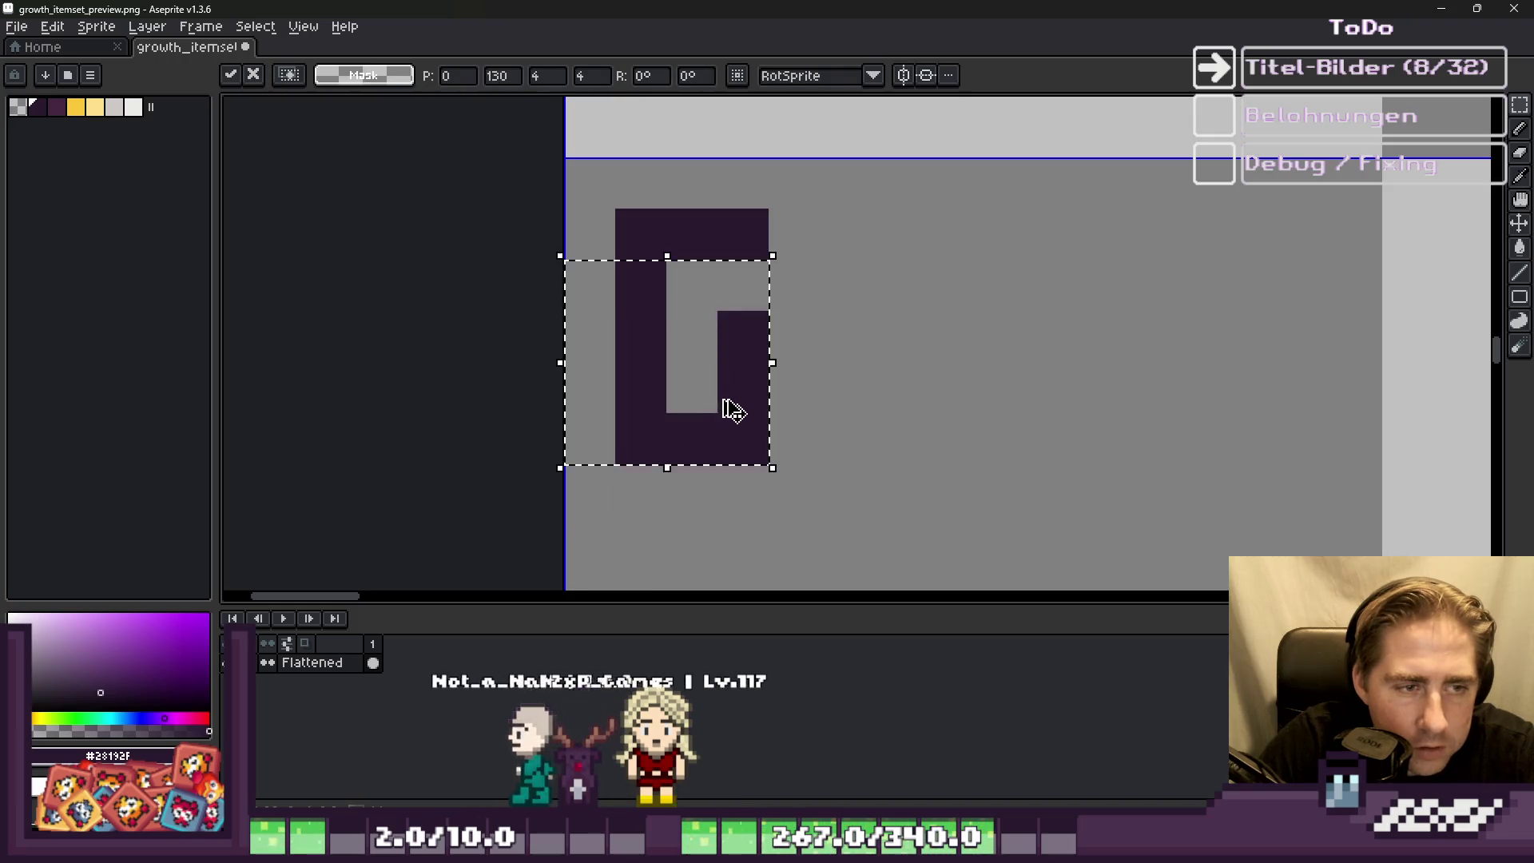
{"action": "key", "text": "ctrl+d"}
{"action": "key", "text": "b"}
{"action": "left_click", "coordinate": [811, 236]}
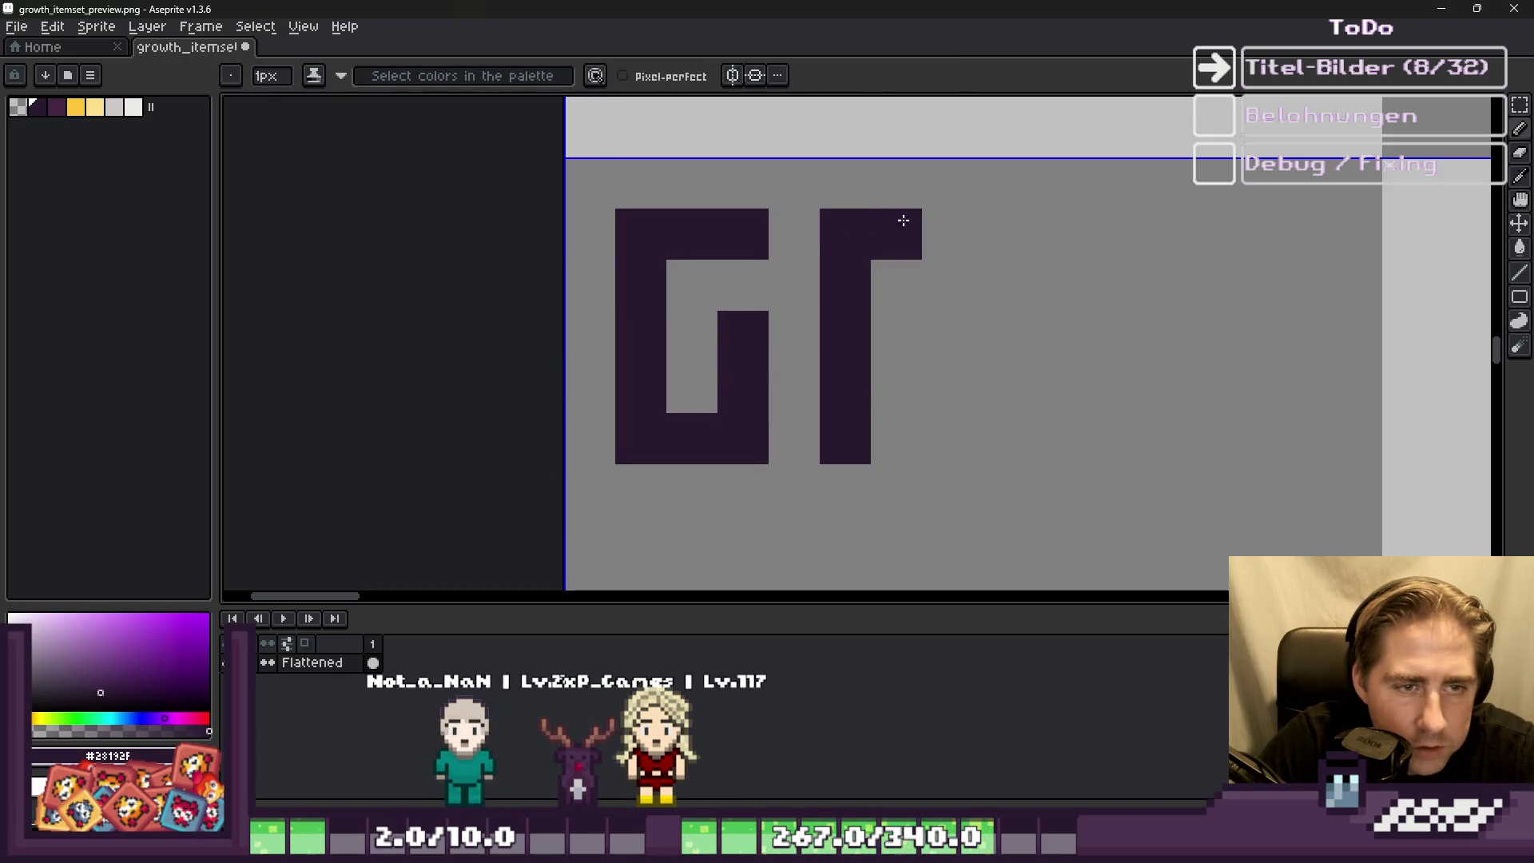
Step: Add a pixel beside the R and draw the base and top bar of the E
{"action": "scroll", "coordinate": [929, 405], "scroll_direction": "right", "scroll_amount": 3}
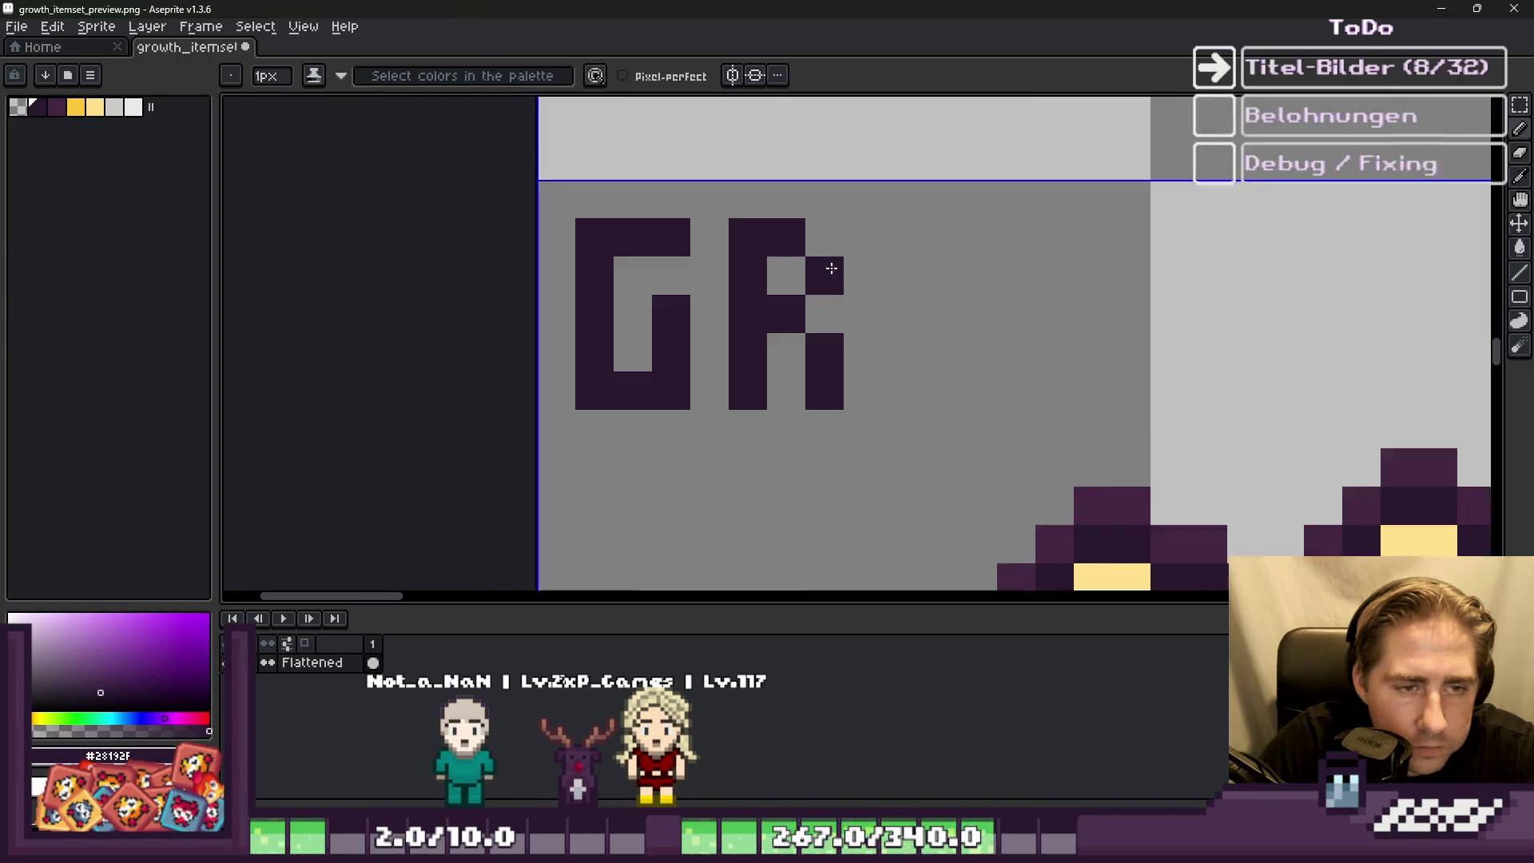
{"action": "left_click", "coordinate": [918, 210]}
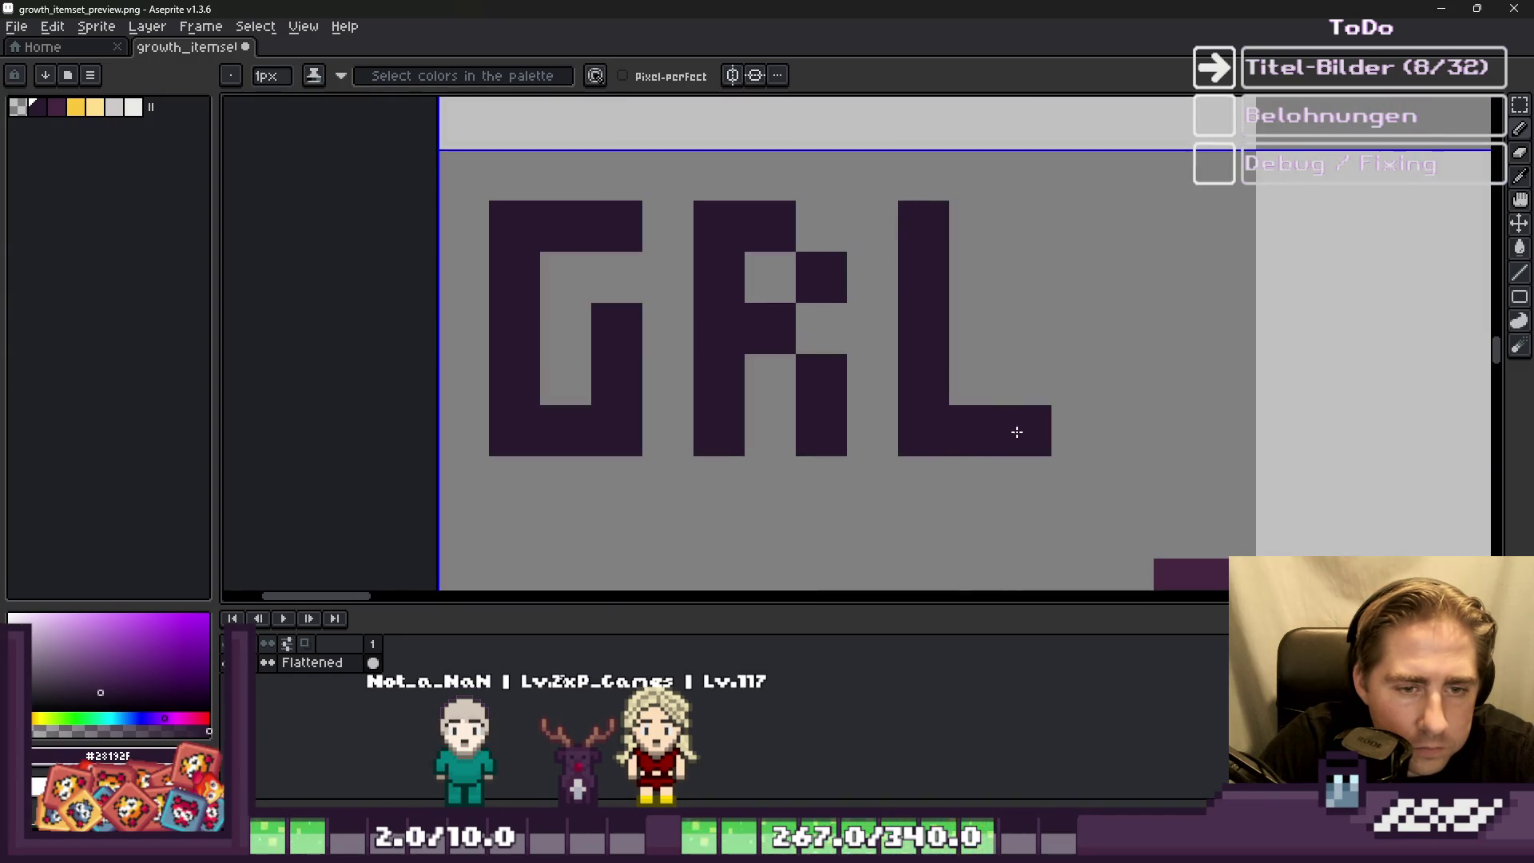
{"action": "scroll", "coordinate": [929, 229], "scroll_direction": "down", "scroll_amount": 4}
{"action": "scroll", "coordinate": [887, 224], "scroll_direction": "up", "scroll_amount": 3}
{"action": "mouse_move", "coordinate": [1037, 186]}
{"action": "left_mouse_down"}
{"action": "mouse_move", "coordinate": [1034, 346]}
{"action": "mouse_move", "coordinate": [1109, 349]}
{"action": "left_mouse_up"}
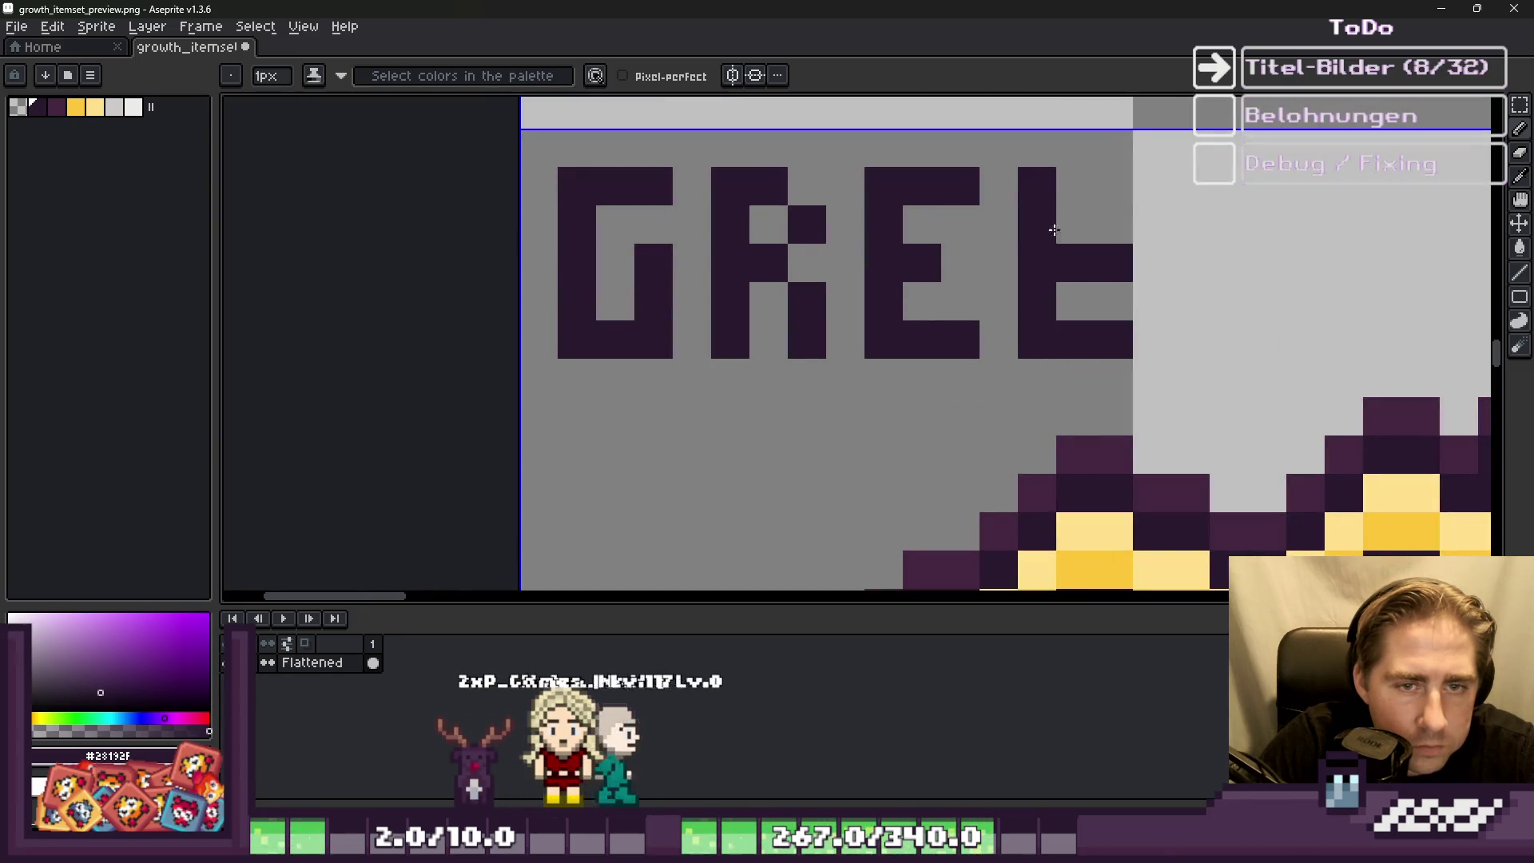
{"action": "left_click_drag", "start_coordinate": [1074, 185], "coordinate": [1114, 185]}
{"action": "key", "text": "e"}
{"action": "left_click", "coordinate": [1113, 262]}
Step: Finish the E and draw the N, removing its top-right corner pixel
{"action": "key", "text": "b"}
{"action": "scroll", "coordinate": [842, 181], "scroll_direction": "down", "scroll_amount": 1}
{"action": "scroll", "coordinate": [993, 320], "scroll_direction": "up", "scroll_amount": 1}
{"action": "left_click", "coordinate": [993, 321]}
{"action": "mouse_move", "coordinate": [994, 320]}
{"action": "left_mouse_down"}
{"action": "mouse_move", "coordinate": [1002, 160]}
{"action": "mouse_move", "coordinate": [1078, 160]}
{"action": "mouse_move", "coordinate": [1082, 317]}
{"action": "left_mouse_up"}
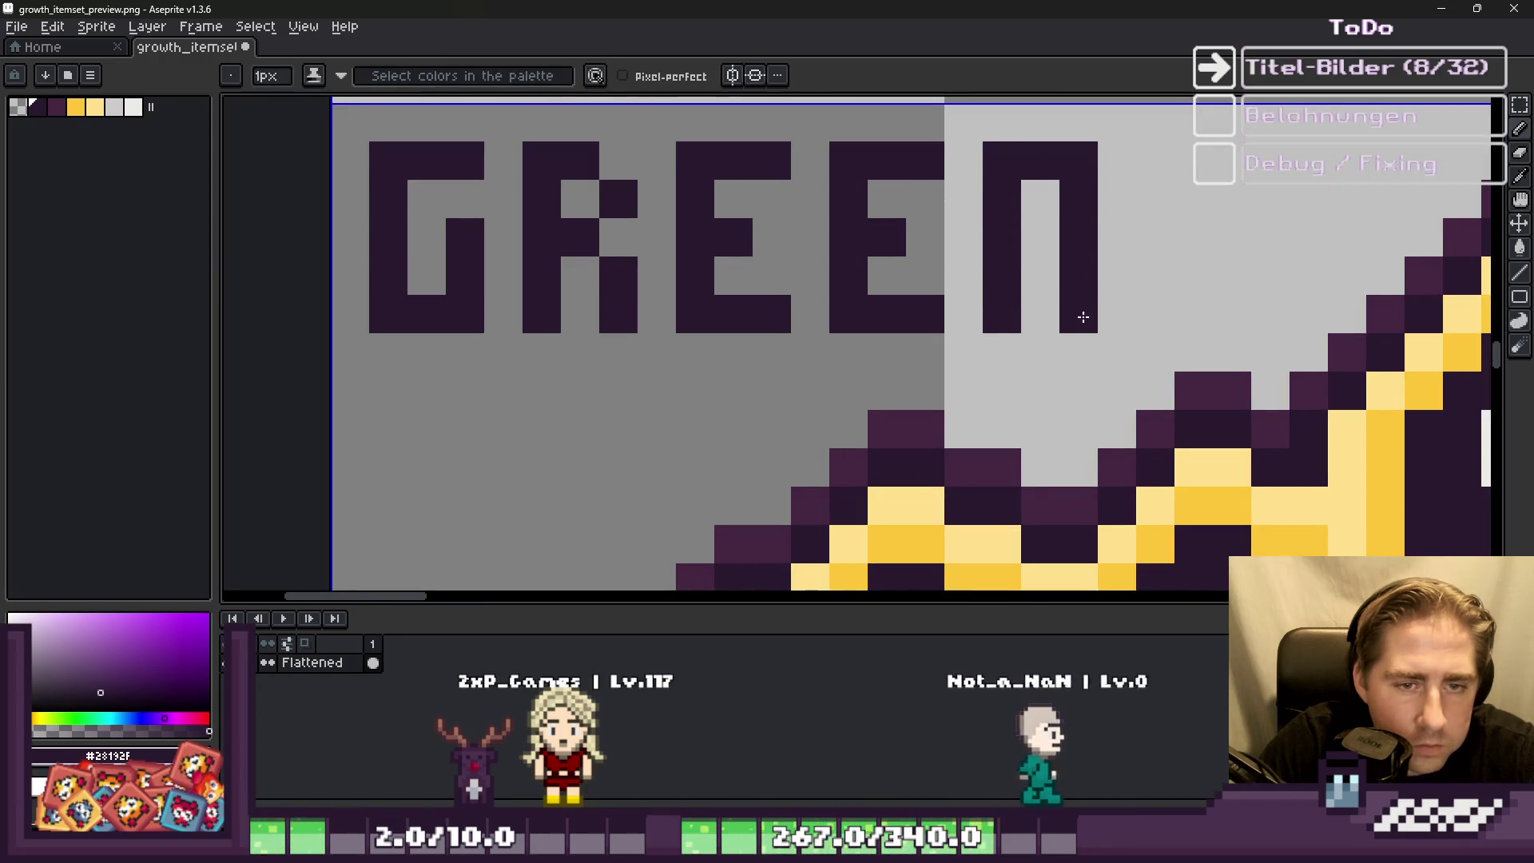
{"action": "key", "text": "e"}
{"action": "left_click", "coordinate": [1078, 160]}
Step: Reshape the S pixels to complete the word GREENS
{"action": "scroll", "coordinate": [1079, 160], "scroll_direction": "down", "scroll_amount": 1}
{"action": "scroll", "coordinate": [1103, 160], "scroll_direction": "up", "scroll_amount": 1}
{"action": "key", "text": "b"}
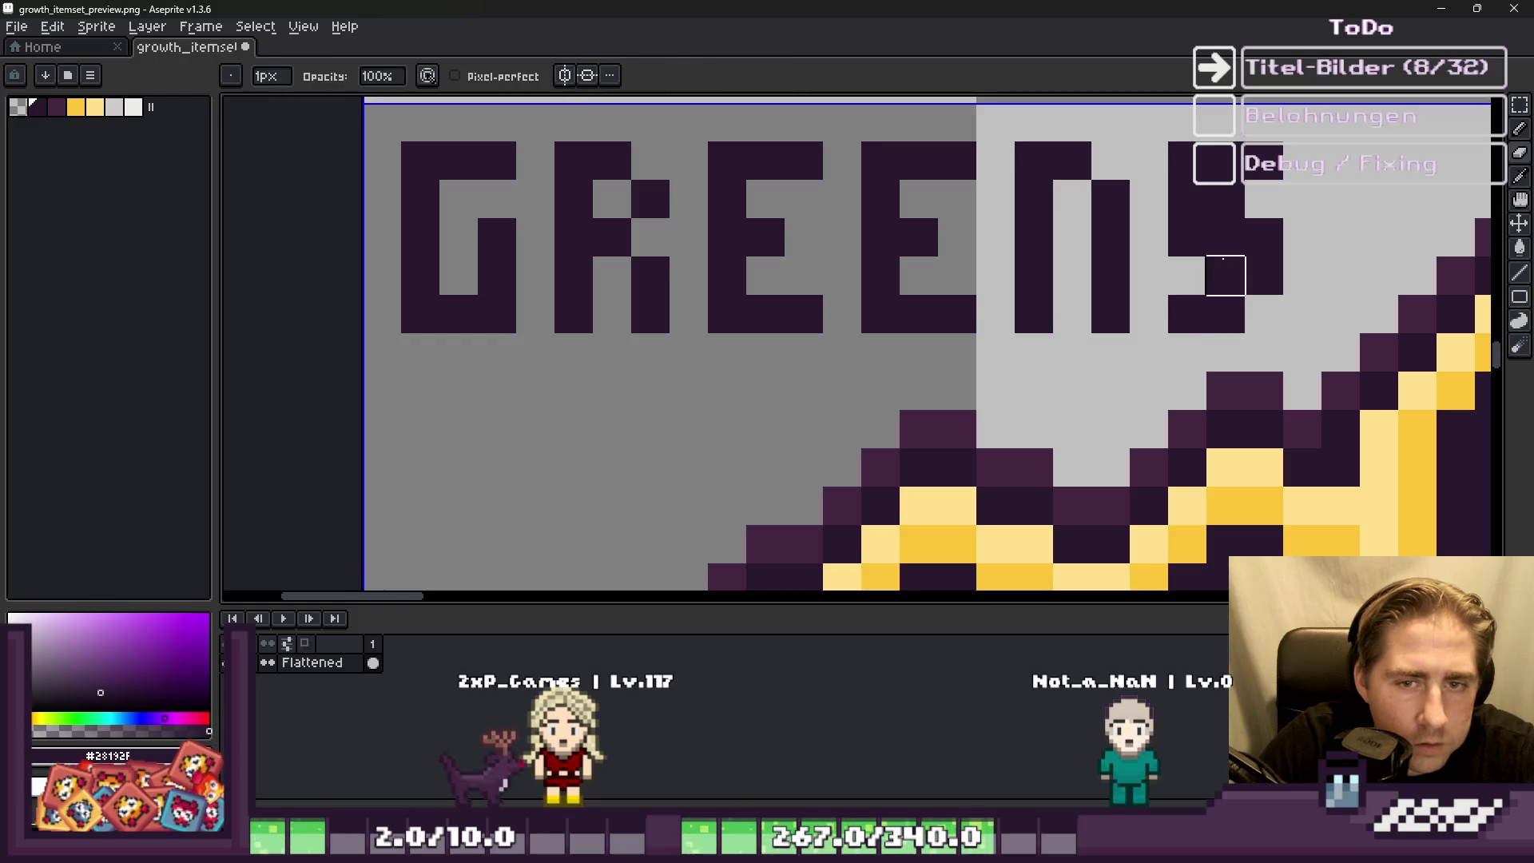
{"action": "left_click", "coordinate": [1225, 276]}
{"action": "left_click_drag", "start_coordinate": [1226, 199], "coordinate": [1187, 199]}
{"action": "left_click", "coordinate": [1187, 160]}
{"action": "key", "text": "b"}
{"action": "scroll", "coordinate": [1033, 204], "scroll_direction": "down", "scroll_amount": 1}
{"action": "scroll", "coordinate": [959, 240], "scroll_direction": "down", "scroll_amount": 5}
{"action": "scroll", "coordinate": [919, 240], "scroll_direction": "up", "scroll_amount": 4}
{"action": "scroll", "coordinate": [918, 240], "scroll_direction": "down", "scroll_amount": 4}
{"action": "scroll", "coordinate": [879, 325], "scroll_direction": "up", "scroll_amount": 7}
Step: Draw the letters A and L on the second line and save the tile sheet
{"action": "left_click", "coordinate": [880, 326]}
{"action": "scroll", "coordinate": [879, 325], "scroll_direction": "up", "scroll_amount": 1}
{"action": "mouse_move", "coordinate": [836, 240]}
{"action": "left_mouse_down"}
{"action": "mouse_move", "coordinate": [846, 407]}
{"action": "mouse_move", "coordinate": [927, 250]}
{"action": "mouse_move", "coordinate": [938, 407]}
{"action": "left_mouse_up"}
{"action": "left_click", "coordinate": [898, 354]}
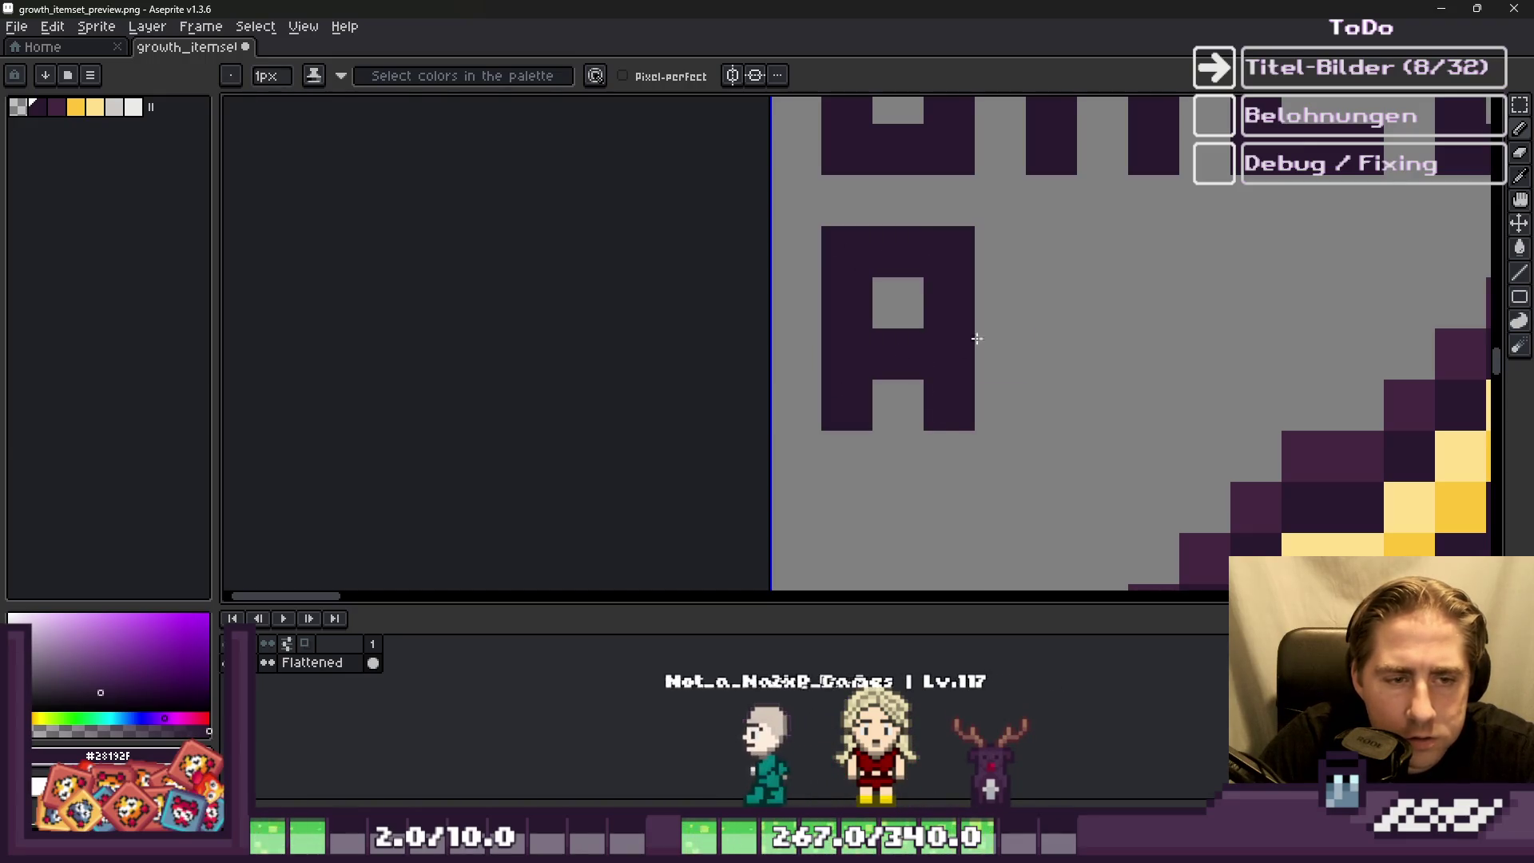
{"action": "left_click", "coordinate": [942, 448]}
{"action": "left_click", "coordinate": [861, 451]}
{"action": "left_click_drag", "start_coordinate": [1038, 256], "coordinate": [1068, 449]}
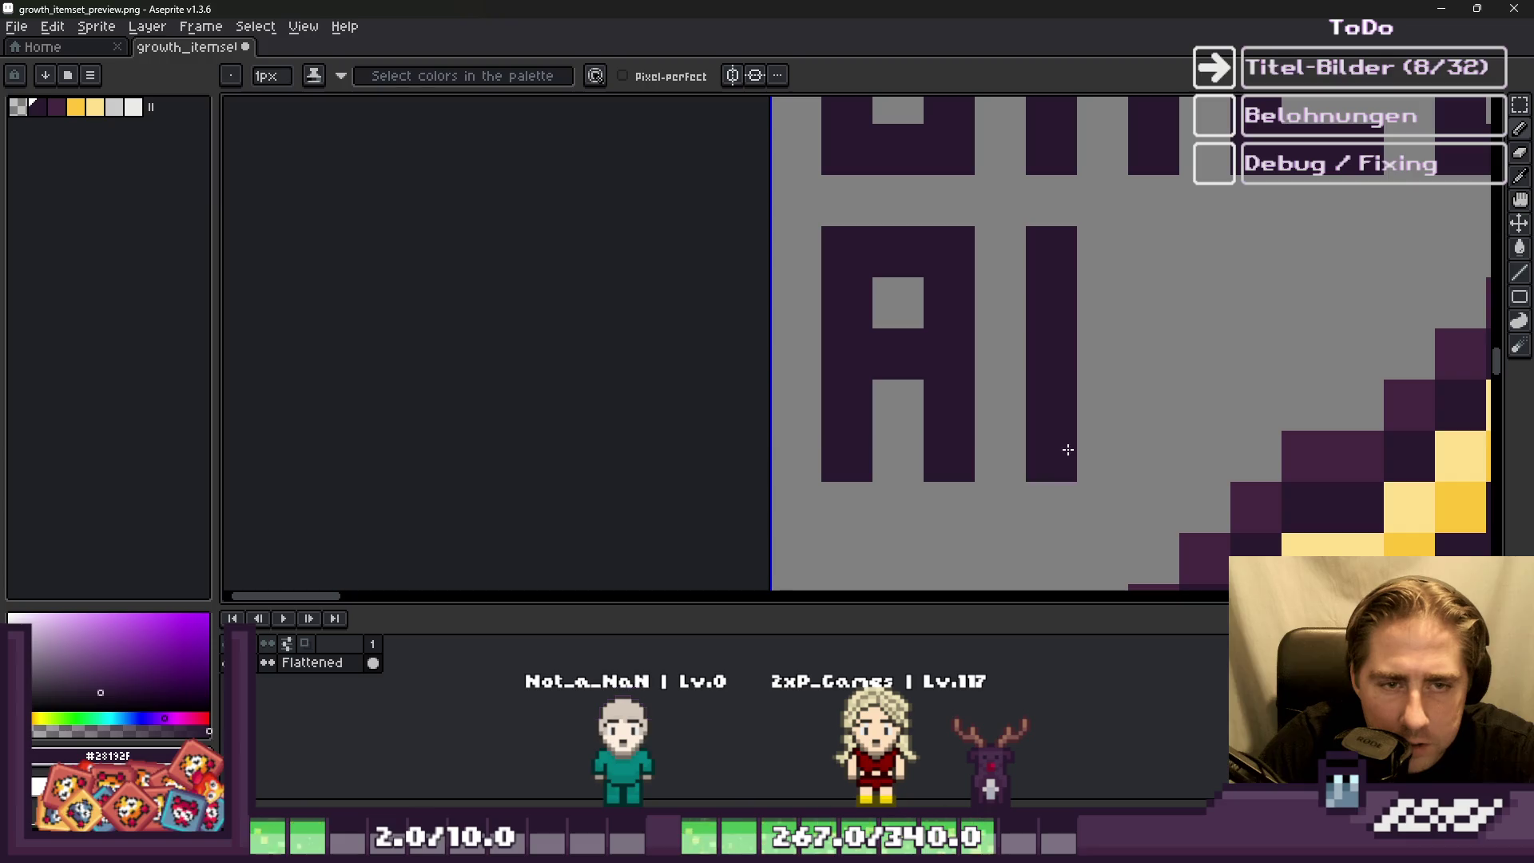
{"action": "scroll", "coordinate": [1114, 422], "scroll_direction": "down", "scroll_amount": 6}
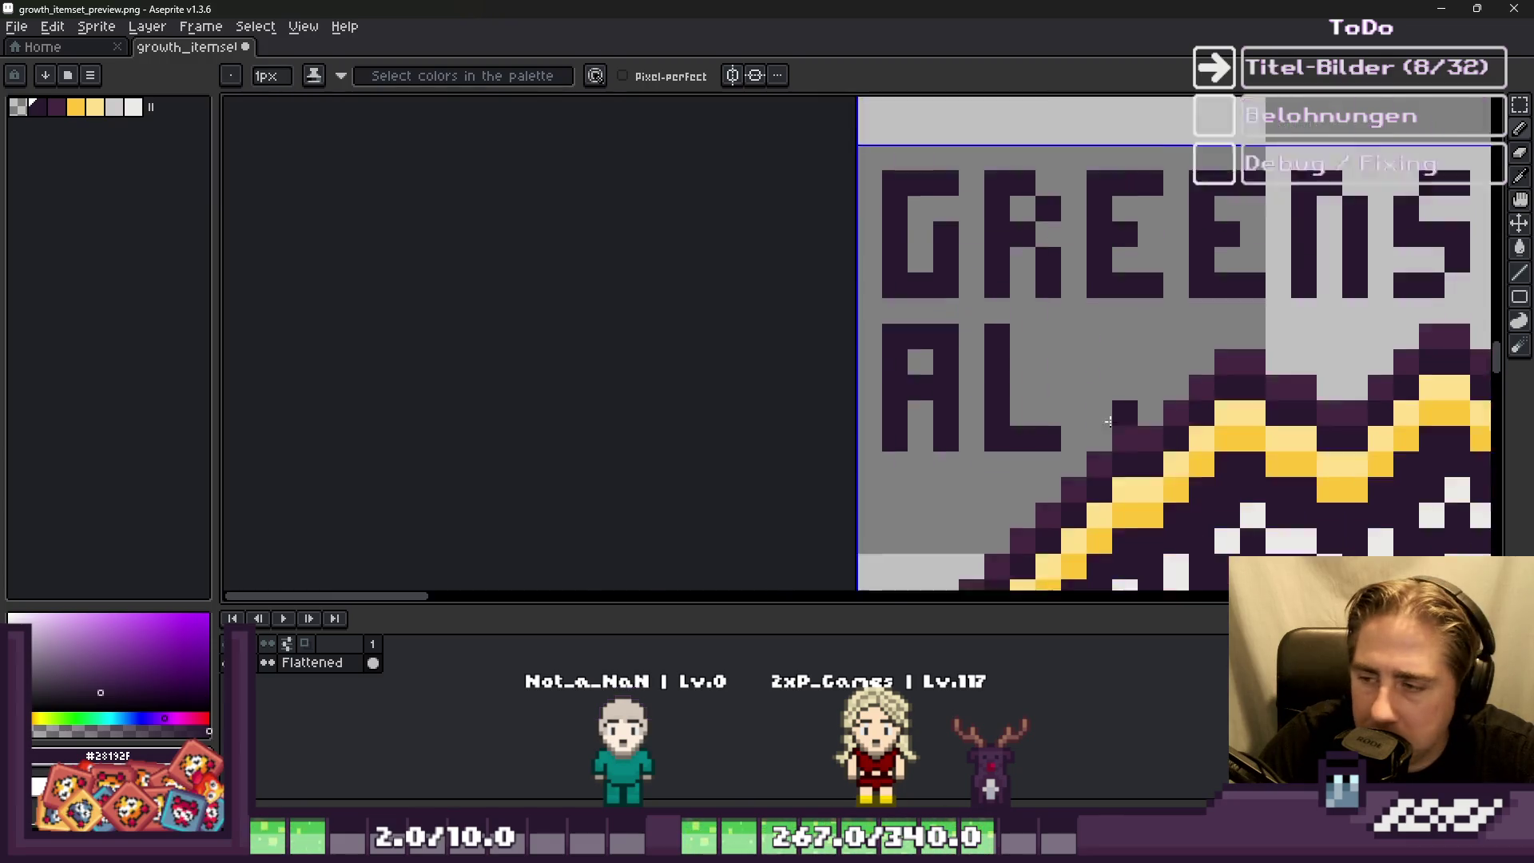
{"action": "key", "text": "ctrl+s"}
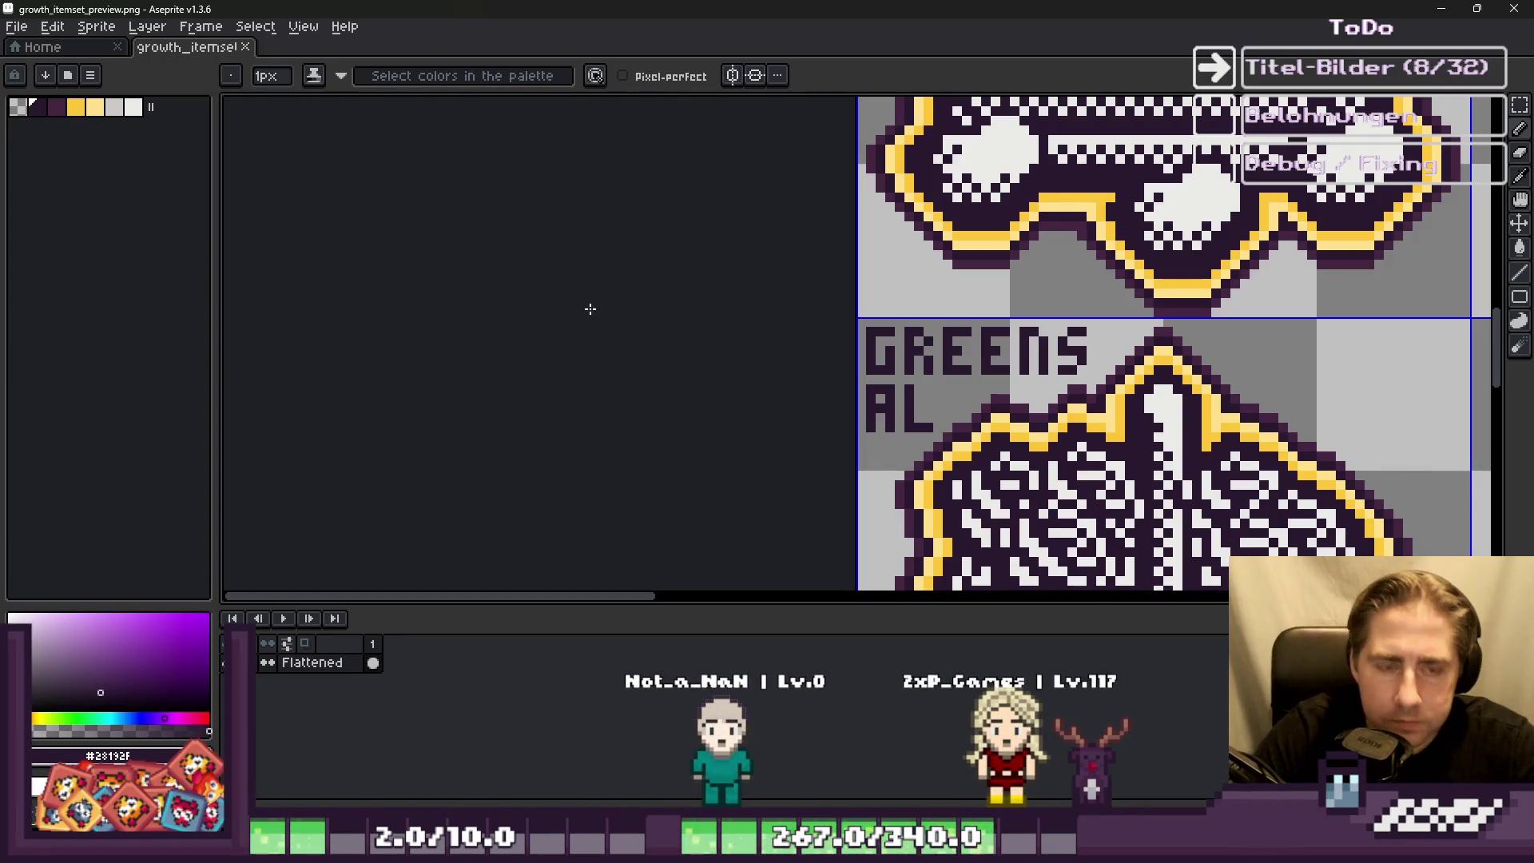
{"action": "scroll", "coordinate": [644, 177], "scroll_direction": "down", "scroll_amount": 3}
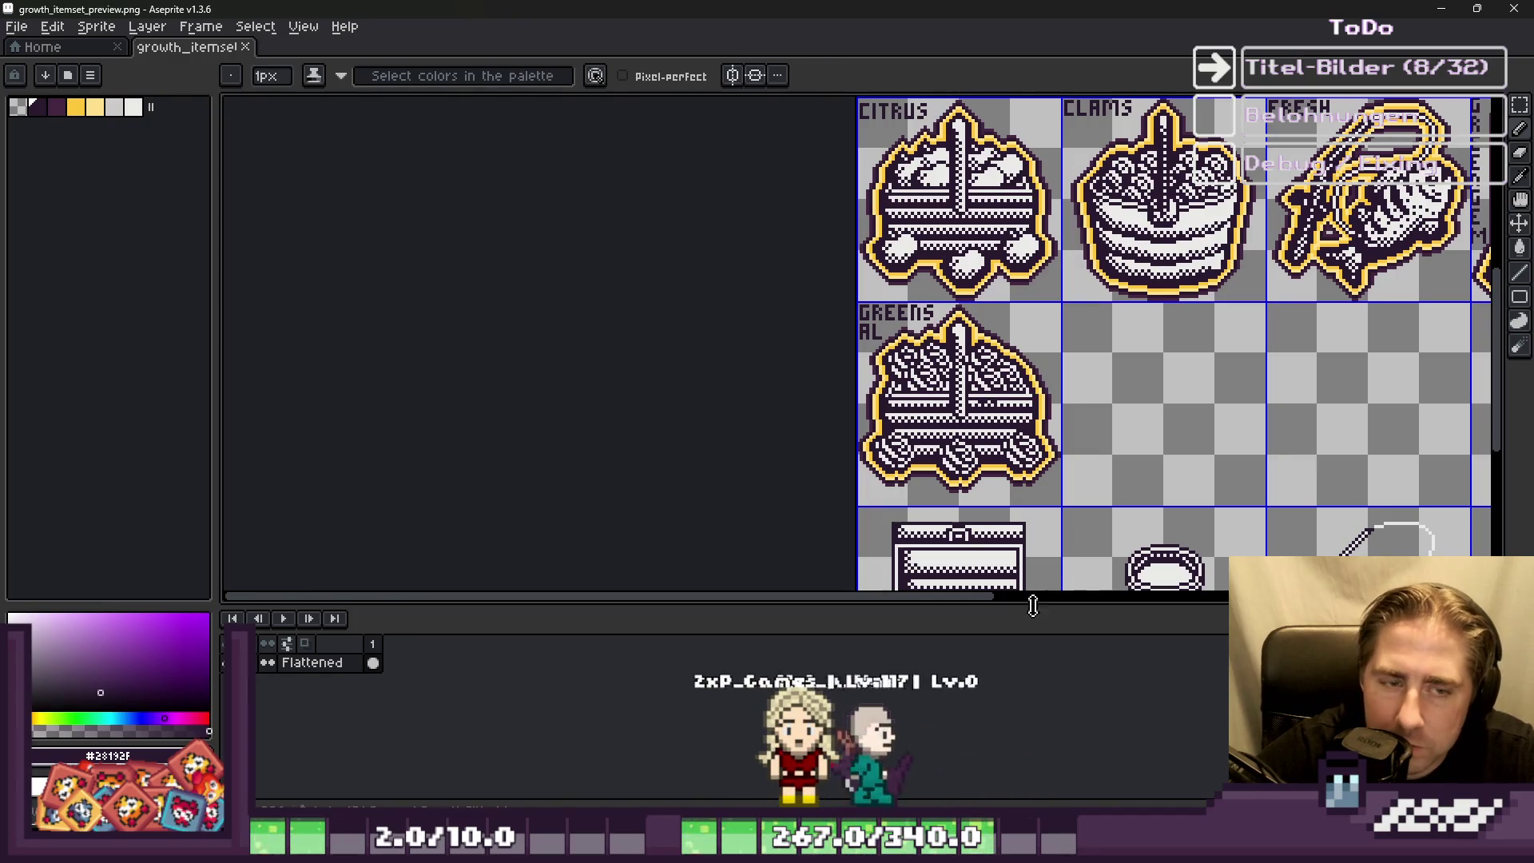
{"action": "scroll", "coordinate": [997, 521], "scroll_direction": "up", "scroll_amount": 1}
{"action": "scroll", "coordinate": [783, 406], "scroll_direction": "down", "scroll_amount": 1}
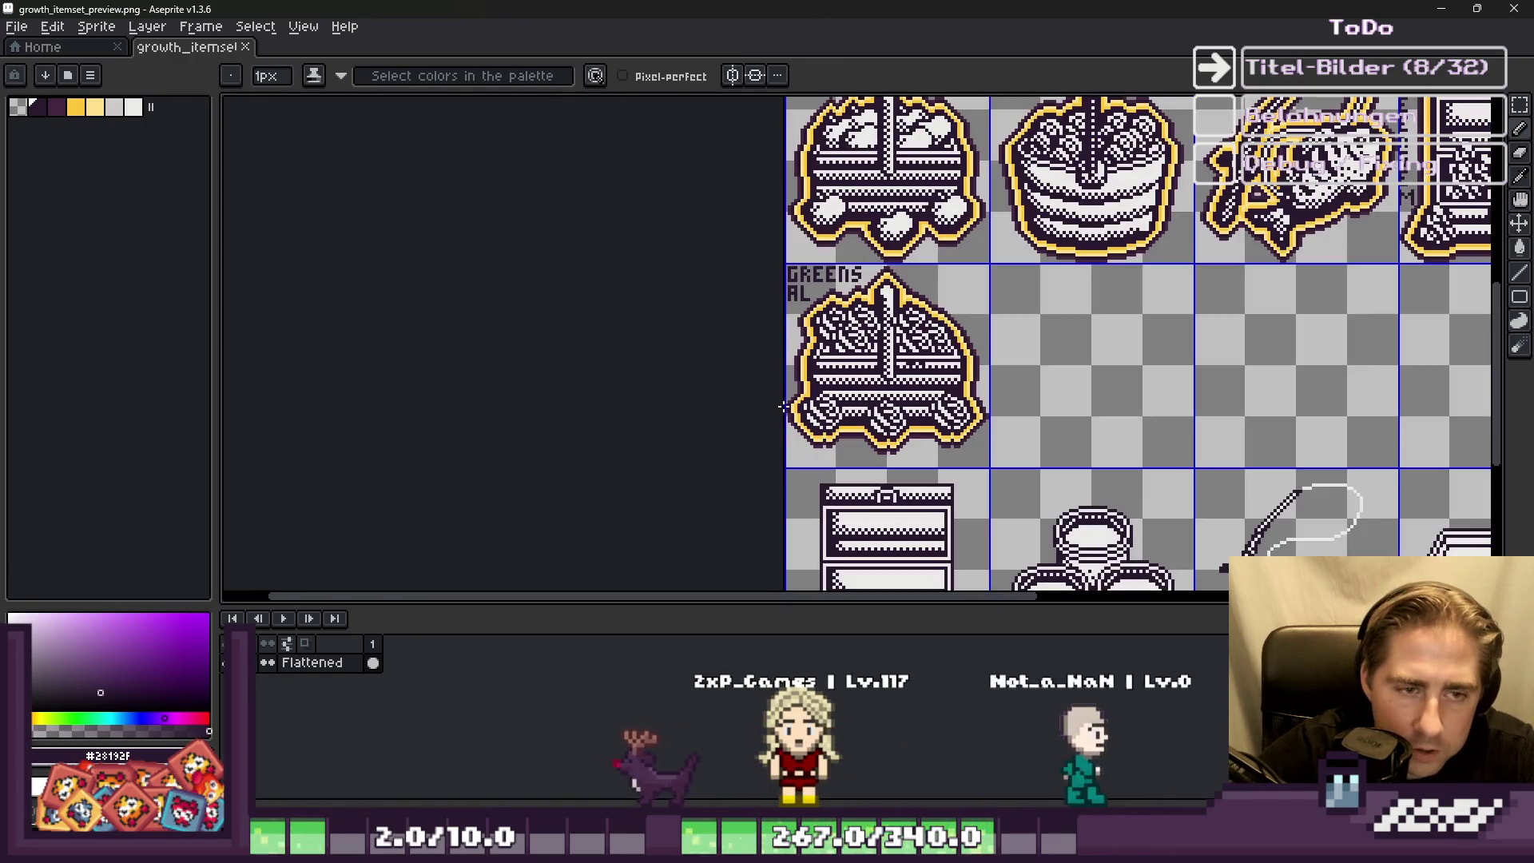
{"action": "scroll", "coordinate": [703, 394], "scroll_direction": "down", "scroll_amount": 1}
{"action": "scroll", "coordinate": [729, 304], "scroll_direction": "up", "scroll_amount": 1}
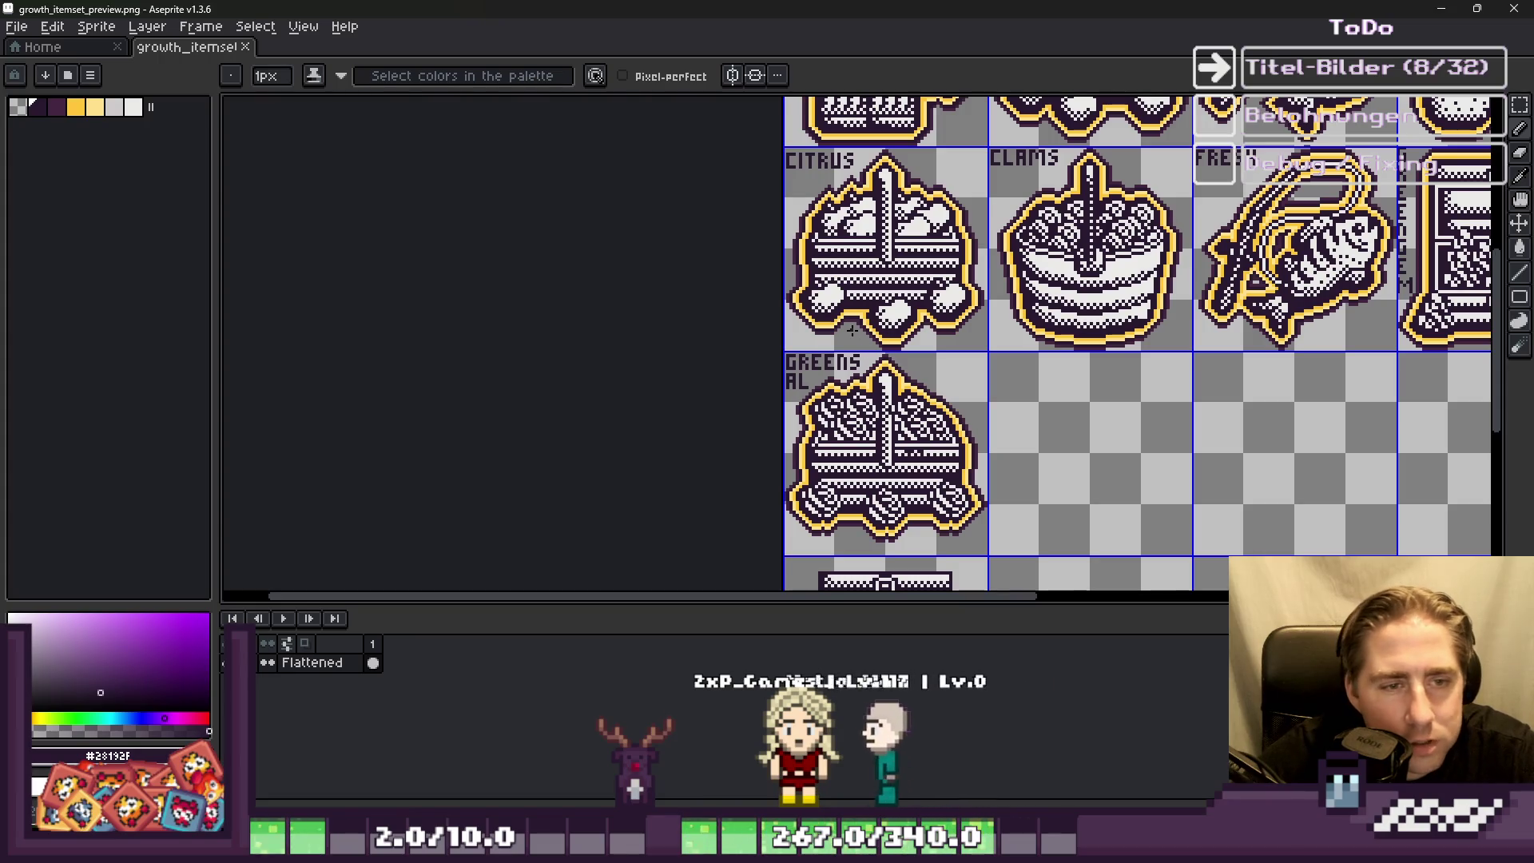
{"action": "scroll", "coordinate": [663, 447], "scroll_direction": "down", "scroll_amount": 2}
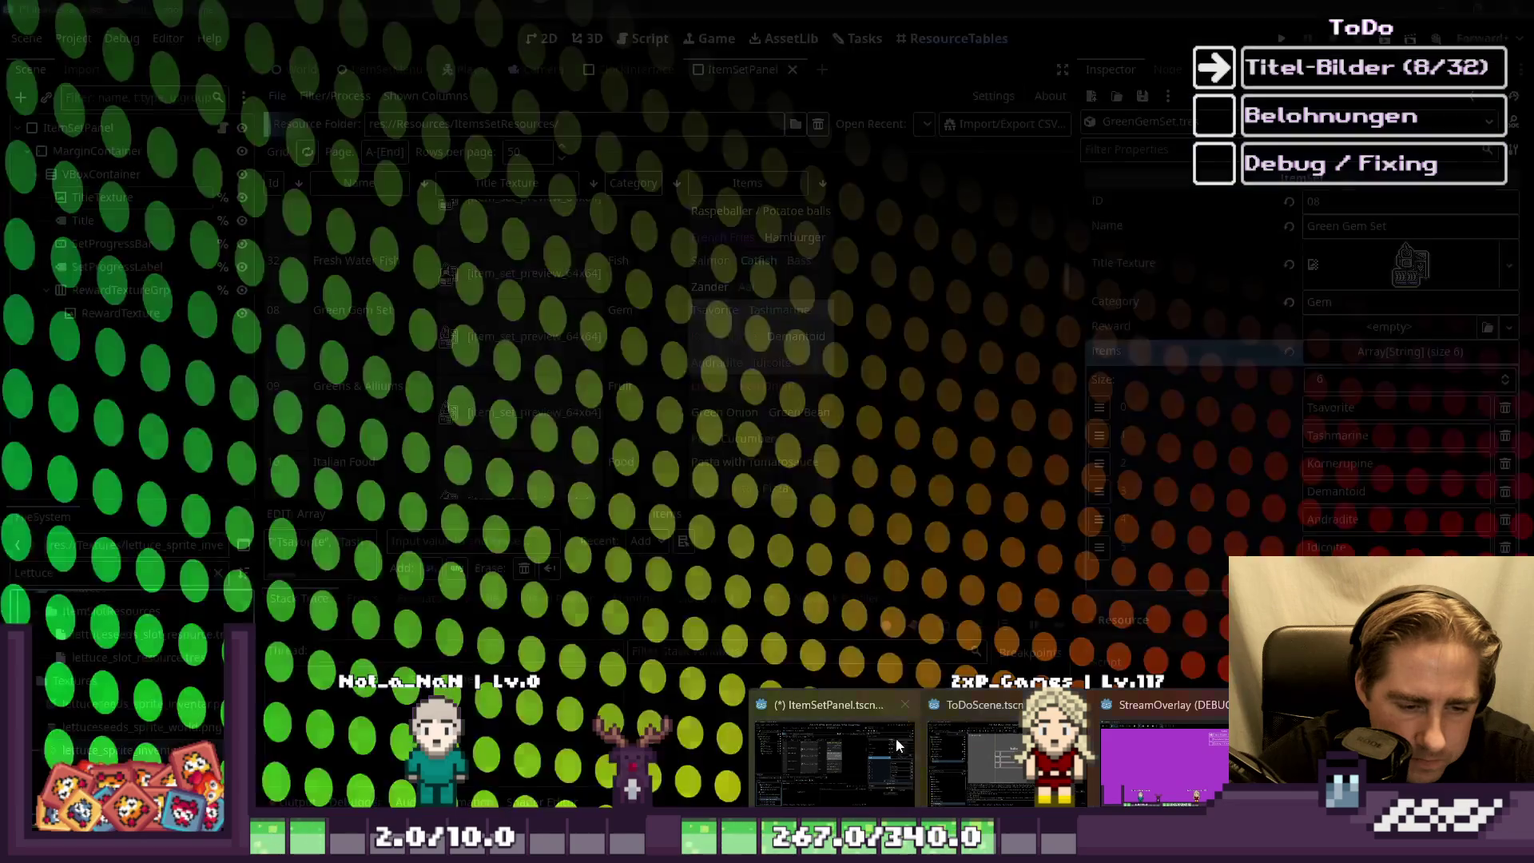
Step: Bring Godot forward, widen the item set table, and scroll to the Light Gems row
{"action": "left_click", "coordinate": [895, 737]}
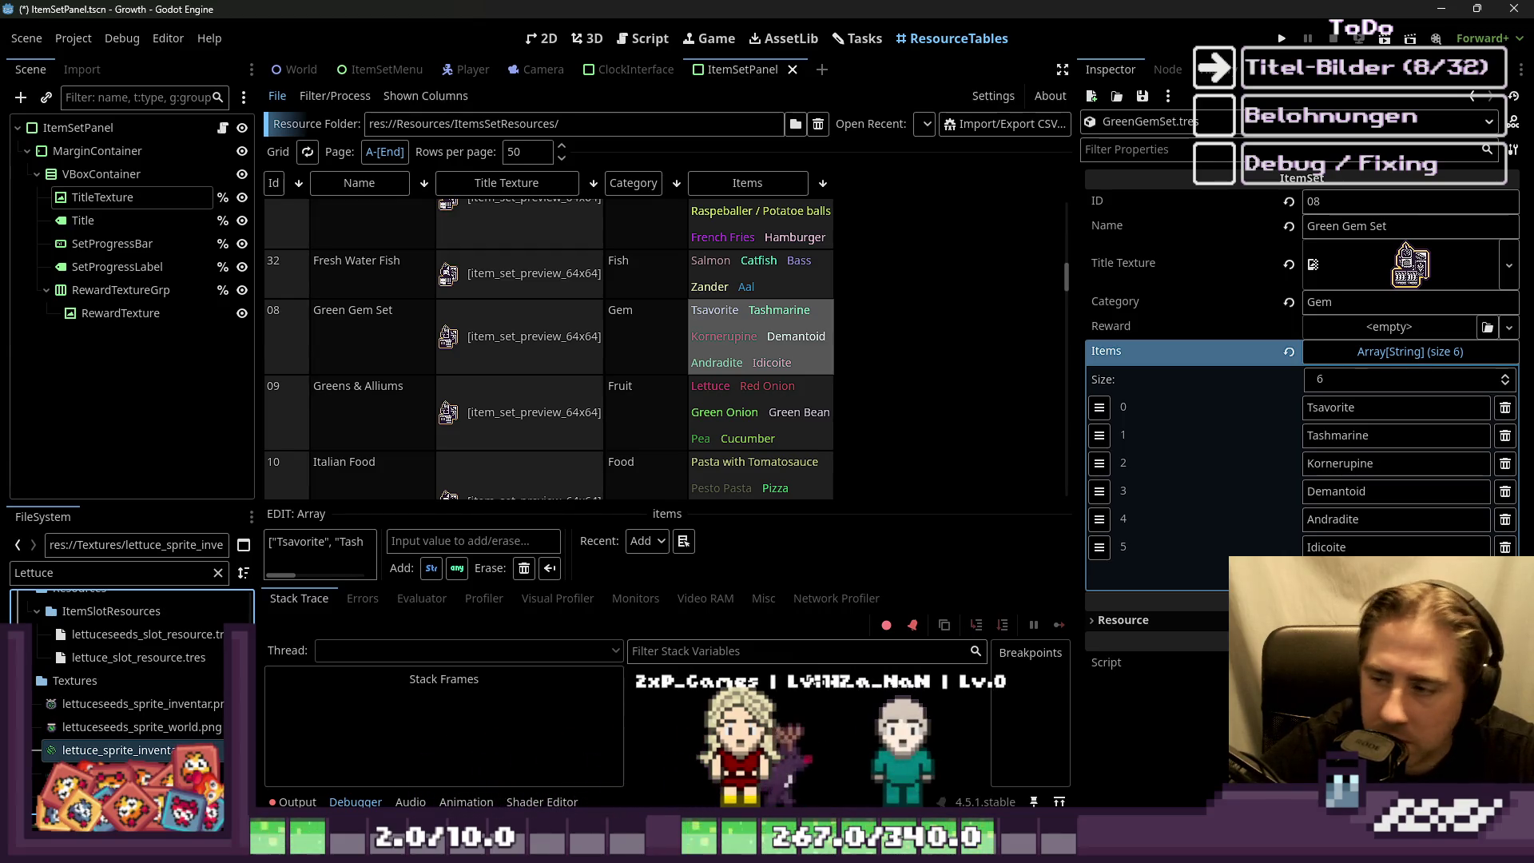
{"action": "mouse_move", "coordinate": [1076, 379]}
{"action": "left_mouse_down"}
{"action": "mouse_move", "coordinate": [1023, 379]}
{"action": "mouse_move", "coordinate": [1358, 379]}
{"action": "mouse_move", "coordinate": [1158, 378]}
{"action": "left_mouse_up"}
{"action": "scroll", "coordinate": [692, 353], "scroll_direction": "down", "scroll_amount": 1}
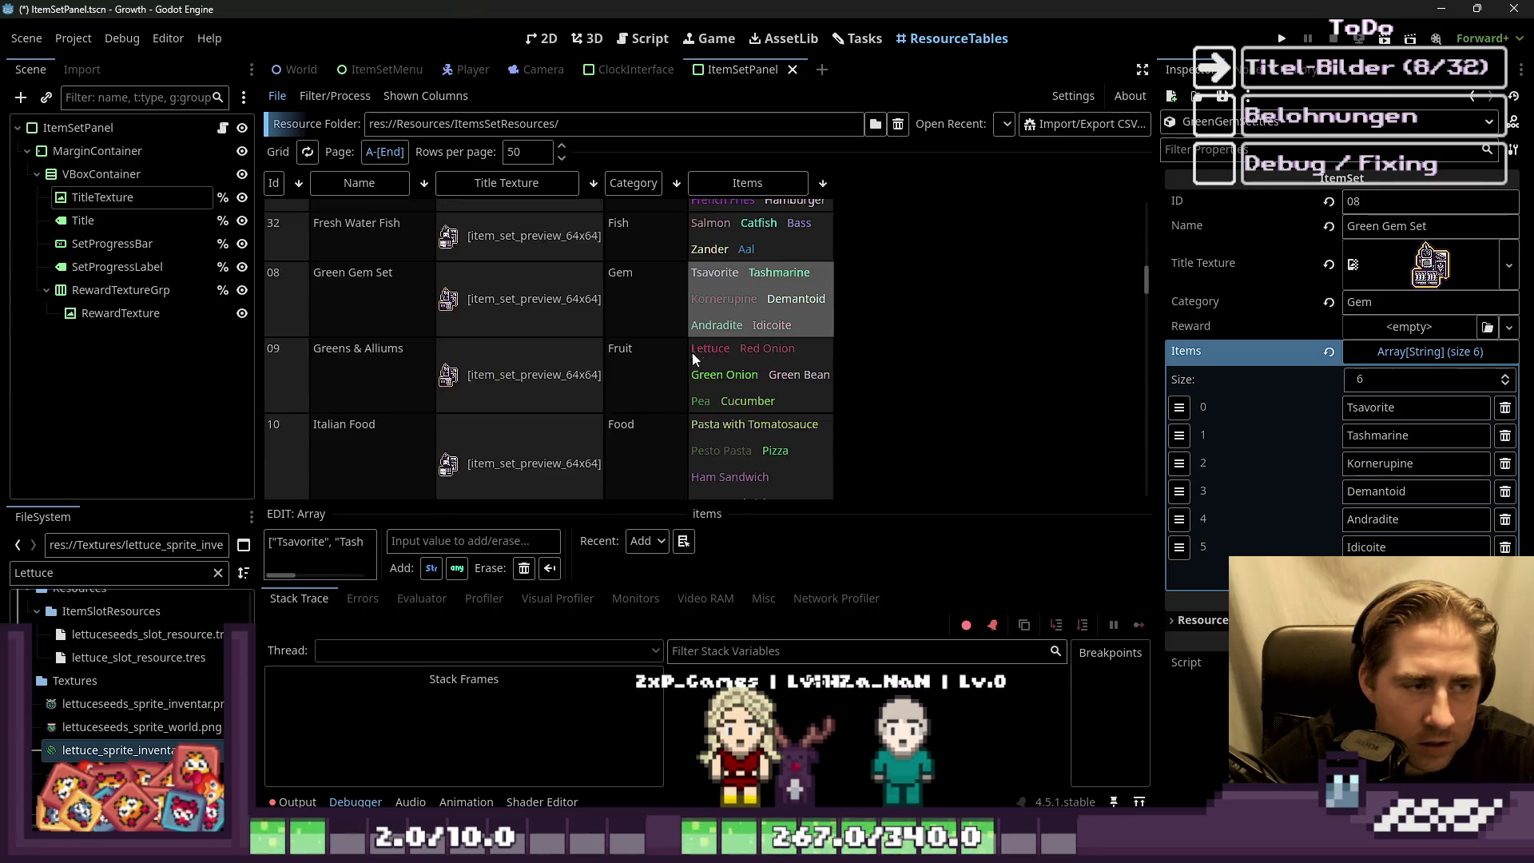
{"action": "scroll", "coordinate": [636, 337], "scroll_direction": "down", "scroll_amount": 3}
{"action": "scroll", "coordinate": [332, 363], "scroll_direction": "down", "scroll_amount": 1}
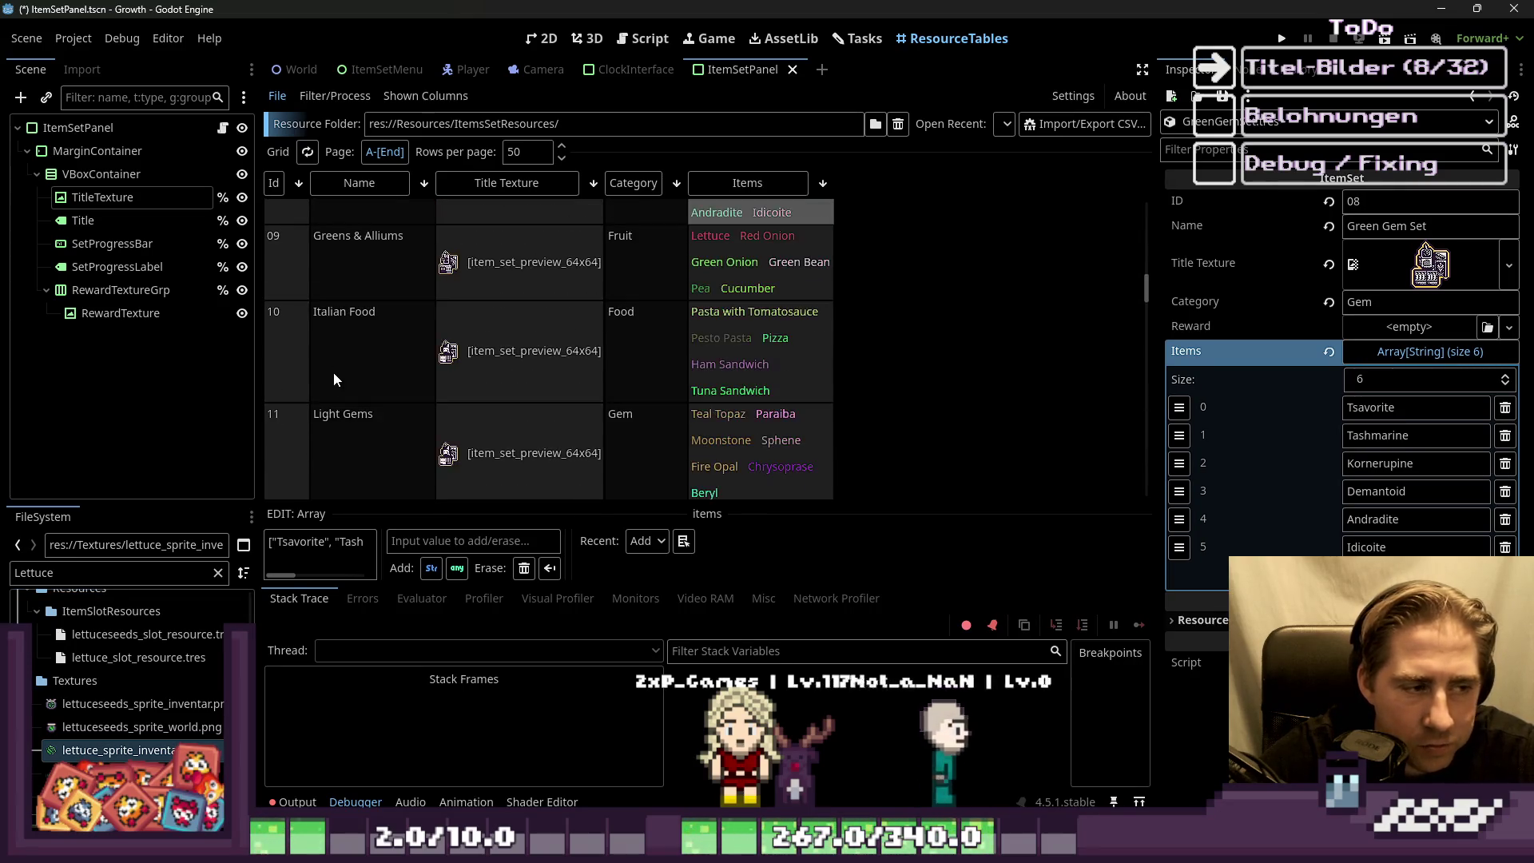
{"action": "scroll", "coordinate": [340, 399], "scroll_direction": "down", "scroll_amount": 1}
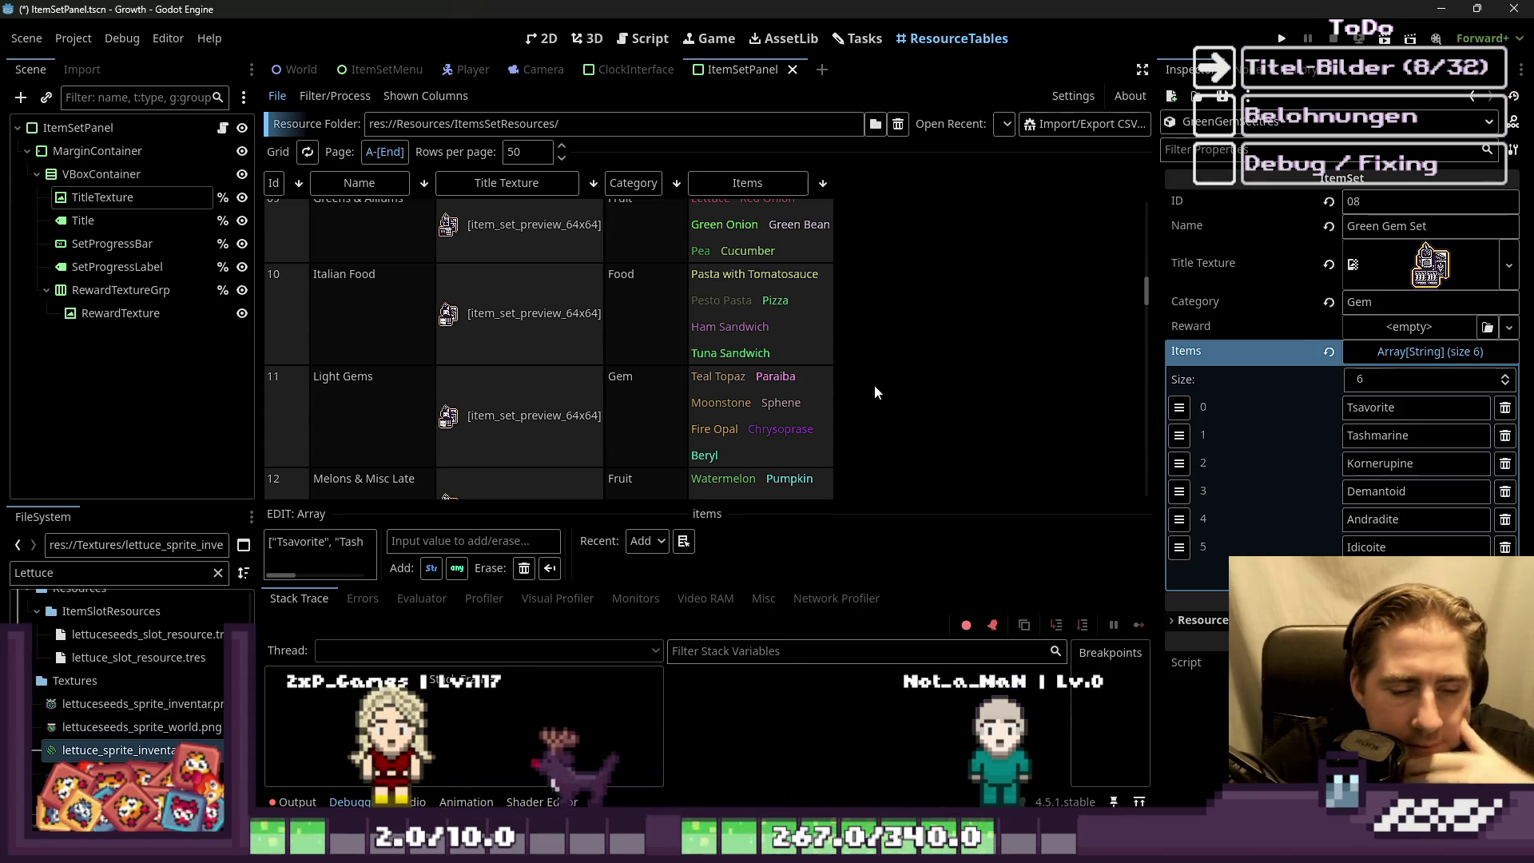
Step: Move the chest sprite into the empty tile right of the greens icon, then return to Godot
{"action": "mouse_move", "coordinate": [822, 848]}
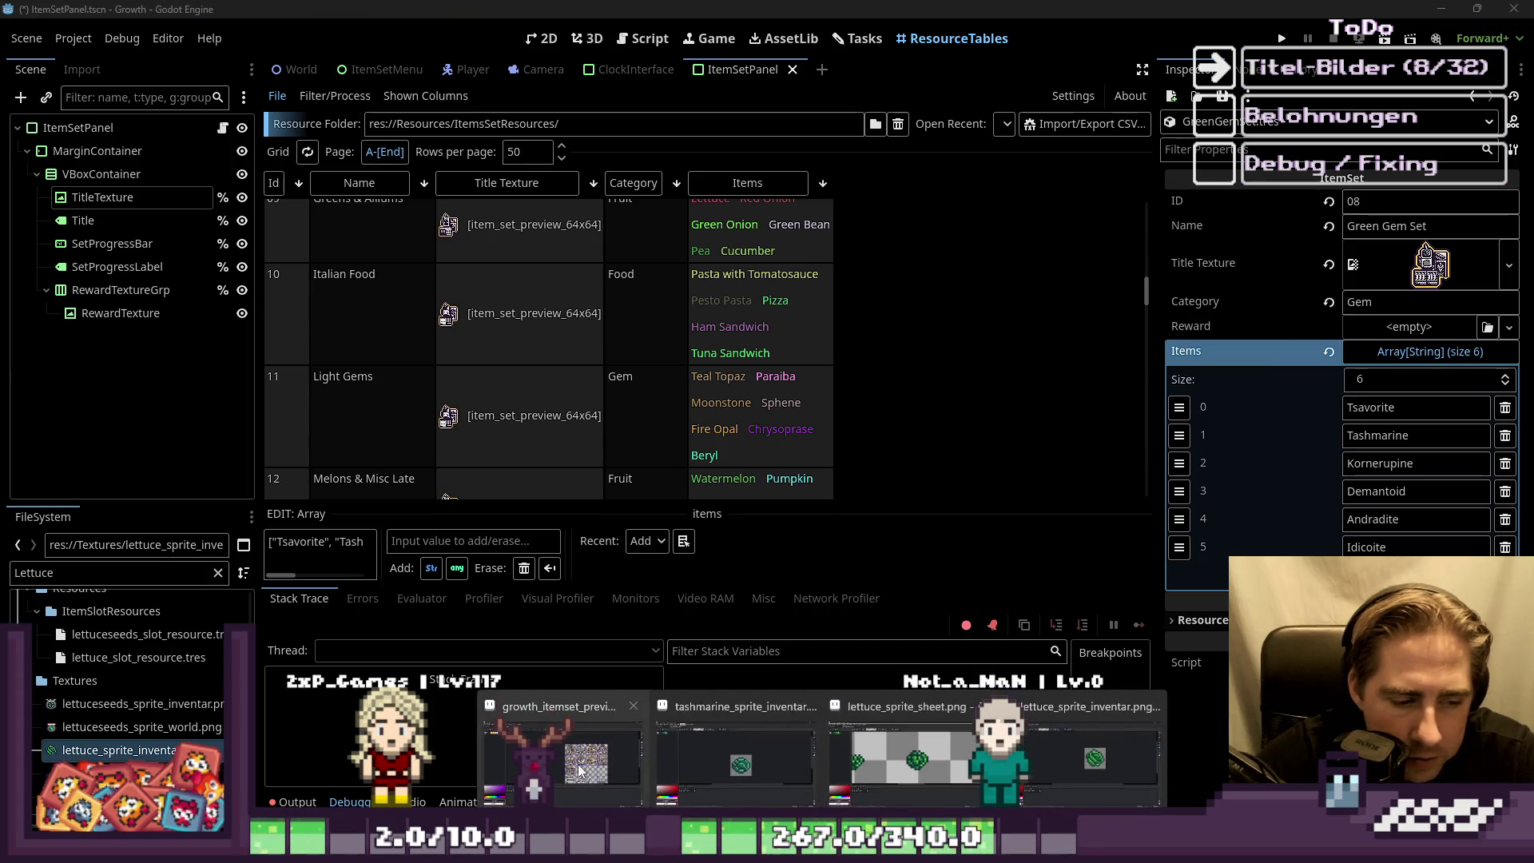
{"action": "left_click", "coordinate": [581, 770]}
{"action": "scroll", "coordinate": [1125, 134], "scroll_direction": "down", "scroll_amount": 2}
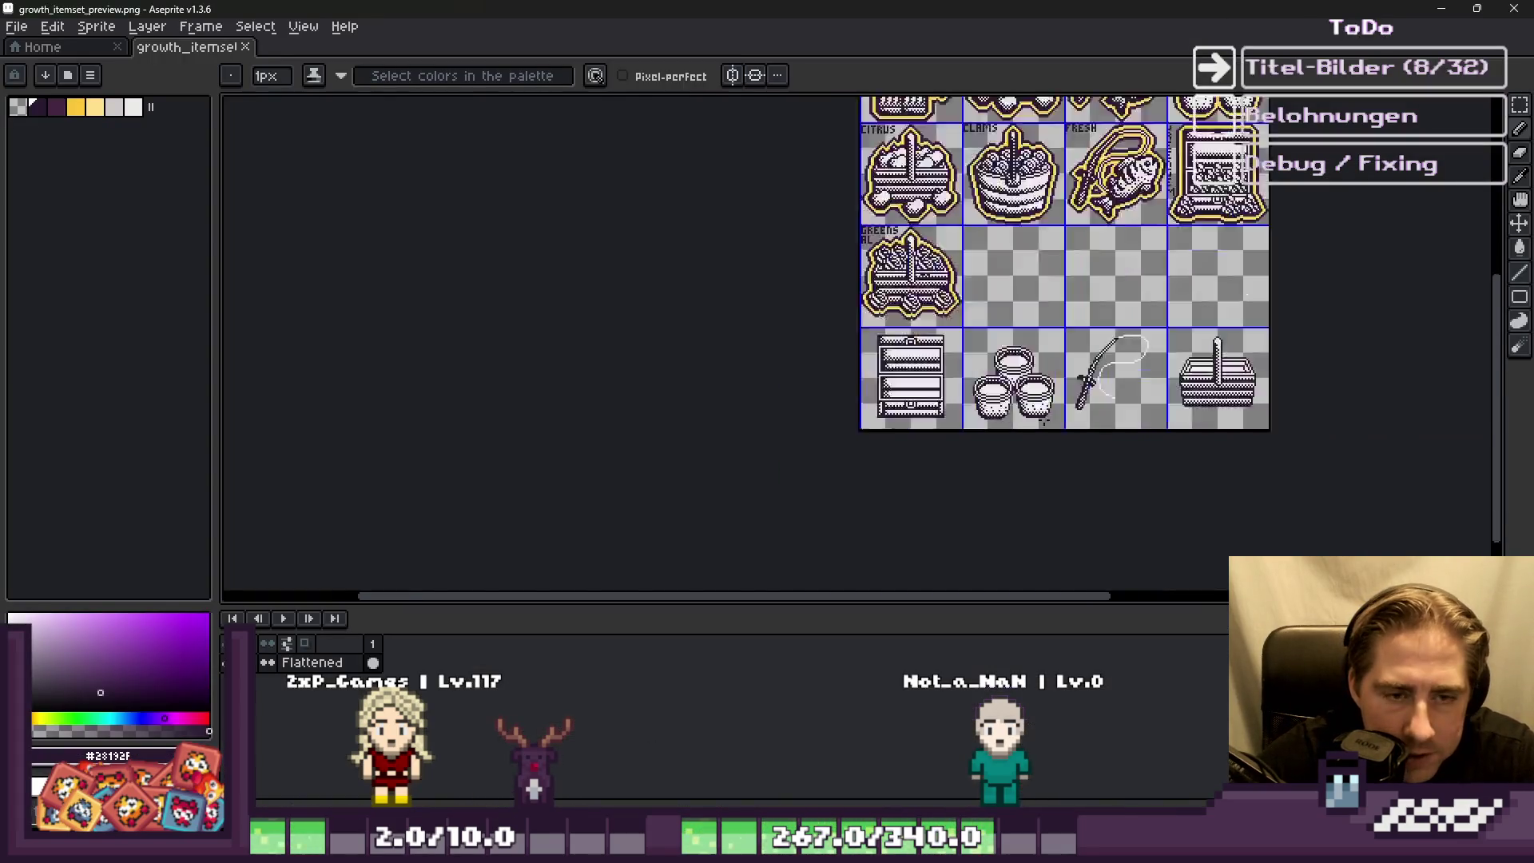
{"action": "scroll", "coordinate": [795, 323], "scroll_direction": "up", "scroll_amount": 2}
{"action": "scroll", "coordinate": [807, 331], "scroll_direction": "down", "scroll_amount": 2}
{"action": "scroll", "coordinate": [802, 449], "scroll_direction": "up", "scroll_amount": 4}
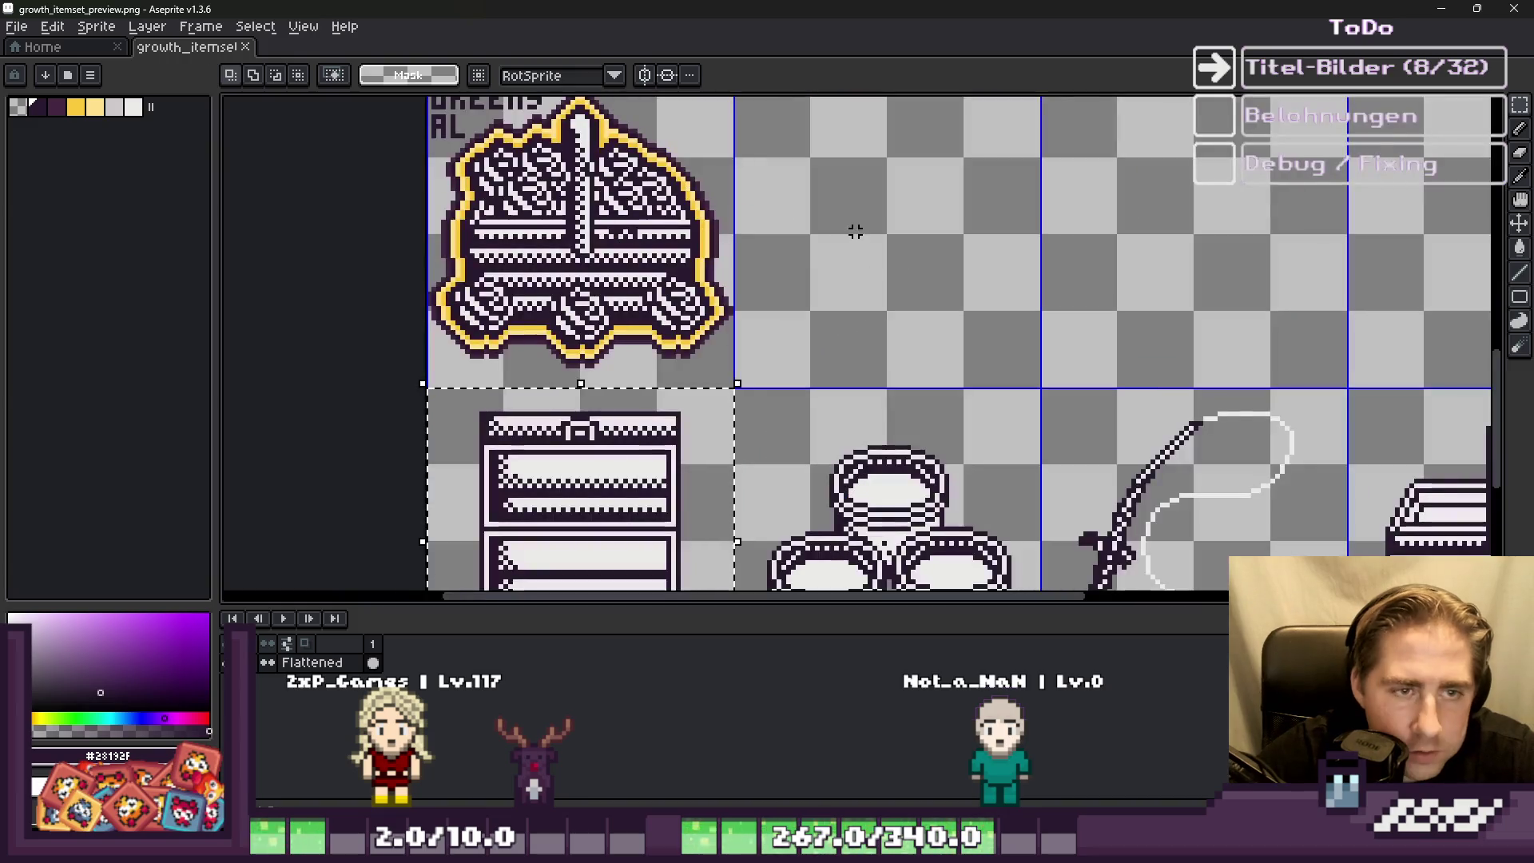
{"action": "key", "text": "ctrl+t"}
{"action": "left_click_drag", "start_coordinate": [599, 504], "coordinate": [913, 190]}
{"action": "scroll", "coordinate": [918, 284], "scroll_direction": "up", "scroll_amount": 3}
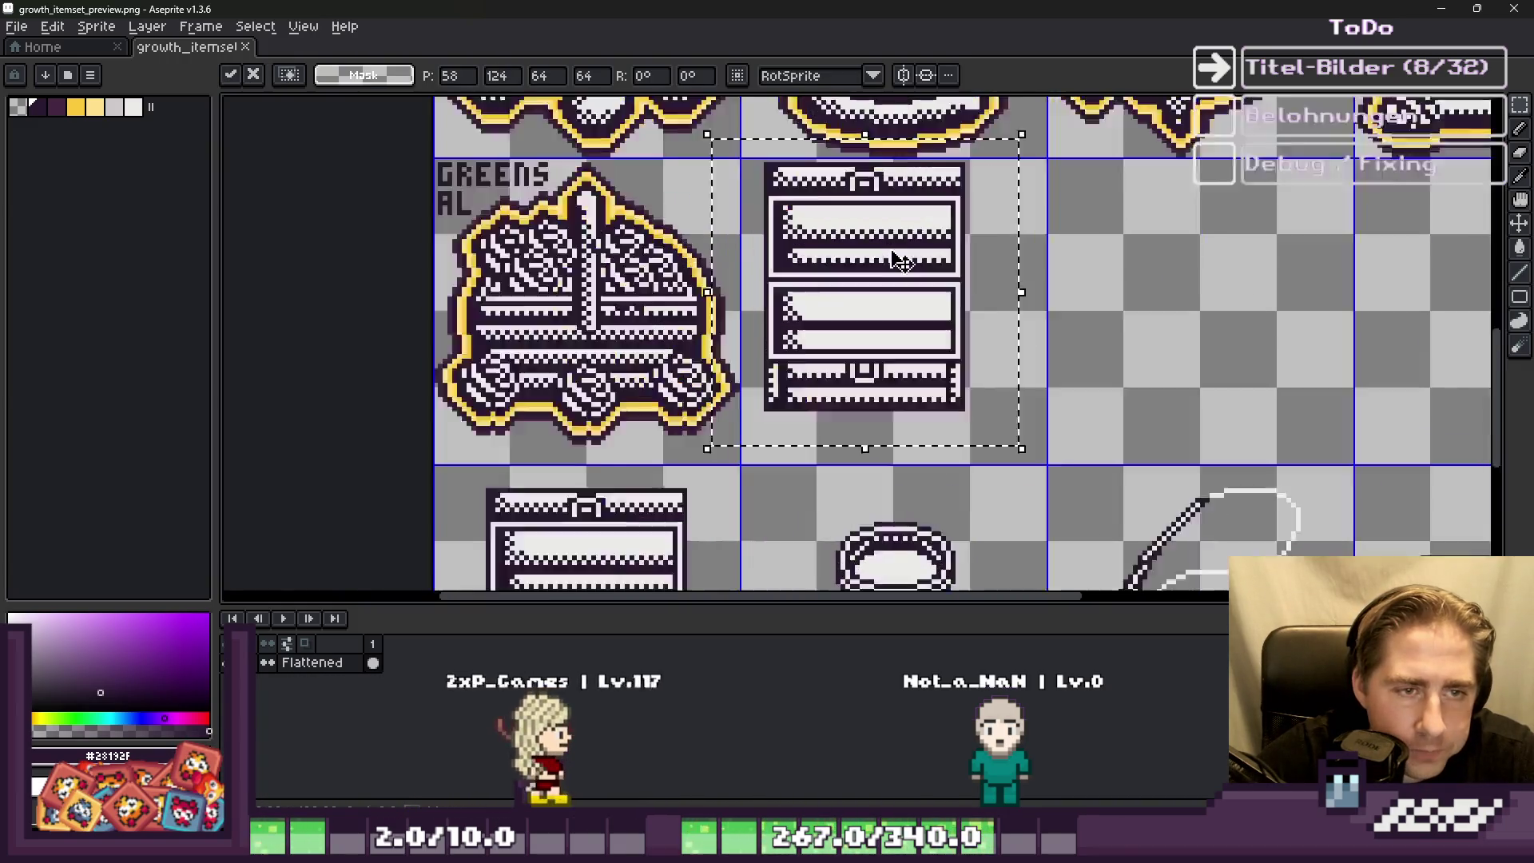
{"action": "key", "text": "Return"}
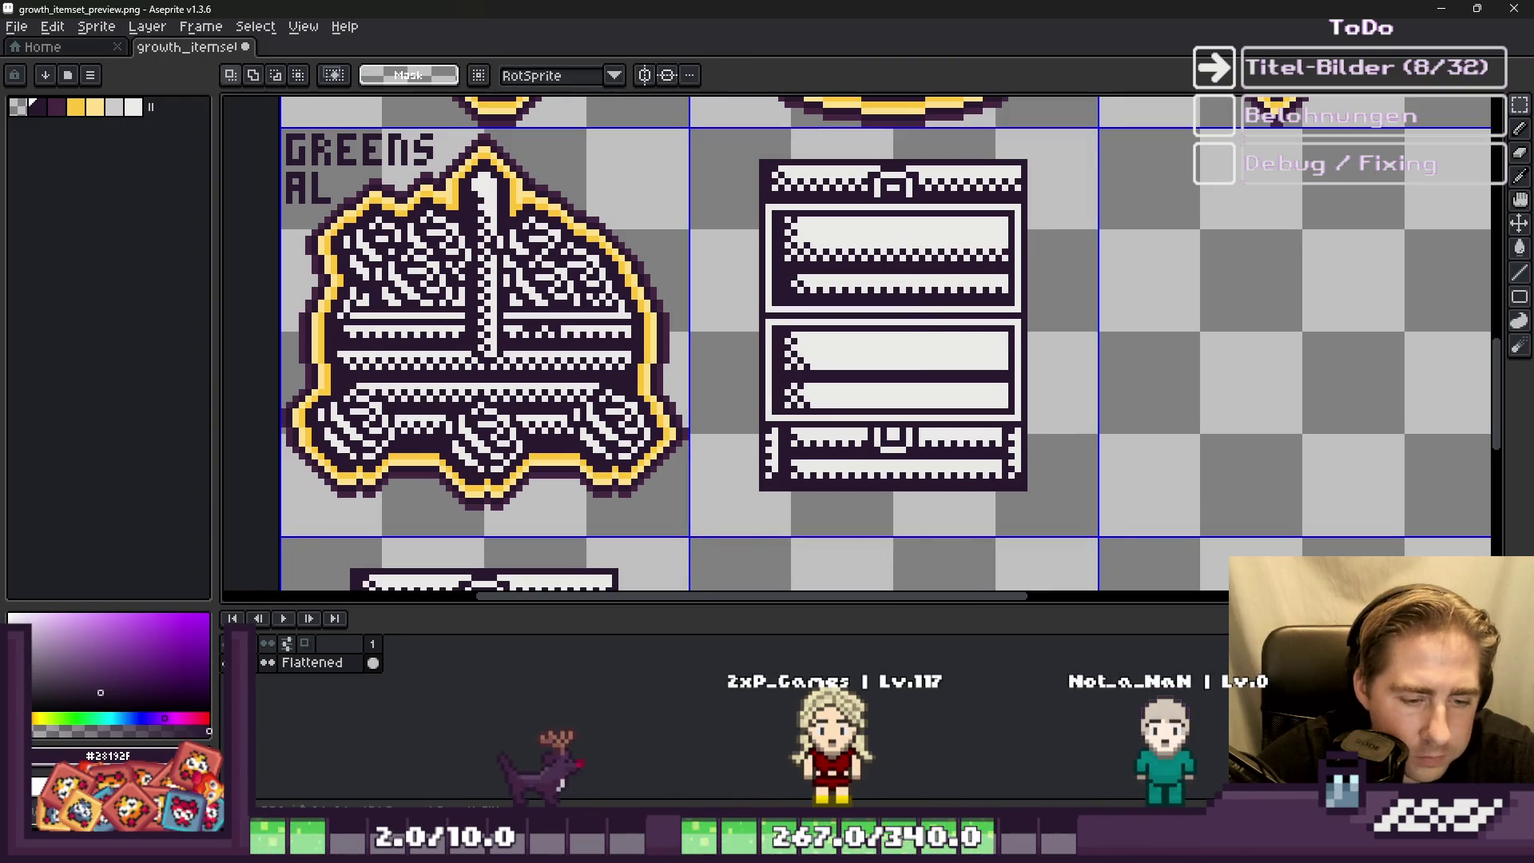
{"action": "key", "text": "alt+Tab"}
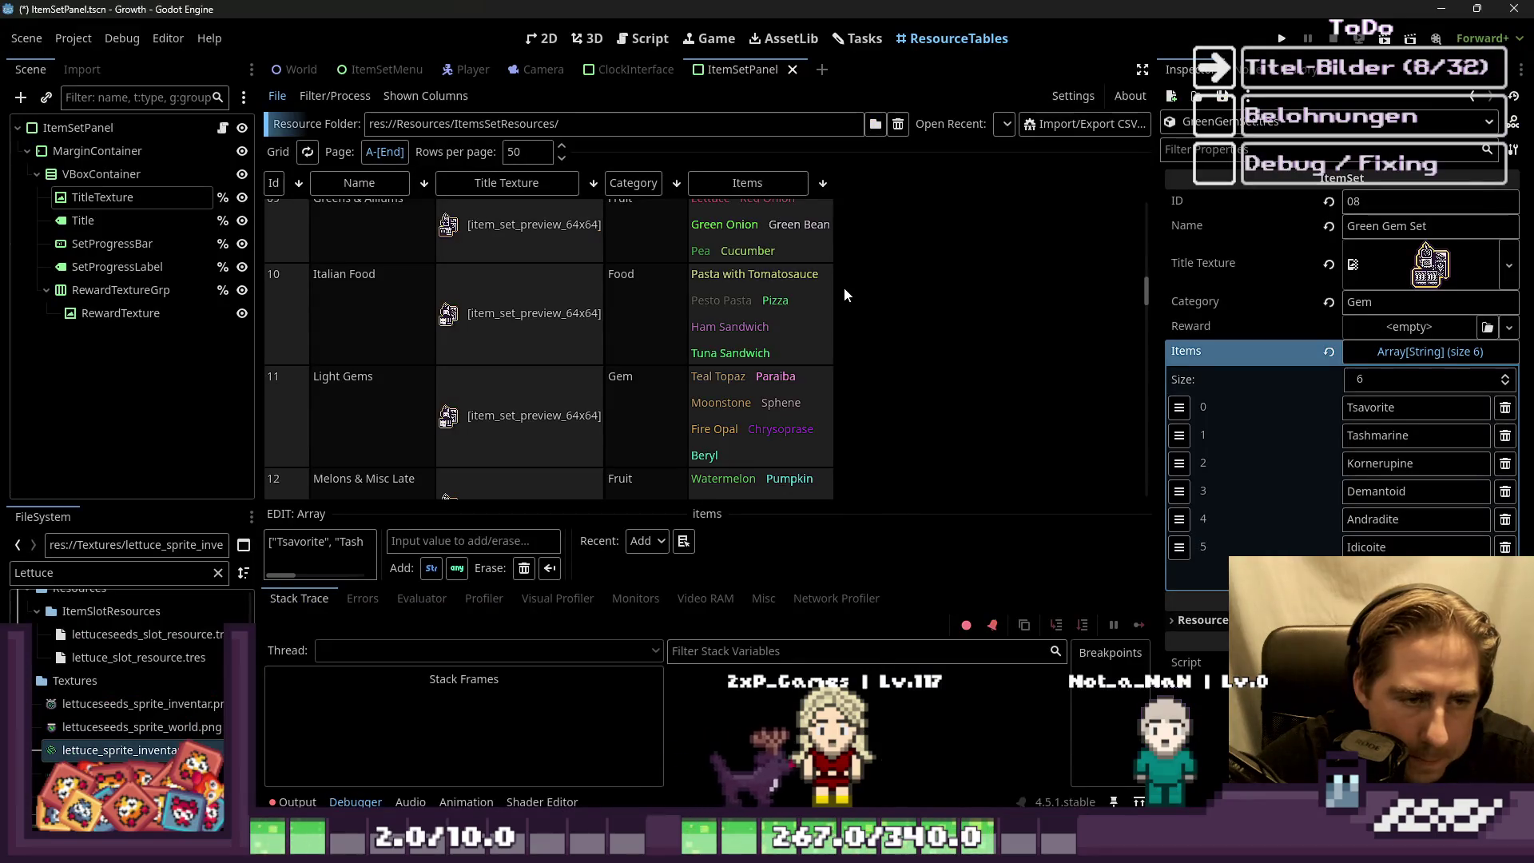
Step: Try the gem names Beryl, Teal, Top and Para in the FileSystem filter
{"action": "scroll", "coordinate": [845, 294], "scroll_direction": "down", "scroll_amount": 1}
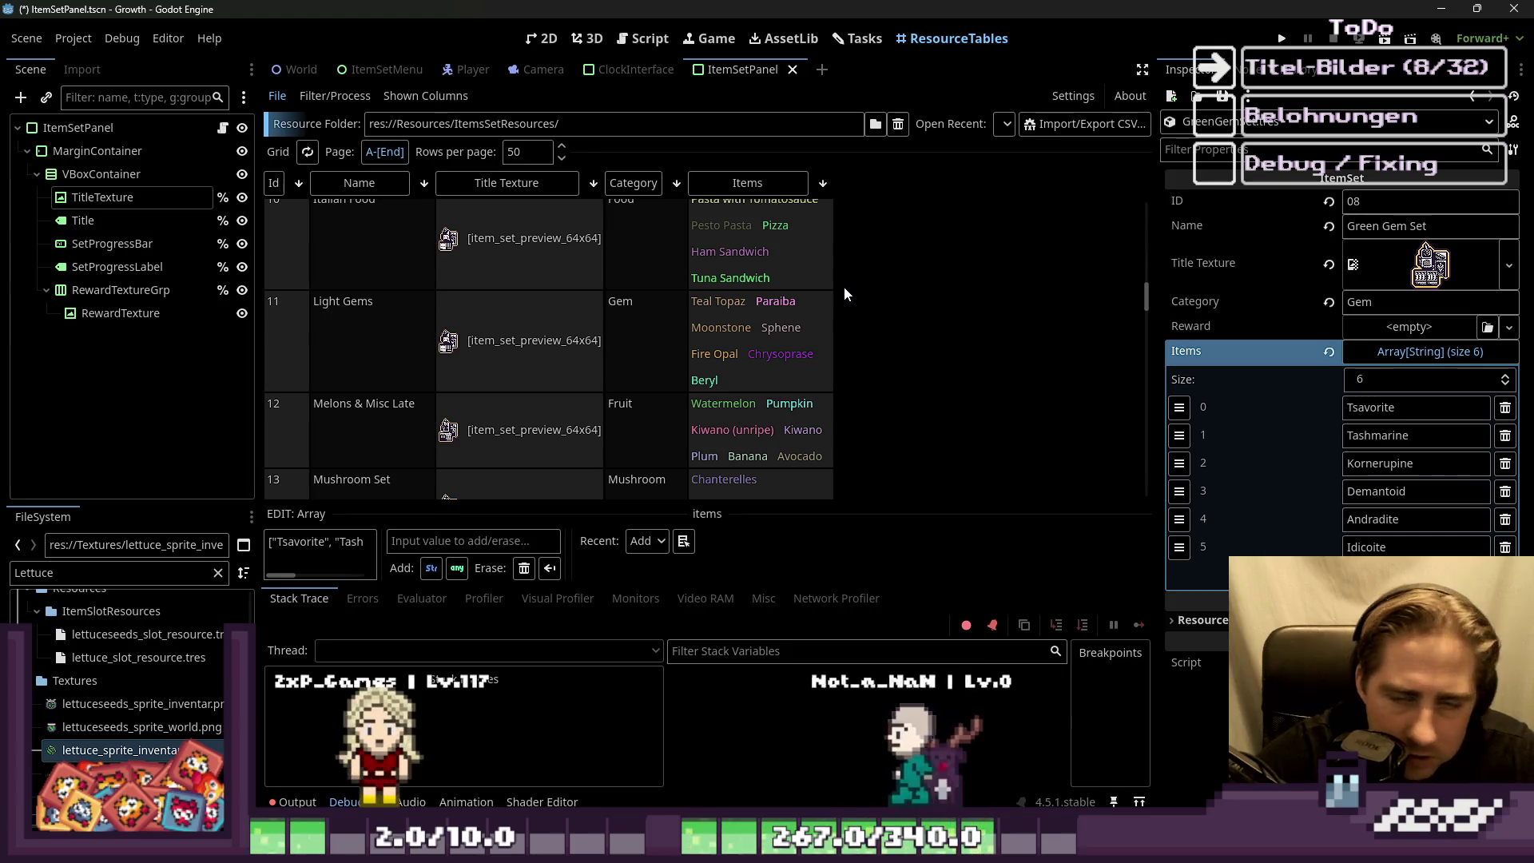
{"action": "double_click", "coordinate": [125, 565]}
{"action": "type", "text": "Beryl"}
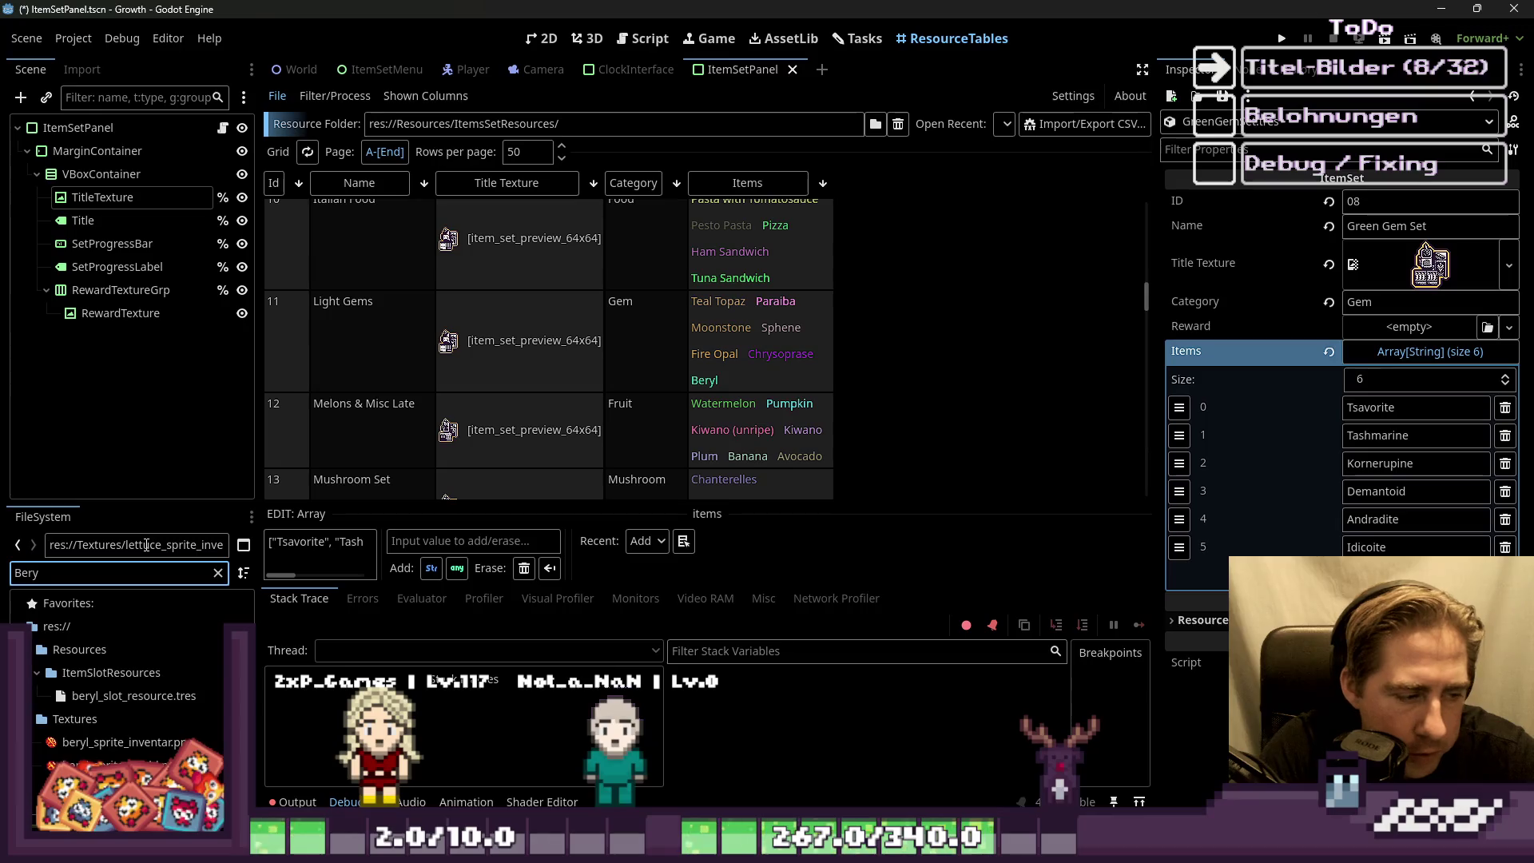
{"action": "key", "text": "BackSpace"}
{"action": "key", "text": "BackSpace"}
{"action": "key", "text": "BackSpace"}
{"action": "type", "text": "Teal"}
{"action": "key", "text": "BackSpace"}
{"action": "key", "text": "BackSpace"}
{"action": "key", "text": "BackSpace"}
{"action": "type", "text": "Top"}
{"action": "key", "text": "BackSpace"}
{"action": "key", "text": "BackSpace"}
{"action": "key", "text": "BackSpace"}
{"action": "type", "text": "Para"}
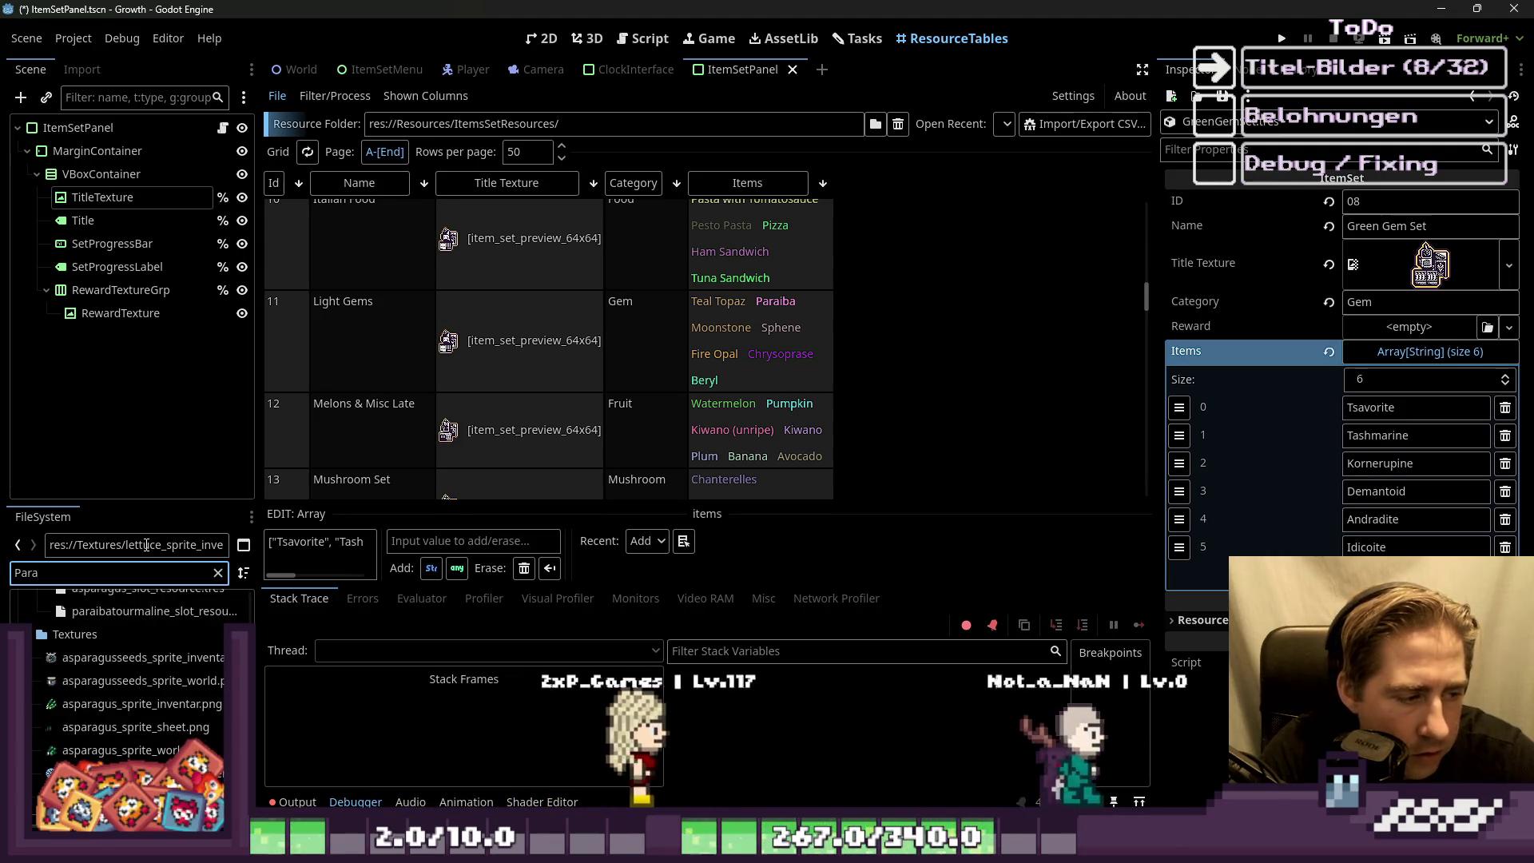
Step: Filter the files to 'Moon' and open the moonstone sprite's context menu
{"action": "key", "text": "BackSpace"}
{"action": "key", "text": "BackSpace"}
{"action": "key", "text": "BackSpace"}
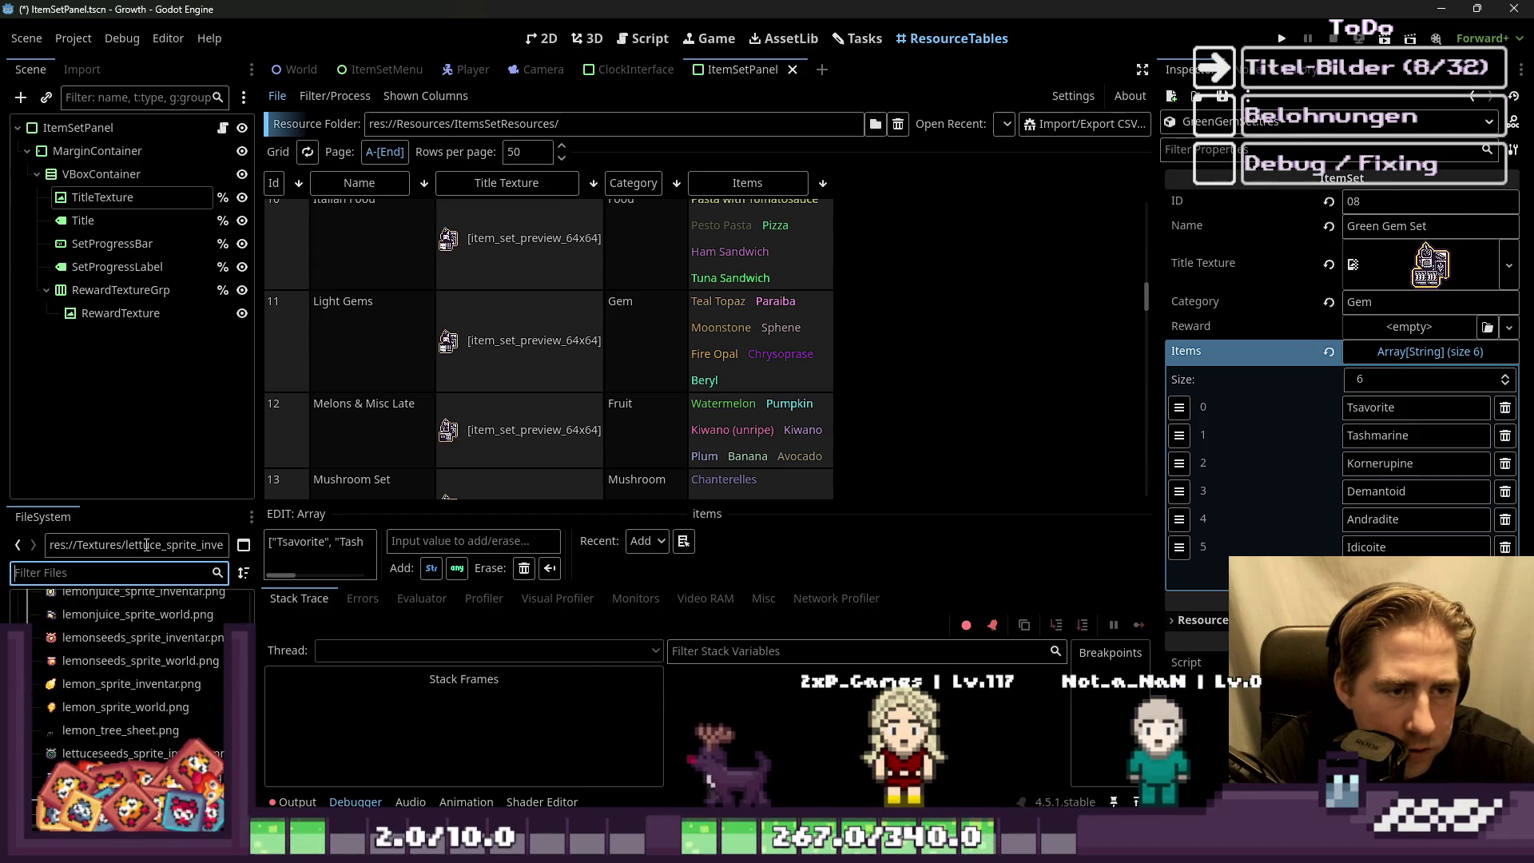
{"action": "type", "text": "Moon"}
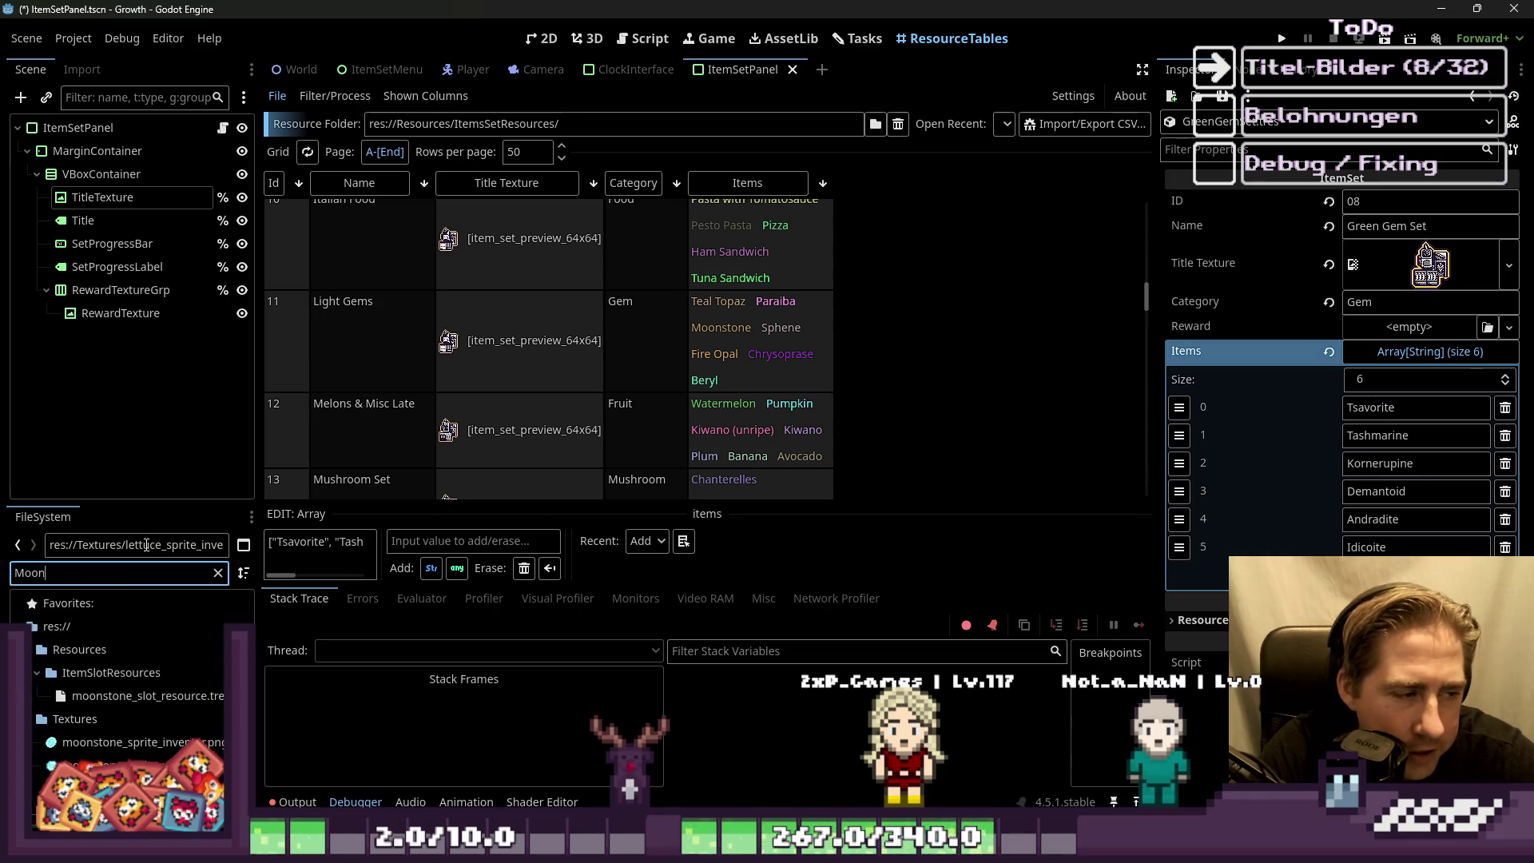
{"action": "right_click", "coordinate": [155, 751]}
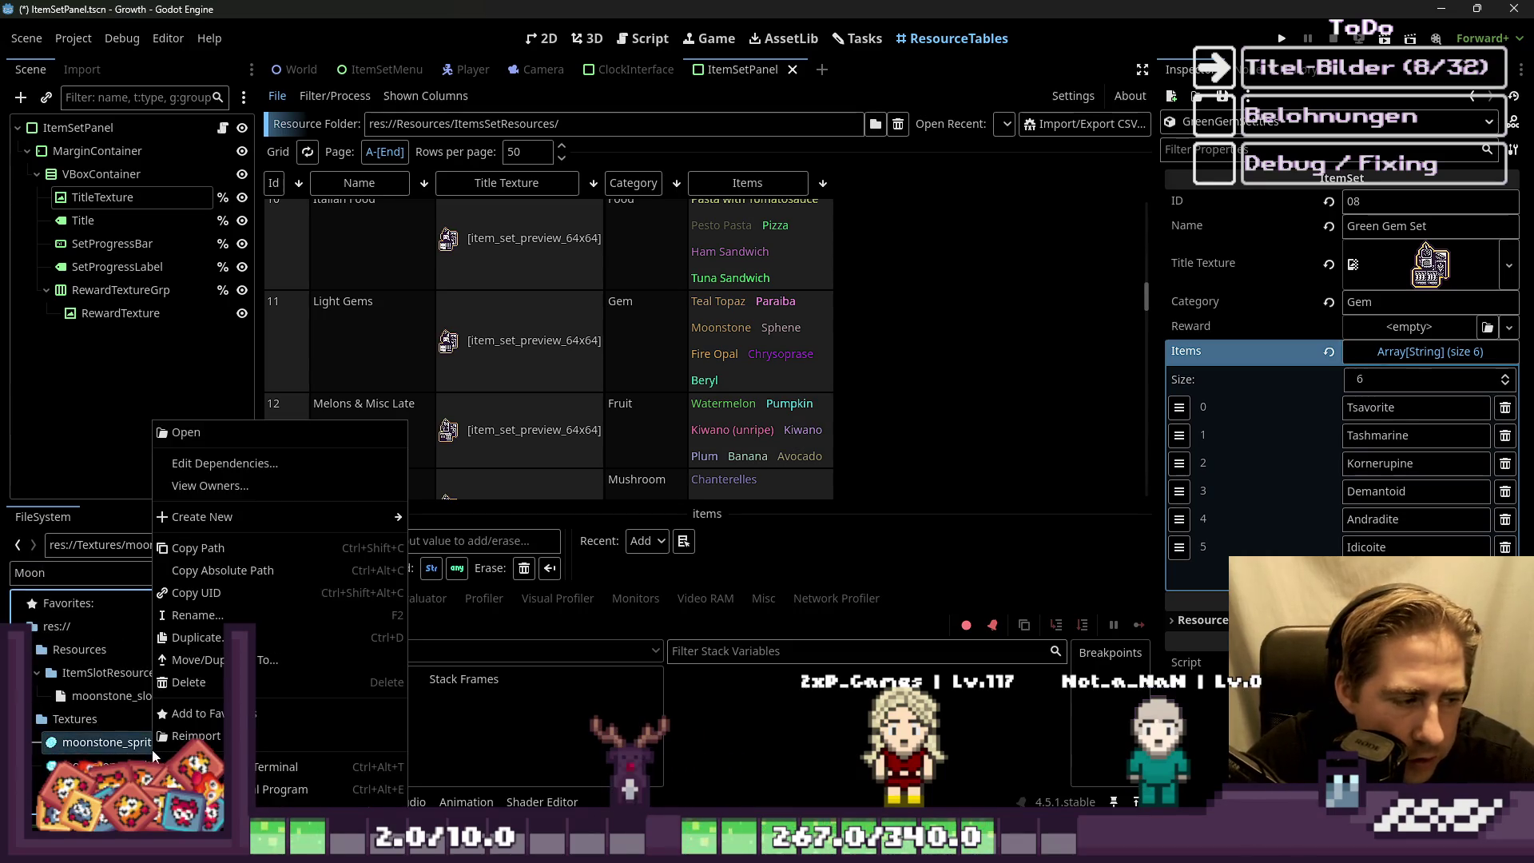
Step: Open the moonstone sprite in Aseprite, select and copy it all, then close its window
{"action": "left_click", "coordinate": [303, 789]}
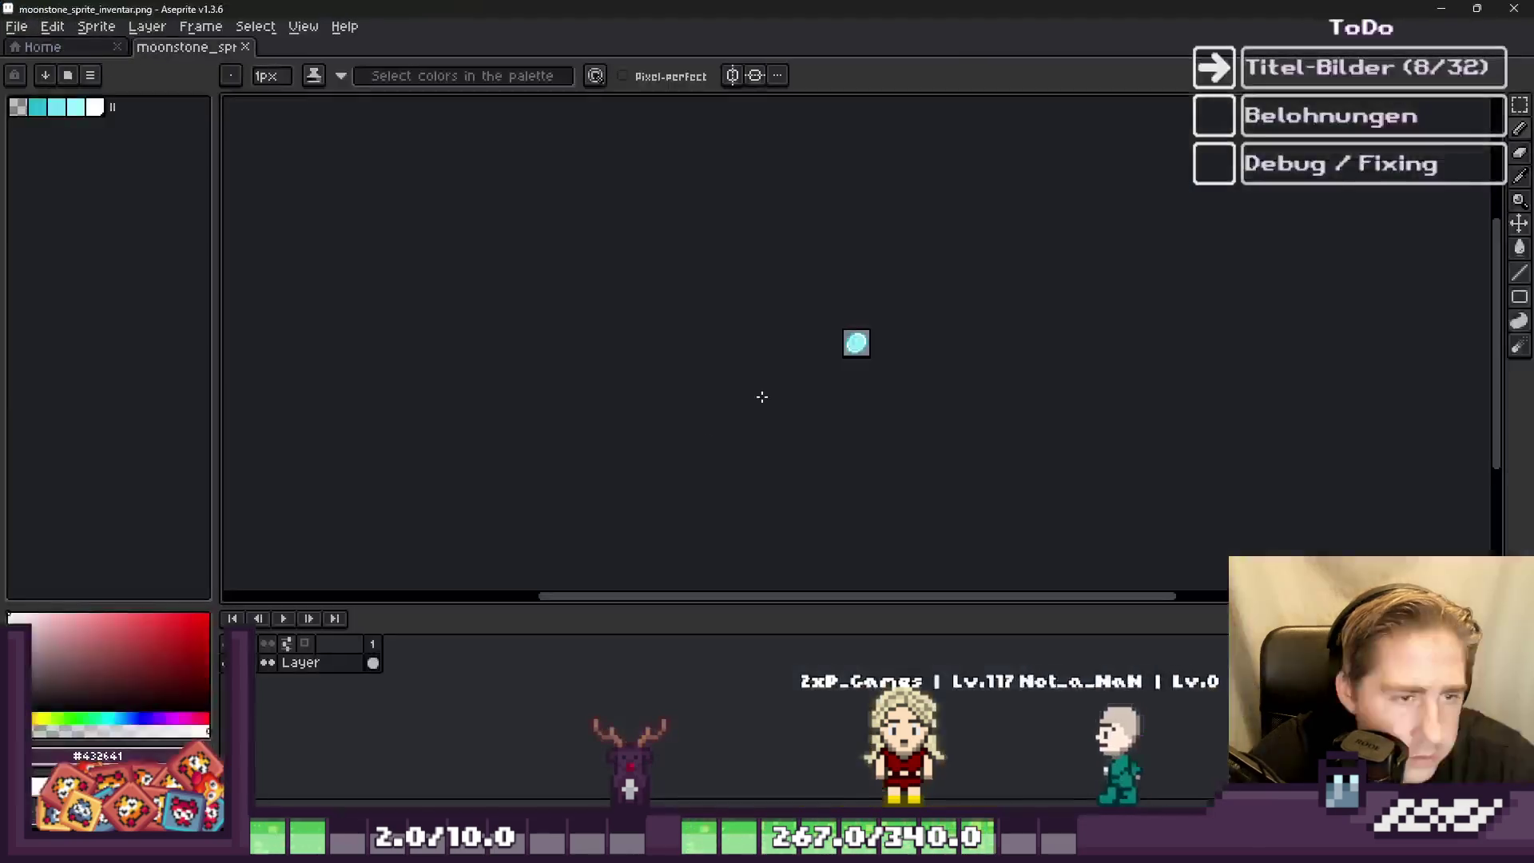
{"action": "scroll", "coordinate": [925, 337], "scroll_direction": "up", "scroll_amount": 3}
{"action": "scroll", "coordinate": [879, 319], "scroll_direction": "up", "scroll_amount": 1}
{"action": "scroll", "coordinate": [856, 301], "scroll_direction": "down", "scroll_amount": 1}
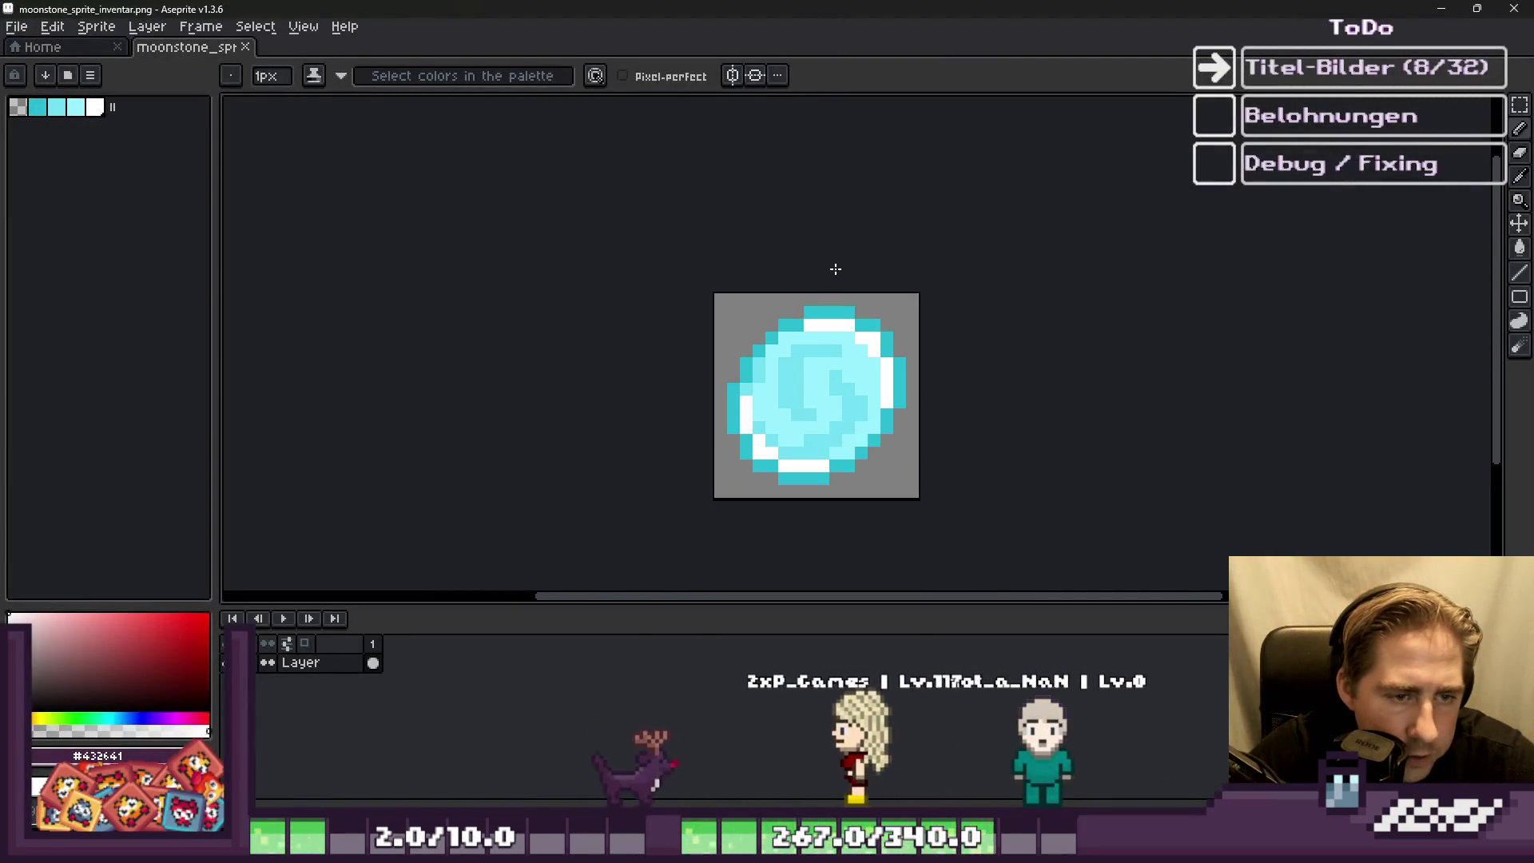
{"action": "key", "text": "m"}
{"action": "key", "text": "ctrl+a"}
{"action": "key", "text": "ctrl+d"}
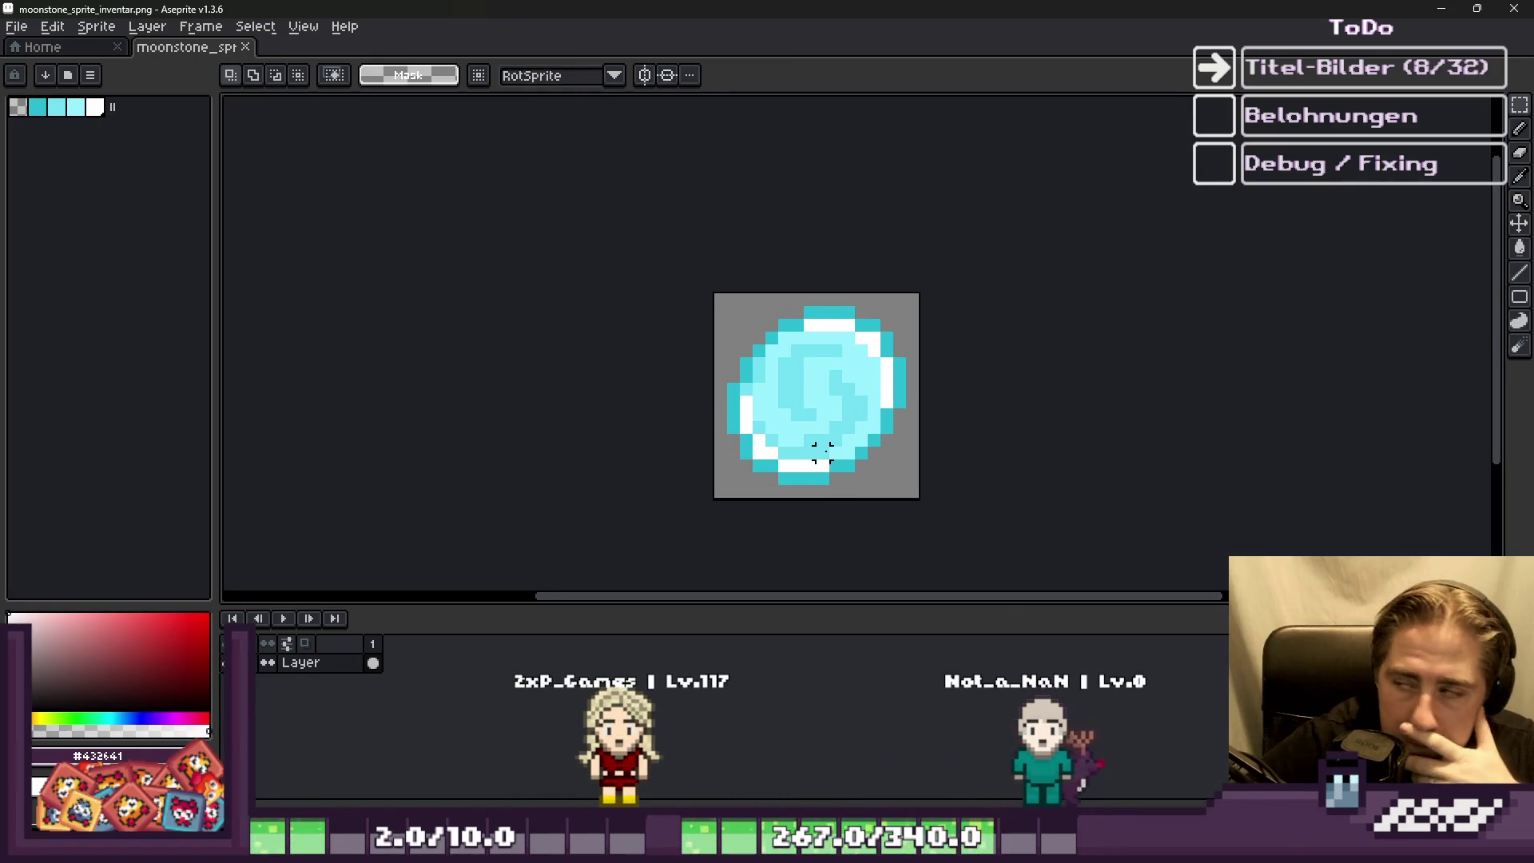
{"action": "left_click", "coordinate": [1517, 8]}
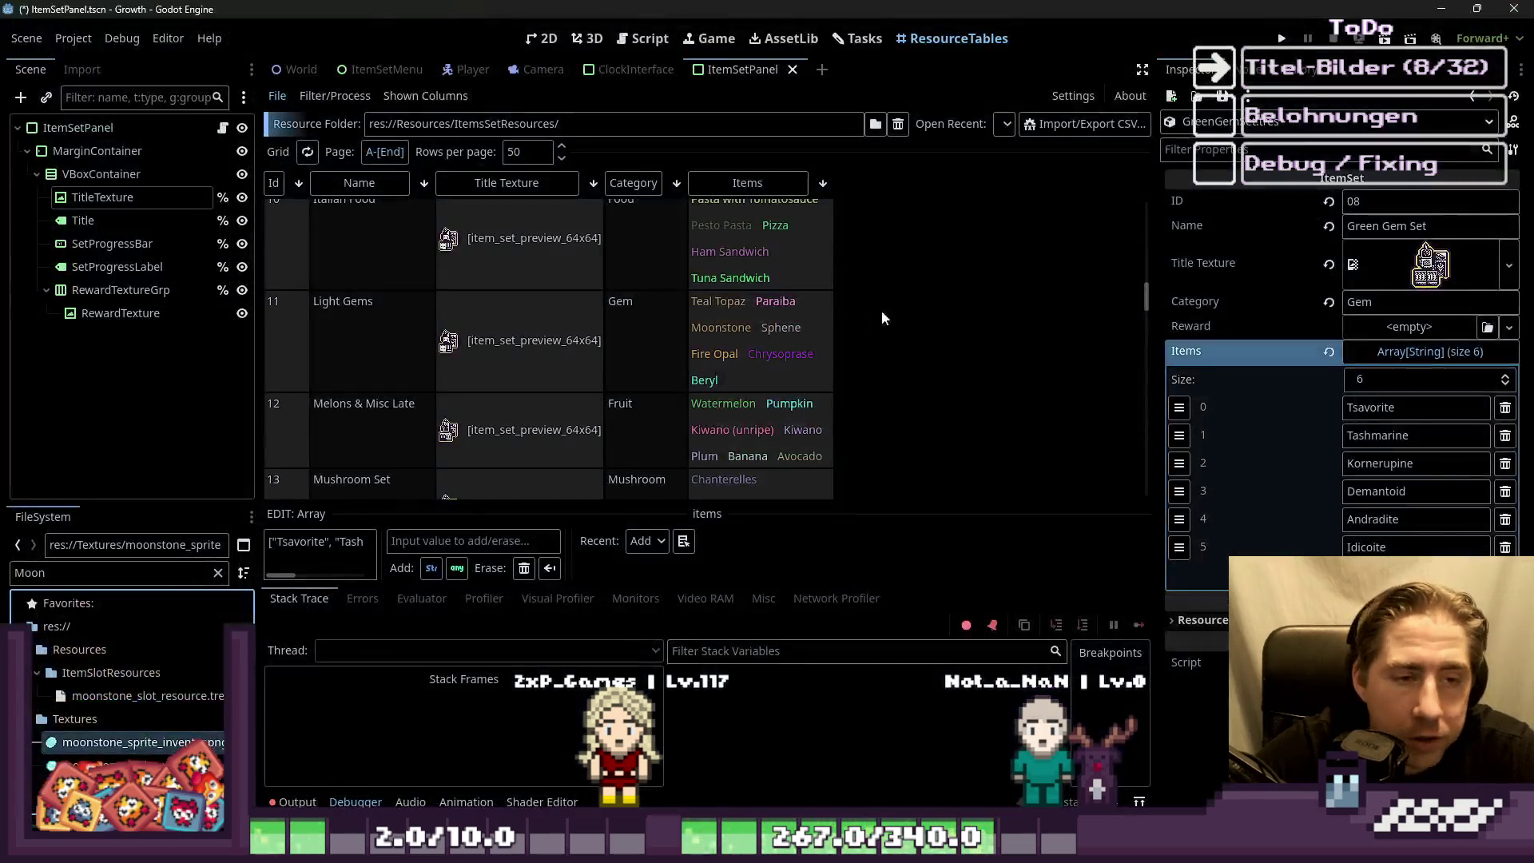
Step: Glance at the ItemSetPanel script, then return to growth_itemset_preview.png in Aseprite
{"action": "left_click", "coordinate": [642, 37]}
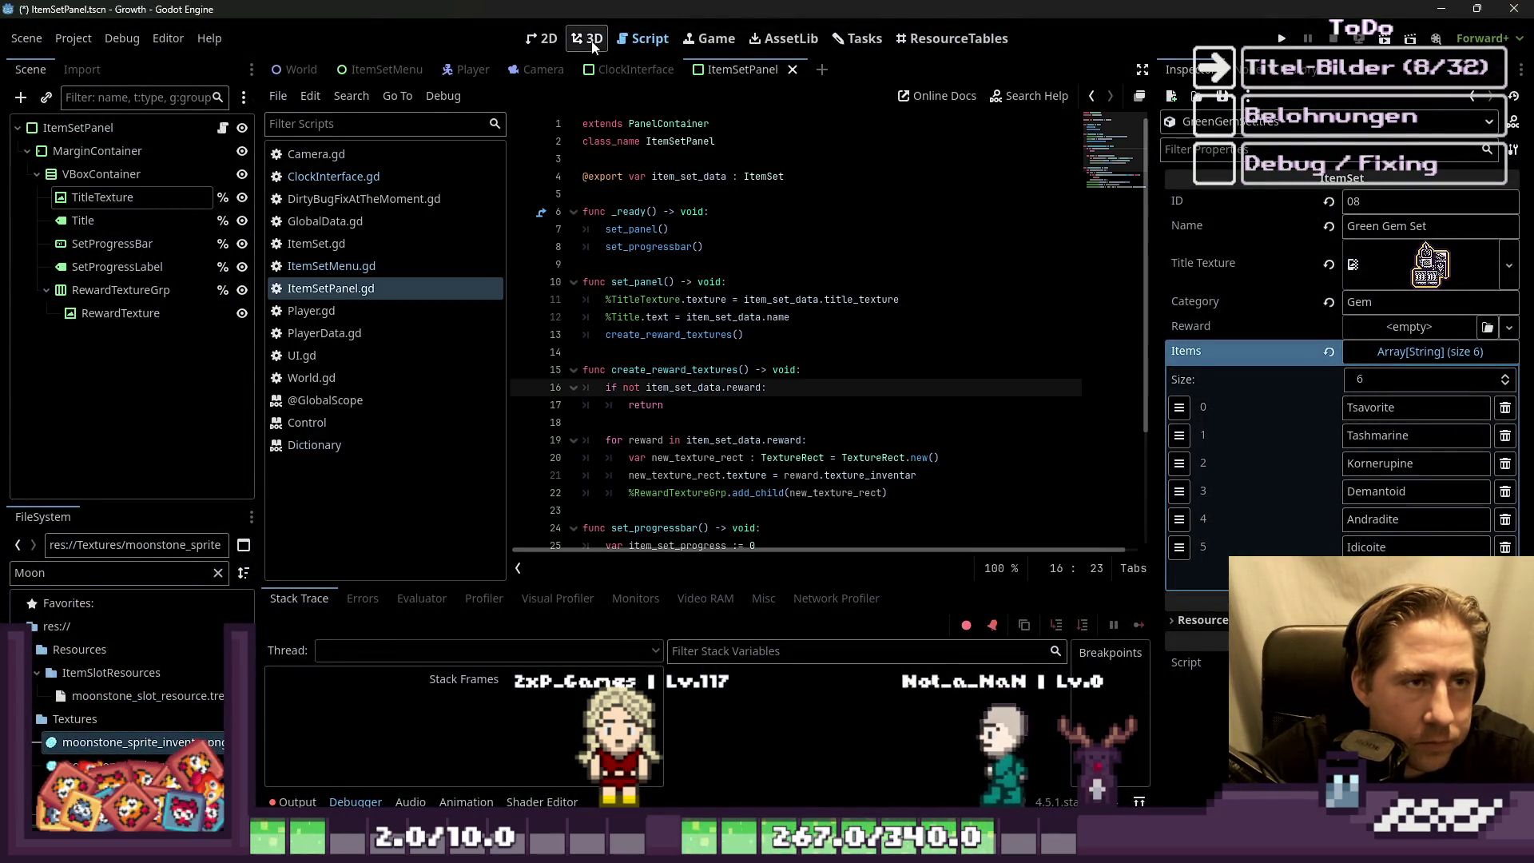
{"action": "key", "text": "alt+Tab"}
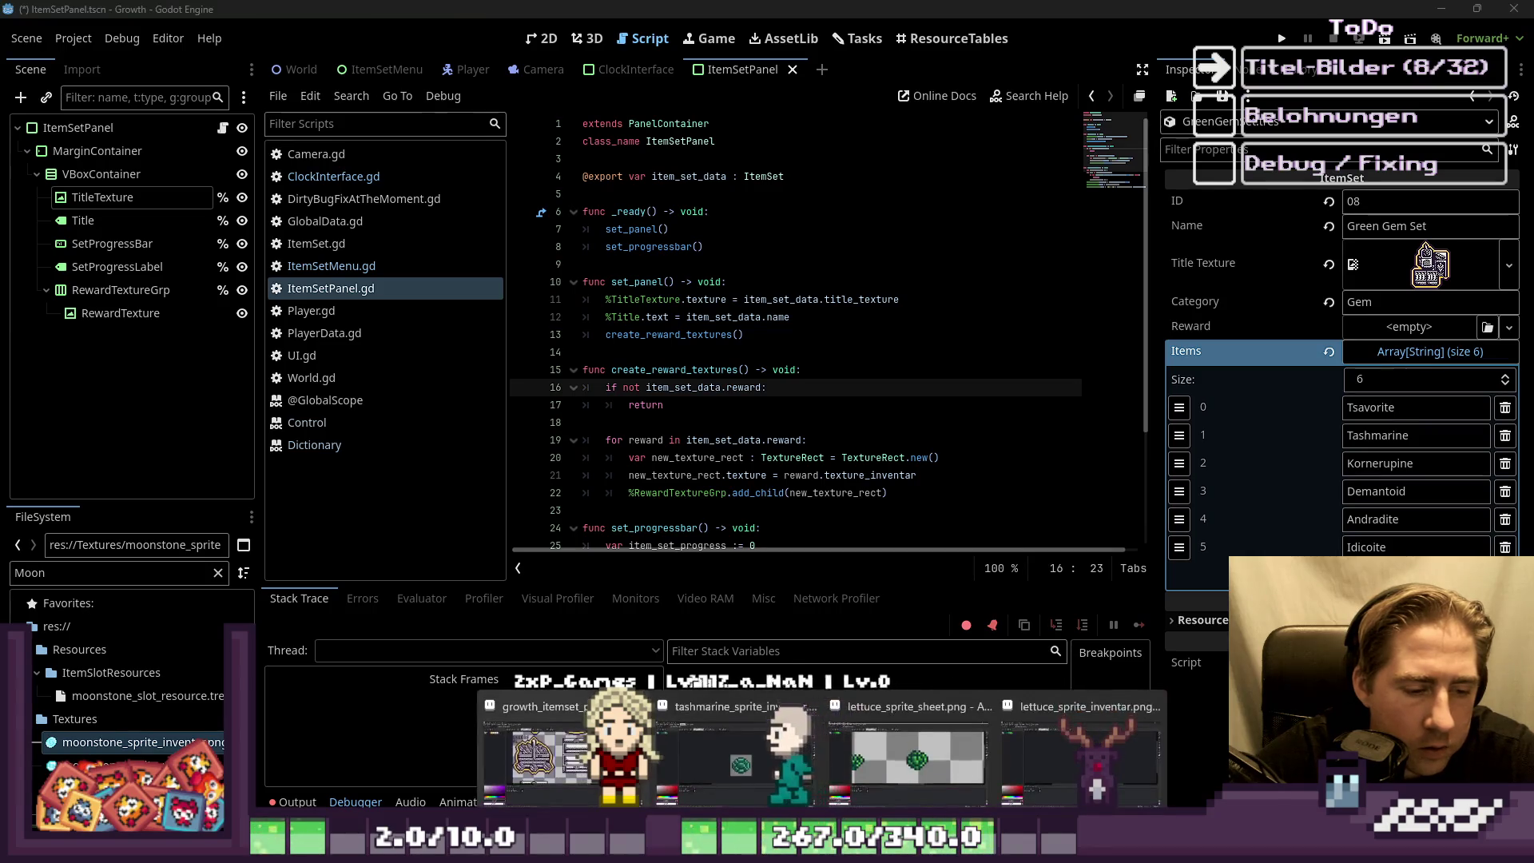
{"action": "scroll", "coordinate": [1247, 398], "scroll_direction": "down", "scroll_amount": 1}
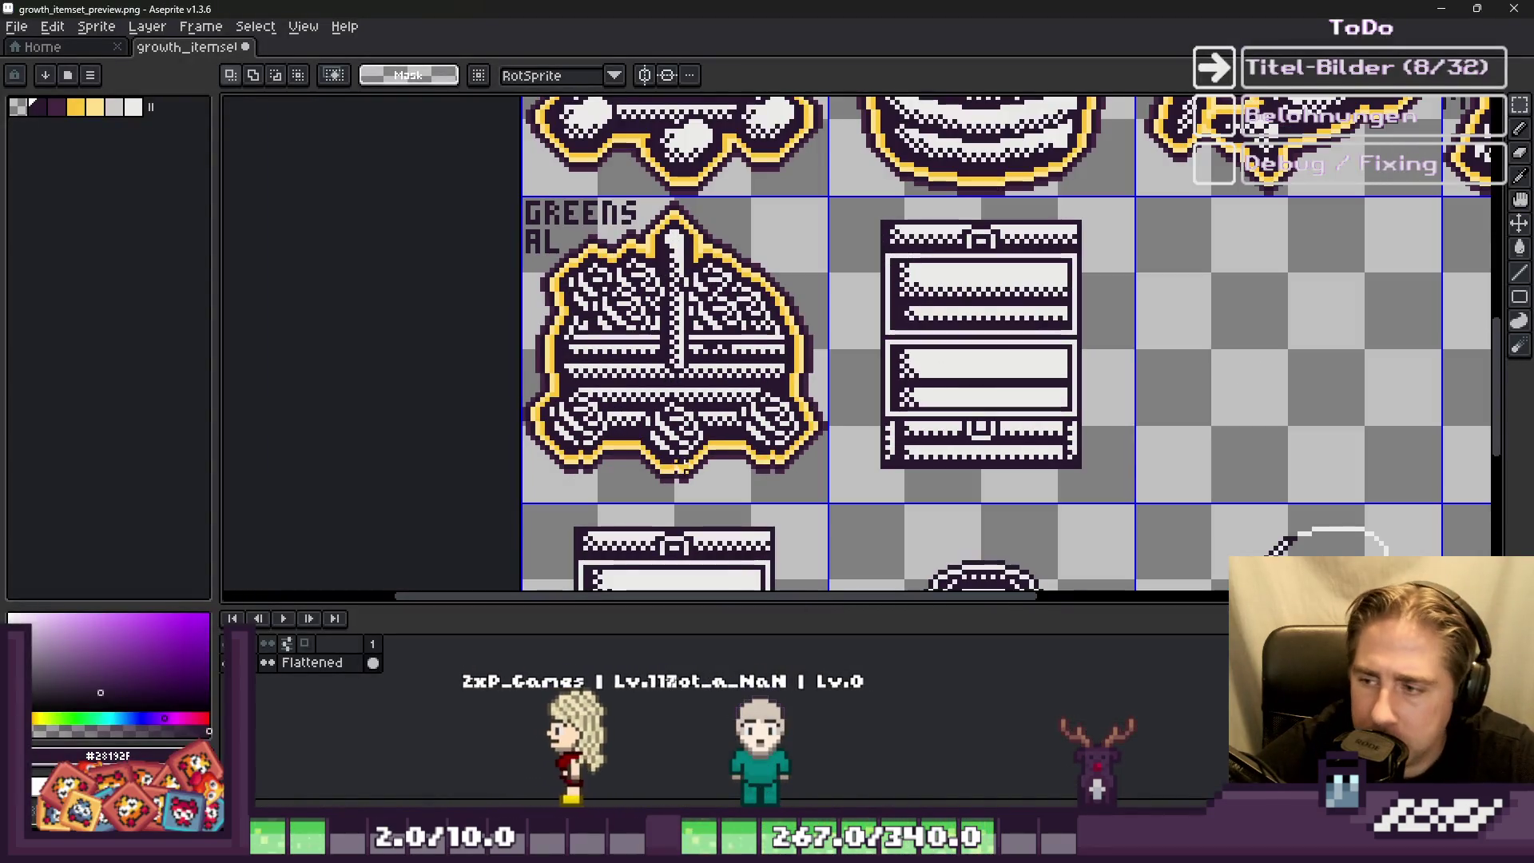
{"action": "scroll", "coordinate": [1248, 415], "scroll_direction": "down", "scroll_amount": 1}
{"action": "scroll", "coordinate": [1248, 444], "scroll_direction": "up", "scroll_amount": 2}
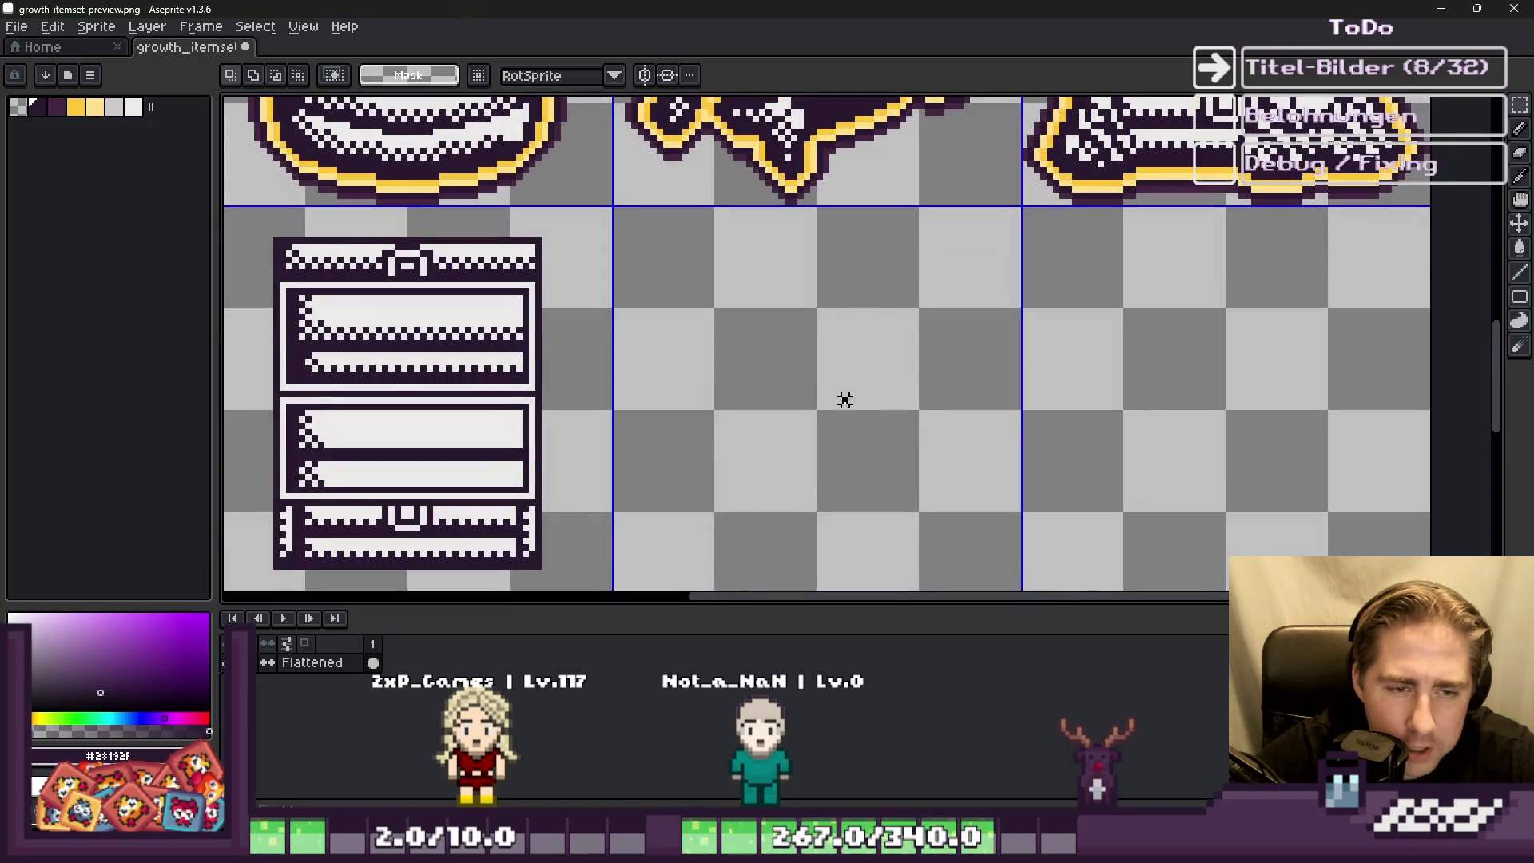
Step: Paste the moonstone and place it in the tile beside the chest
{"action": "key", "text": "ctrl+v"}
{"action": "scroll", "coordinate": [847, 339], "scroll_direction": "up", "scroll_amount": 2}
{"action": "left_click_drag", "start_coordinate": [849, 332], "coordinate": [717, 344]}
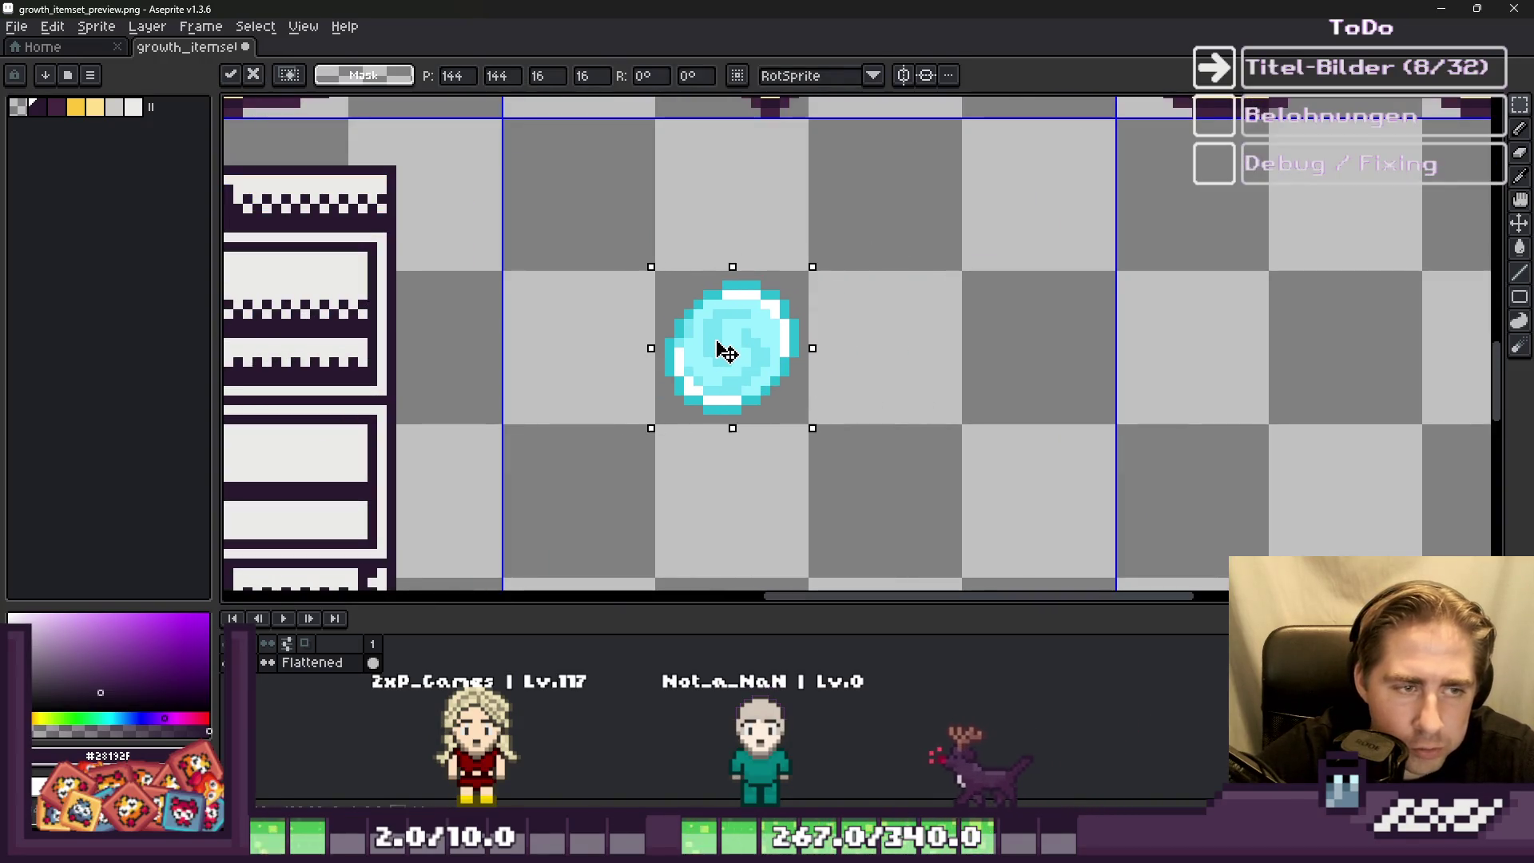
{"action": "scroll", "coordinate": [644, 345], "scroll_direction": "up", "scroll_amount": 2}
{"action": "scroll", "coordinate": [897, 376], "scroll_direction": "down", "scroll_amount": 1}
{"action": "scroll", "coordinate": [404, 372], "scroll_direction": "up", "scroll_amount": 1}
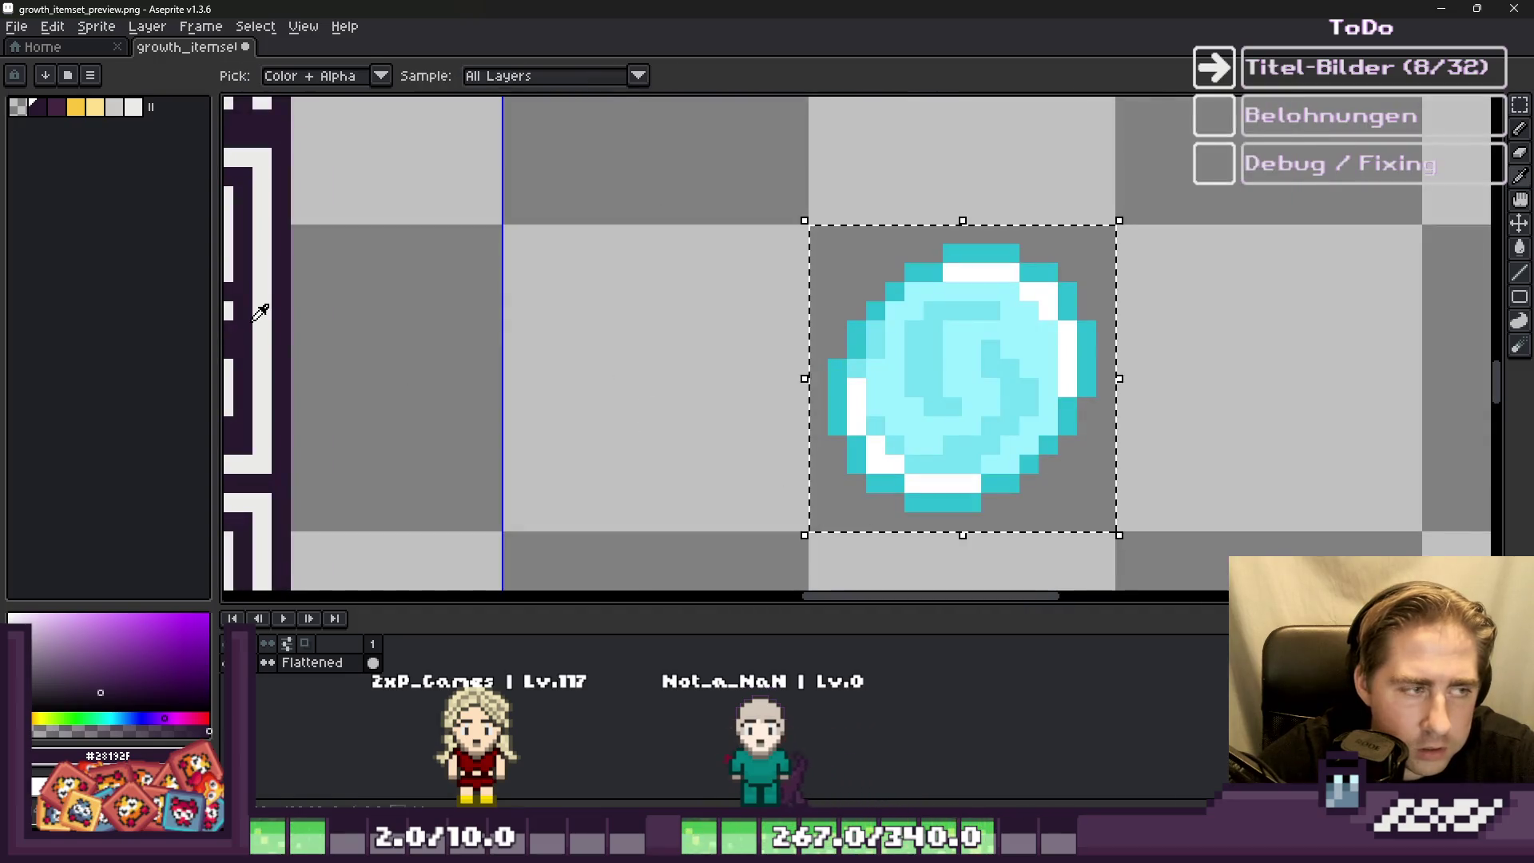
{"action": "key", "text": "g"}
Step: Recolour the orb's outer ring dark and pencil dark strokes along its spiral
{"action": "left_click", "coordinate": [919, 359]}
{"action": "key", "text": "ctrl+z"}
{"action": "left_click", "coordinate": [855, 344]}
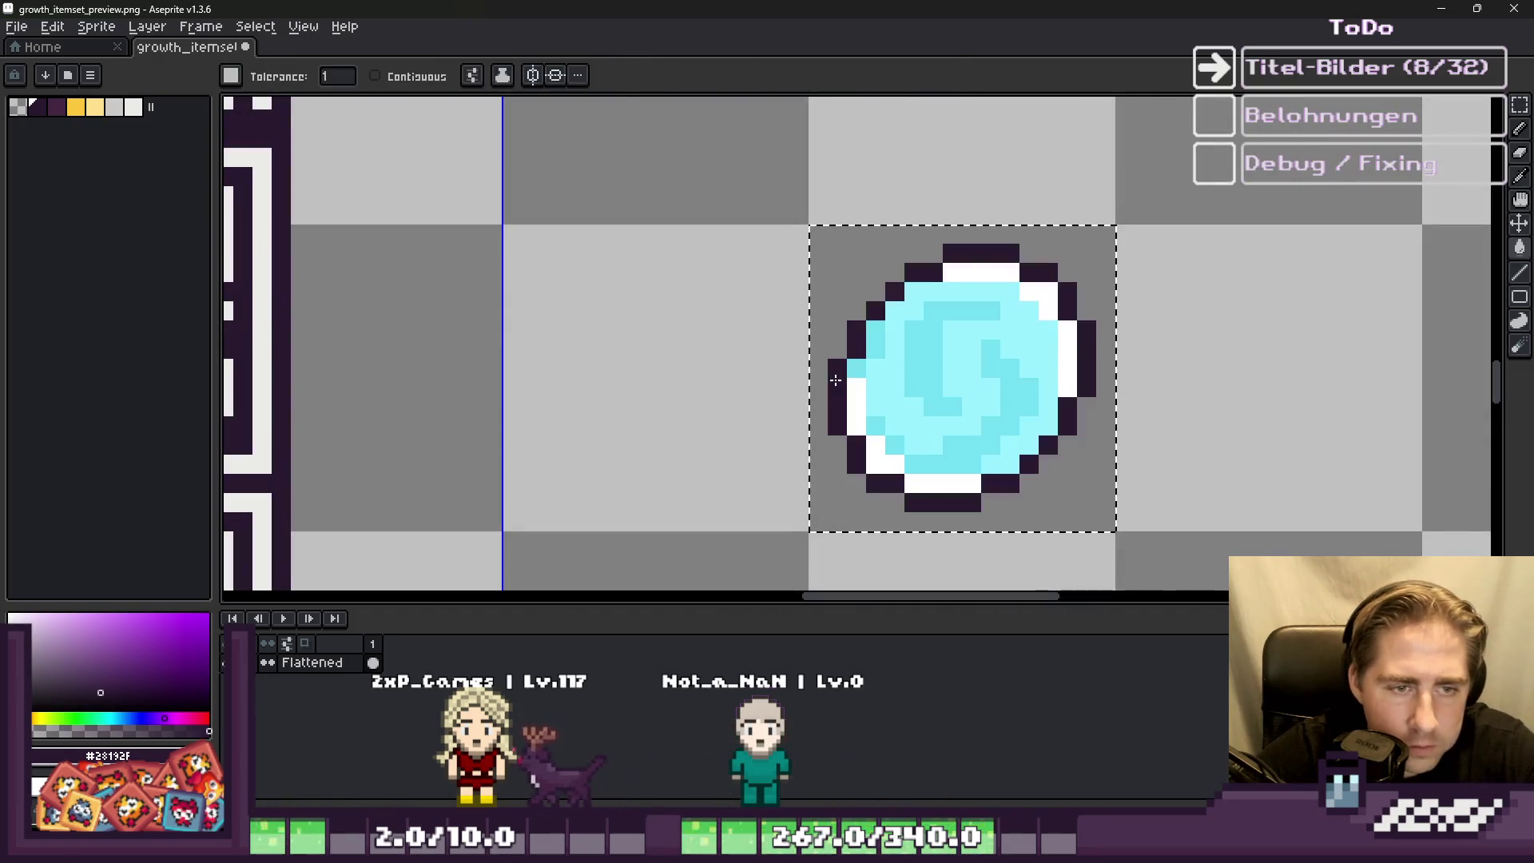
{"action": "key", "text": "b"}
{"action": "scroll", "coordinate": [927, 395], "scroll_direction": "up", "scroll_amount": 1}
{"action": "scroll", "coordinate": [926, 396], "scroll_direction": "up", "scroll_amount": 1}
{"action": "mouse_move", "coordinate": [873, 261]}
{"action": "left_mouse_down"}
{"action": "mouse_move", "coordinate": [866, 357]}
{"action": "mouse_move", "coordinate": [911, 414]}
{"action": "mouse_move", "coordinate": [948, 427]}
{"action": "left_mouse_up"}
{"action": "left_click", "coordinate": [928, 358]}
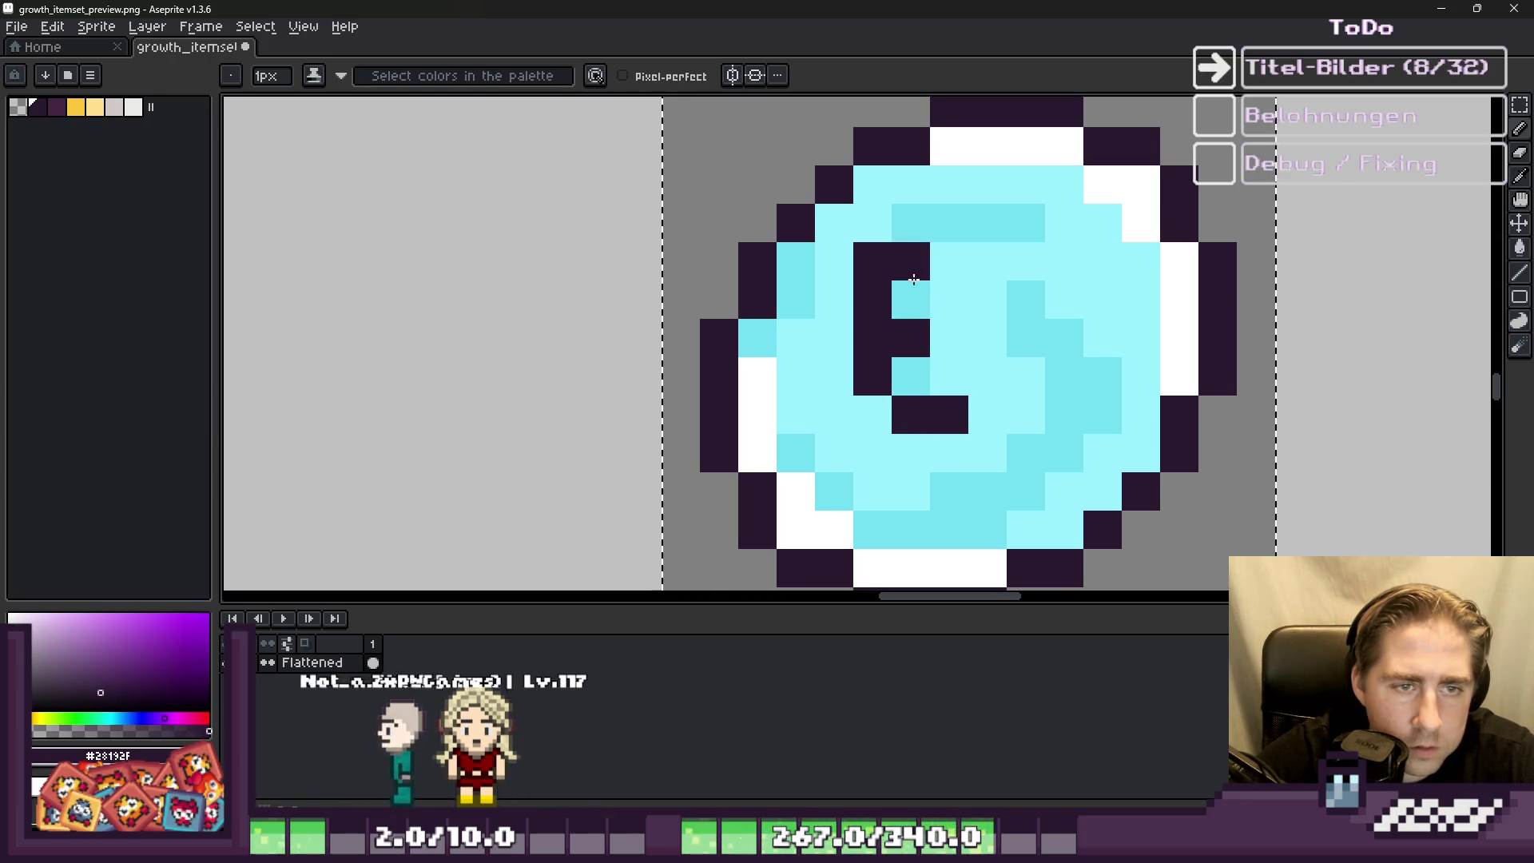
Step: Undo the dark spiral pixels while keeping the orb's dark outer ring
{"action": "key", "text": "ctrl+z"}
{"action": "left_click", "coordinate": [916, 300]}
{"action": "scroll", "coordinate": [942, 375], "scroll_direction": "down", "scroll_amount": 2}
{"action": "scroll", "coordinate": [912, 397], "scroll_direction": "up", "scroll_amount": 2}
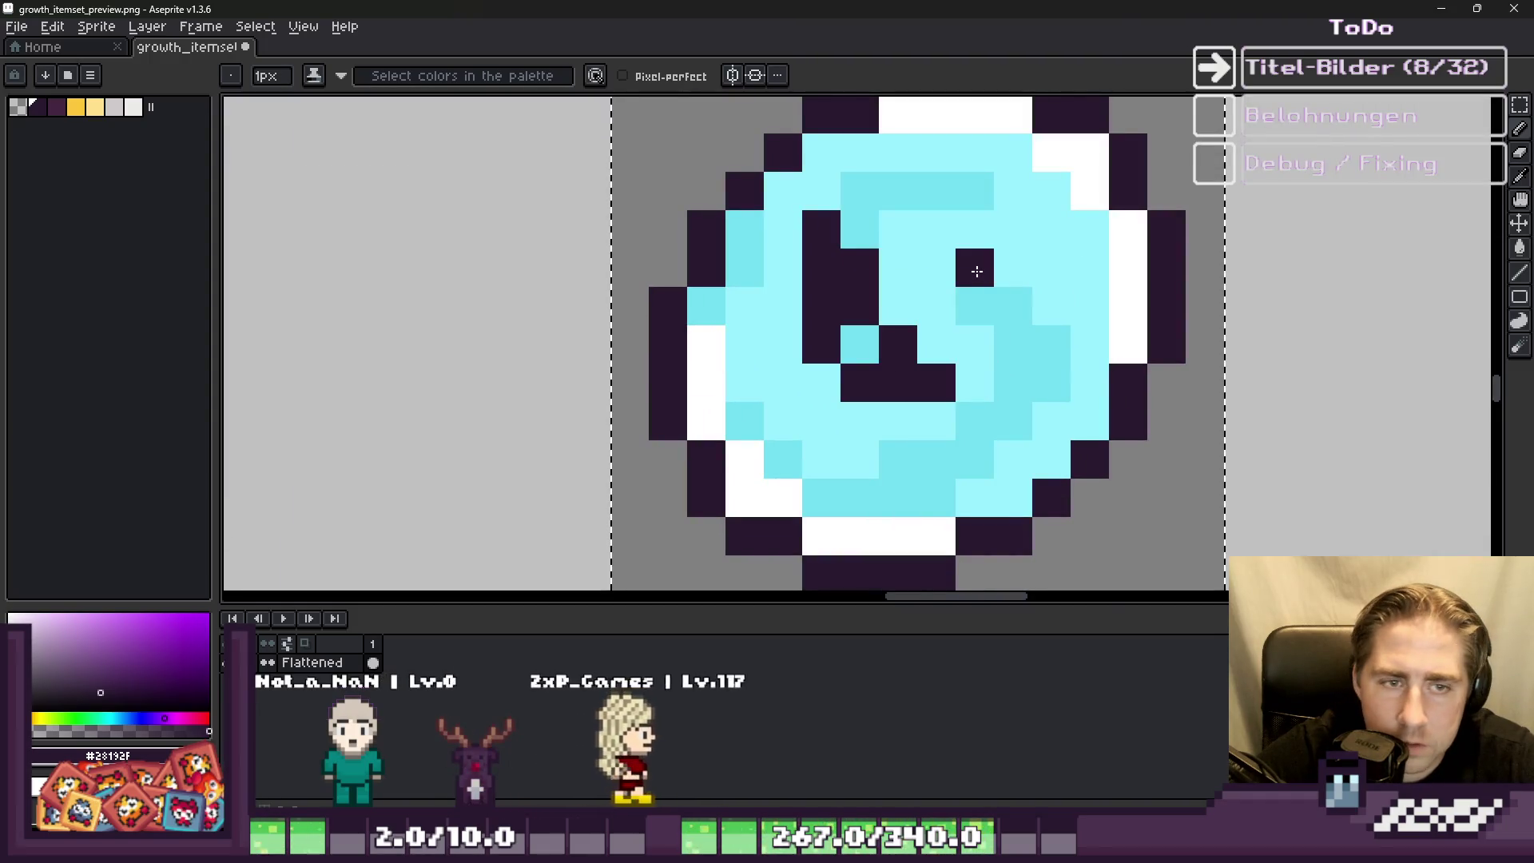
{"action": "left_click", "coordinate": [976, 264]}
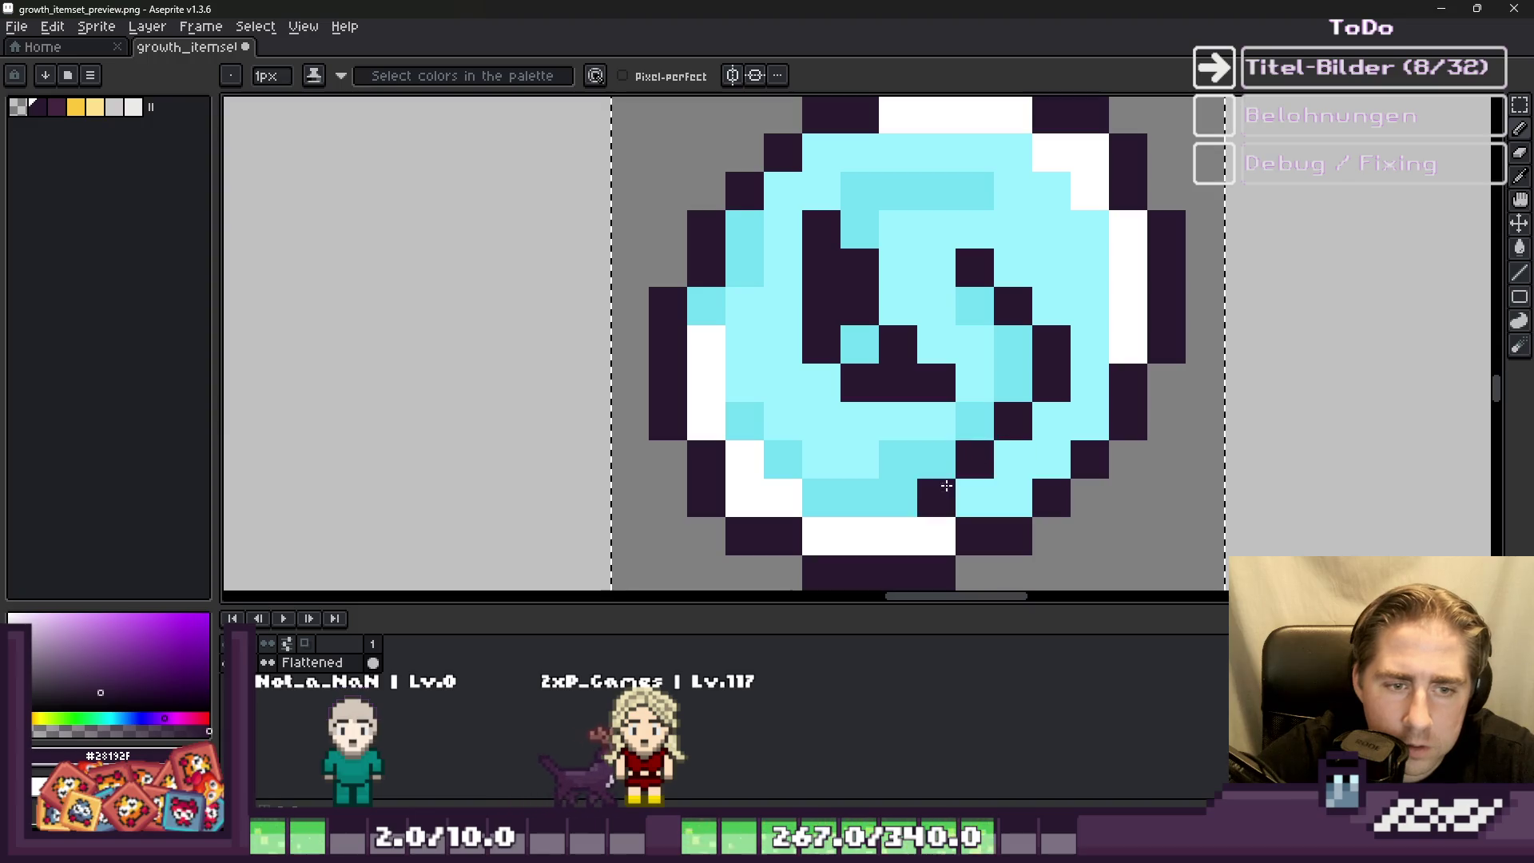
{"action": "key", "text": "ctrl+z"}
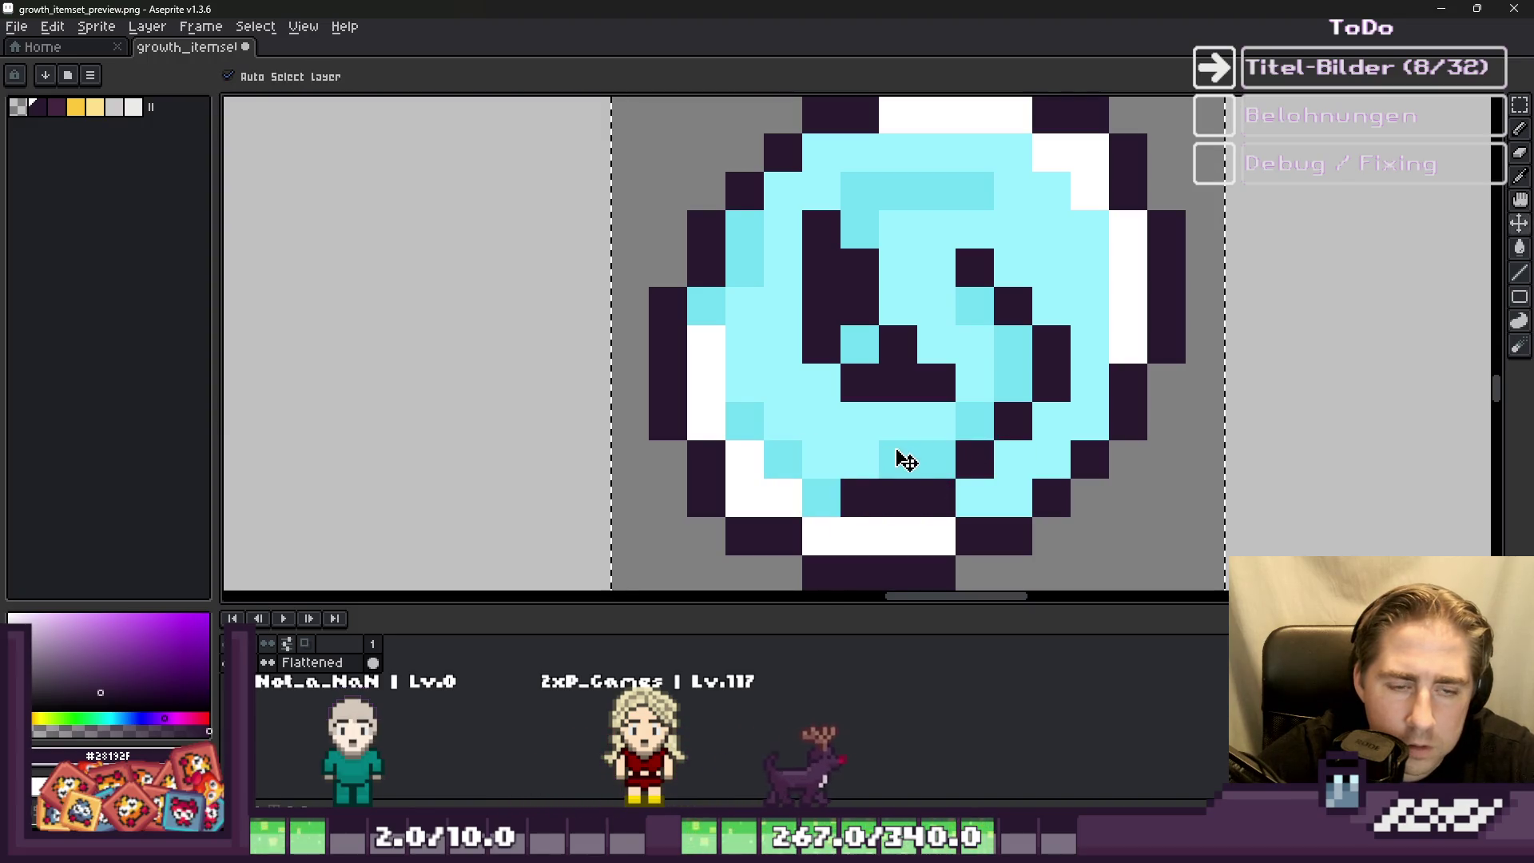
{"action": "key", "text": "ctrl+z"}
{"action": "key", "text": "ctrl+z"}
{"action": "key", "text": "ctrl+z"}
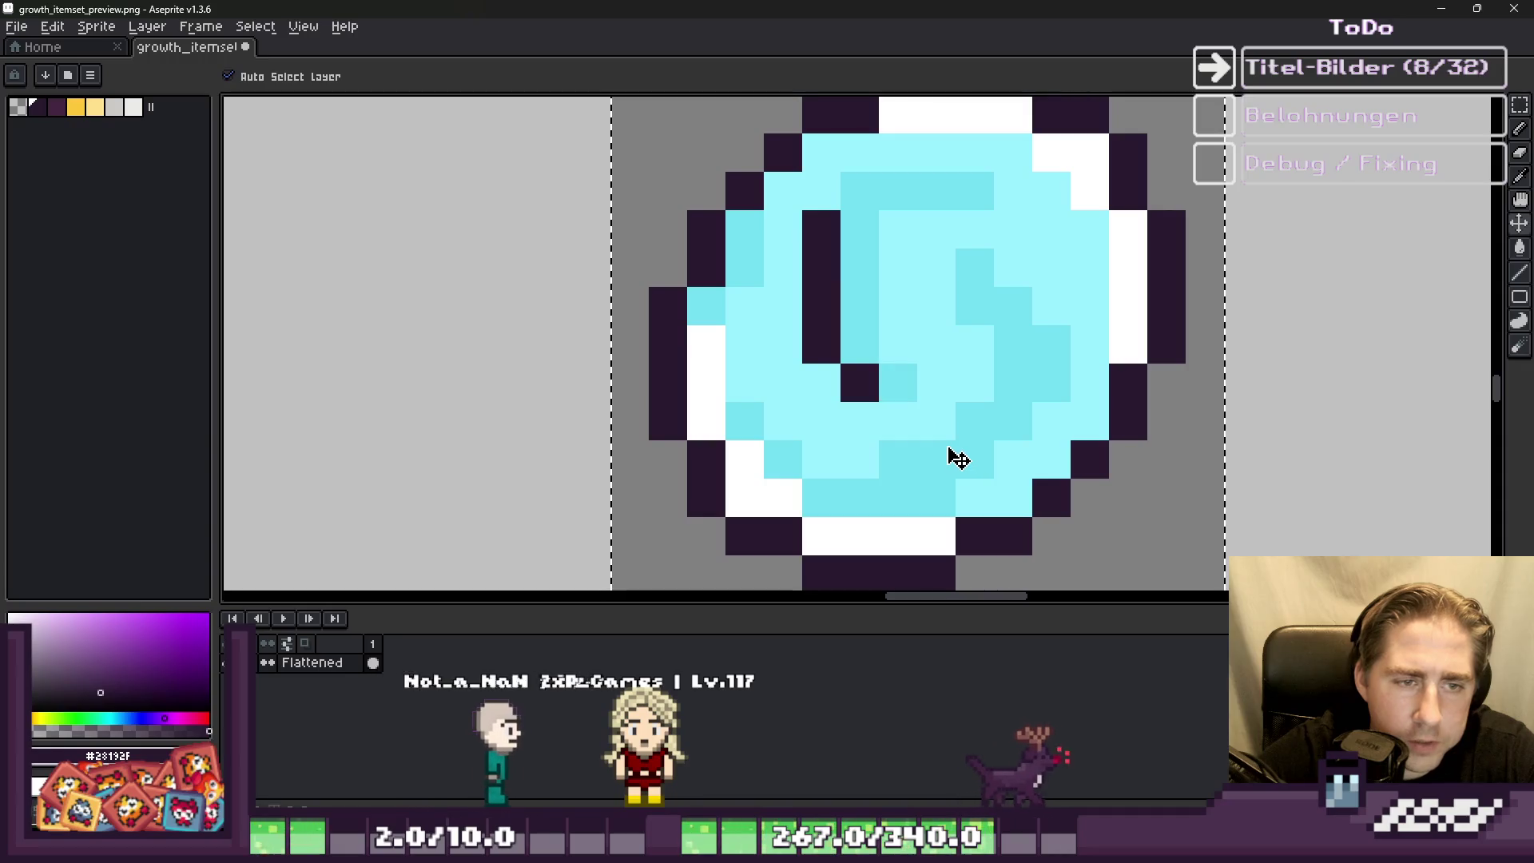
{"action": "key", "text": "ctrl+y"}
Step: Redraw the orb's dark outline edges with the pencil, removing stray centre pixels
{"action": "left_click", "coordinate": [847, 365]}
{"action": "key", "text": "ctrl+z"}
{"action": "key", "text": "ctrl+z"}
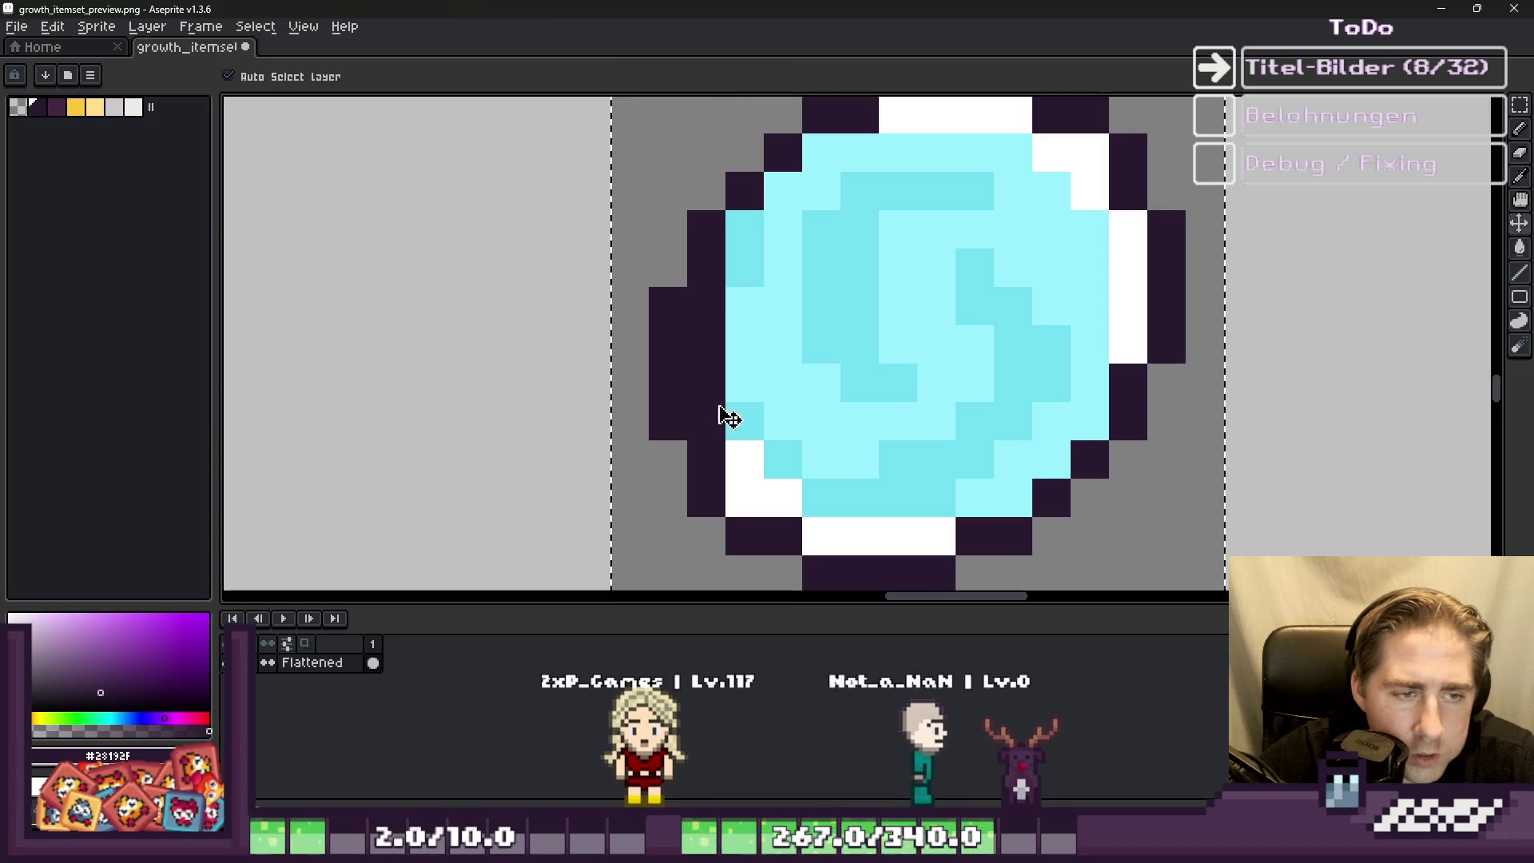
{"action": "key", "text": "ctrl+z"}
{"action": "key", "text": "ctrl+y"}
{"action": "left_click", "coordinate": [734, 265]}
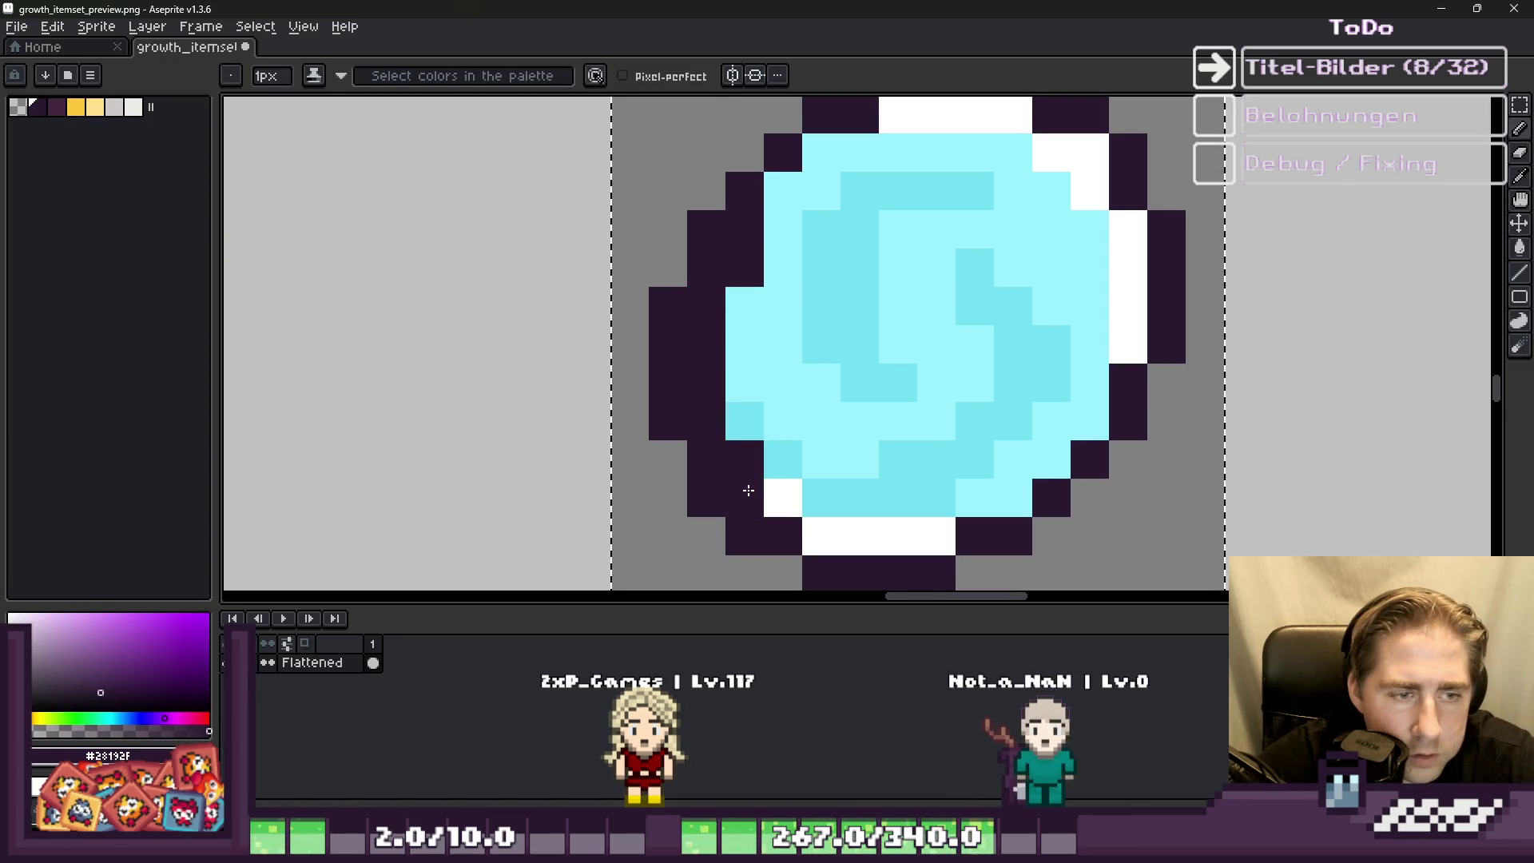
{"action": "mouse_move", "coordinate": [822, 533]}
{"action": "left_mouse_down"}
{"action": "mouse_move", "coordinate": [924, 538]}
{"action": "mouse_move", "coordinate": [1004, 496]}
{"action": "mouse_move", "coordinate": [1088, 419]}
{"action": "left_mouse_up"}
{"action": "left_click", "coordinate": [946, 353]}
{"action": "key", "text": "ctrl+z"}
{"action": "scroll", "coordinate": [946, 353], "scroll_direction": "down", "scroll_amount": 5}
{"action": "scroll", "coordinate": [825, 387], "scroll_direction": "up", "scroll_amount": 5}
{"action": "left_click", "coordinate": [831, 392]}
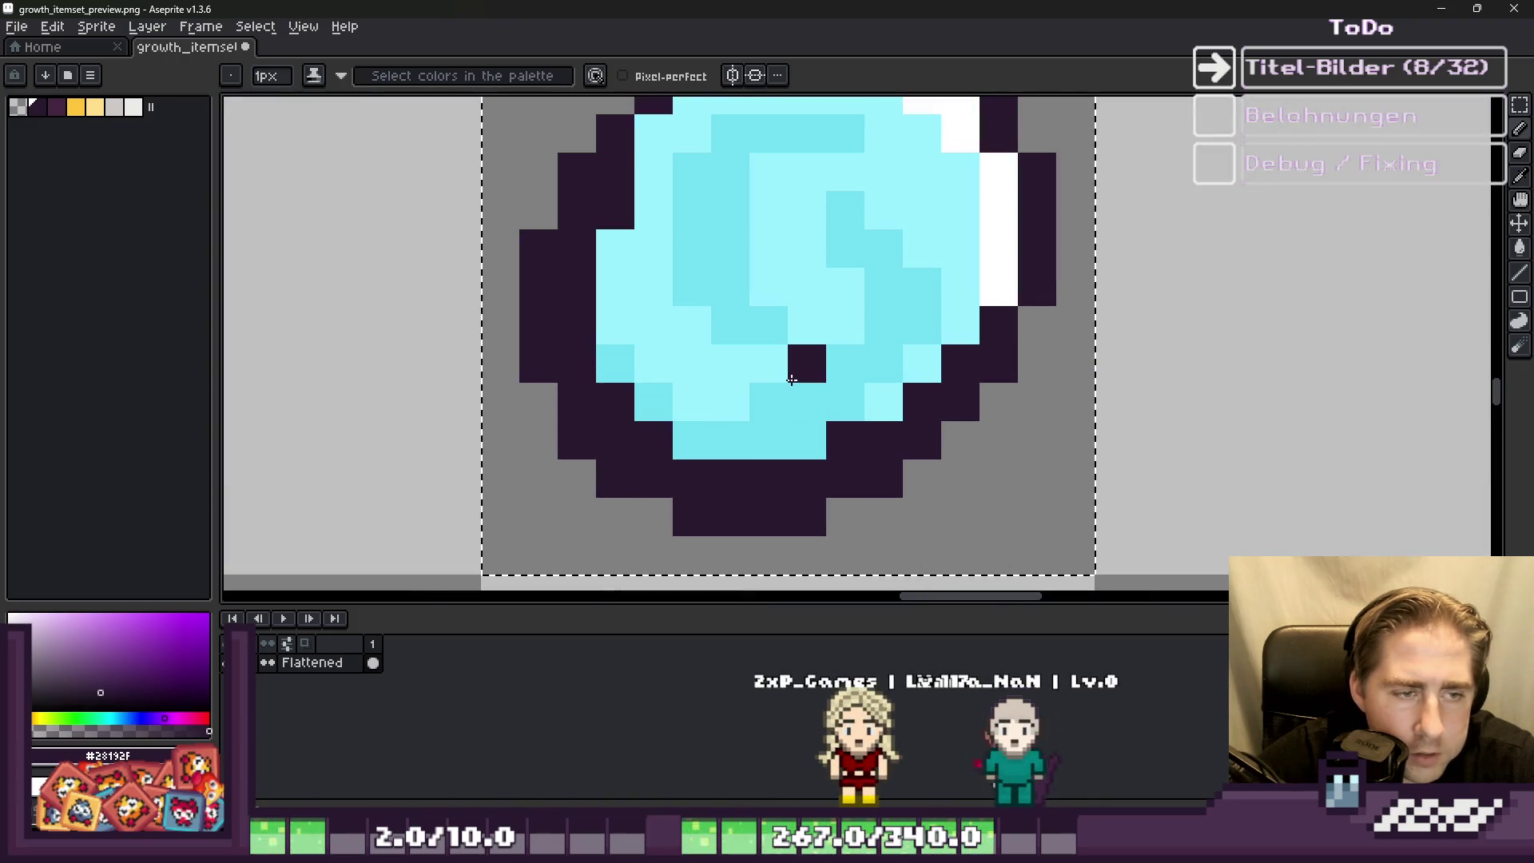
{"action": "key", "text": "ctrl+z"}
{"action": "key", "text": "ctrl+z"}
{"action": "key", "text": "ctrl+z"}
{"action": "key", "text": "ctrl+z"}
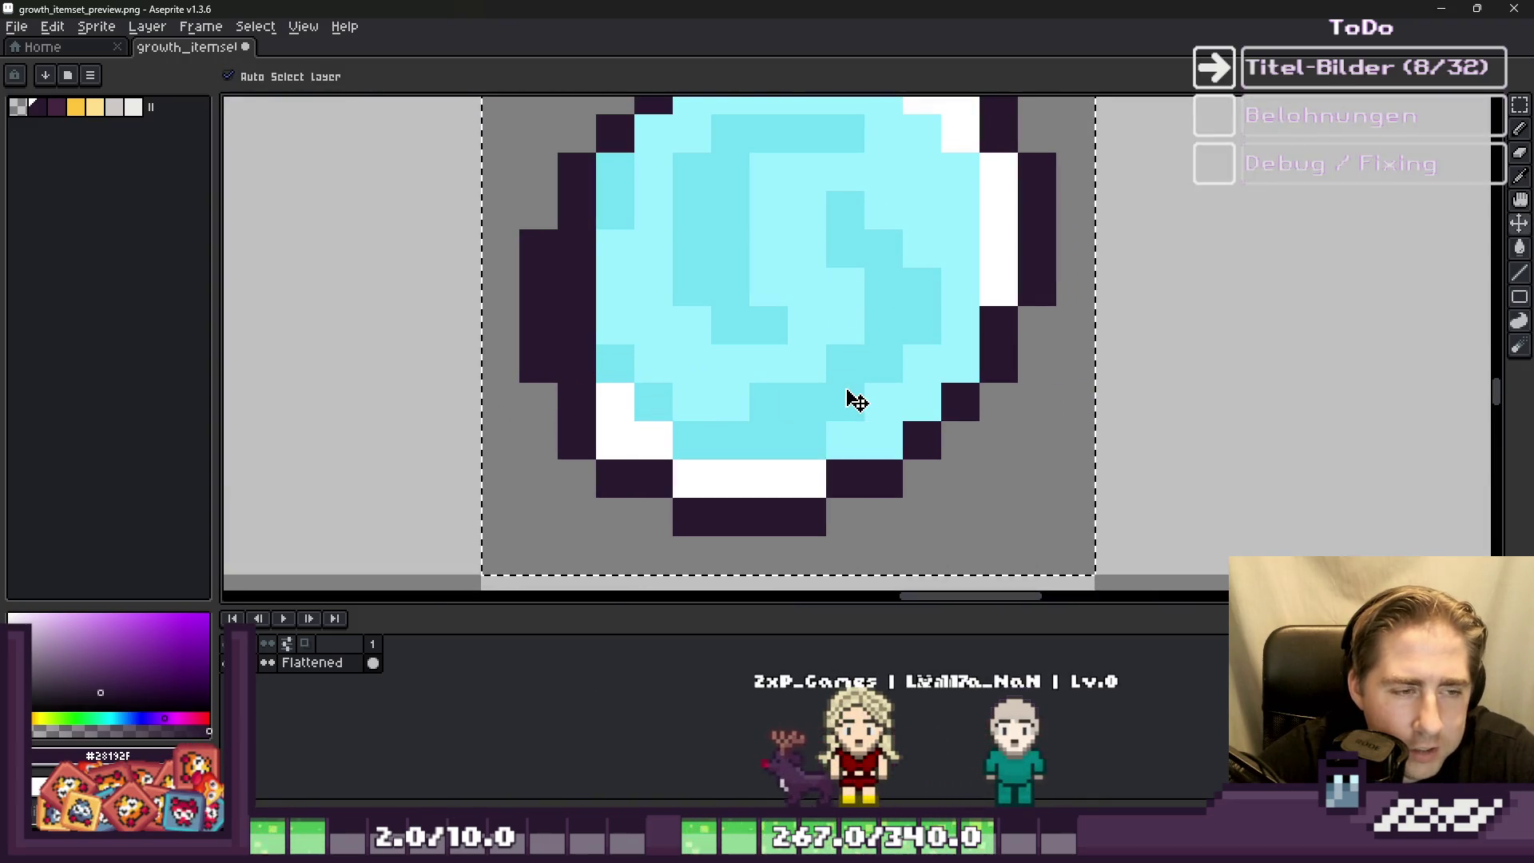
Step: Add a dark pixel to the orb and draw a dark stem up-right from it
{"action": "left_click", "coordinate": [855, 399]}
{"action": "scroll", "coordinate": [847, 395], "scroll_direction": "down", "scroll_amount": 4}
{"action": "scroll", "coordinate": [817, 400], "scroll_direction": "up", "scroll_amount": 4}
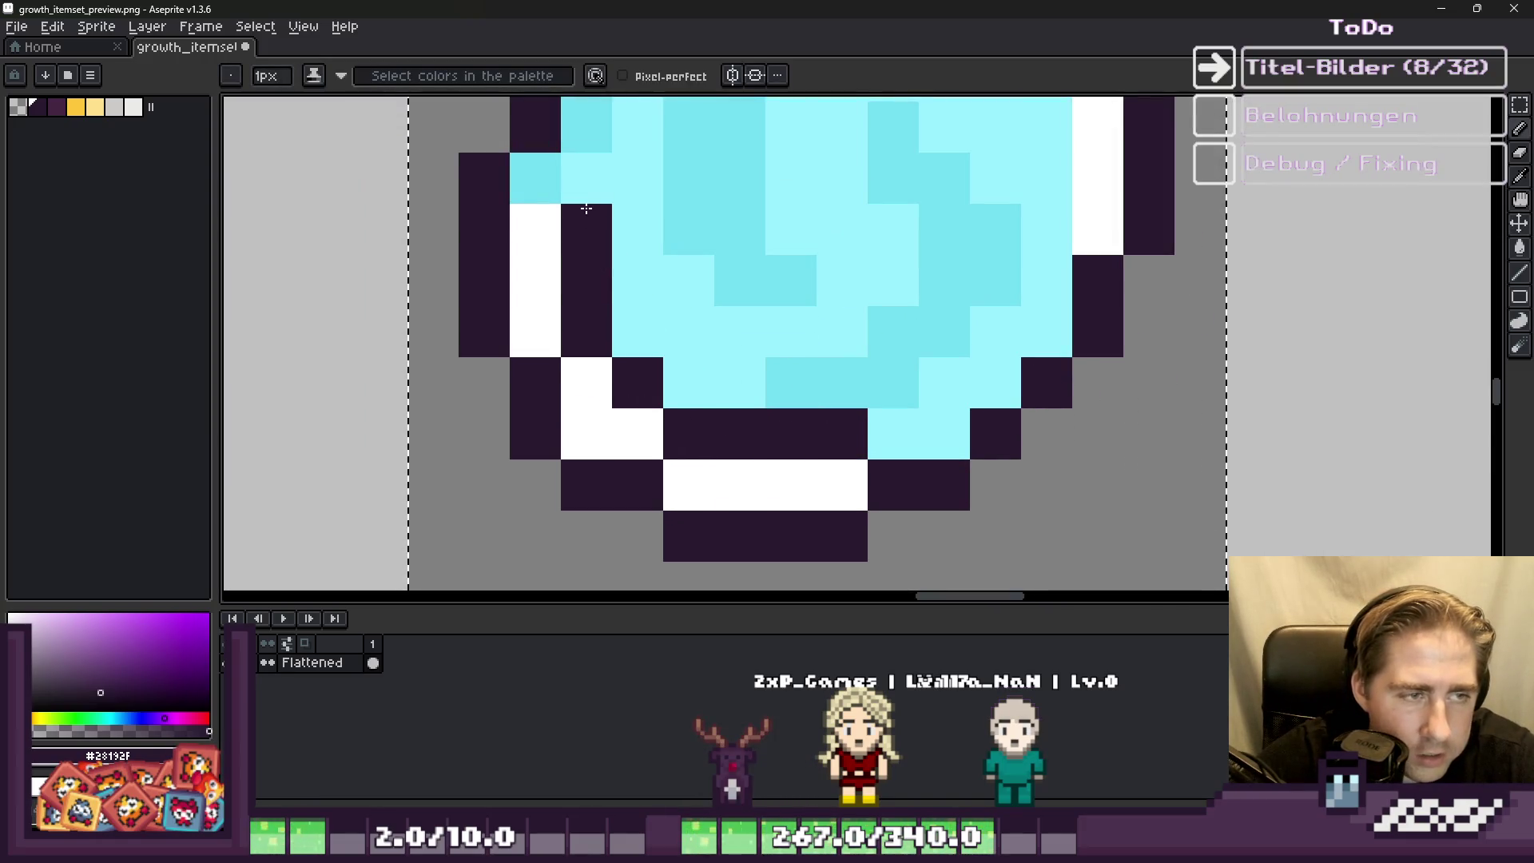
{"action": "scroll", "coordinate": [631, 296], "scroll_direction": "down", "scroll_amount": 4}
{"action": "scroll", "coordinate": [631, 295], "scroll_direction": "up", "scroll_amount": 2}
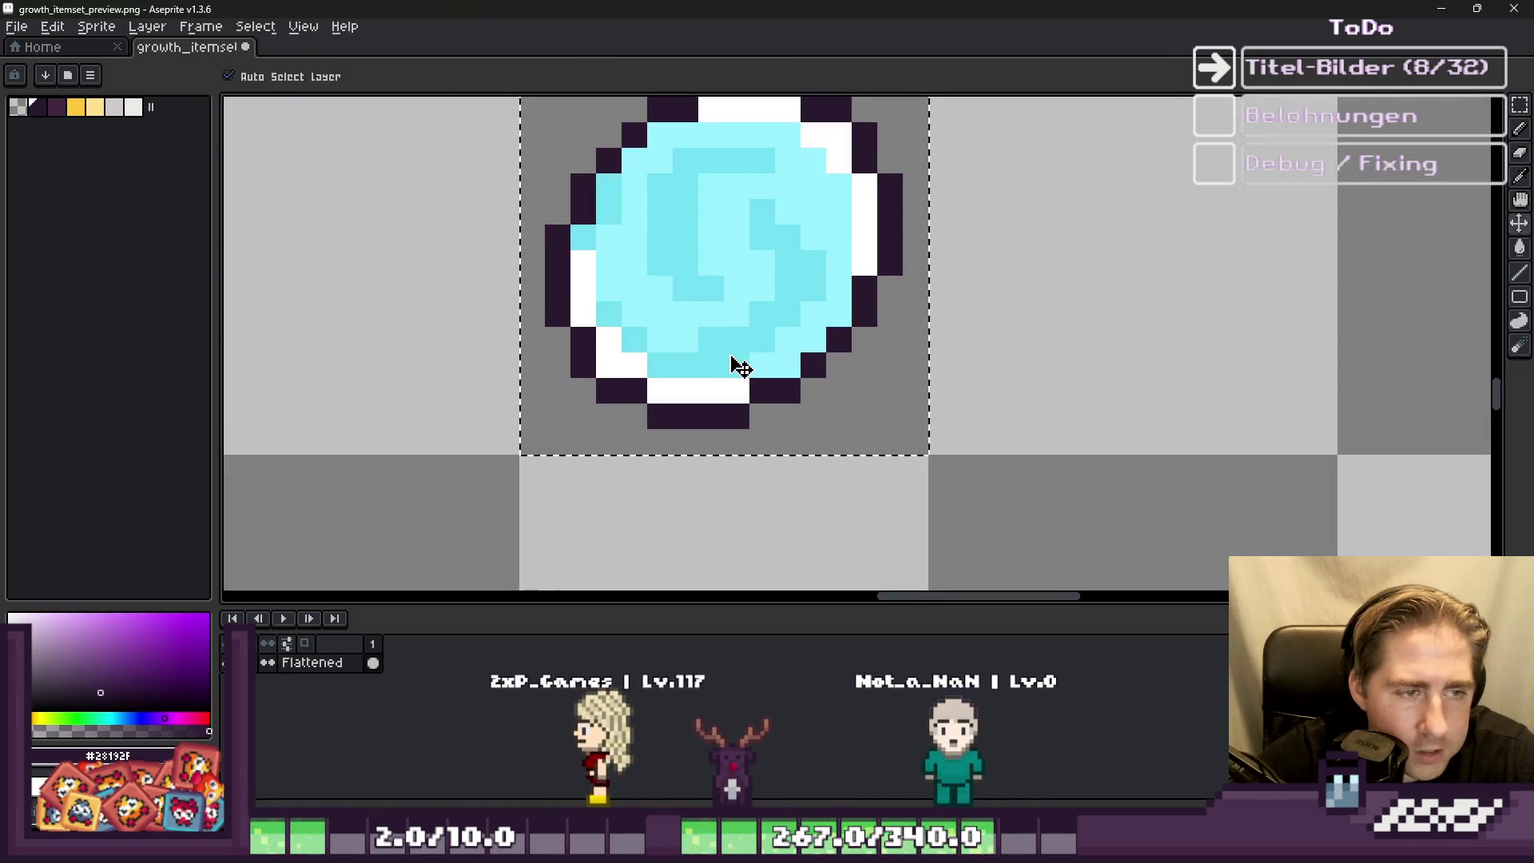
{"action": "scroll", "coordinate": [784, 466], "scroll_direction": "down", "scroll_amount": 2}
{"action": "scroll", "coordinate": [791, 344], "scroll_direction": "up", "scroll_amount": 2}
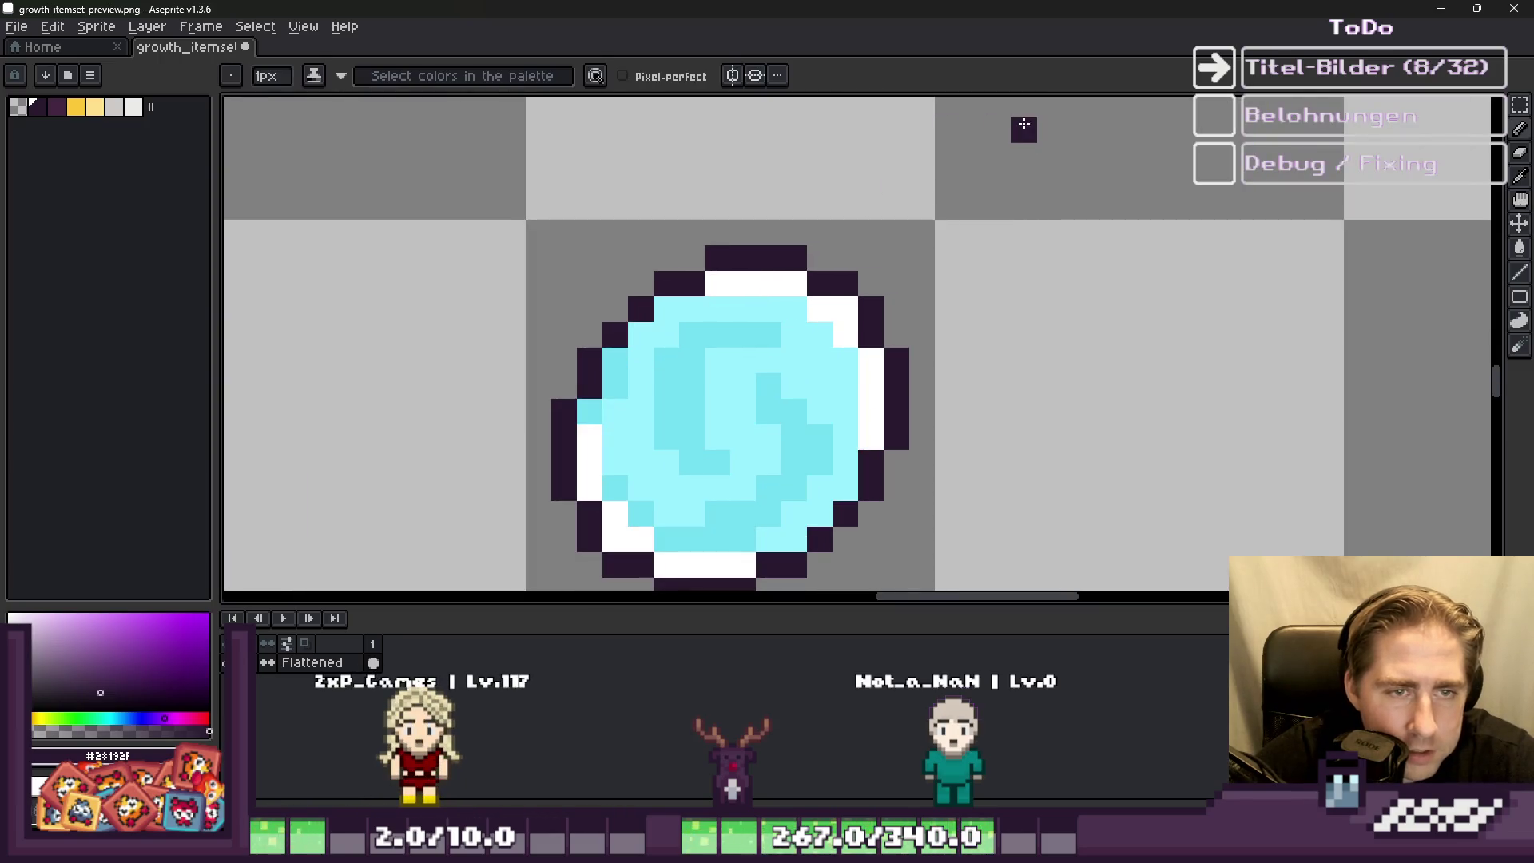
{"action": "left_click_drag", "start_coordinate": [918, 302], "coordinate": [975, 256]}
{"action": "scroll", "coordinate": [975, 256], "scroll_direction": "down", "scroll_amount": 2}
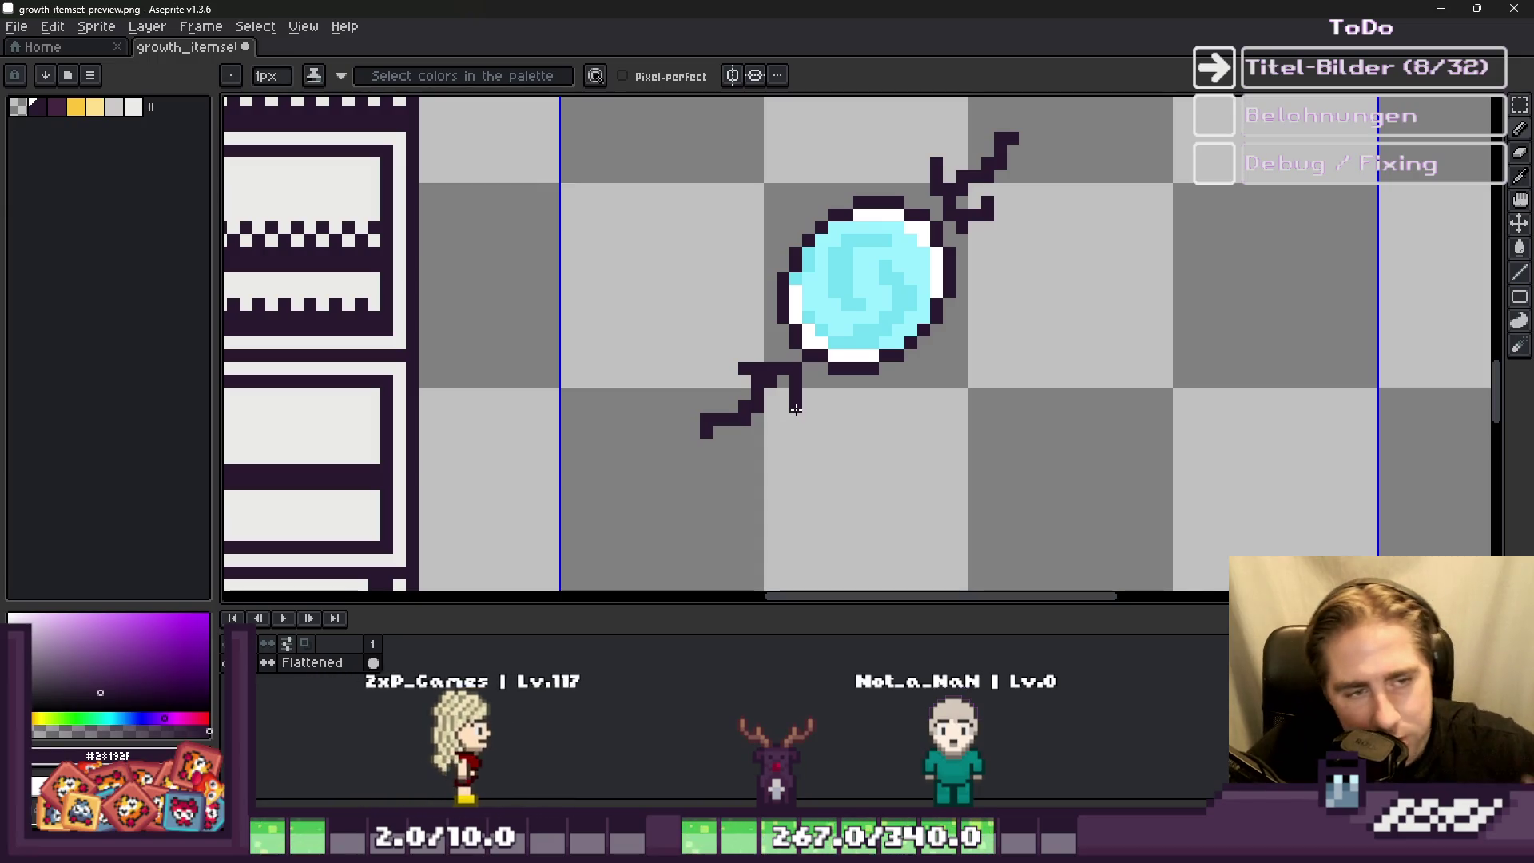
Step: Undo the diagonal stem strokes, leaving a compact dark-outlined orb in its tile
{"action": "key", "text": "v"}
{"action": "key", "text": "b"}
{"action": "scroll", "coordinate": [799, 376], "scroll_direction": "up", "scroll_amount": 2}
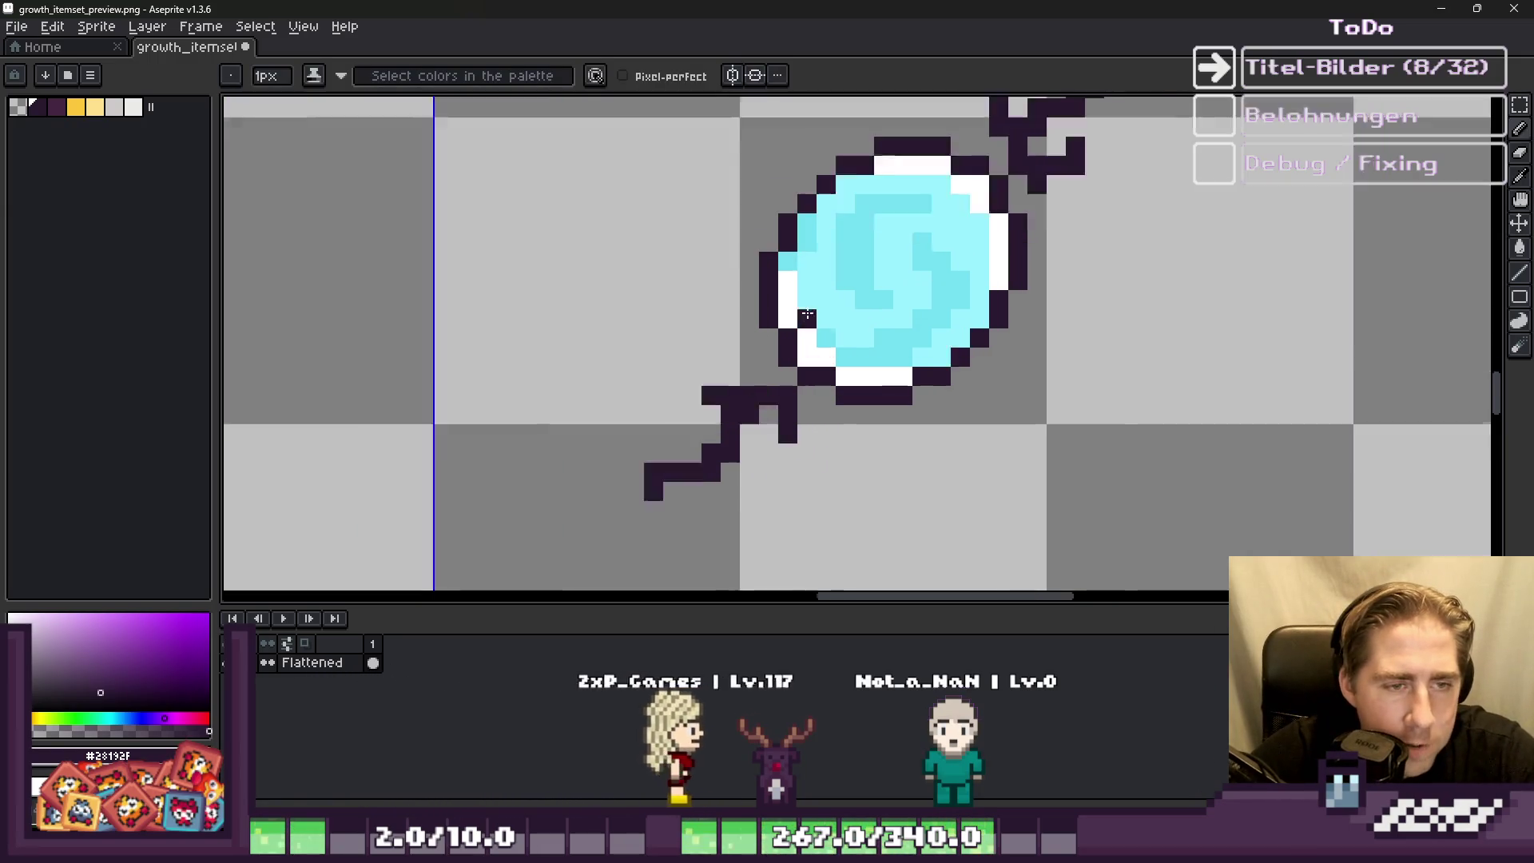
{"action": "scroll", "coordinate": [831, 364], "scroll_direction": "down", "scroll_amount": 1}
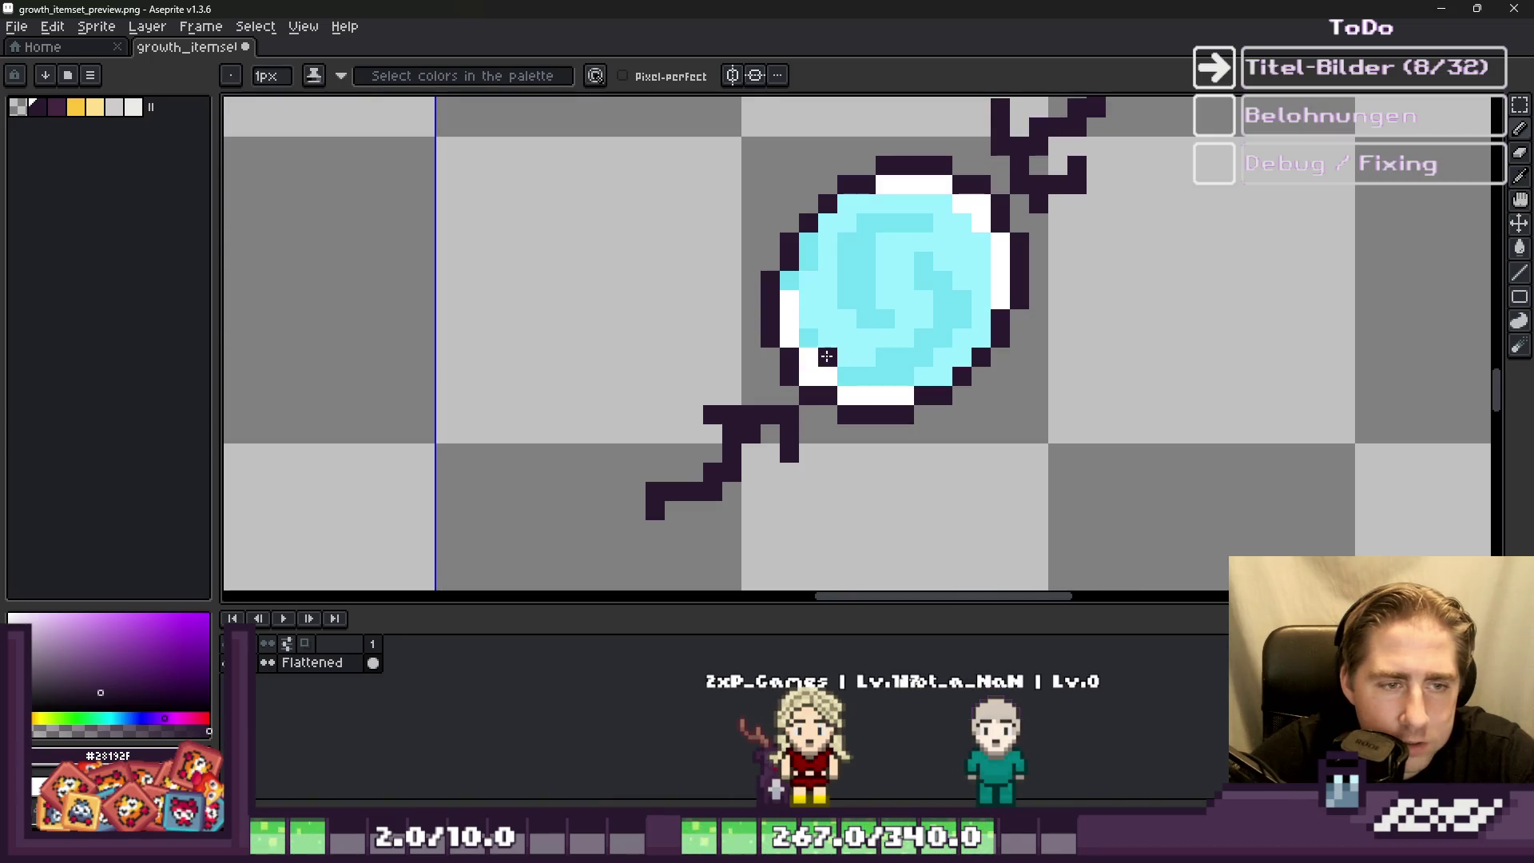
{"action": "scroll", "coordinate": [823, 380], "scroll_direction": "down", "scroll_amount": 1}
{"action": "key", "text": "v"}
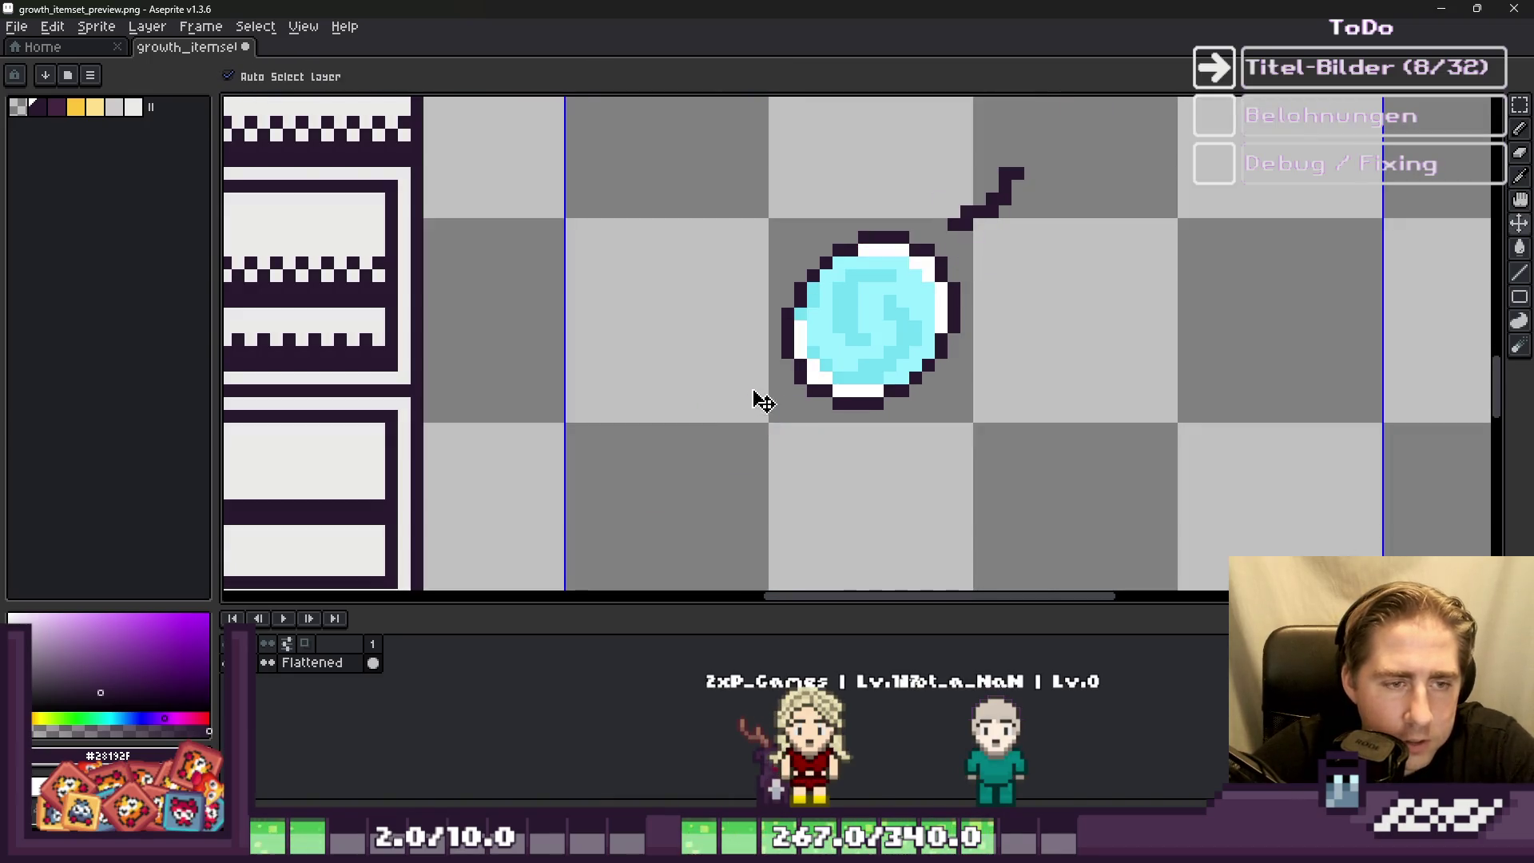
{"action": "key", "text": "b"}
{"action": "scroll", "coordinate": [807, 372], "scroll_direction": "down", "scroll_amount": 3}
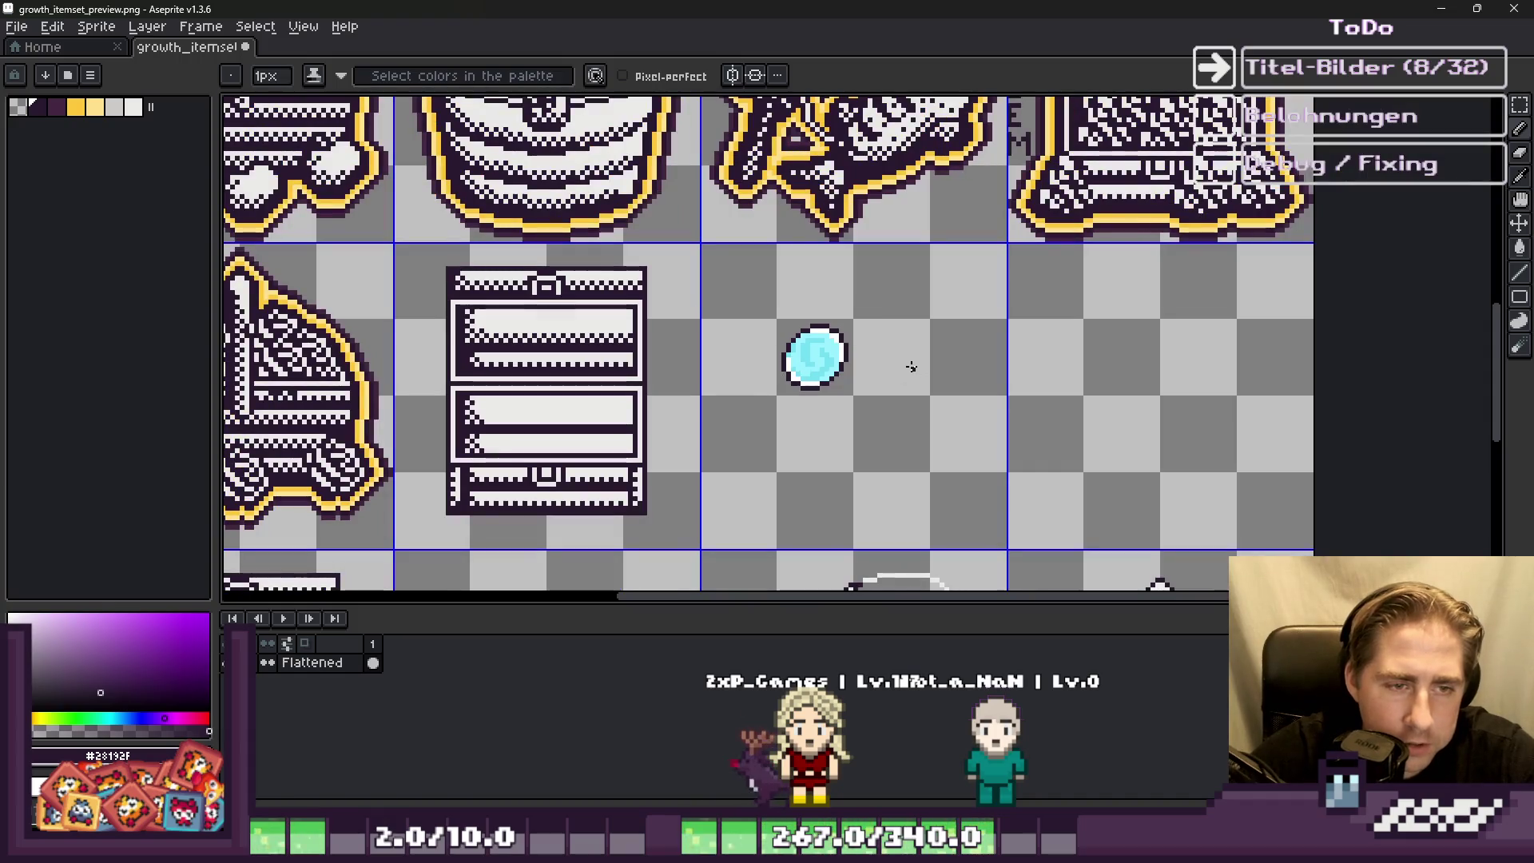
Step: Paint a dark rim and checker pixels over the orb's lower-left edge
{"action": "scroll", "coordinate": [781, 438], "scroll_direction": "up", "scroll_amount": 5}
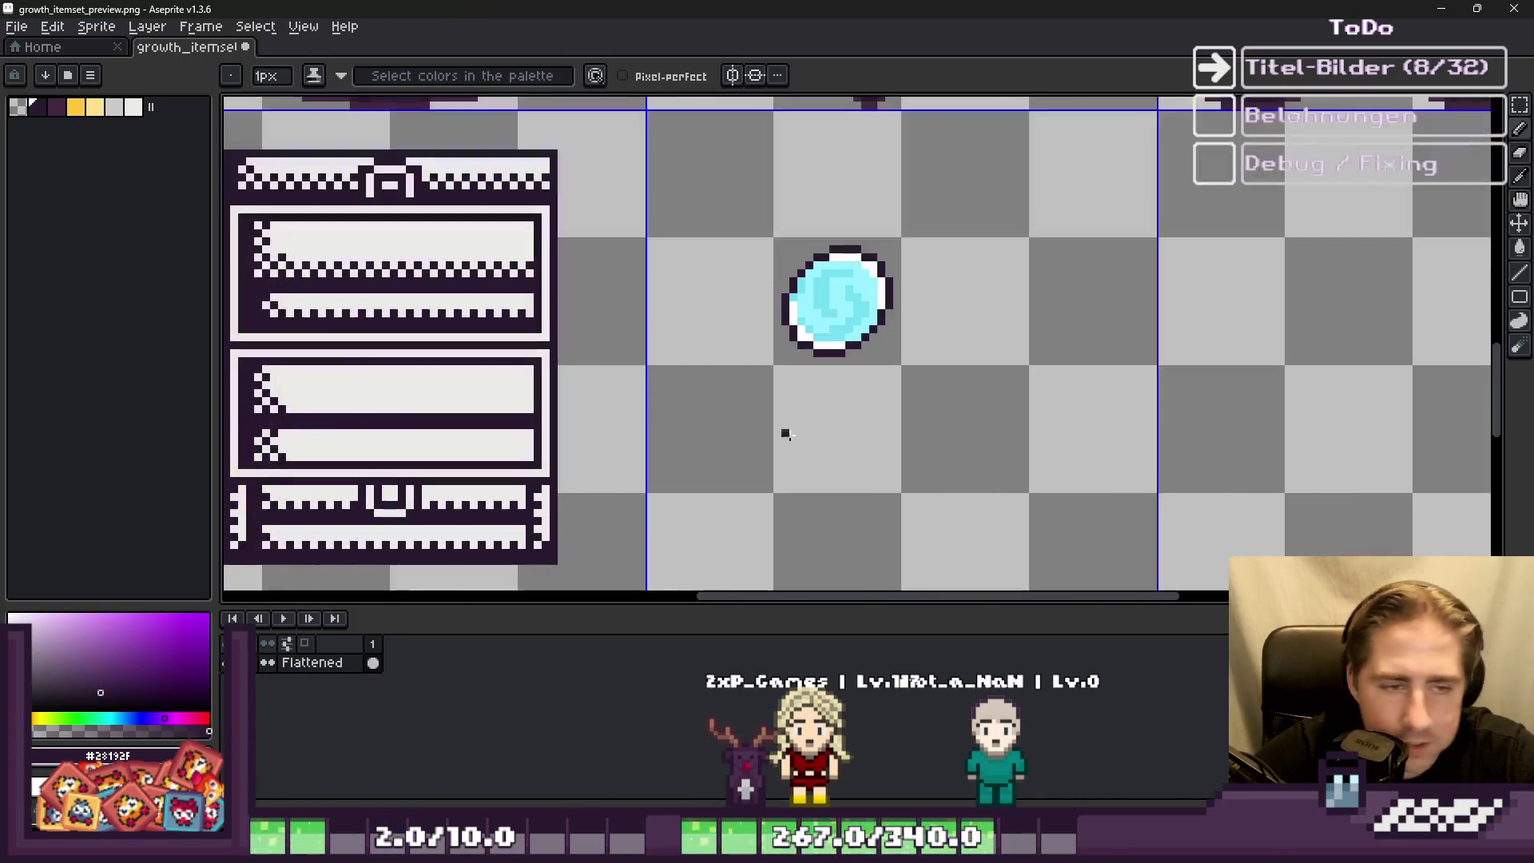
{"action": "scroll", "coordinate": [842, 318], "scroll_direction": "down", "scroll_amount": 2}
{"action": "scroll", "coordinate": [884, 303], "scroll_direction": "up", "scroll_amount": 2}
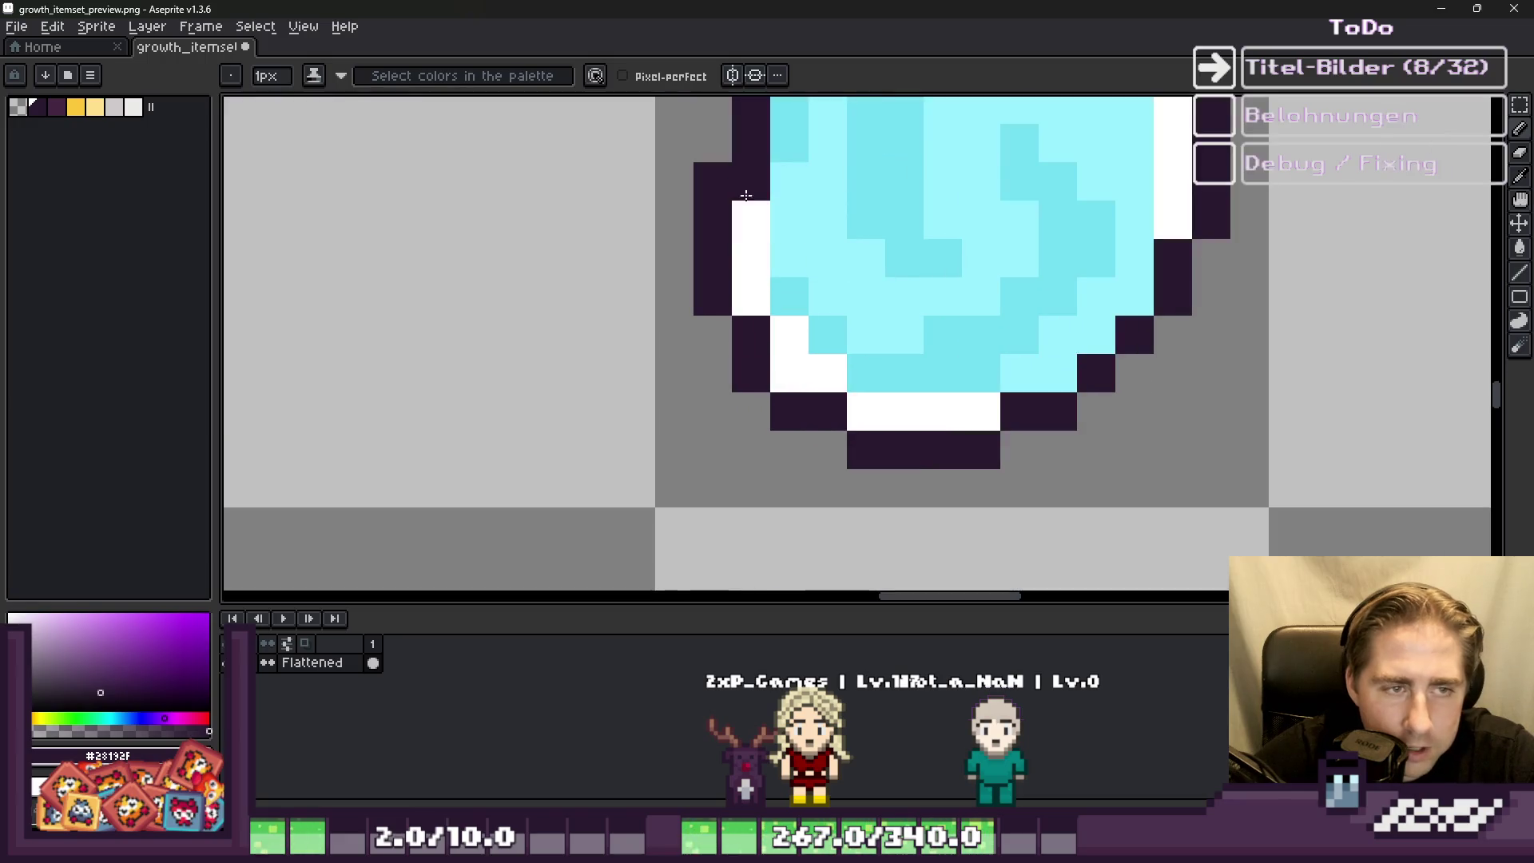
{"action": "left_click_drag", "start_coordinate": [757, 310], "coordinate": [839, 376]}
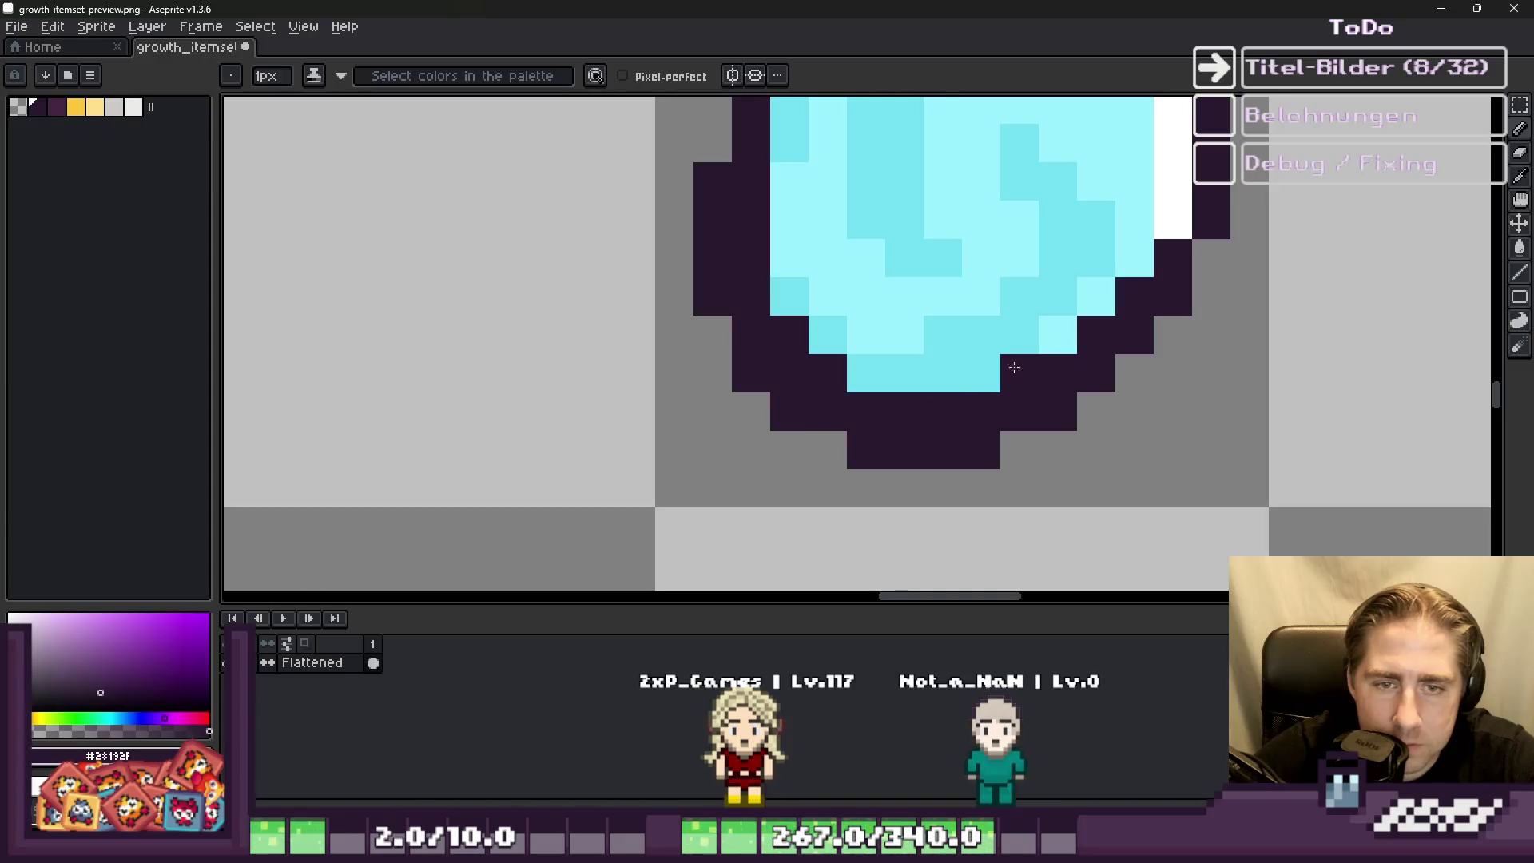
{"action": "scroll", "coordinate": [1014, 366], "scroll_direction": "down", "scroll_amount": 1}
{"action": "left_click", "coordinate": [820, 362]}
{"action": "scroll", "coordinate": [745, 383], "scroll_direction": "up", "scroll_amount": 1}
{"action": "scroll", "coordinate": [757, 322], "scroll_direction": "down", "scroll_amount": 2}
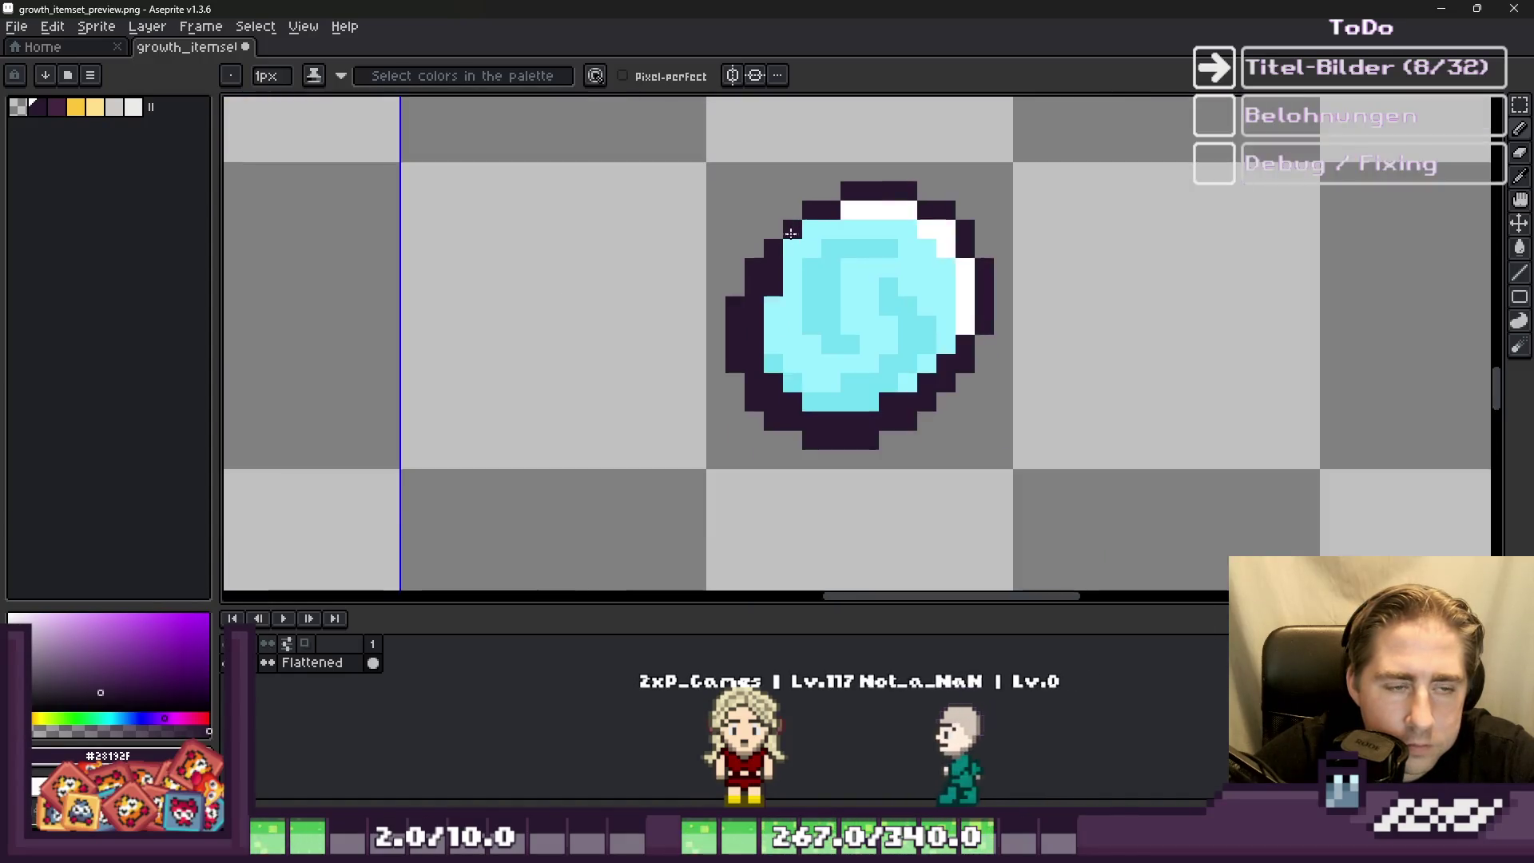
{"action": "scroll", "coordinate": [809, 248], "scroll_direction": "up", "scroll_amount": 2}
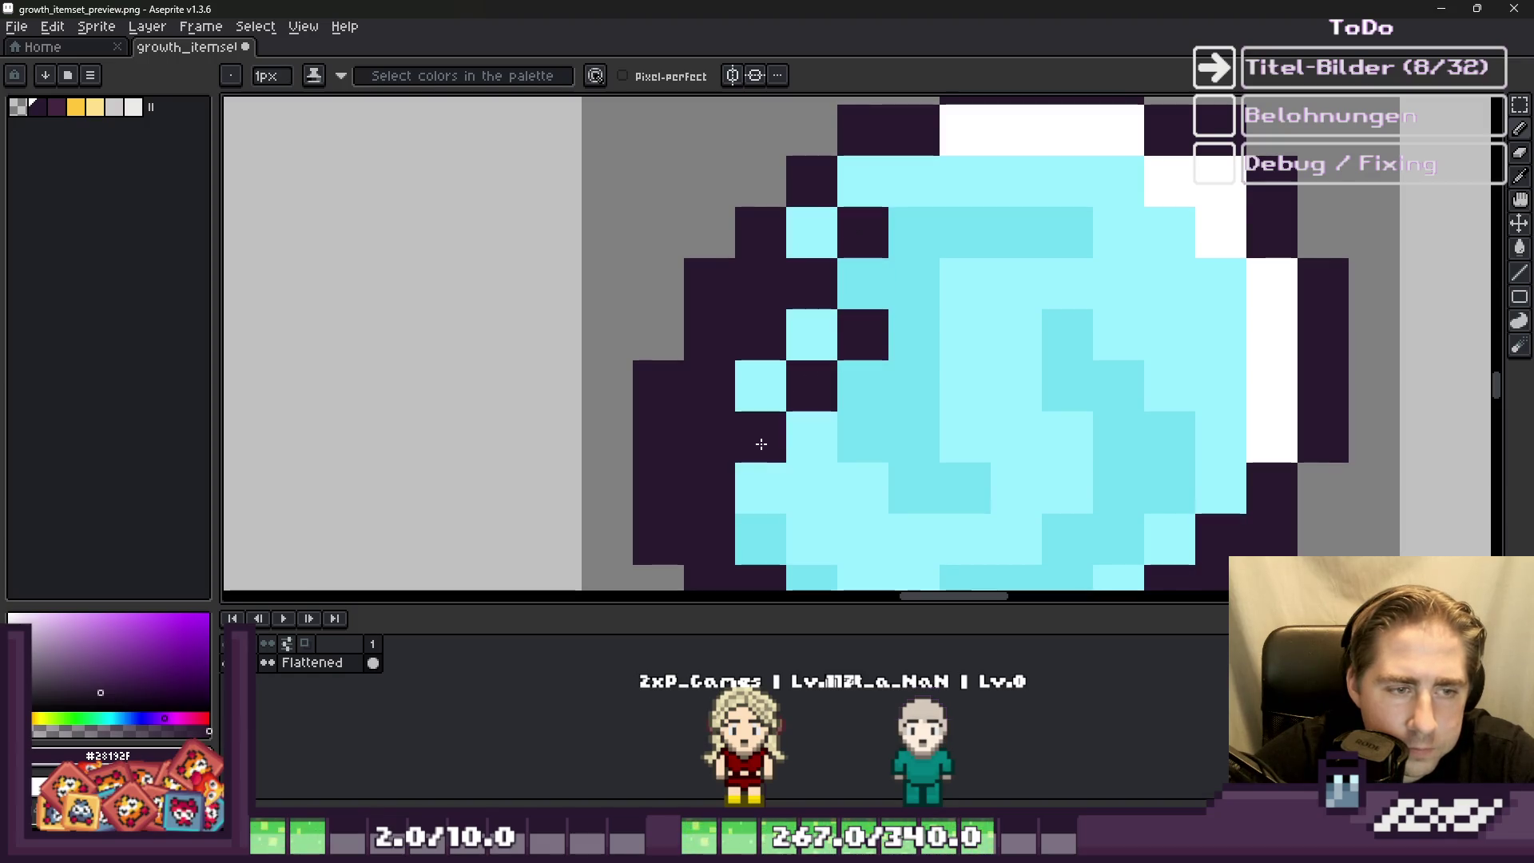
{"action": "scroll", "coordinate": [708, 331], "scroll_direction": "down", "scroll_amount": 2}
{"action": "left_click", "coordinate": [716, 417]}
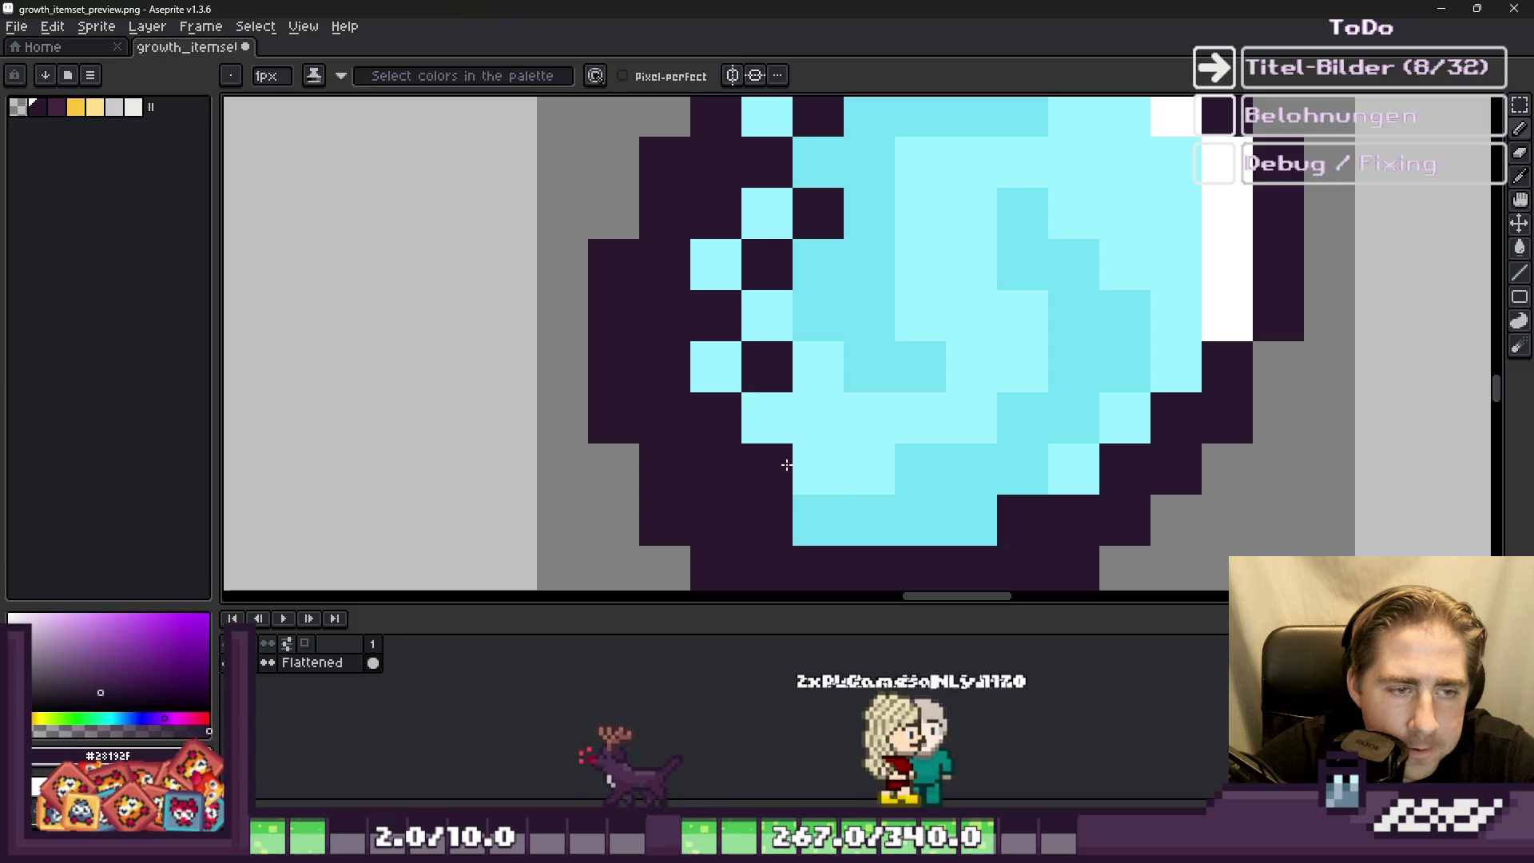
{"action": "left_click", "coordinate": [845, 486]}
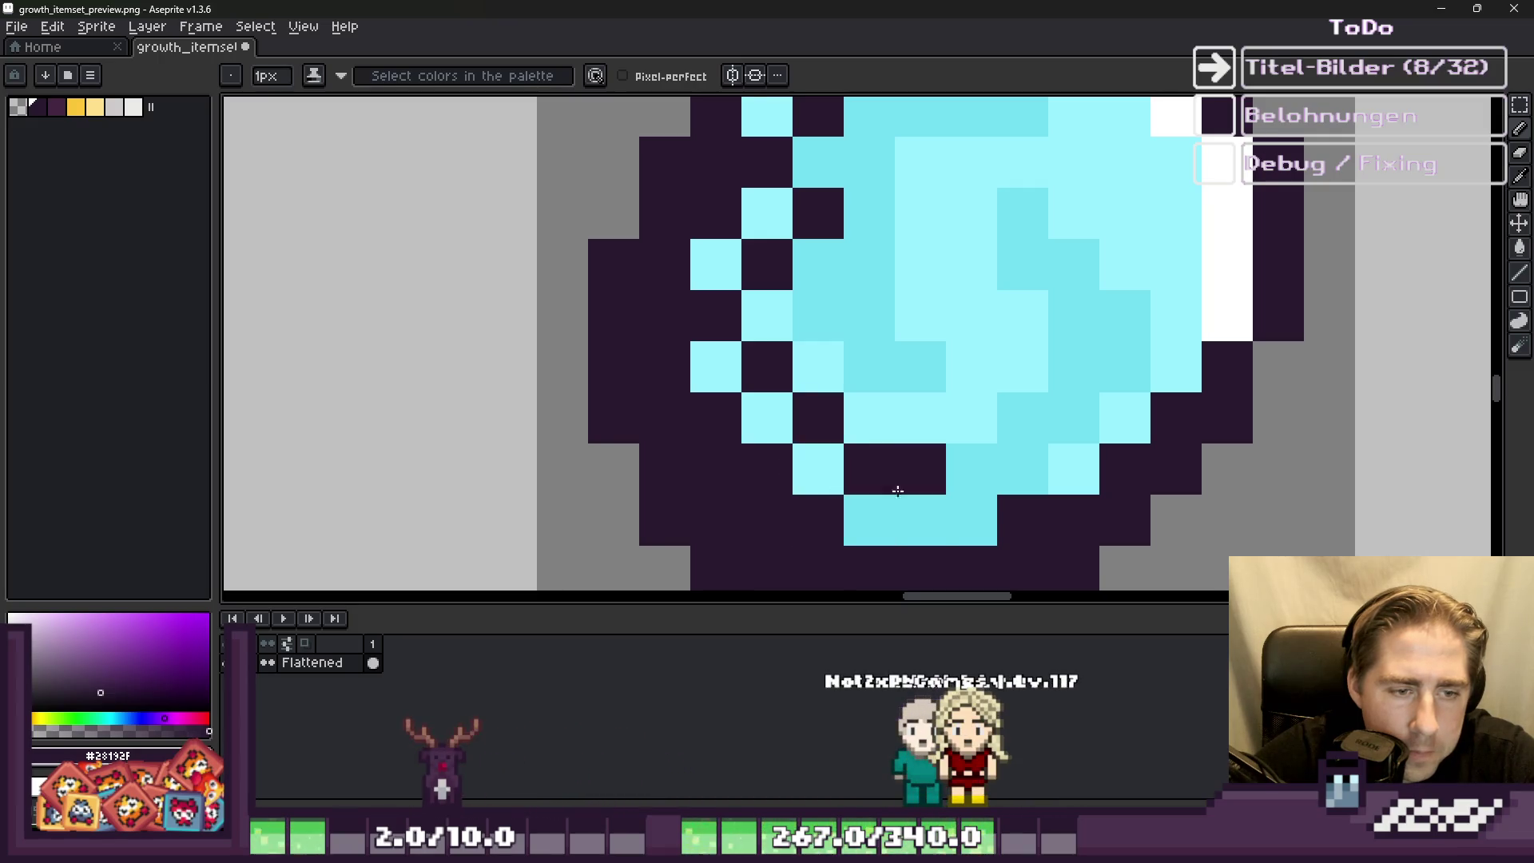
Step: Sample the light cyan and extend the dark checker dither across the orb's lower and right edges
{"action": "left_click", "coordinate": [1102, 416], "text": "alt"}
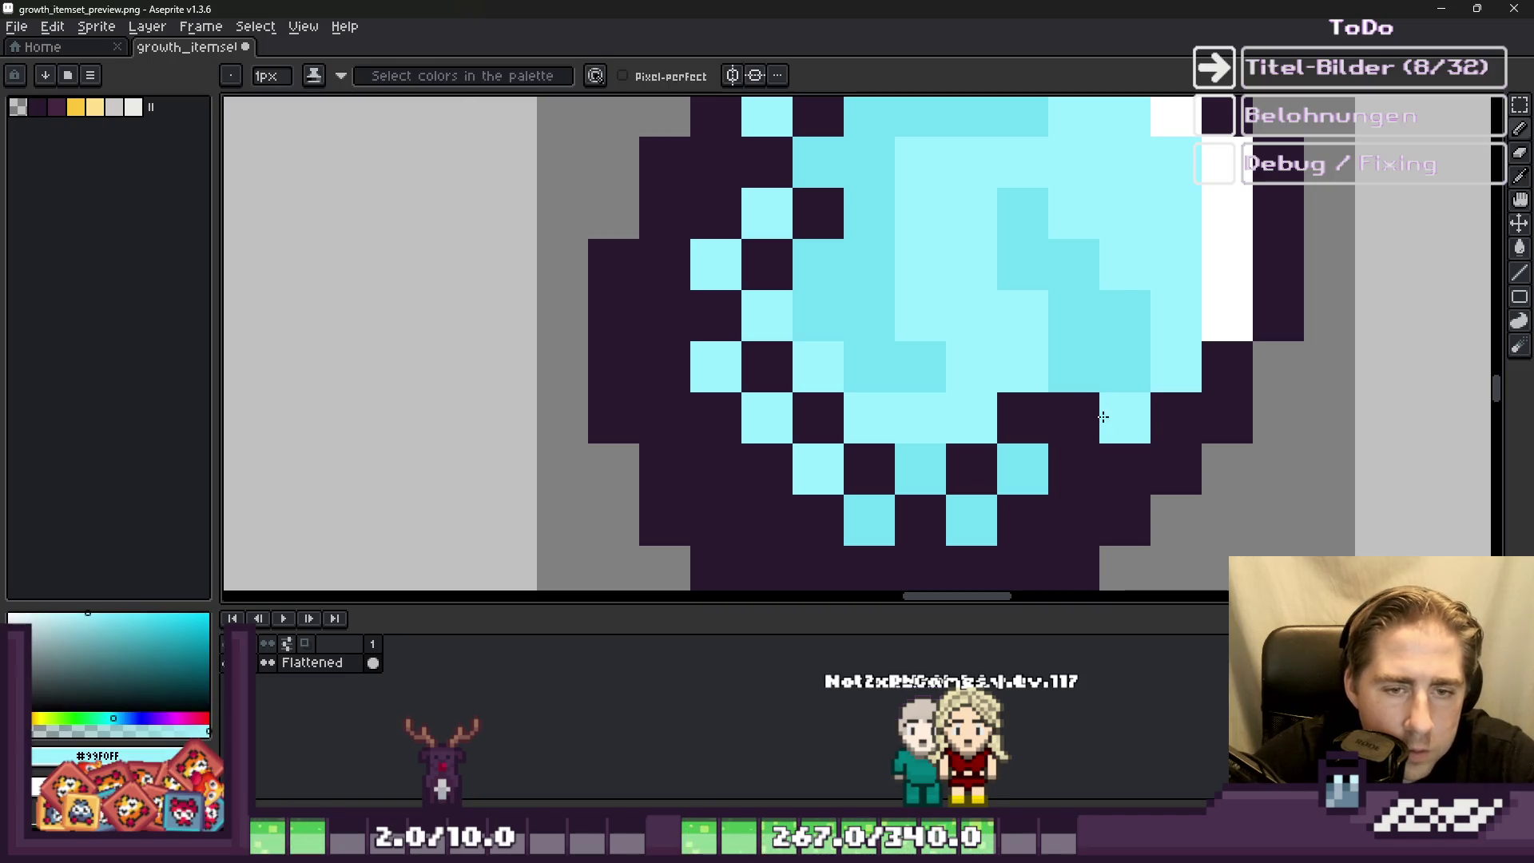
{"action": "left_click", "coordinate": [1039, 406], "text": "alt"}
{"action": "left_click_drag", "start_coordinate": [1071, 367], "coordinate": [1107, 412]}
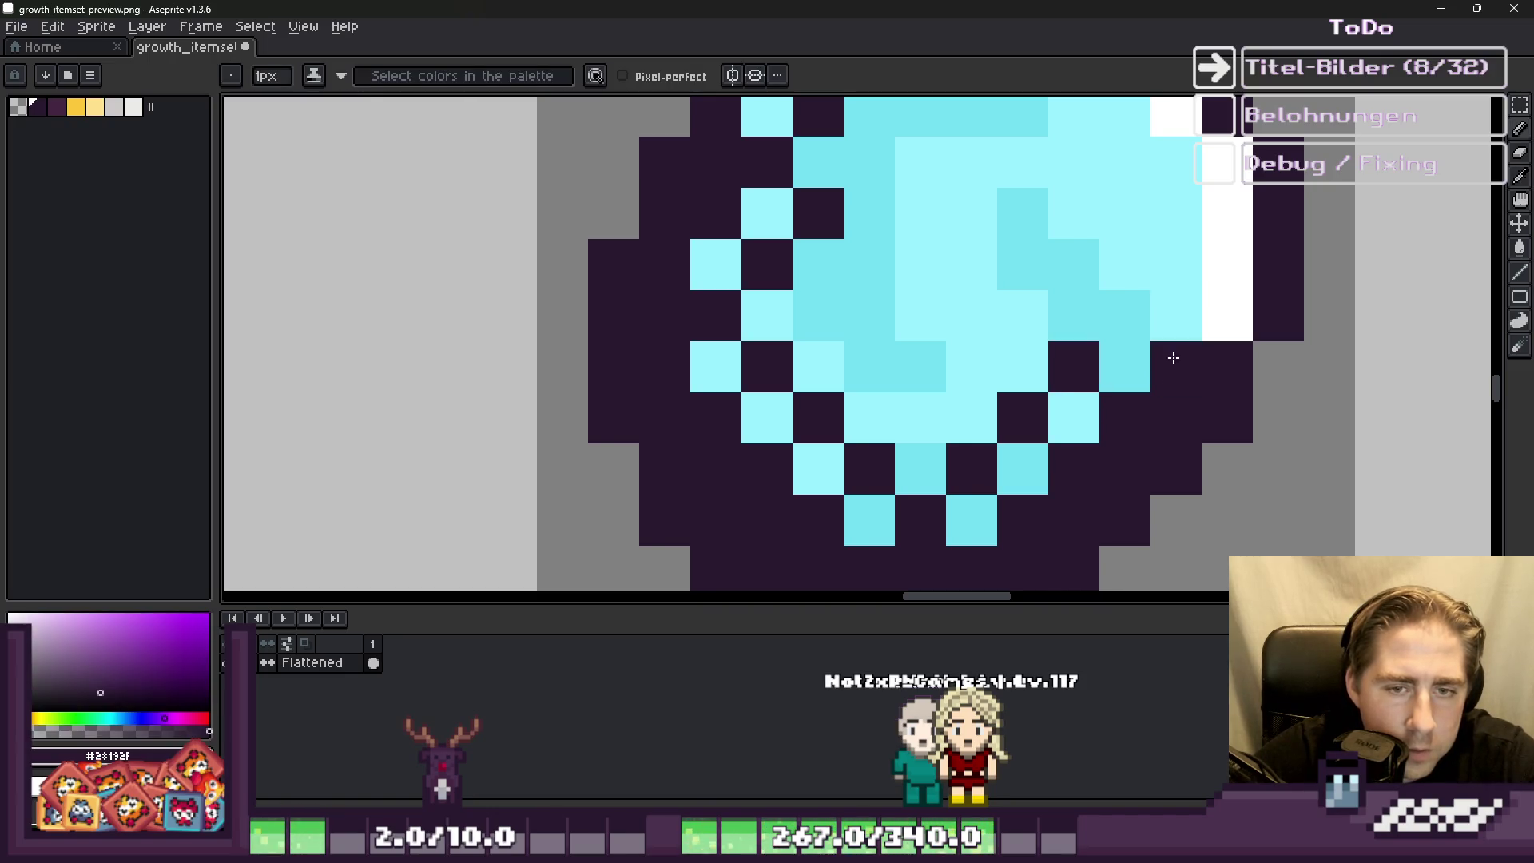
{"action": "mouse_move", "coordinate": [1143, 321]}
{"action": "left_mouse_down"}
{"action": "mouse_move", "coordinate": [1181, 267]}
{"action": "mouse_move", "coordinate": [1225, 315]}
{"action": "left_mouse_up"}
{"action": "scroll", "coordinate": [925, 356], "scroll_direction": "down", "scroll_amount": 6}
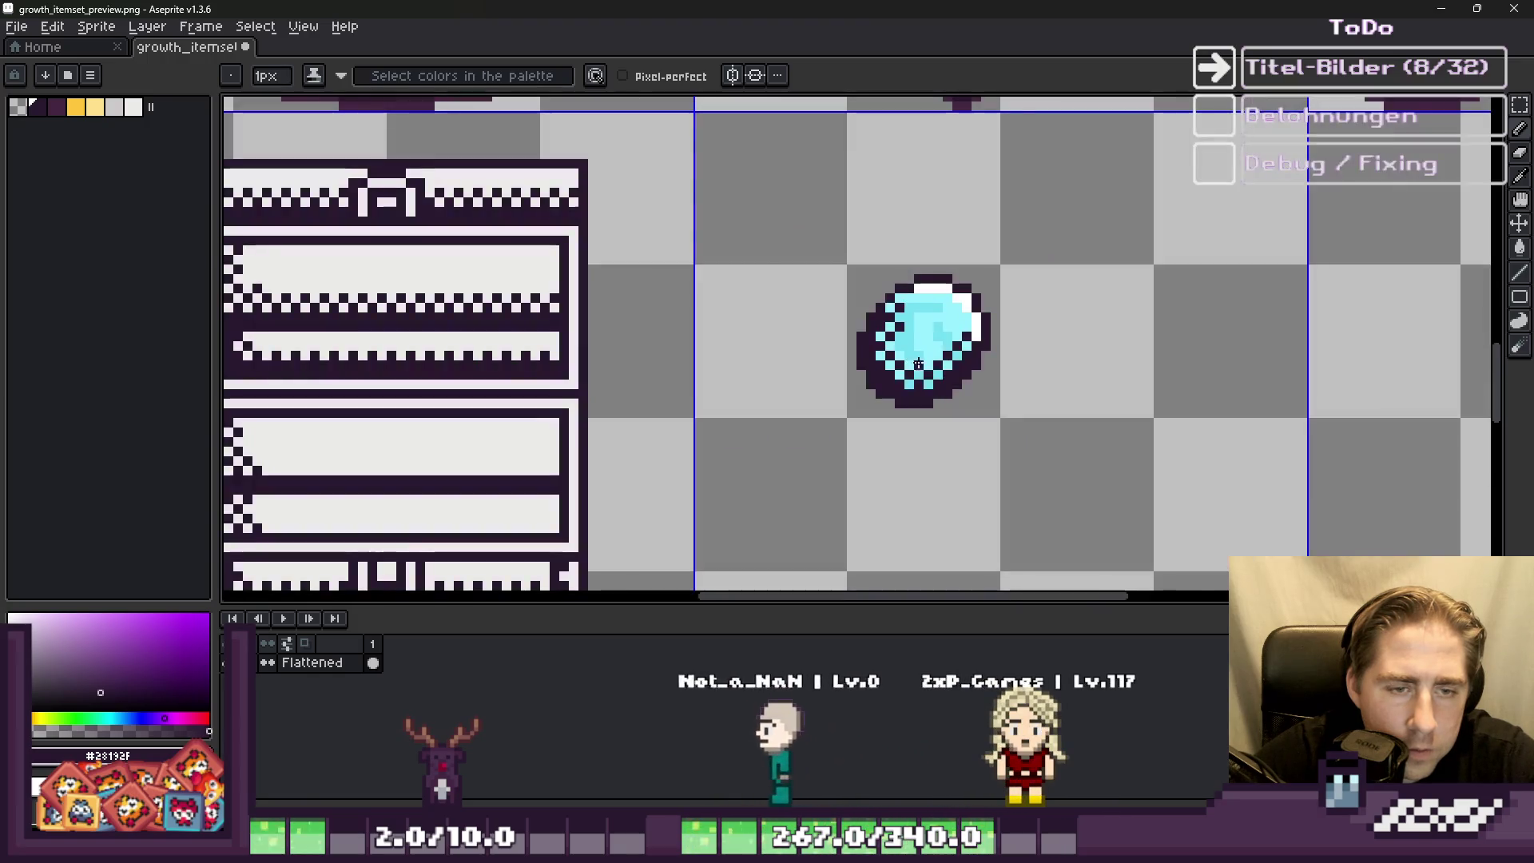
{"action": "scroll", "coordinate": [925, 356], "scroll_direction": "up", "scroll_amount": 2}
{"action": "scroll", "coordinate": [902, 329], "scroll_direction": "up", "scroll_amount": 5}
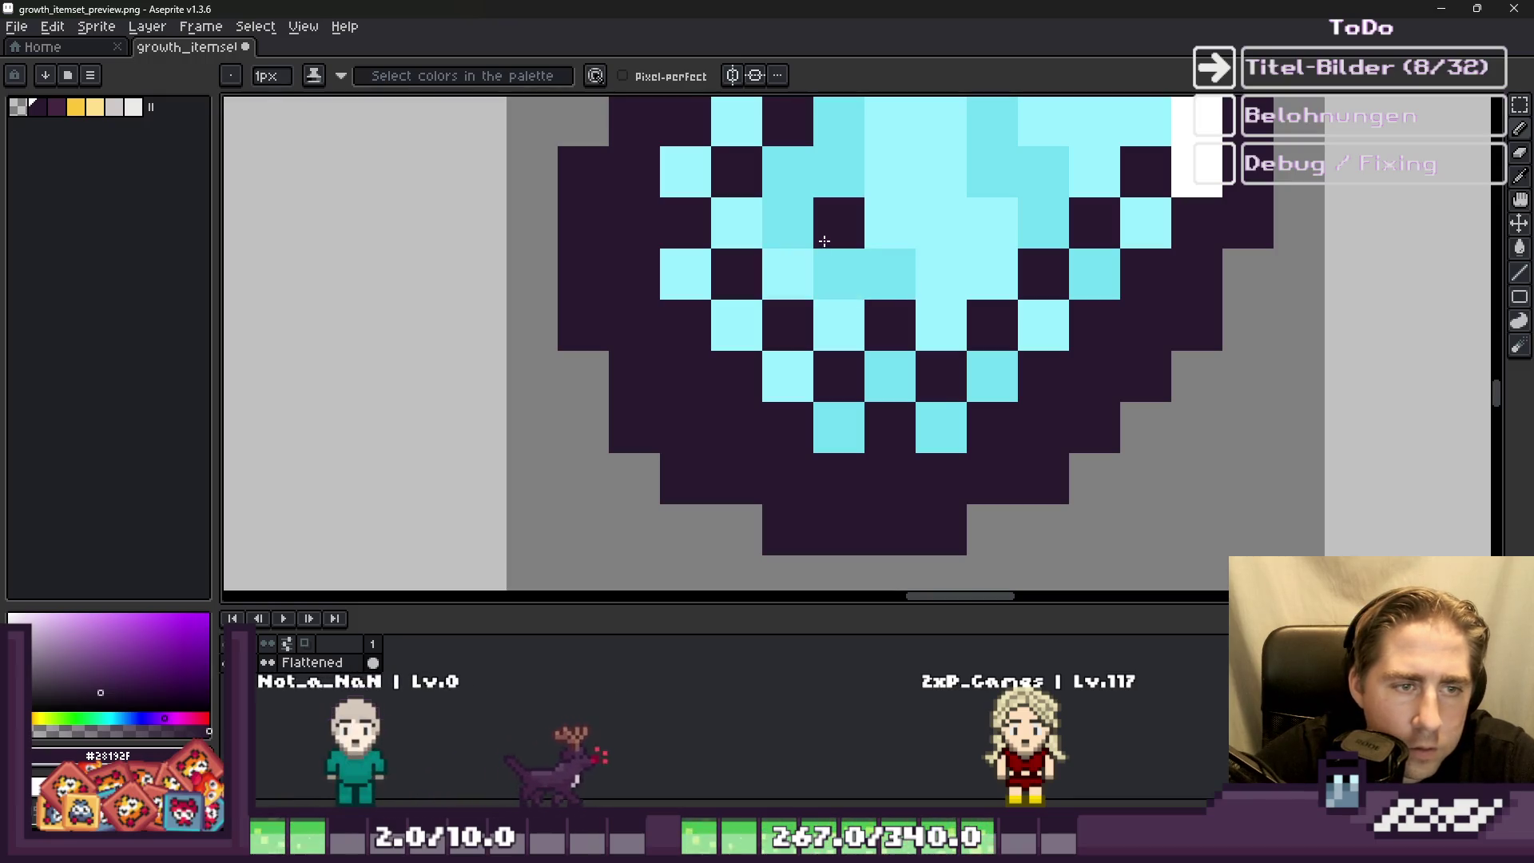
{"action": "scroll", "coordinate": [814, 242], "scroll_direction": "down", "scroll_amount": 4}
{"action": "scroll", "coordinate": [826, 312], "scroll_direction": "up", "scroll_amount": 3}
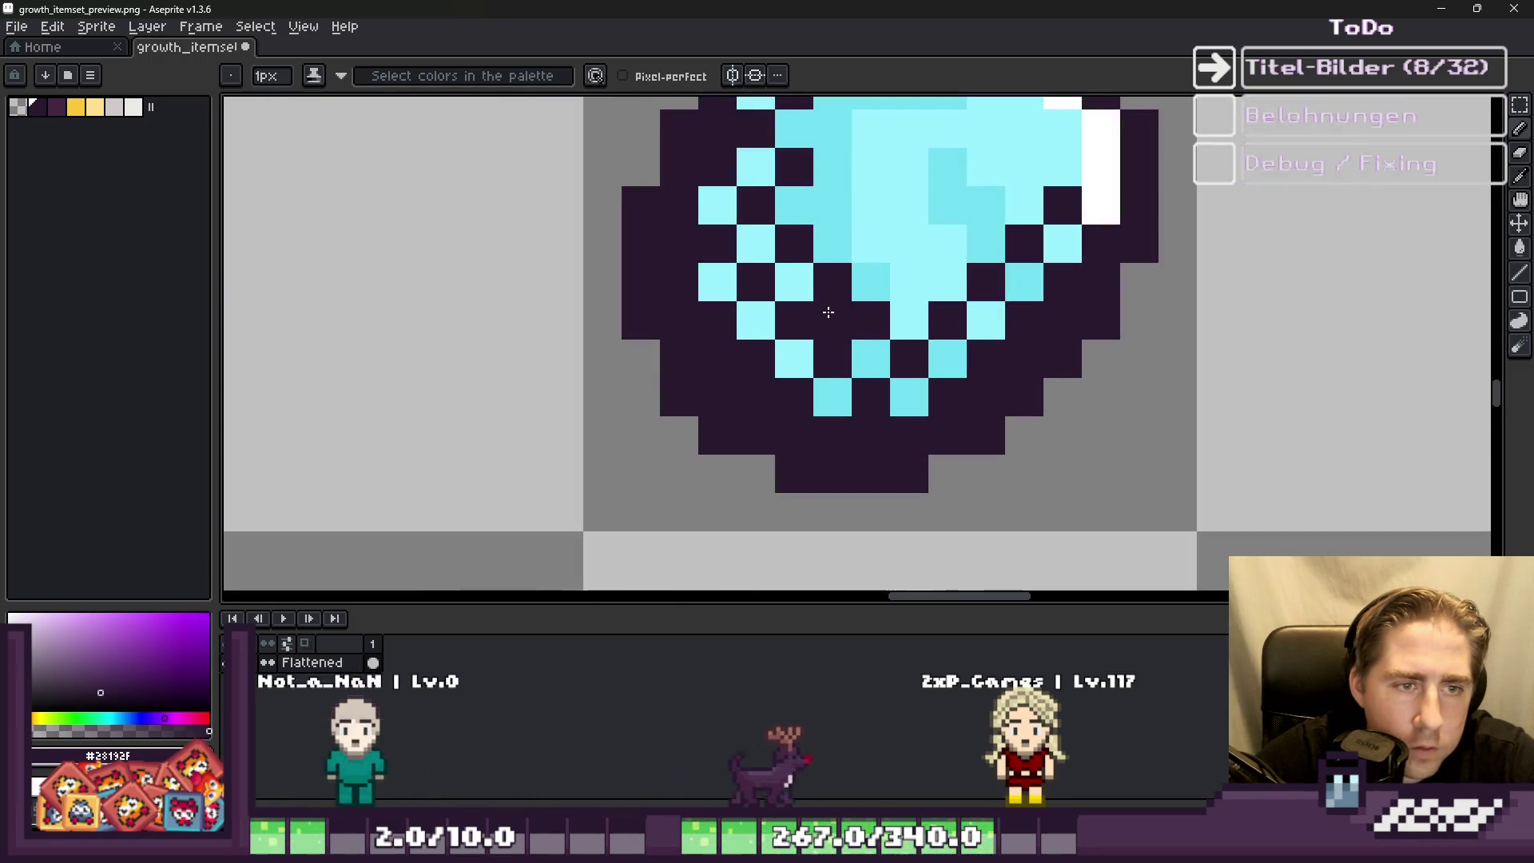
Step: Sample the orb's mid cyan shade and select the whole canvas
{"action": "left_click", "coordinate": [833, 320], "text": "alt"}
{"action": "scroll", "coordinate": [847, 320], "scroll_direction": "down", "scroll_amount": 3}
{"action": "scroll", "coordinate": [840, 282], "scroll_direction": "up", "scroll_amount": 3}
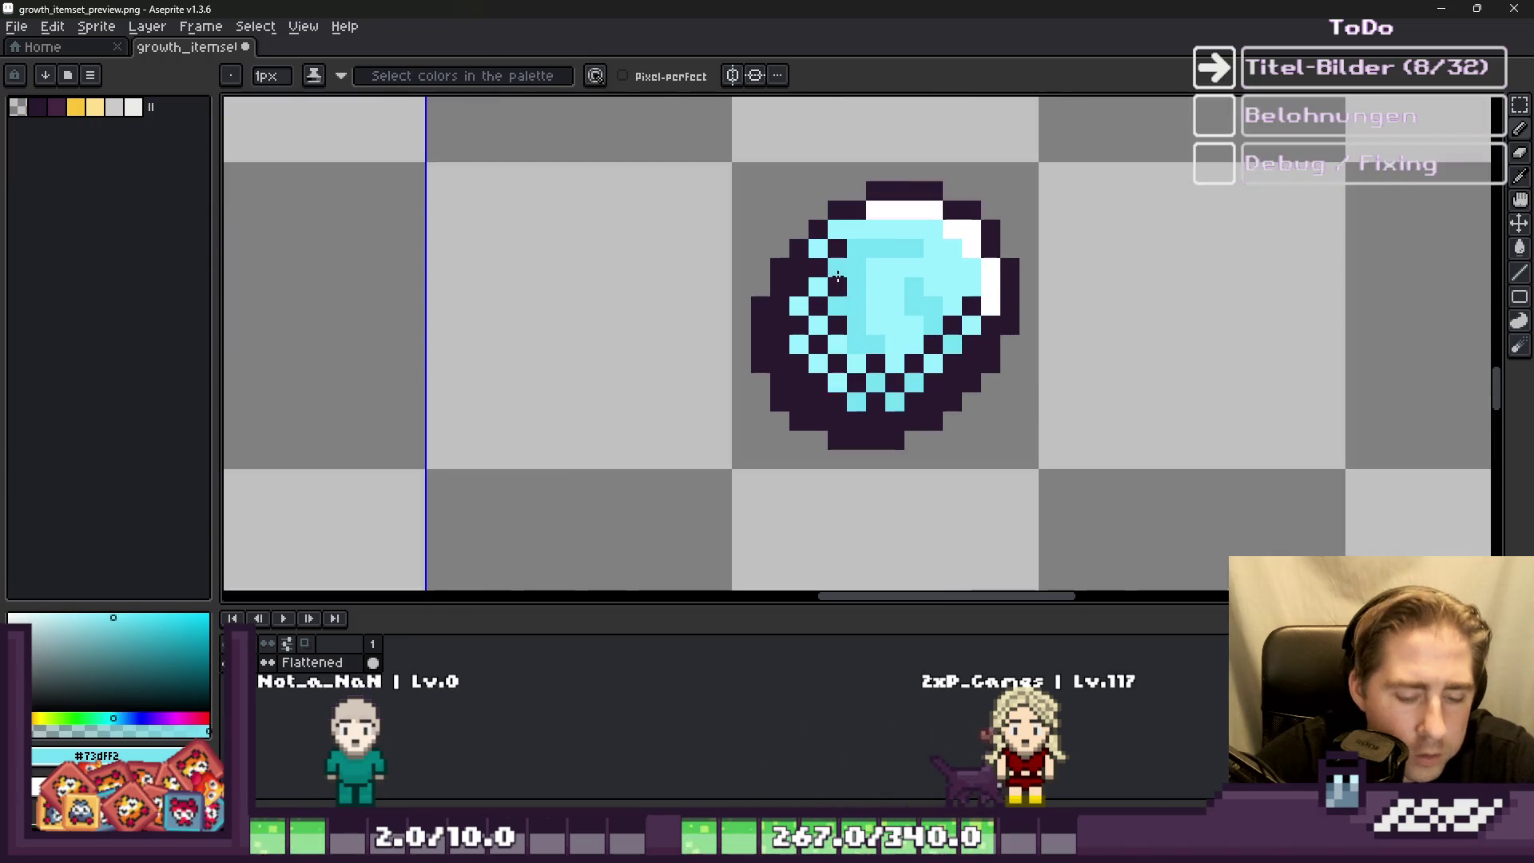
{"action": "key", "text": "m"}
{"action": "key", "text": "ctrl+a"}
{"action": "scroll", "coordinate": [887, 298], "scroll_direction": "down", "scroll_amount": 3}
{"action": "scroll", "coordinate": [887, 298], "scroll_direction": "up", "scroll_amount": 2}
{"action": "scroll", "coordinate": [887, 298], "scroll_direction": "down", "scroll_amount": 3}
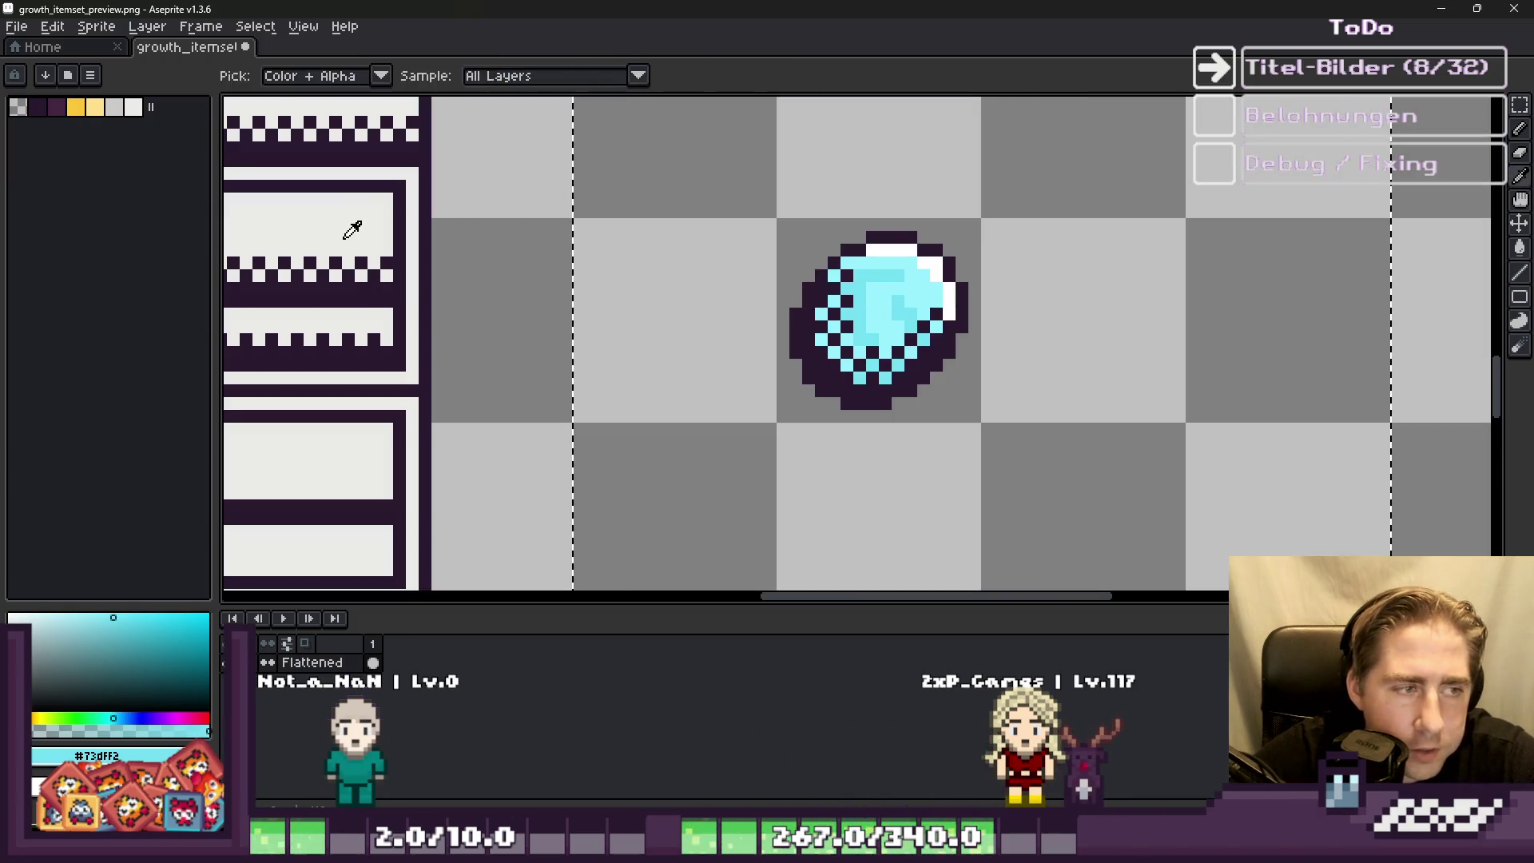
{"action": "left_click", "coordinate": [349, 229], "text": "alt"}
{"action": "scroll", "coordinate": [692, 247], "scroll_direction": "up", "scroll_amount": 3}
{"action": "scroll", "coordinate": [719, 256], "scroll_direction": "down", "scroll_amount": 3}
{"action": "scroll", "coordinate": [1073, 336], "scroll_direction": "up", "scroll_amount": 4}
{"action": "key", "text": "g"}
{"action": "left_click", "coordinate": [1119, 293]}
{"action": "left_click", "coordinate": [1158, 336]}
{"action": "left_click", "coordinate": [1294, 260]}
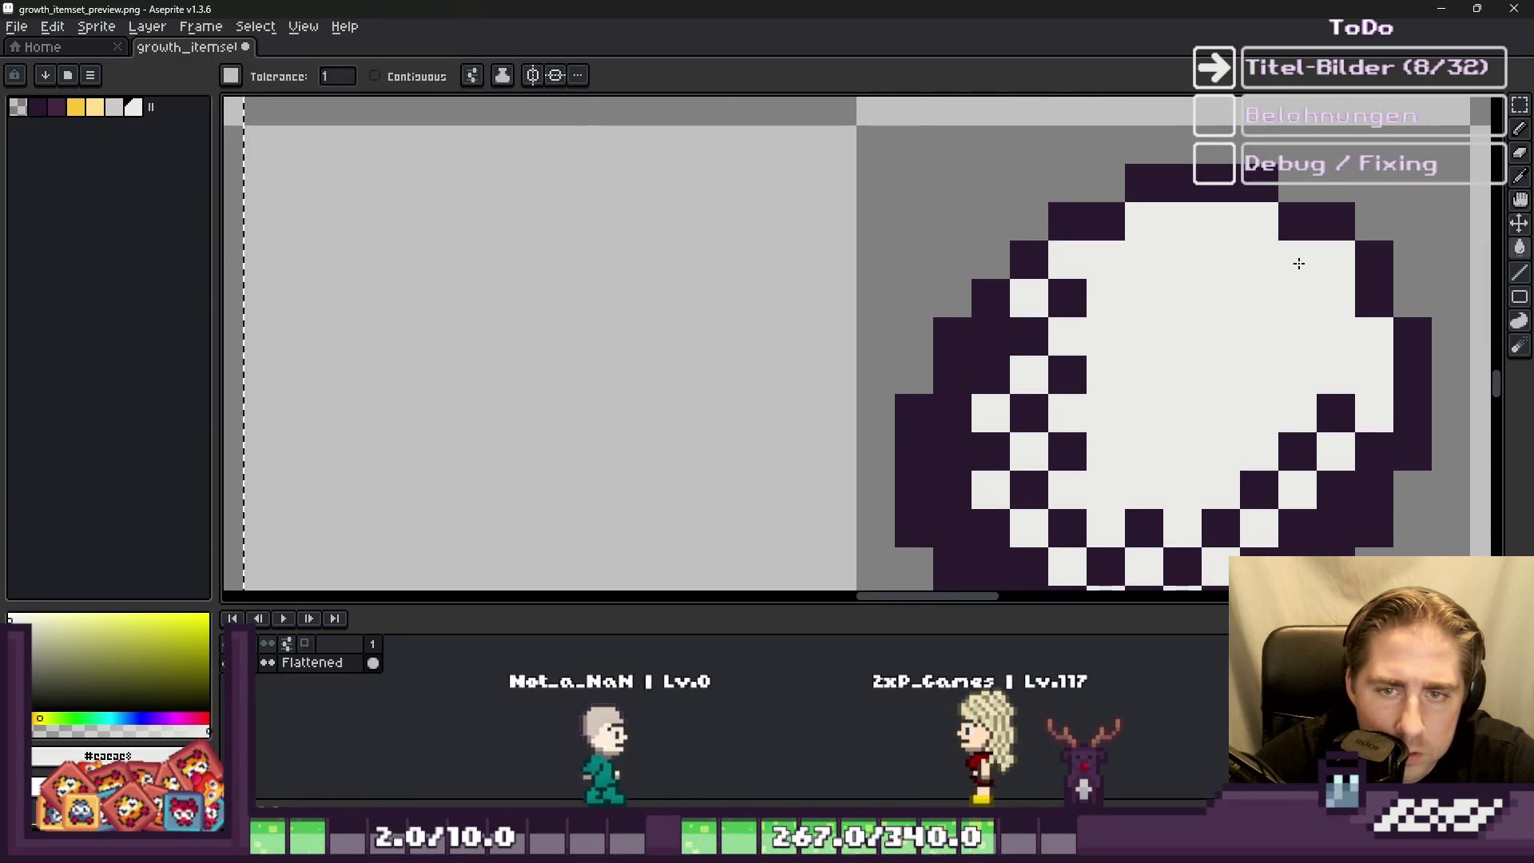
{"action": "scroll", "coordinate": [906, 326], "scroll_direction": "down", "scroll_amount": 4}
{"action": "scroll", "coordinate": [919, 328], "scroll_direction": "down", "scroll_amount": 2}
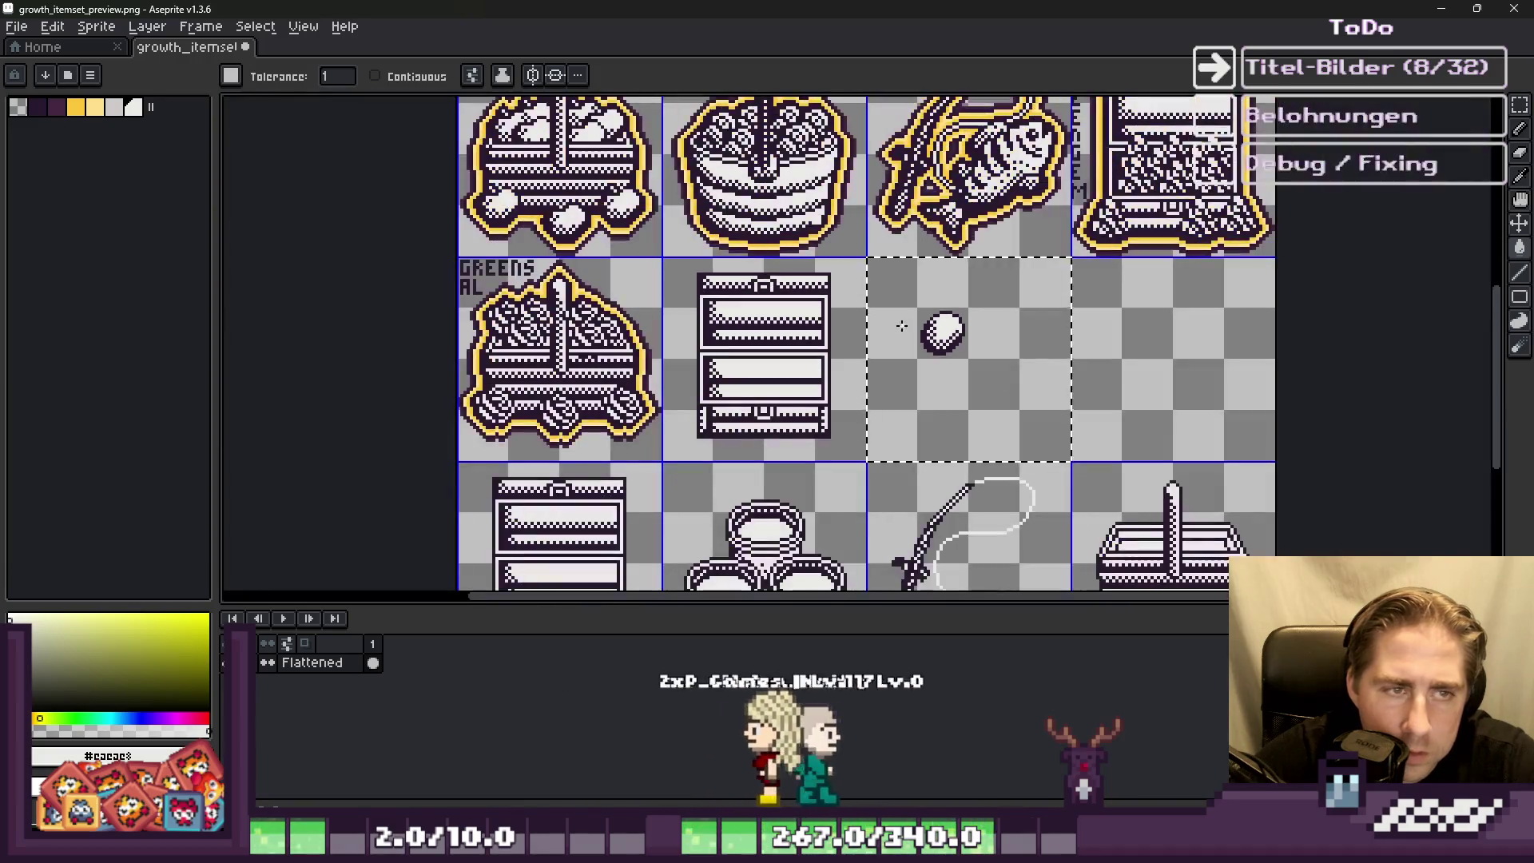
{"action": "scroll", "coordinate": [812, 160], "scroll_direction": "up", "scroll_amount": 3}
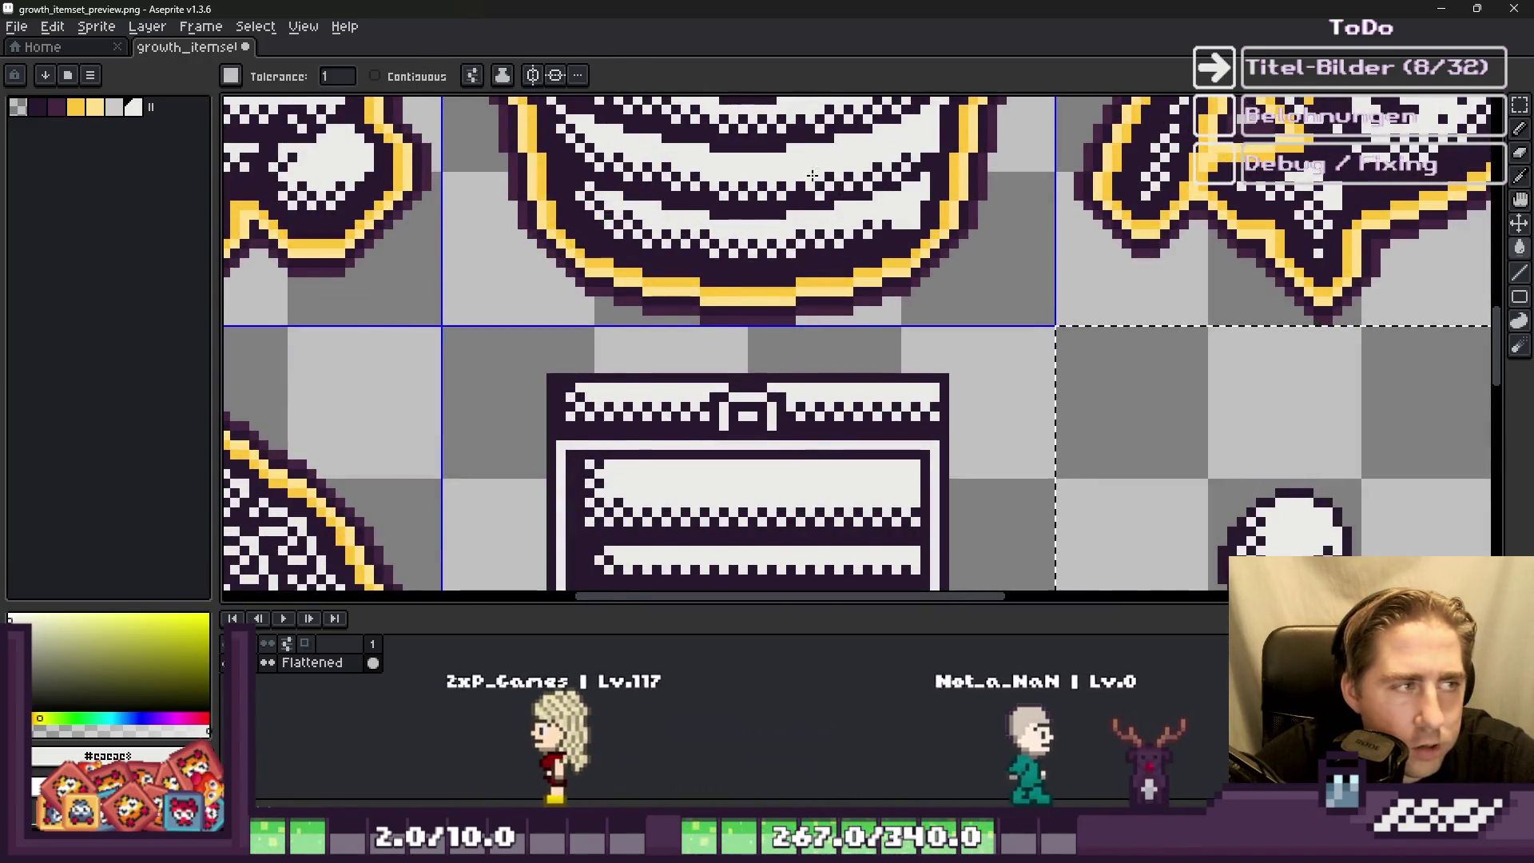
{"action": "scroll", "coordinate": [956, 301], "scroll_direction": "down", "scroll_amount": 2}
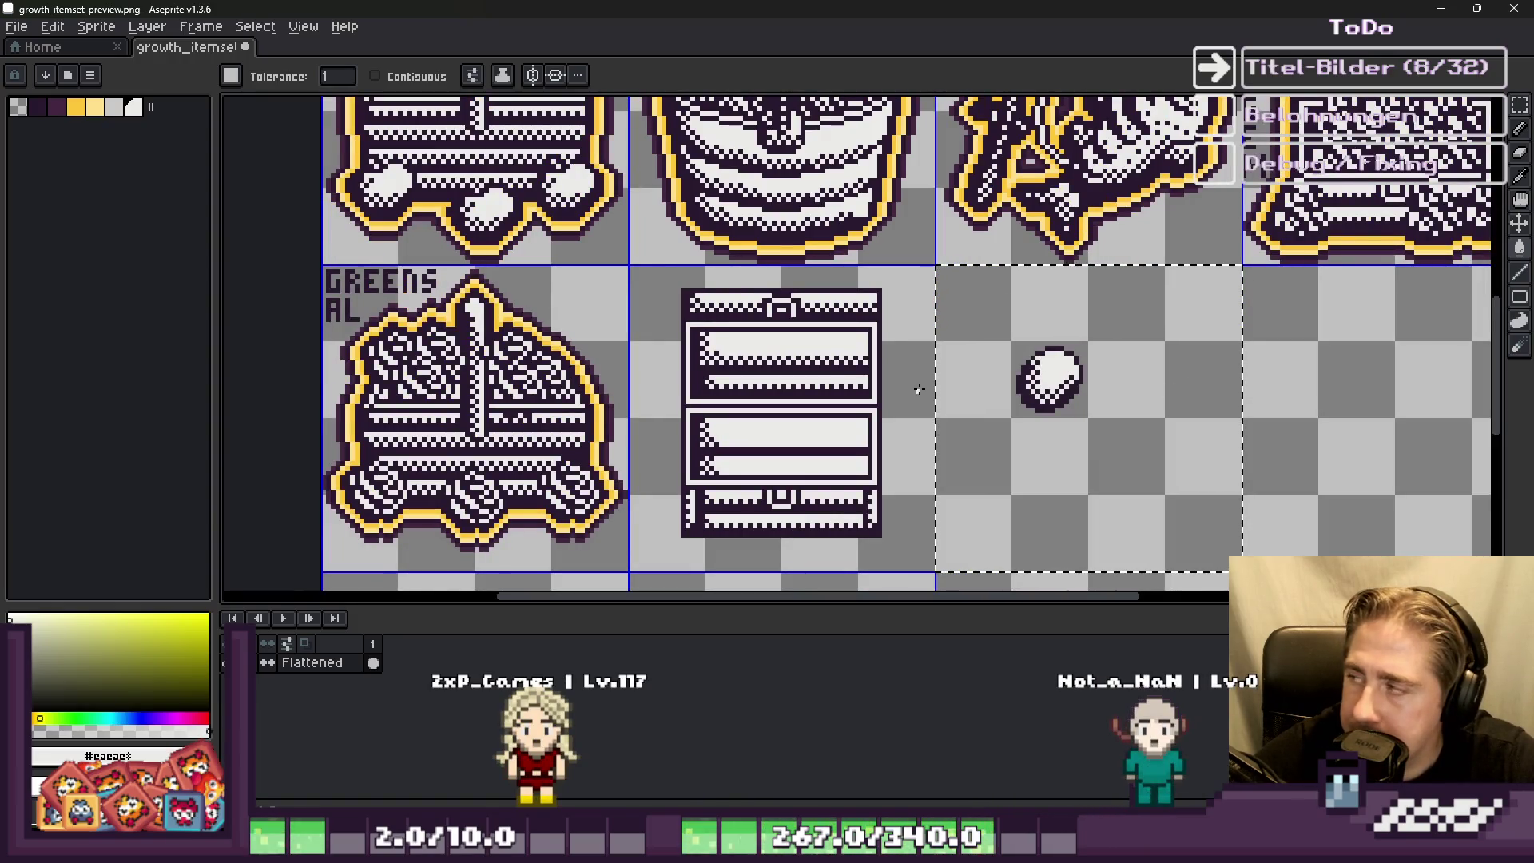
{"action": "scroll", "coordinate": [918, 390], "scroll_direction": "up", "scroll_amount": 1}
{"action": "scroll", "coordinate": [1163, 380], "scroll_direction": "up", "scroll_amount": 3}
{"action": "scroll", "coordinate": [900, 250], "scroll_direction": "up", "scroll_amount": 2}
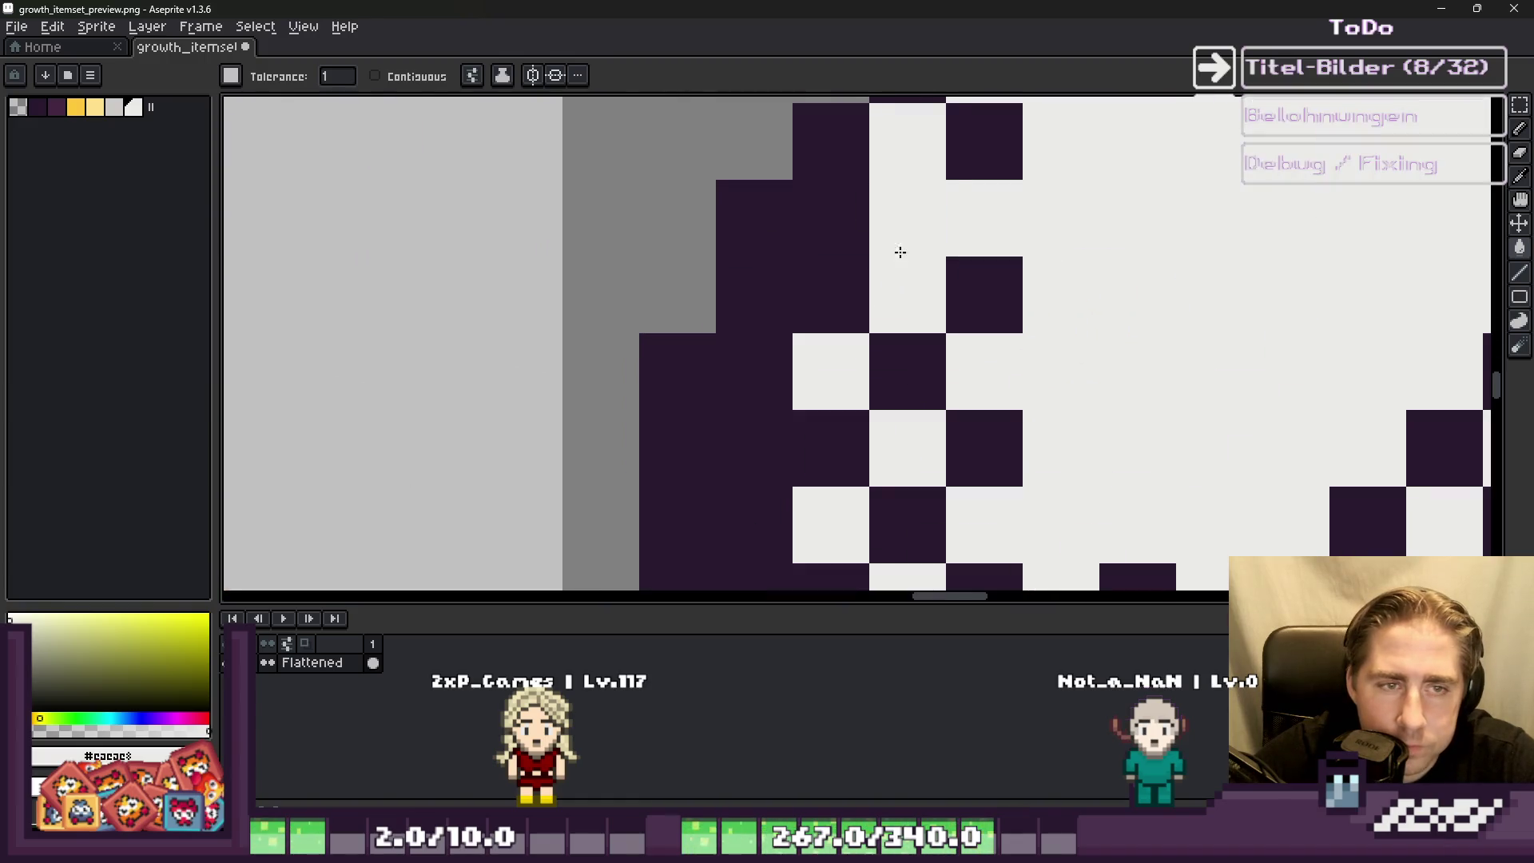
{"action": "left_click", "coordinate": [671, 352], "text": "alt"}
{"action": "scroll", "coordinate": [799, 303], "scroll_direction": "down", "scroll_amount": 3}
{"action": "left_click", "coordinate": [822, 260]}
{"action": "left_click", "coordinate": [810, 264]}
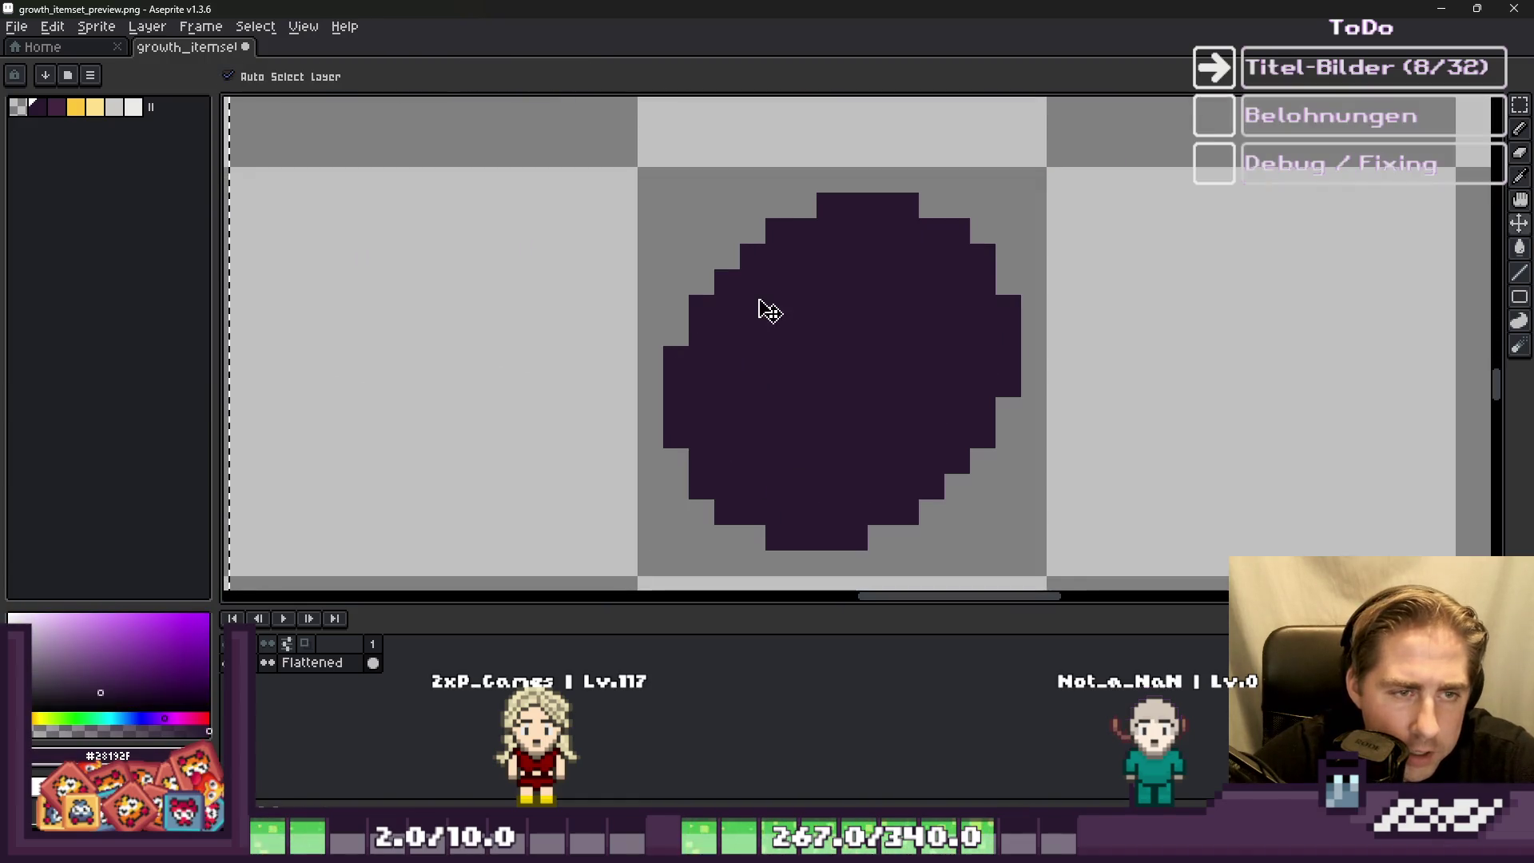
{"action": "key", "text": "ctrl+z"}
{"action": "key", "text": "b"}
{"action": "scroll", "coordinate": [807, 293], "scroll_direction": "down", "scroll_amount": 4}
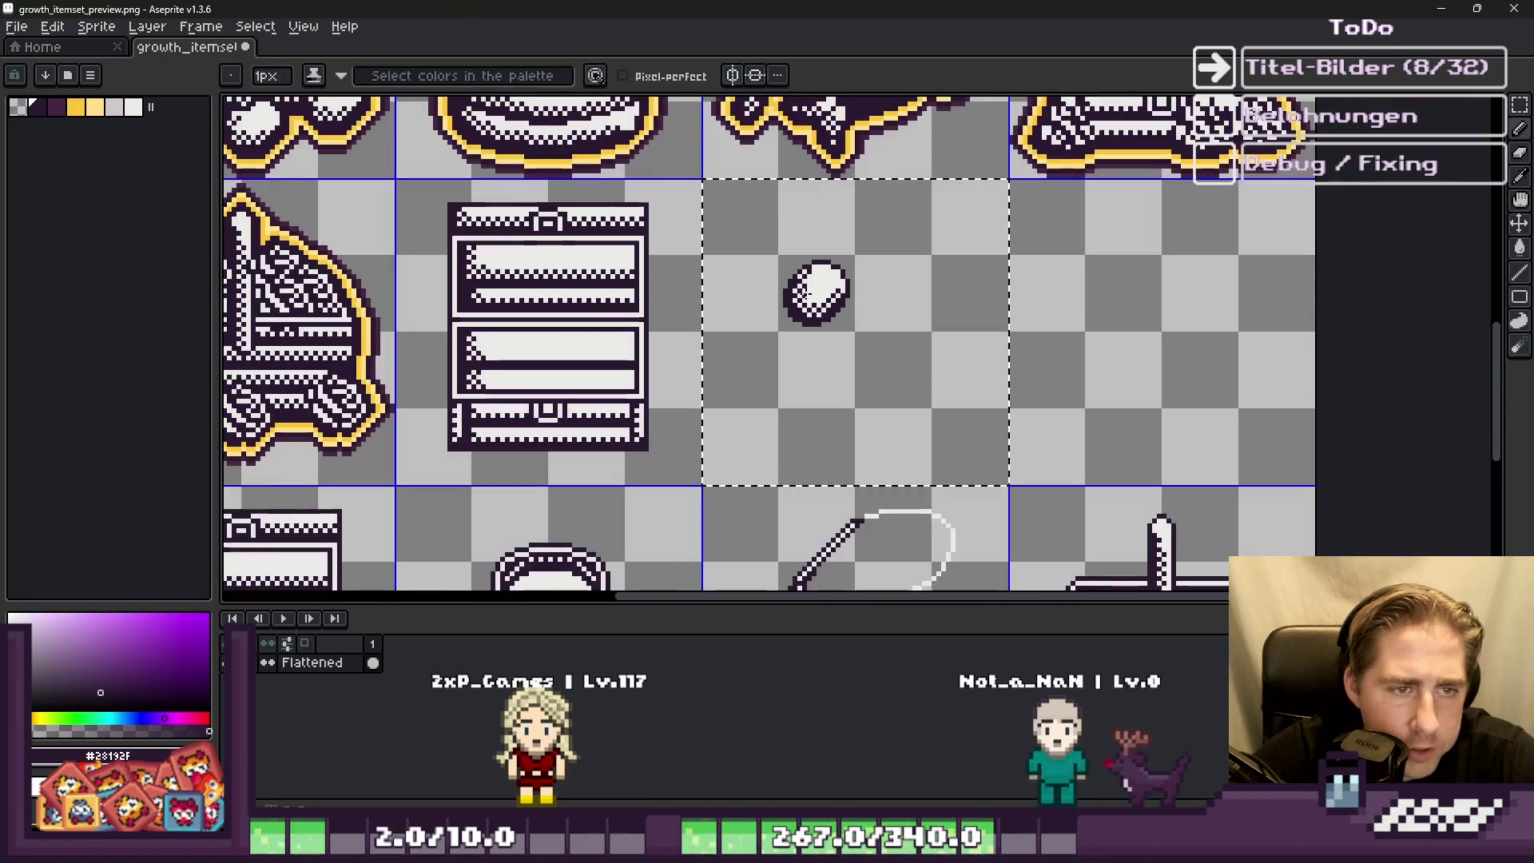
Step: Cut the lone white egg from its cell and paste it onto a new layer
{"action": "key", "text": "ctrl+d"}
{"action": "key", "text": "m"}
{"action": "scroll", "coordinate": [793, 289], "scroll_direction": "up", "scroll_amount": 2}
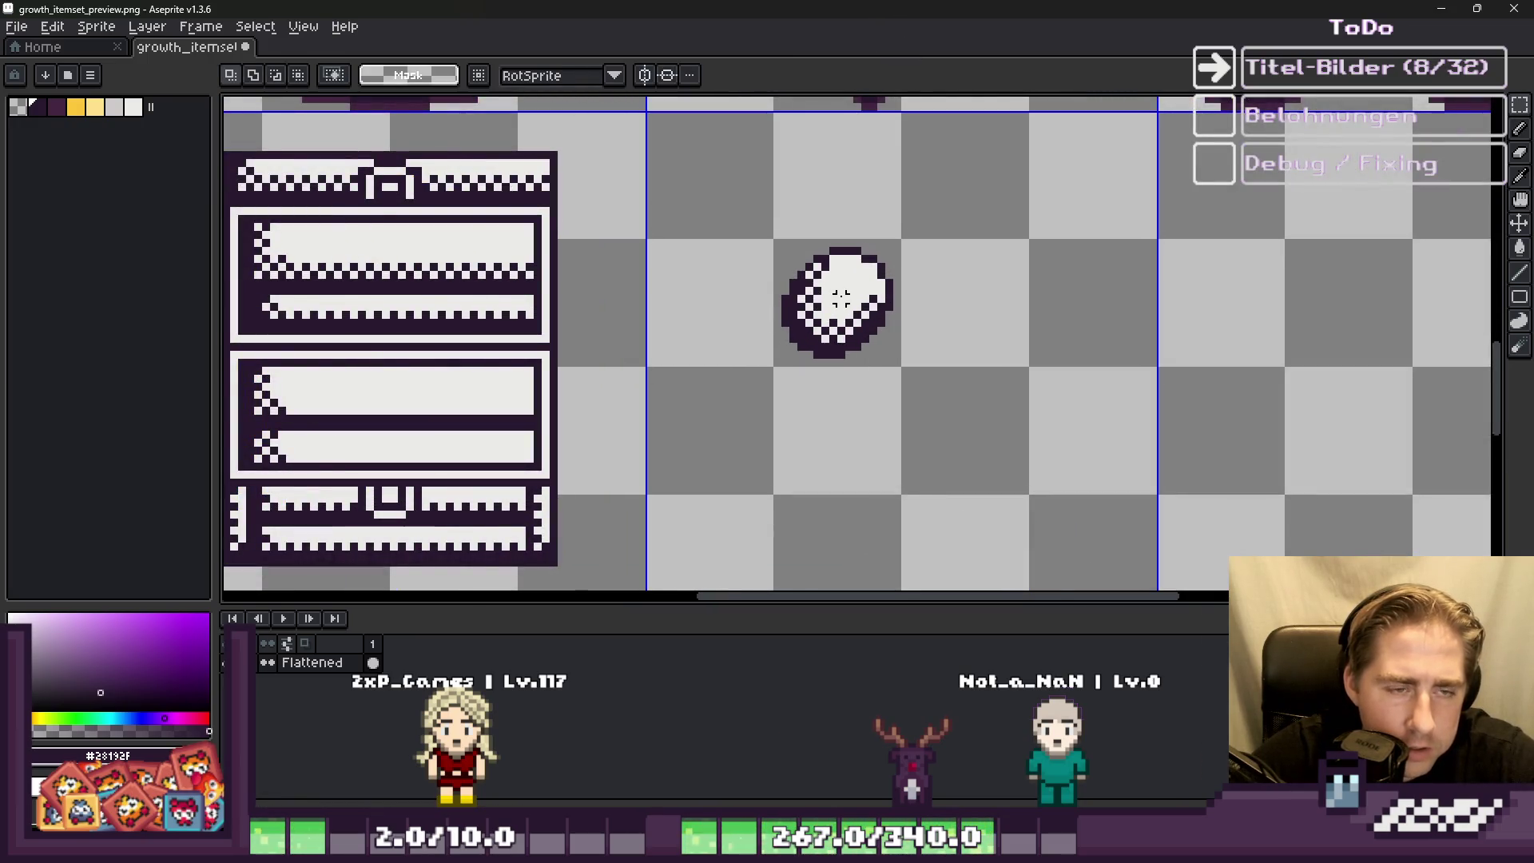
{"action": "scroll", "coordinate": [840, 298], "scroll_direction": "up", "scroll_amount": 1}
{"action": "left_click_drag", "start_coordinate": [747, 228], "coordinate": [917, 404]}
{"action": "key", "text": "ctrl+x"}
{"action": "key", "text": "shift+n"}
{"action": "key", "text": "ctrl+v"}
{"action": "scroll", "coordinate": [1062, 307], "scroll_direction": "down", "scroll_amount": 2}
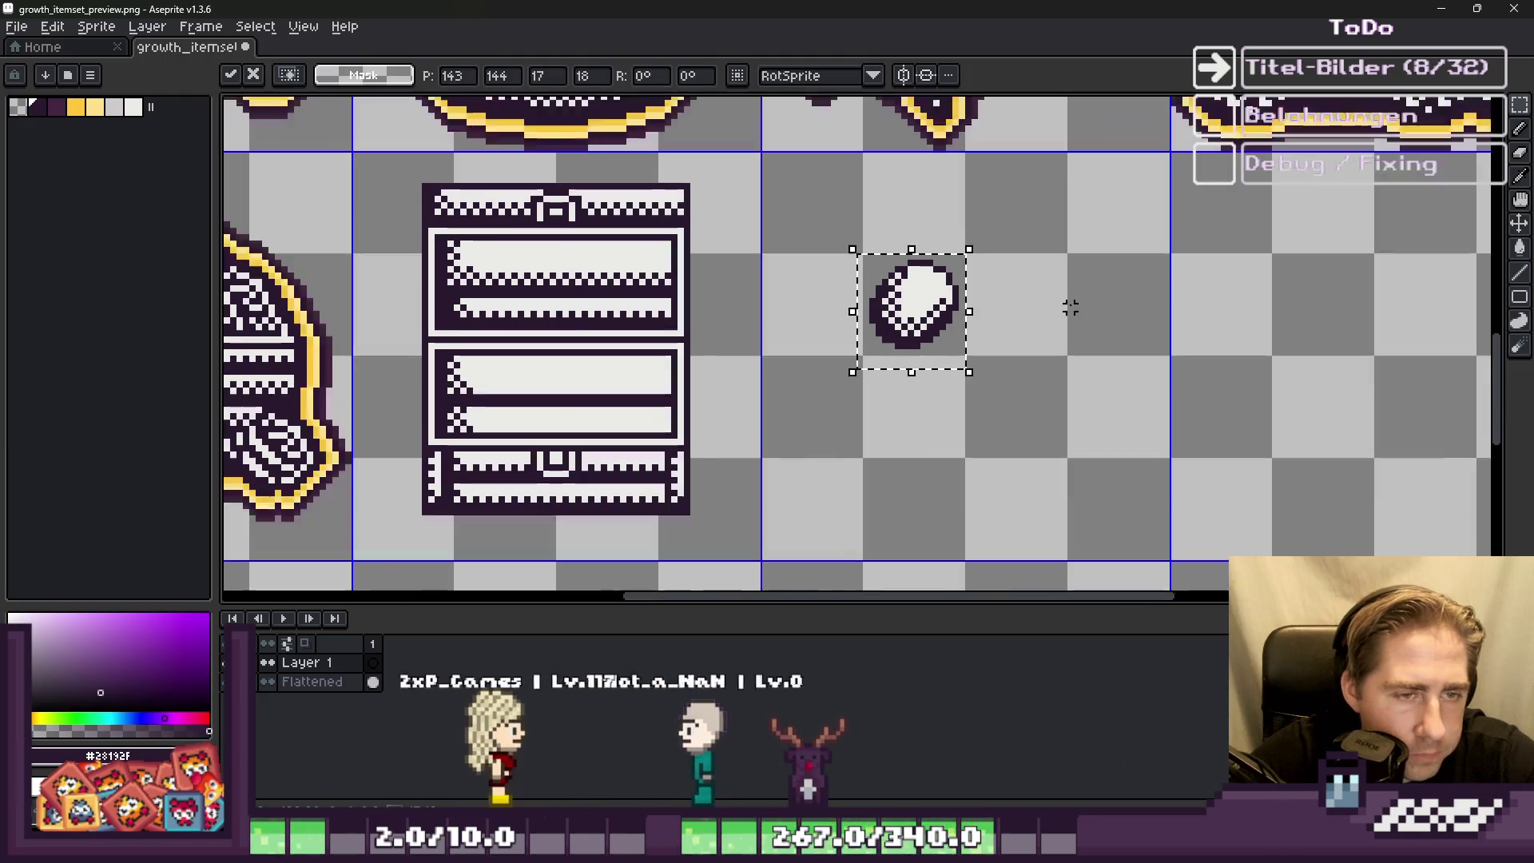
{"action": "key", "text": "ctrl+d"}
Step: Stamp four egg copies across the chest, discarding the leftover floating copy
{"action": "scroll", "coordinate": [603, 411], "scroll_direction": "up", "scroll_amount": 2}
{"action": "key", "text": "ctrl+v"}
{"action": "mouse_move", "coordinate": [1156, 214]}
{"action": "left_mouse_down"}
{"action": "mouse_move", "coordinate": [651, 308]}
{"action": "mouse_move", "coordinate": [684, 328]}
{"action": "mouse_move", "coordinate": [521, 319]}
{"action": "left_mouse_up"}
{"action": "key", "text": "ctrl+v"}
{"action": "left_click_drag", "start_coordinate": [1174, 250], "coordinate": [344, 344]}
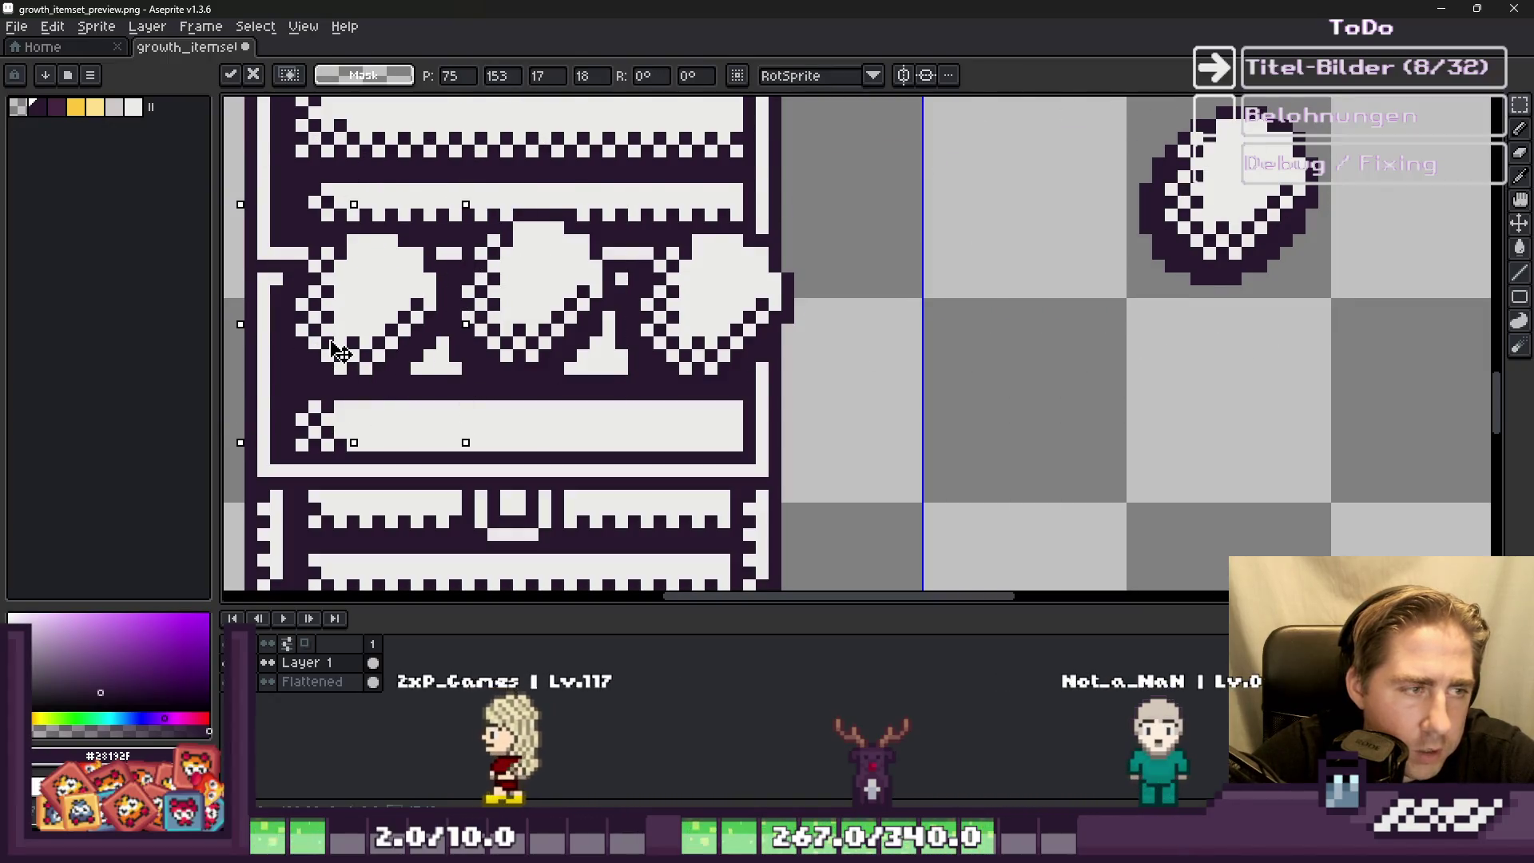
{"action": "key", "text": "ctrl+v"}
{"action": "mouse_move", "coordinate": [1177, 256]}
{"action": "left_mouse_down"}
{"action": "mouse_move", "coordinate": [615, 435]}
{"action": "mouse_move", "coordinate": [558, 426]}
{"action": "mouse_move", "coordinate": [553, 401]}
{"action": "left_mouse_up"}
{"action": "key", "text": "ctrl+v"}
{"action": "left_click_drag", "start_coordinate": [1176, 254], "coordinate": [440, 374]}
{"action": "key", "text": "ctrl+v"}
{"action": "scroll", "coordinate": [795, 431], "scroll_direction": "down", "scroll_amount": 3}
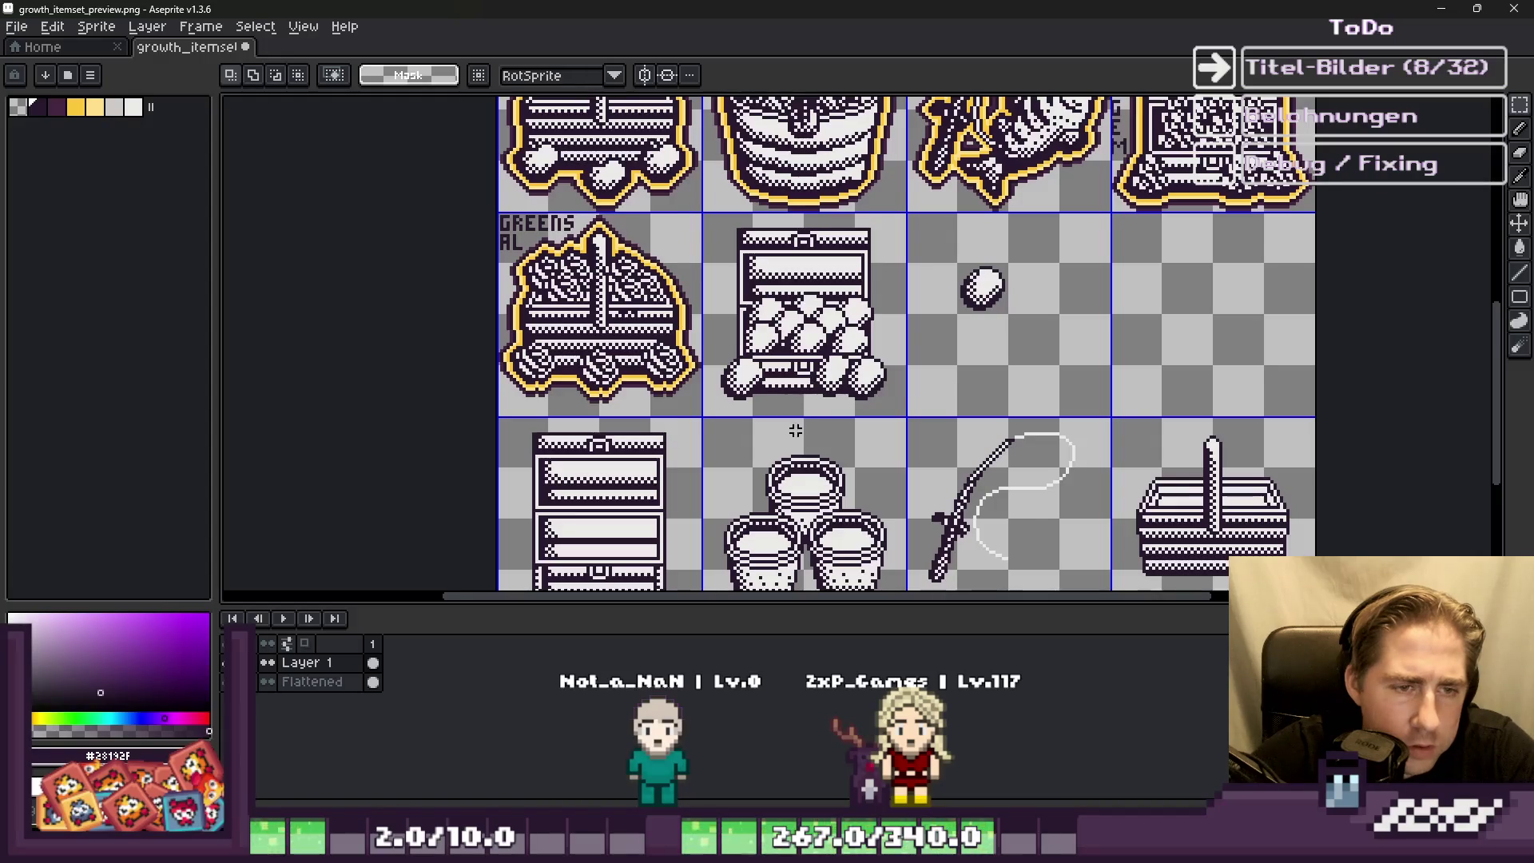
{"action": "scroll", "coordinate": [768, 387], "scroll_direction": "up", "scroll_amount": 2}
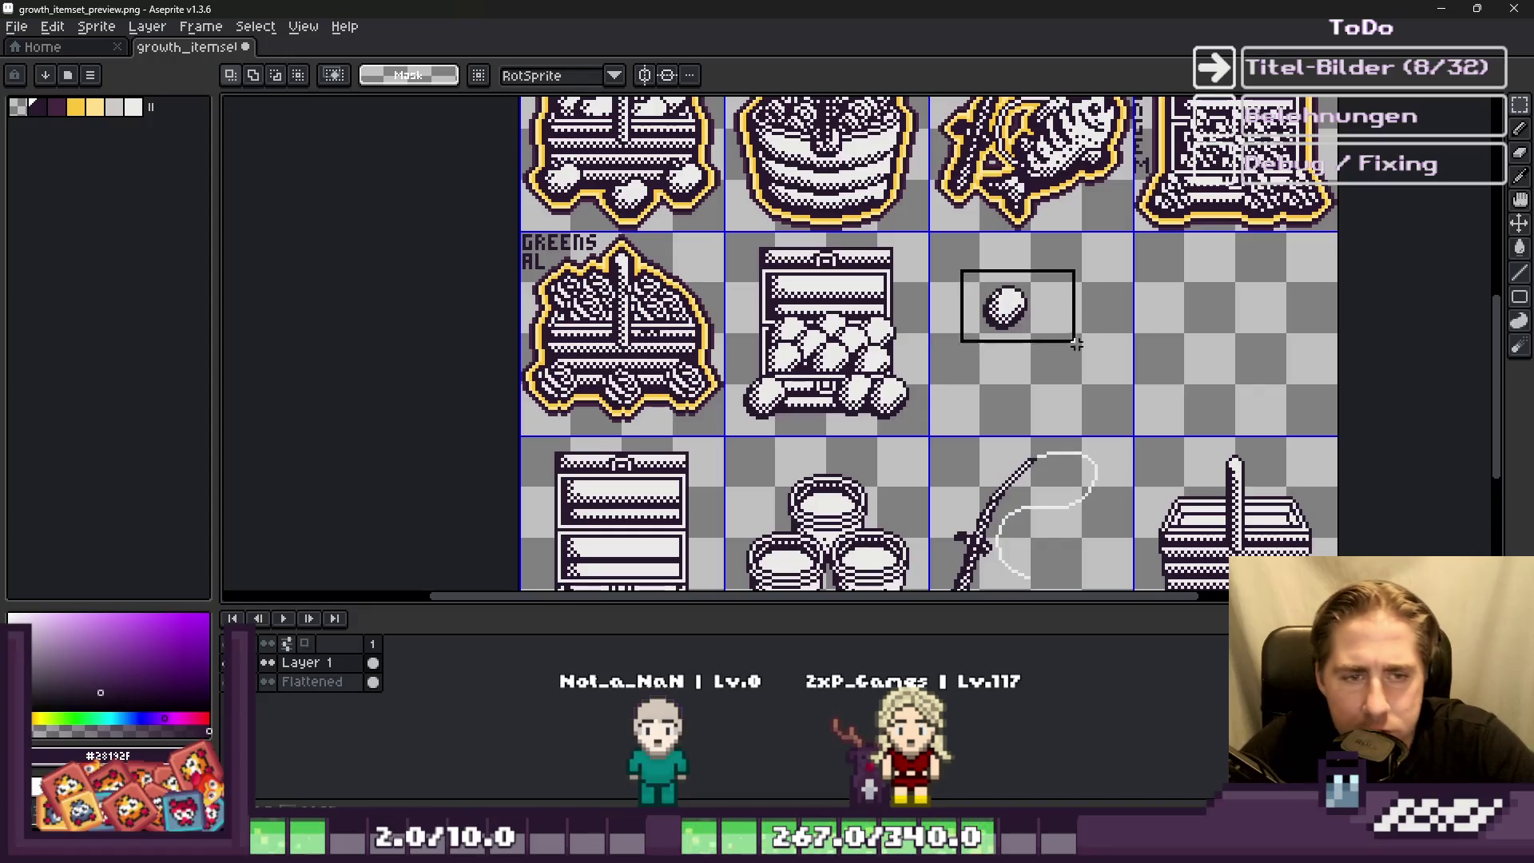
{"action": "key", "text": "Escape"}
Step: Flatten the egg layer into the artwork
{"action": "right_click", "coordinate": [300, 688]}
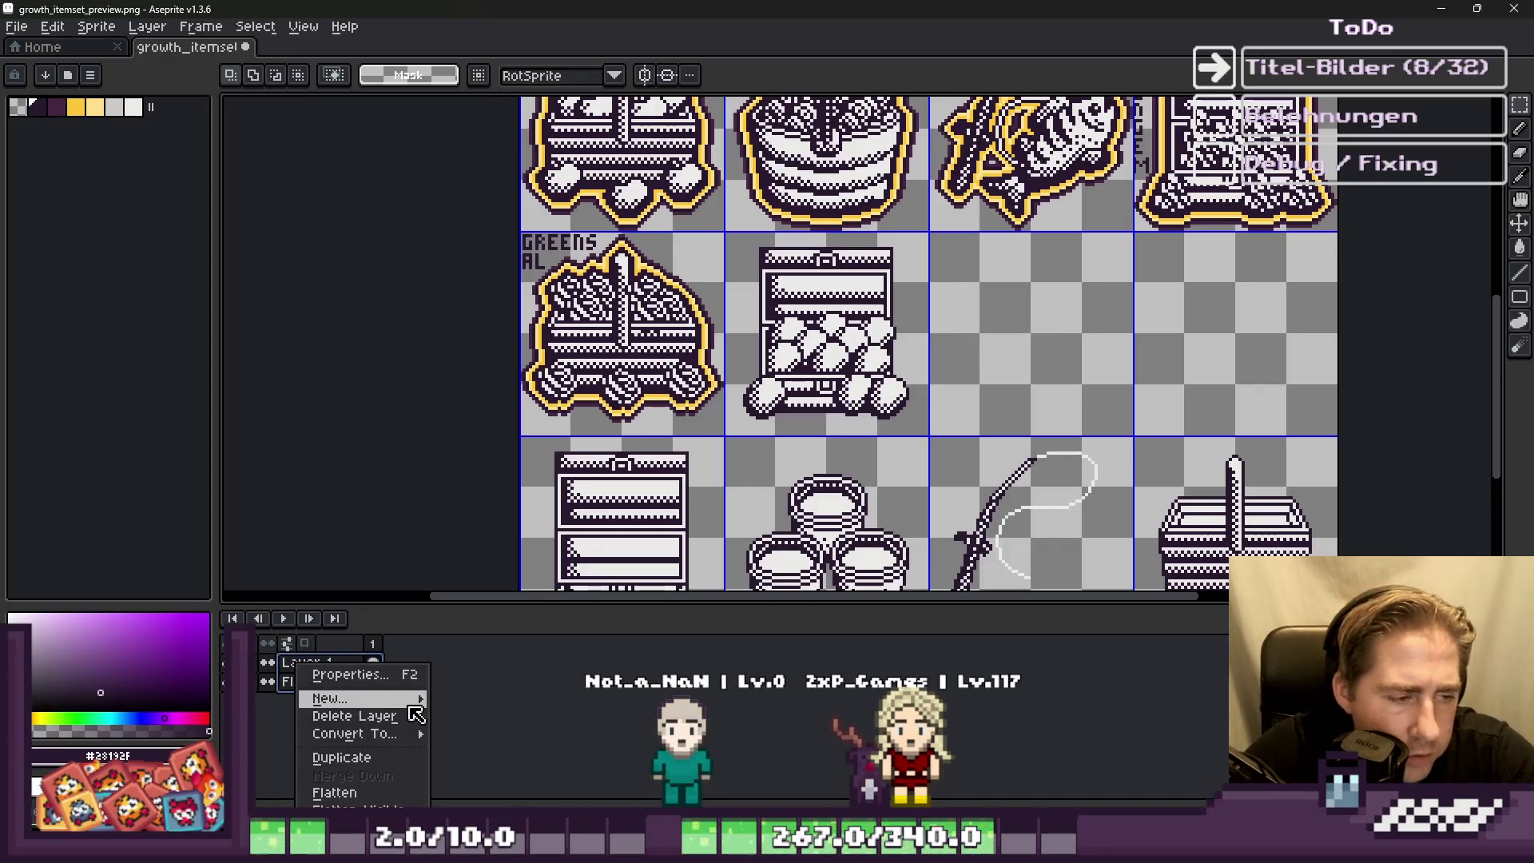
{"action": "left_click", "coordinate": [362, 791]}
{"action": "scroll", "coordinate": [856, 397], "scroll_direction": "up", "scroll_amount": 1}
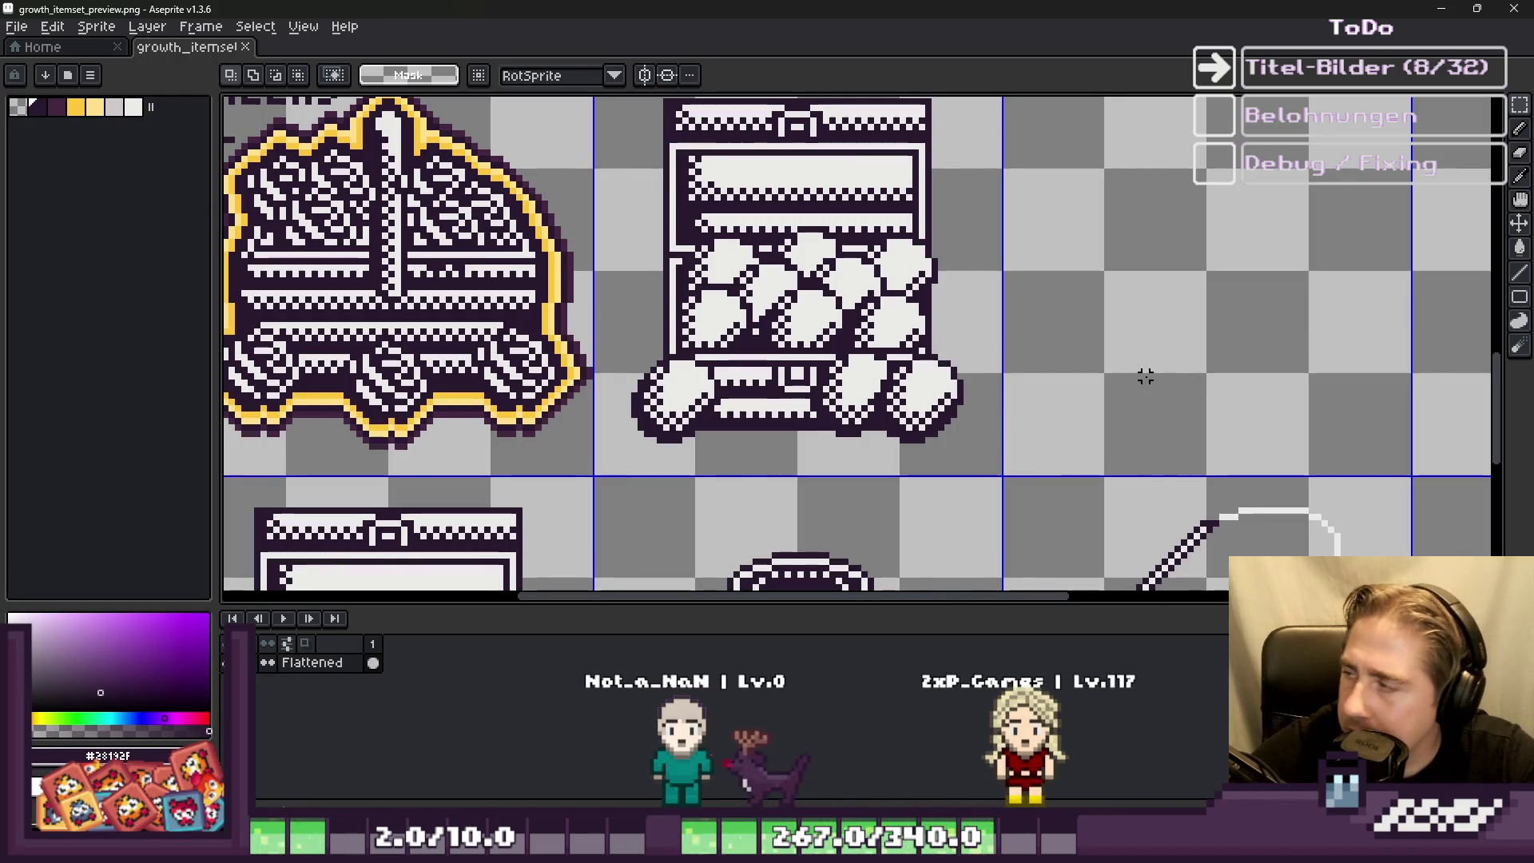
Step: Select the chest tile cell, extending the selection into the gap above it
{"action": "scroll", "coordinate": [1086, 400], "scroll_direction": "down", "scroll_amount": 1}
{"action": "left_click", "coordinate": [722, 230]}
{"action": "scroll", "coordinate": [722, 229], "scroll_direction": "down", "scroll_amount": 1}
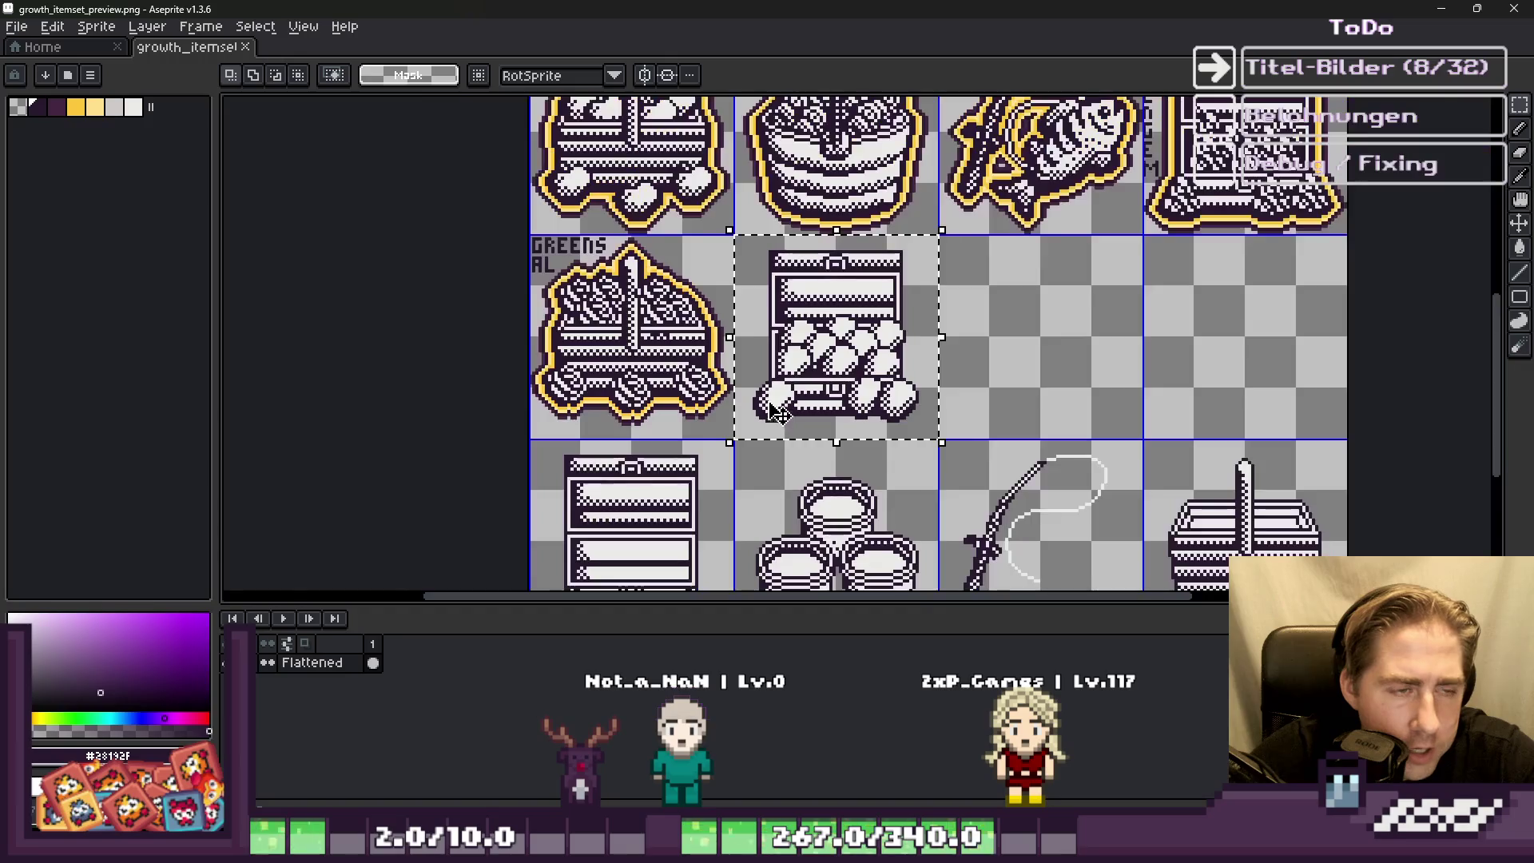
{"action": "scroll", "coordinate": [759, 274], "scroll_direction": "up", "scroll_amount": 2}
{"action": "scroll", "coordinate": [879, 258], "scroll_direction": "down", "scroll_amount": 1}
{"action": "scroll", "coordinate": [855, 286], "scroll_direction": "up", "scroll_amount": 3}
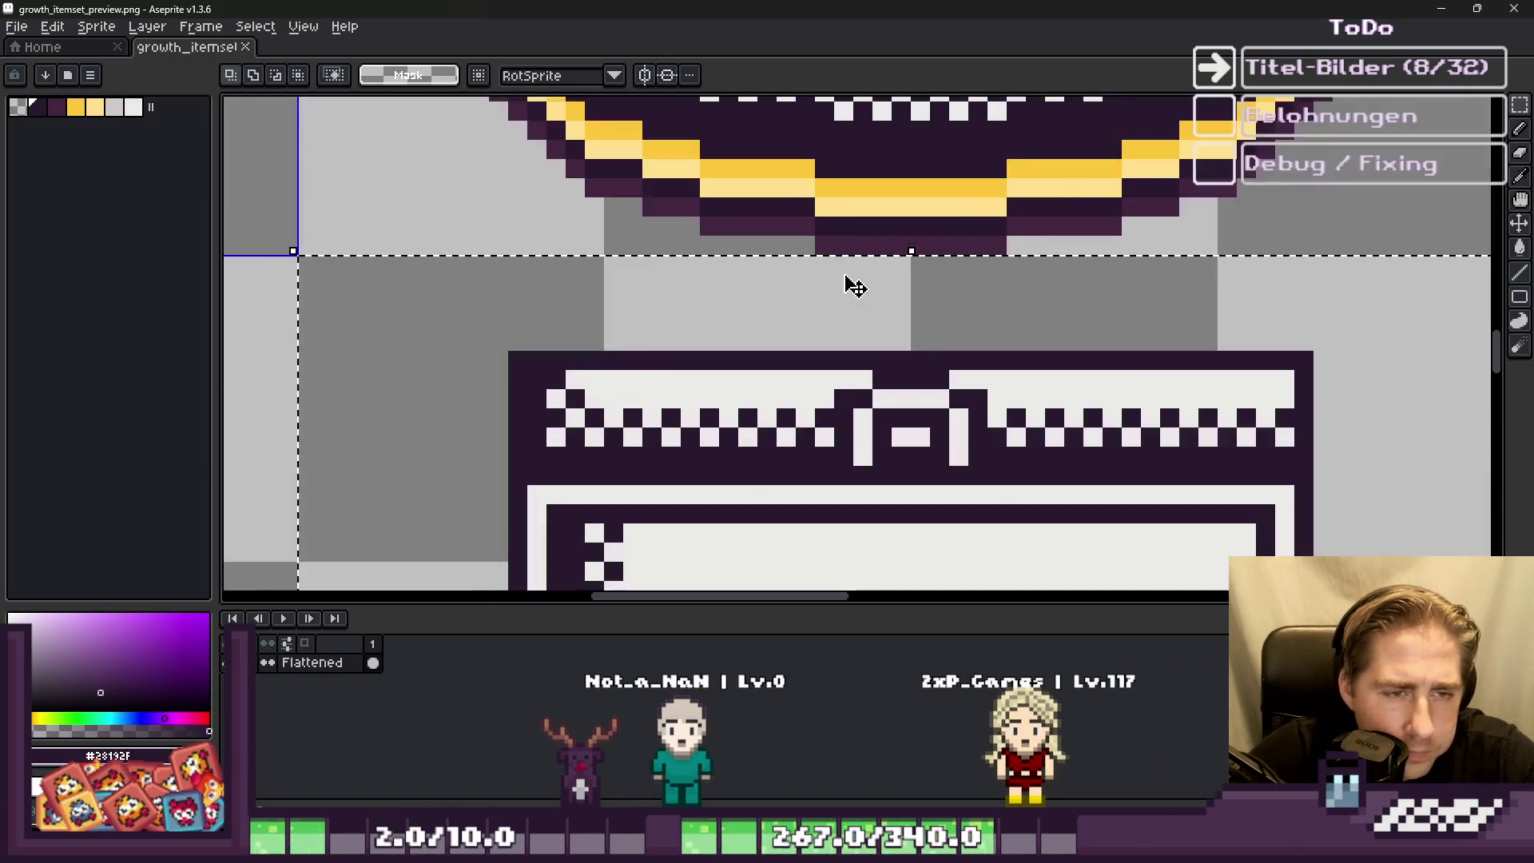
{"action": "left_click_drag", "start_coordinate": [863, 239], "coordinate": [862, 227]}
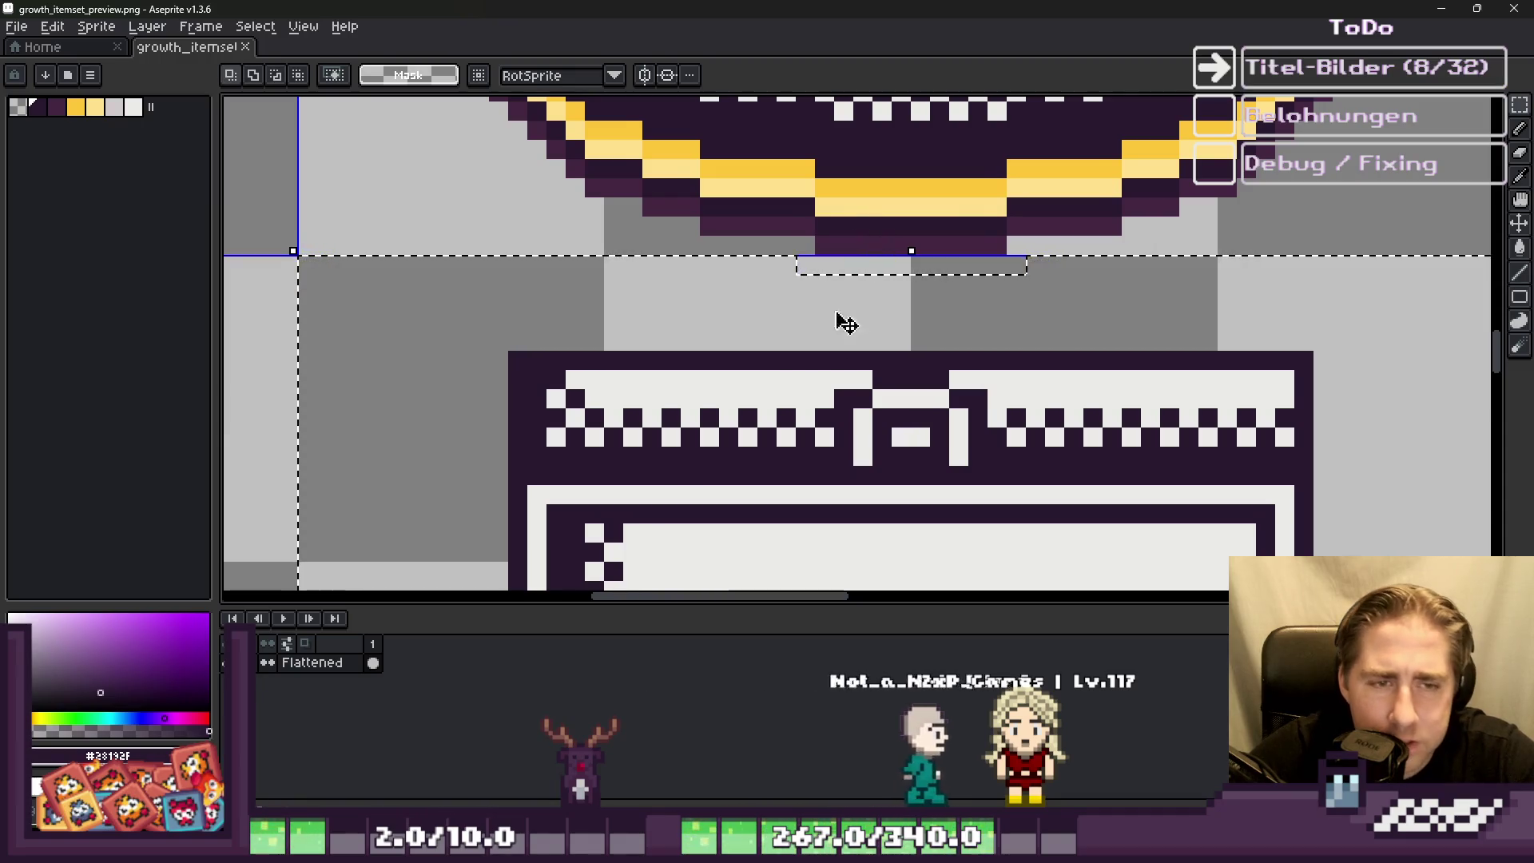
{"action": "scroll", "coordinate": [869, 342], "scroll_direction": "down", "scroll_amount": 1}
{"action": "key", "text": "i"}
{"action": "scroll", "coordinate": [879, 352], "scroll_direction": "down", "scroll_amount": 1}
{"action": "key", "text": "m"}
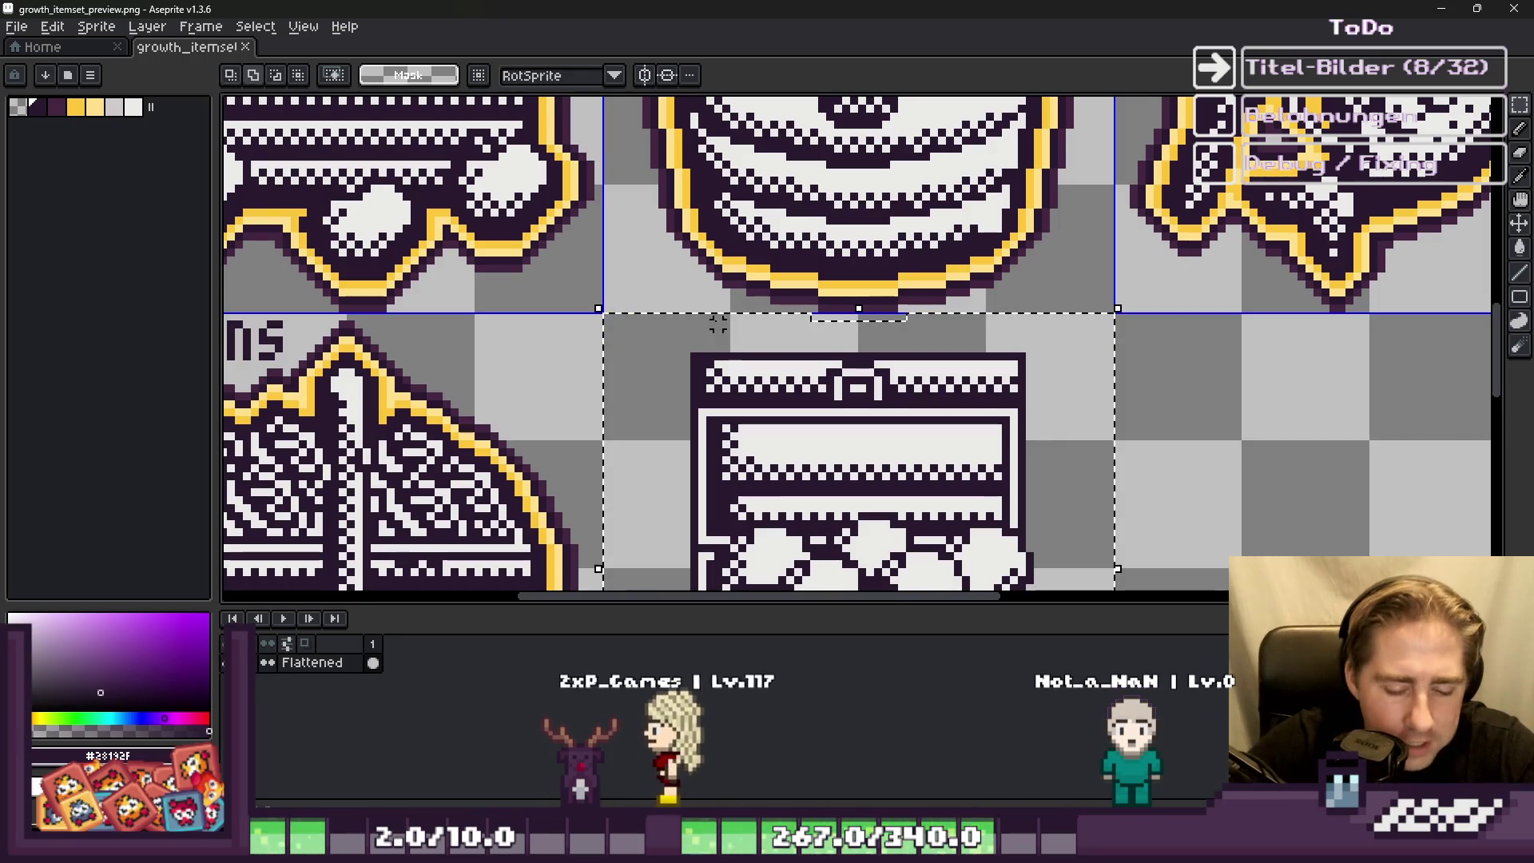
Step: Outline the chest in yellow #FCC539 sampled from the pie tile
{"action": "key", "text": "shift+o"}
{"action": "key", "text": "Return"}
{"action": "scroll", "coordinate": [814, 357], "scroll_direction": "up", "scroll_amount": 3}
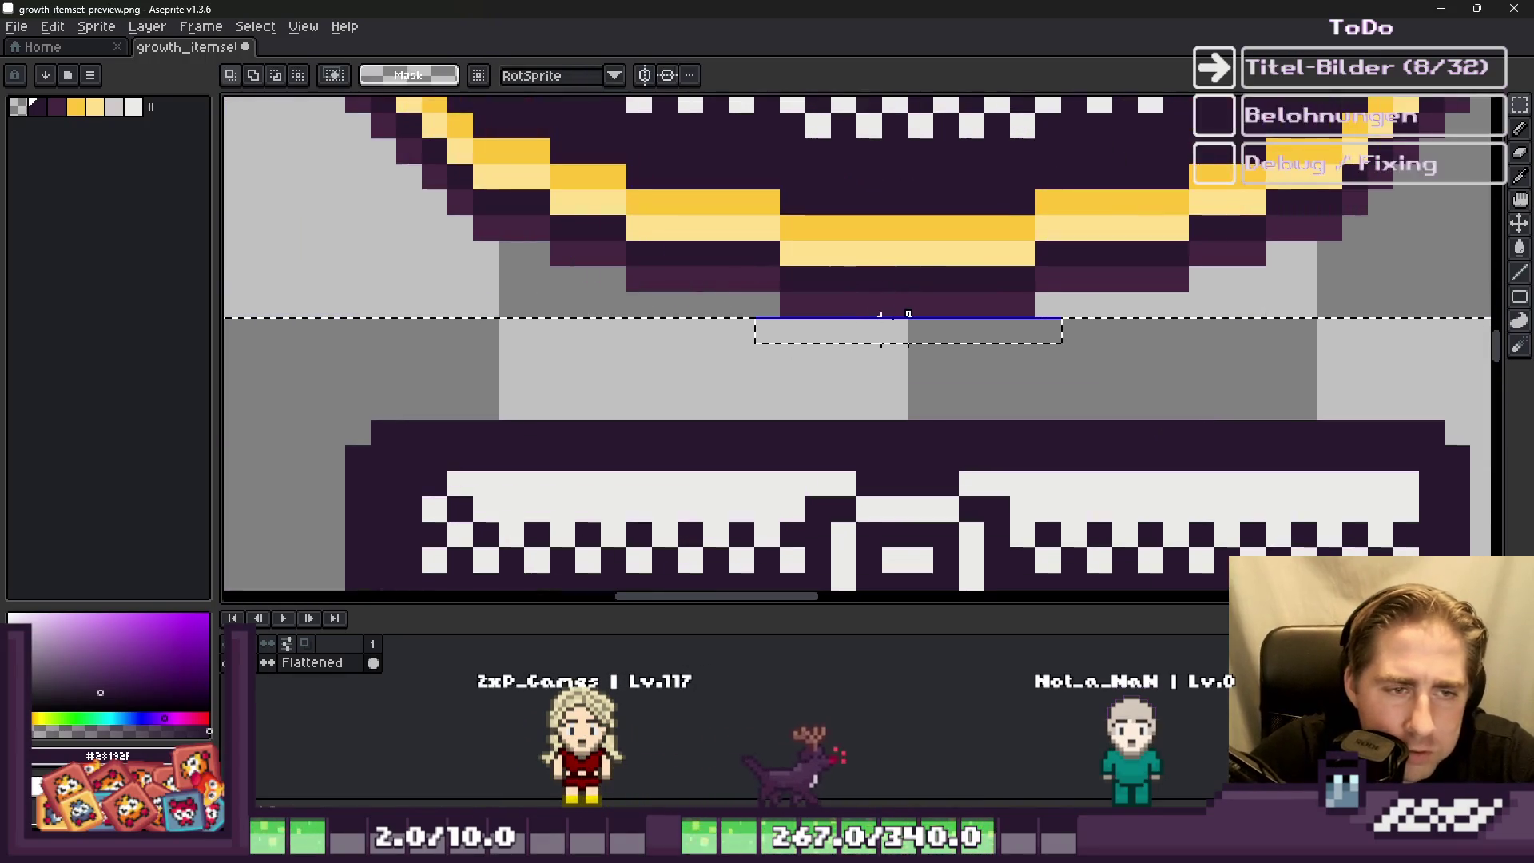
{"action": "scroll", "coordinate": [879, 332], "scroll_direction": "down", "scroll_amount": 4}
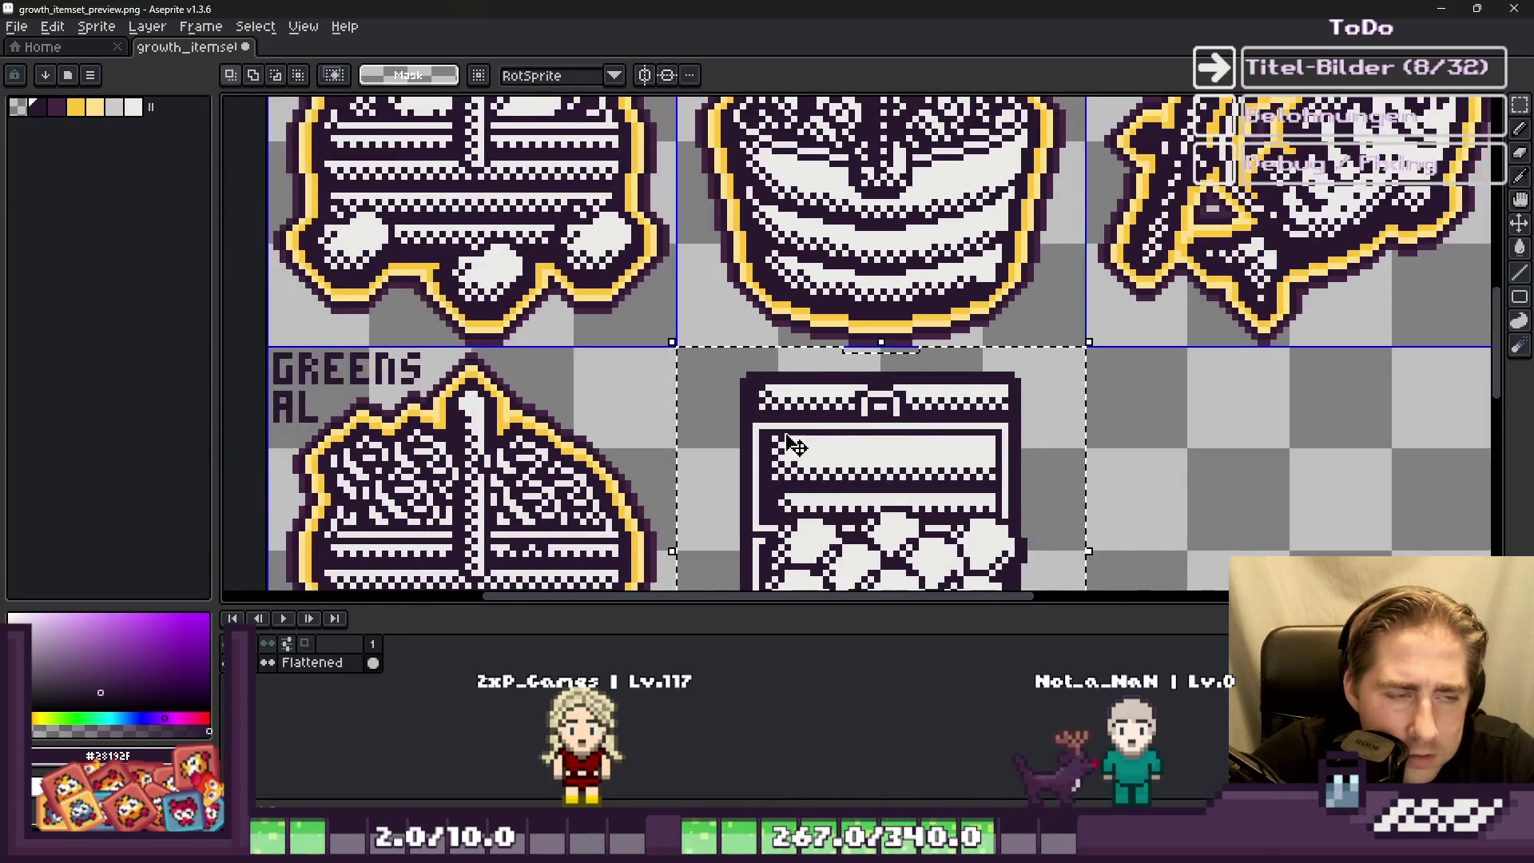
{"action": "scroll", "coordinate": [502, 449], "scroll_direction": "up", "scroll_amount": 3}
{"action": "left_click", "coordinate": [502, 449], "text": "alt"}
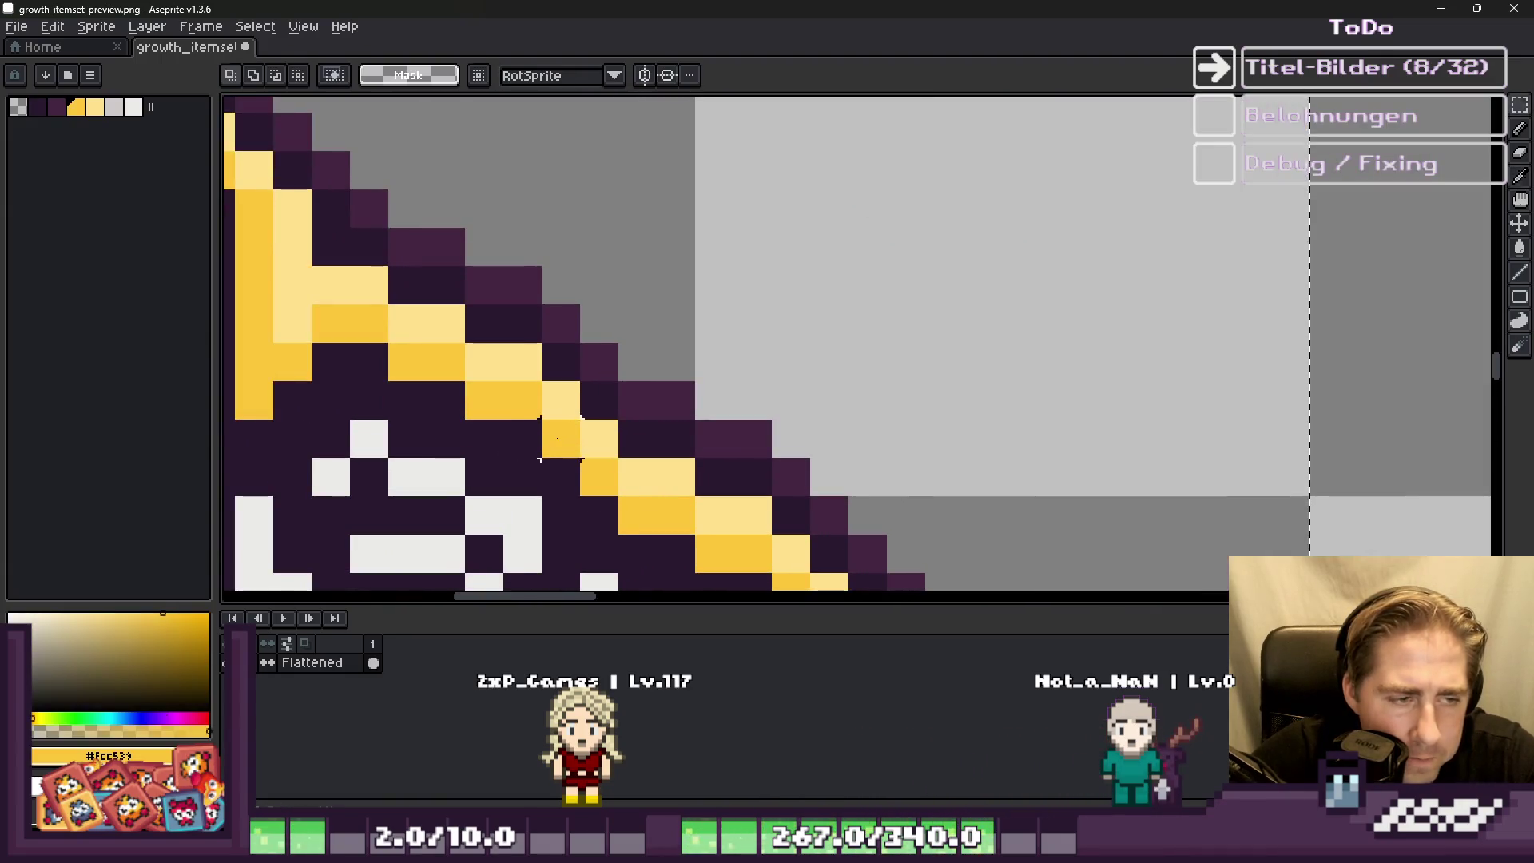
{"action": "scroll", "coordinate": [575, 361], "scroll_direction": "down", "scroll_amount": 2}
{"action": "key", "text": "shift+o"}
{"action": "key", "text": "Escape"}
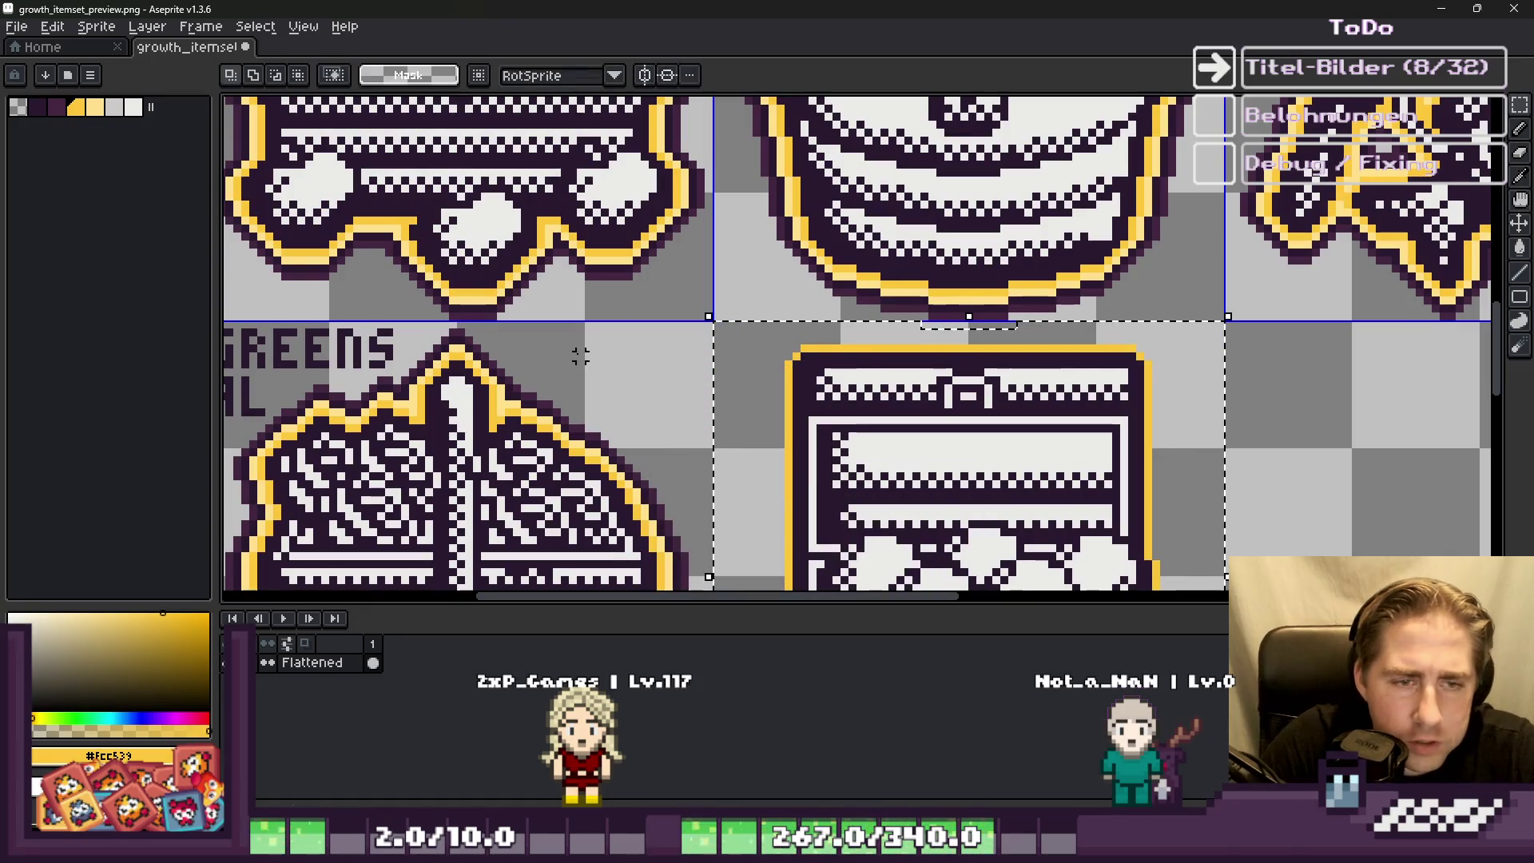
{"action": "scroll", "coordinate": [639, 367], "scroll_direction": "up", "scroll_amount": 2}
{"action": "left_click", "coordinate": [660, 385], "text": "alt"}
{"action": "scroll", "coordinate": [639, 376], "scroll_direction": "down", "scroll_amount": 2}
{"action": "key", "text": "shift+o"}
{"action": "key", "text": "Escape"}
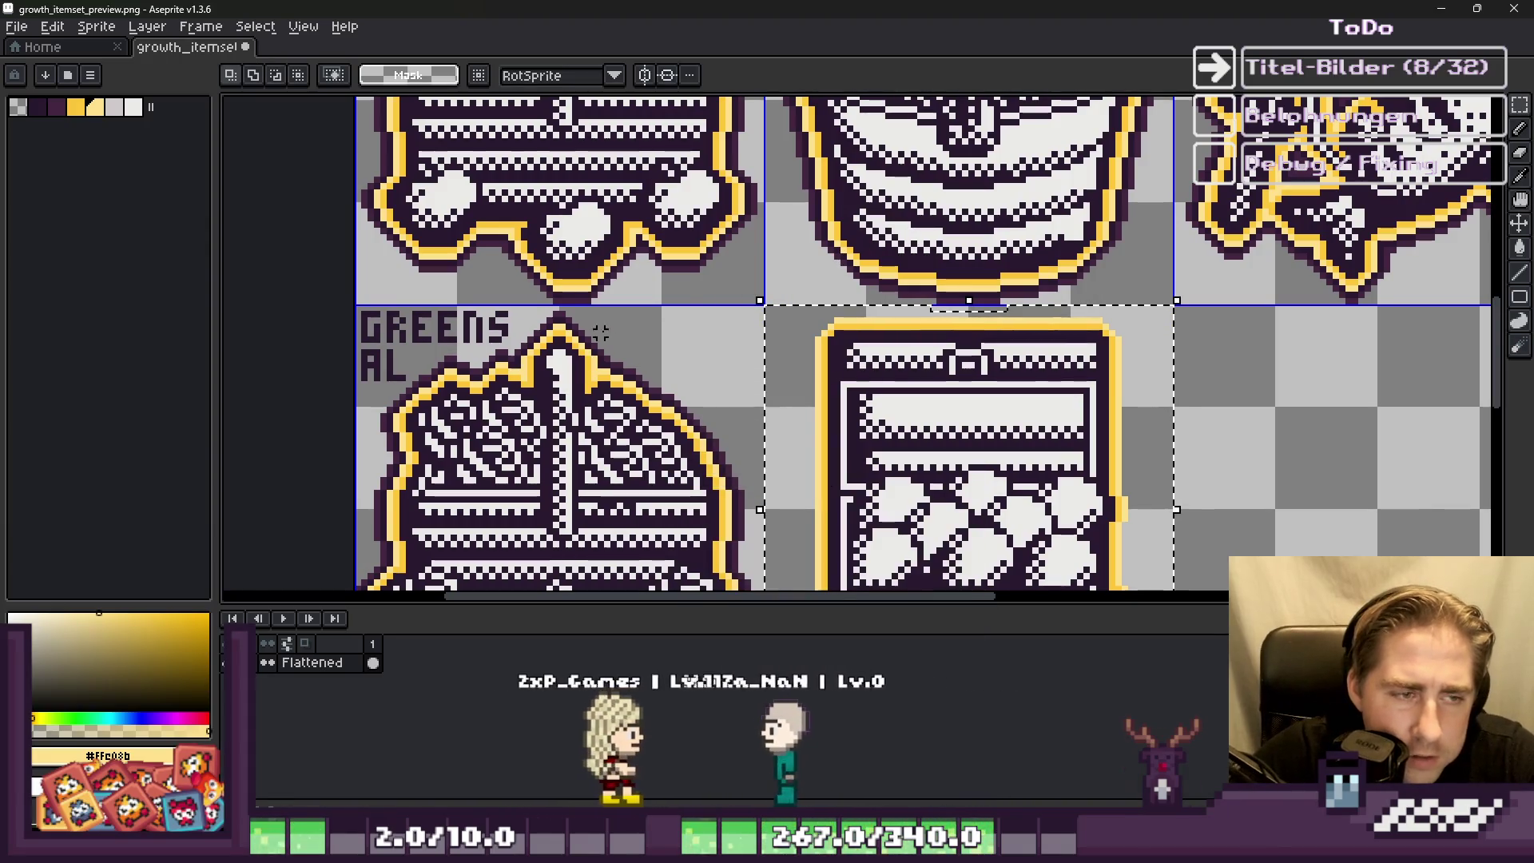
Step: Add a dark purple #28192F border around the yellow outline, then deselect
{"action": "scroll", "coordinate": [591, 363], "scroll_direction": "up", "scroll_amount": 2}
{"action": "scroll", "coordinate": [633, 361], "scroll_direction": "down", "scroll_amount": 1}
{"action": "left_click", "coordinate": [639, 375], "text": "alt"}
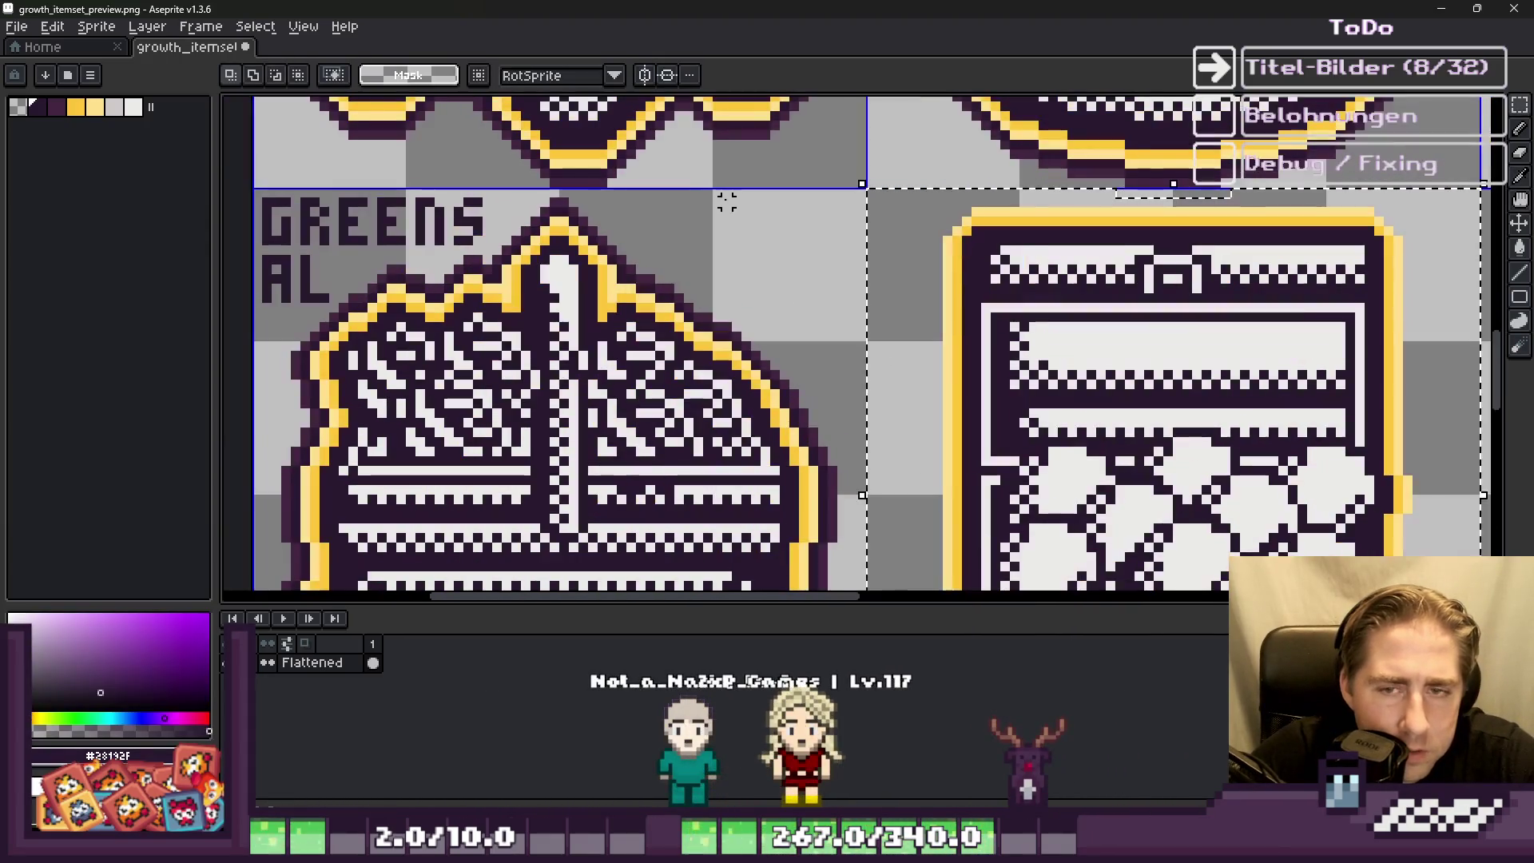
{"action": "key", "text": "shift+o"}
{"action": "key", "text": "Return"}
{"action": "scroll", "coordinate": [1336, 112], "scroll_direction": "up", "scroll_amount": 3}
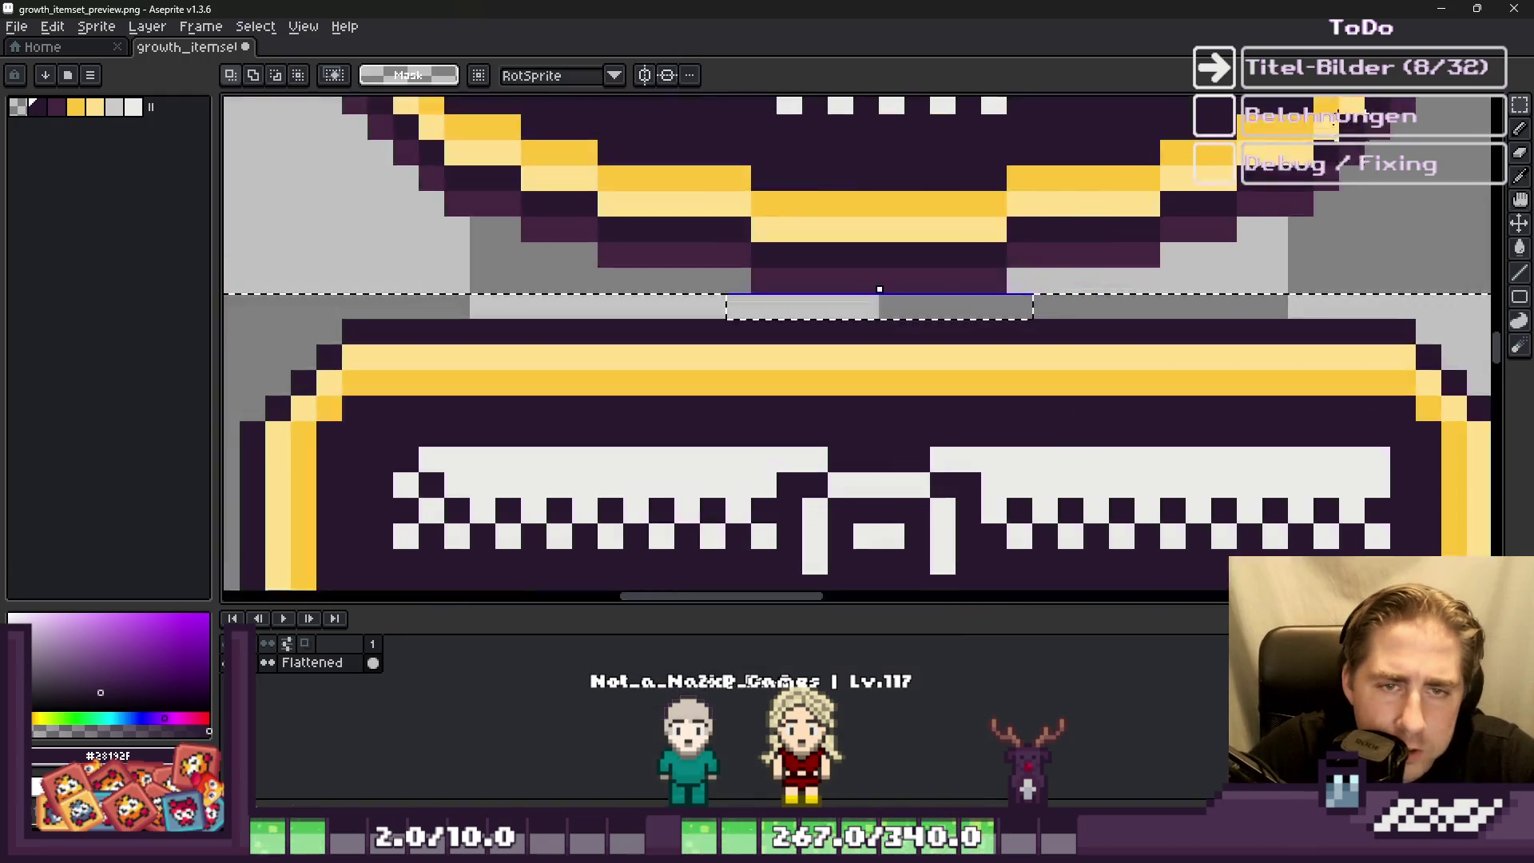
{"action": "mouse_move", "coordinate": [699, 306]}
{"action": "left_mouse_down"}
{"action": "mouse_move", "coordinate": [711, 264]}
{"action": "mouse_move", "coordinate": [728, 310]}
{"action": "left_mouse_up"}
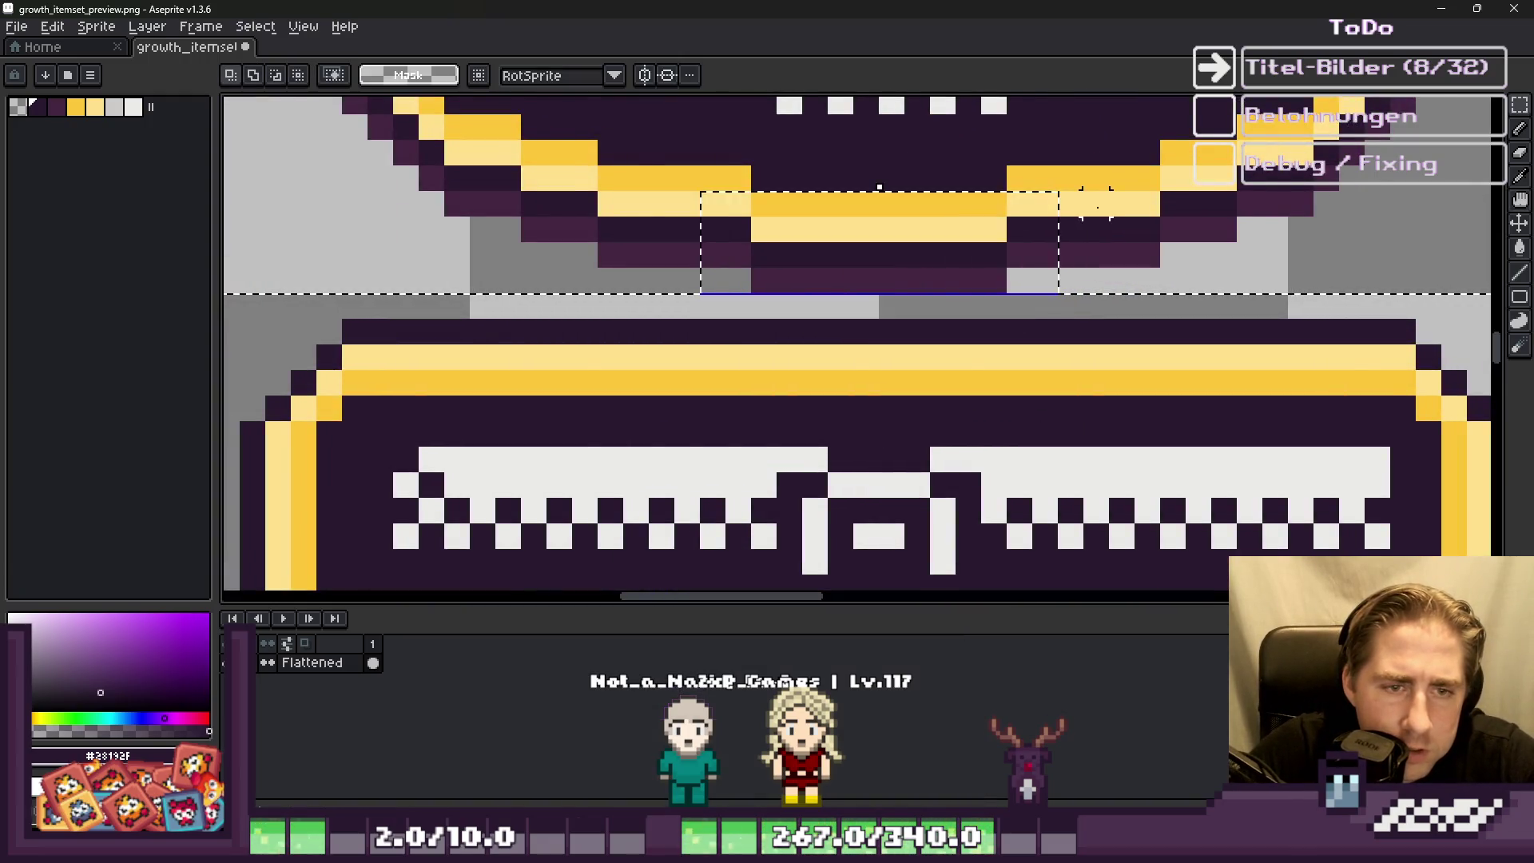
{"action": "scroll", "coordinate": [729, 310], "scroll_direction": "down", "scroll_amount": 3}
{"action": "scroll", "coordinate": [966, 223], "scroll_direction": "up", "scroll_amount": 3}
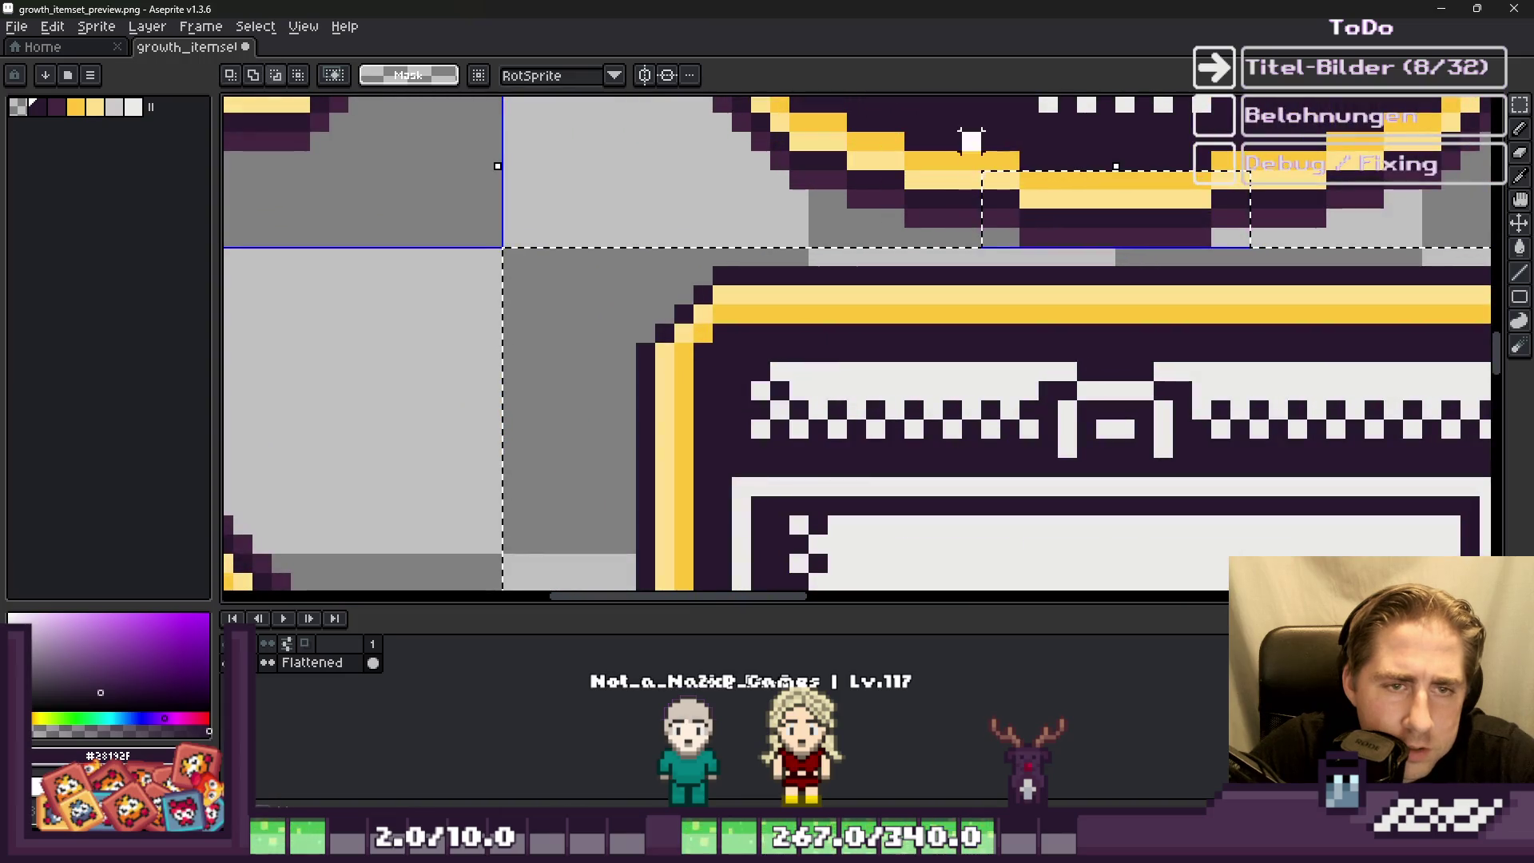
{"action": "scroll", "coordinate": [735, 368], "scroll_direction": "down", "scroll_amount": 3}
{"action": "scroll", "coordinate": [735, 367], "scroll_direction": "up", "scroll_amount": 3}
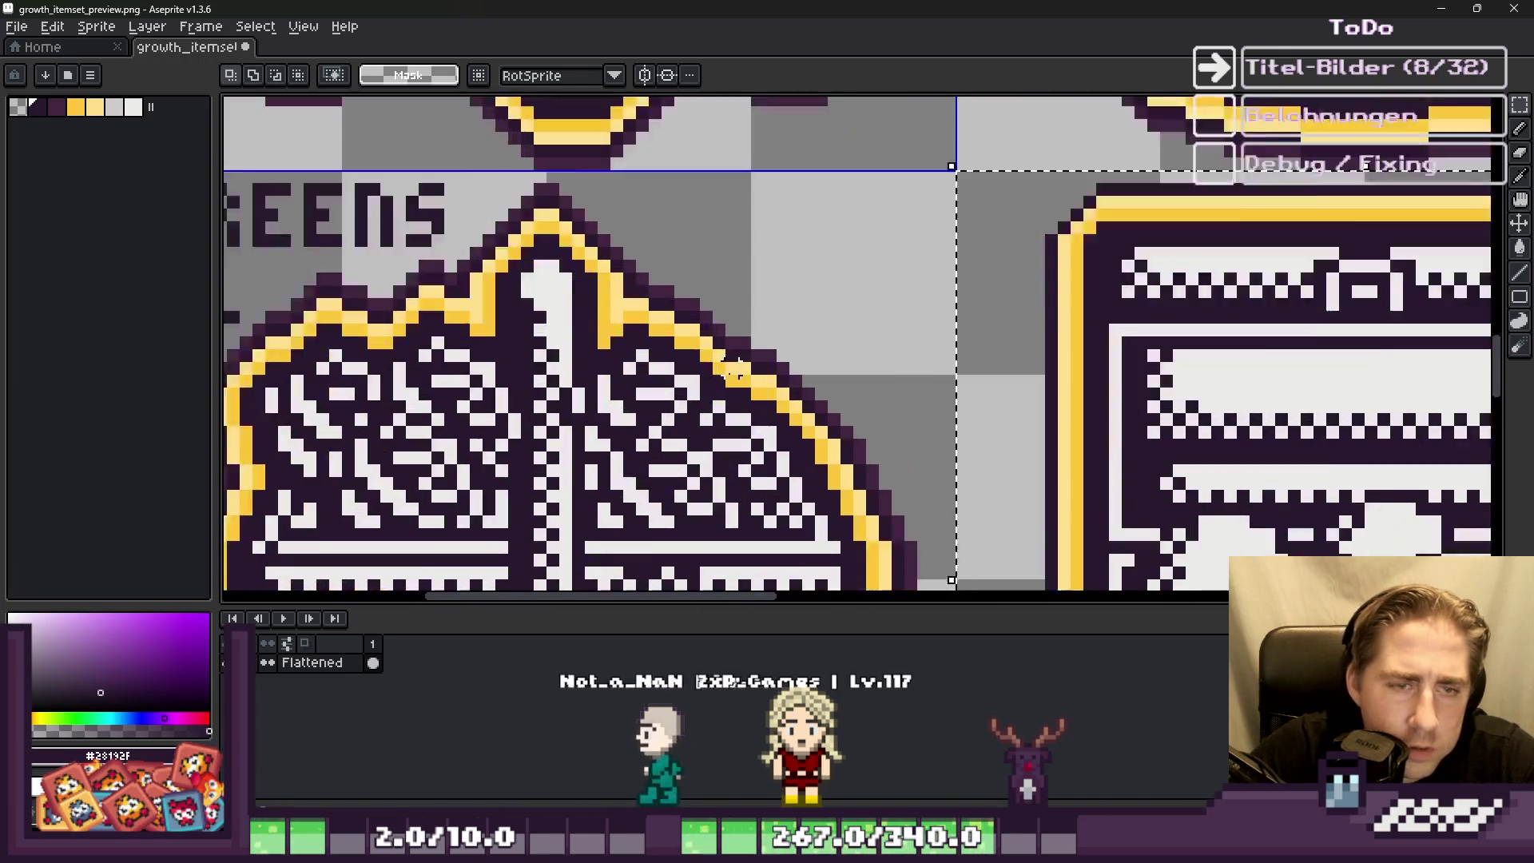
{"action": "scroll", "coordinate": [737, 368], "scroll_direction": "down", "scroll_amount": 1}
{"action": "scroll", "coordinate": [712, 247], "scroll_direction": "down", "scroll_amount": 1}
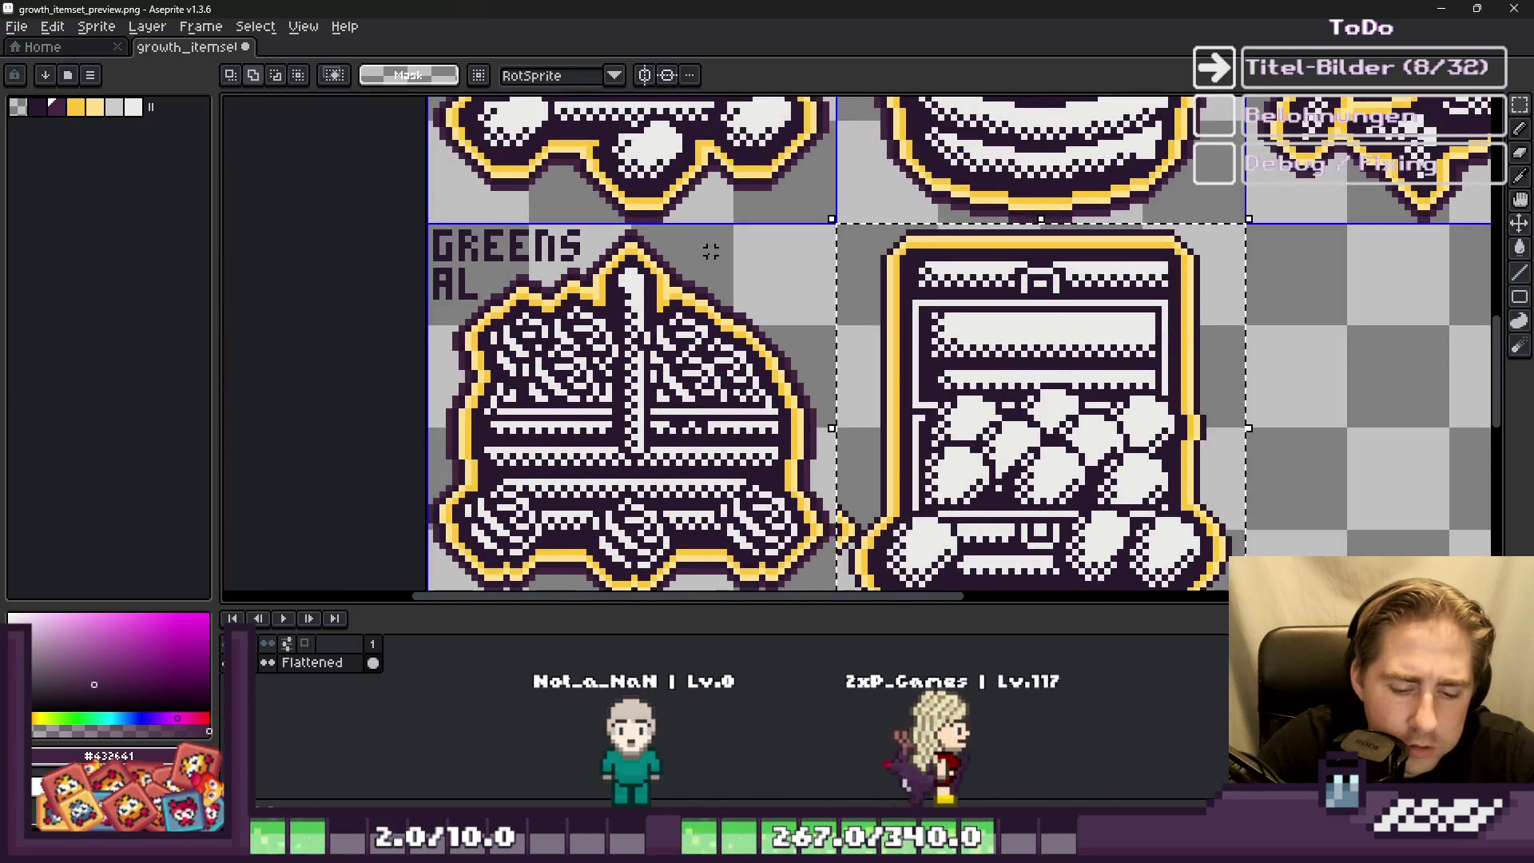
{"action": "key", "text": "ctrl+d"}
{"action": "scroll", "coordinate": [961, 515], "scroll_direction": "down", "scroll_amount": 1}
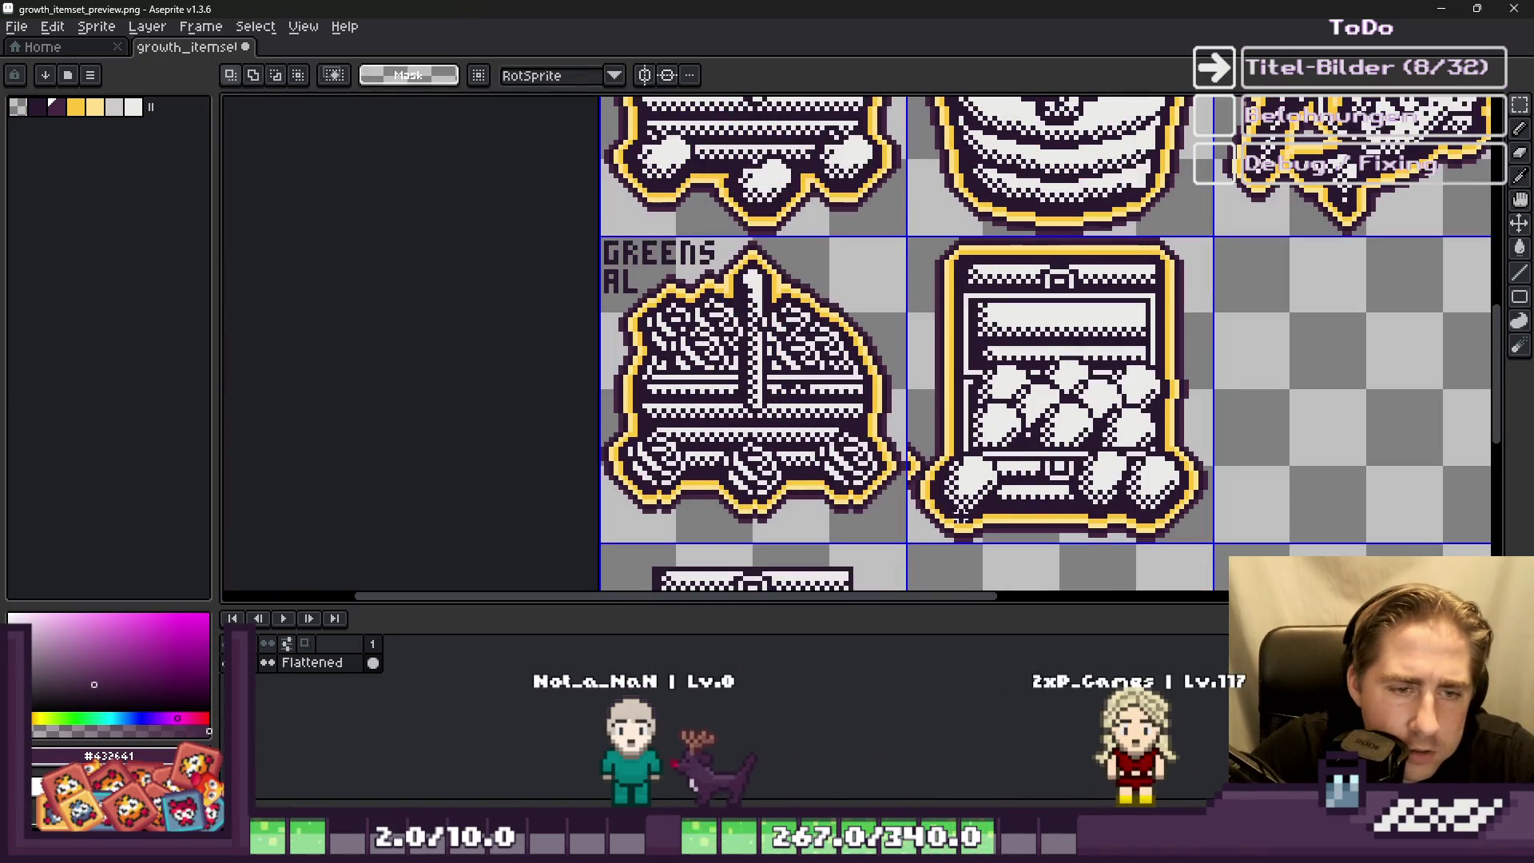
{"action": "scroll", "coordinate": [961, 515], "scroll_direction": "up", "scroll_amount": 5}
Step: Pencil grey over the old label column between the pie and egg-chest tiles
{"action": "key", "text": "b"}
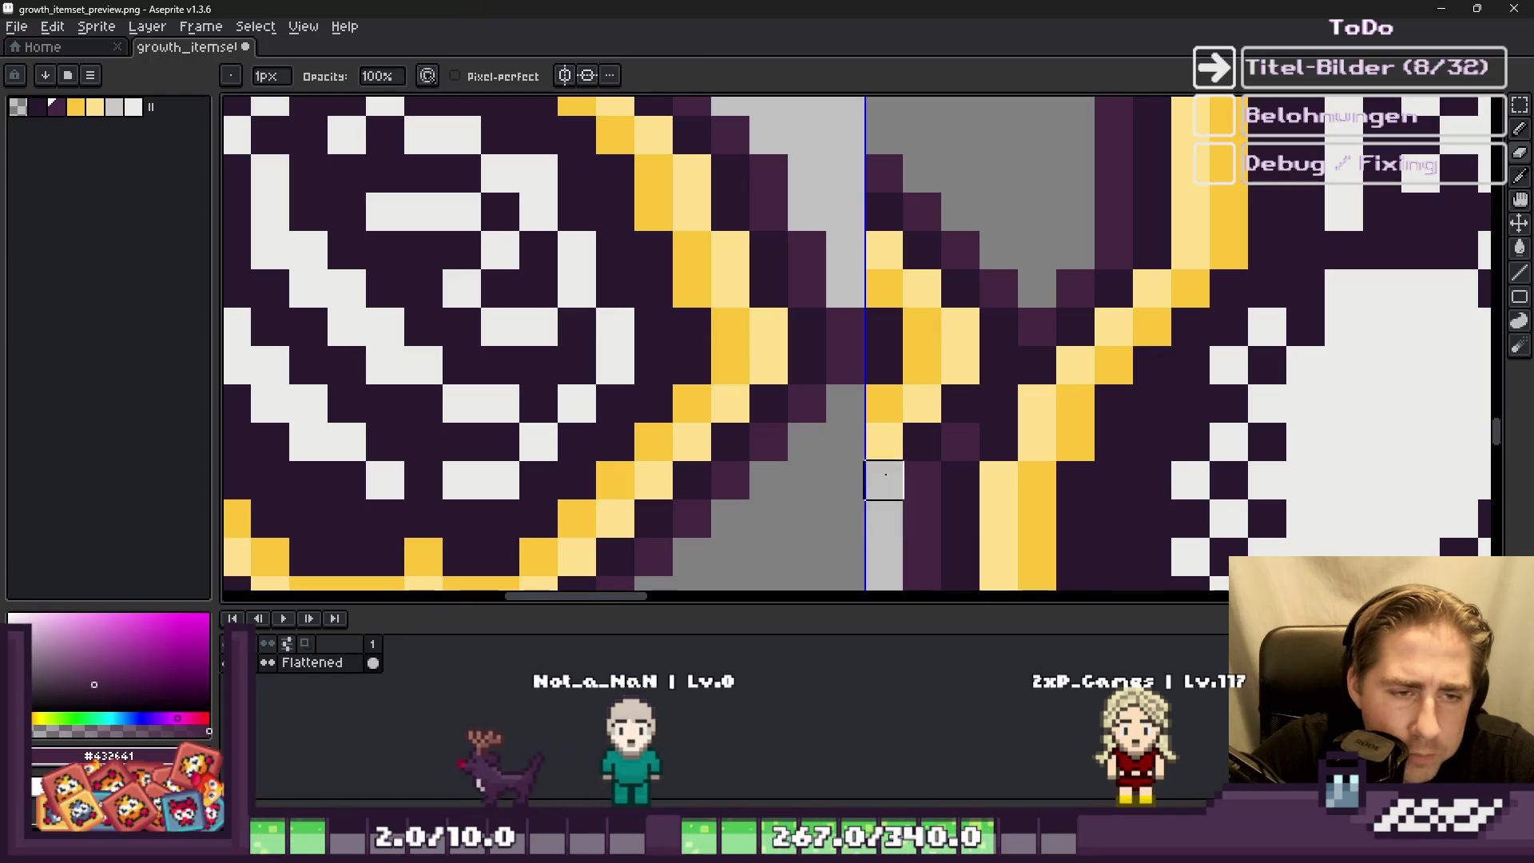
{"action": "left_click_drag", "start_coordinate": [885, 479], "coordinate": [884, 173]}
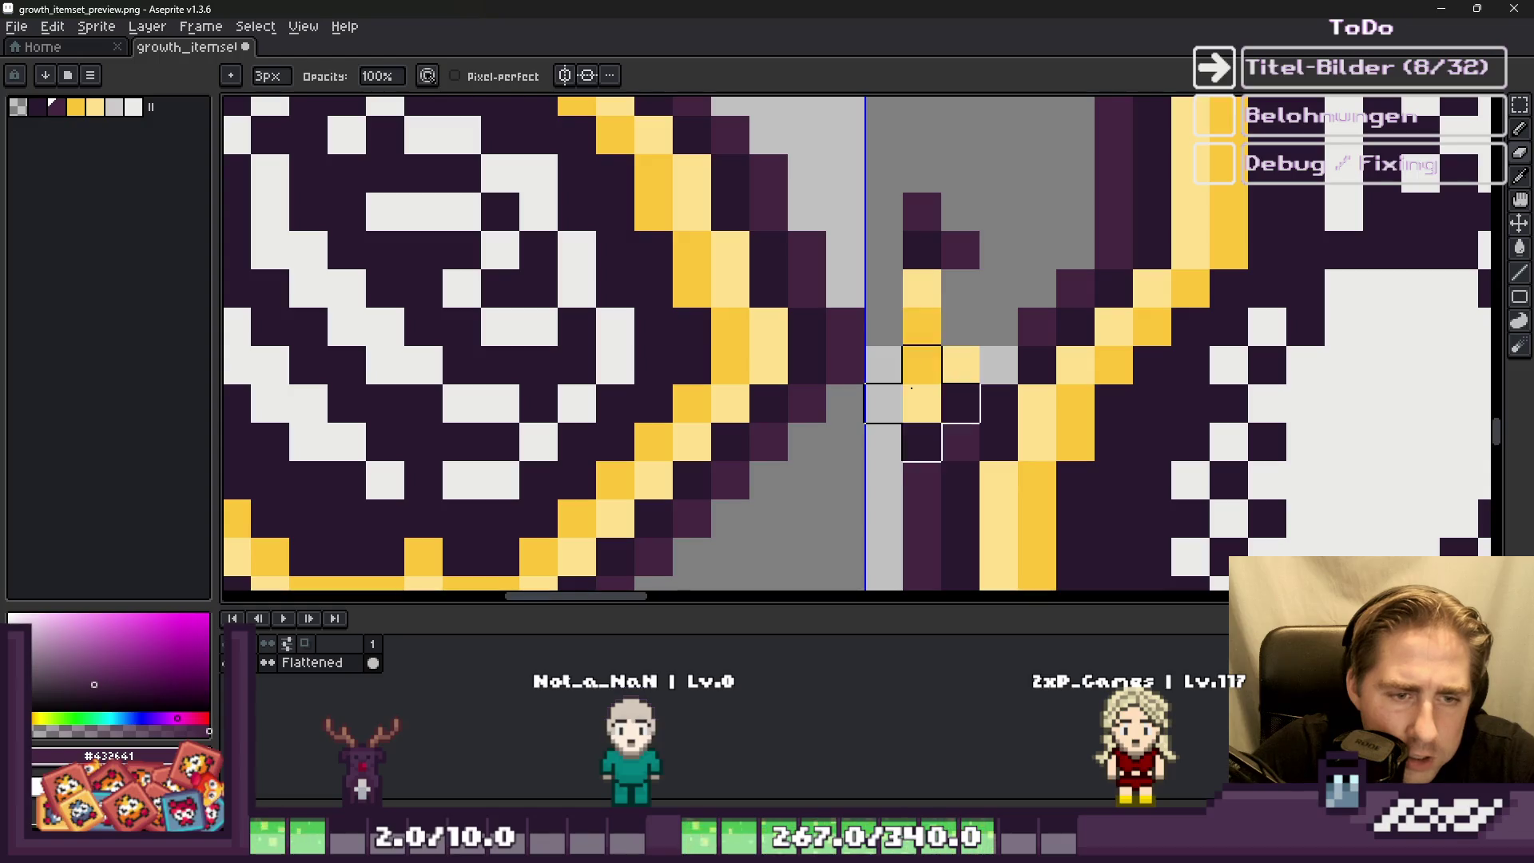
{"action": "left_click_drag", "start_coordinate": [911, 388], "coordinate": [919, 236]}
{"action": "scroll", "coordinate": [919, 239], "scroll_direction": "down", "scroll_amount": 4}
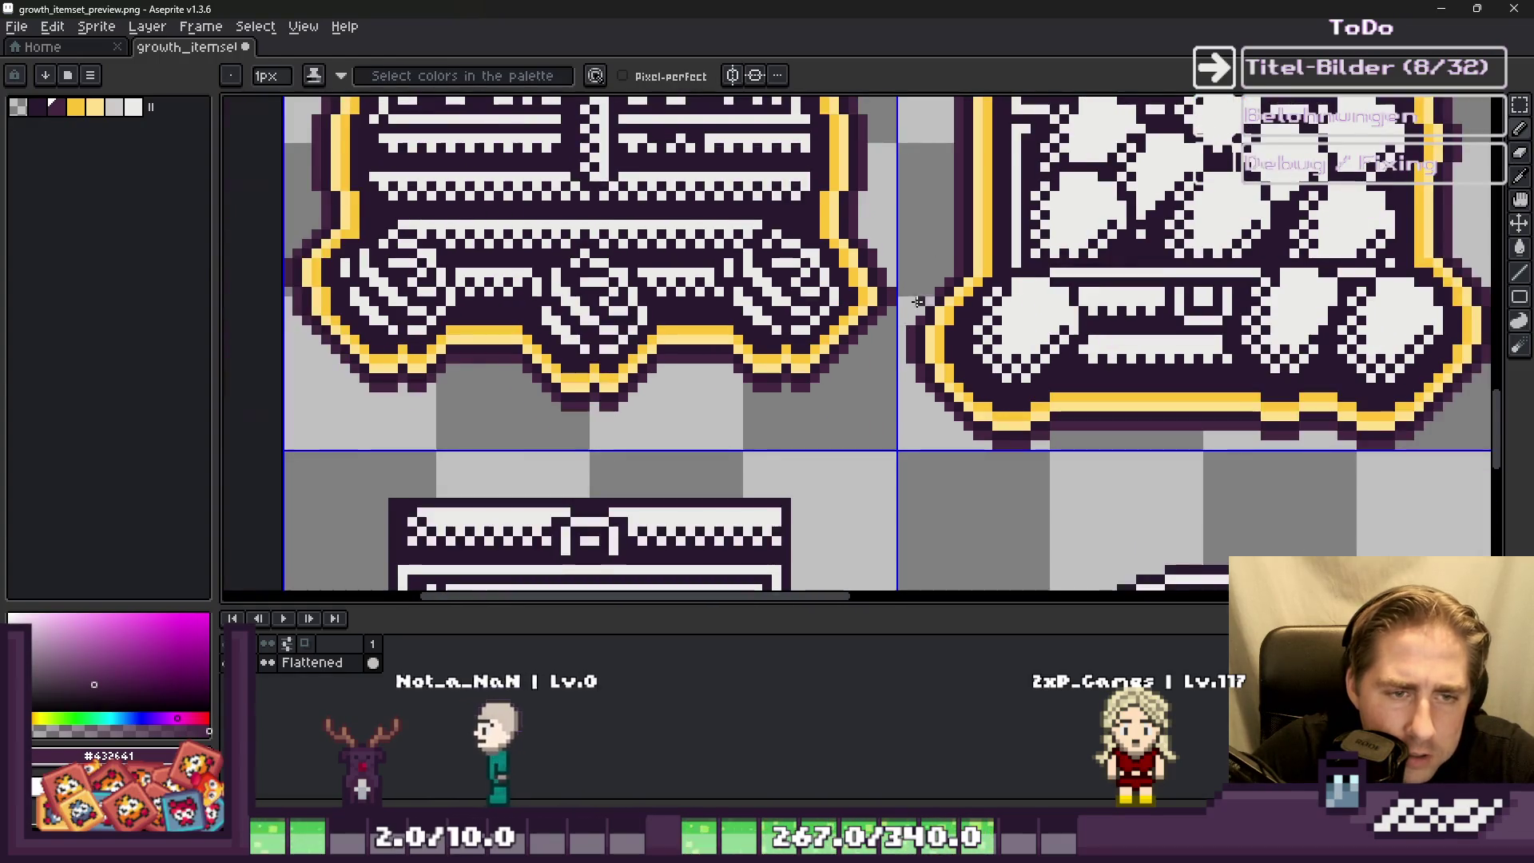
{"action": "scroll", "coordinate": [920, 336], "scroll_direction": "up", "scroll_amount": 3}
{"action": "scroll", "coordinate": [948, 301], "scroll_direction": "down", "scroll_amount": 4}
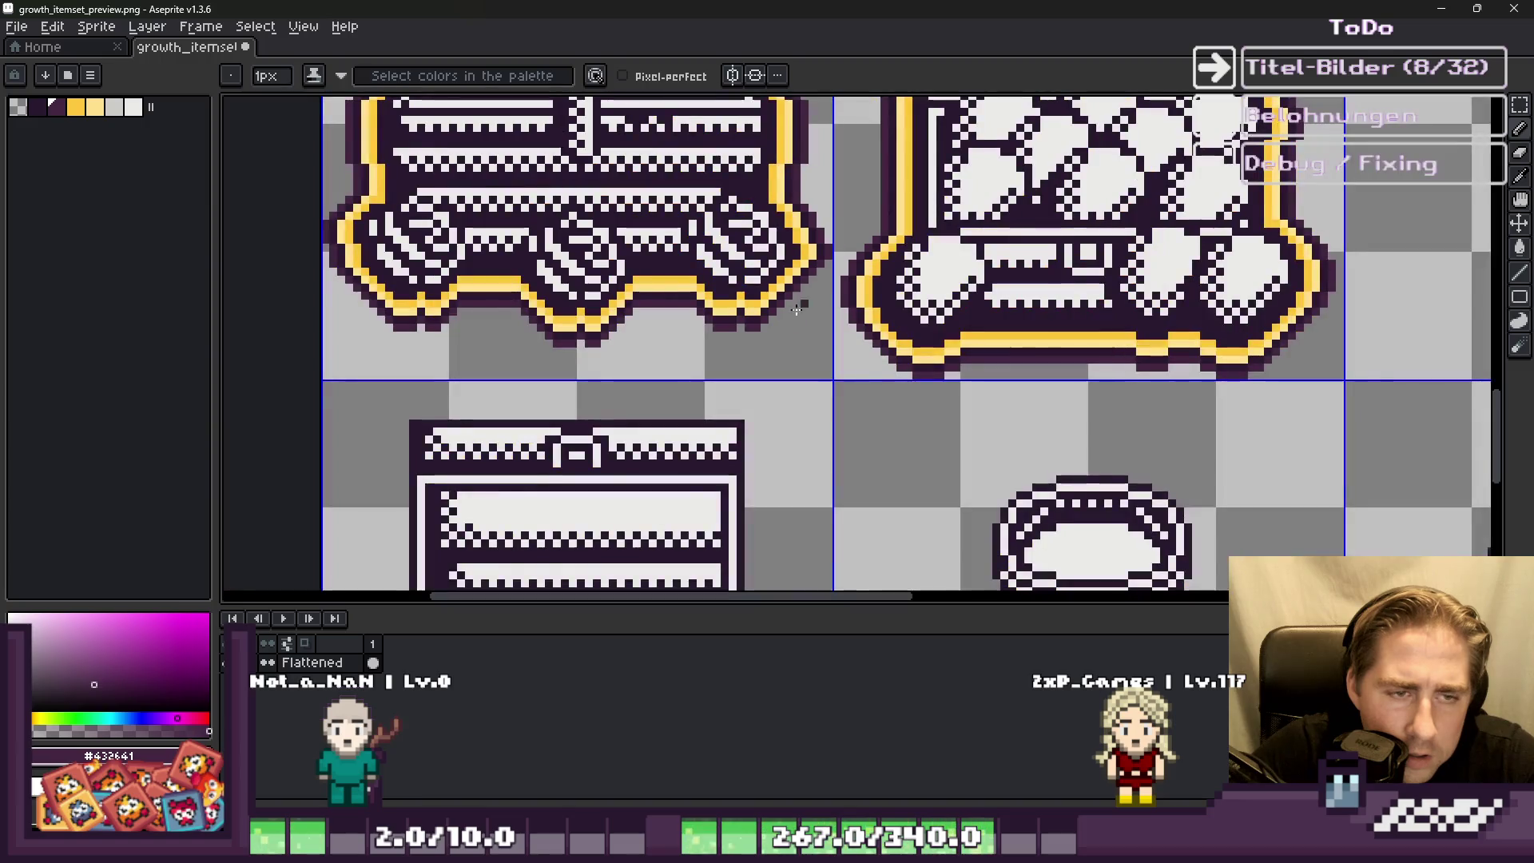
{"action": "scroll", "coordinate": [787, 337], "scroll_direction": "down", "scroll_amount": 2}
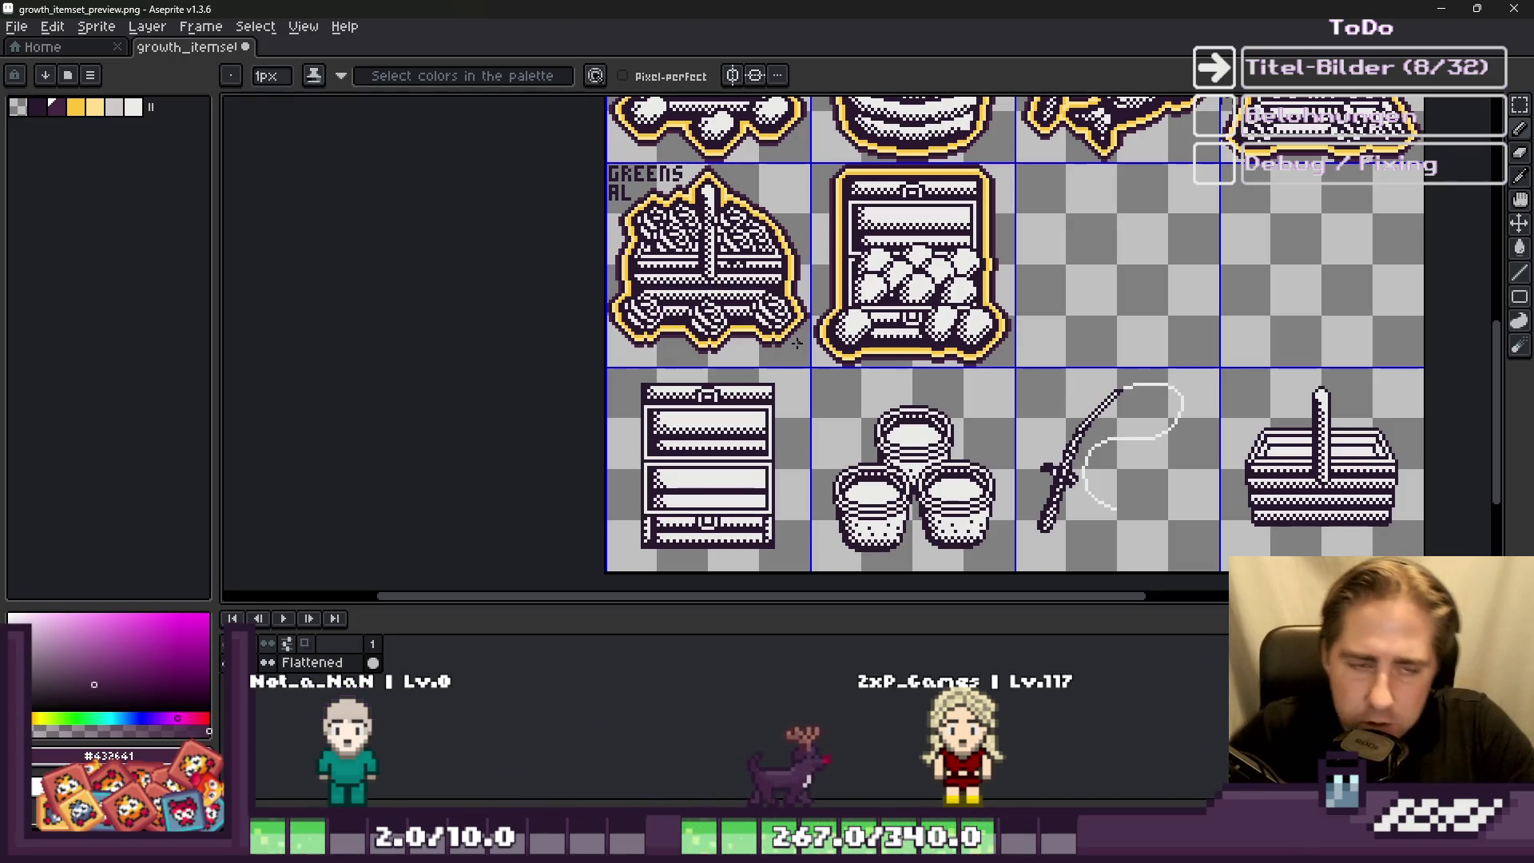
{"action": "scroll", "coordinate": [901, 99], "scroll_direction": "down", "scroll_amount": 2}
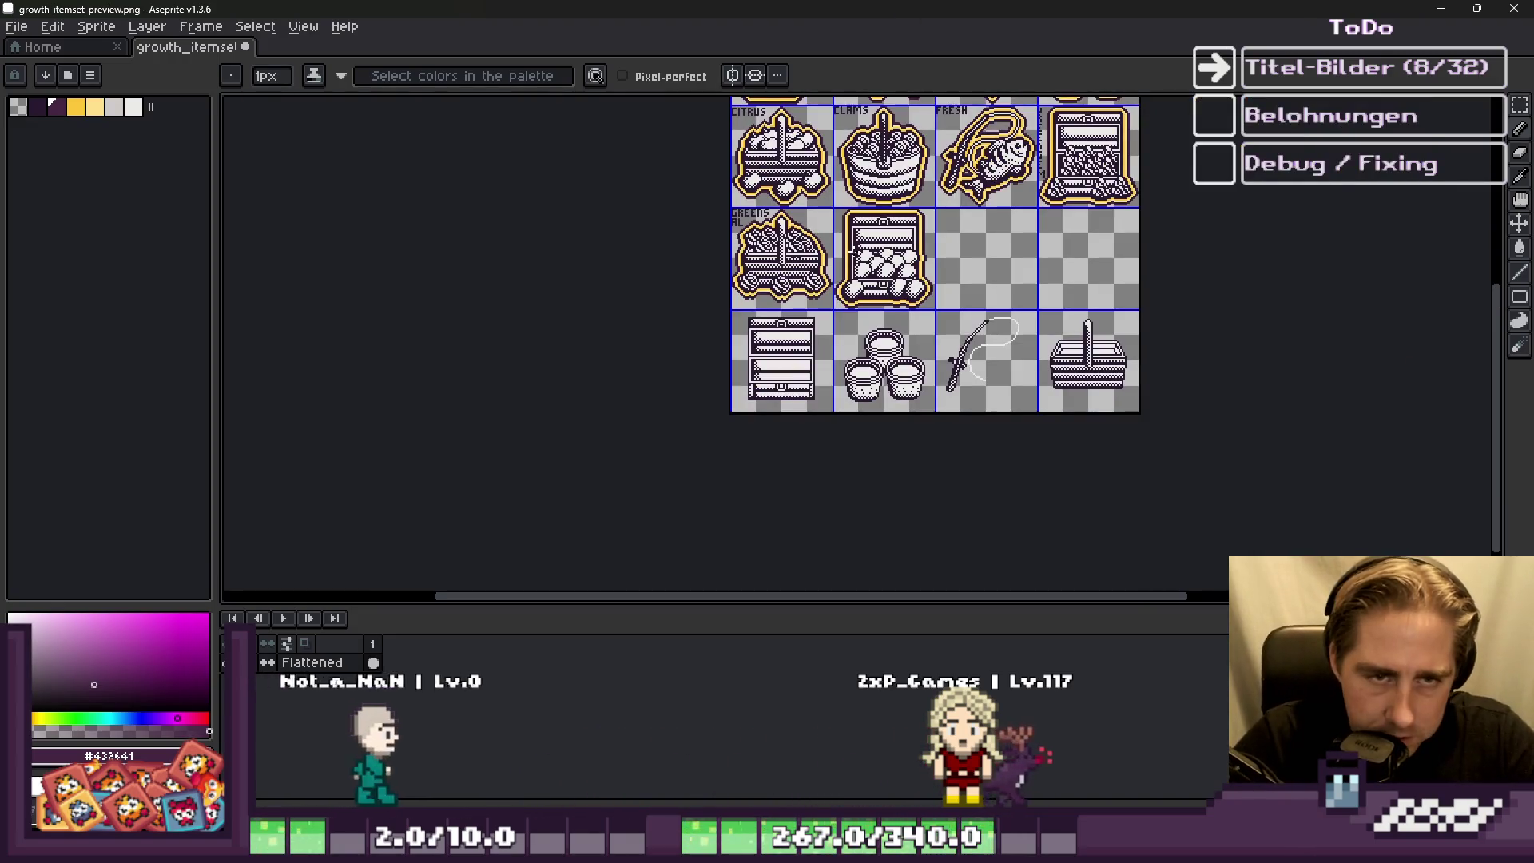
{"action": "scroll", "coordinate": [900, 99], "scroll_direction": "up", "scroll_amount": 2}
{"action": "scroll", "coordinate": [832, 352], "scroll_direction": "down", "scroll_amount": 2}
{"action": "scroll", "coordinate": [832, 352], "scroll_direction": "up", "scroll_amount": 3}
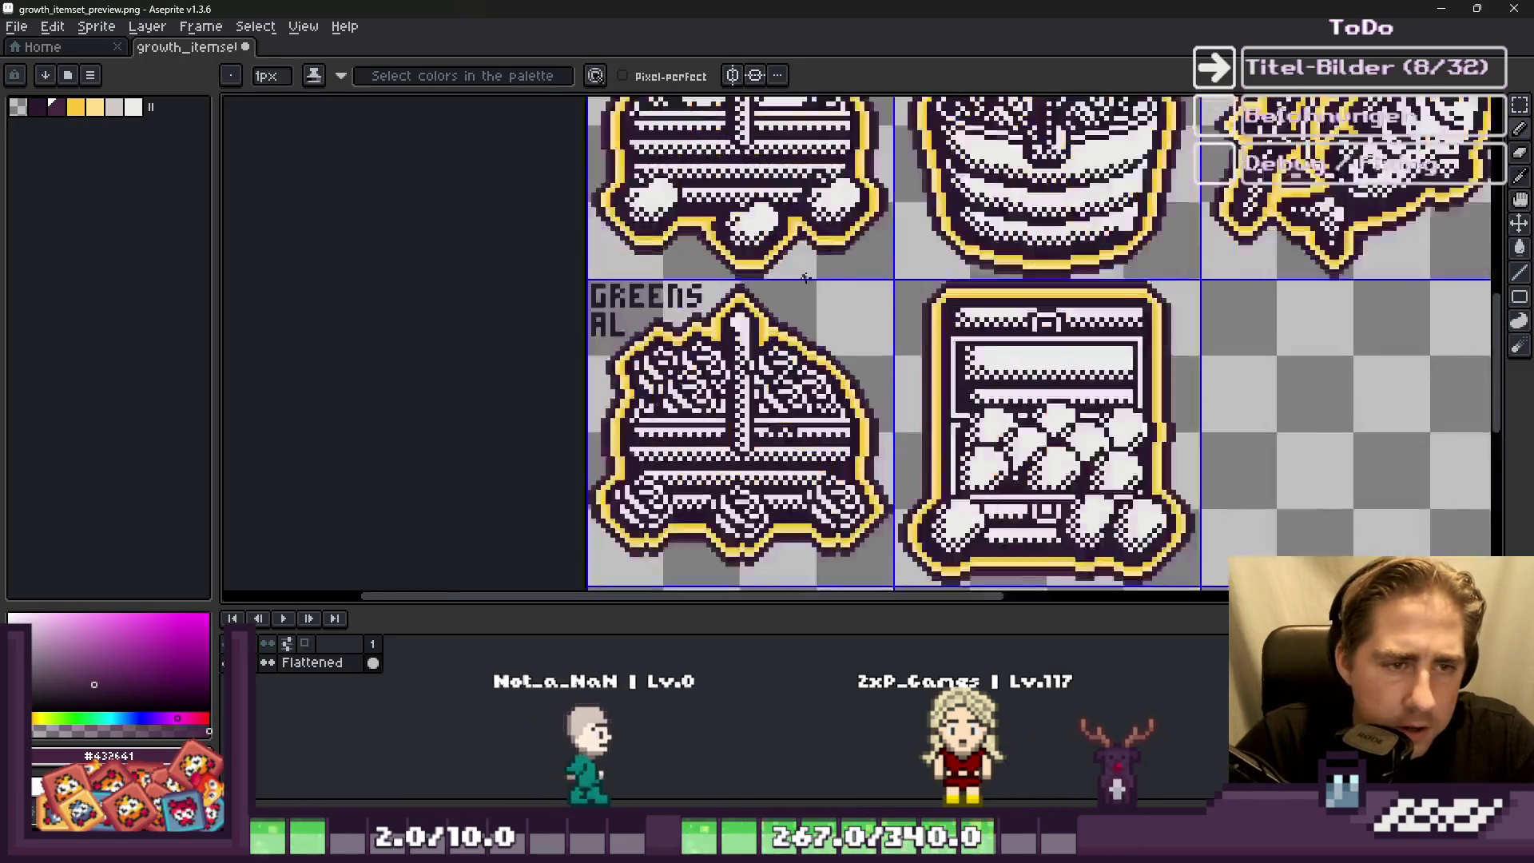
{"action": "scroll", "coordinate": [832, 352], "scroll_direction": "down", "scroll_amount": 1}
Step: Copy the vertical lettering from beside the fish tile into the strip next to the chest
{"action": "scroll", "coordinate": [1268, 268], "scroll_direction": "up", "scroll_amount": 5}
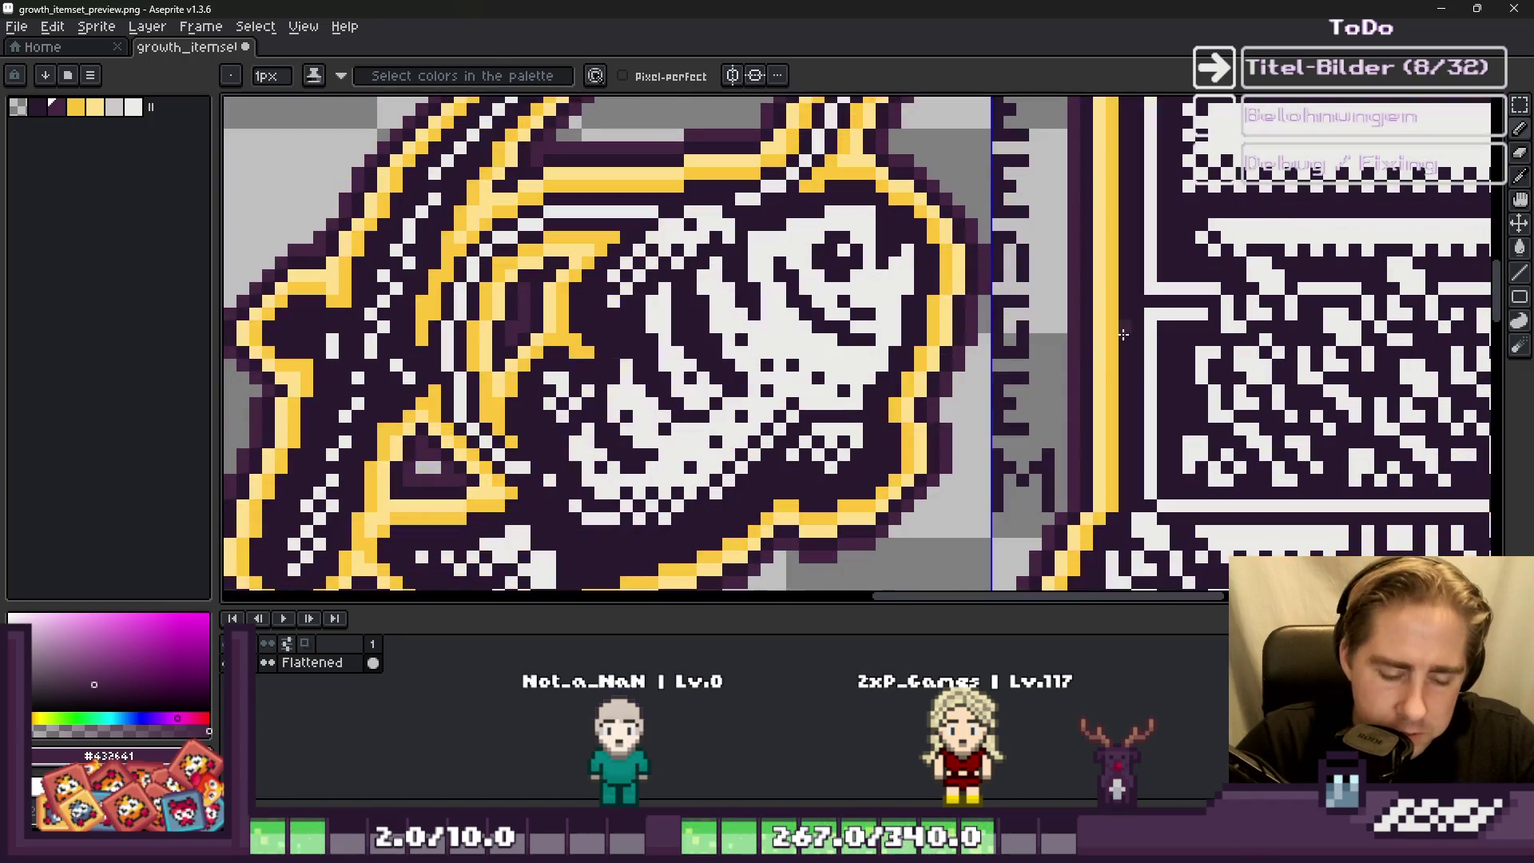
{"action": "key", "text": "m"}
{"action": "left_click_drag", "start_coordinate": [985, 416], "coordinate": [988, 289]}
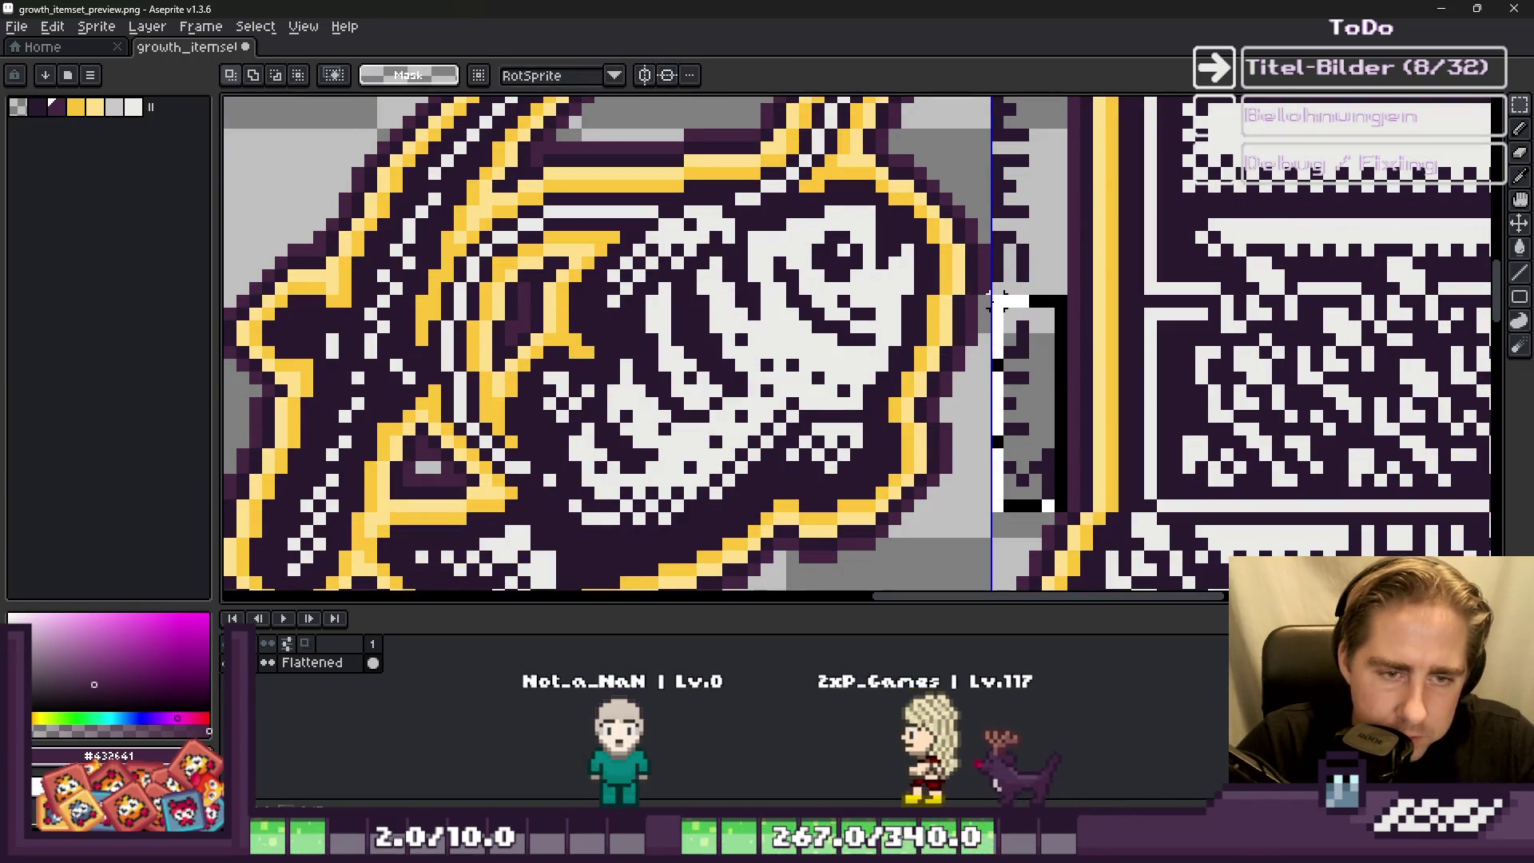
{"action": "scroll", "coordinate": [1135, 240], "scroll_direction": "down", "scroll_amount": 5}
{"action": "scroll", "coordinate": [660, 372], "scroll_direction": "up", "scroll_amount": 5}
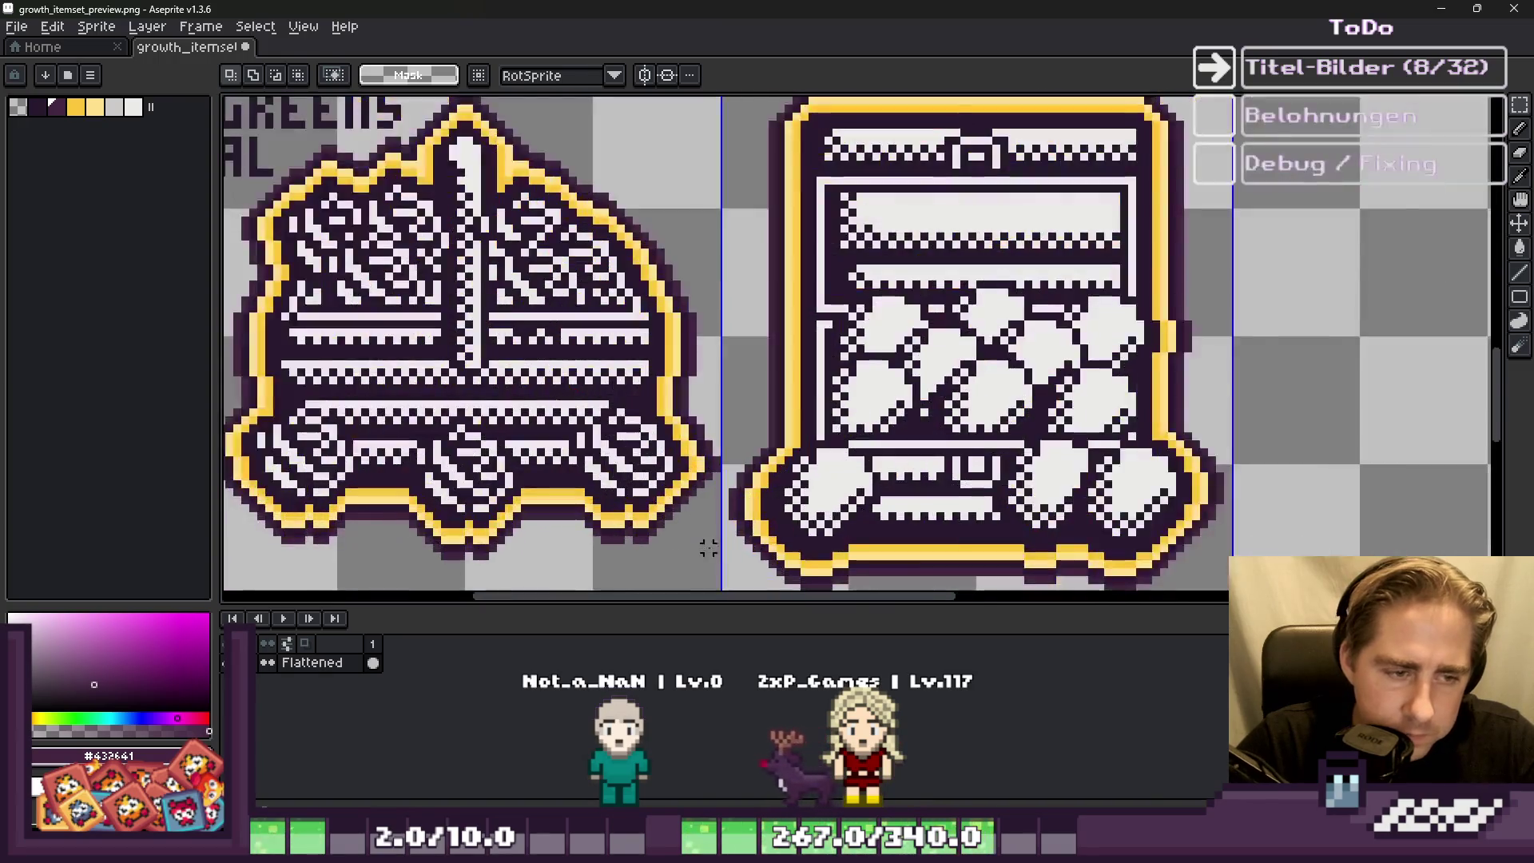
{"action": "mouse_move", "coordinate": [736, 370]}
{"action": "left_mouse_down"}
{"action": "mouse_move", "coordinate": [799, 329]}
{"action": "mouse_move", "coordinate": [729, 227]}
{"action": "left_mouse_up"}
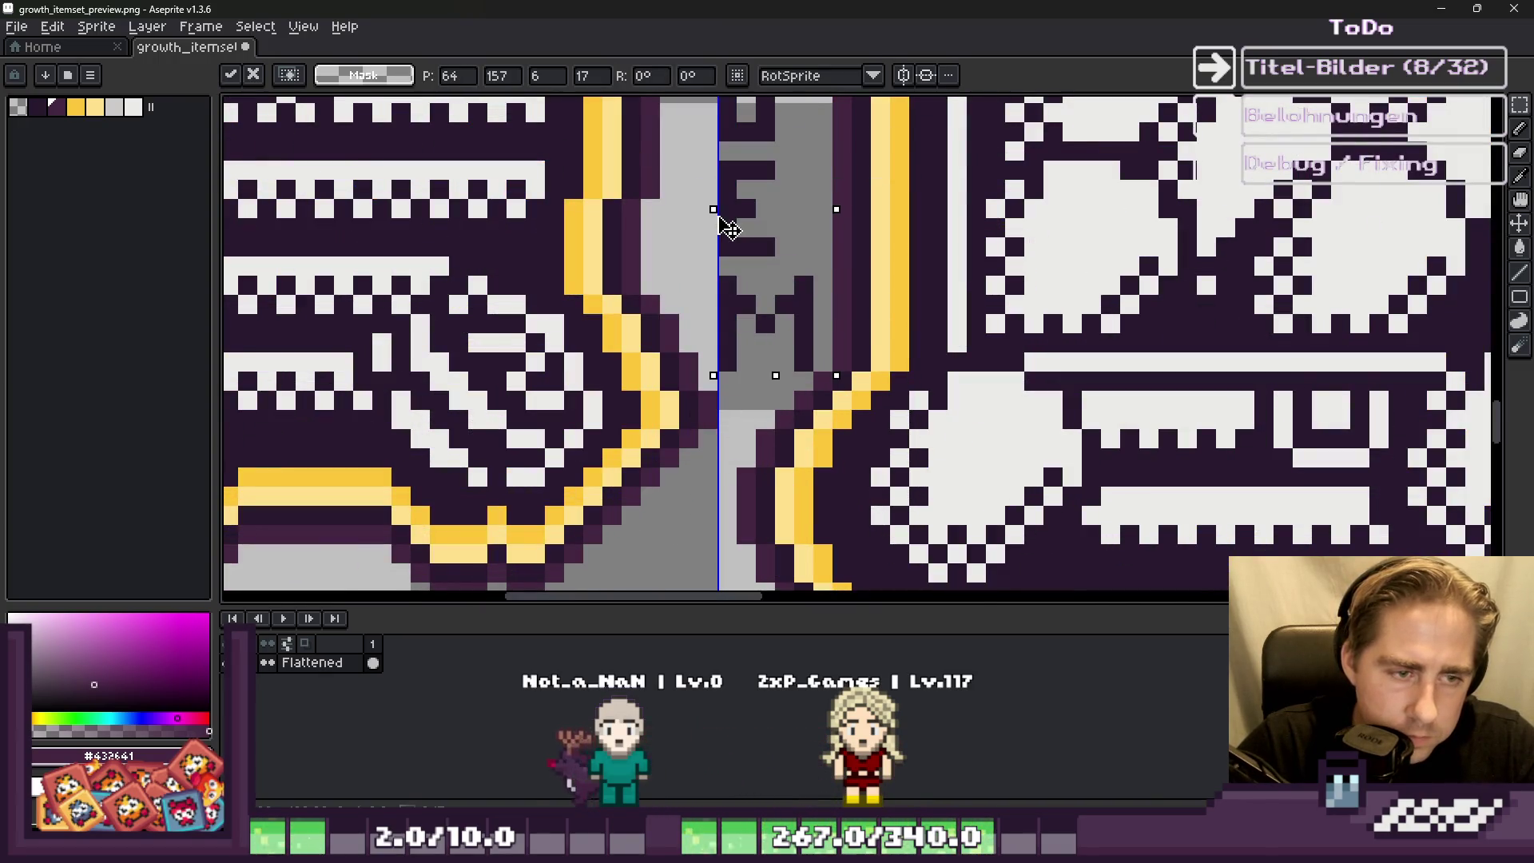
{"action": "key", "text": "Return"}
Step: Pencil the missing letter I into the label in dark #28192F
{"action": "scroll", "coordinate": [847, 383], "scroll_direction": "down", "scroll_amount": 4}
{"action": "key", "text": "b"}
{"action": "scroll", "coordinate": [881, 141], "scroll_direction": "up", "scroll_amount": 6}
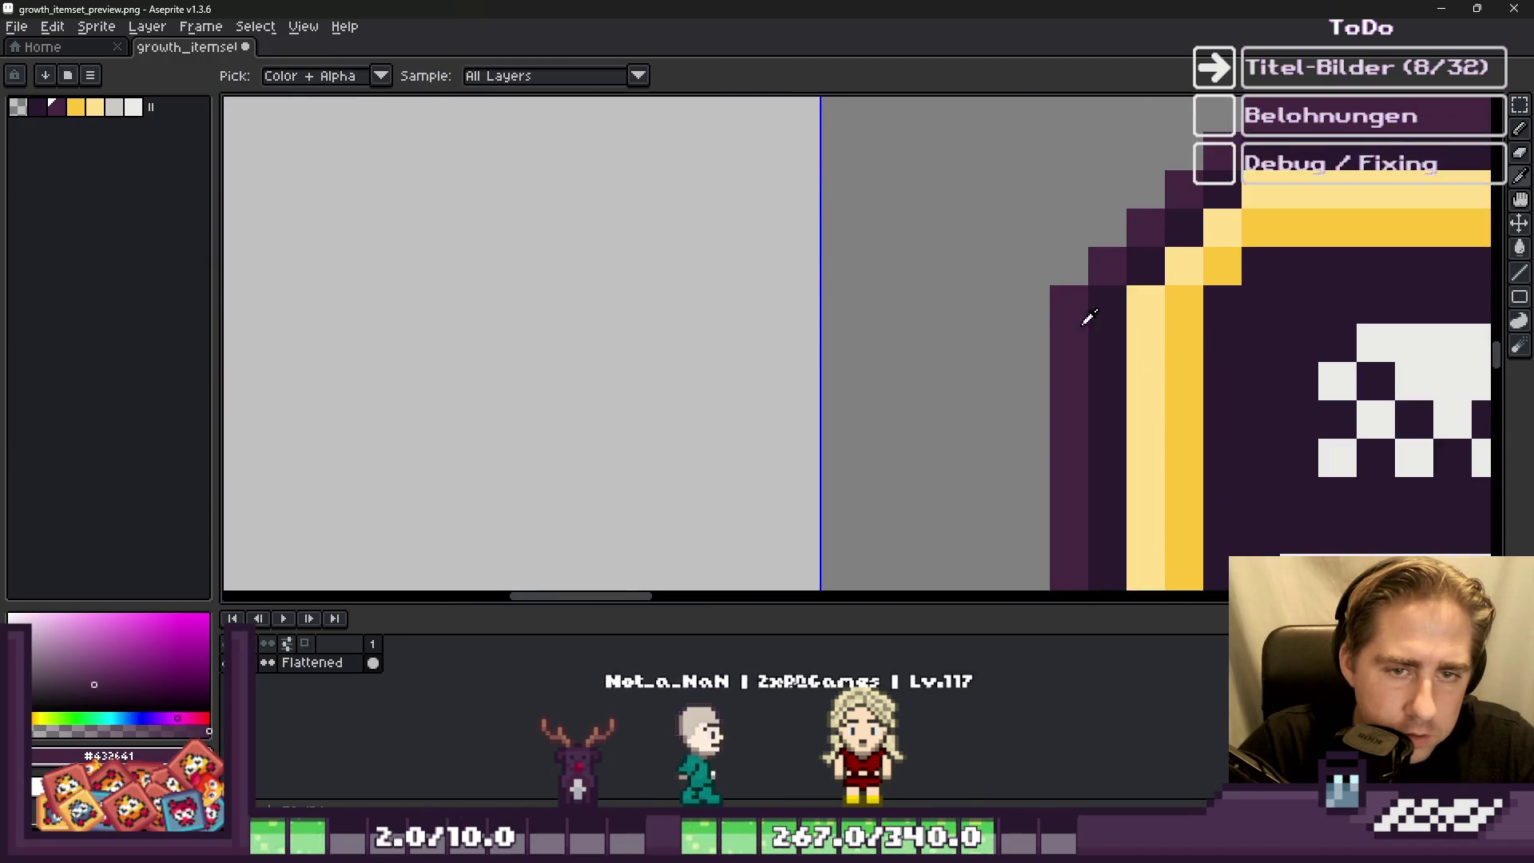
{"action": "left_click", "coordinate": [1096, 316], "text": "alt"}
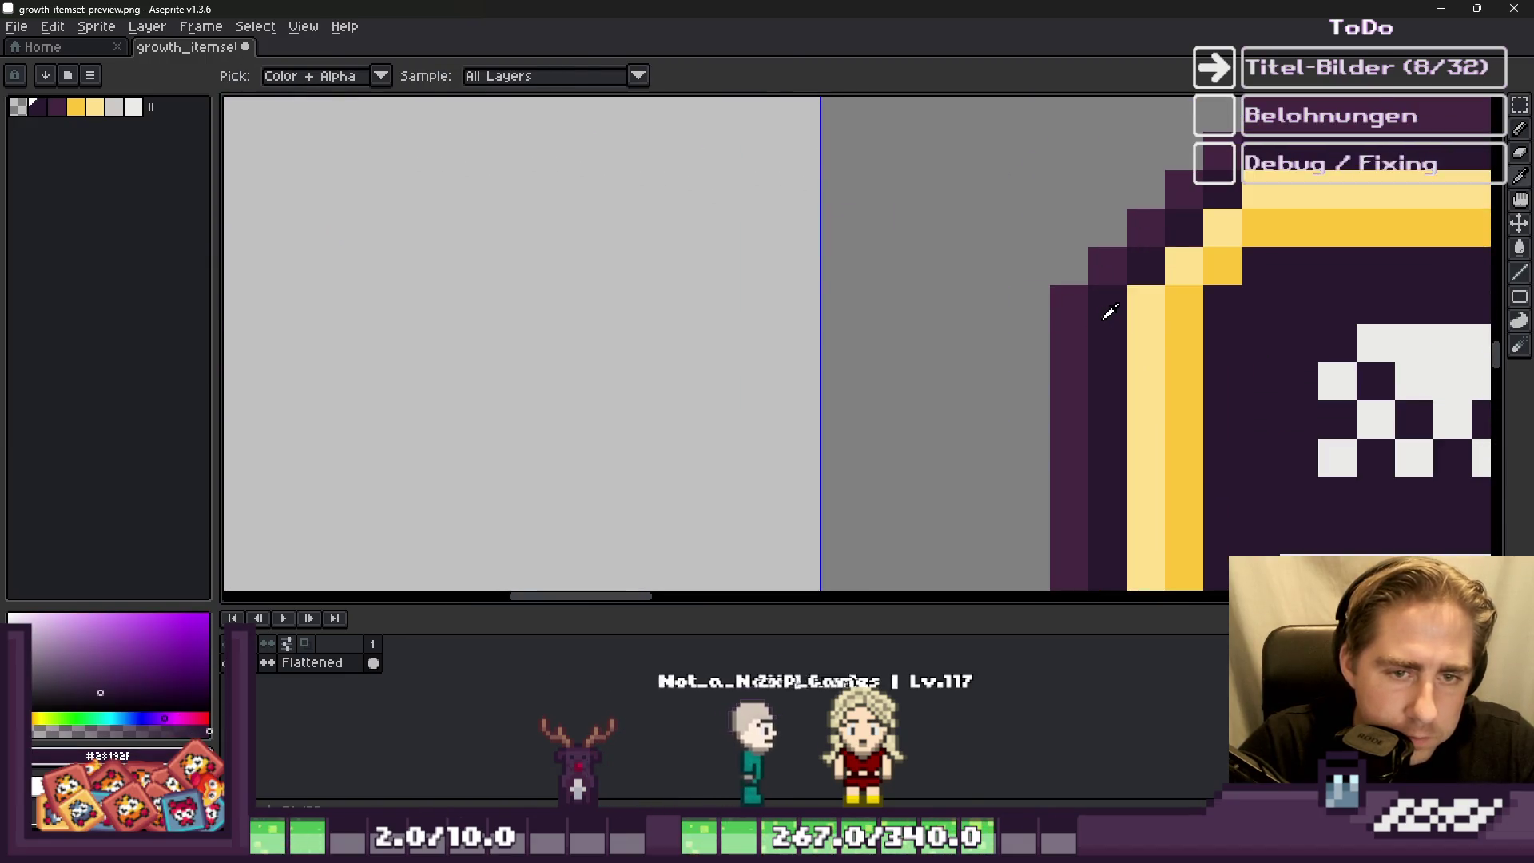
{"action": "scroll", "coordinate": [869, 195], "scroll_direction": "down", "scroll_amount": 1}
{"action": "scroll", "coordinate": [868, 195], "scroll_direction": "up", "scroll_amount": 1}
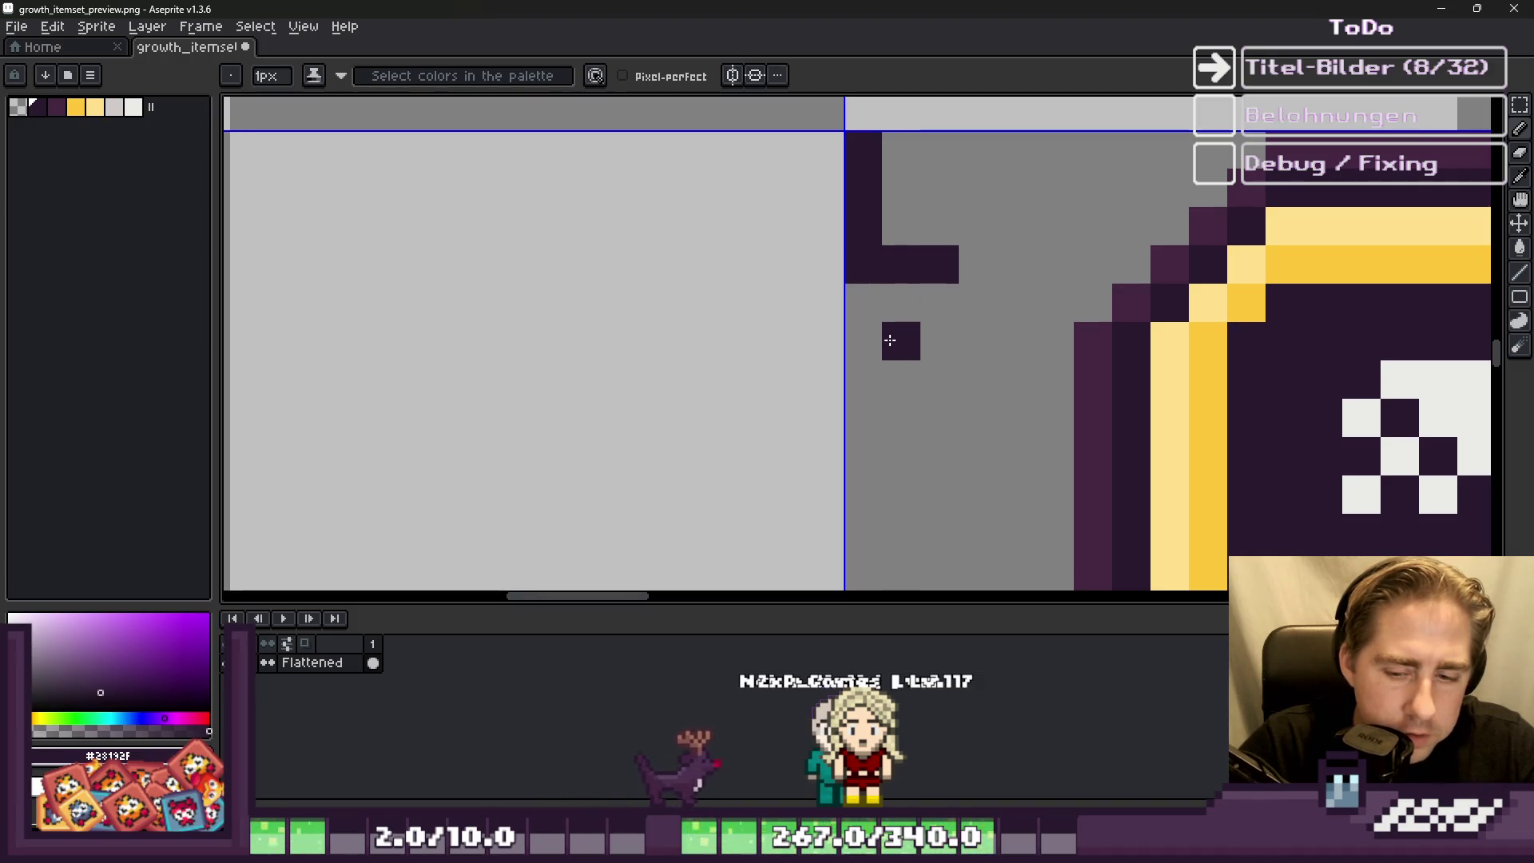
{"action": "left_click_drag", "start_coordinate": [883, 424], "coordinate": [886, 467]}
{"action": "key", "text": "ctrl+z"}
{"action": "mouse_move", "coordinate": [890, 349]}
{"action": "left_mouse_down"}
{"action": "mouse_move", "coordinate": [887, 418]}
{"action": "mouse_move", "coordinate": [873, 371]}
{"action": "left_mouse_up"}
{"action": "left_click", "coordinate": [863, 341]}
{"action": "left_click", "coordinate": [927, 339]}
{"action": "left_click", "coordinate": [927, 455]}
{"action": "left_click", "coordinate": [862, 455]}
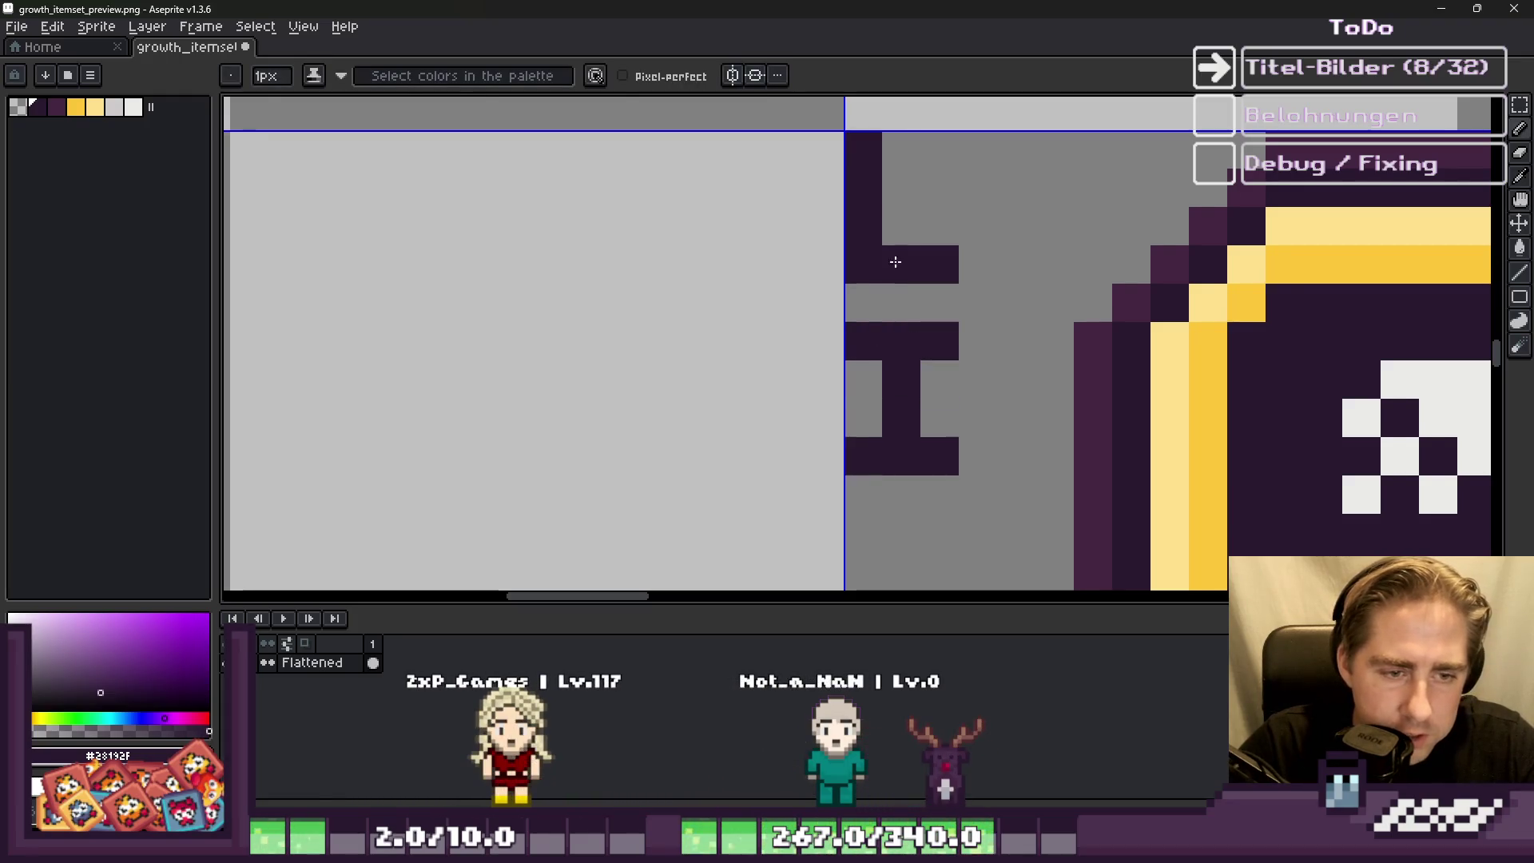
Step: Add a dark pixel below the letter G to finish the LIGHT GEM label
{"action": "scroll", "coordinate": [899, 309], "scroll_direction": "down", "scroll_amount": 1}
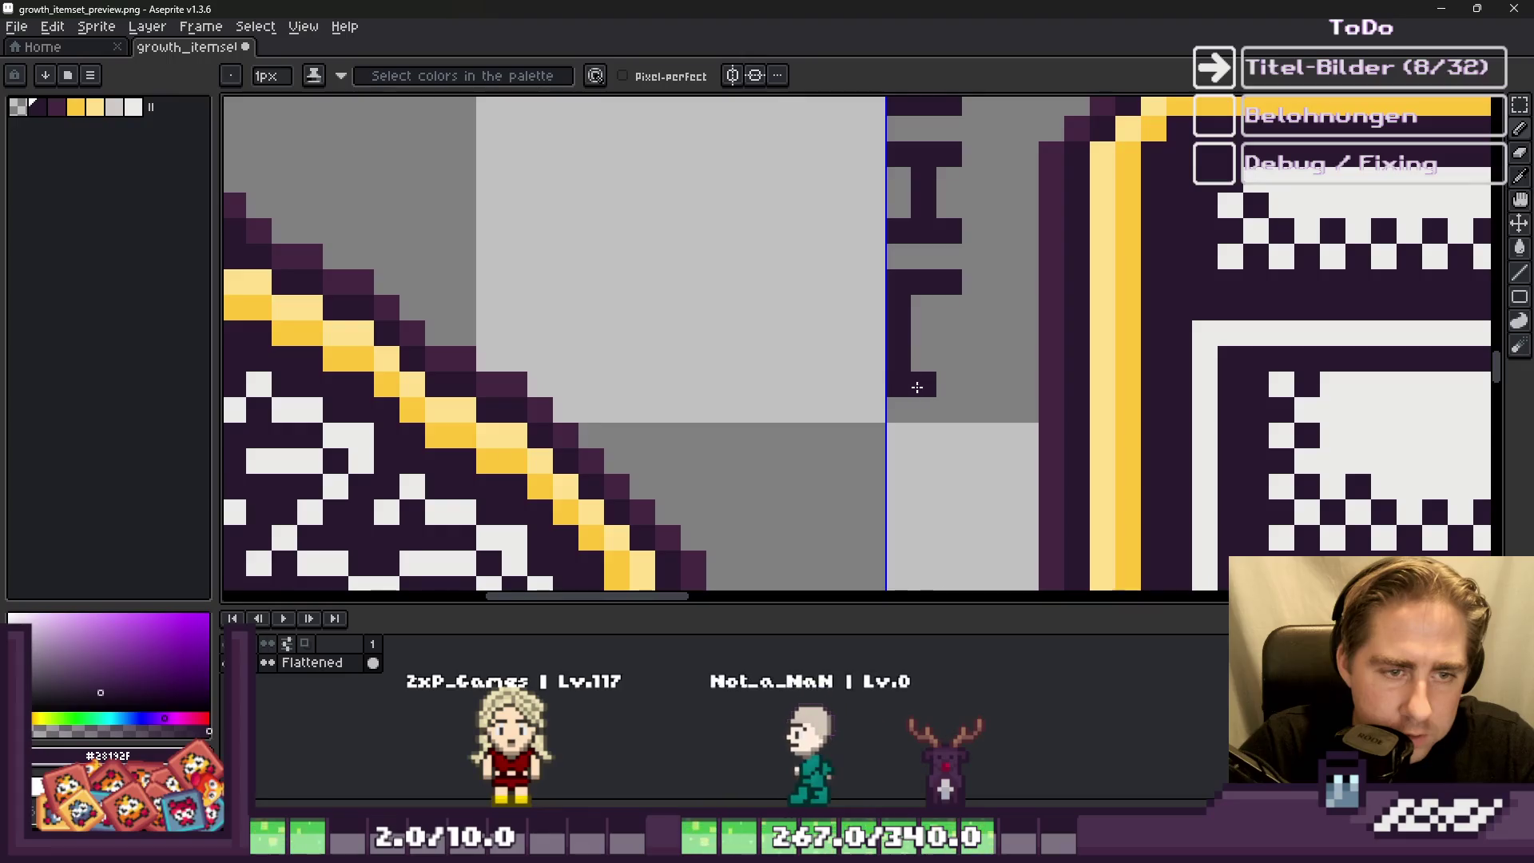
{"action": "scroll", "coordinate": [946, 341], "scroll_direction": "down", "scroll_amount": 2}
{"action": "scroll", "coordinate": [965, 288], "scroll_direction": "up", "scroll_amount": 2}
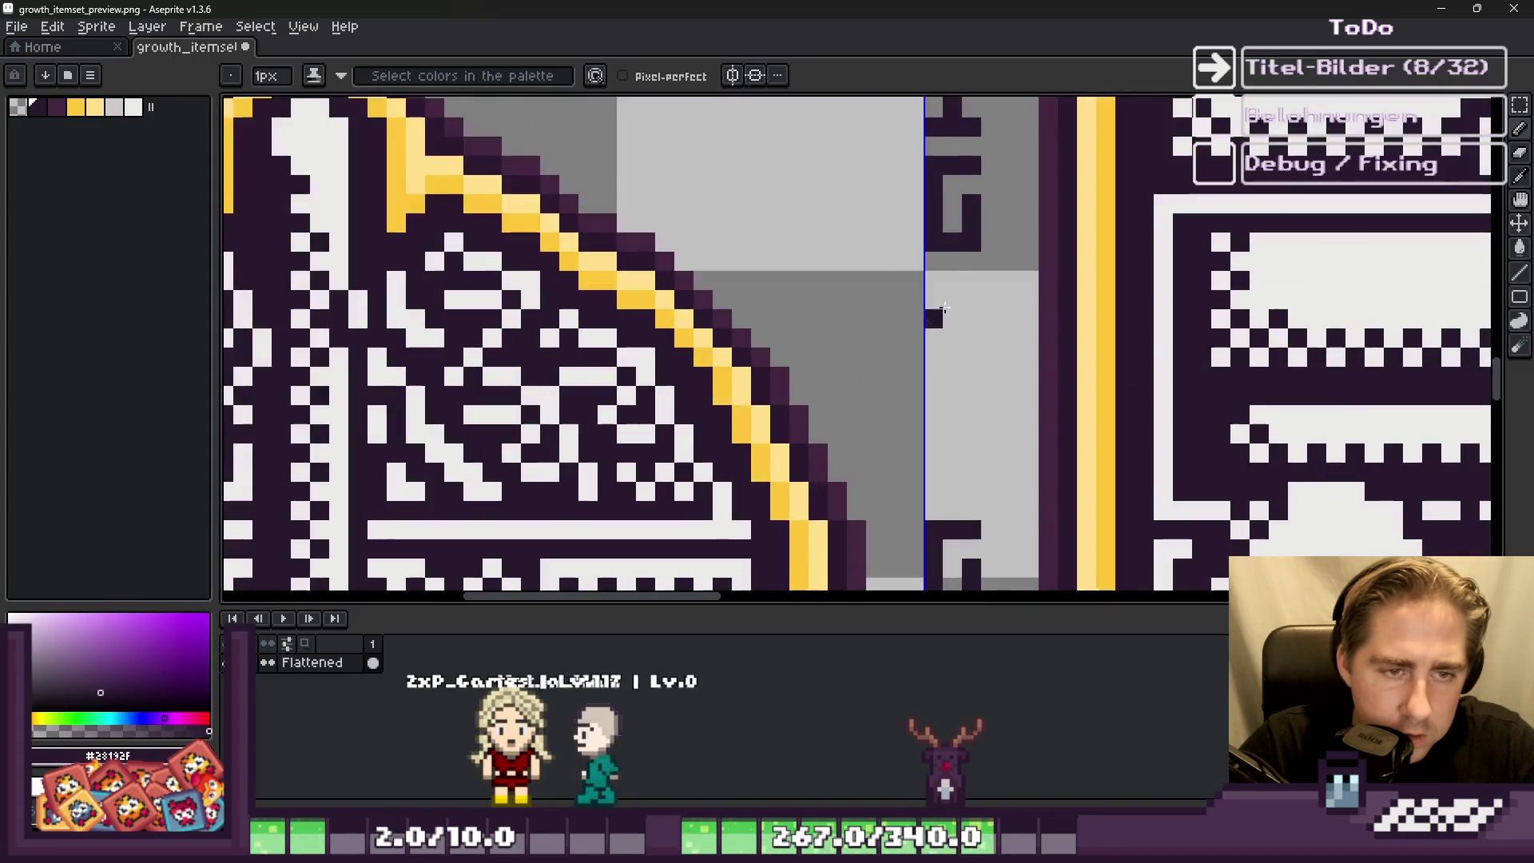
{"action": "left_click", "coordinate": [966, 288]}
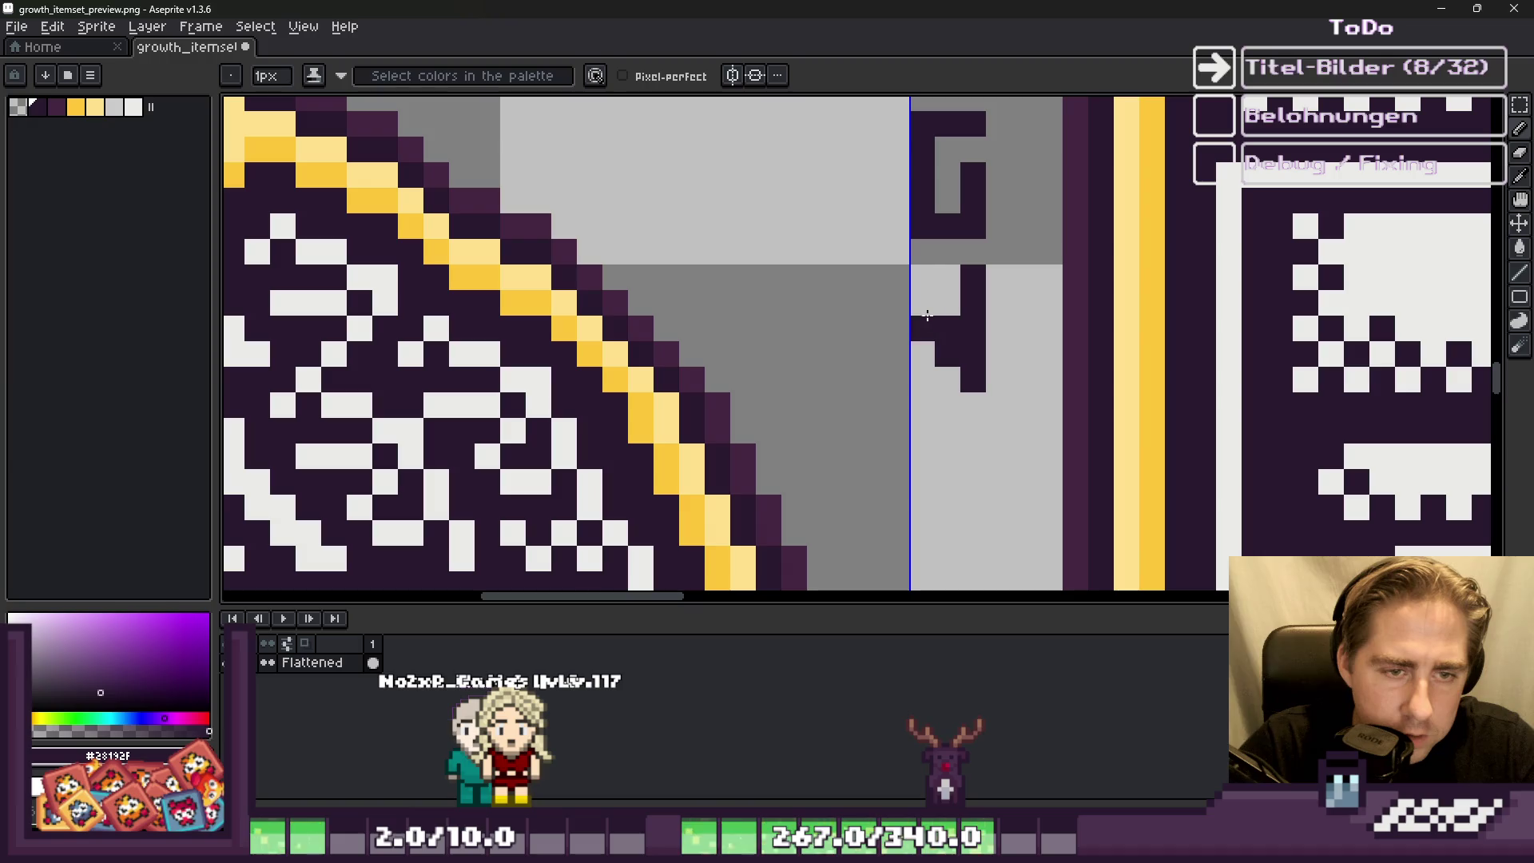
{"action": "key", "text": "e"}
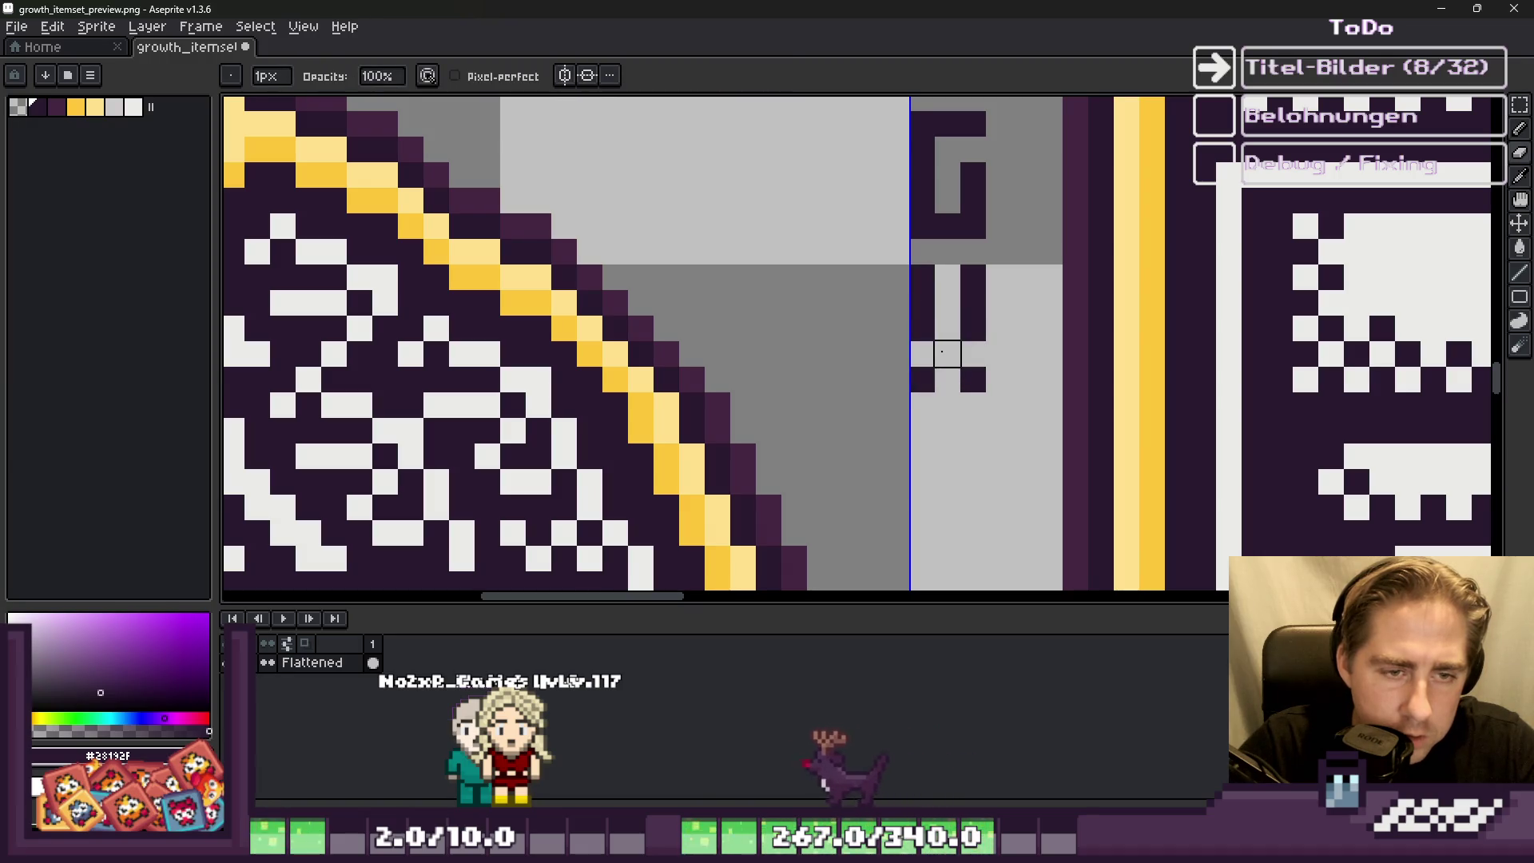
{"action": "key", "text": "ctrl+z"}
{"action": "scroll", "coordinate": [925, 328], "scroll_direction": "down", "scroll_amount": 1}
{"action": "key", "text": "b"}
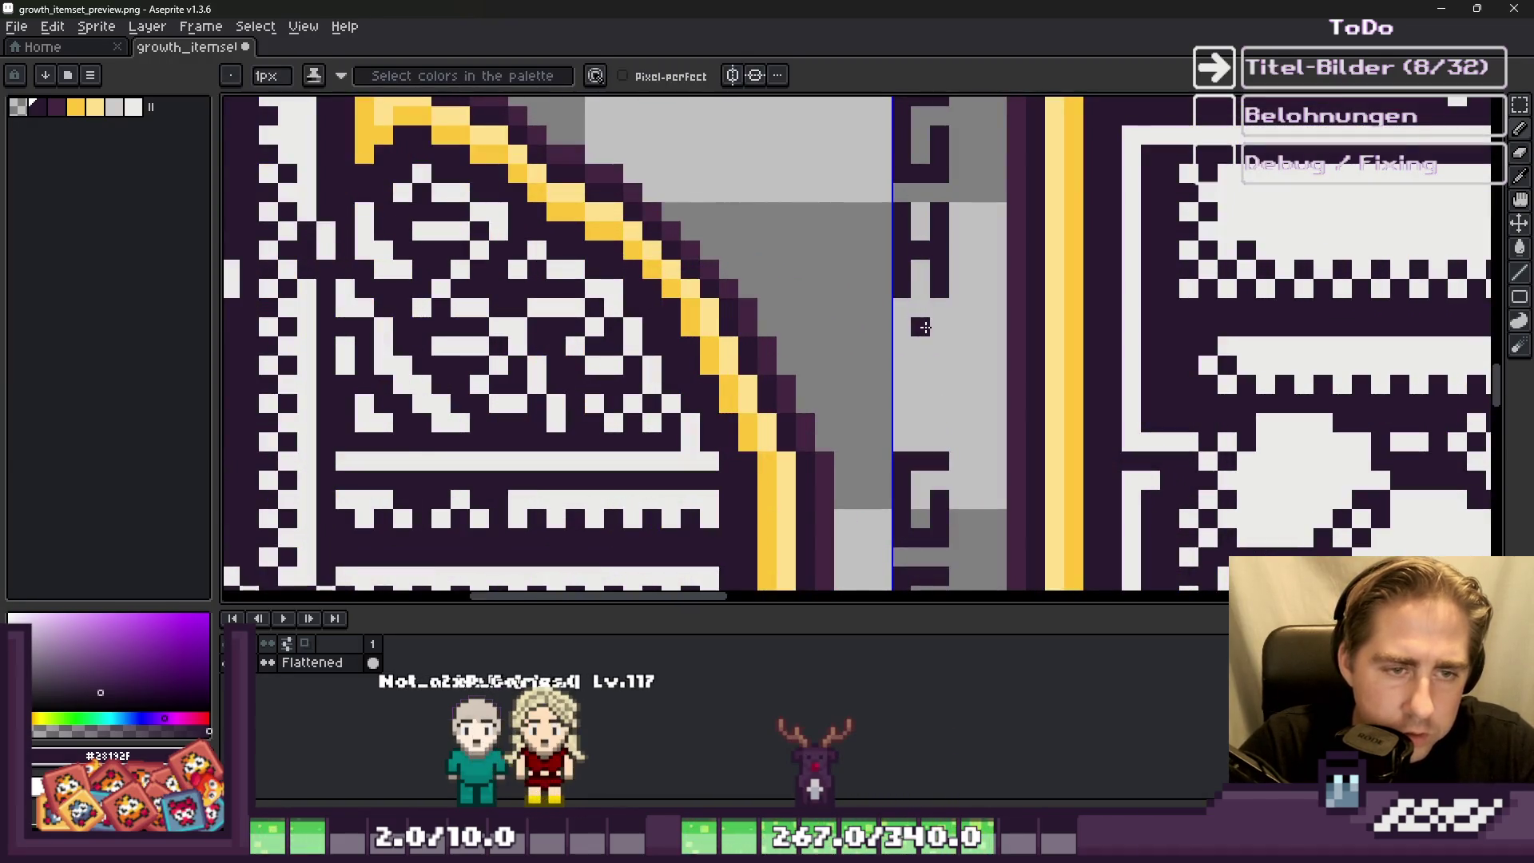
Step: Save the updated sprite sheet
{"action": "scroll", "coordinate": [924, 370], "scroll_direction": "down", "scroll_amount": 3}
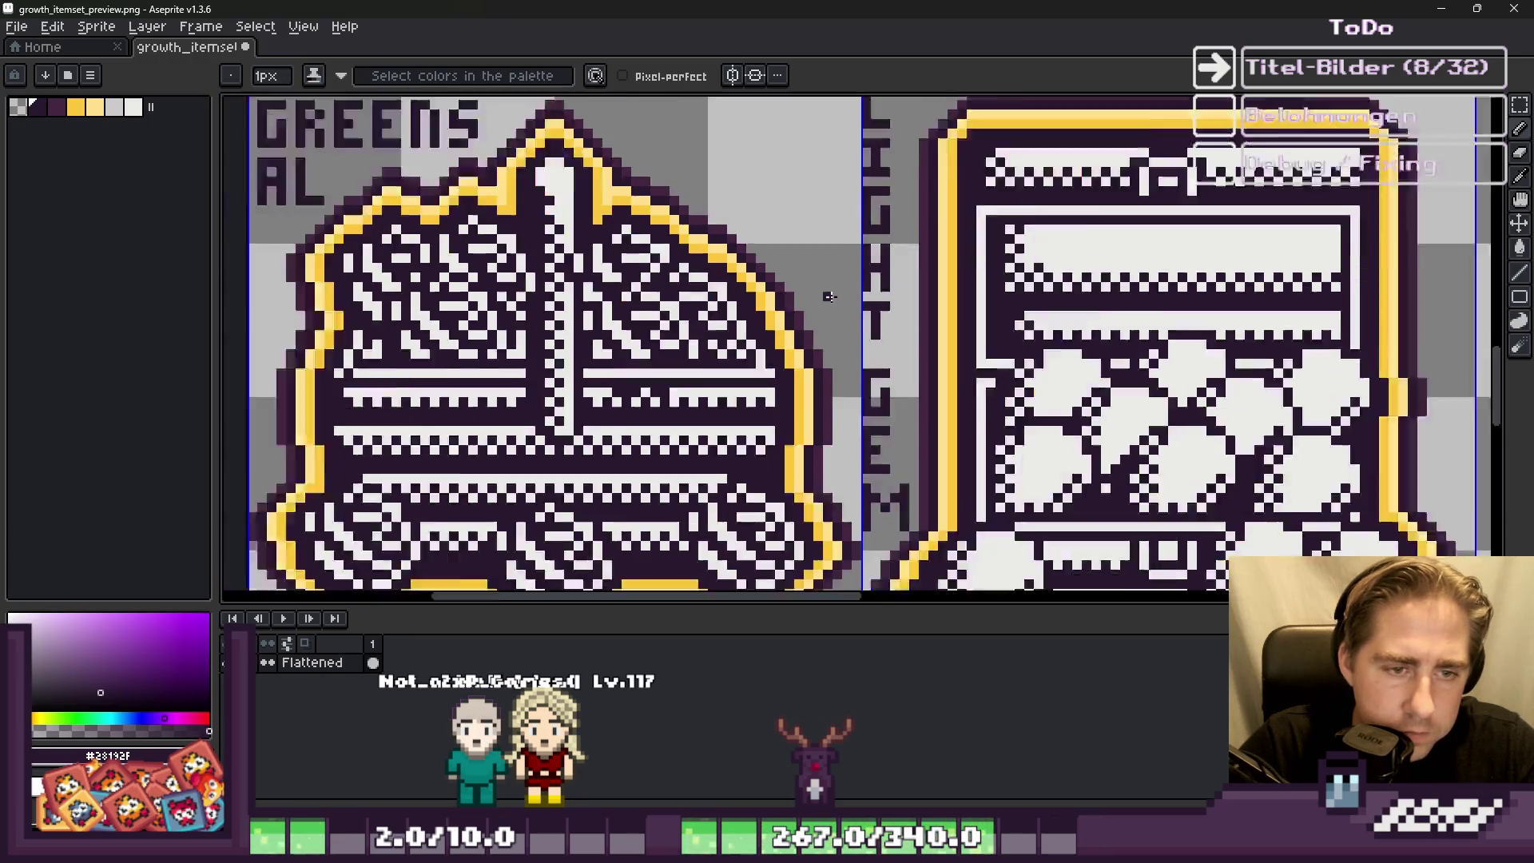
{"action": "scroll", "coordinate": [808, 383], "scroll_direction": "down", "scroll_amount": 3}
{"action": "key", "text": "ctrl+s"}
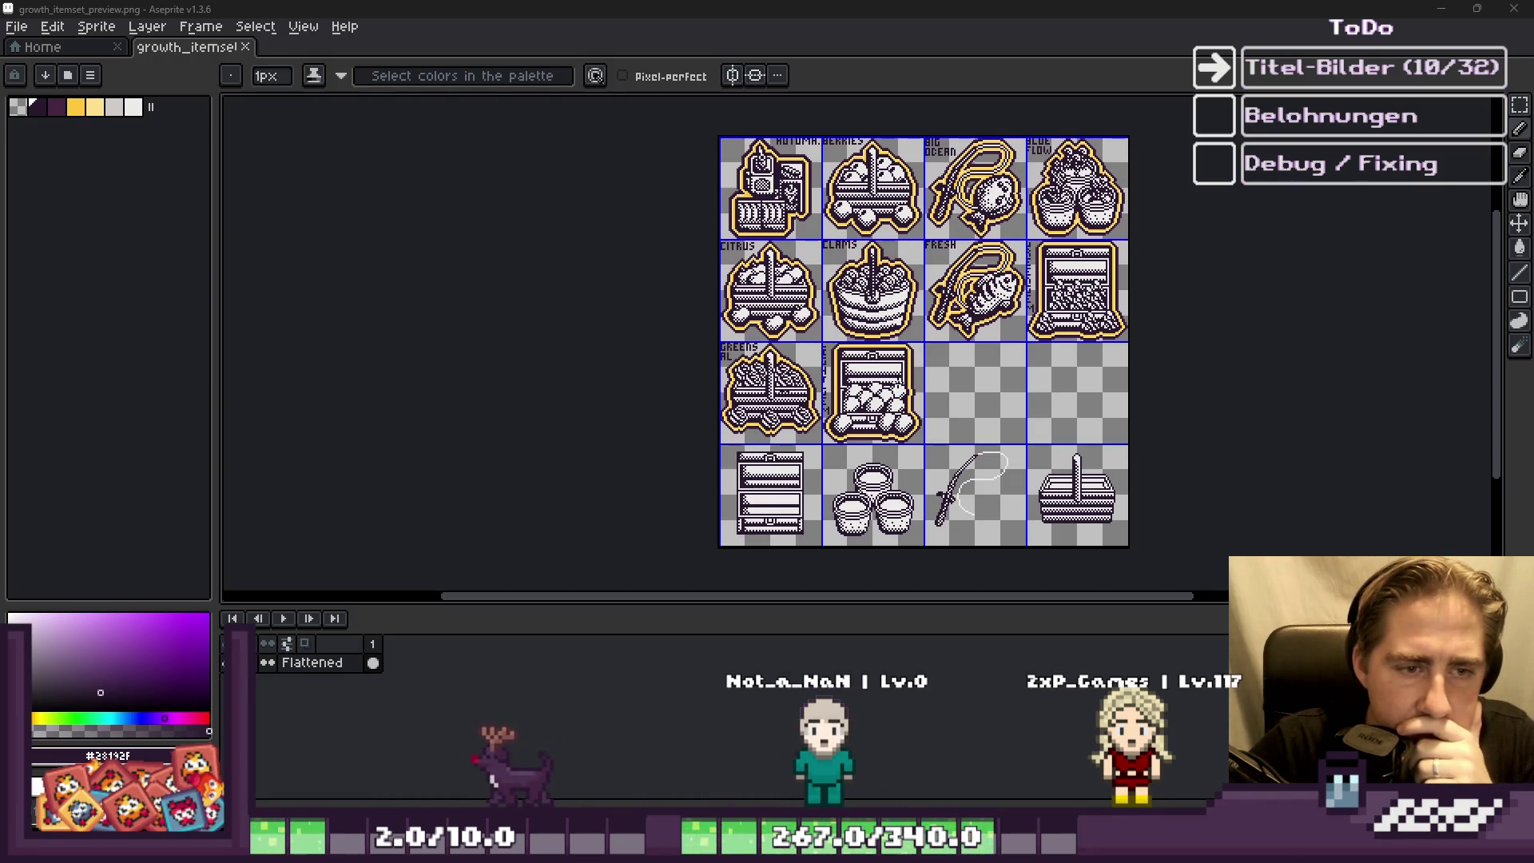
Step: Look over the new egg-chest tile on the item sheet, then switch to Godot
{"action": "scroll", "coordinate": [945, 381], "scroll_direction": "up", "scroll_amount": 5}
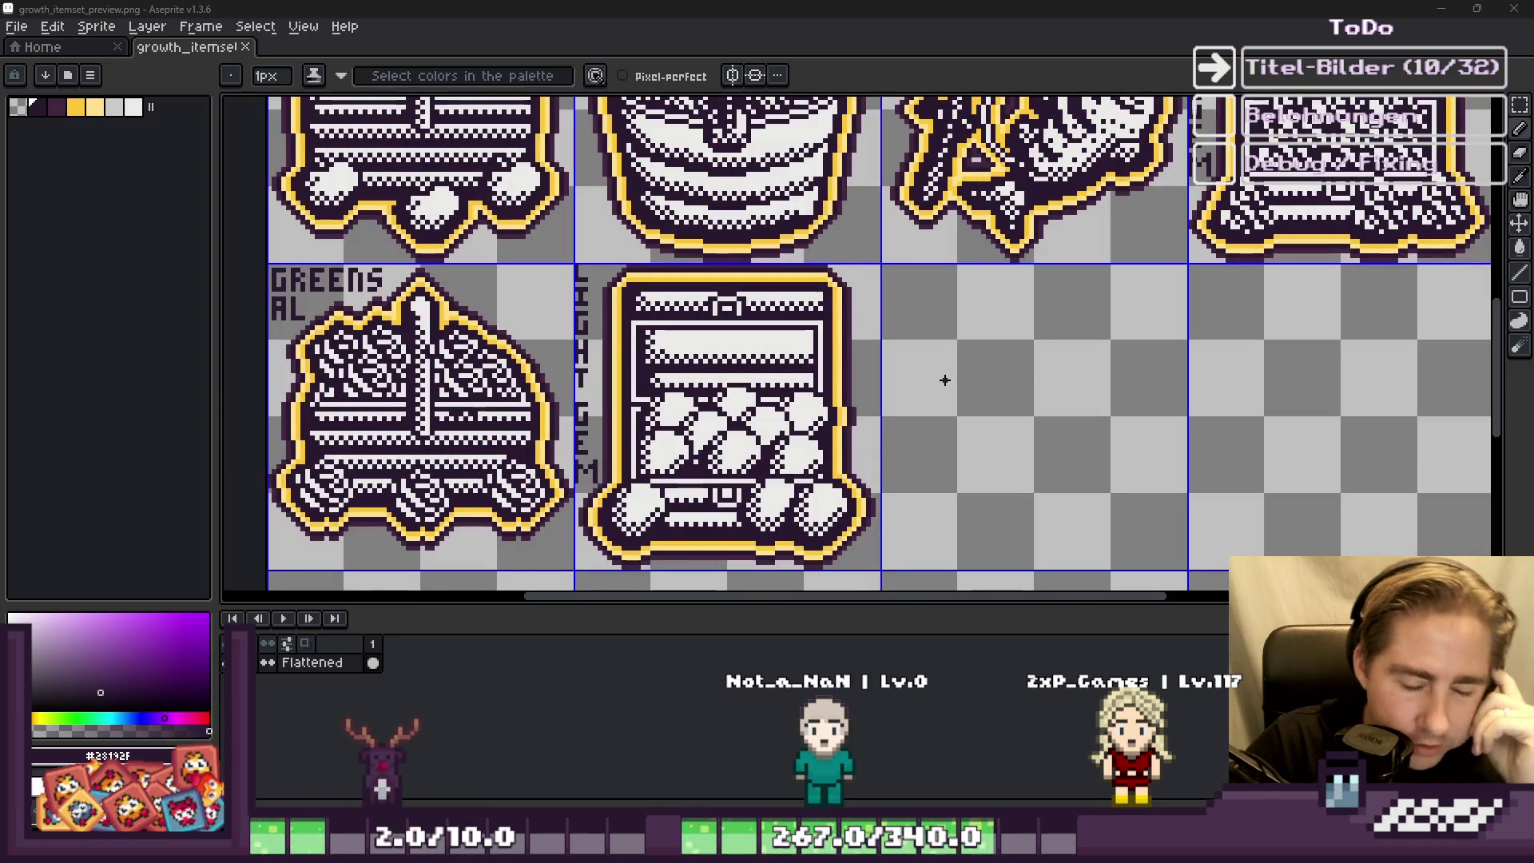
{"action": "scroll", "coordinate": [945, 380], "scroll_direction": "down", "scroll_amount": 1}
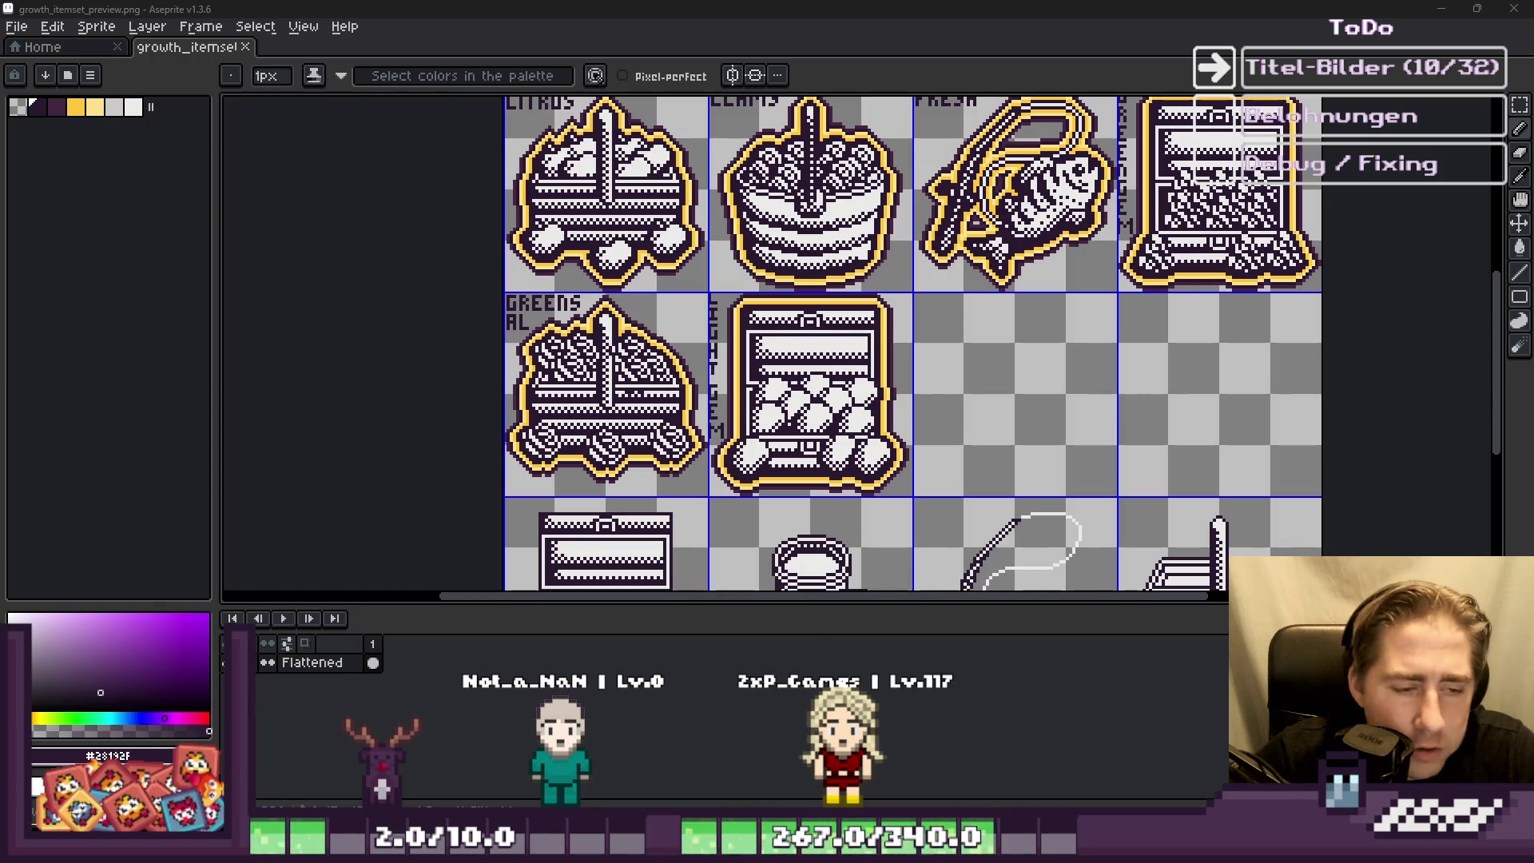
{"action": "key", "text": "alt+Tab"}
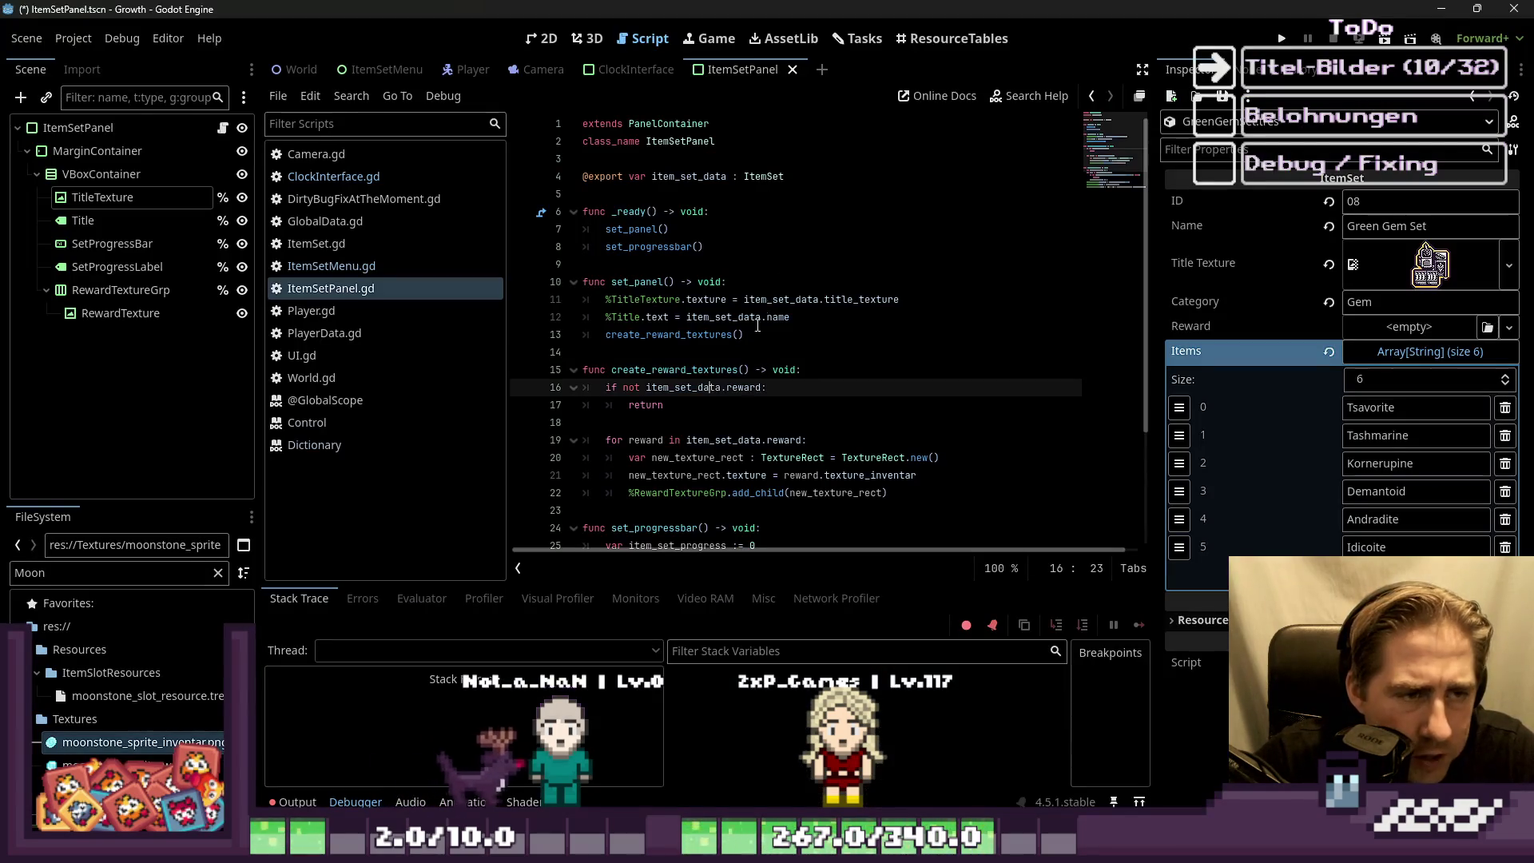
Step: Open ResourceTables and scroll to item sets like Negativ Gems and Nightshade & Peppers
{"action": "left_click", "coordinate": [953, 38]}
{"action": "scroll", "coordinate": [769, 255], "scroll_direction": "down", "scroll_amount": 2}
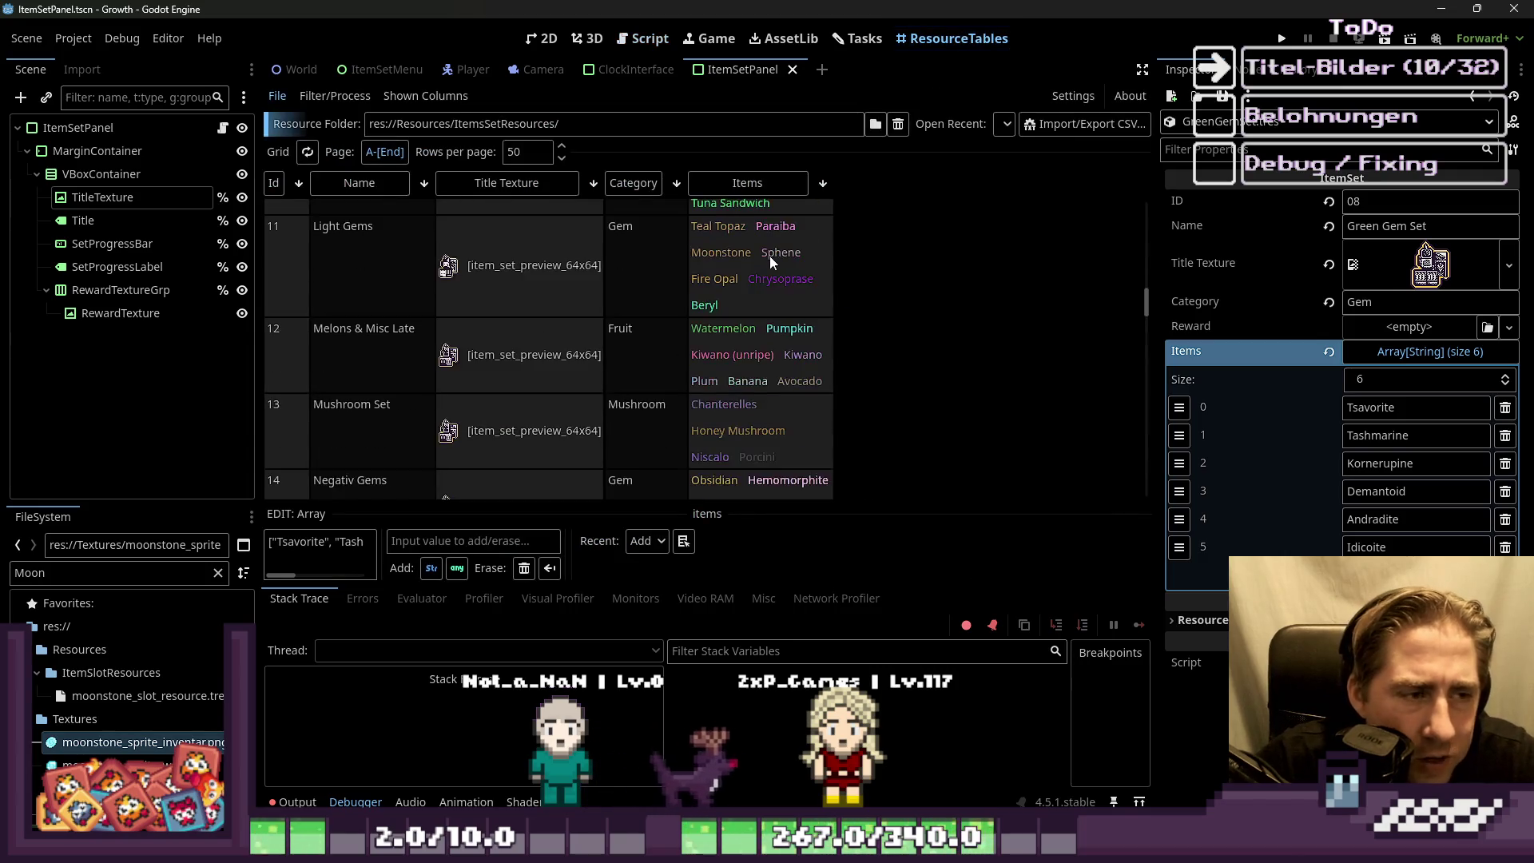
{"action": "scroll", "coordinate": [770, 255], "scroll_direction": "down", "scroll_amount": 1}
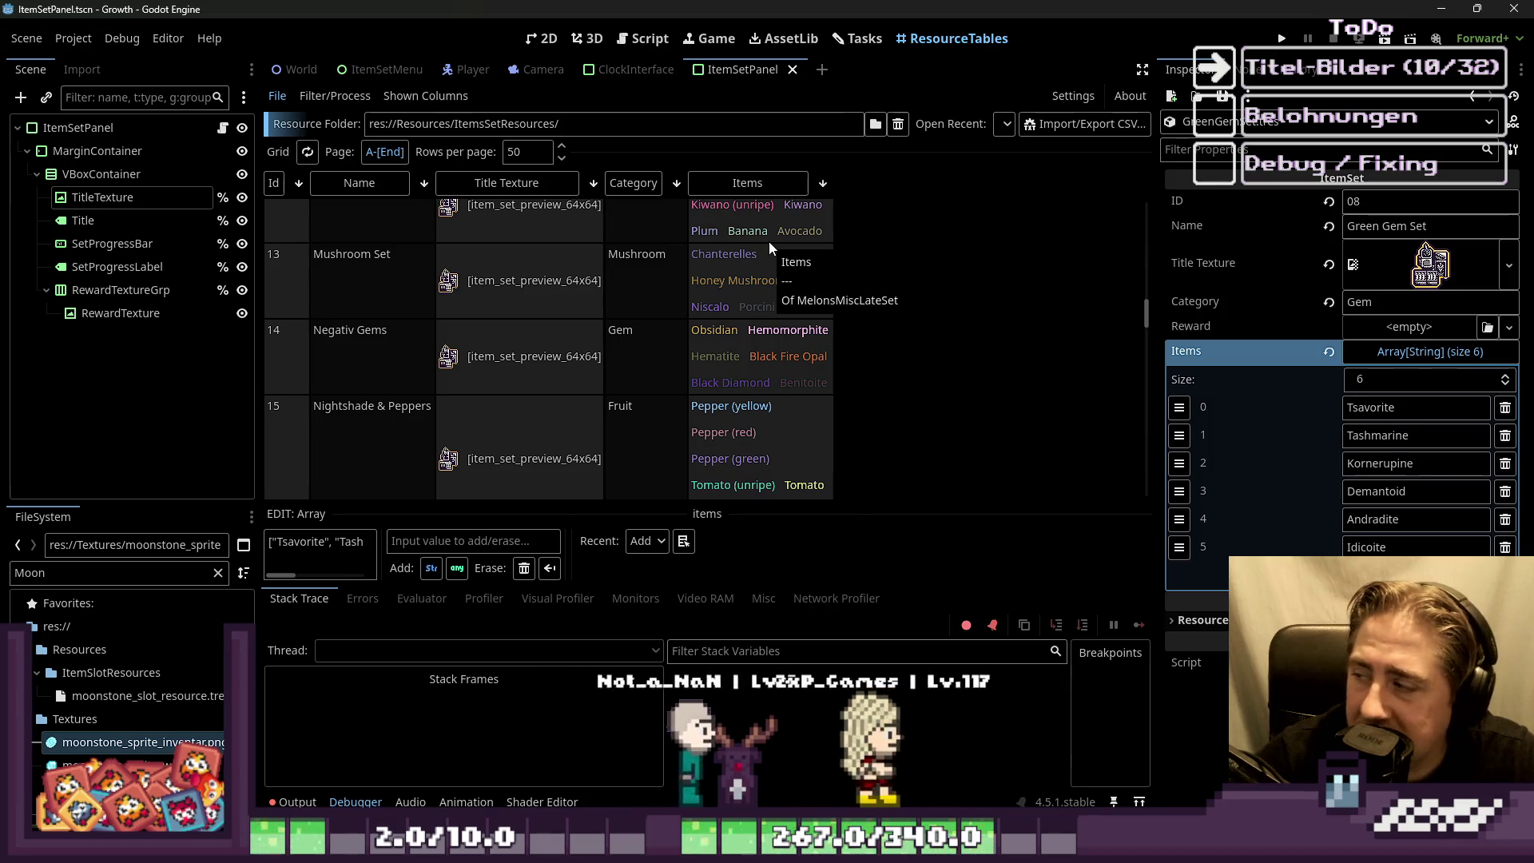
{"action": "scroll", "coordinate": [735, 310], "scroll_direction": "down", "scroll_amount": 1}
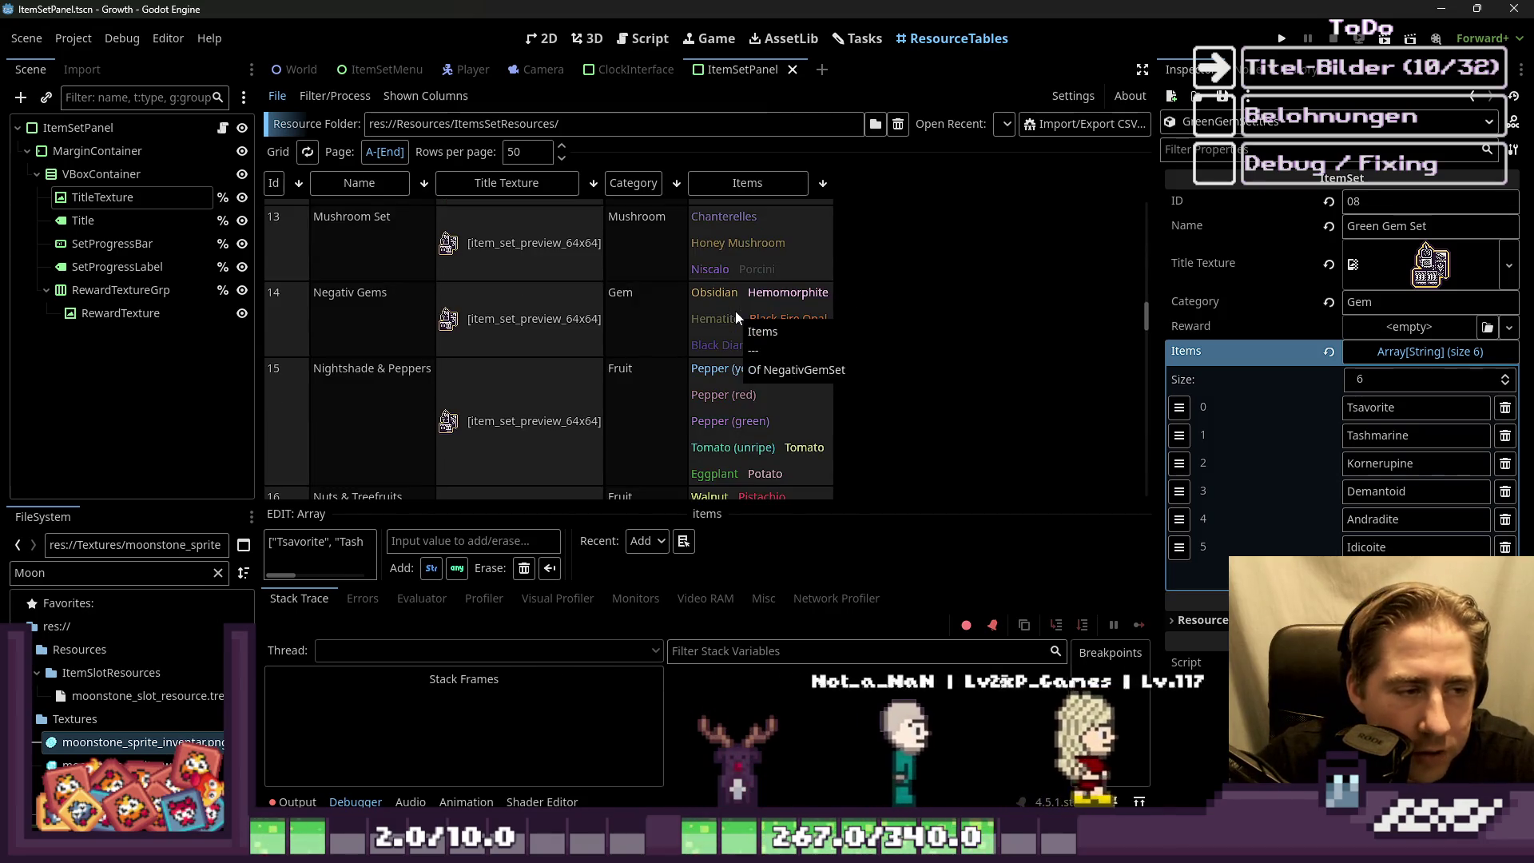
{"action": "scroll", "coordinate": [731, 324], "scroll_direction": "down", "scroll_amount": 1}
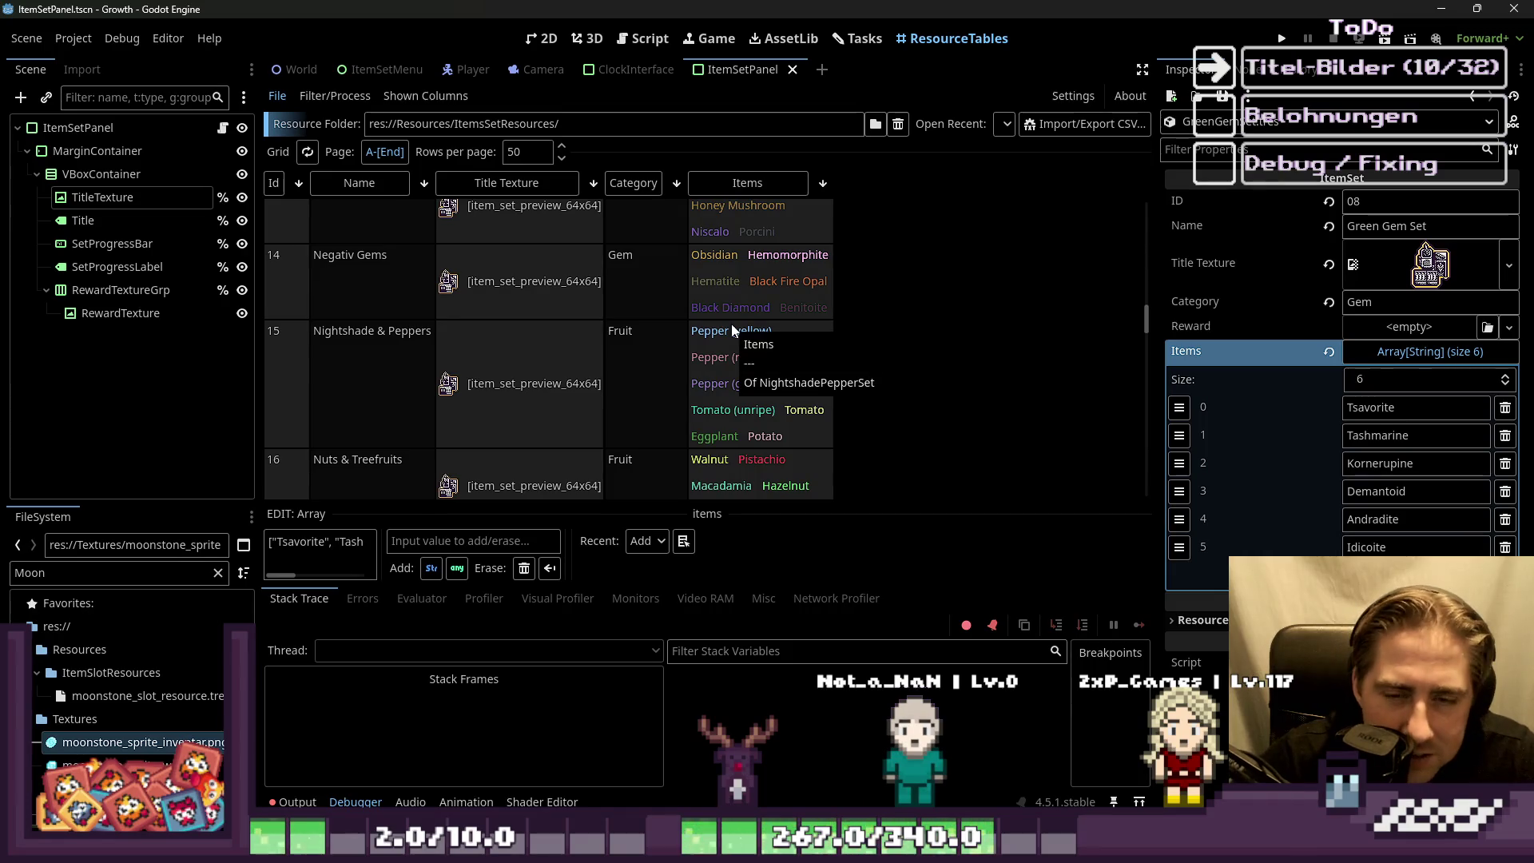
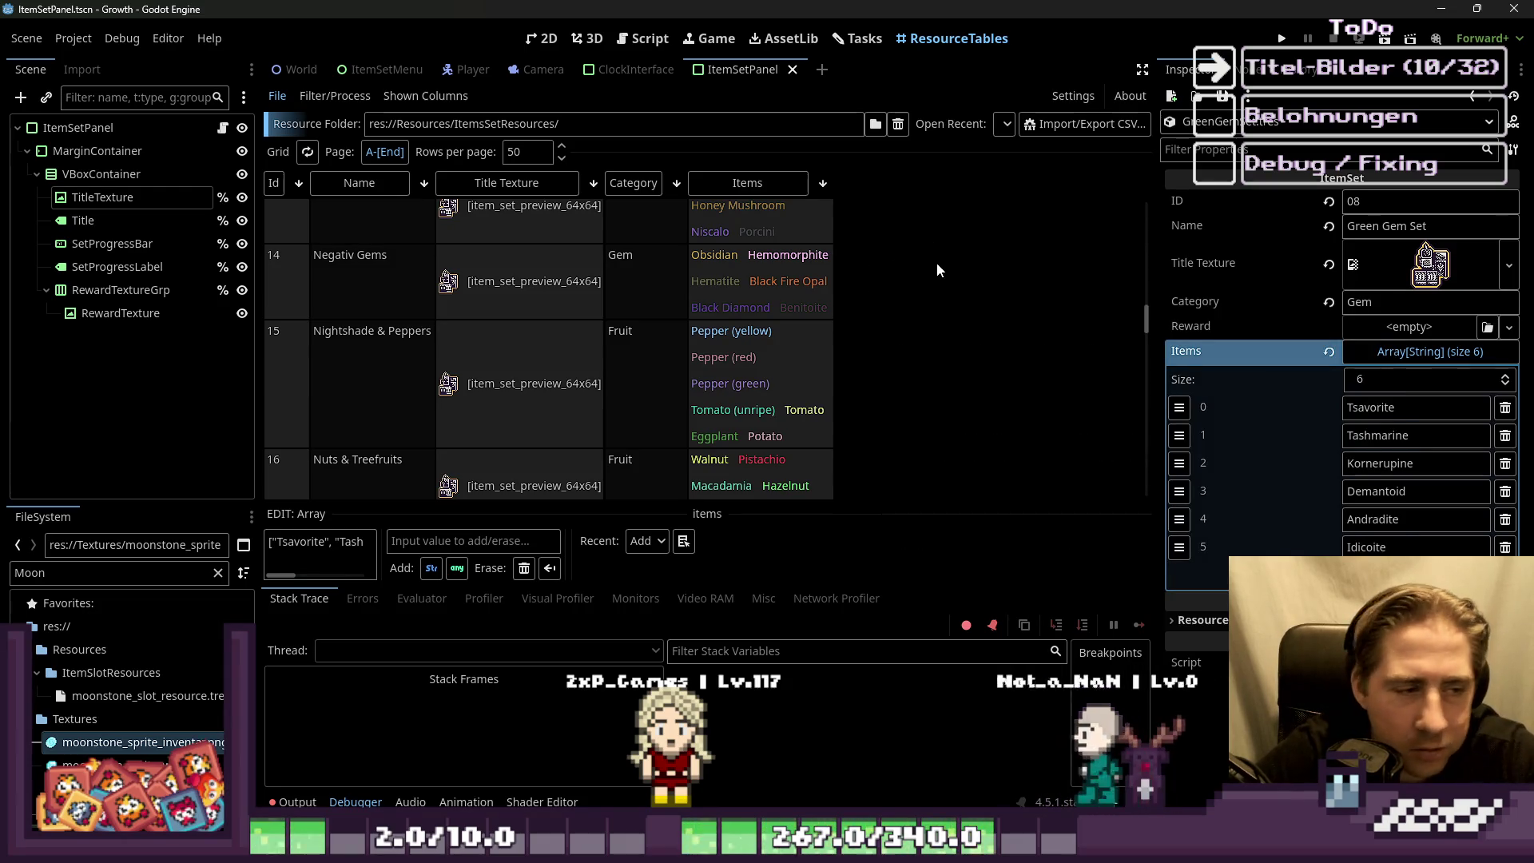
Step: Enlarge the resource table panel and scroll through the resource list
{"action": "scroll", "coordinate": [936, 262], "scroll_direction": "down", "scroll_amount": 2}
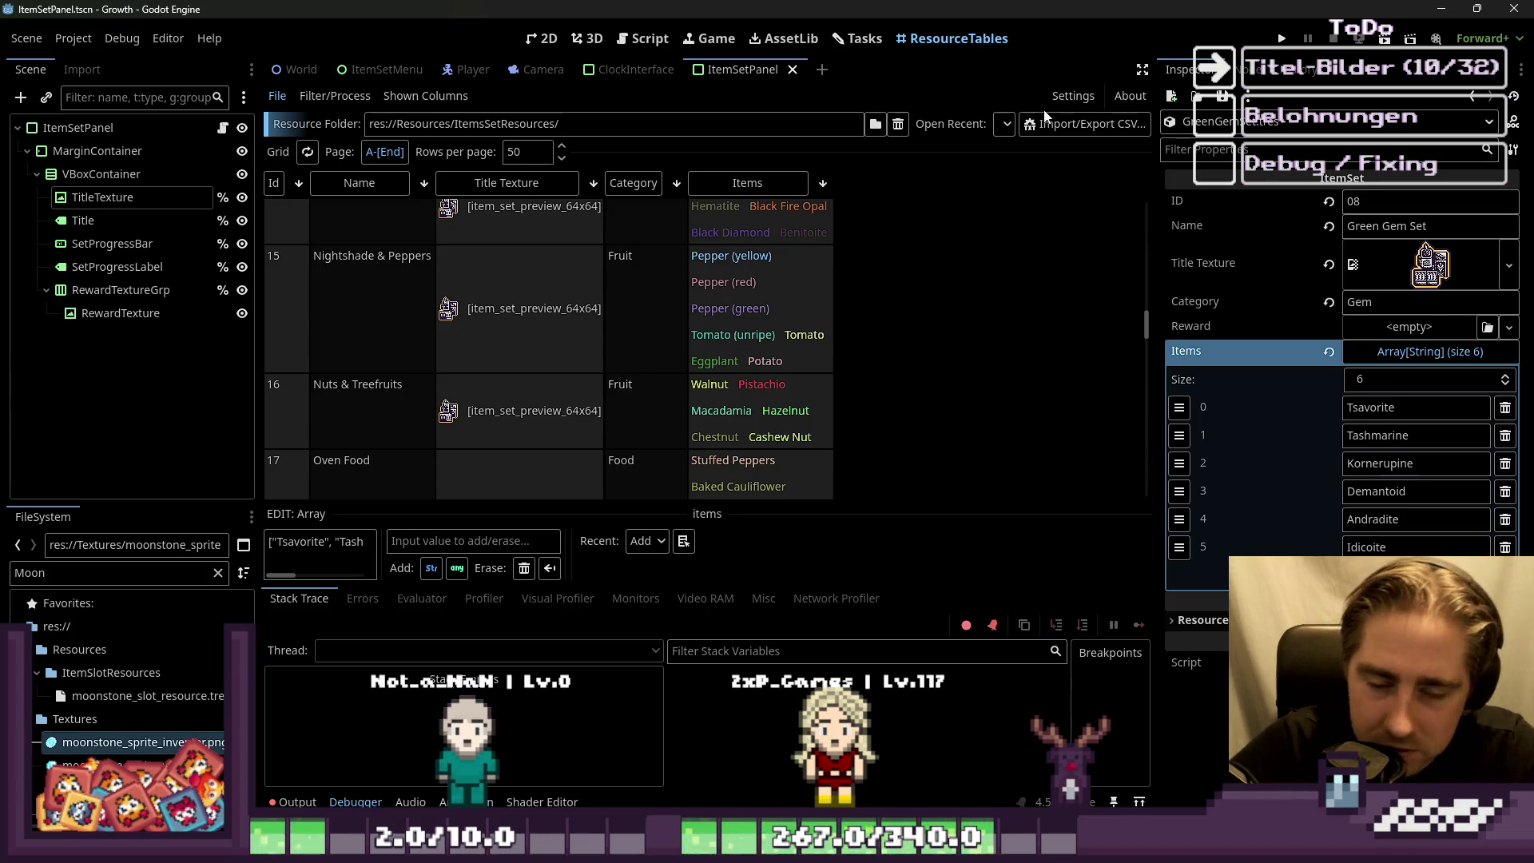
{"action": "mouse_move", "coordinate": [1024, 510]}
{"action": "left_mouse_down"}
{"action": "mouse_move", "coordinate": [1021, 525]}
{"action": "mouse_move", "coordinate": [1010, 443]}
{"action": "left_mouse_up"}
{"action": "scroll", "coordinate": [990, 396], "scroll_direction": "down", "scroll_amount": 2}
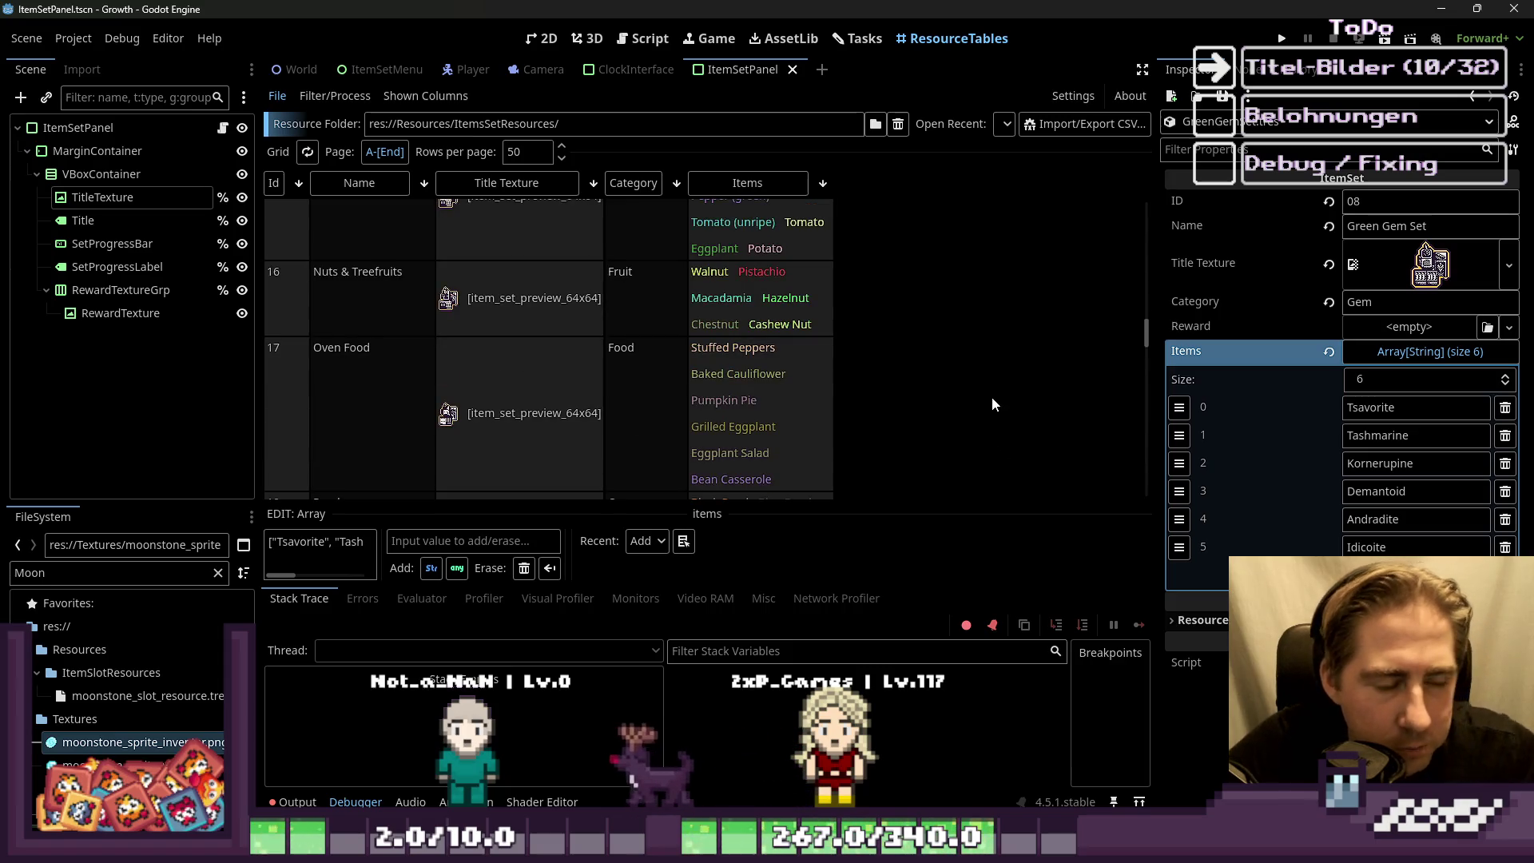
{"action": "scroll", "coordinate": [989, 419], "scroll_direction": "up", "scroll_amount": 3}
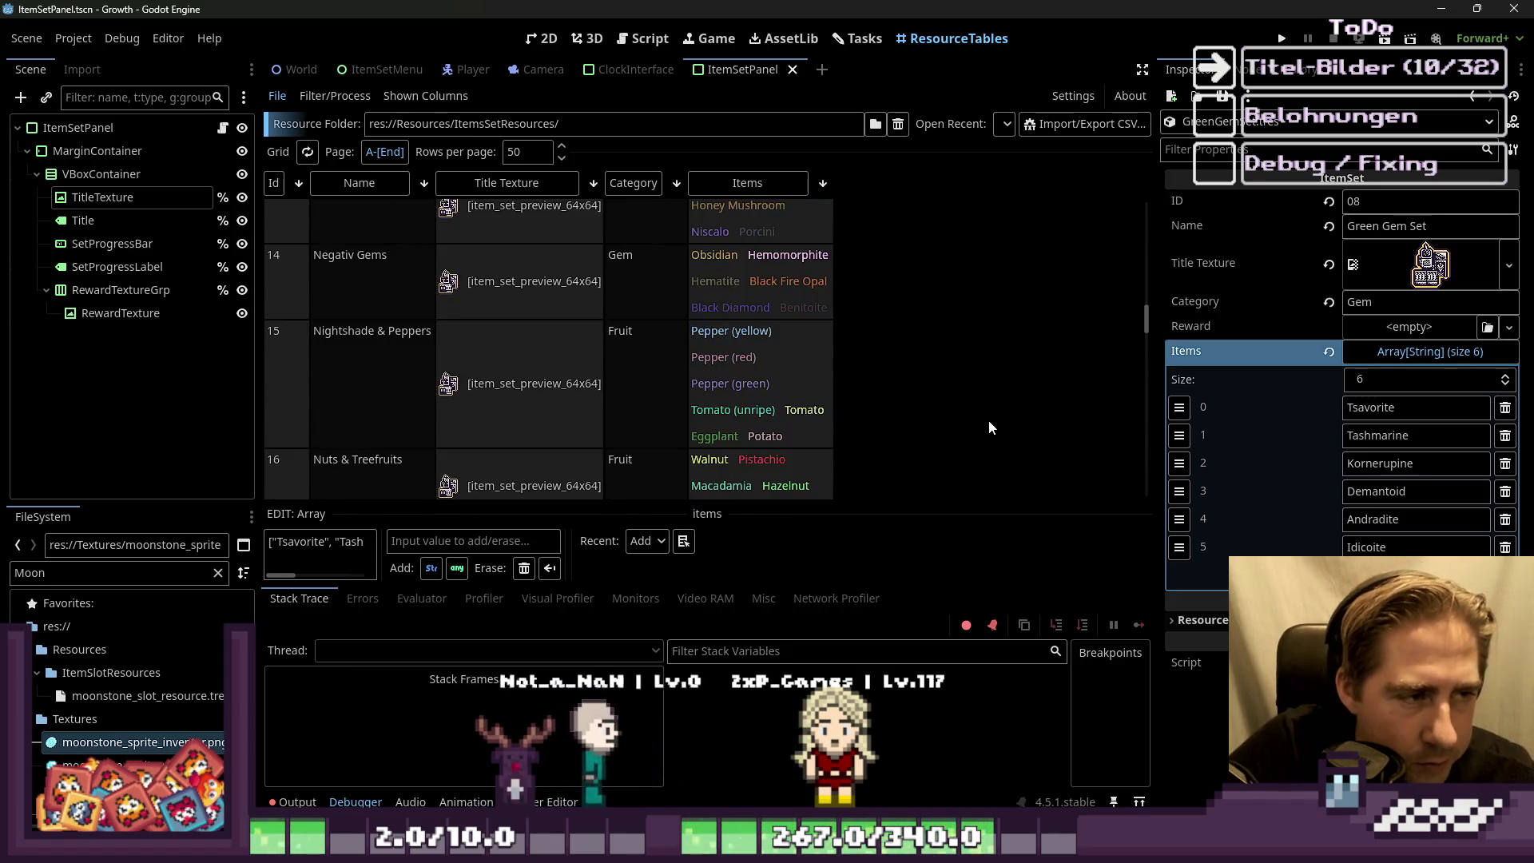
{"action": "scroll", "coordinate": [989, 418], "scroll_direction": "up", "scroll_amount": 4}
{"action": "scroll", "coordinate": [984, 406], "scroll_direction": "up", "scroll_amount": 2}
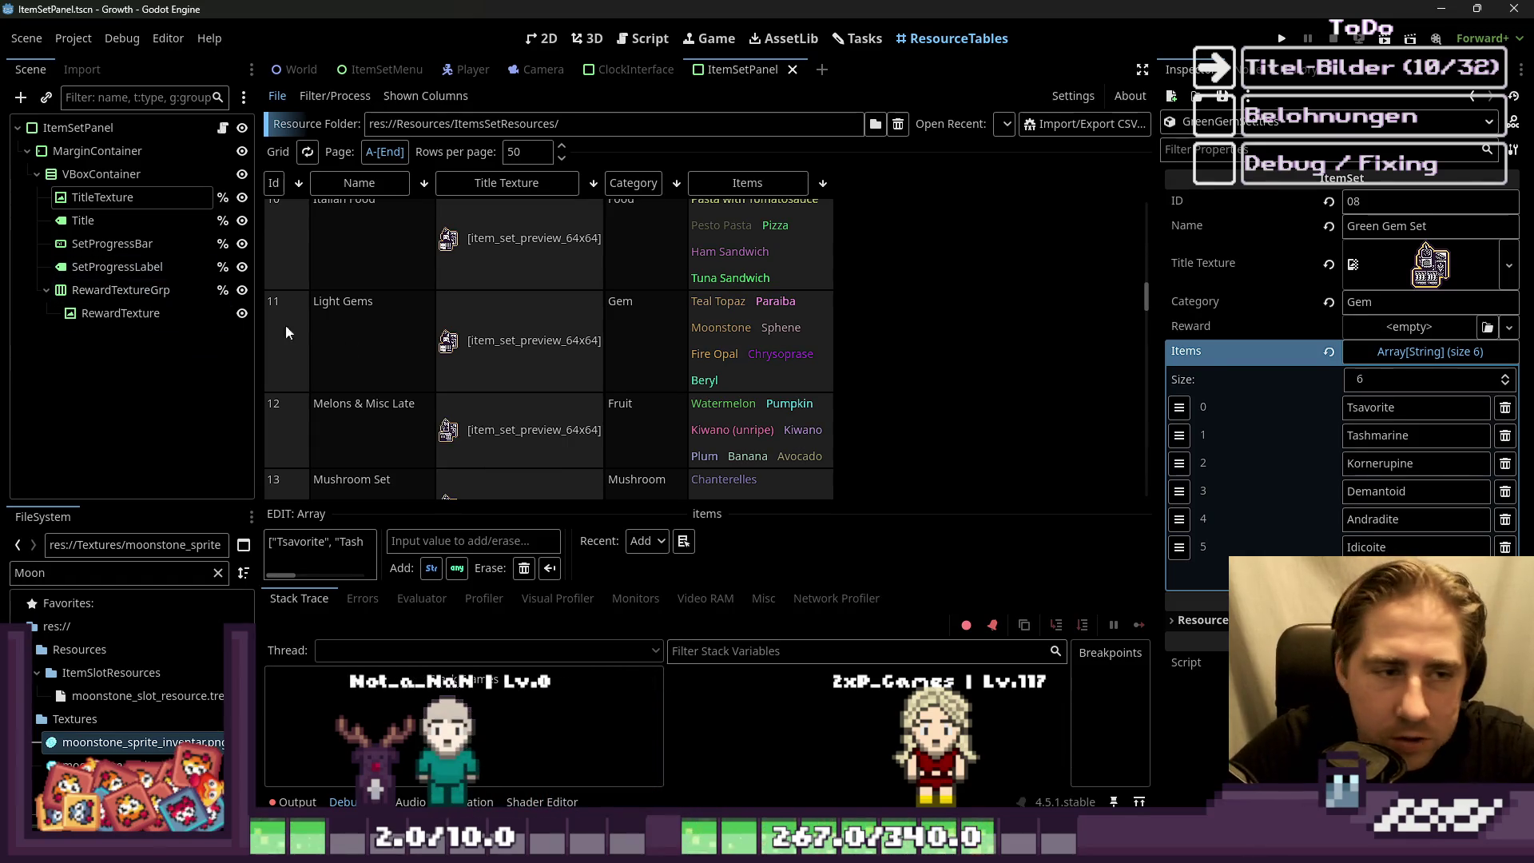
{"action": "scroll", "coordinate": [946, 352], "scroll_direction": "down", "scroll_amount": 1}
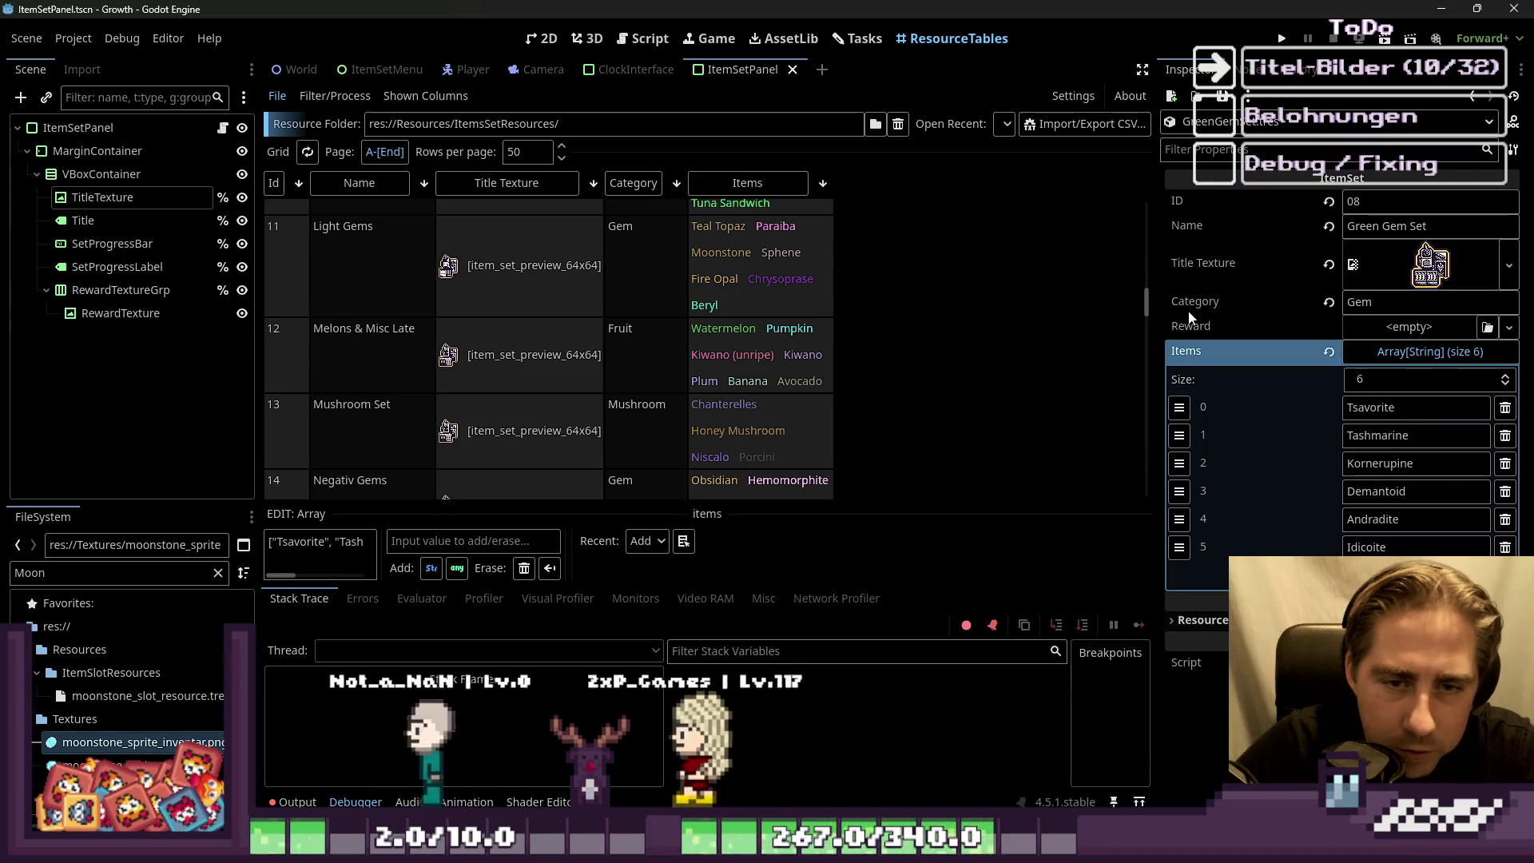
{"action": "mouse_move", "coordinate": [1172, 332]}
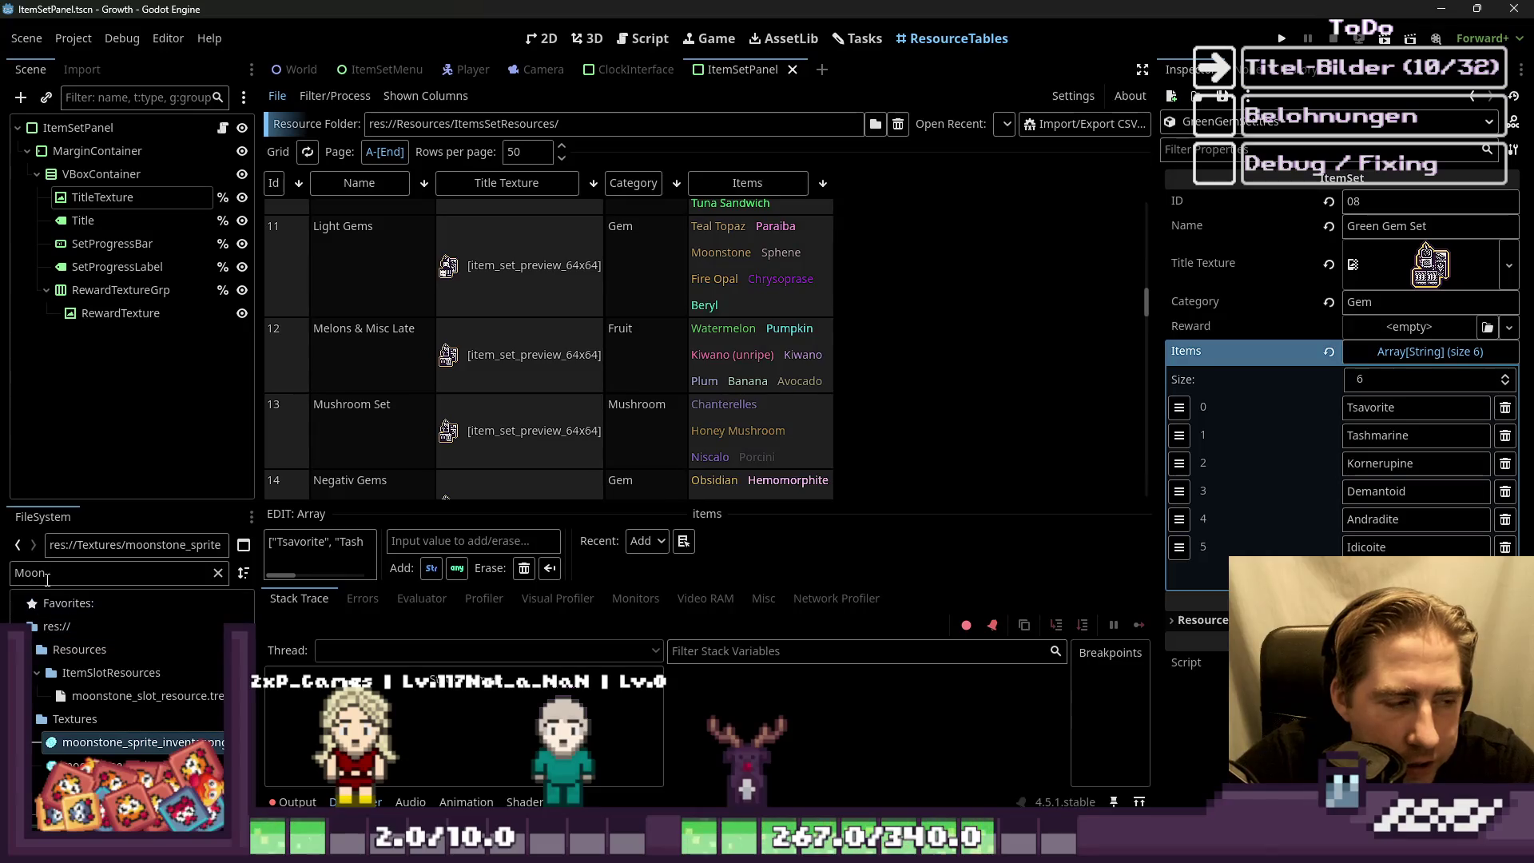
Step: Filter the FileSystem by 'Pump' and open the pumpkin inventory sprite in Aseprite
{"action": "type", "text": "Pump"}
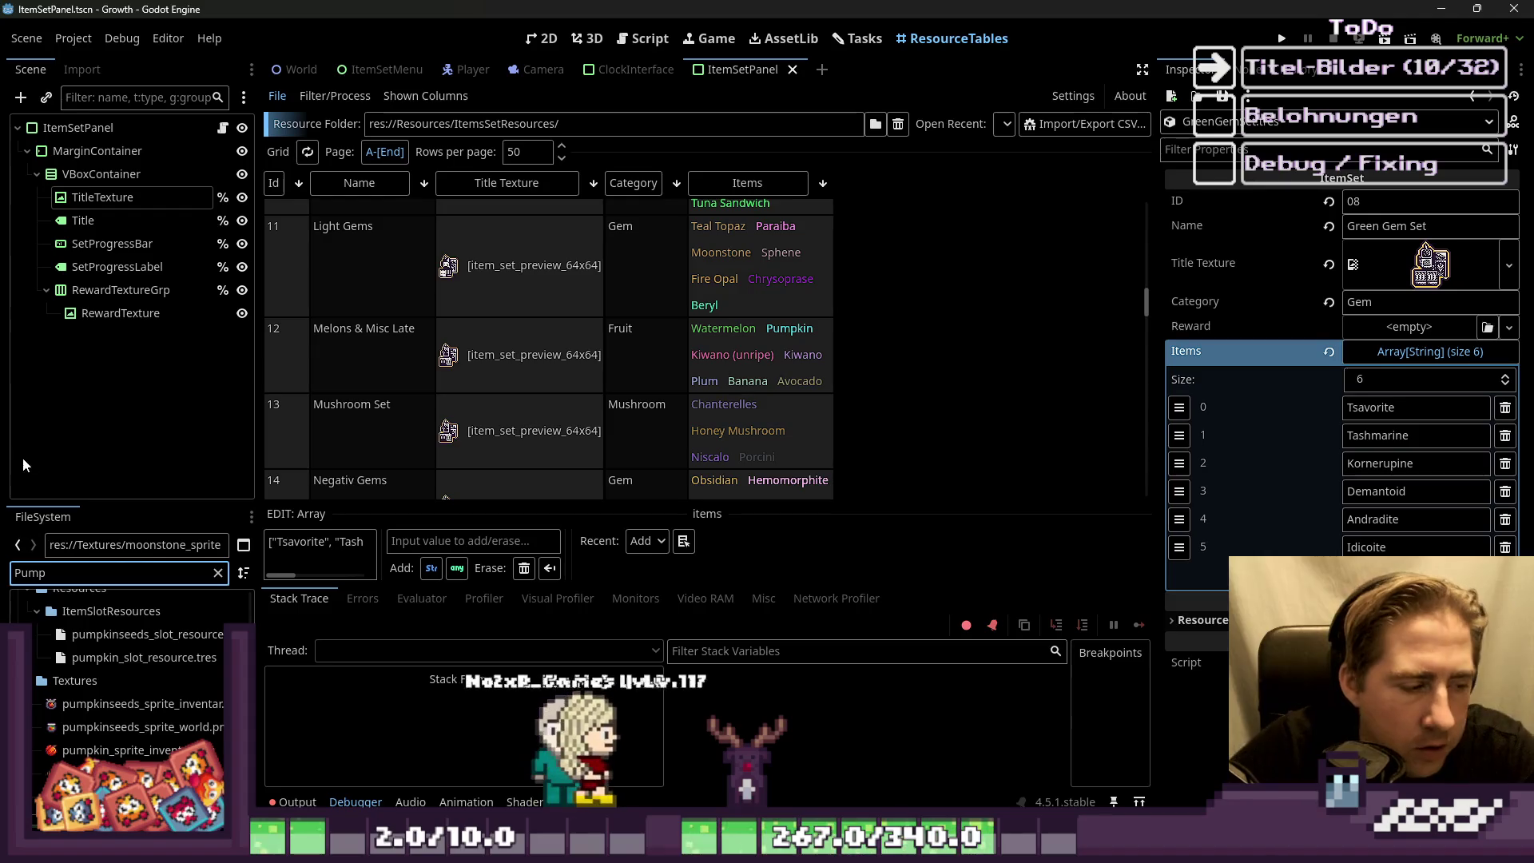
{"action": "left_click", "coordinate": [114, 752]}
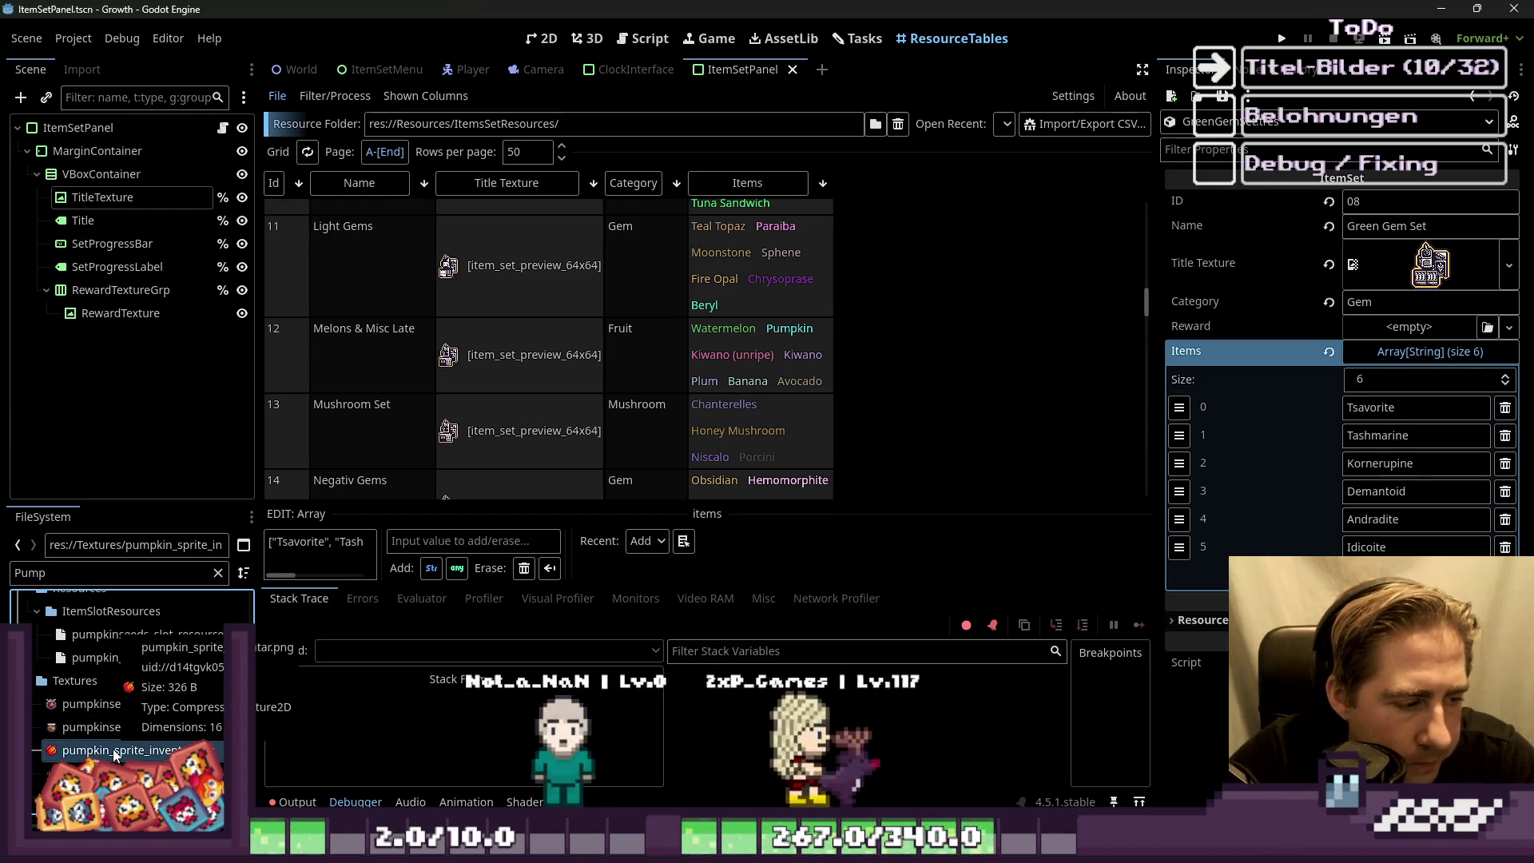
{"action": "right_click", "coordinate": [114, 753]}
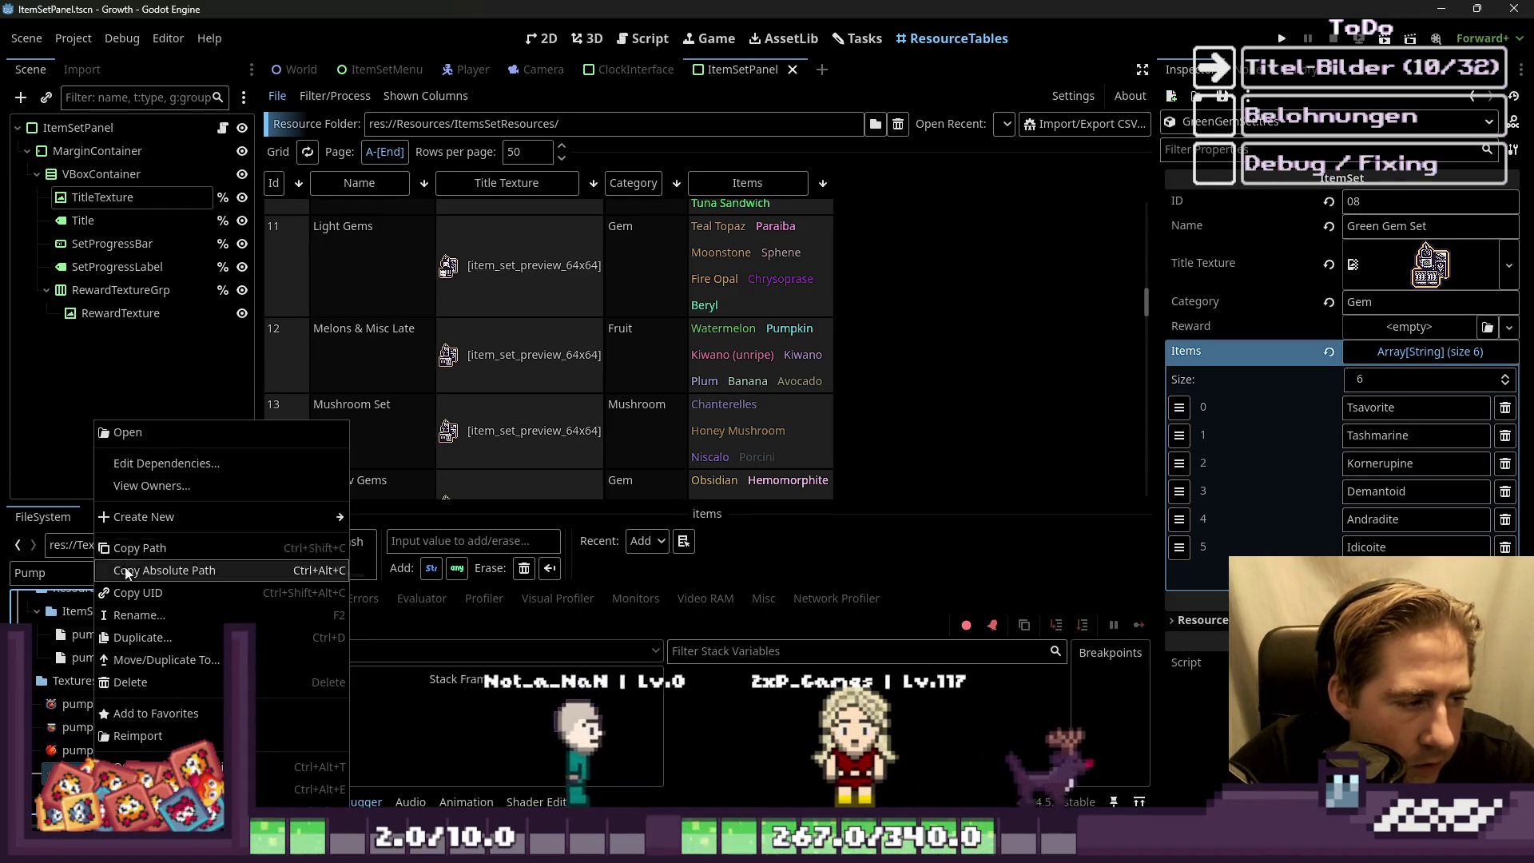
{"action": "left_click", "coordinate": [64, 757]}
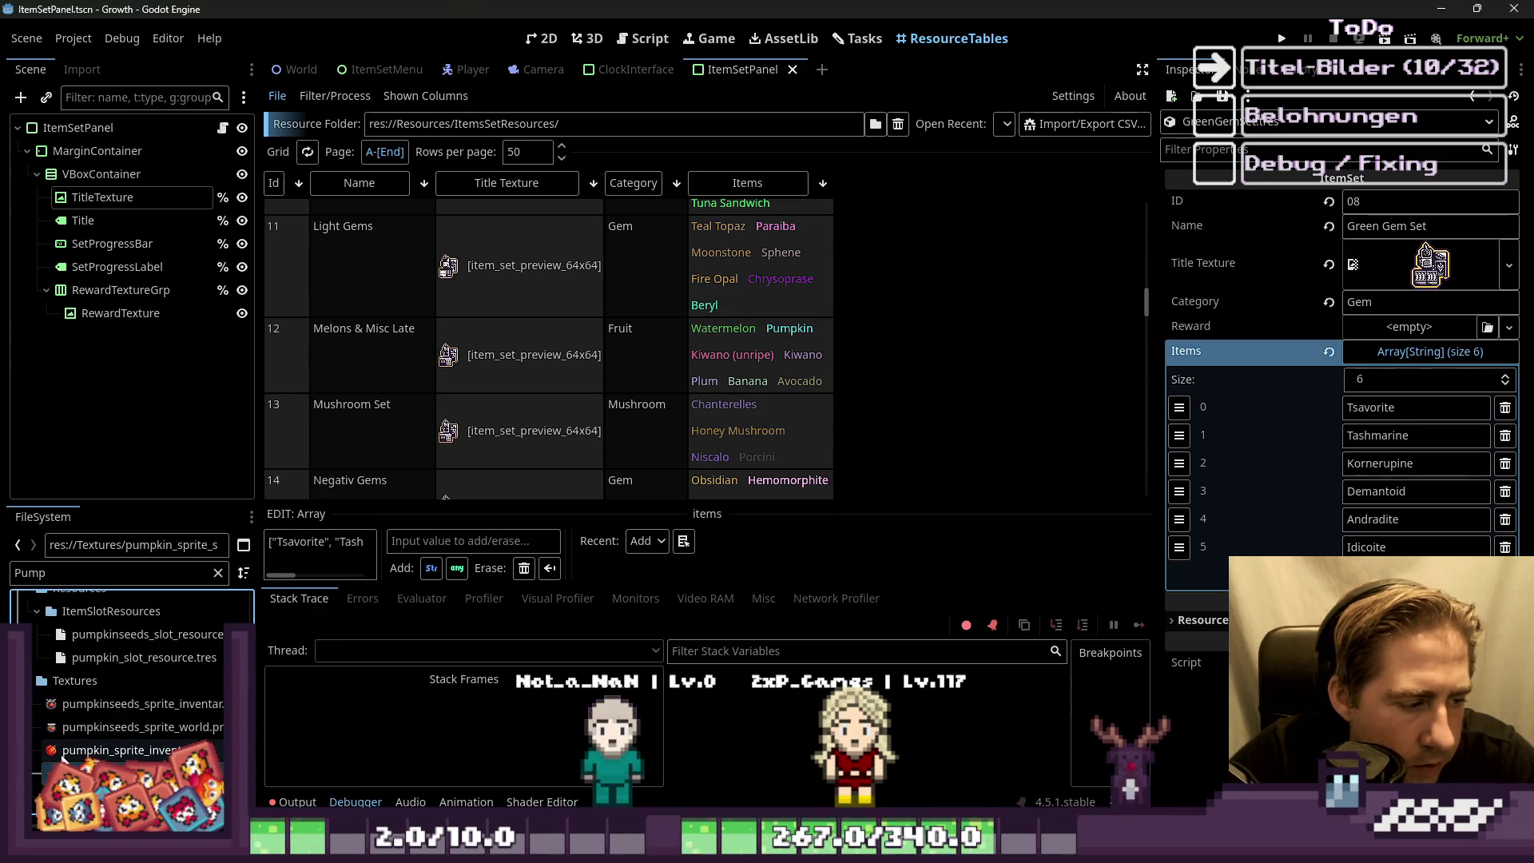
{"action": "right_click", "coordinate": [109, 752]}
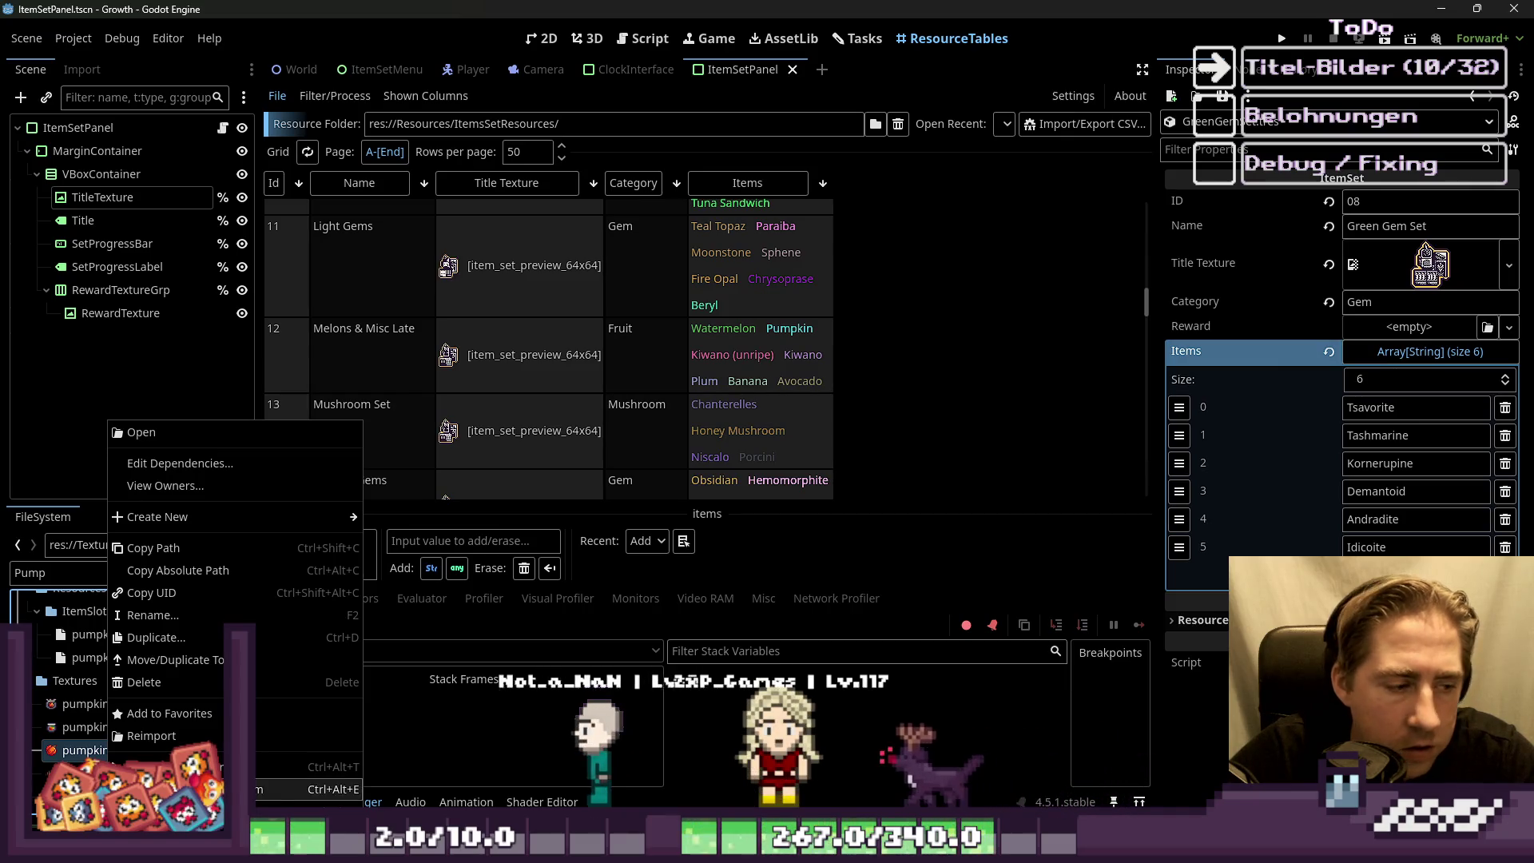
{"action": "left_click", "coordinate": [141, 433]}
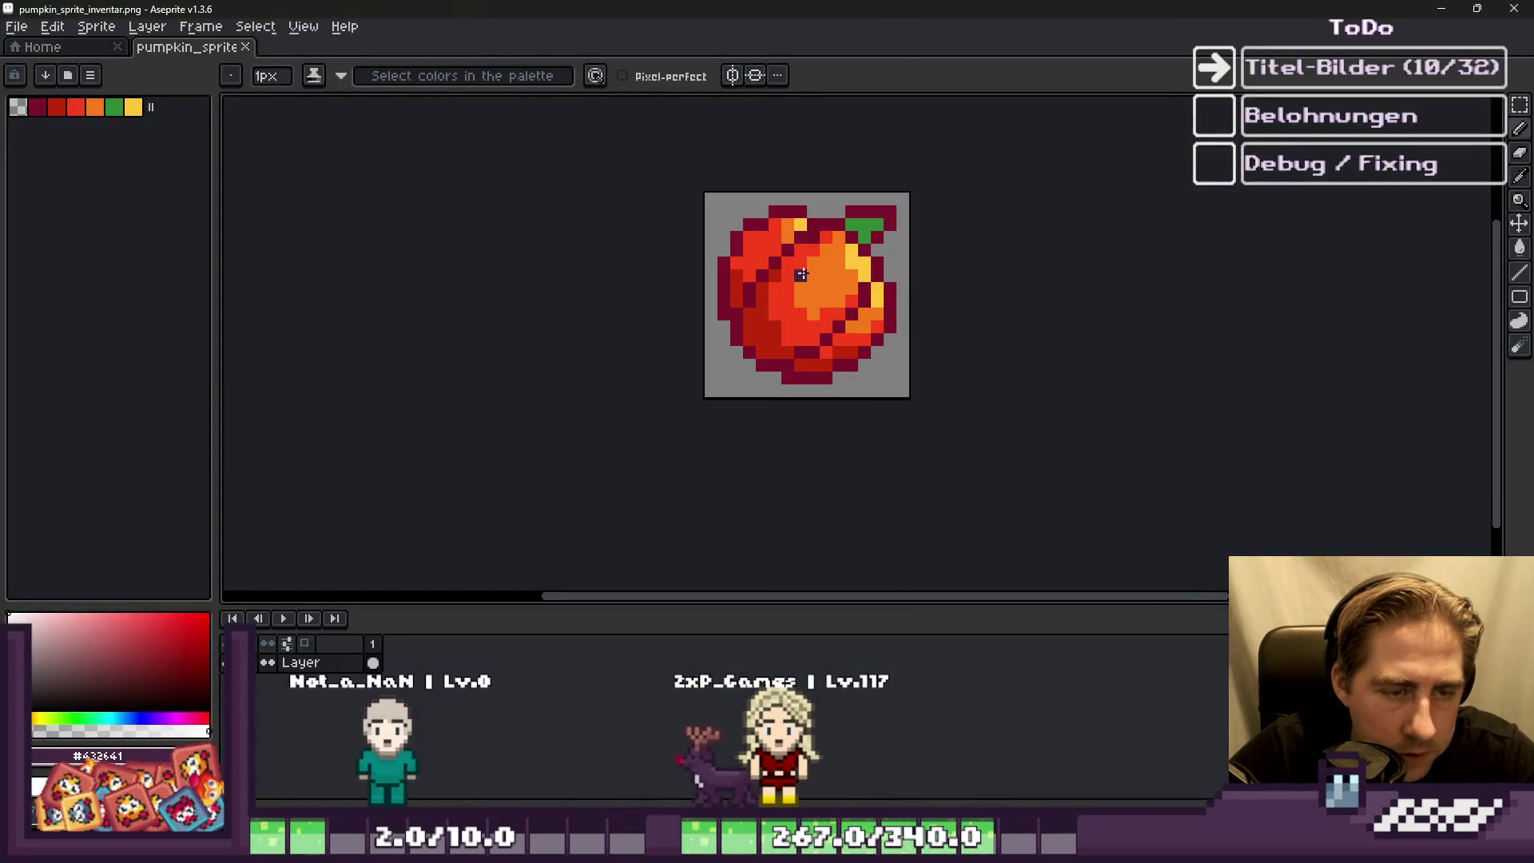
Step: Paste the pumpkin sprite into an empty cell of growth_itemset_preview.png
{"action": "key", "text": "m"}
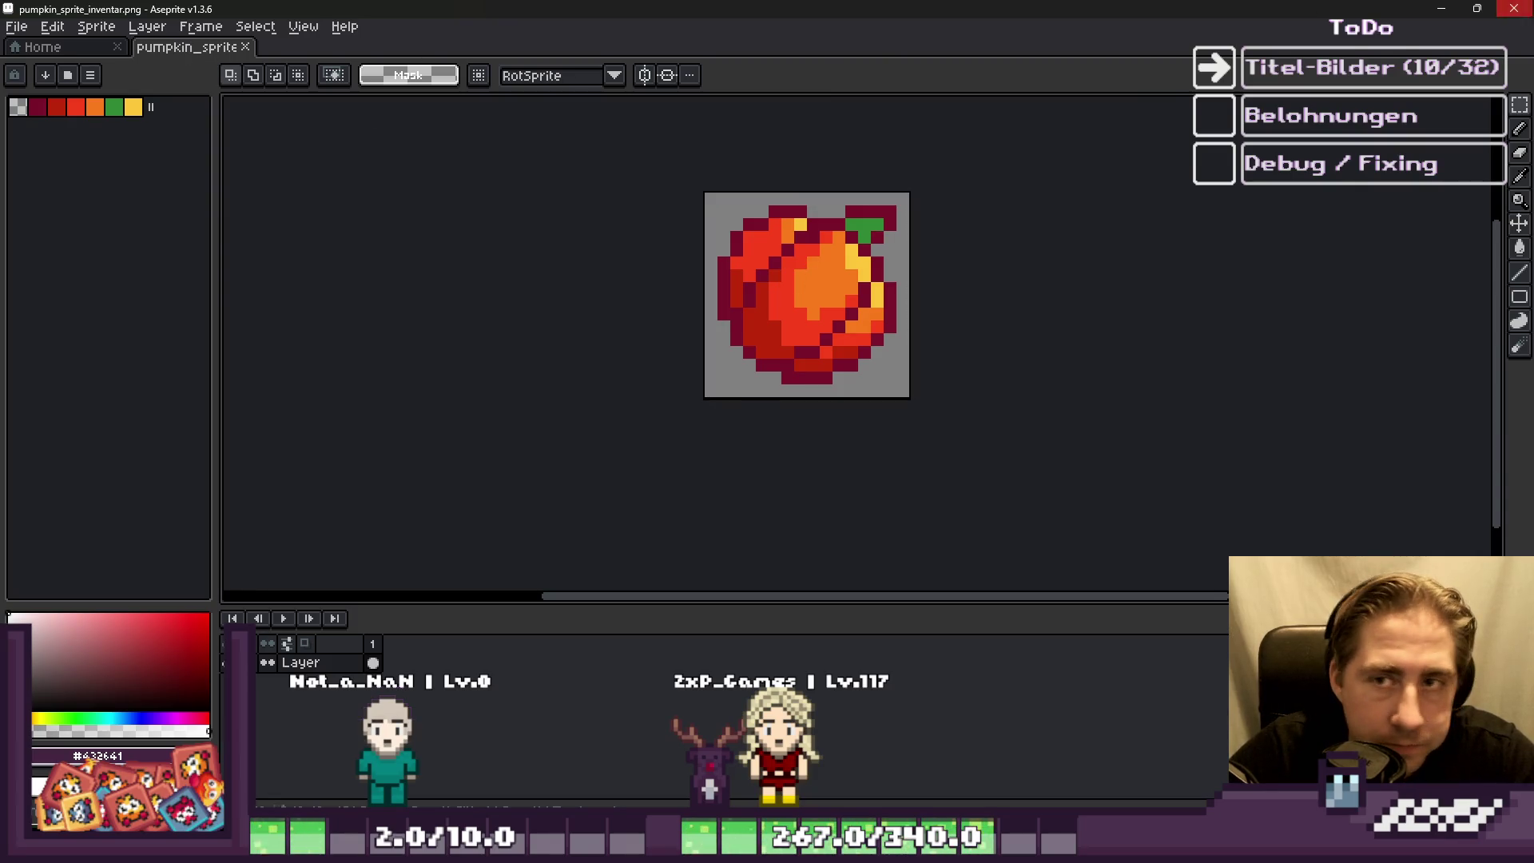
{"action": "key", "text": "alt+Tab"}
{"action": "key", "text": "alt+Tab"}
{"action": "scroll", "coordinate": [1110, 341], "scroll_direction": "down", "scroll_amount": 2}
{"action": "scroll", "coordinate": [1110, 341], "scroll_direction": "up", "scroll_amount": 4}
{"action": "key", "text": "ctrl+v"}
{"action": "left_click_drag", "start_coordinate": [948, 400], "coordinate": [1233, 387]}
Step: Paste the basket sprite into the empty cell beside the chest
{"action": "scroll", "coordinate": [972, 278], "scroll_direction": "down", "scroll_amount": 2}
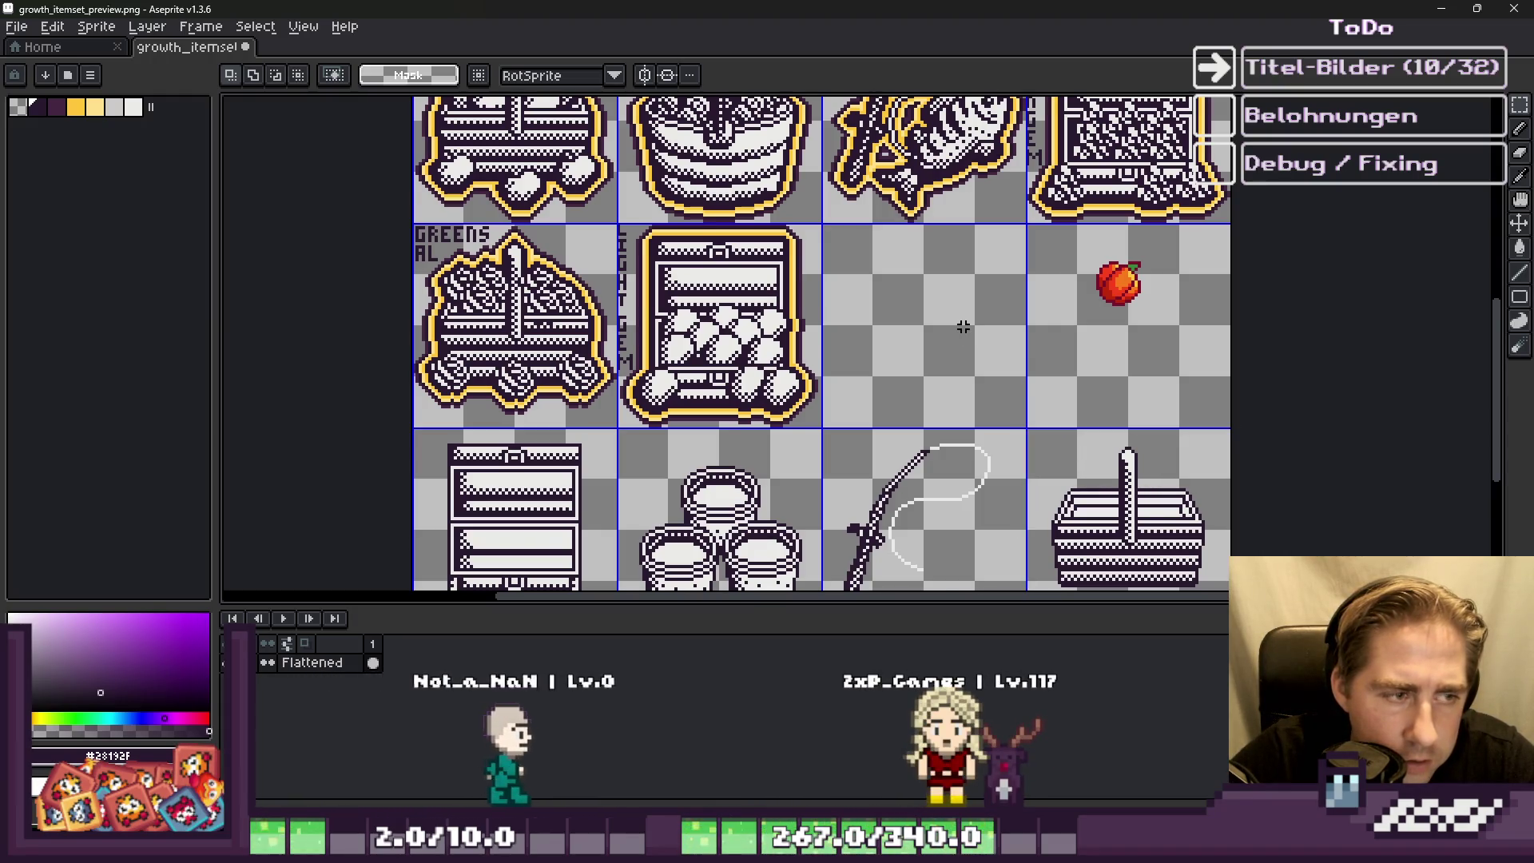
{"action": "scroll", "coordinate": [647, 316], "scroll_direction": "up", "scroll_amount": 2}
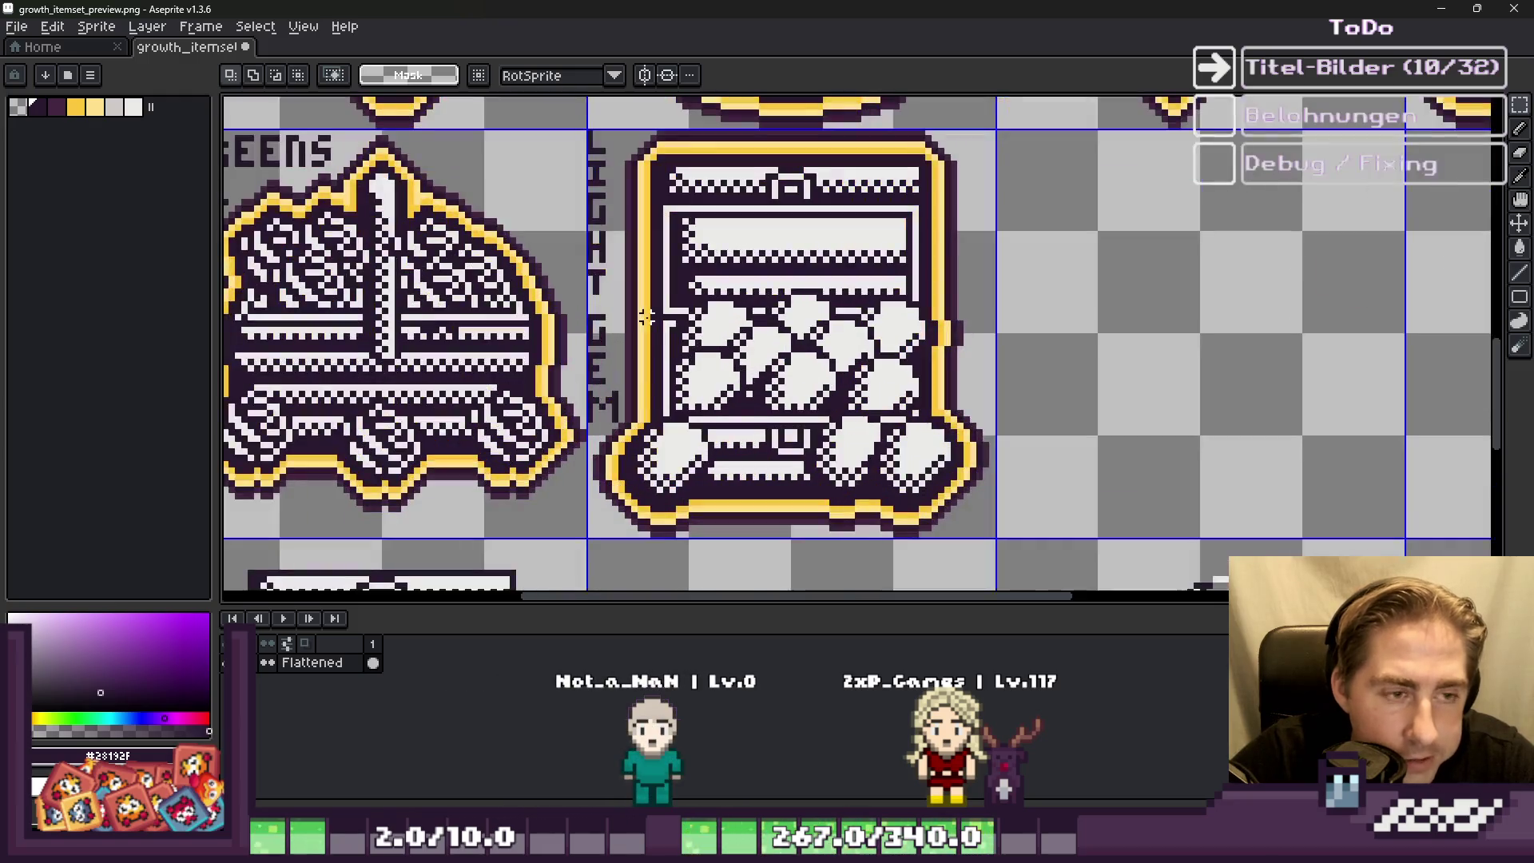
{"action": "scroll", "coordinate": [636, 334], "scroll_direction": "down", "scroll_amount": 2}
{"action": "key", "text": "ctrl+v"}
{"action": "scroll", "coordinate": [924, 347], "scroll_direction": "up", "scroll_amount": 2}
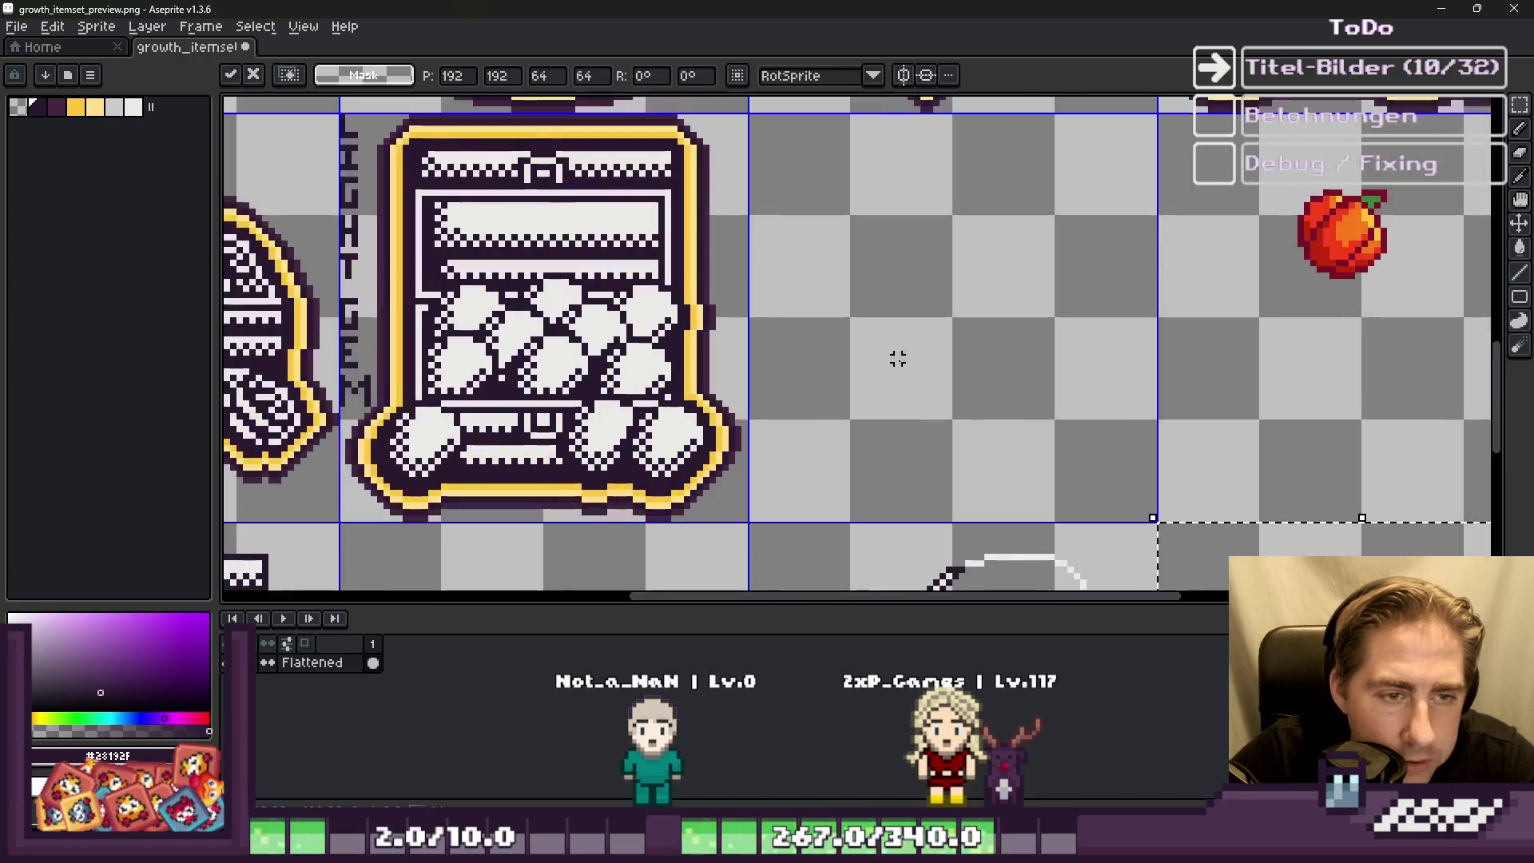
{"action": "scroll", "coordinate": [902, 354], "scroll_direction": "down", "scroll_amount": 2}
{"action": "mouse_move", "coordinate": [1150, 543]}
{"action": "left_mouse_down"}
{"action": "mouse_move", "coordinate": [966, 351]}
{"action": "mouse_move", "coordinate": [985, 346]}
{"action": "mouse_move", "coordinate": [972, 329]}
{"action": "mouse_move", "coordinate": [975, 342]}
{"action": "left_mouse_up"}
{"action": "scroll", "coordinate": [966, 348], "scroll_direction": "up", "scroll_amount": 2}
{"action": "left_click", "coordinate": [847, 337]}
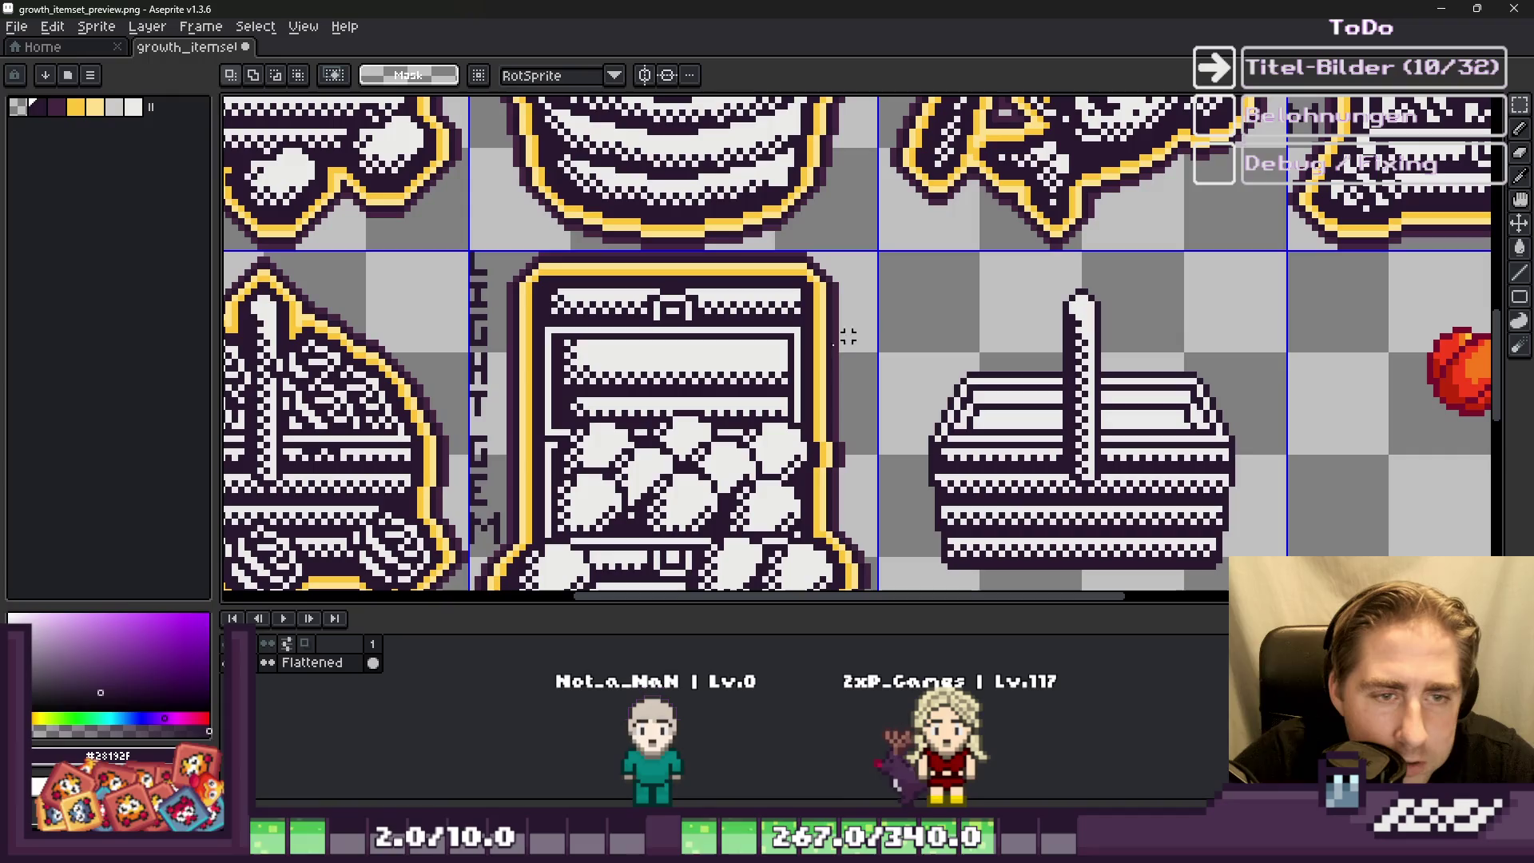
Step: Select the pumpkin and shift it left toward the grid line
{"action": "scroll", "coordinate": [924, 332], "scroll_direction": "down", "scroll_amount": 1}
{"action": "scroll", "coordinate": [1079, 339], "scroll_direction": "right", "scroll_amount": 2}
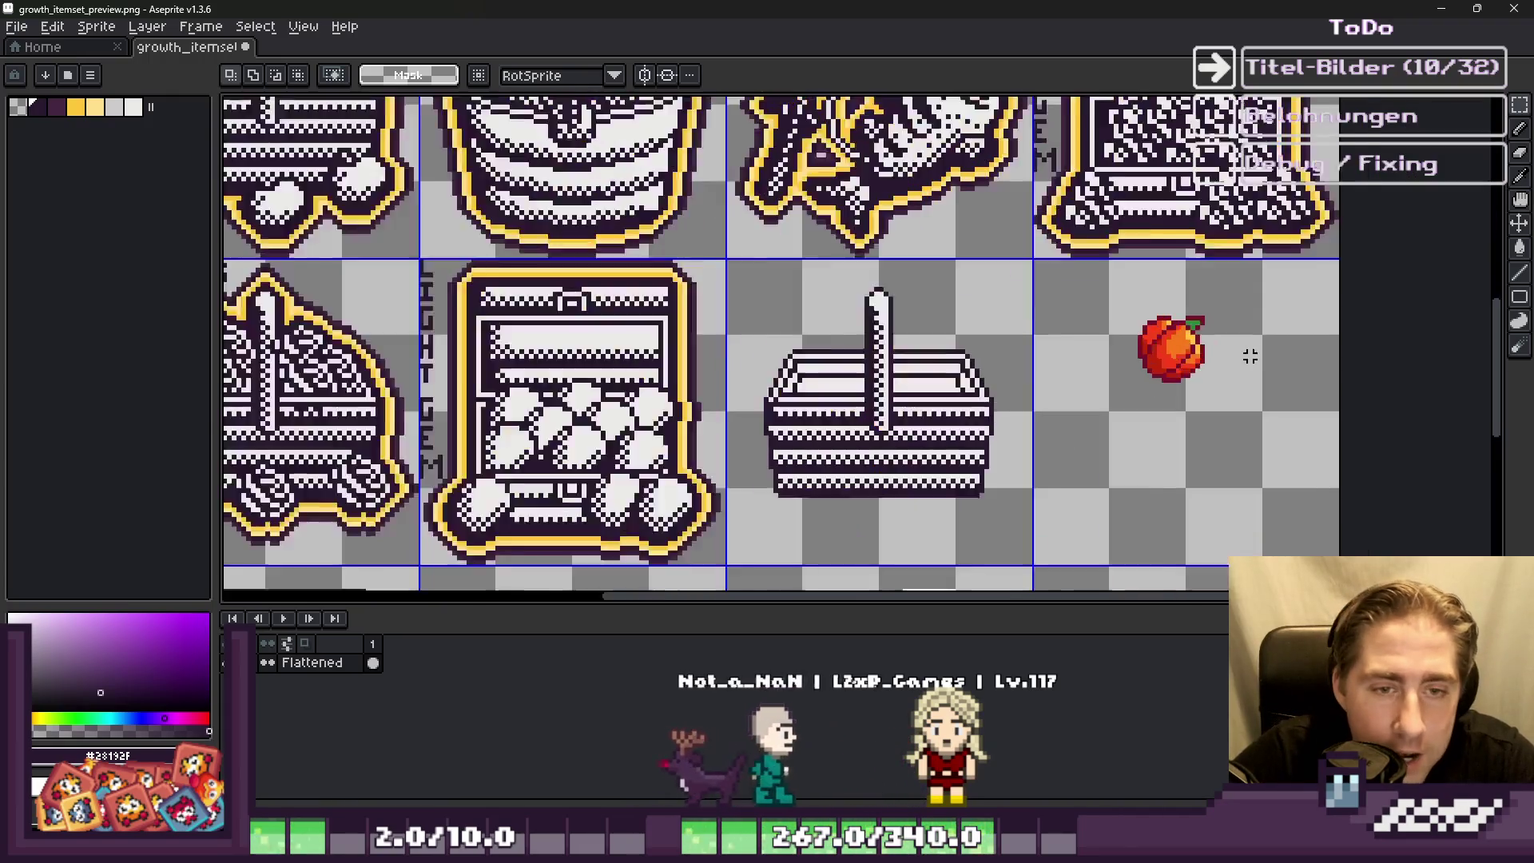
{"action": "scroll", "coordinate": [1247, 349], "scroll_direction": "up", "scroll_amount": 1}
{"action": "left_click_drag", "start_coordinate": [1071, 280], "coordinate": [1215, 410]}
{"action": "scroll", "coordinate": [1215, 411], "scroll_direction": "up", "scroll_amount": 1}
{"action": "scroll", "coordinate": [1119, 328], "scroll_direction": "up", "scroll_amount": 1}
{"action": "left_click_drag", "start_coordinate": [1118, 328], "coordinate": [973, 379]}
{"action": "scroll", "coordinate": [973, 380], "scroll_direction": "up", "scroll_amount": 1}
{"action": "scroll", "coordinate": [965, 400], "scroll_direction": "down", "scroll_amount": 1}
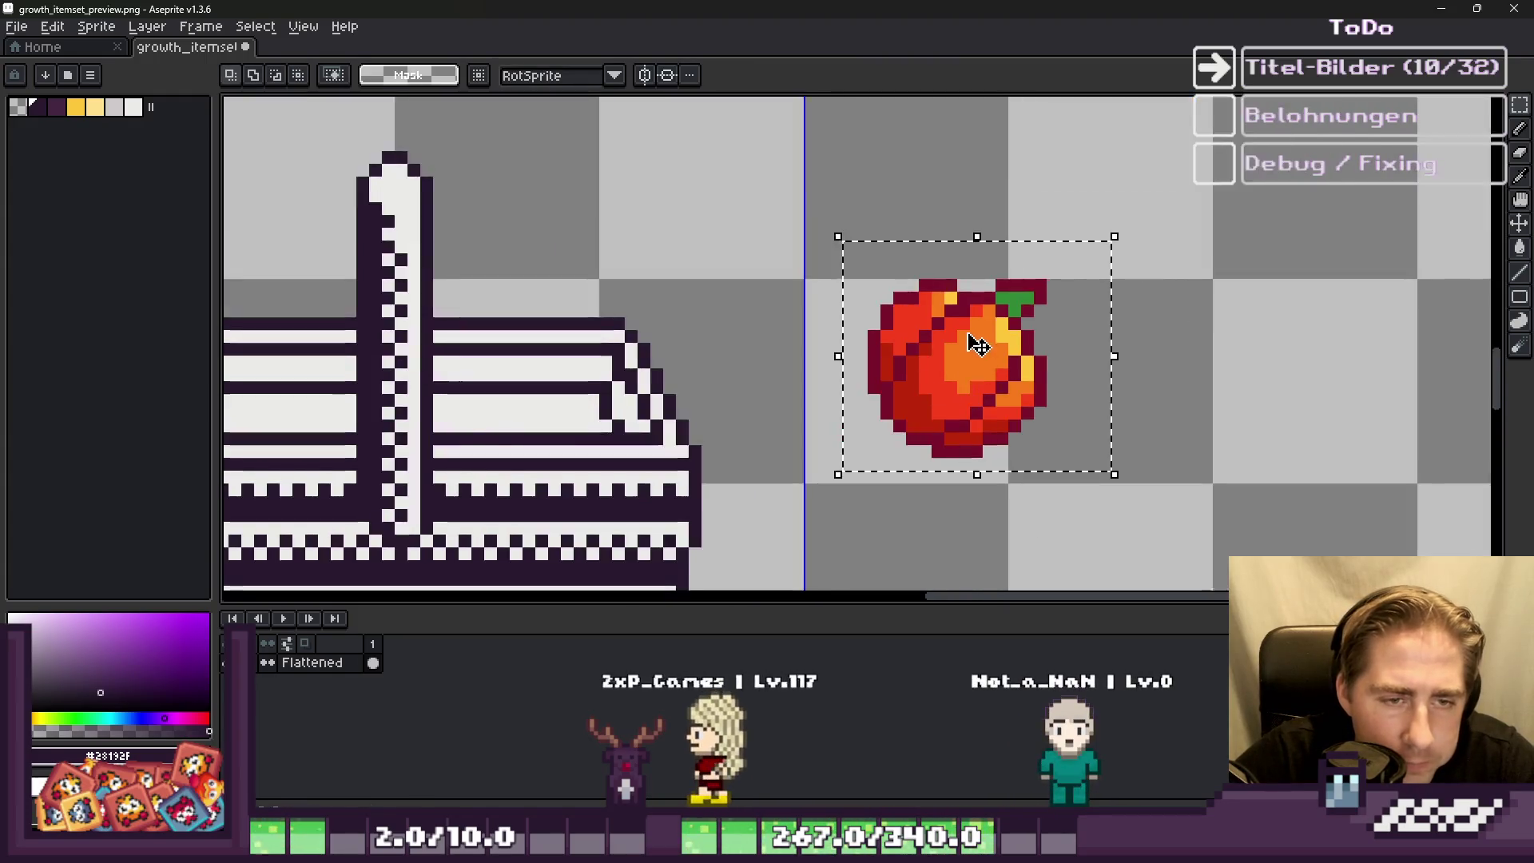
Step: Recolour the pumpkin outline and a body pixel dark purple with the fill tool
{"action": "scroll", "coordinate": [983, 336], "scroll_direction": "up", "scroll_amount": 3}
{"action": "key", "text": "i"}
{"action": "scroll", "coordinate": [942, 186], "scroll_direction": "down", "scroll_amount": 2}
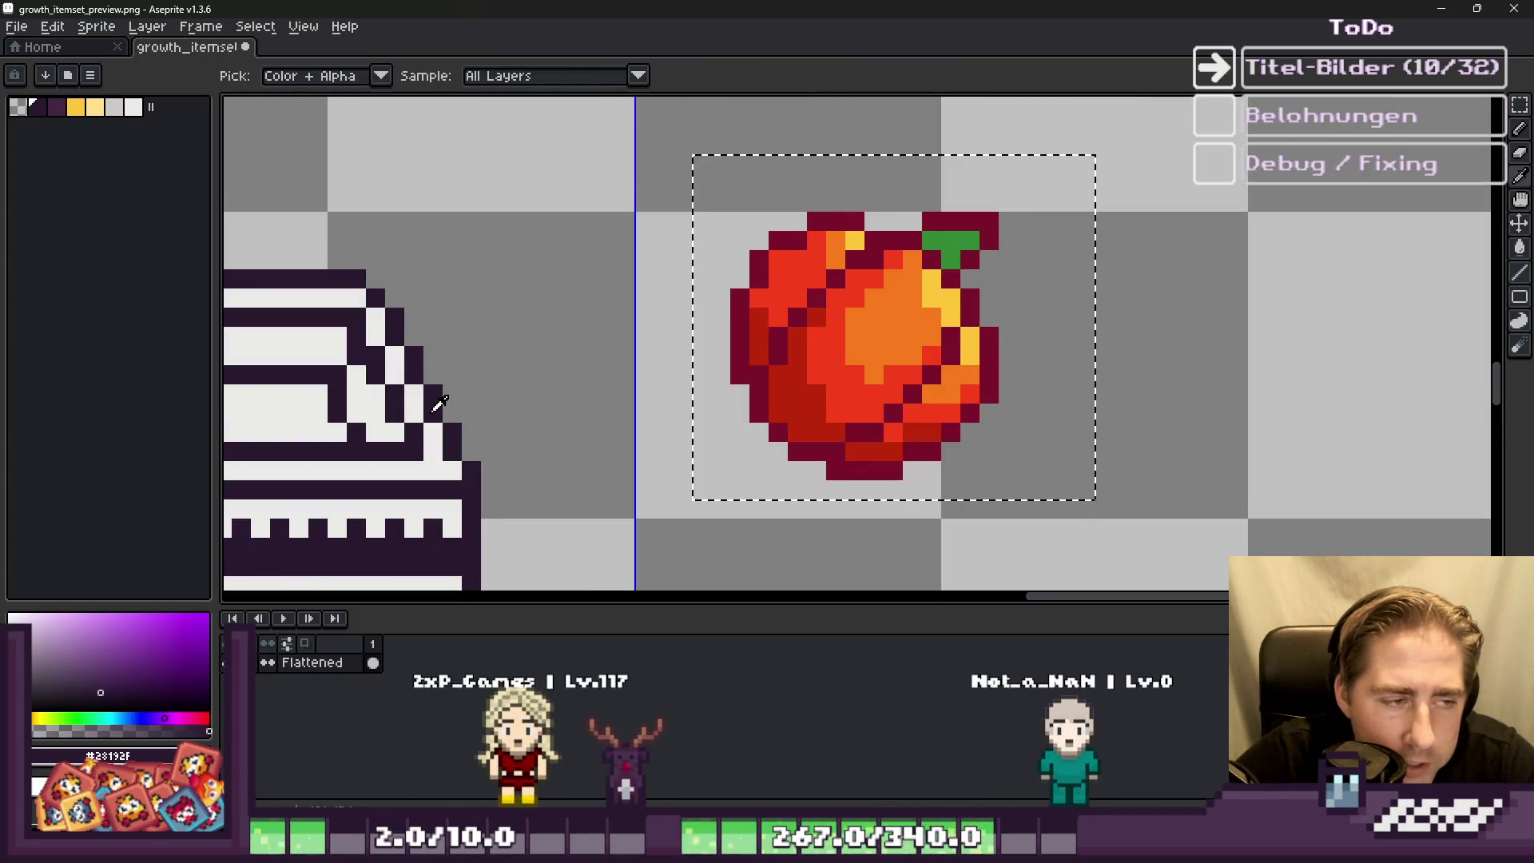
{"action": "key", "text": "g"}
{"action": "scroll", "coordinate": [770, 391], "scroll_direction": "up", "scroll_amount": 2}
{"action": "left_click", "coordinate": [828, 280]}
{"action": "scroll", "coordinate": [828, 281], "scroll_direction": "down", "scroll_amount": 2}
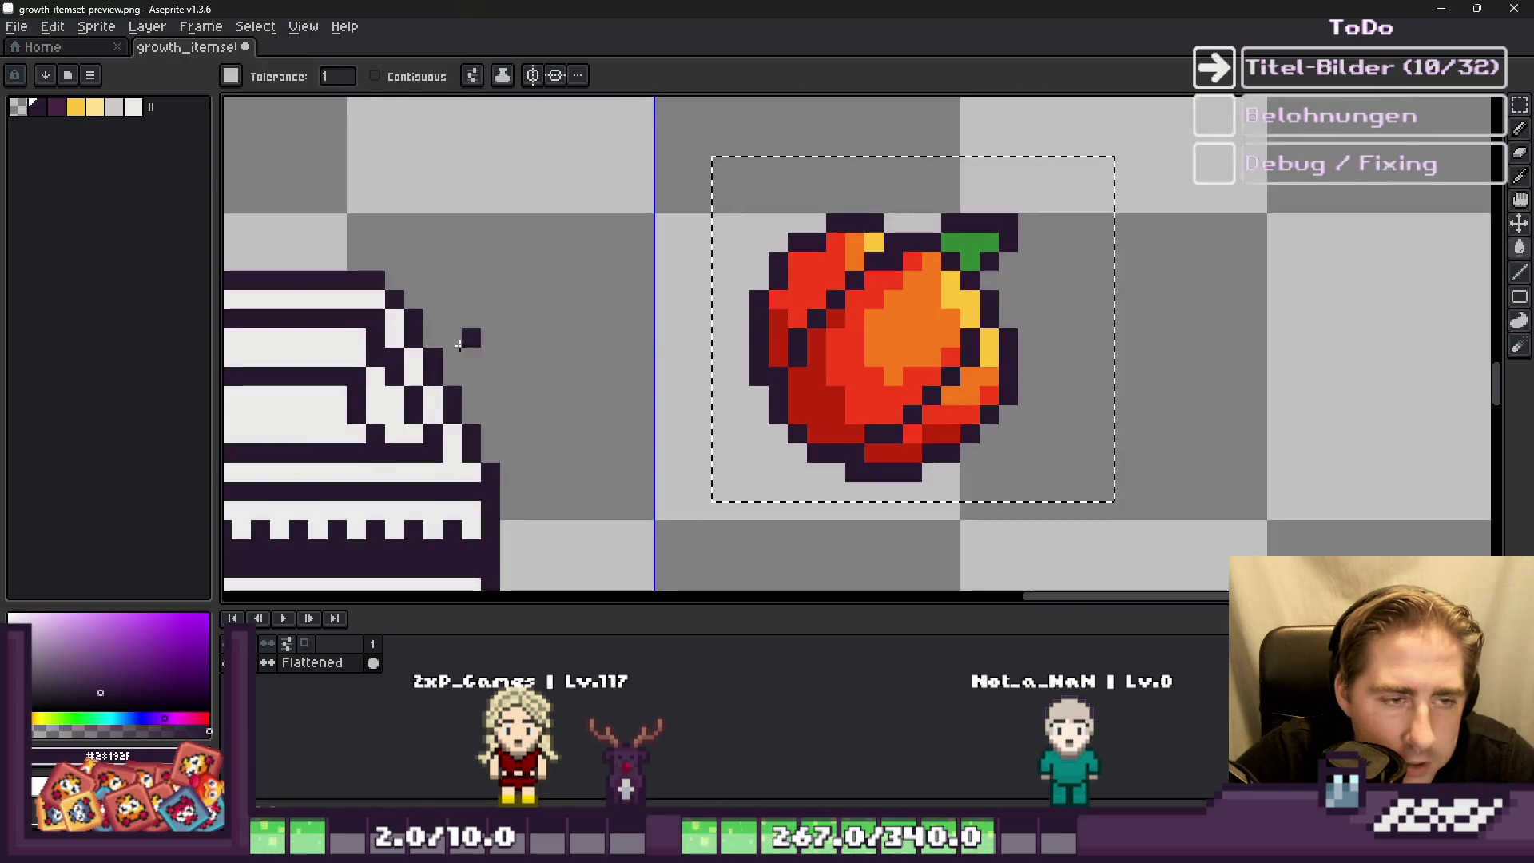
{"action": "key", "text": "i"}
{"action": "left_click", "coordinate": [383, 402]}
{"action": "key", "text": "g"}
{"action": "scroll", "coordinate": [834, 339], "scroll_direction": "up", "scroll_amount": 2}
{"action": "left_click", "coordinate": [834, 339]}
{"action": "left_click", "coordinate": [805, 328], "text": "alt"}
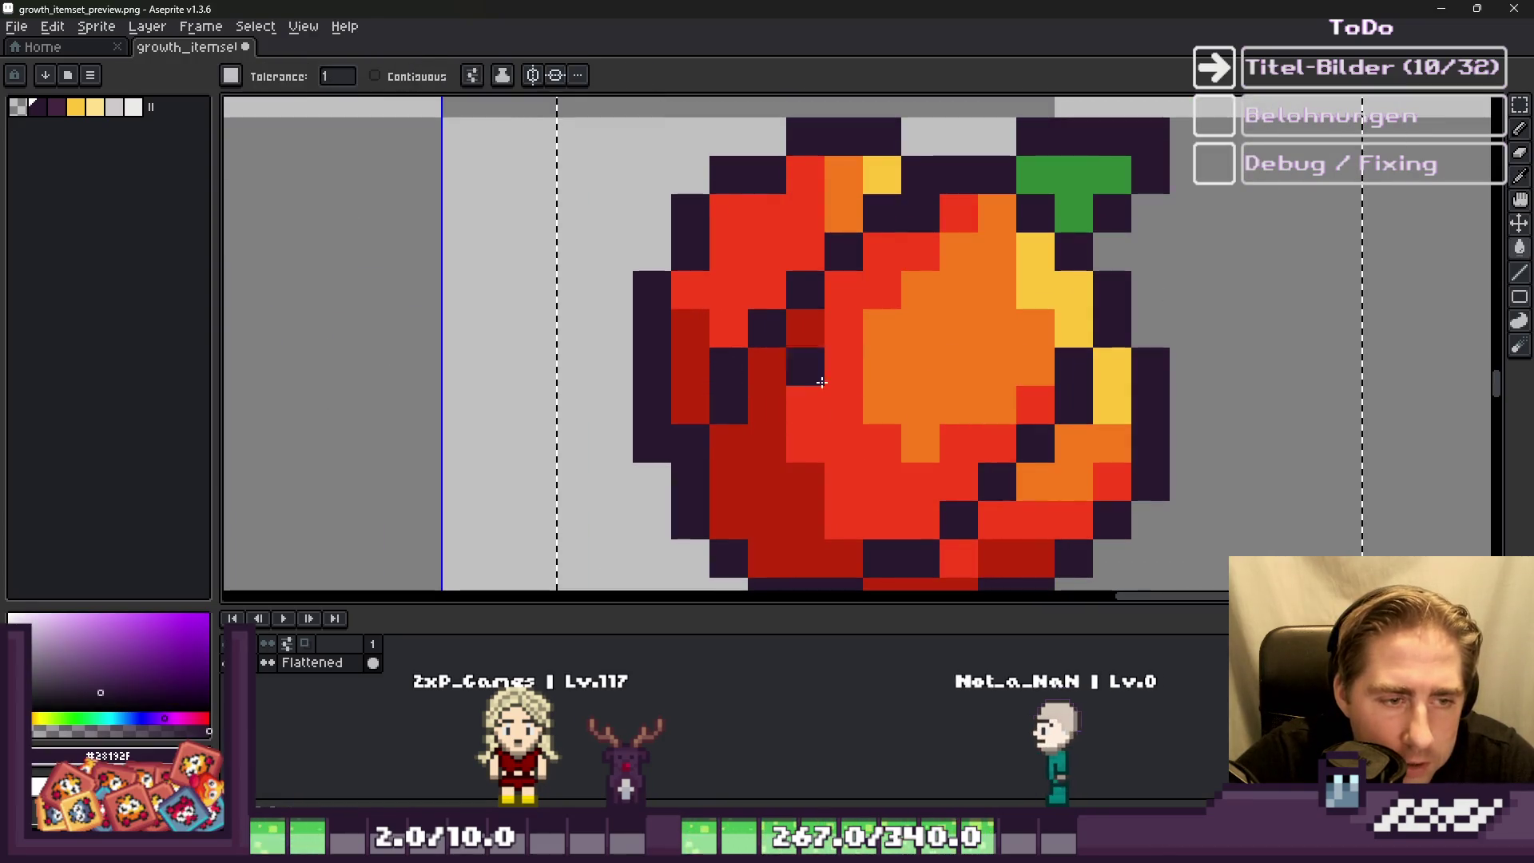
{"action": "left_click", "coordinate": [834, 339]}
Step: Darken the pumpkin's left and bottom outline pixels with the pencil
{"action": "key", "text": "b"}
{"action": "scroll", "coordinate": [754, 514], "scroll_direction": "up", "scroll_amount": 1}
{"action": "left_click_drag", "start_coordinate": [774, 274], "coordinate": [798, 425]}
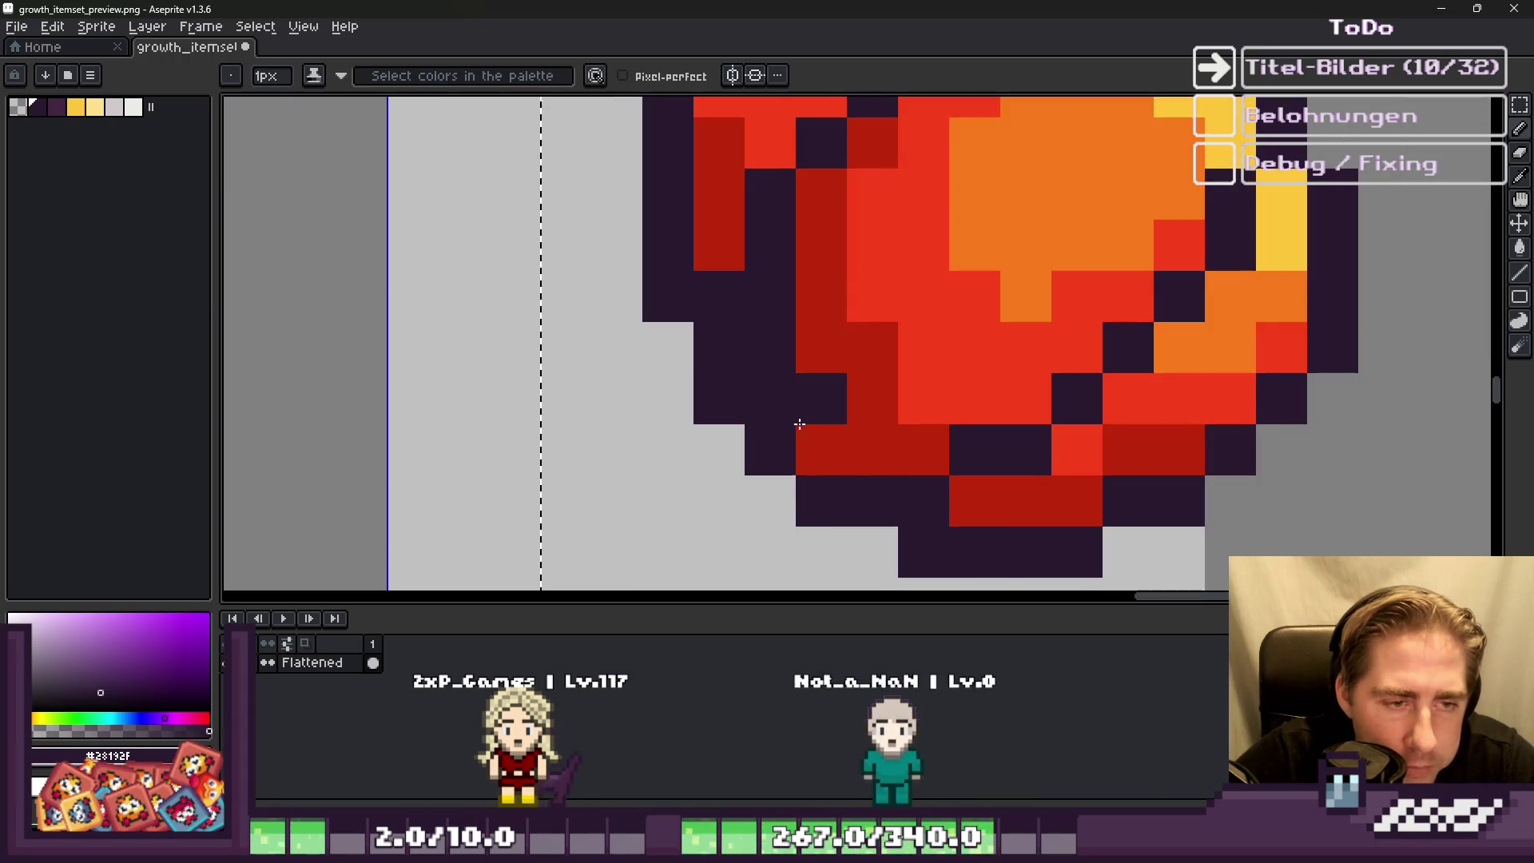
{"action": "mouse_move", "coordinate": [892, 470]}
{"action": "left_mouse_down"}
{"action": "mouse_move", "coordinate": [1057, 511]}
{"action": "mouse_move", "coordinate": [1120, 463]}
{"action": "mouse_move", "coordinate": [1181, 450]}
{"action": "left_mouse_up"}
{"action": "scroll", "coordinate": [966, 488], "scroll_direction": "down", "scroll_amount": 1}
{"action": "scroll", "coordinate": [856, 394], "scroll_direction": "up", "scroll_amount": 1}
{"action": "scroll", "coordinate": [842, 349], "scroll_direction": "up", "scroll_amount": 1}
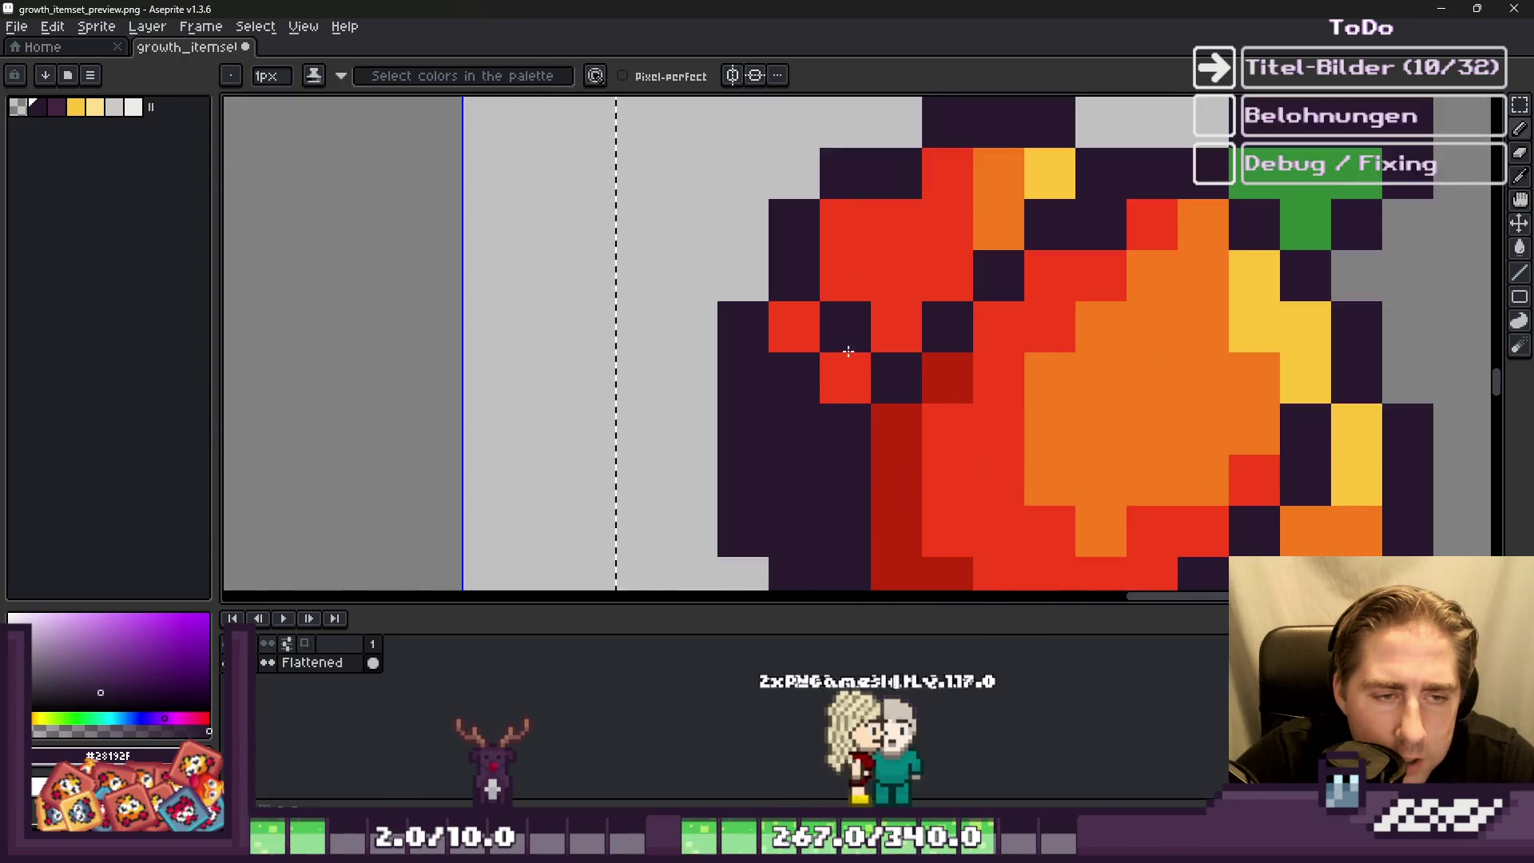
{"action": "right_click", "coordinate": [843, 281]}
{"action": "left_click", "coordinate": [894, 276]}
{"action": "scroll", "coordinate": [810, 273], "scroll_direction": "down", "scroll_amount": 1}
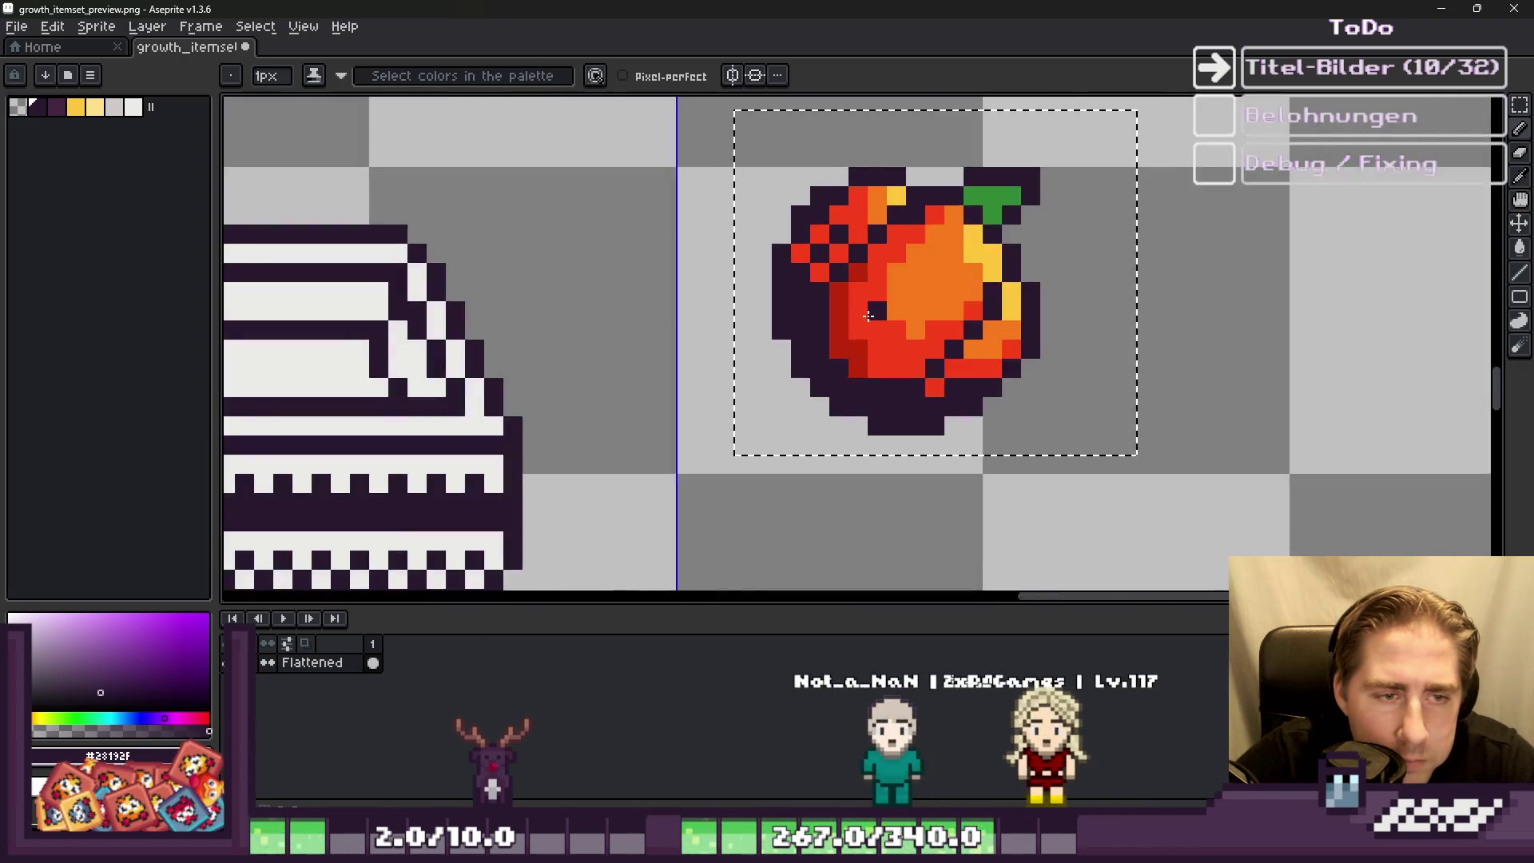
{"action": "scroll", "coordinate": [810, 272], "scroll_direction": "up", "scroll_amount": 1}
{"action": "left_click", "coordinate": [810, 273]}
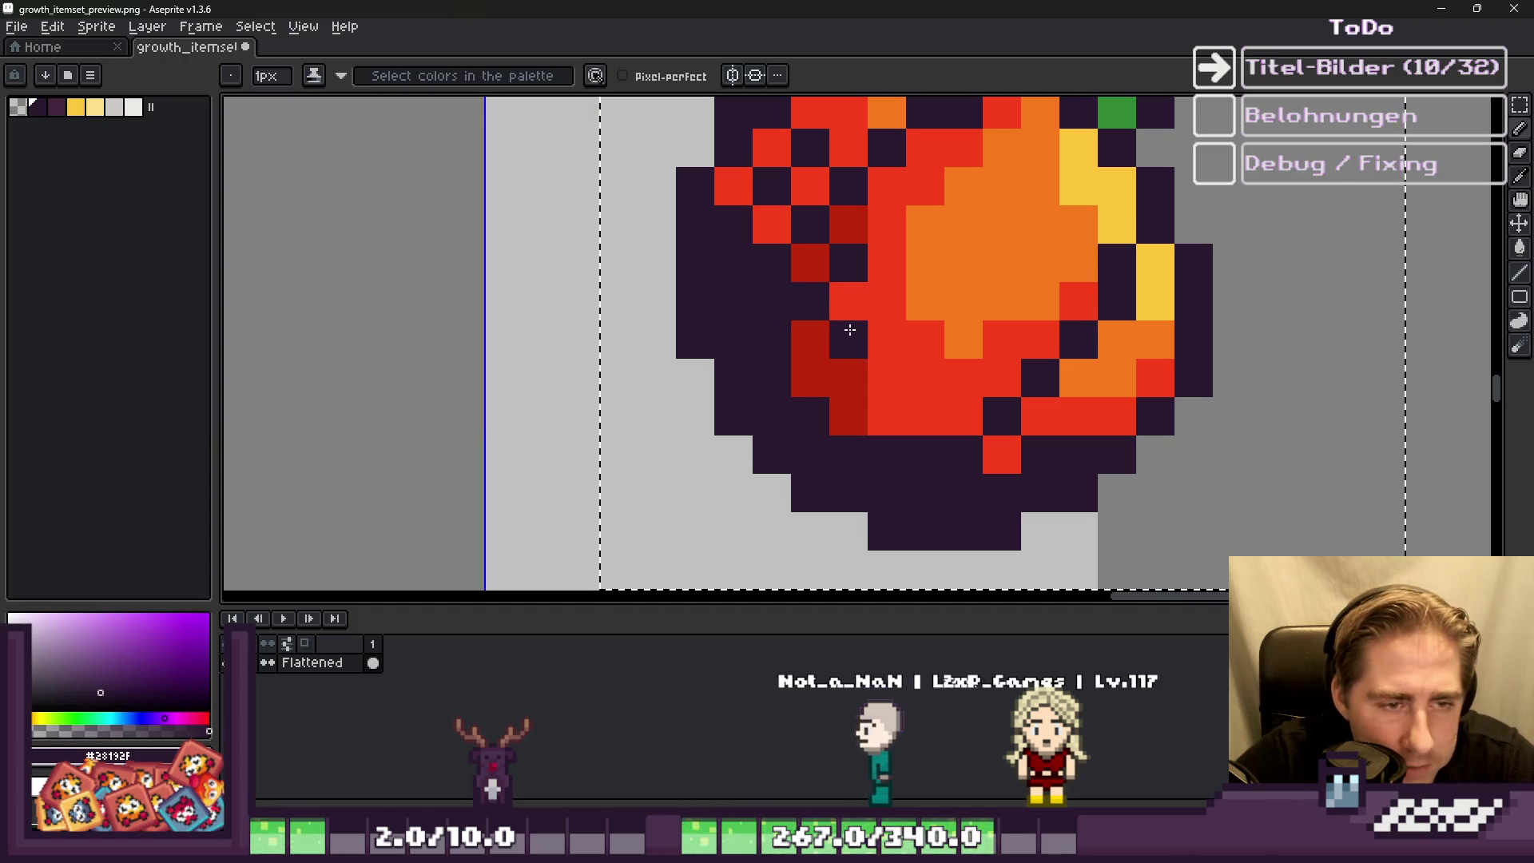
{"action": "left_click_drag", "start_coordinate": [885, 340], "coordinate": [865, 377]}
Step: Add a dark-and-red dither pattern along the pumpkin's lower body
{"action": "key", "text": "ctrl+z"}
{"action": "left_click", "coordinate": [887, 377]}
{"action": "left_click", "coordinate": [831, 388]}
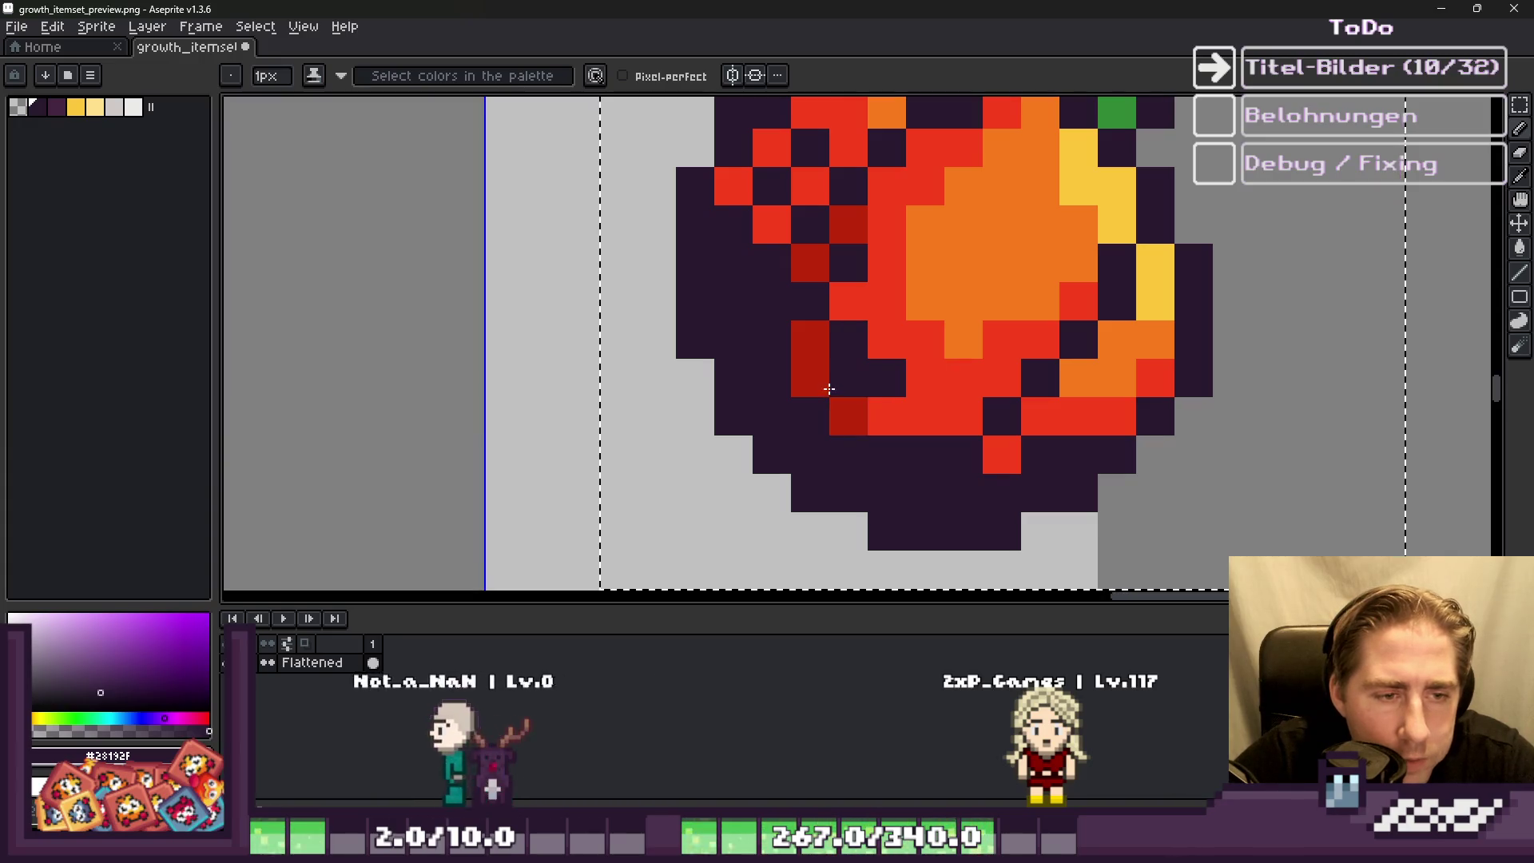
{"action": "right_click", "coordinate": [831, 388]}
{"action": "left_click", "coordinate": [815, 387]}
{"action": "left_click", "coordinate": [848, 415]}
{"action": "left_click", "coordinate": [932, 432]}
{"action": "left_click_drag", "start_coordinate": [964, 377], "coordinate": [1011, 361]}
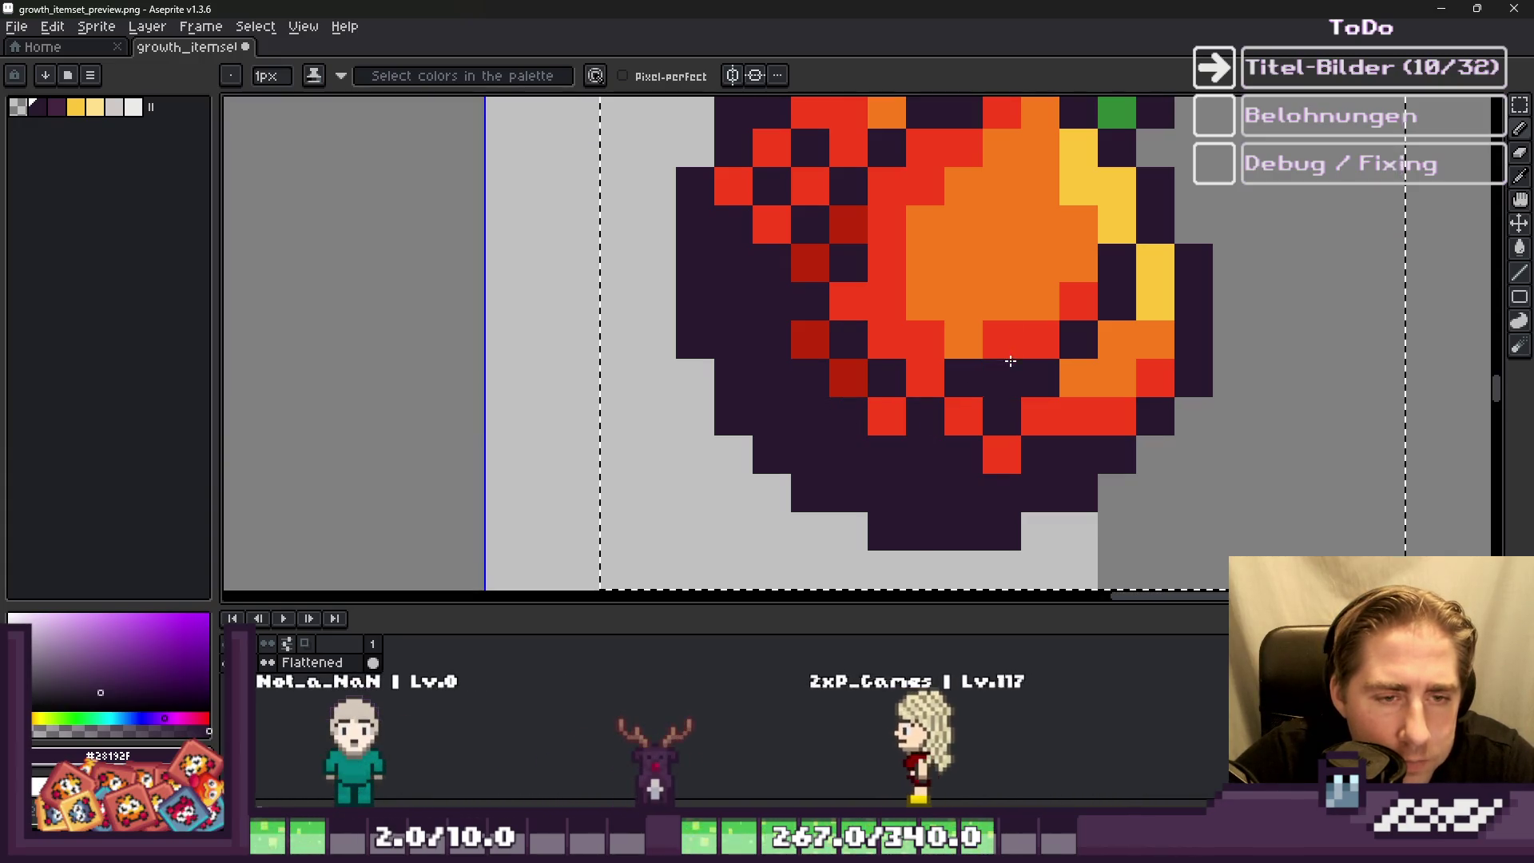
{"action": "left_click", "coordinate": [1003, 342]}
{"action": "right_click", "coordinate": [1004, 378]}
{"action": "scroll", "coordinate": [884, 324], "scroll_direction": "down", "scroll_amount": 5}
{"action": "scroll", "coordinate": [885, 323], "scroll_direction": "up", "scroll_amount": 5}
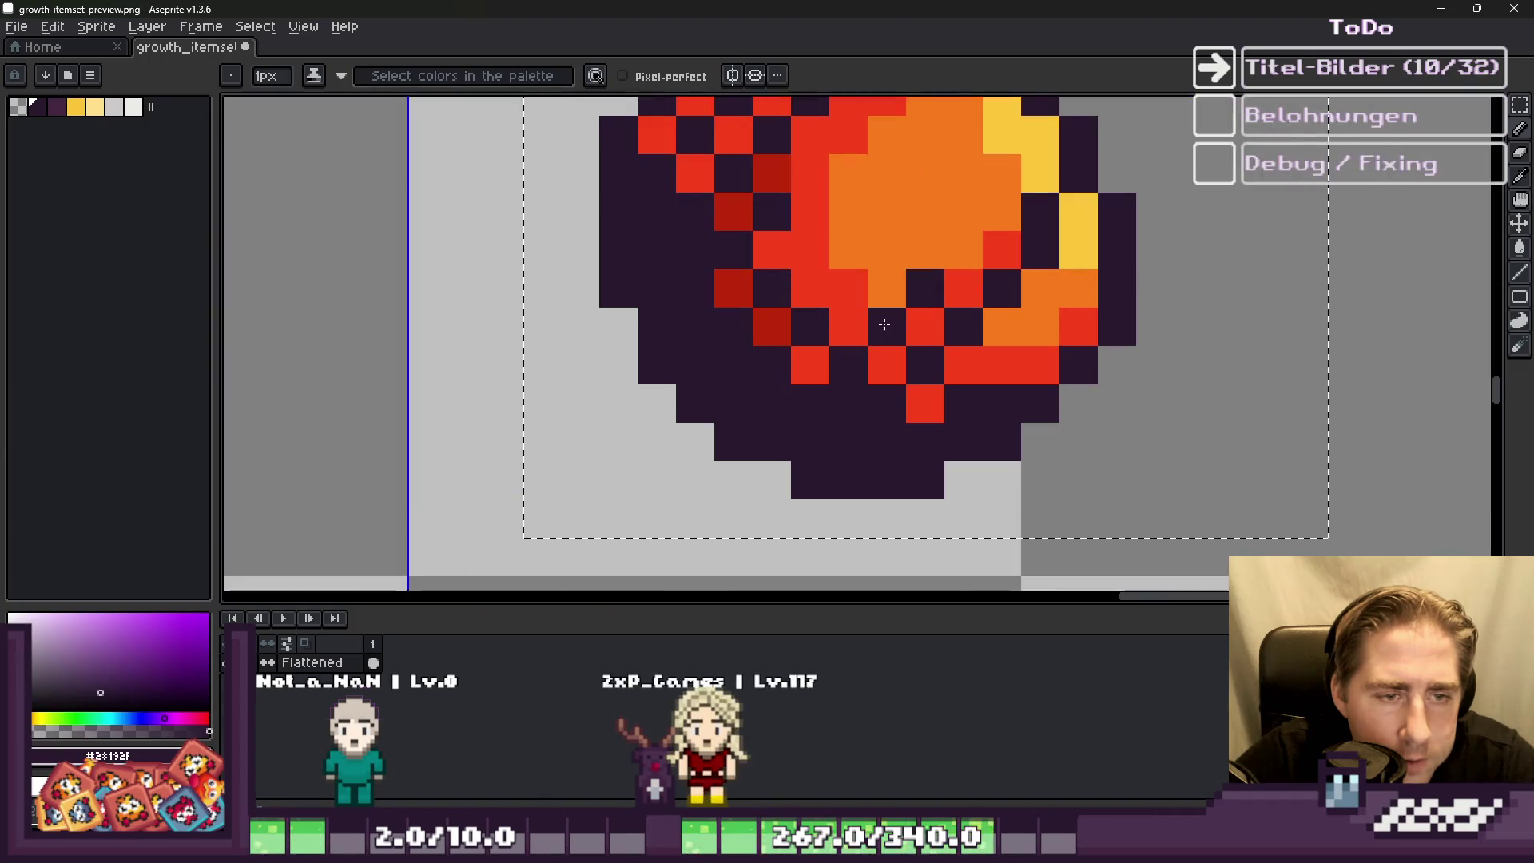
Step: Turn some dark dither pixels orange and darken a few red pixels in the fruit
{"action": "left_click", "coordinate": [887, 248], "text": "alt"}
{"action": "left_click", "coordinate": [887, 288]}
{"action": "left_click", "coordinate": [925, 287]}
{"action": "left_click", "coordinate": [887, 326], "text": "alt"}
{"action": "left_click", "coordinate": [810, 288]}
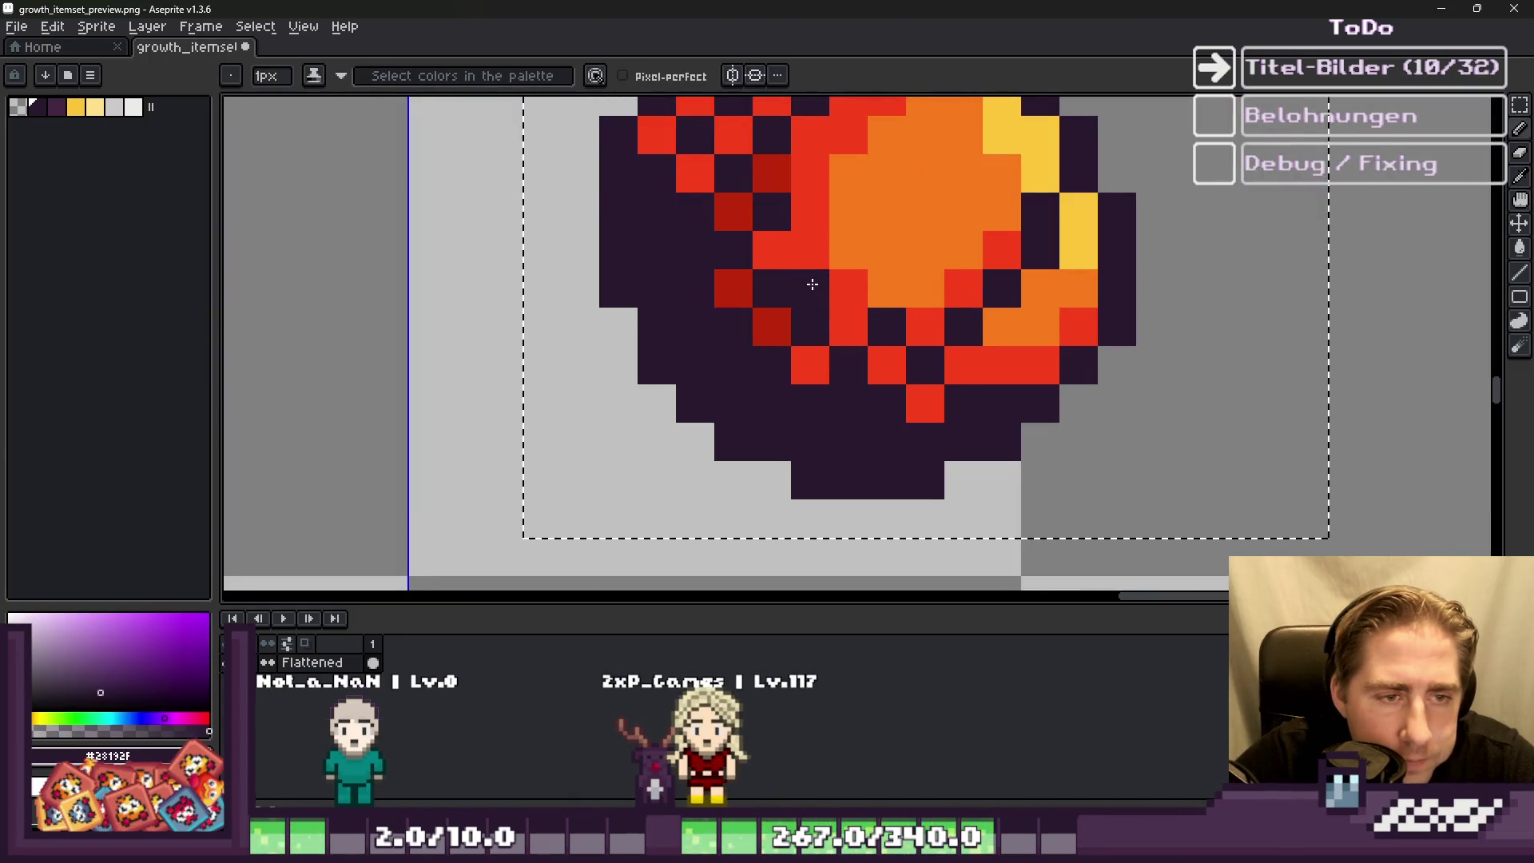
{"action": "scroll", "coordinate": [821, 254], "scroll_direction": "down", "scroll_amount": 5}
{"action": "scroll", "coordinate": [866, 322], "scroll_direction": "up", "scroll_amount": 5}
{"action": "left_click", "coordinate": [960, 323]}
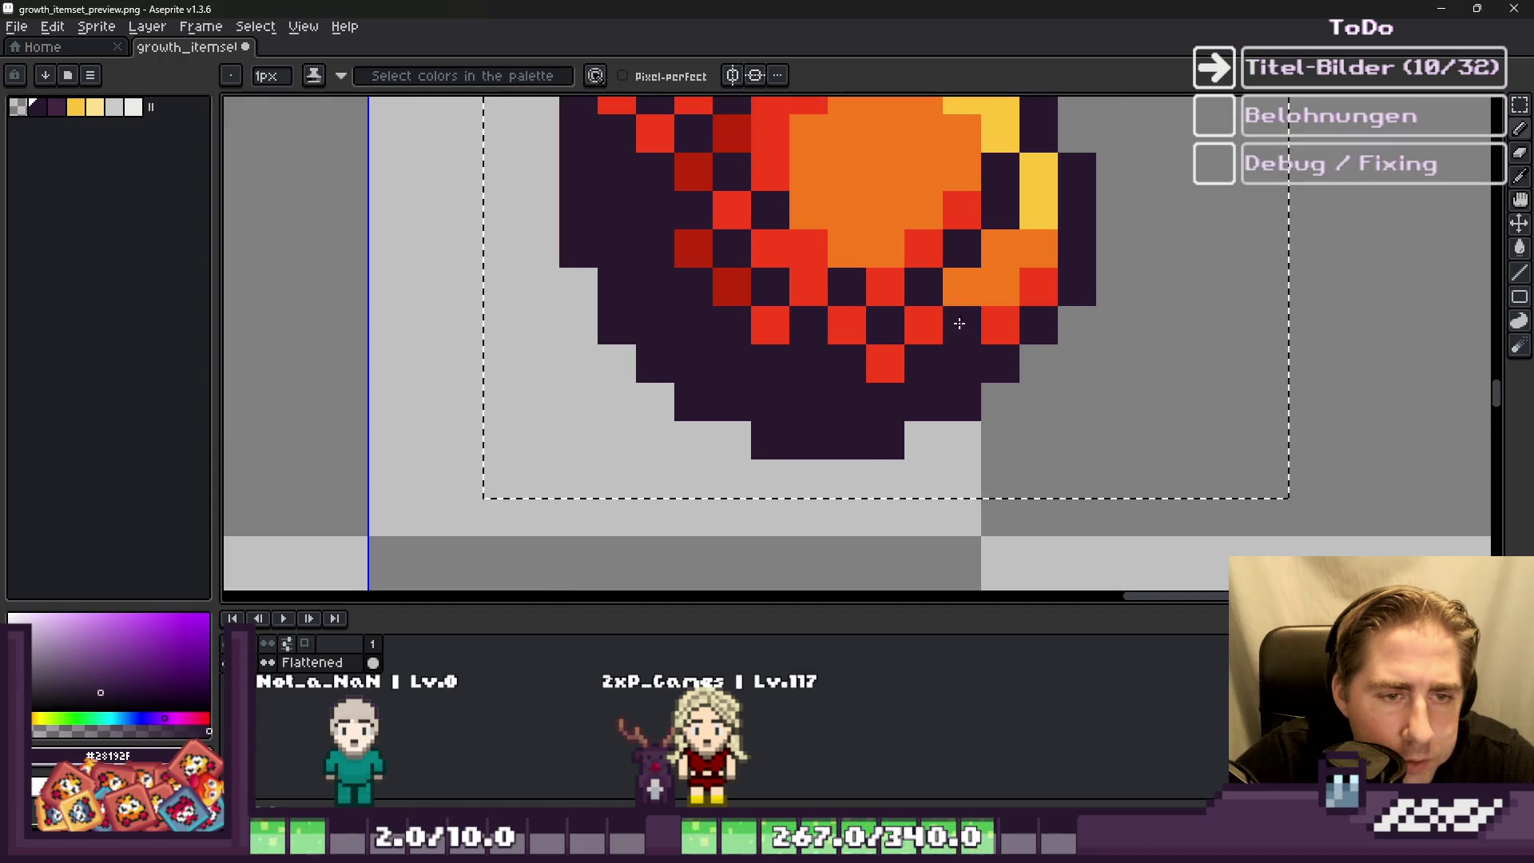
{"action": "scroll", "coordinate": [993, 288], "scroll_direction": "down", "scroll_amount": 5}
{"action": "scroll", "coordinate": [823, 304], "scroll_direction": "up", "scroll_amount": 5}
{"action": "scroll", "coordinate": [650, 331], "scroll_direction": "down", "scroll_amount": 5}
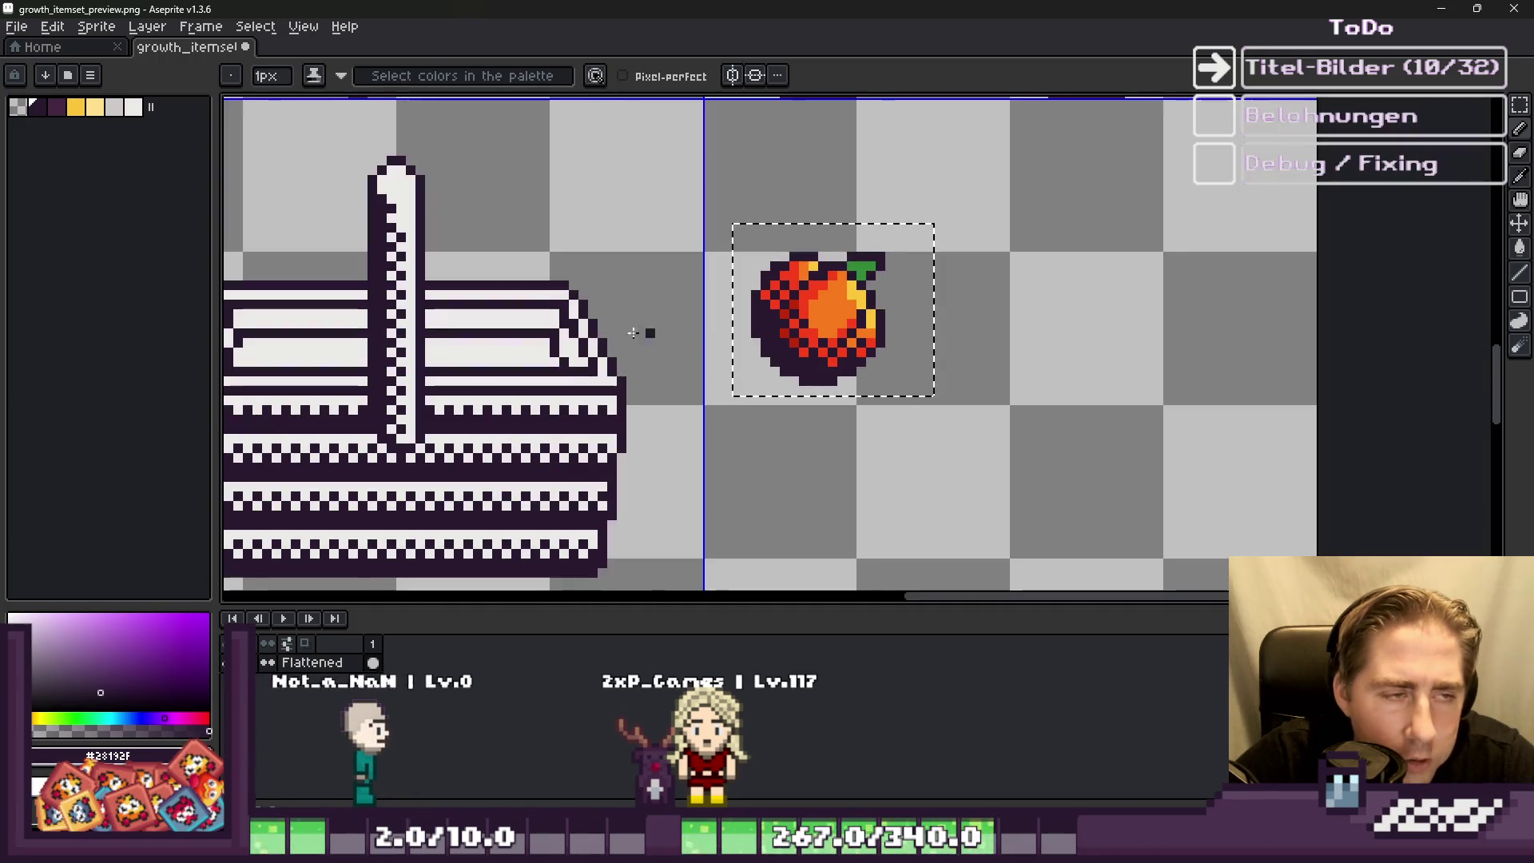
Step: Pick the light grey from the canvas as the paint bucket fill colour
{"action": "left_click", "coordinate": [634, 353], "text": "alt"}
{"action": "scroll", "coordinate": [633, 353], "scroll_direction": "up", "scroll_amount": 5}
{"action": "key", "text": "g"}
{"action": "left_click", "coordinate": [716, 218]}
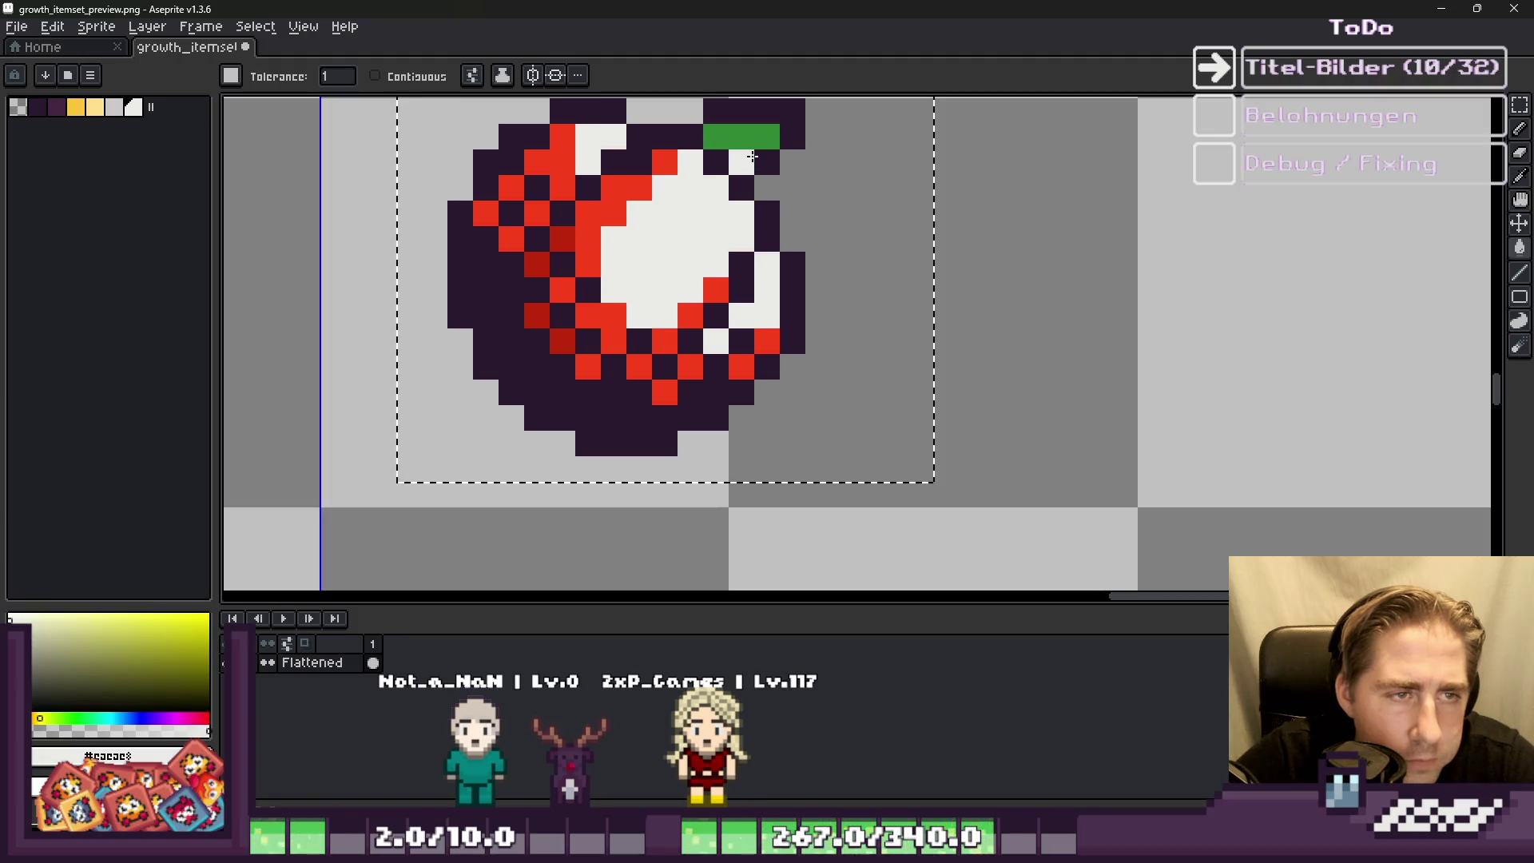
Step: Bucket-fill the fruit's bright-red and dark-red areas with light grey
{"action": "left_click", "coordinate": [741, 366]}
{"action": "scroll", "coordinate": [741, 367], "scroll_direction": "down", "scroll_amount": 5}
{"action": "scroll", "coordinate": [719, 335], "scroll_direction": "up", "scroll_amount": 5}
{"action": "left_click", "coordinate": [749, 323]}
Step: Using colours picked from the canvas, touch up the ball's shading with dark purple and light grey pixels
{"action": "left_click", "coordinate": [713, 349], "text": "alt"}
{"action": "scroll", "coordinate": [713, 348], "scroll_direction": "down", "scroll_amount": 5}
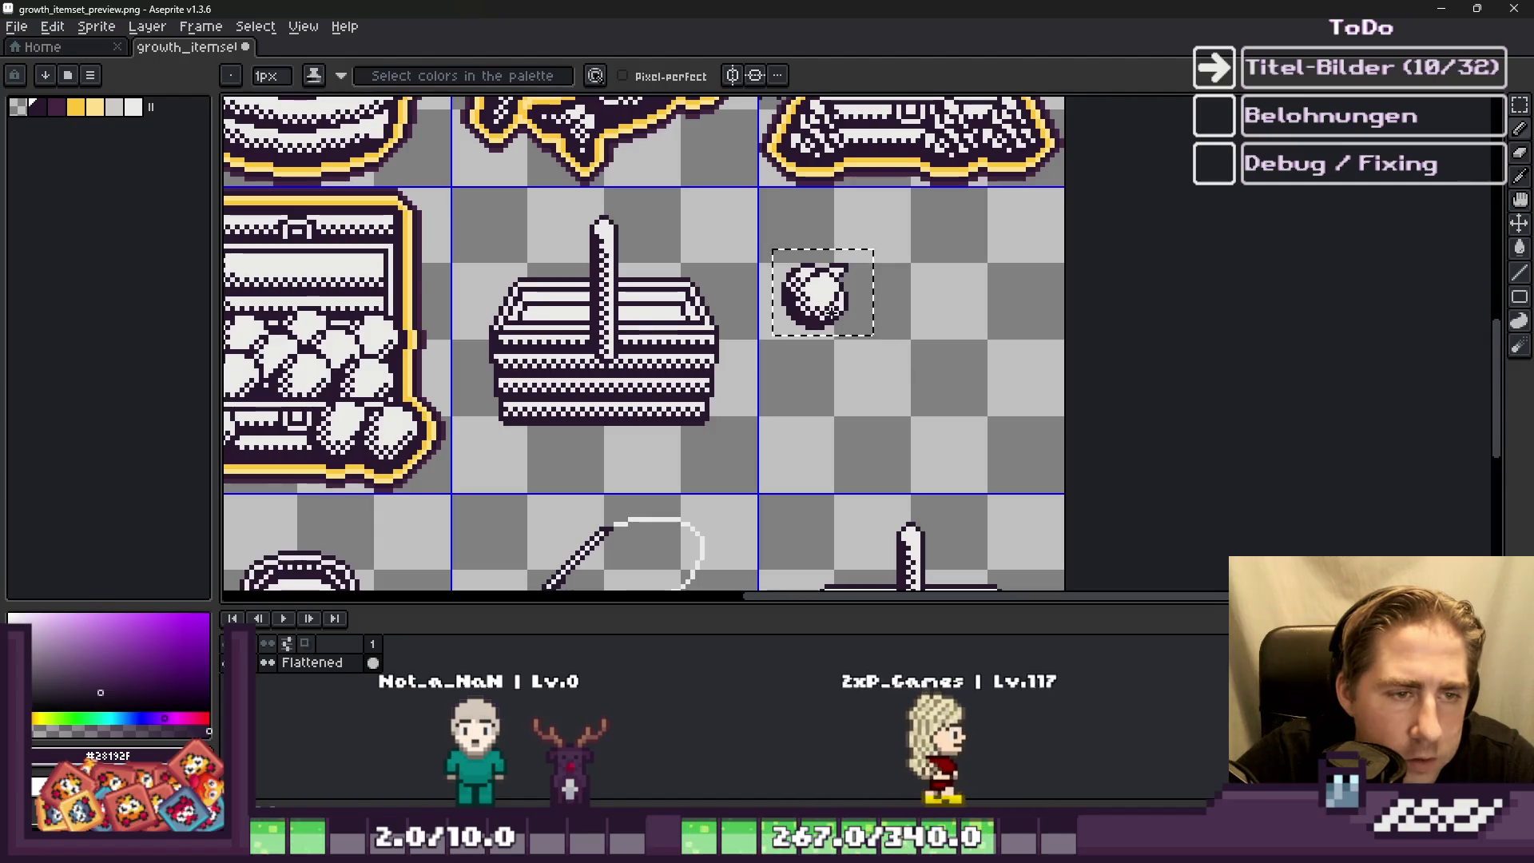
{"action": "scroll", "coordinate": [864, 278], "scroll_direction": "up", "scroll_amount": 5}
{"action": "left_click", "coordinate": [864, 277]}
{"action": "scroll", "coordinate": [873, 275], "scroll_direction": "down", "scroll_amount": 5}
{"action": "key", "text": "ctrl+z"}
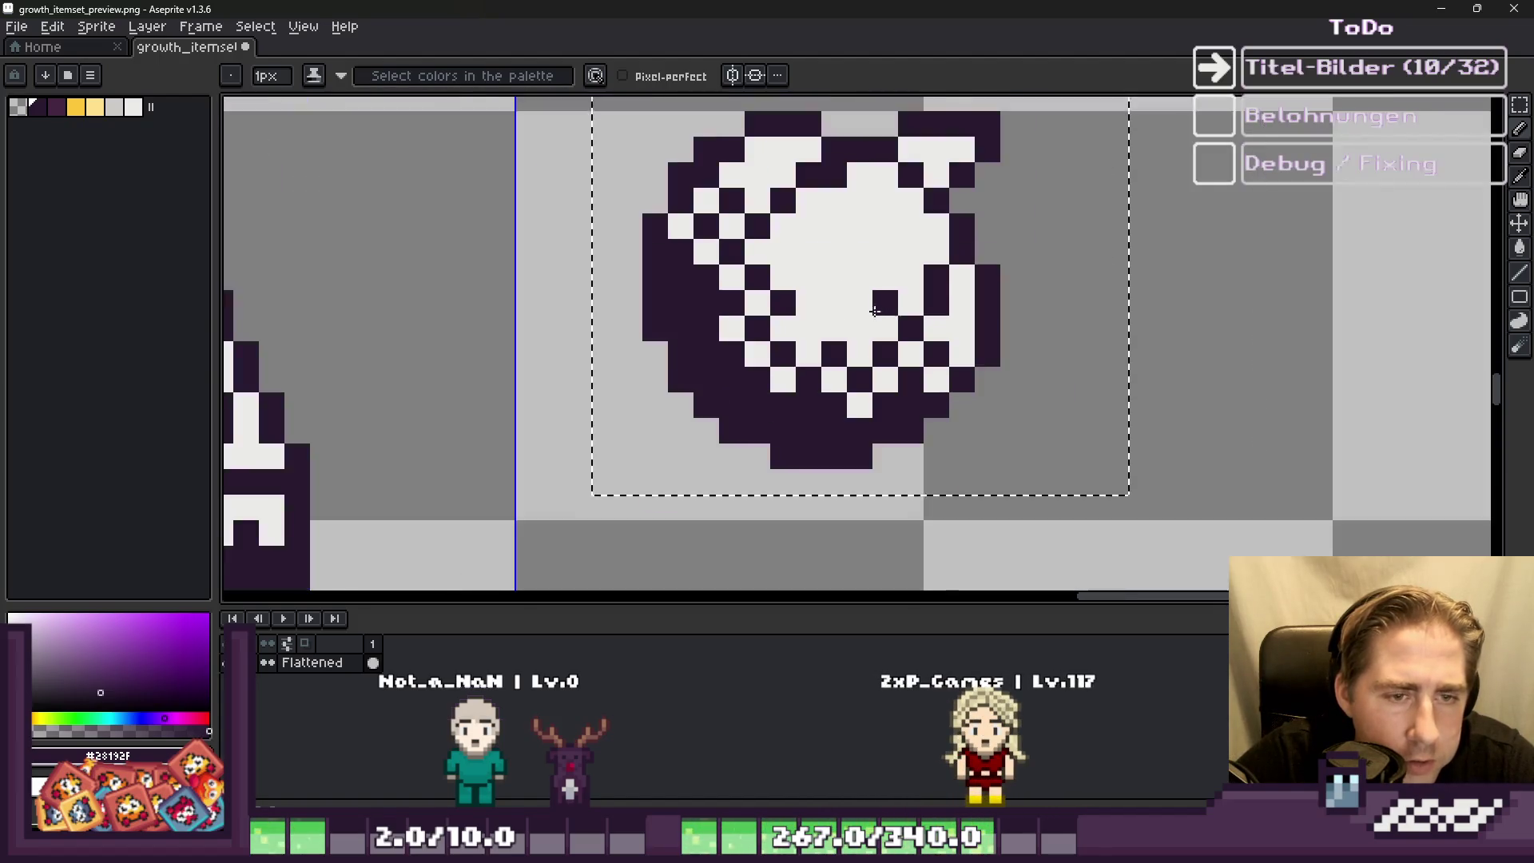
{"action": "scroll", "coordinate": [834, 264], "scroll_direction": "up", "scroll_amount": 5}
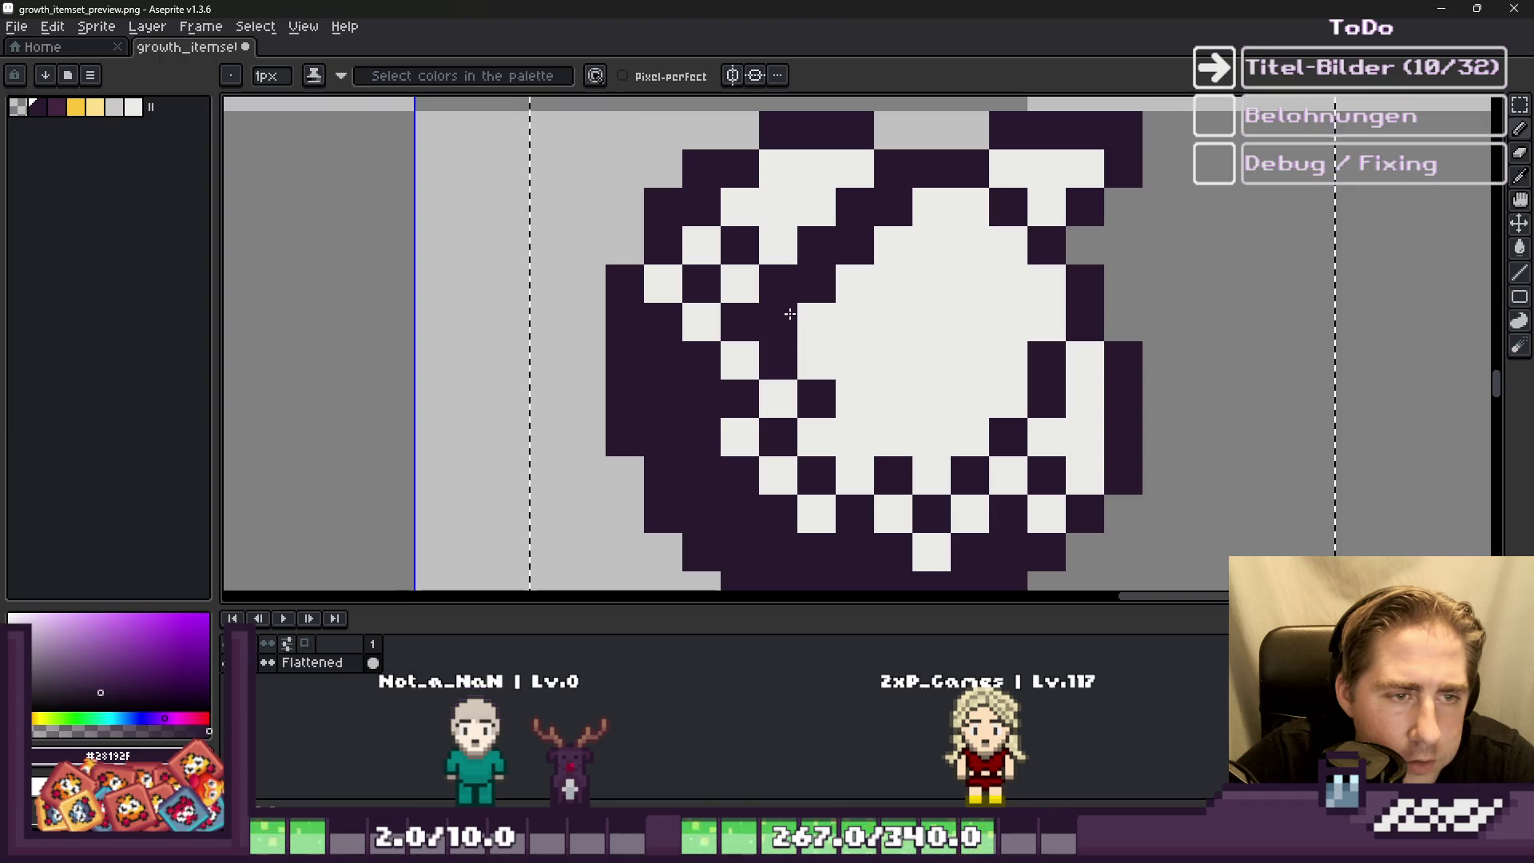
{"action": "scroll", "coordinate": [758, 345], "scroll_direction": "down", "scroll_amount": 5}
{"action": "scroll", "coordinate": [743, 397], "scroll_direction": "up", "scroll_amount": 5}
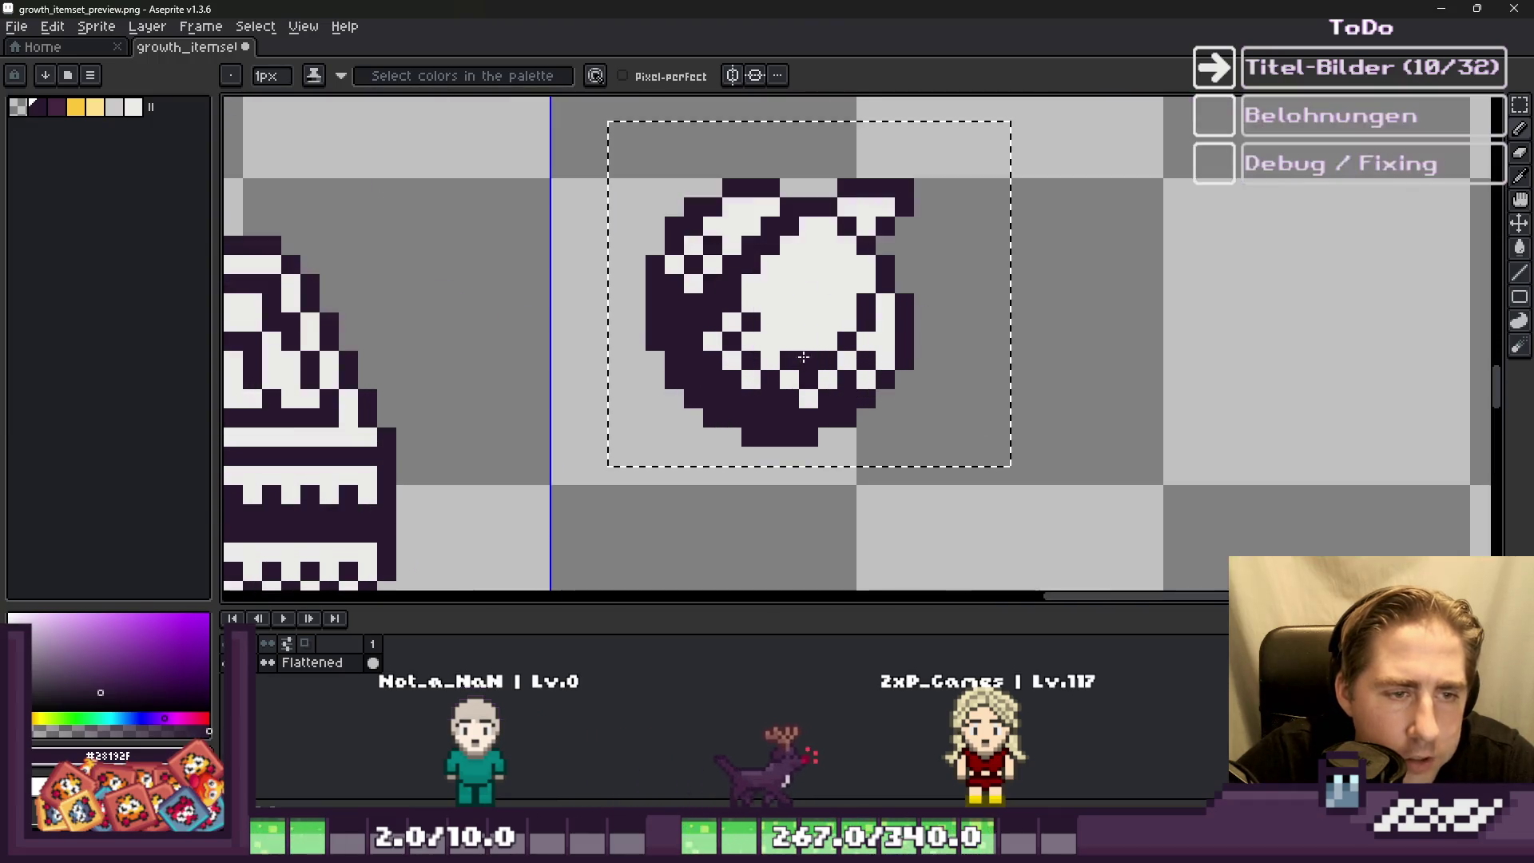
{"action": "left_click", "coordinate": [825, 422]}
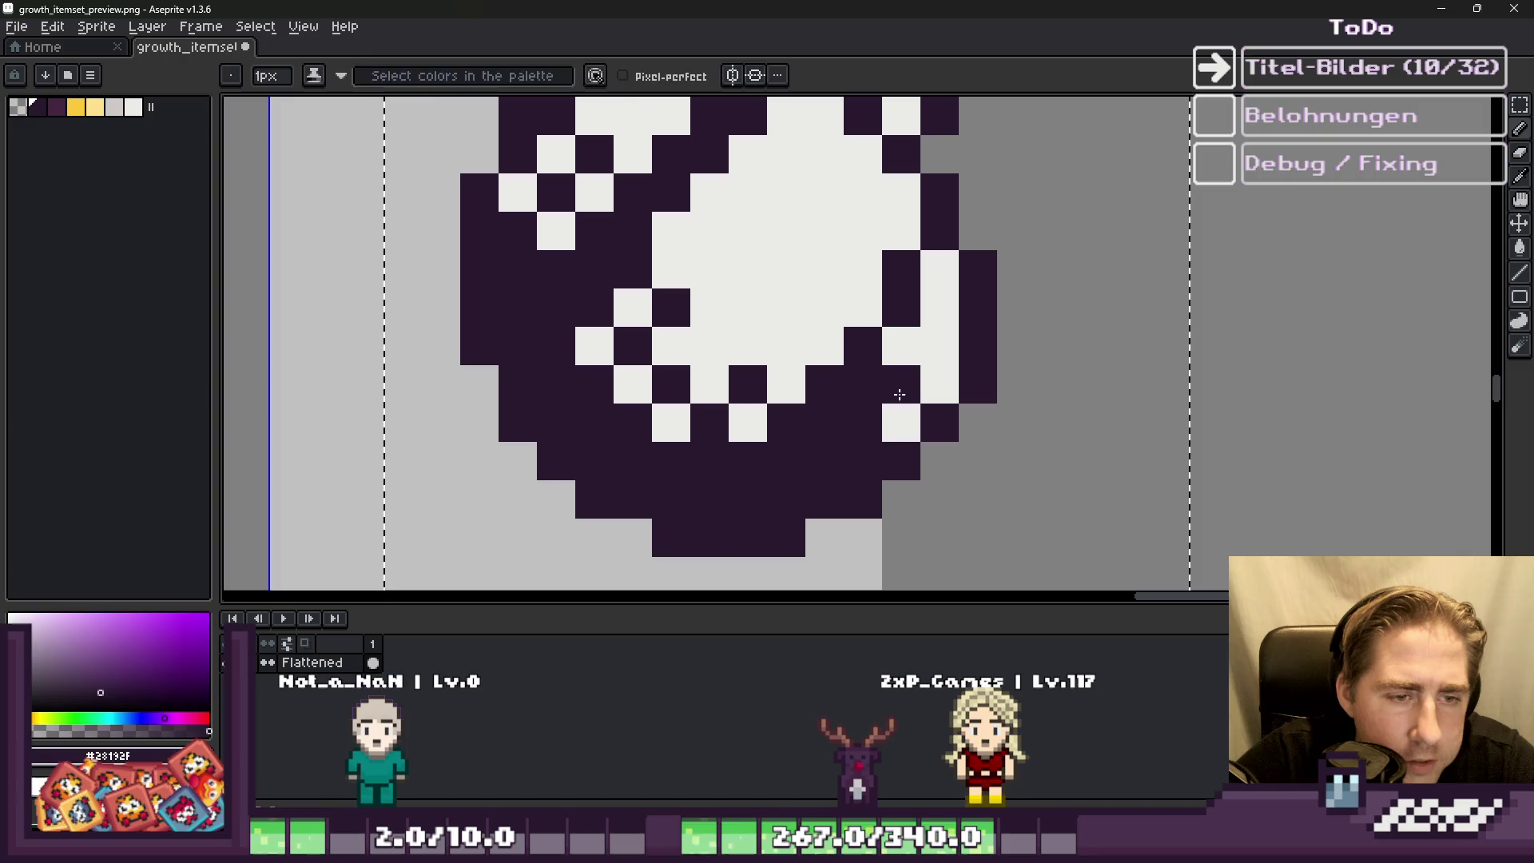
{"action": "left_click", "coordinate": [898, 416], "text": "alt"}
{"action": "left_click", "coordinate": [863, 384]}
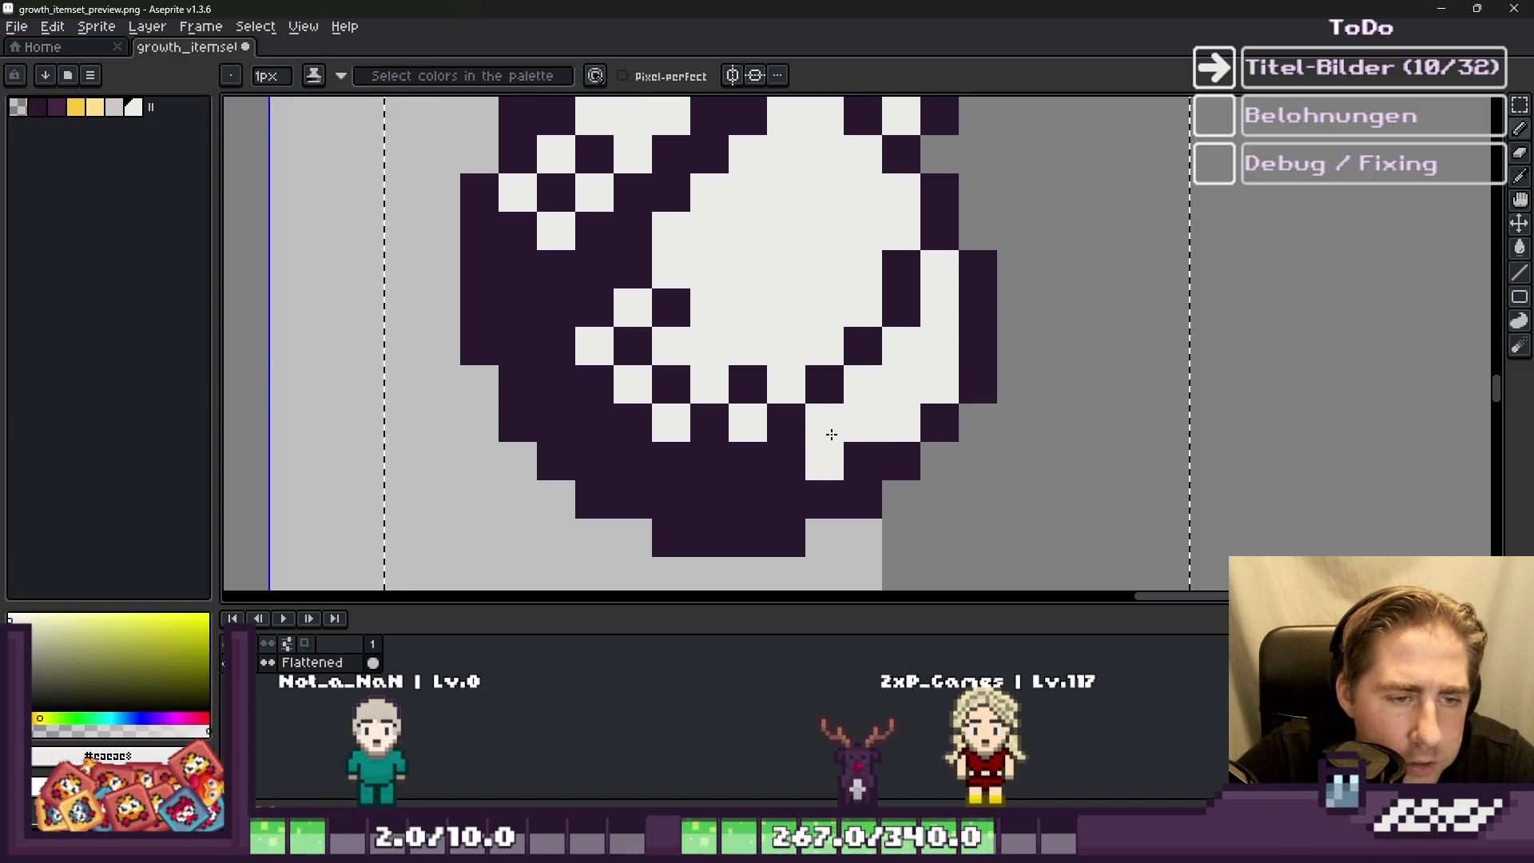
{"action": "left_click", "coordinate": [851, 449], "text": "alt"}
{"action": "left_click", "coordinate": [859, 421]}
{"action": "scroll", "coordinate": [782, 320], "scroll_direction": "down", "scroll_amount": 2}
{"action": "left_click_drag", "start_coordinate": [823, 283], "coordinate": [823, 239]}
{"action": "scroll", "coordinate": [810, 345], "scroll_direction": "down", "scroll_amount": 4}
{"action": "scroll", "coordinate": [736, 312], "scroll_direction": "up", "scroll_amount": 2}
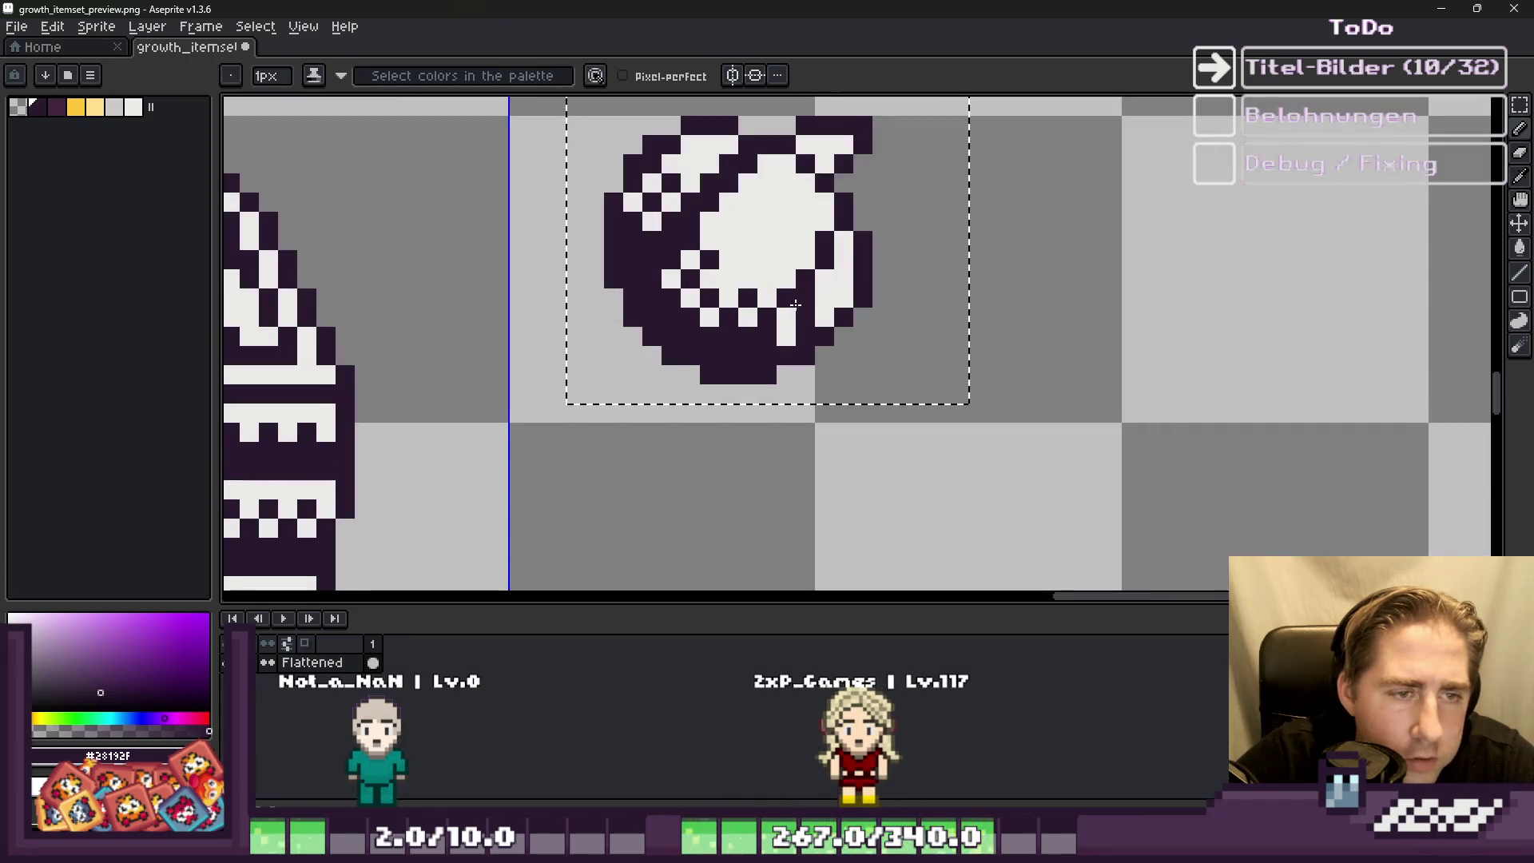
{"action": "scroll", "coordinate": [808, 302], "scroll_direction": "up", "scroll_amount": 2}
Step: Add dark purple pixels to the ball's shading and pattern, and whiten a stray highlight pixel
{"action": "left_click", "coordinate": [808, 384], "text": "alt"}
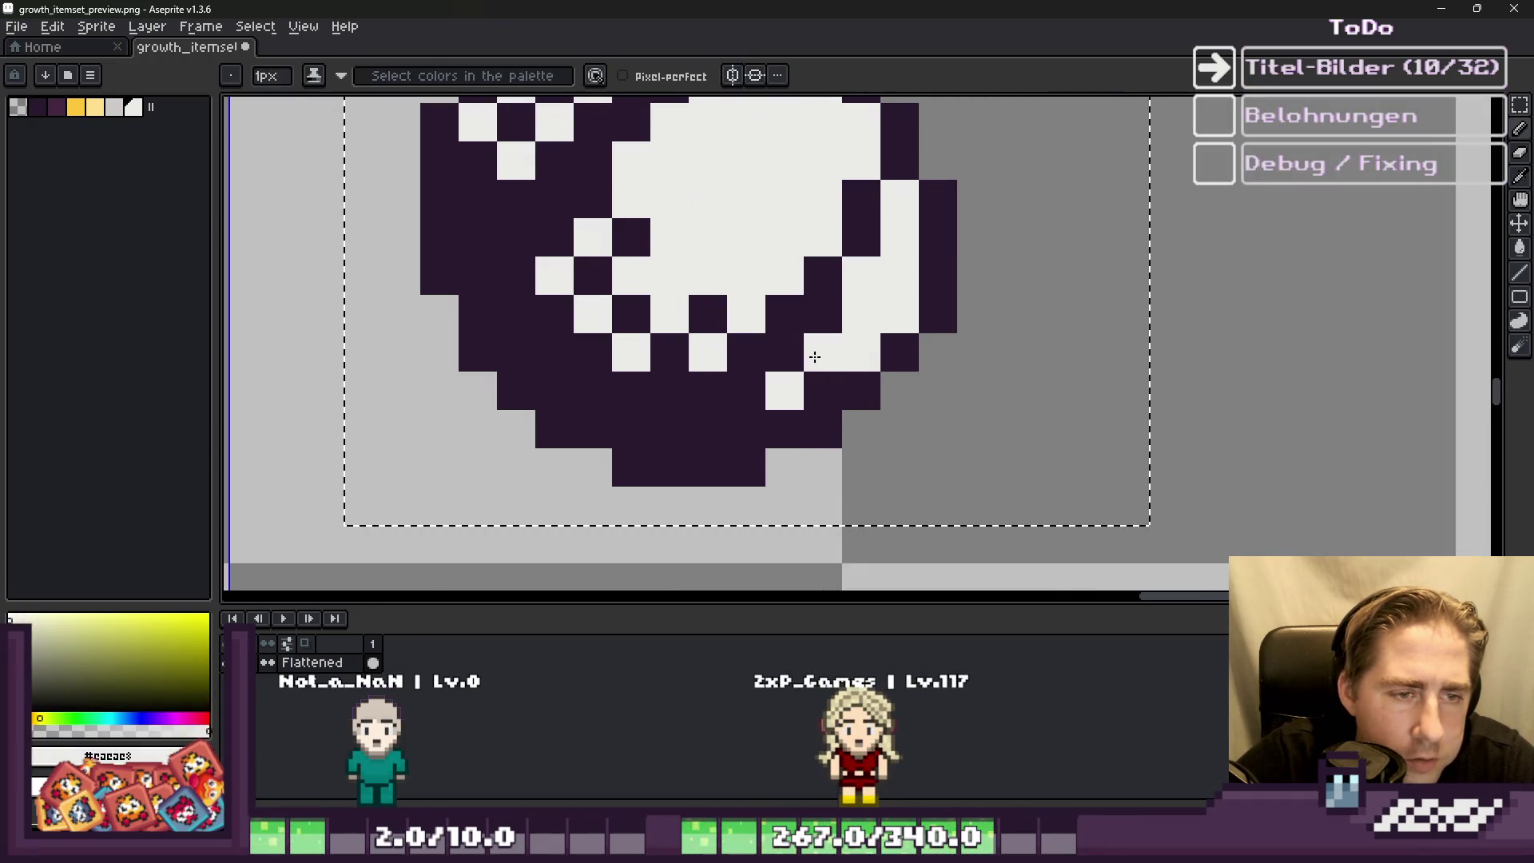
{"action": "scroll", "coordinate": [812, 352], "scroll_direction": "down", "scroll_amount": 3}
{"action": "scroll", "coordinate": [837, 335], "scroll_direction": "down", "scroll_amount": 1}
{"action": "scroll", "coordinate": [835, 332], "scroll_direction": "up", "scroll_amount": 3}
{"action": "left_click", "coordinate": [833, 318], "text": "alt"}
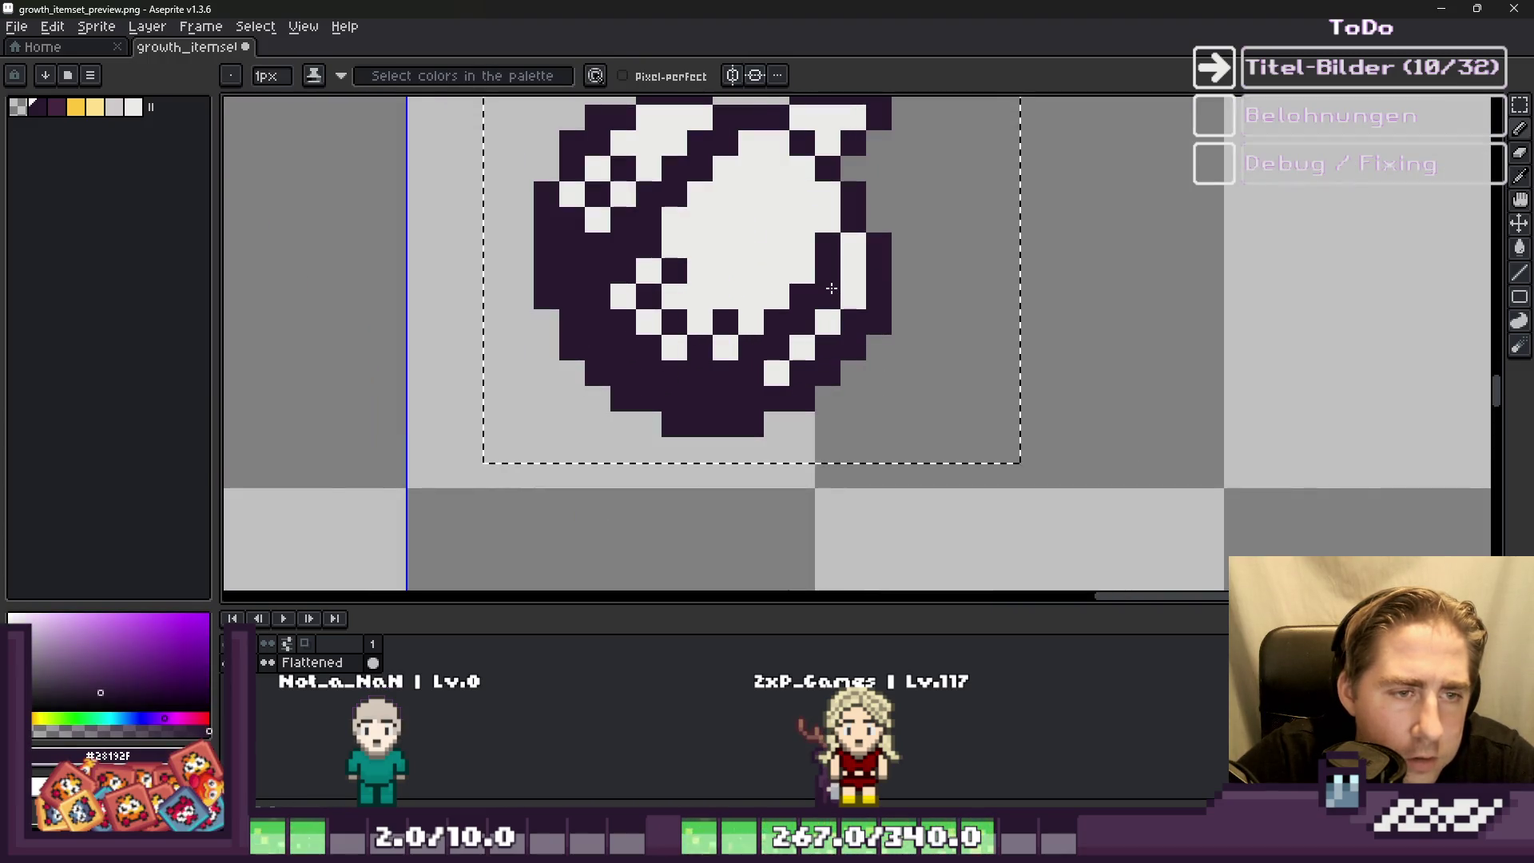
{"action": "scroll", "coordinate": [831, 287], "scroll_direction": "down", "scroll_amount": 4}
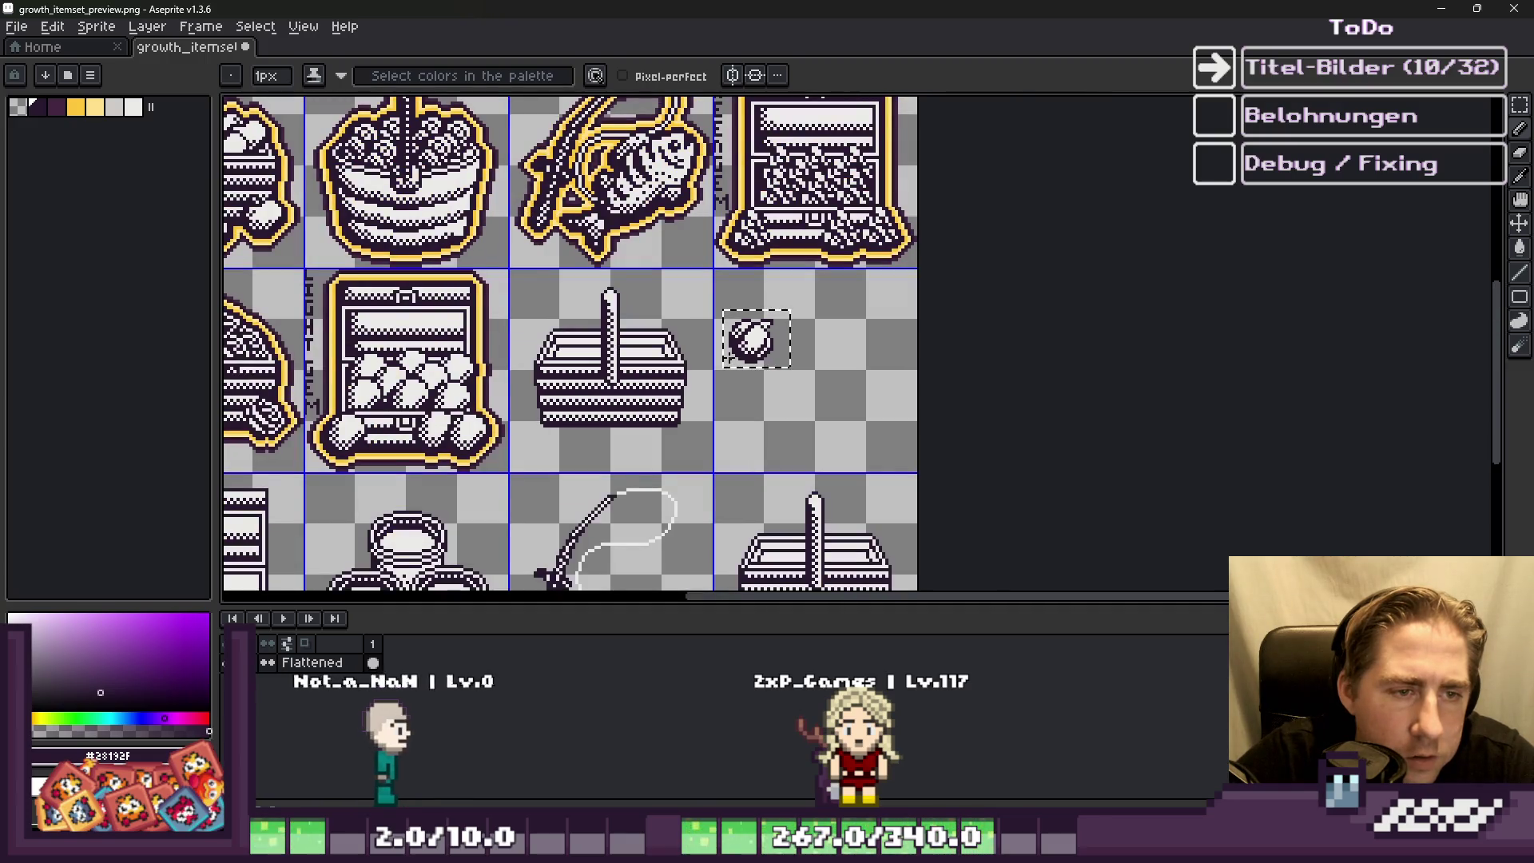
{"action": "scroll", "coordinate": [791, 319], "scroll_direction": "up", "scroll_amount": 3}
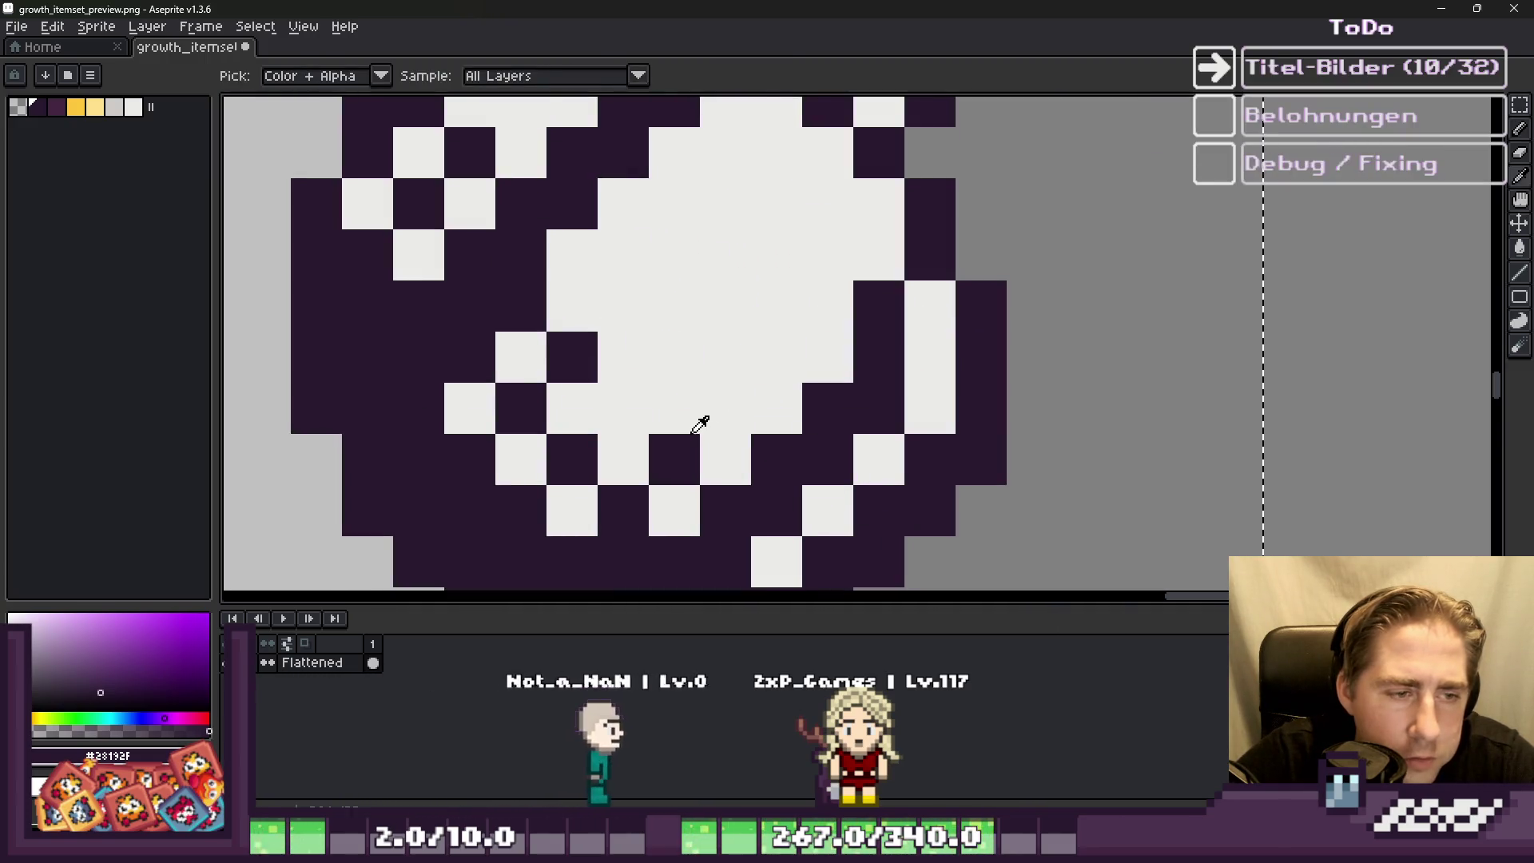
{"action": "left_click", "coordinate": [725, 407]}
{"action": "left_click", "coordinate": [624, 407]}
{"action": "left_click", "coordinate": [603, 244]}
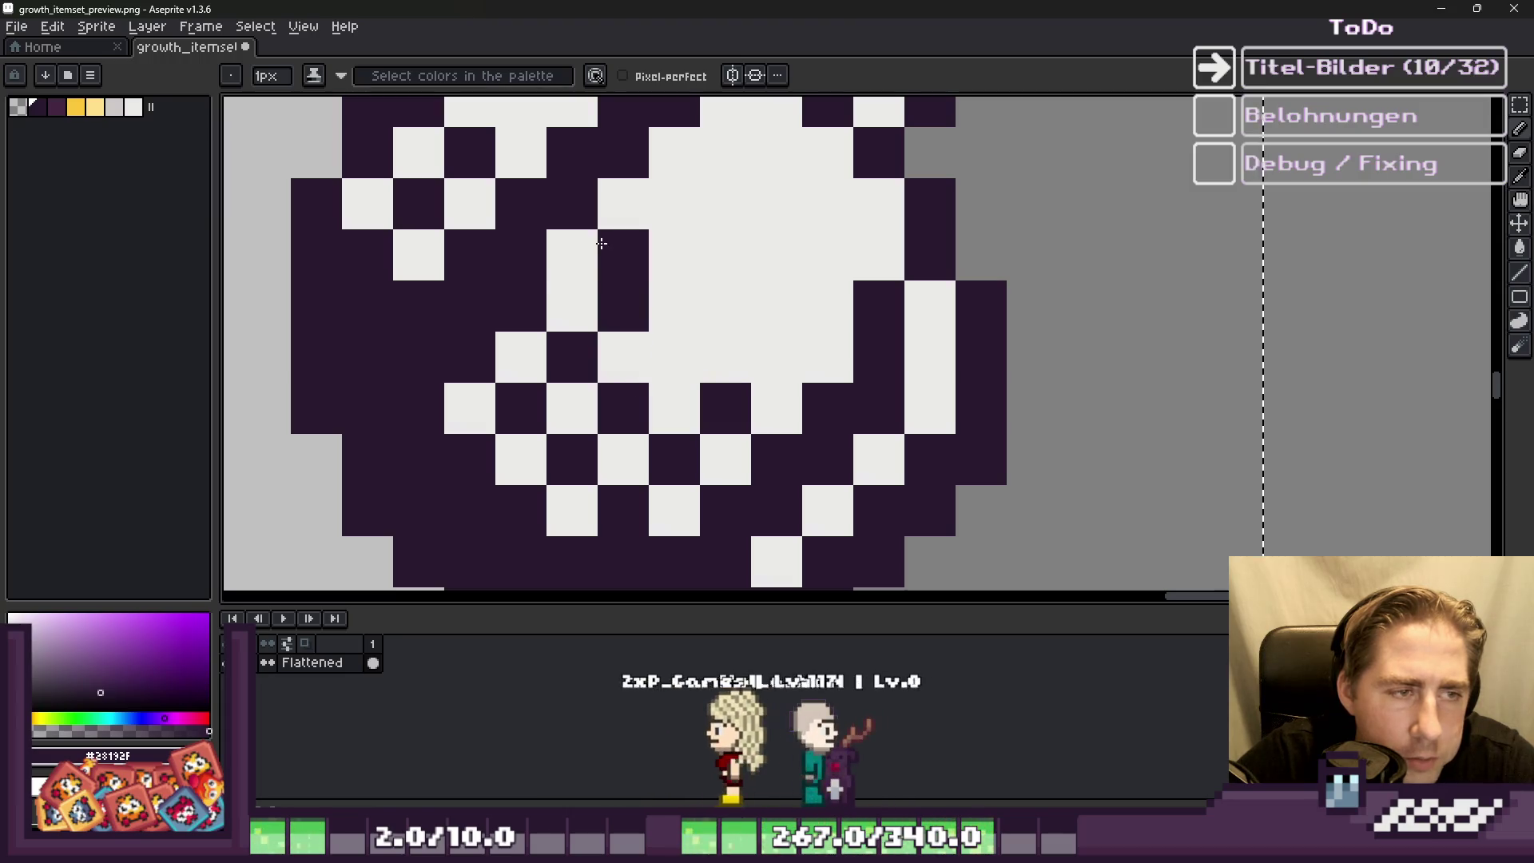
{"action": "left_click", "coordinate": [582, 267]}
{"action": "scroll", "coordinate": [680, 280], "scroll_direction": "down", "scroll_amount": 4}
{"action": "scroll", "coordinate": [681, 279], "scroll_direction": "down", "scroll_amount": 4}
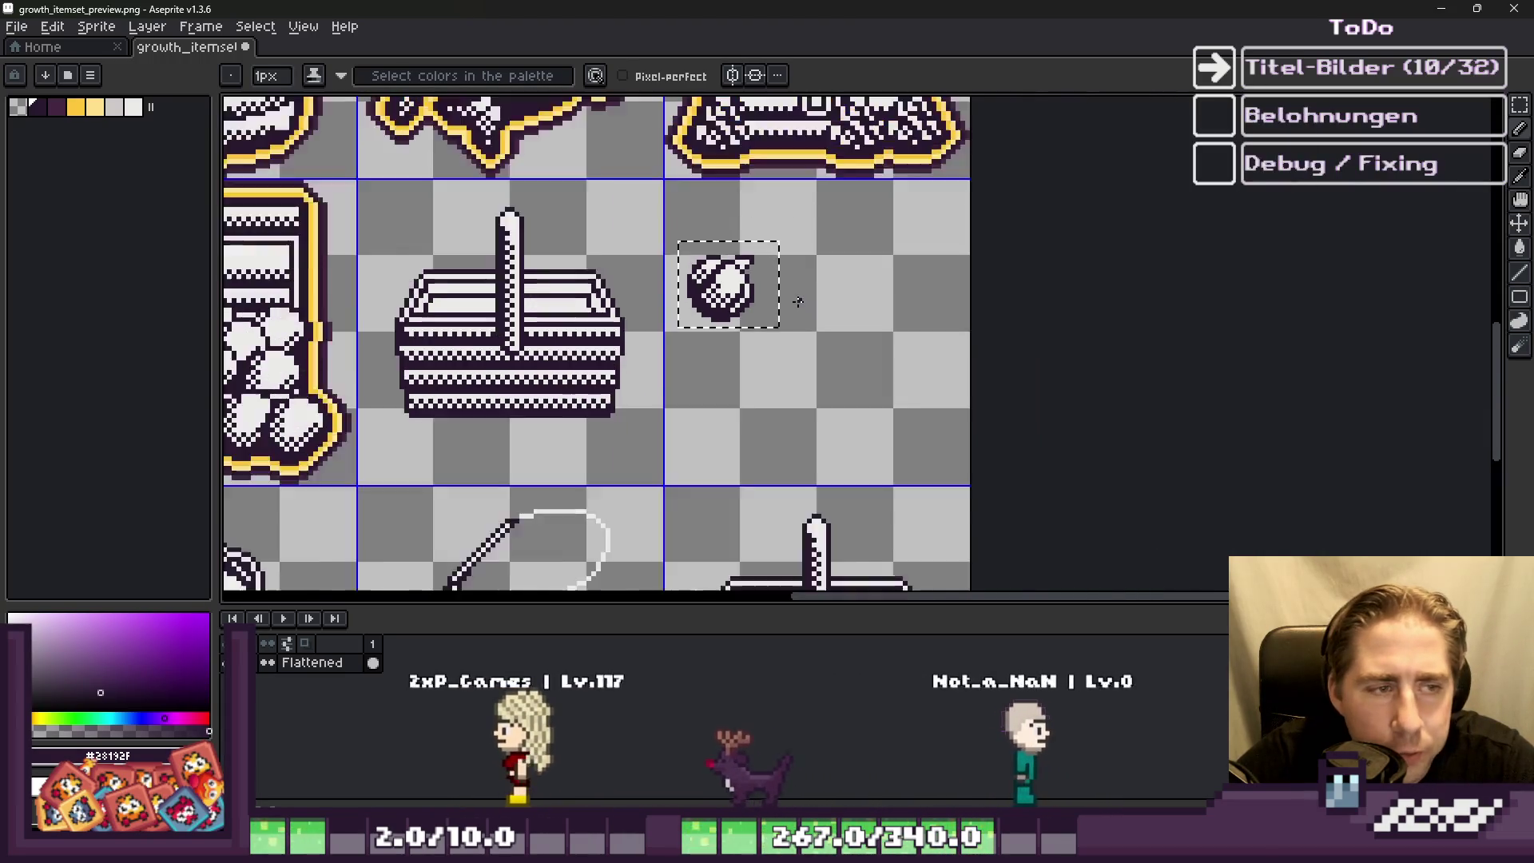
{"action": "scroll", "coordinate": [751, 288], "scroll_direction": "up", "scroll_amount": 8}
{"action": "scroll", "coordinate": [806, 194], "scroll_direction": "down", "scroll_amount": 2}
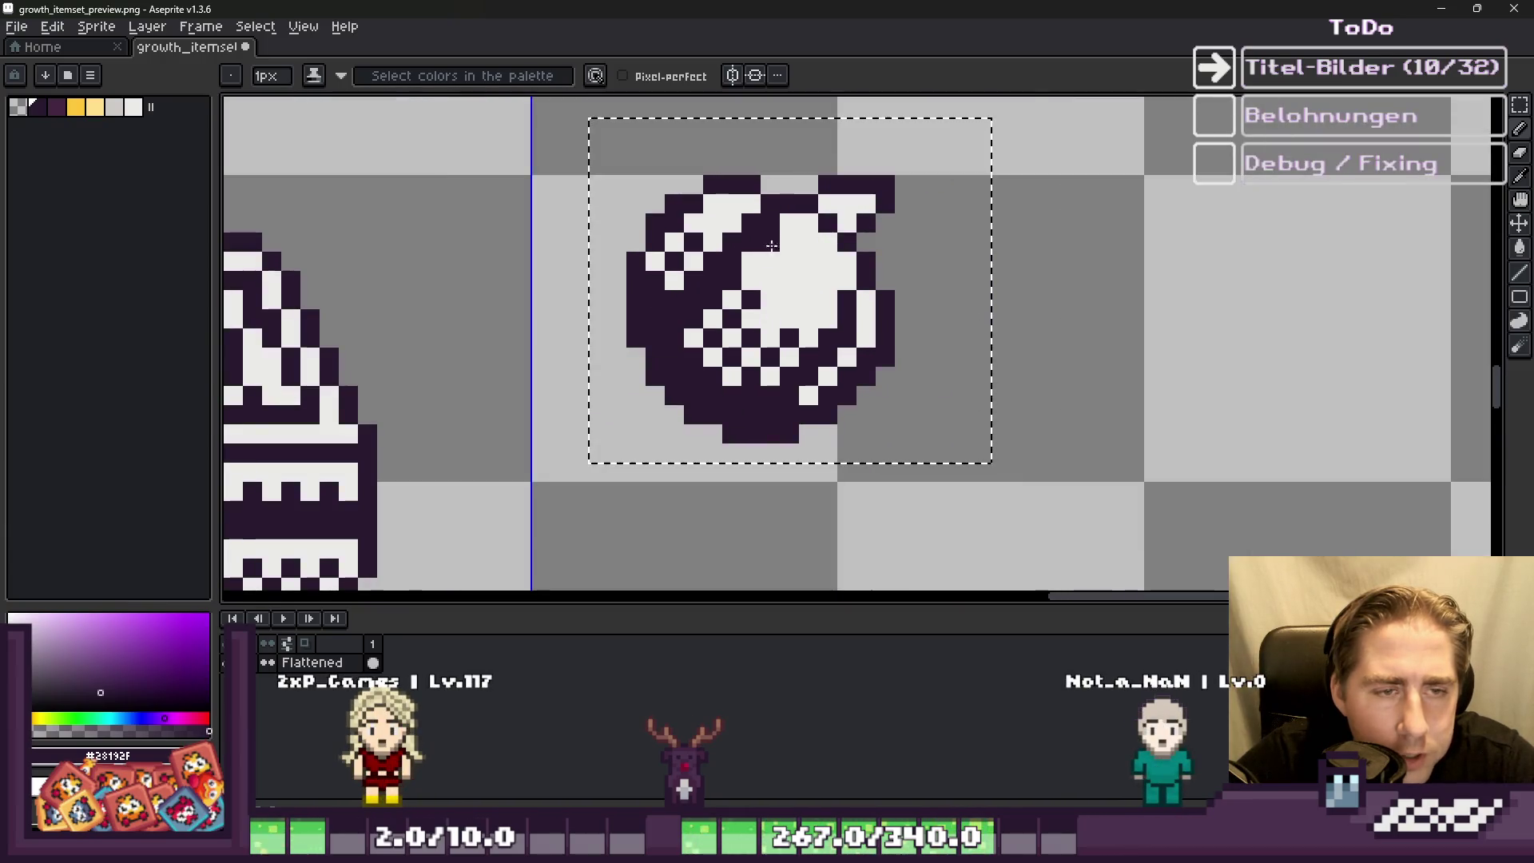
{"action": "scroll", "coordinate": [805, 195], "scroll_direction": "up", "scroll_amount": 2}
{"action": "left_click", "coordinate": [823, 255]}
{"action": "scroll", "coordinate": [919, 344], "scroll_direction": "down", "scroll_amount": 2}
{"action": "scroll", "coordinate": [919, 343], "scroll_direction": "up", "scroll_amount": 3}
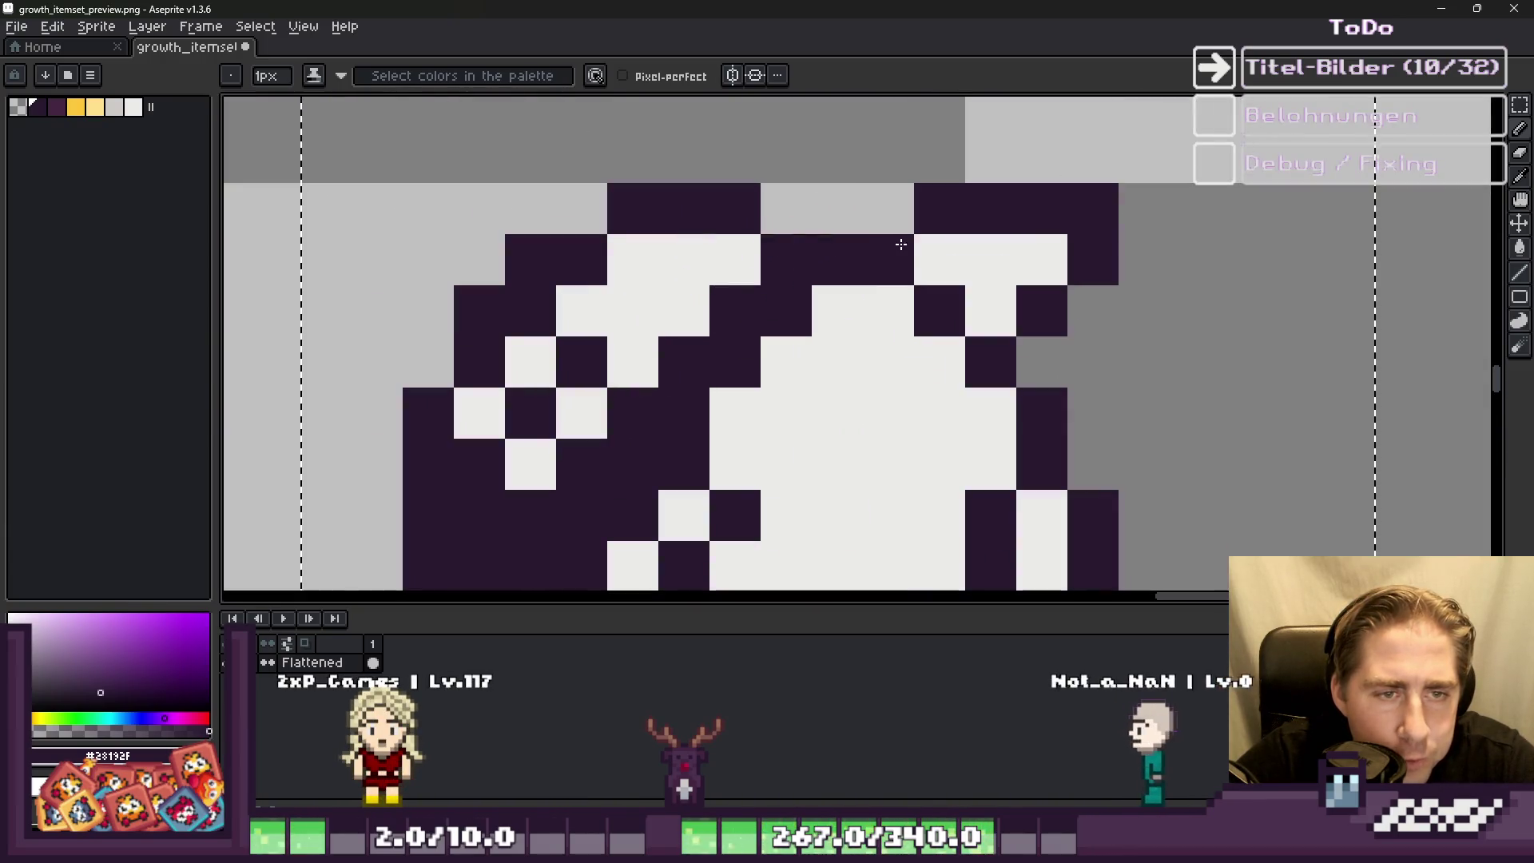
{"action": "scroll", "coordinate": [891, 266], "scroll_direction": "down", "scroll_amount": 4}
{"action": "scroll", "coordinate": [891, 266], "scroll_direction": "down", "scroll_amount": 2}
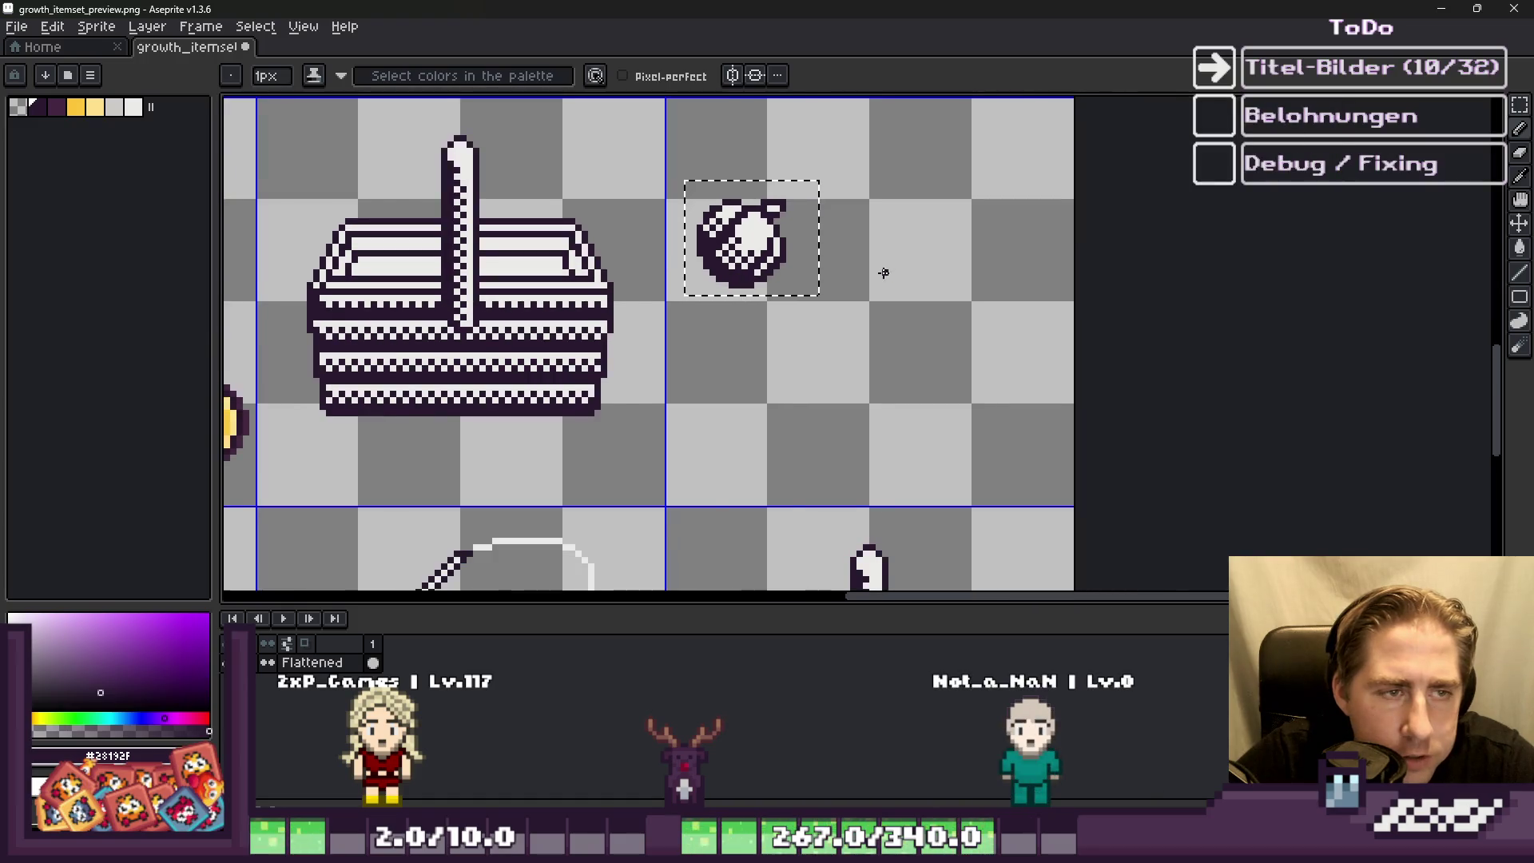
{"action": "scroll", "coordinate": [883, 267], "scroll_direction": "down", "scroll_amount": 1}
Step: Deselect with Ctrl+D so no selection remains around the ball
{"action": "key", "text": "ctrl+d"}
{"action": "scroll", "coordinate": [640, 195], "scroll_direction": "up", "scroll_amount": 2}
{"action": "scroll", "coordinate": [694, 215], "scroll_direction": "up", "scroll_amount": 1}
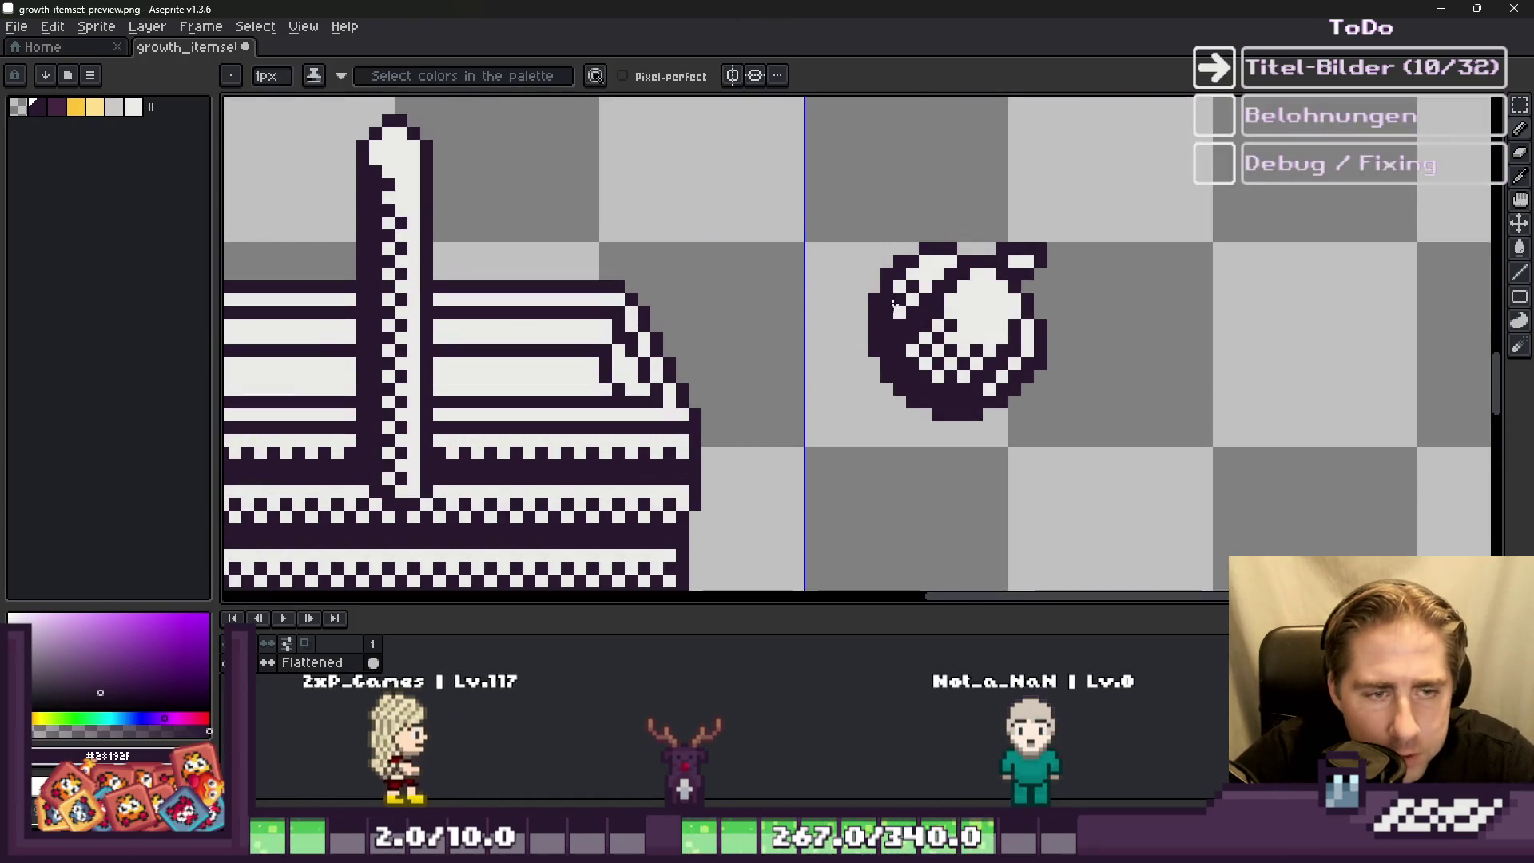
{"action": "key", "text": "m"}
{"action": "left_click_drag", "start_coordinate": [800, 200], "coordinate": [1113, 463]}
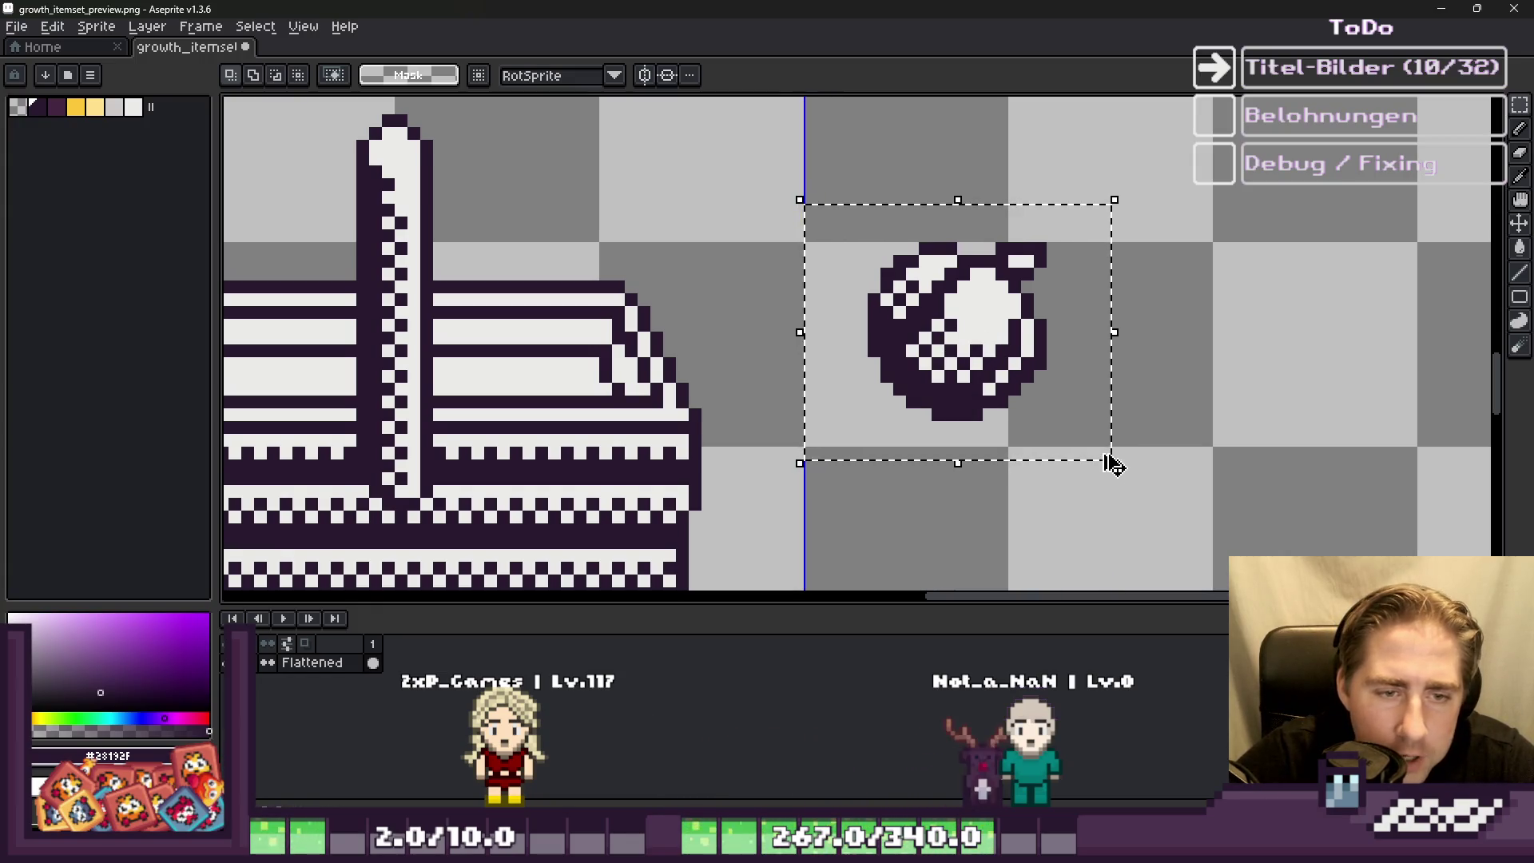
{"action": "scroll", "coordinate": [1115, 462], "scroll_direction": "down", "scroll_amount": 1}
{"action": "scroll", "coordinate": [1156, 435], "scroll_direction": "down", "scroll_amount": 1}
{"action": "scroll", "coordinate": [943, 348], "scroll_direction": "down", "scroll_amount": 1}
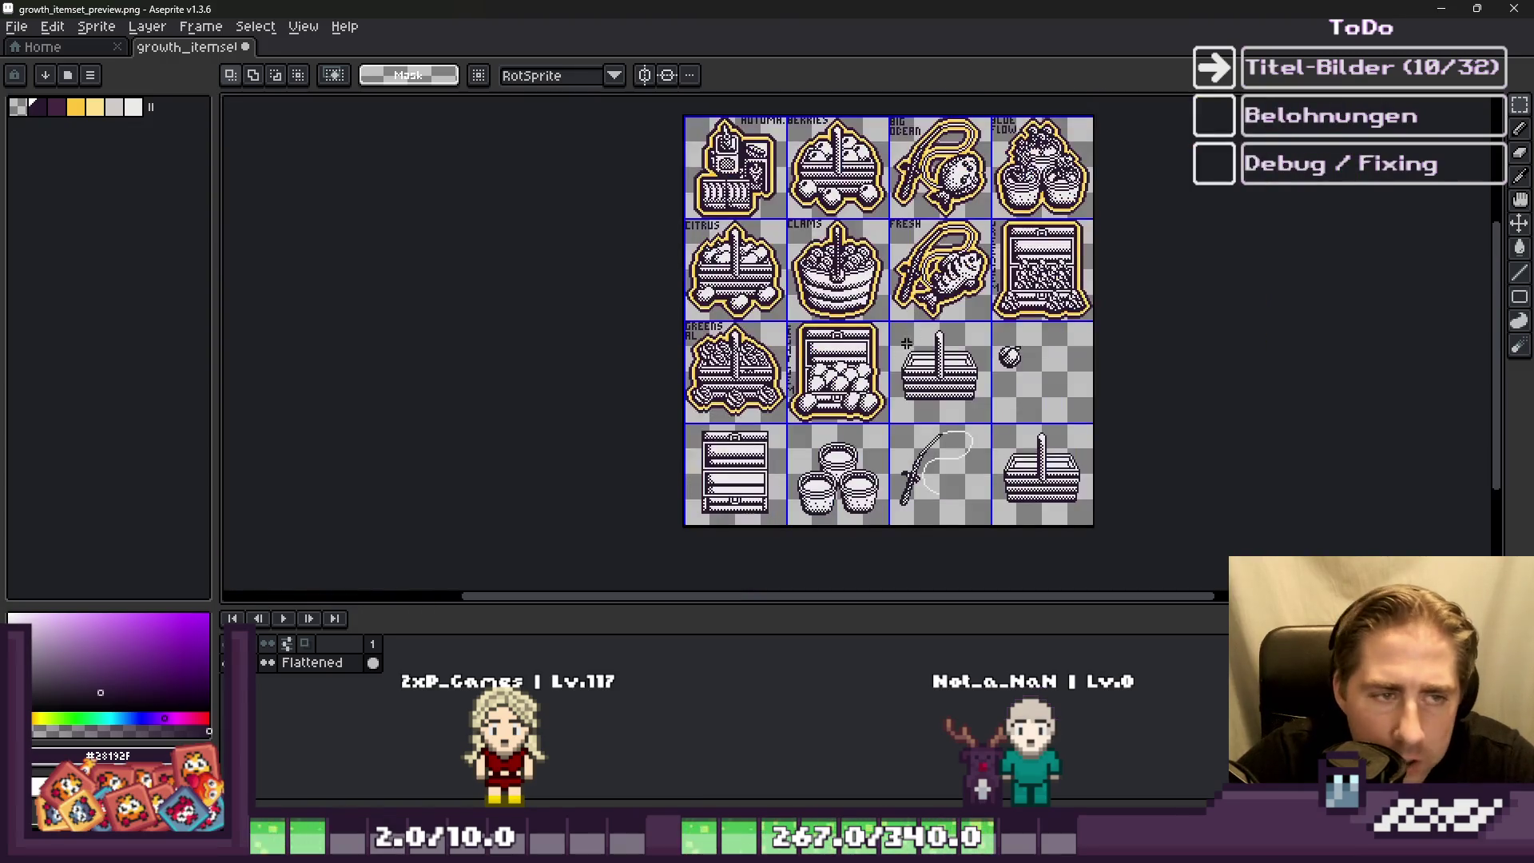
{"action": "scroll", "coordinate": [851, 183], "scroll_direction": "up", "scroll_amount": 6}
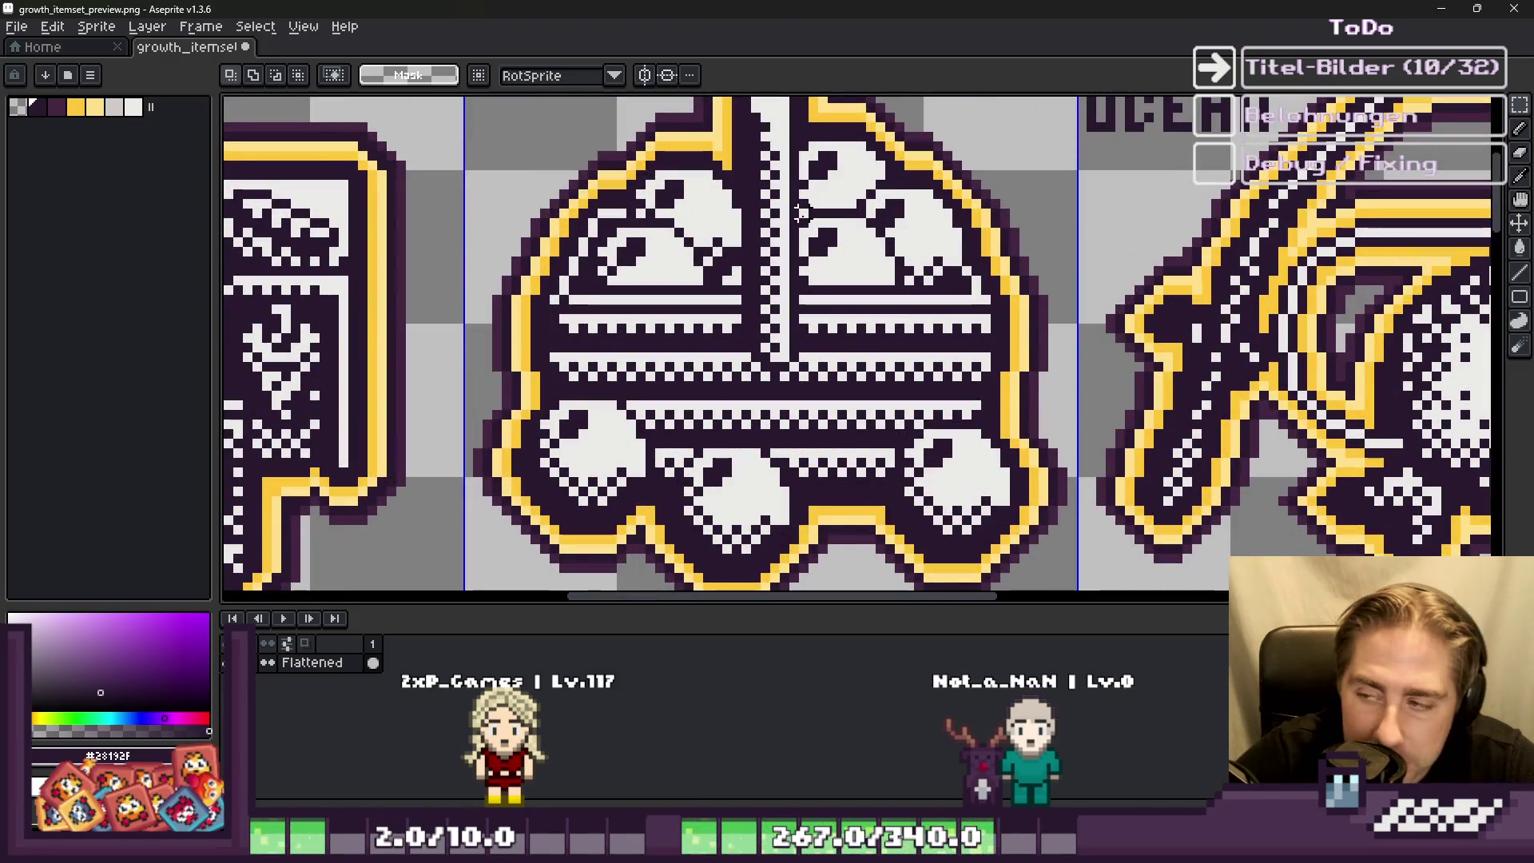
{"action": "scroll", "coordinate": [801, 212], "scroll_direction": "down", "scroll_amount": 4}
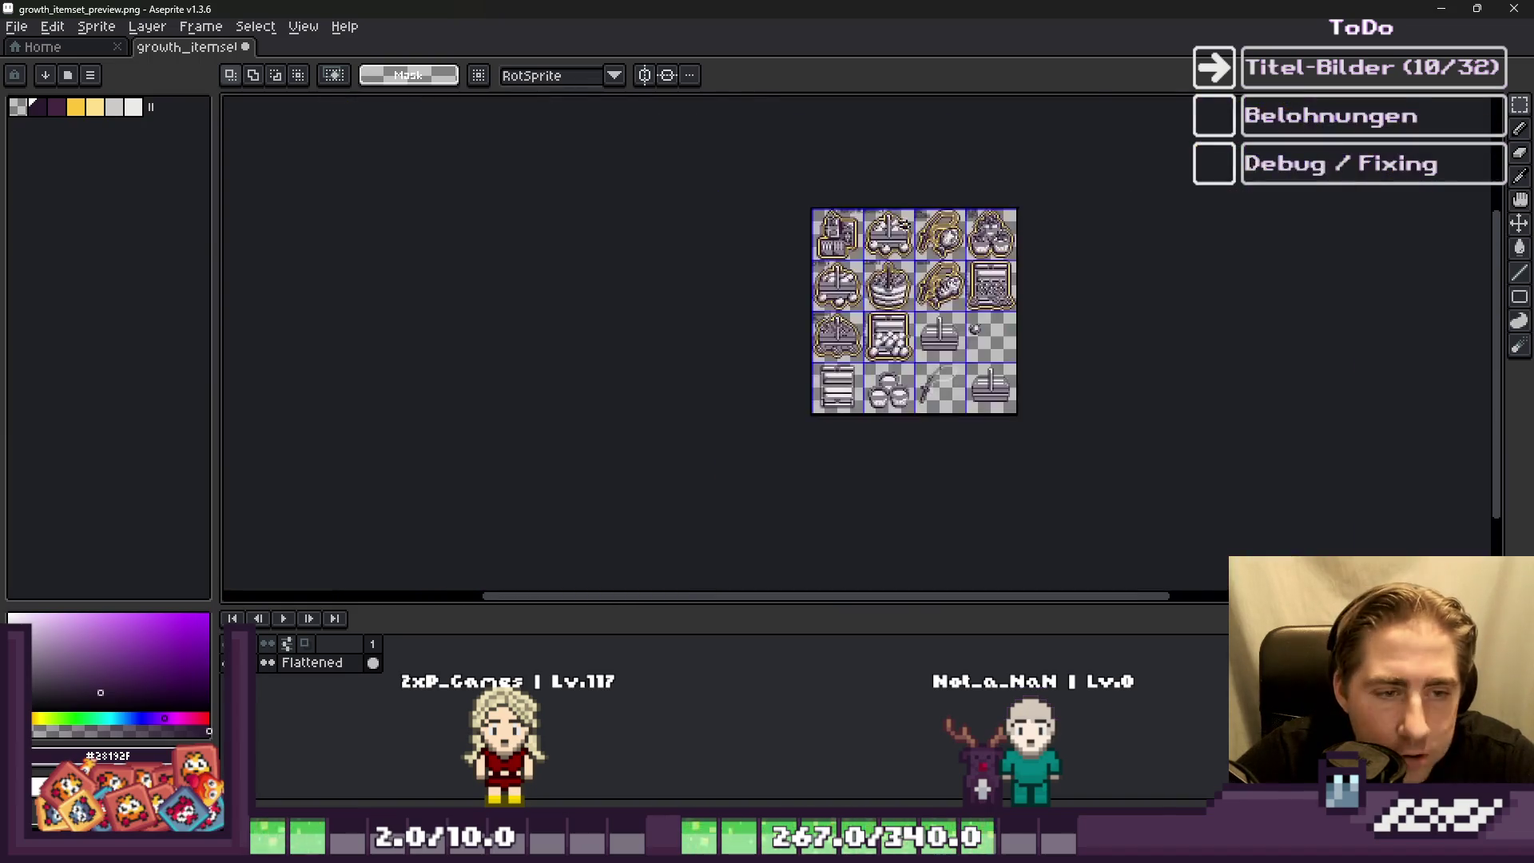
{"action": "scroll", "coordinate": [983, 359], "scroll_direction": "up", "scroll_amount": 4}
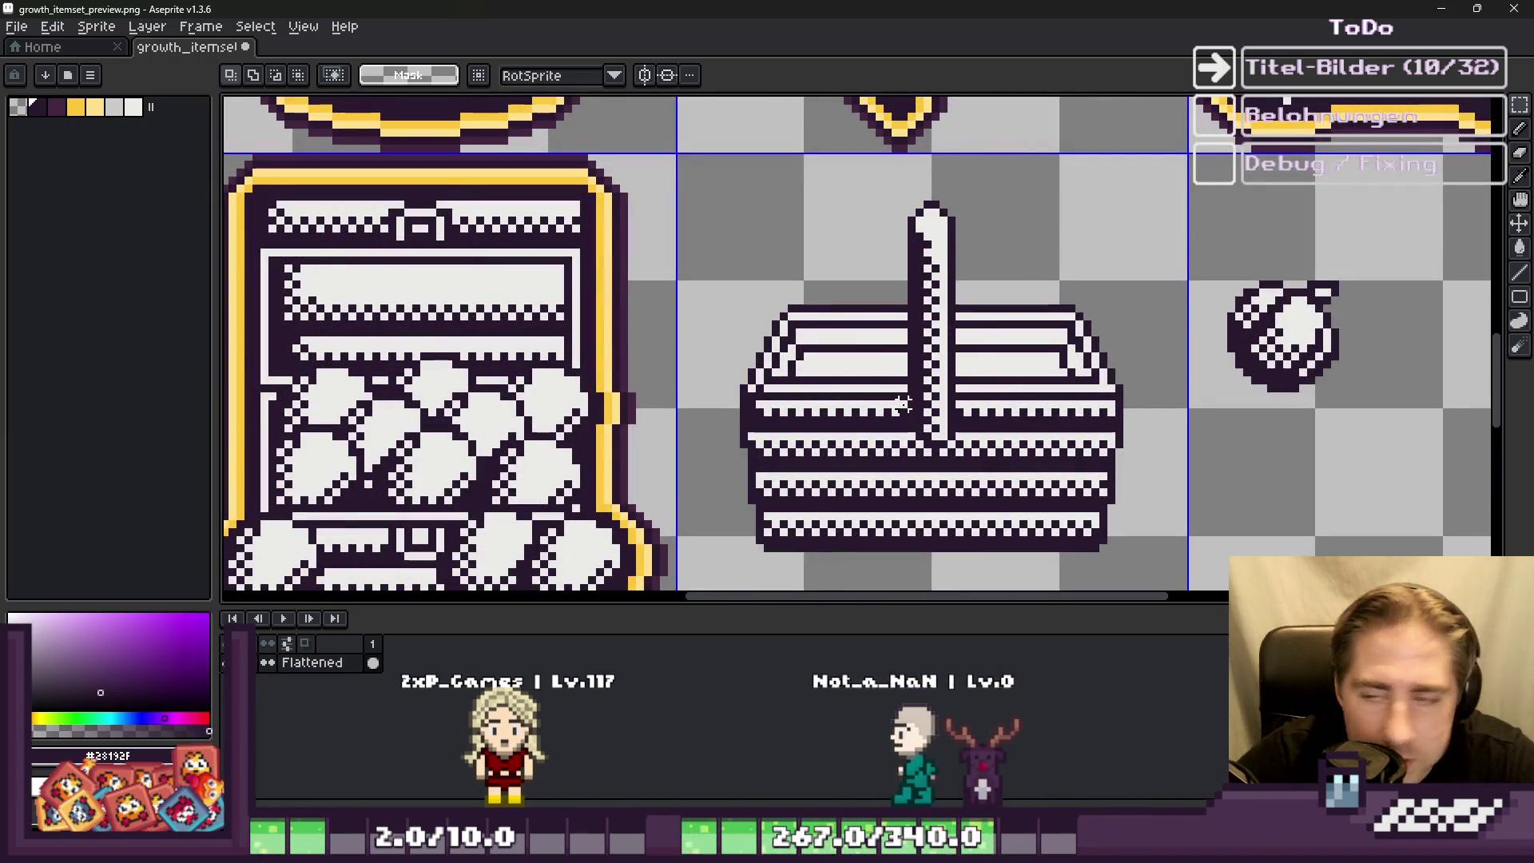
{"action": "scroll", "coordinate": [1198, 307], "scroll_direction": "up", "scroll_amount": 2}
{"action": "key", "text": "ctrl+v"}
{"action": "mouse_move", "coordinate": [1246, 353]}
{"action": "left_mouse_down"}
{"action": "mouse_move", "coordinate": [712, 339]}
{"action": "mouse_move", "coordinate": [881, 342]}
{"action": "mouse_move", "coordinate": [860, 300]}
{"action": "left_mouse_up"}
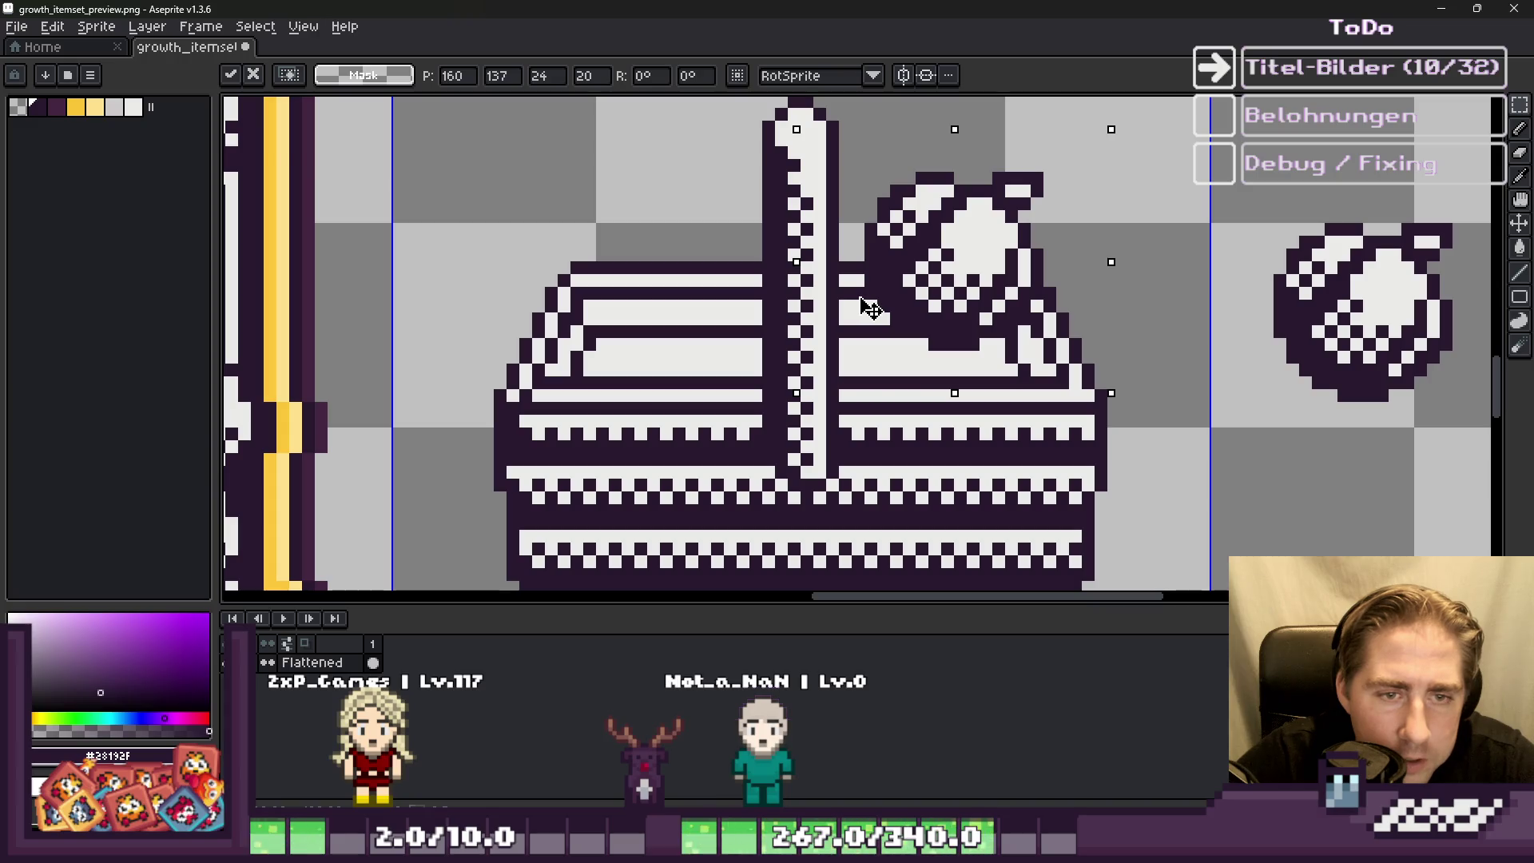
{"action": "key", "text": "Return"}
{"action": "mouse_move", "coordinate": [1329, 342]}
{"action": "left_mouse_down"}
{"action": "mouse_move", "coordinate": [1035, 313]}
{"action": "mouse_move", "coordinate": [973, 364]}
{"action": "mouse_move", "coordinate": [1052, 356]}
{"action": "mouse_move", "coordinate": [955, 336]}
{"action": "mouse_move", "coordinate": [1020, 352]}
{"action": "left_mouse_up"}
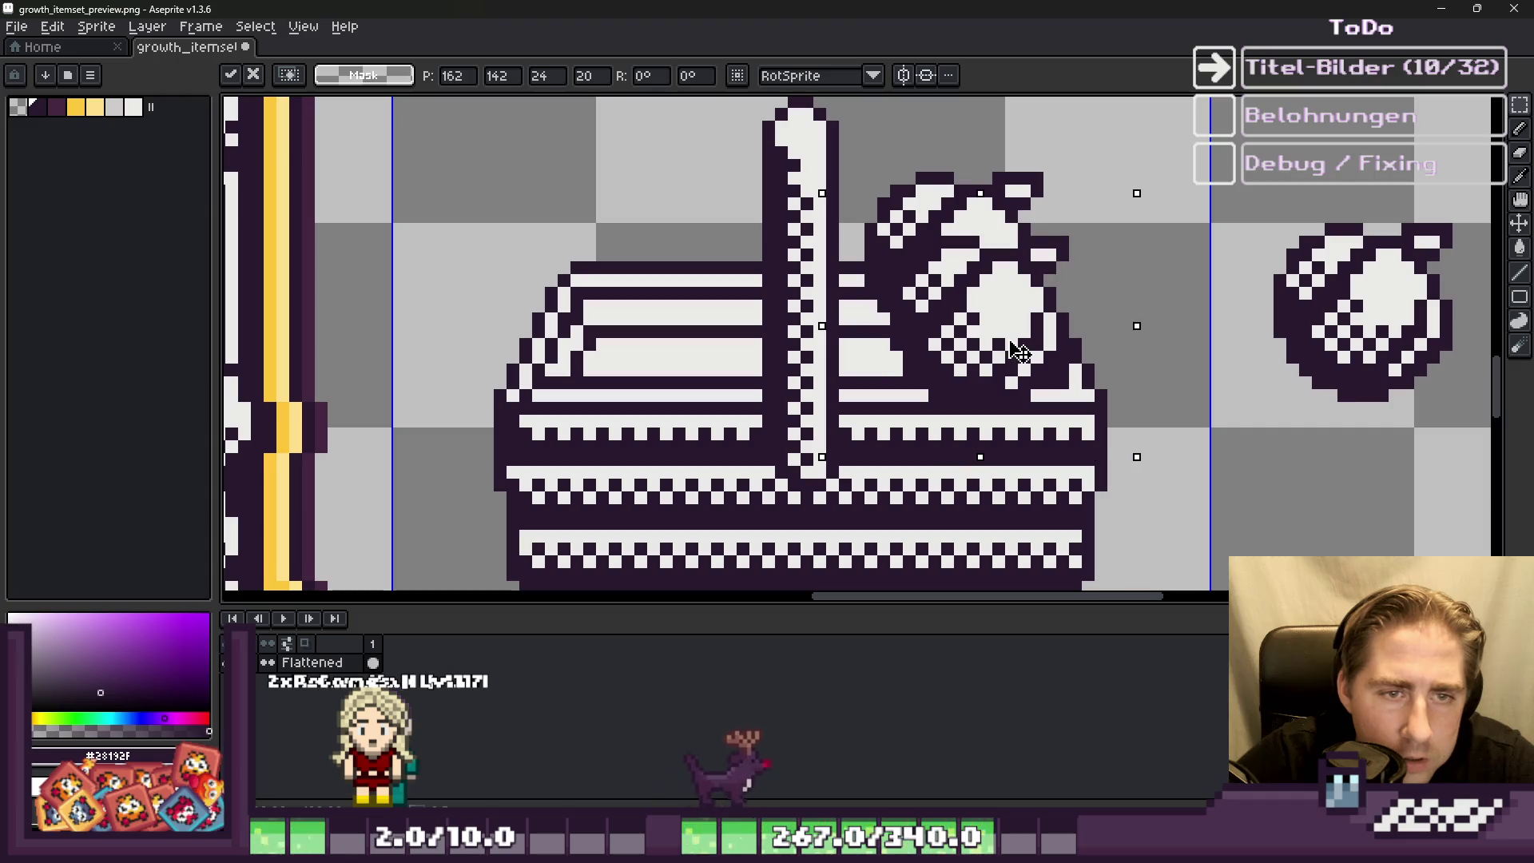
{"action": "key", "text": "Escape"}
{"action": "key", "text": "ctrl+v"}
{"action": "left_click_drag", "start_coordinate": [1311, 353], "coordinate": [946, 316]}
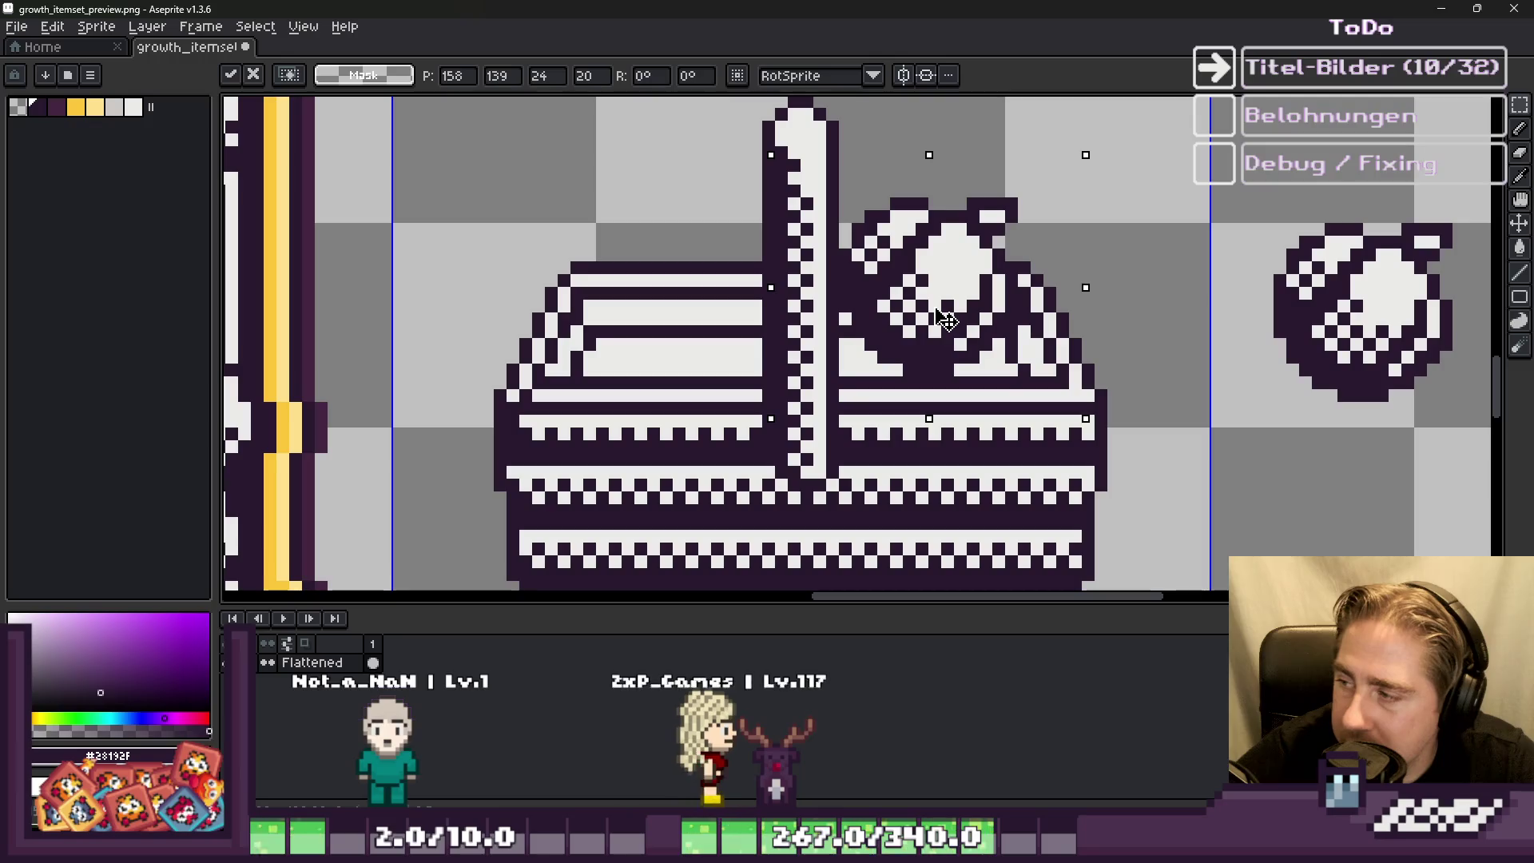
{"action": "key", "text": "Up"}
{"action": "key", "text": "Return"}
{"action": "mouse_move", "coordinate": [771, 143]}
{"action": "left_mouse_down"}
{"action": "mouse_move", "coordinate": [1121, 477]}
{"action": "mouse_move", "coordinate": [1085, 405]}
{"action": "left_mouse_up"}
{"action": "key", "text": "Delete"}
{"action": "scroll", "coordinate": [943, 386], "scroll_direction": "down", "scroll_amount": 2}
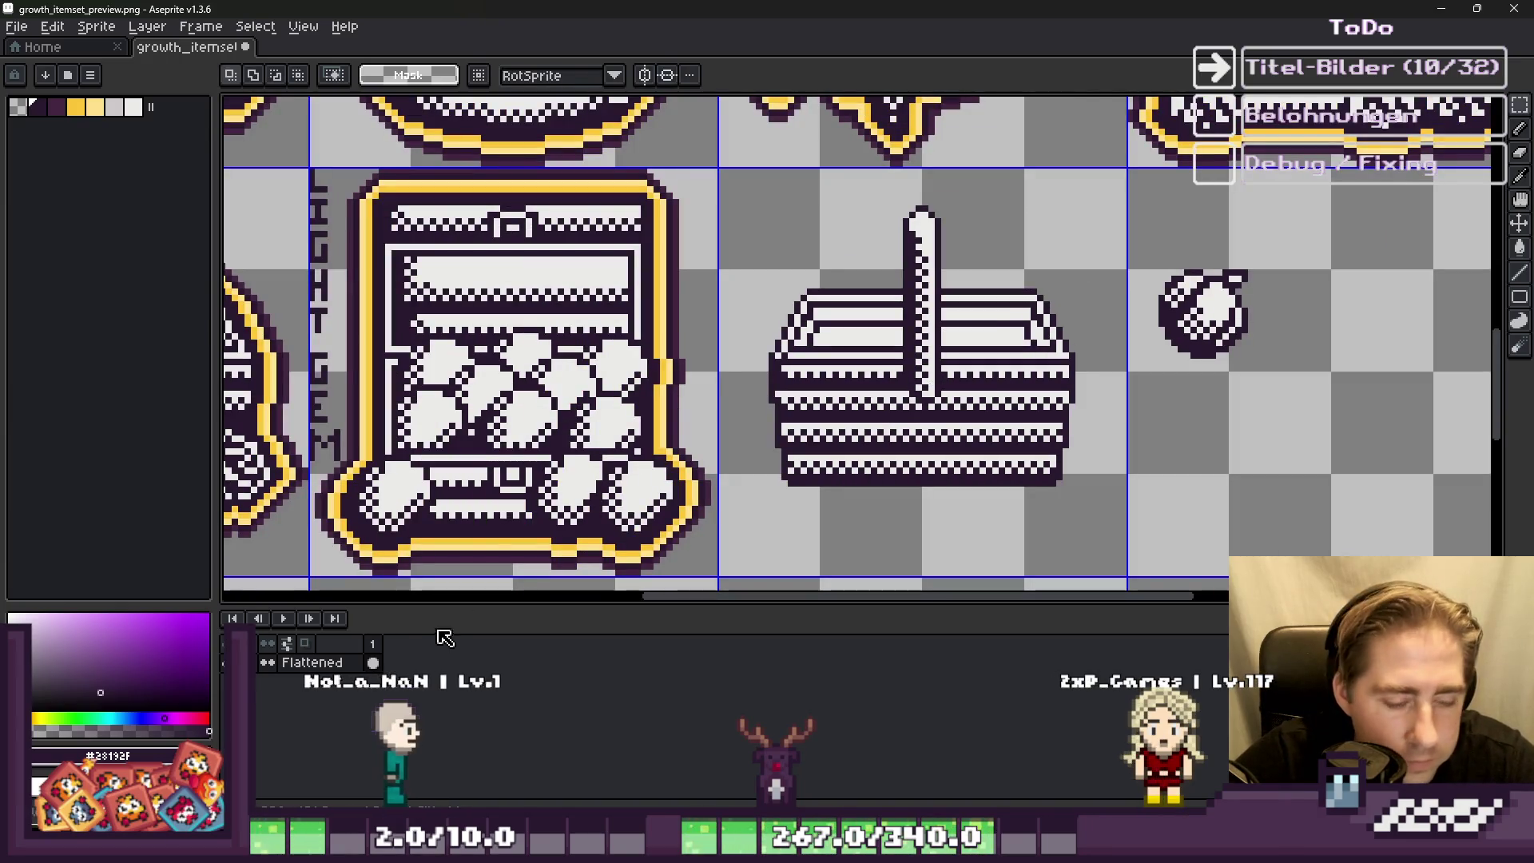
{"action": "key", "text": "shift+n"}
{"action": "scroll", "coordinate": [1086, 346], "scroll_direction": "up", "scroll_amount": 1}
{"action": "left_click_drag", "start_coordinate": [1159, 218], "coordinate": [1319, 379]}
Step: Copy the orb onto the basket, nudge it into place right of the handle, and commit it
{"action": "scroll", "coordinate": [1315, 368], "scroll_direction": "up", "scroll_amount": 1}
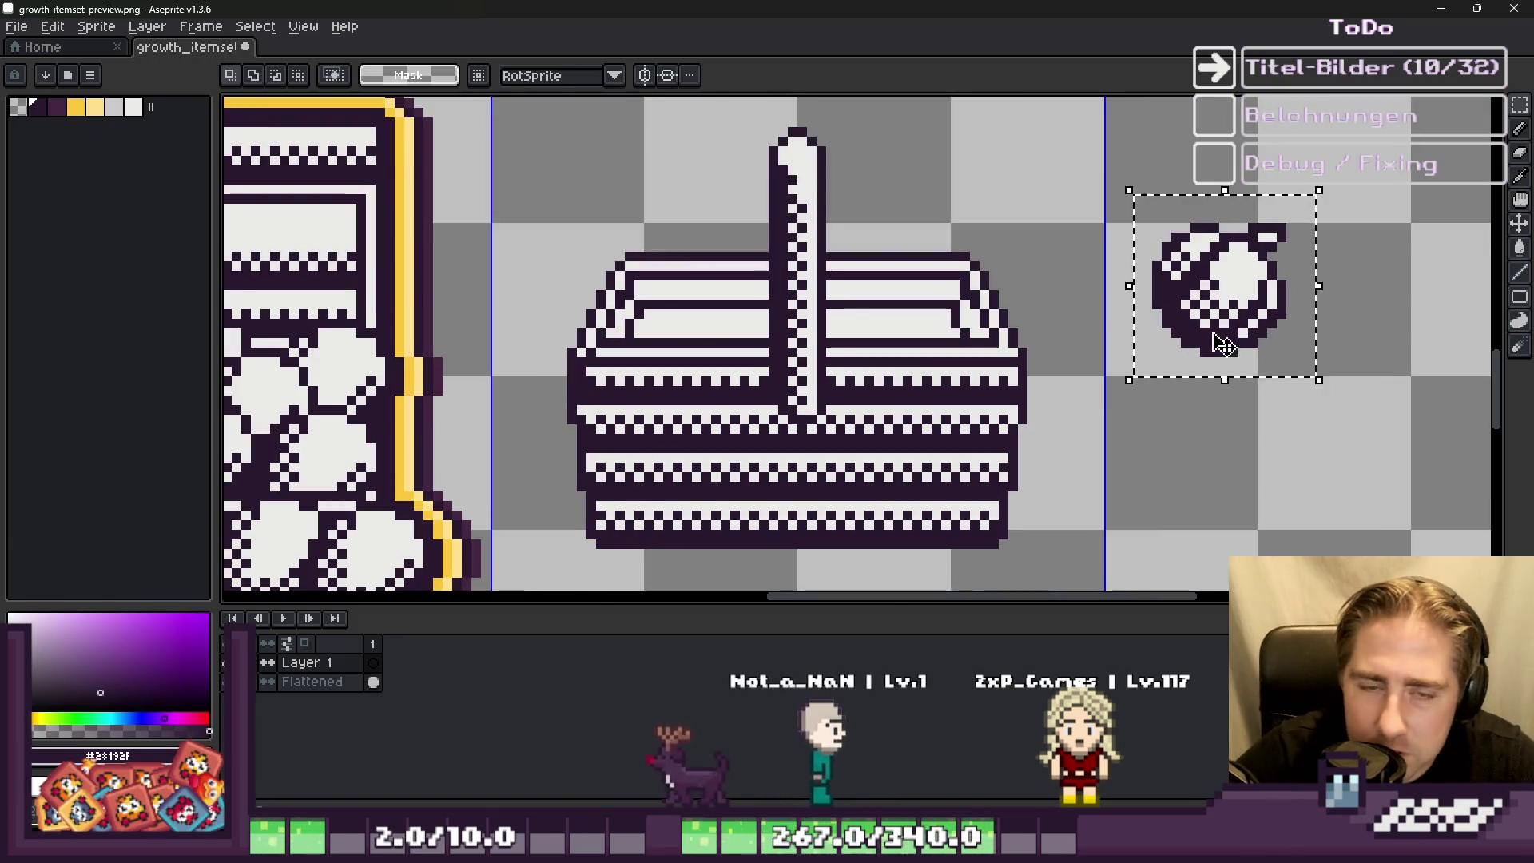
{"action": "left_click_drag", "start_coordinate": [1348, 389], "coordinate": [1062, 191]}
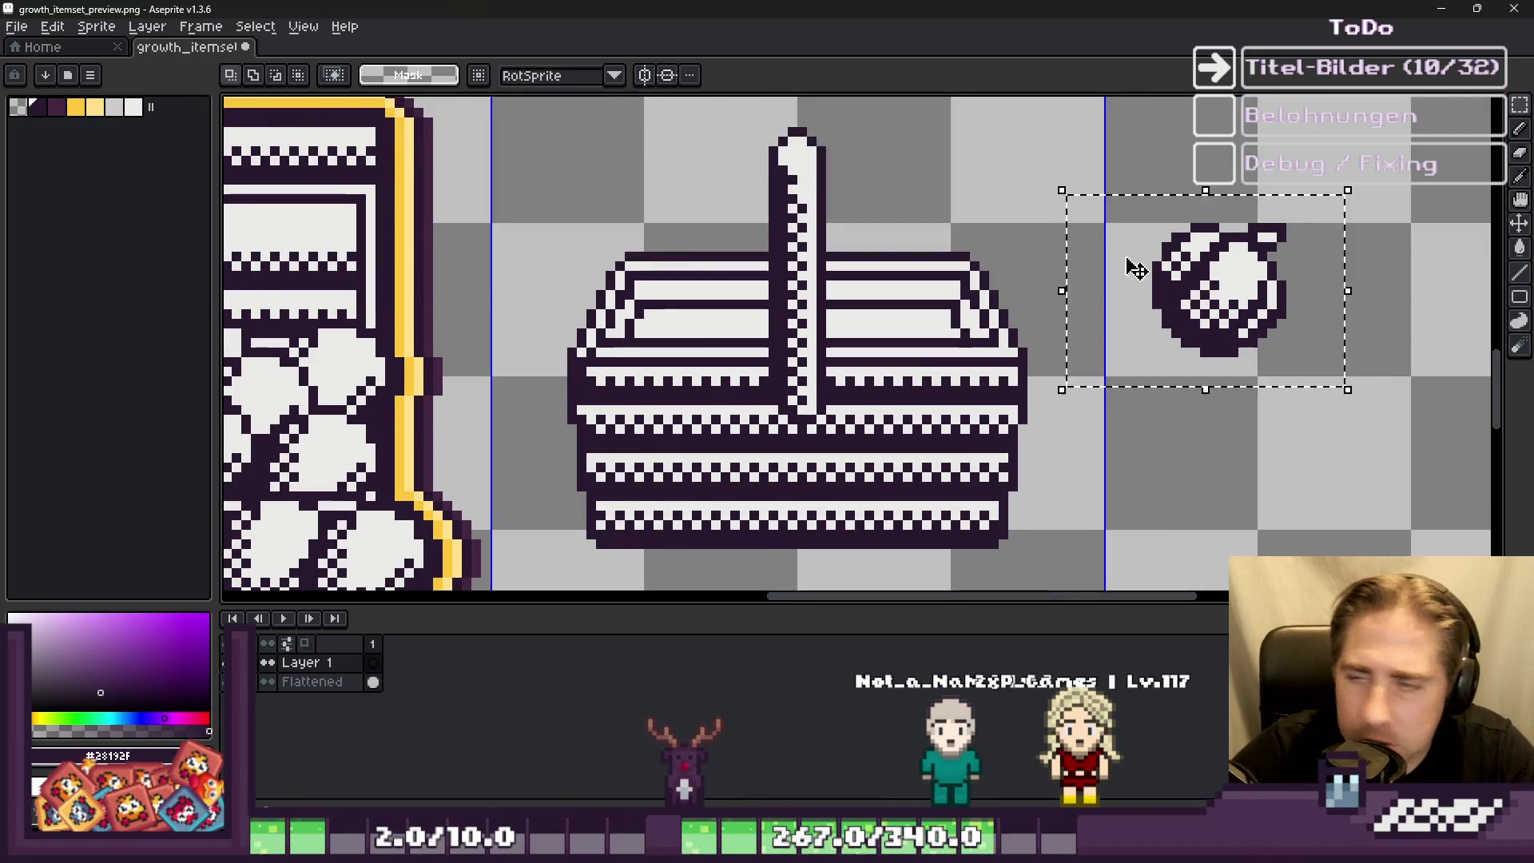
{"action": "left_click", "coordinate": [1212, 276]}
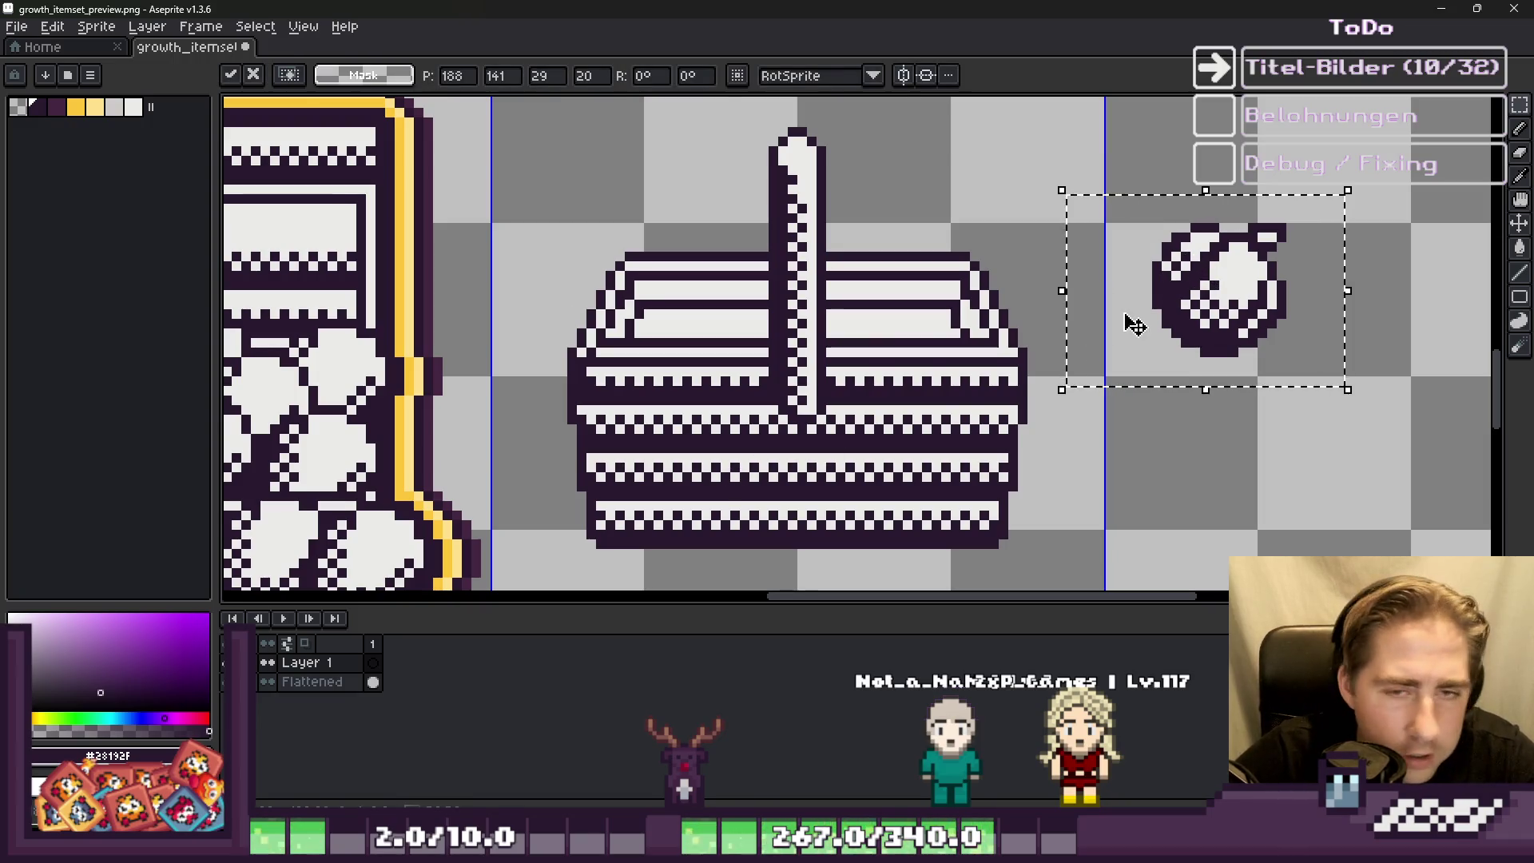
{"action": "left_click_drag", "start_coordinate": [1218, 312], "coordinate": [913, 272]}
{"action": "scroll", "coordinate": [913, 270], "scroll_direction": "up", "scroll_amount": 1}
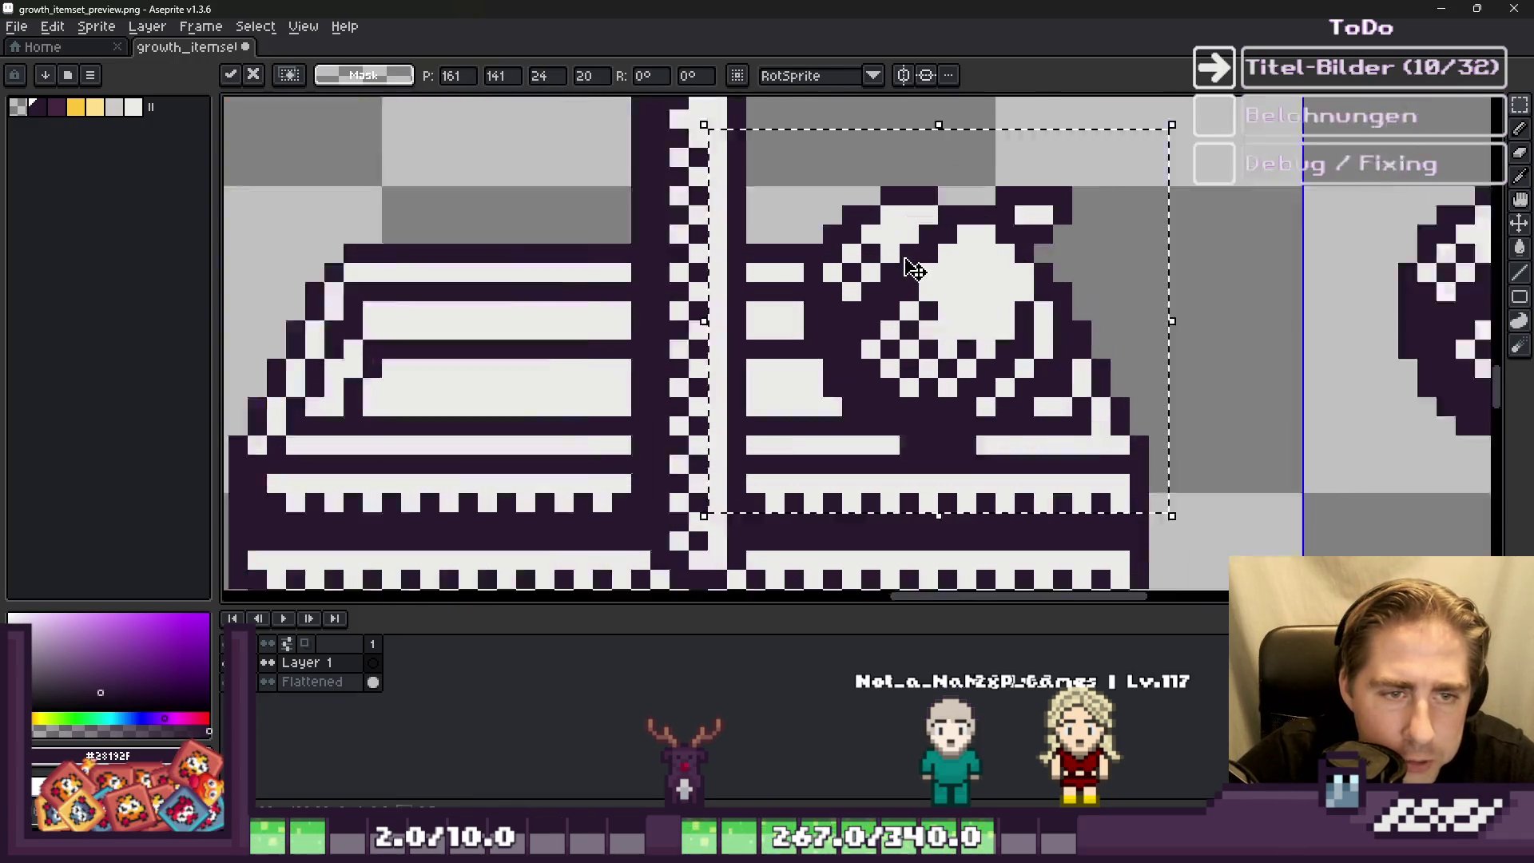
{"action": "scroll", "coordinate": [913, 271], "scroll_direction": "up", "scroll_amount": 1}
{"action": "key", "text": "Left"}
{"action": "key", "text": "Left"}
{"action": "key", "text": "Left"}
{"action": "key", "text": "Up"}
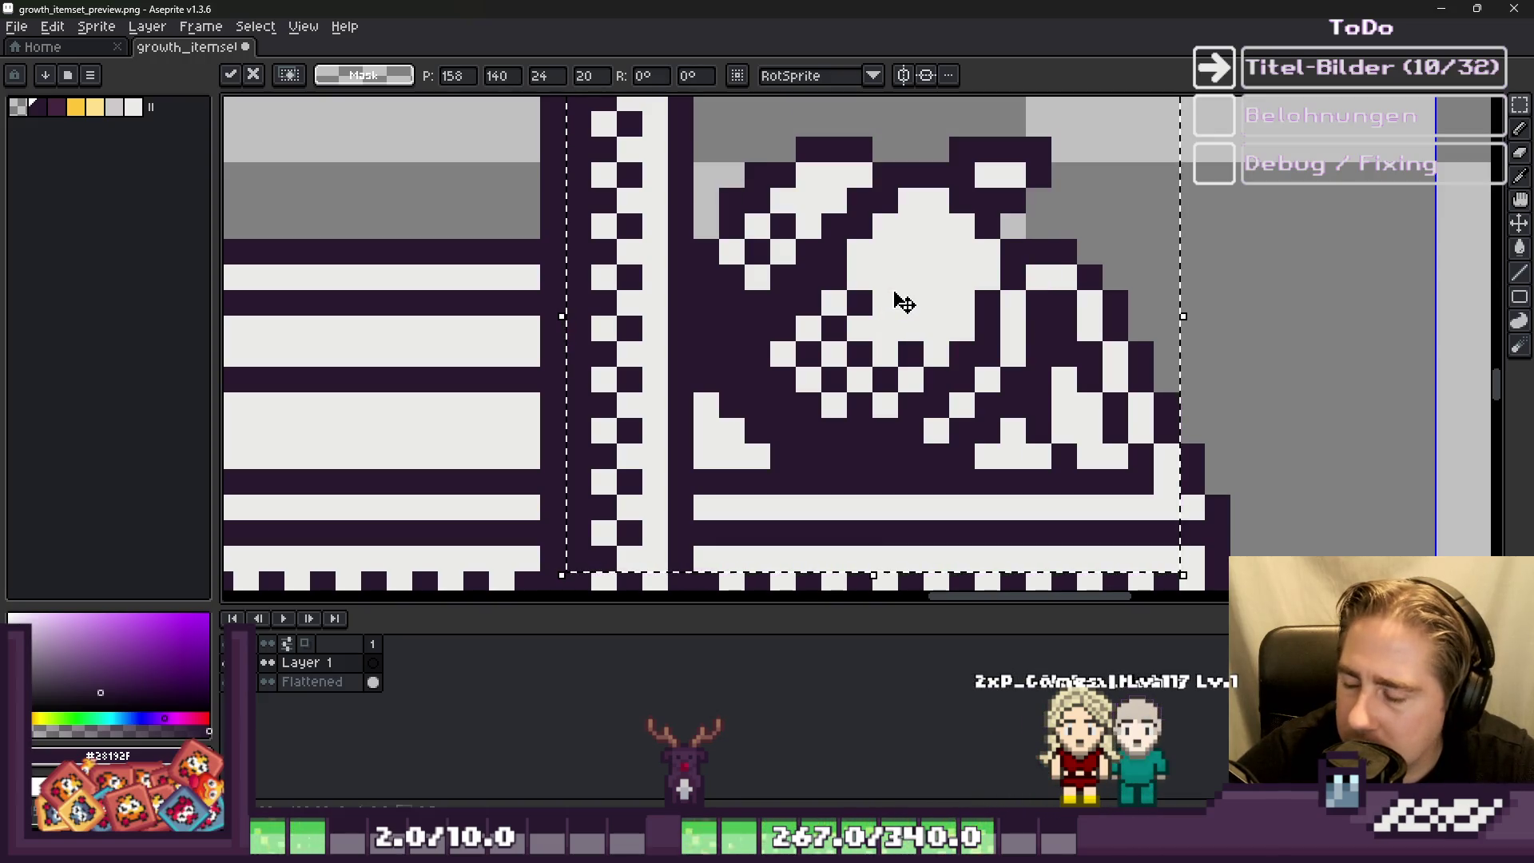
{"action": "key", "text": "Up"}
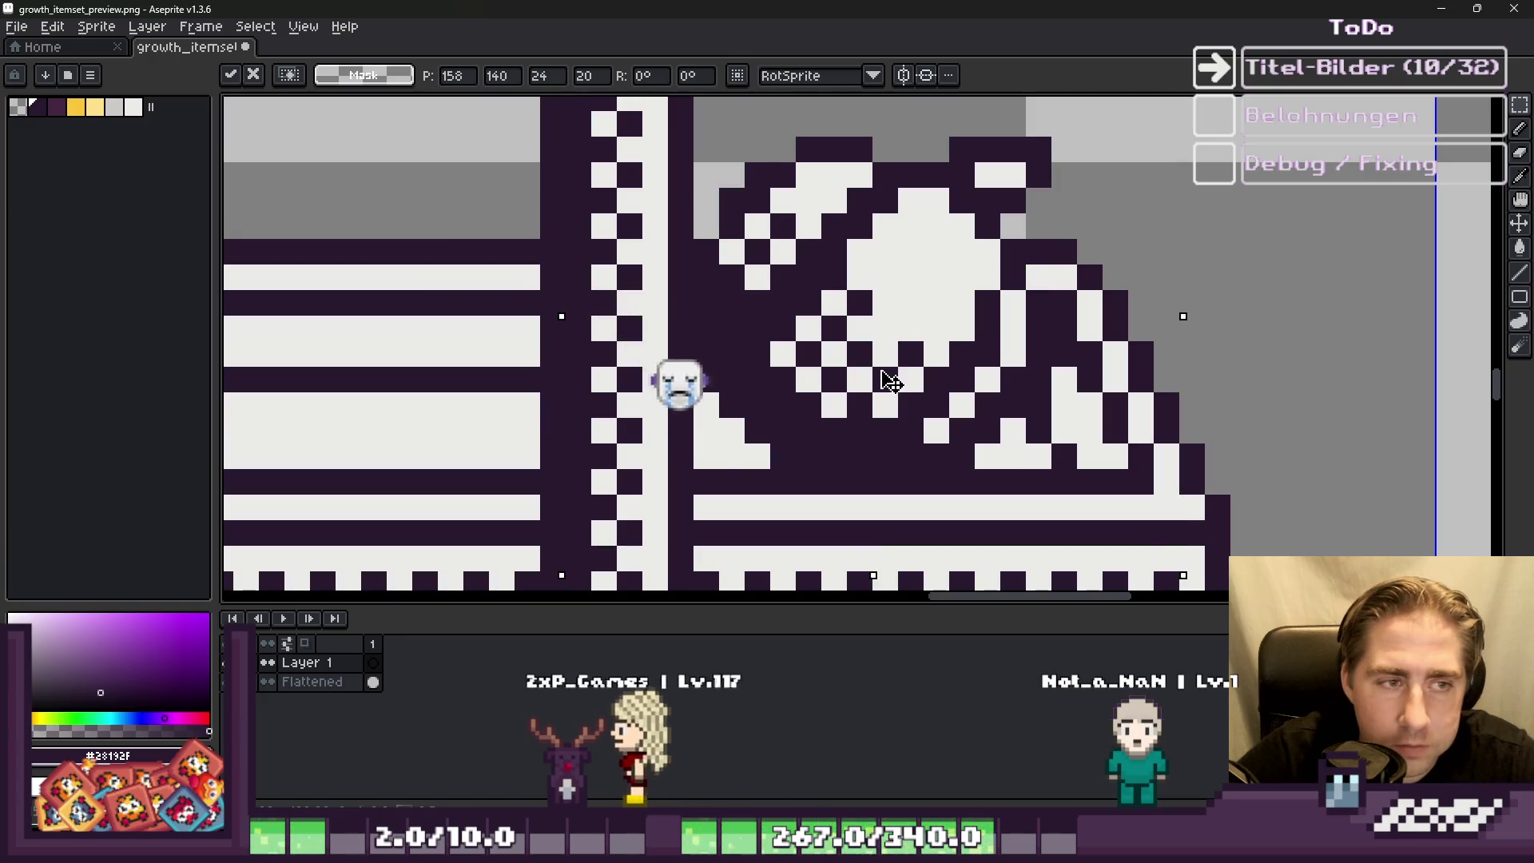
{"action": "scroll", "coordinate": [894, 352], "scroll_direction": "down", "scroll_amount": 3}
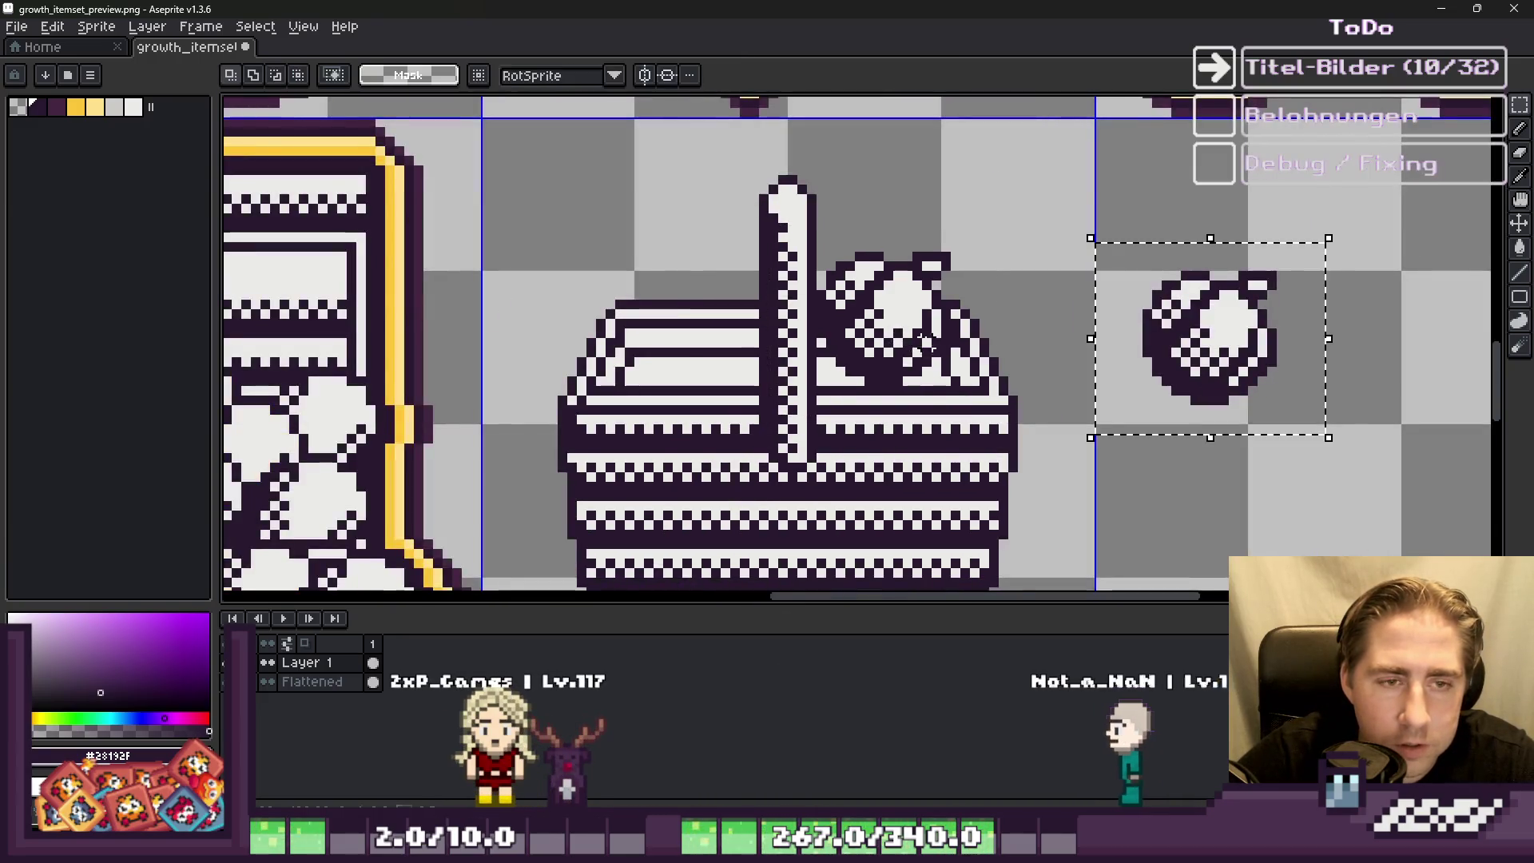
{"action": "scroll", "coordinate": [894, 353], "scroll_direction": "up", "scroll_amount": 2}
{"action": "mouse_move", "coordinate": [894, 352]}
{"action": "left_mouse_down"}
{"action": "mouse_move", "coordinate": [799, 400]}
{"action": "mouse_move", "coordinate": [698, 411]}
{"action": "left_mouse_up"}
{"action": "left_click", "coordinate": [1179, 382]}
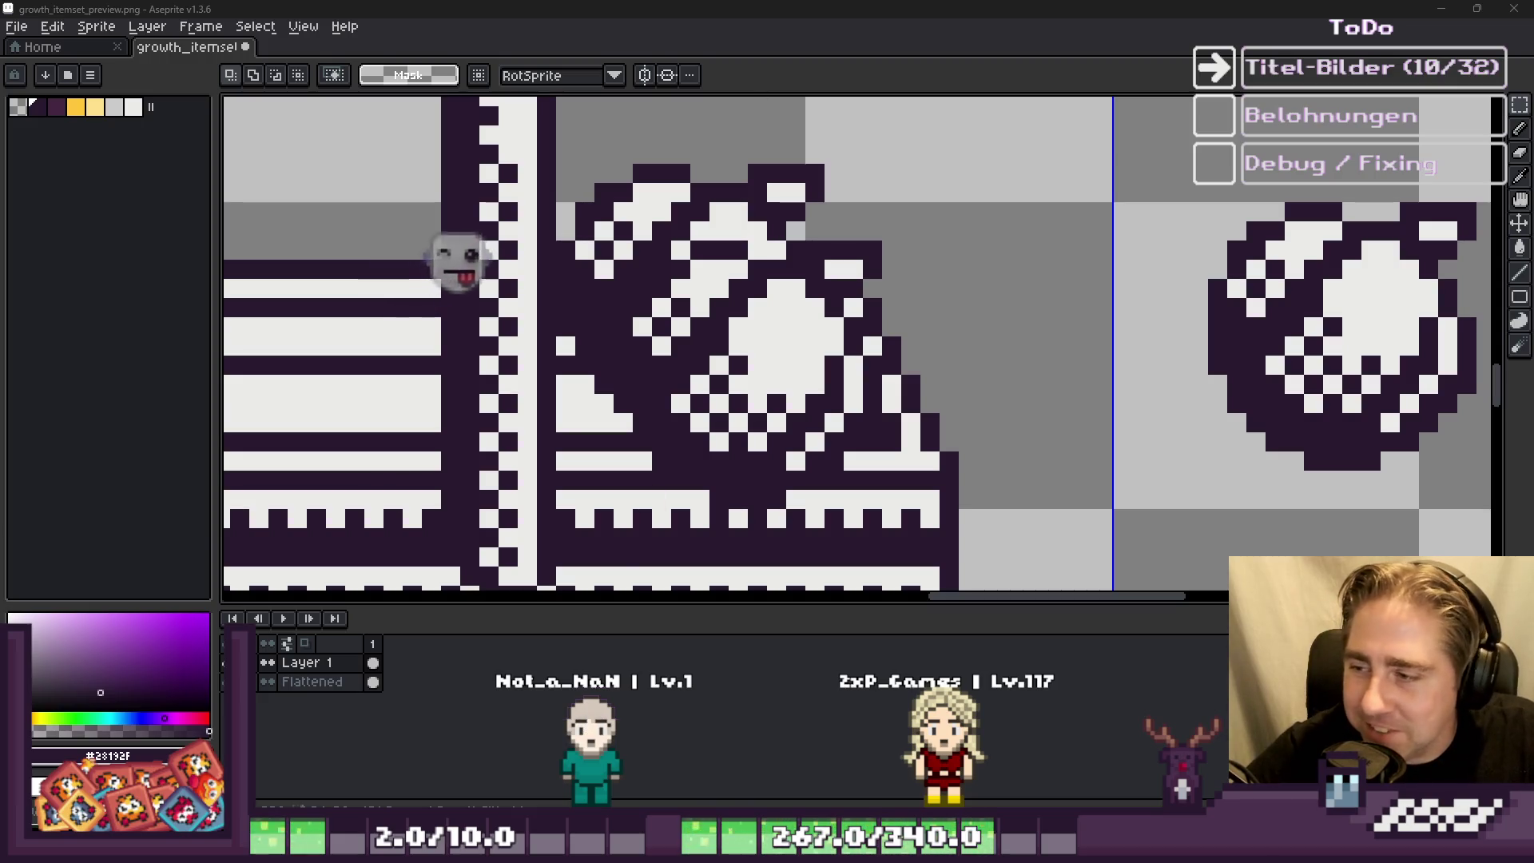
Step: Select the orb inside the basket and lower it by two pixels
{"action": "scroll", "coordinate": [863, 343], "scroll_direction": "down", "scroll_amount": 3}
{"action": "scroll", "coordinate": [863, 344], "scroll_direction": "up", "scroll_amount": 1}
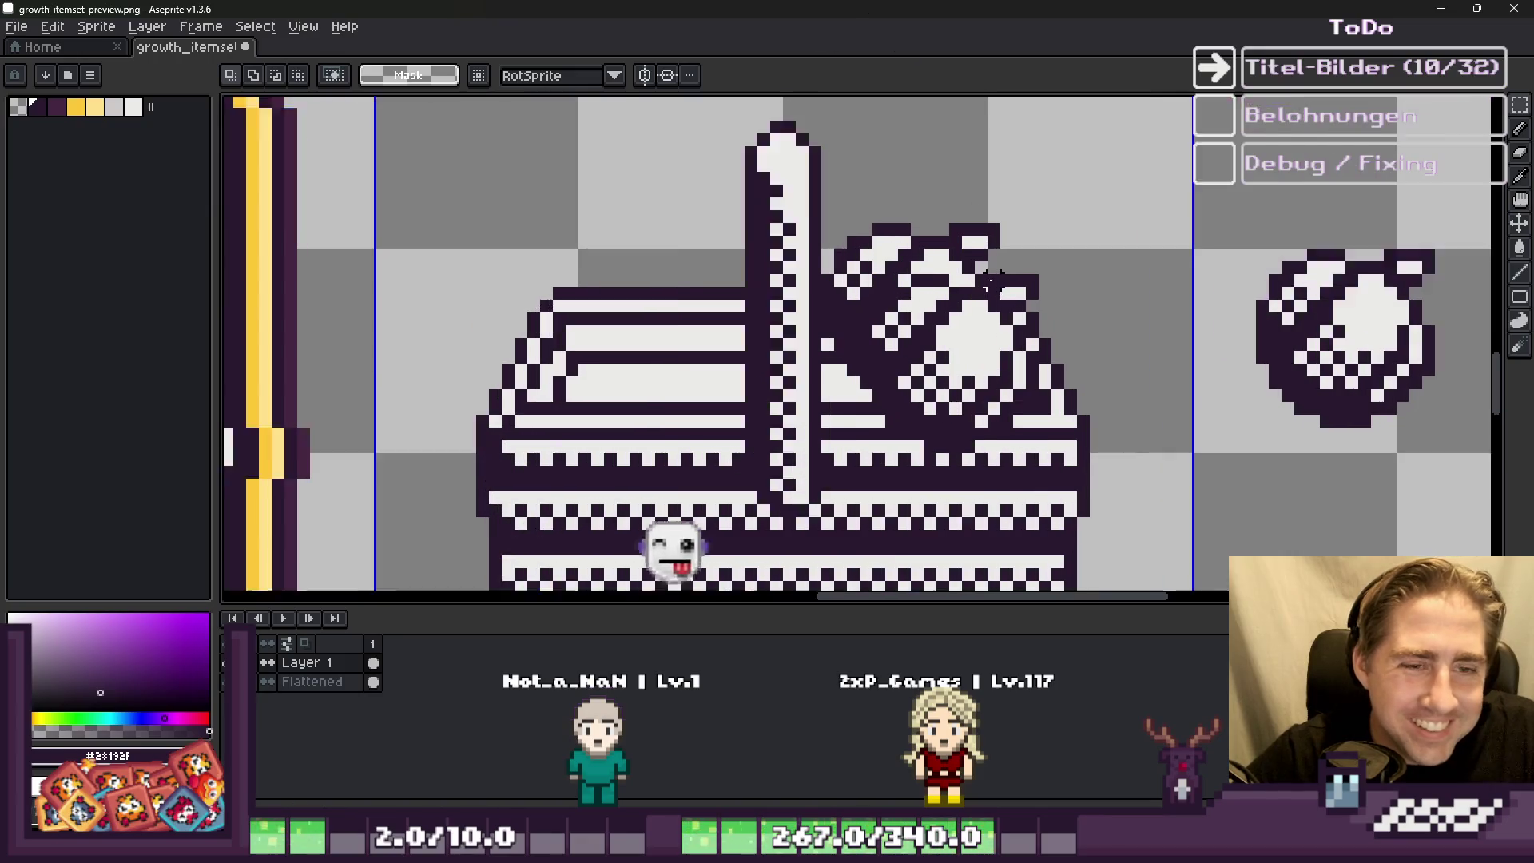
{"action": "scroll", "coordinate": [1010, 301], "scroll_direction": "up", "scroll_amount": 2}
{"action": "left_click_drag", "start_coordinate": [702, 205], "coordinate": [1164, 496]}
{"action": "scroll", "coordinate": [1015, 308], "scroll_direction": "up", "scroll_amount": 1}
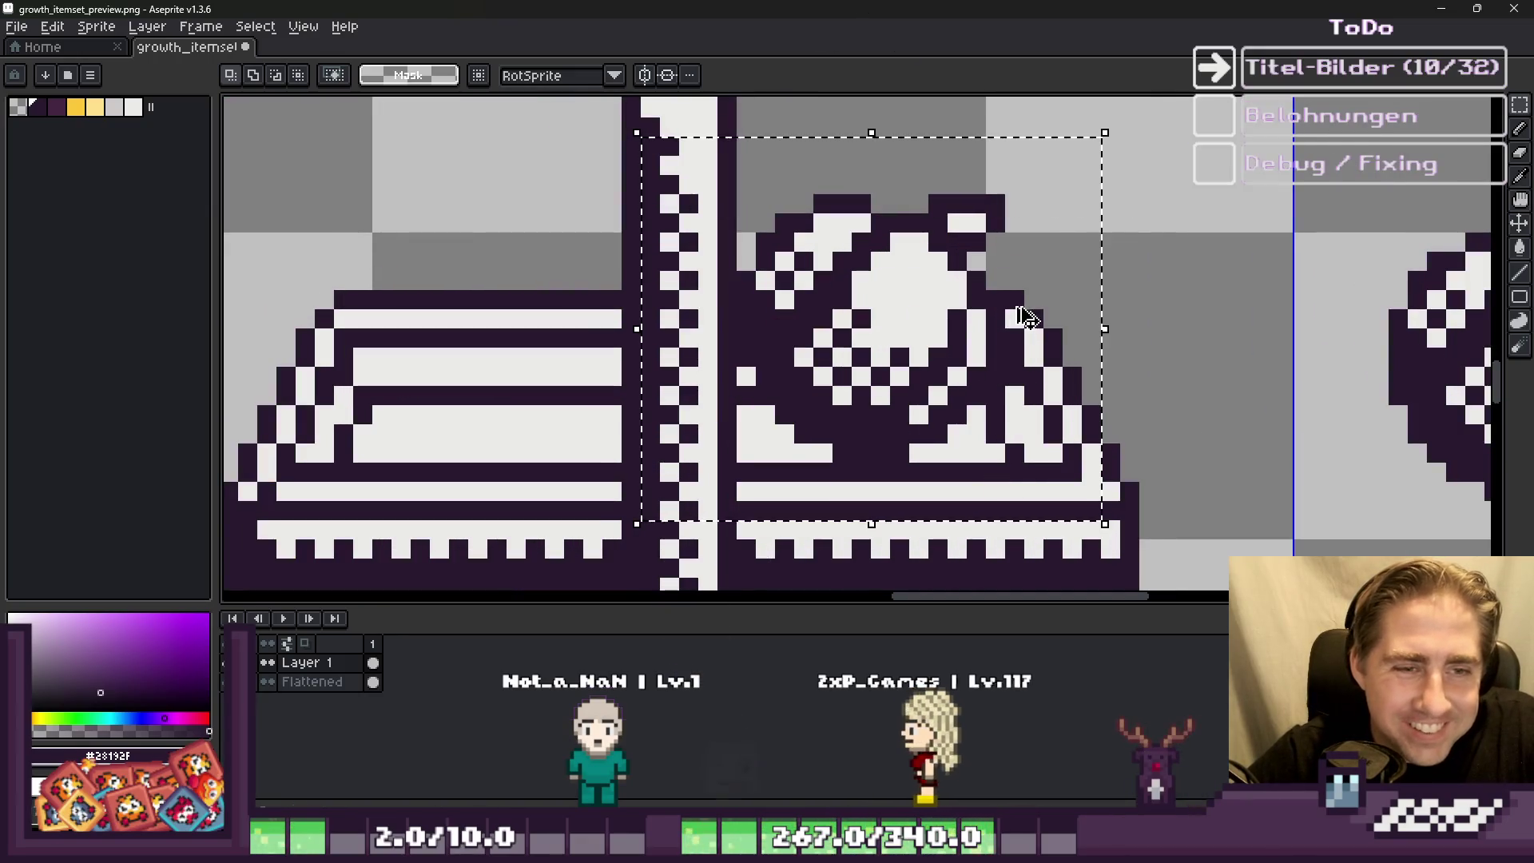
{"action": "left_click_drag", "start_coordinate": [838, 385], "coordinate": [832, 439]}
{"action": "scroll", "coordinate": [1151, 375], "scroll_direction": "down", "scroll_amount": 2}
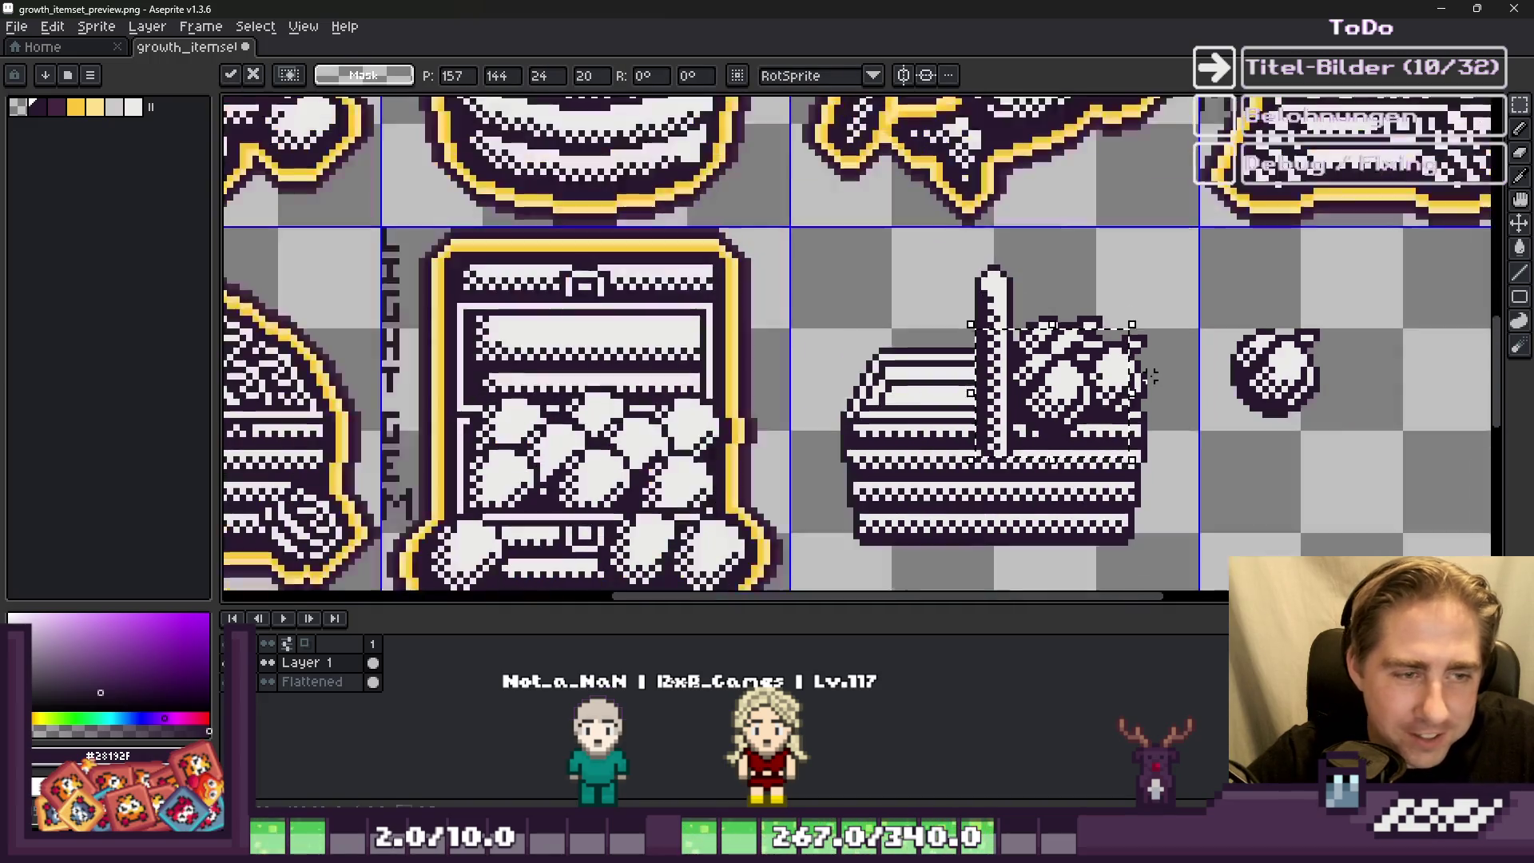
{"action": "scroll", "coordinate": [918, 356], "scroll_direction": "up", "scroll_amount": 1}
Step: Copy the original orb again onto the left side of the basket's handle, set slightly lower
{"action": "left_click_drag", "start_coordinate": [914, 356], "coordinate": [1063, 392]}
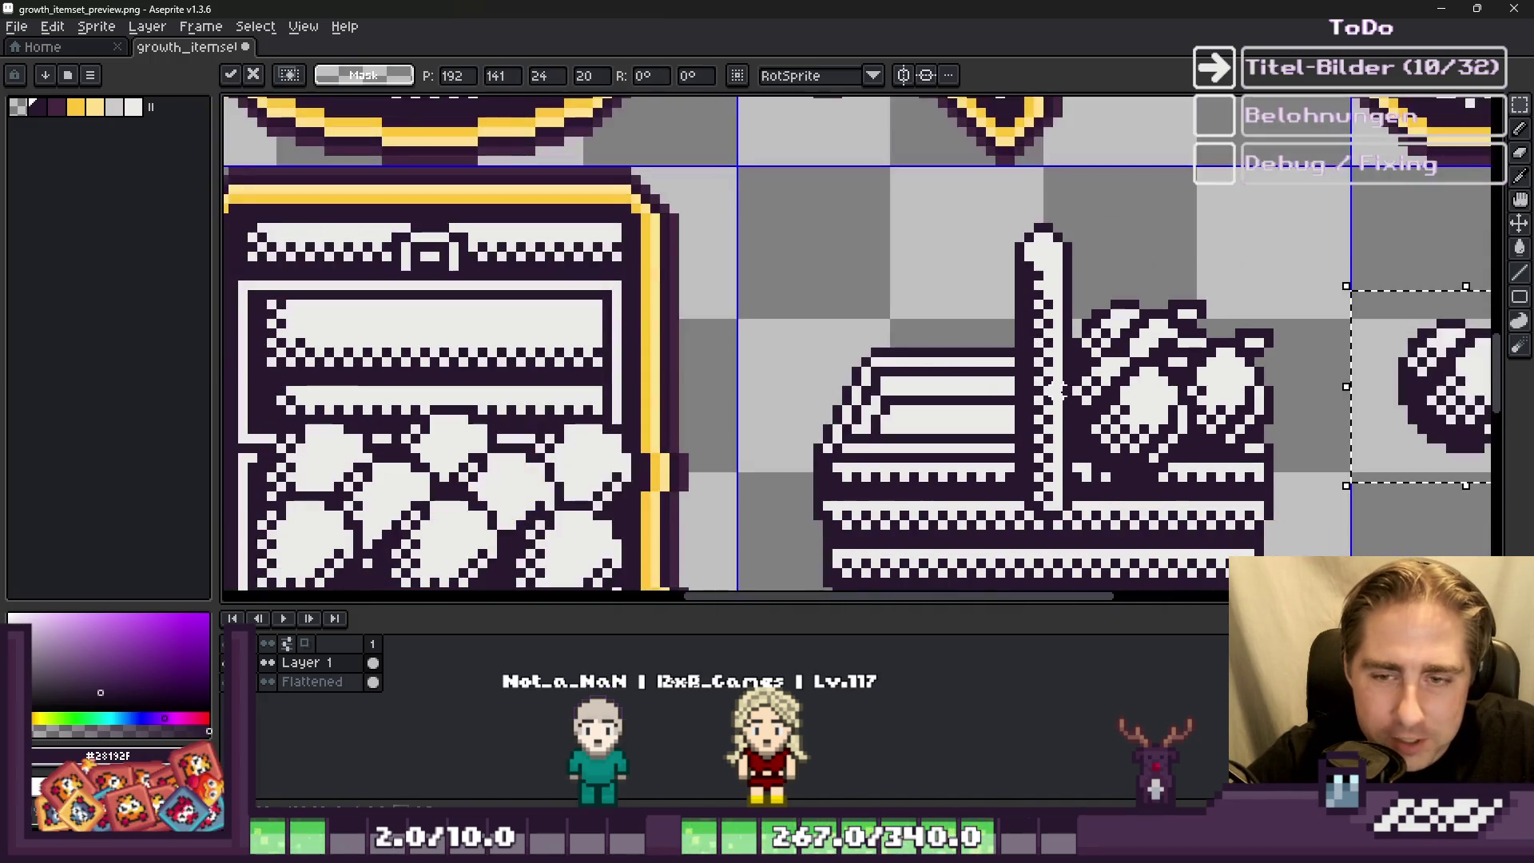
{"action": "mouse_move", "coordinate": [1422, 400]}
{"action": "left_mouse_down"}
{"action": "mouse_move", "coordinate": [907, 352]}
{"action": "mouse_move", "coordinate": [914, 396]}
{"action": "mouse_move", "coordinate": [913, 373]}
{"action": "left_mouse_up"}
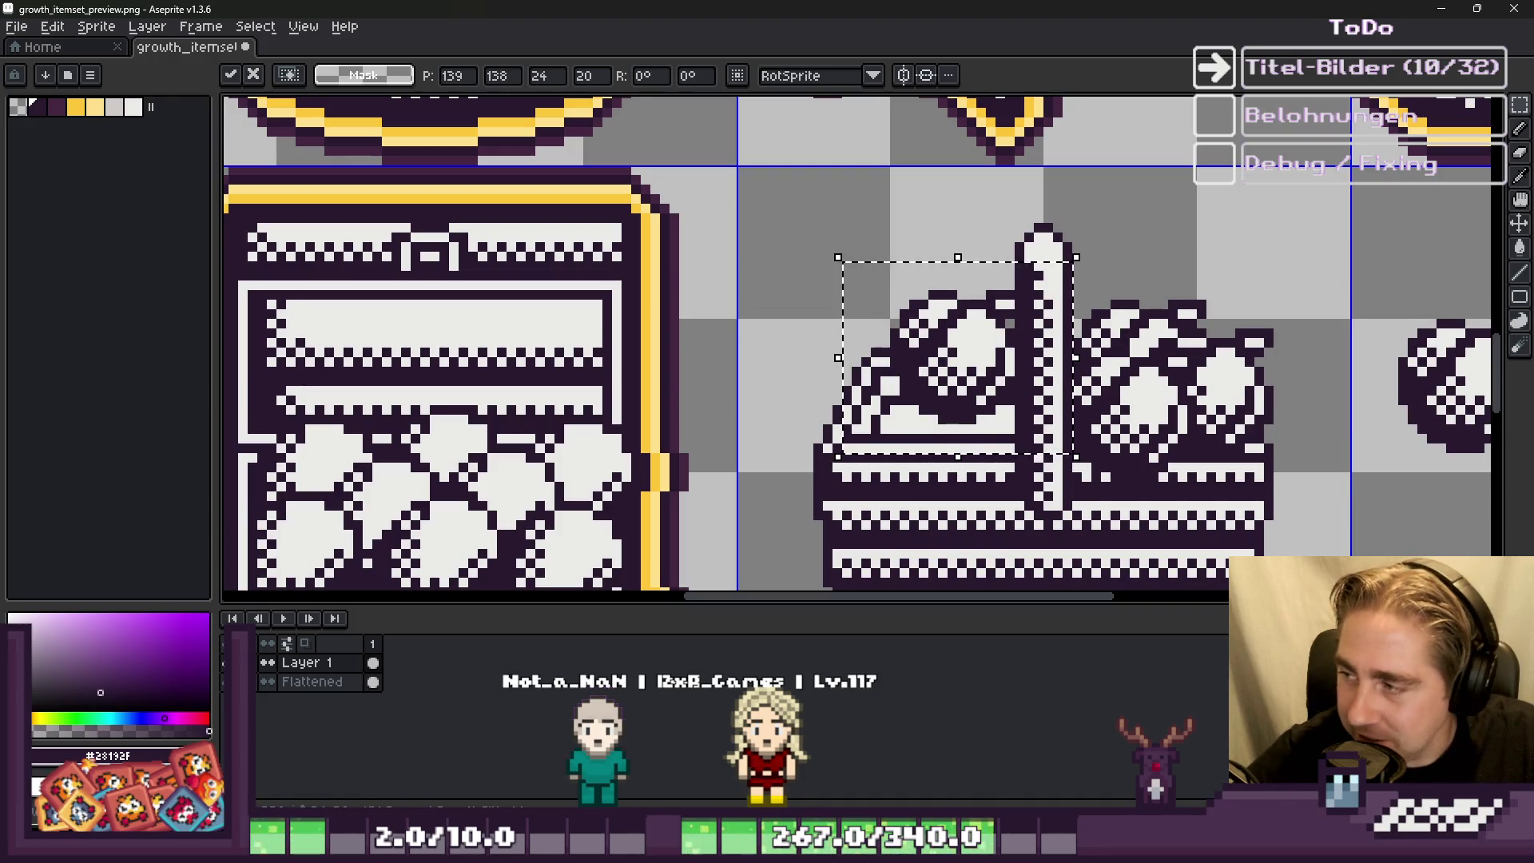
{"action": "mouse_move", "coordinate": [945, 374]}
{"action": "left_mouse_down"}
{"action": "mouse_move", "coordinate": [926, 431]}
{"action": "mouse_move", "coordinate": [916, 423]}
{"action": "left_mouse_up"}
{"action": "left_click", "coordinate": [991, 849]}
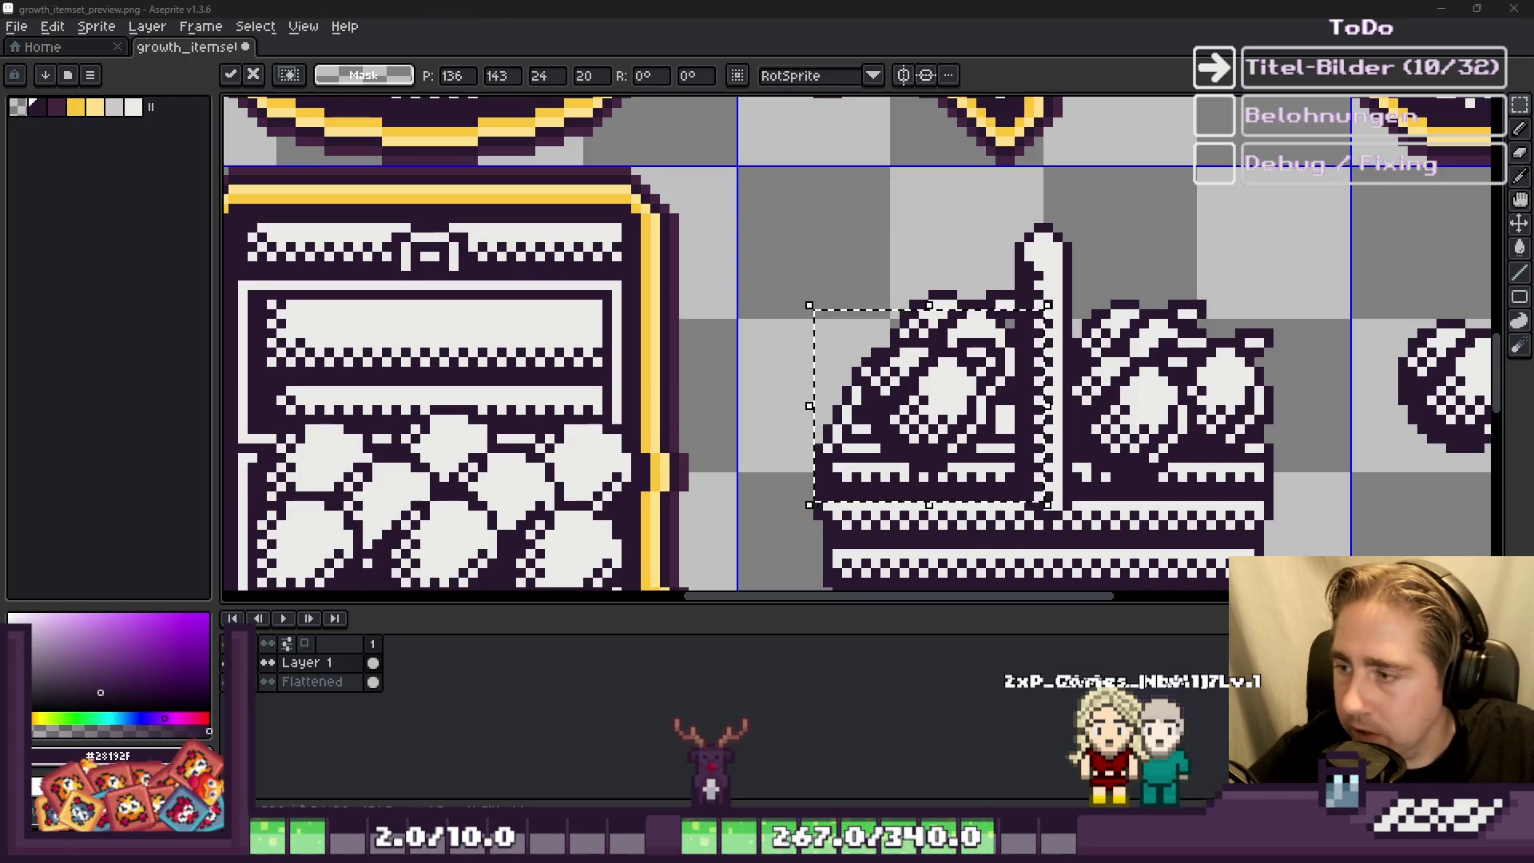
Step: Commit the floating left orb copy into the basket sprite
{"action": "left_click", "coordinate": [742, 294]}
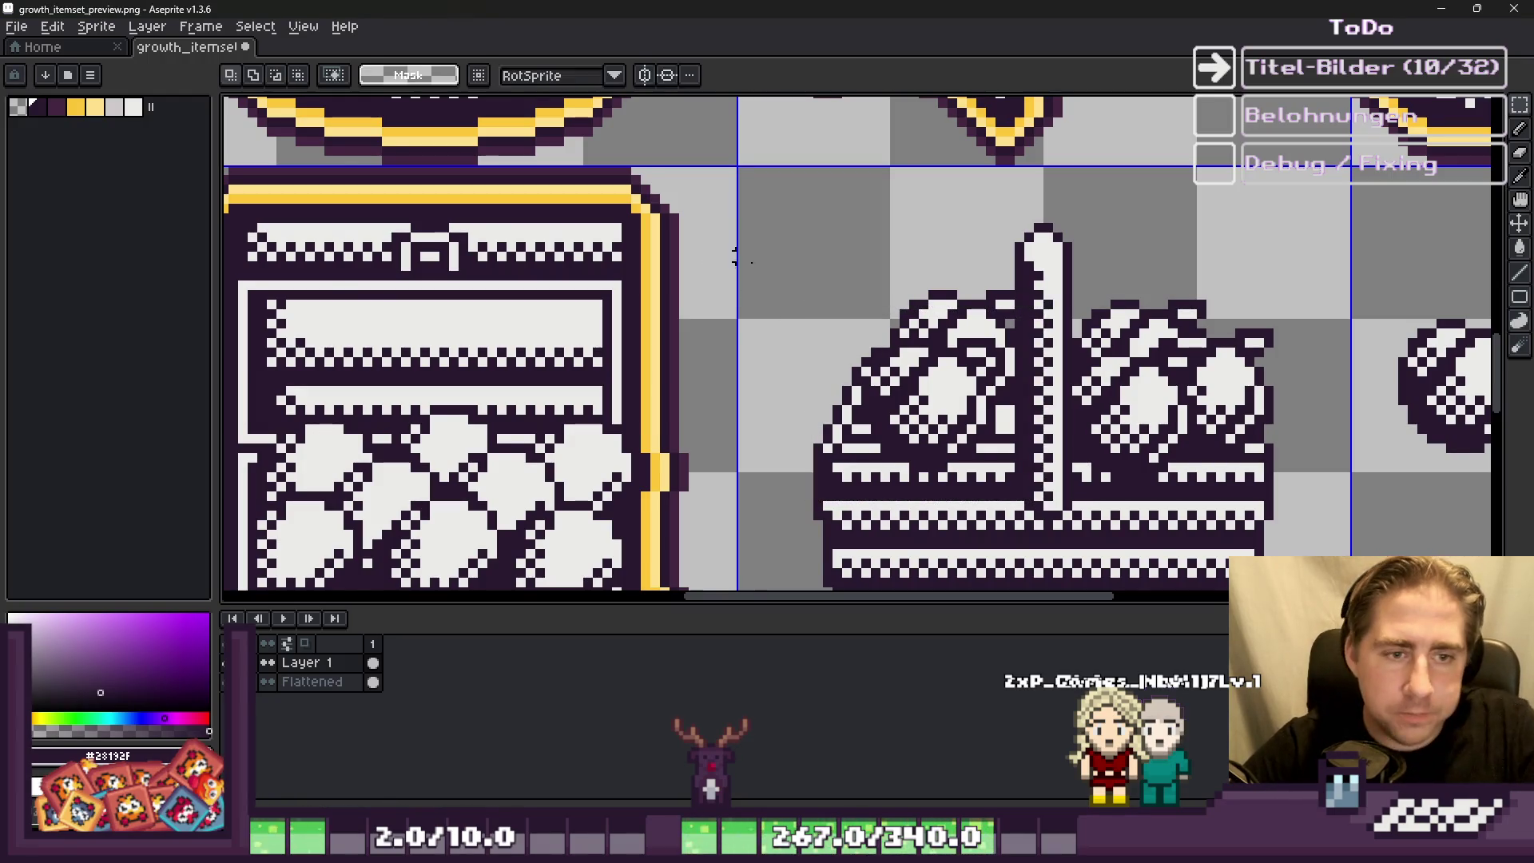
Step: Copy the orb to the bottom left of the basket and fix it there as a wheel
{"action": "scroll", "coordinate": [909, 359], "scroll_direction": "down", "scroll_amount": 1}
{"action": "scroll", "coordinate": [868, 425], "scroll_direction": "up", "scroll_amount": 1}
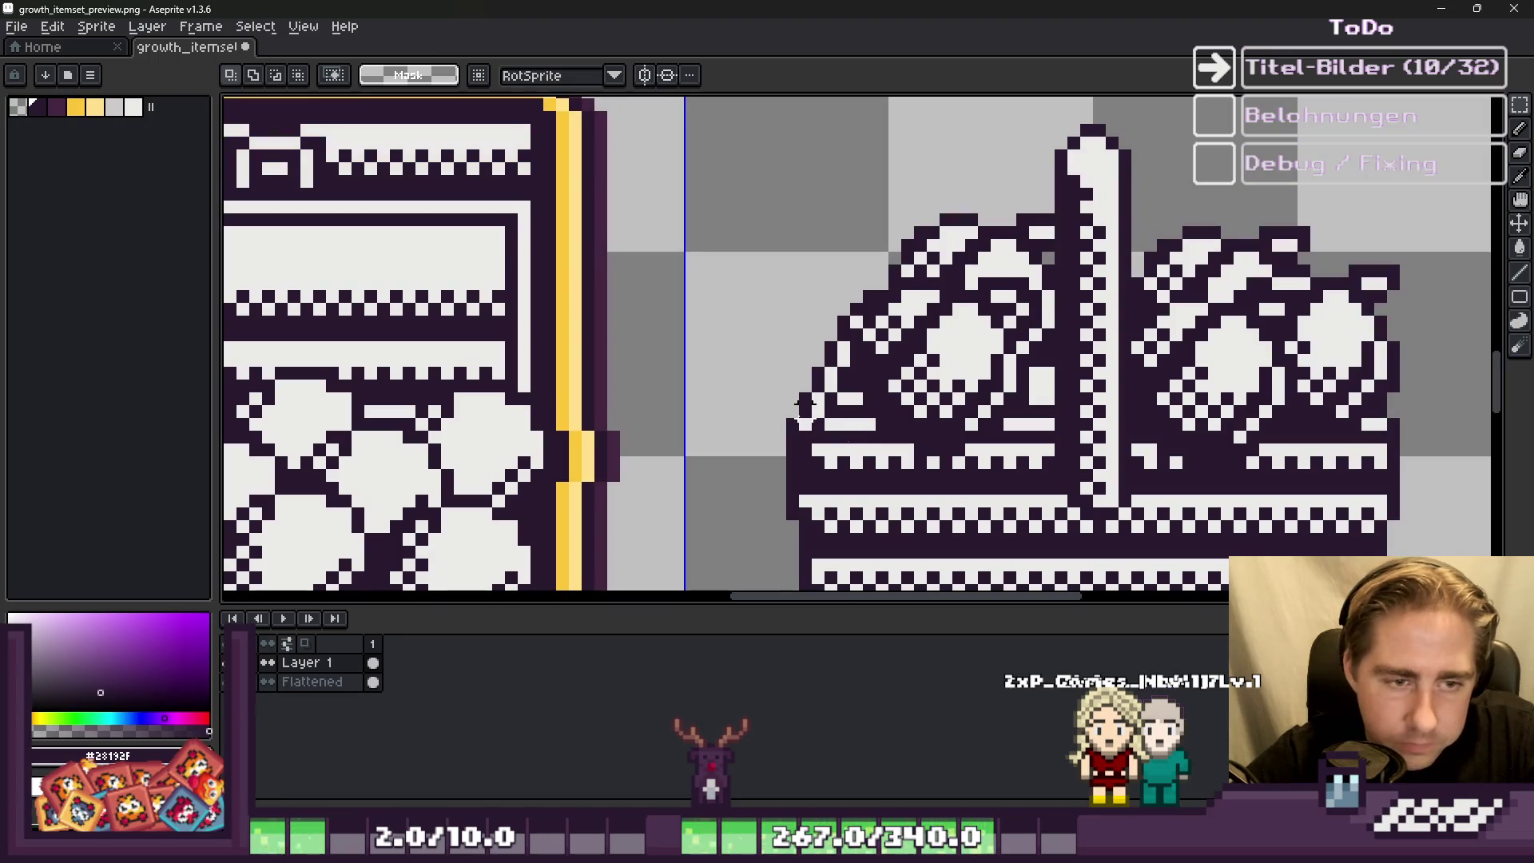
{"action": "scroll", "coordinate": [1036, 386], "scroll_direction": "down", "scroll_amount": 2}
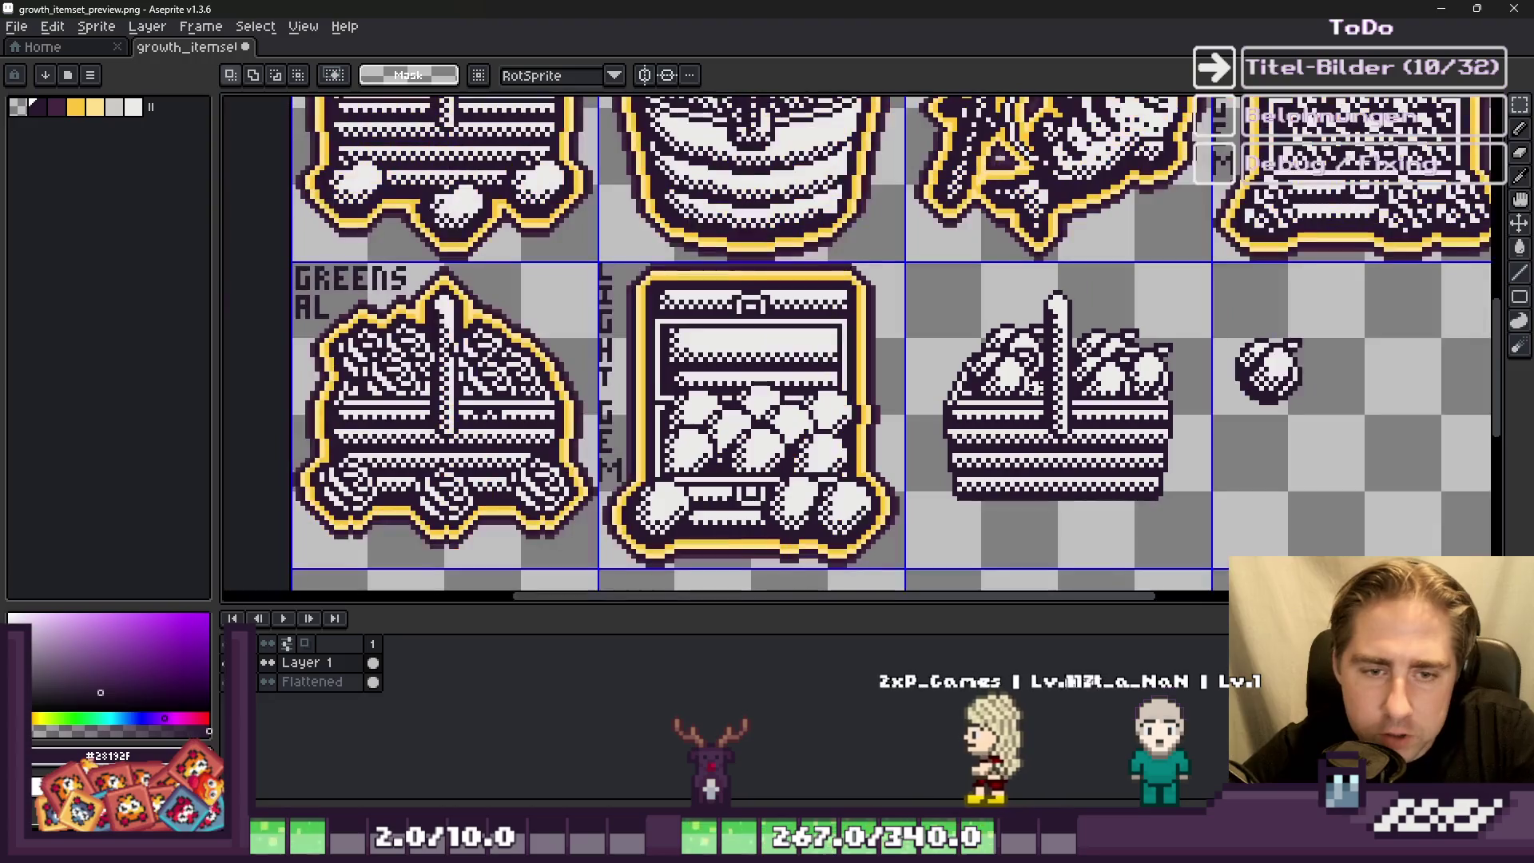
{"action": "scroll", "coordinate": [1036, 388], "scroll_direction": "down", "scroll_amount": 1}
{"action": "scroll", "coordinate": [1007, 447], "scroll_direction": "up", "scroll_amount": 1}
{"action": "scroll", "coordinate": [979, 510], "scroll_direction": "up", "scroll_amount": 1}
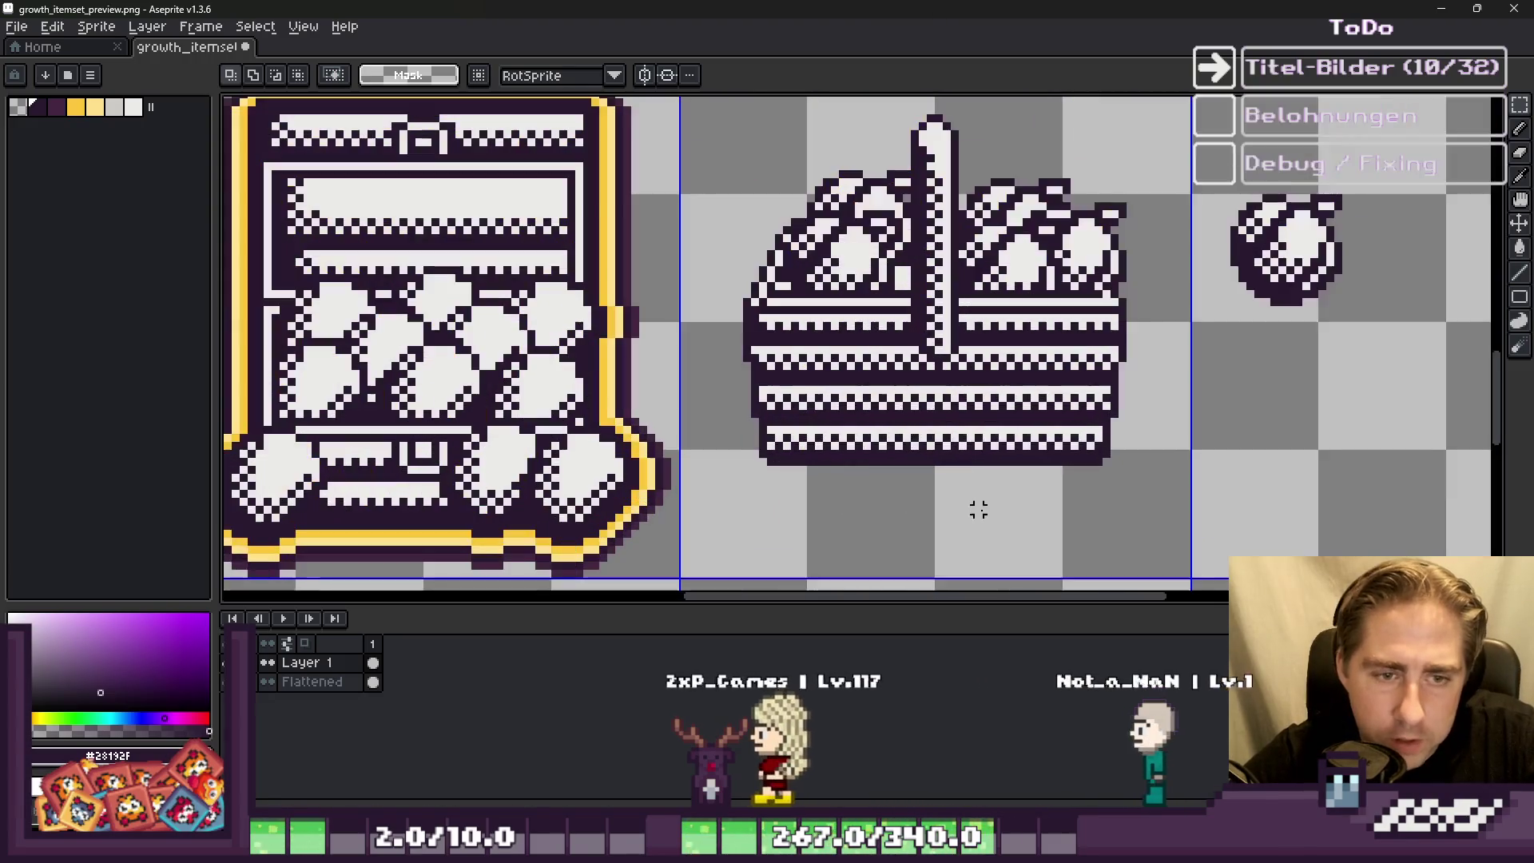
{"action": "left_click_drag", "start_coordinate": [1175, 328], "coordinate": [1375, 160]}
{"action": "left_click_drag", "start_coordinate": [1346, 250], "coordinate": [1159, 431]}
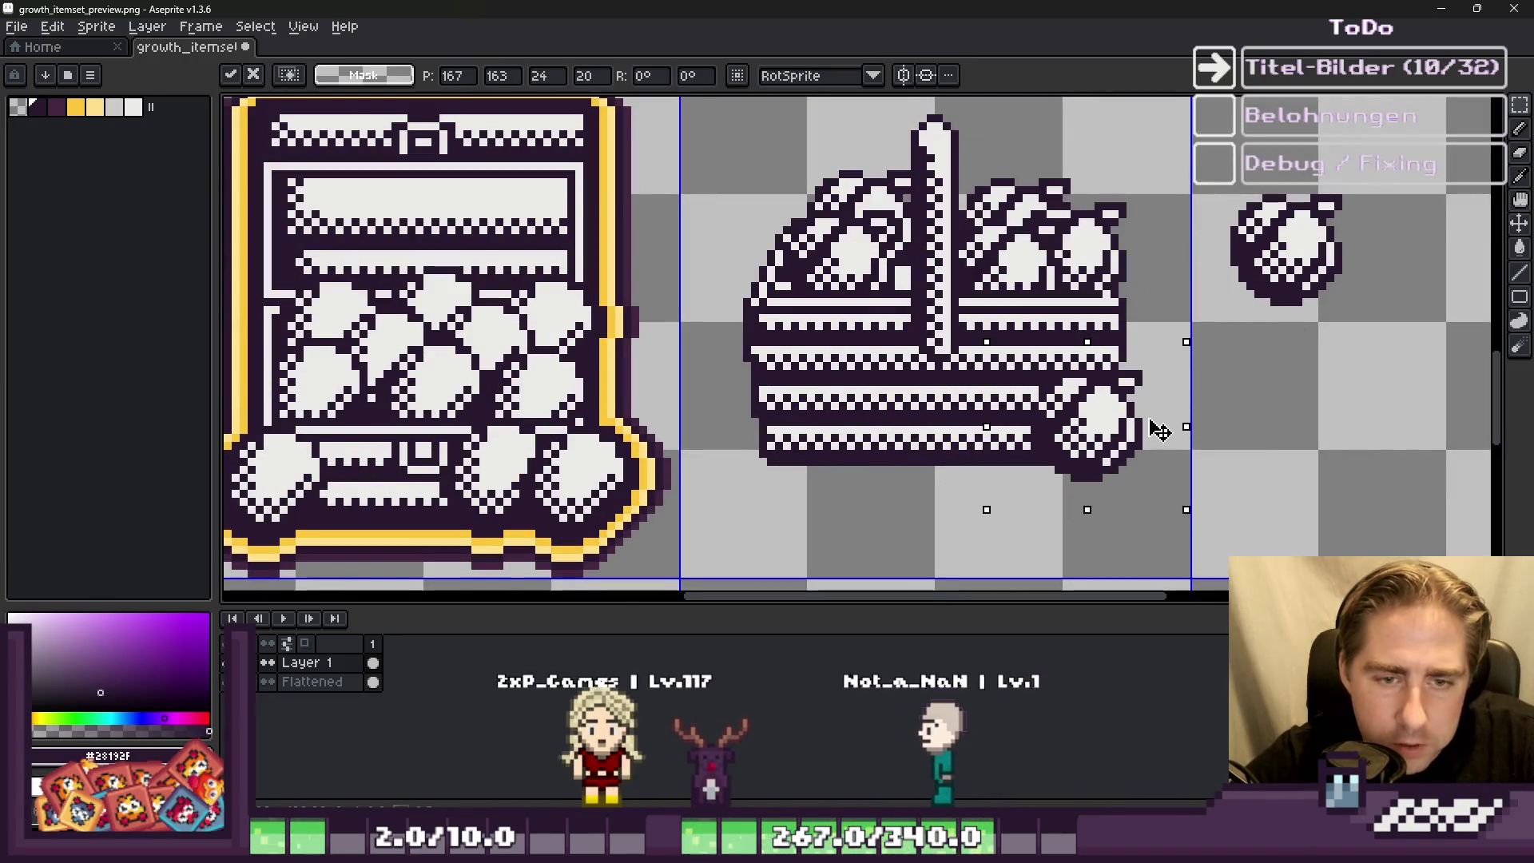
{"action": "scroll", "coordinate": [1166, 434], "scroll_direction": "up", "scroll_amount": 3}
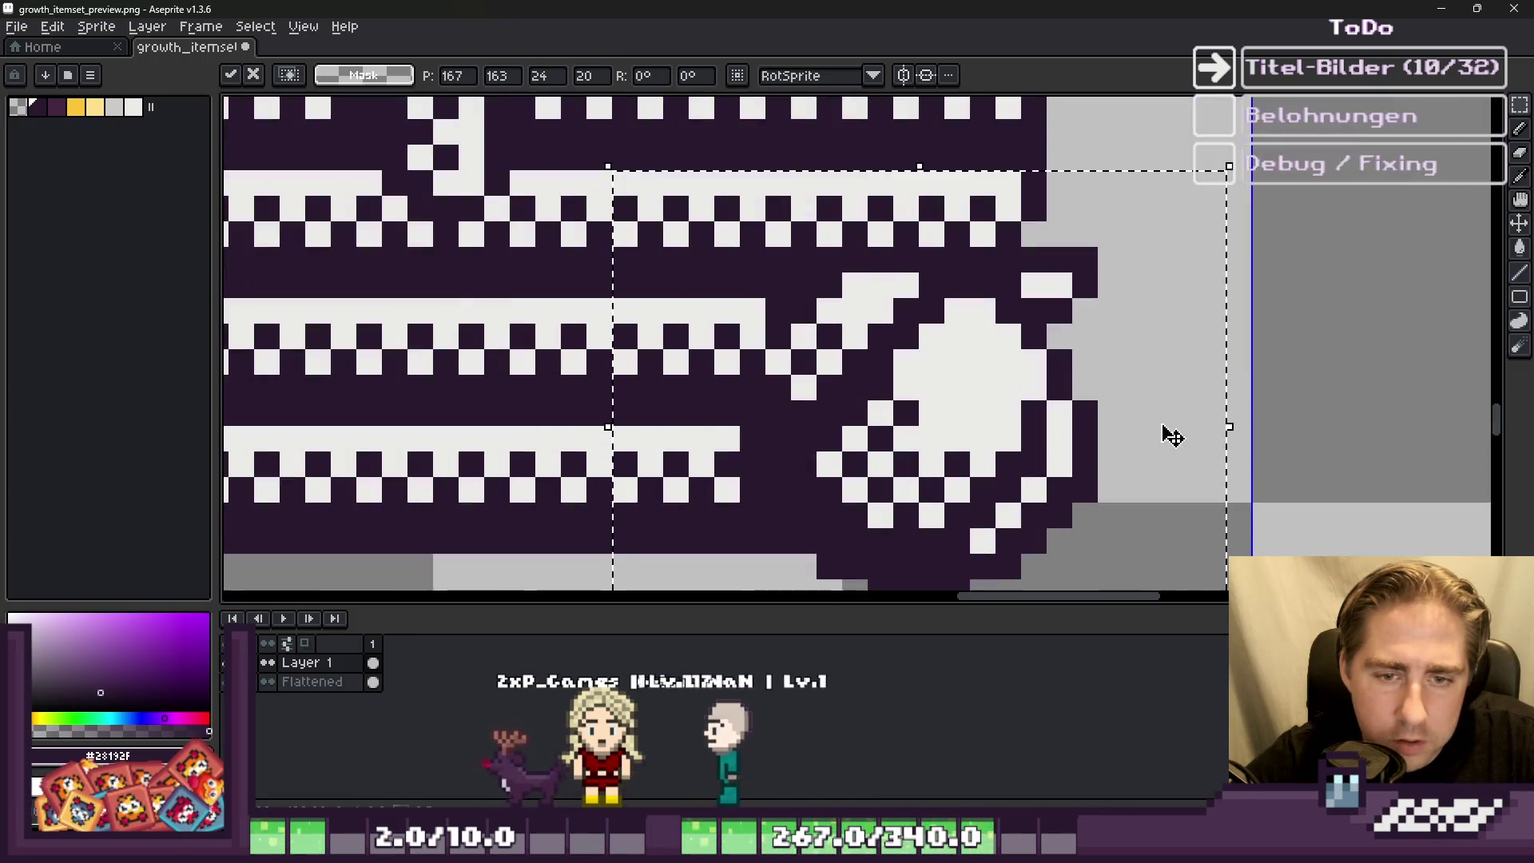
{"action": "scroll", "coordinate": [1199, 428], "scroll_direction": "down", "scroll_amount": 2}
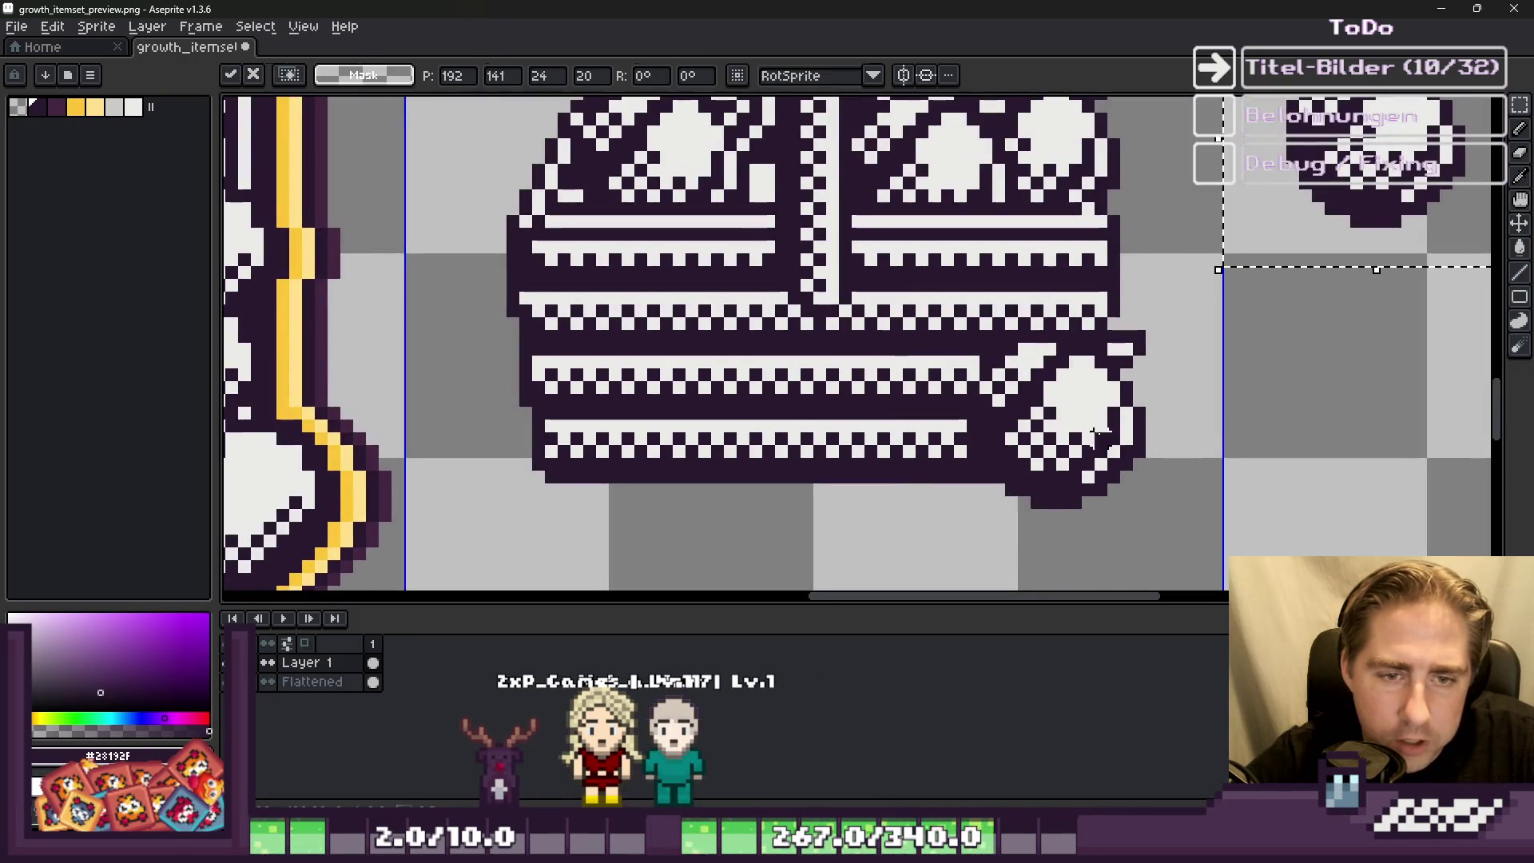
{"action": "left_click_drag", "start_coordinate": [1041, 469], "coordinate": [542, 485]}
{"action": "mouse_move", "coordinate": [657, 473]}
{"action": "left_mouse_down"}
{"action": "mouse_move", "coordinate": [1010, 423]}
{"action": "mouse_move", "coordinate": [906, 500]}
{"action": "left_mouse_up"}
{"action": "scroll", "coordinate": [943, 386], "scroll_direction": "down", "scroll_amount": 3}
{"action": "scroll", "coordinate": [933, 376], "scroll_direction": "up", "scroll_amount": 1}
{"action": "mouse_move", "coordinate": [875, 443]}
{"action": "left_mouse_down"}
{"action": "mouse_move", "coordinate": [937, 446]}
{"action": "mouse_move", "coordinate": [802, 446]}
{"action": "mouse_move", "coordinate": [842, 447]}
{"action": "left_mouse_up"}
{"action": "left_click", "coordinate": [950, 409]}
Step: Paste a second wheel and place it at the basket's right end
{"action": "scroll", "coordinate": [883, 439], "scroll_direction": "down", "scroll_amount": 1}
{"action": "scroll", "coordinate": [867, 455], "scroll_direction": "up", "scroll_amount": 2}
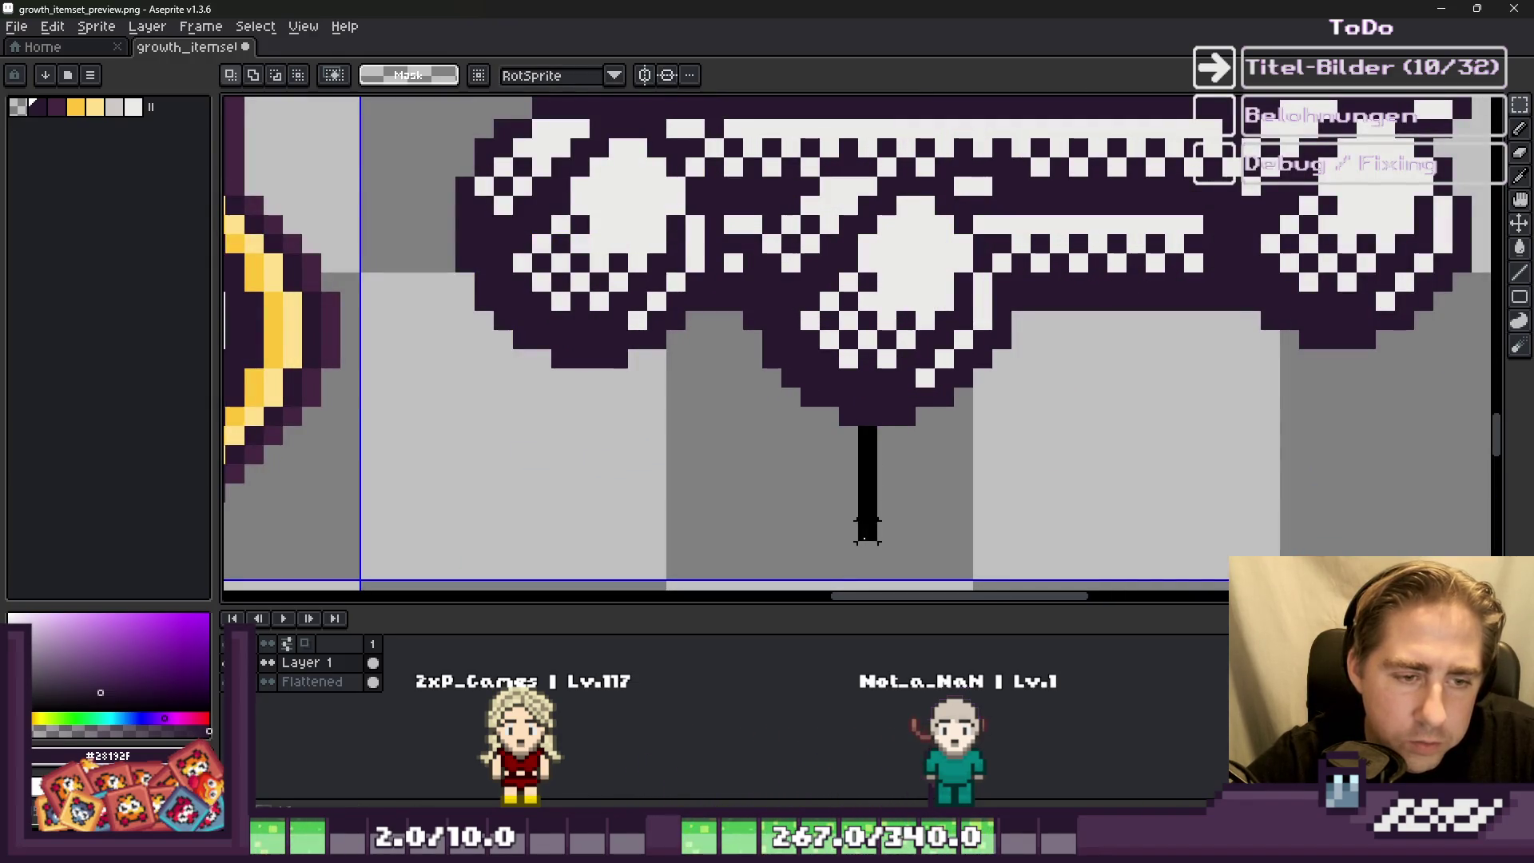
{"action": "scroll", "coordinate": [866, 531], "scroll_direction": "down", "scroll_amount": 2}
{"action": "scroll", "coordinate": [1111, 383], "scroll_direction": "up", "scroll_amount": 4}
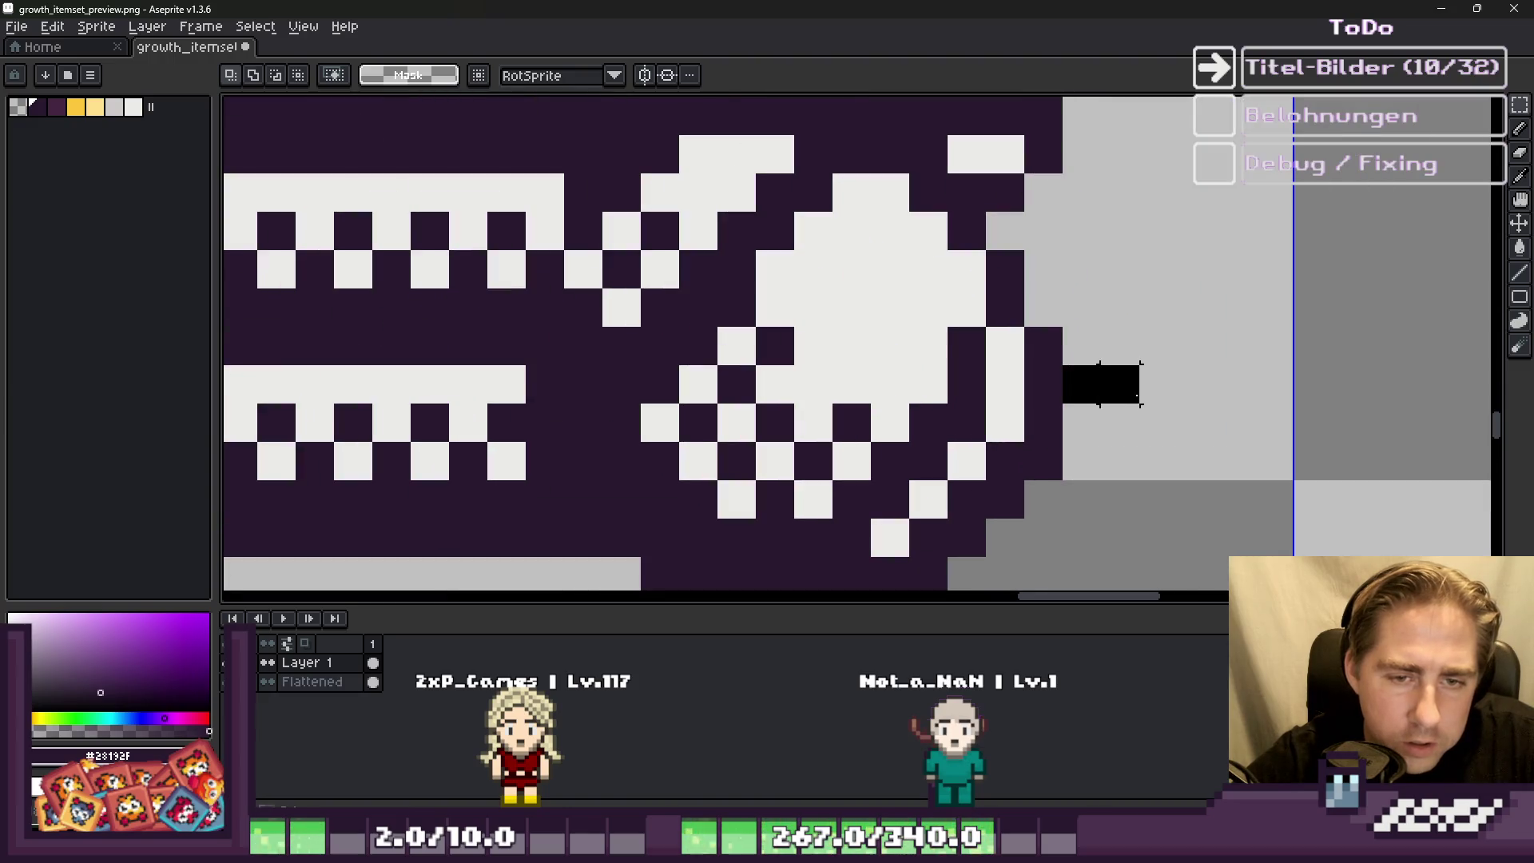
{"action": "scroll", "coordinate": [1274, 383], "scroll_direction": "down", "scroll_amount": 2}
{"action": "scroll", "coordinate": [735, 367], "scroll_direction": "up", "scroll_amount": 2}
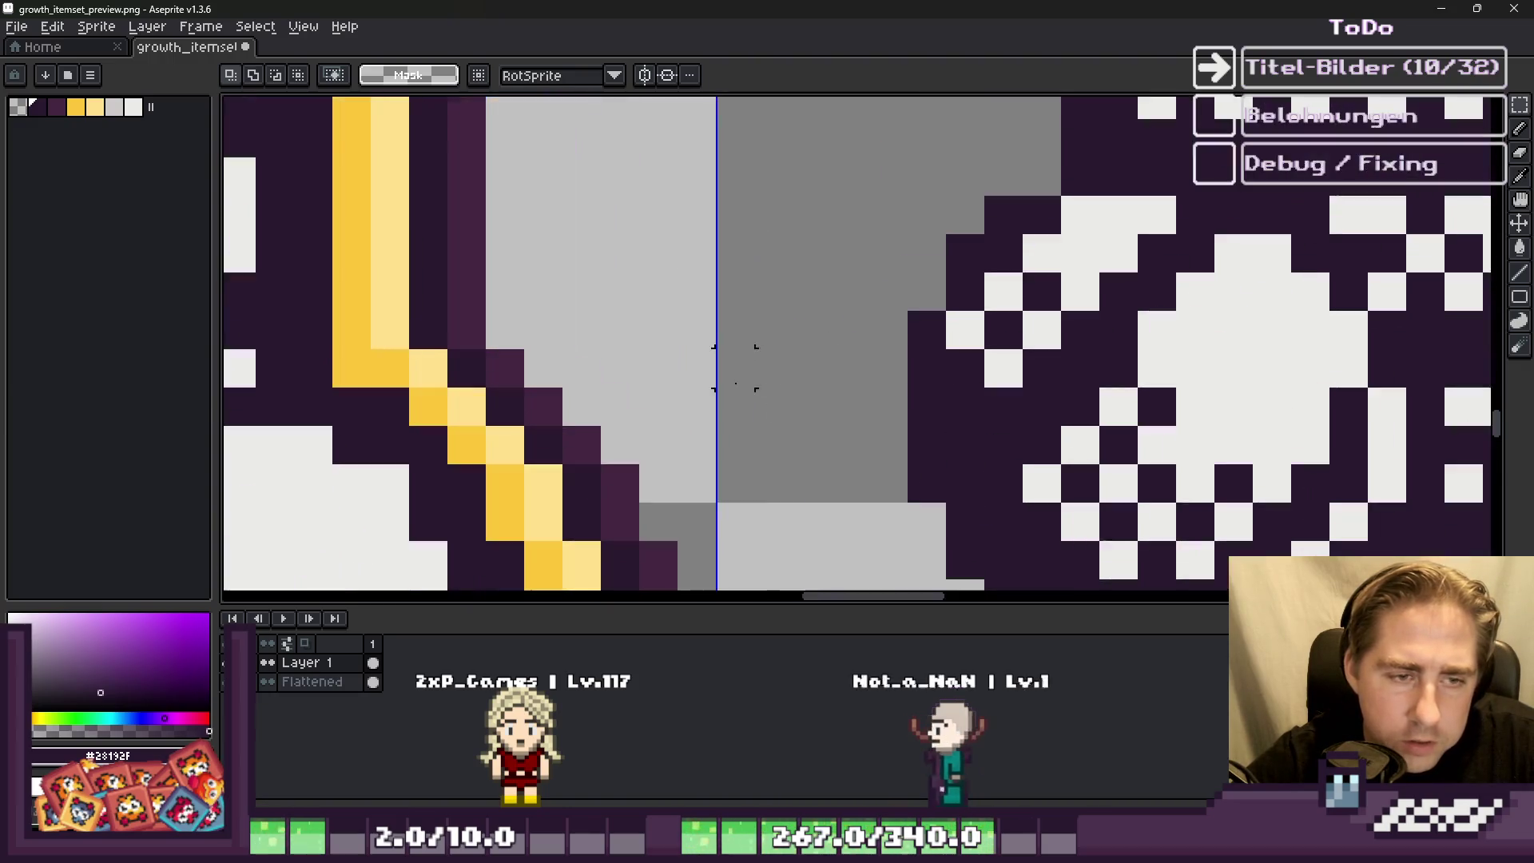
{"action": "scroll", "coordinate": [771, 381], "scroll_direction": "down", "scroll_amount": 2}
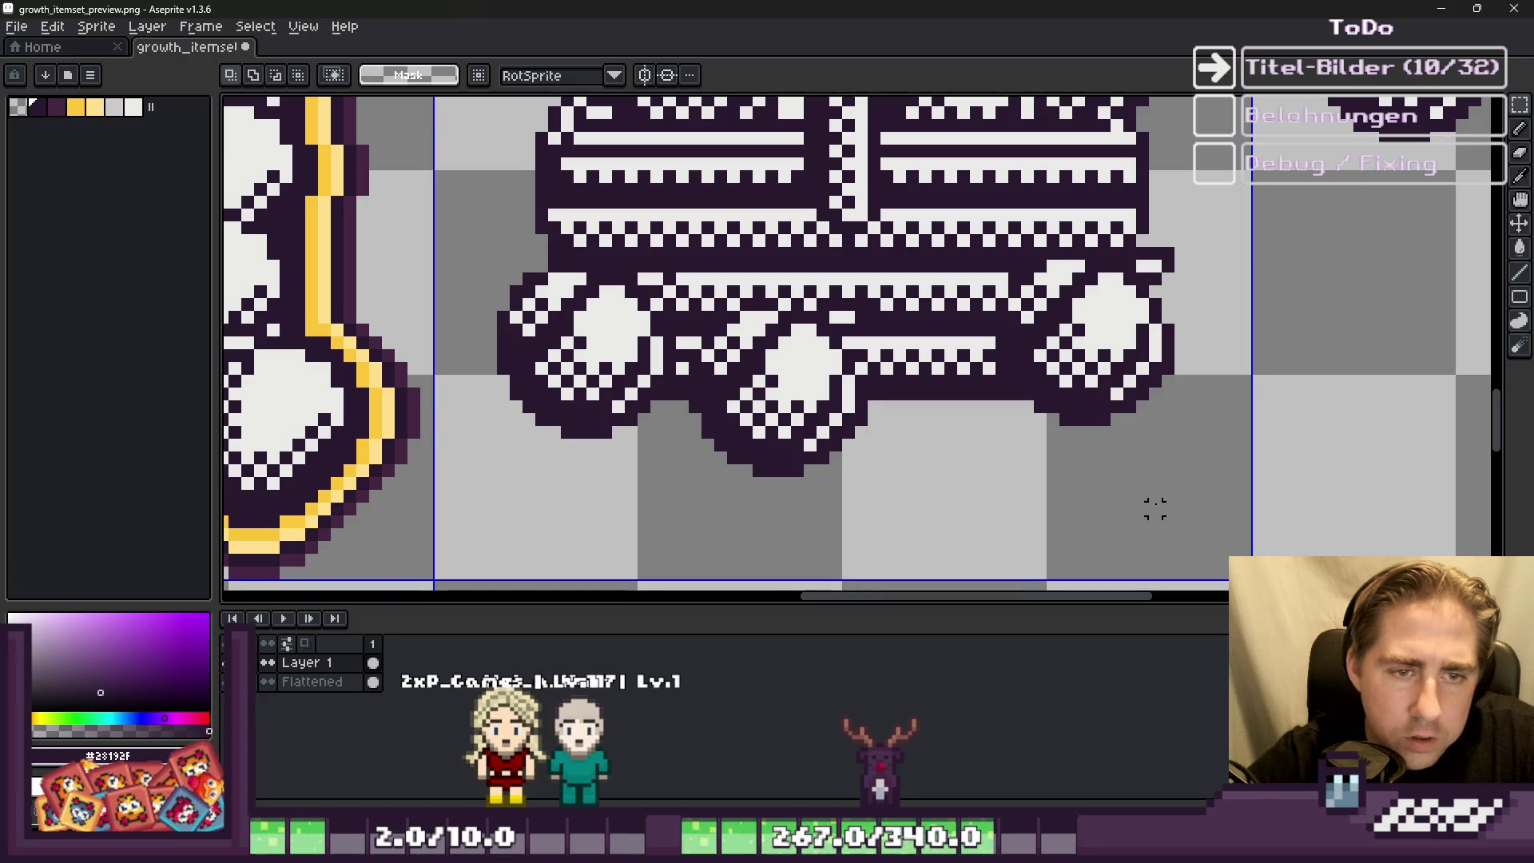
{"action": "key", "text": "ctrl+v"}
{"action": "mouse_move", "coordinate": [1366, 353]}
{"action": "left_mouse_down"}
{"action": "mouse_move", "coordinate": [1055, 354]}
{"action": "mouse_move", "coordinate": [1067, 354]}
{"action": "left_mouse_up"}
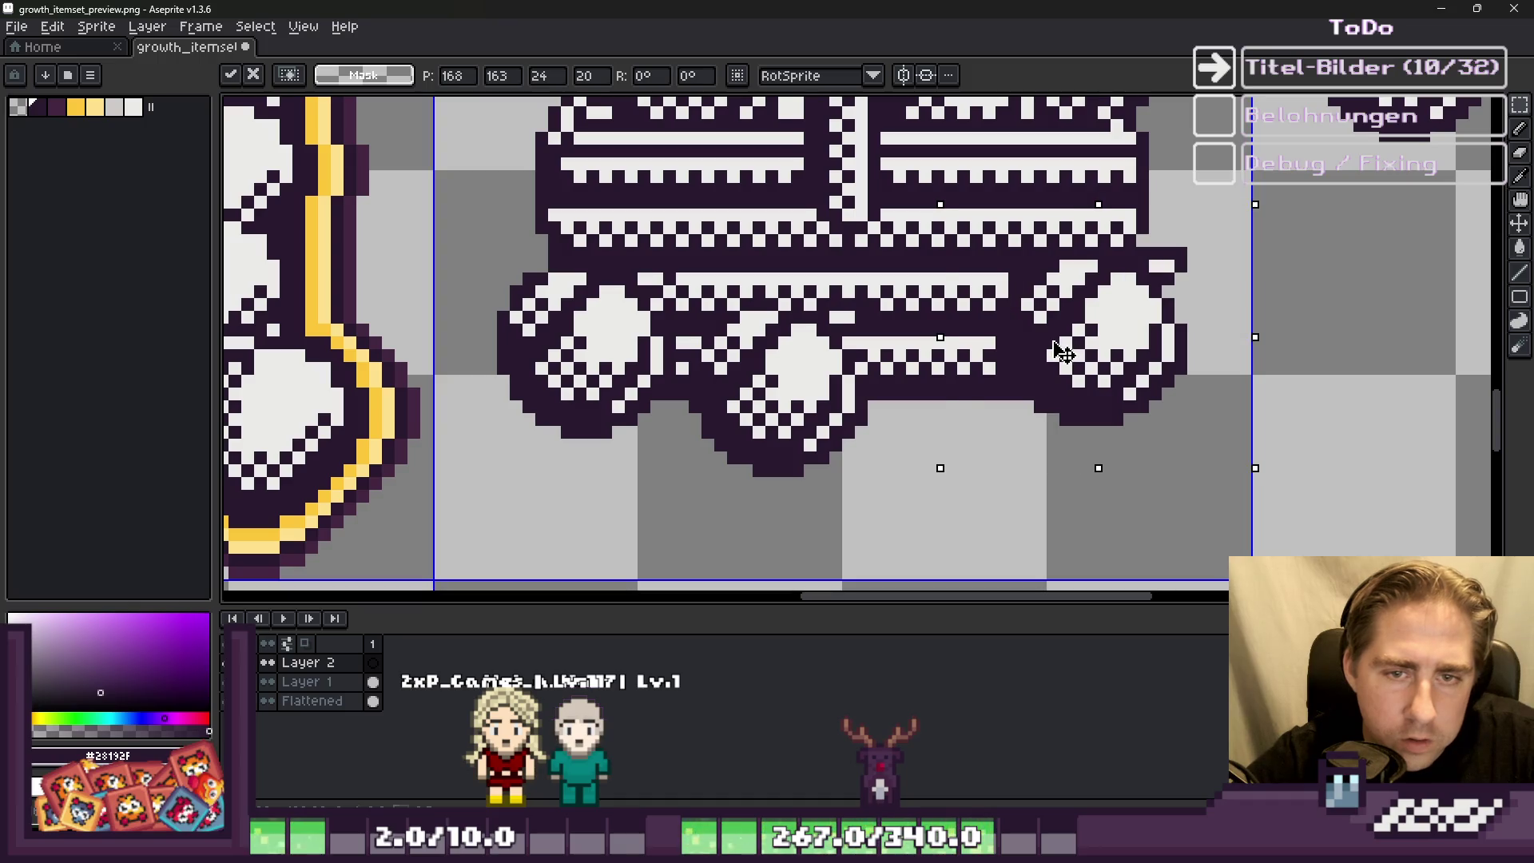
{"action": "left_click", "coordinate": [667, 540]}
Step: Flatten Layer 2 and the remaining layers into the single Flattened layer
{"action": "left_click", "coordinate": [329, 684]}
{"action": "key", "text": "b"}
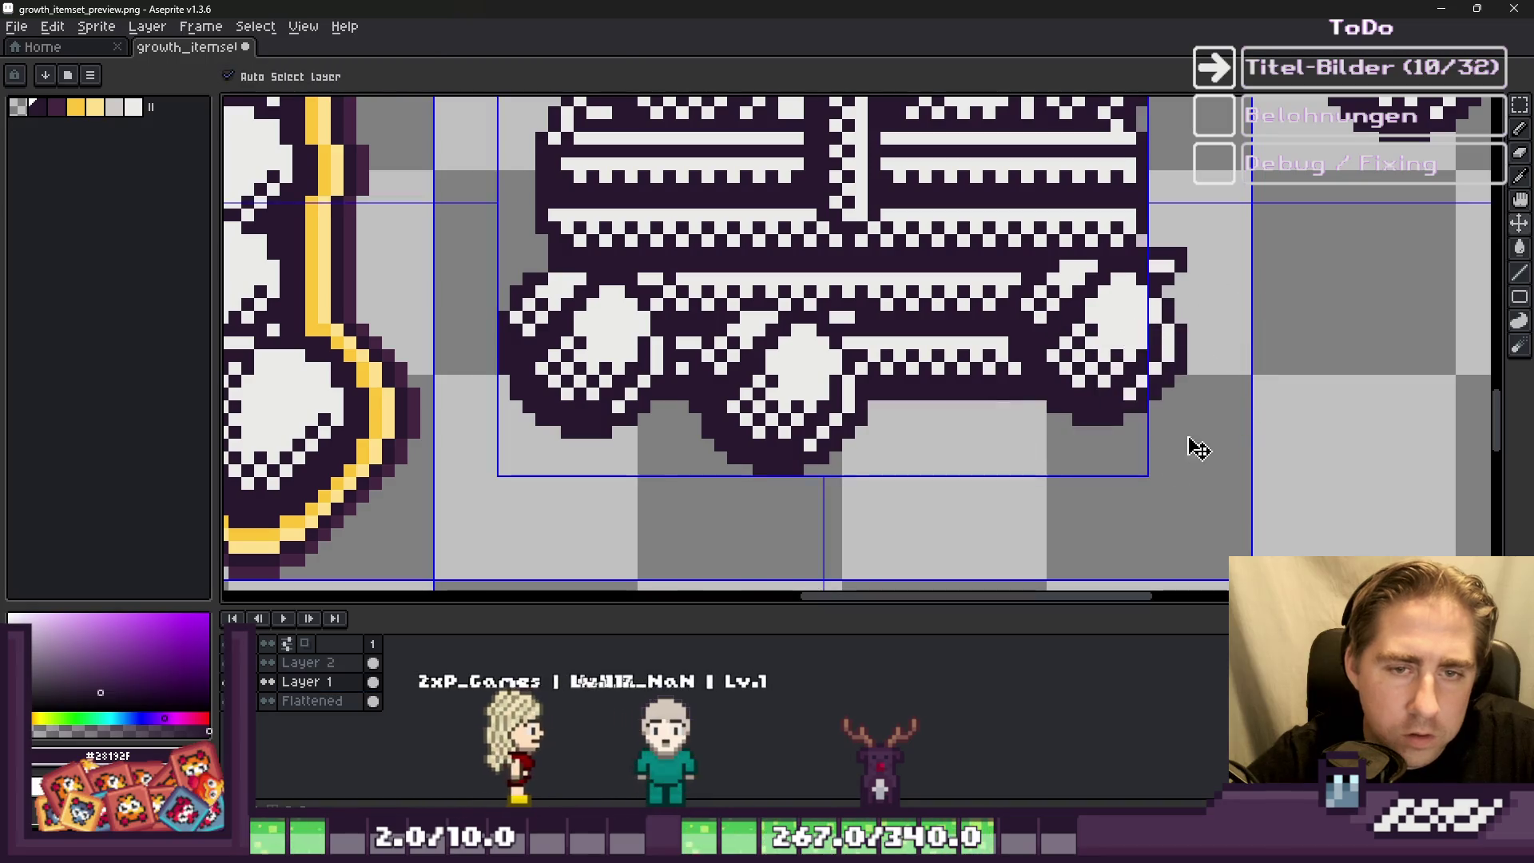
{"action": "left_click", "coordinate": [337, 681], "text": "ctrl"}
{"action": "scroll", "coordinate": [1182, 376], "scroll_direction": "up", "scroll_amount": 3}
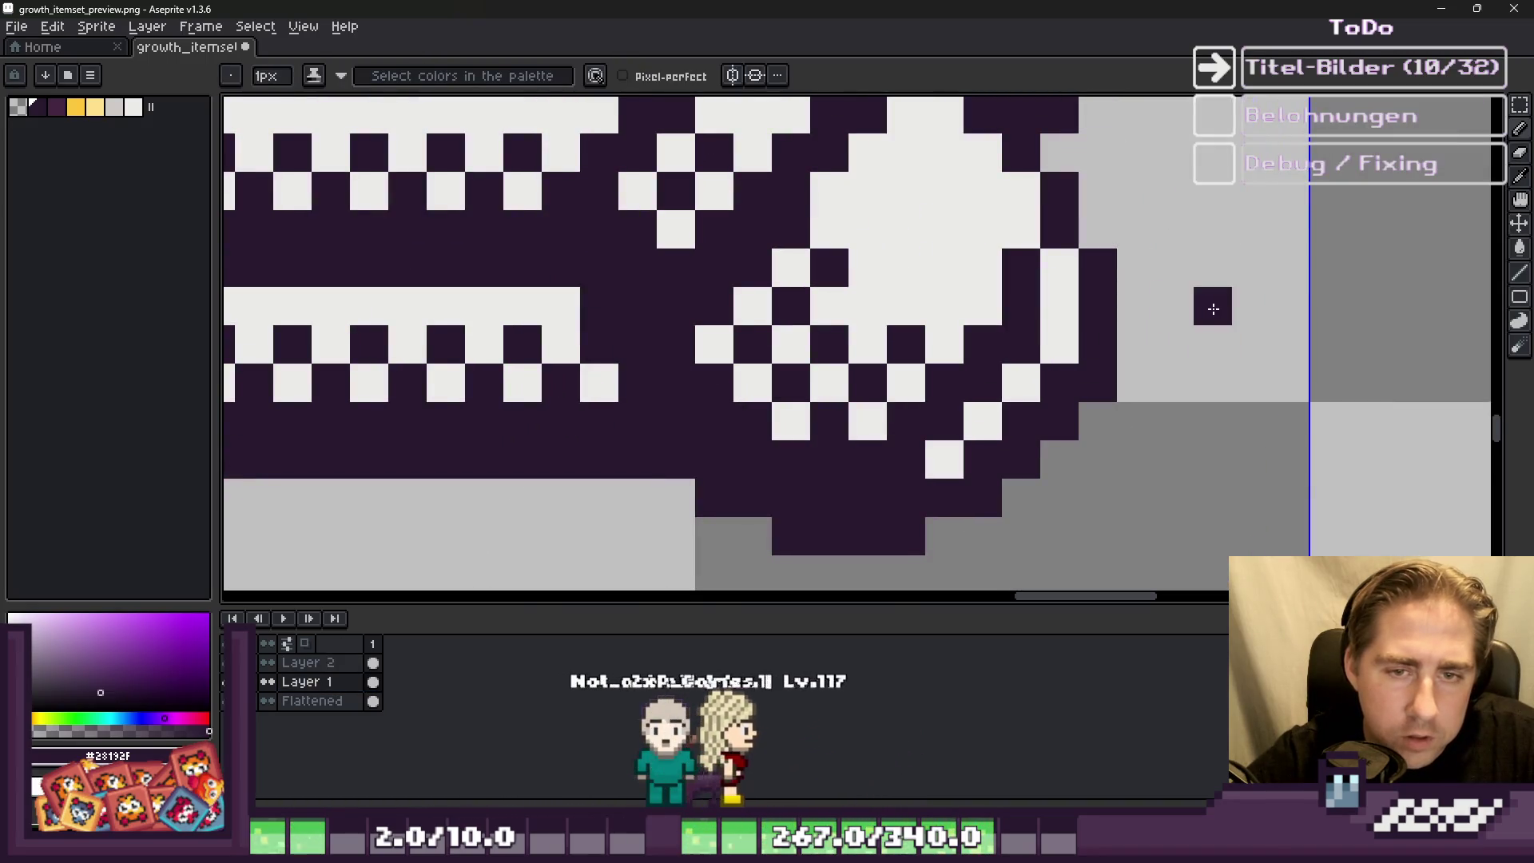
{"action": "scroll", "coordinate": [1081, 432], "scroll_direction": "down", "scroll_amount": 3}
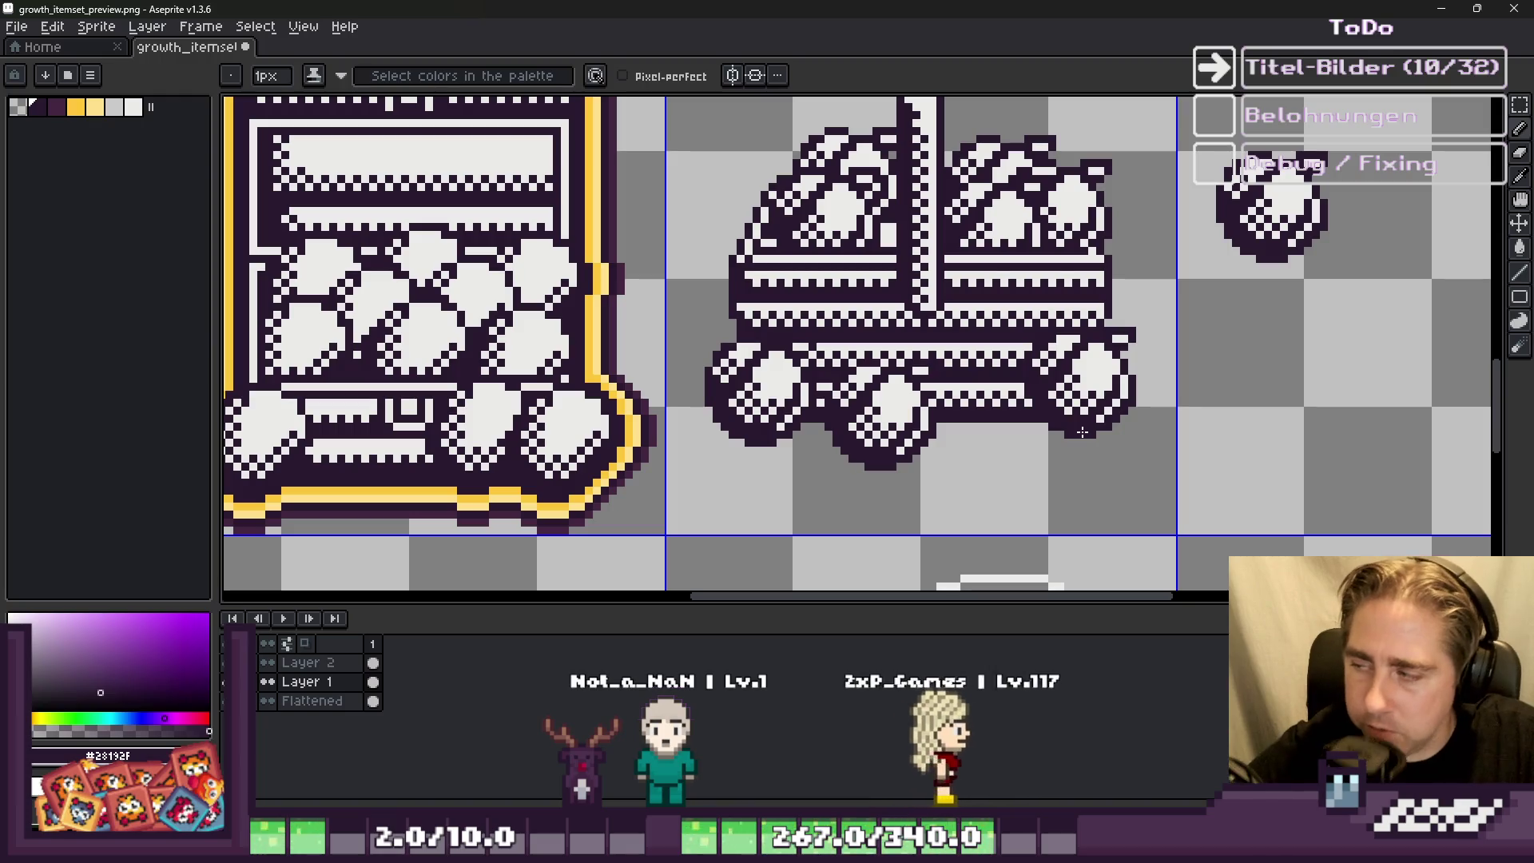
{"action": "left_click", "coordinate": [312, 662]}
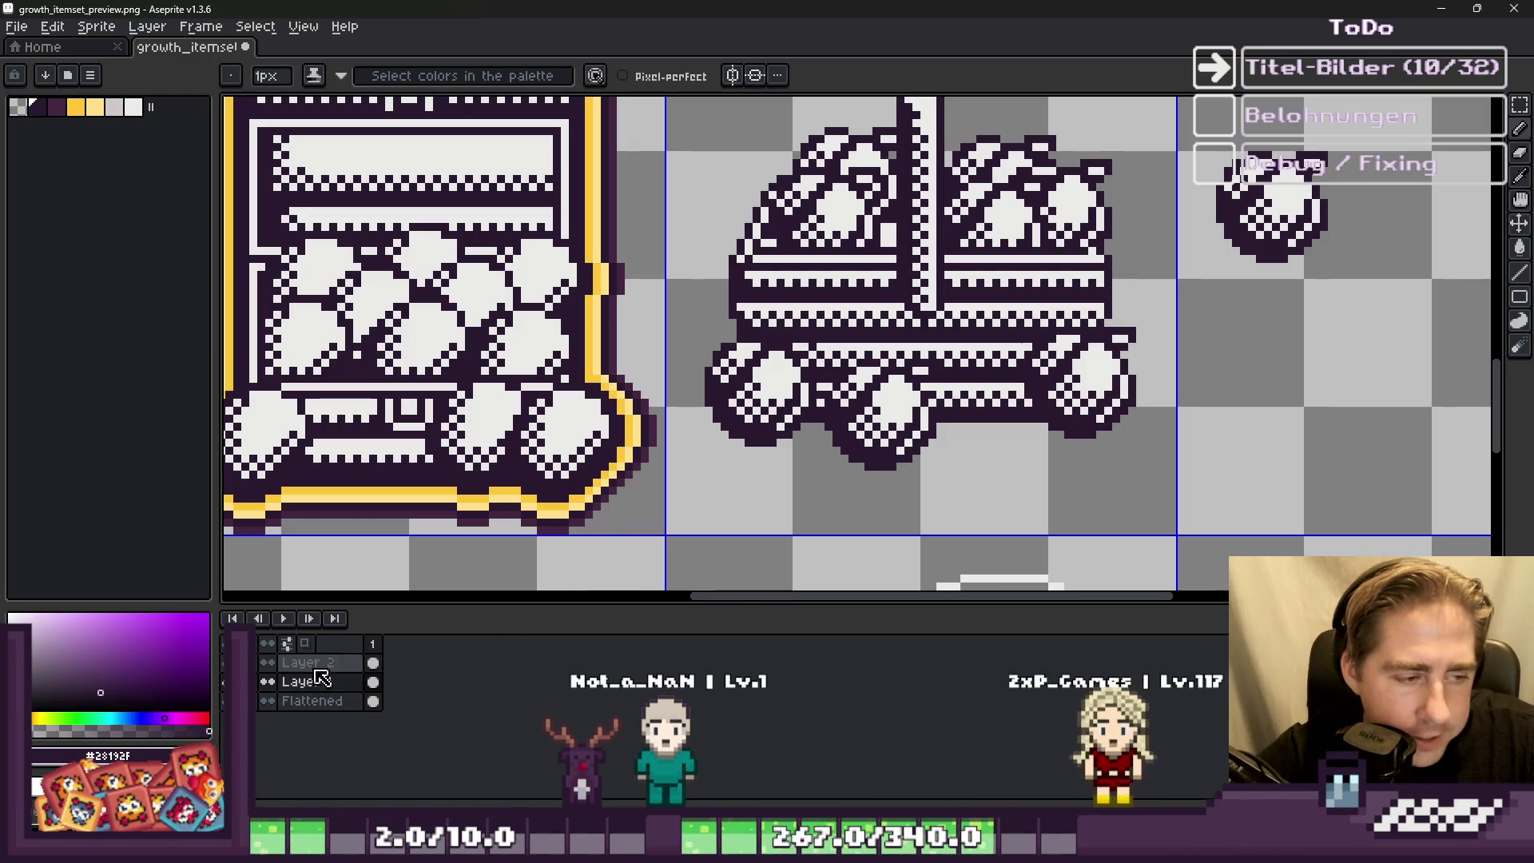
{"action": "right_click", "coordinate": [337, 701]}
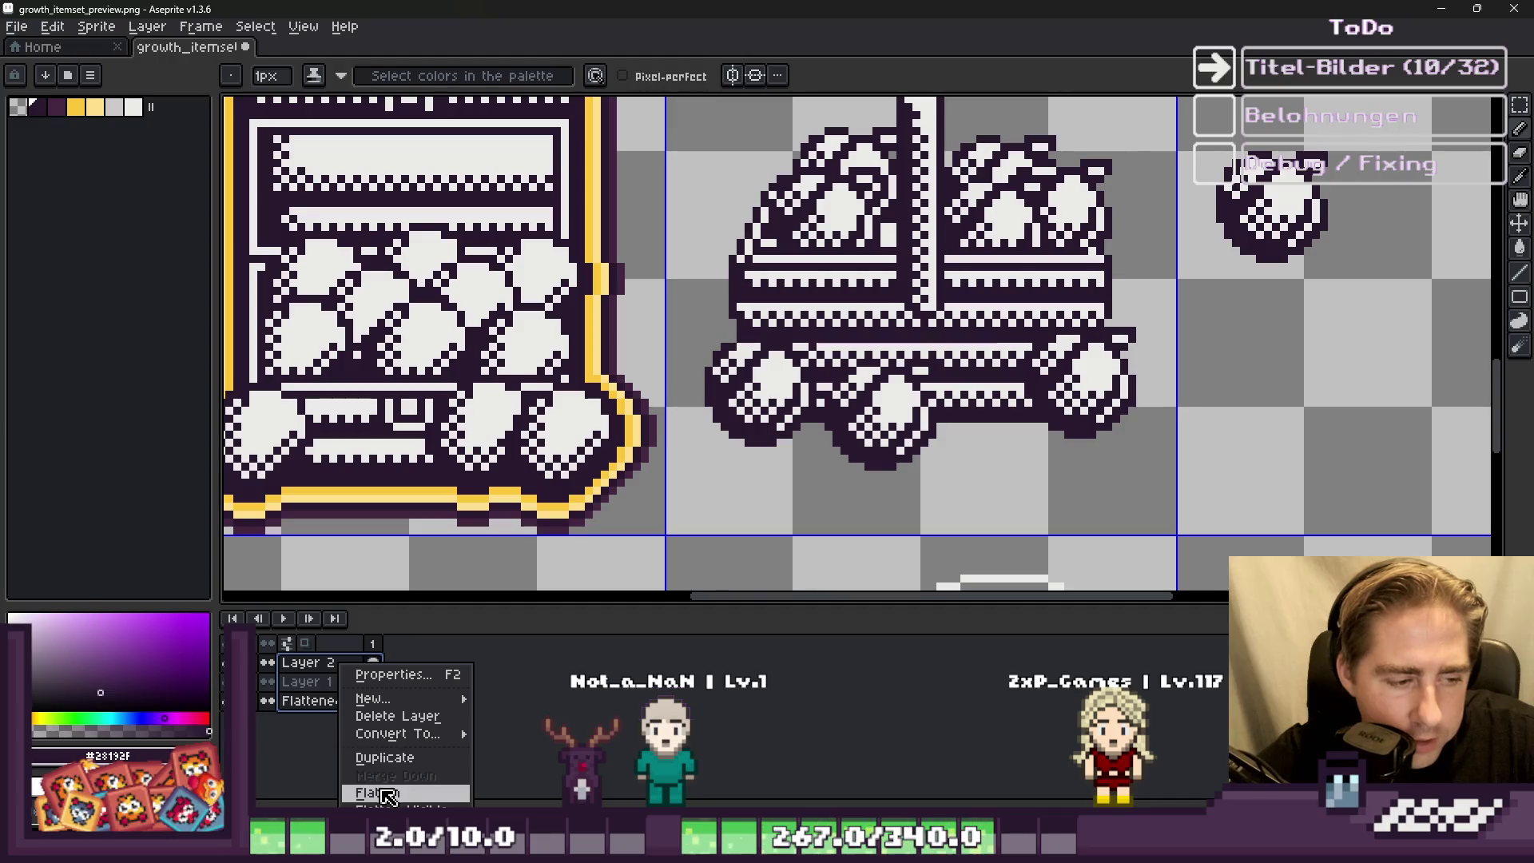
{"action": "left_click", "coordinate": [377, 793]}
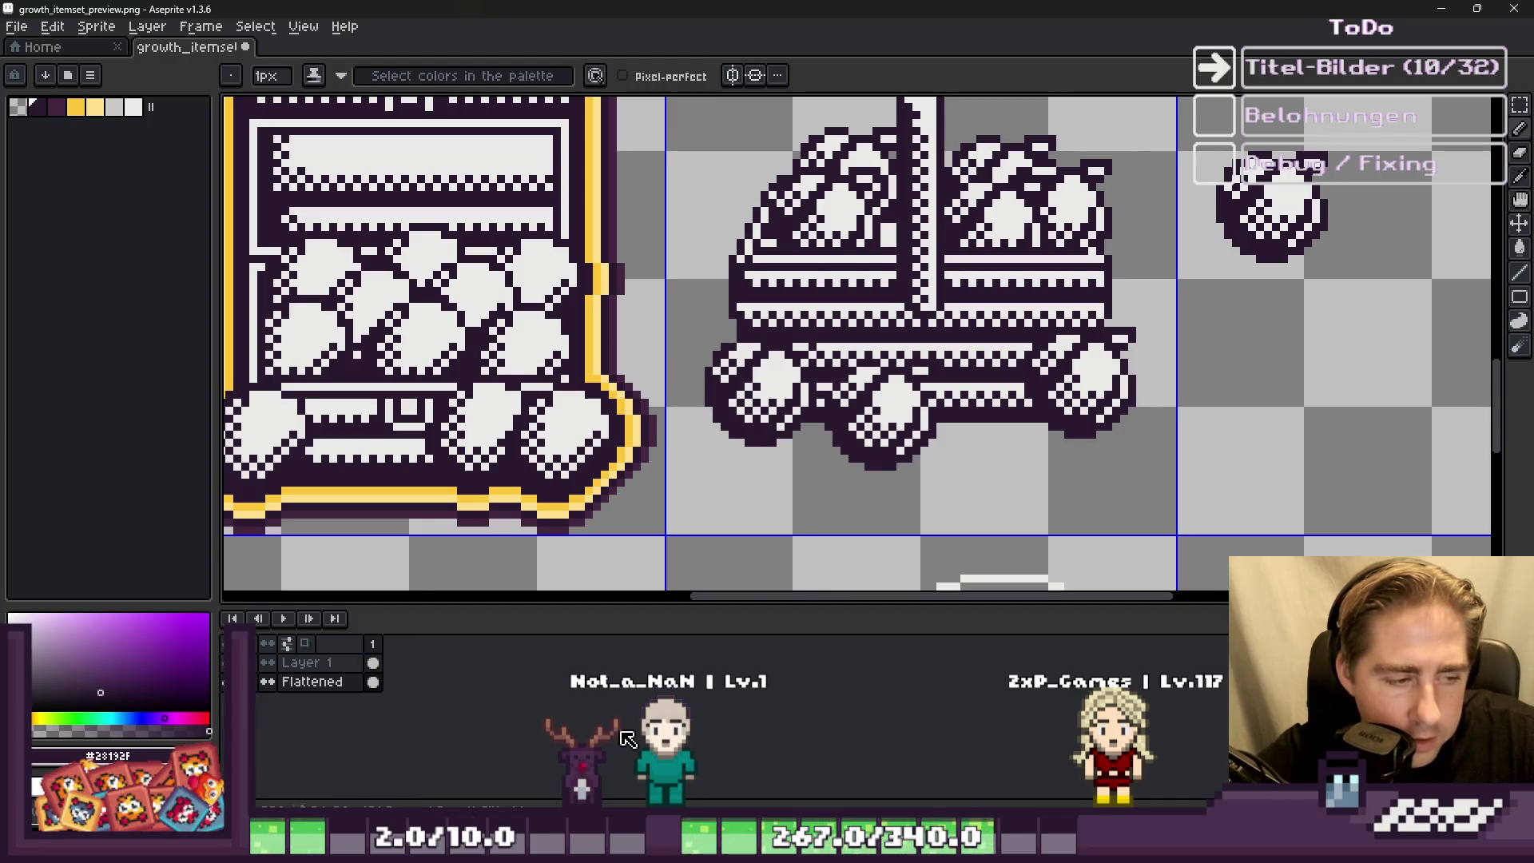
{"action": "right_click", "coordinate": [297, 667]}
{"action": "left_click", "coordinate": [384, 794]}
{"action": "scroll", "coordinate": [1014, 439], "scroll_direction": "down", "scroll_amount": 2}
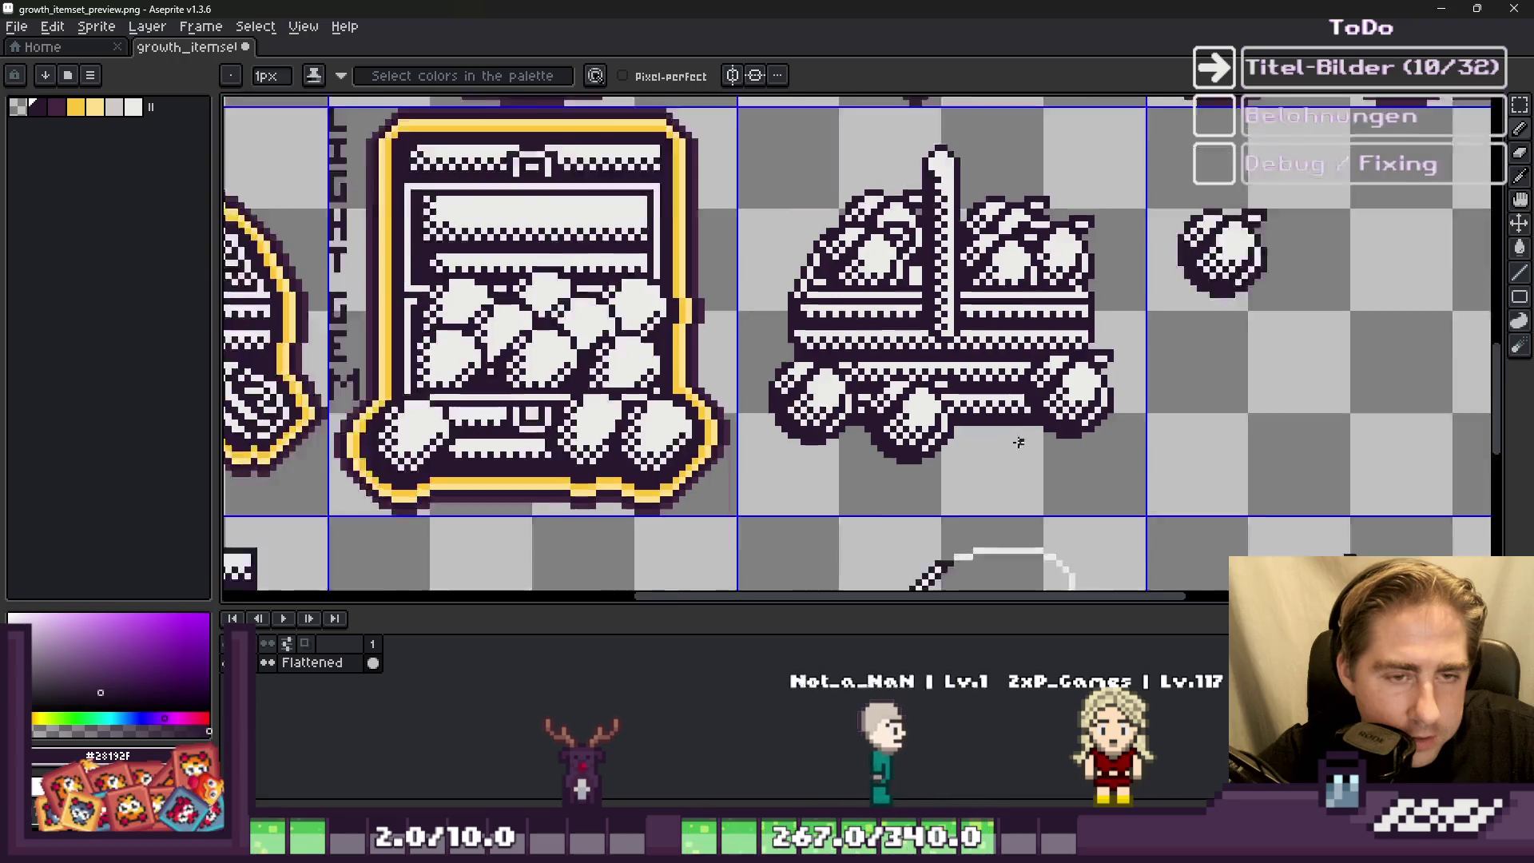
Step: Marquee-select the area around the basket tile and preview the outline effect
{"action": "key", "text": "m"}
{"action": "left_click_drag", "start_coordinate": [809, 195], "coordinate": [1112, 499]}
{"action": "scroll", "coordinate": [967, 428], "scroll_direction": "down", "scroll_amount": 2}
{"action": "scroll", "coordinate": [964, 427], "scroll_direction": "up", "scroll_amount": 6}
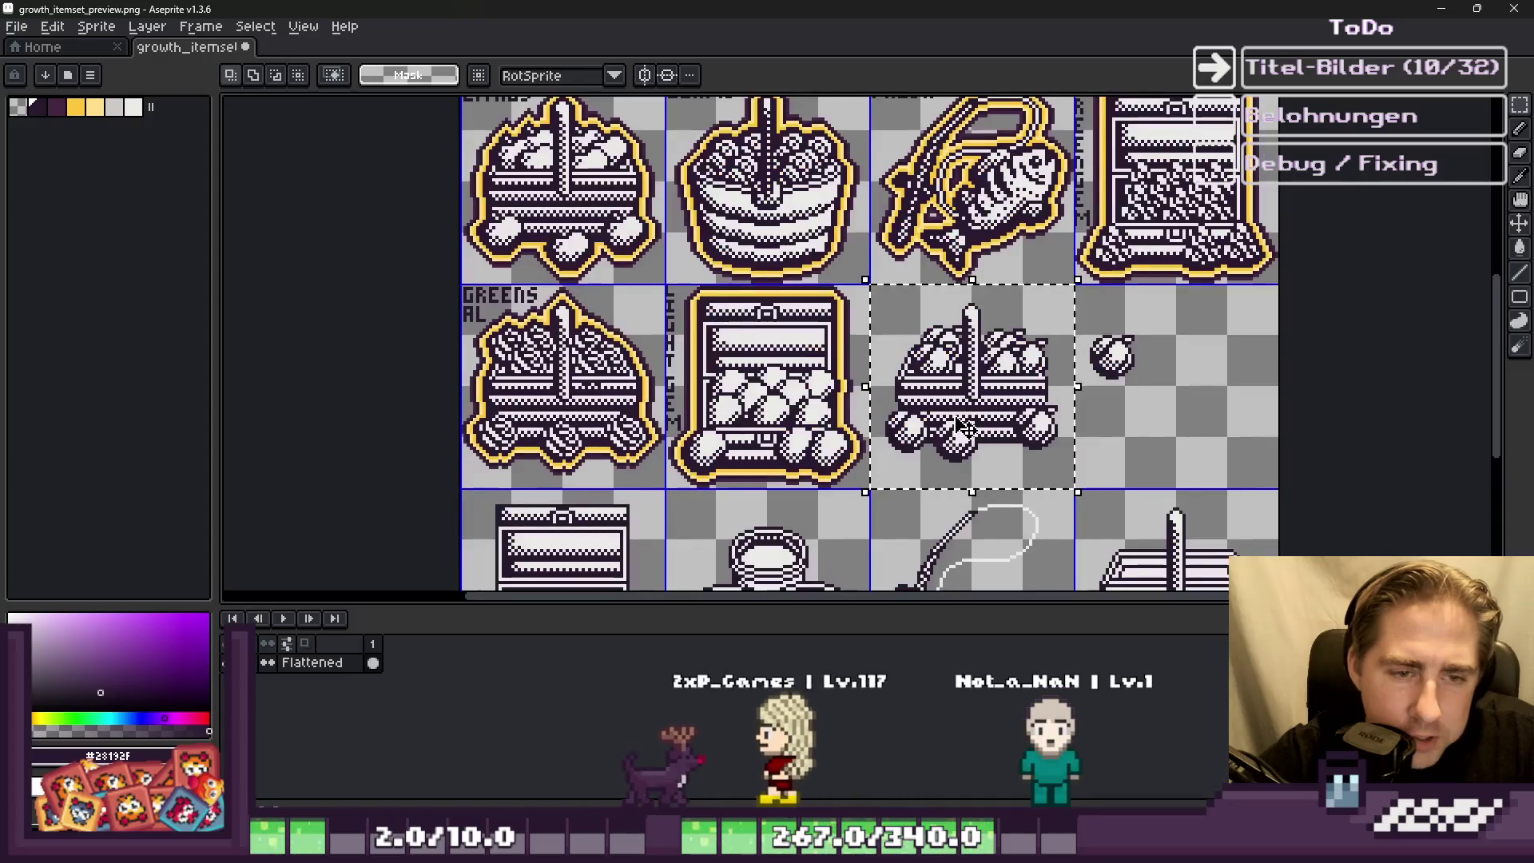
{"action": "key", "text": "i"}
{"action": "key", "text": "m"}
{"action": "scroll", "coordinate": [972, 346], "scroll_direction": "down", "scroll_amount": 4}
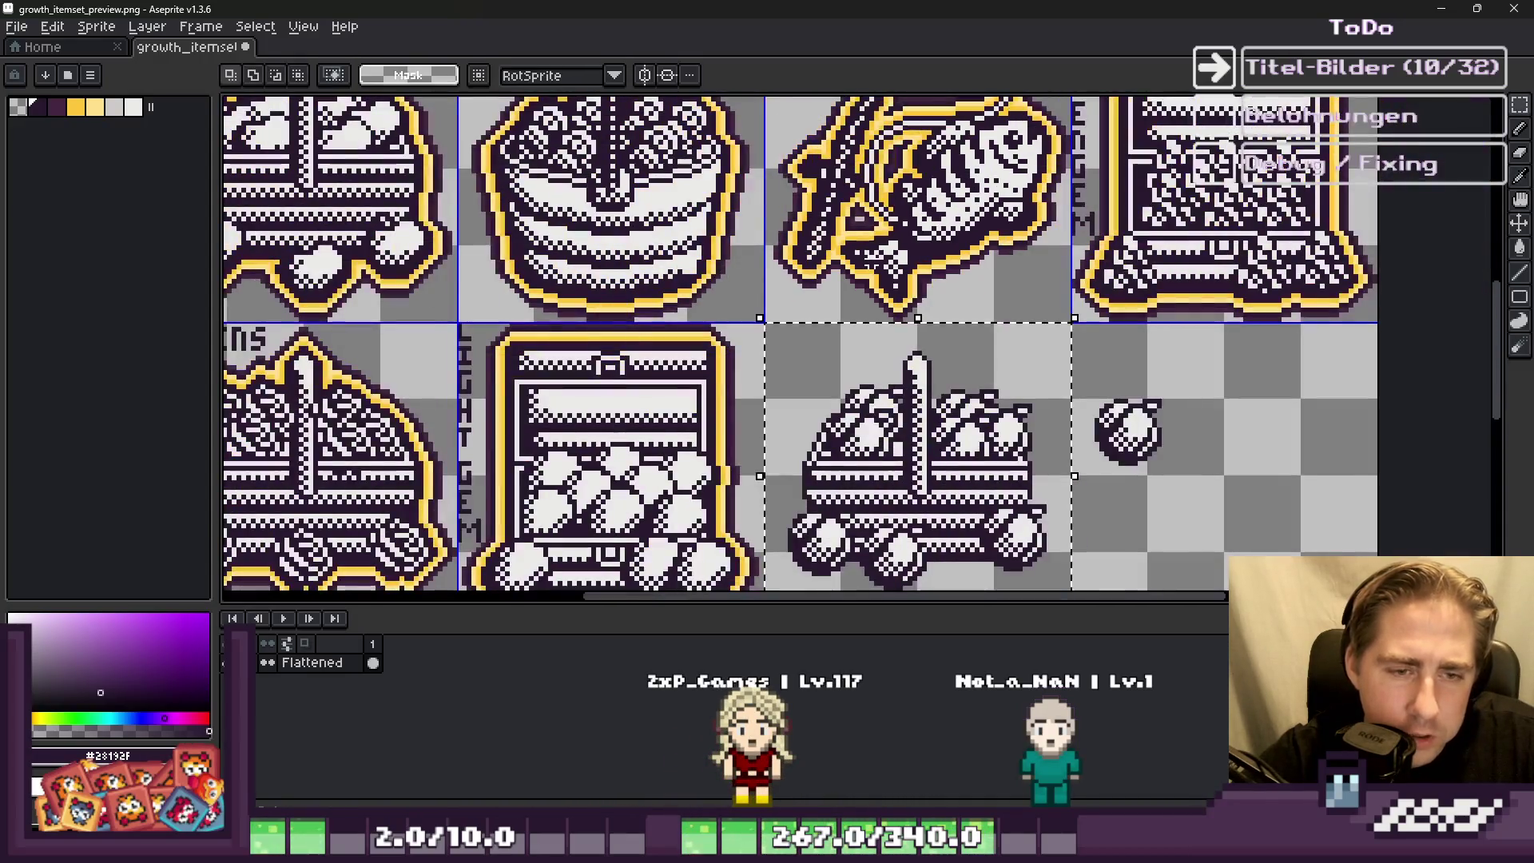
{"action": "key", "text": "shift+o"}
{"action": "key", "text": "Return"}
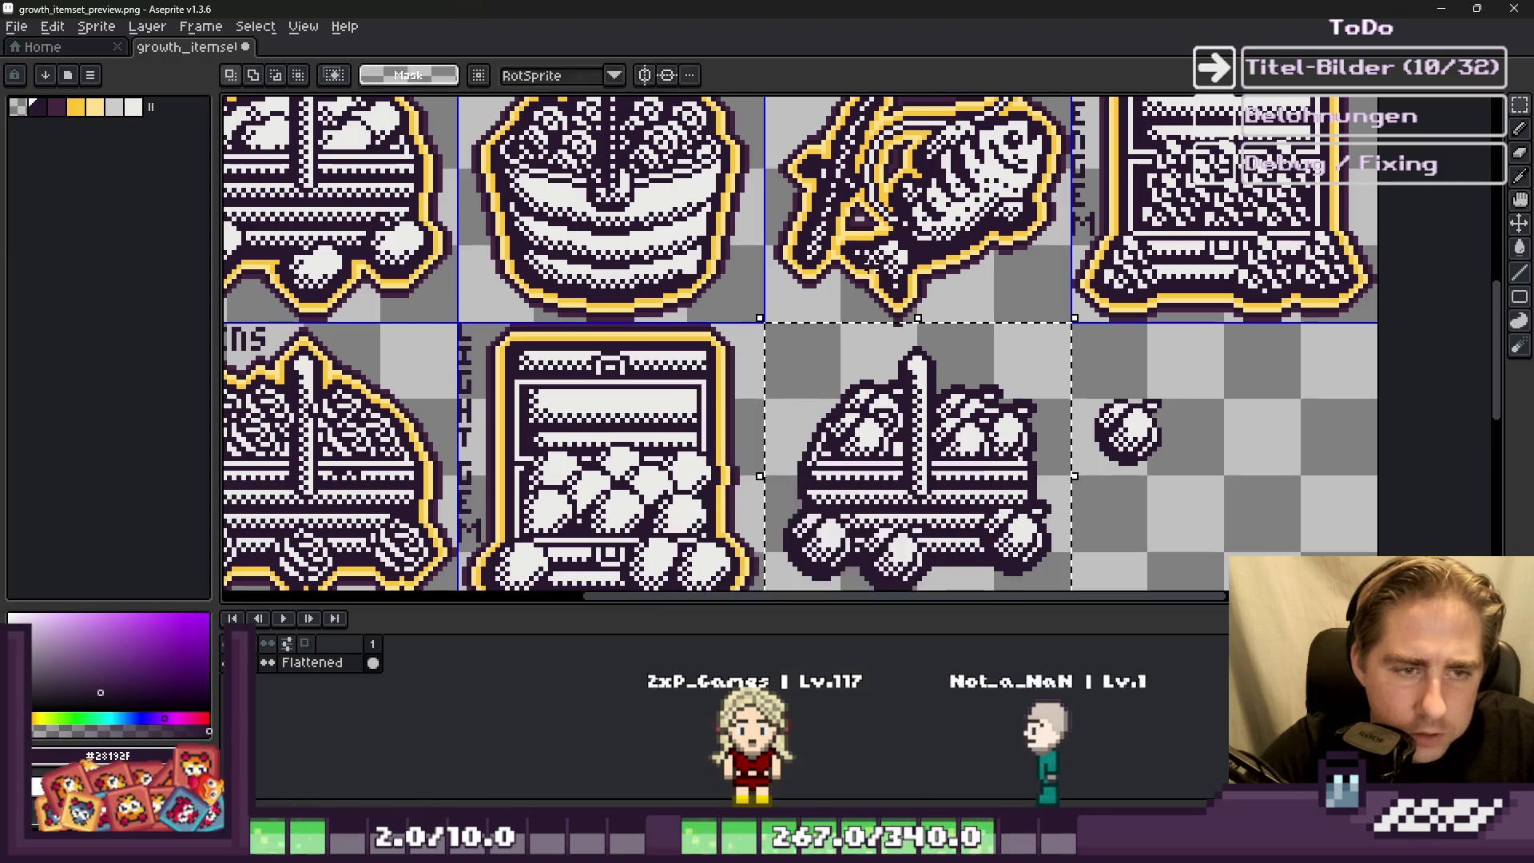
{"action": "scroll", "coordinate": [867, 353], "scroll_direction": "up", "scroll_amount": 3}
Step: Trim a notch from the selection's top edge and preview the outline again
{"action": "left_click_drag", "start_coordinate": [842, 360], "coordinate": [980, 267]}
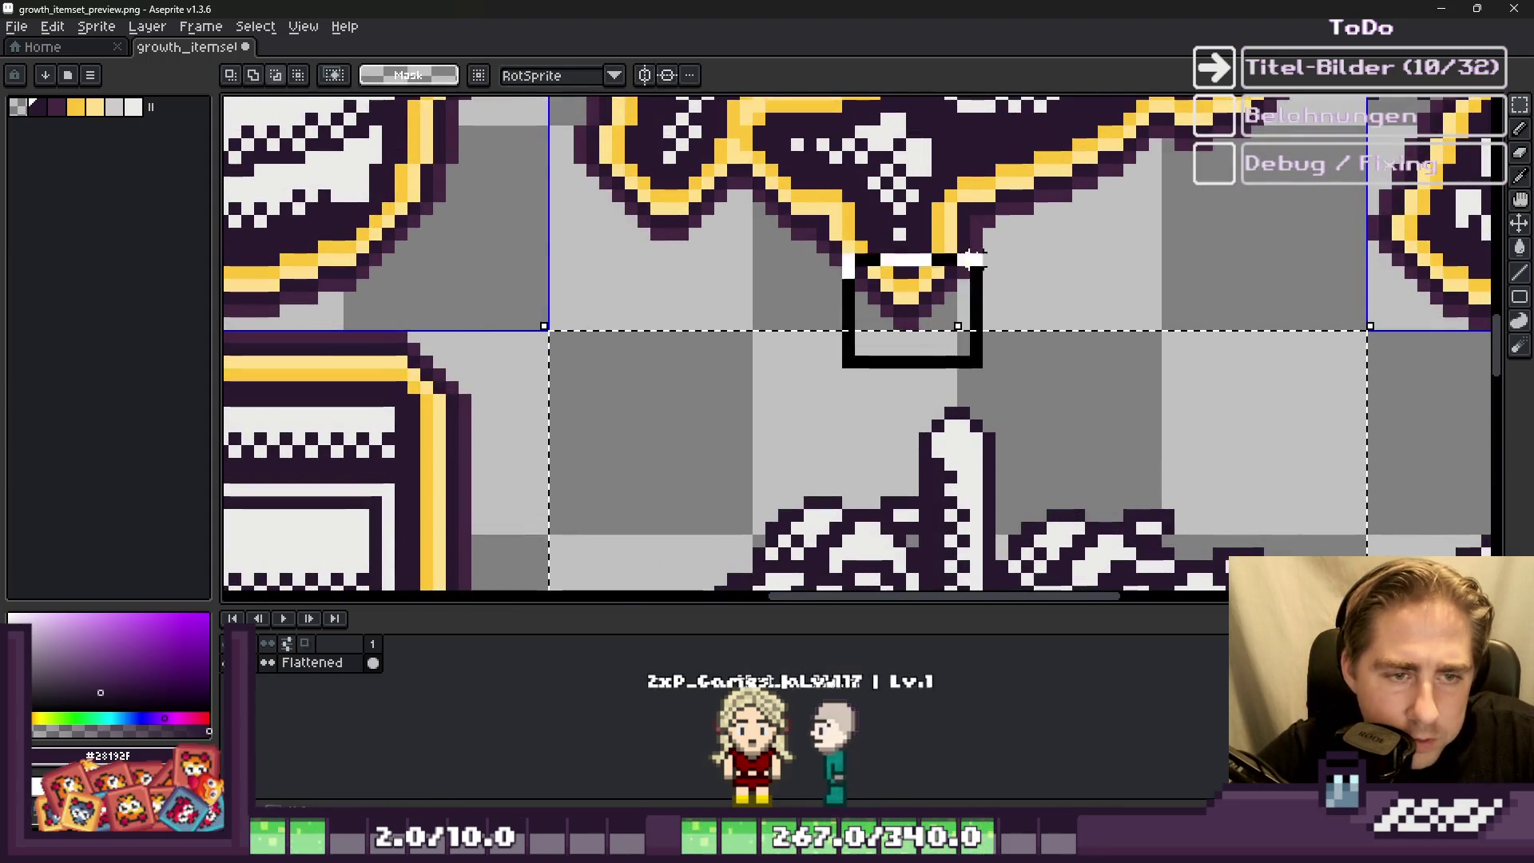
{"action": "scroll", "coordinate": [940, 232], "scroll_direction": "down", "scroll_amount": 3}
{"action": "scroll", "coordinate": [940, 231], "scroll_direction": "up", "scroll_amount": 4}
{"action": "scroll", "coordinate": [940, 232], "scroll_direction": "down", "scroll_amount": 2}
{"action": "key", "text": "shift+o"}
{"action": "key", "text": "Return"}
{"action": "scroll", "coordinate": [940, 198], "scroll_direction": "up", "scroll_amount": 1}
{"action": "scroll", "coordinate": [930, 311], "scroll_direction": "up", "scroll_amount": 3}
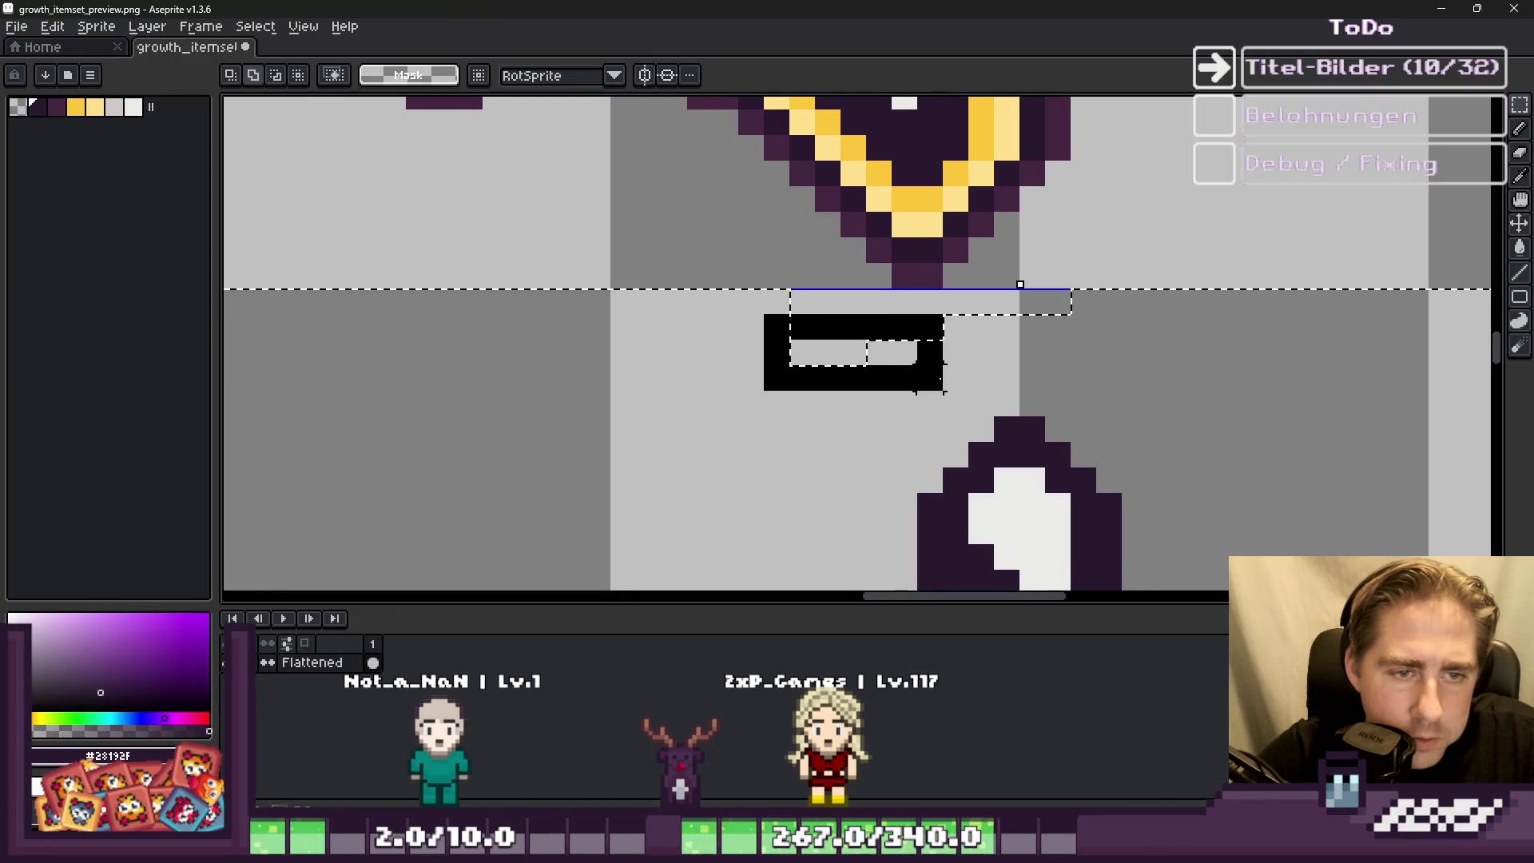
{"action": "scroll", "coordinate": [917, 392], "scroll_direction": "down", "scroll_amount": 2}
{"action": "scroll", "coordinate": [910, 335], "scroll_direction": "up", "scroll_amount": 2}
{"action": "scroll", "coordinate": [905, 264], "scroll_direction": "down", "scroll_amount": 1}
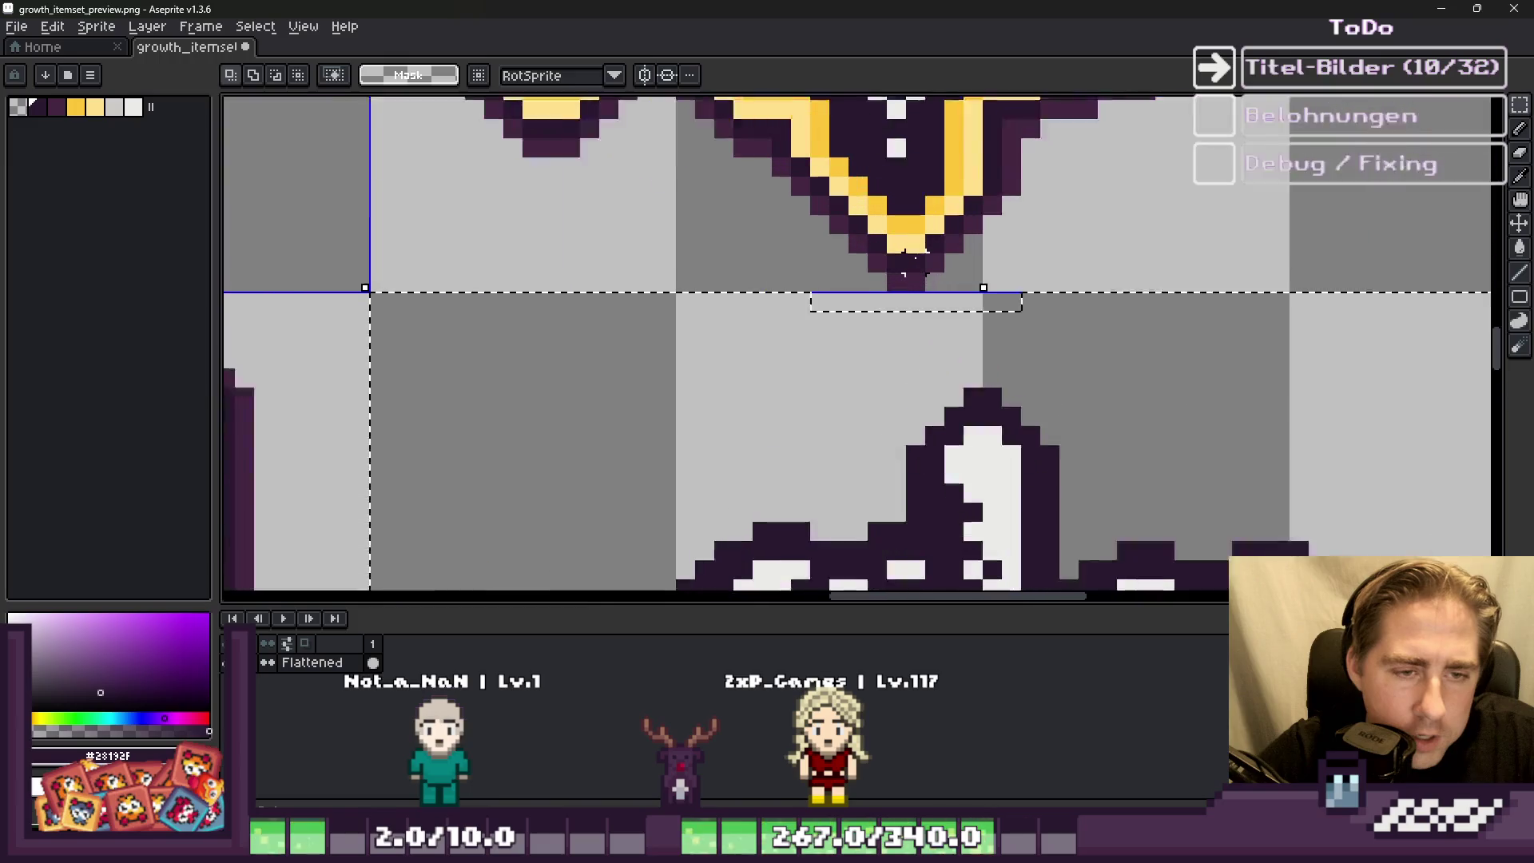
{"action": "scroll", "coordinate": [911, 264], "scroll_direction": "up", "scroll_amount": 1}
Step: Outline the basket in the neighbouring icons' yellow, then in light yellow
{"action": "key", "text": "alt"}
{"action": "left_click", "coordinate": [911, 200], "text": "alt"}
{"action": "key", "text": "shift+o"}
{"action": "key", "text": "Return"}
{"action": "key", "text": "]"}
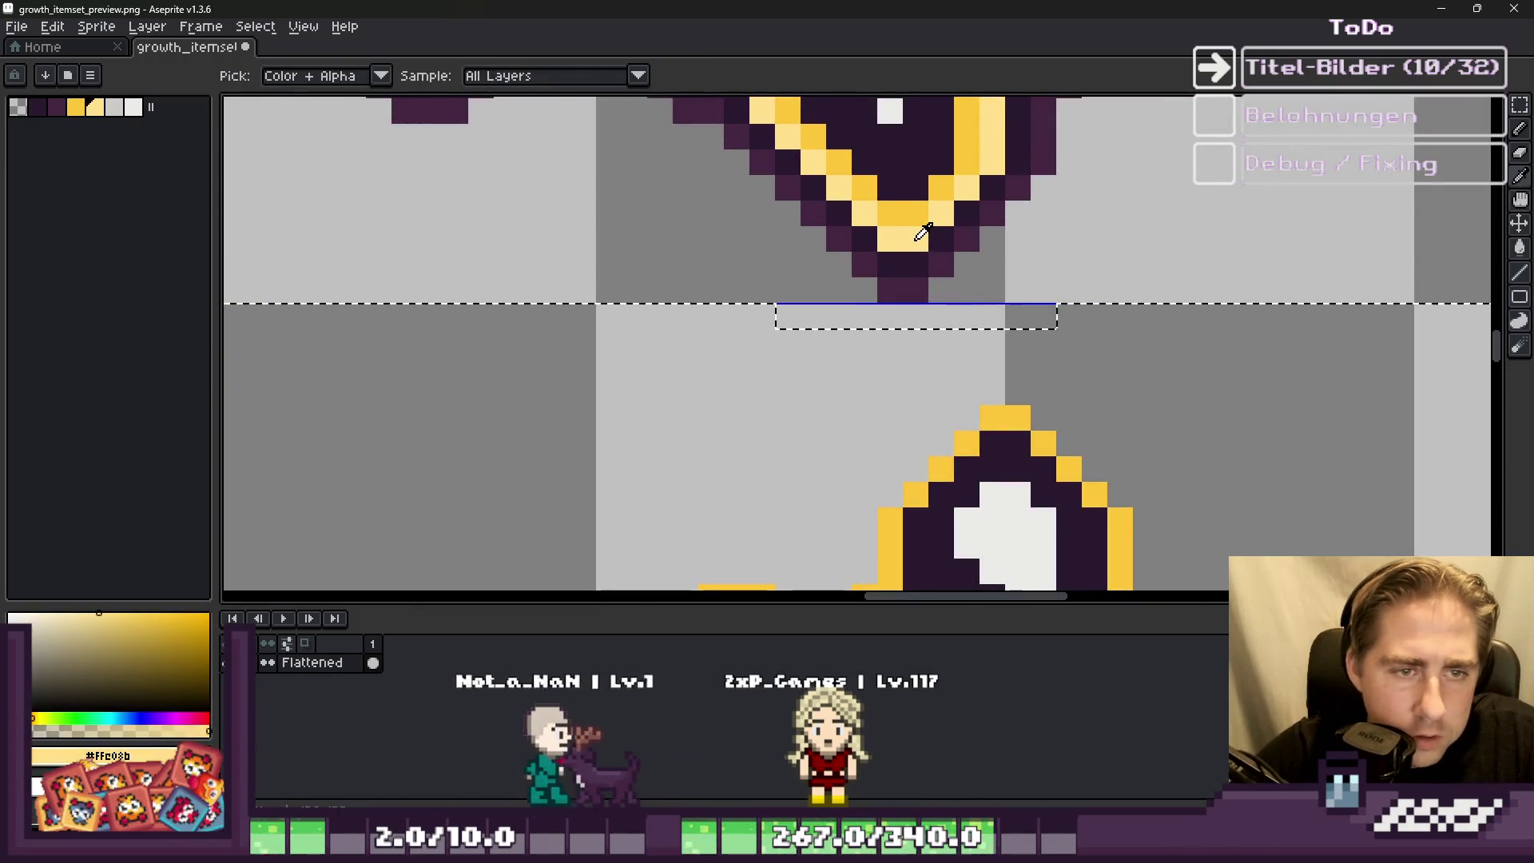
{"action": "key", "text": "shift+o"}
{"action": "key", "text": "Return"}
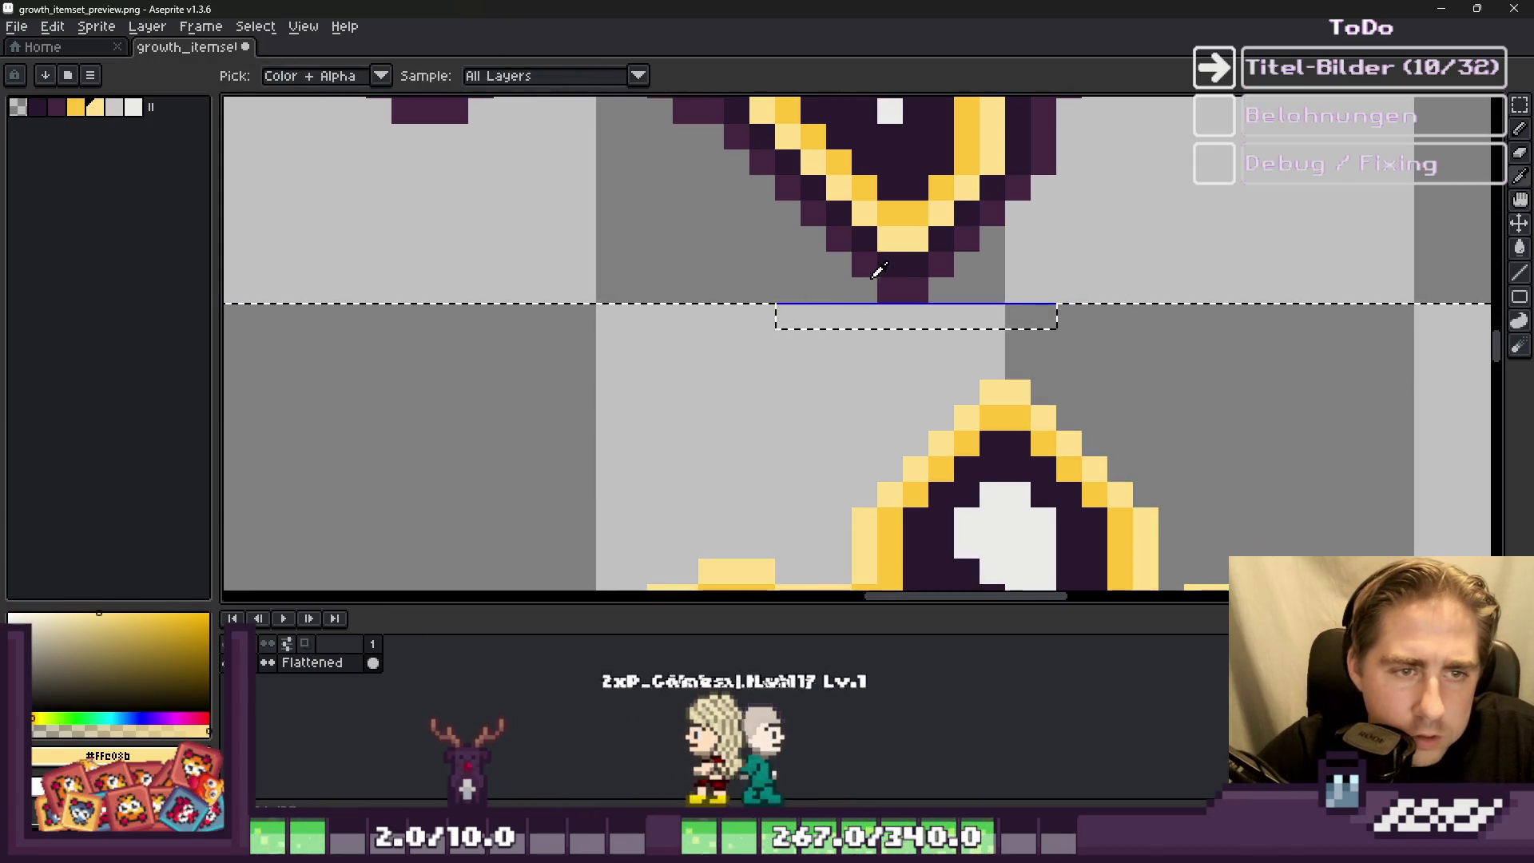
Step: Add two outer outlines around the basket in dark purple shades
{"action": "left_click", "coordinate": [902, 263], "text": "alt"}
{"action": "key", "text": "shift+o"}
{"action": "key", "text": "Return"}
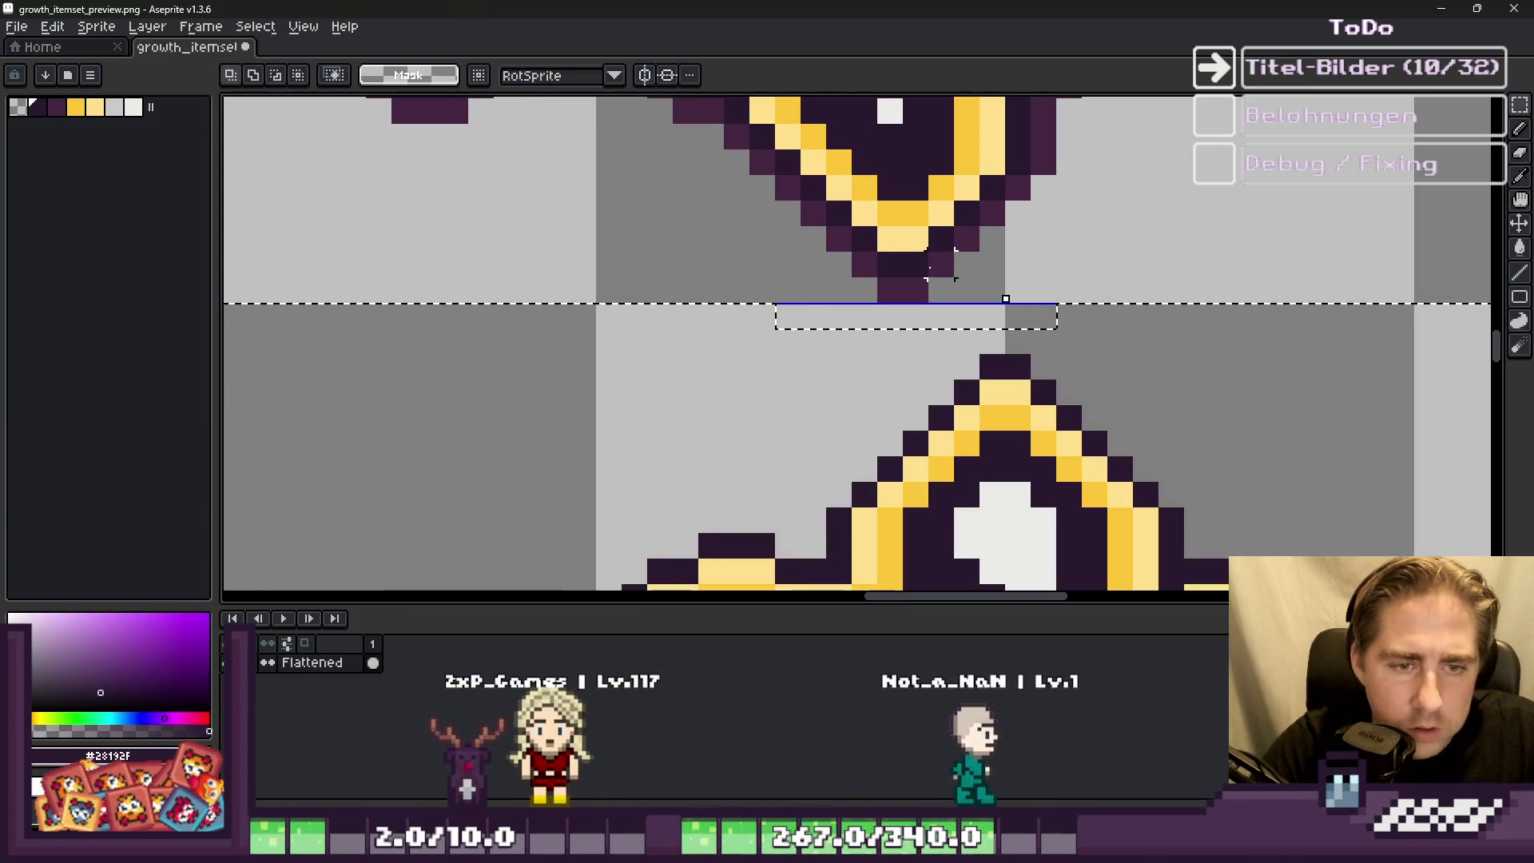
{"action": "left_click", "coordinate": [908, 278], "text": "alt"}
{"action": "key", "text": "shift+o"}
{"action": "key", "text": "Return"}
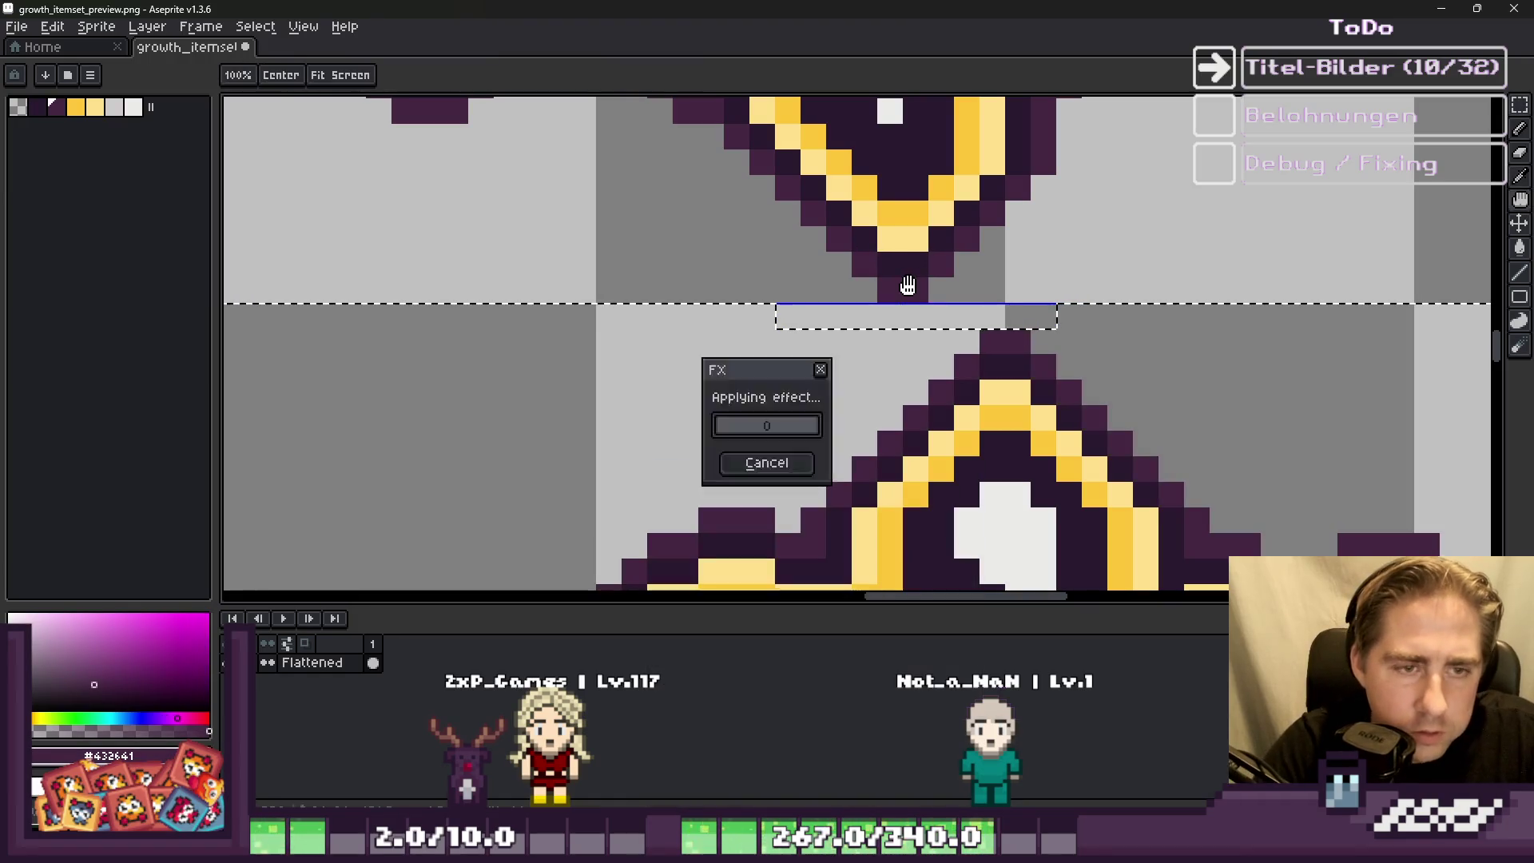
{"action": "scroll", "coordinate": [985, 242], "scroll_direction": "down", "scroll_amount": 2}
{"action": "scroll", "coordinate": [983, 241], "scroll_direction": "down", "scroll_amount": 1}
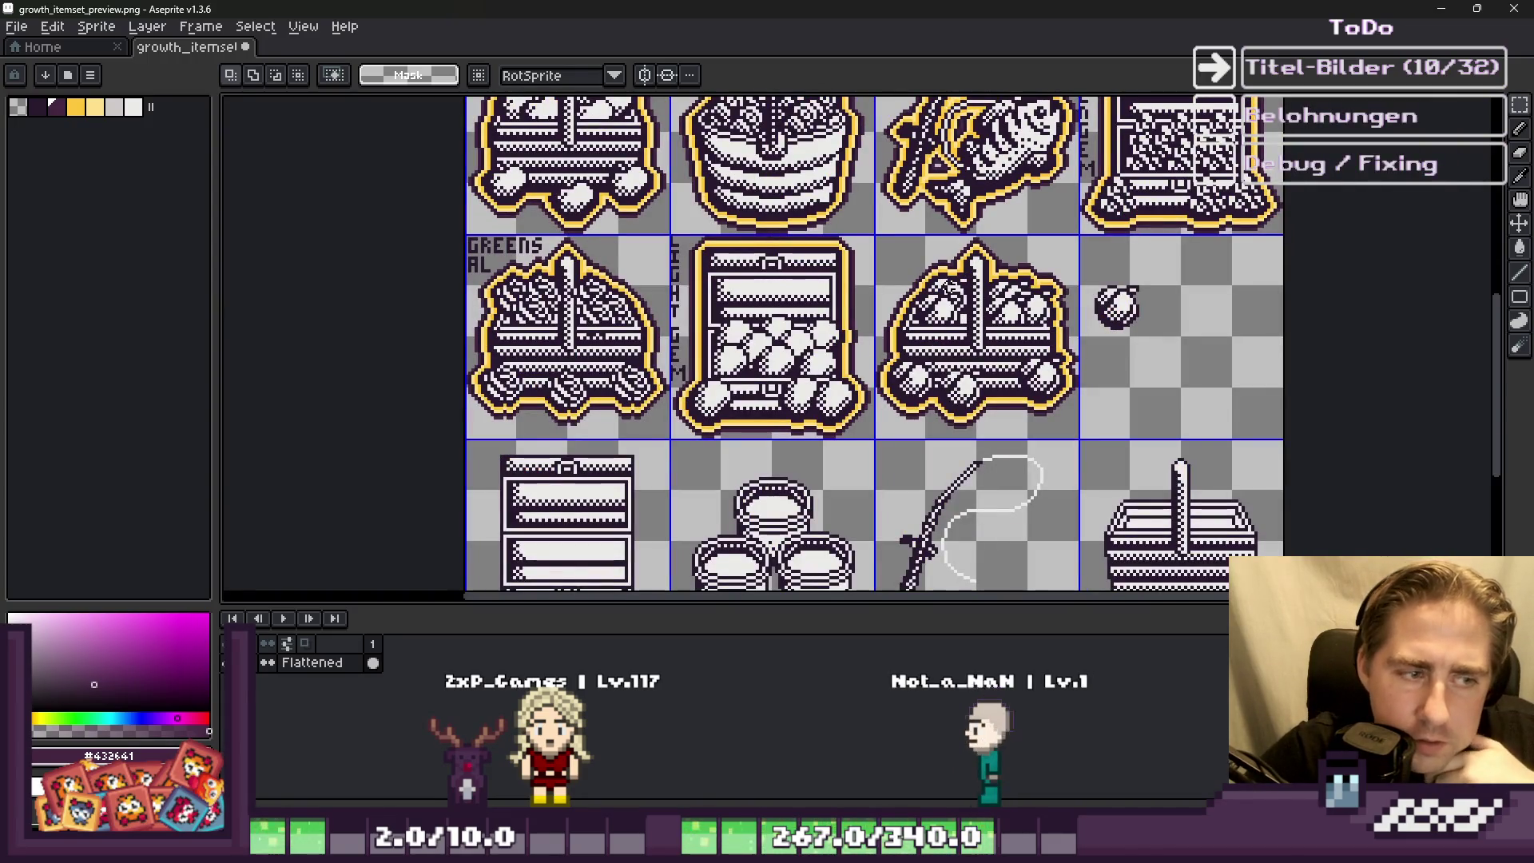
Step: Select the small coin sprite beside the basket and delete it
{"action": "scroll", "coordinate": [931, 288], "scroll_direction": "down", "scroll_amount": 3}
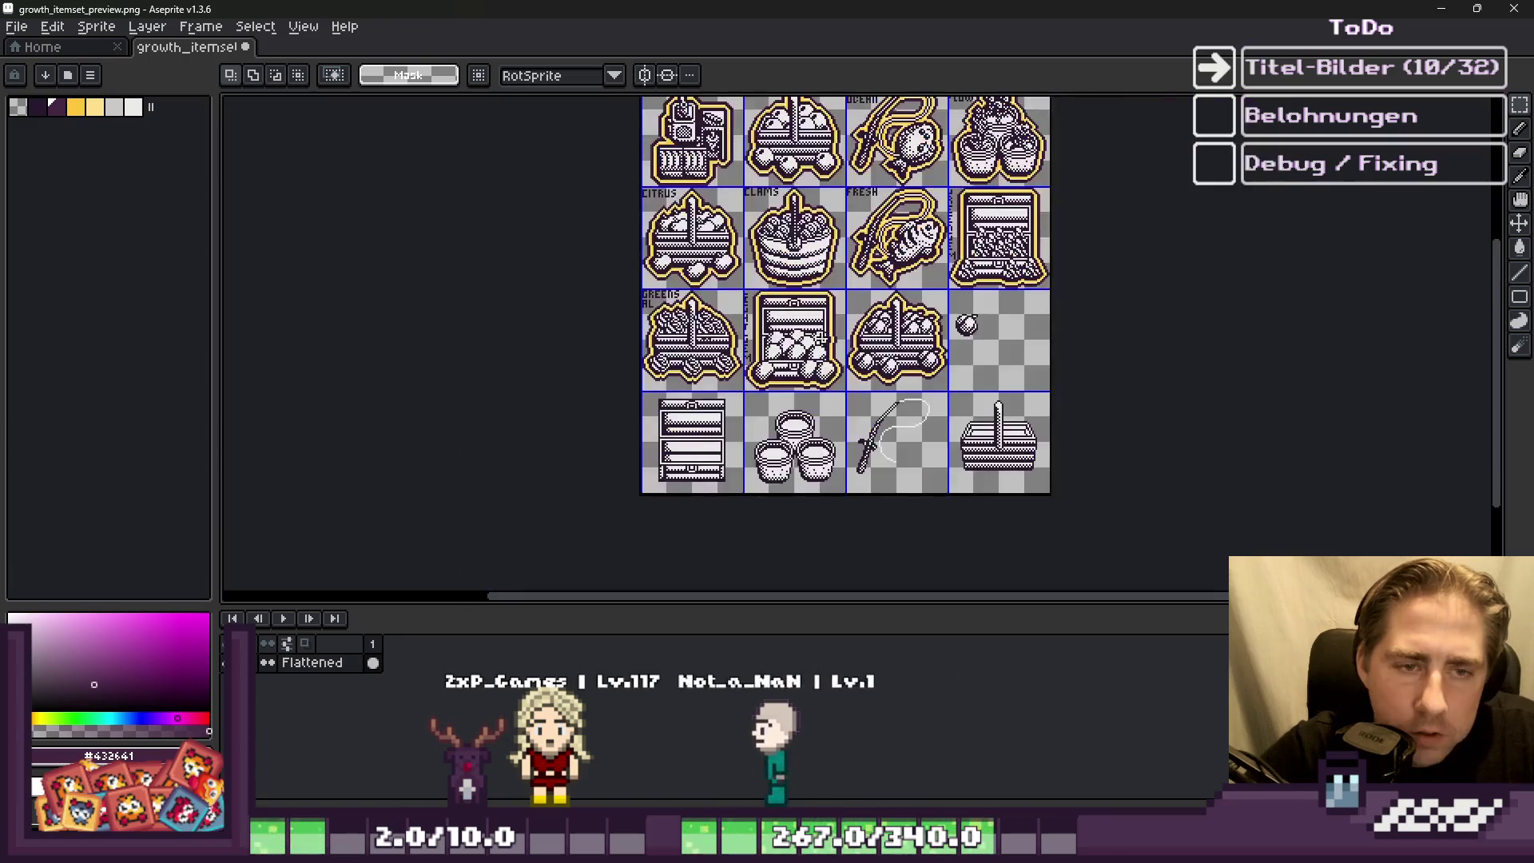
{"action": "scroll", "coordinate": [954, 302], "scroll_direction": "up", "scroll_amount": 4}
{"action": "scroll", "coordinate": [954, 302], "scroll_direction": "up", "scroll_amount": 1}
{"action": "left_click_drag", "start_coordinate": [931, 318], "coordinate": [1093, 457]}
{"action": "key", "text": "Delete"}
{"action": "scroll", "coordinate": [1043, 404], "scroll_direction": "down", "scroll_amount": 3}
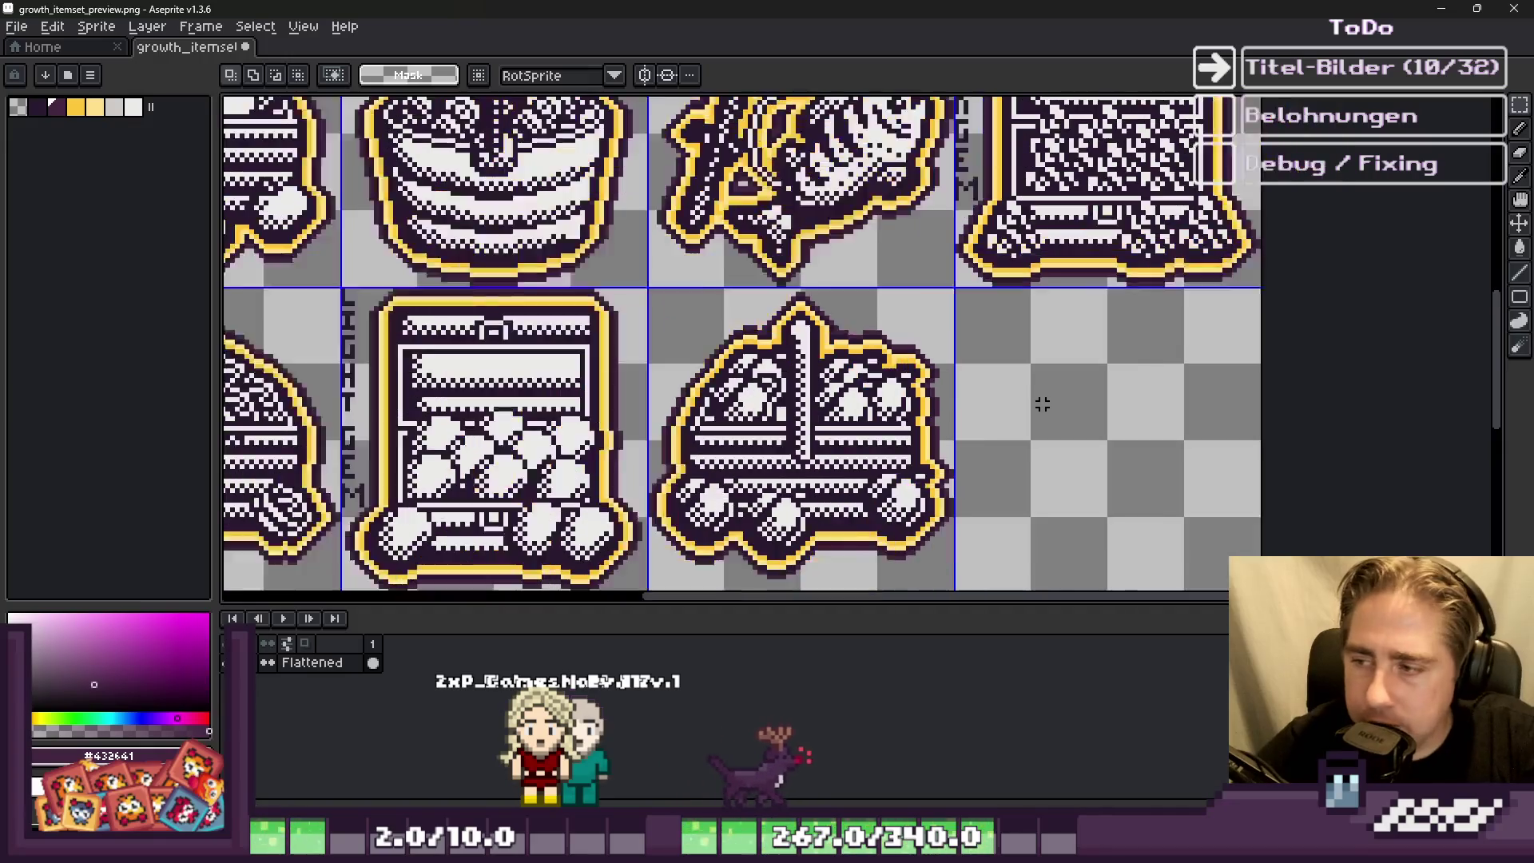
{"action": "scroll", "coordinate": [994, 367], "scroll_direction": "up", "scroll_amount": 2}
{"action": "scroll", "coordinate": [1039, 371], "scroll_direction": "down", "scroll_amount": 1}
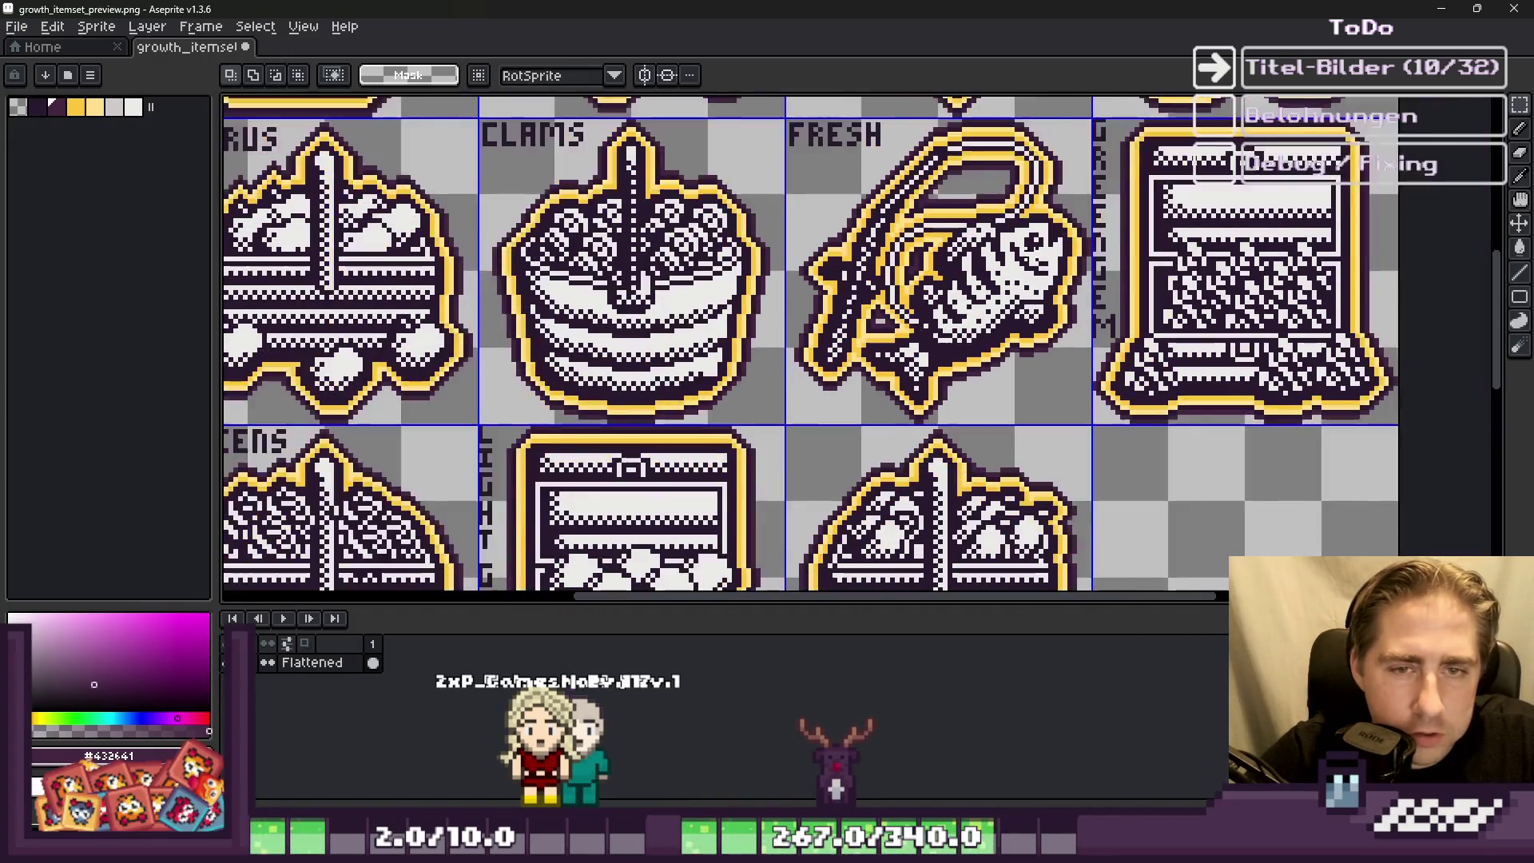
{"action": "scroll", "coordinate": [1179, 377], "scroll_direction": "up", "scroll_amount": 3}
Step: Pick the darkest purple #28192F from the canvas as the drawing colour
{"action": "key", "text": "alt"}
{"action": "left_click", "coordinate": [1186, 399], "text": "alt"}
{"action": "scroll", "coordinate": [809, 434], "scroll_direction": "down", "scroll_amount": 4}
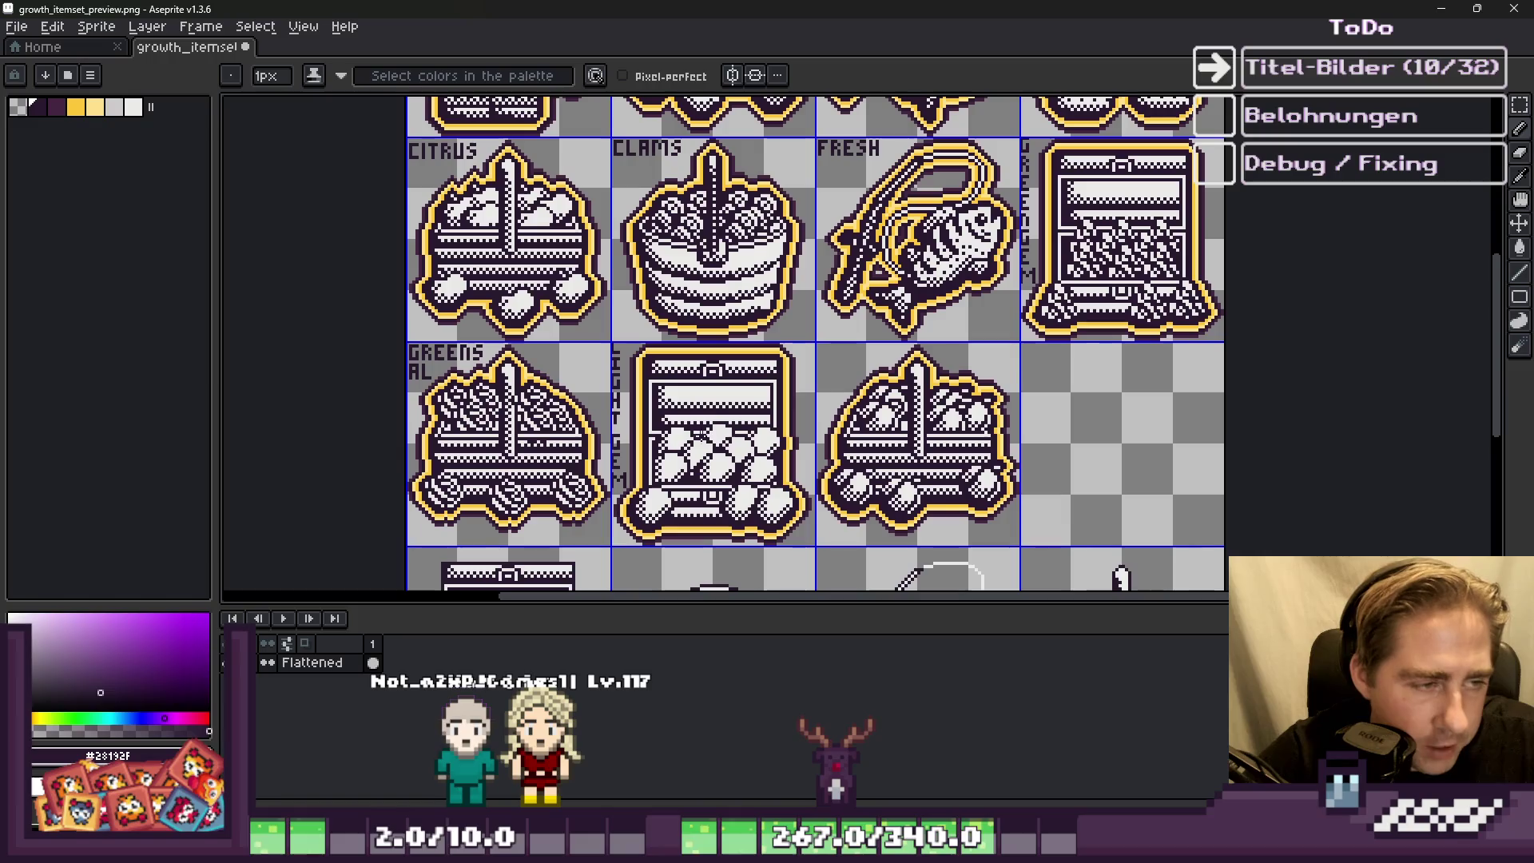
{"action": "scroll", "coordinate": [627, 412], "scroll_direction": "up", "scroll_amount": 1}
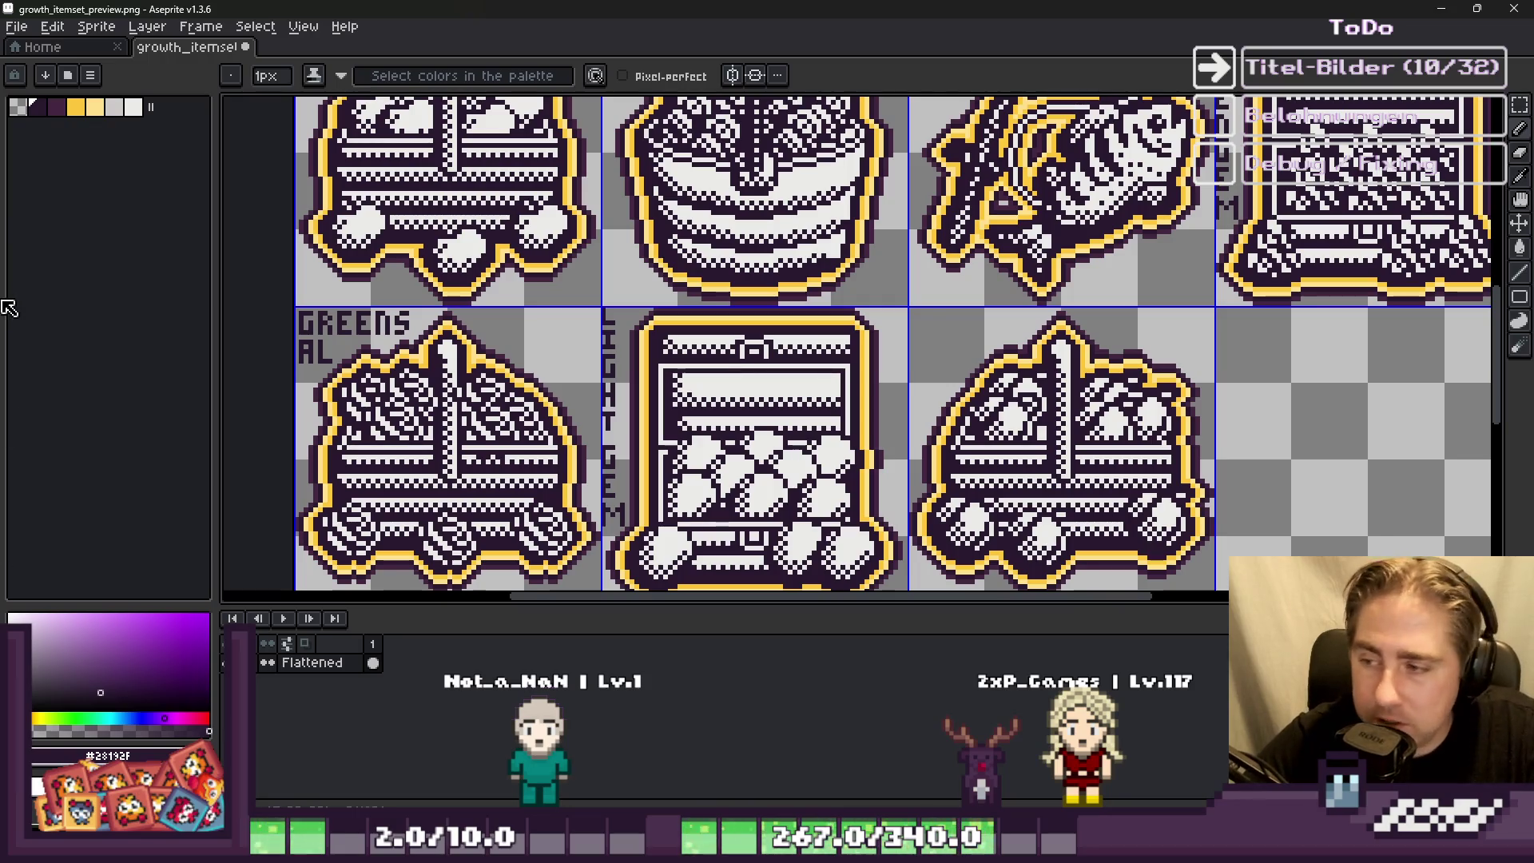
{"action": "scroll", "coordinate": [431, 376], "scroll_direction": "down", "scroll_amount": 3}
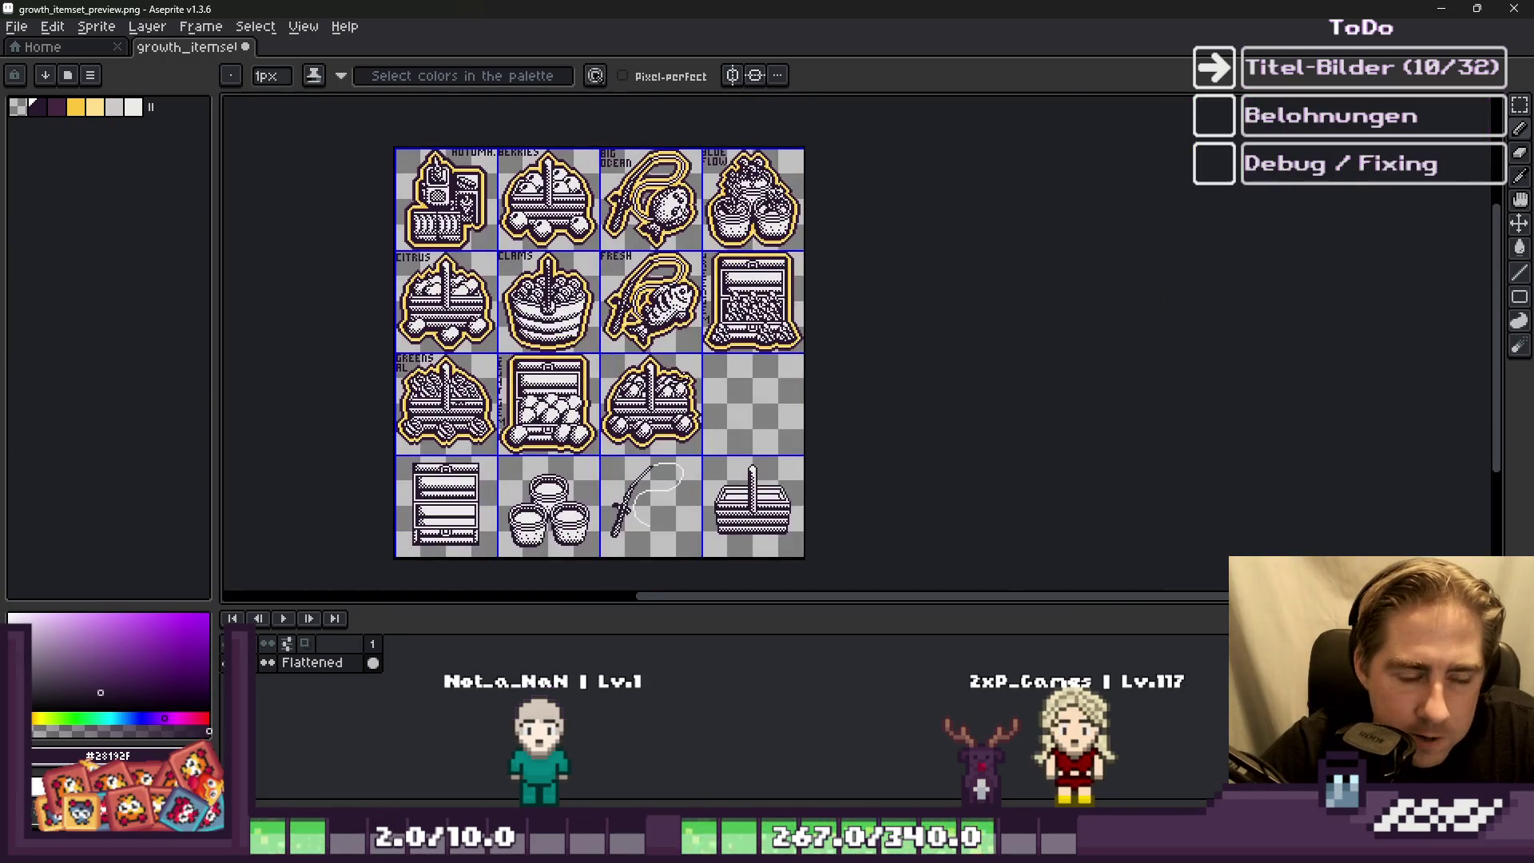
{"action": "scroll", "coordinate": [599, 392], "scroll_direction": "up", "scroll_amount": 3}
{"action": "scroll", "coordinate": [1013, 460], "scroll_direction": "down", "scroll_amount": 1}
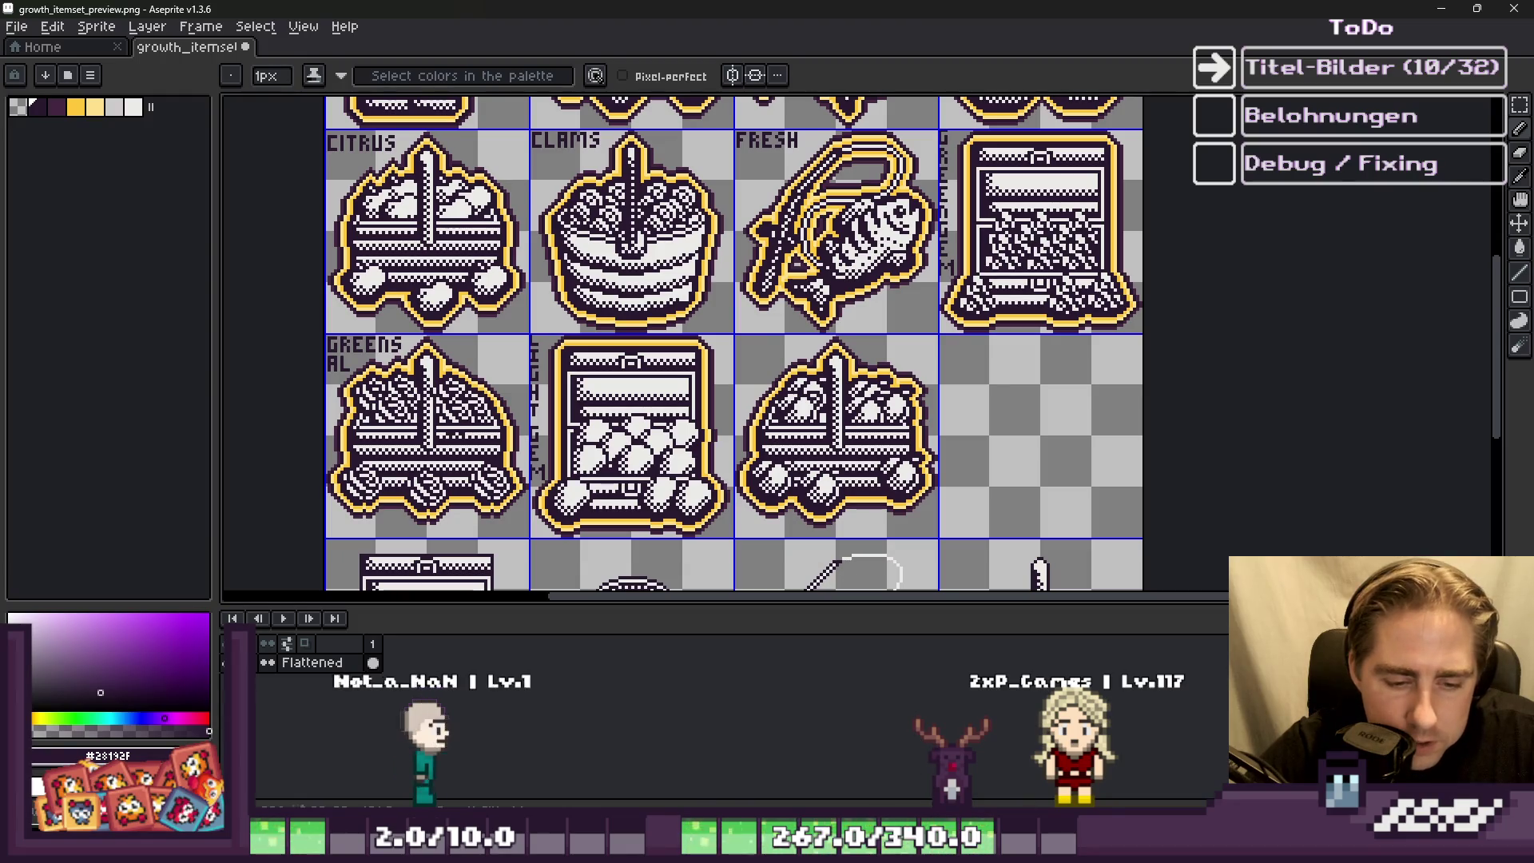
{"action": "key", "text": "alt+Tab"}
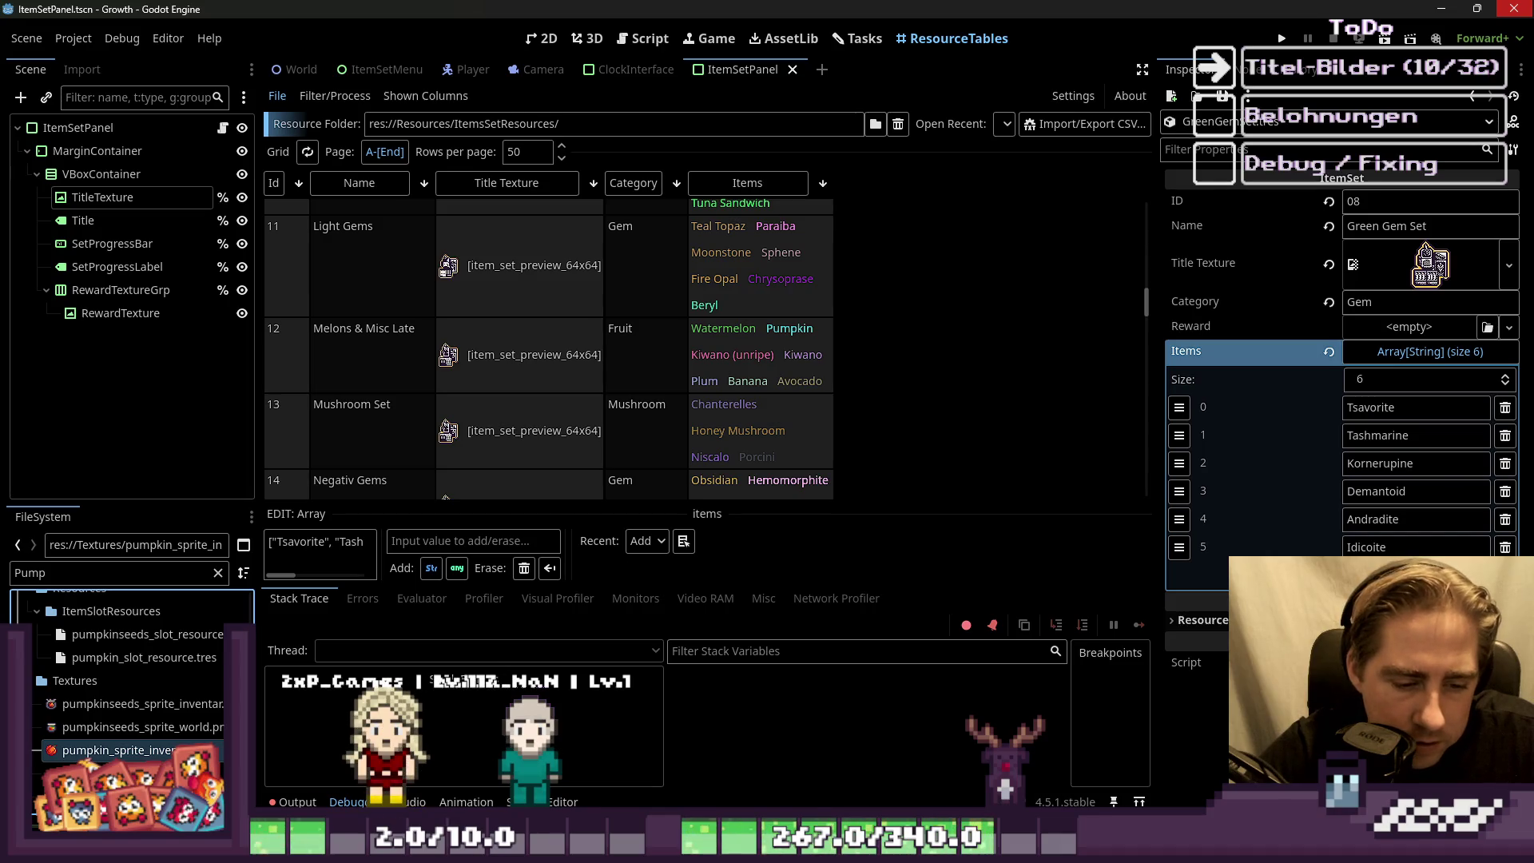
{"action": "key", "text": "alt+Tab"}
{"action": "scroll", "coordinate": [659, 261], "scroll_direction": "up", "scroll_amount": 5}
Step: Pixel-letter 'MEL' in dark purple in the basket tile's top-left corner
{"action": "left_click_drag", "start_coordinate": [660, 262], "coordinate": [646, 383]}
{"action": "left_click_drag", "start_coordinate": [702, 285], "coordinate": [782, 257]}
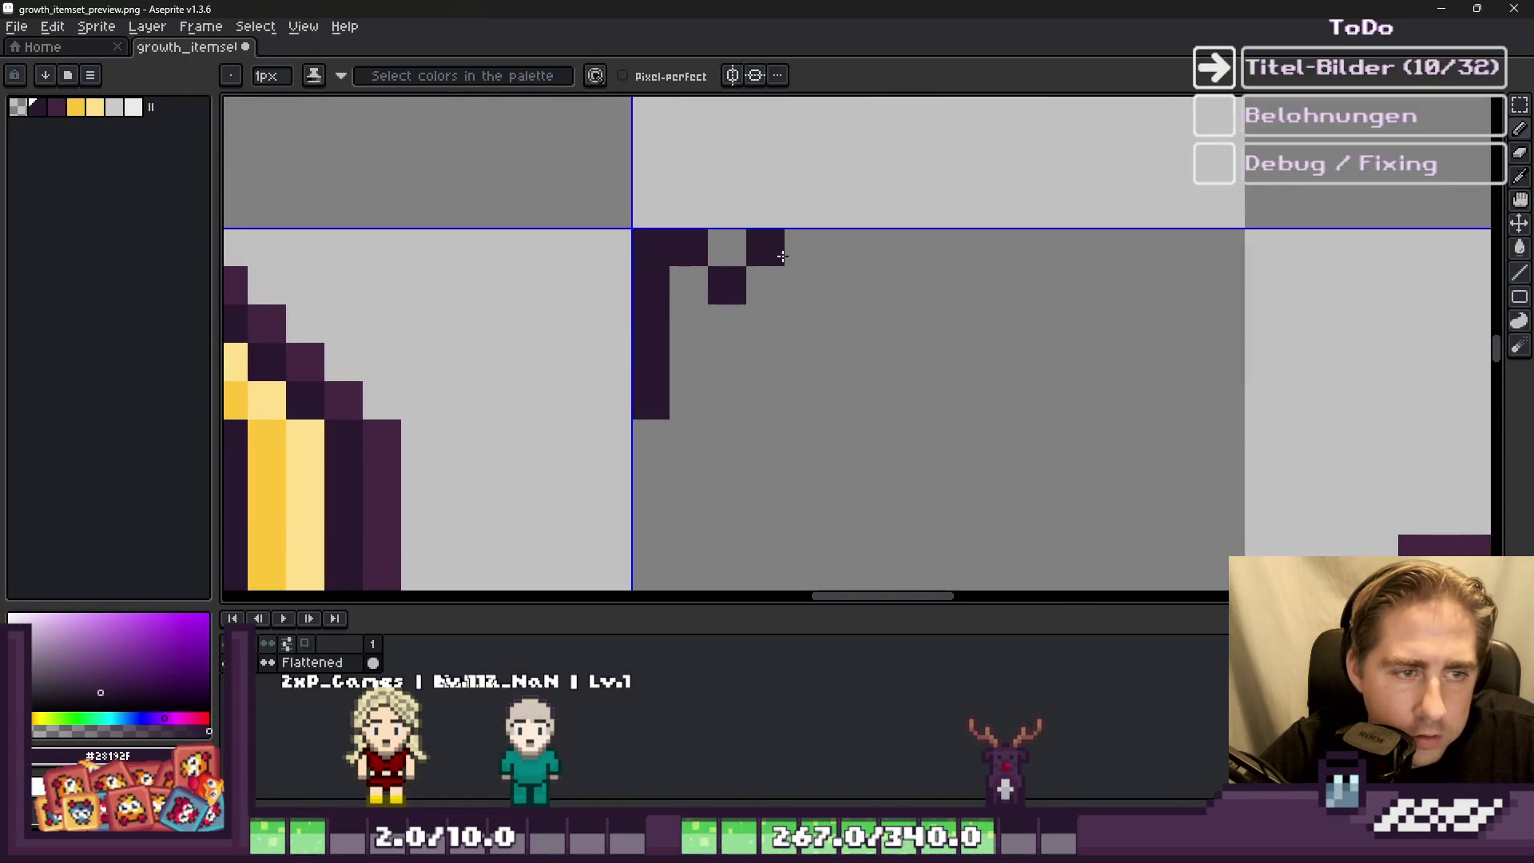
{"action": "left_click", "coordinate": [733, 330]}
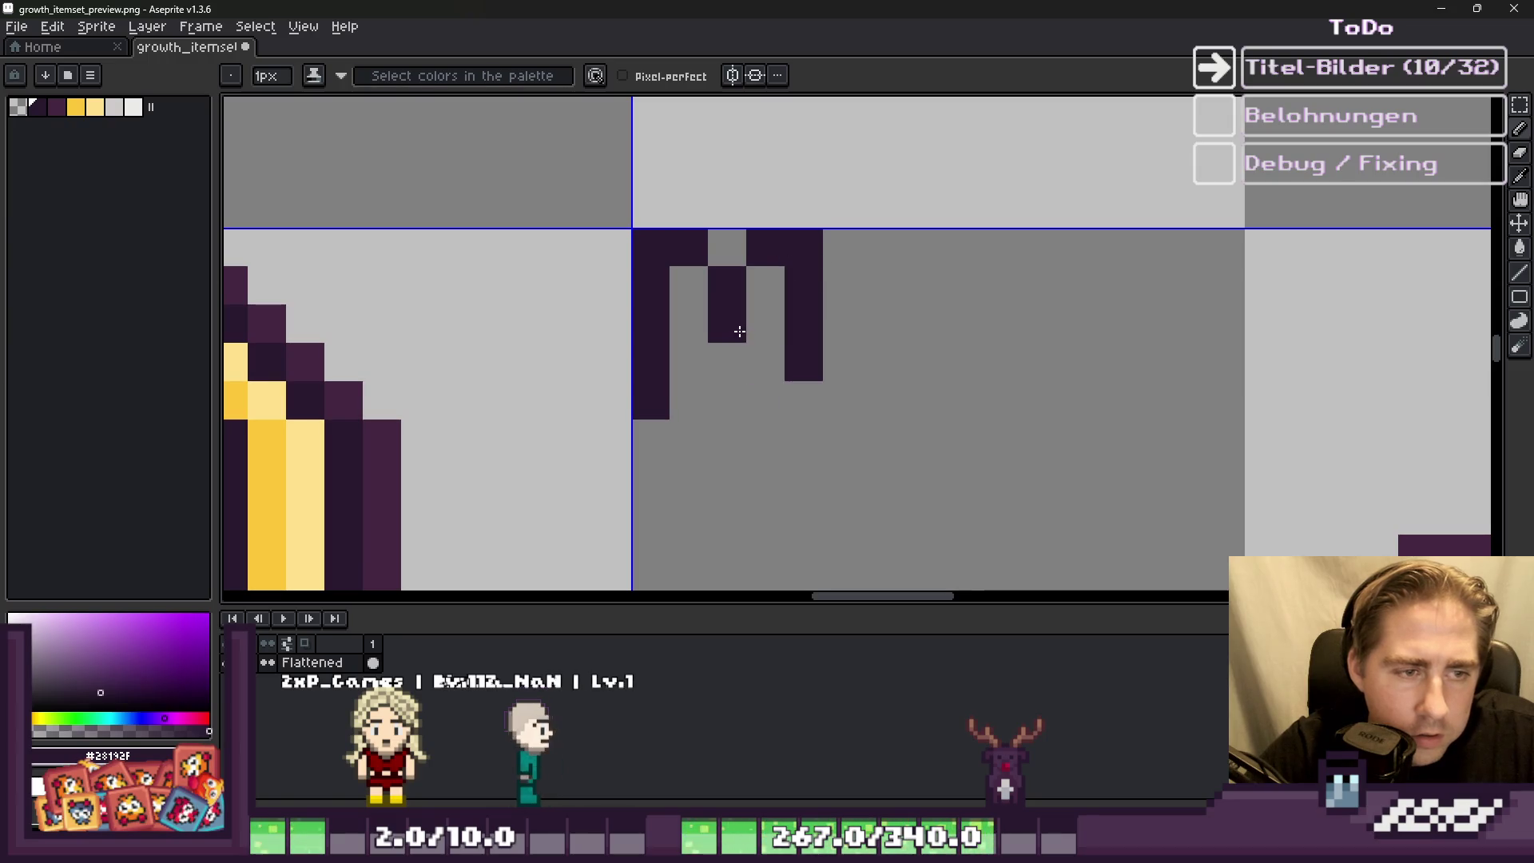
{"action": "mouse_move", "coordinate": [874, 241]}
{"action": "left_mouse_down"}
{"action": "mouse_move", "coordinate": [885, 400]}
{"action": "mouse_move", "coordinate": [958, 400]}
{"action": "left_mouse_up"}
{"action": "left_click", "coordinate": [919, 324]}
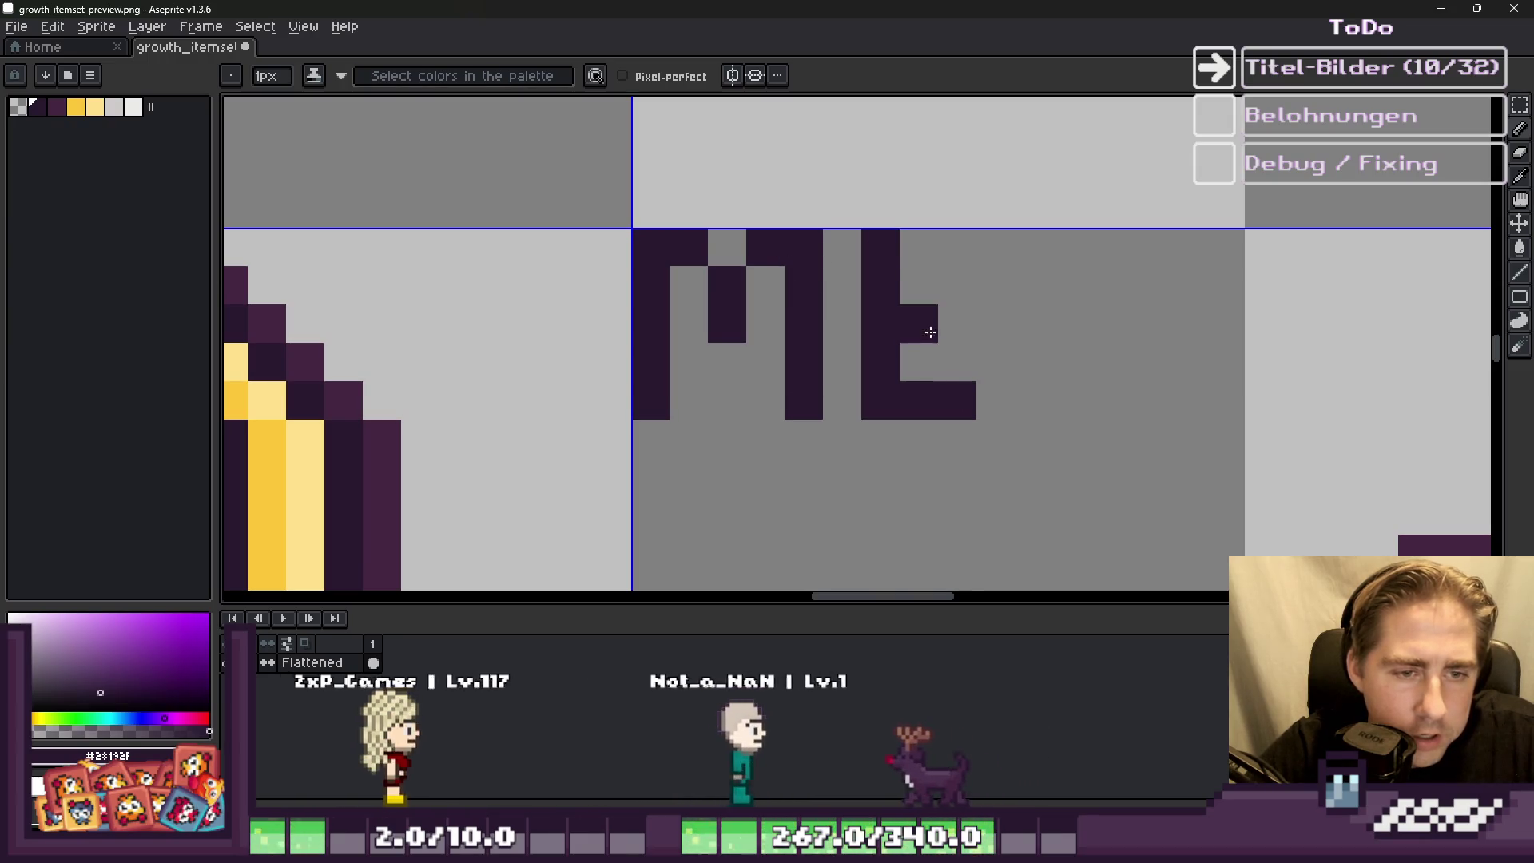
{"action": "left_click_drag", "start_coordinate": [959, 248], "coordinate": [907, 244]}
{"action": "mouse_move", "coordinate": [1036, 247]}
{"action": "left_mouse_down"}
{"action": "mouse_move", "coordinate": [1044, 393]}
{"action": "mouse_move", "coordinate": [1111, 400]}
{"action": "left_mouse_up"}
Step: Draw the remaining letters and tidy pixels so the label reads MELON
{"action": "mouse_move", "coordinate": [1187, 247]}
{"action": "left_mouse_down"}
{"action": "mouse_move", "coordinate": [1192, 410]}
{"action": "mouse_move", "coordinate": [1257, 400]}
{"action": "mouse_move", "coordinate": [1226, 256]}
{"action": "mouse_move", "coordinate": [1262, 248]}
{"action": "left_mouse_up"}
{"action": "key", "text": "e"}
{"action": "key", "text": "minus"}
{"action": "key", "text": "minus"}
{"action": "key", "text": "minus"}
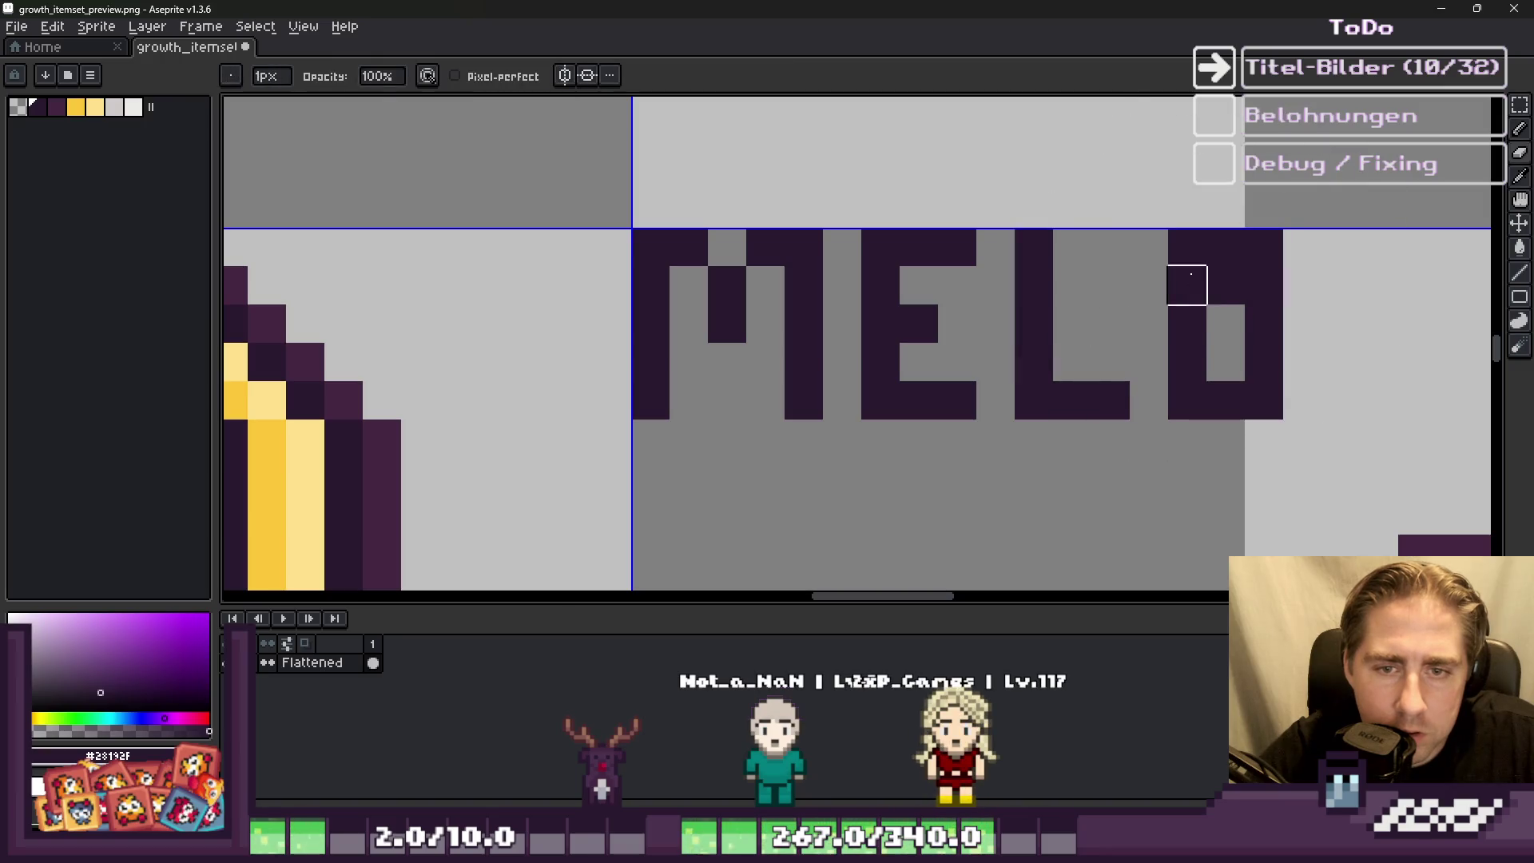
{"action": "scroll", "coordinate": [1263, 248], "scroll_direction": "down", "scroll_amount": 3}
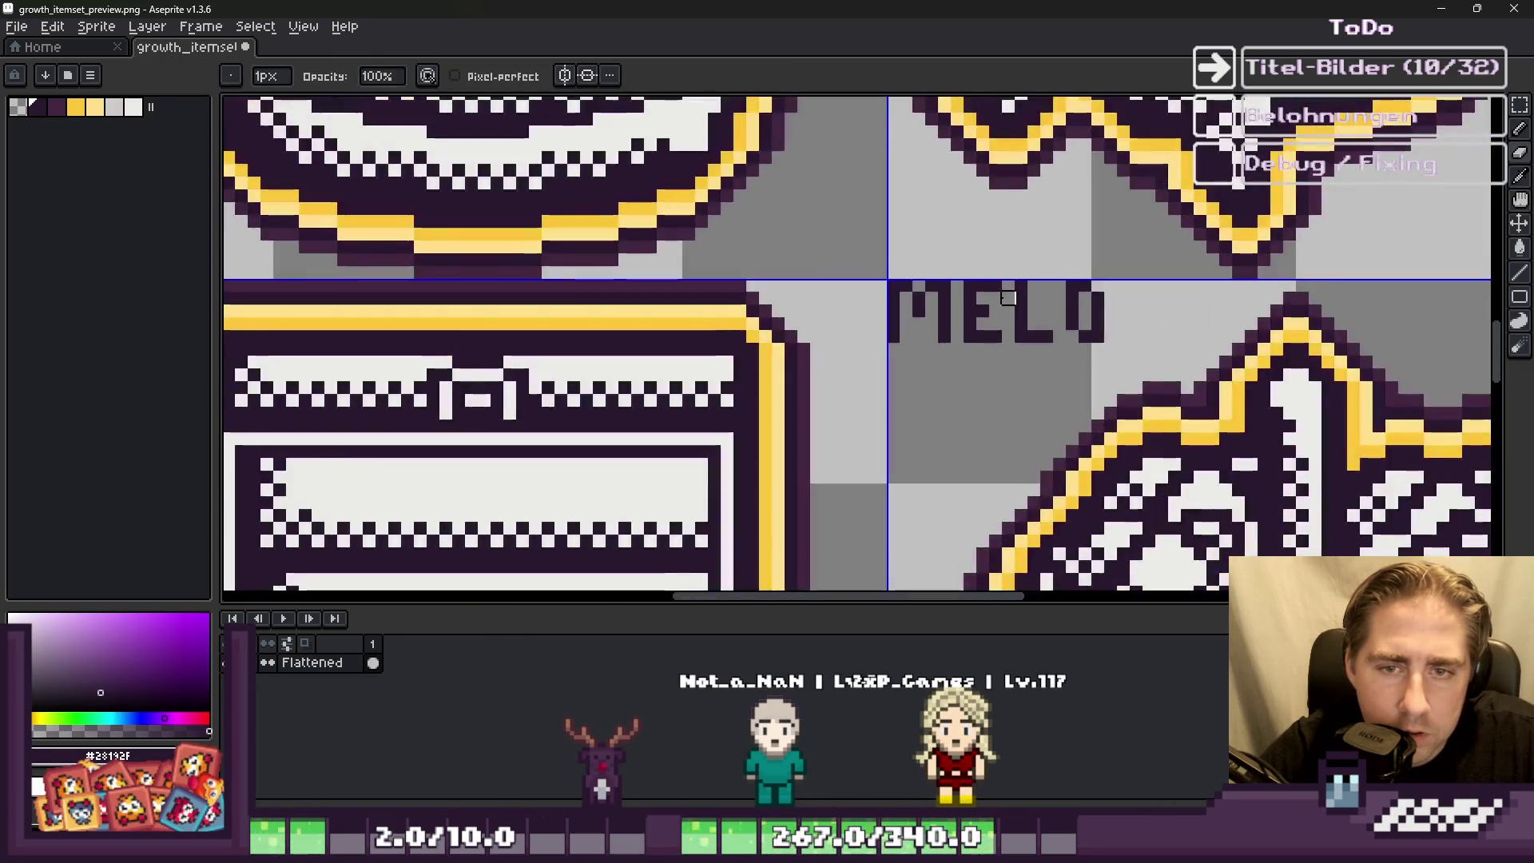
{"action": "scroll", "coordinate": [1123, 332], "scroll_direction": "up", "scroll_amount": 3}
{"action": "key", "text": "b"}
{"action": "left_click_drag", "start_coordinate": [1232, 203], "coordinate": [1232, 373]}
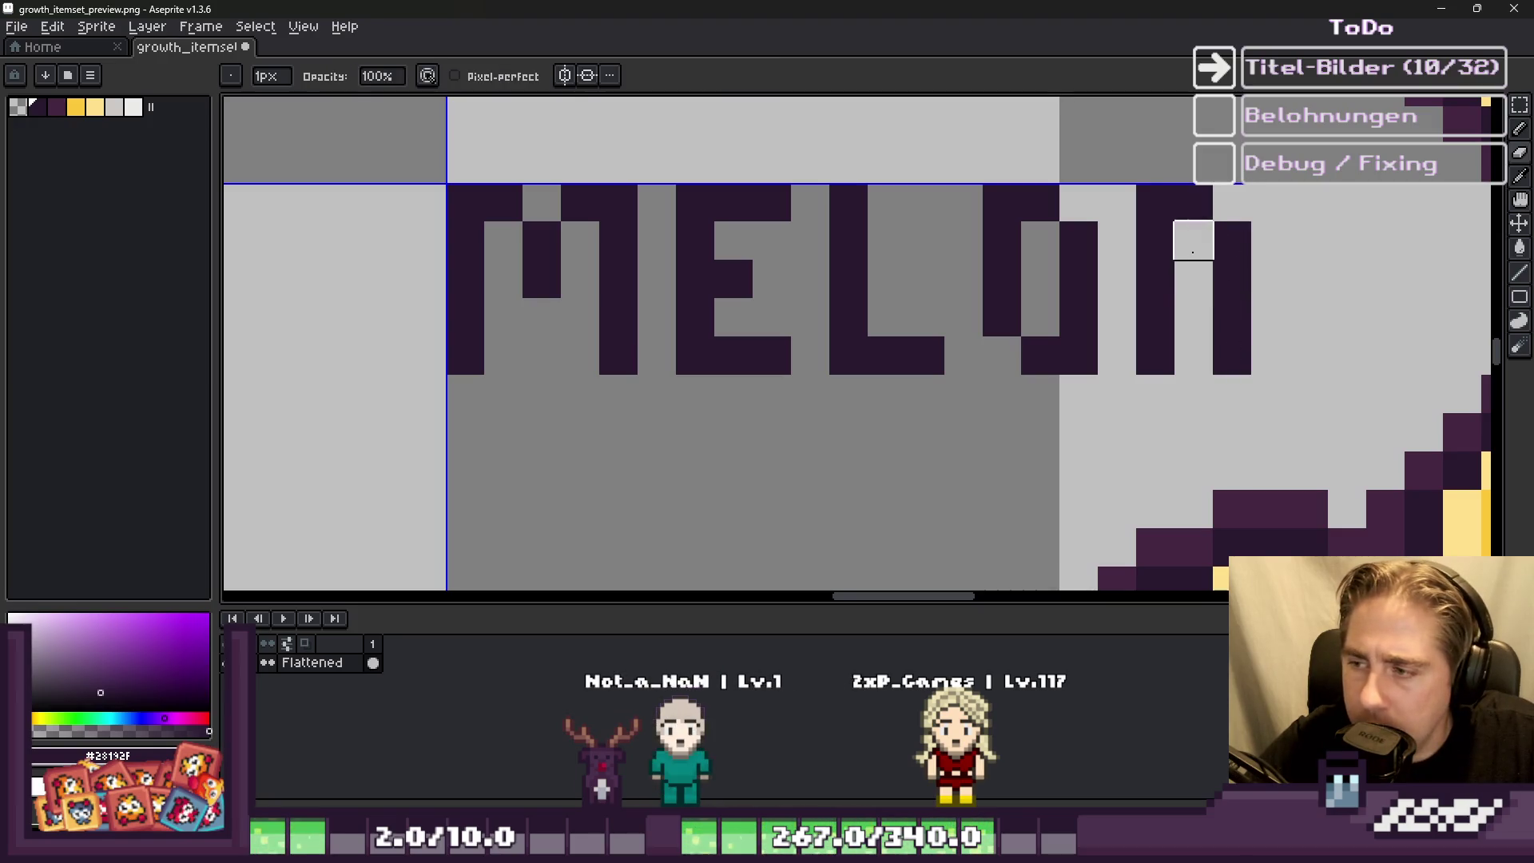
{"action": "scroll", "coordinate": [1192, 249], "scroll_direction": "down", "scroll_amount": 3}
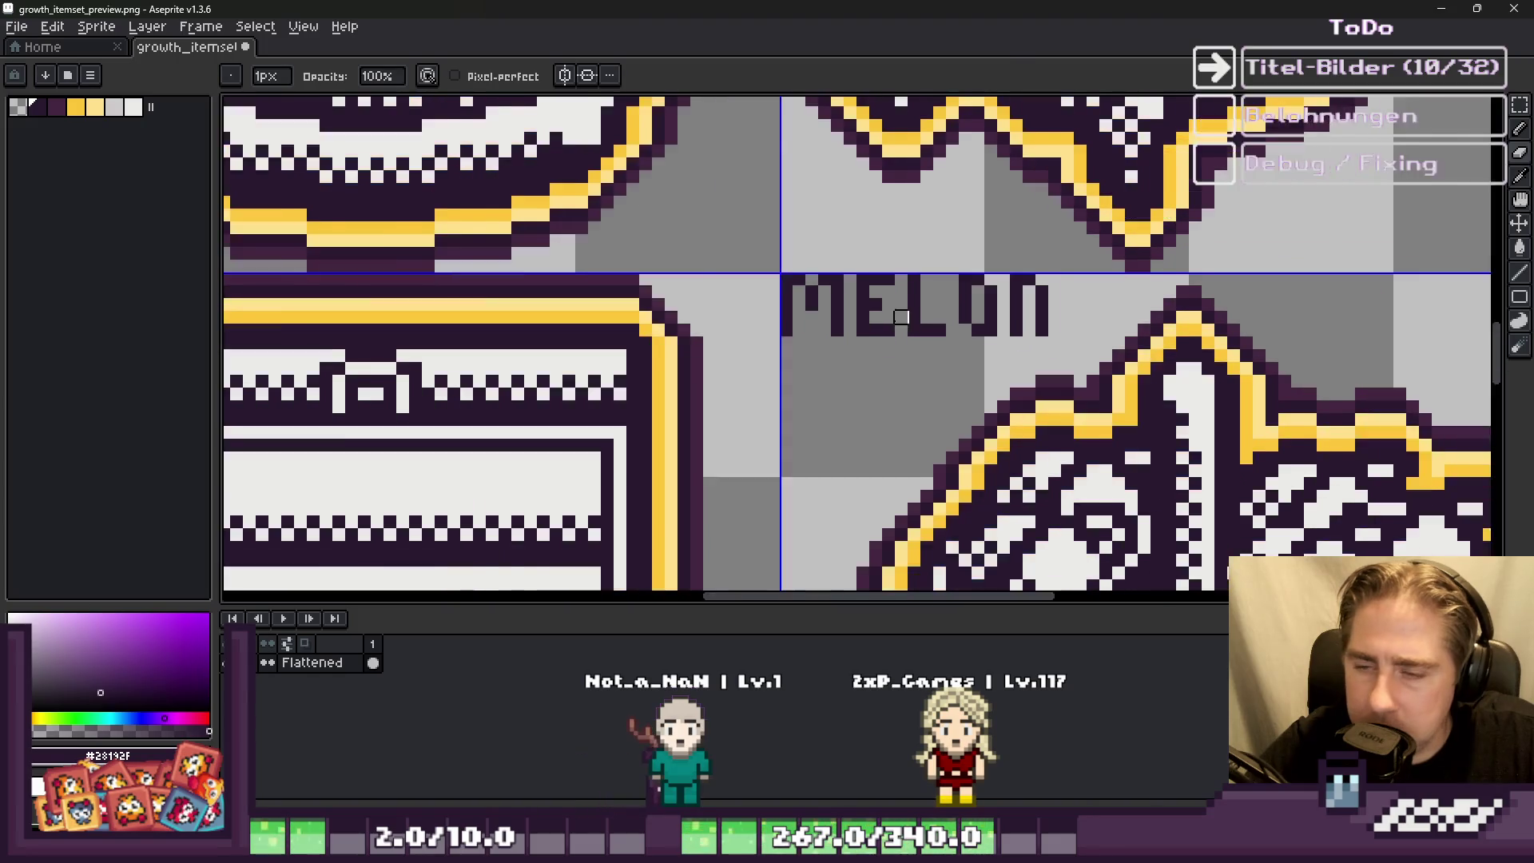
{"action": "scroll", "coordinate": [918, 319], "scroll_direction": "up", "scroll_amount": 3}
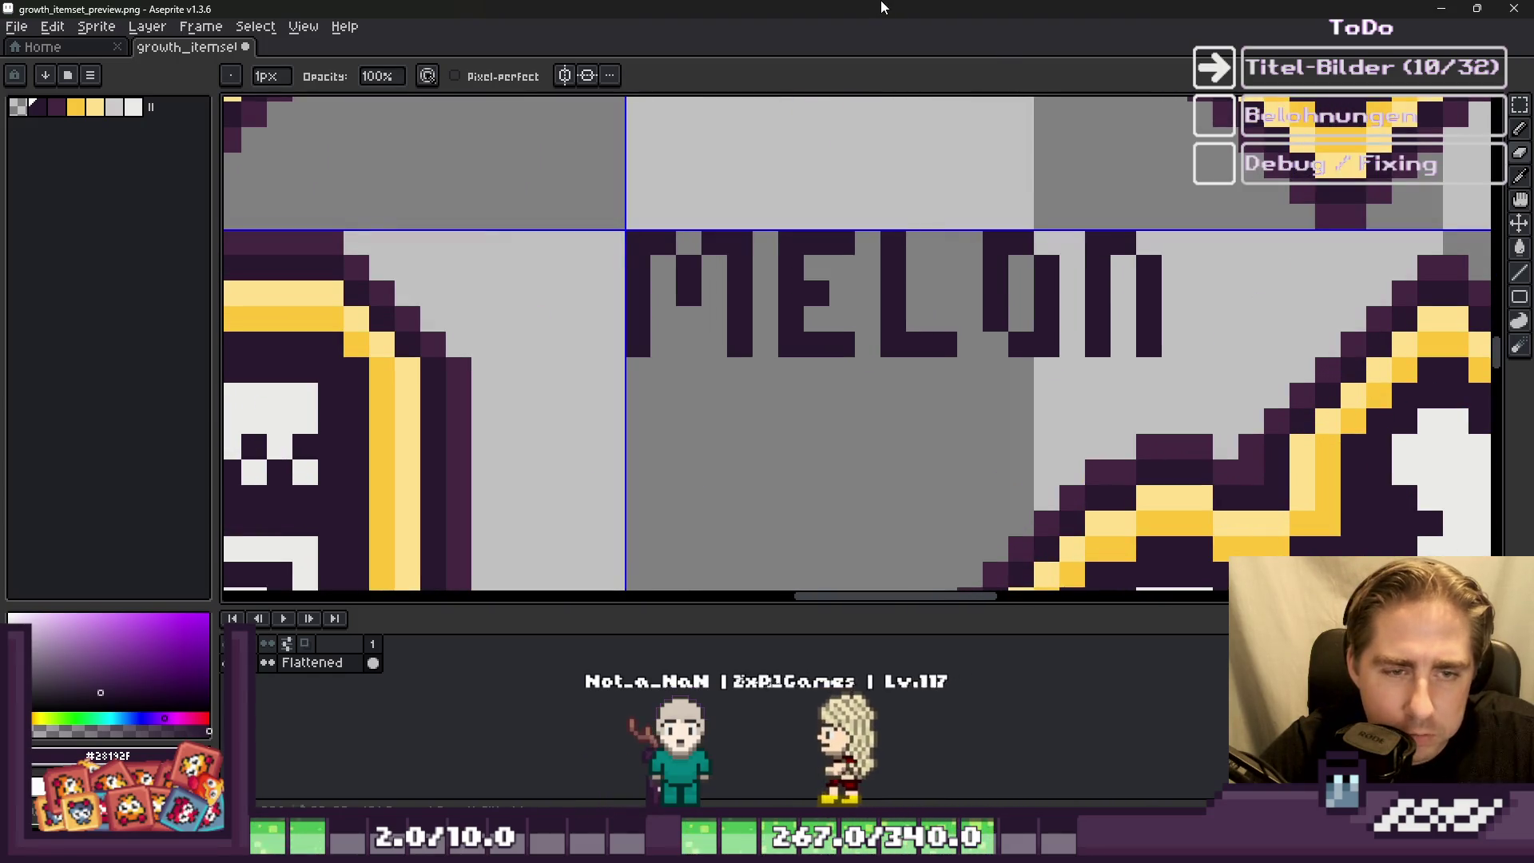
{"action": "scroll", "coordinate": [811, 151], "scroll_direction": "down", "scroll_amount": 2}
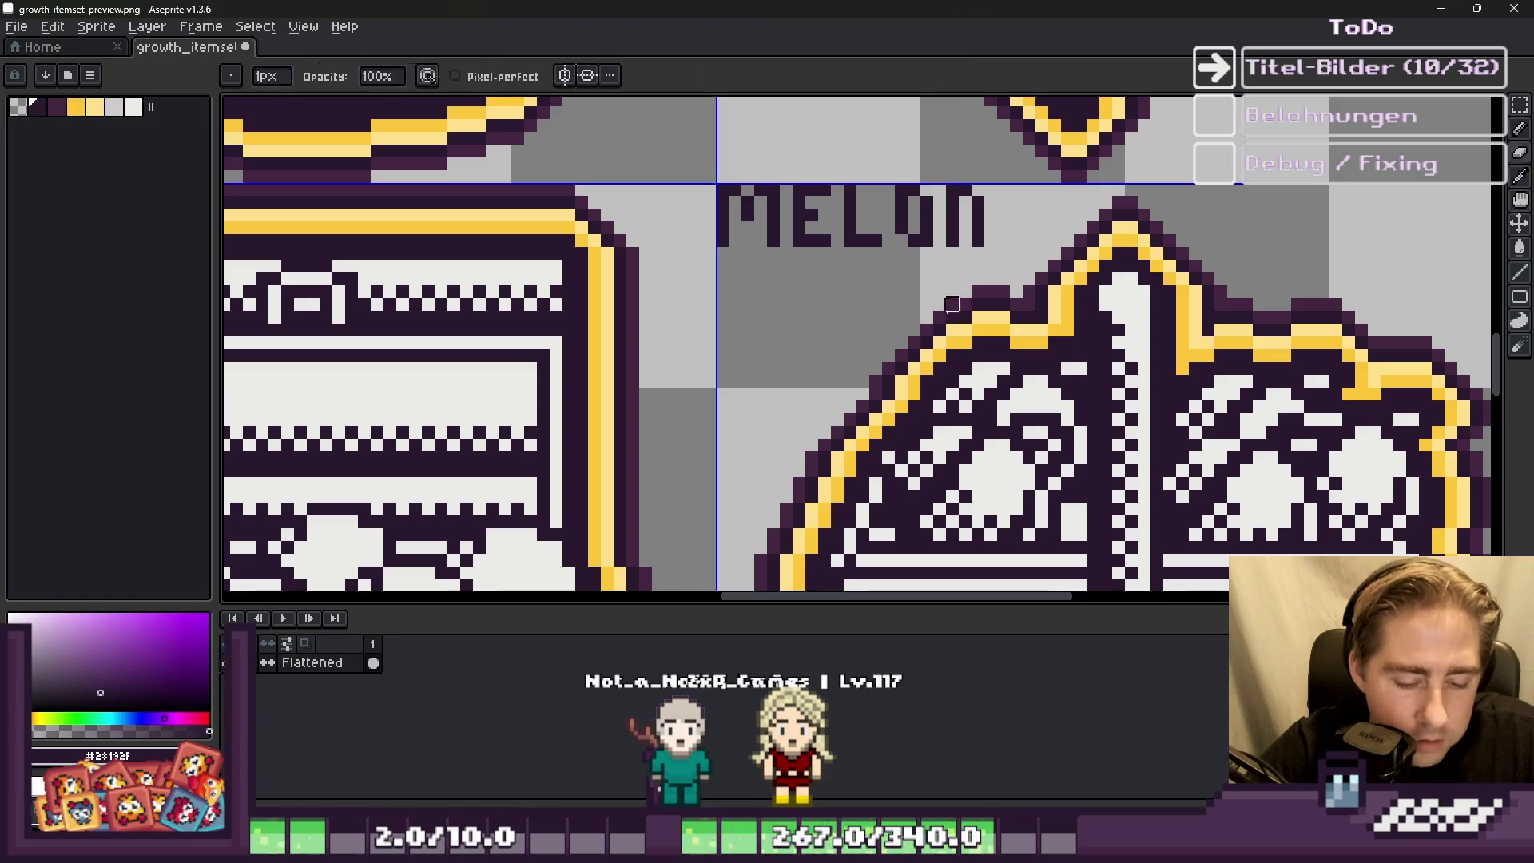
Step: Save growth_itemset_preview.png with Ctrl+S
{"action": "key", "text": "m"}
{"action": "scroll", "coordinate": [774, 302], "scroll_direction": "down", "scroll_amount": 5}
{"action": "key", "text": "ctrl+s"}
{"action": "scroll", "coordinate": [831, 323], "scroll_direction": "up", "scroll_amount": 3}
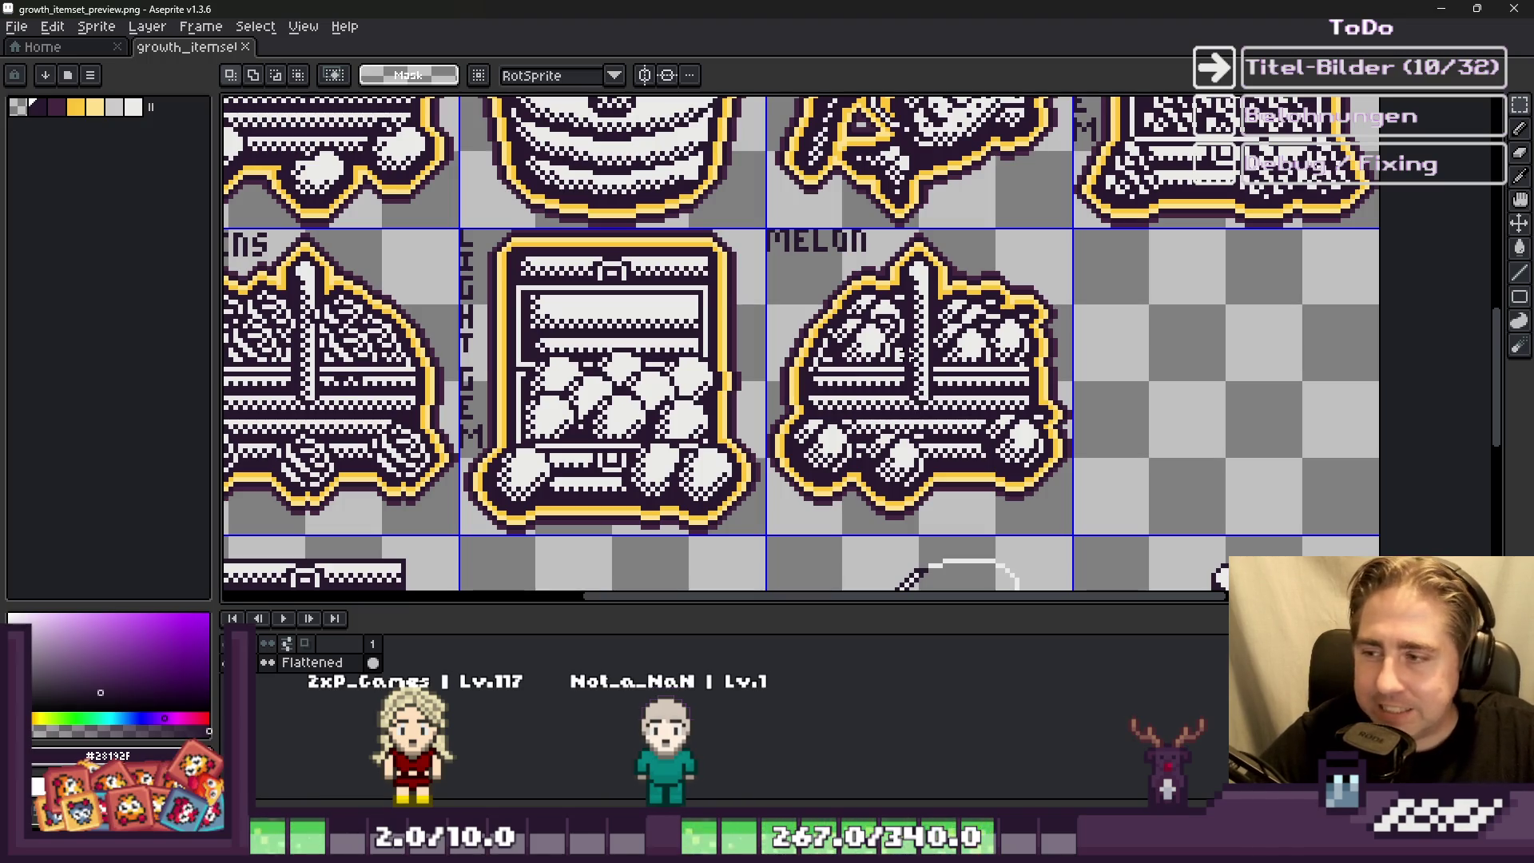
{"action": "scroll", "coordinate": [756, 330], "scroll_direction": "up", "scroll_amount": 1}
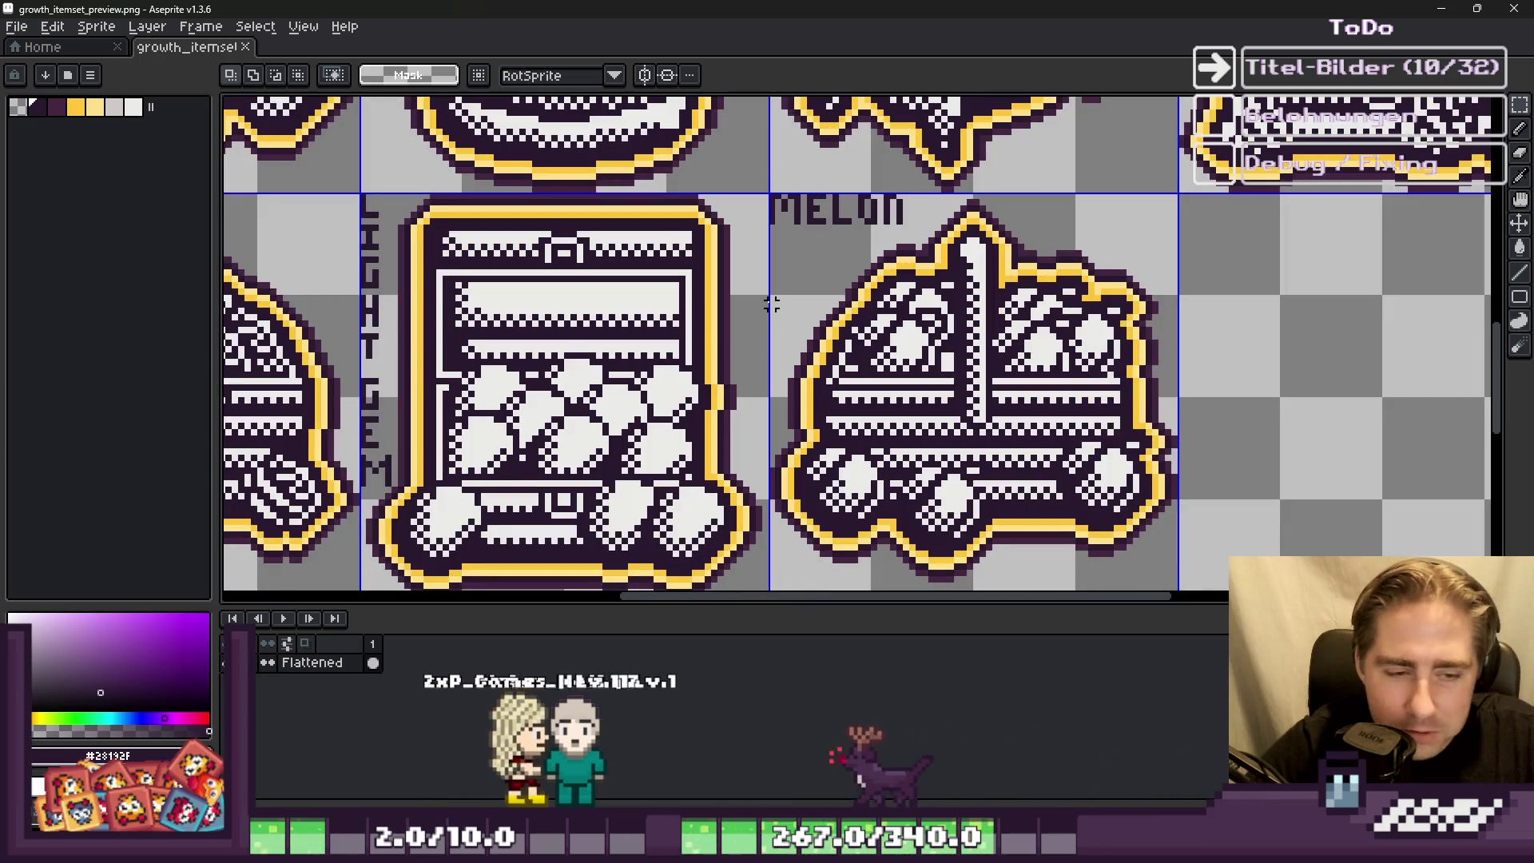
{"action": "left_click", "coordinate": [784, 292]}
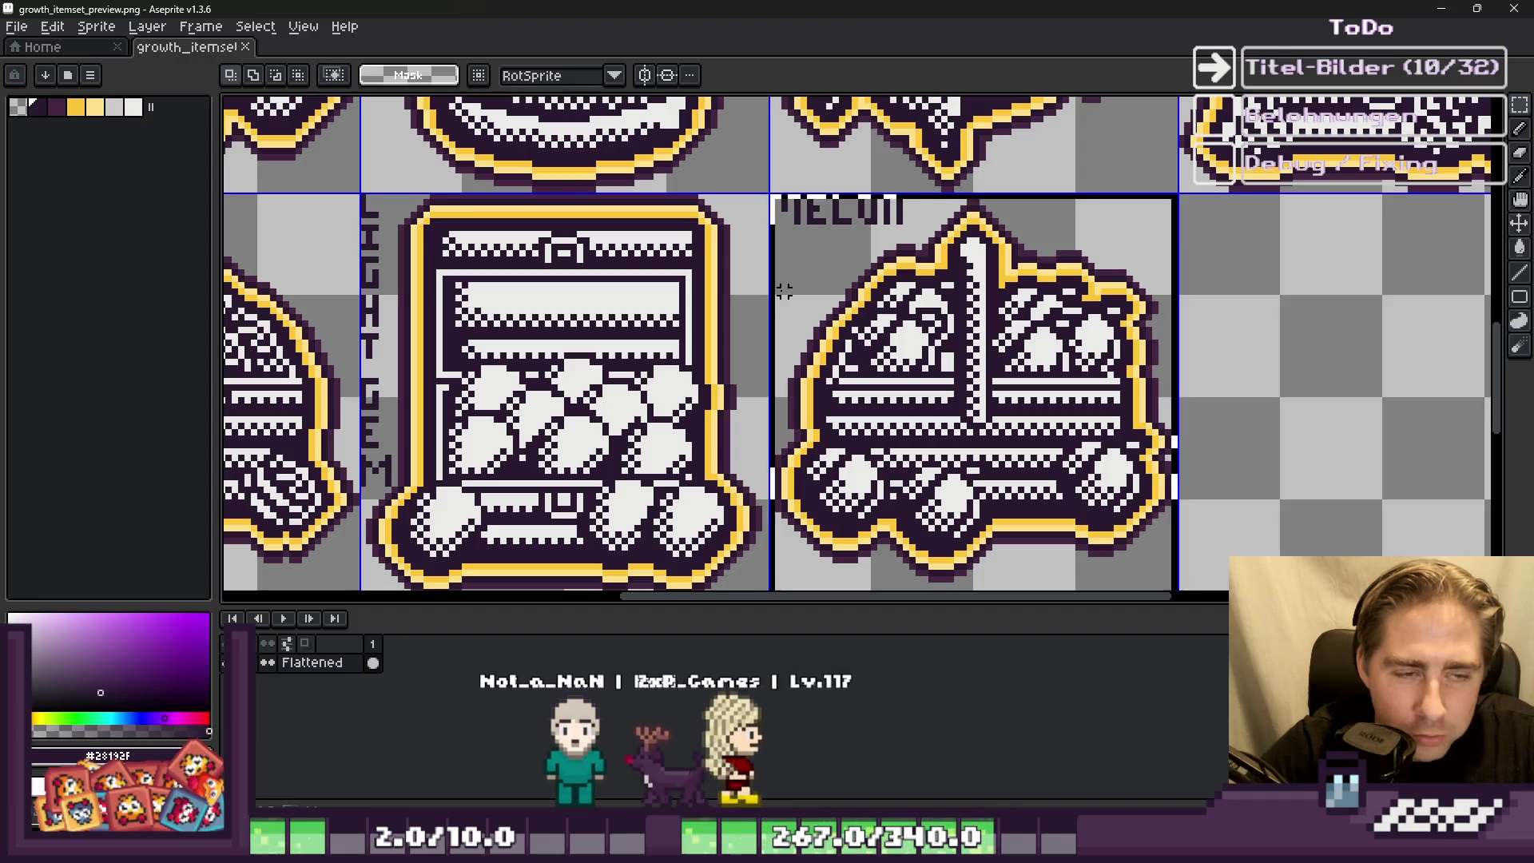
{"action": "scroll", "coordinate": [786, 297], "scroll_direction": "down", "scroll_amount": 1}
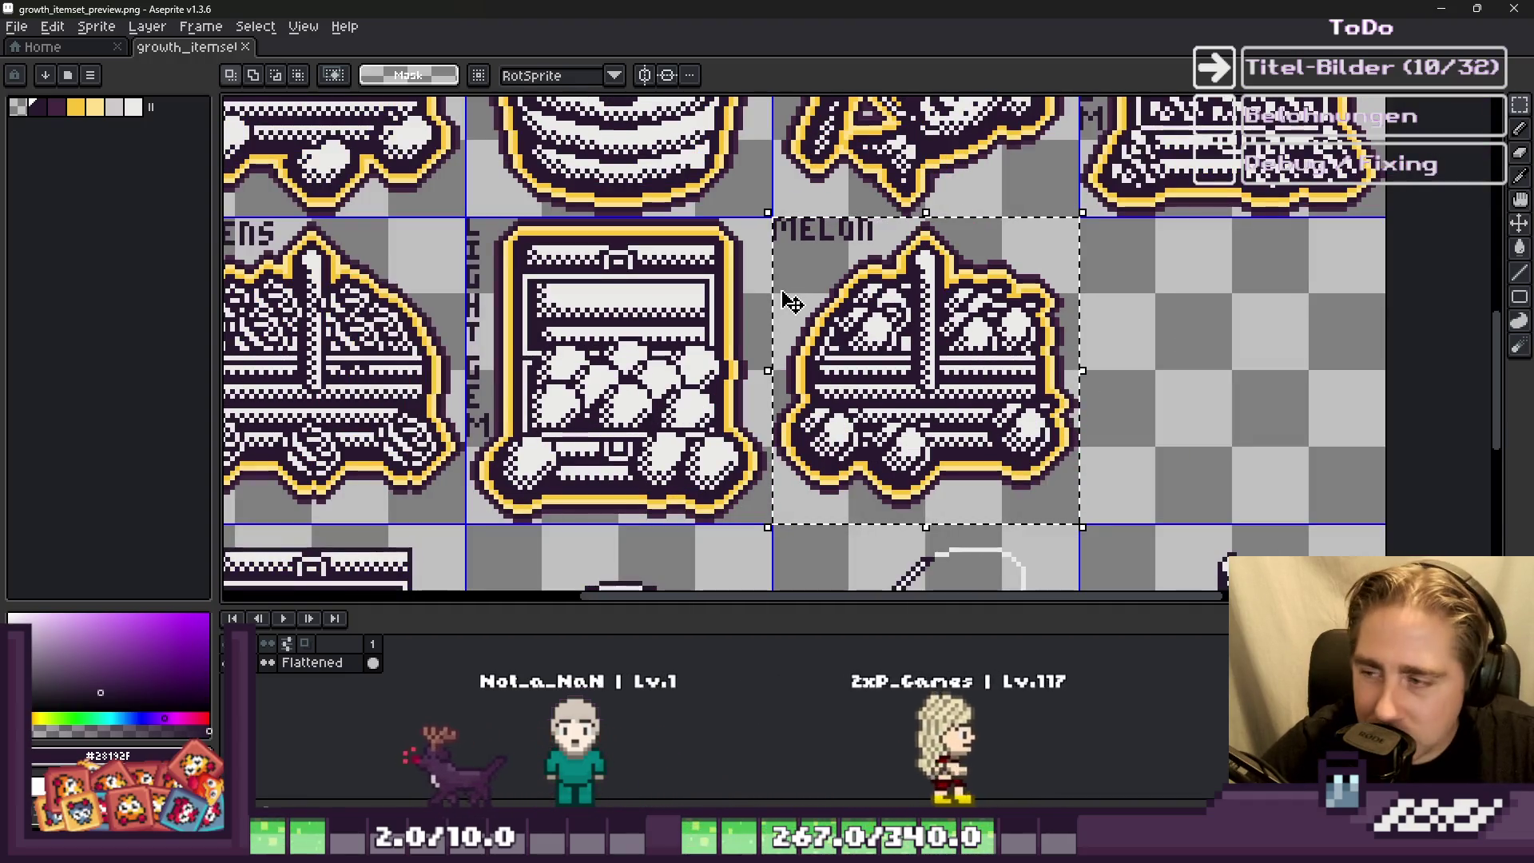
{"action": "scroll", "coordinate": [787, 298], "scroll_direction": "down", "scroll_amount": 1}
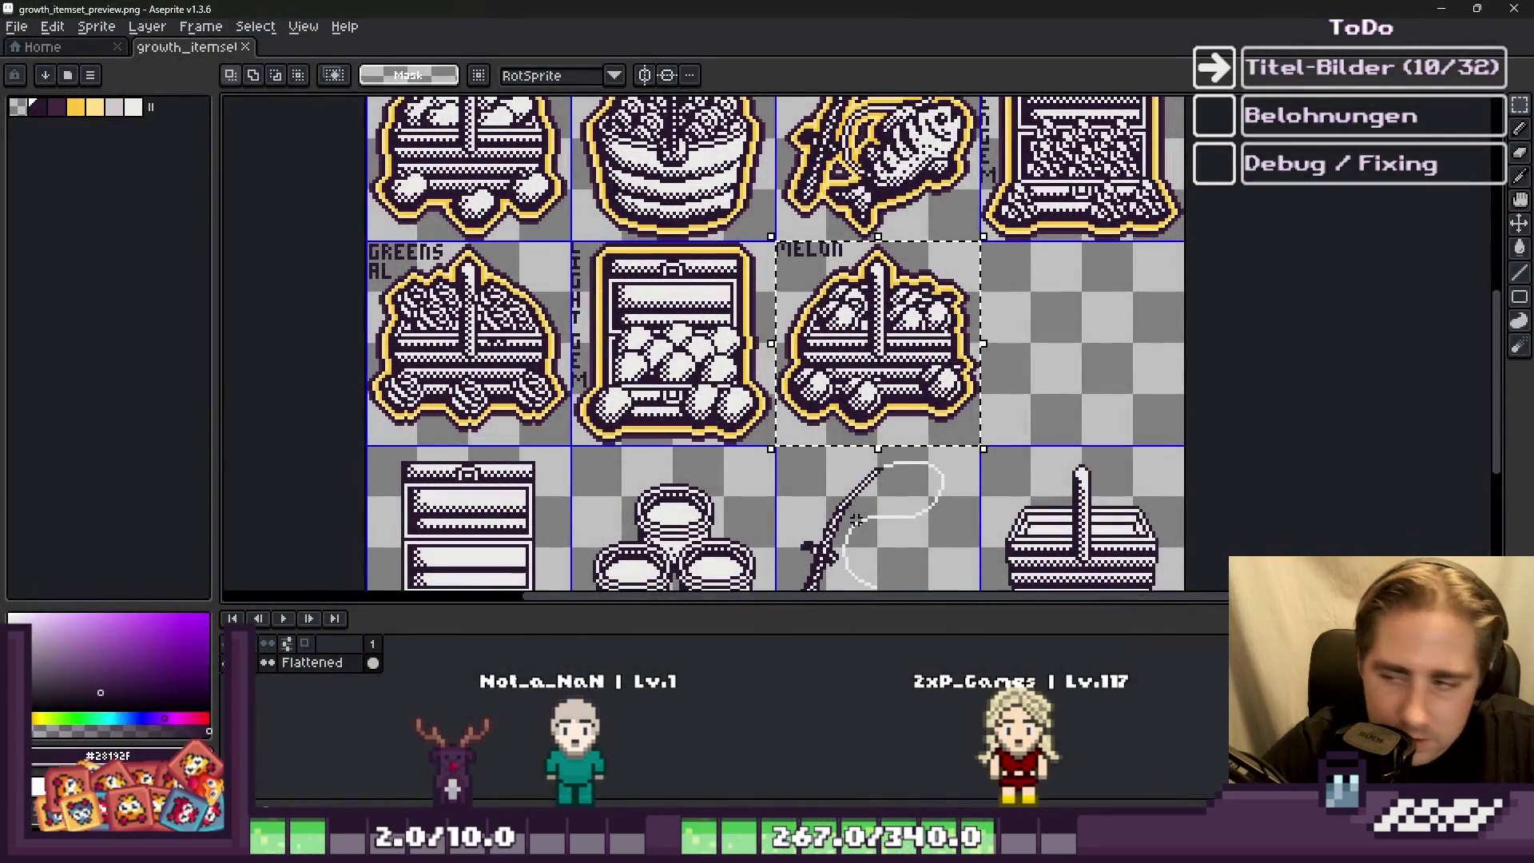
{"action": "key", "text": "ctrl+d"}
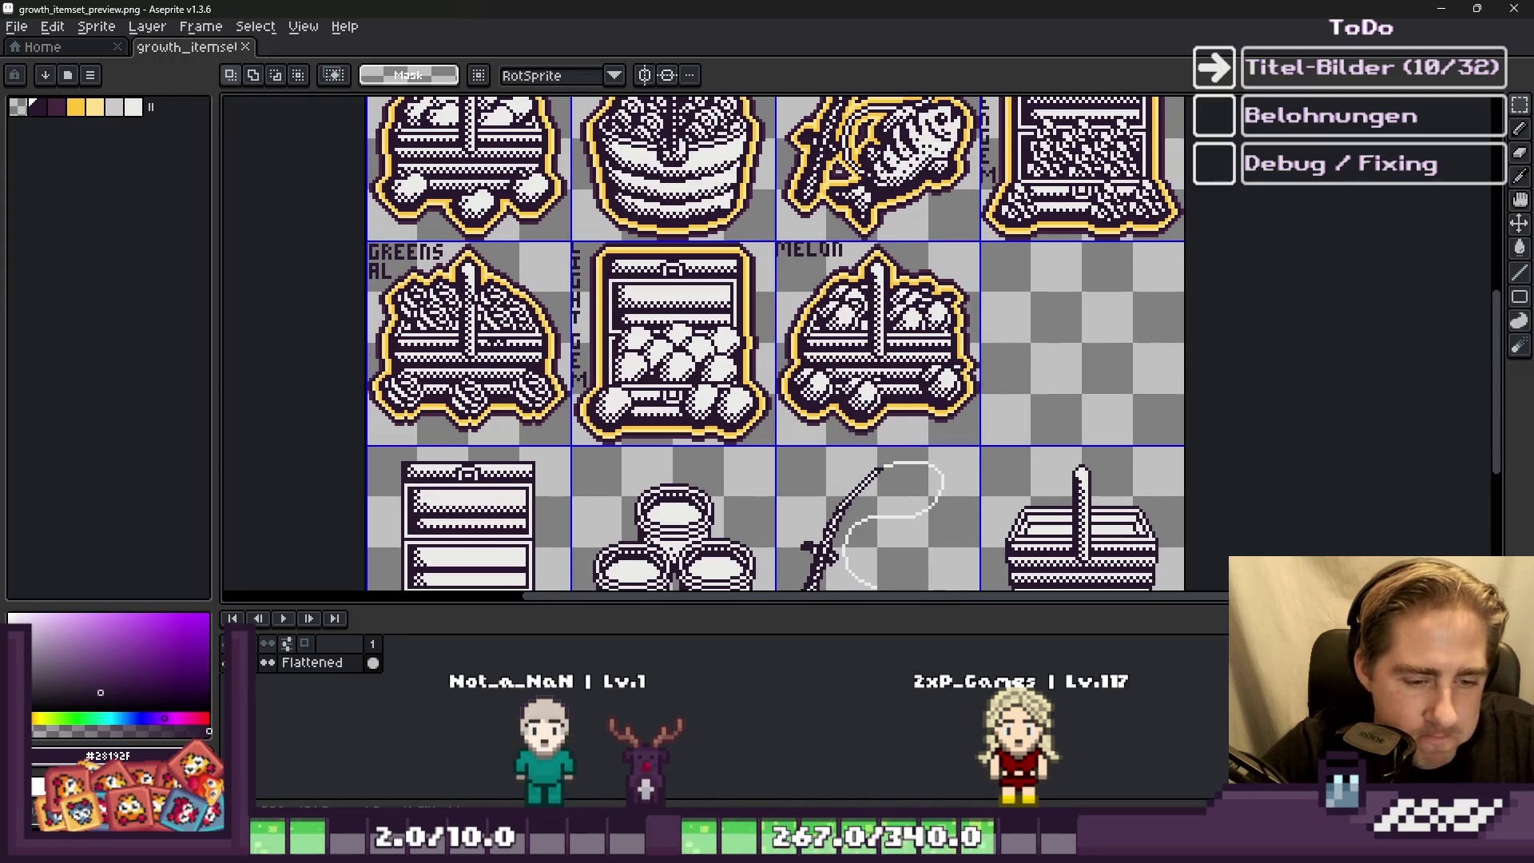
{"action": "left_click", "coordinate": [840, 684]}
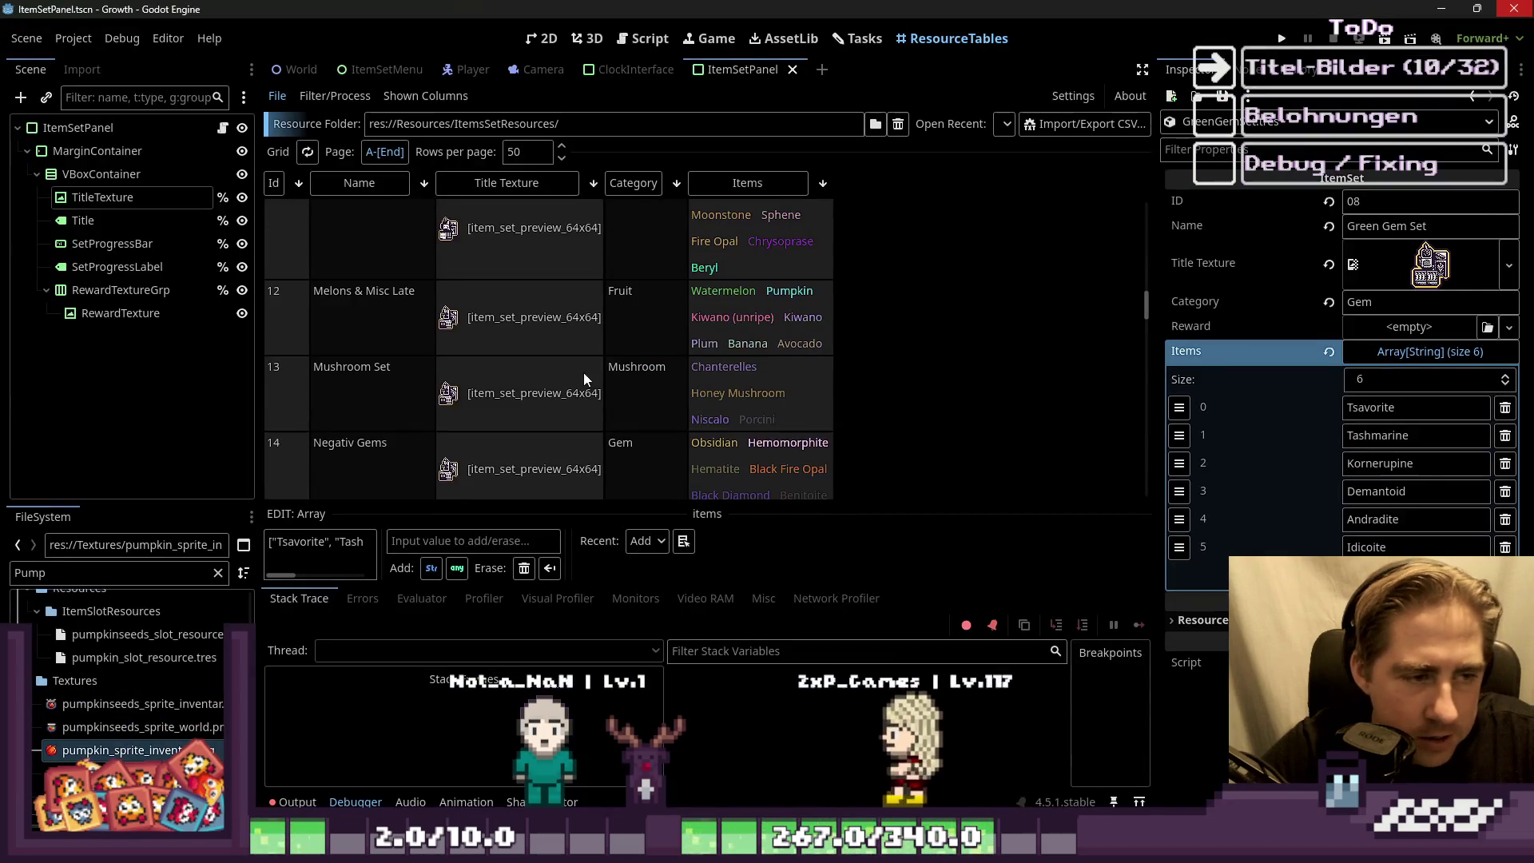
Step: Change the Titel-Bilder tally on Godot's to-do overlay from 10/32 to 11/32
{"action": "mouse_move", "coordinate": [1009, 771]}
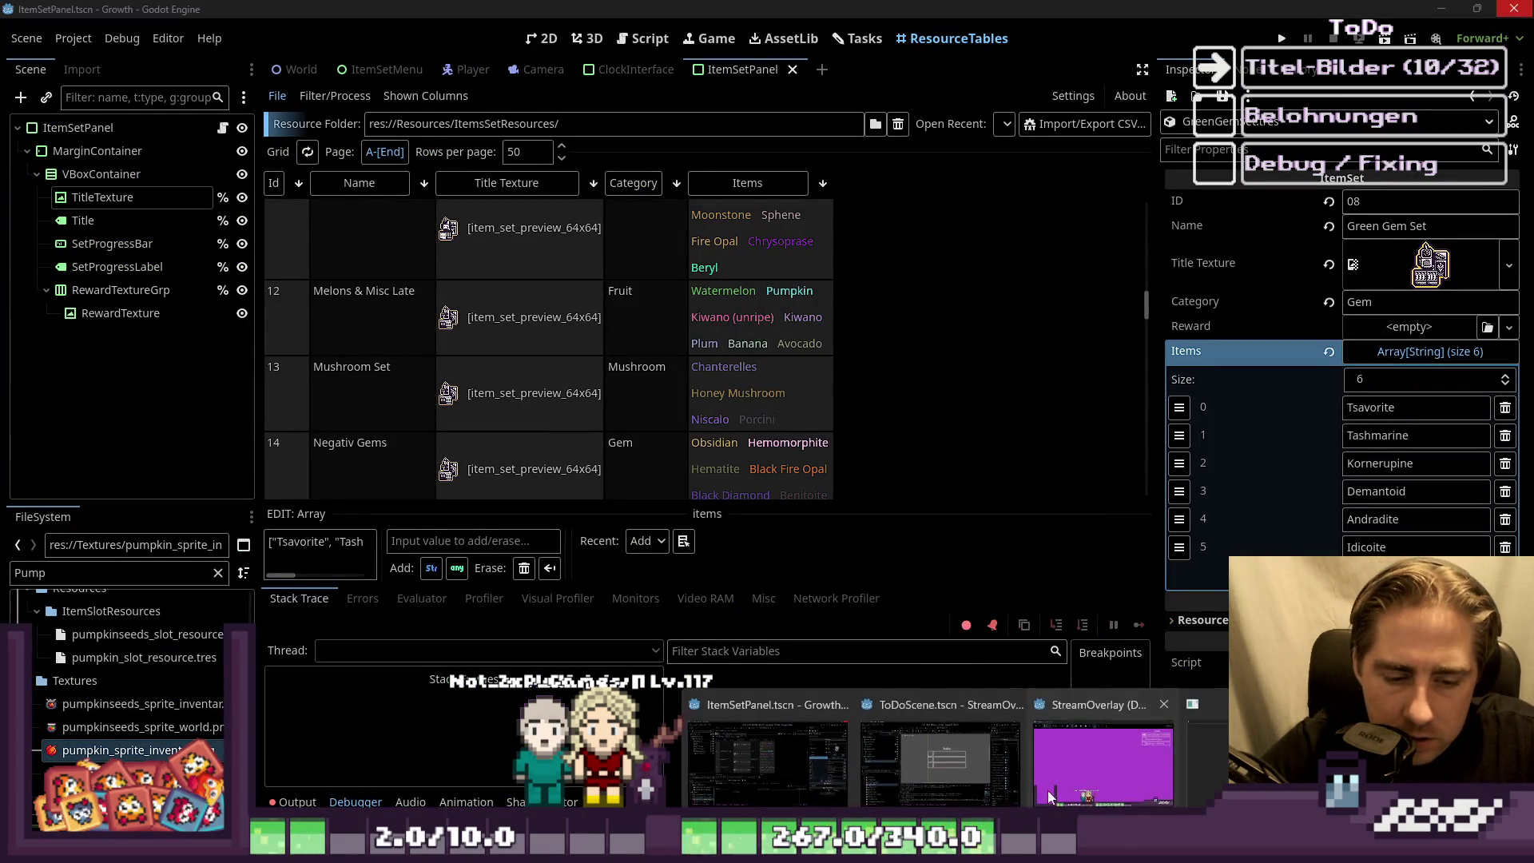
{"action": "key", "text": "BackSpace"}
{"action": "type", "text": "1"}
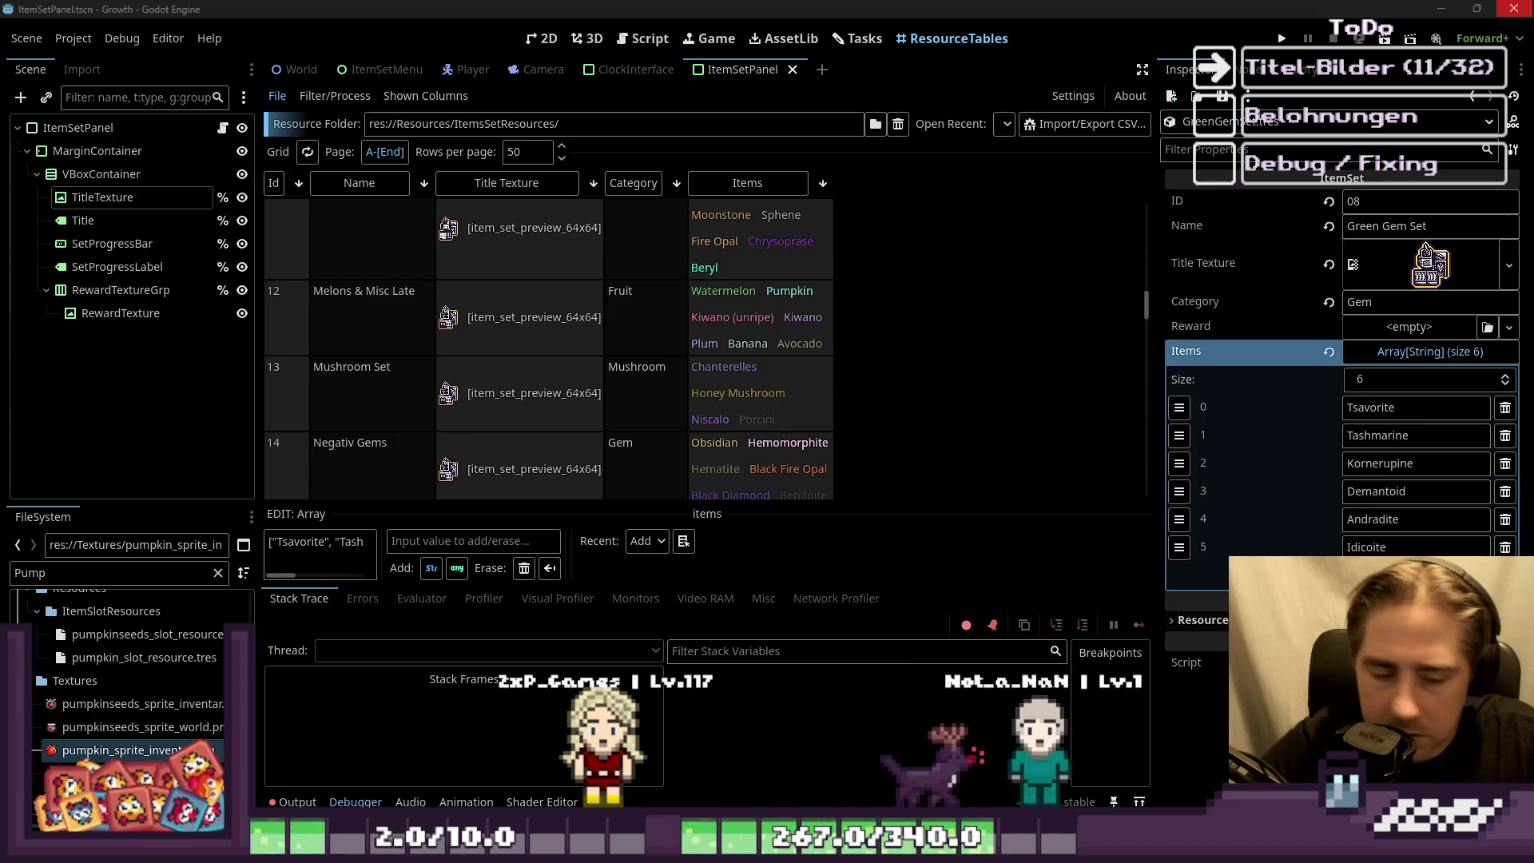
{"action": "mouse_move", "coordinate": [931, 847]}
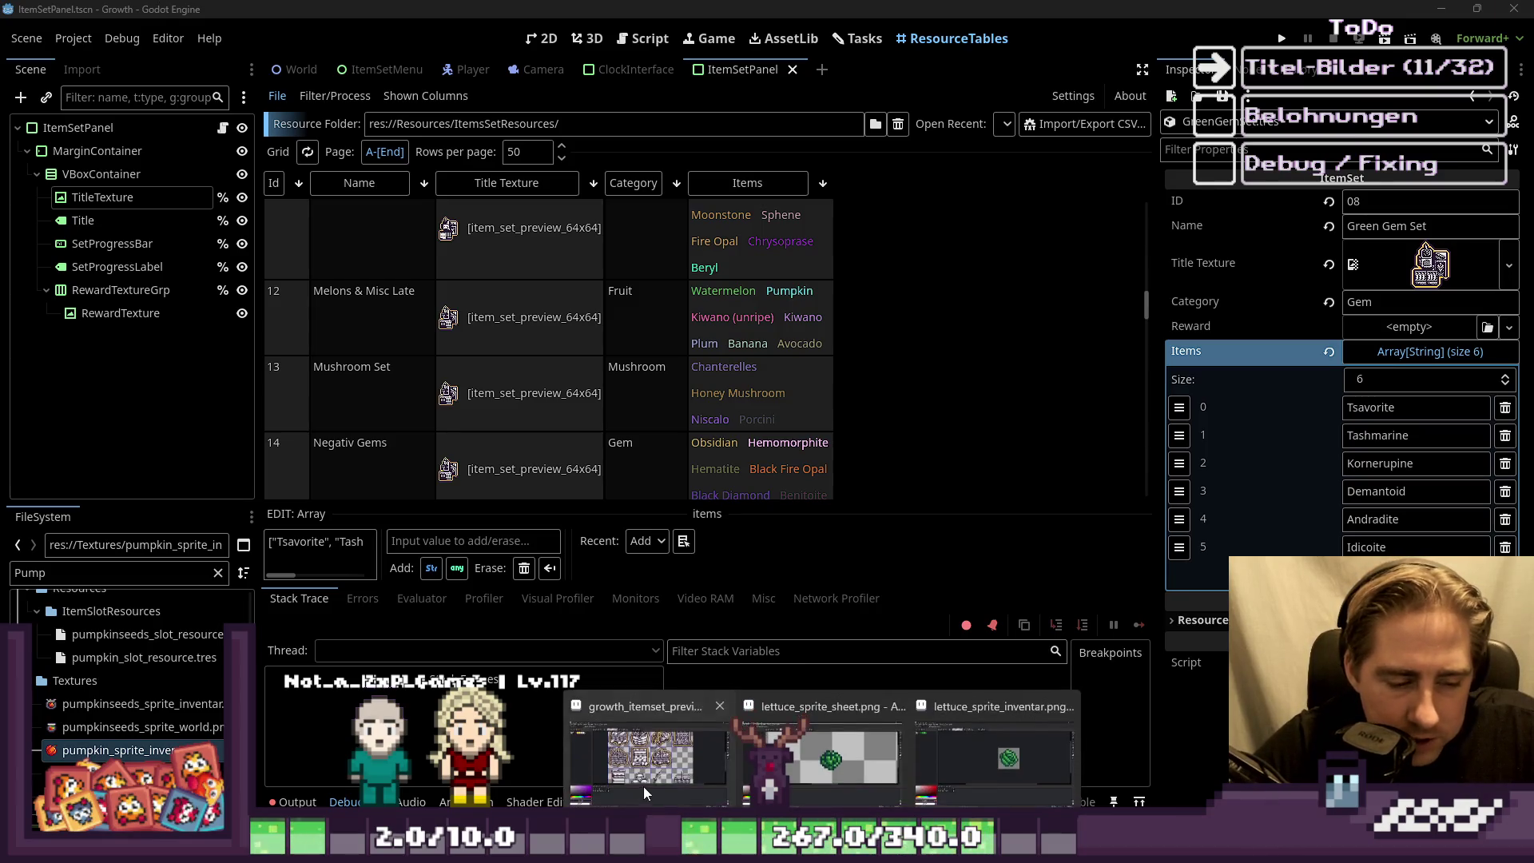
{"action": "left_click", "coordinate": [651, 735]}
Step: Draw a flat dark ellipse with the Ellipse tool in the cell beside the melon icon
{"action": "scroll", "coordinate": [951, 378], "scroll_direction": "up", "scroll_amount": 3}
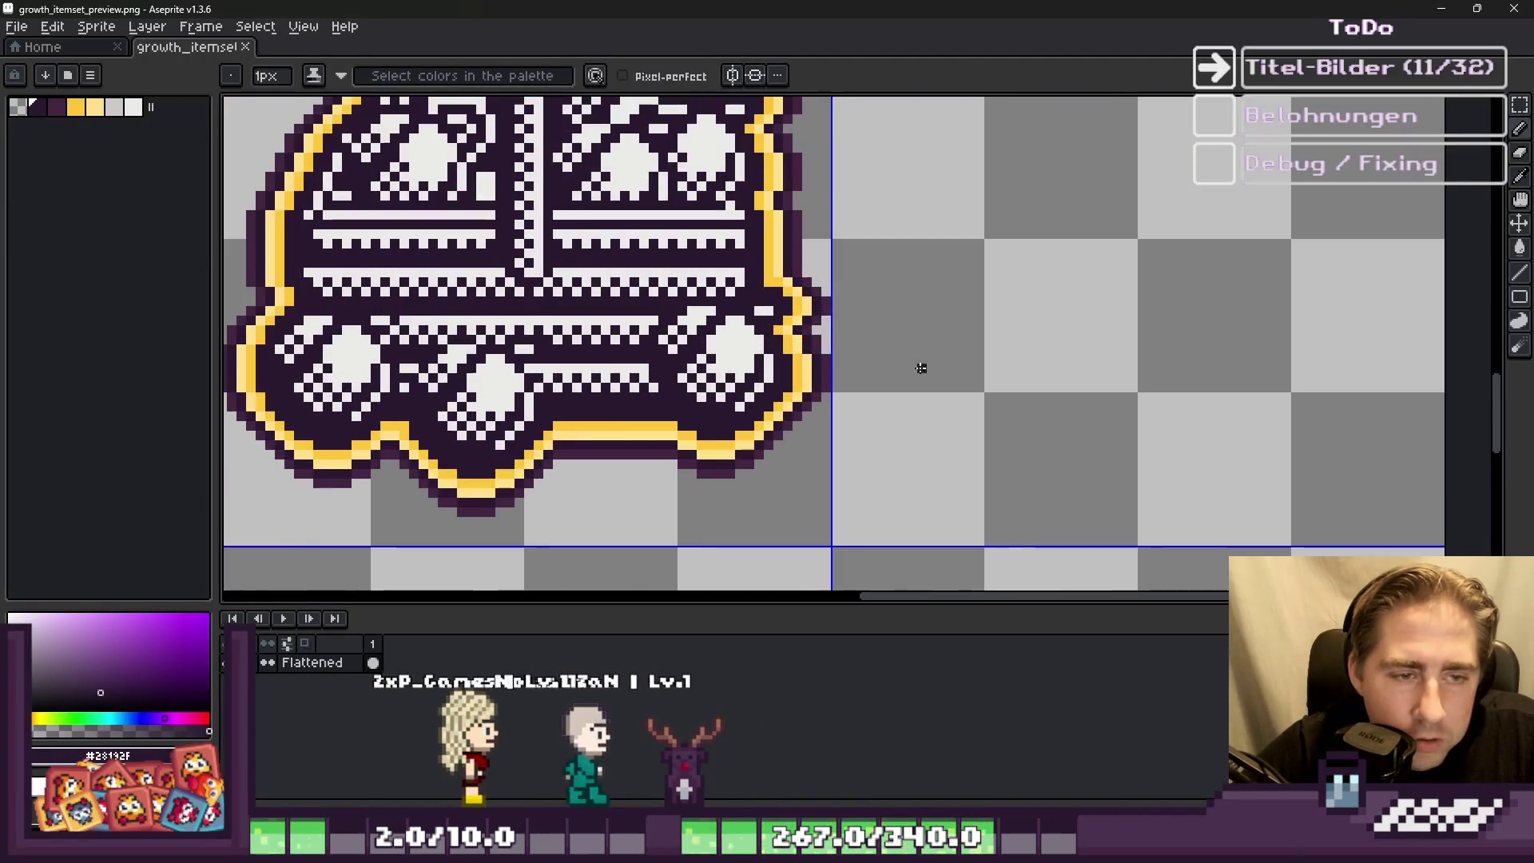
{"action": "key", "text": "alt"}
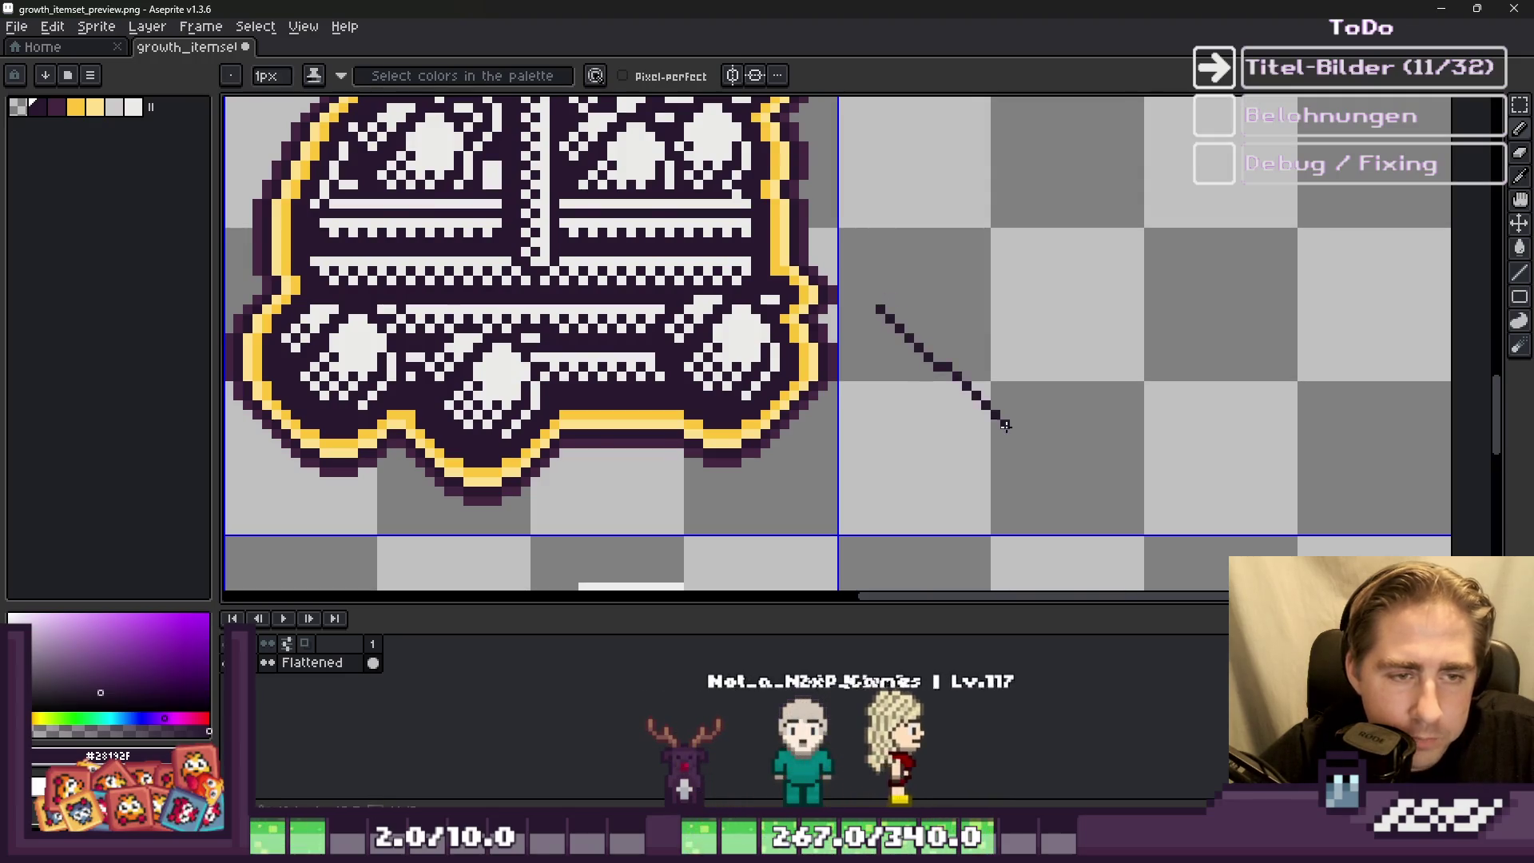
{"action": "scroll", "coordinate": [879, 335], "scroll_direction": "down", "scroll_amount": 1}
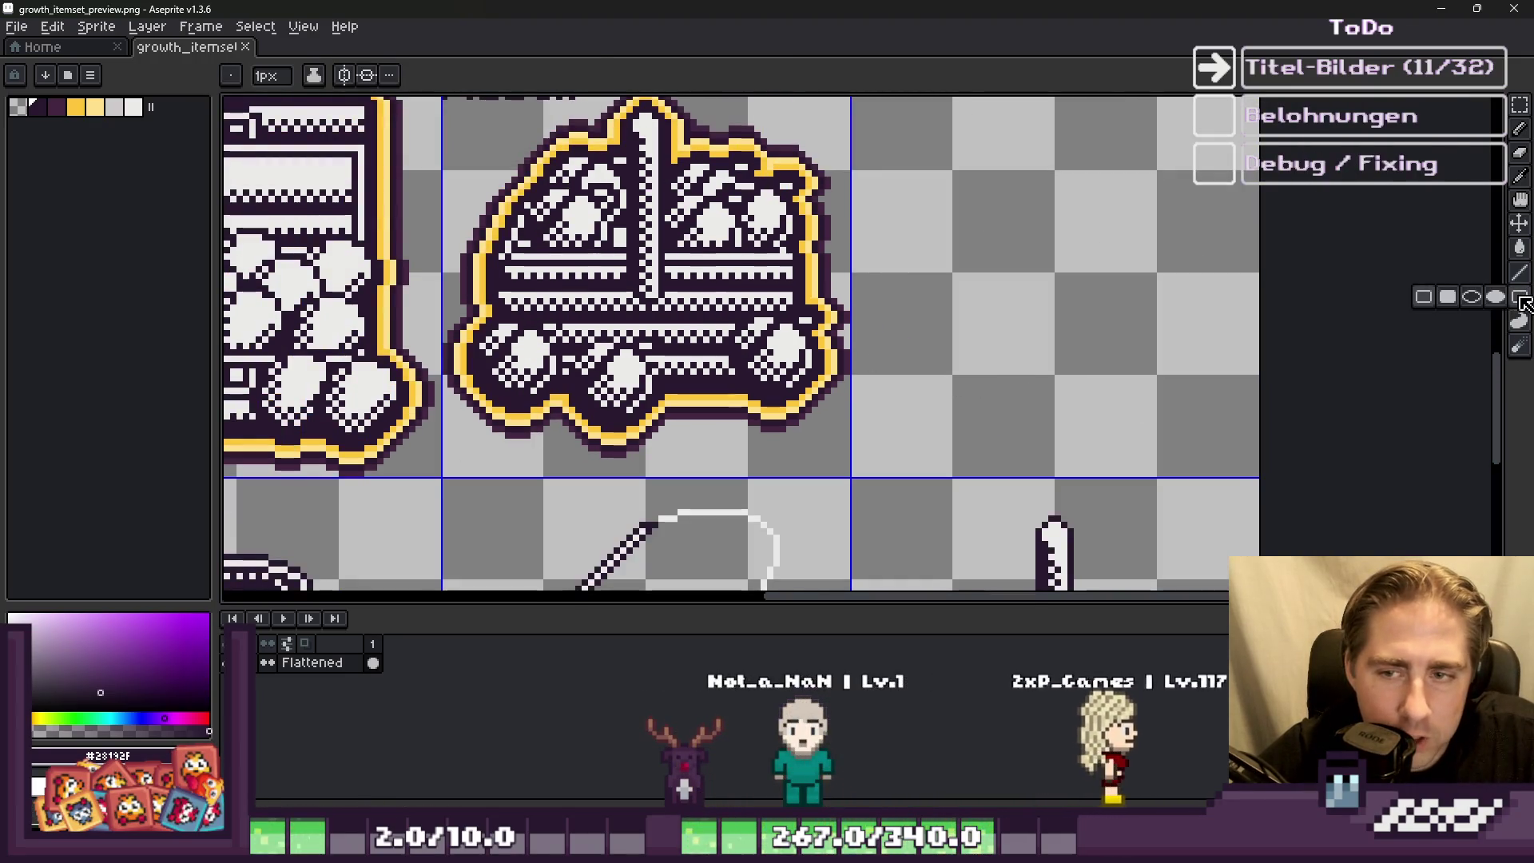
{"action": "left_click", "coordinate": [1518, 302]}
{"action": "left_click", "coordinate": [1474, 294]}
{"action": "scroll", "coordinate": [991, 288], "scroll_direction": "up", "scroll_amount": 1}
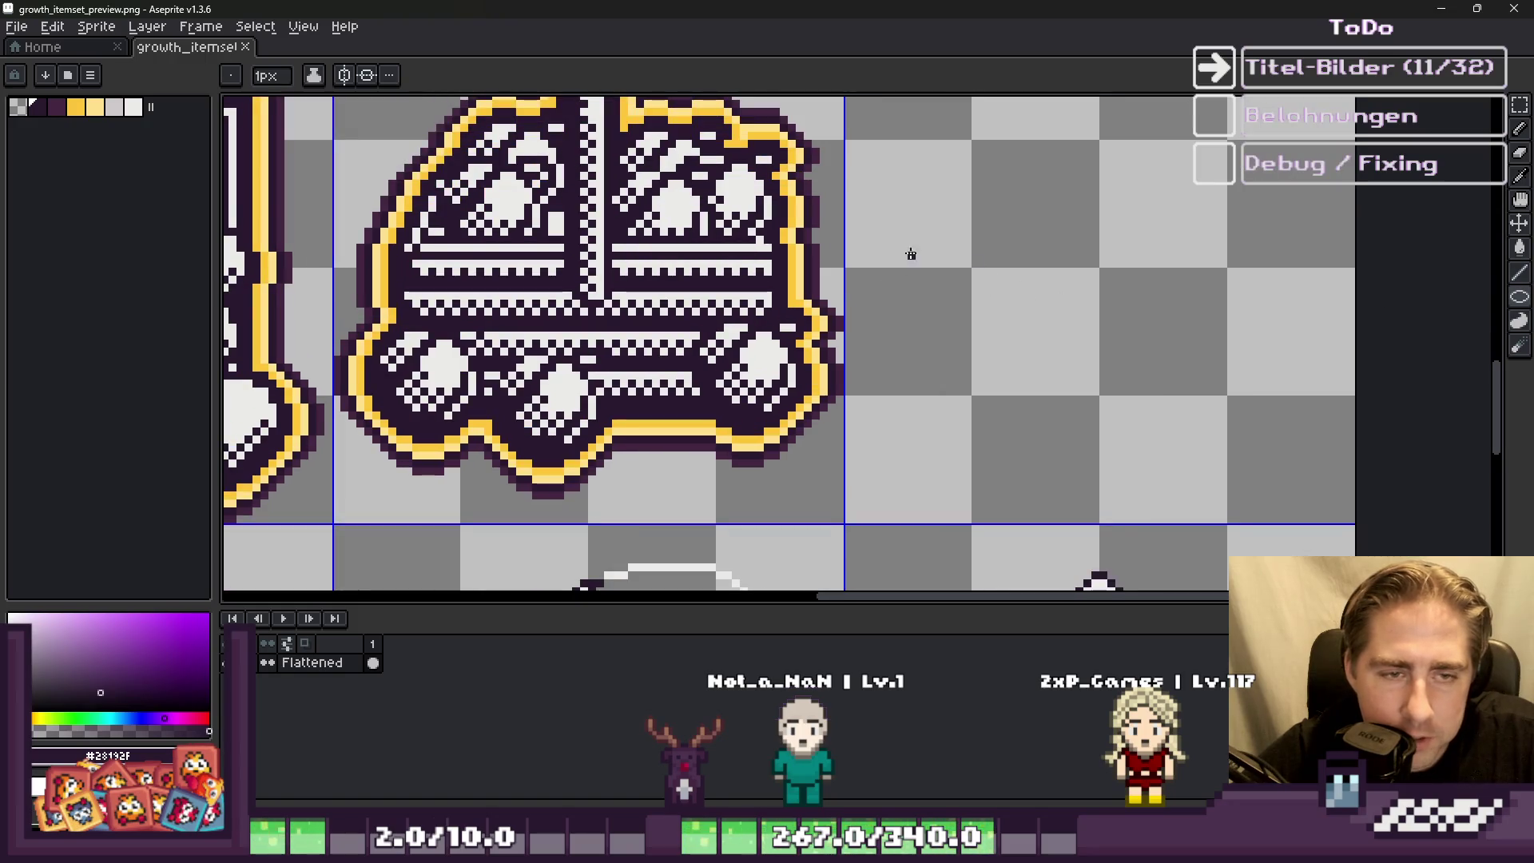
{"action": "mouse_move", "coordinate": [1295, 428]}
{"action": "left_mouse_down"}
{"action": "mouse_move", "coordinate": [1289, 465]}
{"action": "mouse_move", "coordinate": [1288, 363]}
{"action": "mouse_move", "coordinate": [1279, 383]}
{"action": "left_mouse_up"}
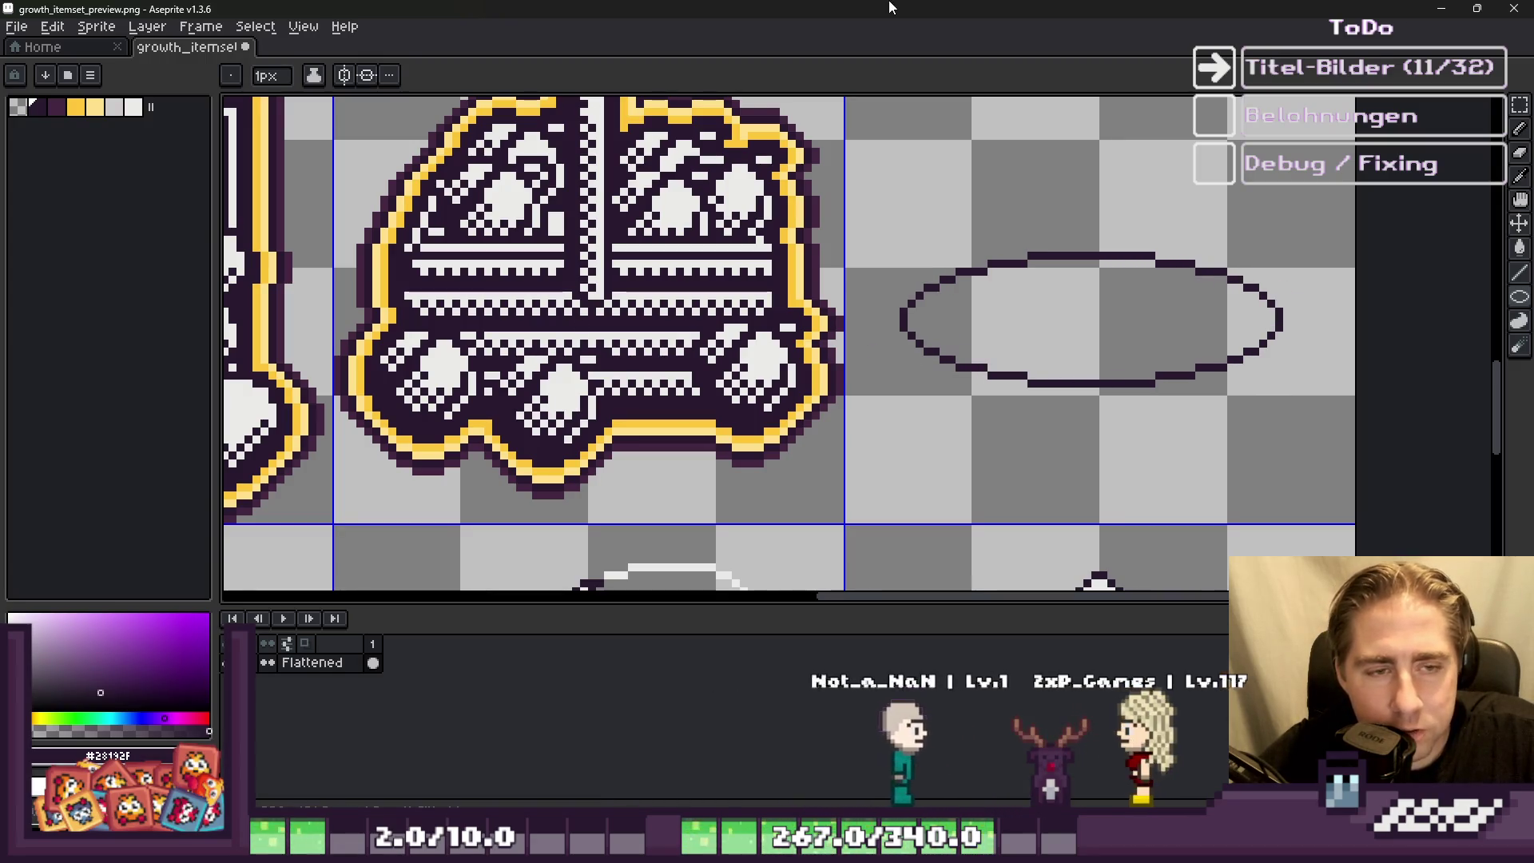
Step: Marquee-select the flat ellipse and move it higher in its cell
{"action": "key", "text": "m"}
{"action": "left_click_drag", "start_coordinate": [879, 191], "coordinate": [1301, 444]}
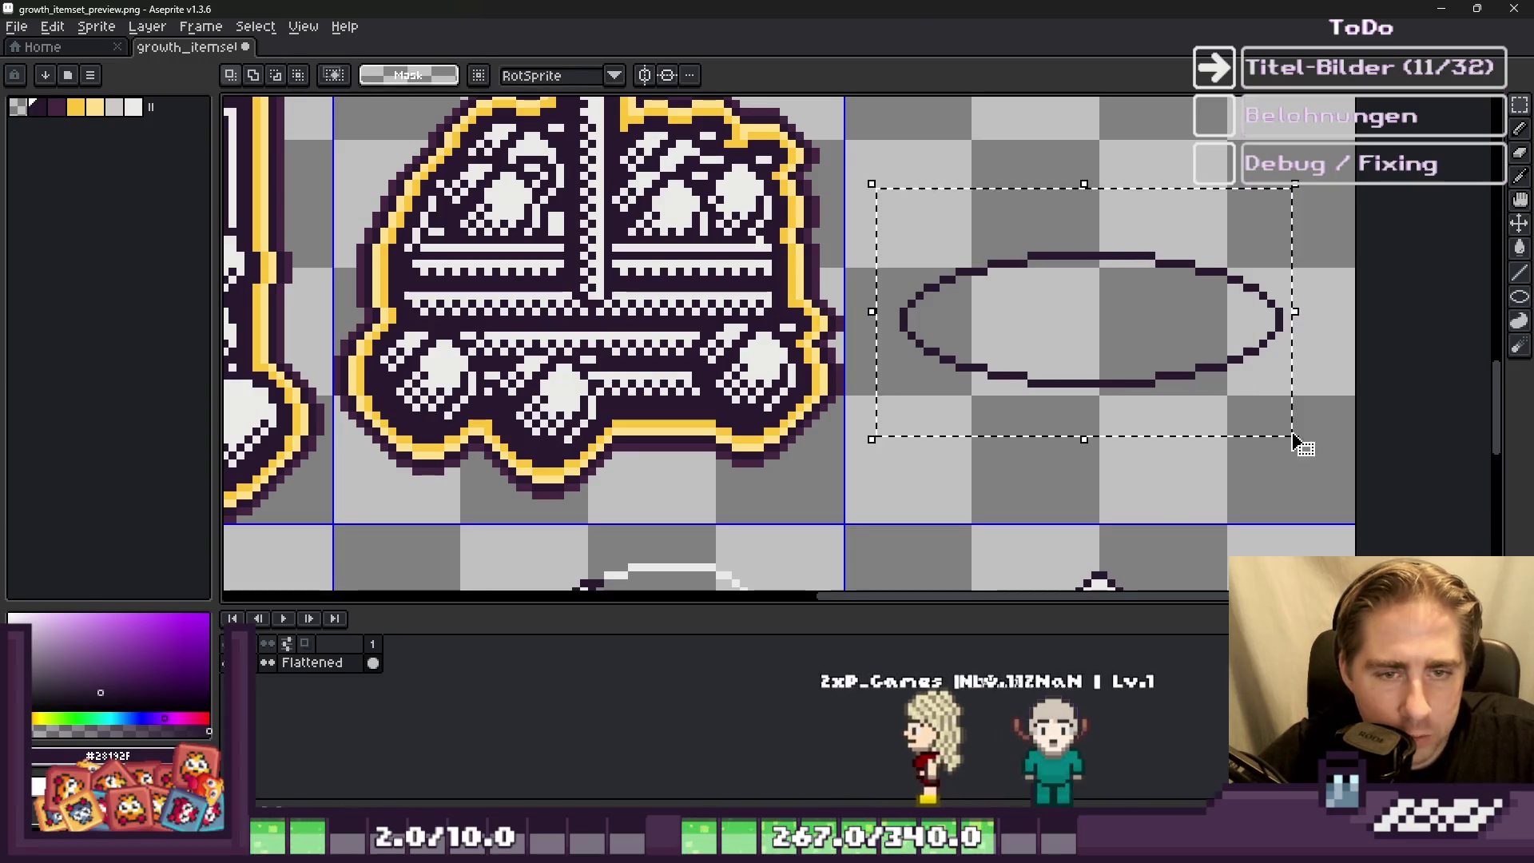
{"action": "left_click_drag", "start_coordinate": [1133, 401], "coordinate": [1133, 327]}
{"action": "scroll", "coordinate": [1128, 330], "scroll_direction": "down", "scroll_amount": 1}
{"action": "key", "text": "ctrl+d"}
{"action": "scroll", "coordinate": [1188, 333], "scroll_direction": "up", "scroll_amount": 2}
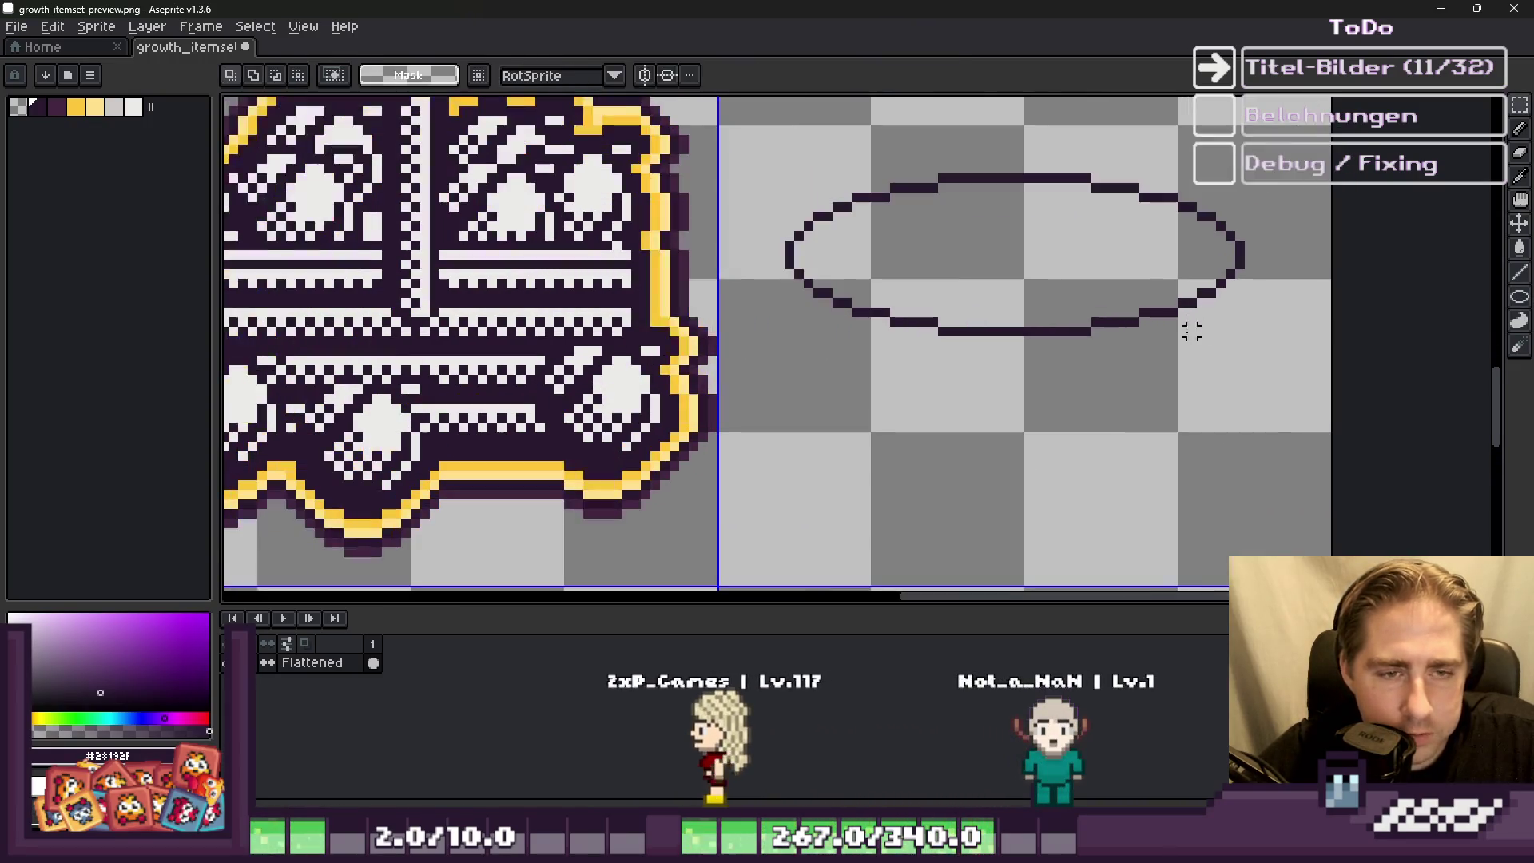
Step: Draw a taller ellipse starting from the rim's corner
{"action": "key", "text": "b"}
{"action": "scroll", "coordinate": [1247, 263], "scroll_direction": "up", "scroll_amount": 1}
{"action": "scroll", "coordinate": [1250, 263], "scroll_direction": "down", "scroll_amount": 1}
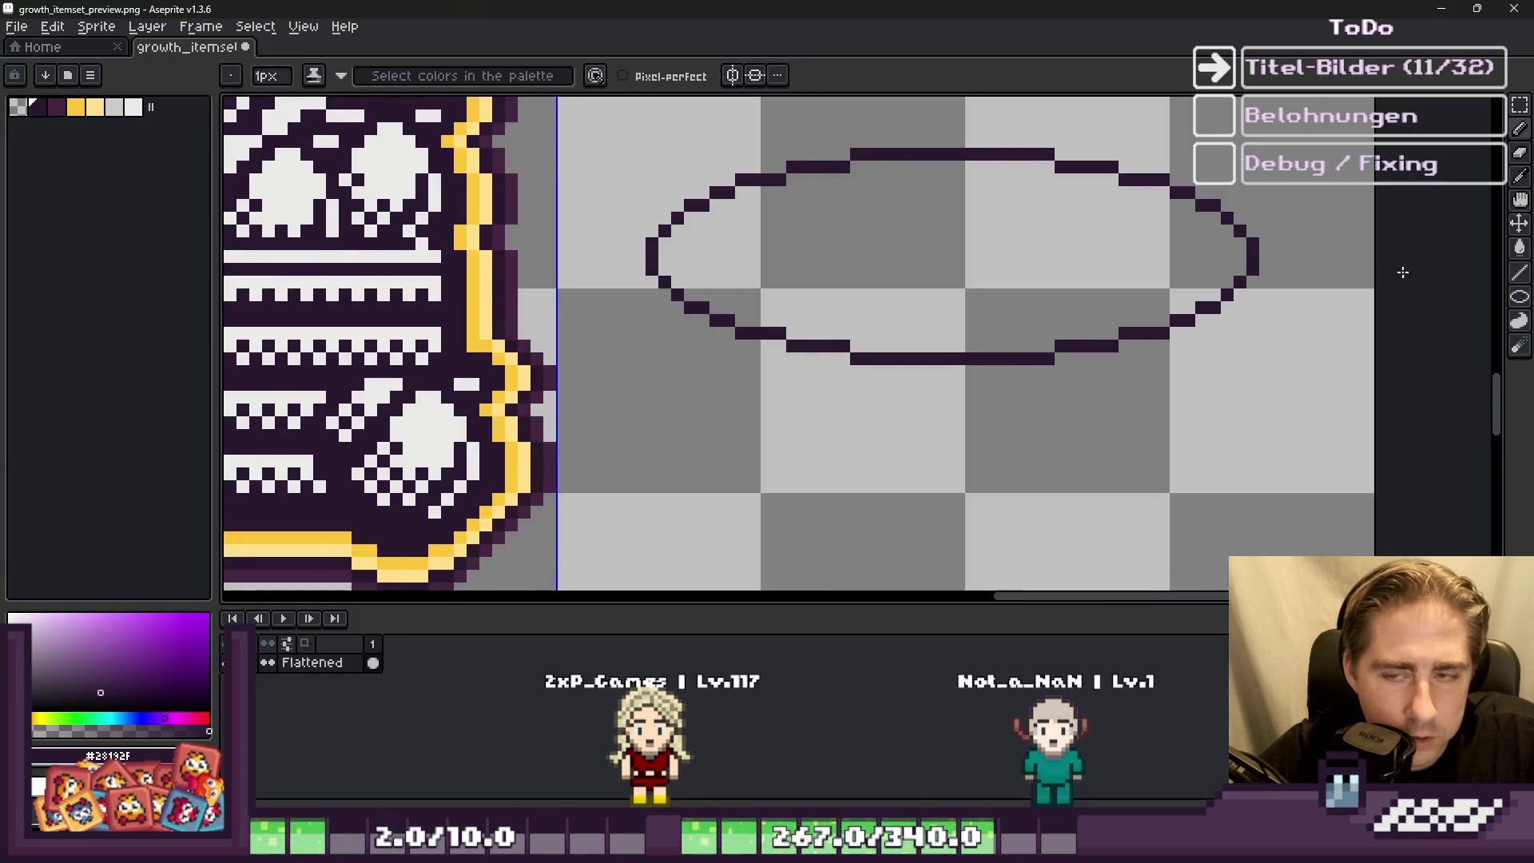
{"action": "left_click", "coordinate": [1520, 298]}
{"action": "scroll", "coordinate": [653, 166], "scroll_direction": "down", "scroll_amount": 1}
{"action": "mouse_move", "coordinate": [651, 126]}
{"action": "left_mouse_down"}
{"action": "mouse_move", "coordinate": [711, 228]}
{"action": "mouse_move", "coordinate": [1003, 387]}
{"action": "mouse_move", "coordinate": [1100, 425]}
{"action": "mouse_move", "coordinate": [1110, 410]}
{"action": "mouse_move", "coordinate": [1095, 479]}
{"action": "mouse_move", "coordinate": [1142, 502]}
{"action": "mouse_move", "coordinate": [1120, 506]}
{"action": "left_mouse_up"}
Step: Replace the too-tall ellipse with a large circle drawn over the flat rim
{"action": "key", "text": "ctrl+z"}
{"action": "scroll", "coordinate": [760, 490], "scroll_direction": "down", "scroll_amount": 3}
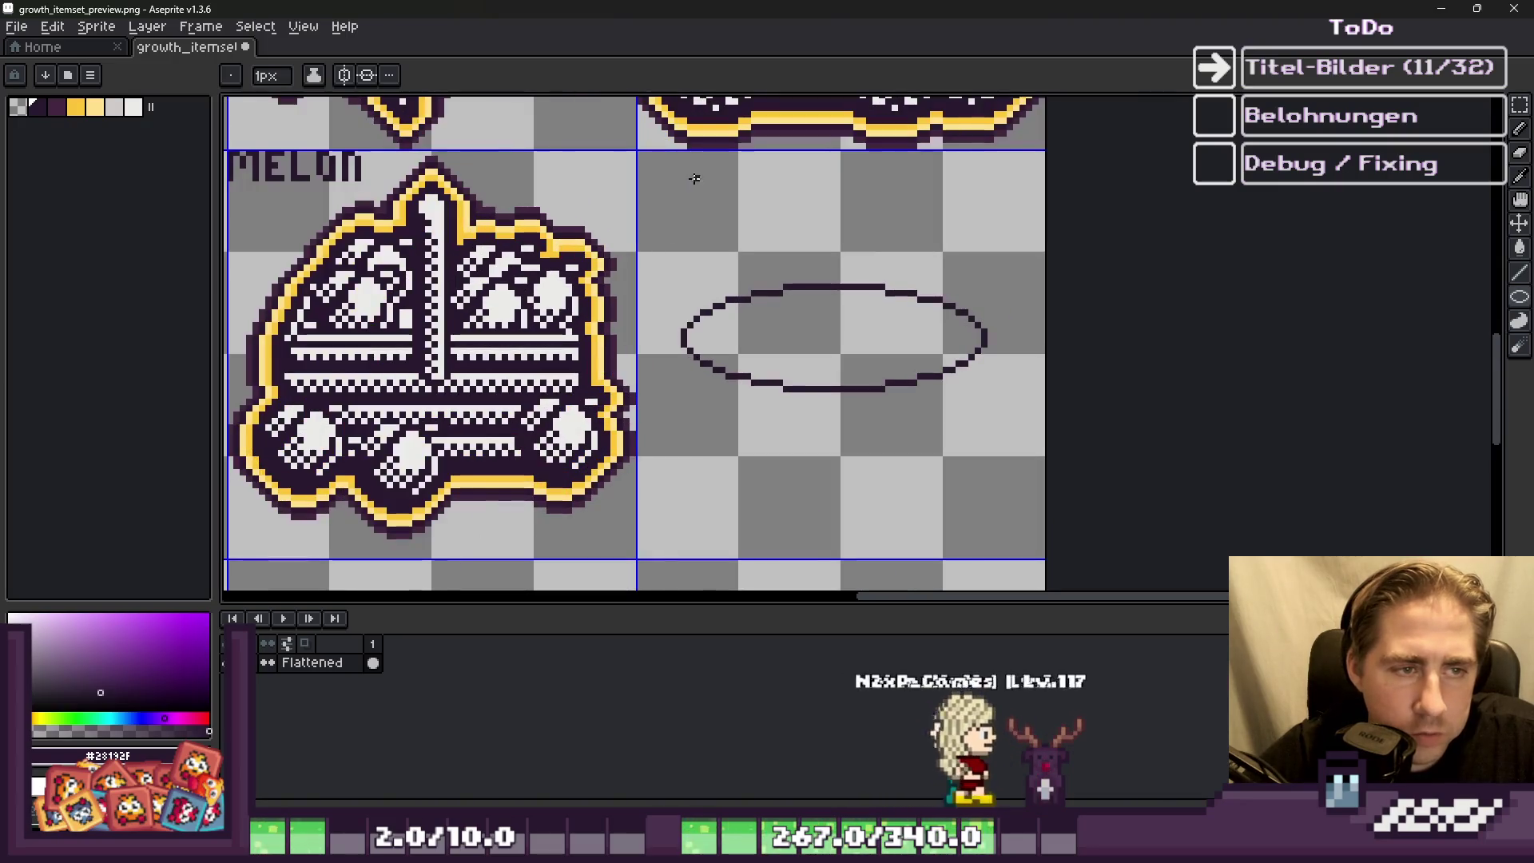
{"action": "mouse_move", "coordinate": [684, 189]}
{"action": "left_mouse_down"}
{"action": "mouse_move", "coordinate": [932, 479]}
{"action": "mouse_move", "coordinate": [1002, 497]}
{"action": "left_mouse_up"}
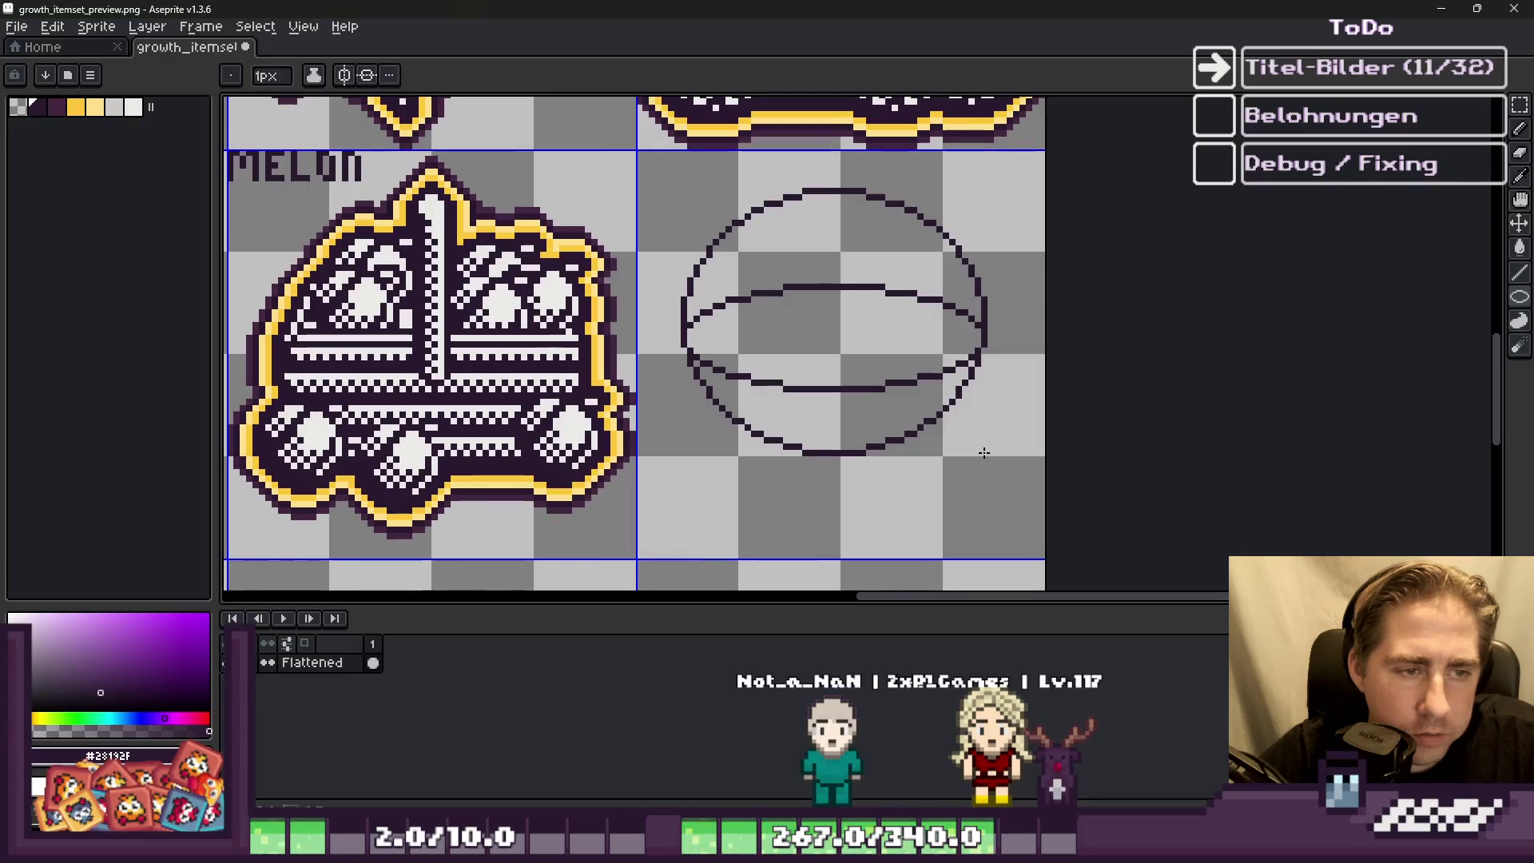
Step: Erase the circle's upper arc with an enlarged eraser brush
{"action": "key", "text": "b"}
{"action": "scroll", "coordinate": [666, 338], "scroll_direction": "up", "scroll_amount": 1}
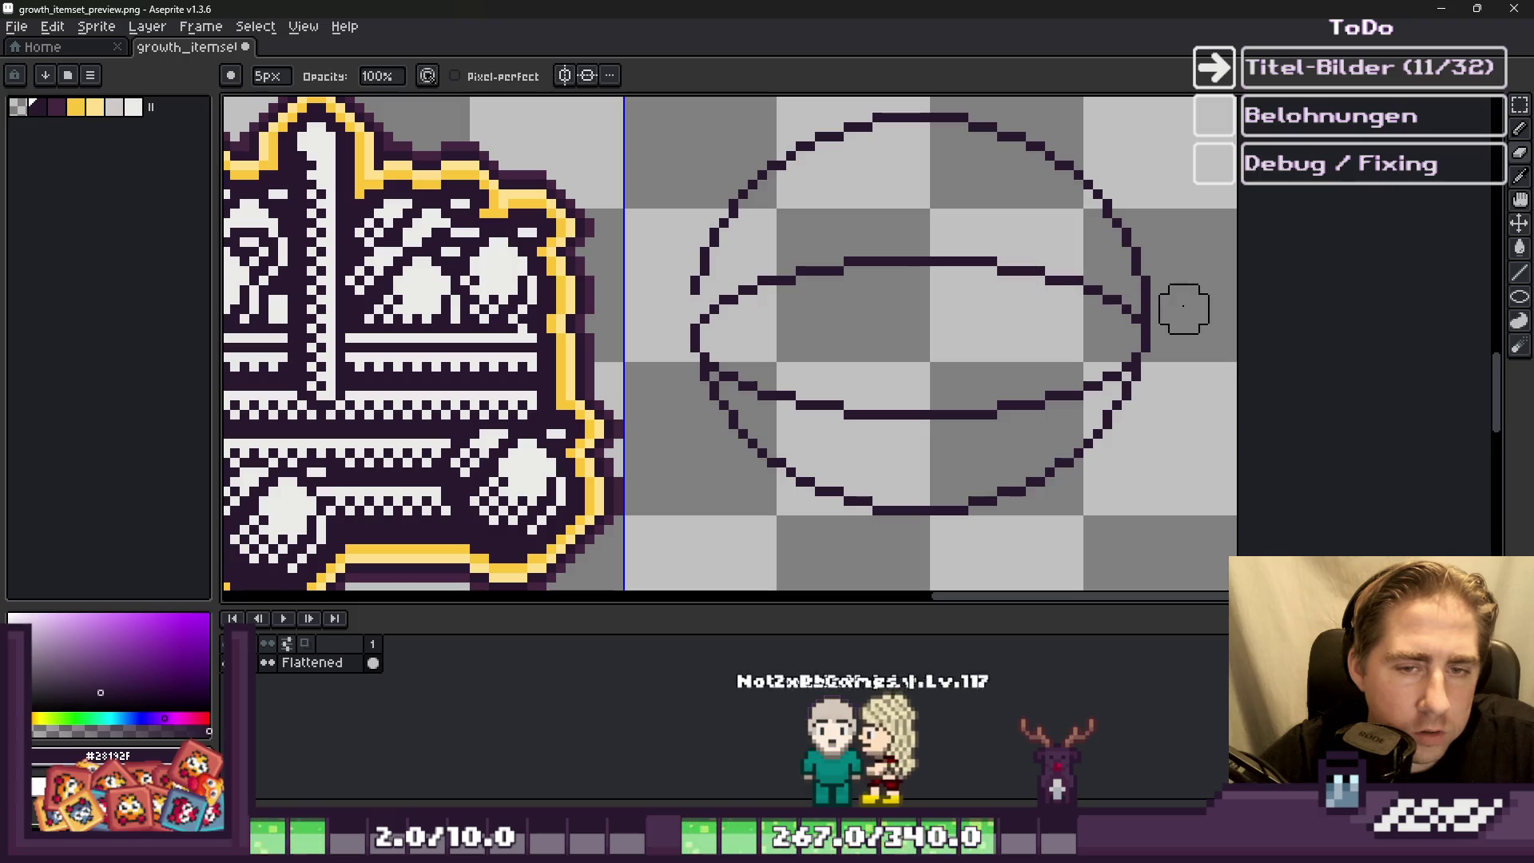
{"action": "key", "text": "plus"}
{"action": "key", "text": "plus"}
{"action": "key", "text": "plus"}
{"action": "mouse_move", "coordinate": [1154, 264]}
{"action": "left_mouse_down"}
{"action": "mouse_move", "coordinate": [1151, 232]}
{"action": "mouse_move", "coordinate": [884, 131]}
{"action": "mouse_move", "coordinate": [669, 245]}
{"action": "left_mouse_up"}
{"action": "key", "text": "b"}
{"action": "scroll", "coordinate": [672, 247], "scroll_direction": "down", "scroll_amount": 3}
{"action": "scroll", "coordinate": [805, 213], "scroll_direction": "up", "scroll_amount": 4}
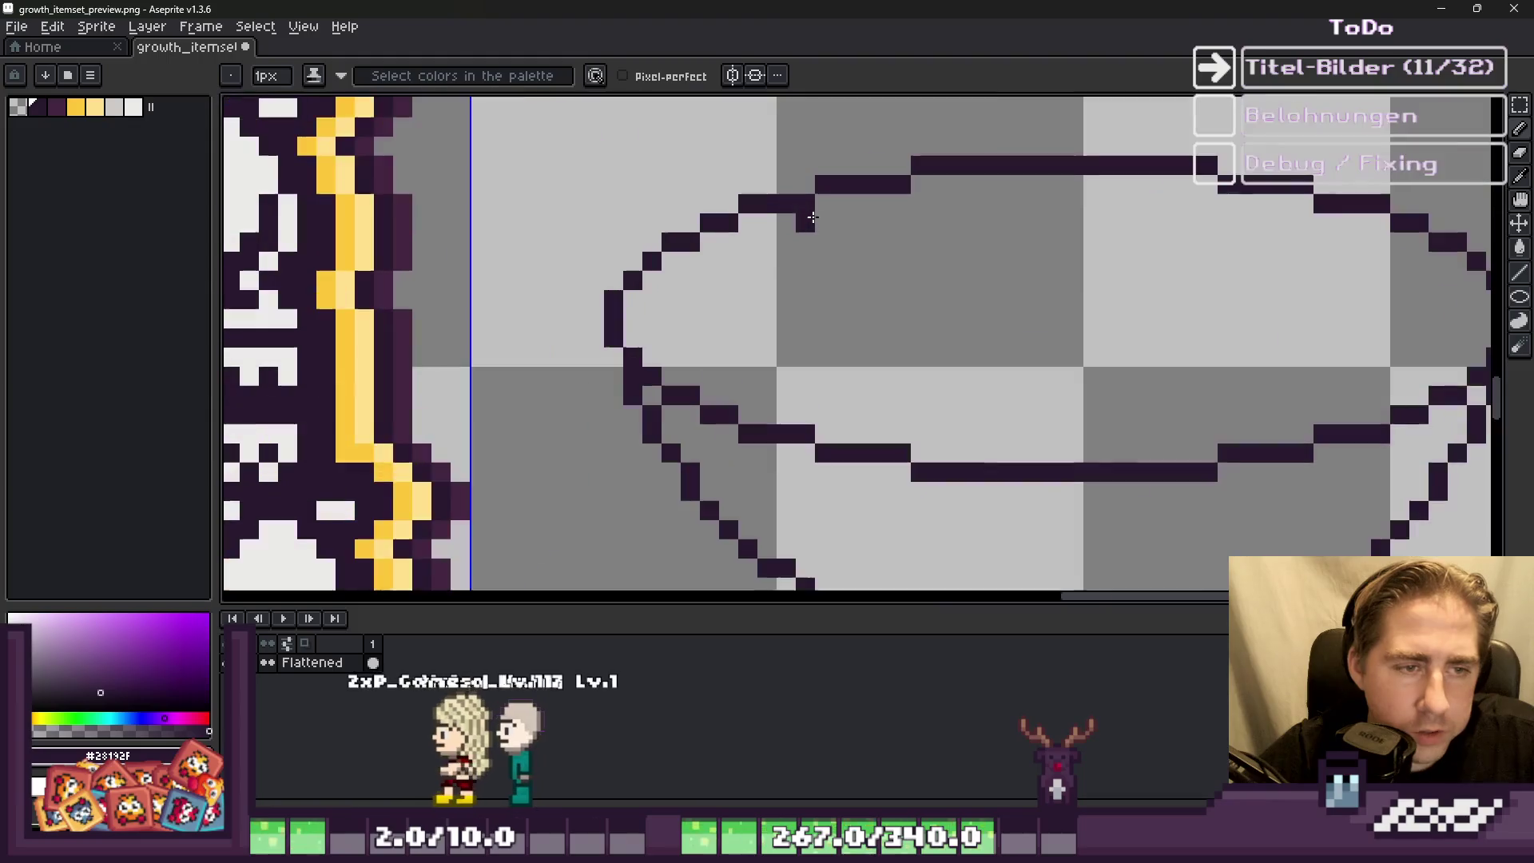
Step: With a single-pixel pencil, draw a second line above the bowl's inner rim
{"action": "scroll", "coordinate": [632, 260], "scroll_direction": "down", "scroll_amount": 1}
{"action": "scroll", "coordinate": [632, 260], "scroll_direction": "up", "scroll_amount": 3}
{"action": "scroll", "coordinate": [634, 266], "scroll_direction": "down", "scroll_amount": 4}
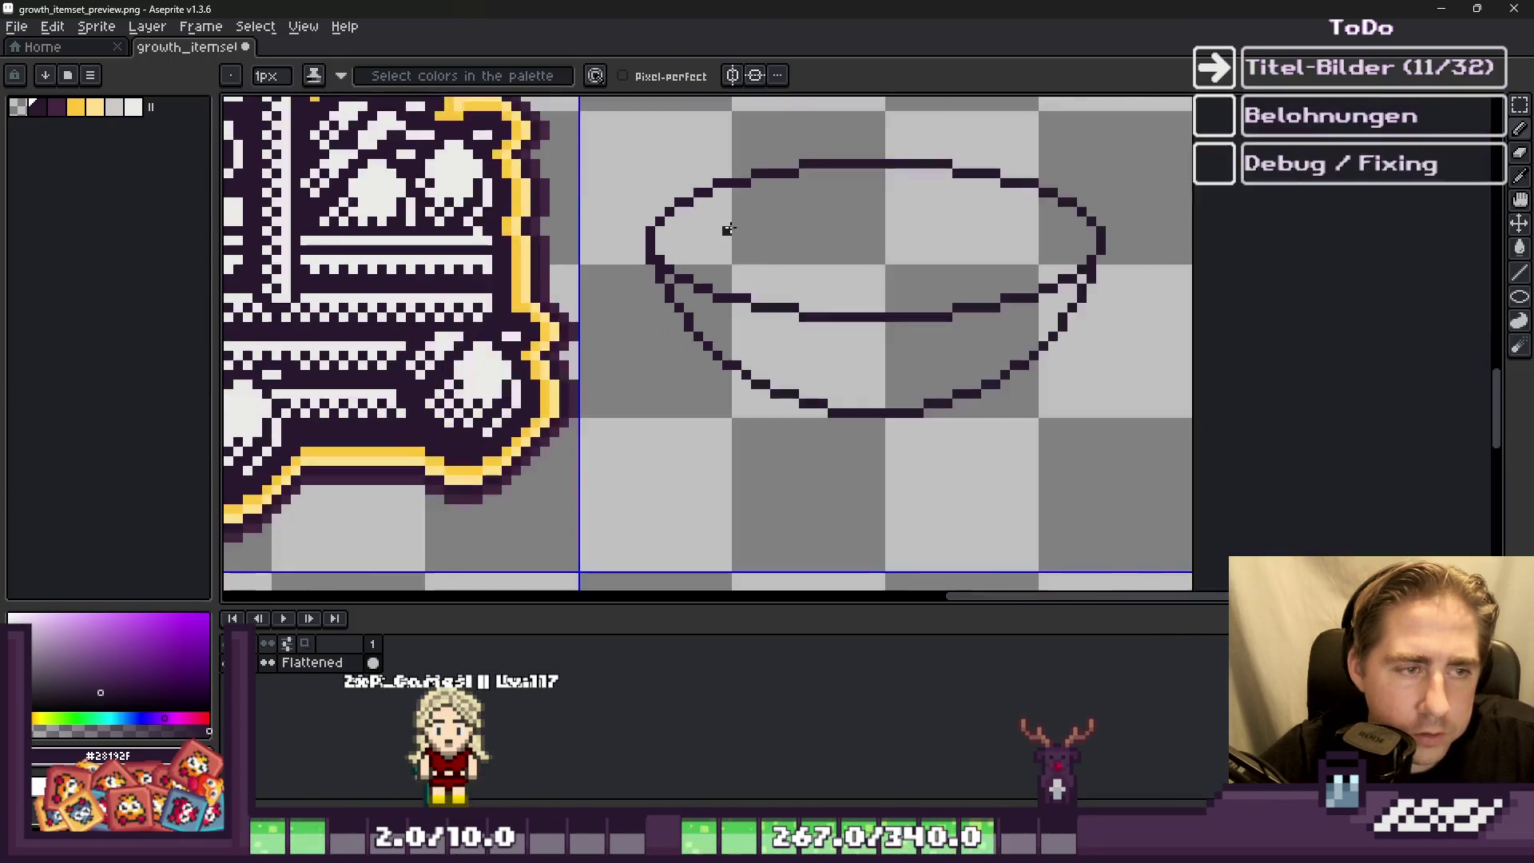
{"action": "scroll", "coordinate": [1139, 255], "scroll_direction": "up", "scroll_amount": 1}
{"action": "scroll", "coordinate": [1136, 272], "scroll_direction": "up", "scroll_amount": 1}
{"action": "scroll", "coordinate": [1160, 264], "scroll_direction": "down", "scroll_amount": 1}
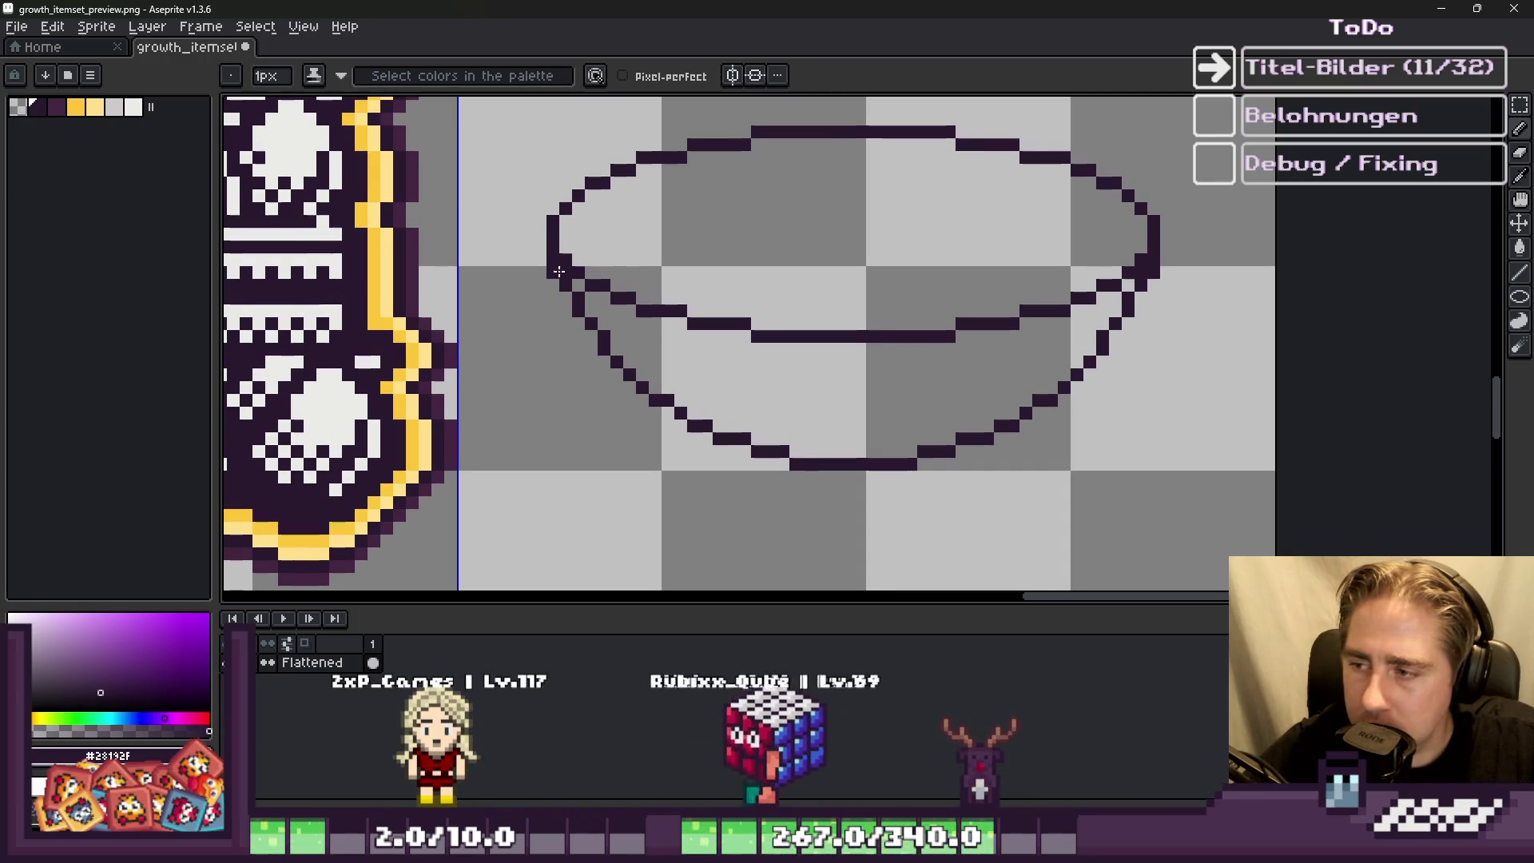
{"action": "scroll", "coordinate": [559, 271], "scroll_direction": "up", "scroll_amount": 4}
{"action": "key", "text": "b"}
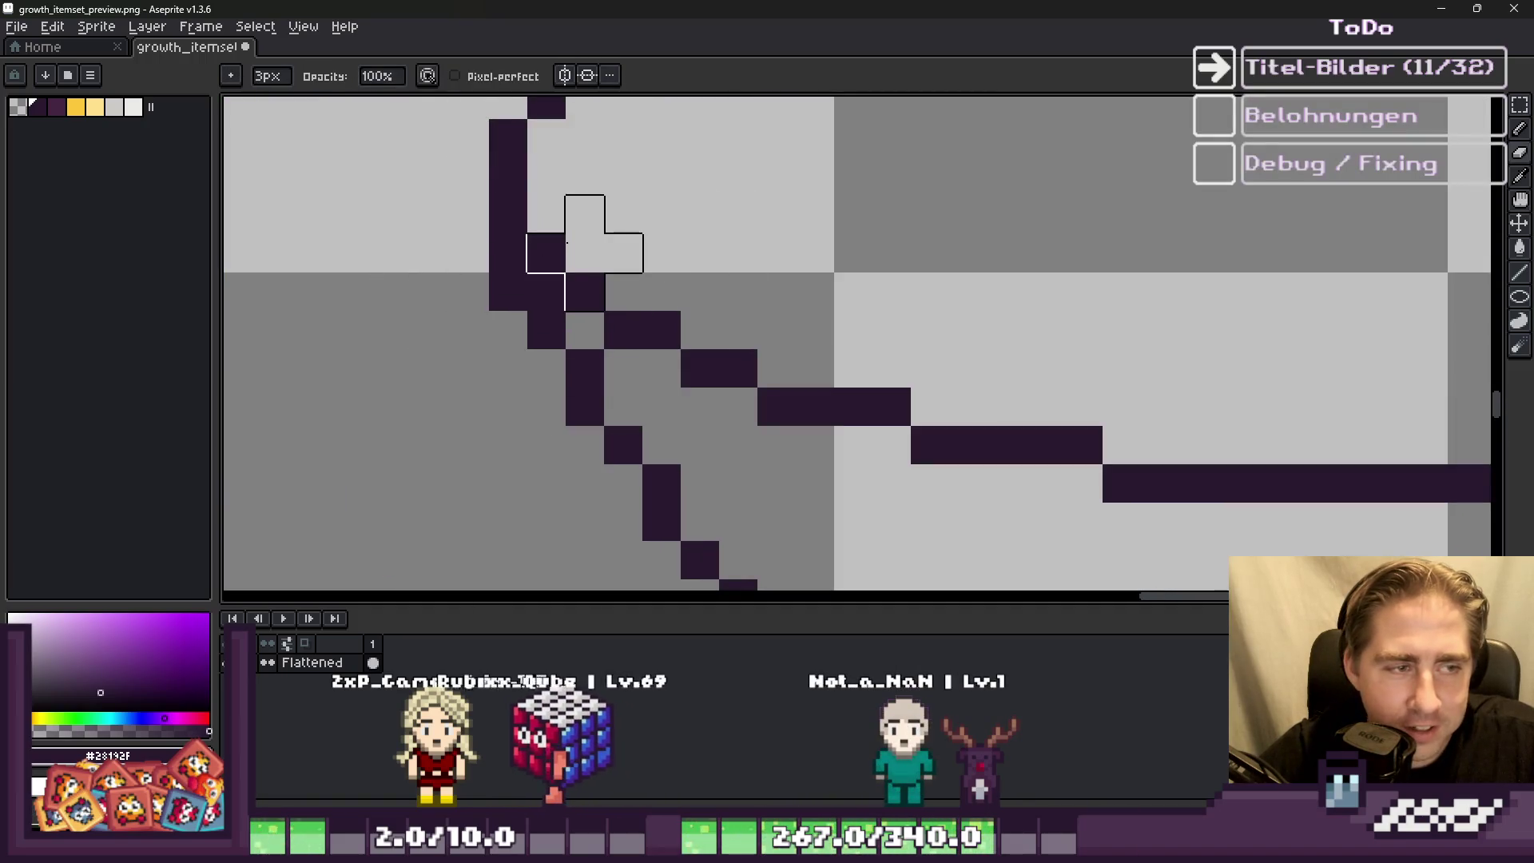
{"action": "key", "text": "minus"}
{"action": "key", "text": "minus"}
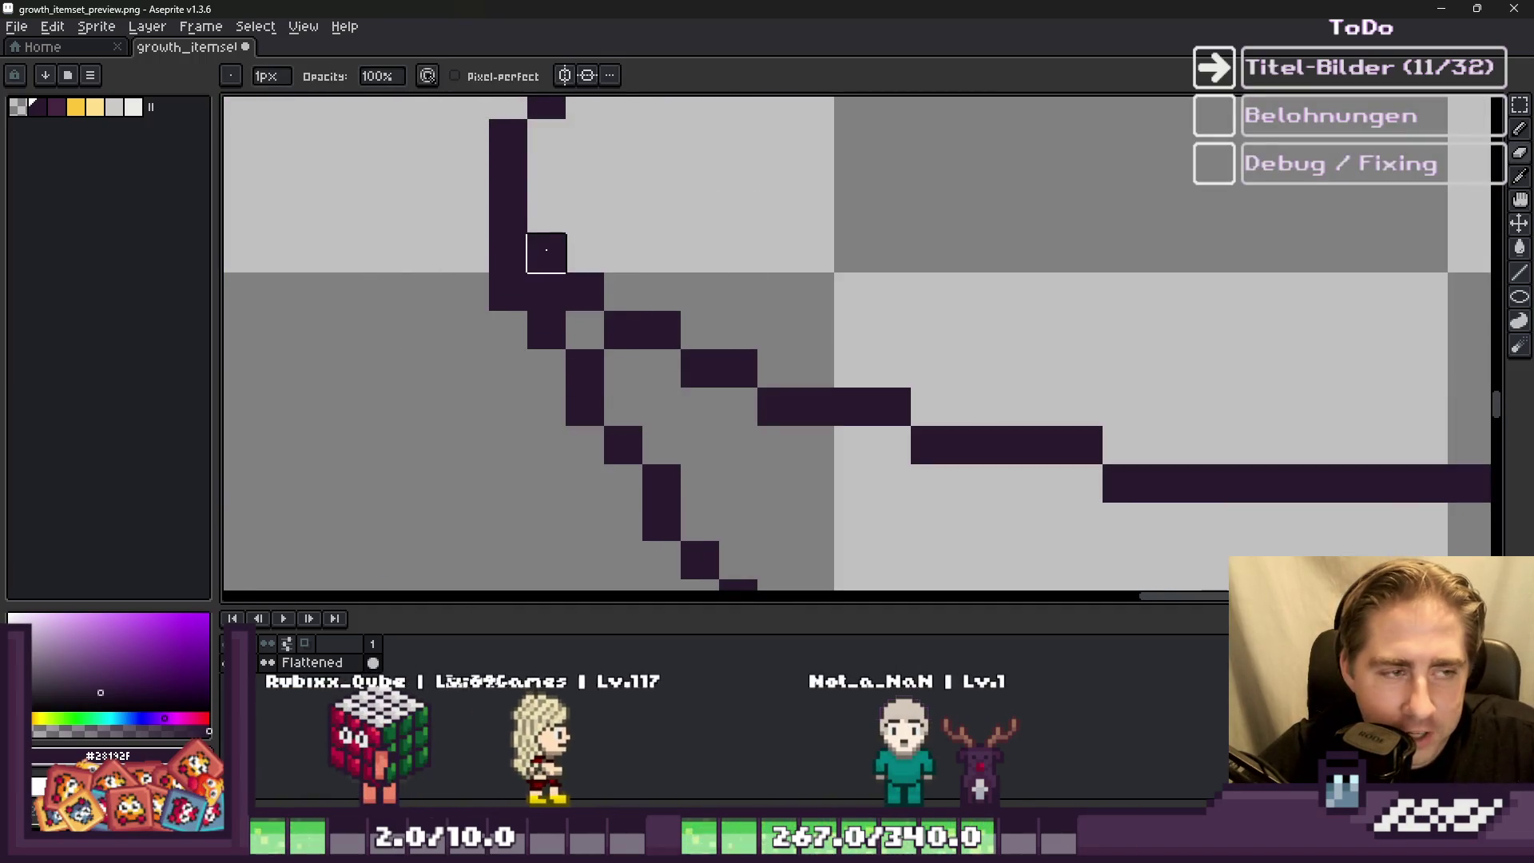
{"action": "scroll", "coordinate": [599, 280], "scroll_direction": "down", "scroll_amount": 4}
{"action": "scroll", "coordinate": [1103, 271], "scroll_direction": "up", "scroll_amount": 2}
{"action": "key", "text": "b"}
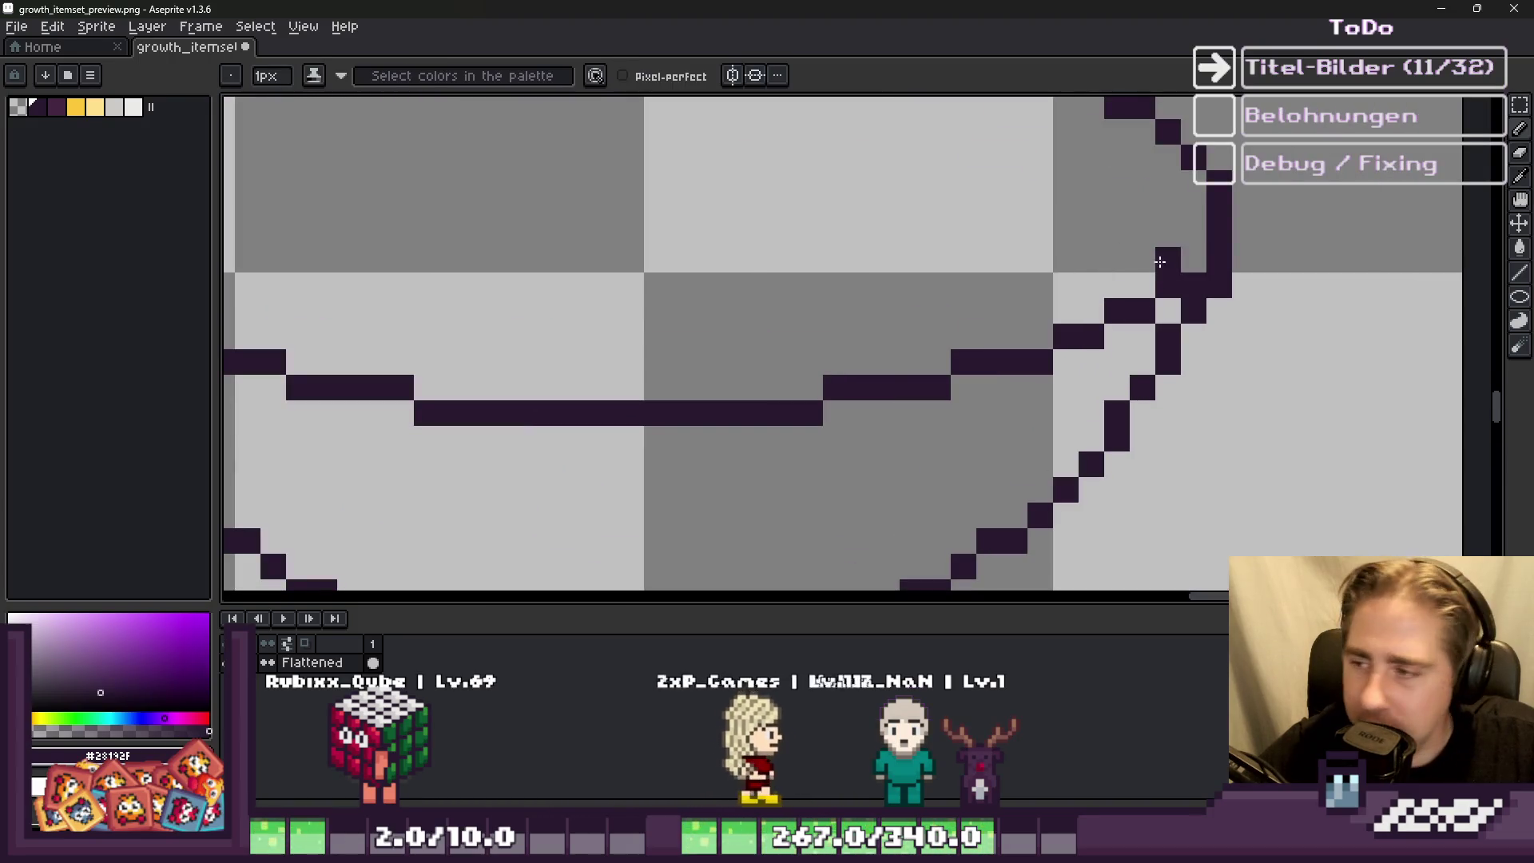
{"action": "scroll", "coordinate": [1085, 281], "scroll_direction": "down", "scroll_amount": 2}
{"action": "scroll", "coordinate": [951, 319], "scroll_direction": "up", "scroll_amount": 2}
{"action": "mouse_move", "coordinate": [951, 319]}
{"action": "left_mouse_down"}
{"action": "mouse_move", "coordinate": [530, 319]}
{"action": "mouse_move", "coordinate": [524, 300]}
{"action": "mouse_move", "coordinate": [438, 296]}
{"action": "left_mouse_up"}
Step: Add a dark rim pixel and an inner diagonal along the bowl's left side
{"action": "scroll", "coordinate": [796, 312], "scroll_direction": "down", "scroll_amount": 2}
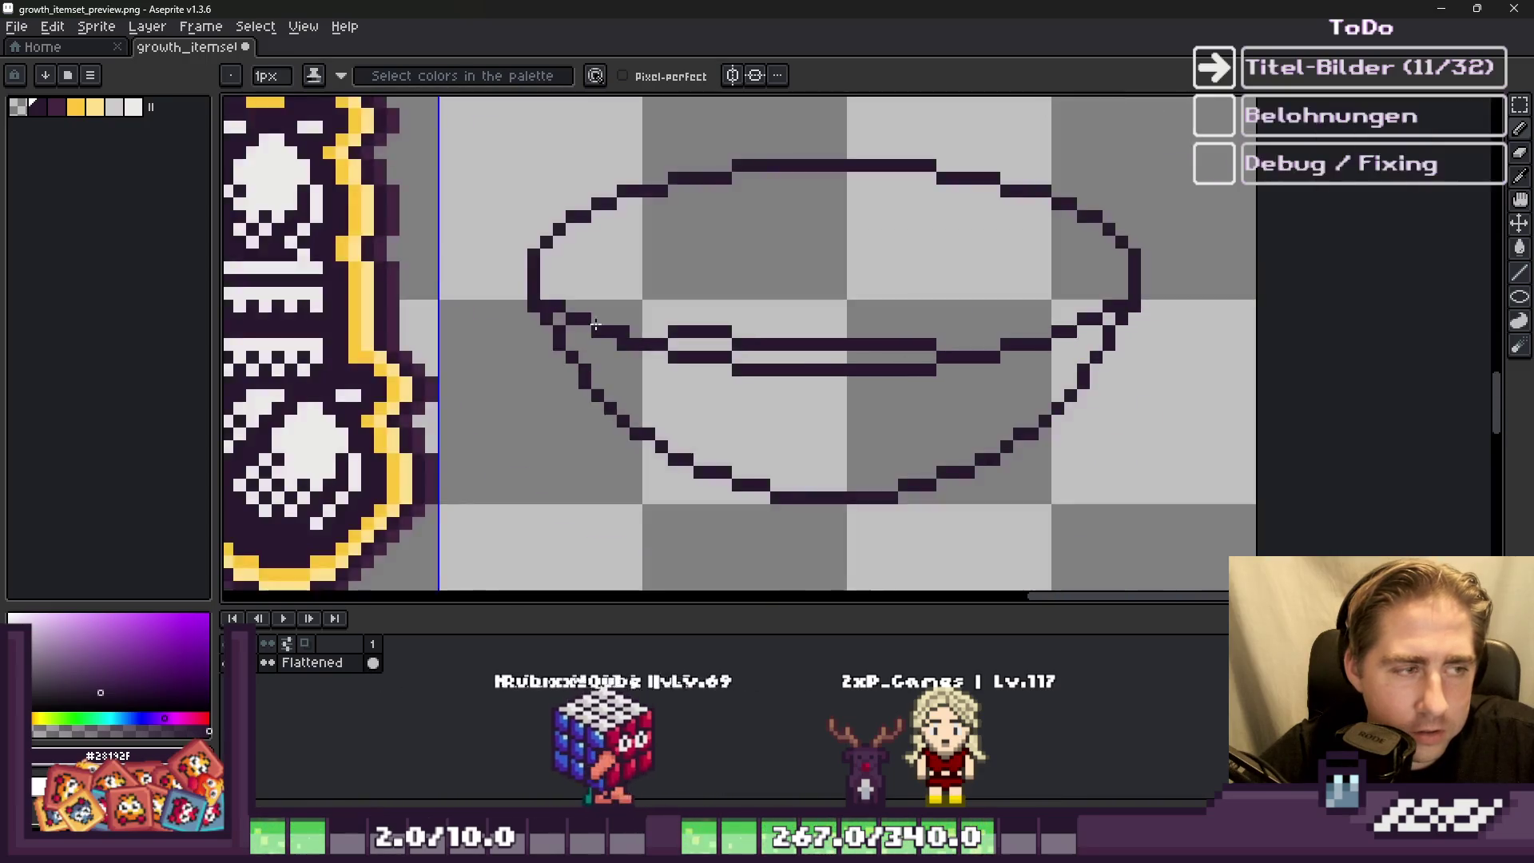
{"action": "scroll", "coordinate": [795, 313], "scroll_direction": "up", "scroll_amount": 3}
{"action": "left_click", "coordinate": [795, 312]}
{"action": "mouse_move", "coordinate": [903, 323]}
{"action": "left_mouse_down"}
{"action": "mouse_move", "coordinate": [751, 324]}
{"action": "mouse_move", "coordinate": [639, 256]}
{"action": "left_mouse_up"}
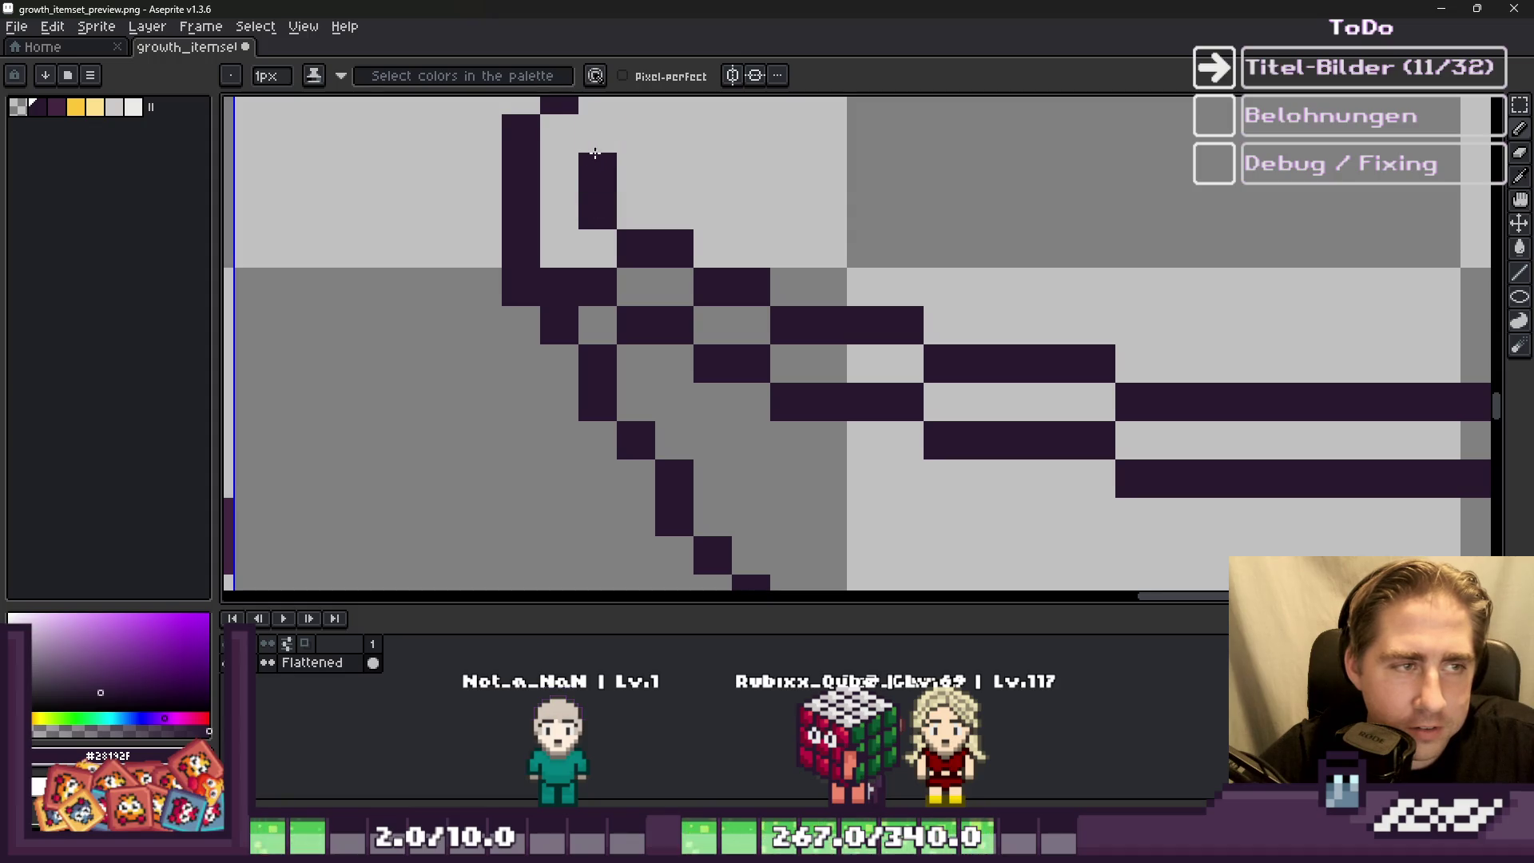
{"action": "scroll", "coordinate": [582, 202], "scroll_direction": "down", "scroll_amount": 4}
{"action": "scroll", "coordinate": [1081, 294], "scroll_direction": "up", "scroll_amount": 2}
{"action": "scroll", "coordinate": [1118, 292], "scroll_direction": "up", "scroll_amount": 1}
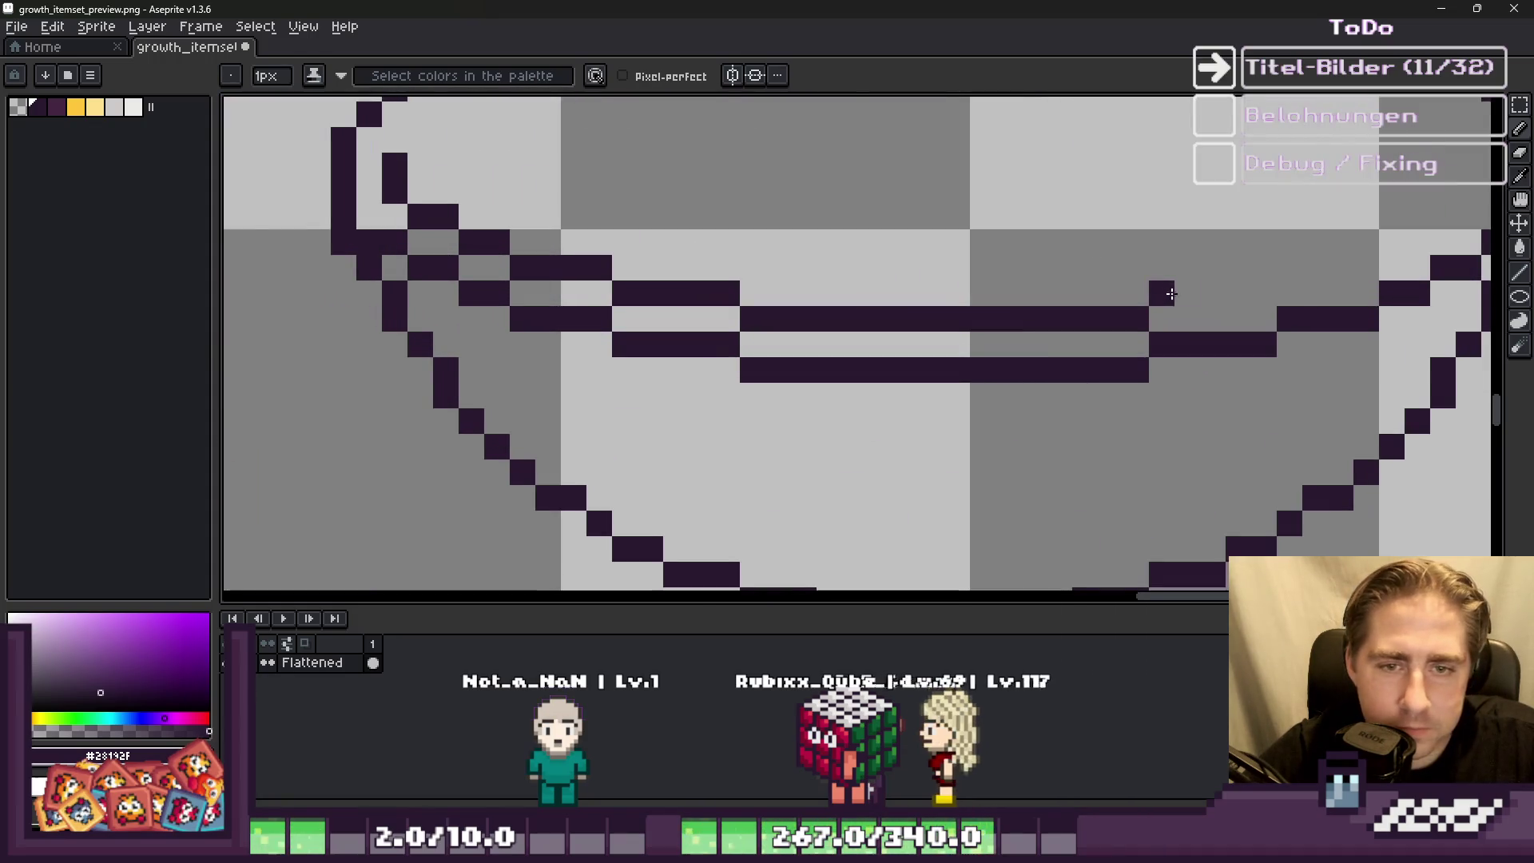
Step: Extend the bowl's right rim with dark pixel segments joining the outline lines
{"action": "left_click_drag", "start_coordinate": [1164, 293], "coordinate": [1261, 300]}
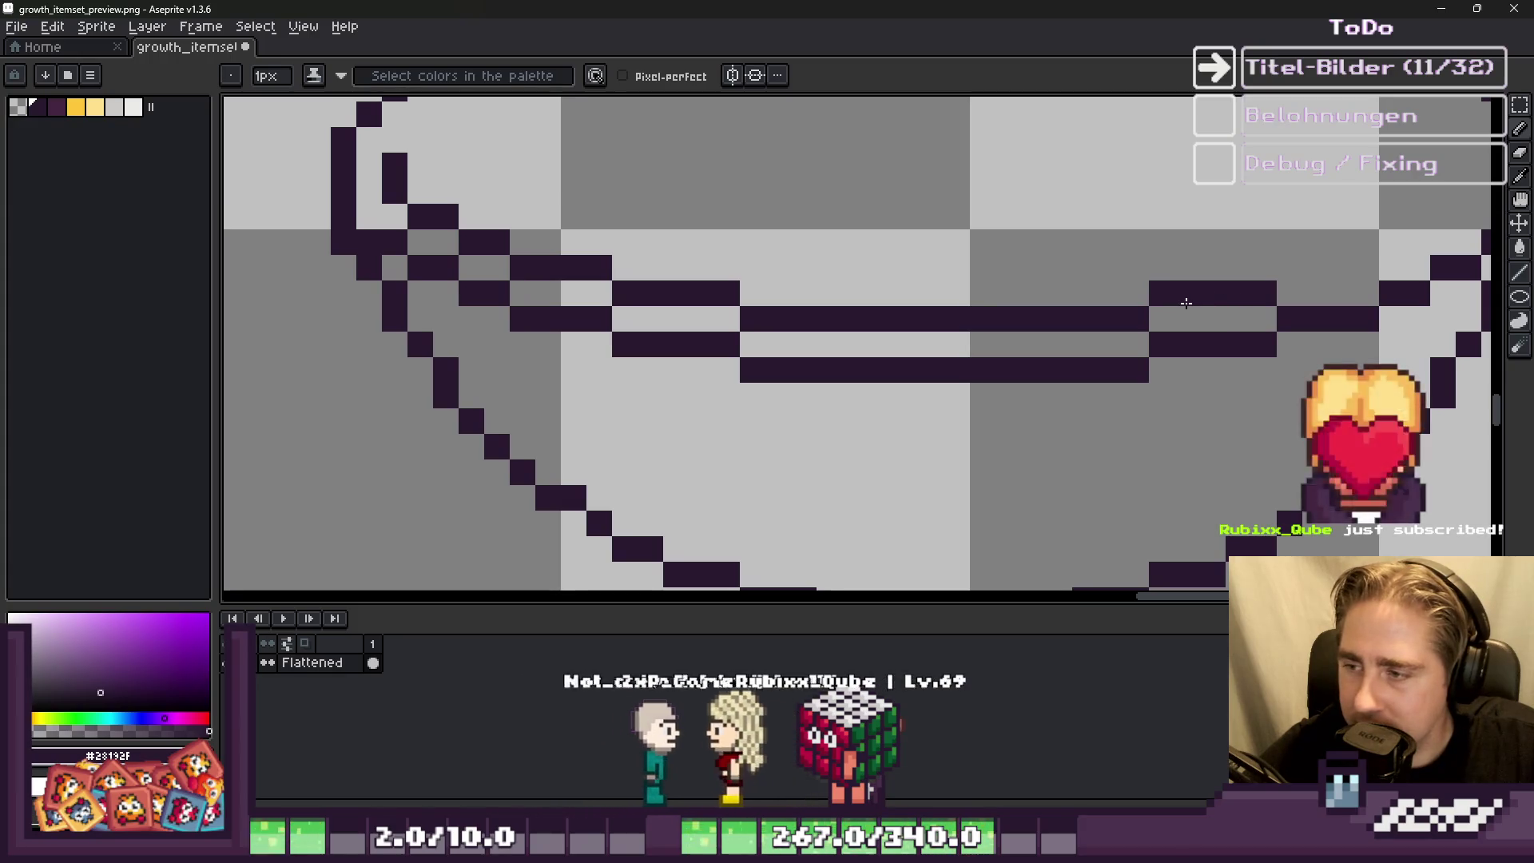
{"action": "left_click", "coordinate": [1172, 307]}
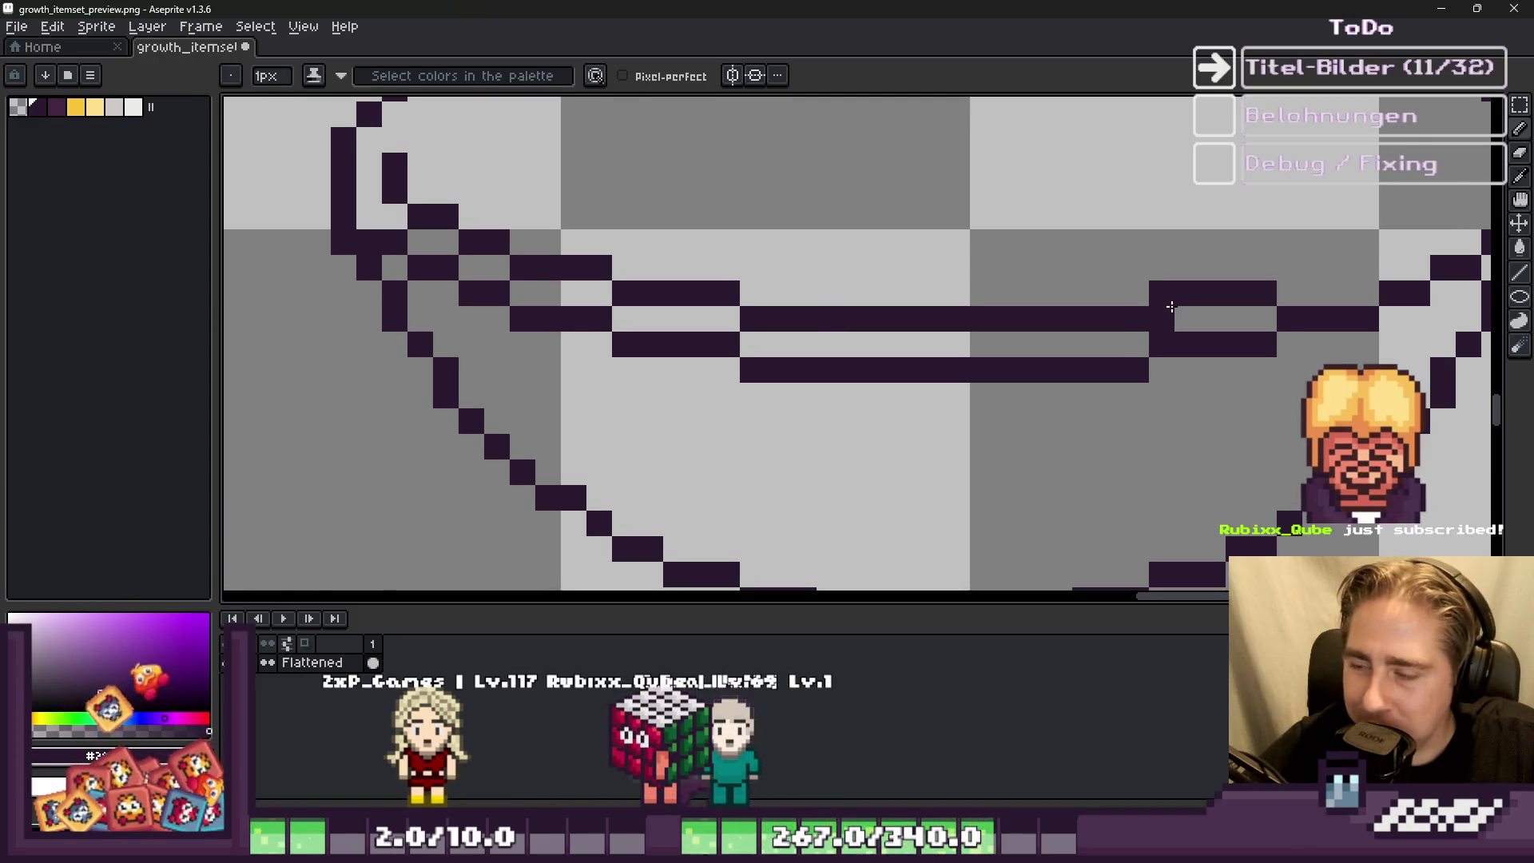
{"action": "scroll", "coordinate": [1170, 306], "scroll_direction": "down", "scroll_amount": 2}
{"action": "scroll", "coordinate": [1197, 321], "scroll_direction": "up", "scroll_amount": 3}
{"action": "mouse_move", "coordinate": [1055, 325]}
{"action": "left_mouse_down"}
{"action": "mouse_move", "coordinate": [1147, 326]}
{"action": "mouse_move", "coordinate": [1189, 293]}
{"action": "left_mouse_up"}
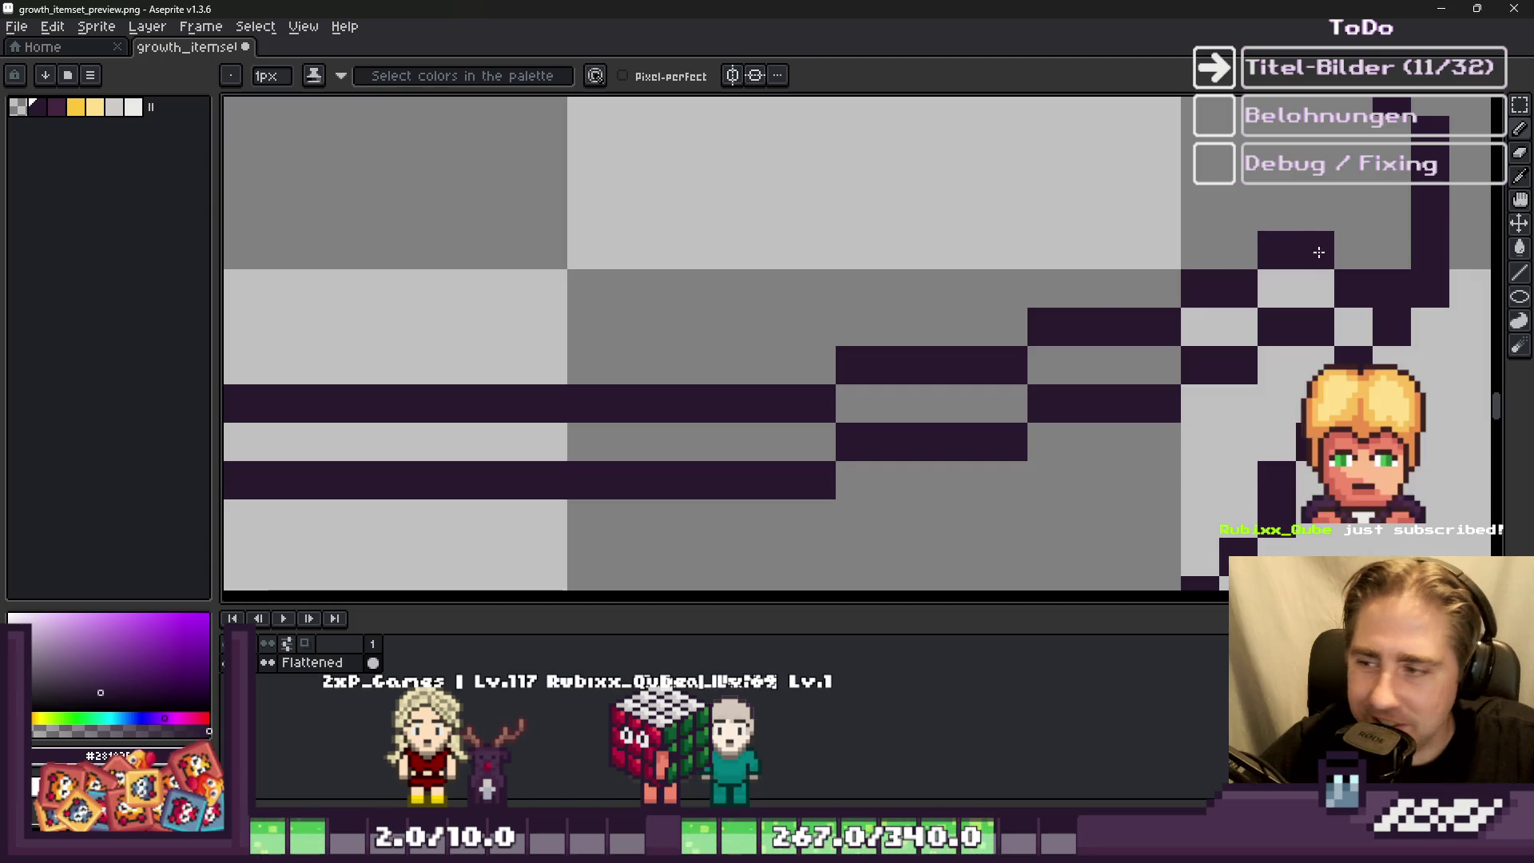
Step: Draw the top line of the bowl's rim with the Pencil
{"action": "scroll", "coordinate": [1302, 247], "scroll_direction": "down", "scroll_amount": 2}
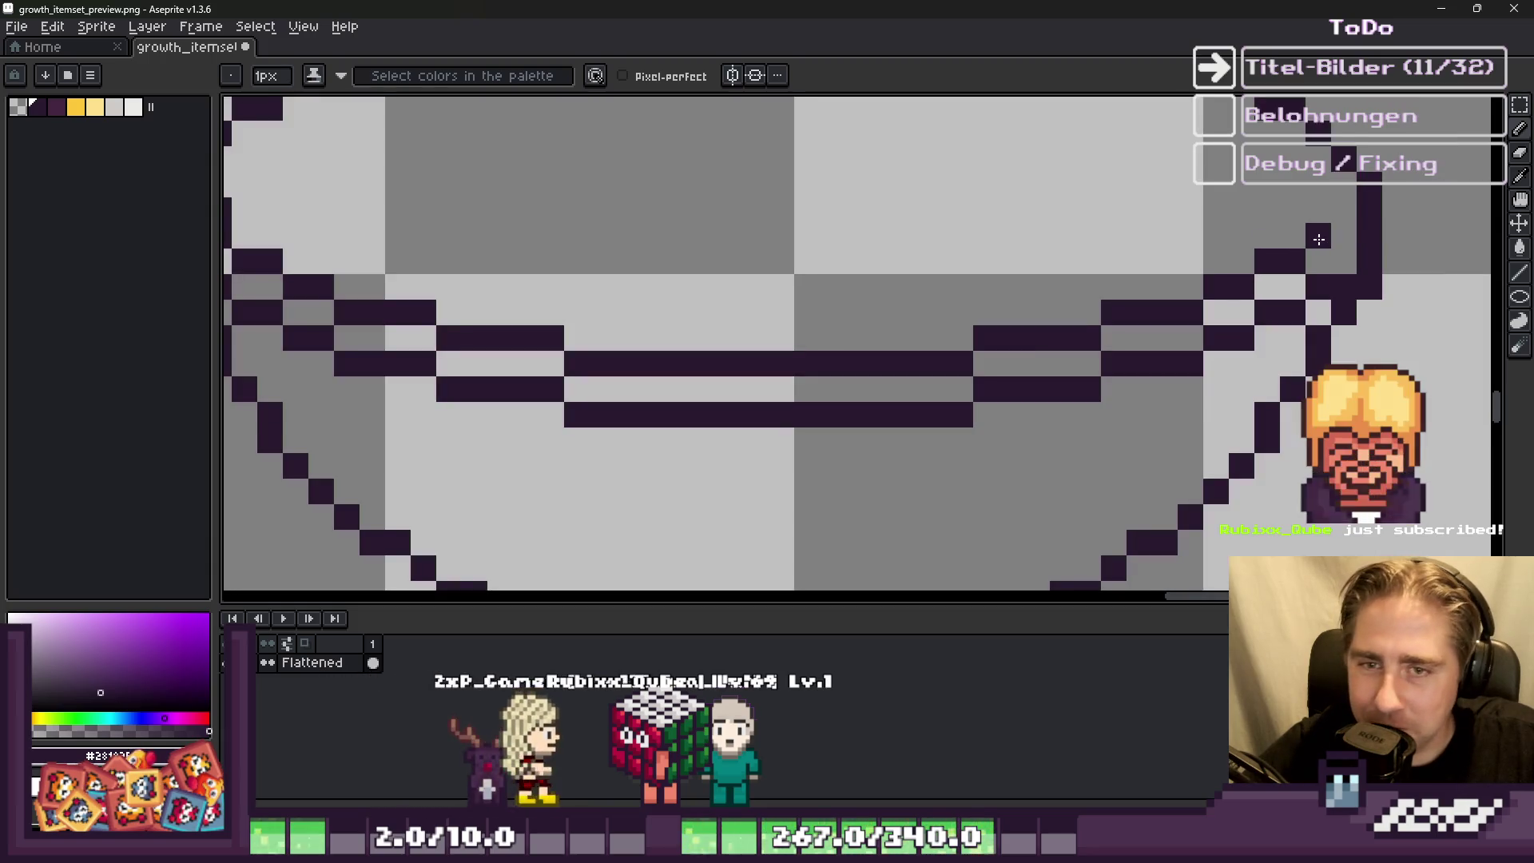
{"action": "scroll", "coordinate": [1286, 174], "scroll_direction": "up", "scroll_amount": 2}
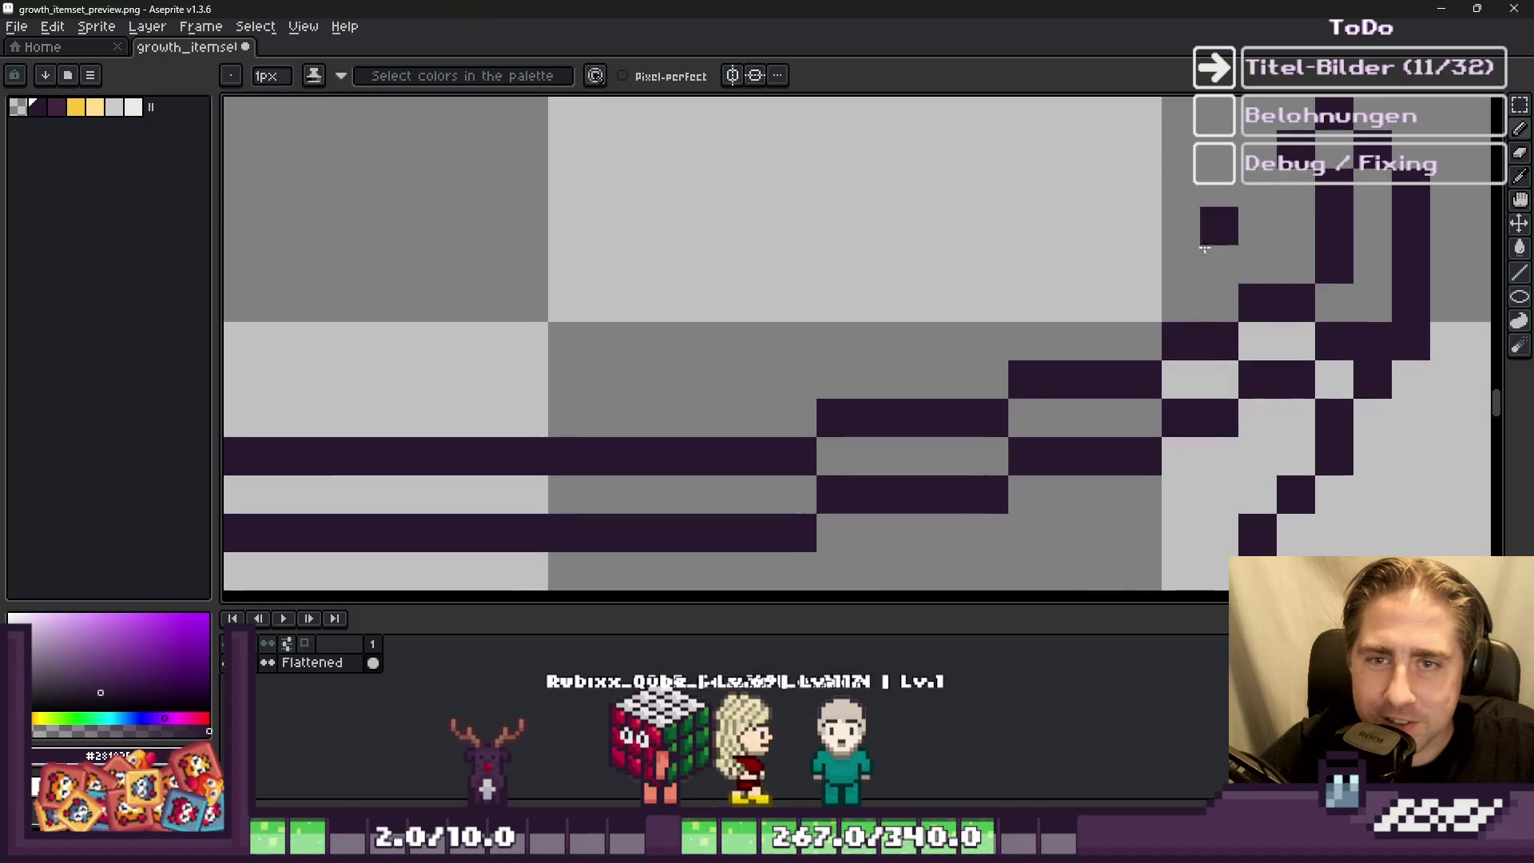
{"action": "scroll", "coordinate": [1204, 248], "scroll_direction": "down", "scroll_amount": 3}
{"action": "scroll", "coordinate": [1204, 247], "scroll_direction": "up", "scroll_amount": 2}
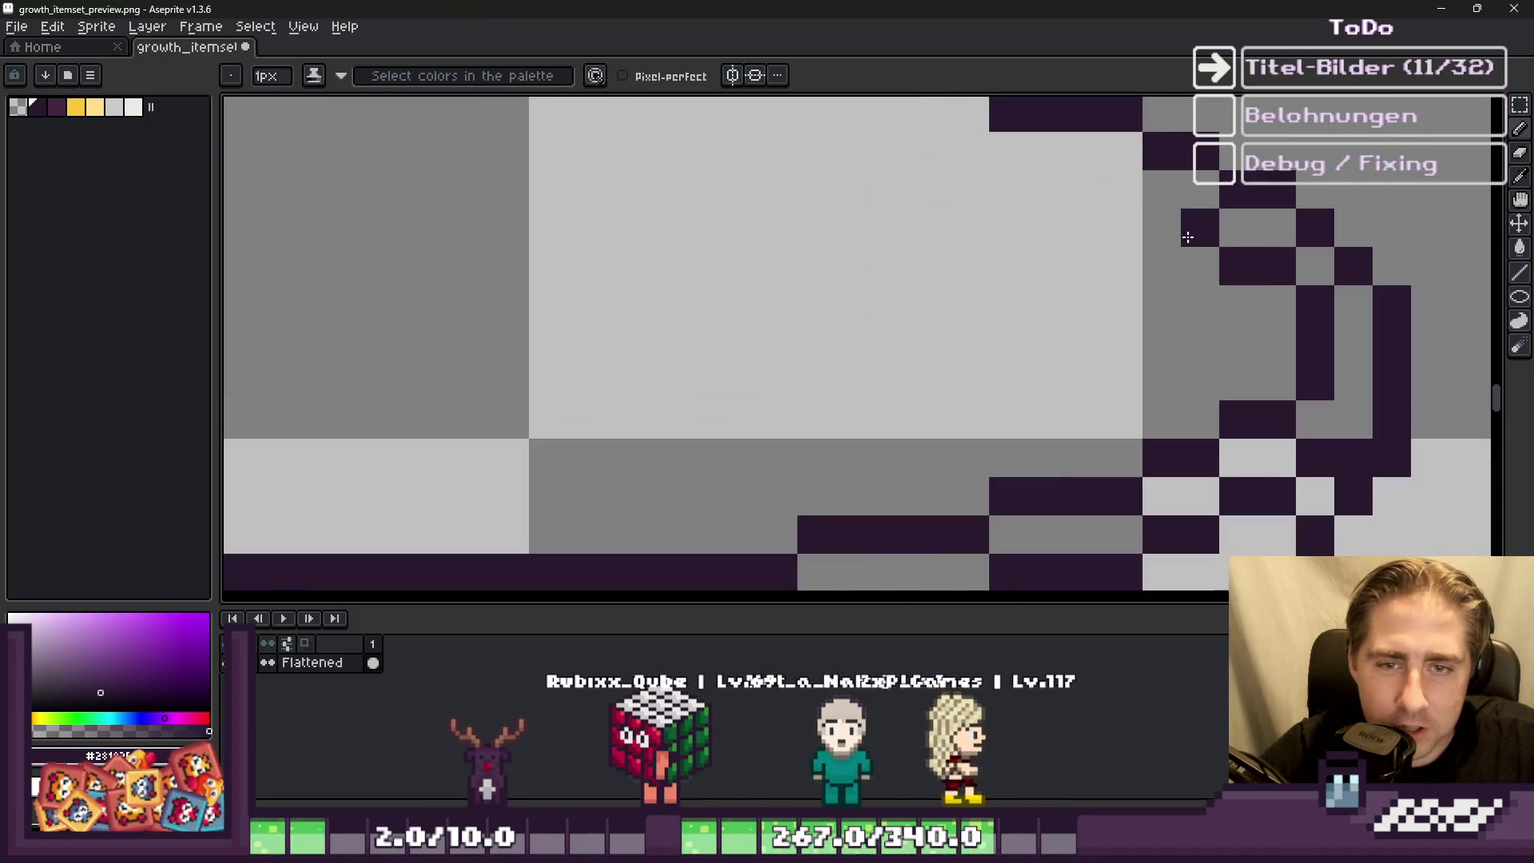
{"action": "scroll", "coordinate": [1090, 326], "scroll_direction": "down", "scroll_amount": 3}
{"action": "scroll", "coordinate": [1090, 326], "scroll_direction": "up", "scroll_amount": 2}
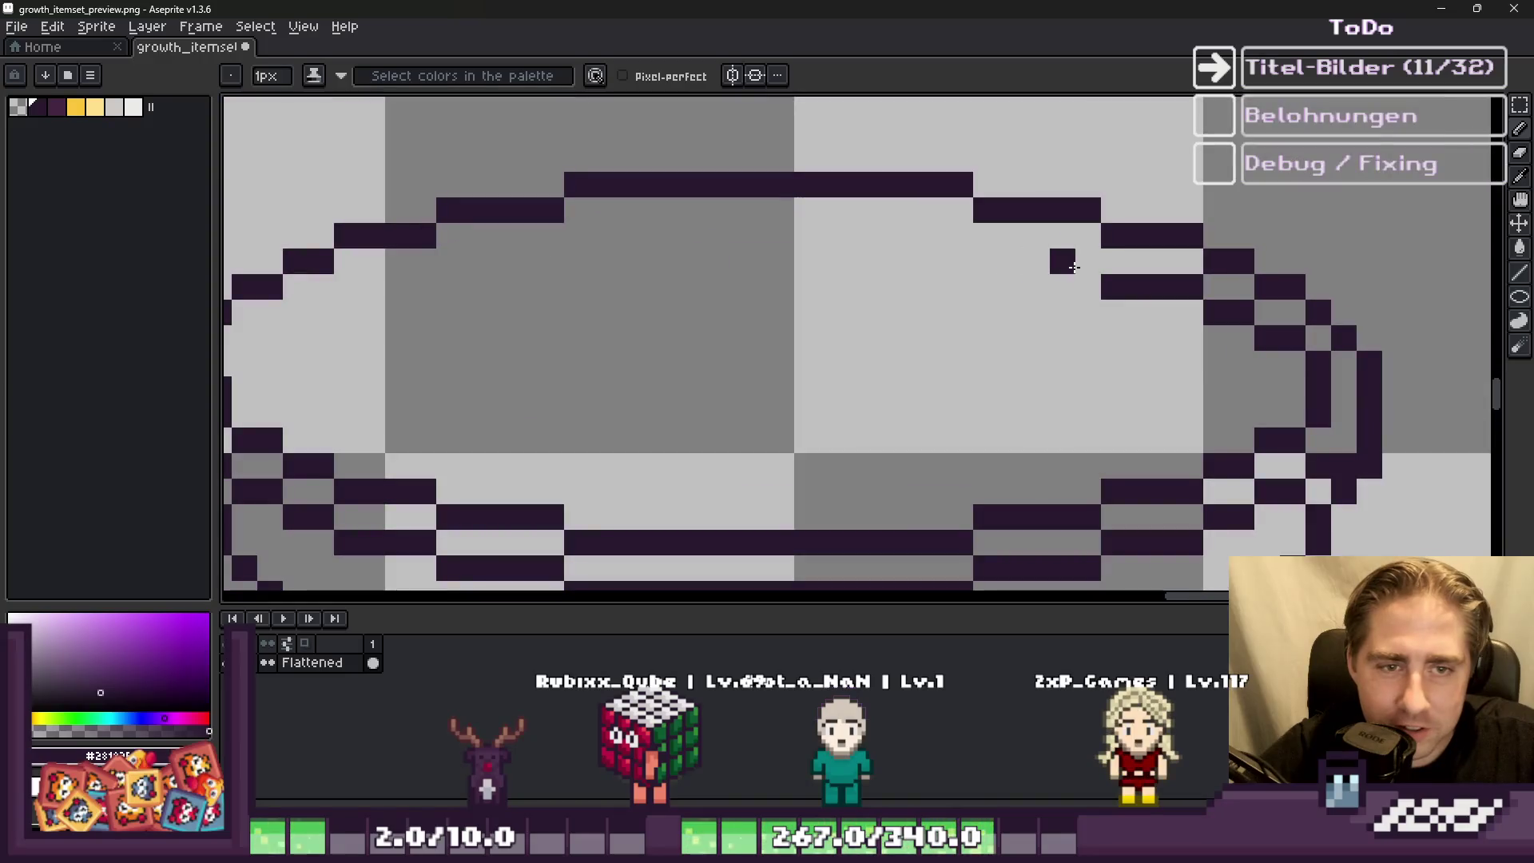
{"action": "left_click_drag", "start_coordinate": [959, 236], "coordinate": [555, 229]}
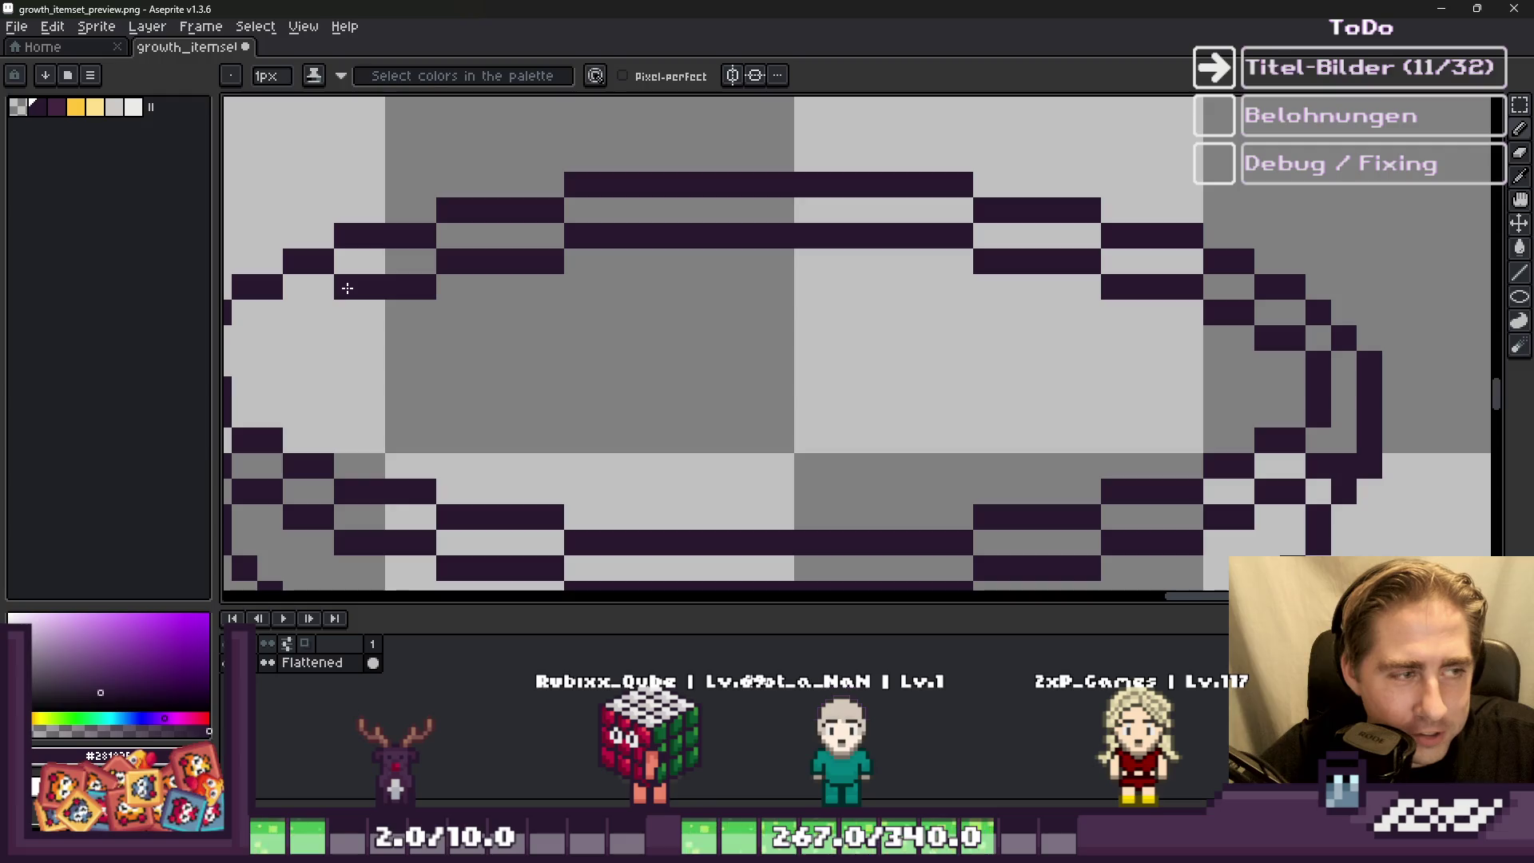
Step: Fill in the rim's left edge pixels to close the double outline
{"action": "left_click", "coordinate": [305, 317]}
{"action": "scroll", "coordinate": [681, 301], "scroll_direction": "down", "scroll_amount": 2}
{"action": "scroll", "coordinate": [290, 315], "scroll_direction": "up", "scroll_amount": 3}
{"action": "left_click", "coordinate": [325, 322]}
{"action": "left_click_drag", "start_coordinate": [325, 322], "coordinate": [261, 373]}
{"action": "scroll", "coordinate": [1007, 399], "scroll_direction": "down", "scroll_amount": 2}
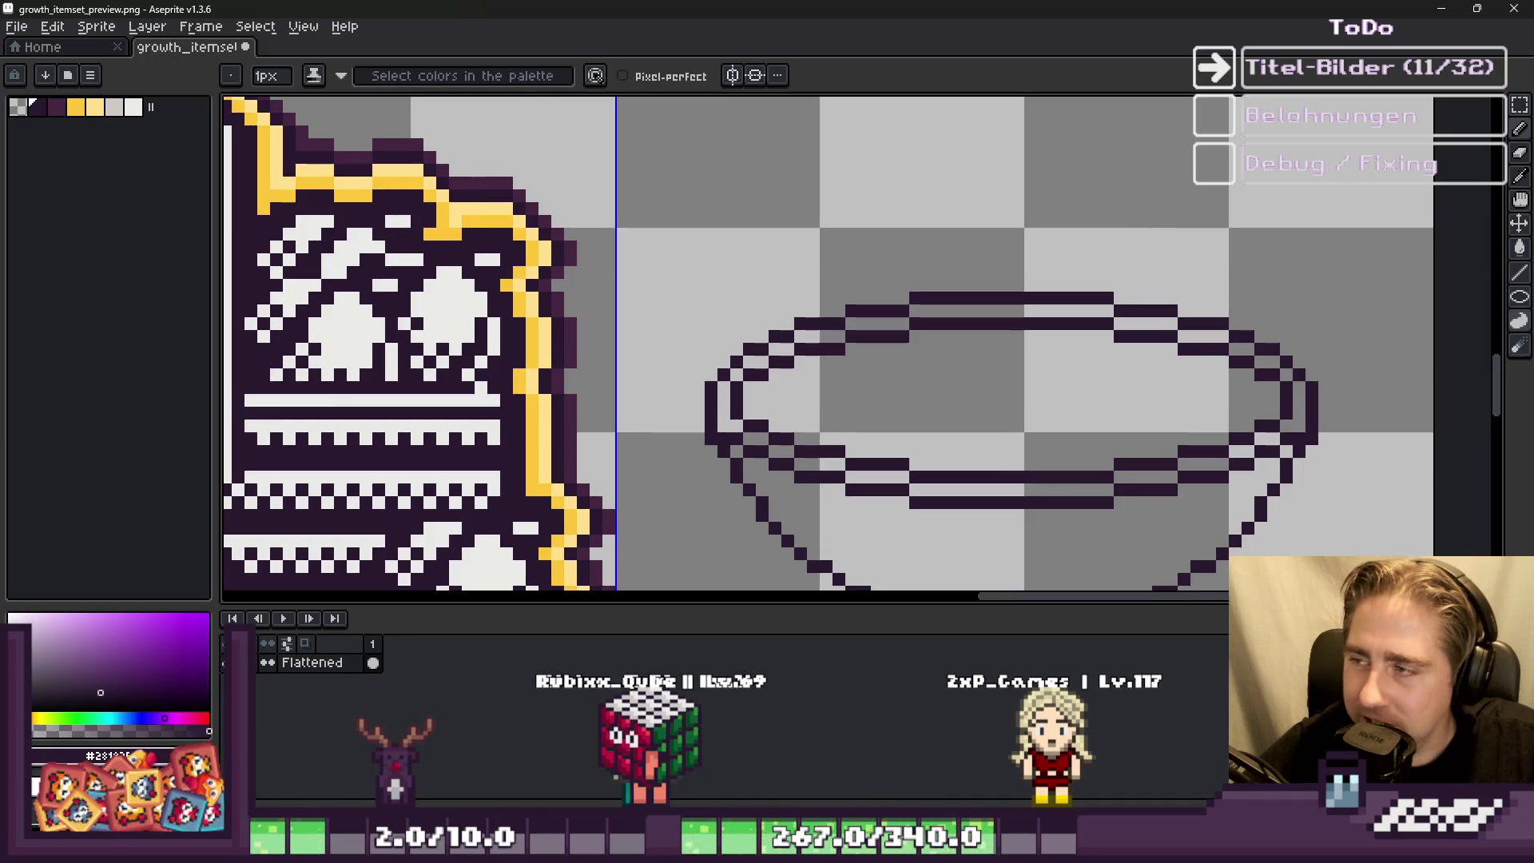
{"action": "scroll", "coordinate": [948, 356], "scroll_direction": "down", "scroll_amount": 2}
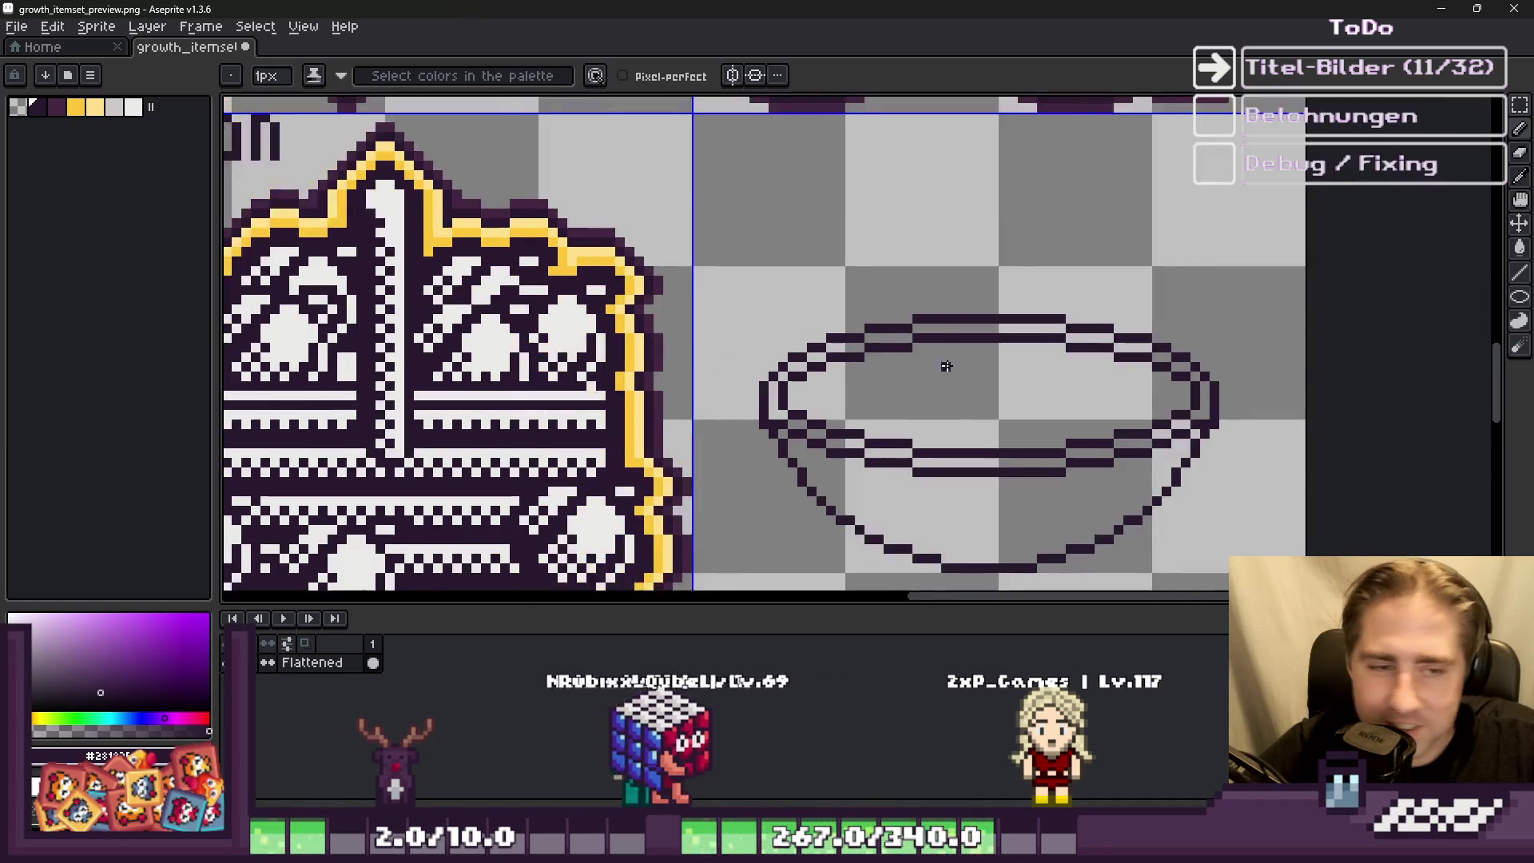
{"action": "scroll", "coordinate": [937, 344], "scroll_direction": "up", "scroll_amount": 2}
{"action": "scroll", "coordinate": [938, 343], "scroll_direction": "down", "scroll_amount": 1}
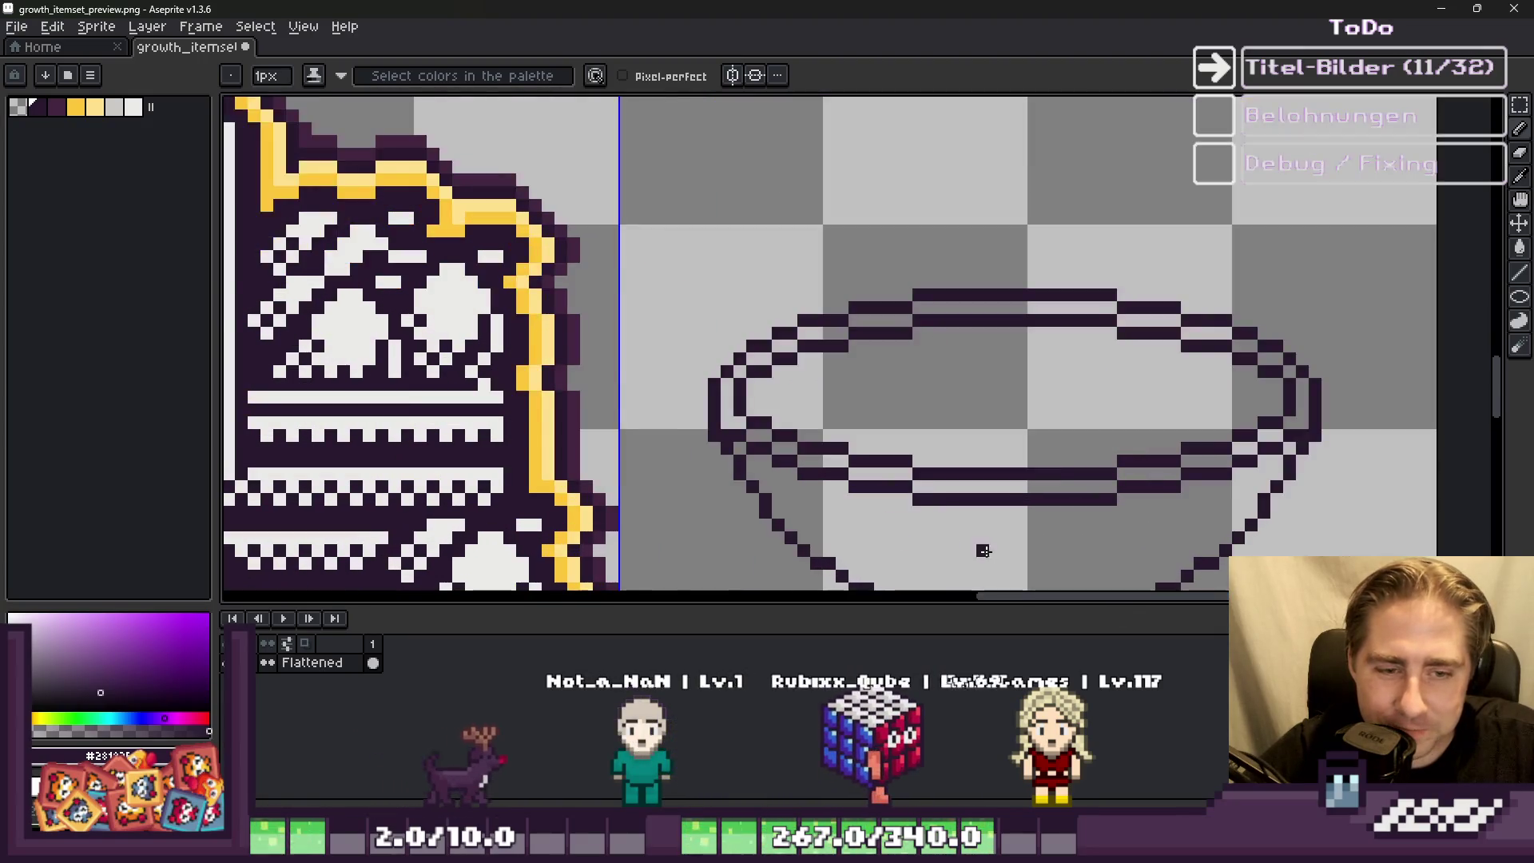
Step: Marquee-select the whole bowl drawing, then deselect it with Ctrl+D
{"action": "key", "text": "m"}
{"action": "left_click_drag", "start_coordinate": [755, 284], "coordinate": [1202, 585]}
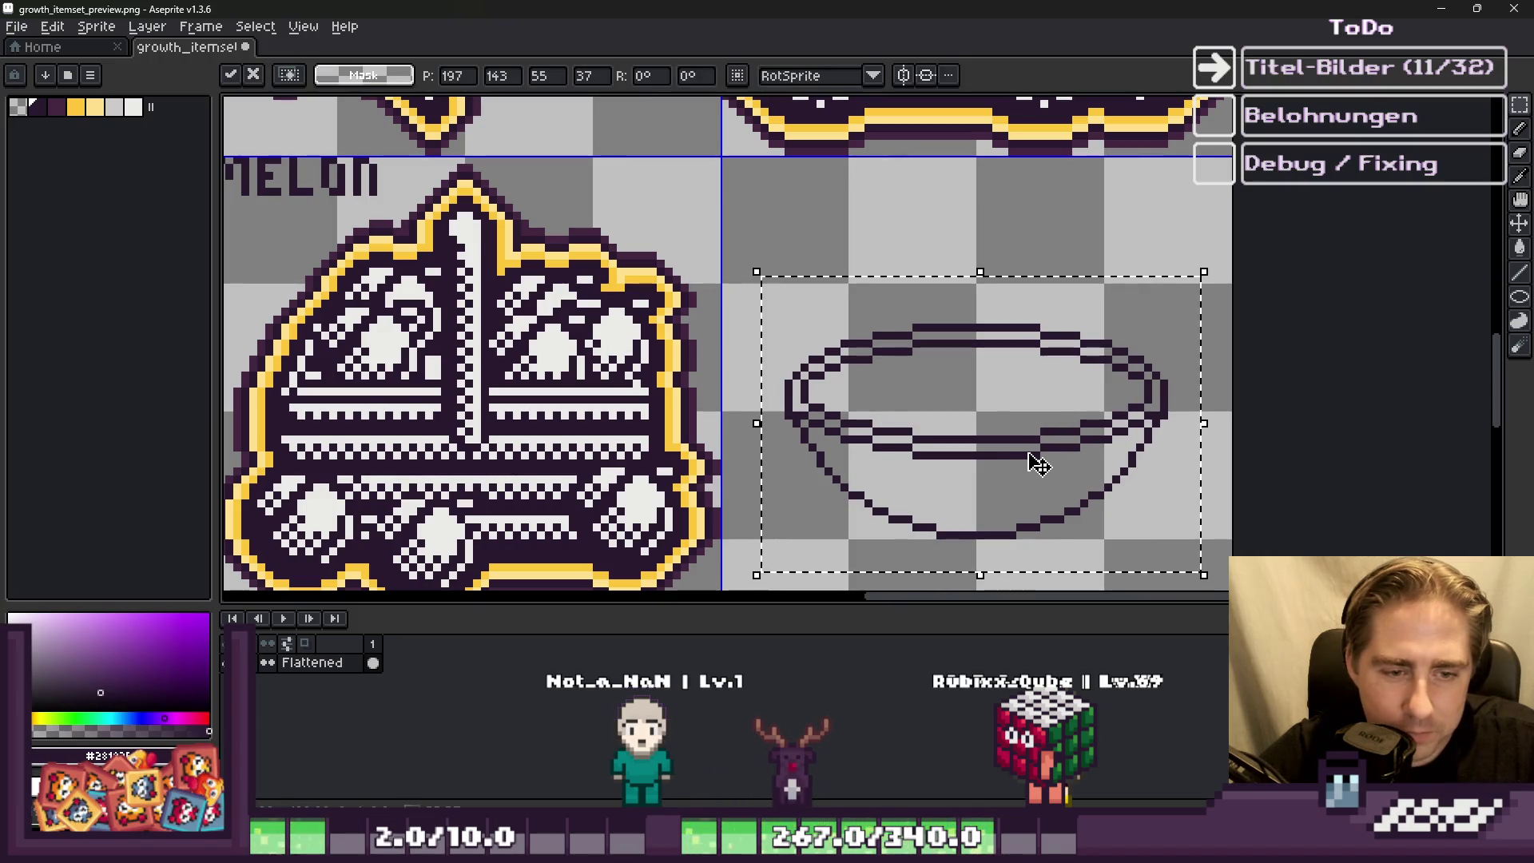
{"action": "key", "text": "ctrl+d"}
{"action": "scroll", "coordinate": [1006, 400], "scroll_direction": "up", "scroll_amount": 2}
Step: Draw a vertical stick rising from the bowl, then undo its part below the rim
{"action": "key", "text": "b"}
{"action": "scroll", "coordinate": [970, 309], "scroll_direction": "up", "scroll_amount": 1}
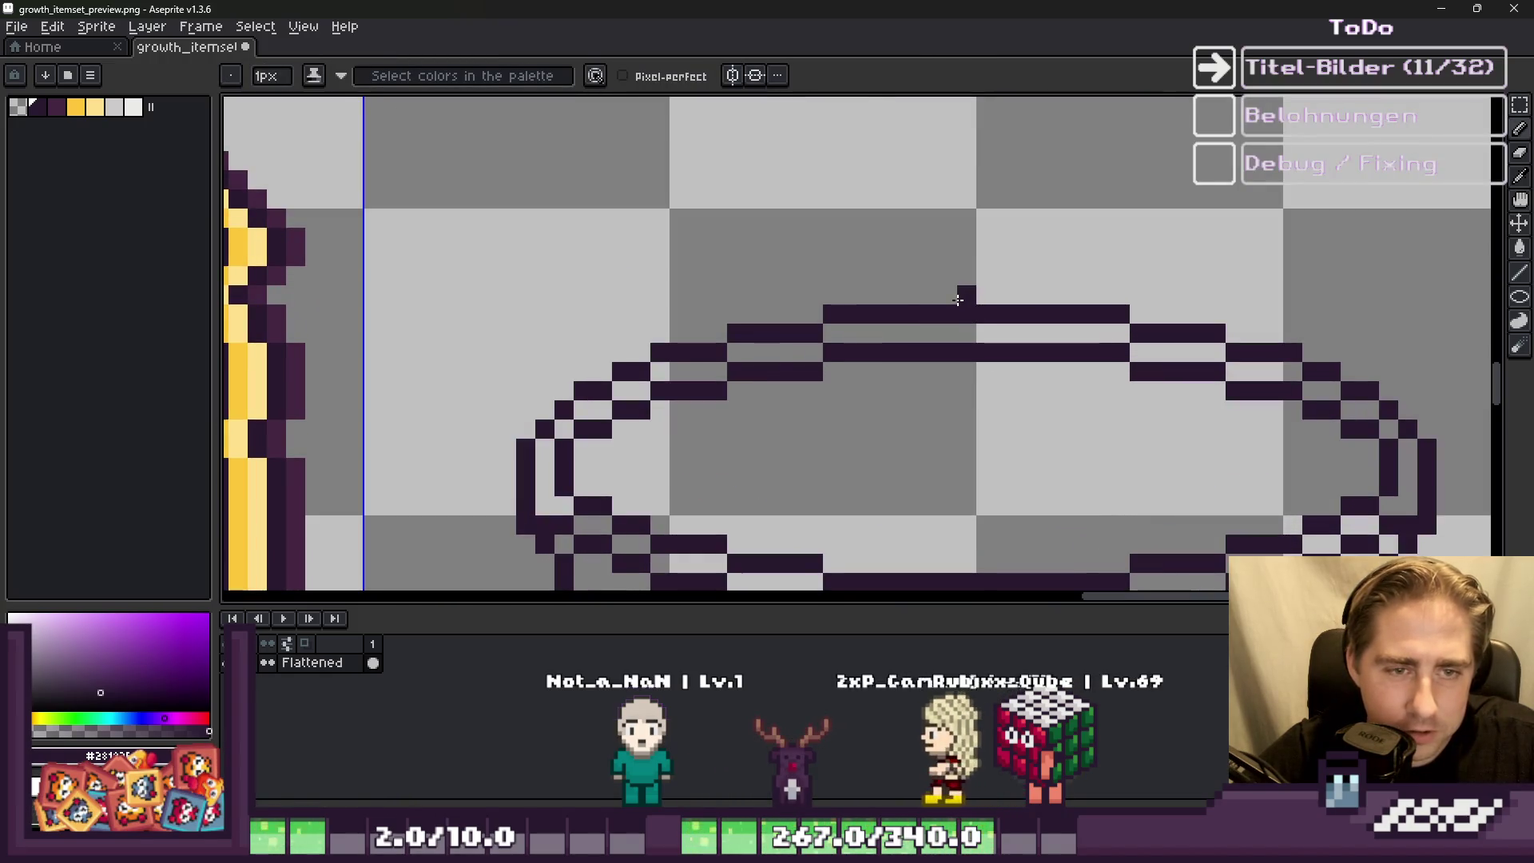
{"action": "scroll", "coordinate": [958, 299], "scroll_direction": "down", "scroll_amount": 2}
{"action": "scroll", "coordinate": [951, 304], "scroll_direction": "up", "scroll_amount": 1}
{"action": "left_click_drag", "start_coordinate": [949, 302], "coordinate": [945, 168]}
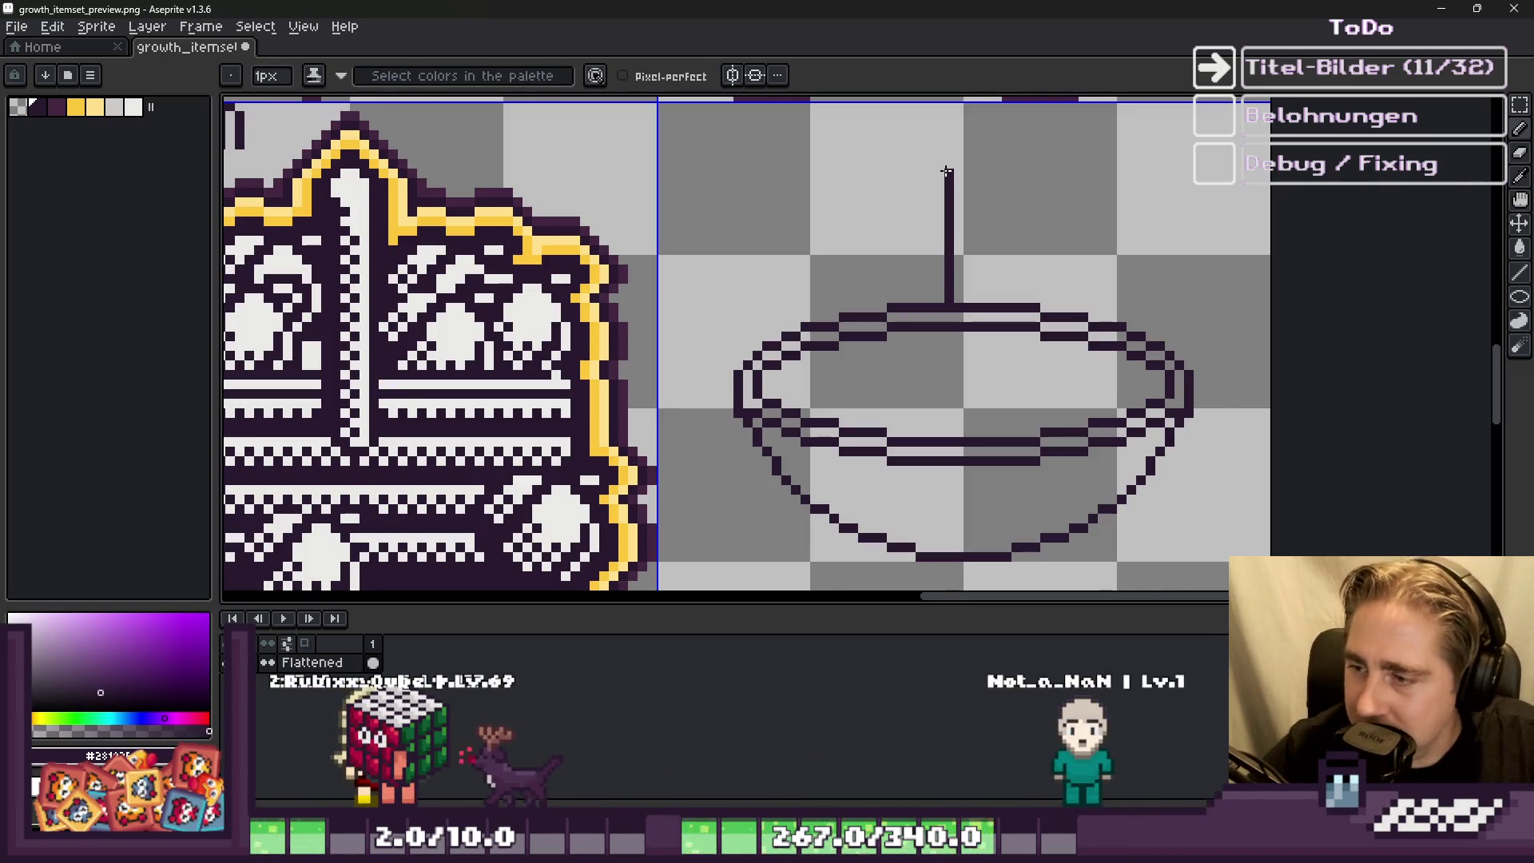
{"action": "scroll", "coordinate": [941, 125], "scroll_direction": "up", "scroll_amount": 3}
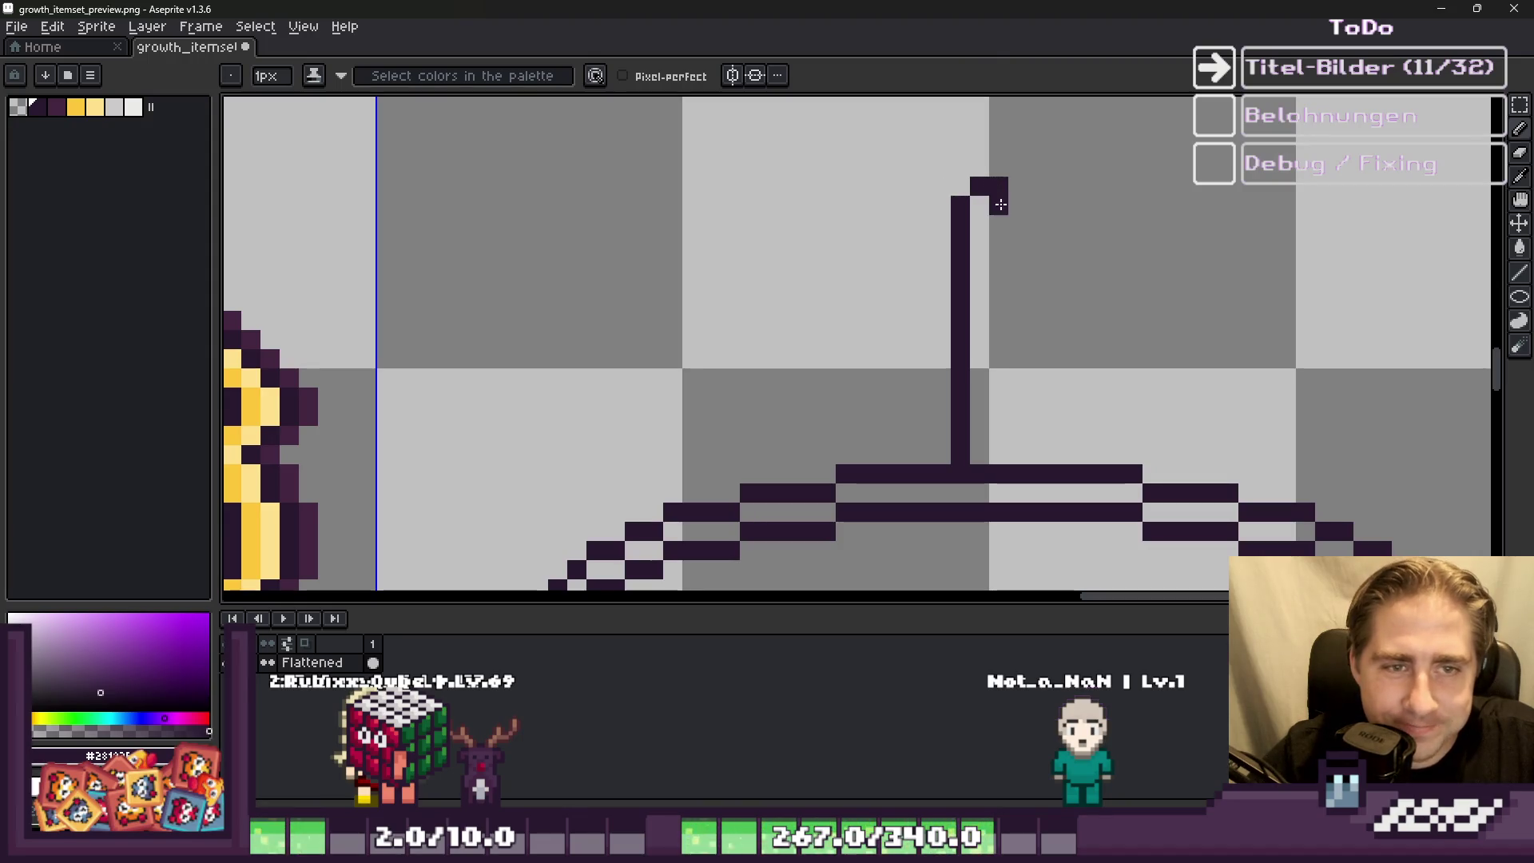
{"action": "scroll", "coordinate": [1004, 453], "scroll_direction": "down", "scroll_amount": 3}
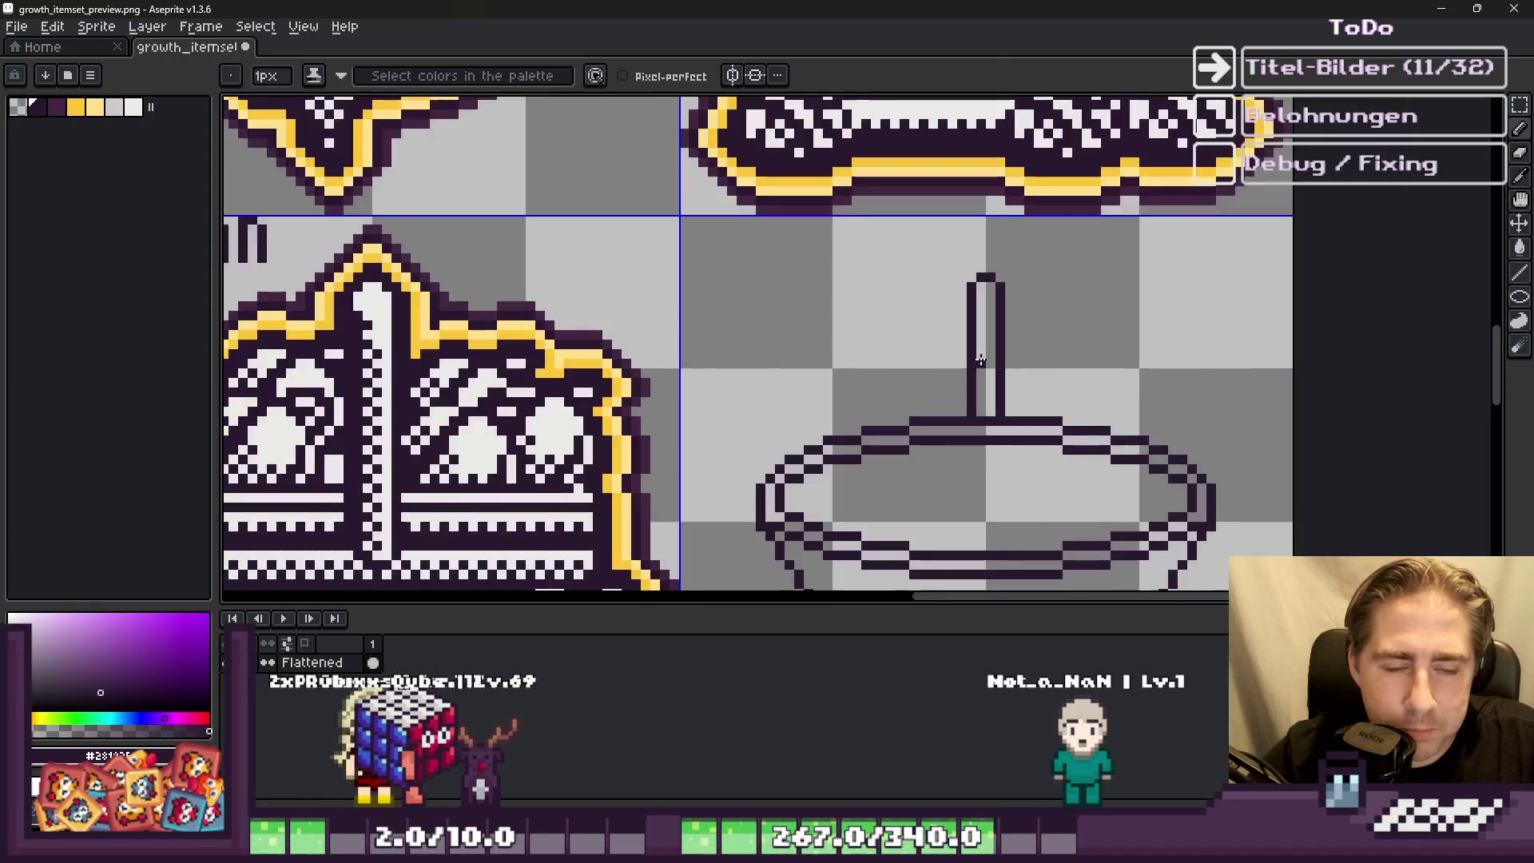
{"action": "scroll", "coordinate": [1013, 463], "scroll_direction": "up", "scroll_amount": 1}
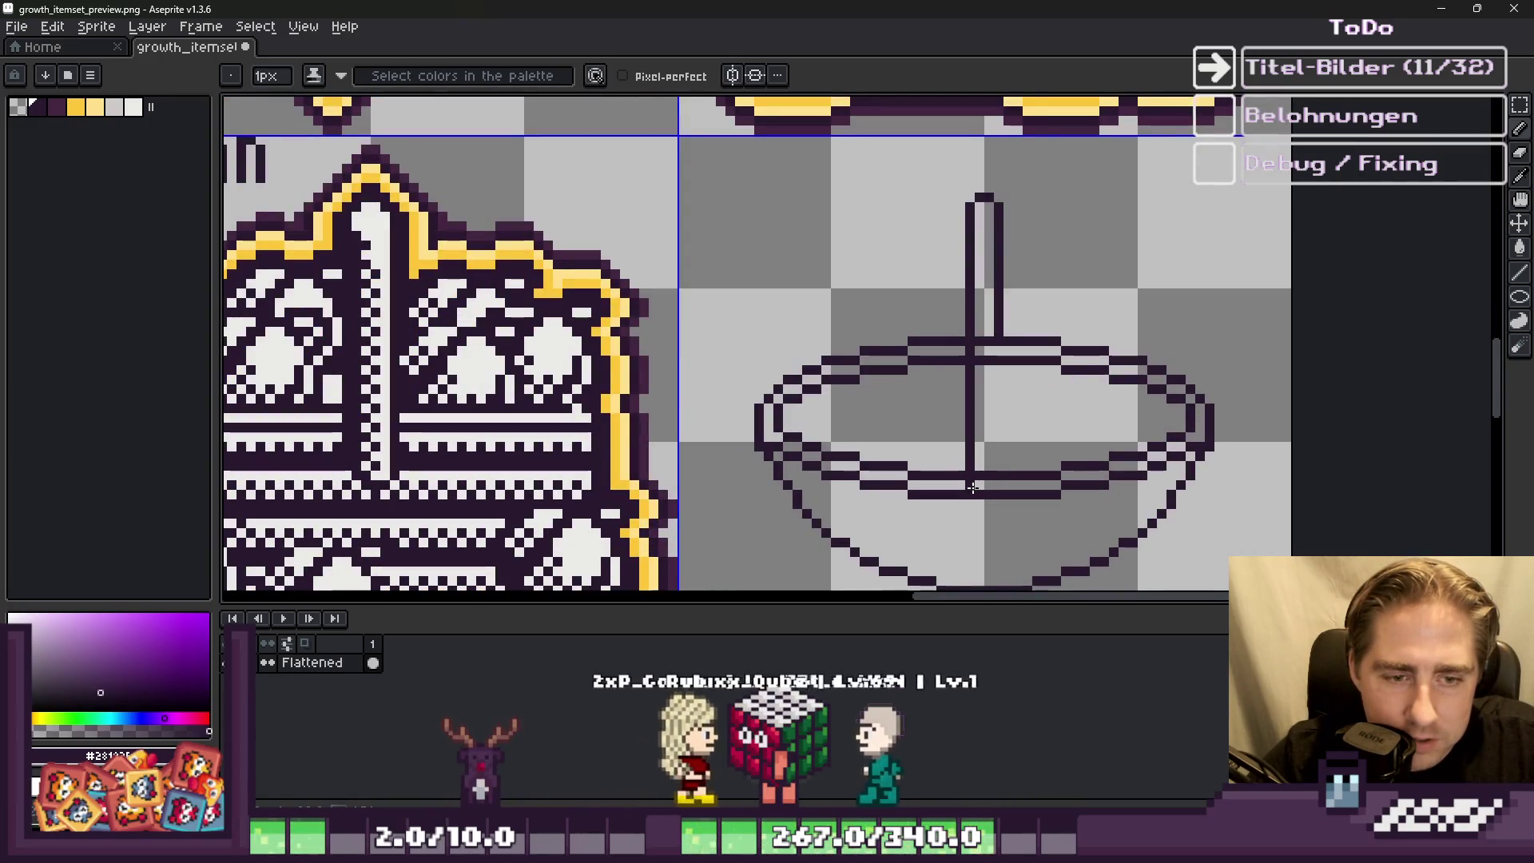
{"action": "key", "text": "ctrl+z"}
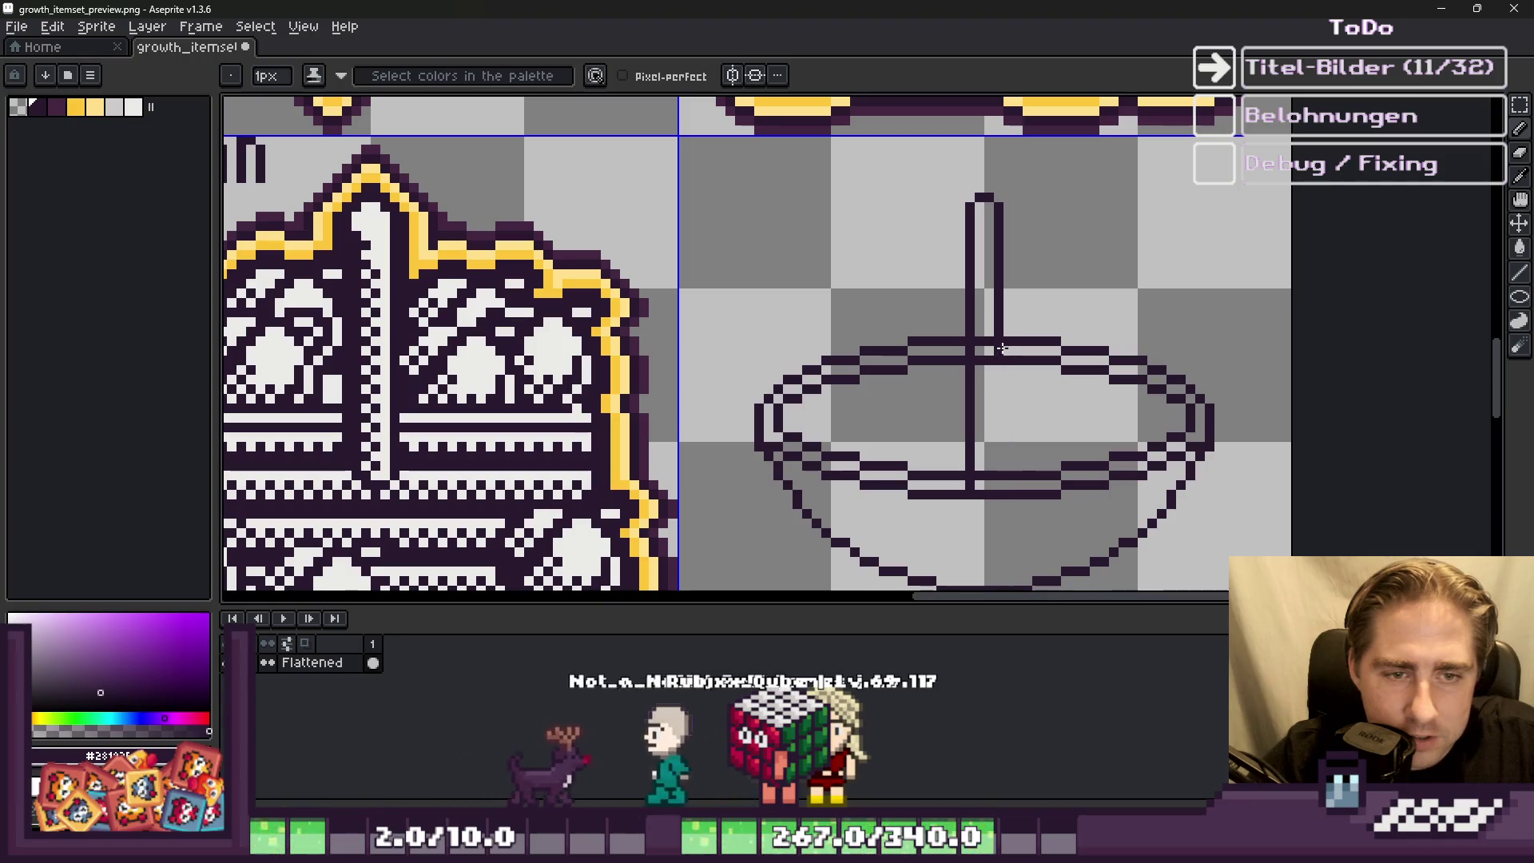
Step: Restore the stick, redraw it over the rim, and clear the rim pixels between its sides
{"action": "scroll", "coordinate": [998, 369], "scroll_direction": "up", "scroll_amount": 1}
{"action": "key", "text": "ctrl+y"}
{"action": "scroll", "coordinate": [975, 448], "scroll_direction": "down", "scroll_amount": 2}
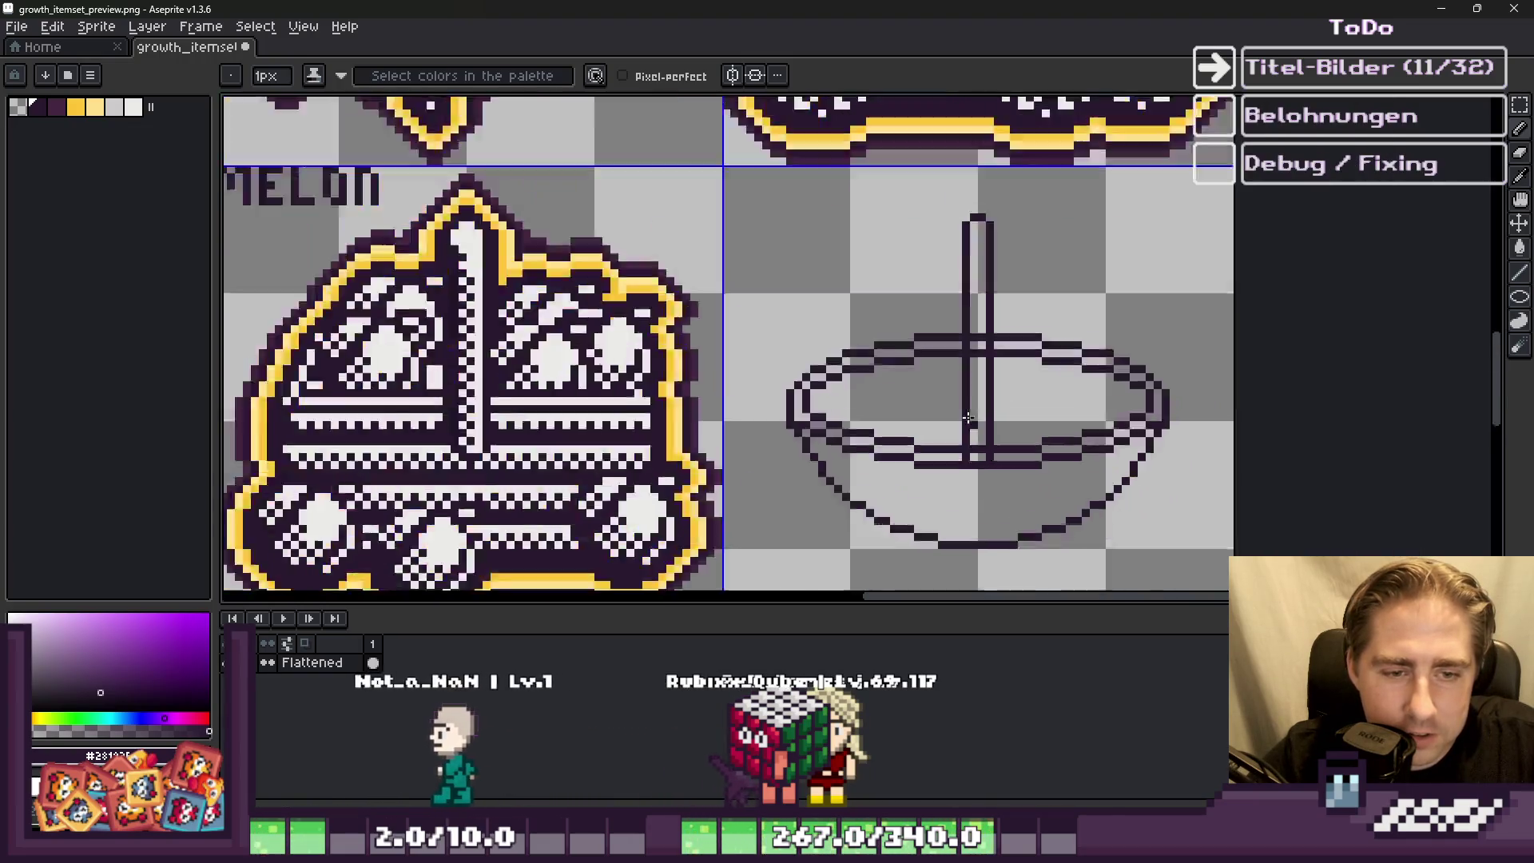
{"action": "scroll", "coordinate": [957, 518], "scroll_direction": "up", "scroll_amount": 2}
{"action": "scroll", "coordinate": [957, 395], "scroll_direction": "up", "scroll_amount": 1}
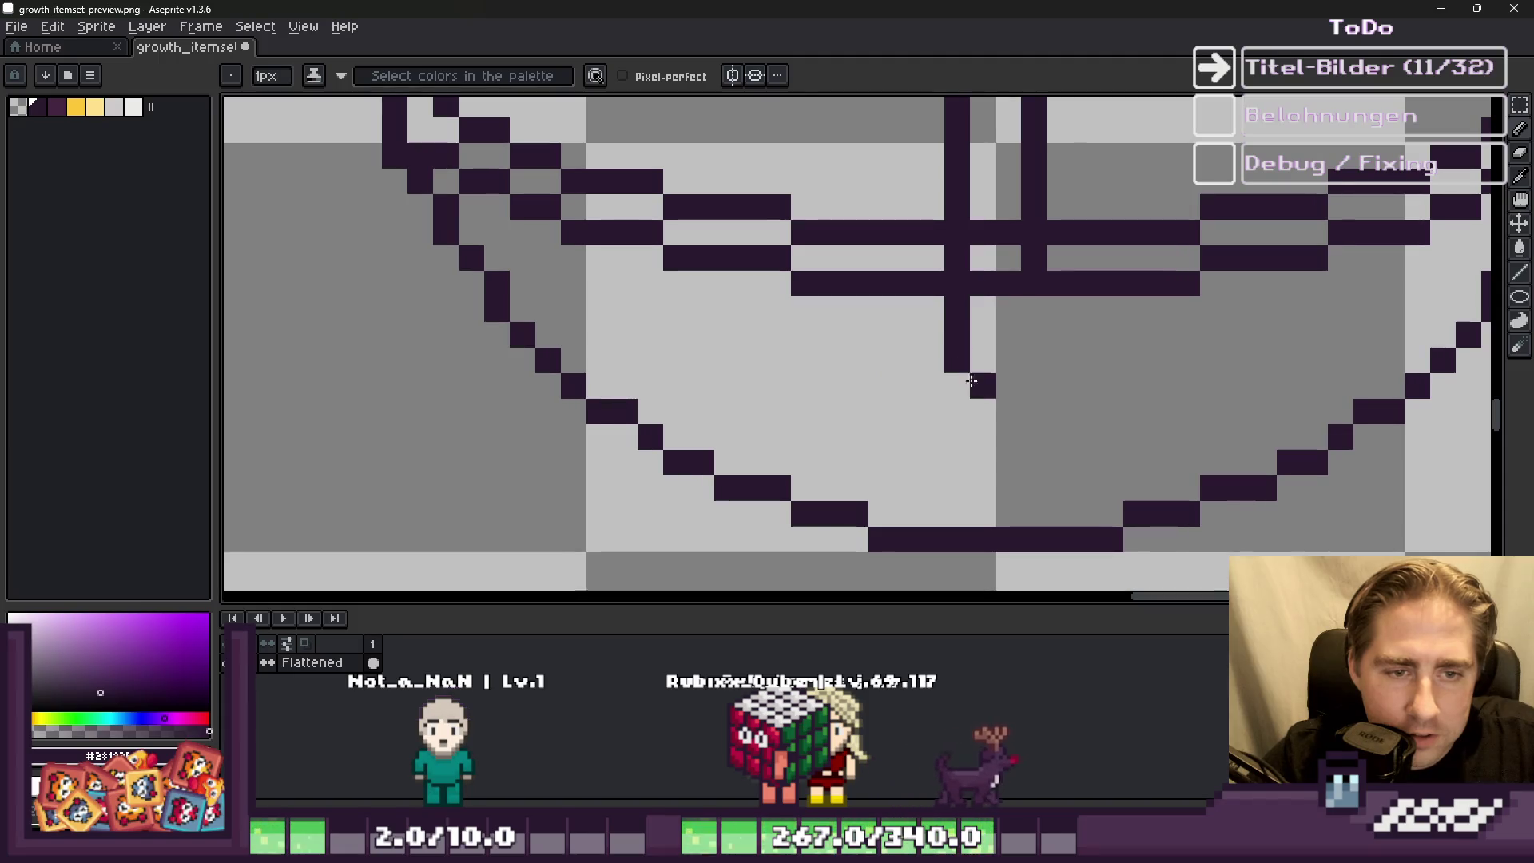
{"action": "mouse_move", "coordinate": [1034, 360]}
{"action": "left_mouse_down"}
{"action": "mouse_move", "coordinate": [1034, 287]}
{"action": "mouse_move", "coordinate": [1008, 233]}
{"action": "left_mouse_up"}
{"action": "left_click_drag", "start_coordinate": [983, 284], "coordinate": [982, 232]}
{"action": "scroll", "coordinate": [981, 232], "scroll_direction": "down", "scroll_amount": 5}
{"action": "scroll", "coordinate": [982, 301], "scroll_direction": "up", "scroll_amount": 4}
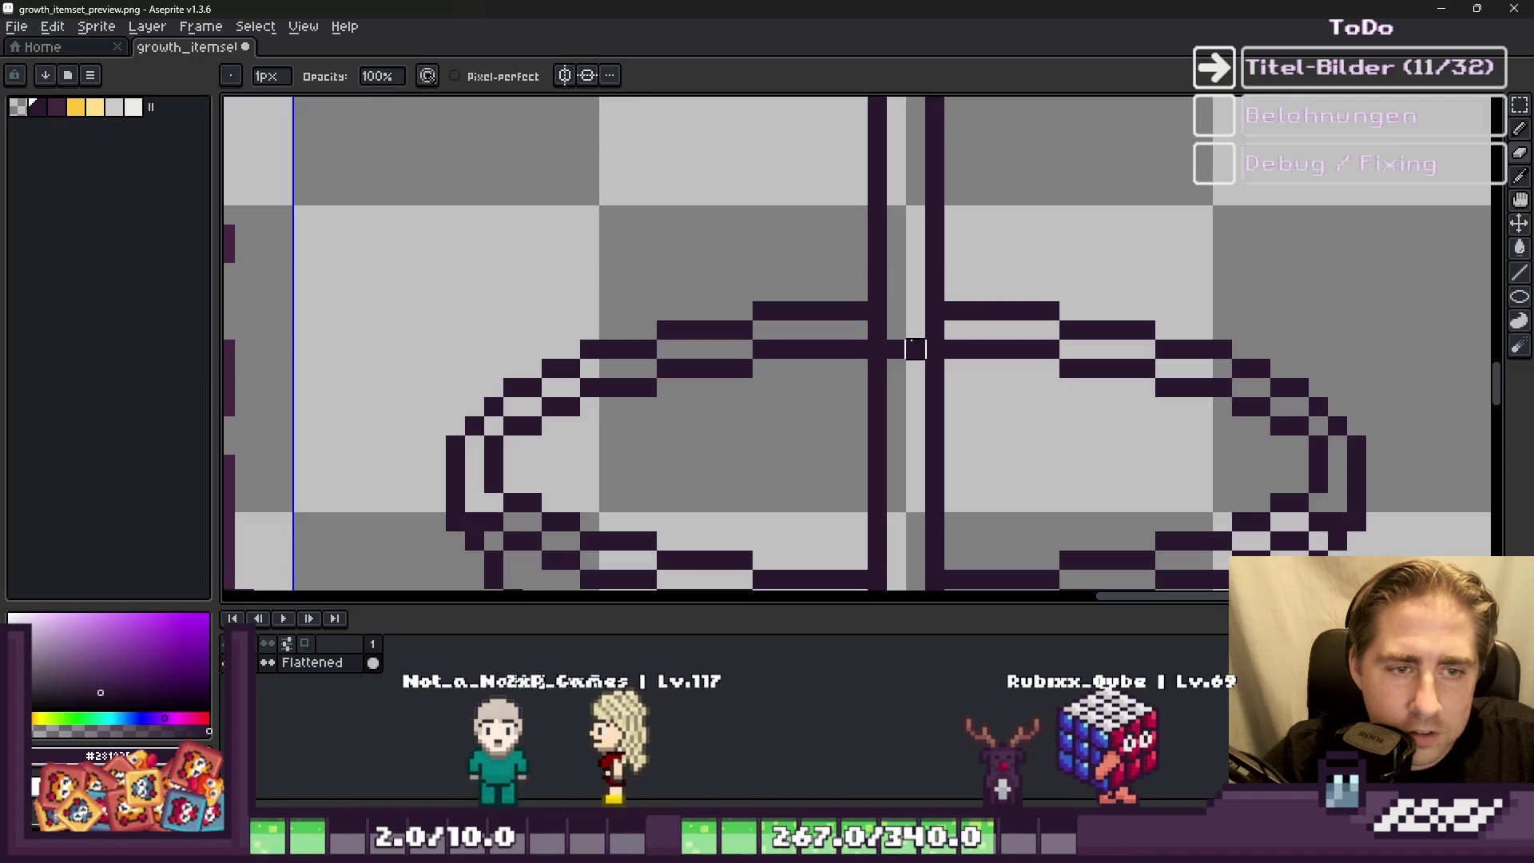
{"action": "scroll", "coordinate": [941, 324], "scroll_direction": "down", "scroll_amount": 3}
{"action": "scroll", "coordinate": [940, 323], "scroll_direction": "down", "scroll_amount": 1}
Step: Add dark pixels to the bowl's left edge and smooth its lower-left outline
{"action": "key", "text": "g"}
{"action": "scroll", "coordinate": [950, 275], "scroll_direction": "up", "scroll_amount": 2}
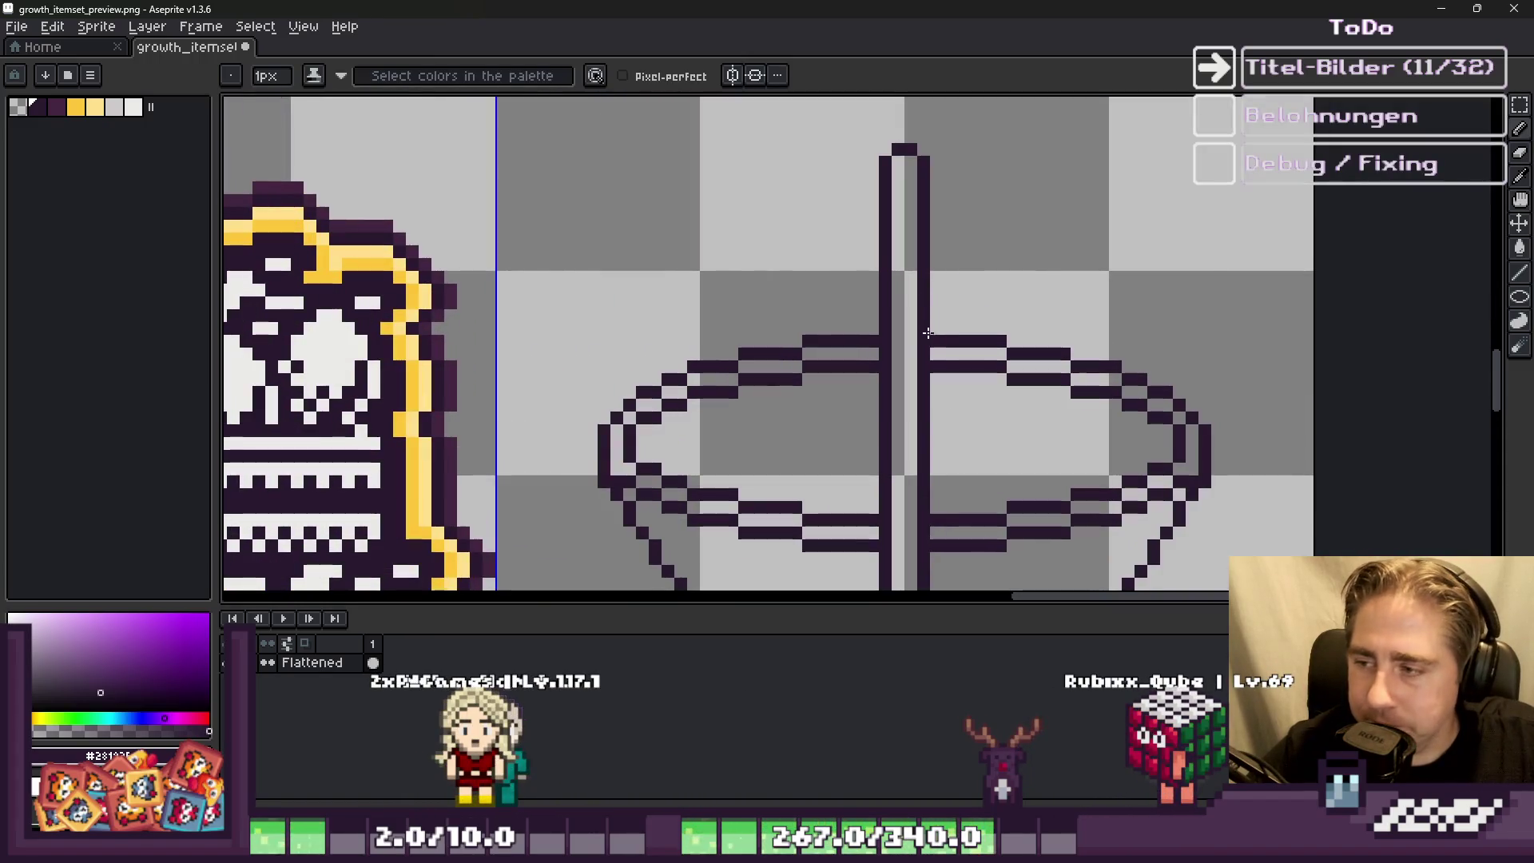
{"action": "scroll", "coordinate": [927, 333], "scroll_direction": "up", "scroll_amount": 2}
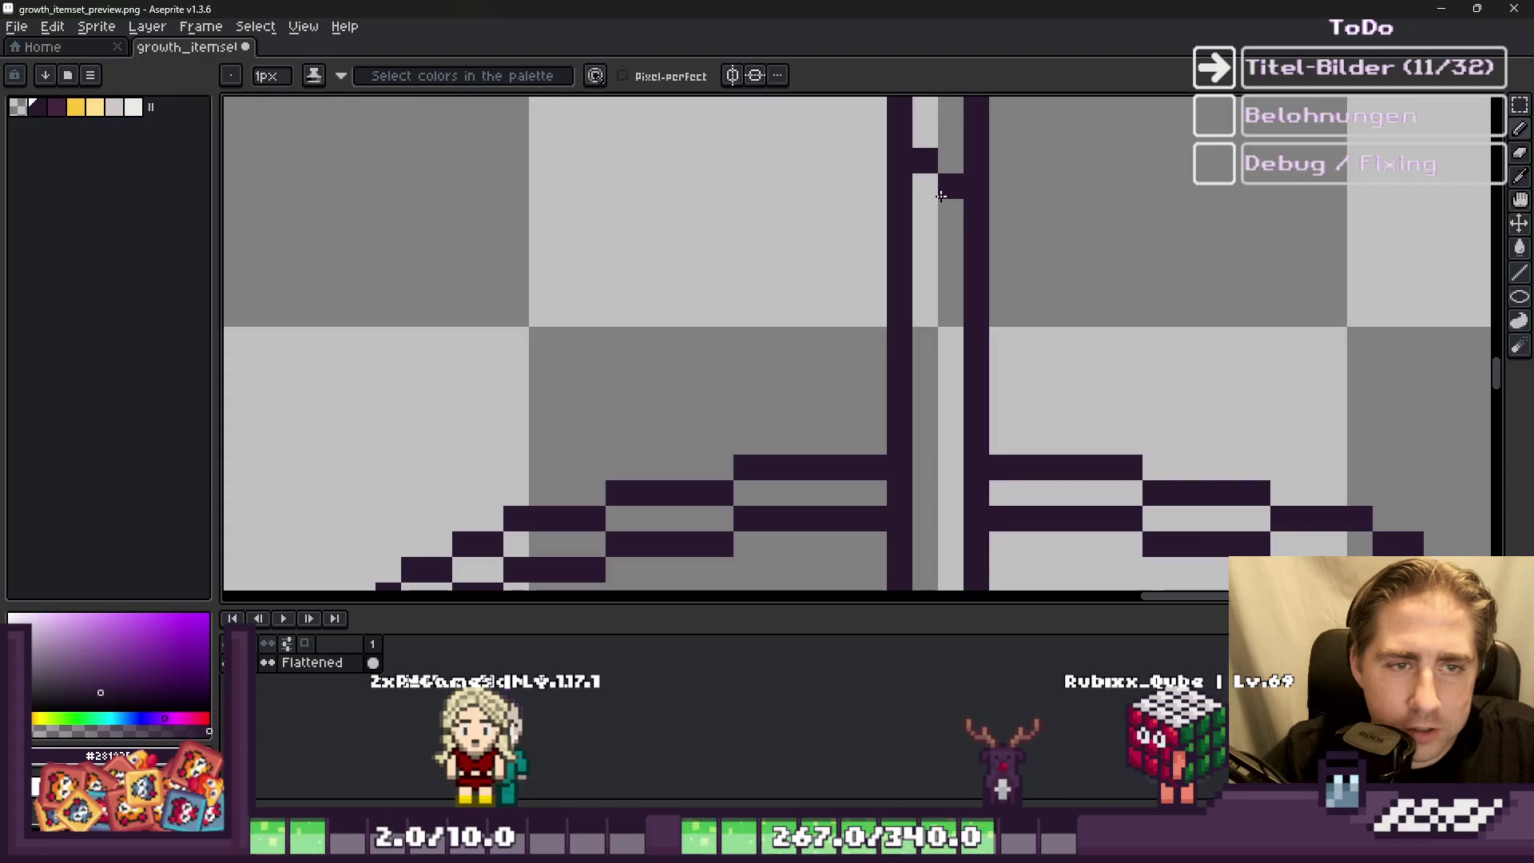
{"action": "key", "text": "v"}
{"action": "key", "text": "b"}
{"action": "scroll", "coordinate": [866, 311], "scroll_direction": "down", "scroll_amount": 5}
{"action": "scroll", "coordinate": [825, 387], "scroll_direction": "up", "scroll_amount": 4}
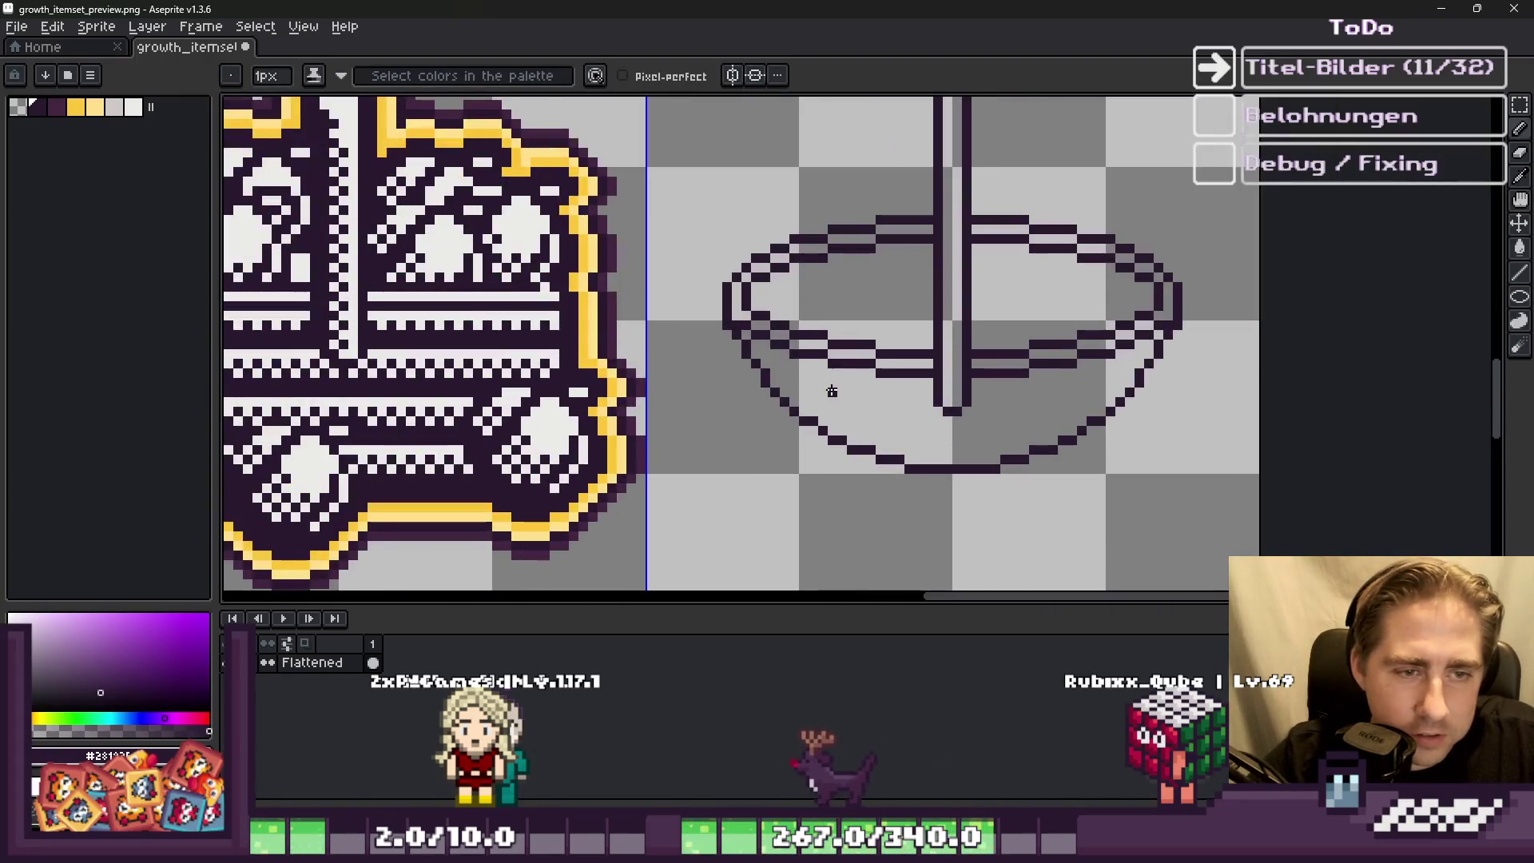
{"action": "scroll", "coordinate": [793, 369], "scroll_direction": "down", "scroll_amount": 1}
{"action": "scroll", "coordinate": [793, 368], "scroll_direction": "down", "scroll_amount": 1}
{"action": "scroll", "coordinate": [660, 252], "scroll_direction": "up", "scroll_amount": 2}
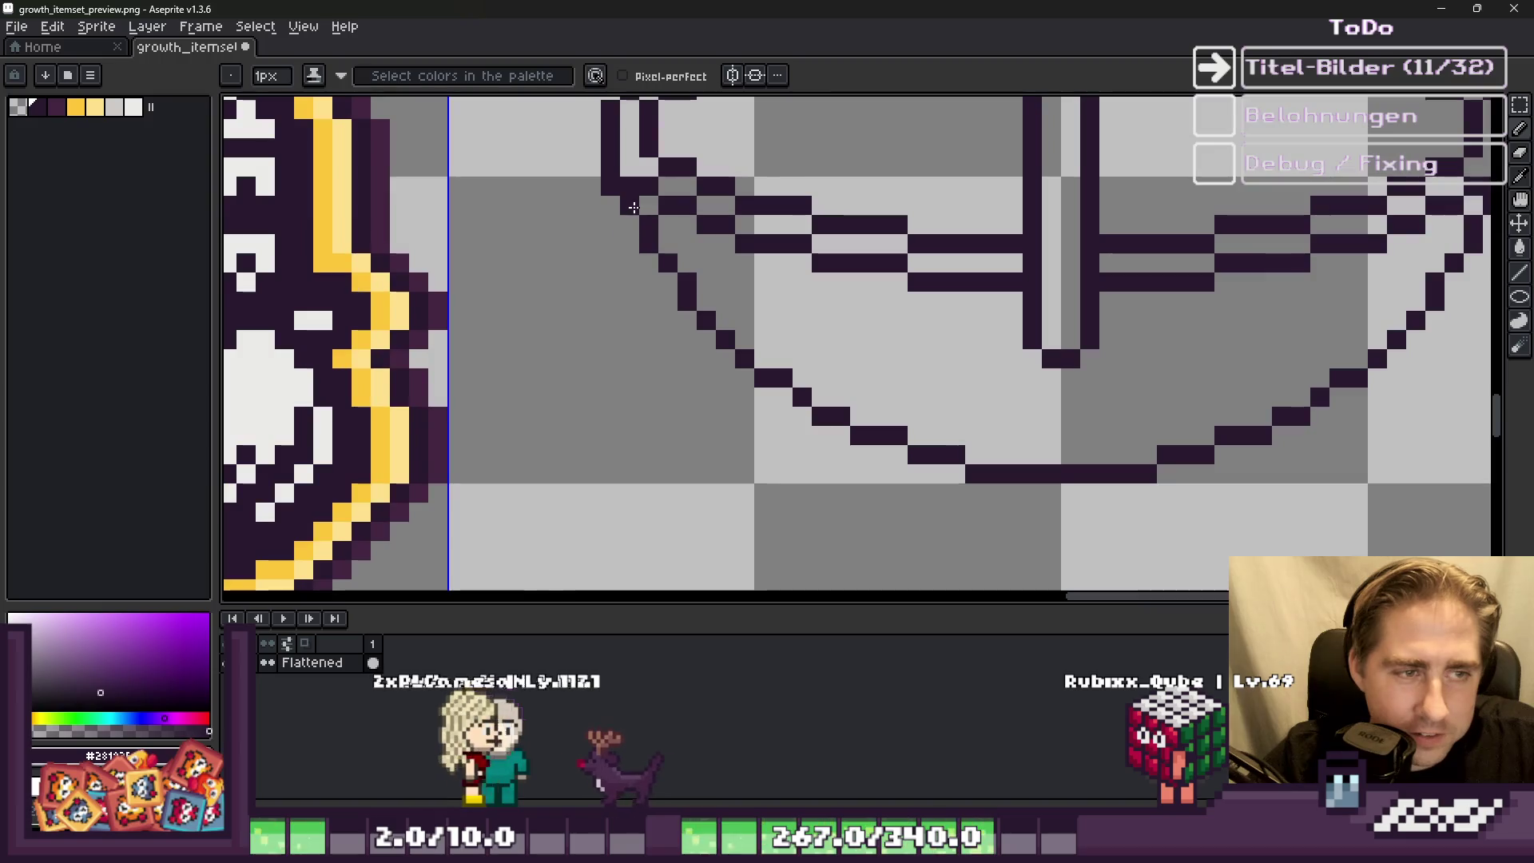
{"action": "left_click_drag", "start_coordinate": [706, 276], "coordinate": [706, 295]}
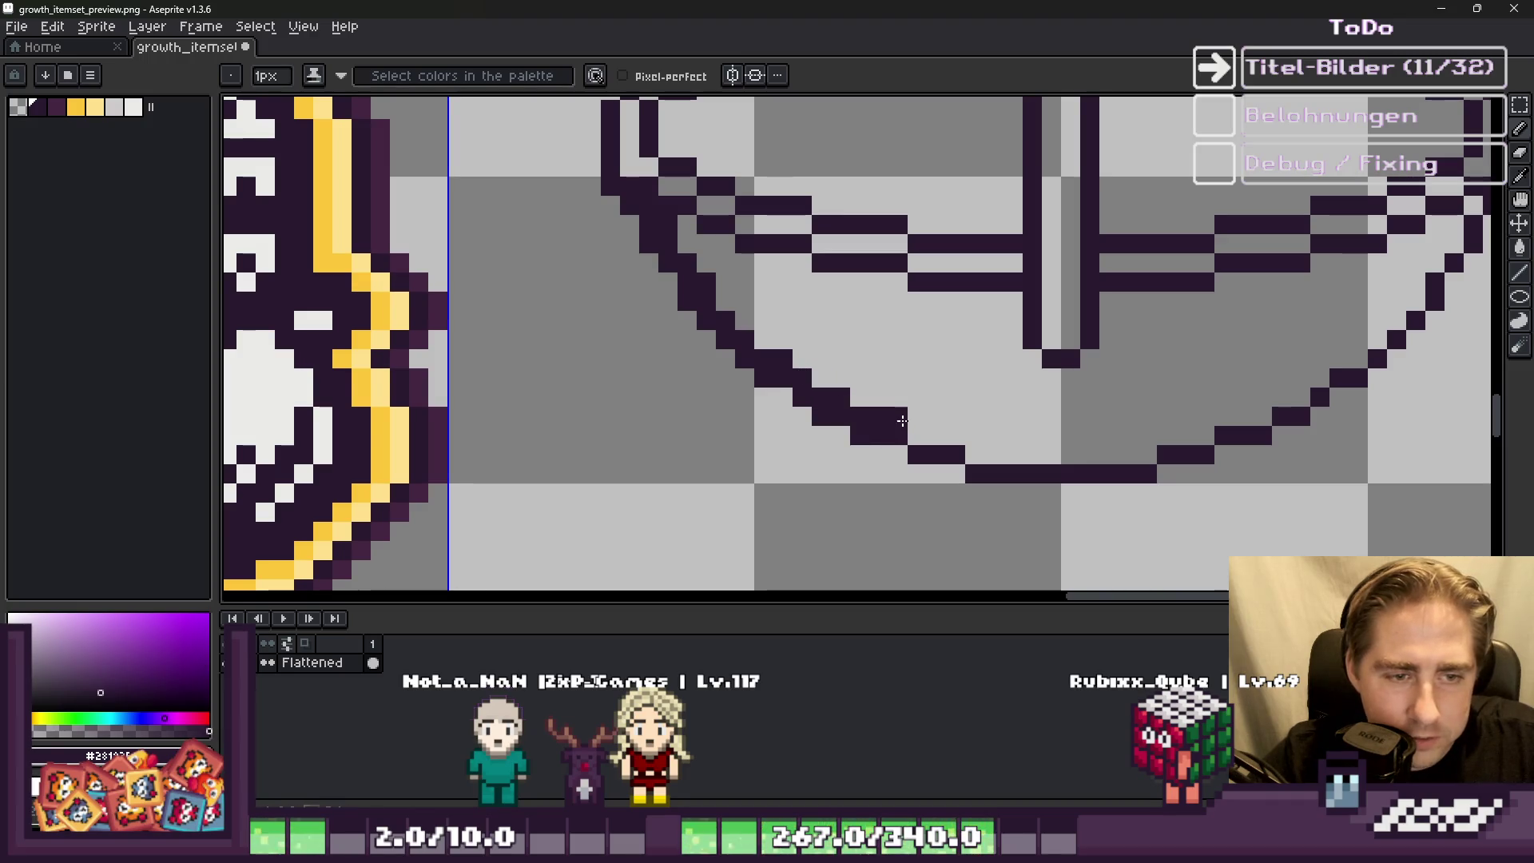
{"action": "left_click_drag", "start_coordinate": [936, 435], "coordinate": [994, 454]}
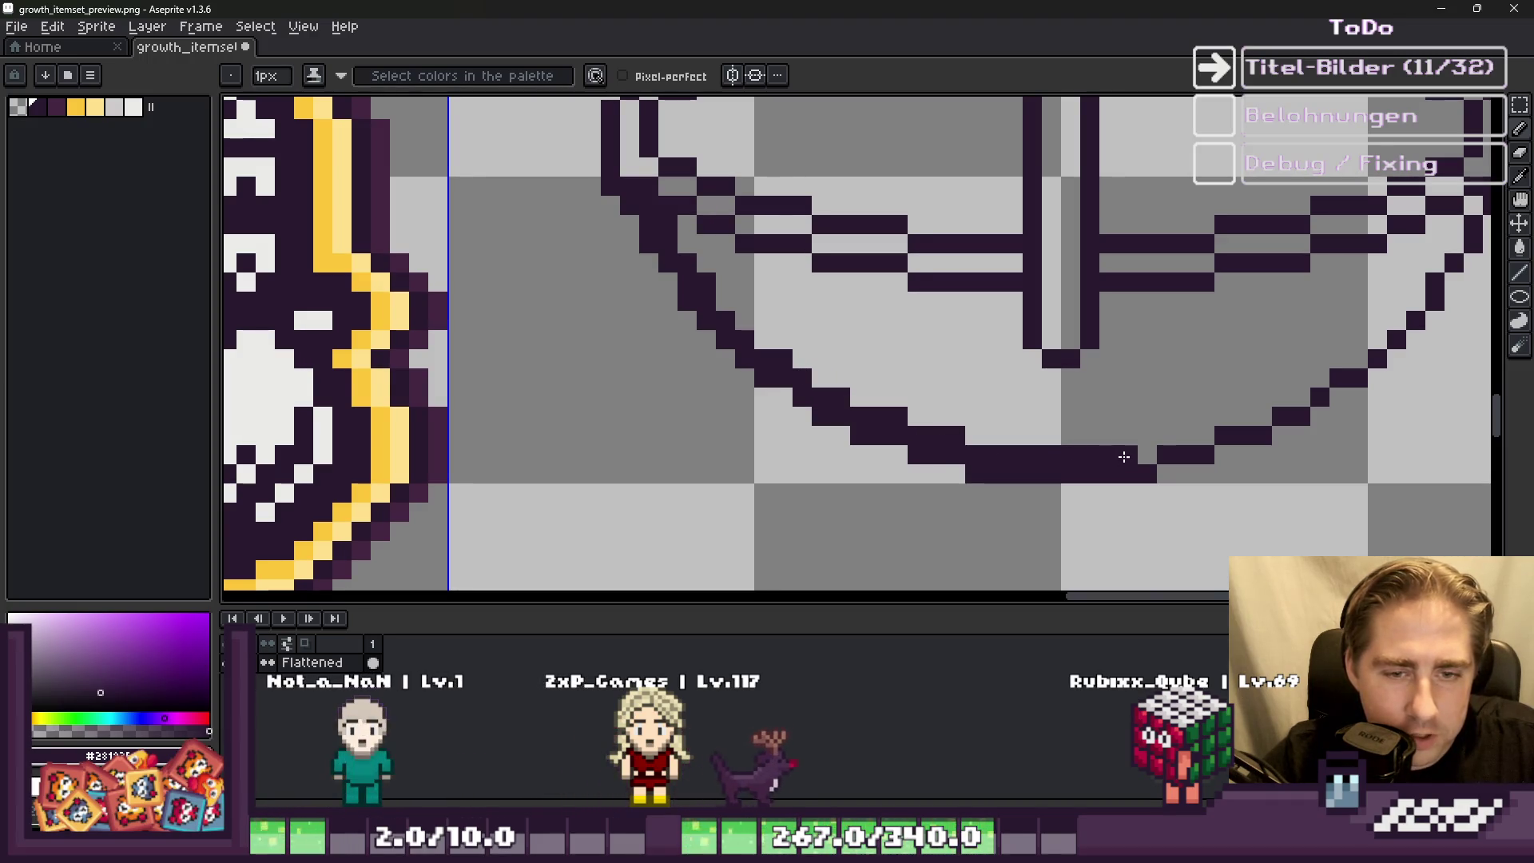
{"action": "scroll", "coordinate": [1124, 456], "scroll_direction": "down", "scroll_amount": 5}
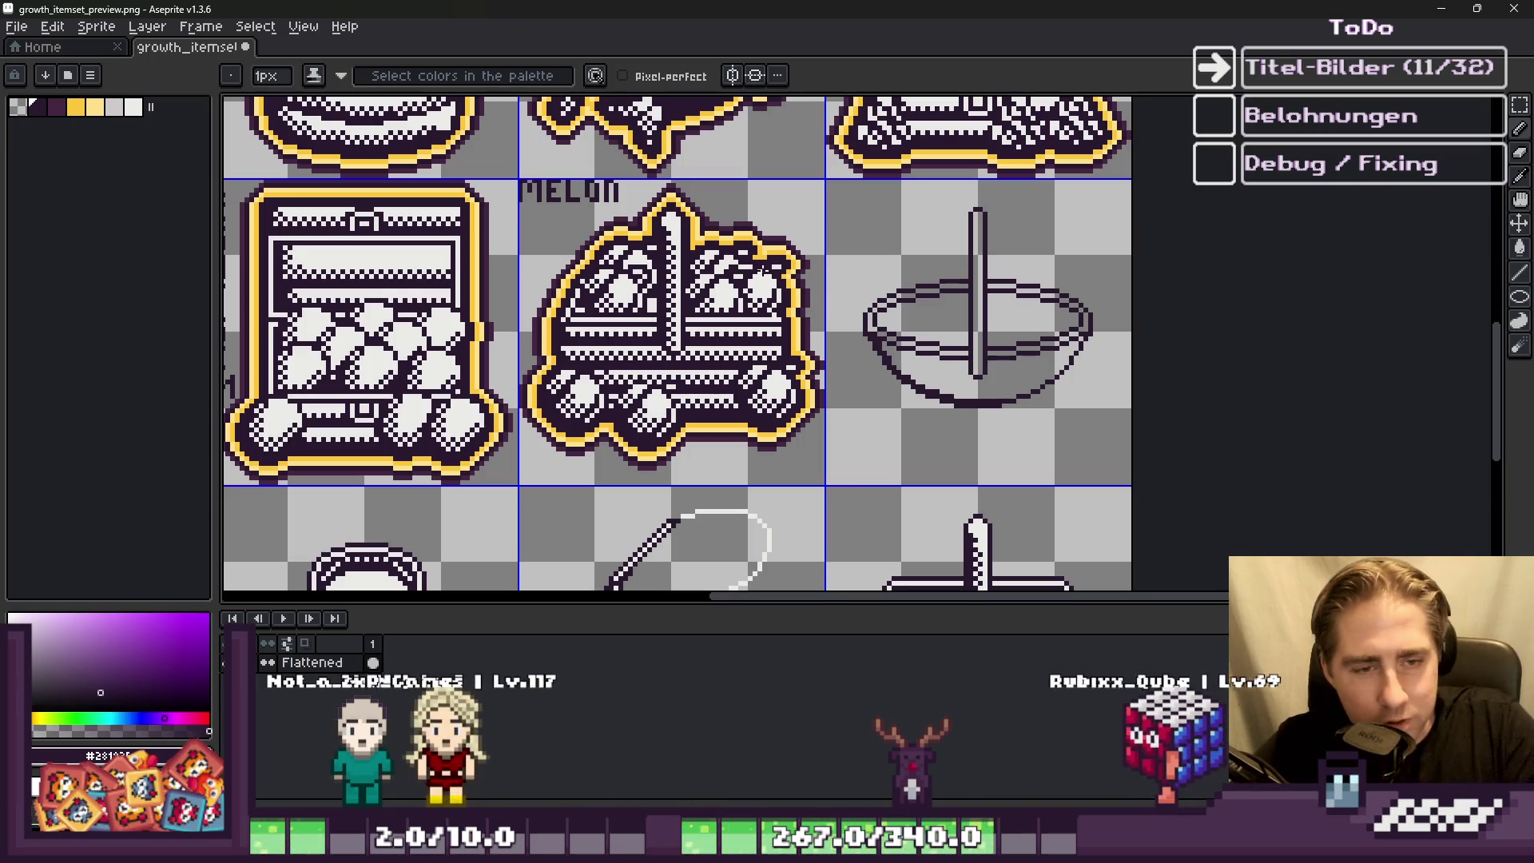
Step: Touch up the bowl's bottom edge and extend the outline up its right side
{"action": "scroll", "coordinate": [975, 400], "scroll_direction": "up", "scroll_amount": 3}
{"action": "scroll", "coordinate": [951, 469], "scroll_direction": "down", "scroll_amount": 1}
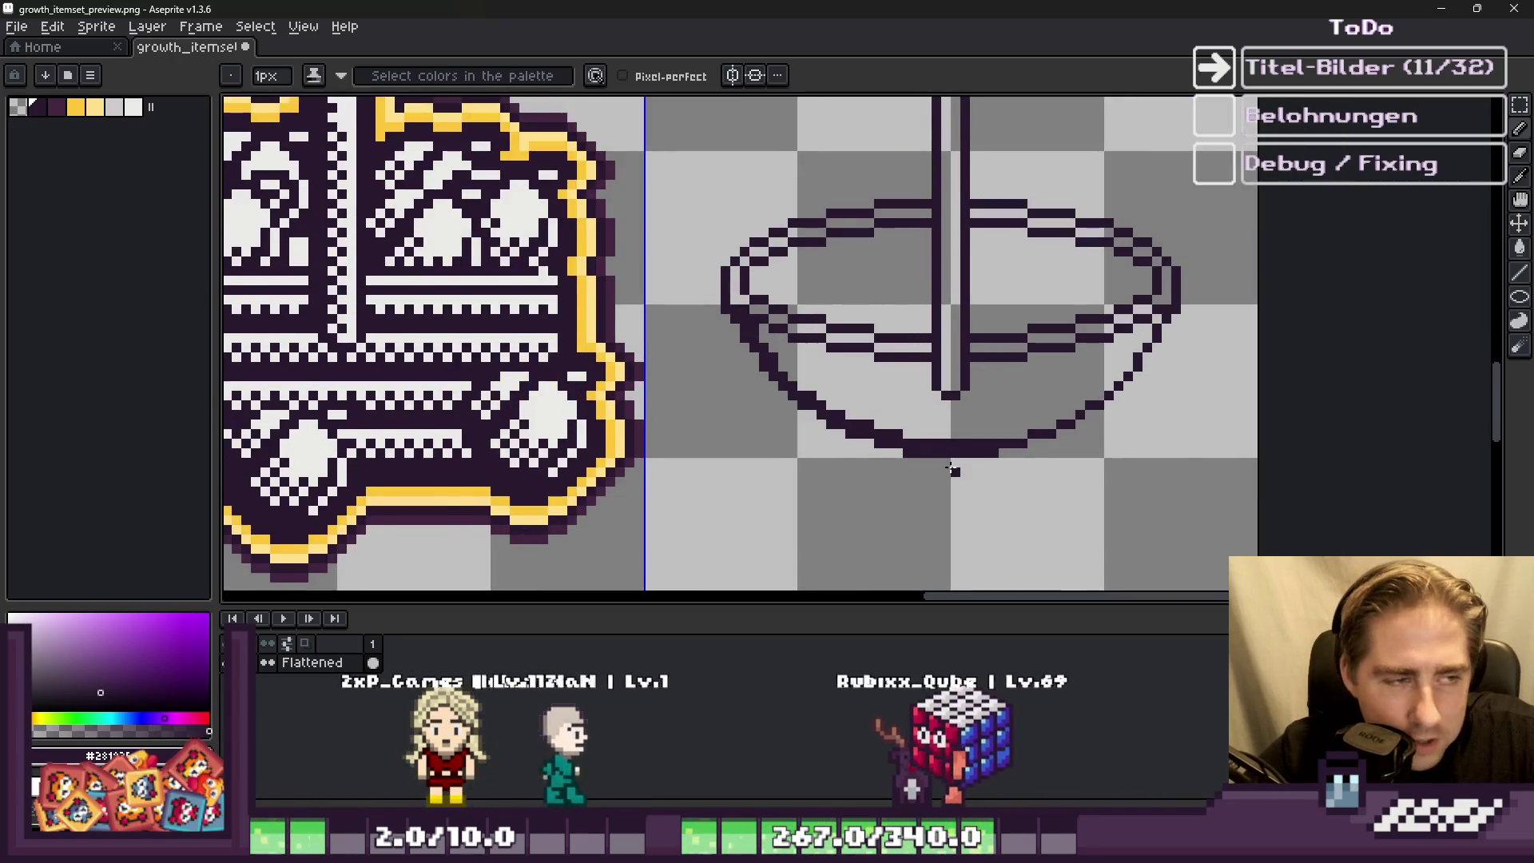
{"action": "scroll", "coordinate": [951, 469], "scroll_direction": "down", "scroll_amount": 2}
{"action": "scroll", "coordinate": [1038, 439], "scroll_direction": "up", "scroll_amount": 5}
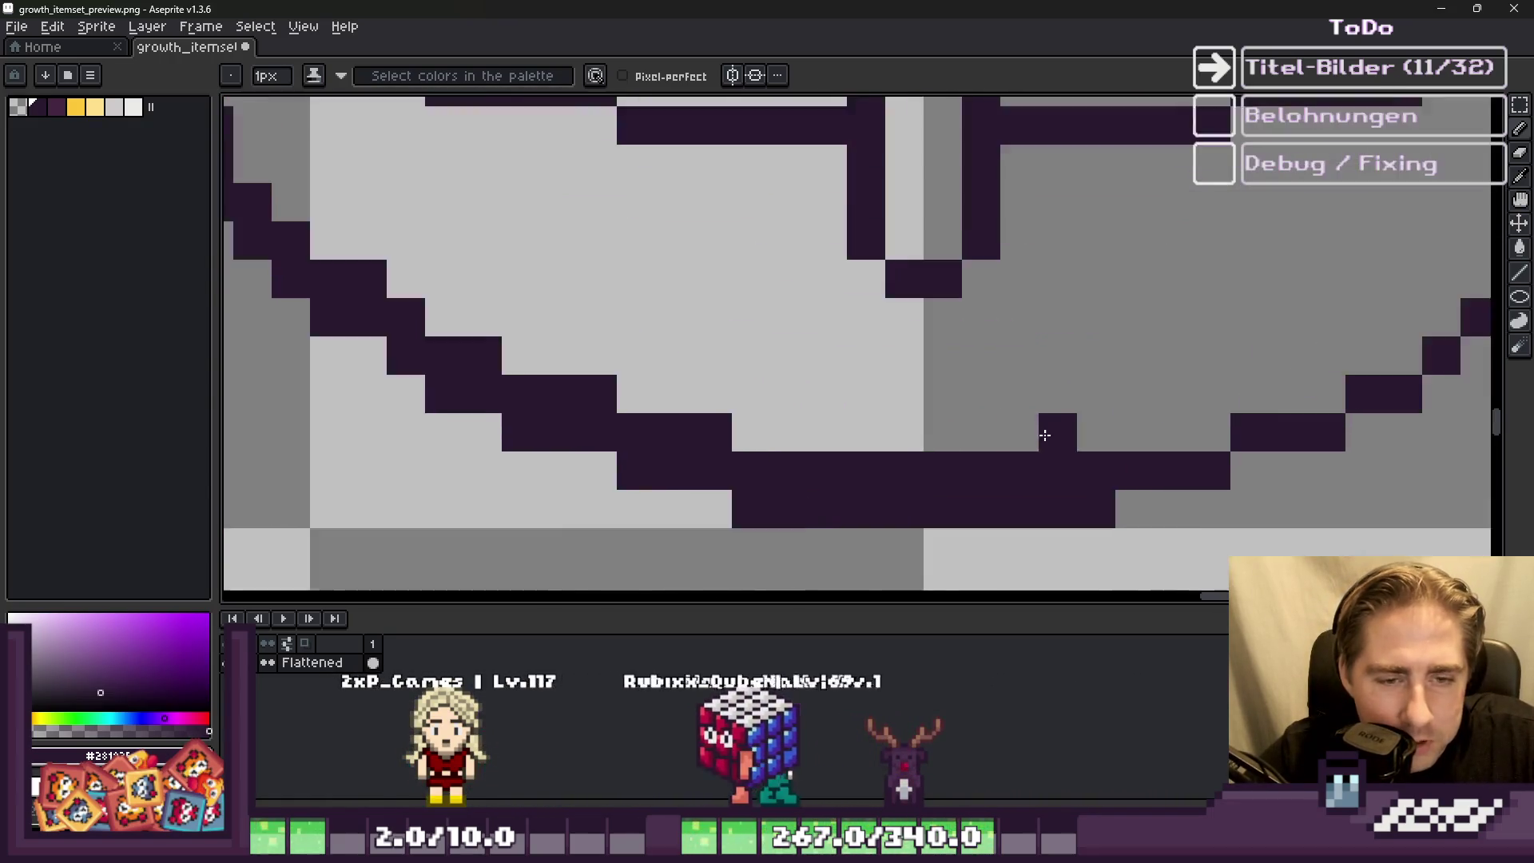
{"action": "scroll", "coordinate": [1045, 436], "scroll_direction": "up", "scroll_amount": 1}
{"action": "left_click", "coordinate": [1056, 375]}
{"action": "scroll", "coordinate": [1158, 415], "scroll_direction": "down", "scroll_amount": 2}
{"action": "left_click", "coordinate": [1208, 386]}
{"action": "mouse_move", "coordinate": [1208, 386]}
{"action": "left_mouse_down"}
{"action": "mouse_move", "coordinate": [1272, 334]}
{"action": "mouse_move", "coordinate": [1325, 319]}
{"action": "left_mouse_up"}
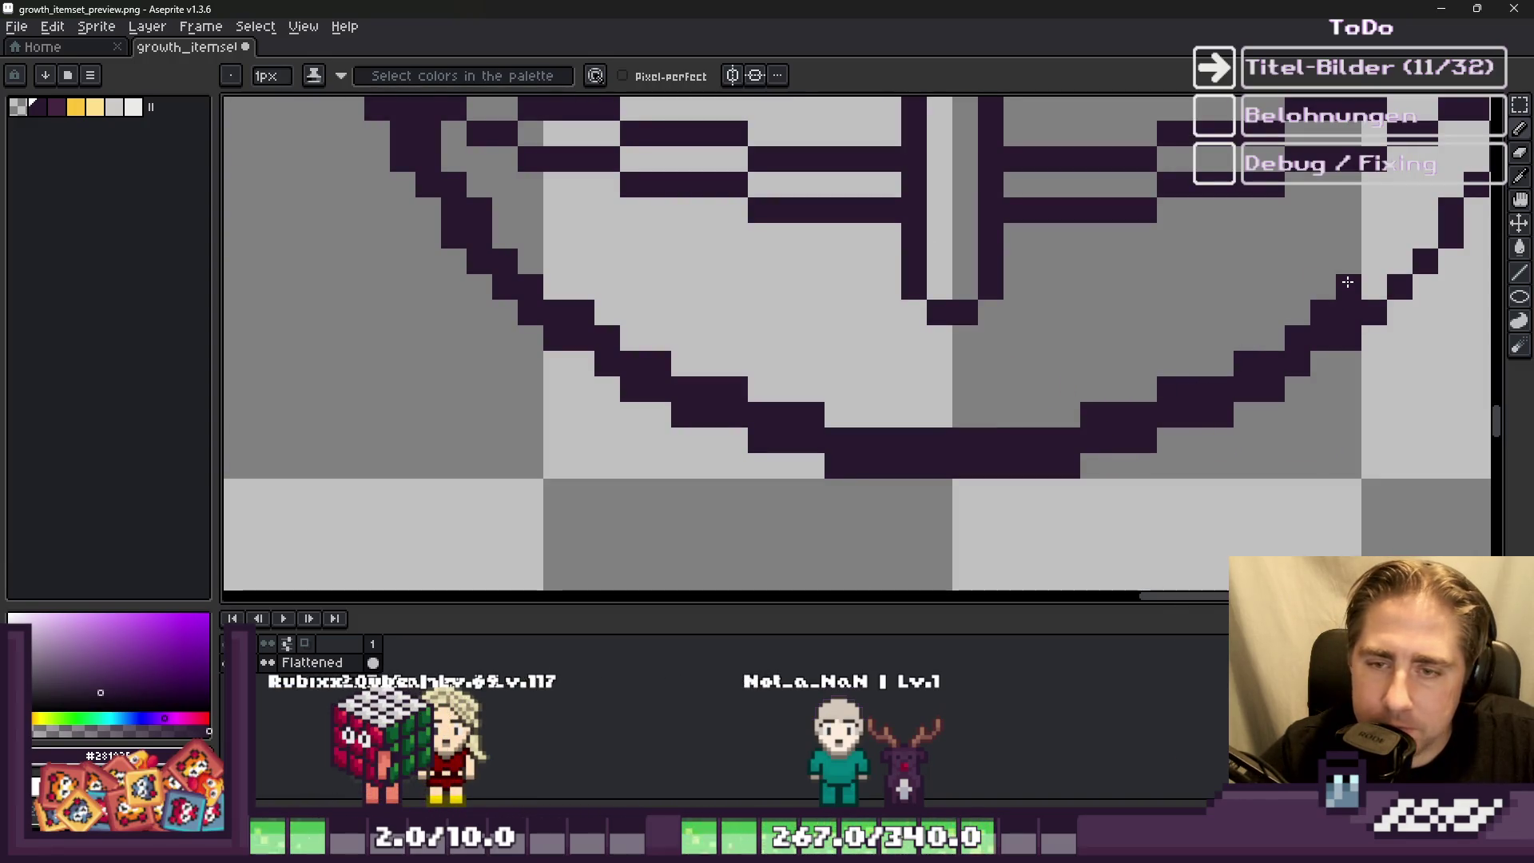
{"action": "scroll", "coordinate": [1259, 330], "scroll_direction": "down", "scroll_amount": 1}
Step: Undo stray dark pixels and add new pixels to the bowl's lower outline
{"action": "left_click", "coordinate": [1225, 332]}
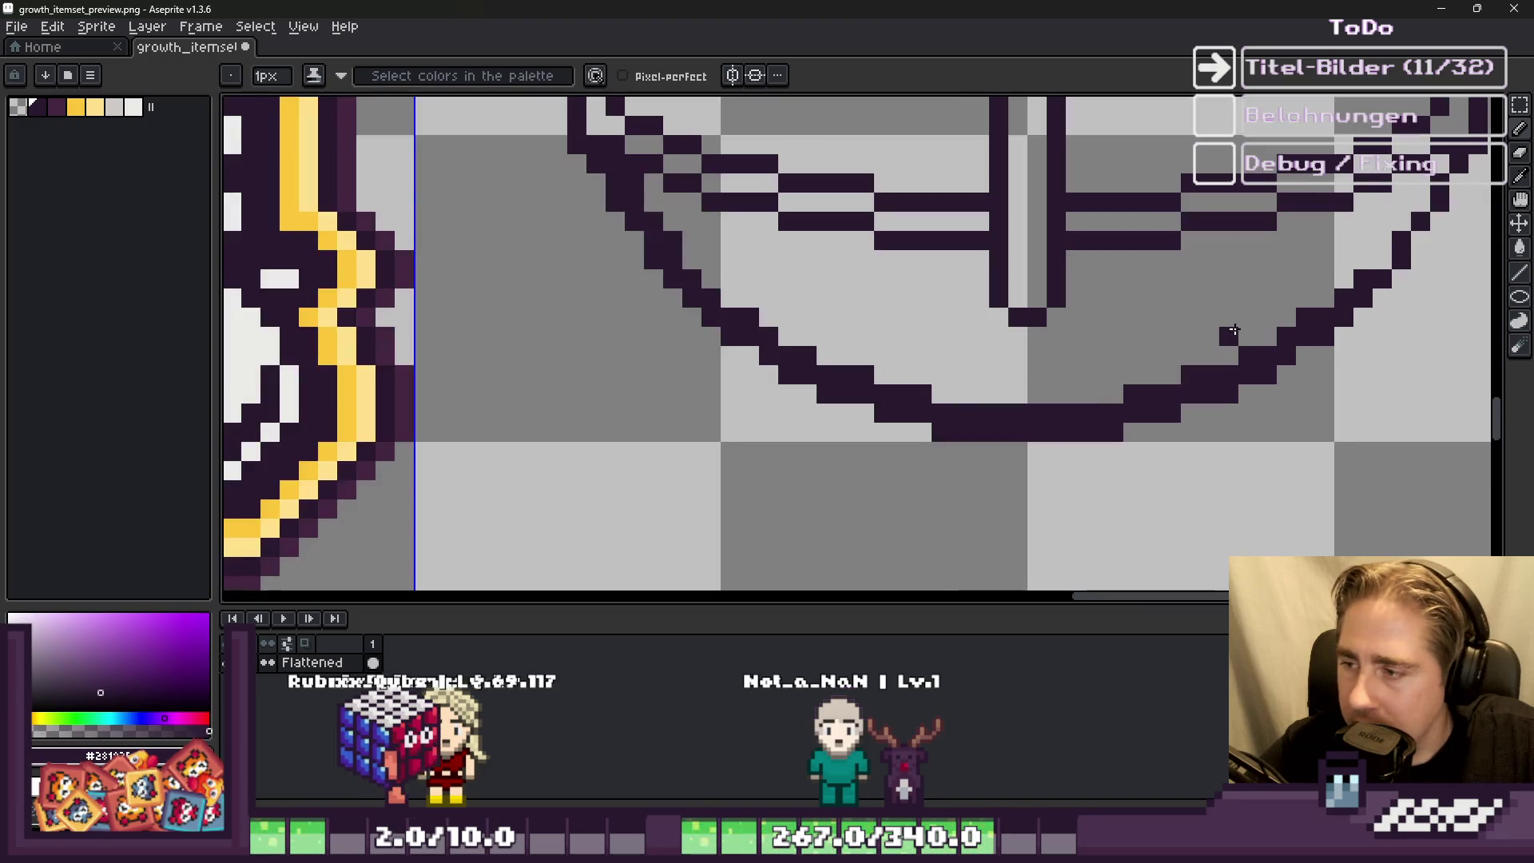
{"action": "key", "text": "ctrl+z"}
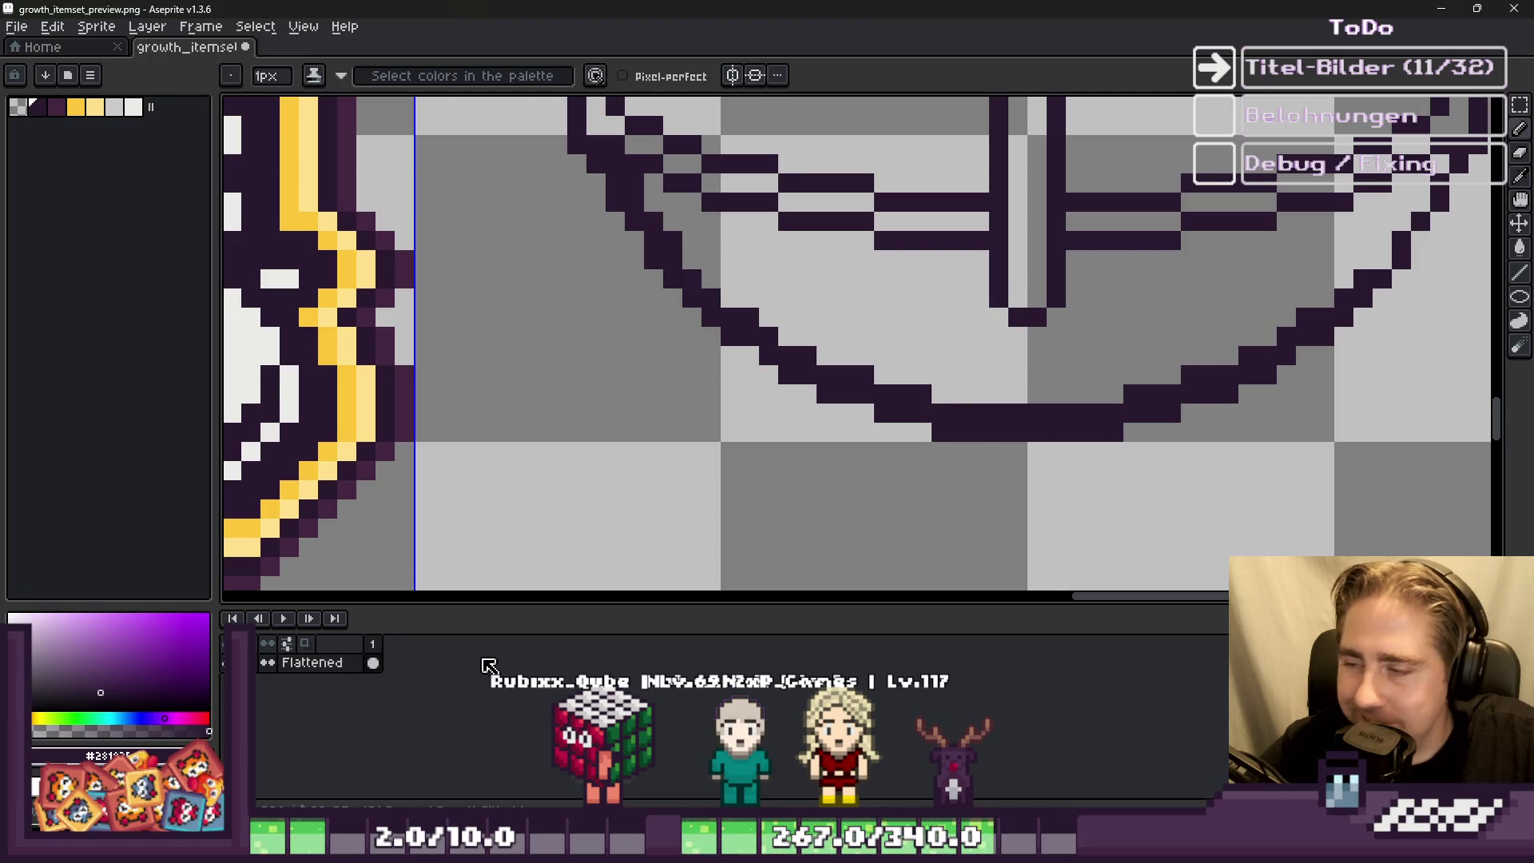
{"action": "key", "text": "ctrl+z"}
{"action": "left_click", "coordinate": [751, 469]}
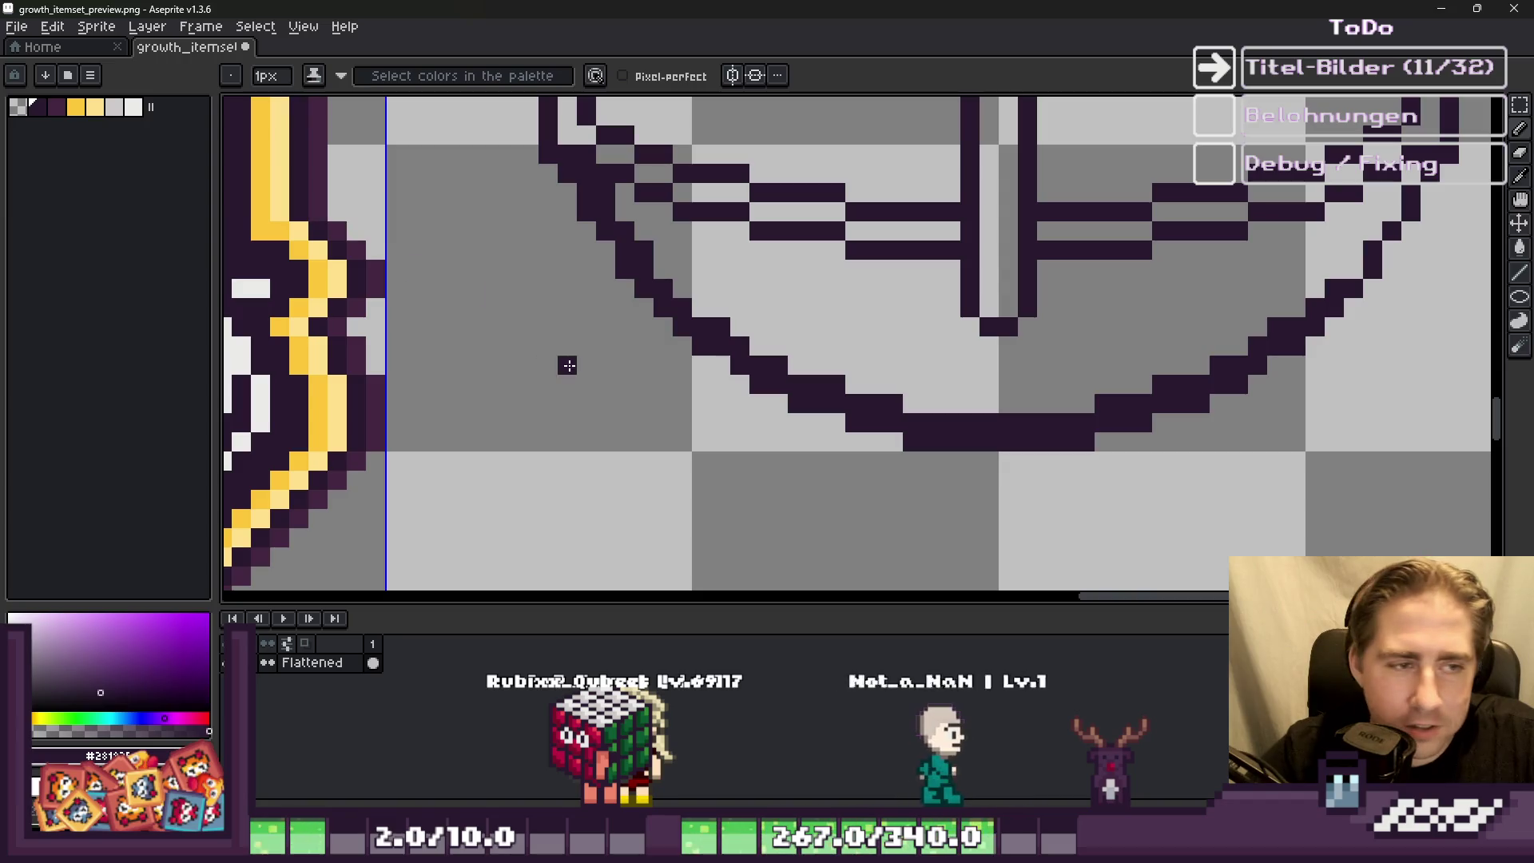
{"action": "scroll", "coordinate": [898, 407], "scroll_direction": "up", "scroll_amount": 1}
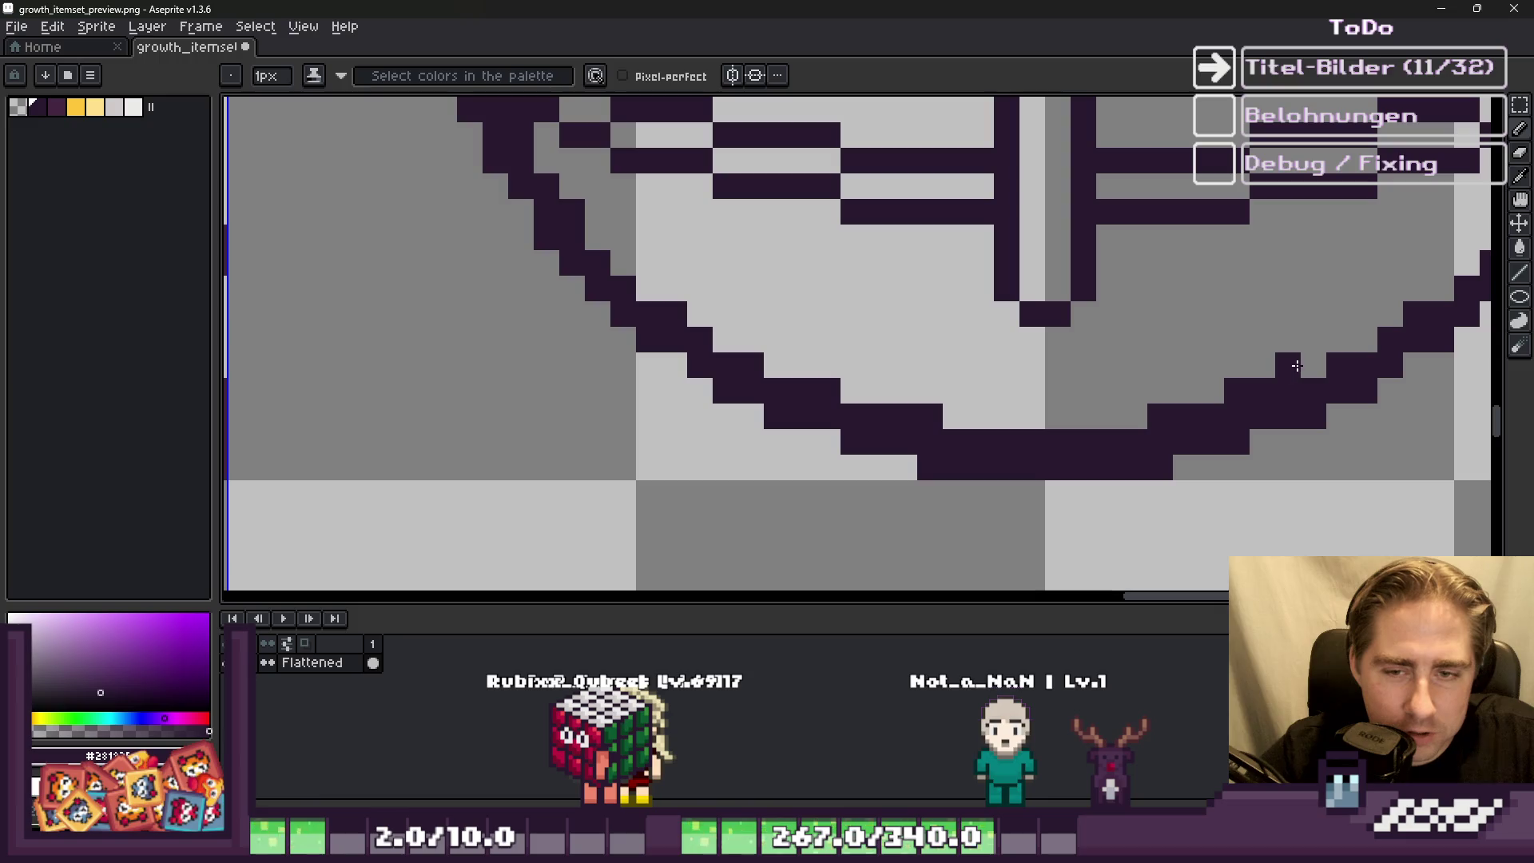
{"action": "scroll", "coordinate": [1306, 362], "scroll_direction": "down", "scroll_amount": 4}
{"action": "scroll", "coordinate": [1300, 343], "scroll_direction": "up", "scroll_amount": 2}
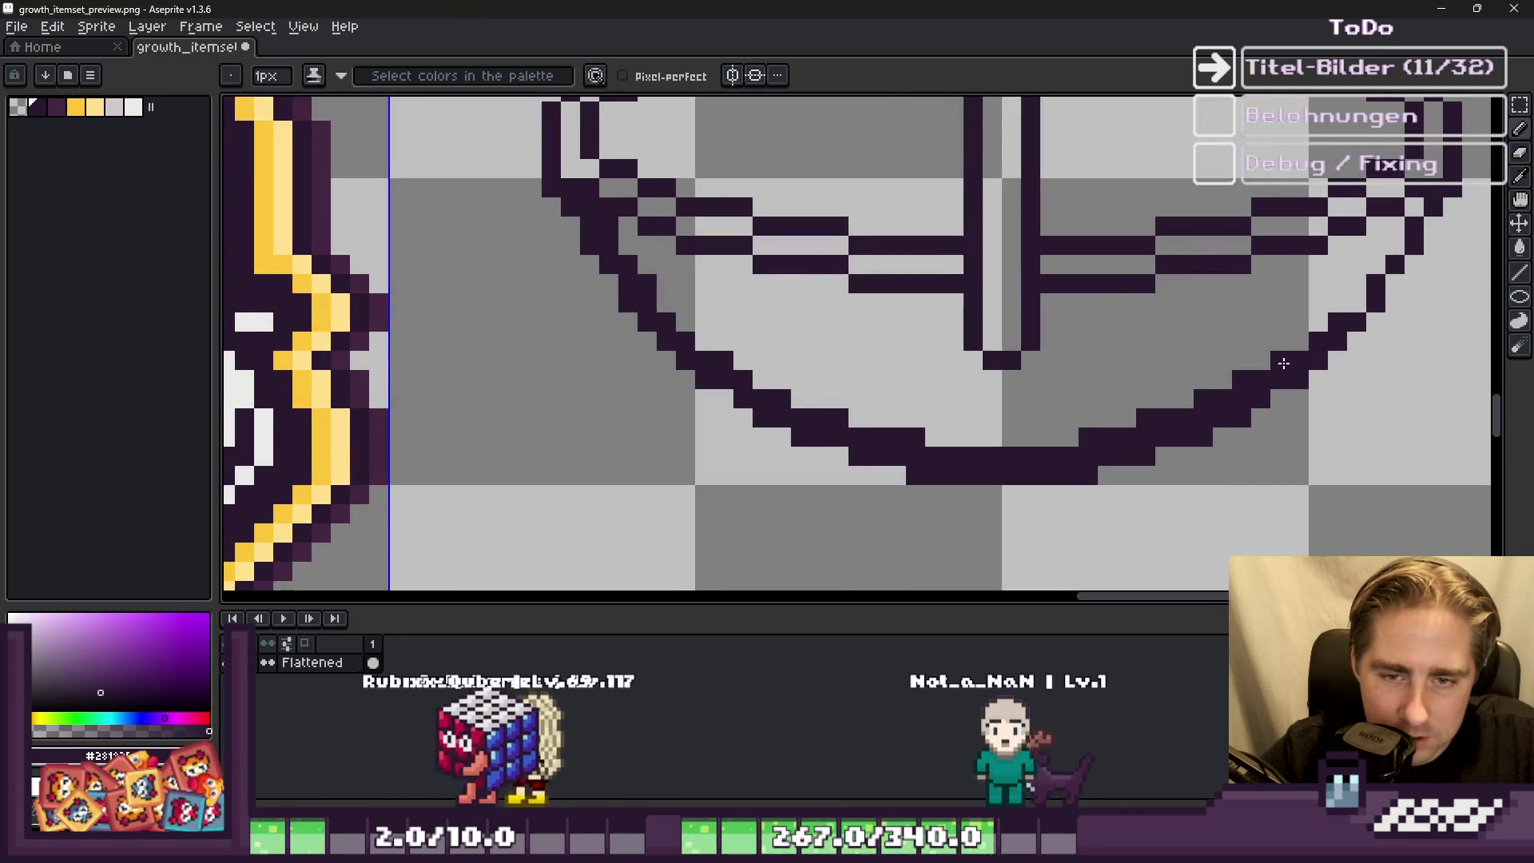
{"action": "left_click", "coordinate": [1312, 325]}
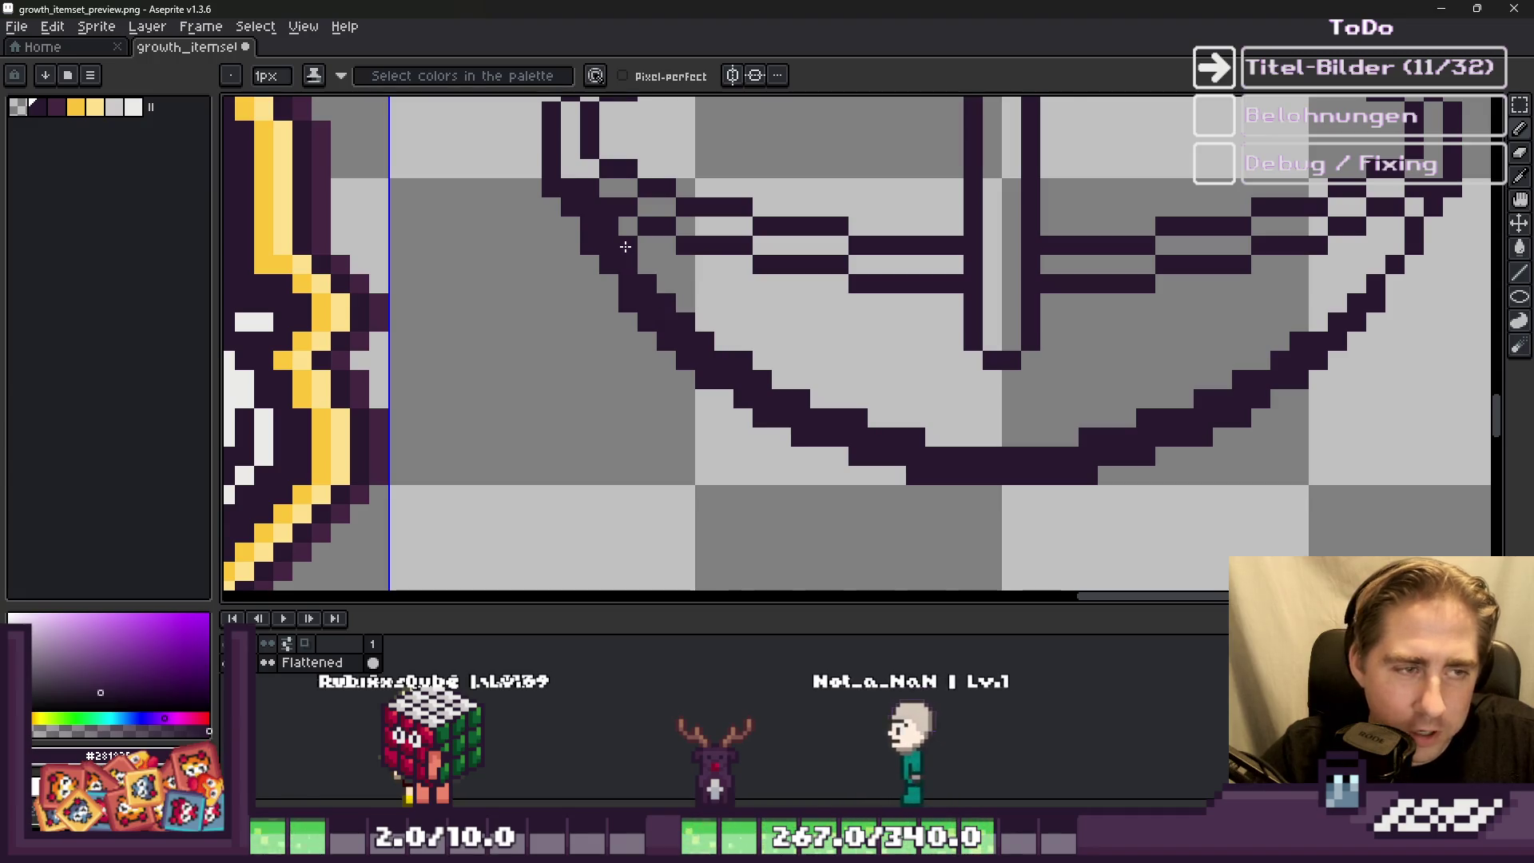
Step: Place the first two dither pixels beside the bowl's inner left diagonal
{"action": "scroll", "coordinate": [682, 303], "scroll_direction": "up", "scroll_amount": 1}
{"action": "left_click", "coordinate": [703, 313]}
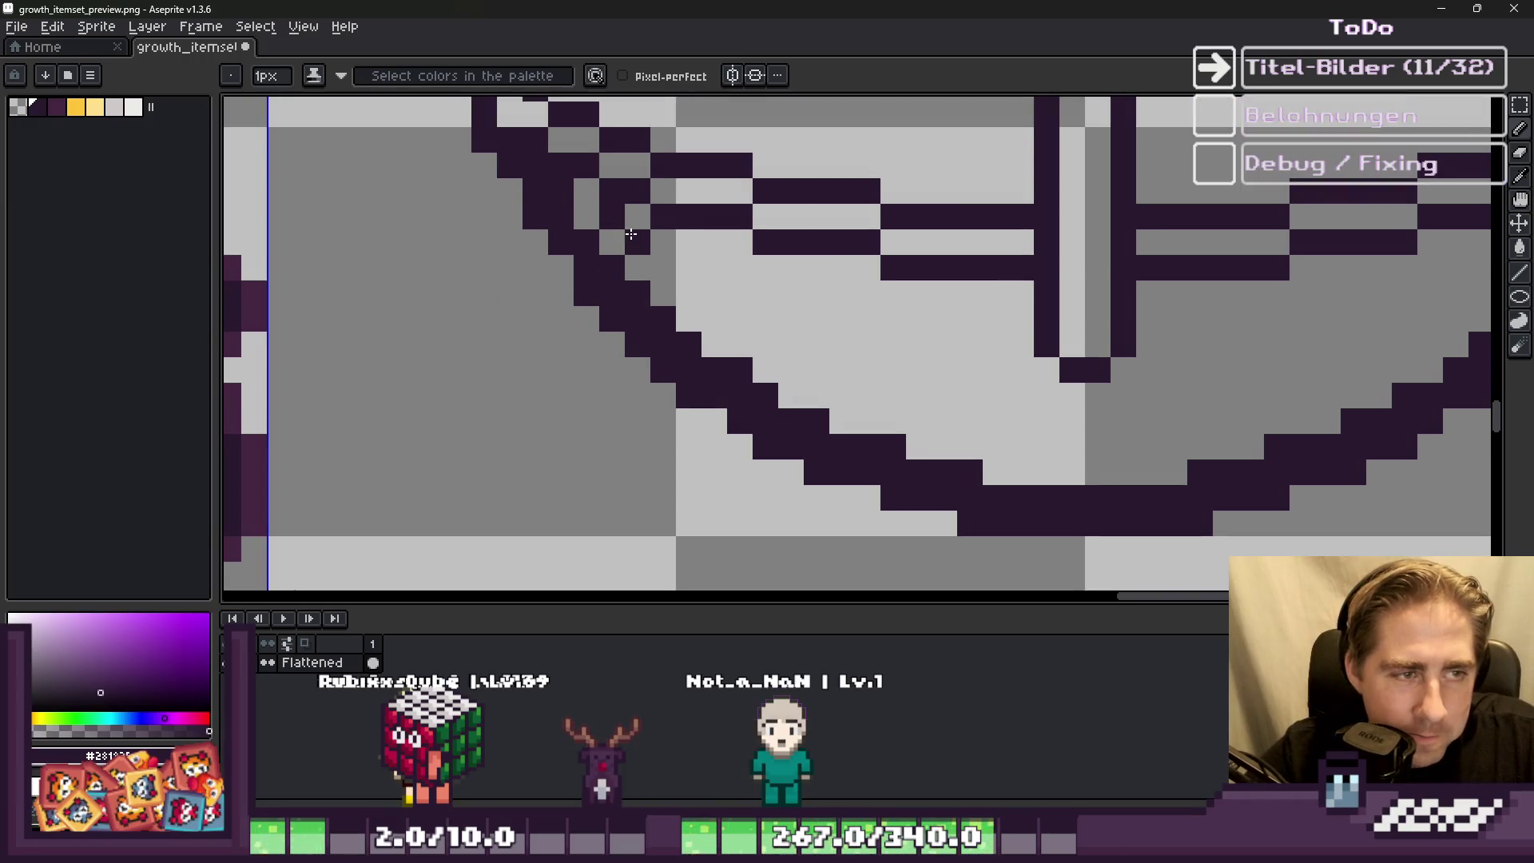
{"action": "left_click", "coordinate": [740, 344]}
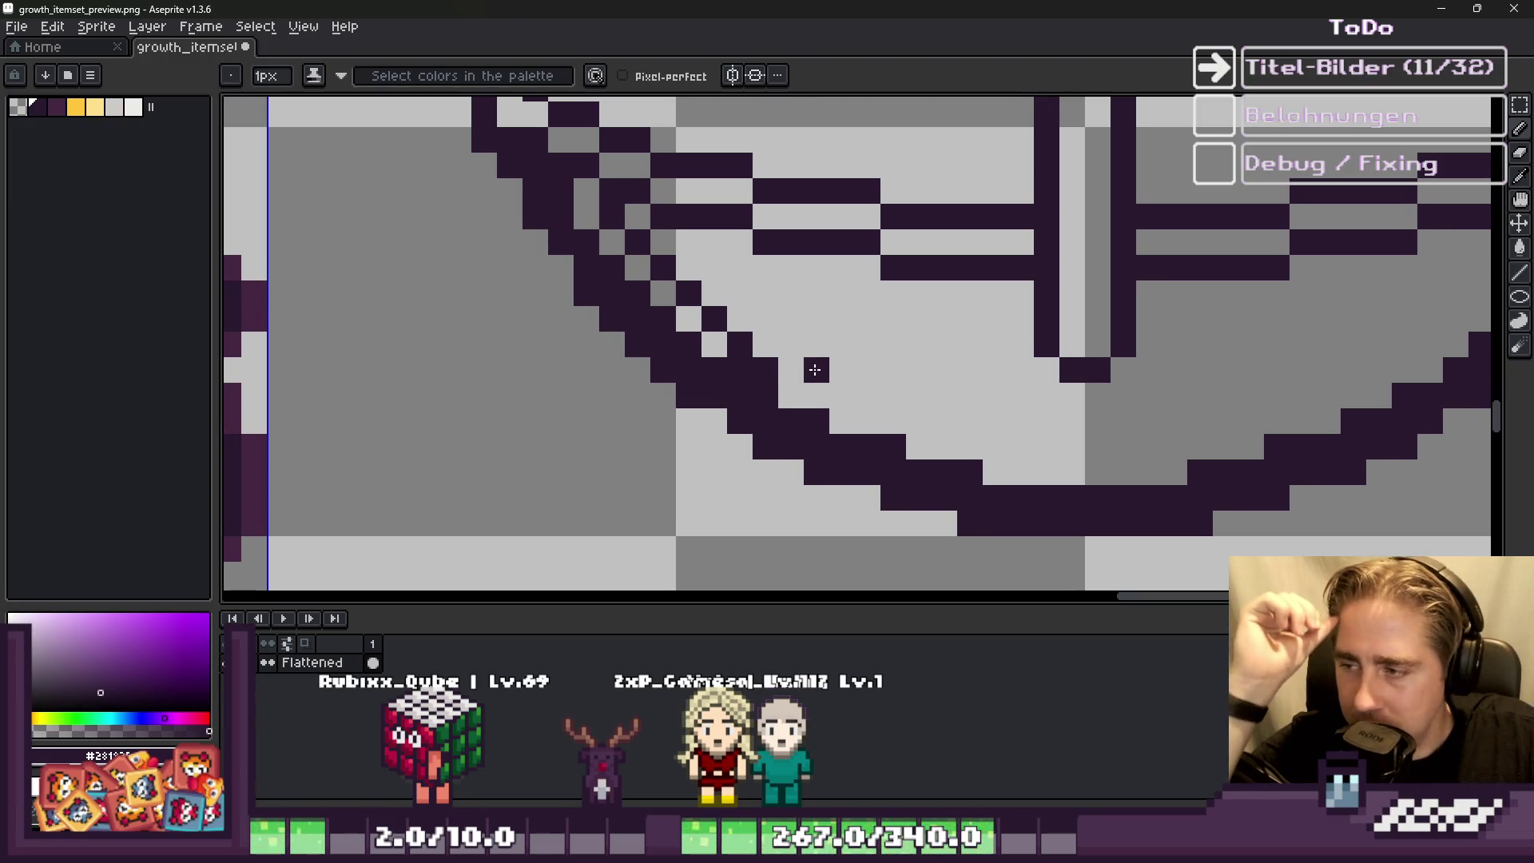
Step: Lay checker dither diagonals along the inner left curve and across the bowl bottom
{"action": "mouse_move", "coordinate": [795, 344]}
{"action": "left_mouse_down"}
{"action": "mouse_move", "coordinate": [835, 392]}
{"action": "mouse_move", "coordinate": [808, 404]}
{"action": "left_mouse_up"}
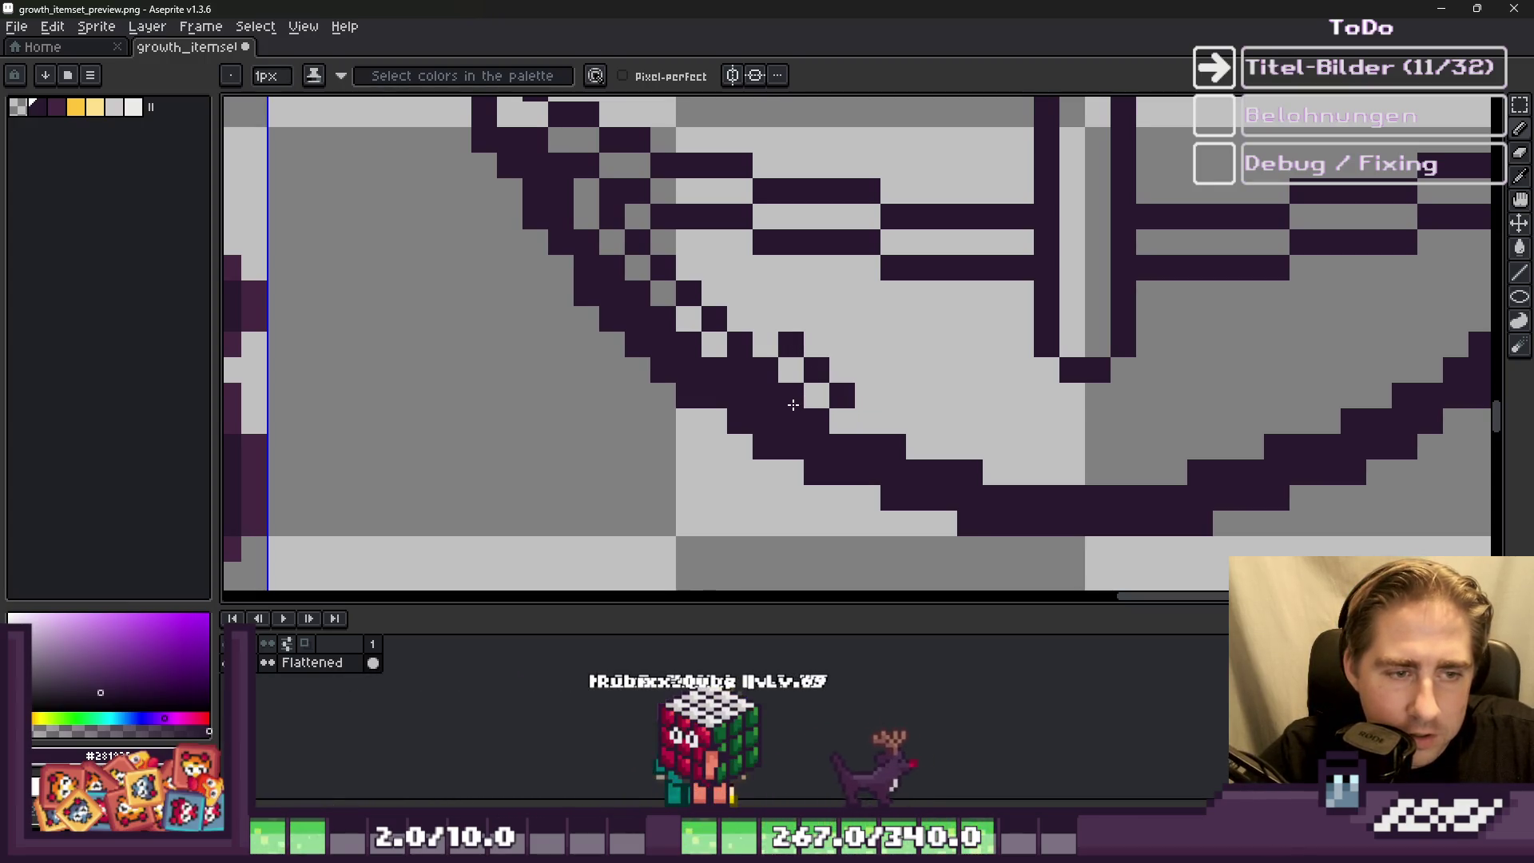
{"action": "left_click_drag", "start_coordinate": [765, 313], "coordinate": [695, 252]}
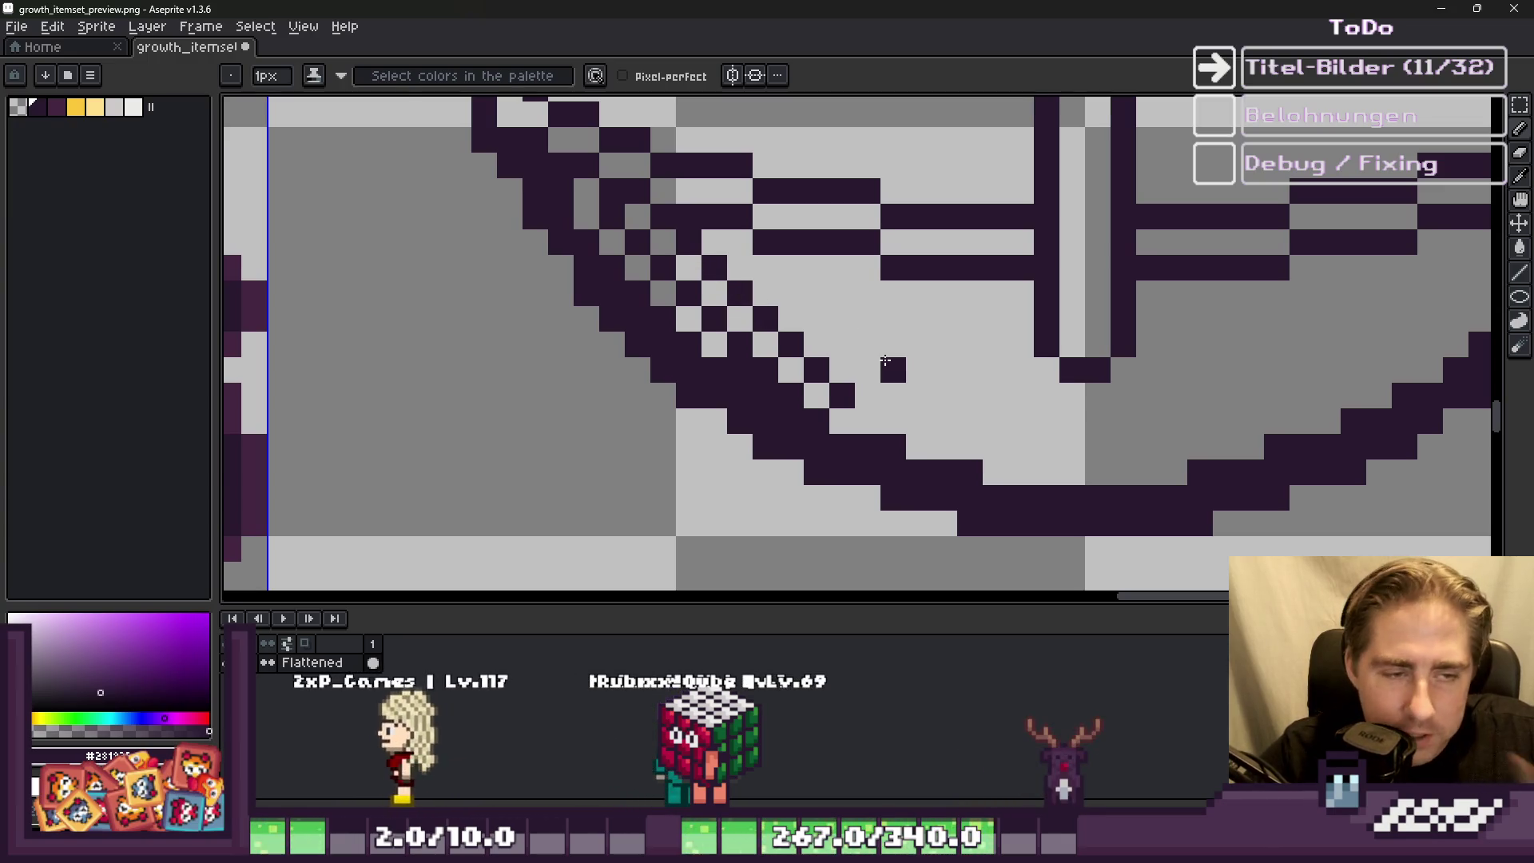
{"action": "scroll", "coordinate": [869, 416], "scroll_direction": "up", "scroll_amount": 2}
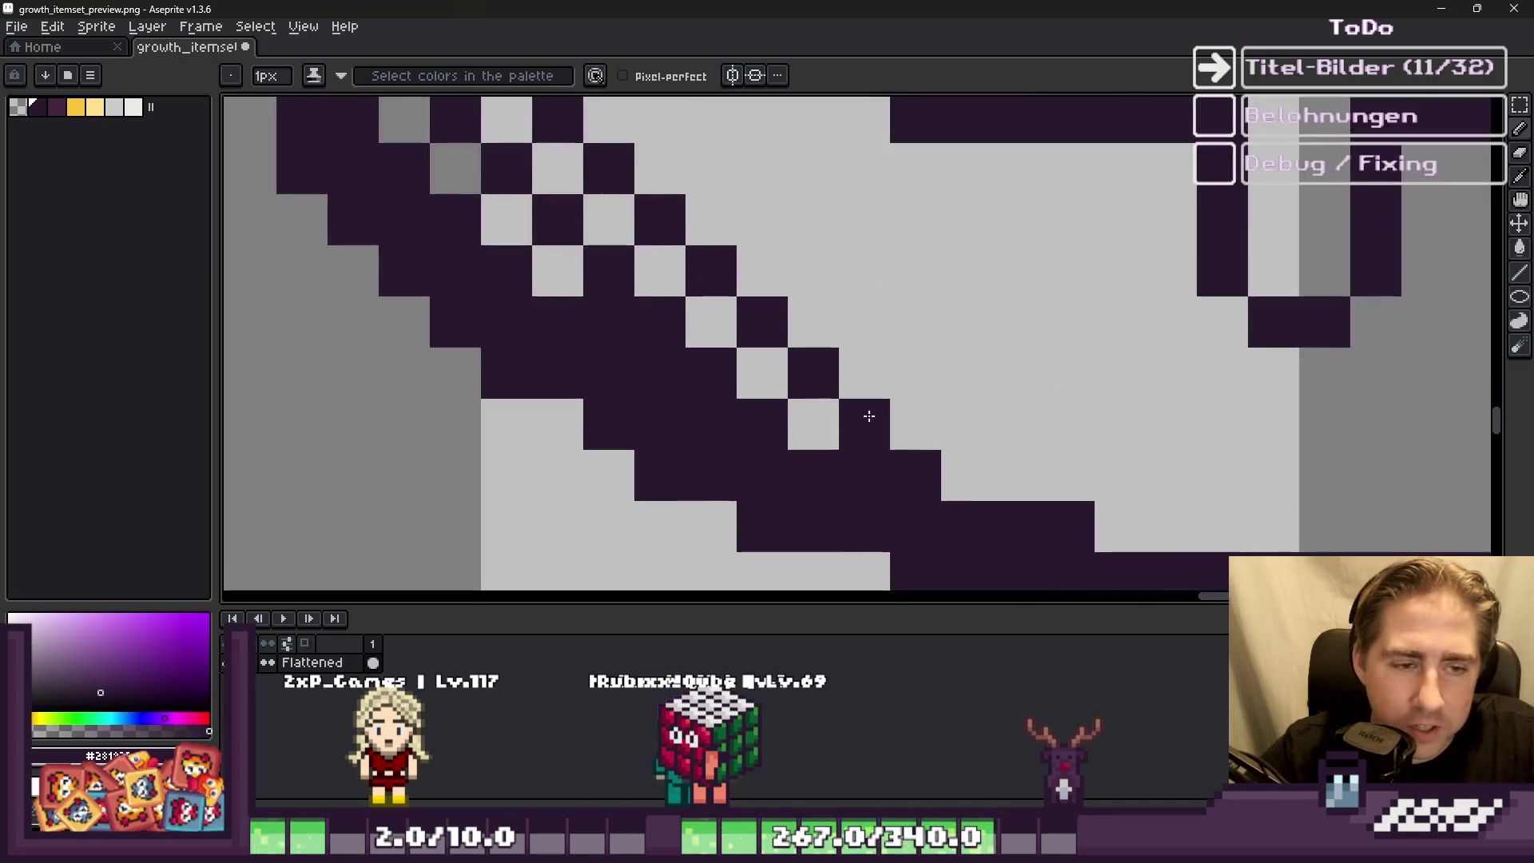
{"action": "mouse_move", "coordinate": [983, 430]}
{"action": "left_mouse_down"}
{"action": "mouse_move", "coordinate": [1027, 455]}
{"action": "mouse_move", "coordinate": [1063, 437]}
{"action": "left_mouse_up"}
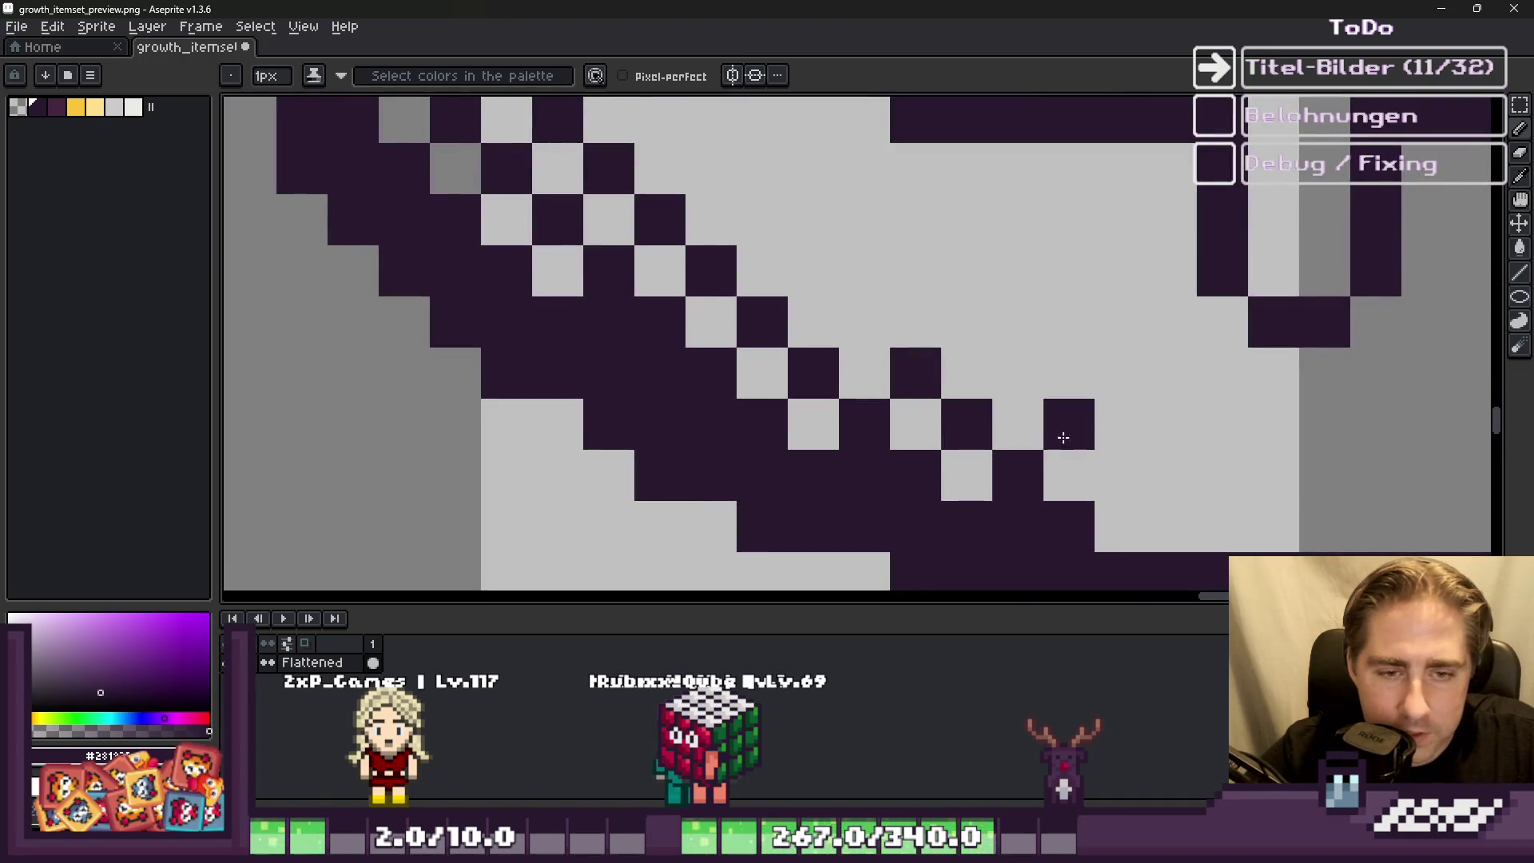
{"action": "left_click", "coordinate": [1171, 524]}
{"action": "left_click", "coordinate": [1218, 476]}
{"action": "left_click", "coordinate": [1278, 496]}
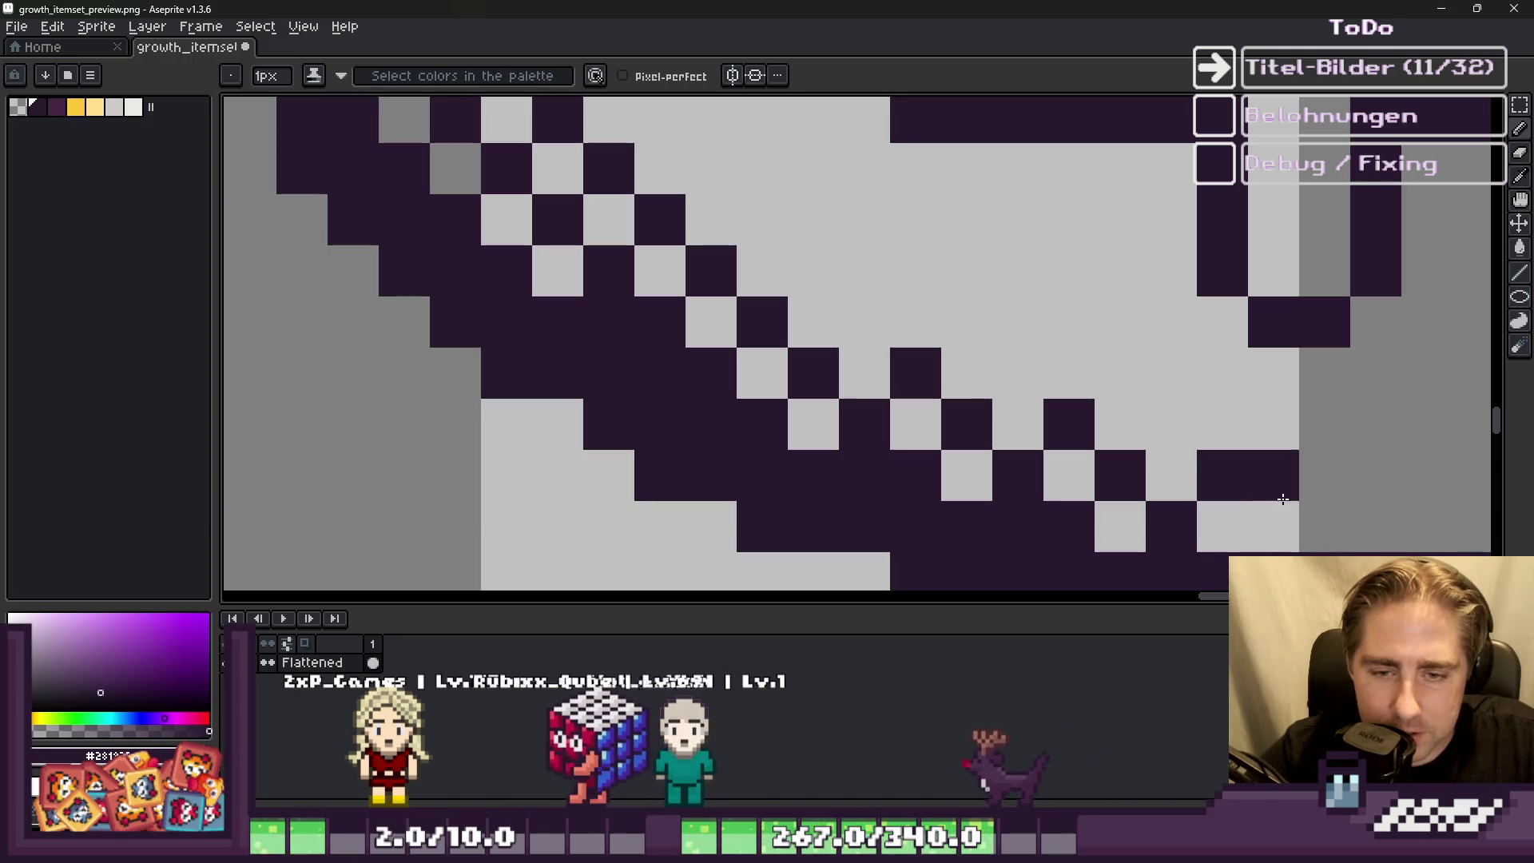
{"action": "scroll", "coordinate": [1038, 415], "scroll_direction": "down", "scroll_amount": 4}
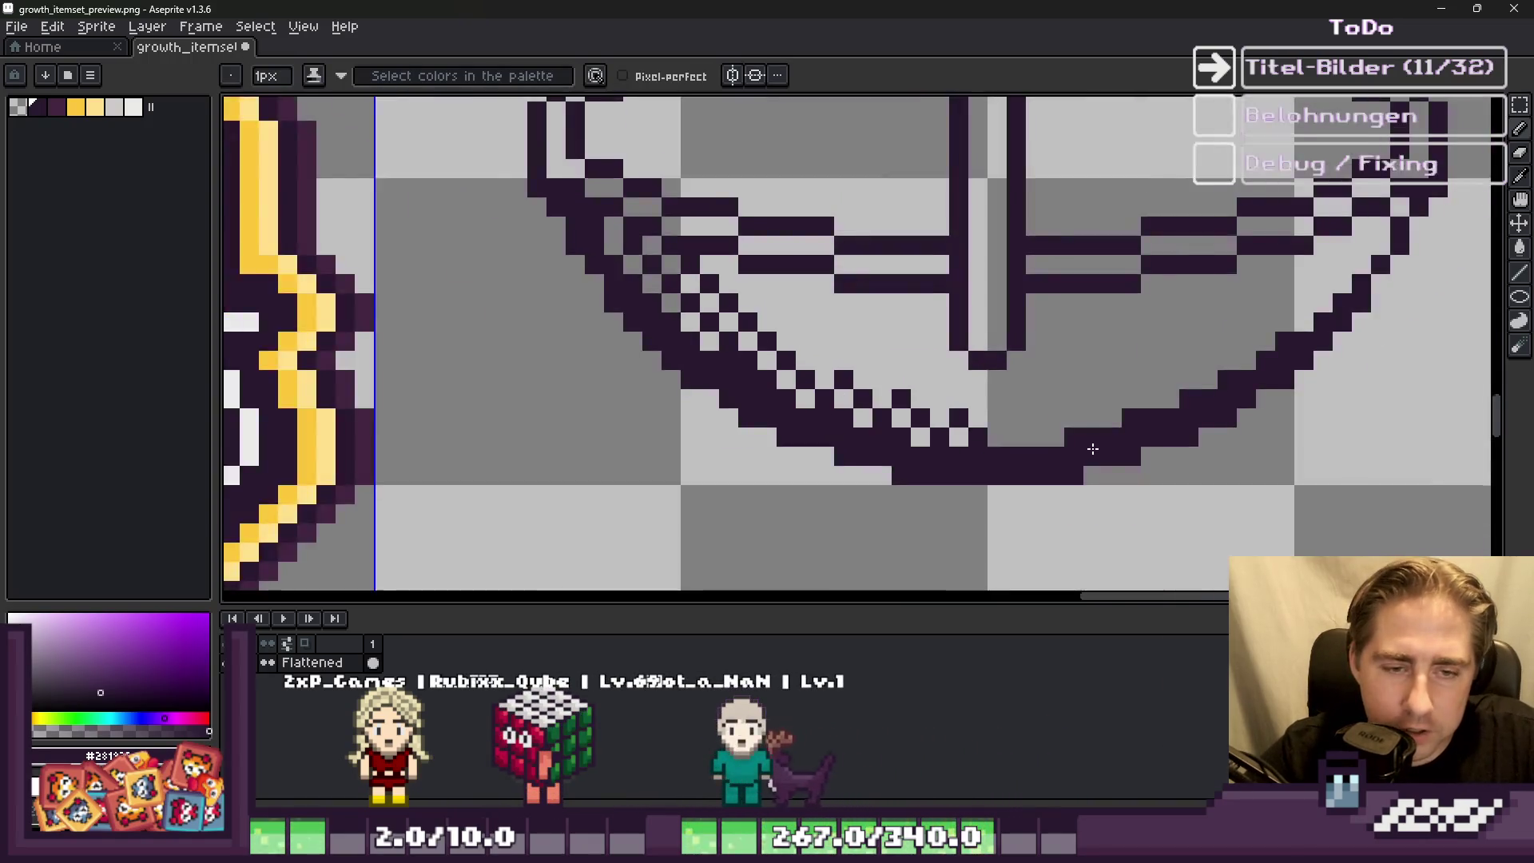
{"action": "scroll", "coordinate": [920, 383], "scroll_direction": "up", "scroll_amount": 3}
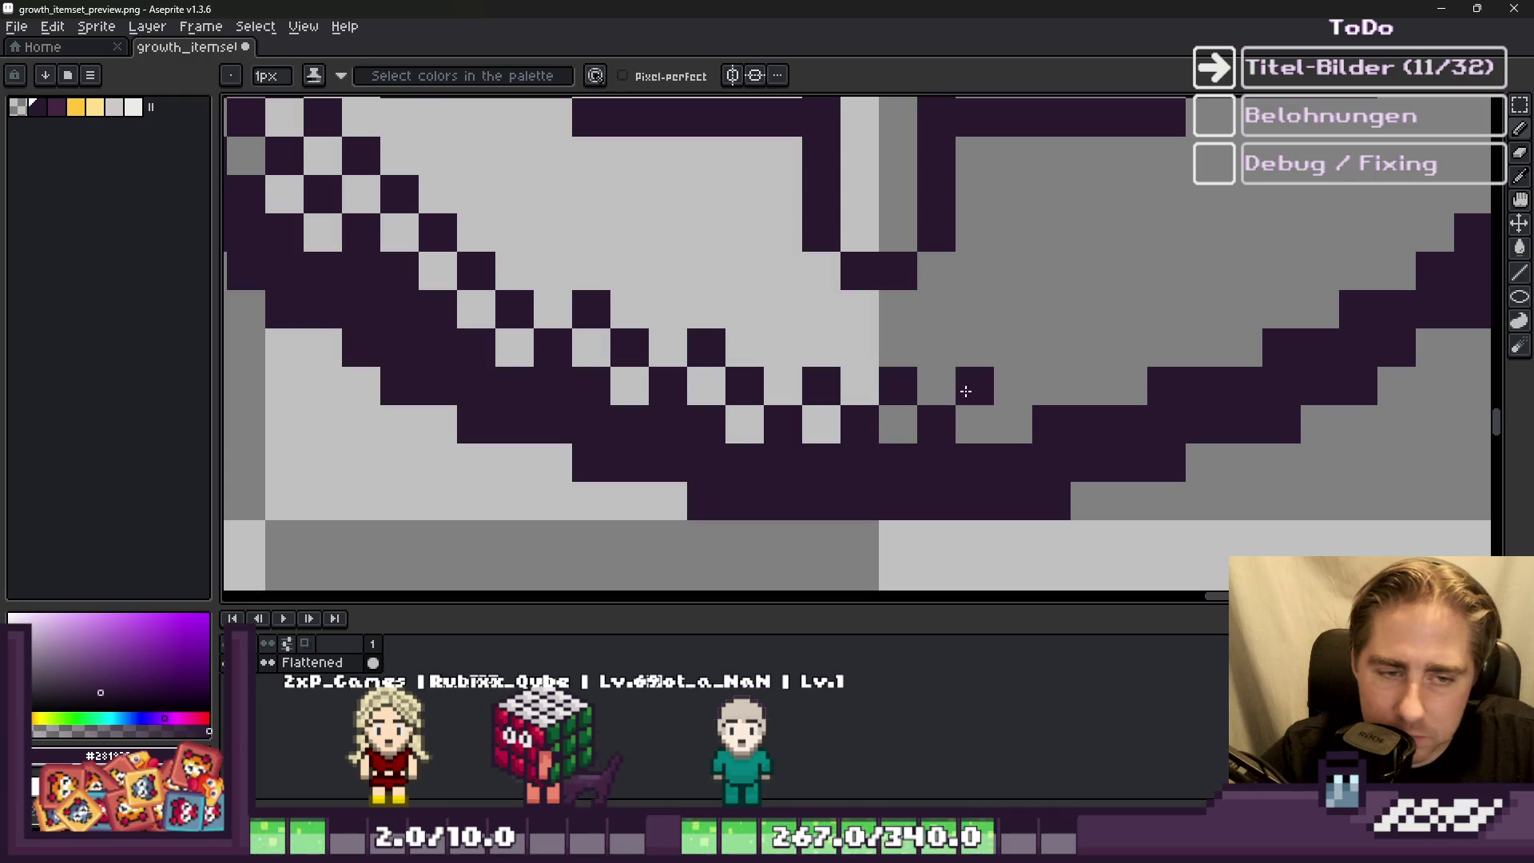
Step: Extend the dither across the base and up the right curve, undoing one misplaced pixel
{"action": "left_click", "coordinate": [1010, 417]}
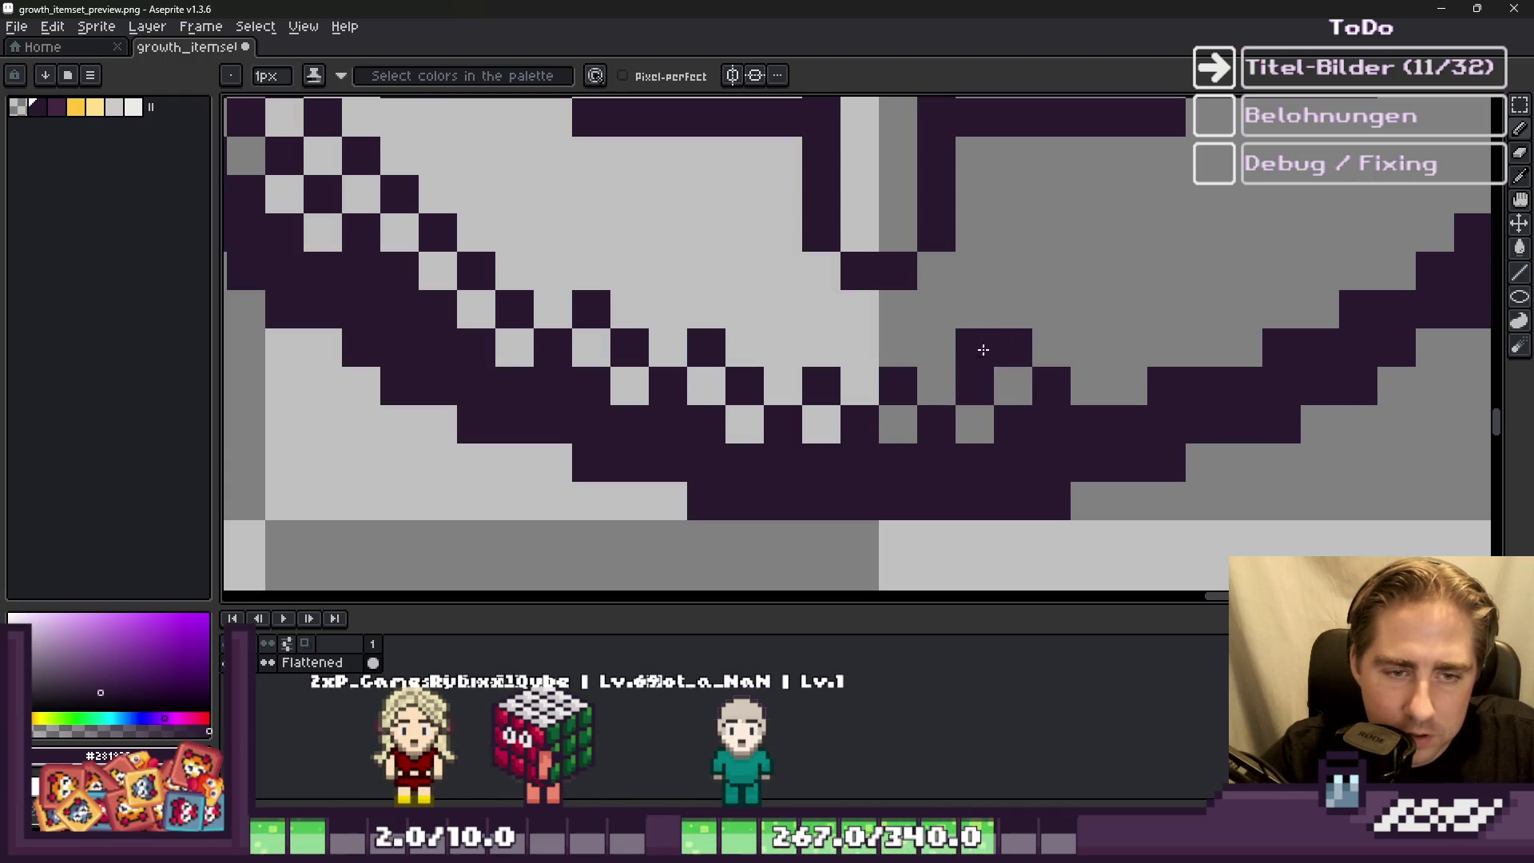
{"action": "scroll", "coordinate": [766, 368], "scroll_direction": "down", "scroll_amount": 2}
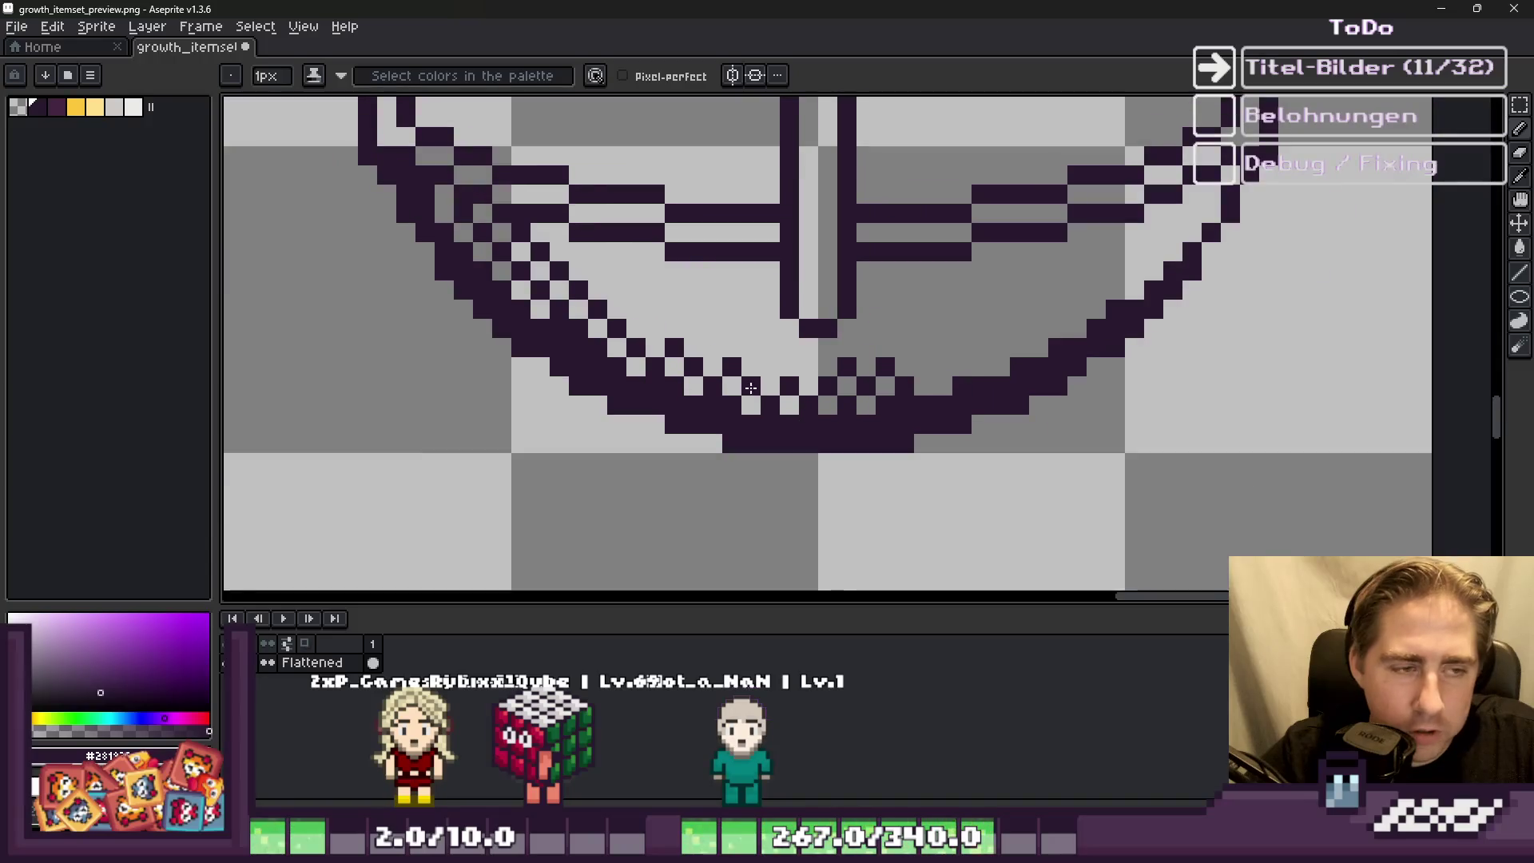
{"action": "scroll", "coordinate": [920, 312], "scroll_direction": "up", "scroll_amount": 2}
{"action": "left_click", "coordinate": [924, 408]}
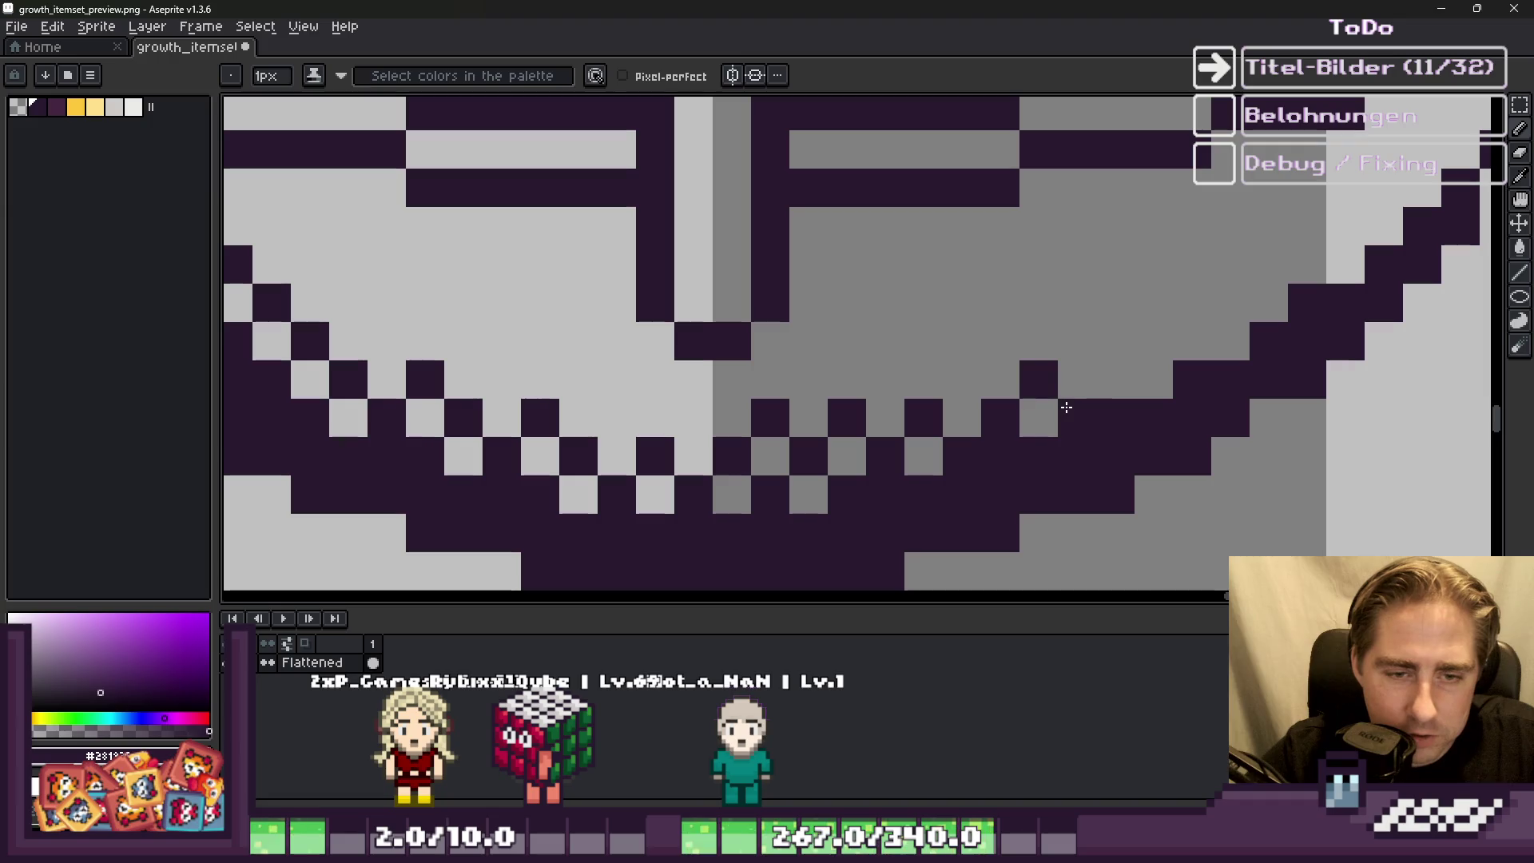
{"action": "left_click", "coordinate": [1078, 341]}
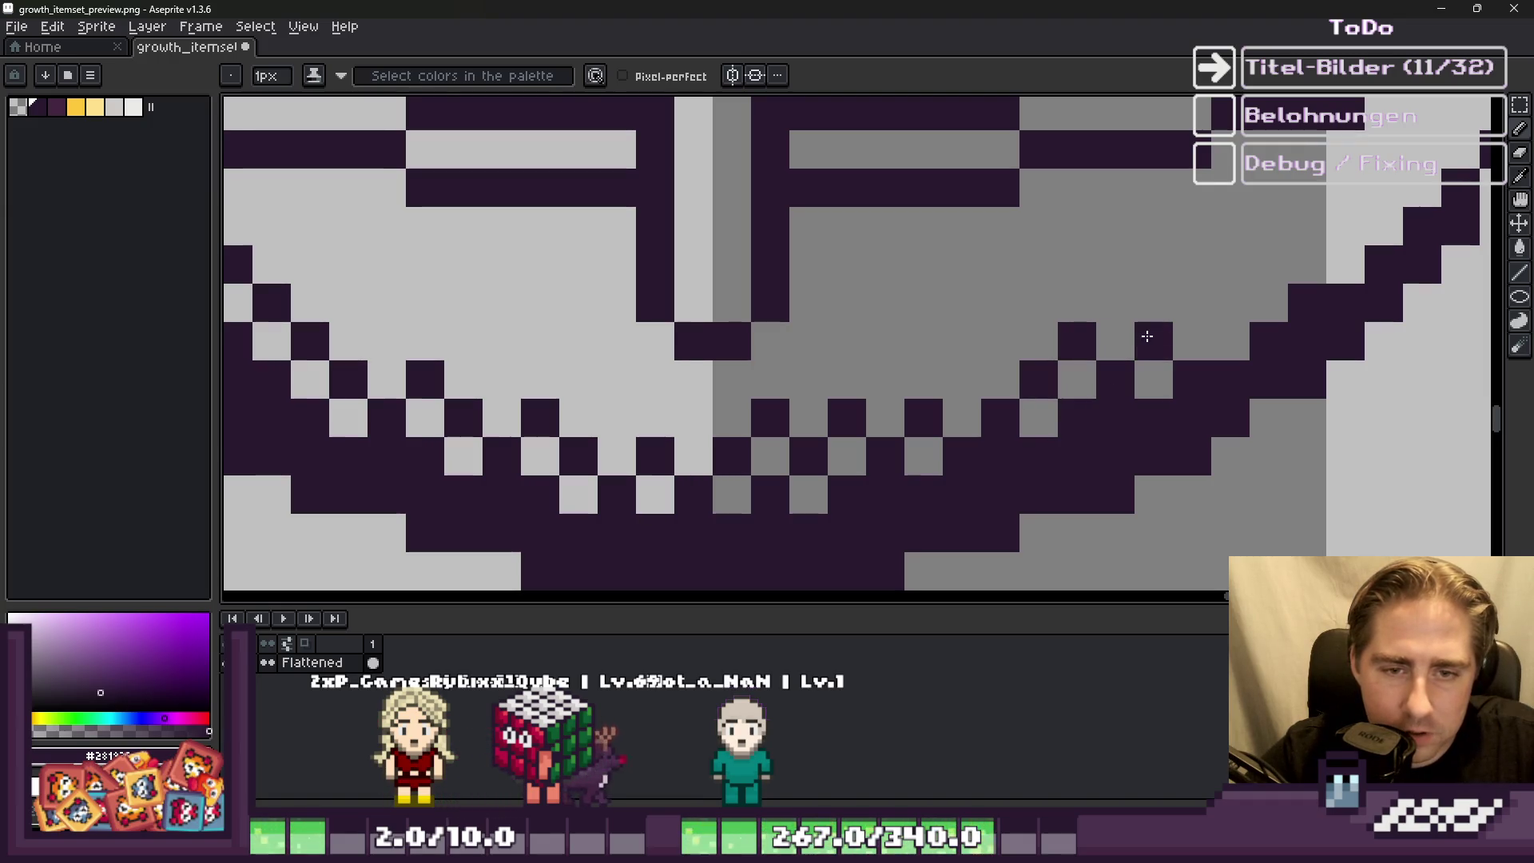
{"action": "left_click", "coordinate": [1192, 304]}
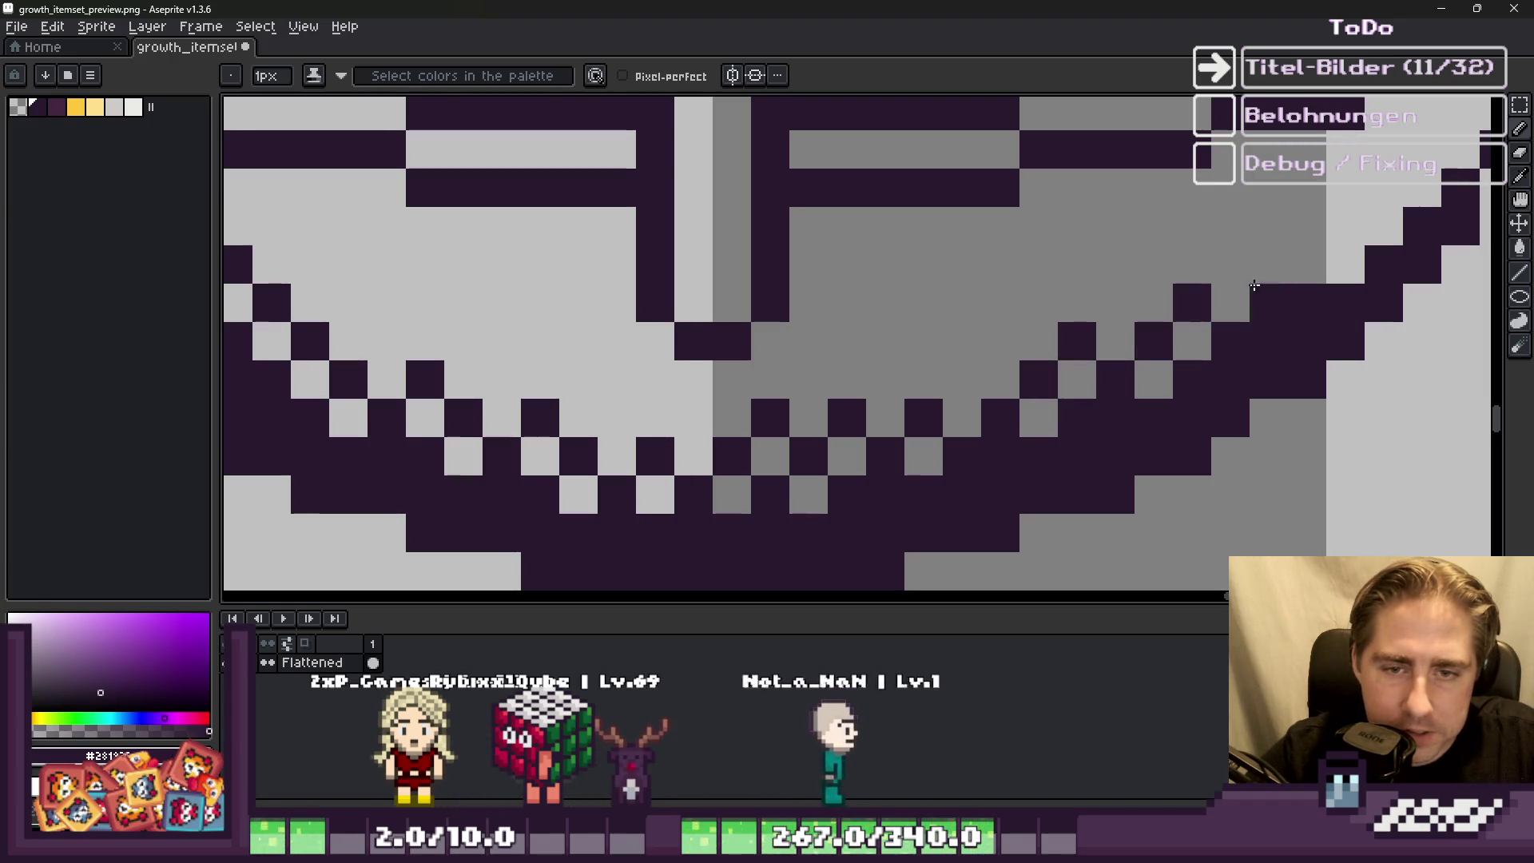
{"action": "left_click", "coordinate": [1269, 263]}
{"action": "key", "text": "ctrl"}
{"action": "key", "text": "ctrl+z"}
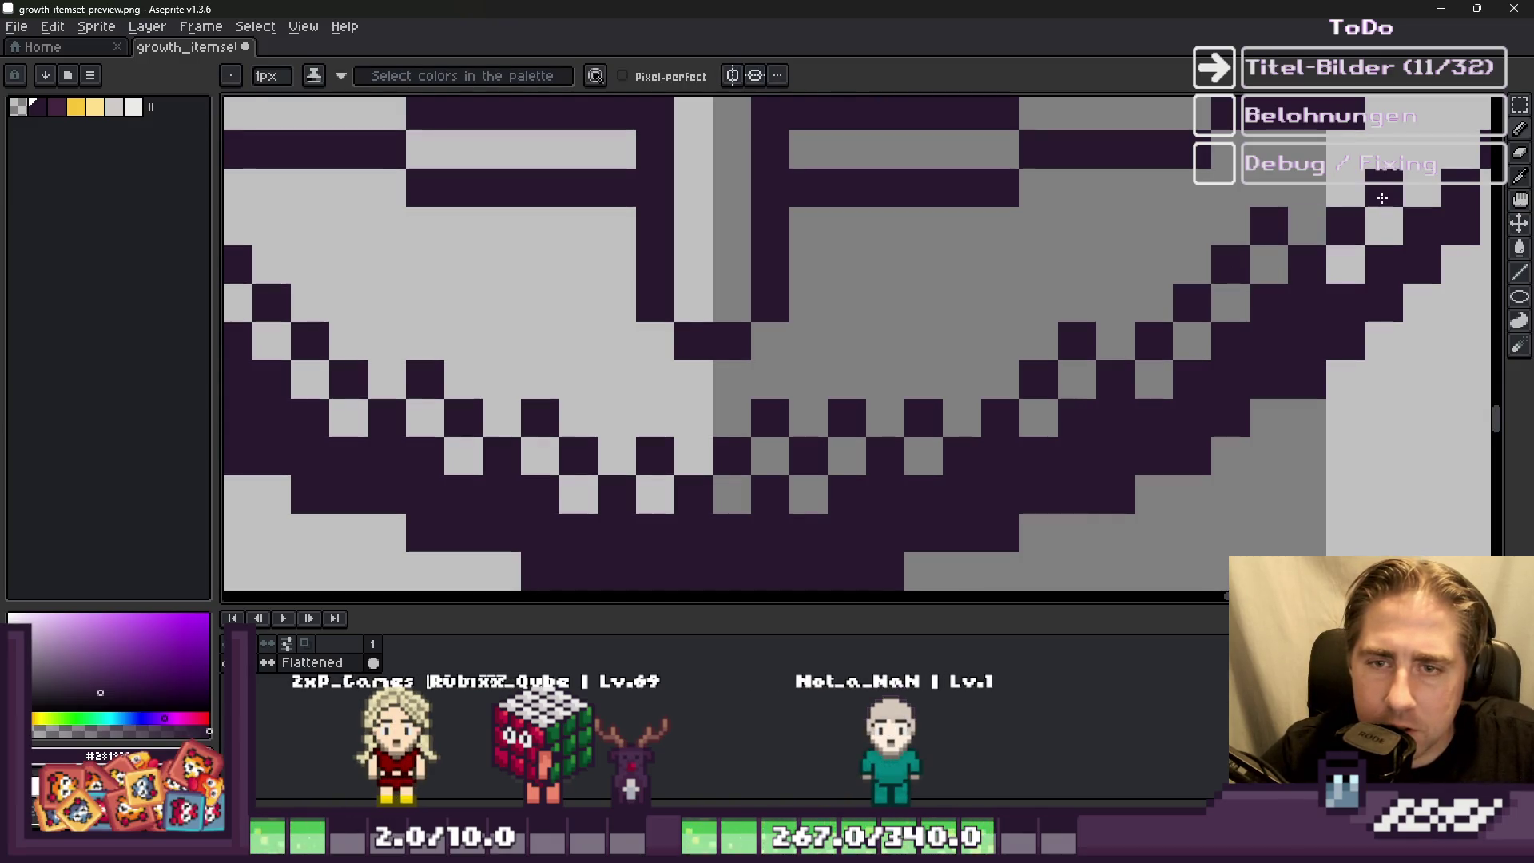
{"action": "scroll", "coordinate": [1383, 198], "scroll_direction": "down", "scroll_amount": 3}
{"action": "scroll", "coordinate": [998, 306], "scroll_direction": "up", "scroll_amount": 1}
{"action": "scroll", "coordinate": [998, 306], "scroll_direction": "down", "scroll_amount": 1}
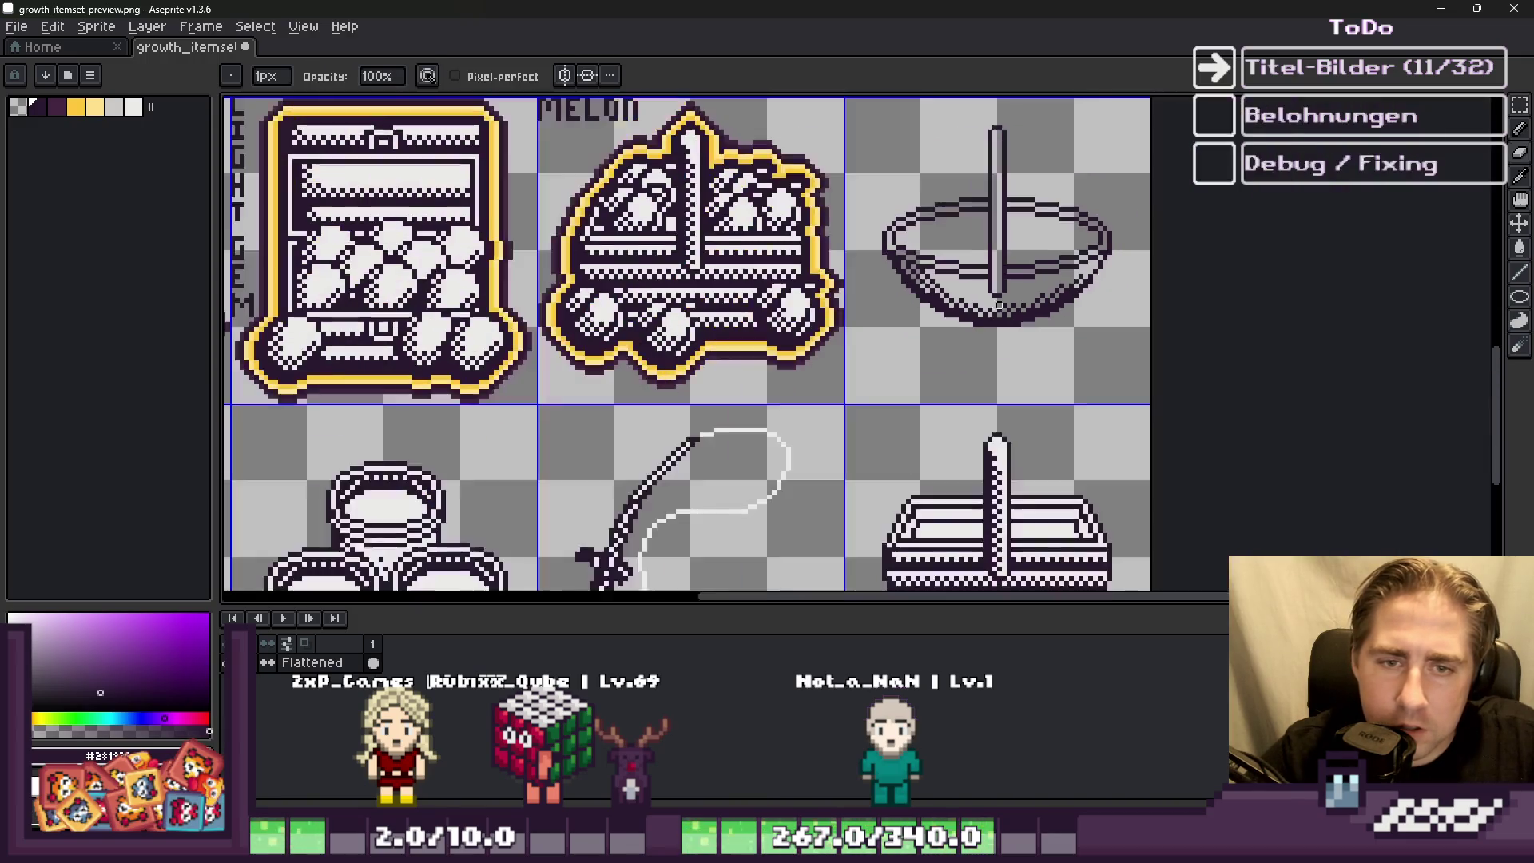
Step: Scatter four sparse dark dither pixels inside the bowl above the checkered band
{"action": "scroll", "coordinate": [990, 334], "scroll_direction": "up", "scroll_amount": 5}
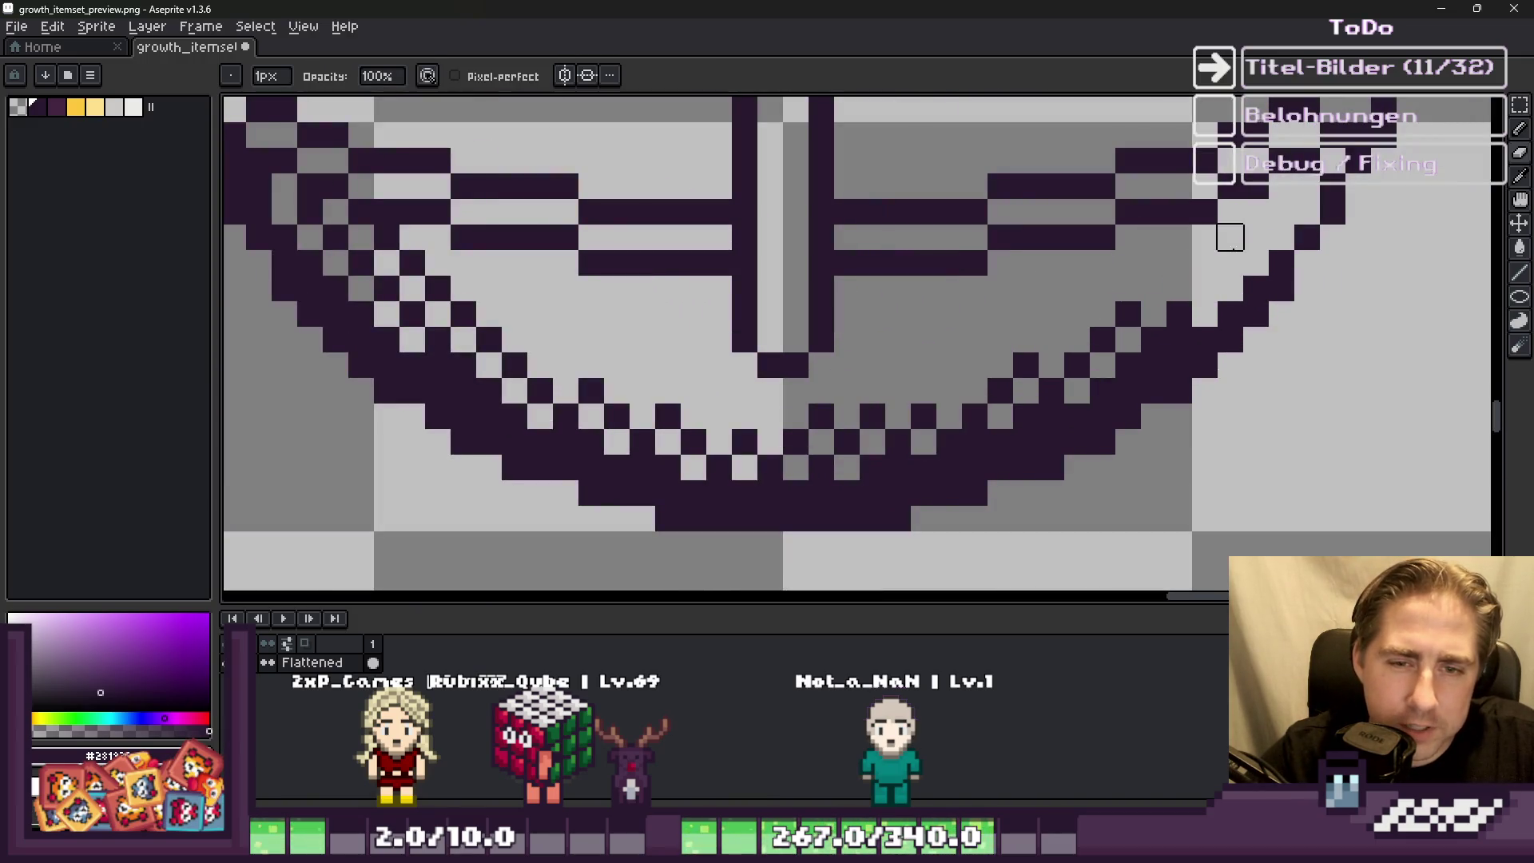
{"action": "scroll", "coordinate": [1110, 286], "scroll_direction": "down", "scroll_amount": 3}
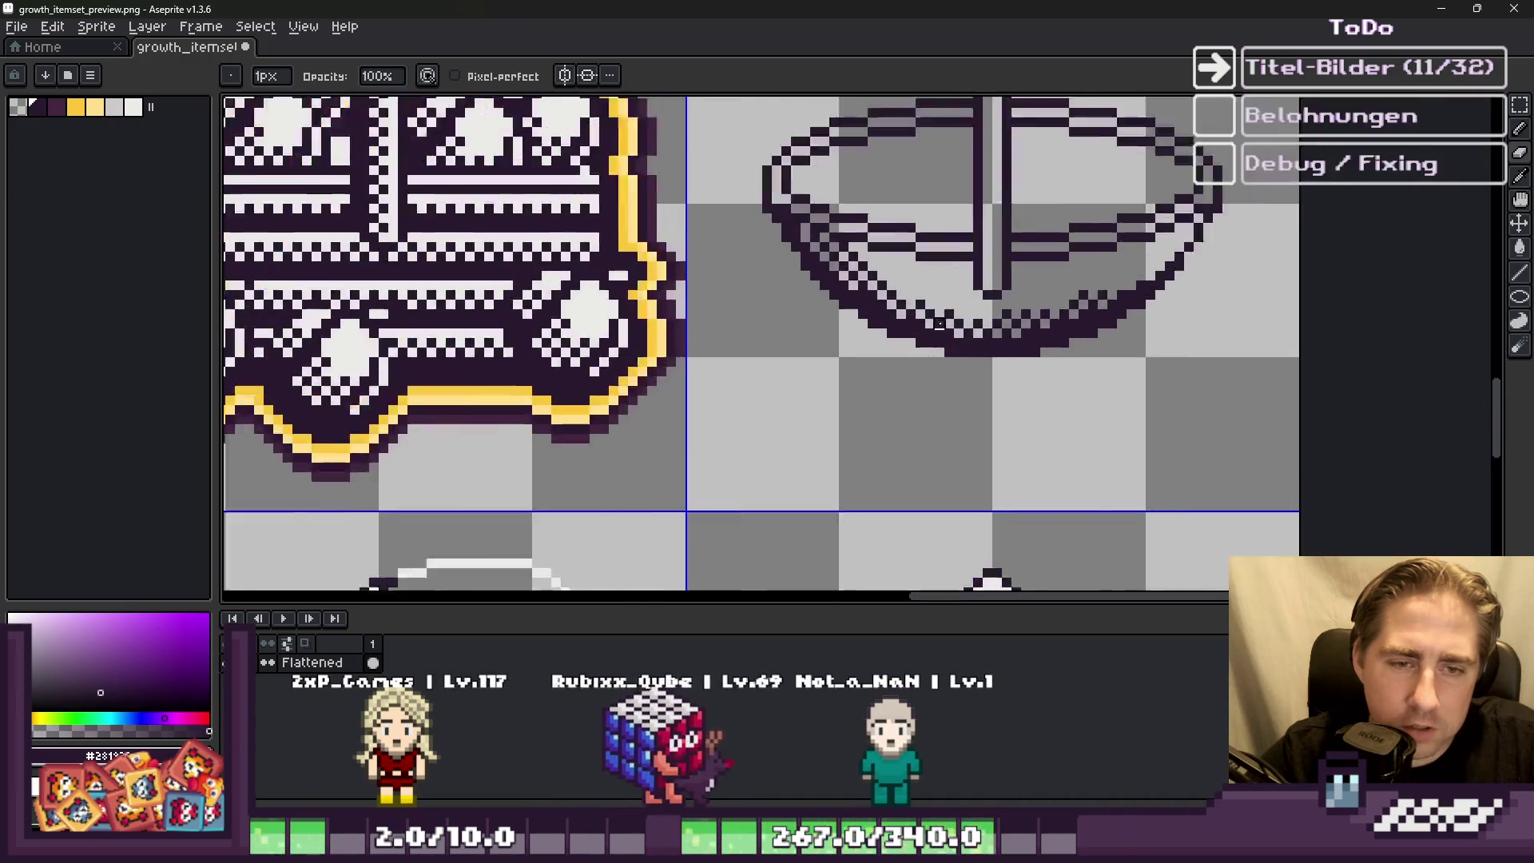
{"action": "scroll", "coordinate": [1116, 286], "scroll_direction": "down", "scroll_amount": 3}
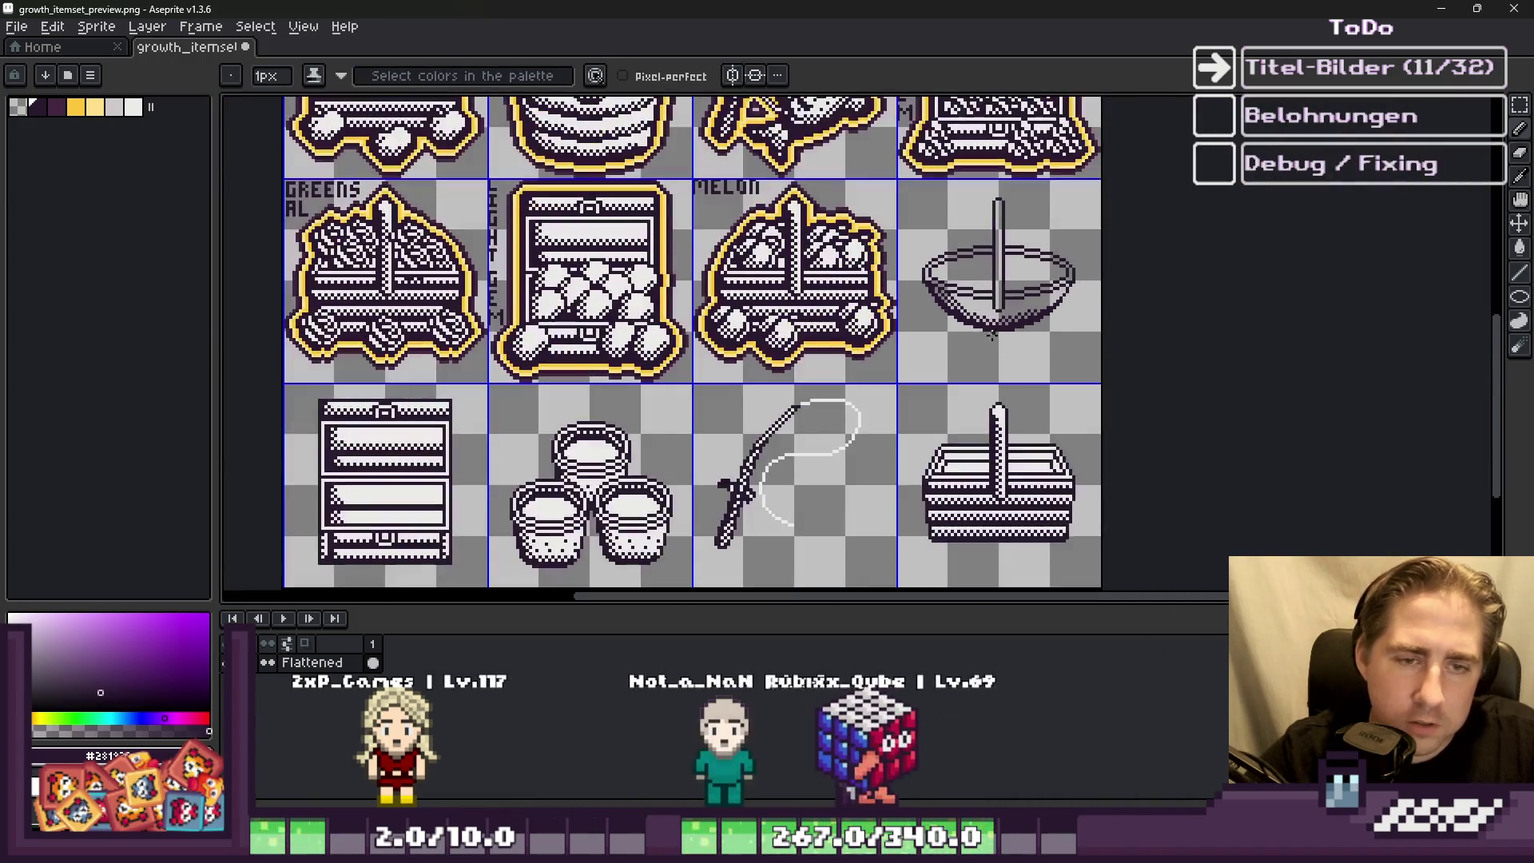
{"action": "scroll", "coordinate": [981, 333], "scroll_direction": "up", "scroll_amount": 1}
{"action": "scroll", "coordinate": [982, 334], "scroll_direction": "up", "scroll_amount": 5}
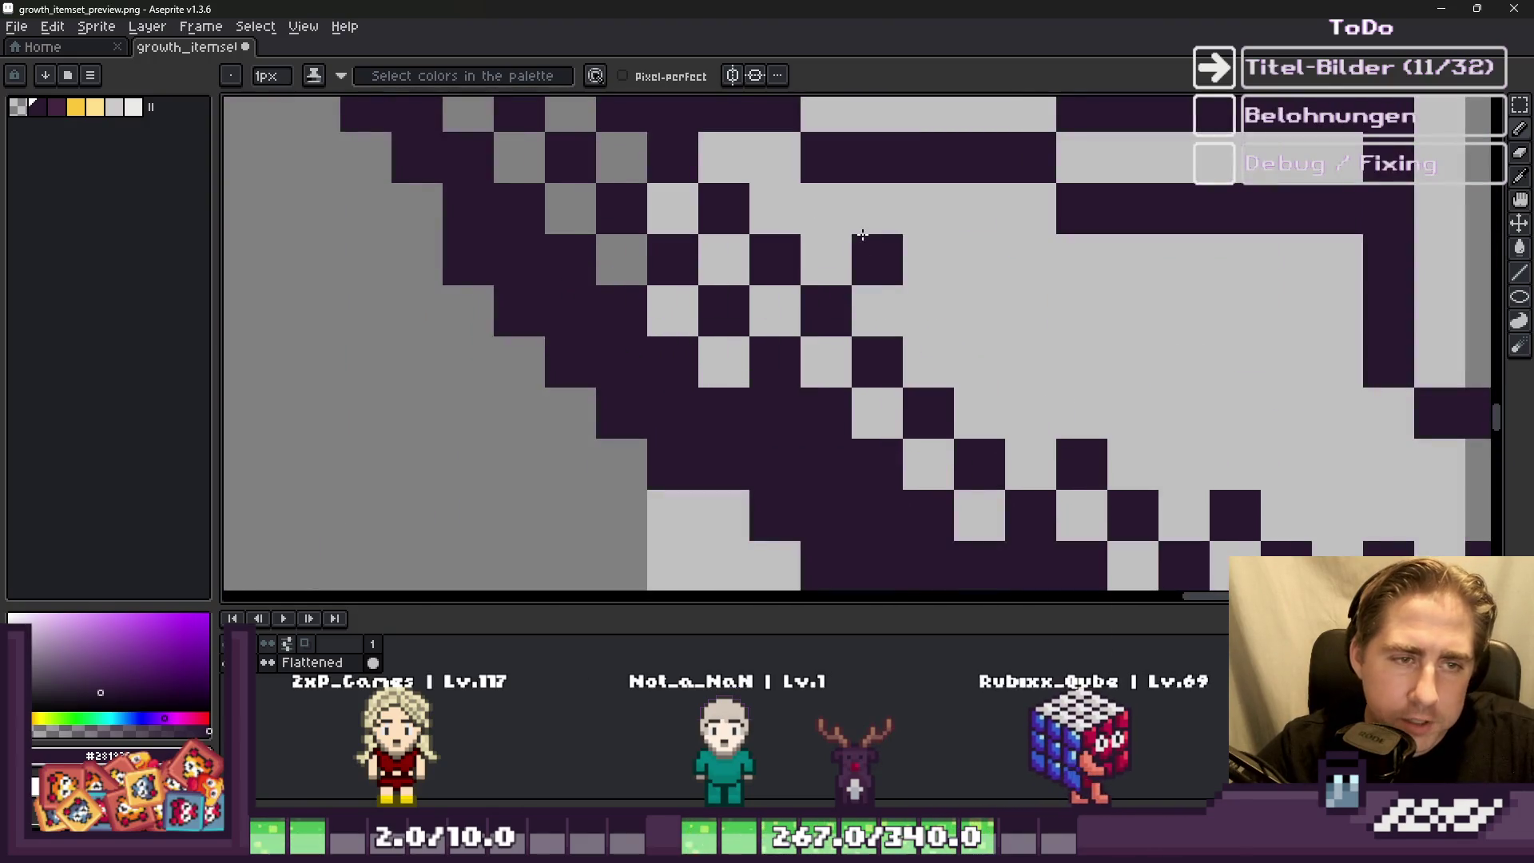
{"action": "left_click", "coordinate": [929, 264]}
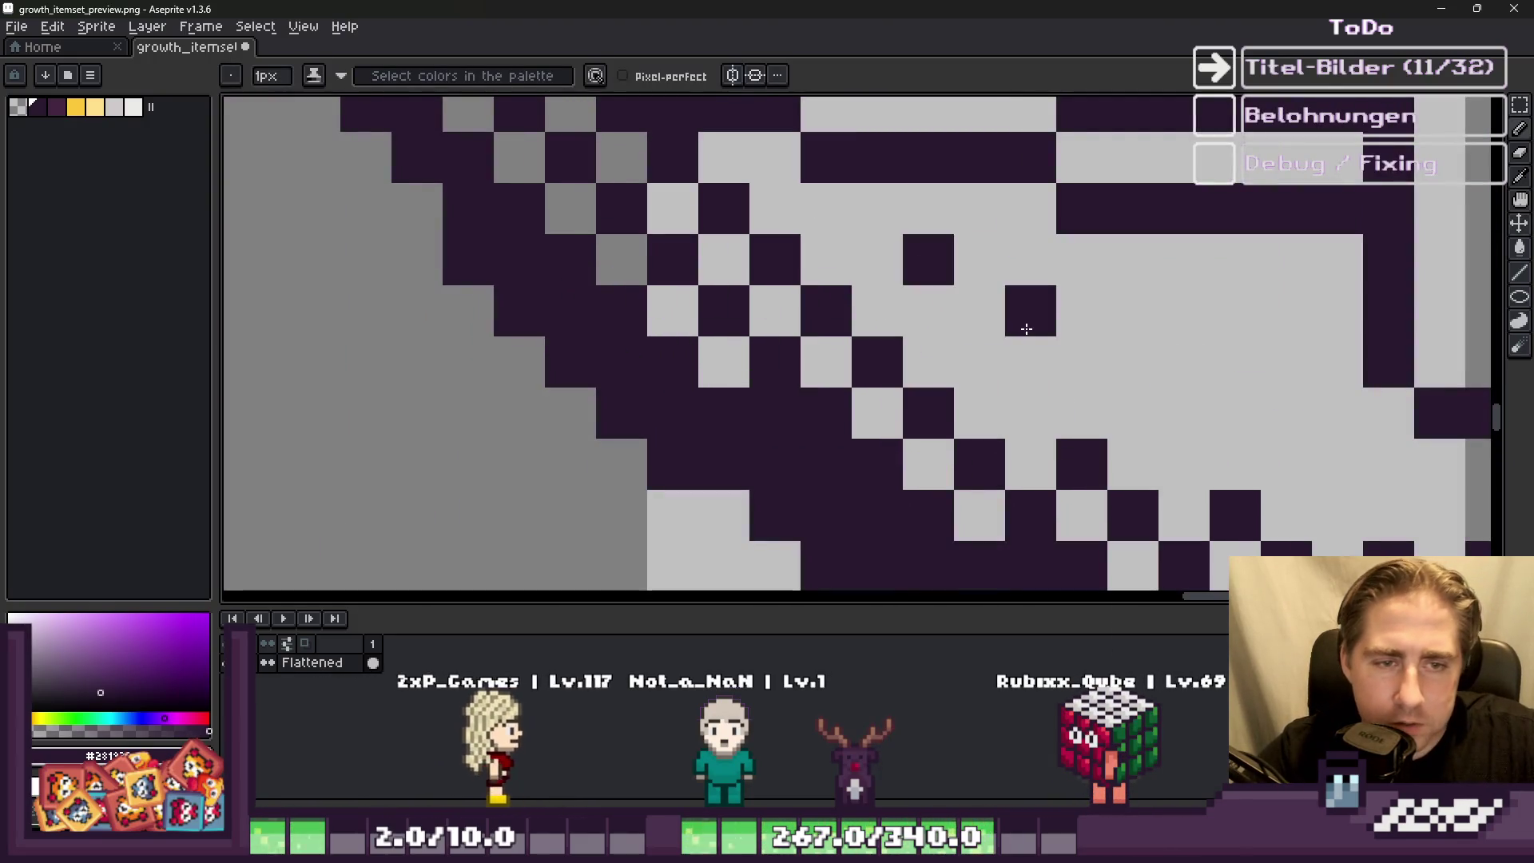
{"action": "left_click", "coordinate": [1031, 362]}
{"action": "scroll", "coordinate": [1191, 397], "scroll_direction": "down", "scroll_amount": 3}
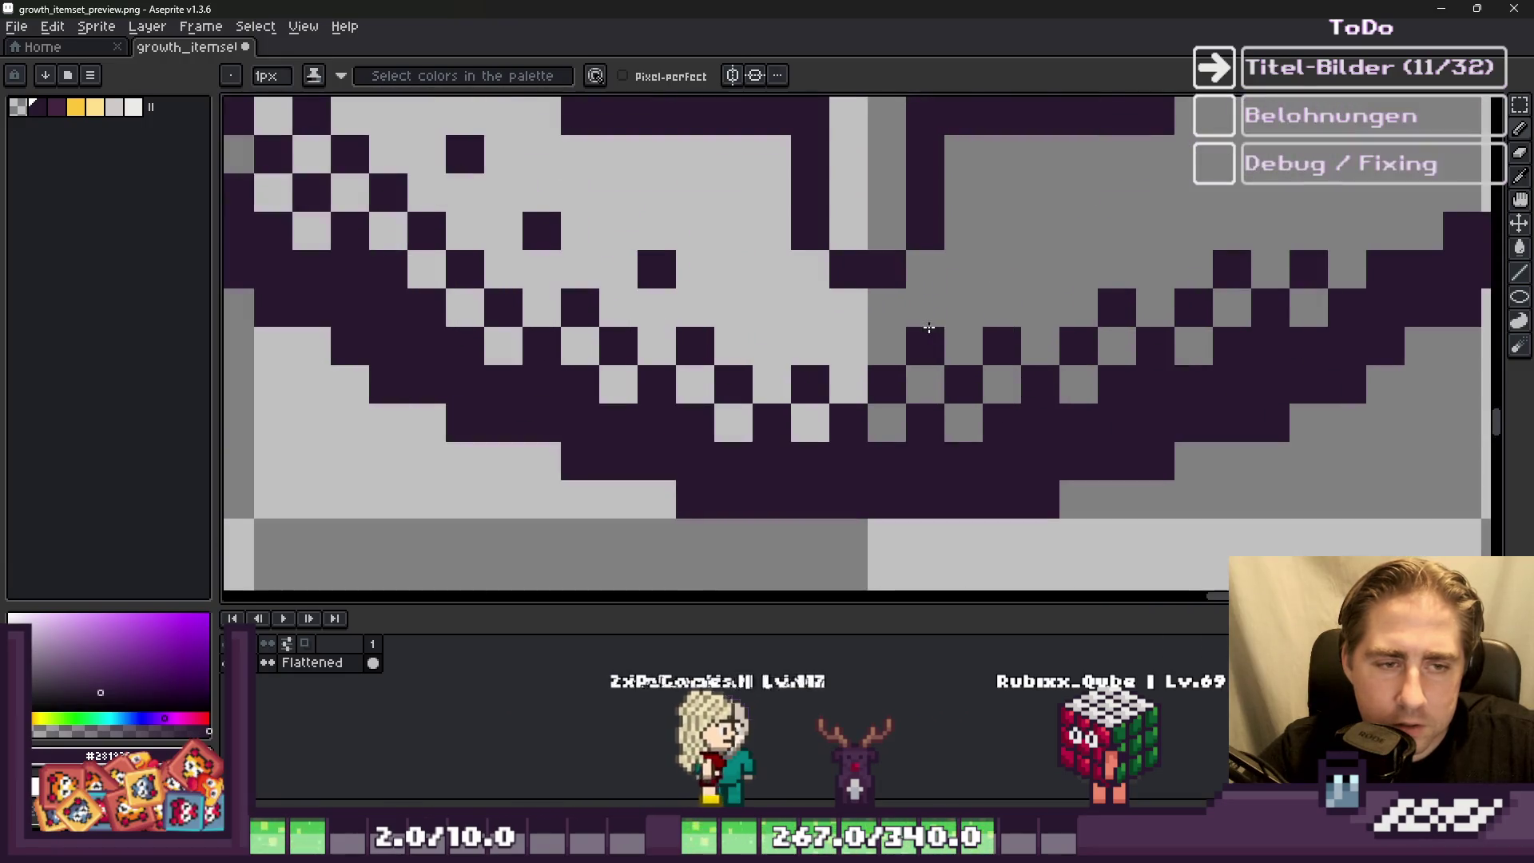
{"action": "scroll", "coordinate": [927, 304], "scroll_direction": "down", "scroll_amount": 1}
{"action": "scroll", "coordinate": [927, 303], "scroll_direction": "up", "scroll_amount": 4}
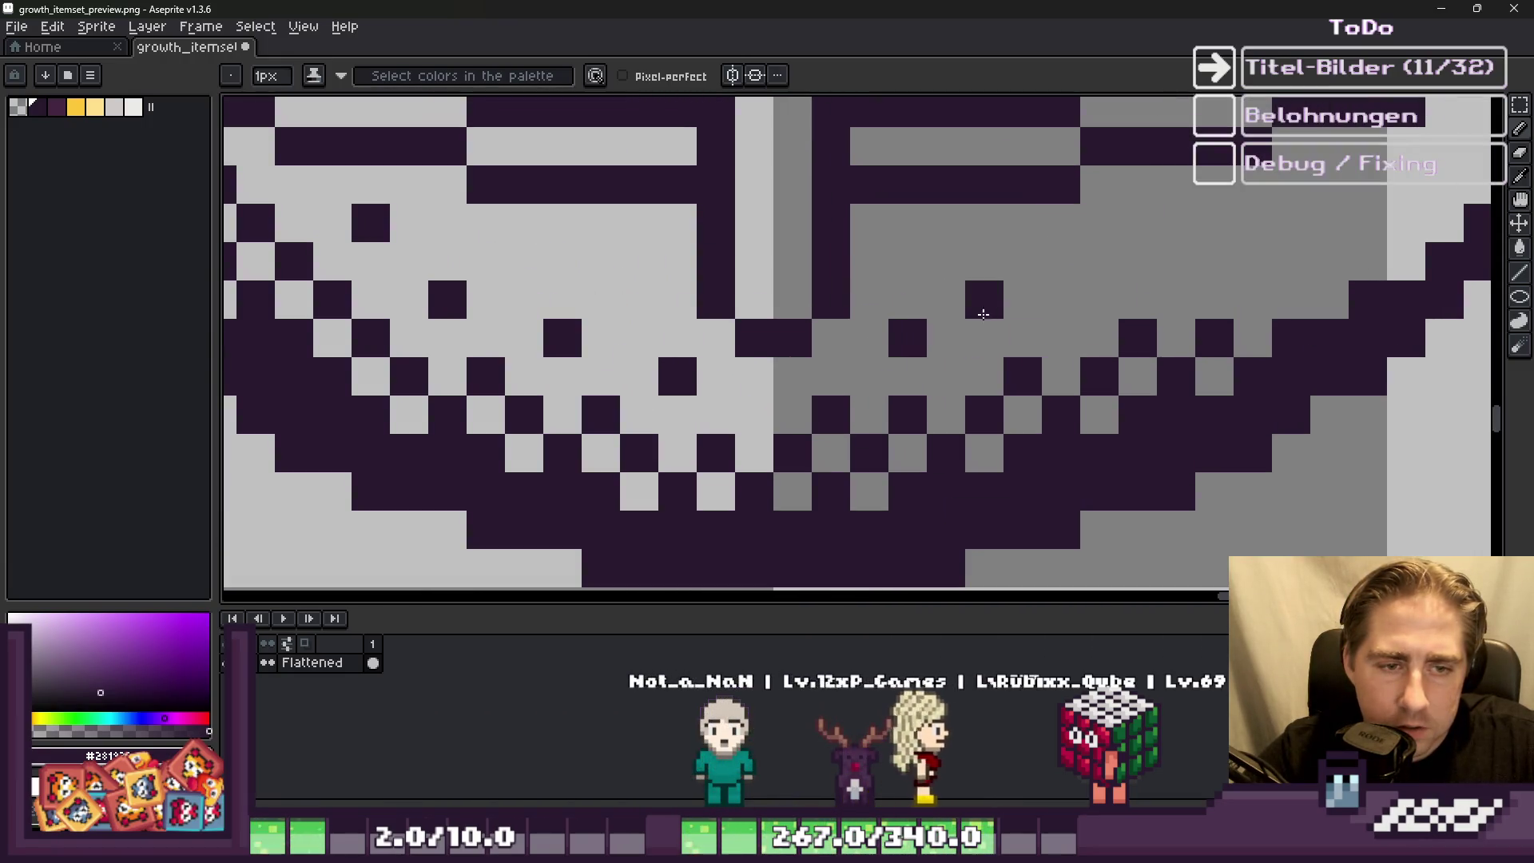
{"action": "left_click", "coordinate": [1056, 302]}
{"action": "left_click", "coordinate": [1173, 261]}
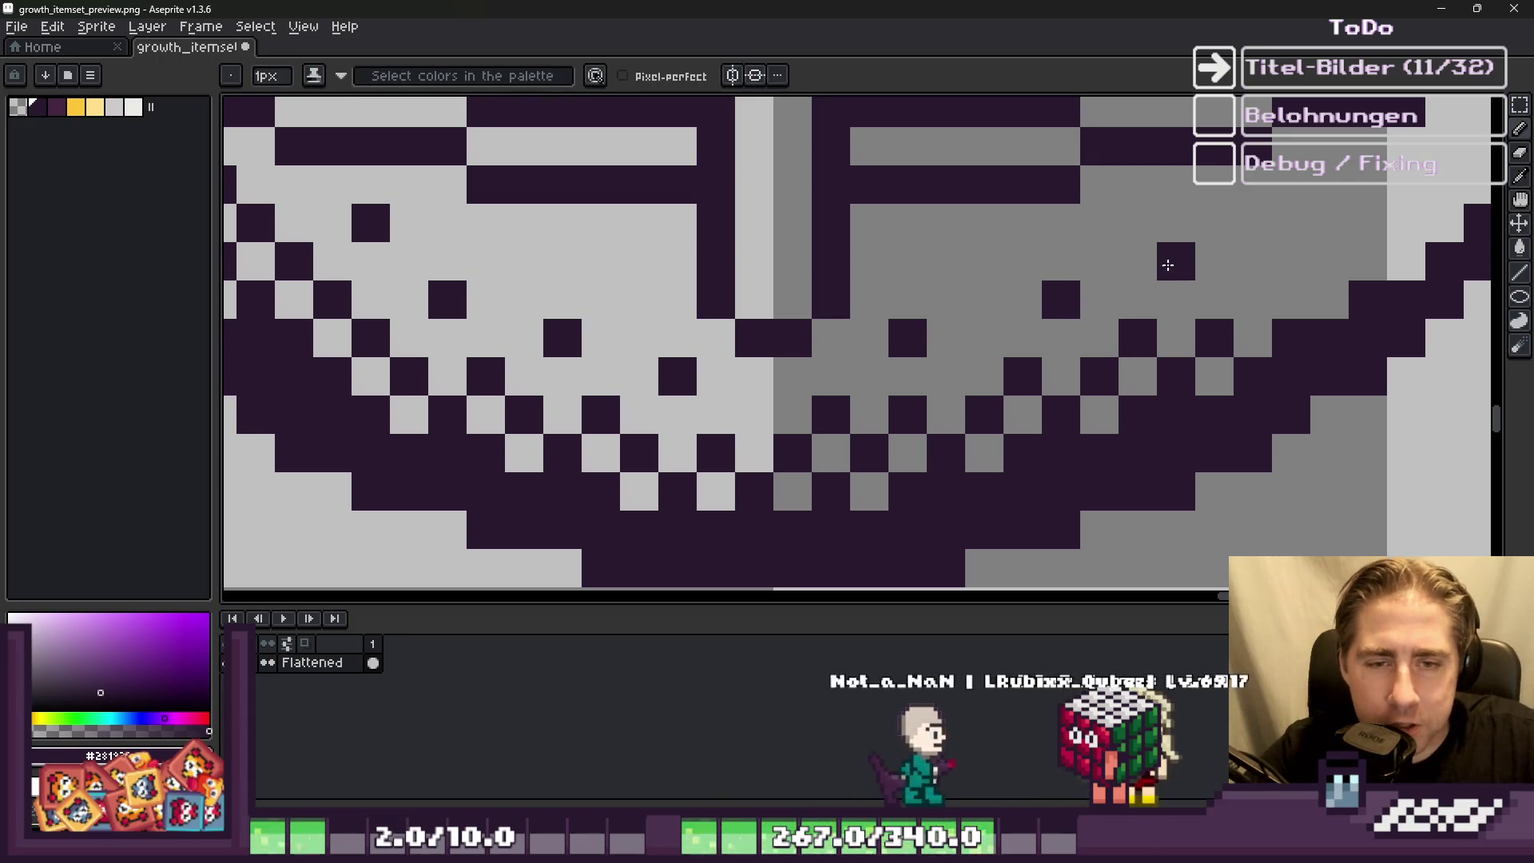
{"action": "scroll", "coordinate": [1278, 250], "scroll_direction": "down", "scroll_amount": 3}
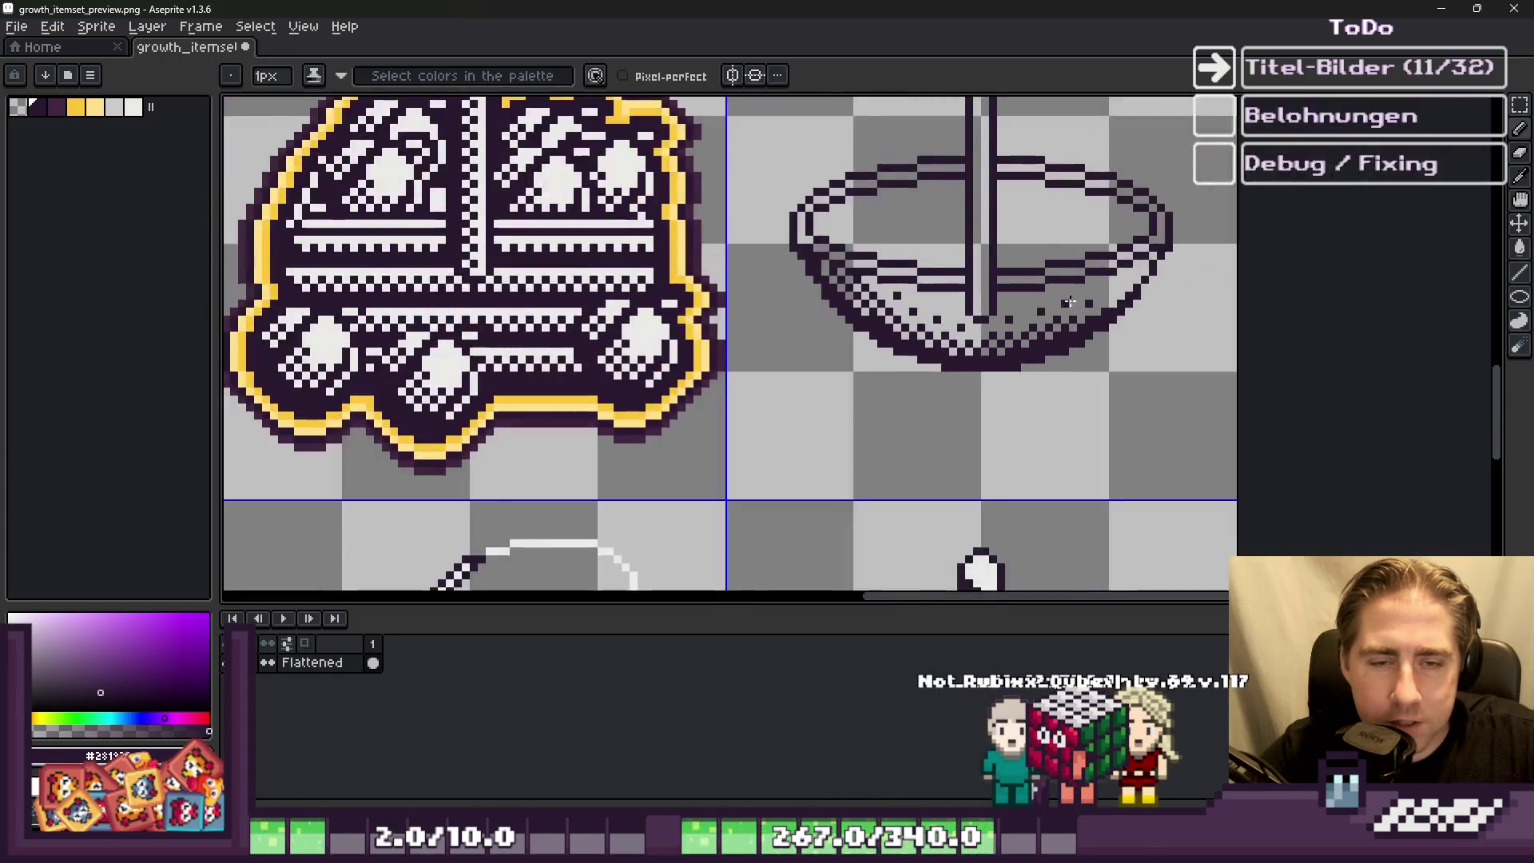
{"action": "scroll", "coordinate": [1142, 286], "scroll_direction": "up", "scroll_amount": 2}
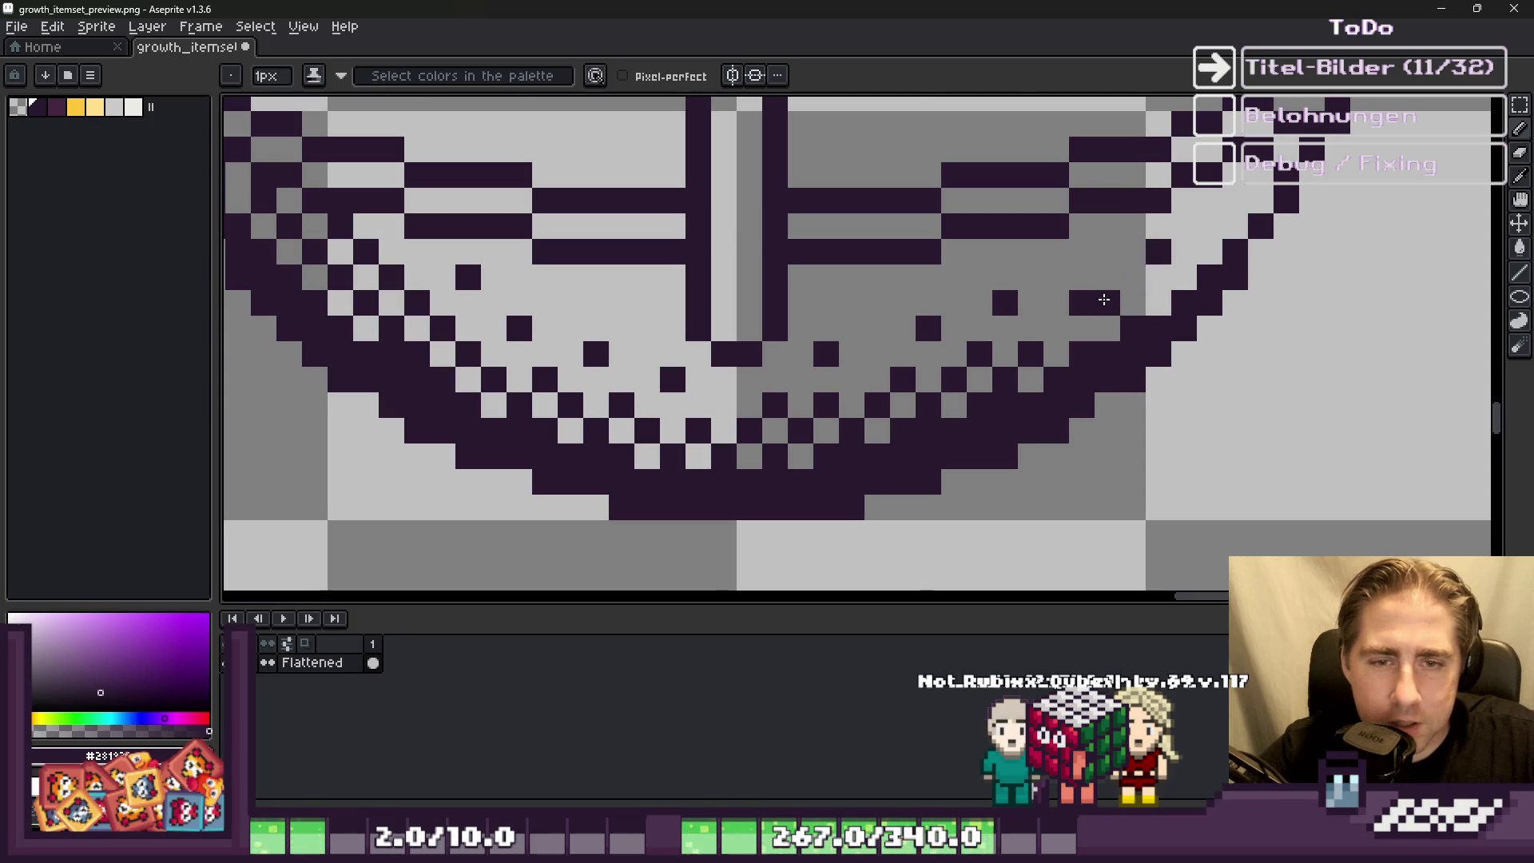
{"action": "scroll", "coordinate": [1104, 300], "scroll_direction": "down", "scroll_amount": 3}
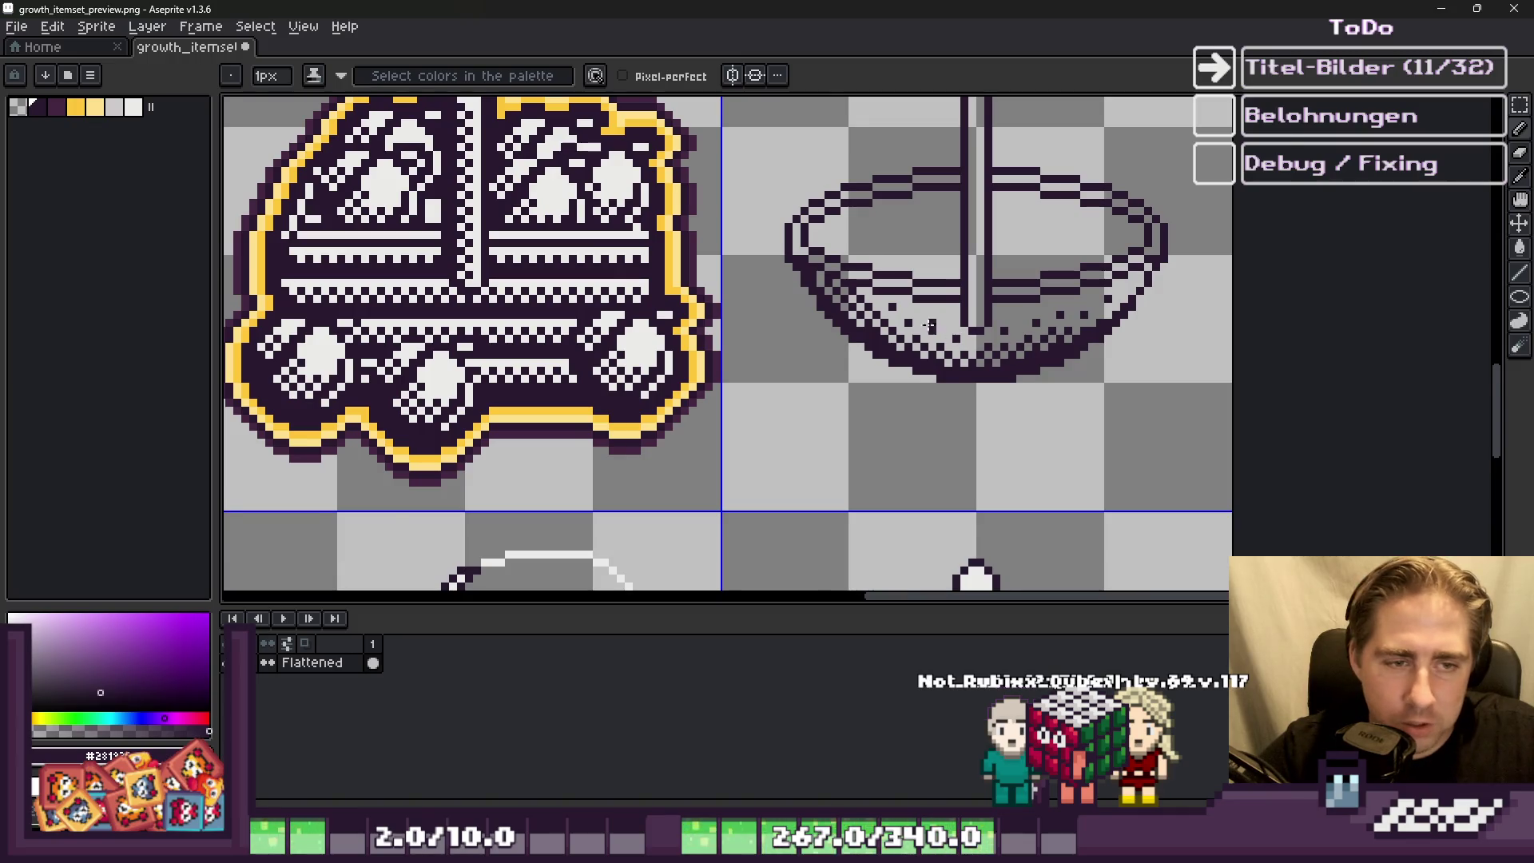
{"action": "scroll", "coordinate": [930, 325], "scroll_direction": "up", "scroll_amount": 5}
Step: Darken two grey pixels along the bowl's left edge and side
{"action": "key", "text": "b"}
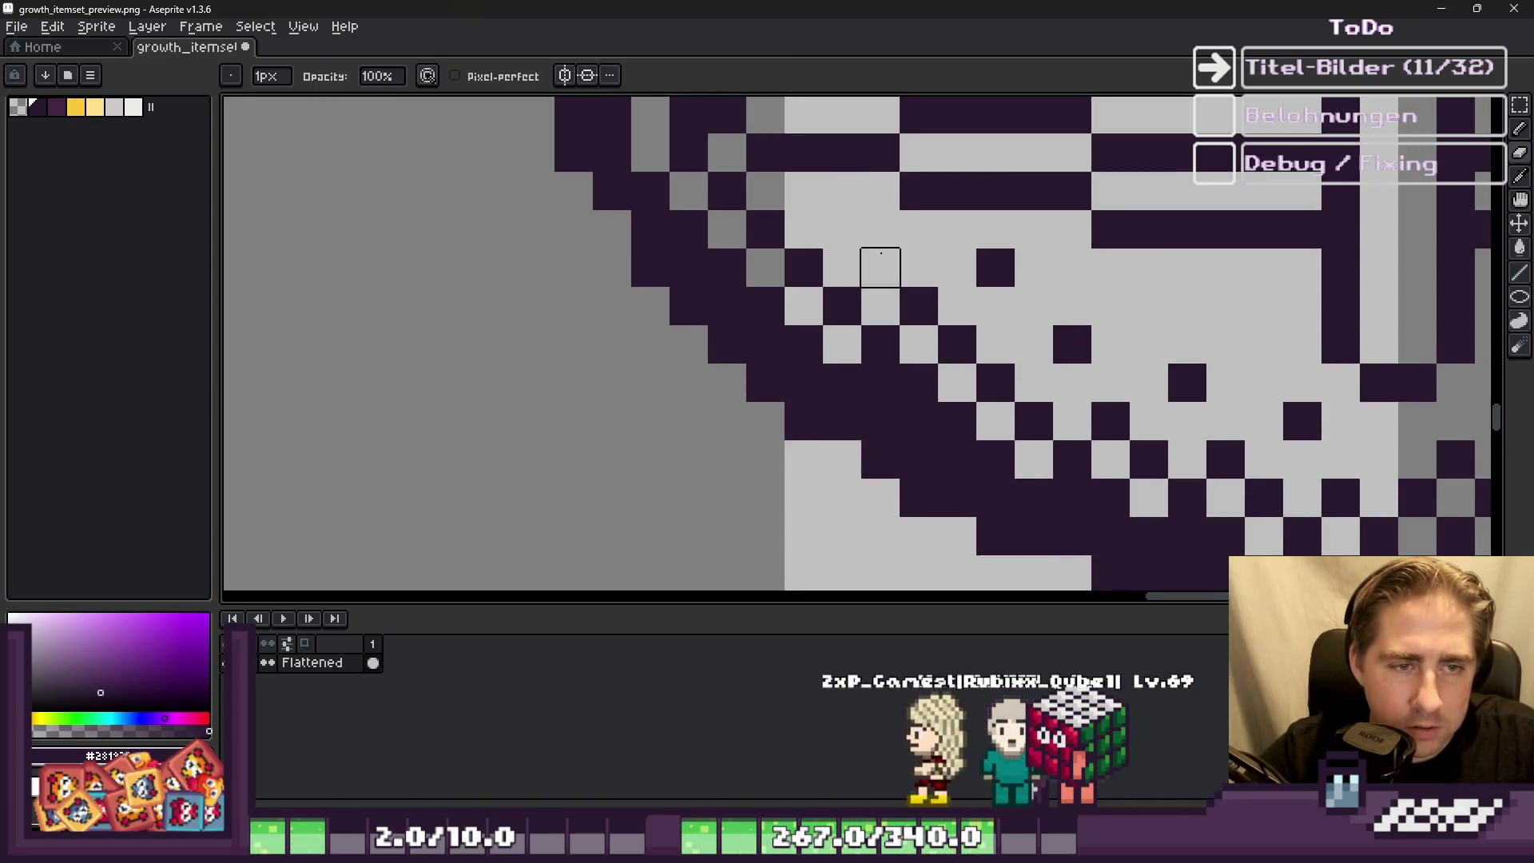
{"action": "left_click", "coordinate": [874, 260]}
{"action": "scroll", "coordinate": [826, 250], "scroll_direction": "down", "scroll_amount": 3}
{"action": "scroll", "coordinate": [720, 210], "scroll_direction": "up", "scroll_amount": 3}
{"action": "left_click", "coordinate": [791, 240]}
{"action": "scroll", "coordinate": [823, 272], "scroll_direction": "down", "scroll_amount": 4}
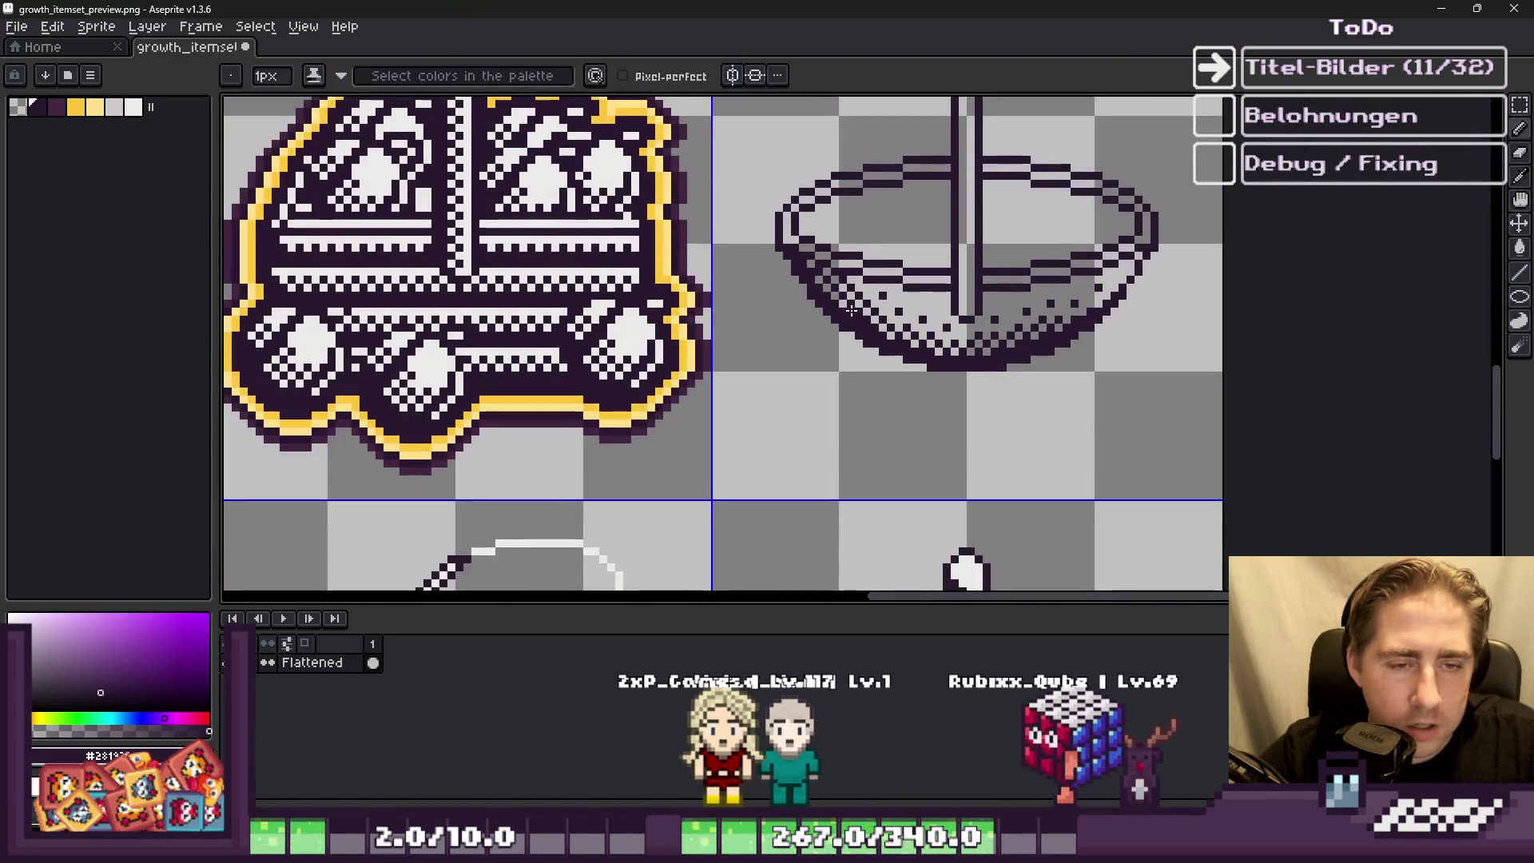
{"action": "scroll", "coordinate": [954, 252], "scroll_direction": "down", "scroll_amount": 2}
{"action": "scroll", "coordinate": [905, 377], "scroll_direction": "up", "scroll_amount": 1}
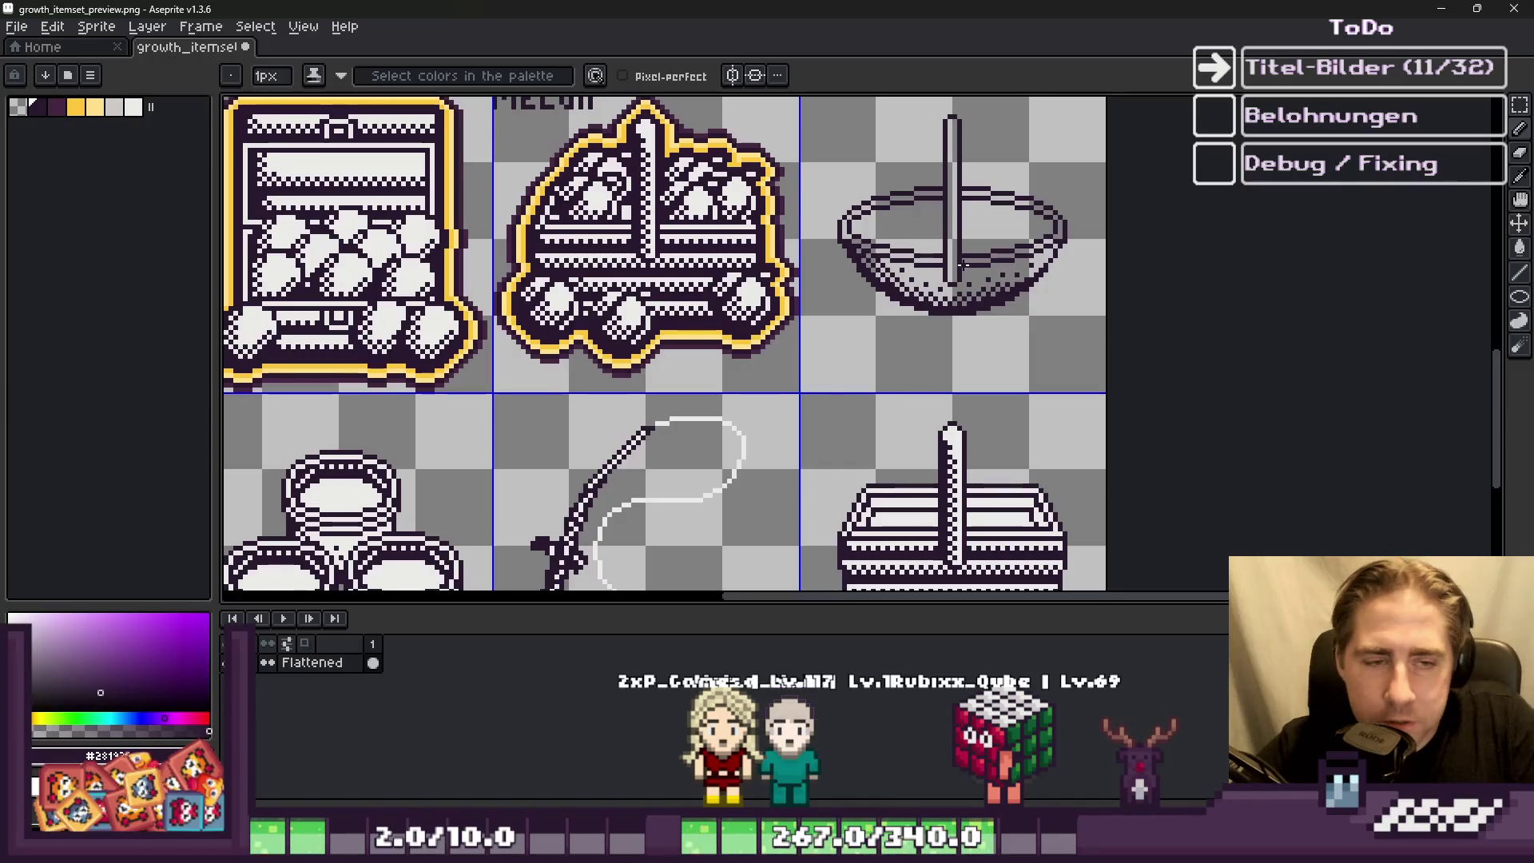
{"action": "scroll", "coordinate": [905, 377], "scroll_direction": "down", "scroll_amount": 1}
{"action": "scroll", "coordinate": [906, 377], "scroll_direction": "up", "scroll_amount": 3}
{"action": "scroll", "coordinate": [905, 377], "scroll_direction": "up", "scroll_amount": 2}
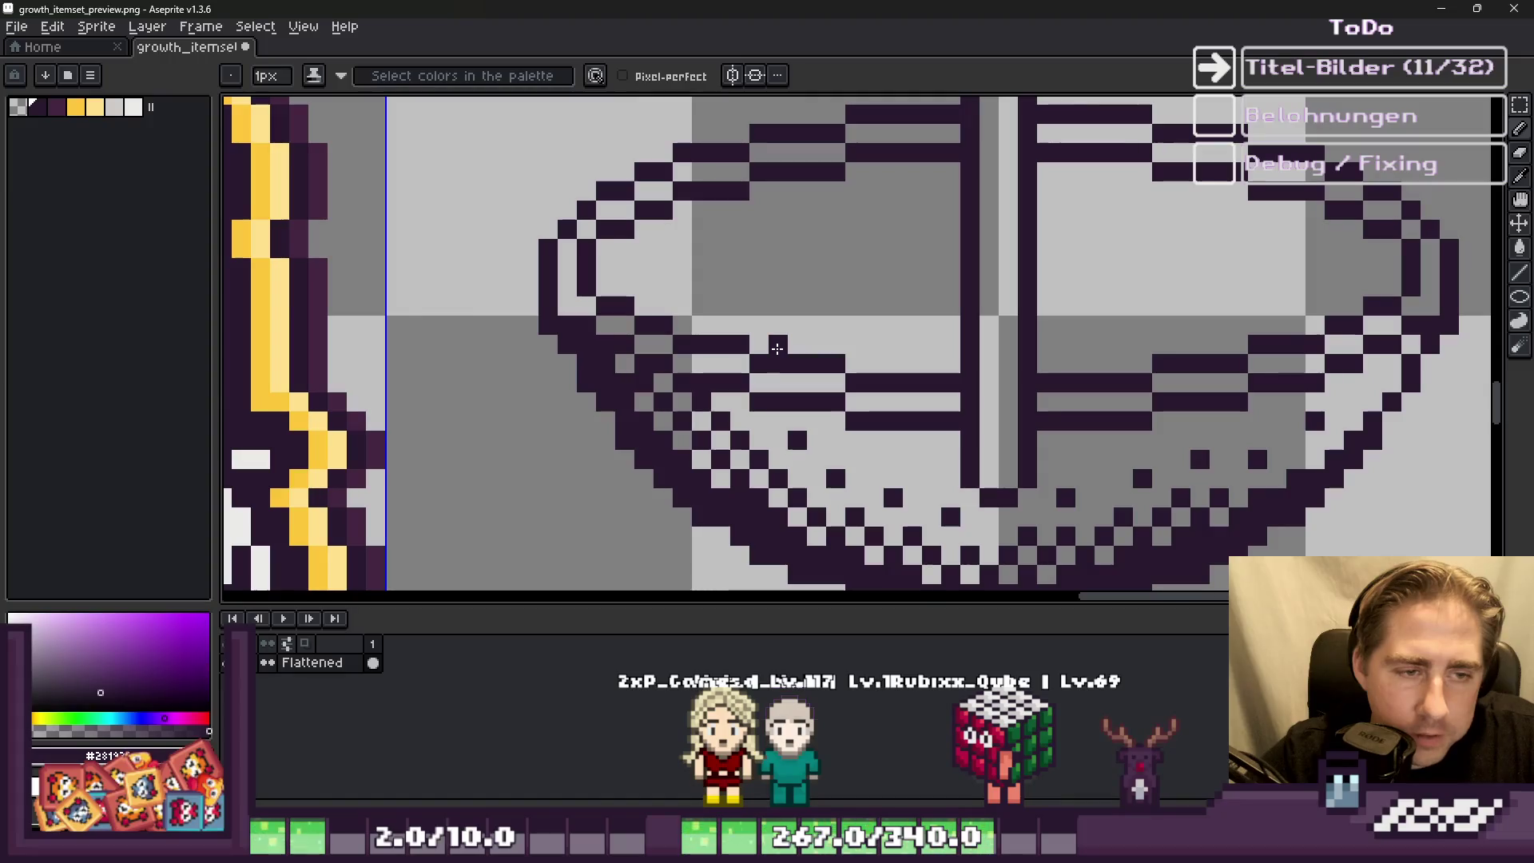
Step: Draw a dark line along the bowl's inner back rim, after undoing a stray diagonal
{"action": "left_click_drag", "start_coordinate": [778, 345], "coordinate": [802, 329]}
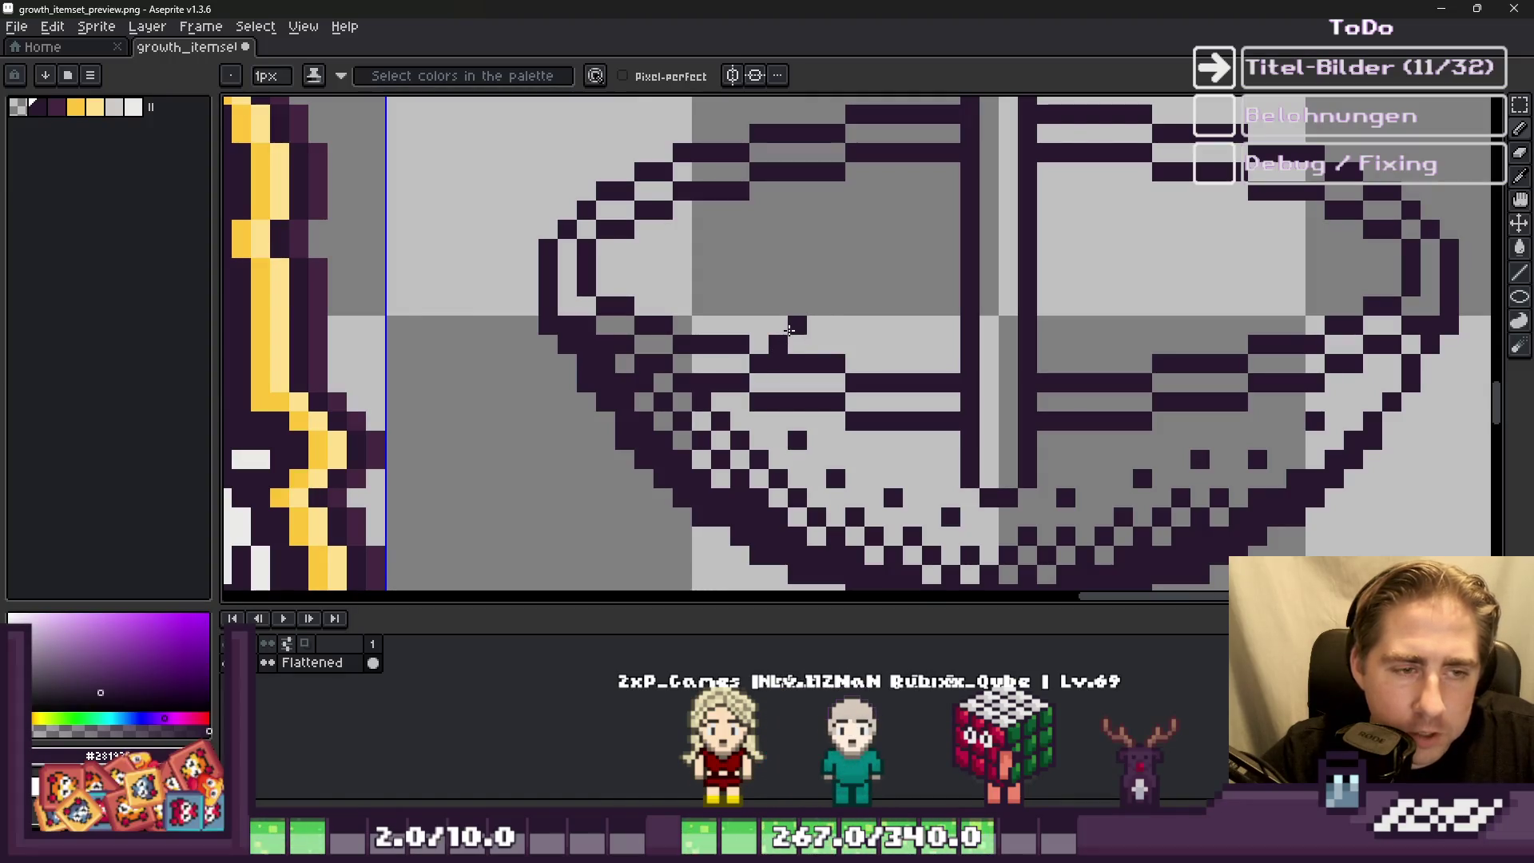
{"action": "key", "text": "ctrl+z"}
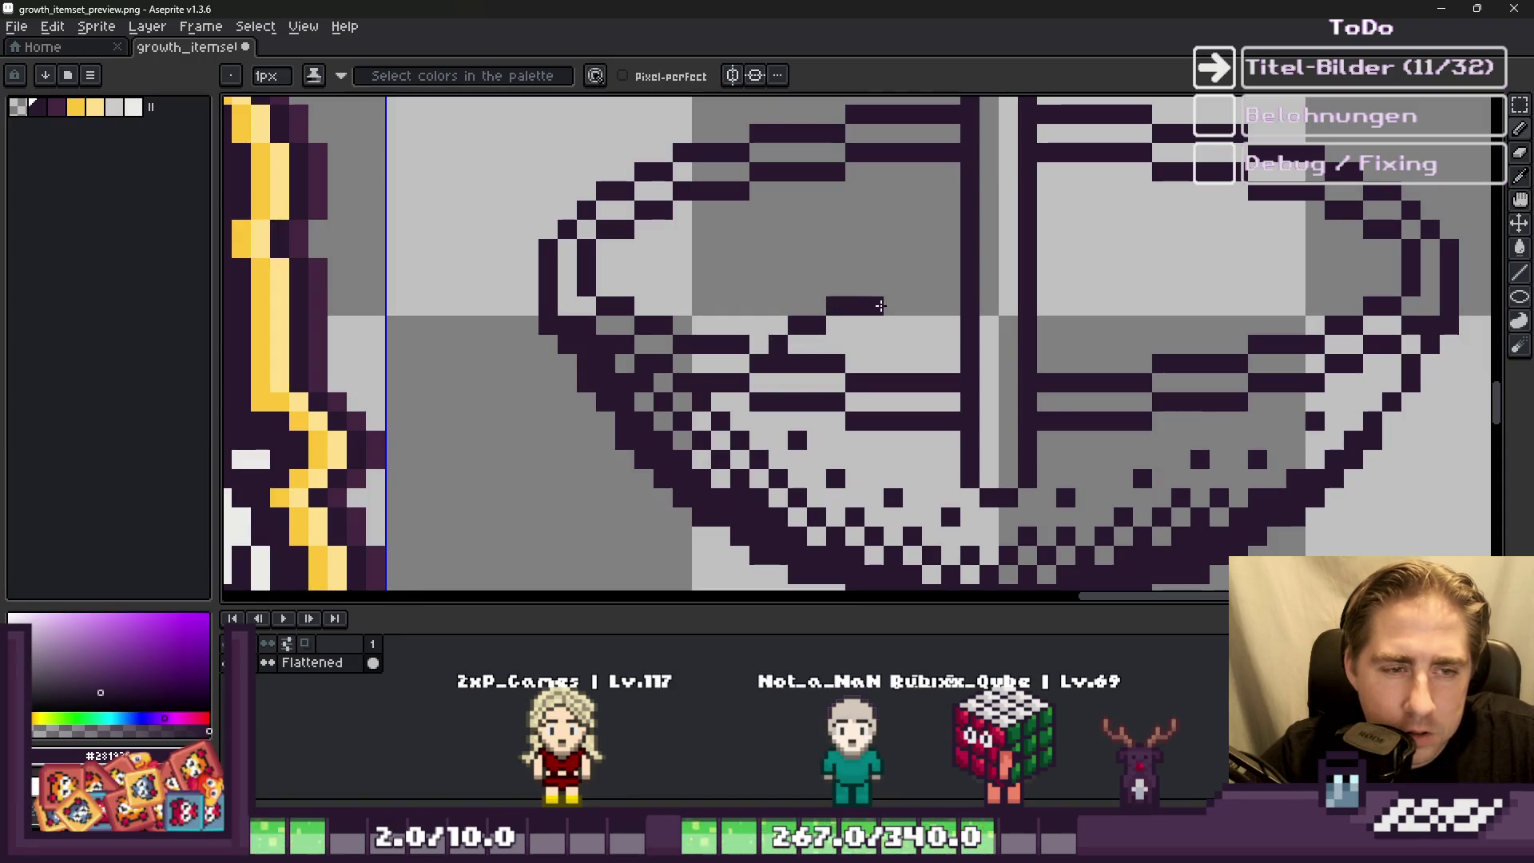
{"action": "left_click_drag", "start_coordinate": [903, 298], "coordinate": [1081, 280]}
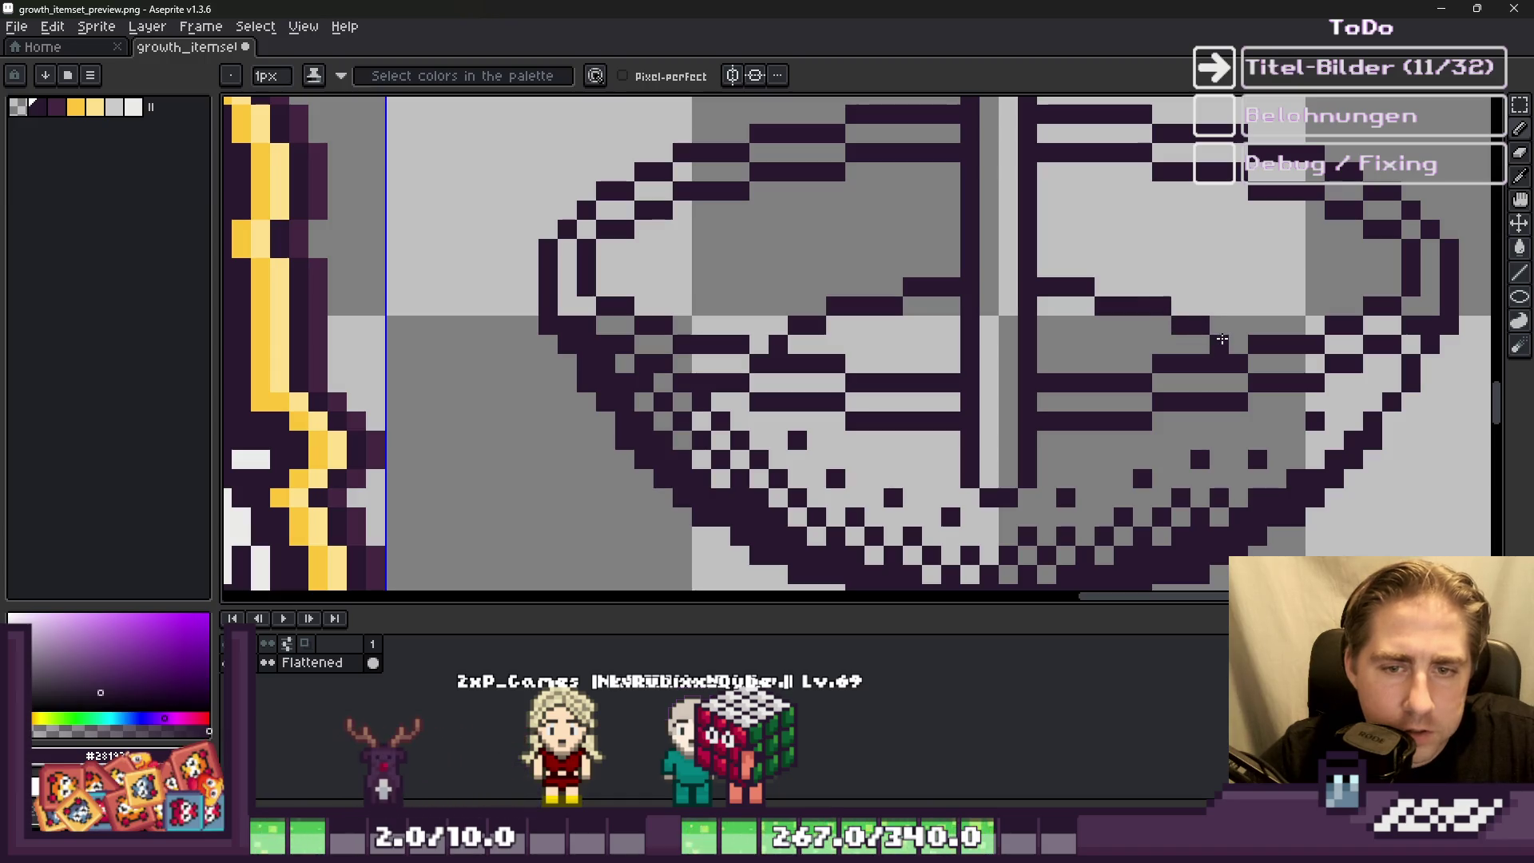
{"action": "scroll", "coordinate": [863, 347], "scroll_direction": "down", "scroll_amount": 5}
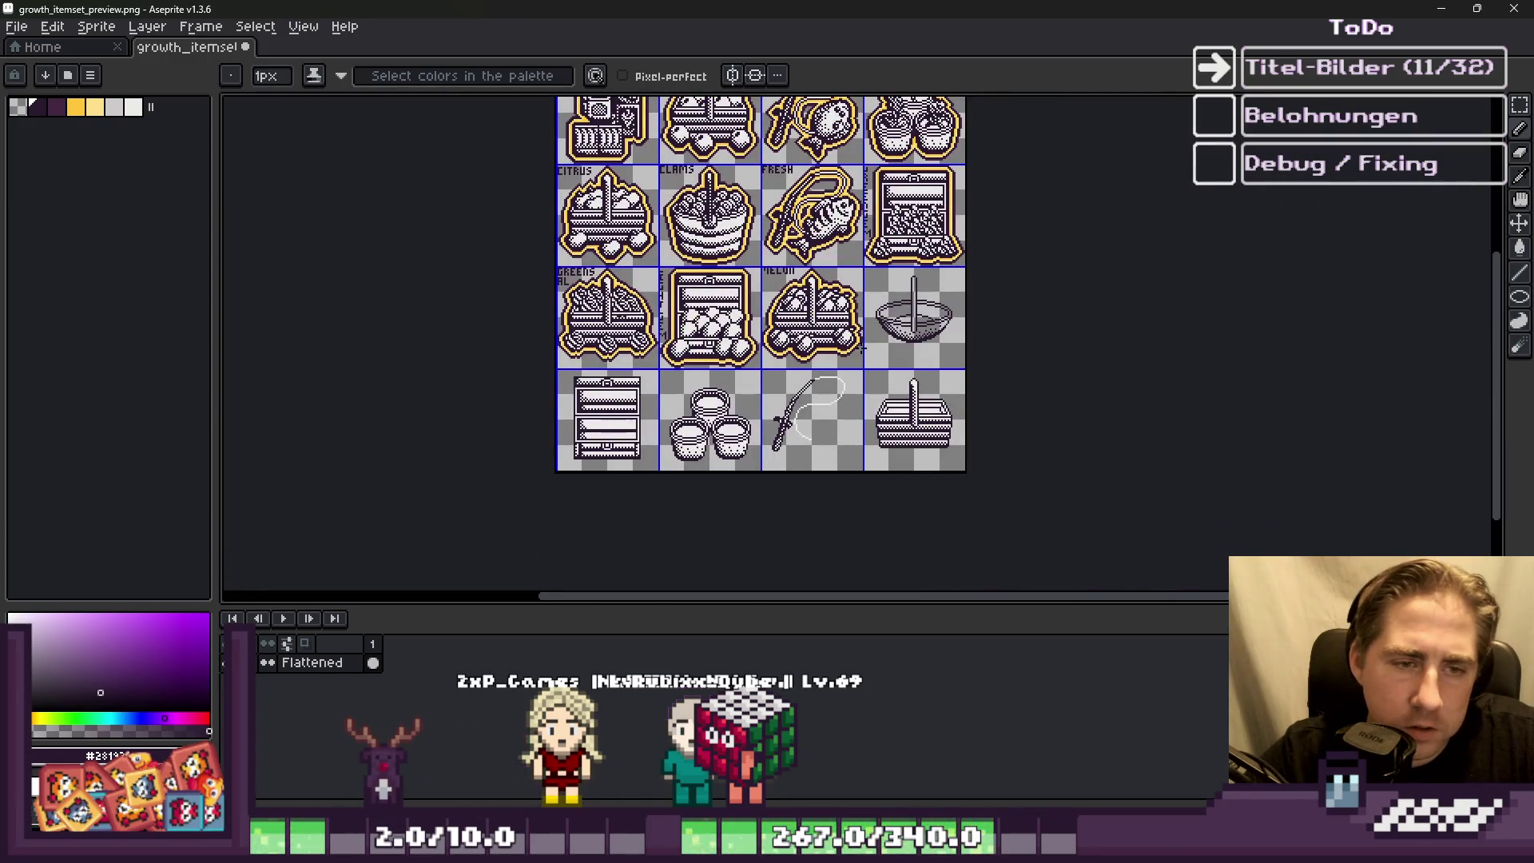
{"action": "scroll", "coordinate": [898, 310], "scroll_direction": "up", "scroll_amount": 3}
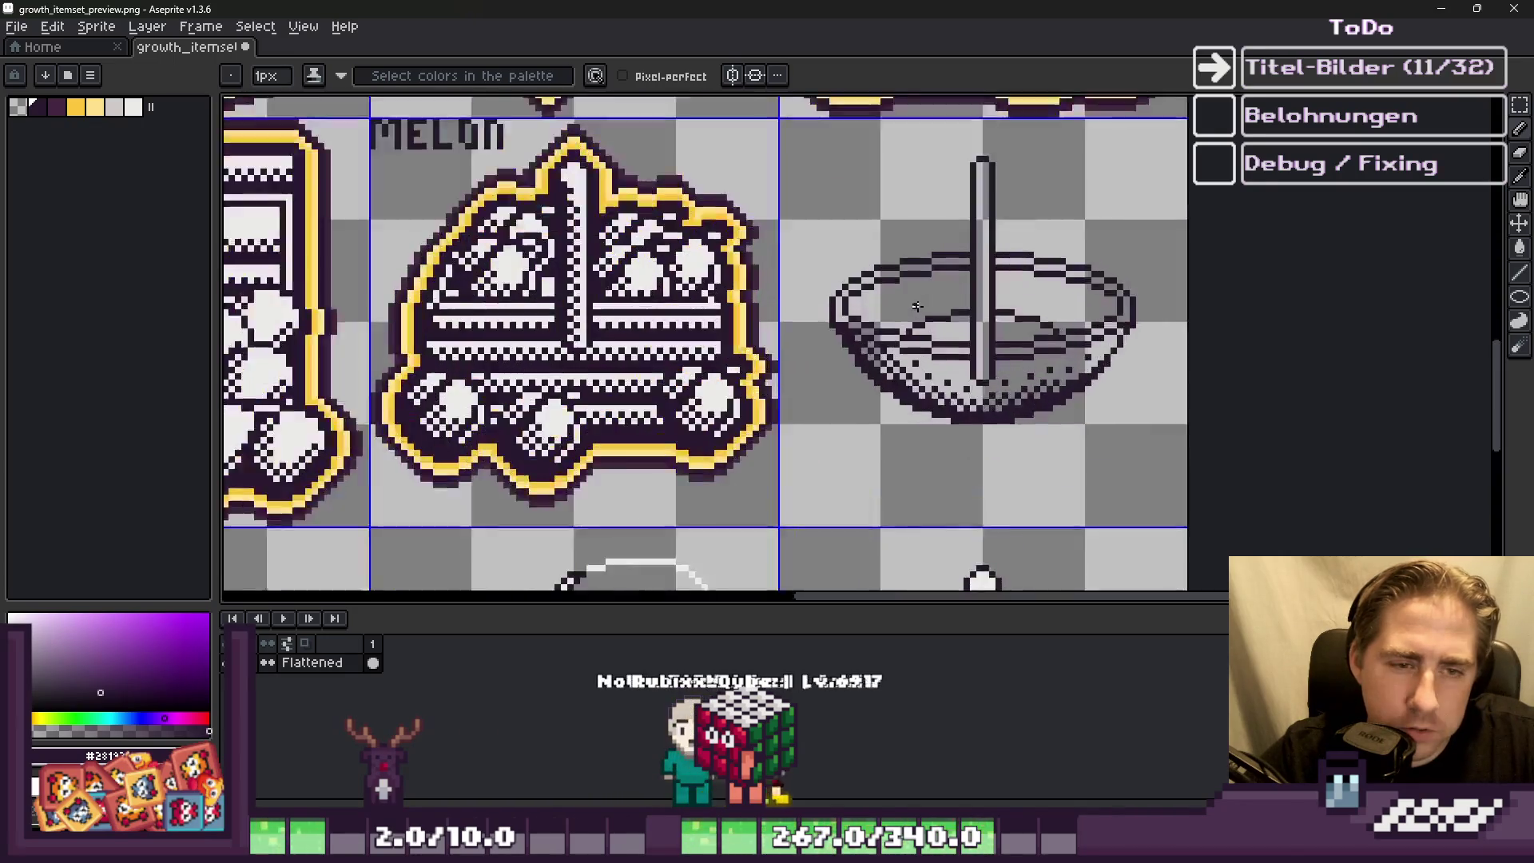
{"action": "scroll", "coordinate": [917, 306], "scroll_direction": "up", "scroll_amount": 3}
Step: Add a stepped row of checkered dark dots along the inner rim beside the stick
{"action": "left_click_drag", "start_coordinate": [913, 359], "coordinate": [1073, 307]}
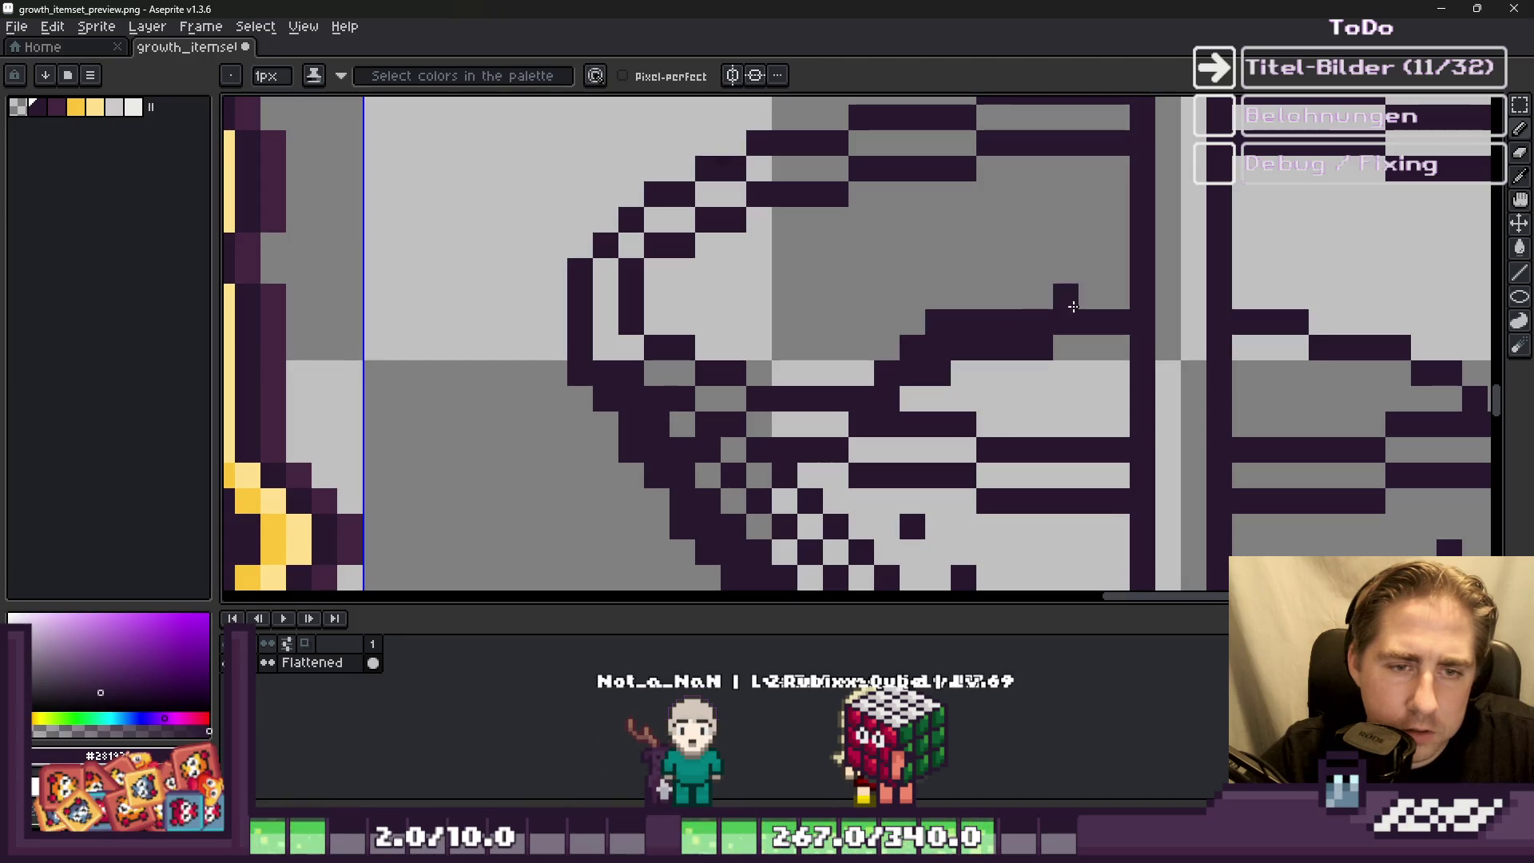
{"action": "left_click", "coordinate": [1040, 296]}
{"action": "scroll", "coordinate": [1039, 303], "scroll_direction": "down", "scroll_amount": 3}
{"action": "scroll", "coordinate": [959, 335], "scroll_direction": "up", "scroll_amount": 3}
{"action": "left_click", "coordinate": [931, 349]}
{"action": "scroll", "coordinate": [885, 367], "scroll_direction": "down", "scroll_amount": 3}
{"action": "scroll", "coordinate": [824, 376], "scroll_direction": "up", "scroll_amount": 3}
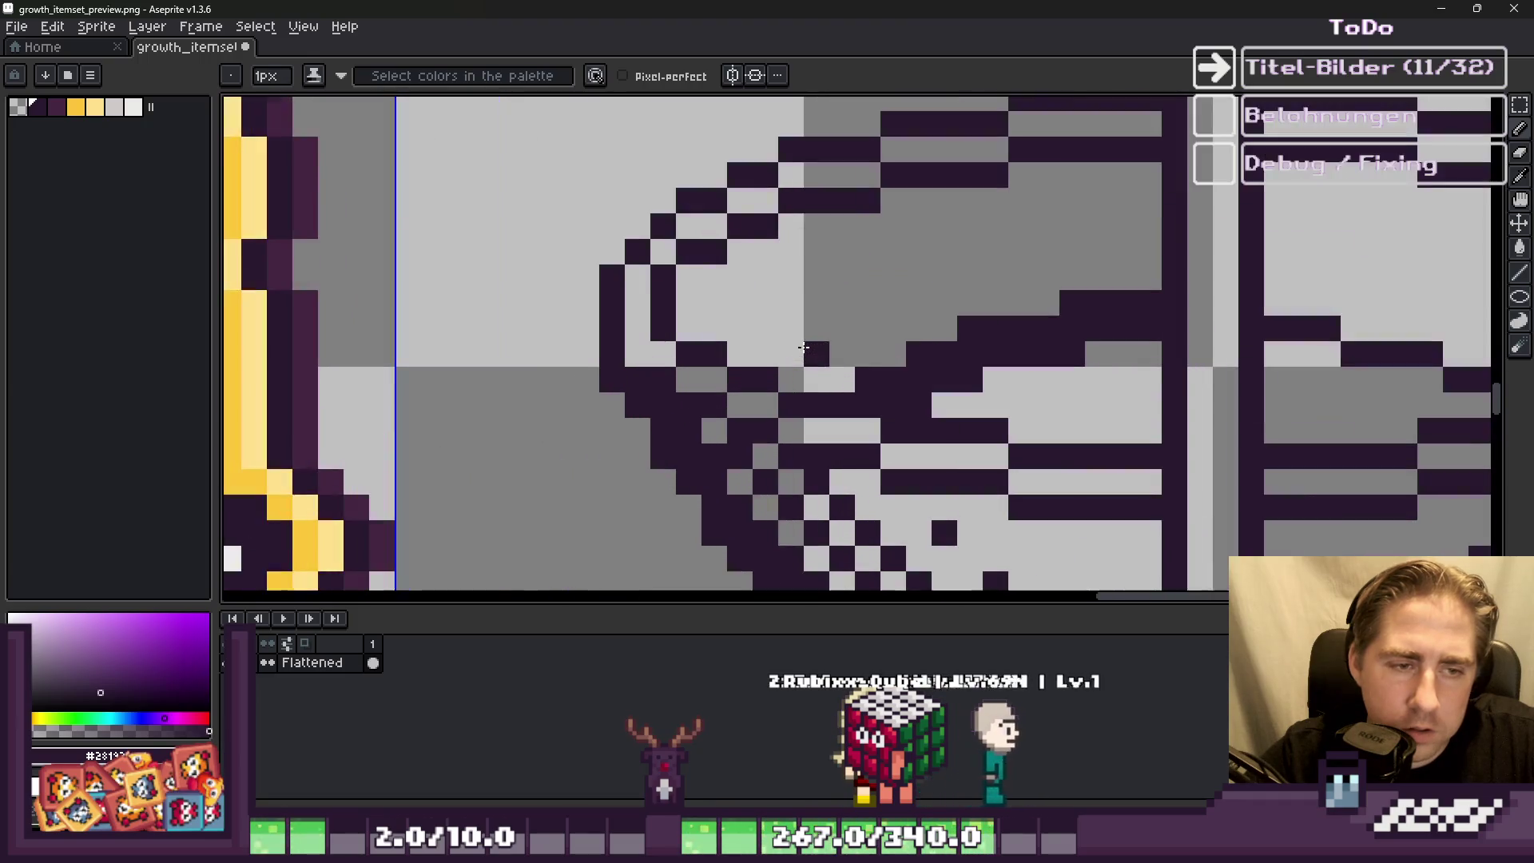
{"action": "left_click", "coordinate": [842, 353]}
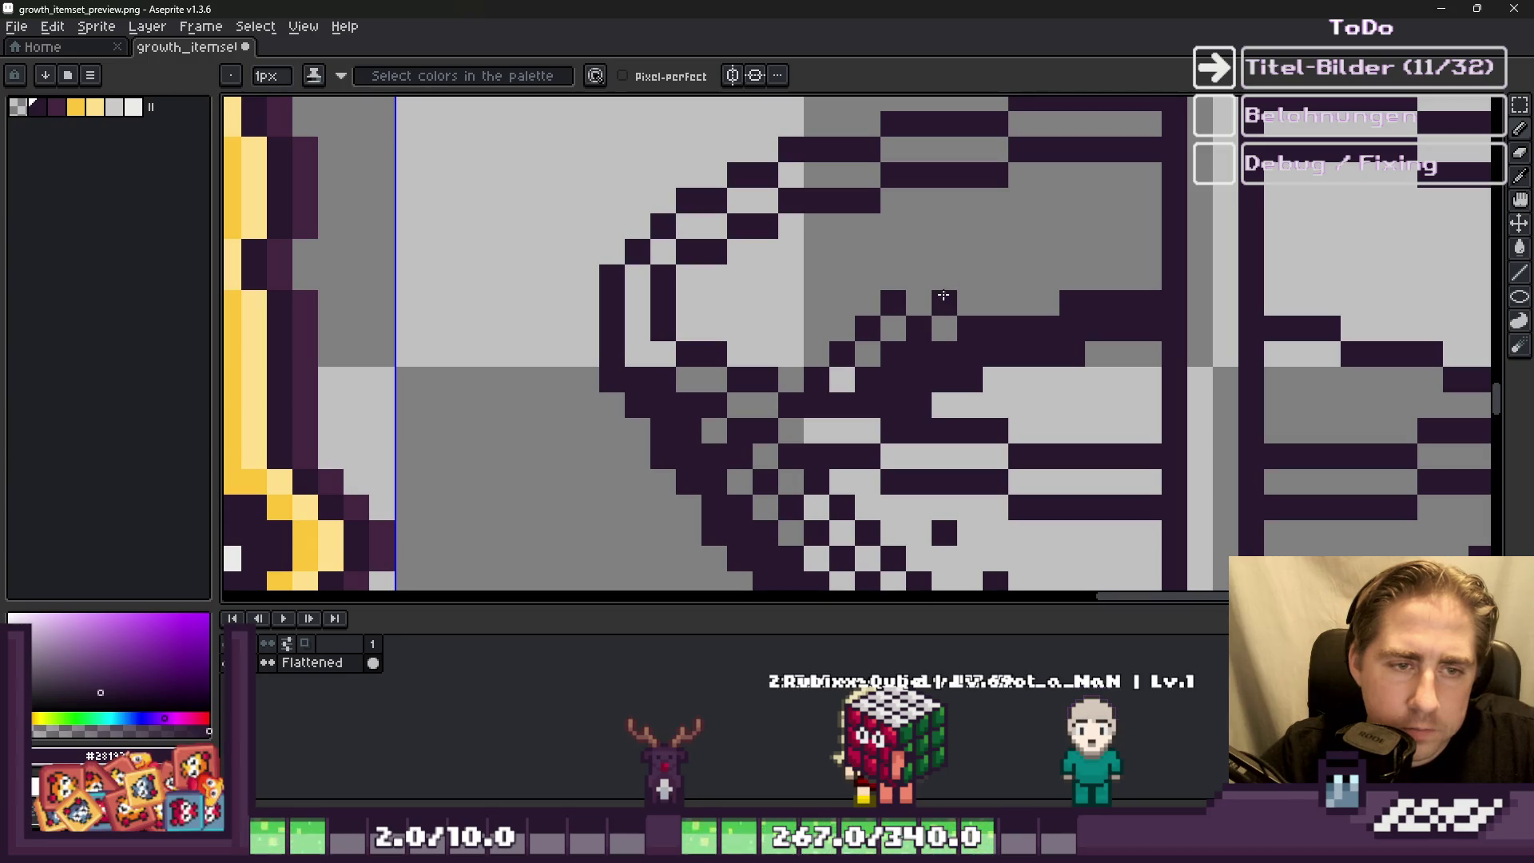
{"action": "left_click", "coordinate": [1046, 302]}
{"action": "left_click", "coordinate": [1072, 277]}
{"action": "left_click", "coordinate": [1114, 272]}
{"action": "left_click_drag", "start_coordinate": [1112, 271], "coordinate": [1060, 252]}
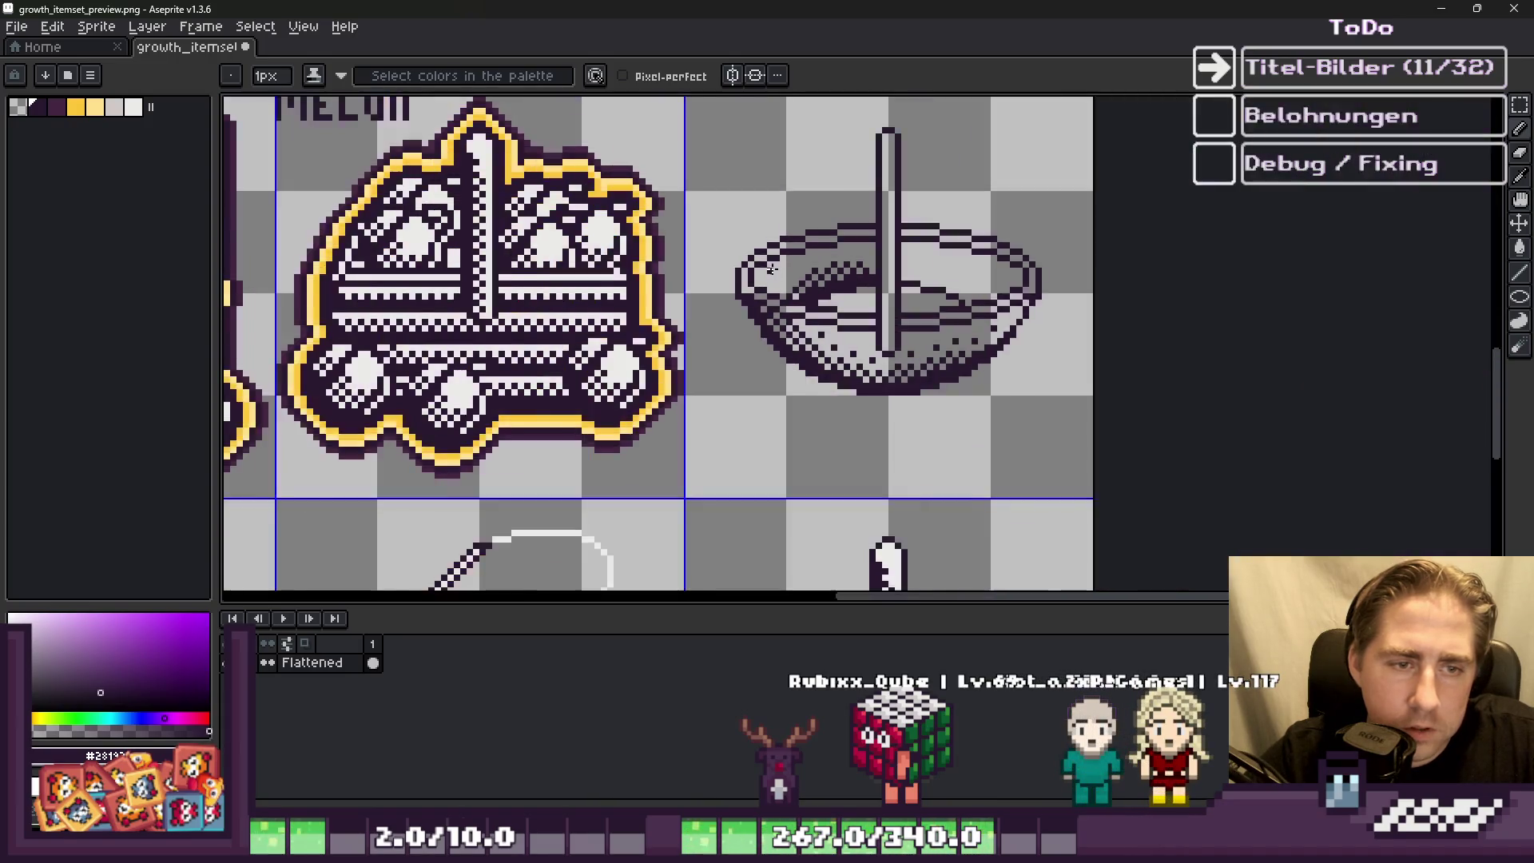
Step: Add a dark dither pixel on the bowl's inner rim left of the handle
{"action": "scroll", "coordinate": [842, 251], "scroll_direction": "down", "scroll_amount": 4}
{"action": "scroll", "coordinate": [823, 256], "scroll_direction": "up", "scroll_amount": 3}
{"action": "left_click", "coordinate": [819, 261]}
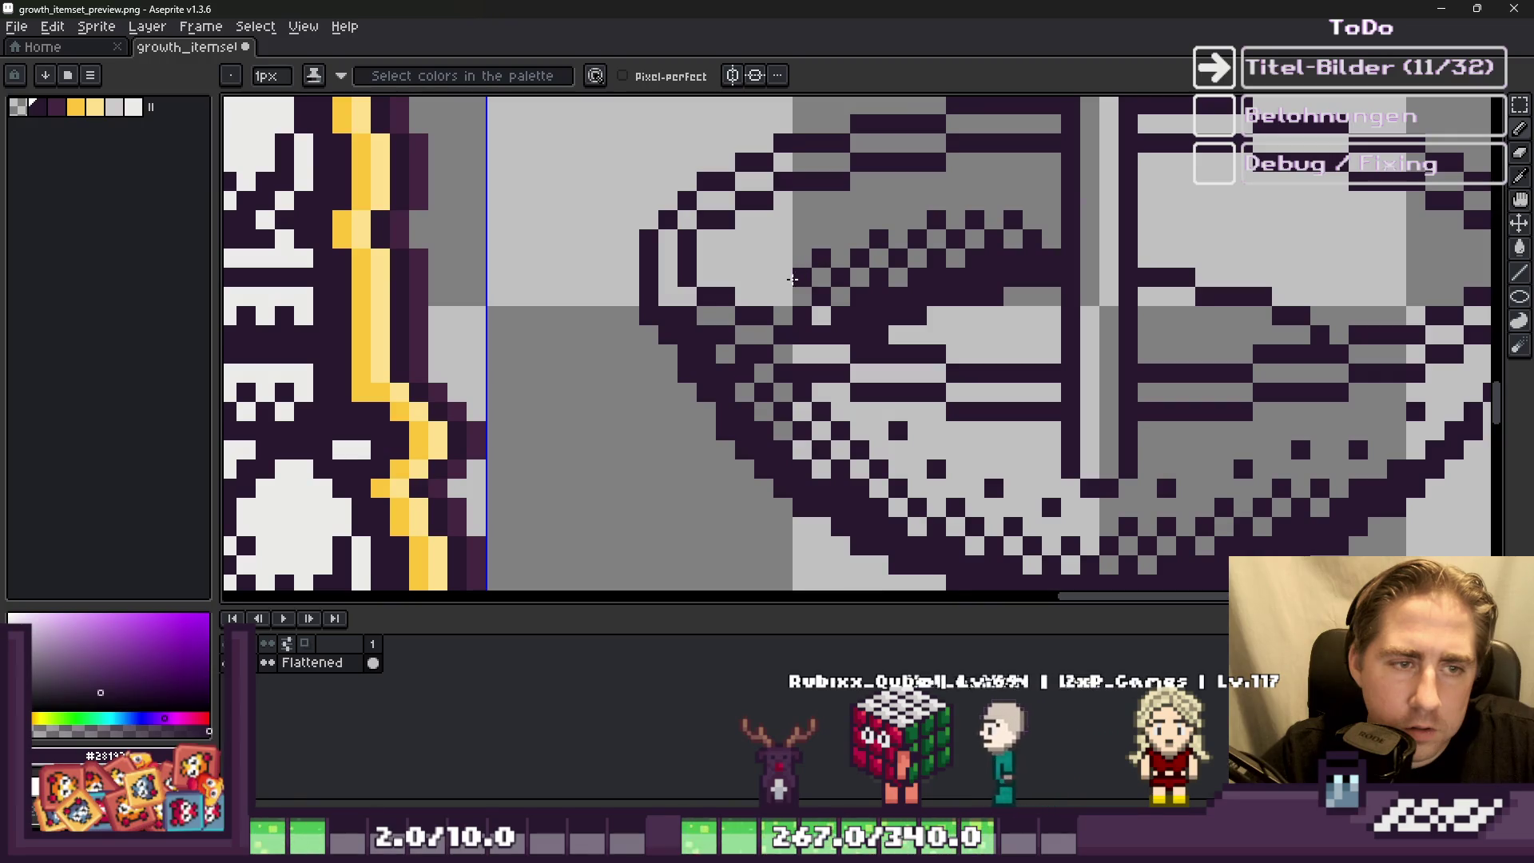
{"action": "scroll", "coordinate": [780, 278], "scroll_direction": "up", "scroll_amount": 1}
{"action": "scroll", "coordinate": [717, 265], "scroll_direction": "down", "scroll_amount": 5}
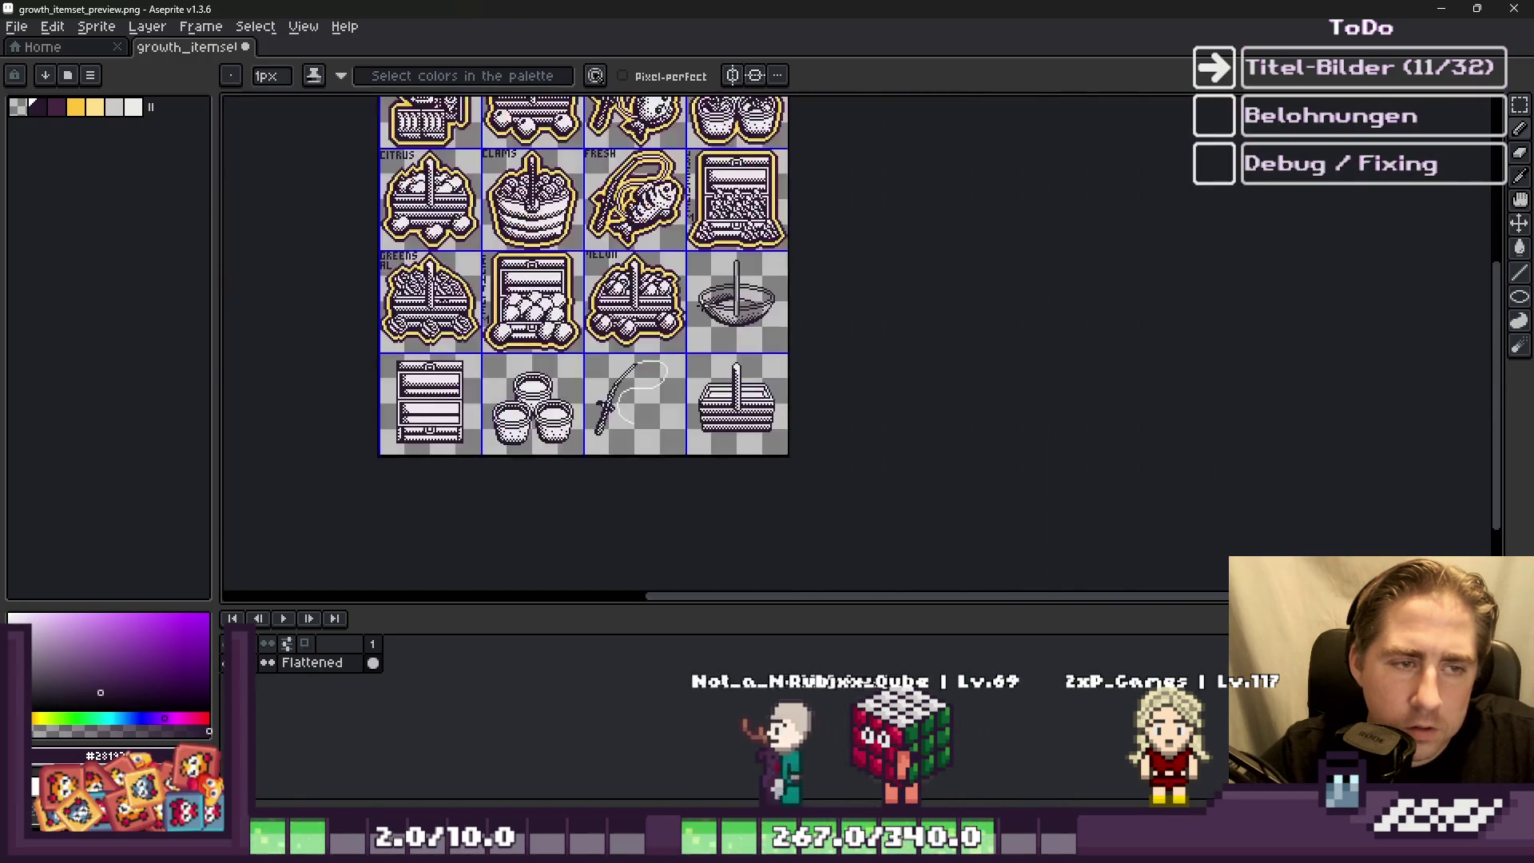
Step: Add a checkered dark pixel on the inner rim right of the handle
{"action": "scroll", "coordinate": [715, 290], "scroll_direction": "up", "scroll_amount": 3}
{"action": "scroll", "coordinate": [779, 272], "scroll_direction": "up", "scroll_amount": 2}
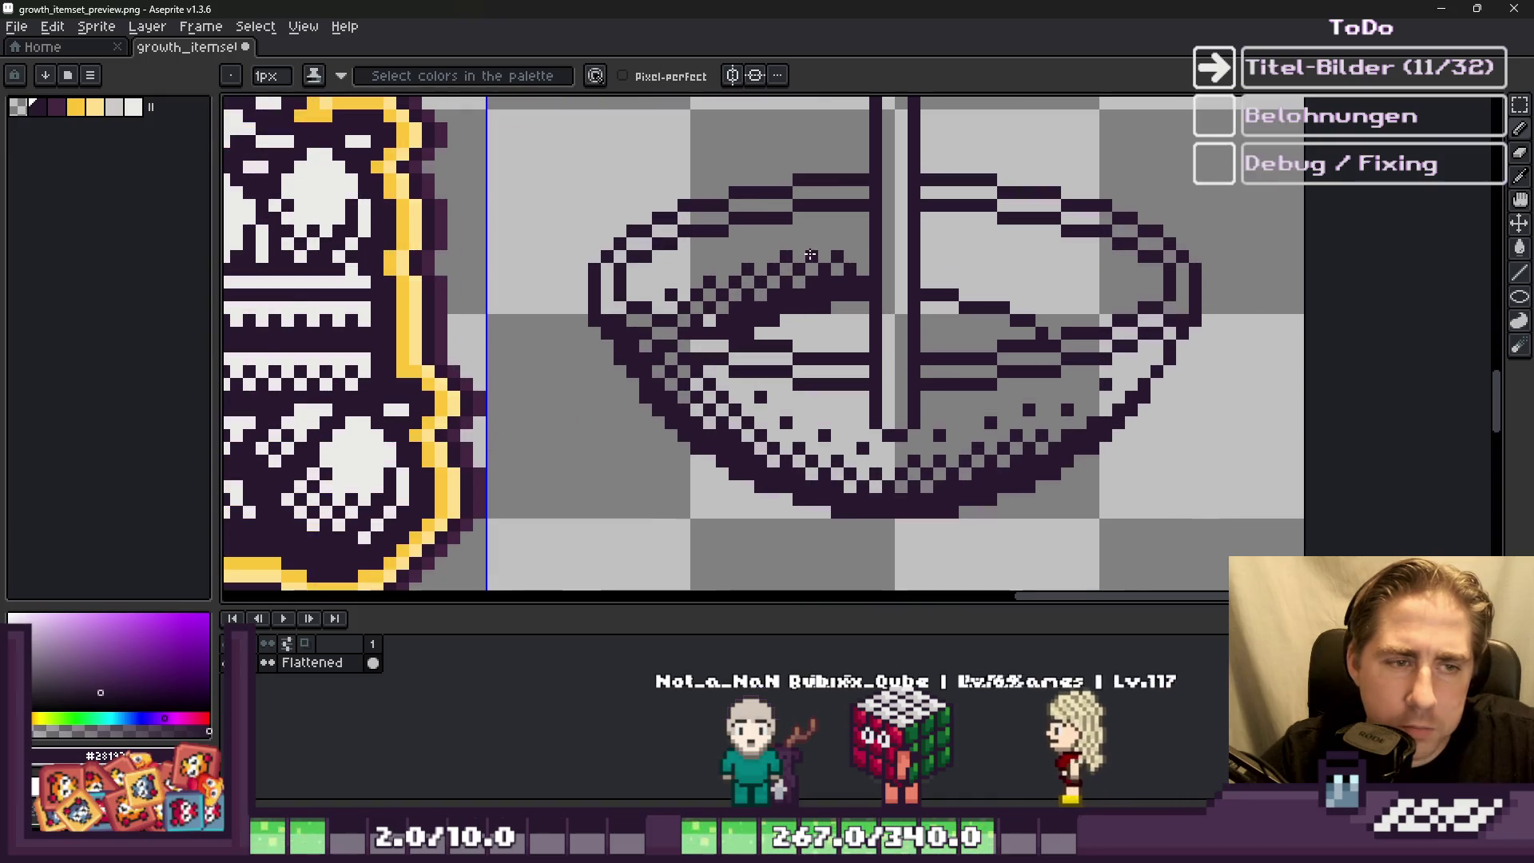
{"action": "scroll", "coordinate": [812, 254], "scroll_direction": "down", "scroll_amount": 1}
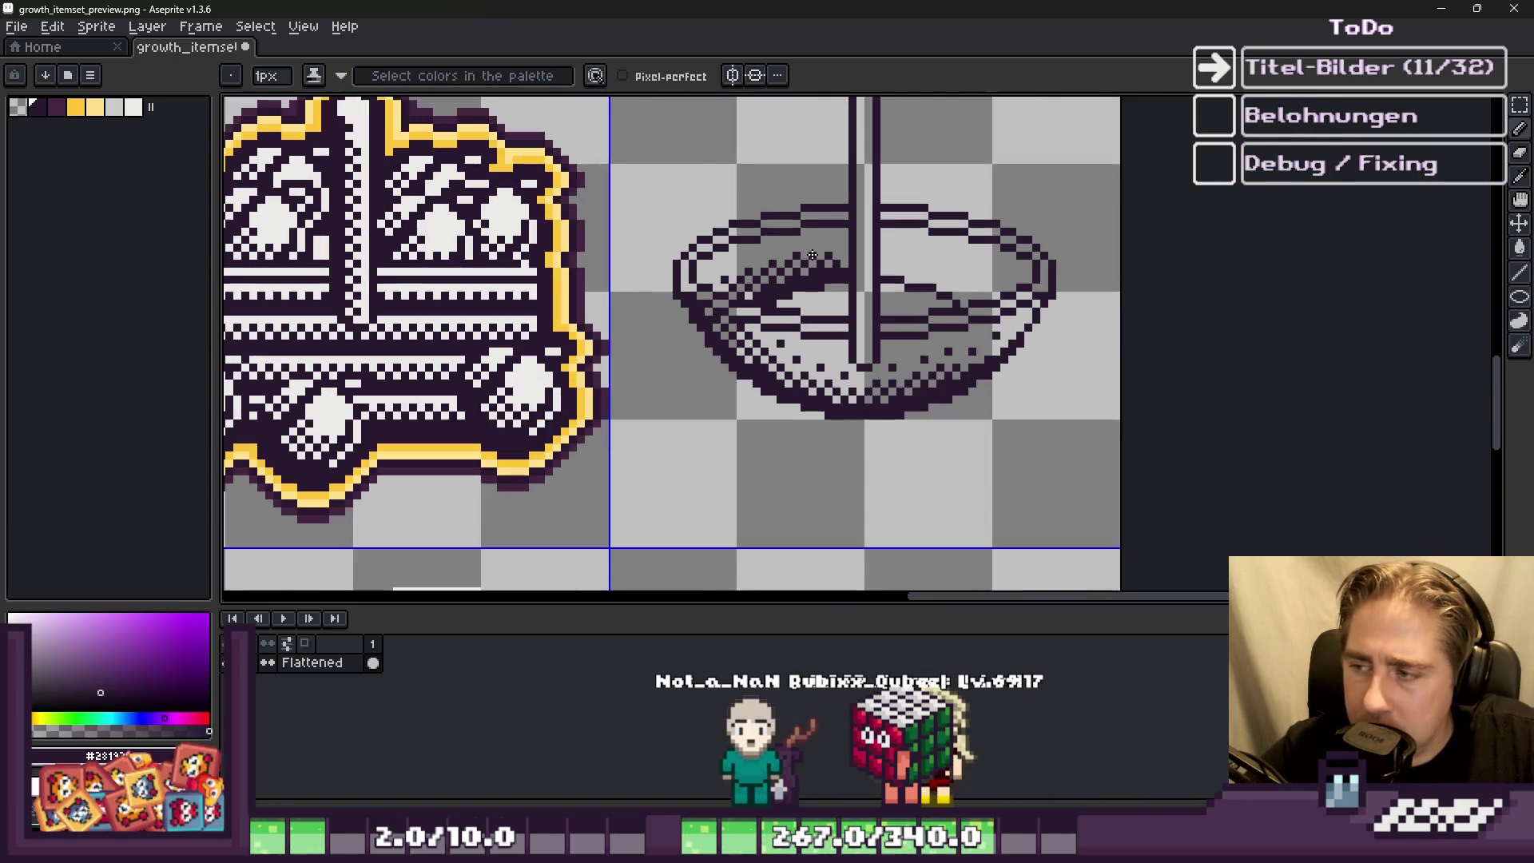
{"action": "scroll", "coordinate": [894, 278], "scroll_direction": "up", "scroll_amount": 1}
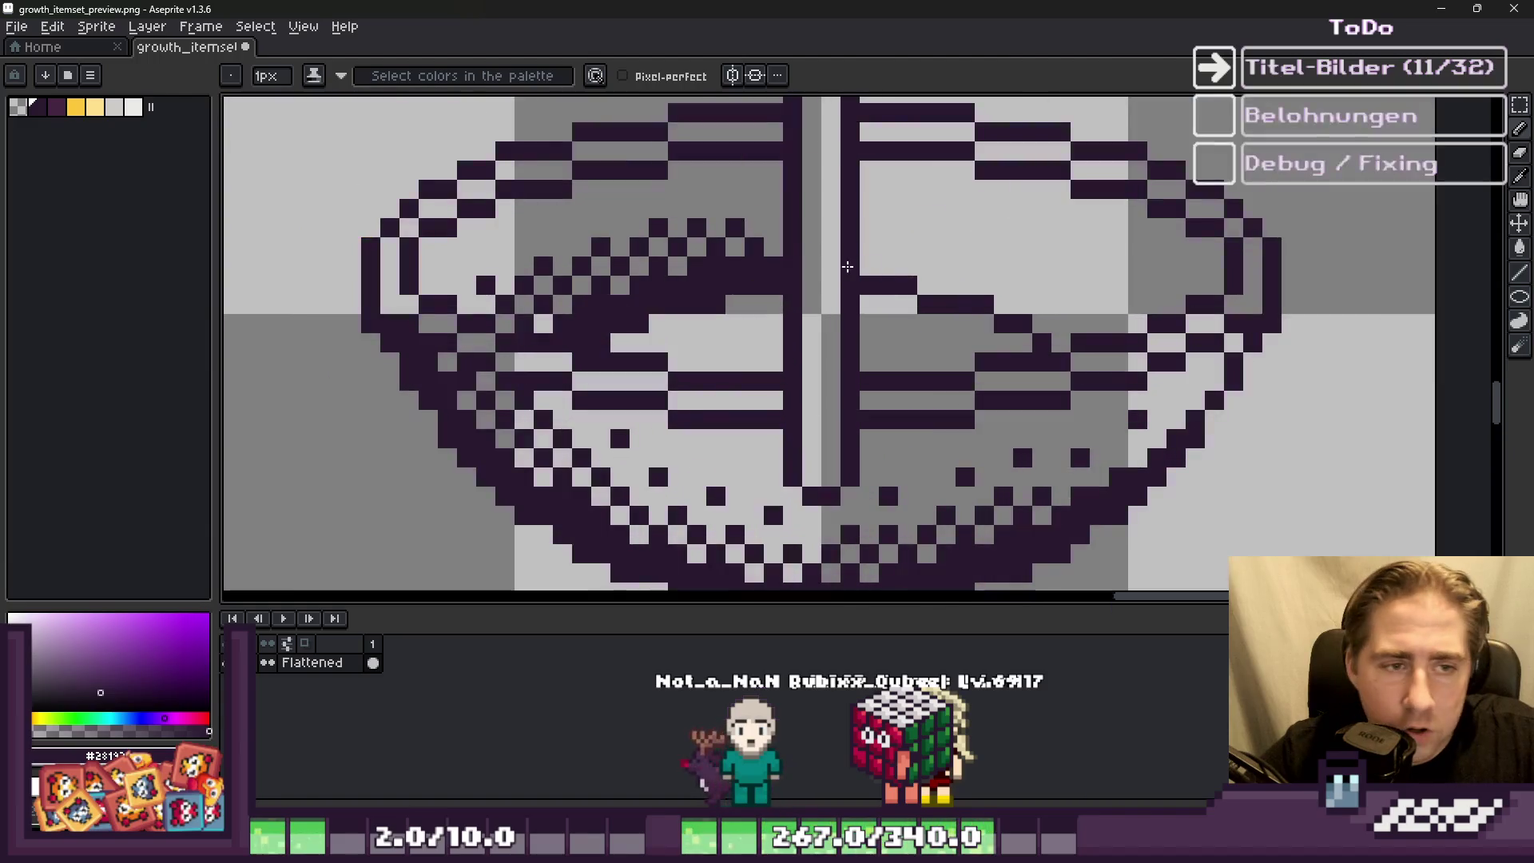
{"action": "scroll", "coordinate": [748, 207], "scroll_direction": "up", "scroll_amount": 1}
{"action": "scroll", "coordinate": [748, 207], "scroll_direction": "down", "scroll_amount": 1}
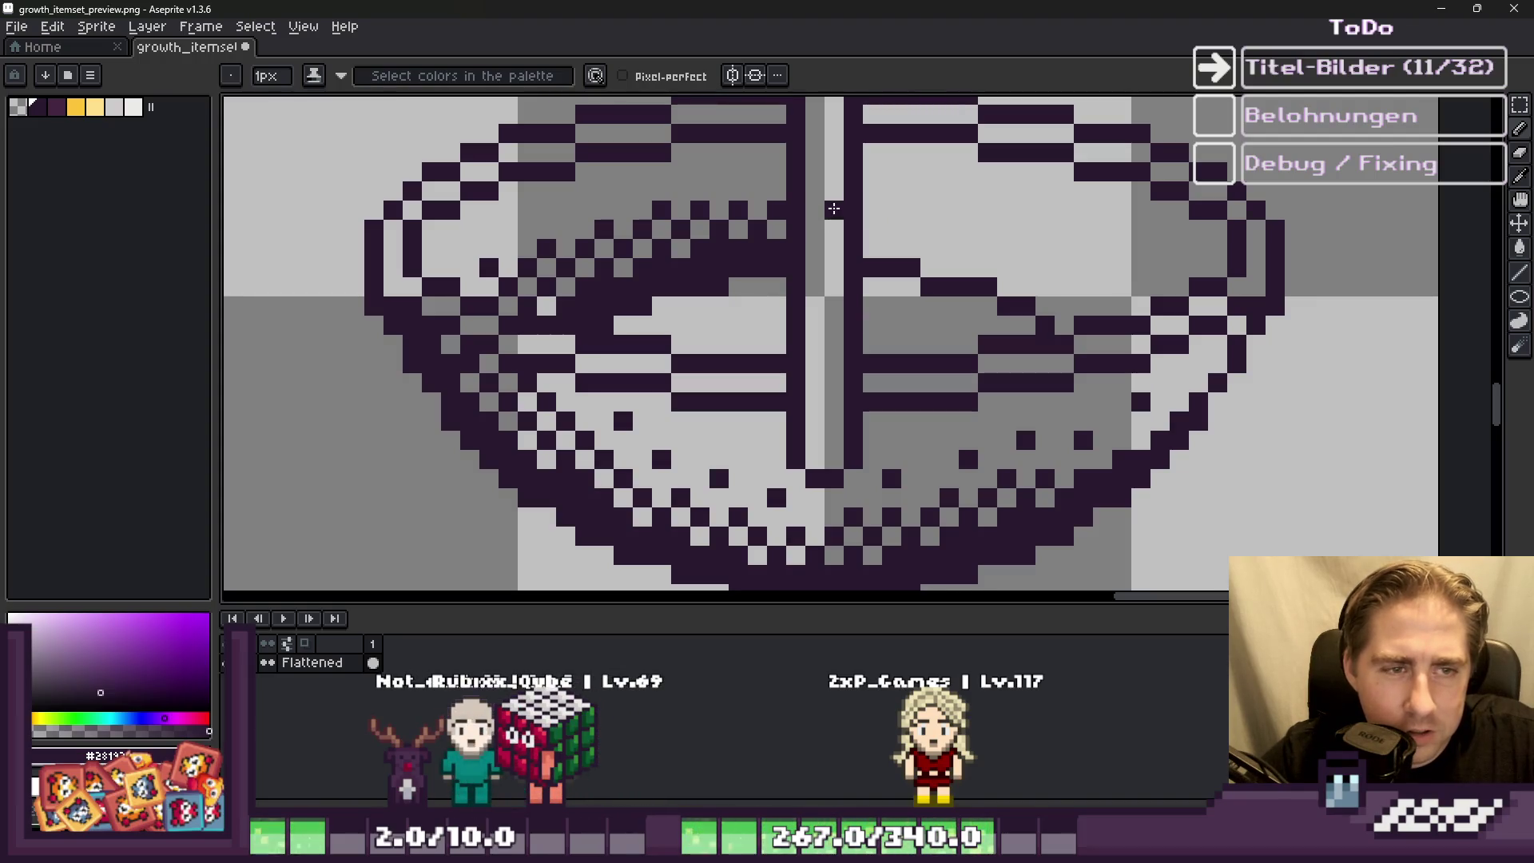
{"action": "left_click", "coordinate": [891, 211]}
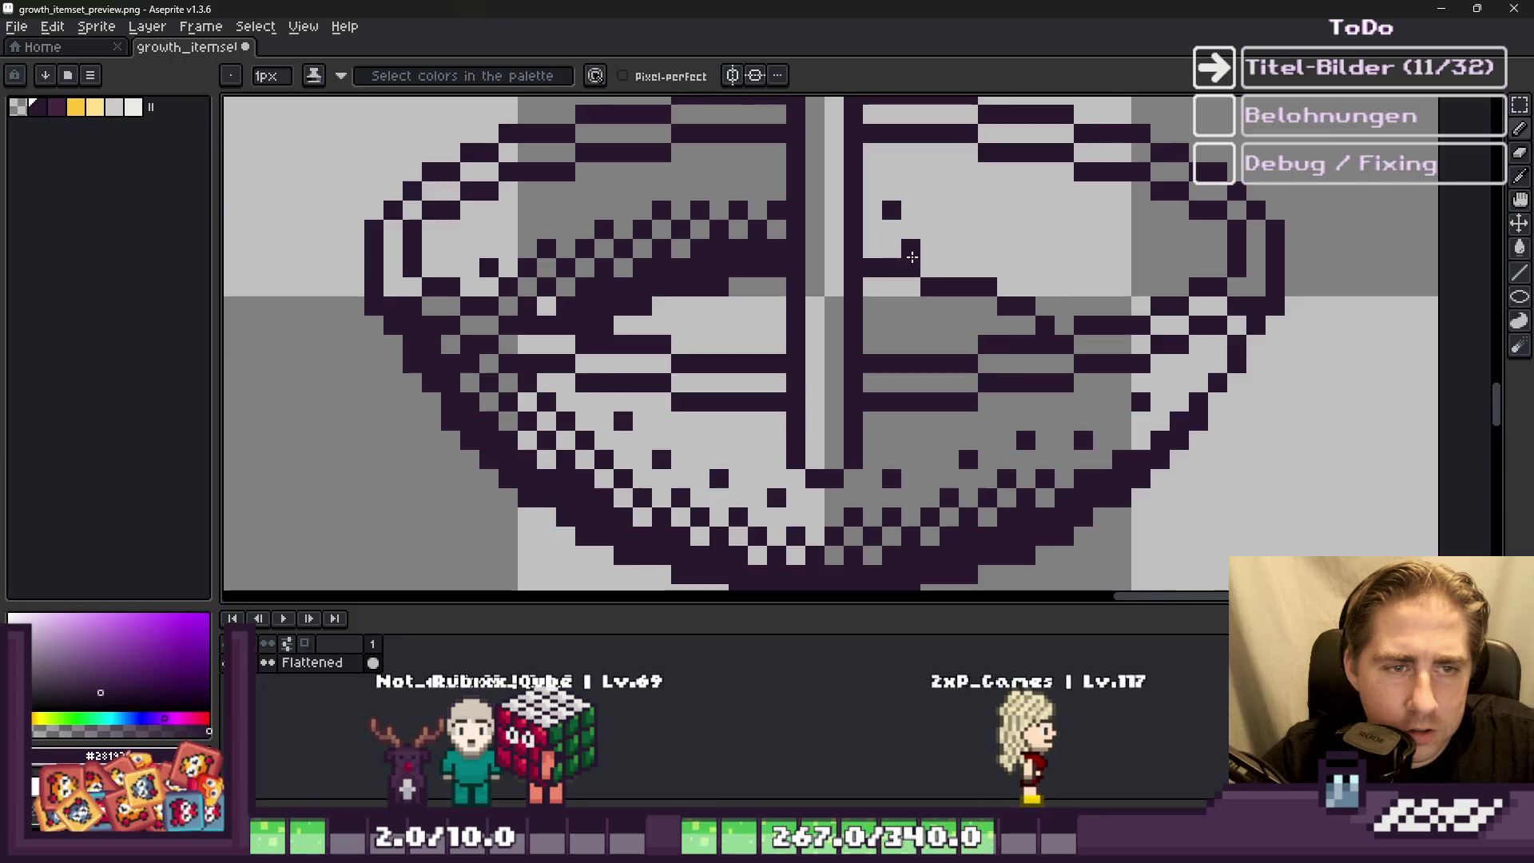
{"action": "scroll", "coordinate": [894, 216], "scroll_direction": "up", "scroll_amount": 1}
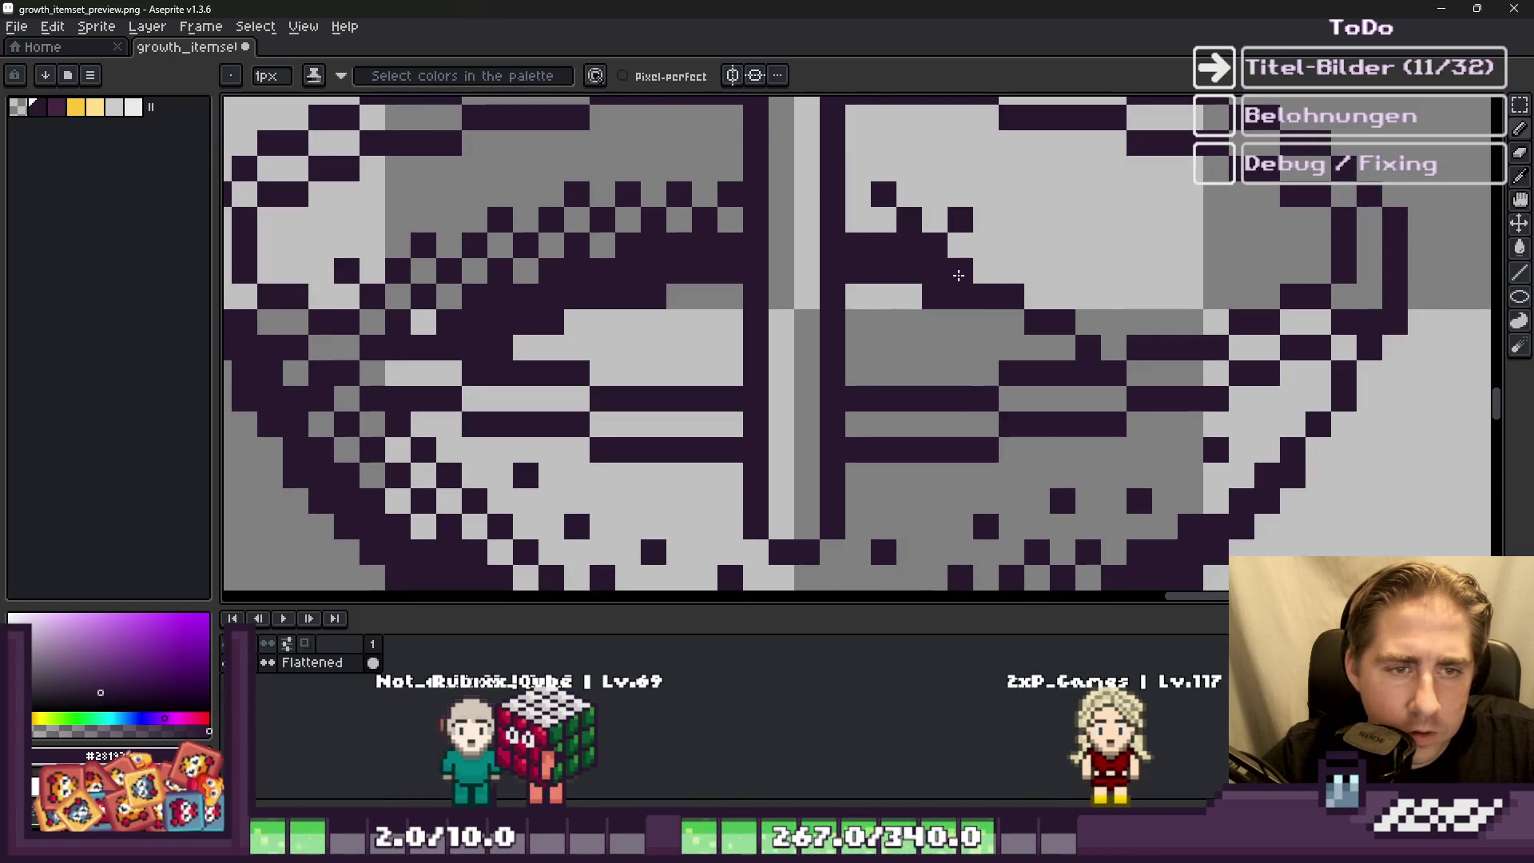
{"action": "scroll", "coordinate": [1039, 311], "scroll_direction": "down", "scroll_amount": 4}
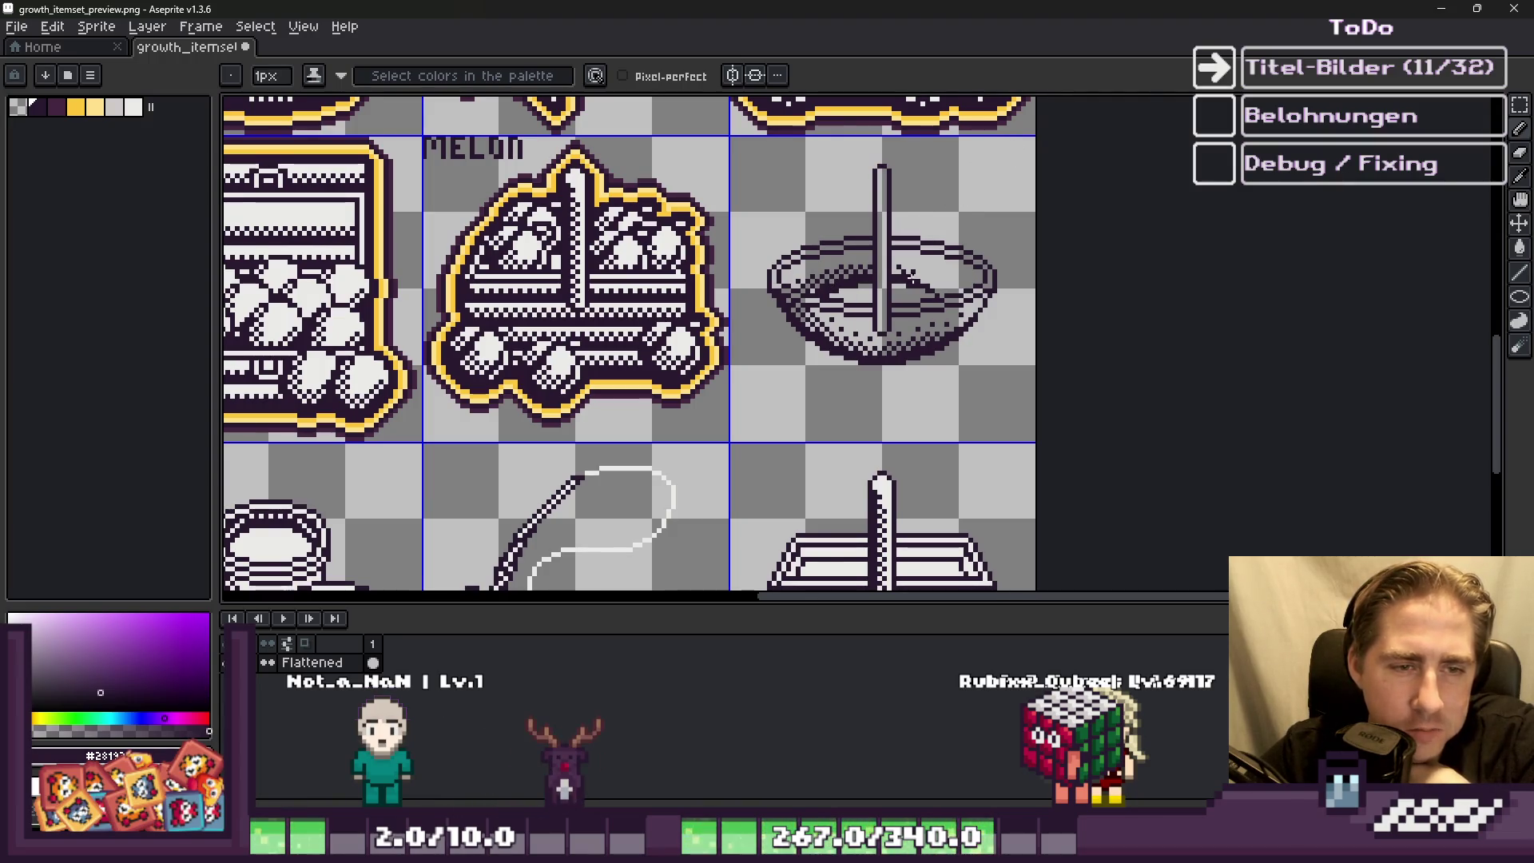
Step: Pencil three dark pixels beside the handle, extending the bowl's diagonal shading line
{"action": "scroll", "coordinate": [909, 276], "scroll_direction": "up", "scroll_amount": 5}
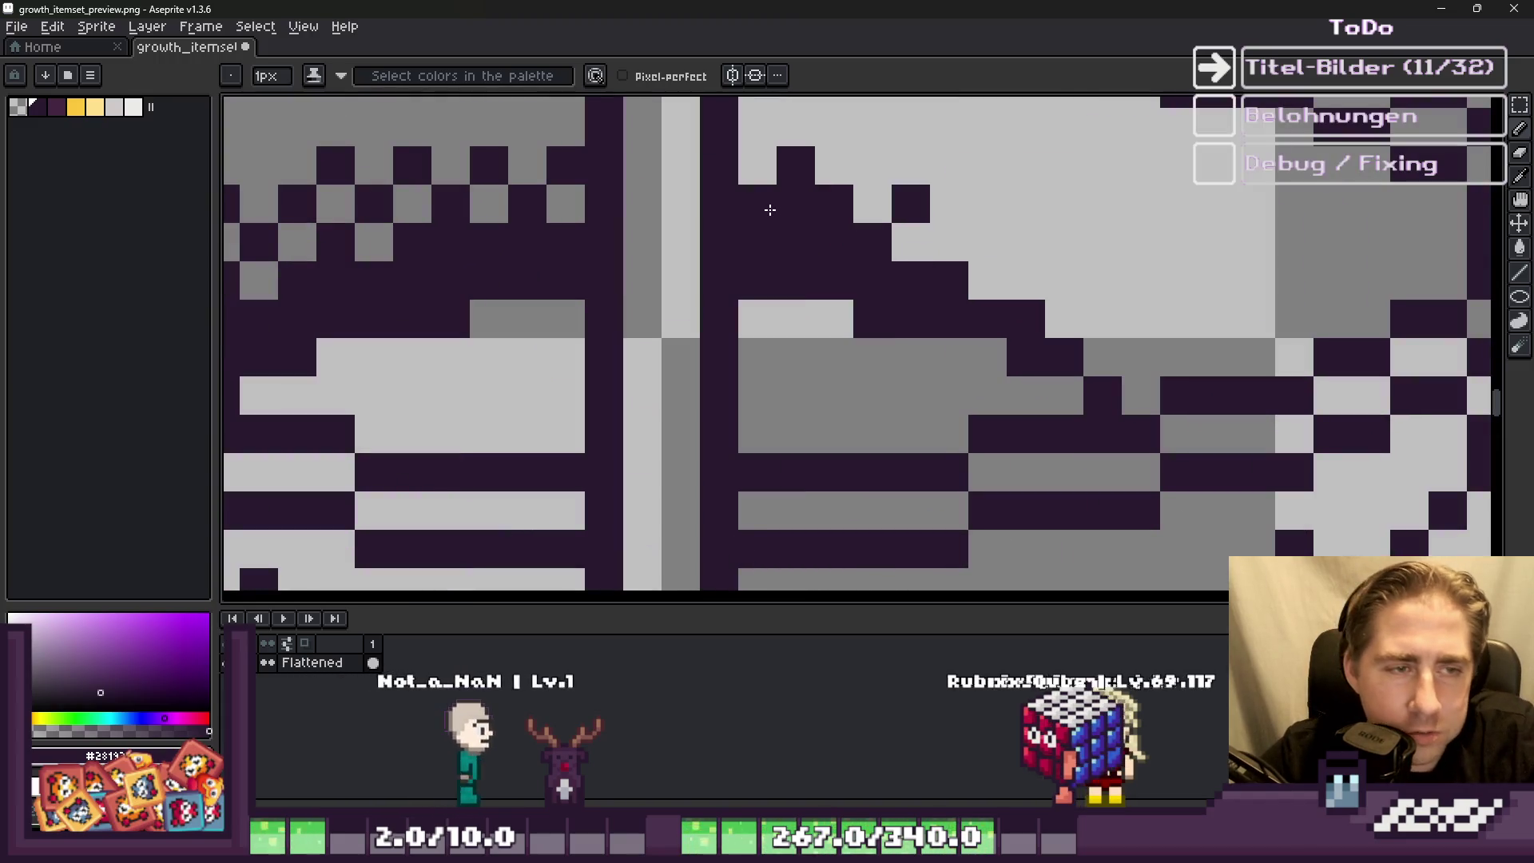
{"action": "scroll", "coordinate": [780, 214], "scroll_direction": "down", "scroll_amount": 2}
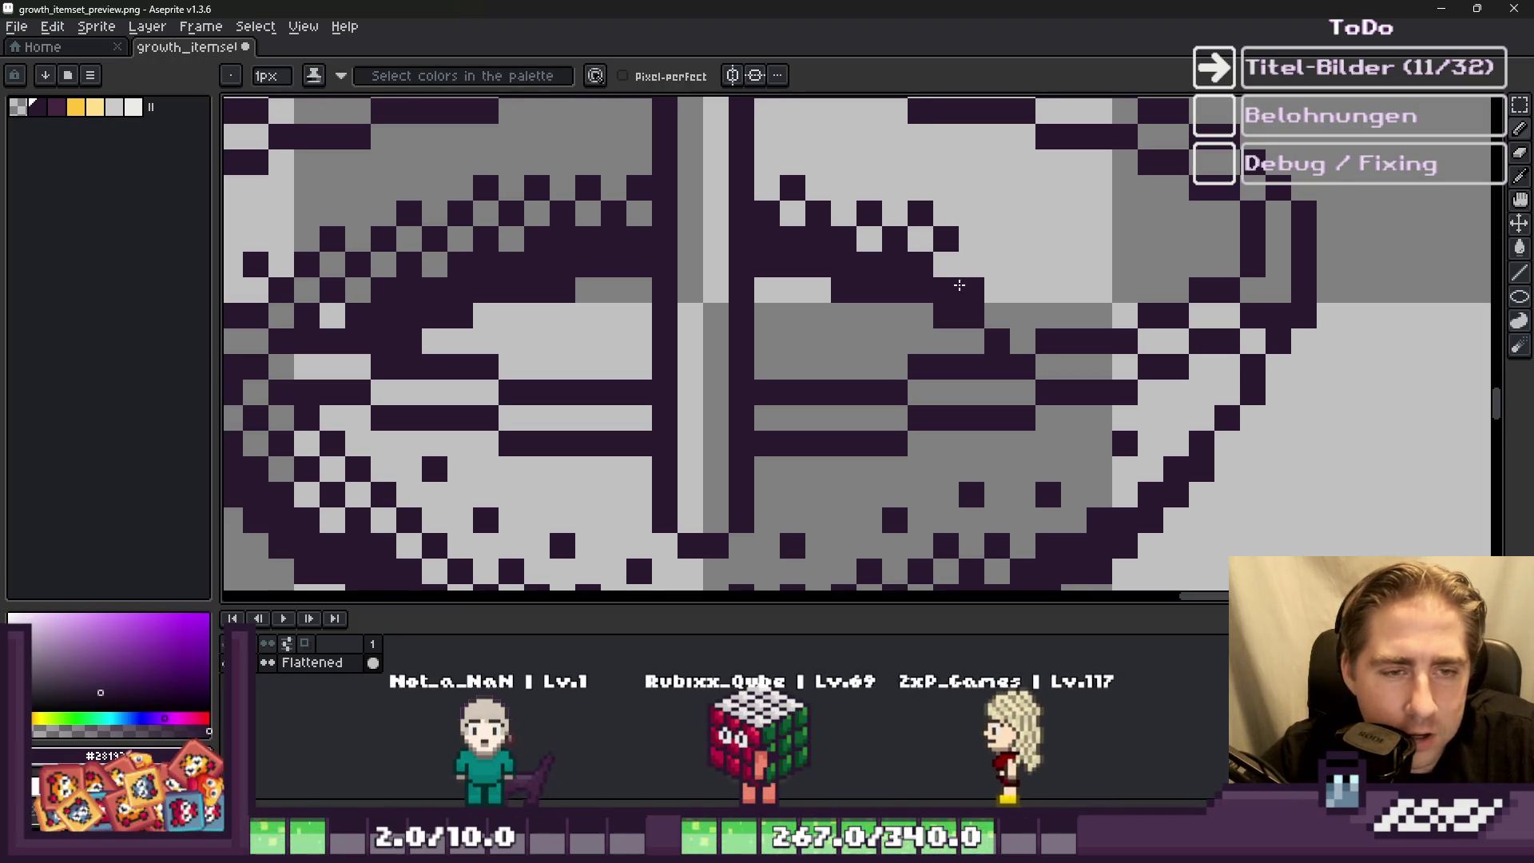
{"action": "left_click", "coordinate": [971, 264]}
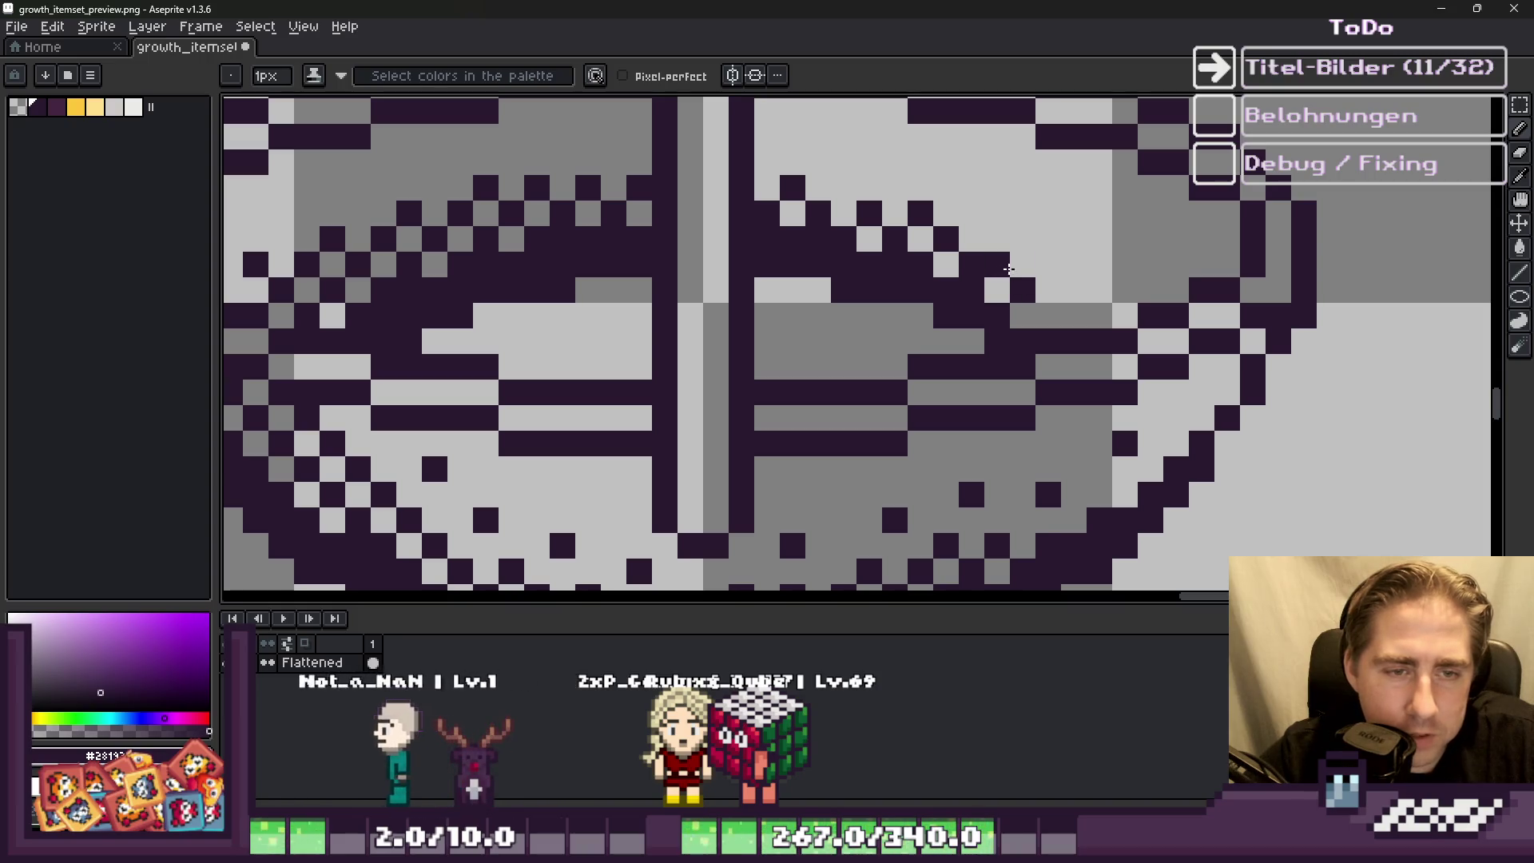
{"action": "left_click", "coordinate": [1023, 265]}
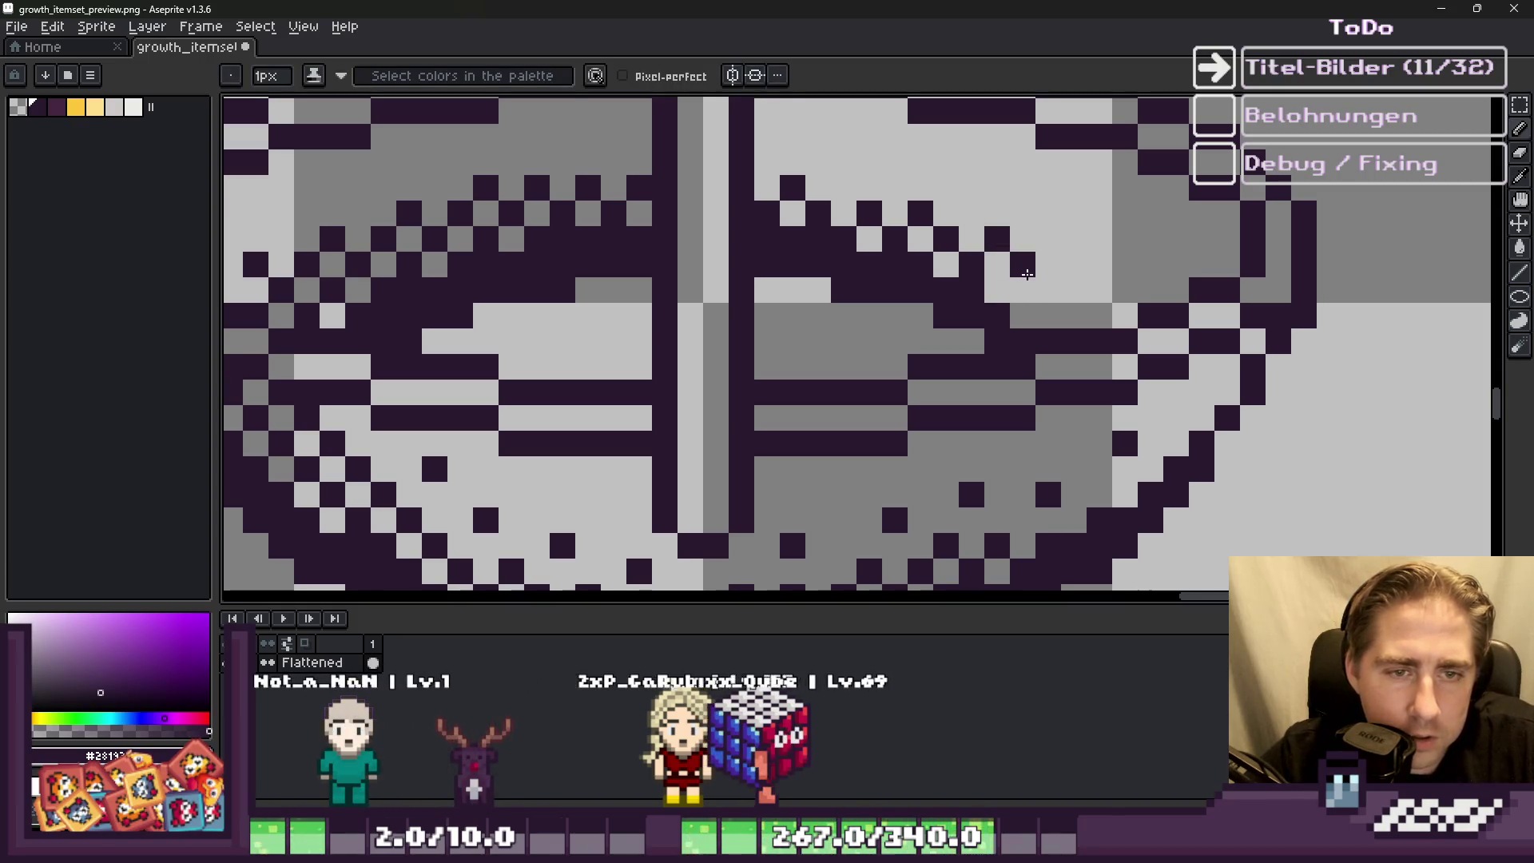
{"action": "left_click", "coordinate": [1048, 290]}
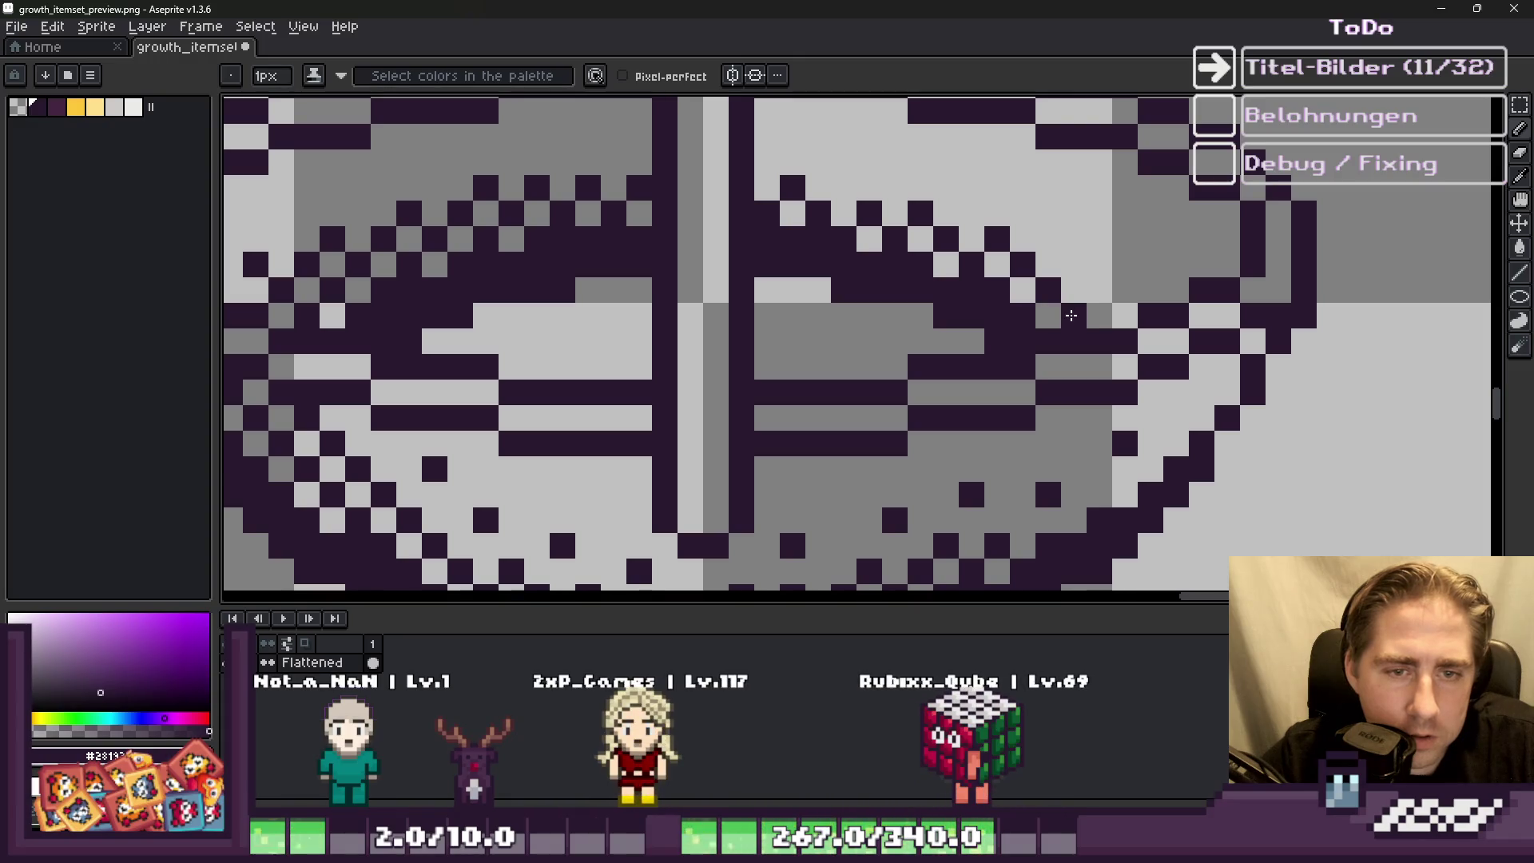
Step: Zoom in and out to inspect the extended diagonal shading inside the bowl
{"action": "scroll", "coordinate": [1101, 296], "scroll_direction": "down", "scroll_amount": 3}
{"action": "scroll", "coordinate": [974, 297], "scroll_direction": "up", "scroll_amount": 3}
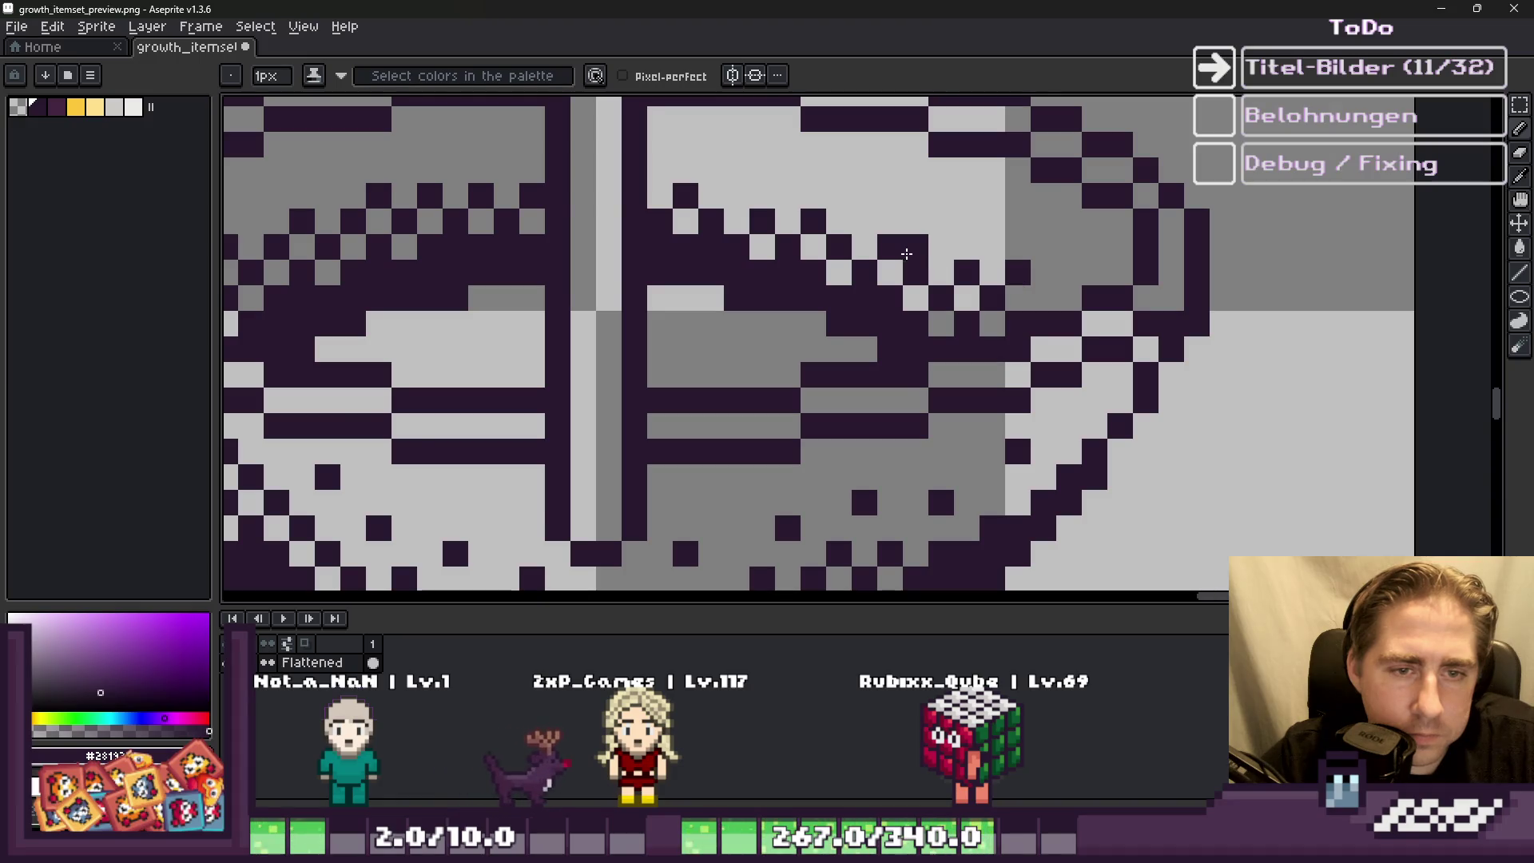
{"action": "scroll", "coordinate": [906, 253], "scroll_direction": "down", "scroll_amount": 3}
{"action": "scroll", "coordinate": [875, 273], "scroll_direction": "up", "scroll_amount": 3}
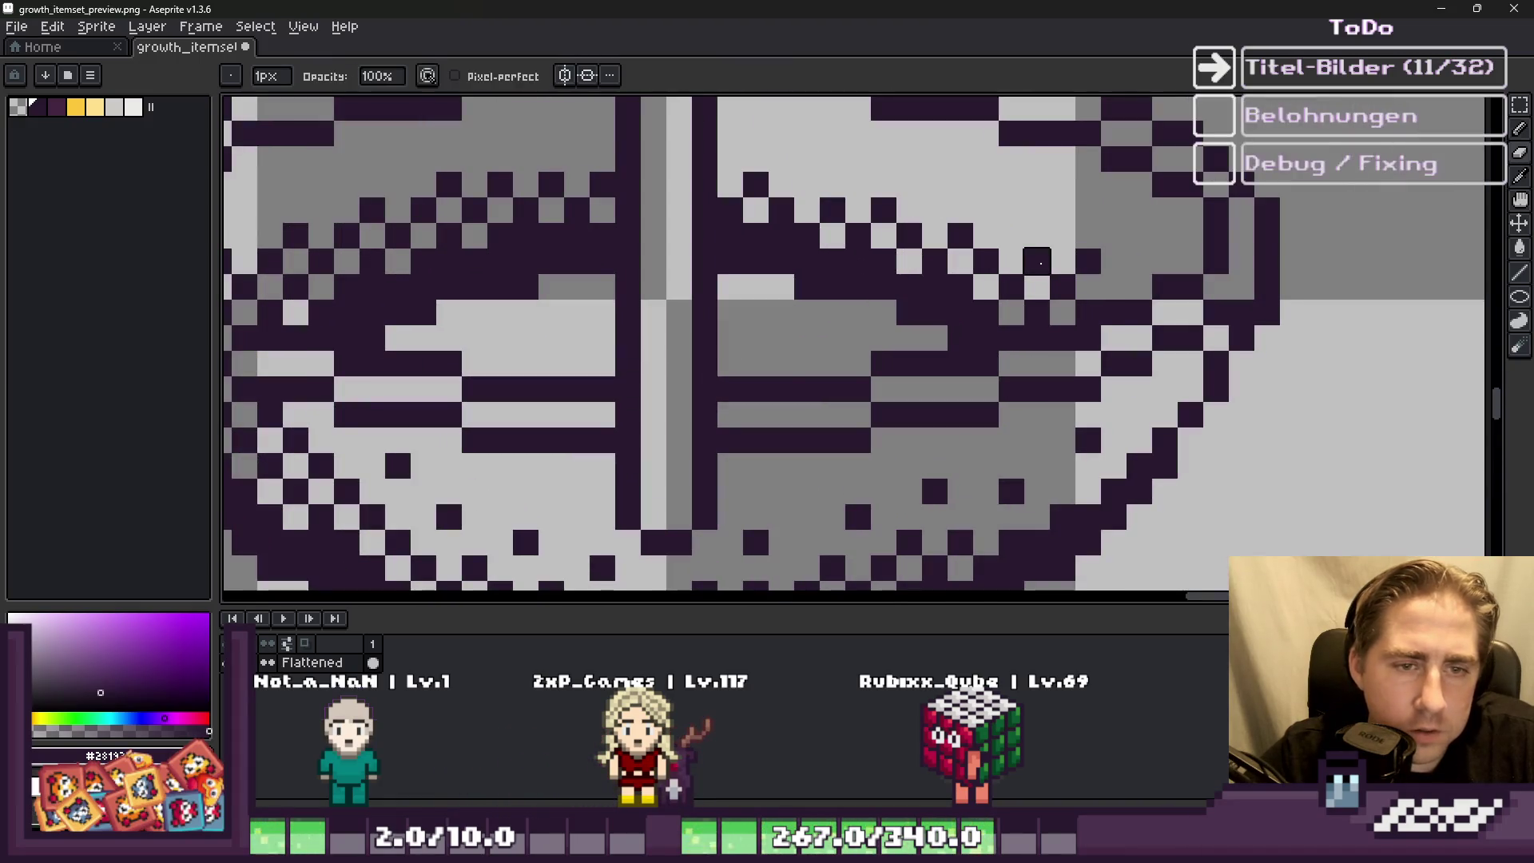
{"action": "scroll", "coordinate": [1114, 286], "scroll_direction": "down", "scroll_amount": 5}
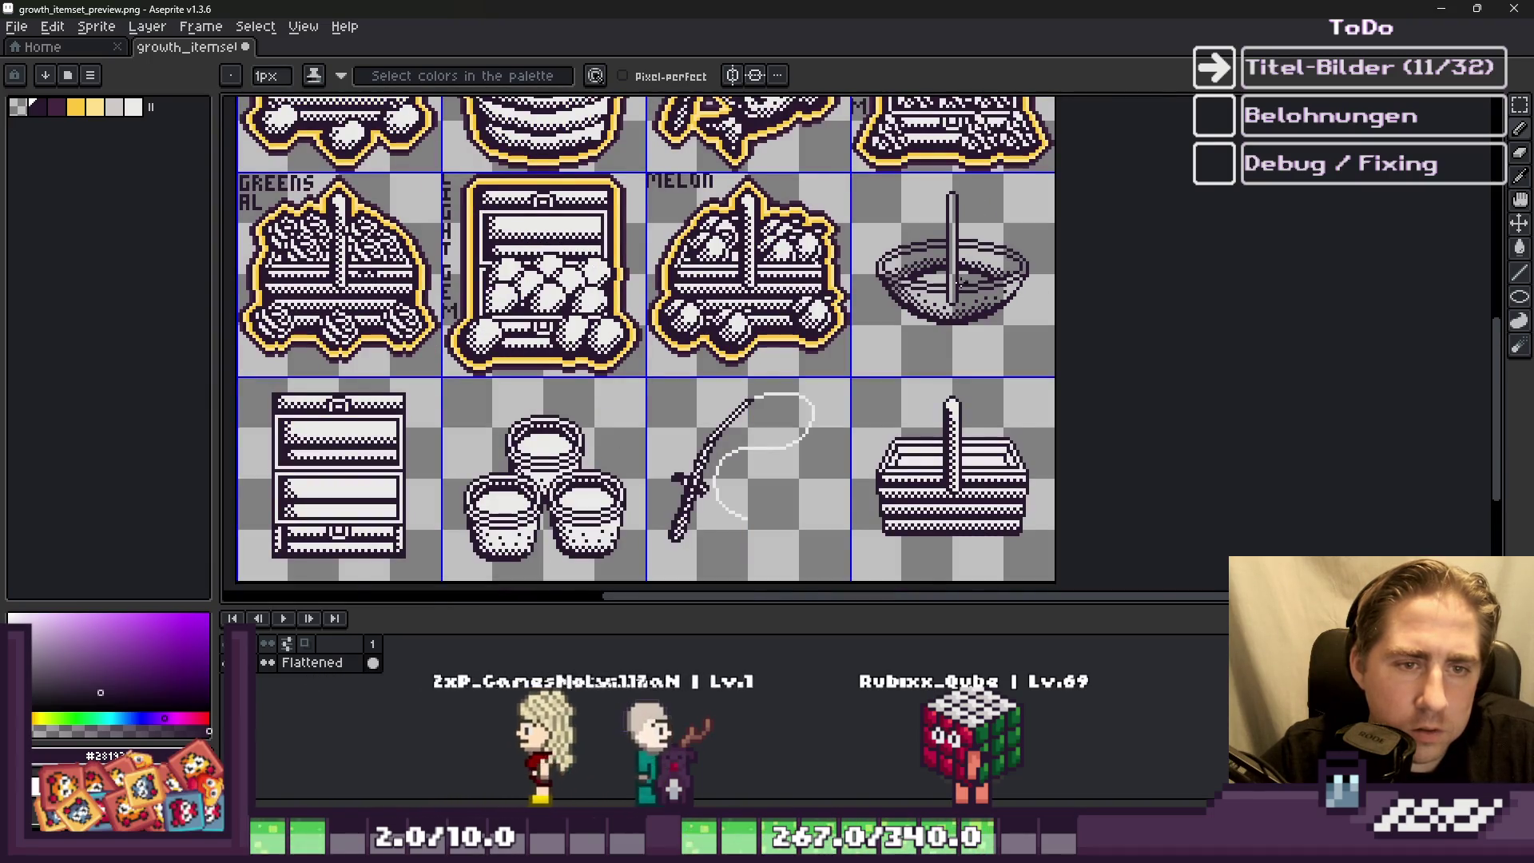
{"action": "scroll", "coordinate": [960, 271], "scroll_direction": "up", "scroll_amount": 3}
{"action": "scroll", "coordinate": [981, 254], "scroll_direction": "down", "scroll_amount": 2}
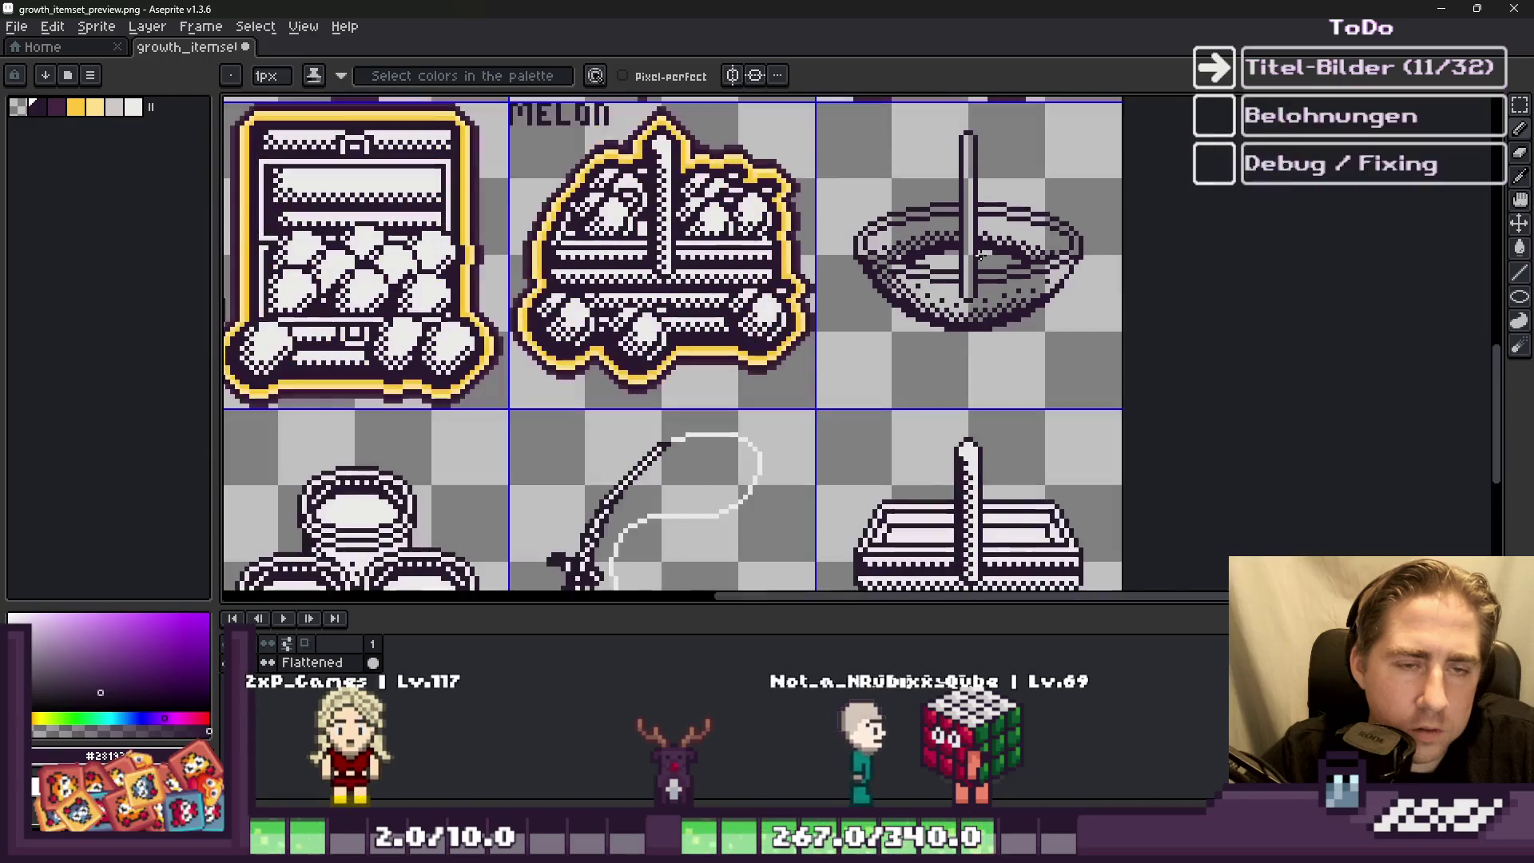
{"action": "scroll", "coordinate": [975, 261], "scroll_direction": "up", "scroll_amount": 4}
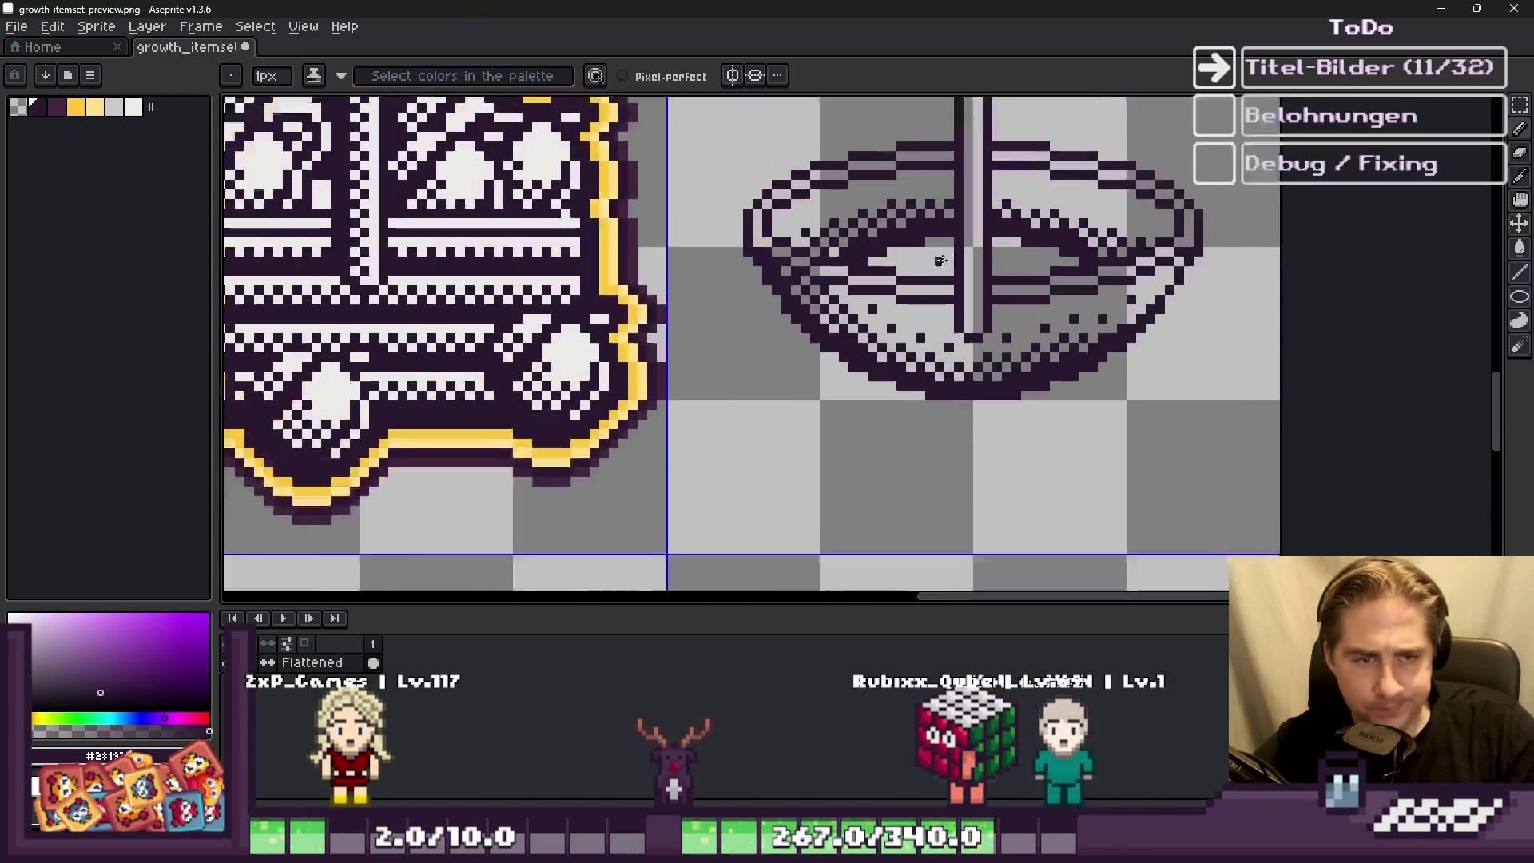
{"action": "scroll", "coordinate": [892, 260], "scroll_direction": "down", "scroll_amount": 2}
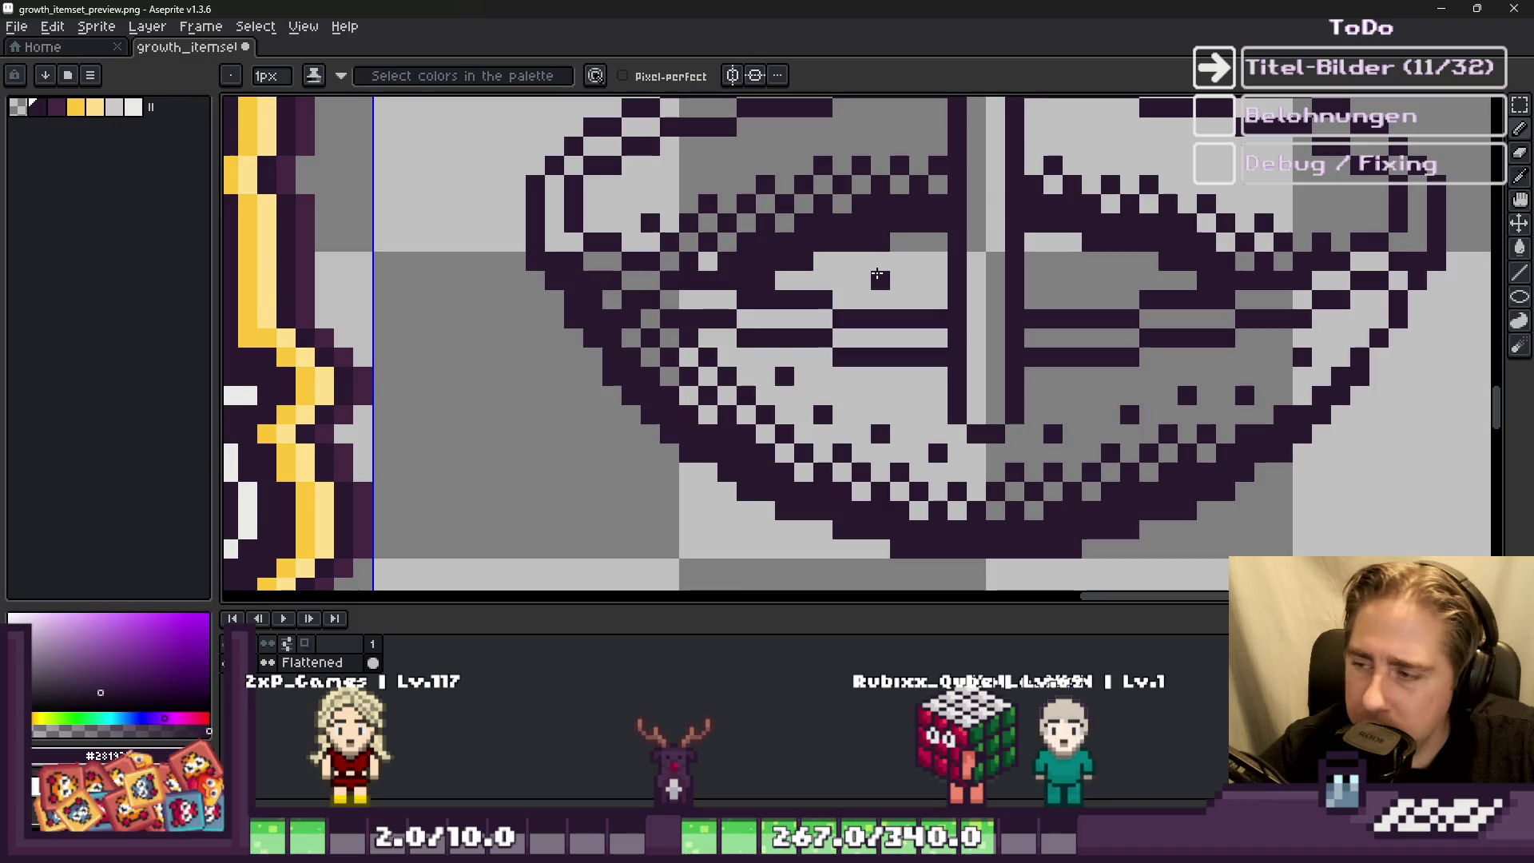
{"action": "scroll", "coordinate": [877, 276], "scroll_direction": "down", "scroll_amount": 5}
{"action": "scroll", "coordinate": [874, 269], "scroll_direction": "up", "scroll_amount": 3}
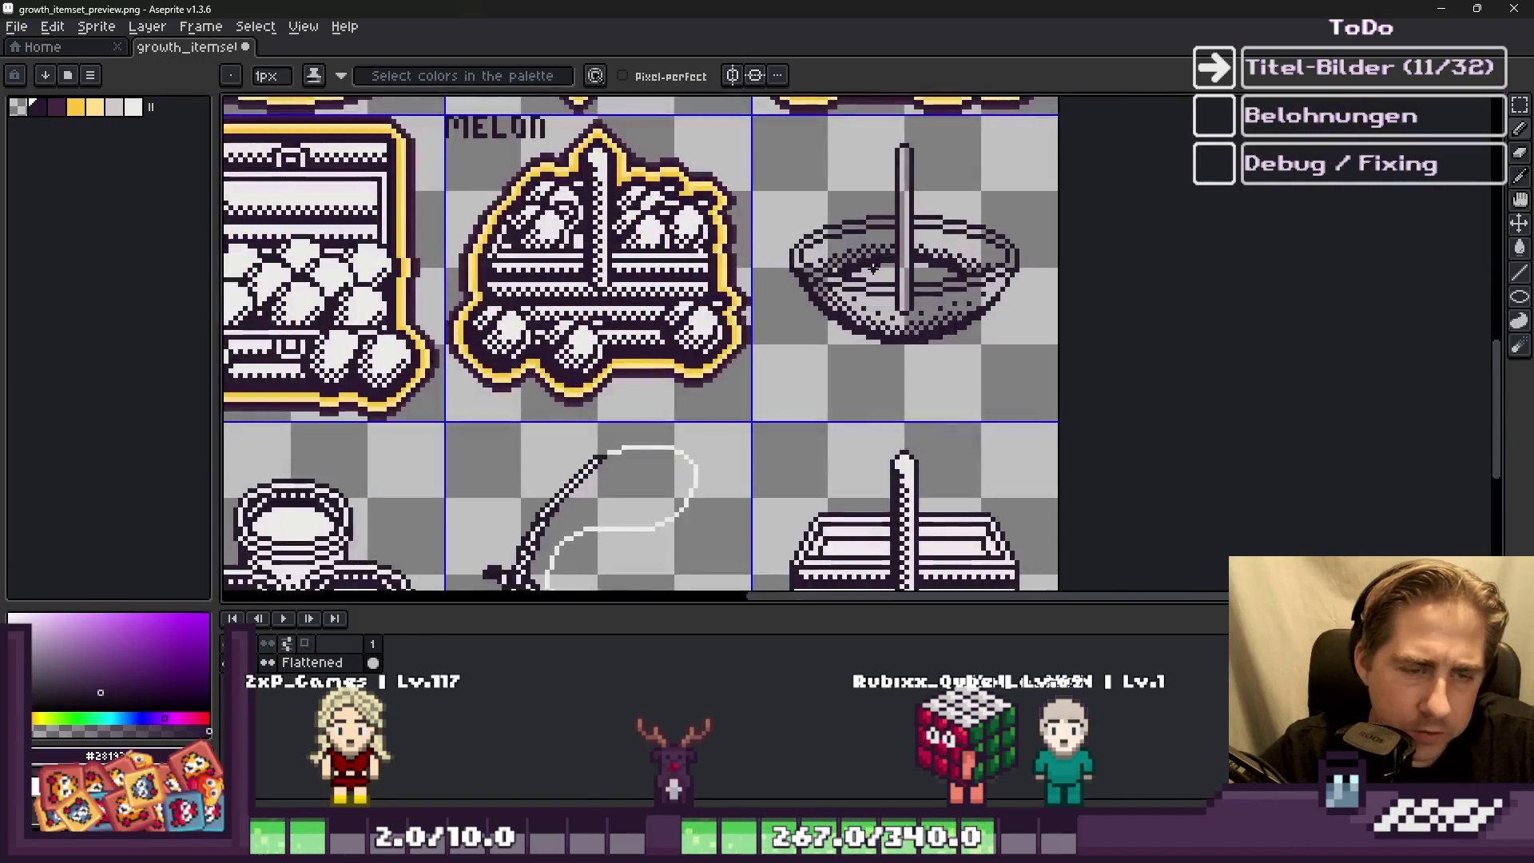
{"action": "scroll", "coordinate": [873, 268], "scroll_direction": "up", "scroll_amount": 1}
{"action": "scroll", "coordinate": [874, 268], "scroll_direction": "down", "scroll_amount": 1}
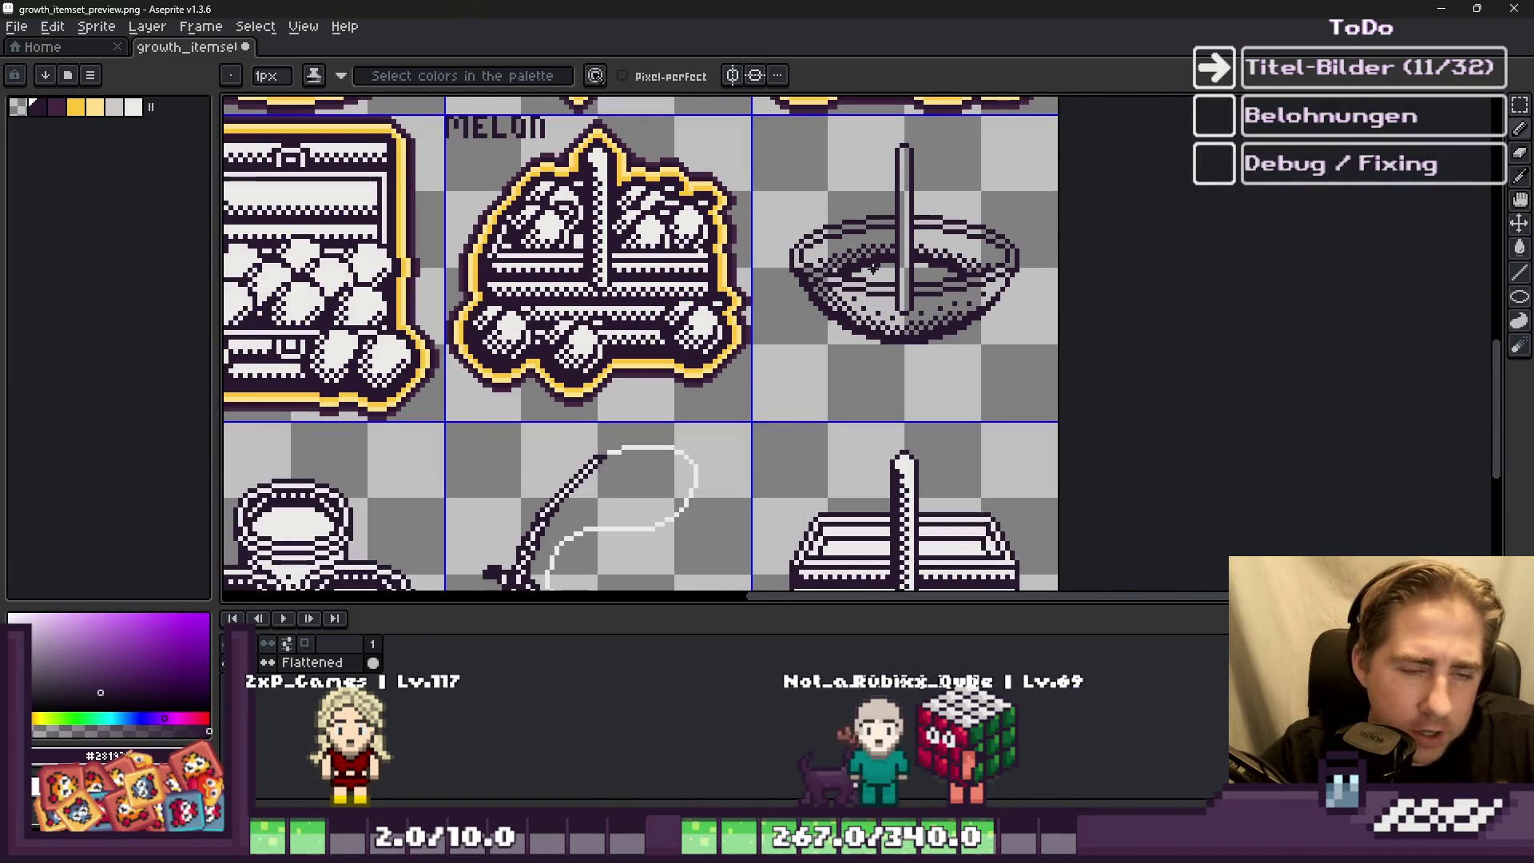
{"action": "scroll", "coordinate": [873, 269], "scroll_direction": "down", "scroll_amount": 1}
Step: Review the finished bowl icon beside the MELON basket, keeping the Pencil tool active
{"action": "key", "text": "m"}
{"action": "scroll", "coordinate": [911, 242], "scroll_direction": "up", "scroll_amount": 1}
{"action": "scroll", "coordinate": [911, 242], "scroll_direction": "up", "scroll_amount": 1}
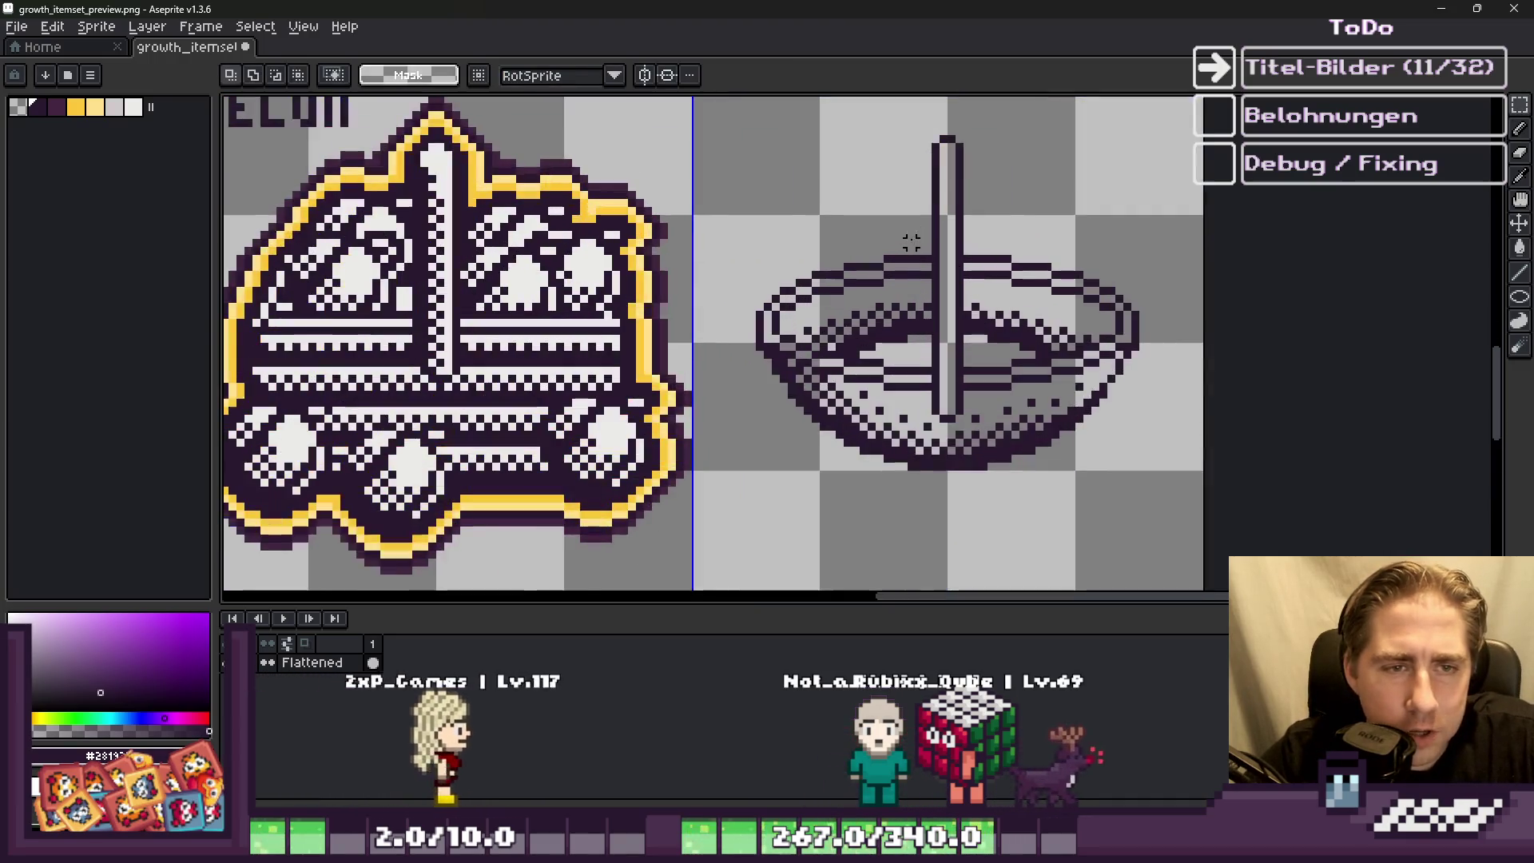
{"action": "key", "text": "b"}
{"action": "scroll", "coordinate": [911, 242], "scroll_direction": "up", "scroll_amount": 1}
{"action": "scroll", "coordinate": [911, 242], "scroll_direction": "up", "scroll_amount": 1}
{"action": "scroll", "coordinate": [903, 238], "scroll_direction": "down", "scroll_amount": 2}
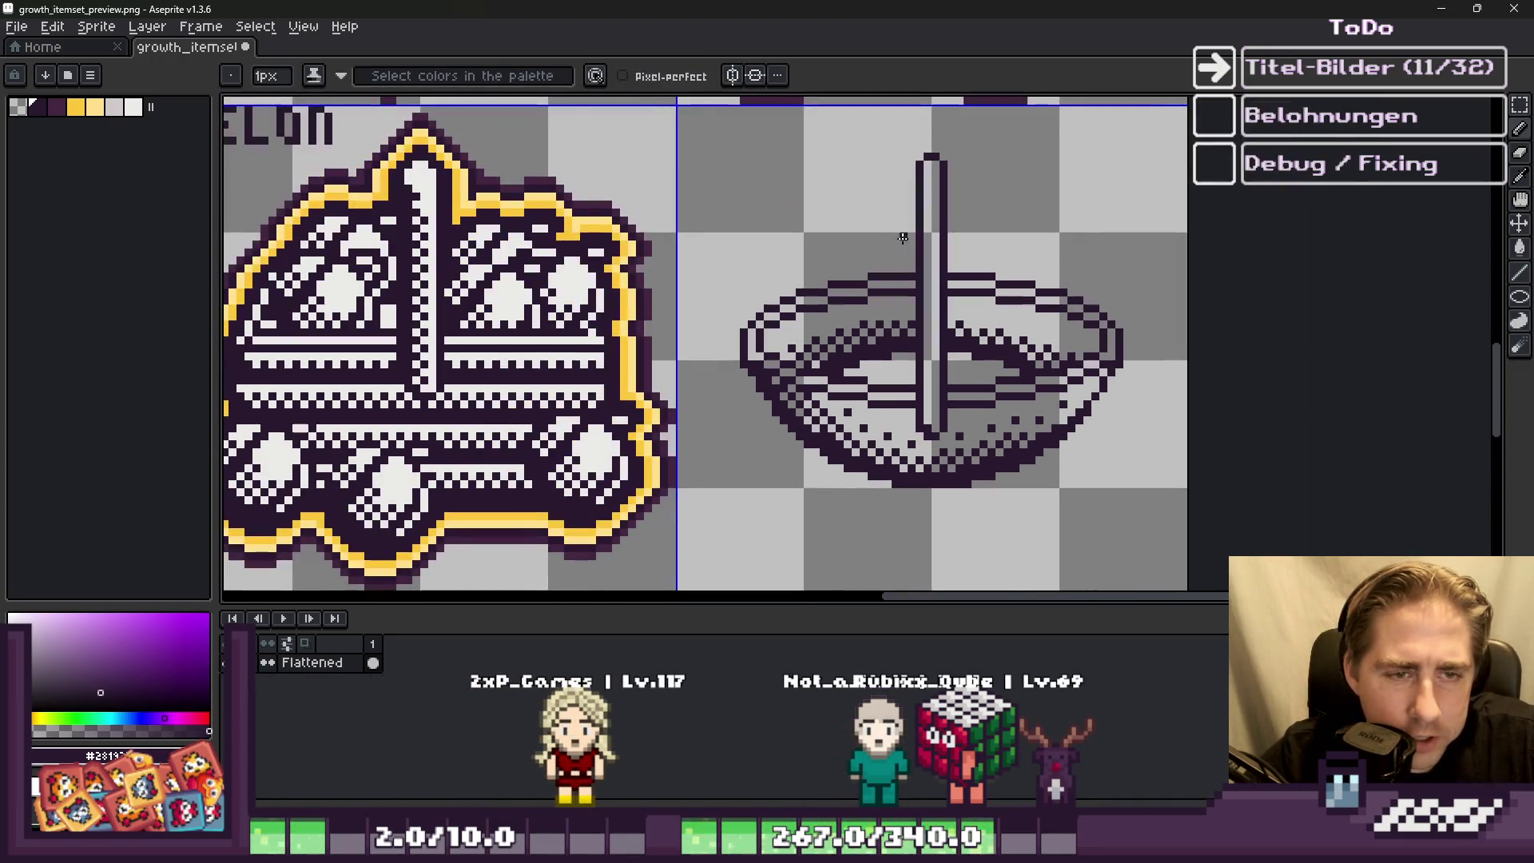
{"action": "scroll", "coordinate": [929, 403], "scroll_direction": "up", "scroll_amount": 1}
{"action": "scroll", "coordinate": [925, 408], "scroll_direction": "up", "scroll_amount": 2}
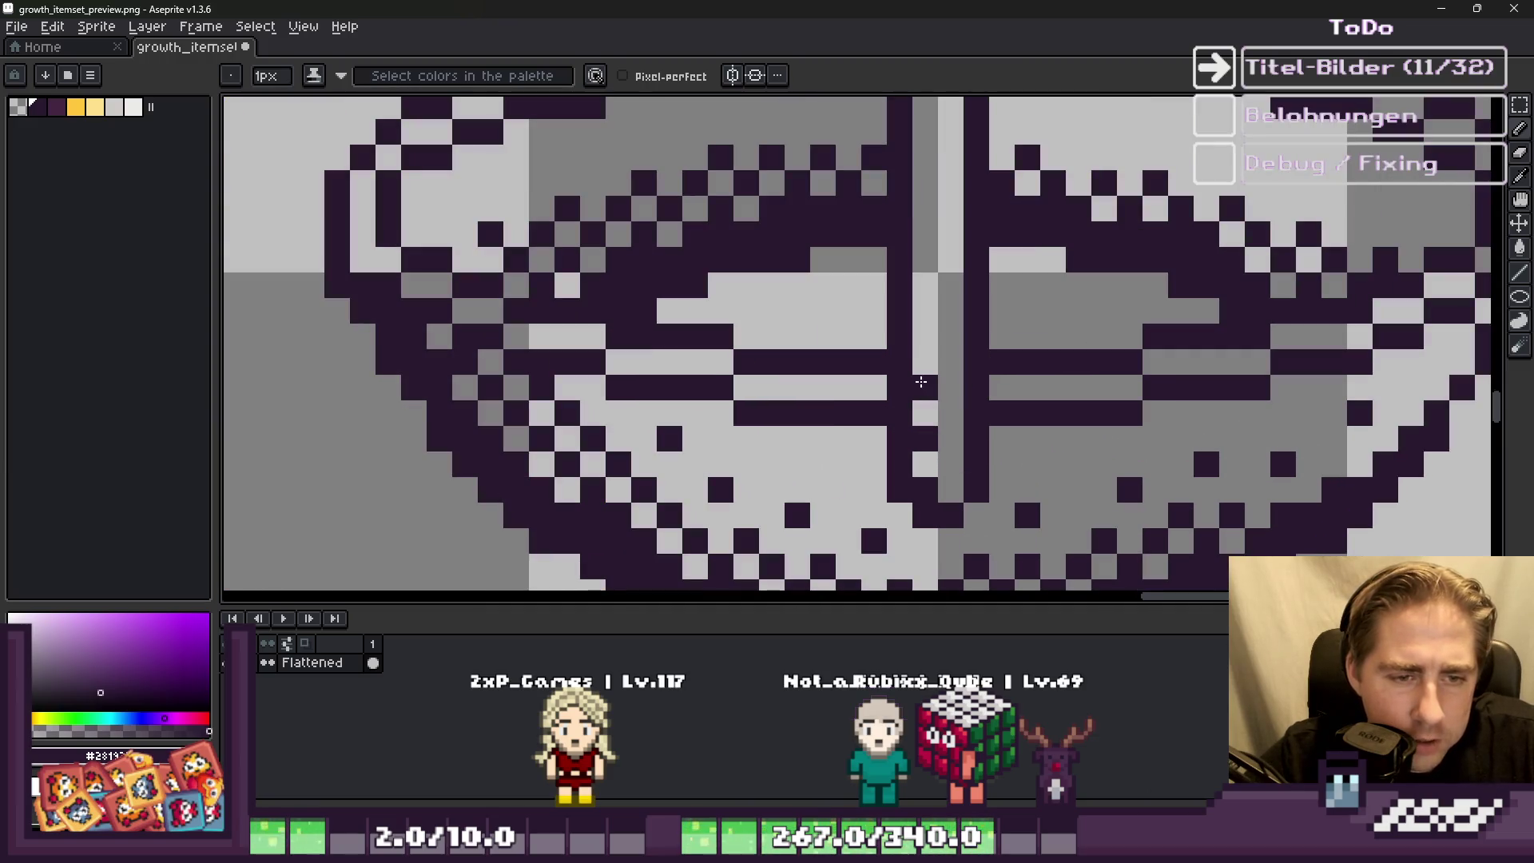
{"action": "scroll", "coordinate": [918, 355], "scroll_direction": "up", "scroll_amount": 2}
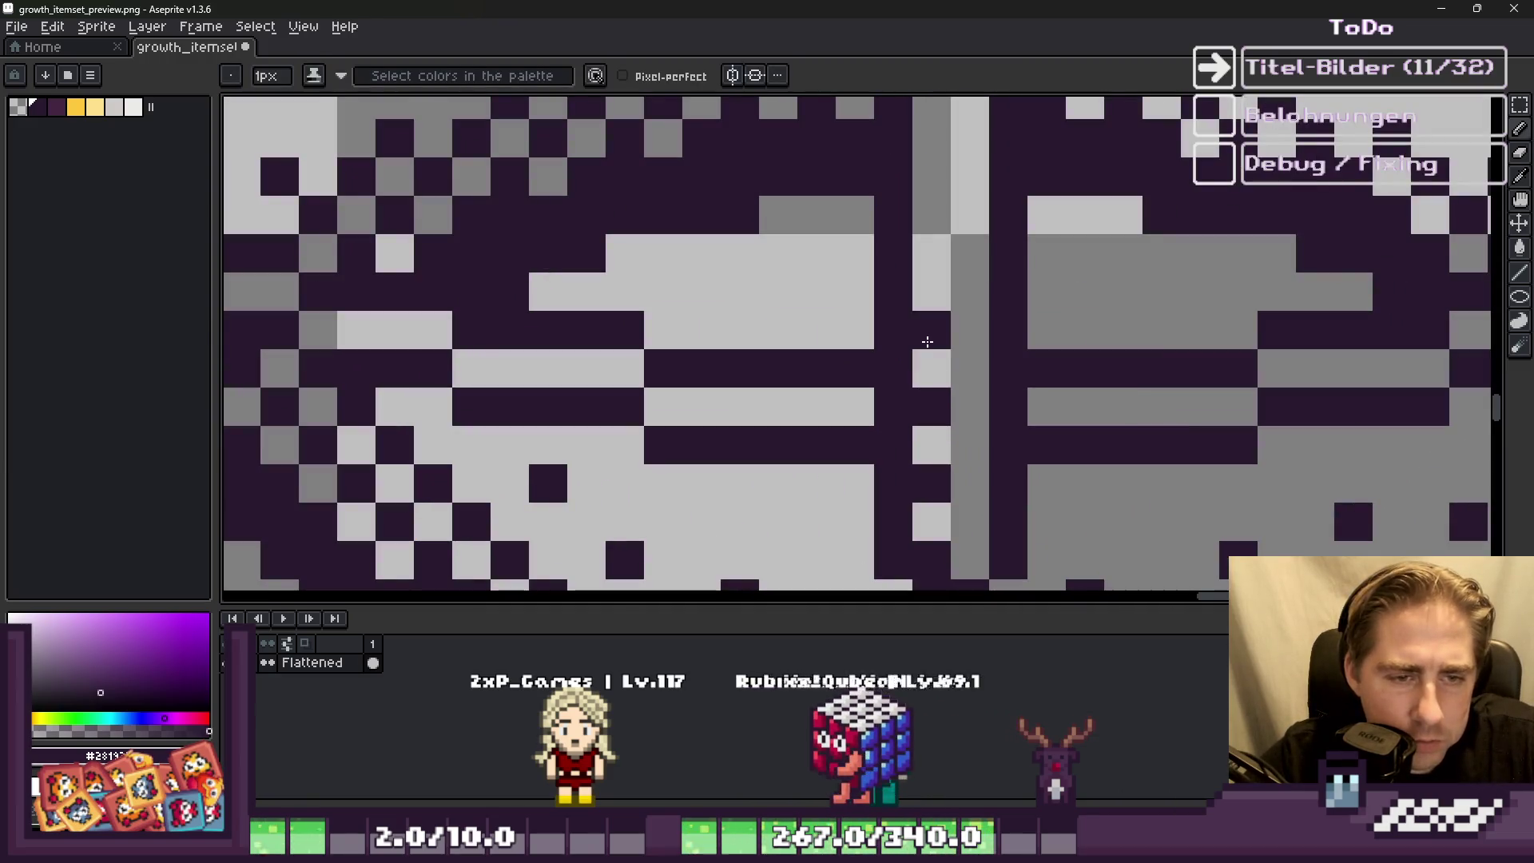
{"action": "scroll", "coordinate": [962, 388], "scroll_direction": "down", "scroll_amount": 6}
{"action": "scroll", "coordinate": [965, 392], "scroll_direction": "up", "scroll_amount": 1}
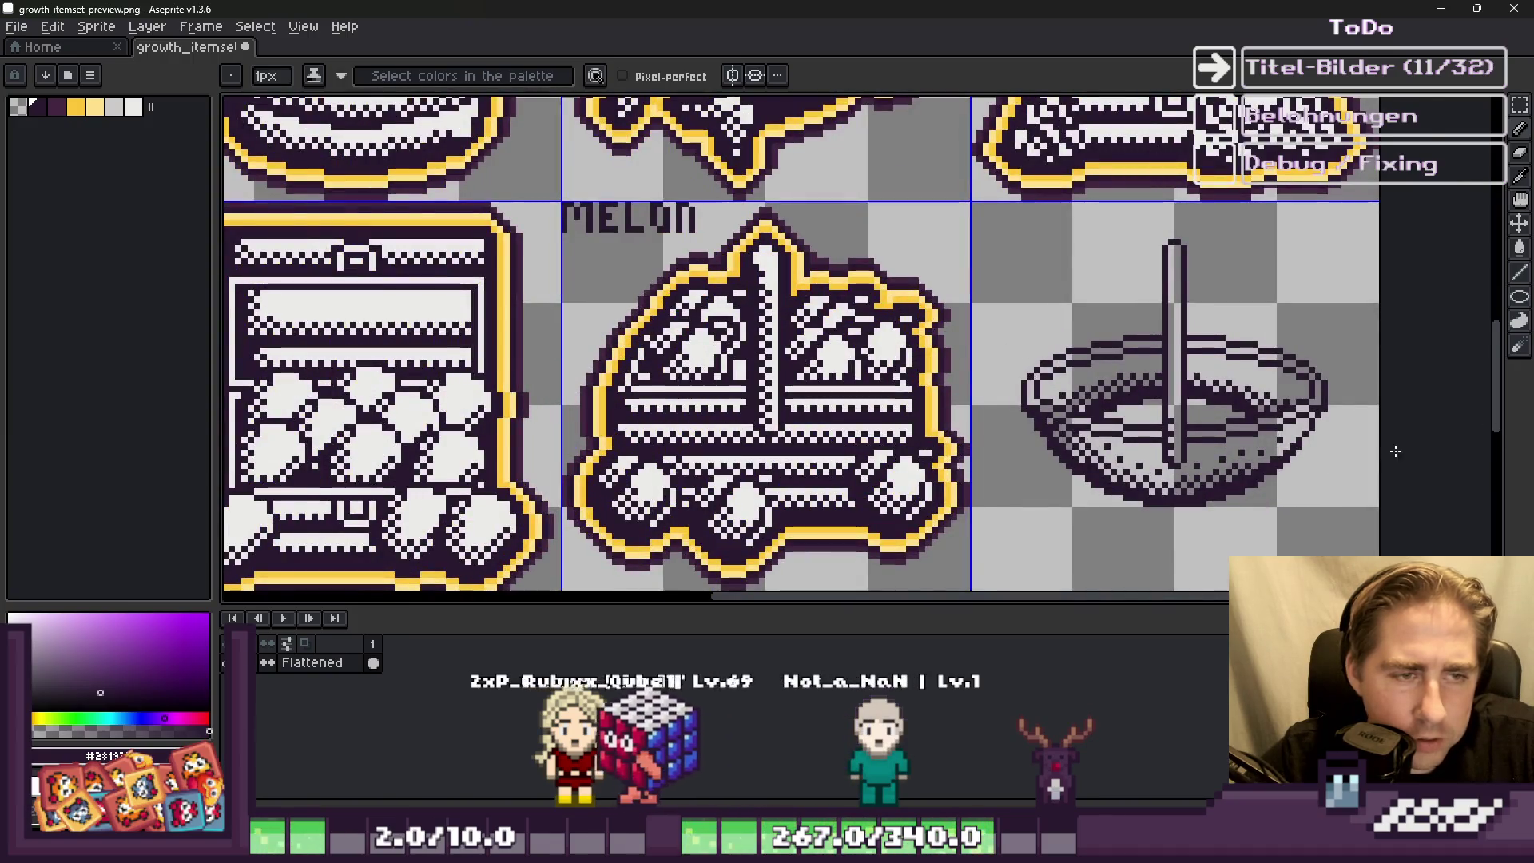
{"action": "scroll", "coordinate": [828, 360], "scroll_direction": "up", "scroll_amount": 1}
{"action": "scroll", "coordinate": [829, 359], "scroll_direction": "down", "scroll_amount": 4}
{"action": "scroll", "coordinate": [627, 366], "scroll_direction": "up", "scroll_amount": 4}
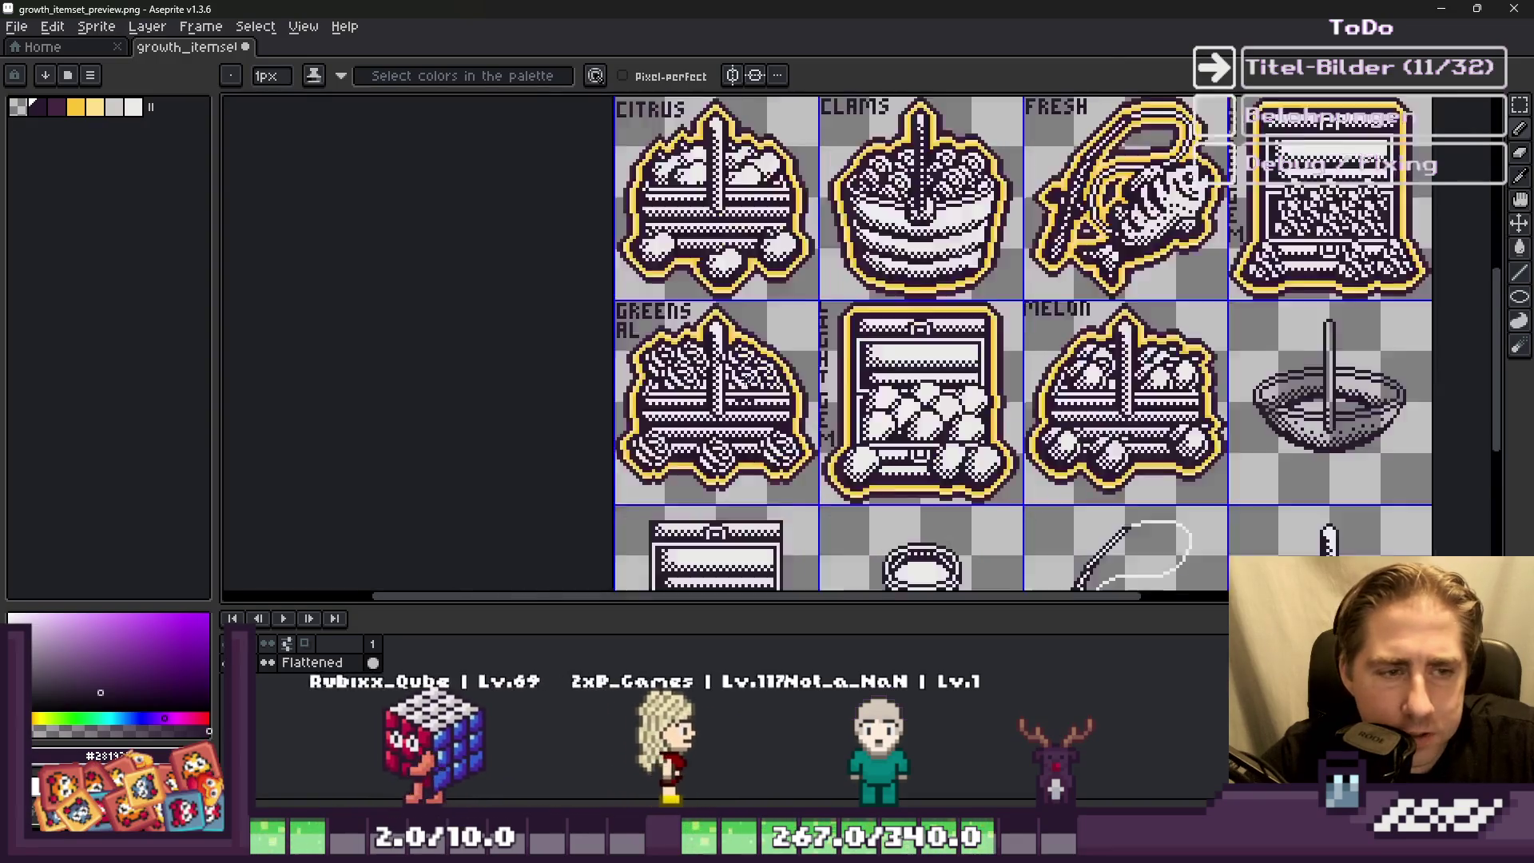
{"action": "scroll", "coordinate": [628, 366], "scroll_direction": "down", "scroll_amount": 4}
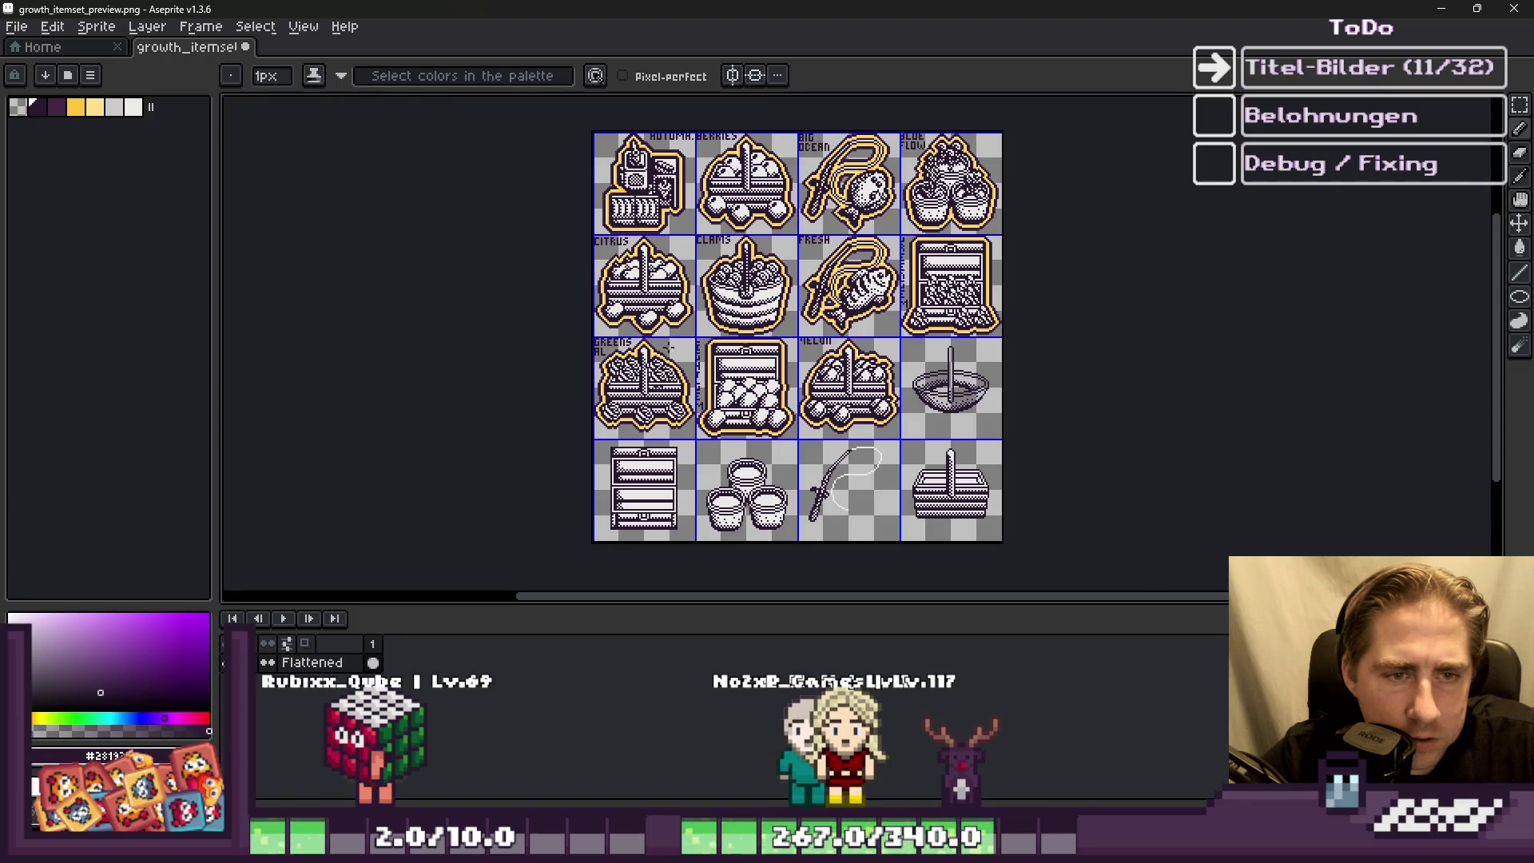
{"action": "scroll", "coordinate": [778, 248], "scroll_direction": "up", "scroll_amount": 3}
{"action": "scroll", "coordinate": [779, 248], "scroll_direction": "down", "scroll_amount": 4}
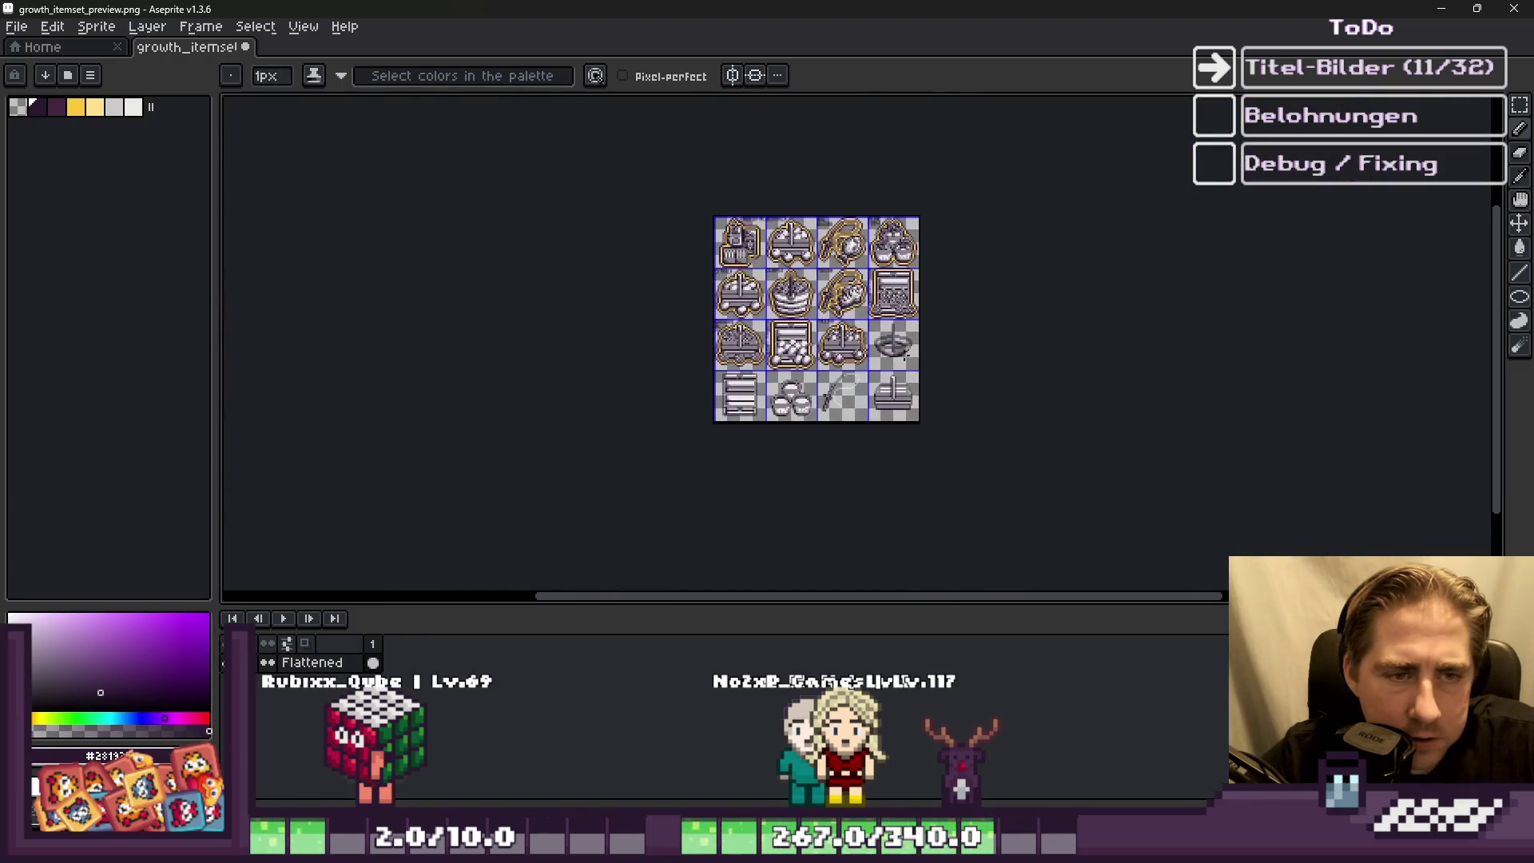
{"action": "scroll", "coordinate": [904, 355], "scroll_direction": "up", "scroll_amount": 6}
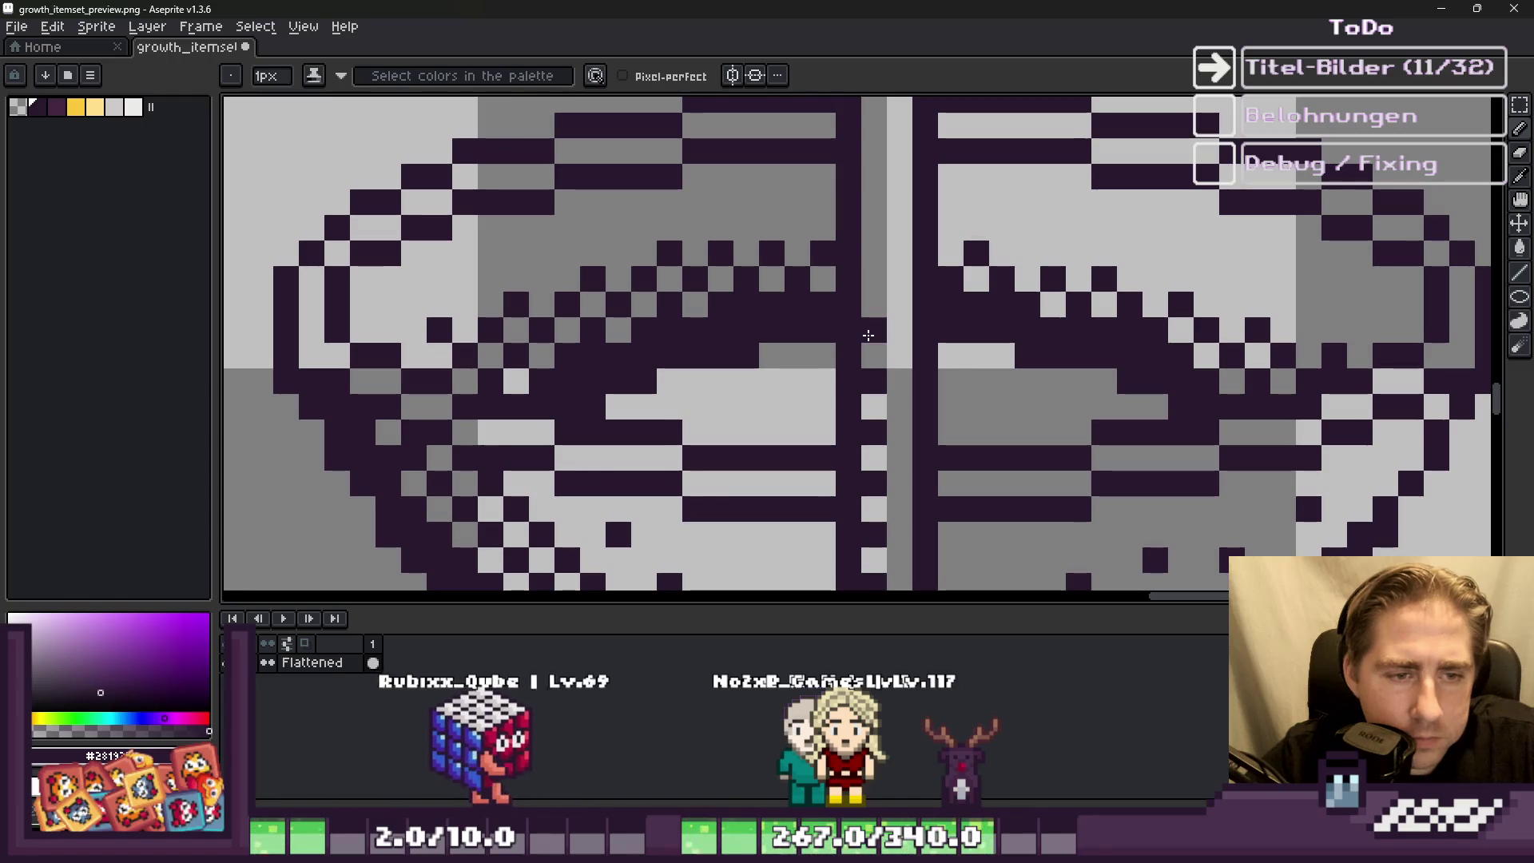
{"action": "scroll", "coordinate": [1008, 415], "scroll_direction": "down", "scroll_amount": 3}
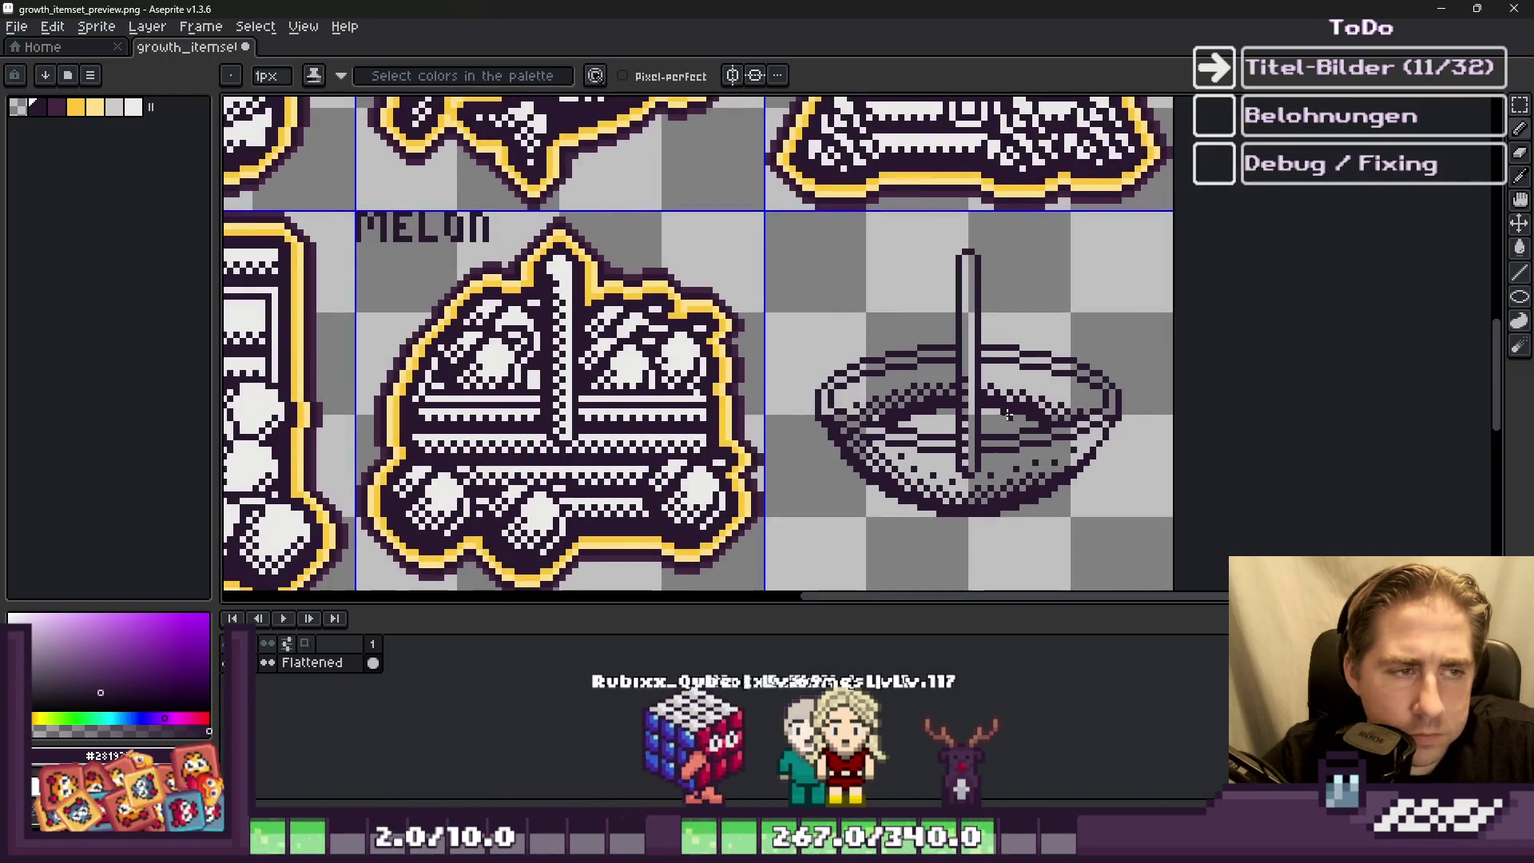
{"action": "scroll", "coordinate": [1009, 414], "scroll_direction": "down", "scroll_amount": 2}
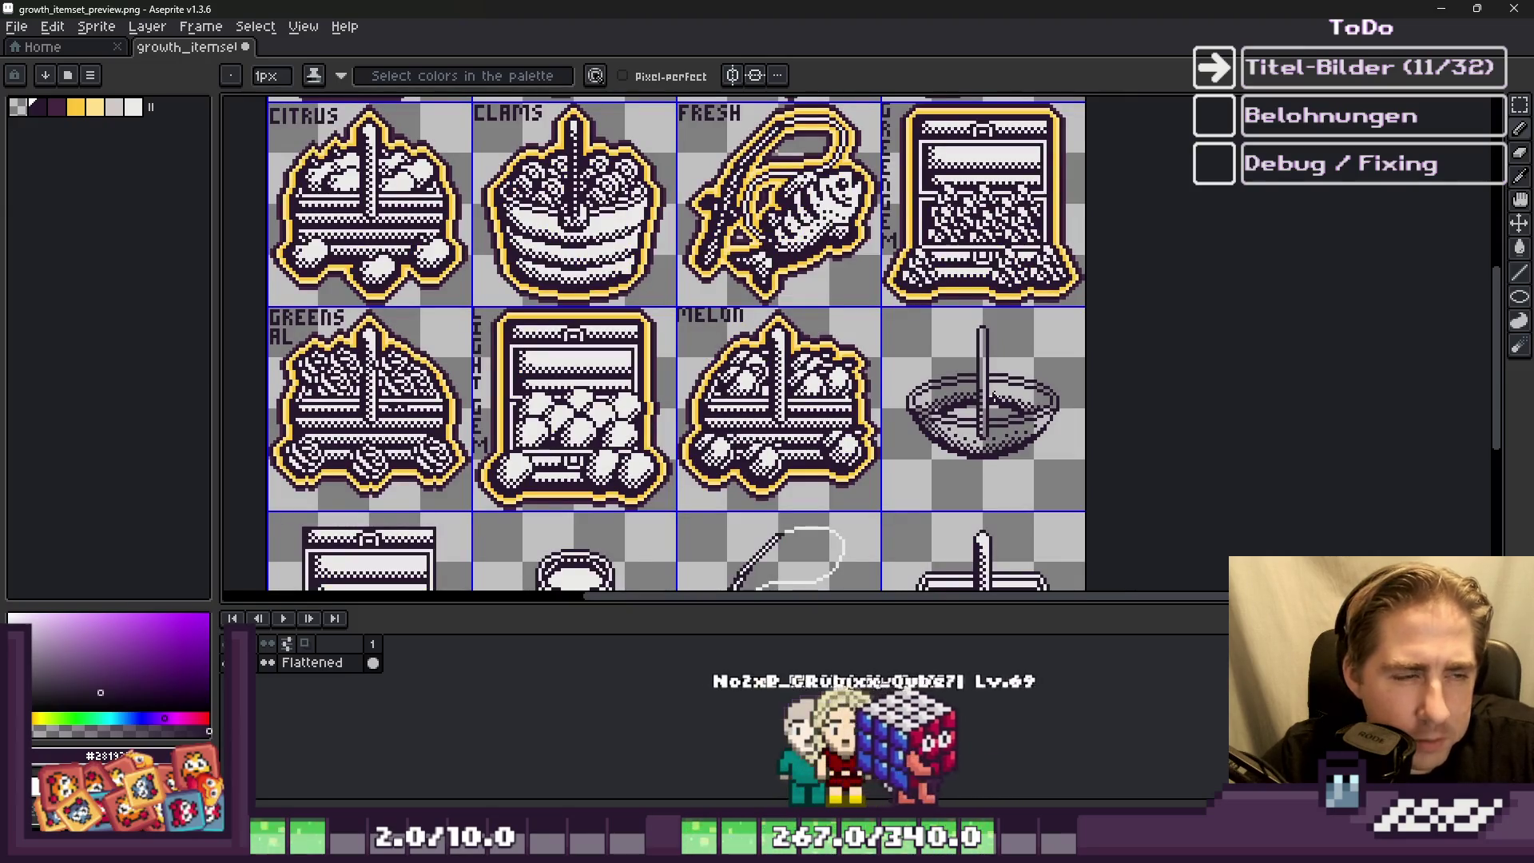
{"action": "scroll", "coordinate": [530, 154], "scroll_direction": "up", "scroll_amount": 1}
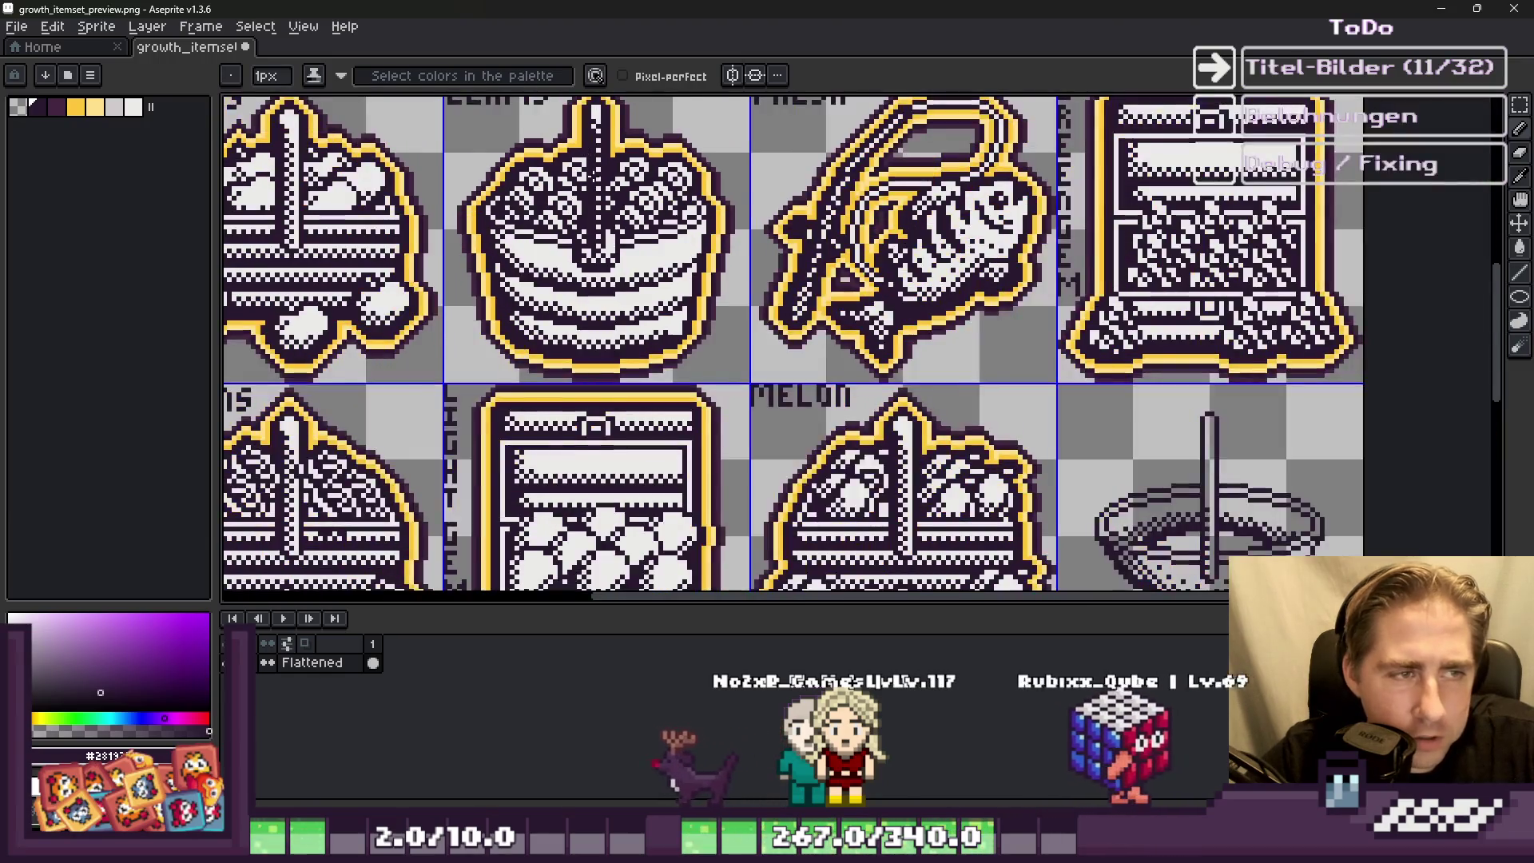
{"action": "scroll", "coordinate": [1091, 382], "scroll_direction": "down", "scroll_amount": 1}
{"action": "scroll", "coordinate": [1090, 382], "scroll_direction": "up", "scroll_amount": 3}
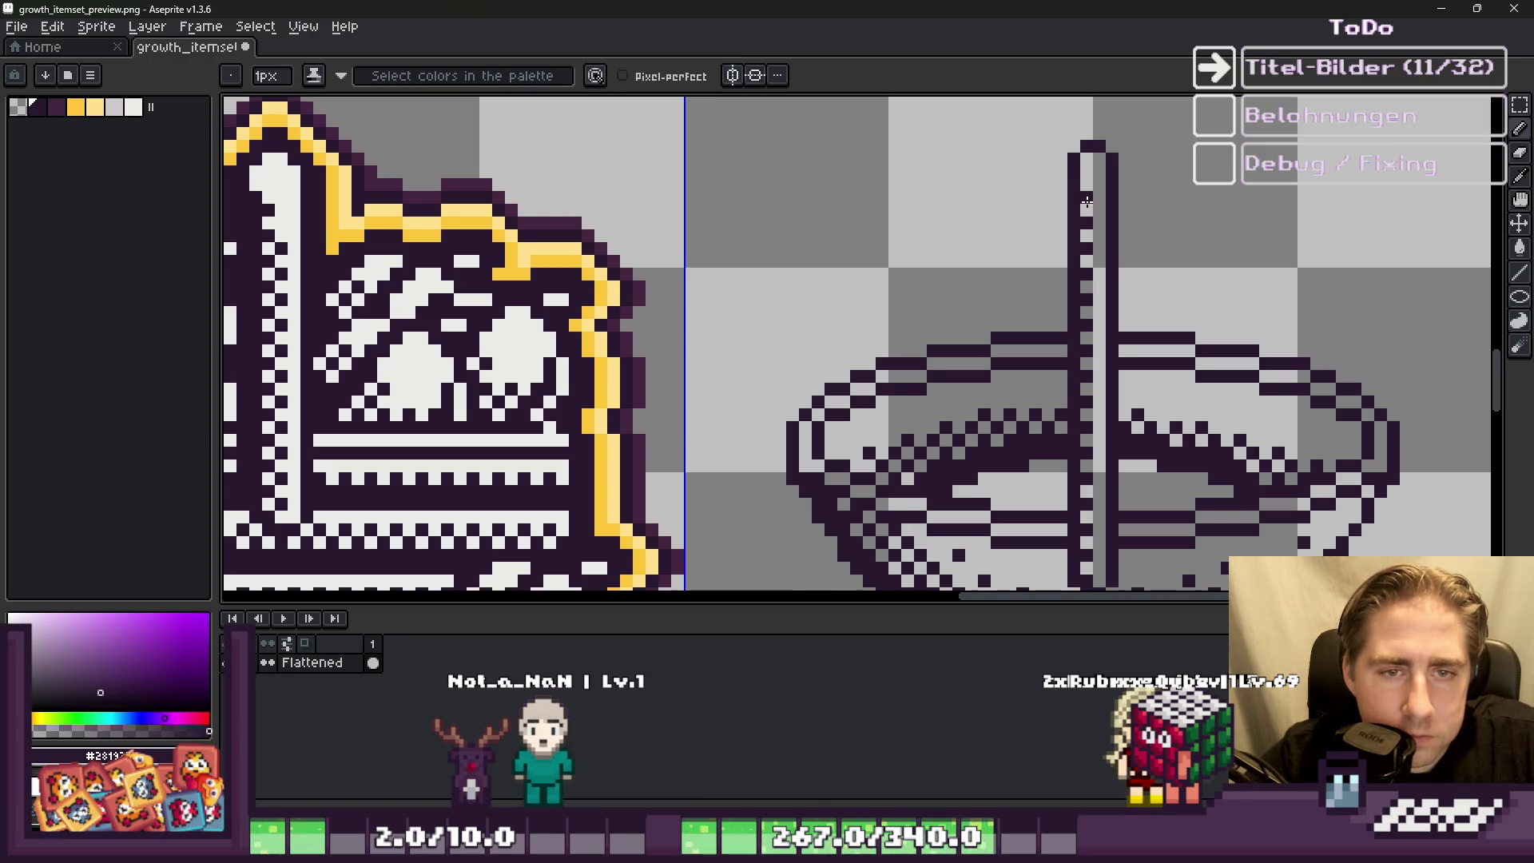
{"action": "scroll", "coordinate": [1083, 184], "scroll_direction": "down", "scroll_amount": 1}
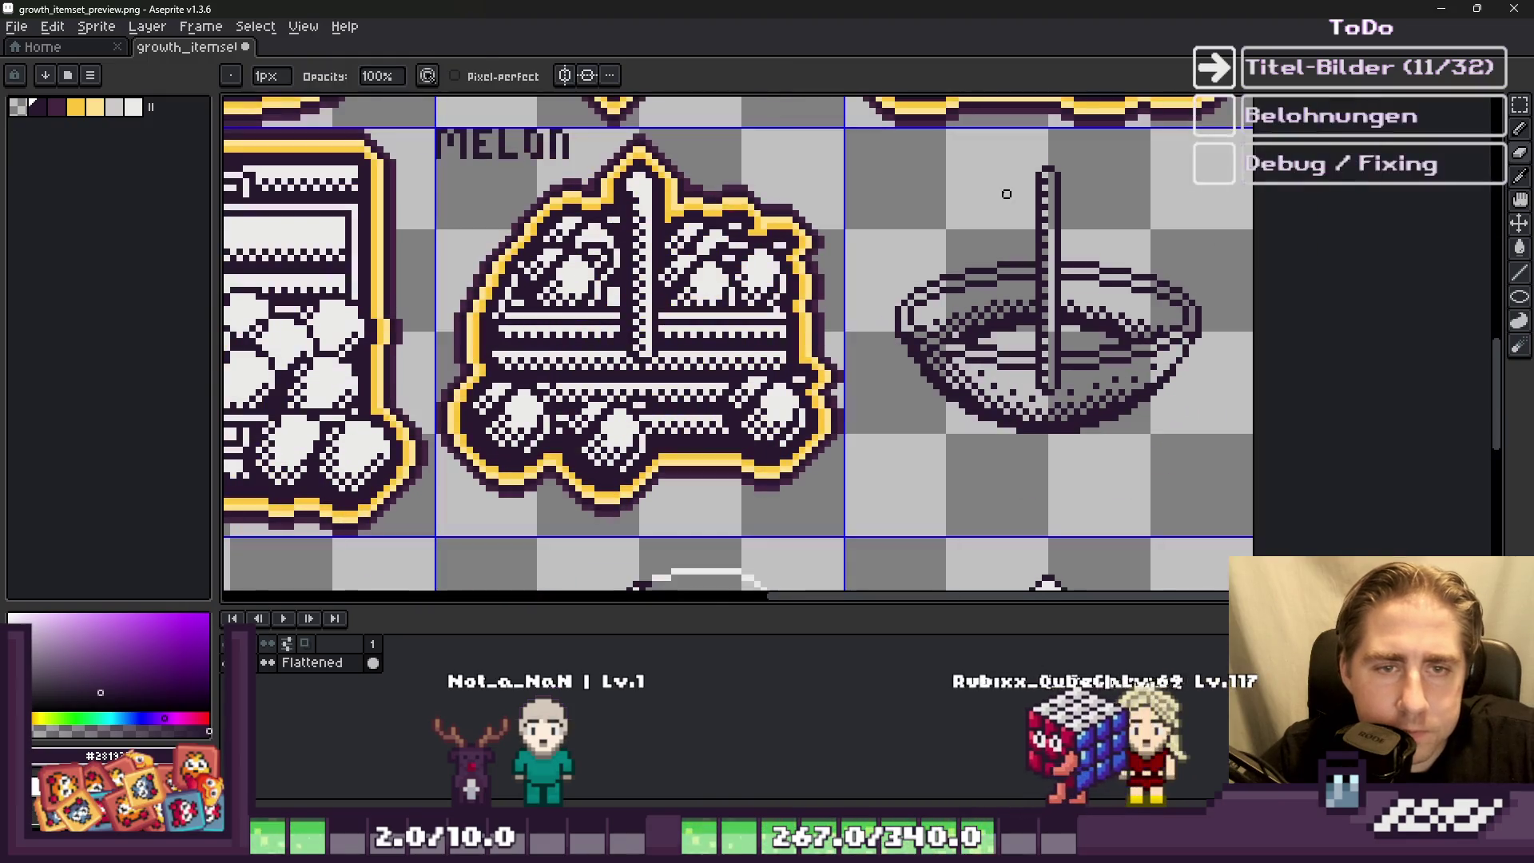
Step: Select the bowl's vertical stick, move it, and commit its new position
{"action": "scroll", "coordinate": [1069, 347], "scroll_direction": "up", "scroll_amount": 2}
{"action": "key", "text": "m"}
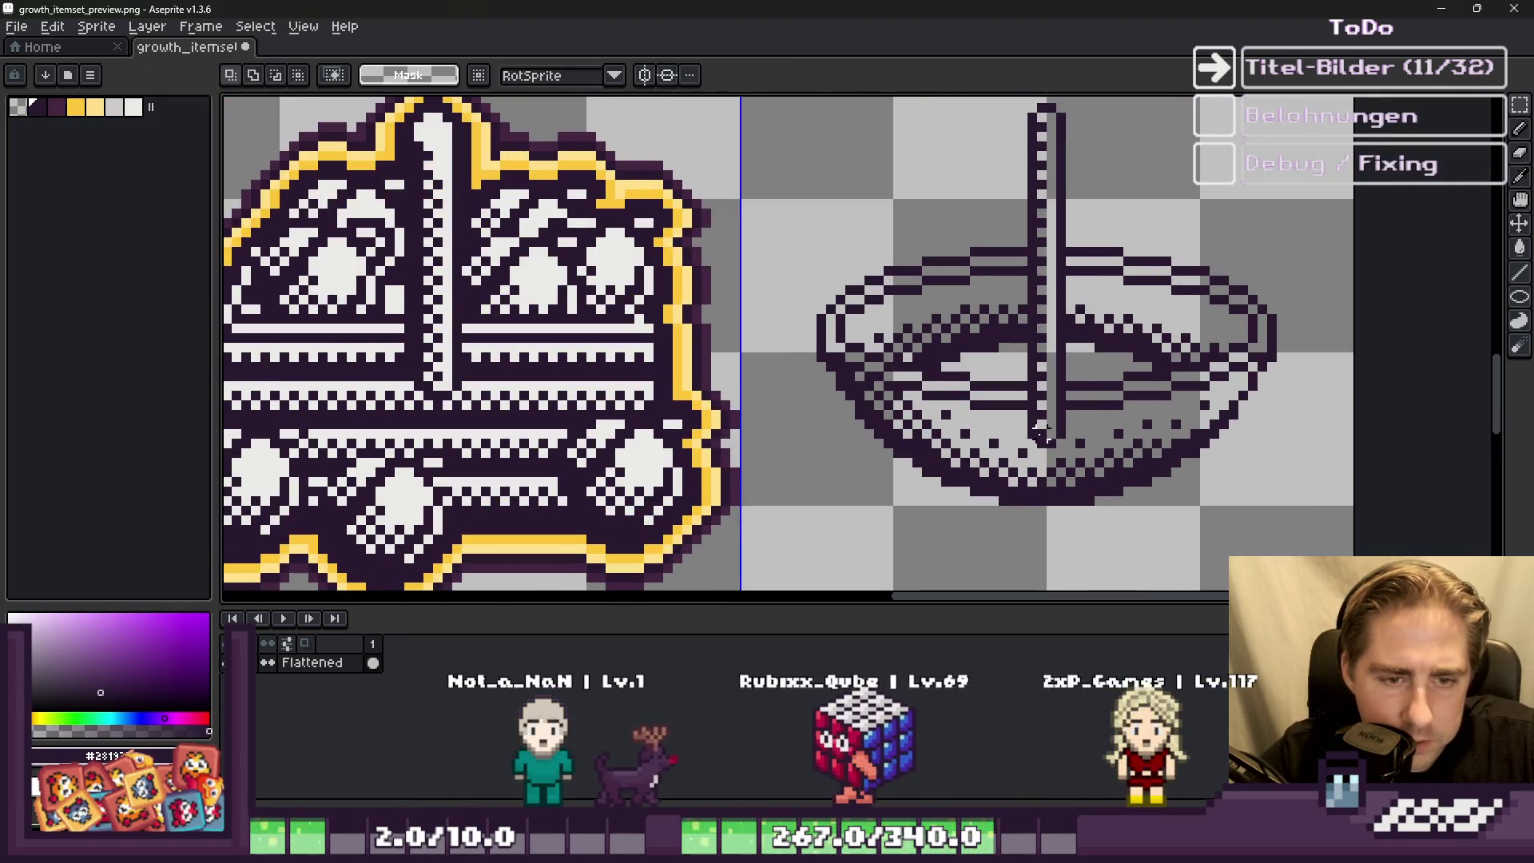
{"action": "left_click_drag", "start_coordinate": [1052, 442], "coordinate": [1031, 110]}
{"action": "scroll", "coordinate": [1044, 112], "scroll_direction": "up", "scroll_amount": 1}
{"action": "left_click", "coordinate": [1061, 194]}
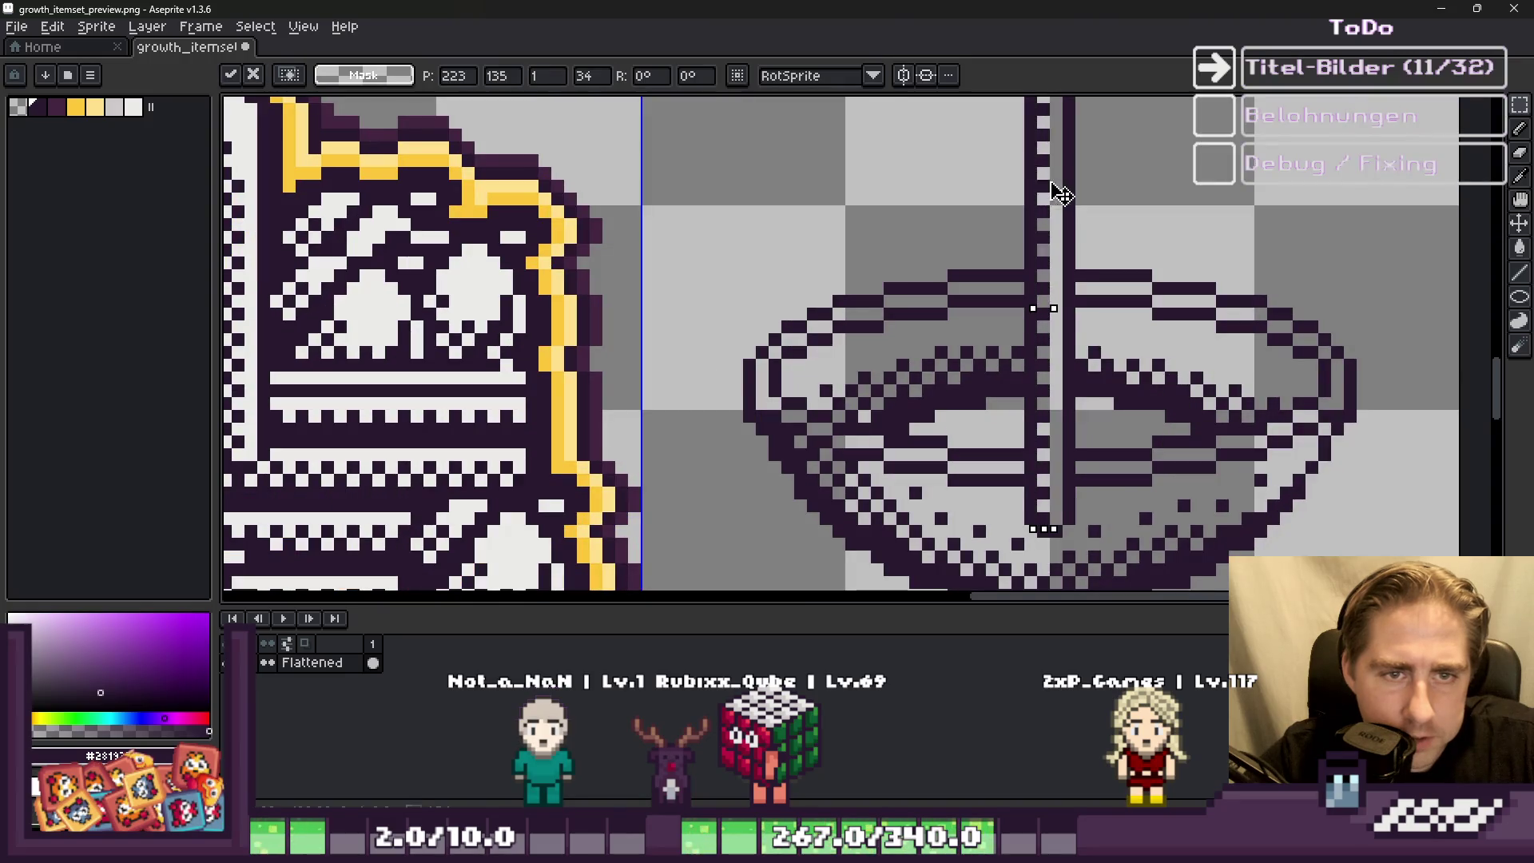
{"action": "key", "text": "Return"}
{"action": "scroll", "coordinate": [1005, 326], "scroll_direction": "down", "scroll_amount": 3}
{"action": "key", "text": "b"}
{"action": "scroll", "coordinate": [1016, 206], "scroll_direction": "up", "scroll_amount": 1}
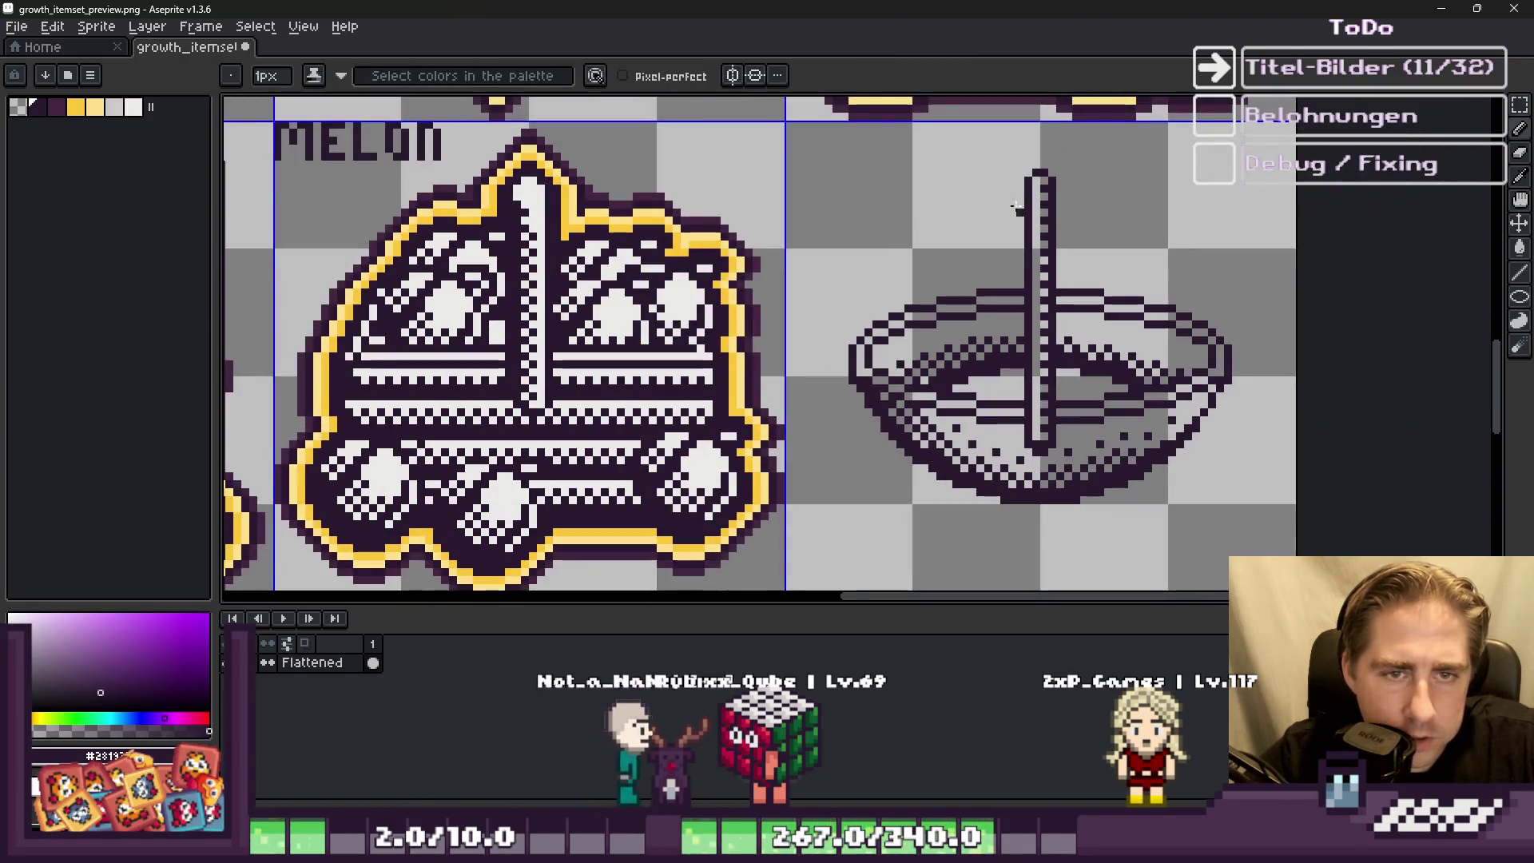
{"action": "scroll", "coordinate": [1036, 176], "scroll_direction": "down", "scroll_amount": 3}
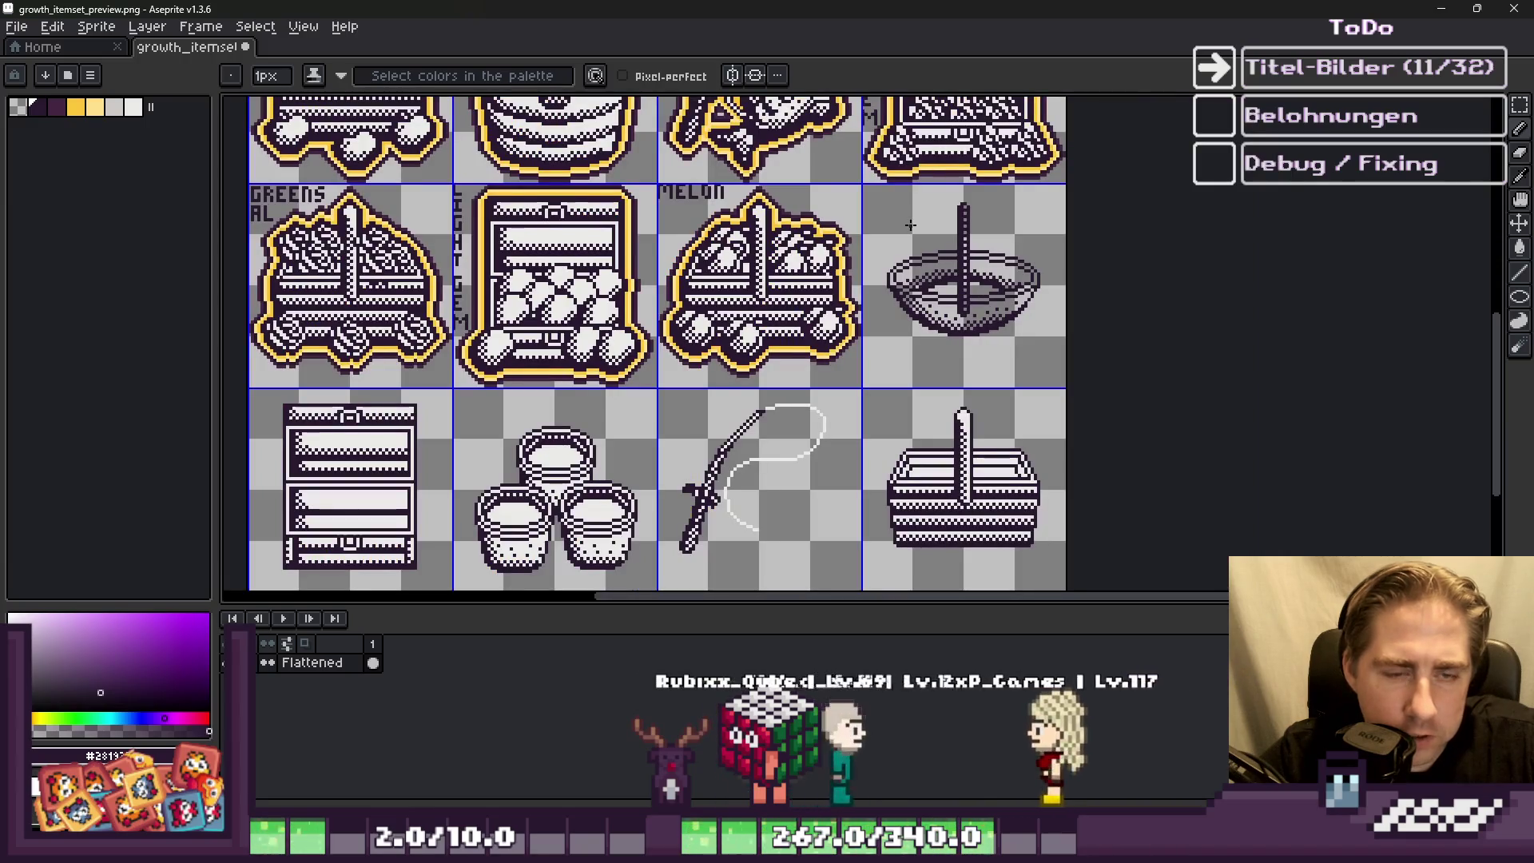
Step: Select the area around the bowl and pick its background region with the Magic Wand
{"action": "key", "text": "m"}
{"action": "scroll", "coordinate": [881, 187], "scroll_direction": "up", "scroll_amount": 1}
{"action": "left_click_drag", "start_coordinate": [871, 204], "coordinate": [1119, 439]}
{"action": "scroll", "coordinate": [1042, 381], "scroll_direction": "up", "scroll_amount": 1}
{"action": "key", "text": "w"}
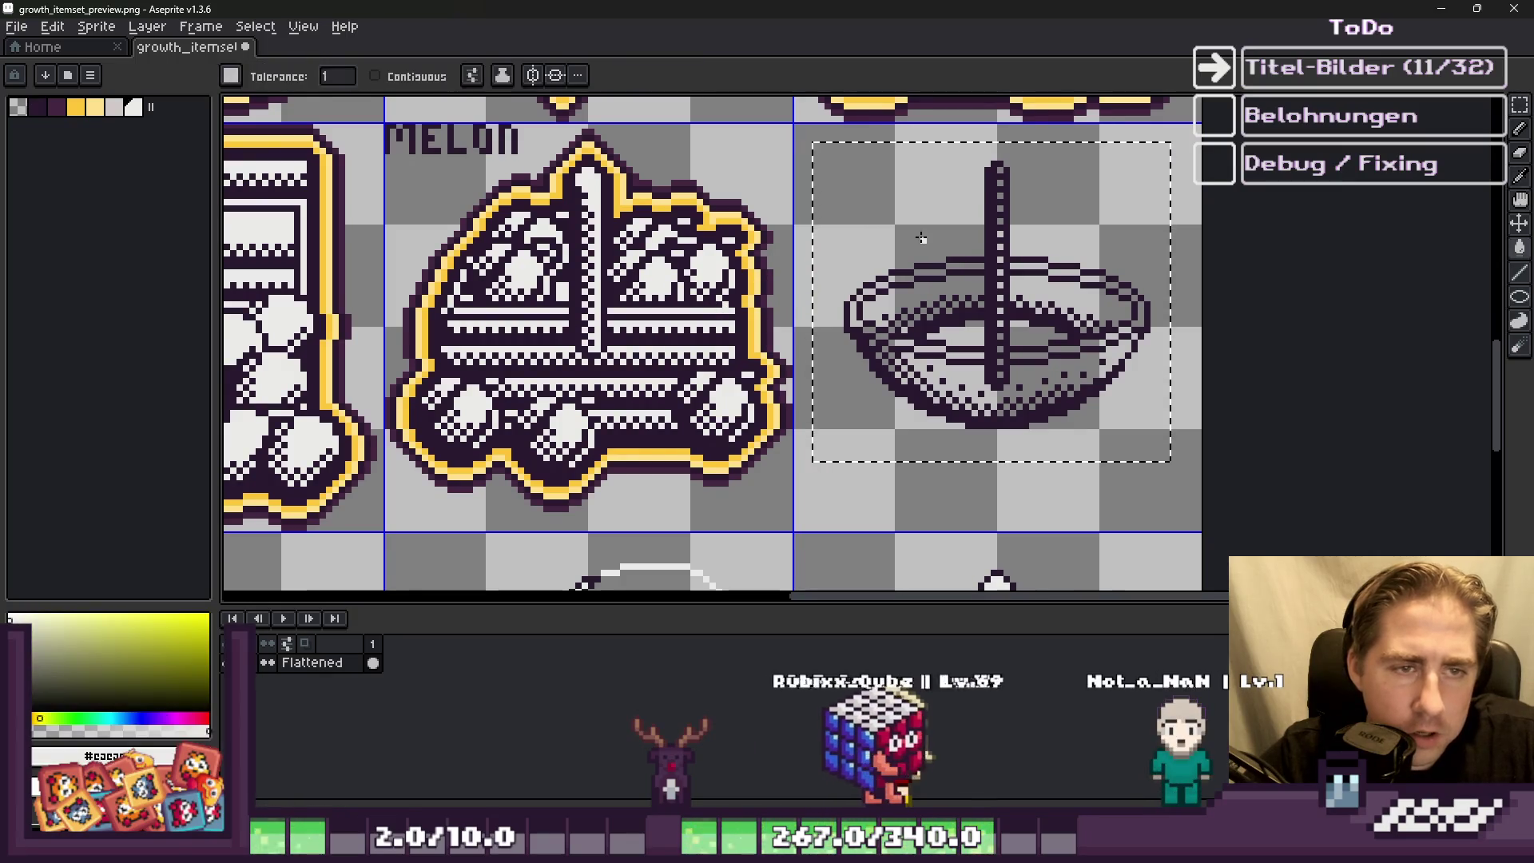
{"action": "left_click", "coordinate": [921, 238]}
{"action": "scroll", "coordinate": [1157, 291], "scroll_direction": "up", "scroll_amount": 1}
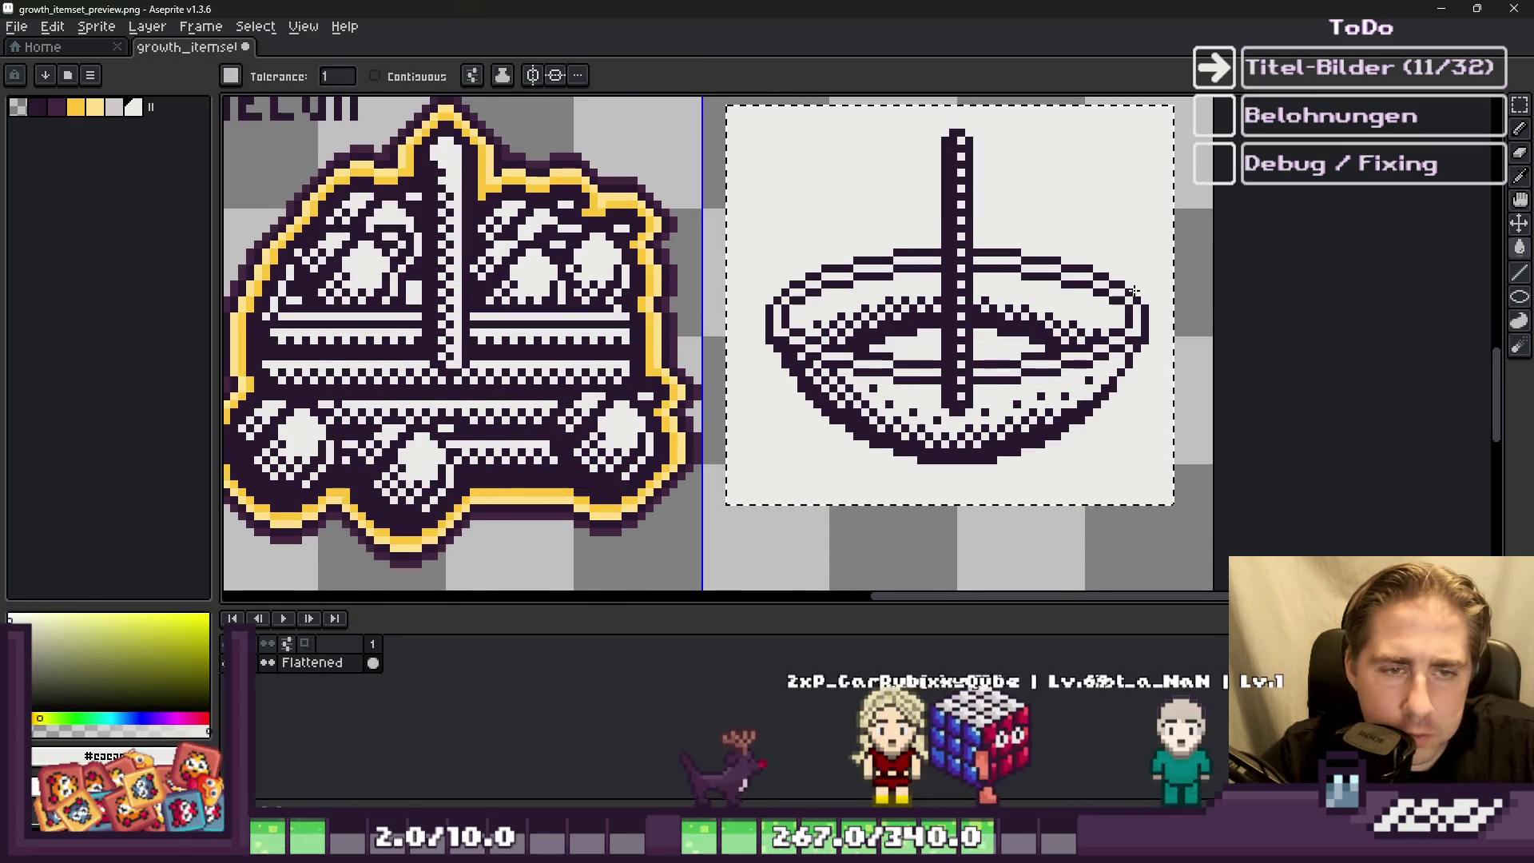
Step: Undo the white backdrop so the bowl sits on transparency, then select the bowl tile
{"action": "left_click", "coordinate": [1523, 107]}
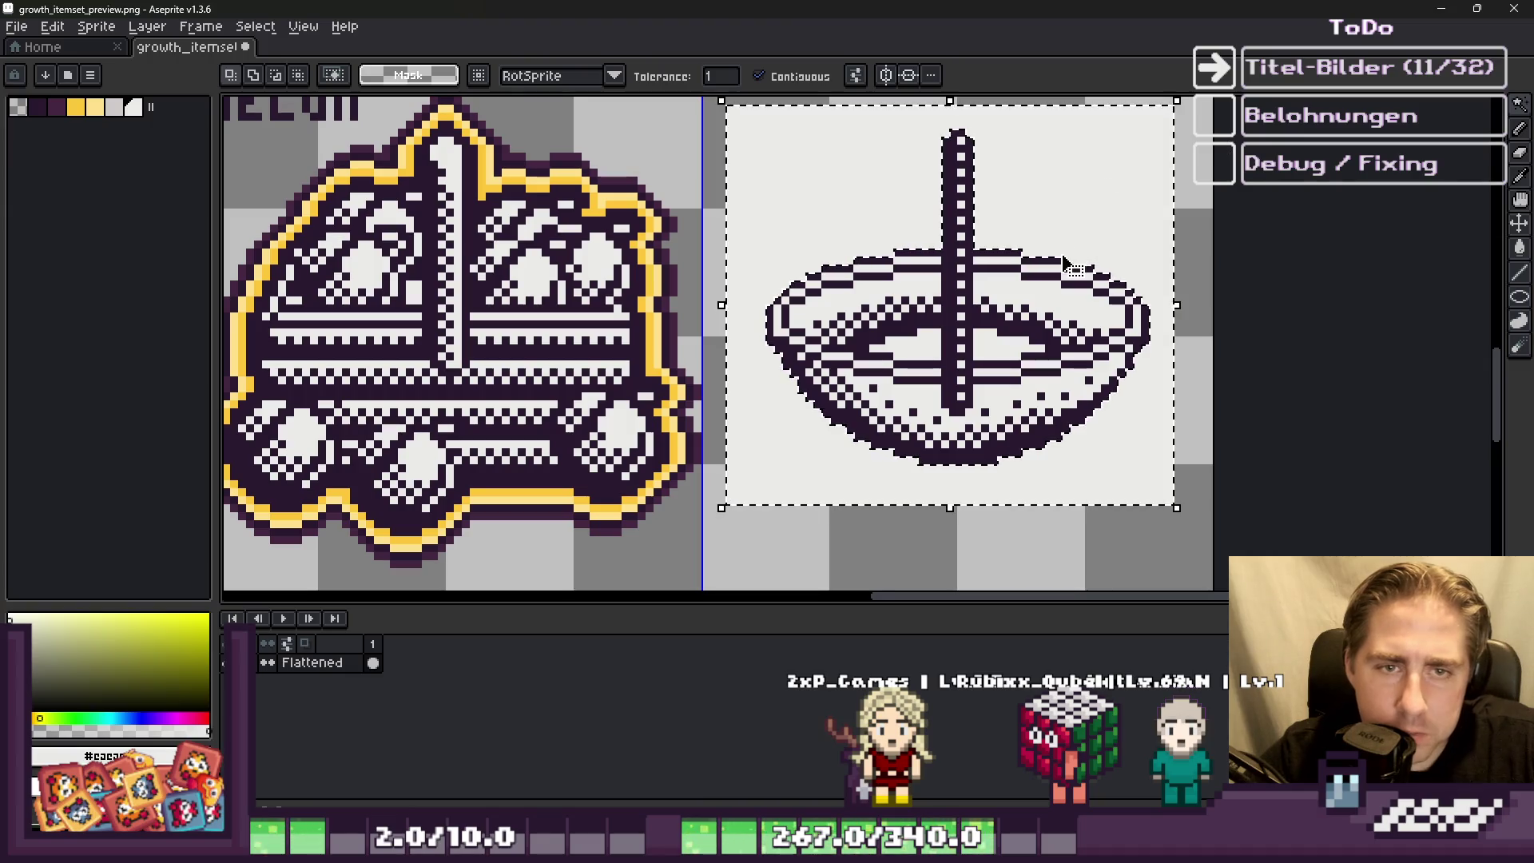
{"action": "key", "text": "ctrl+z"}
{"action": "scroll", "coordinate": [1051, 284], "scroll_direction": "down", "scroll_amount": 2}
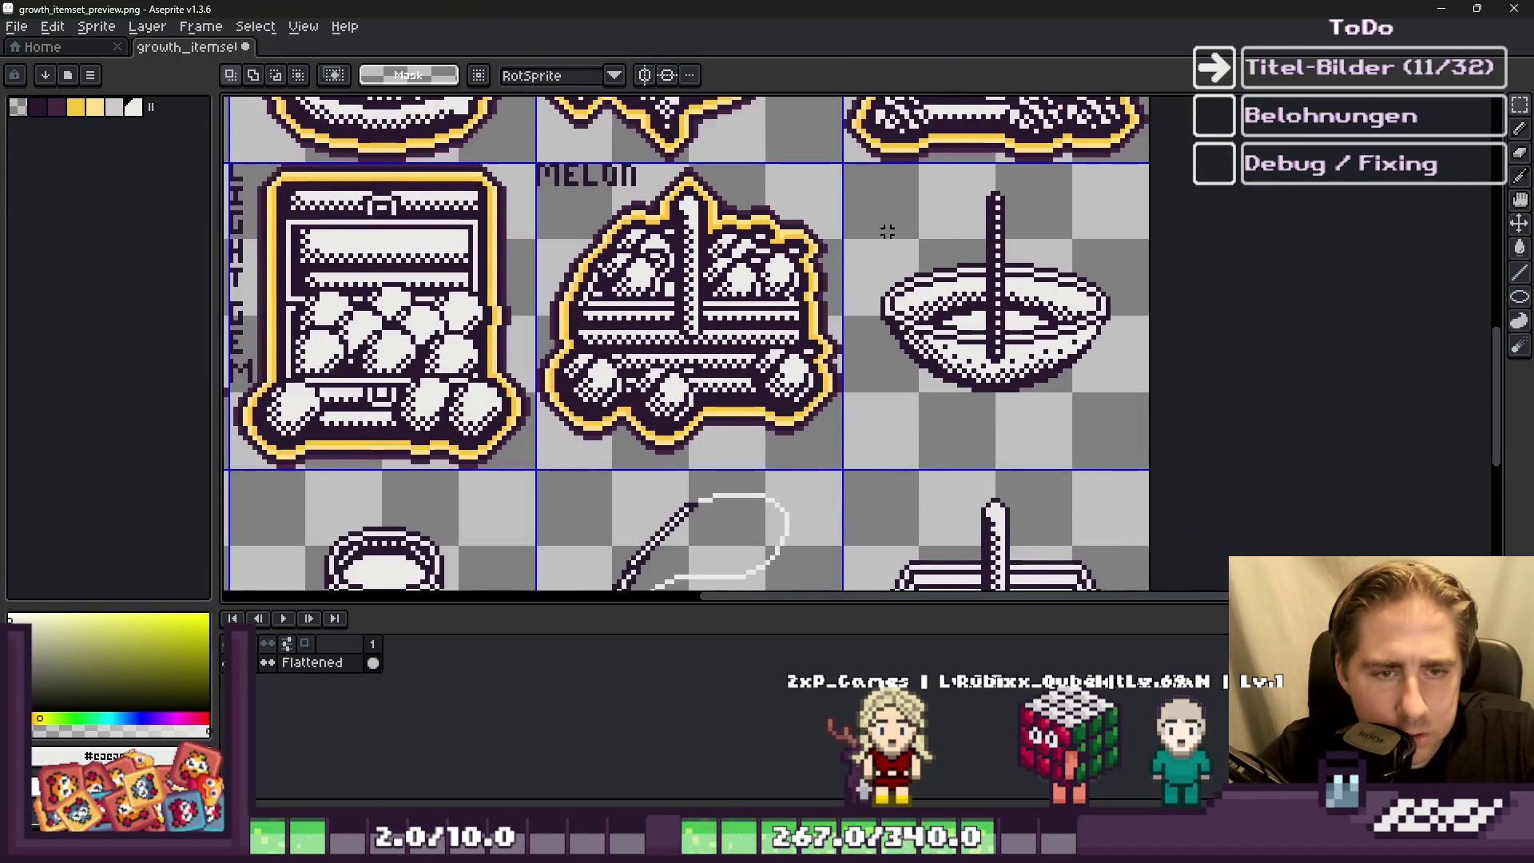
{"action": "left_click_drag", "start_coordinate": [1109, 419], "coordinate": [1111, 422]}
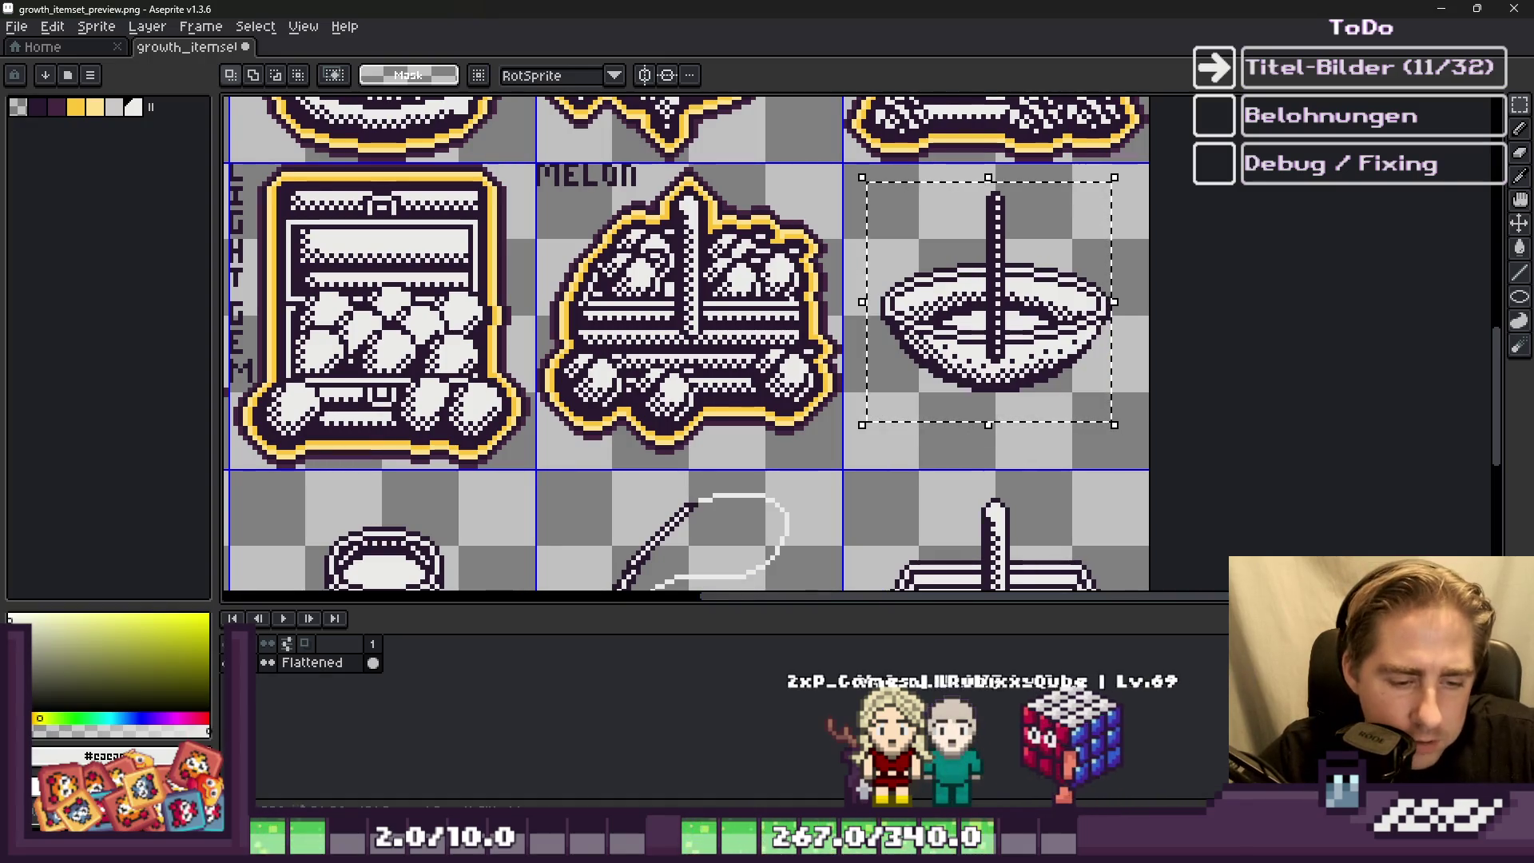
{"action": "scroll", "coordinate": [949, 357], "scroll_direction": "down", "scroll_amount": 2}
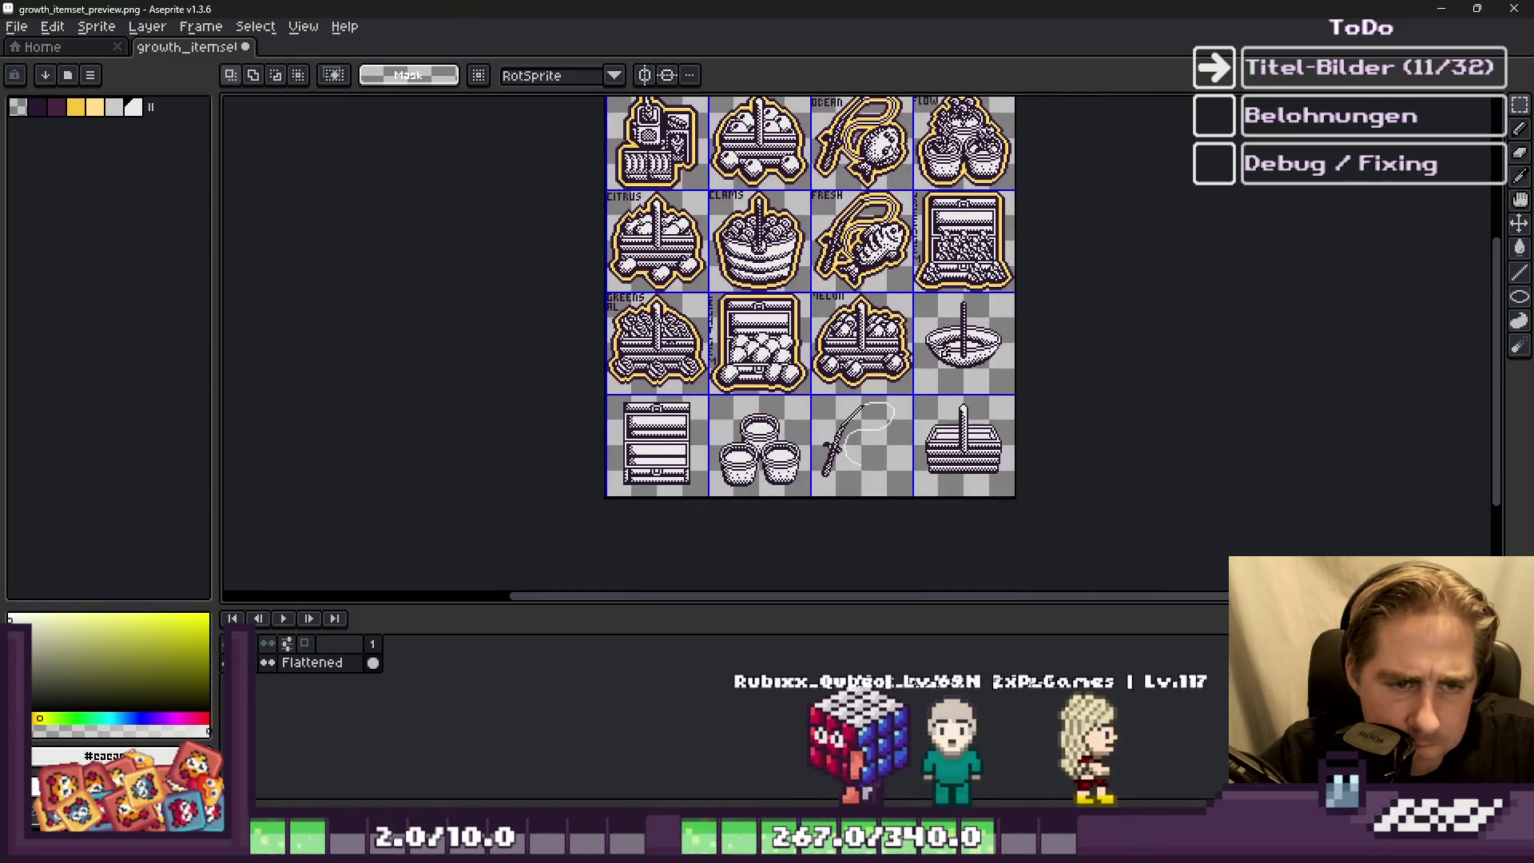
{"action": "scroll", "coordinate": [925, 307], "scroll_direction": "up", "scroll_amount": 2}
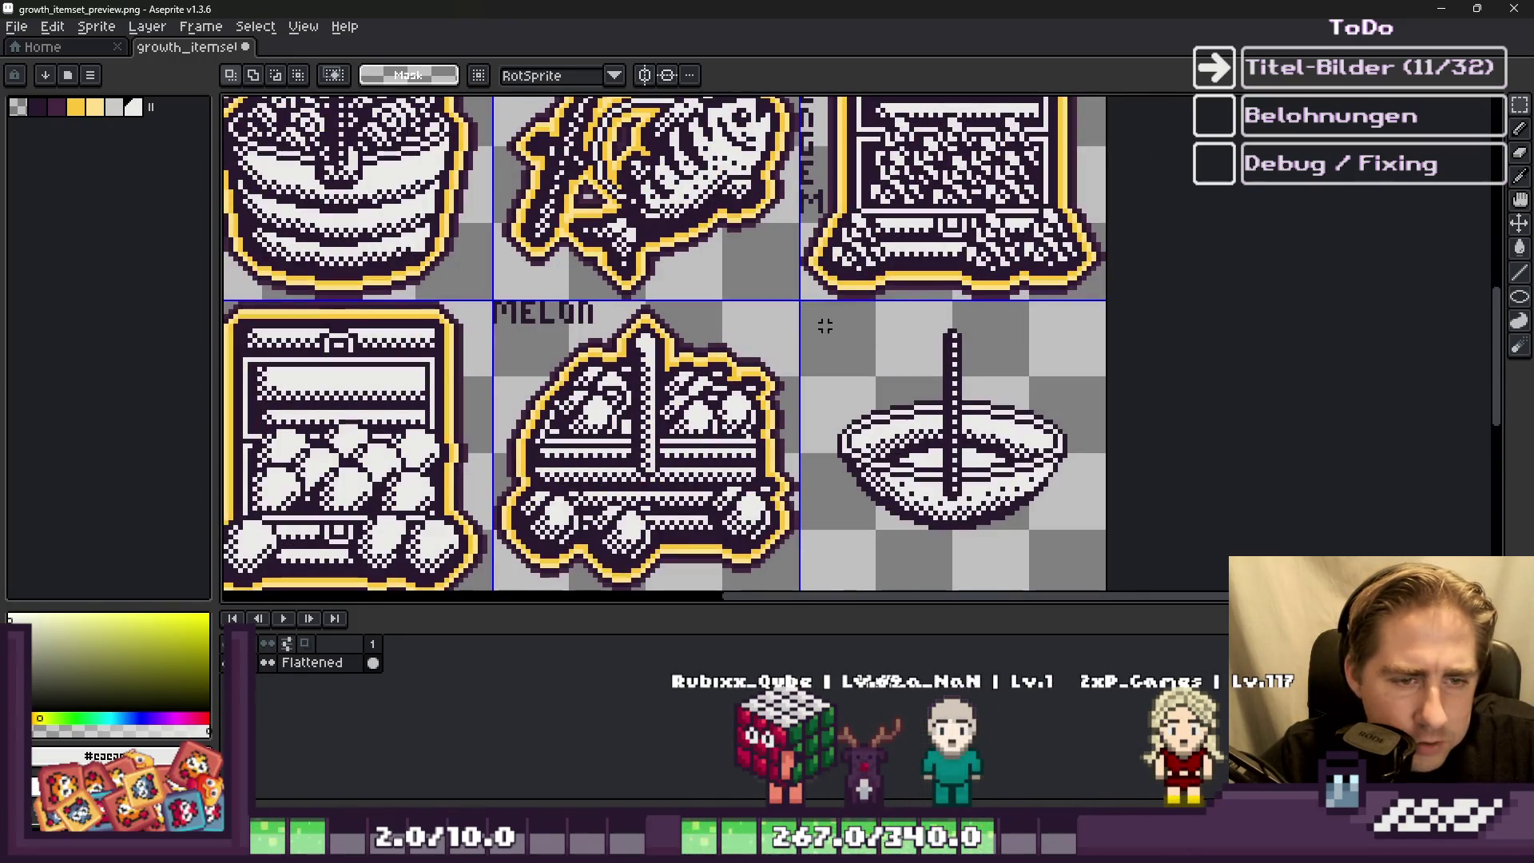
{"action": "scroll", "coordinate": [831, 447], "scroll_direction": "down", "scroll_amount": 2}
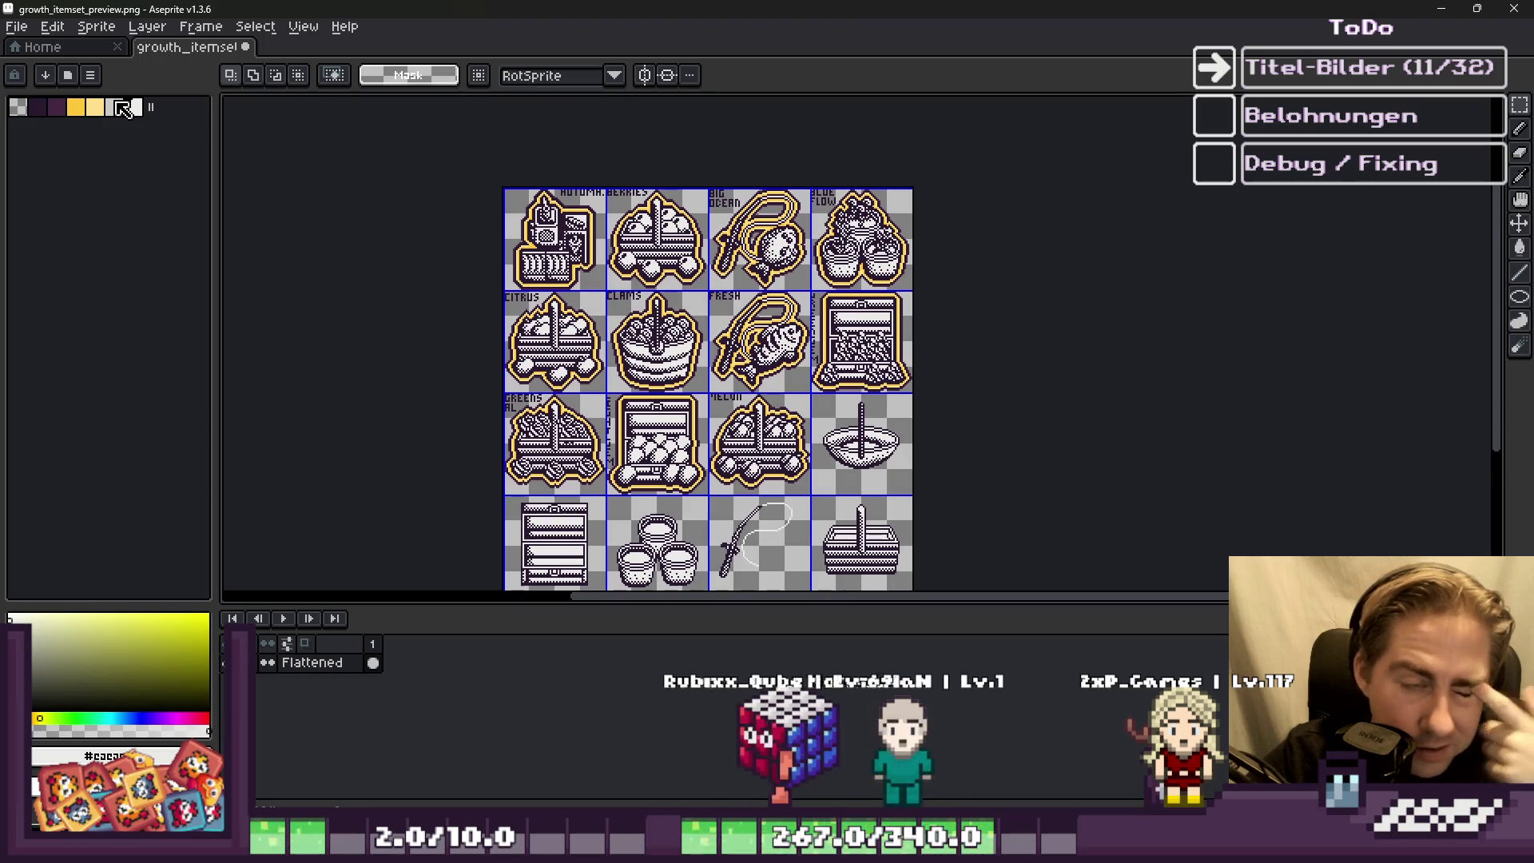
{"action": "left_click", "coordinate": [98, 30]}
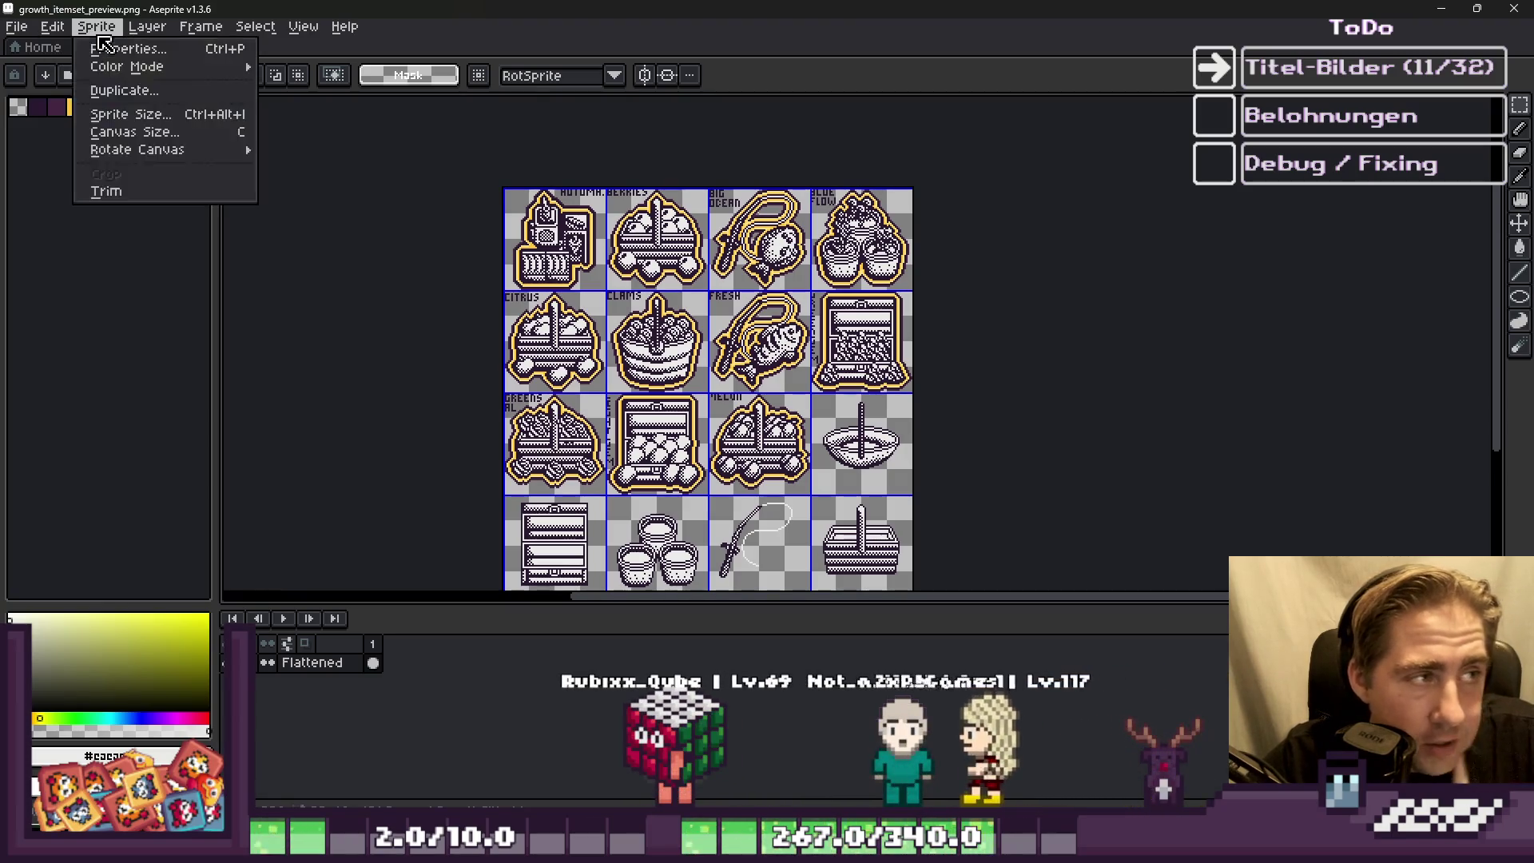
{"action": "left_click", "coordinate": [131, 131]}
{"action": "scroll", "coordinate": [743, 263], "scroll_direction": "down", "scroll_amount": 2}
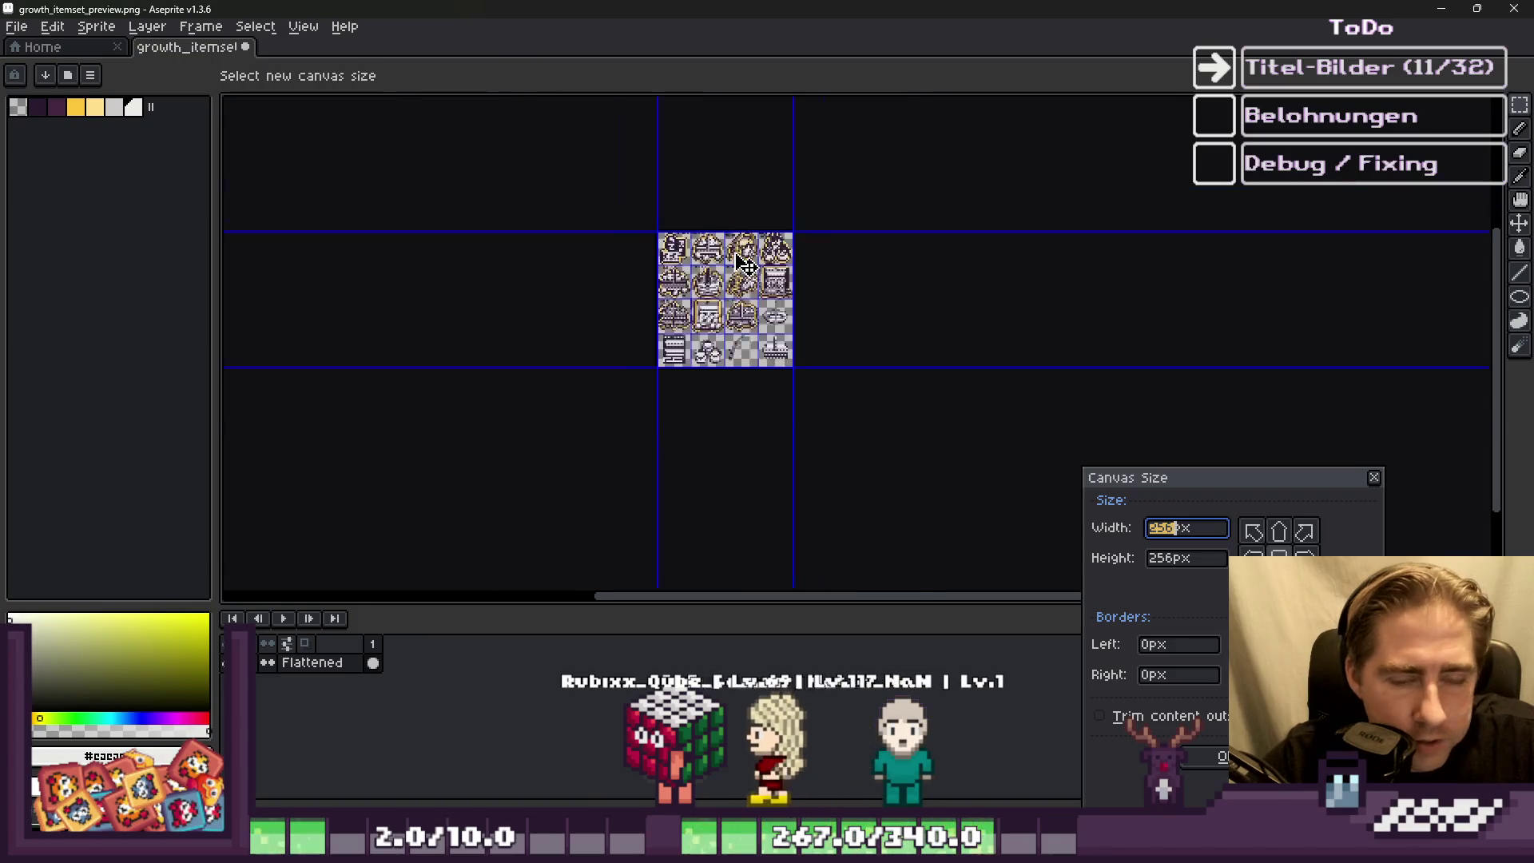
{"action": "scroll", "coordinate": [743, 263], "scroll_direction": "up", "scroll_amount": 2}
{"action": "scroll", "coordinate": [719, 313], "scroll_direction": "down", "scroll_amount": 1}
{"action": "scroll", "coordinate": [703, 365], "scroll_direction": "up", "scroll_amount": 1}
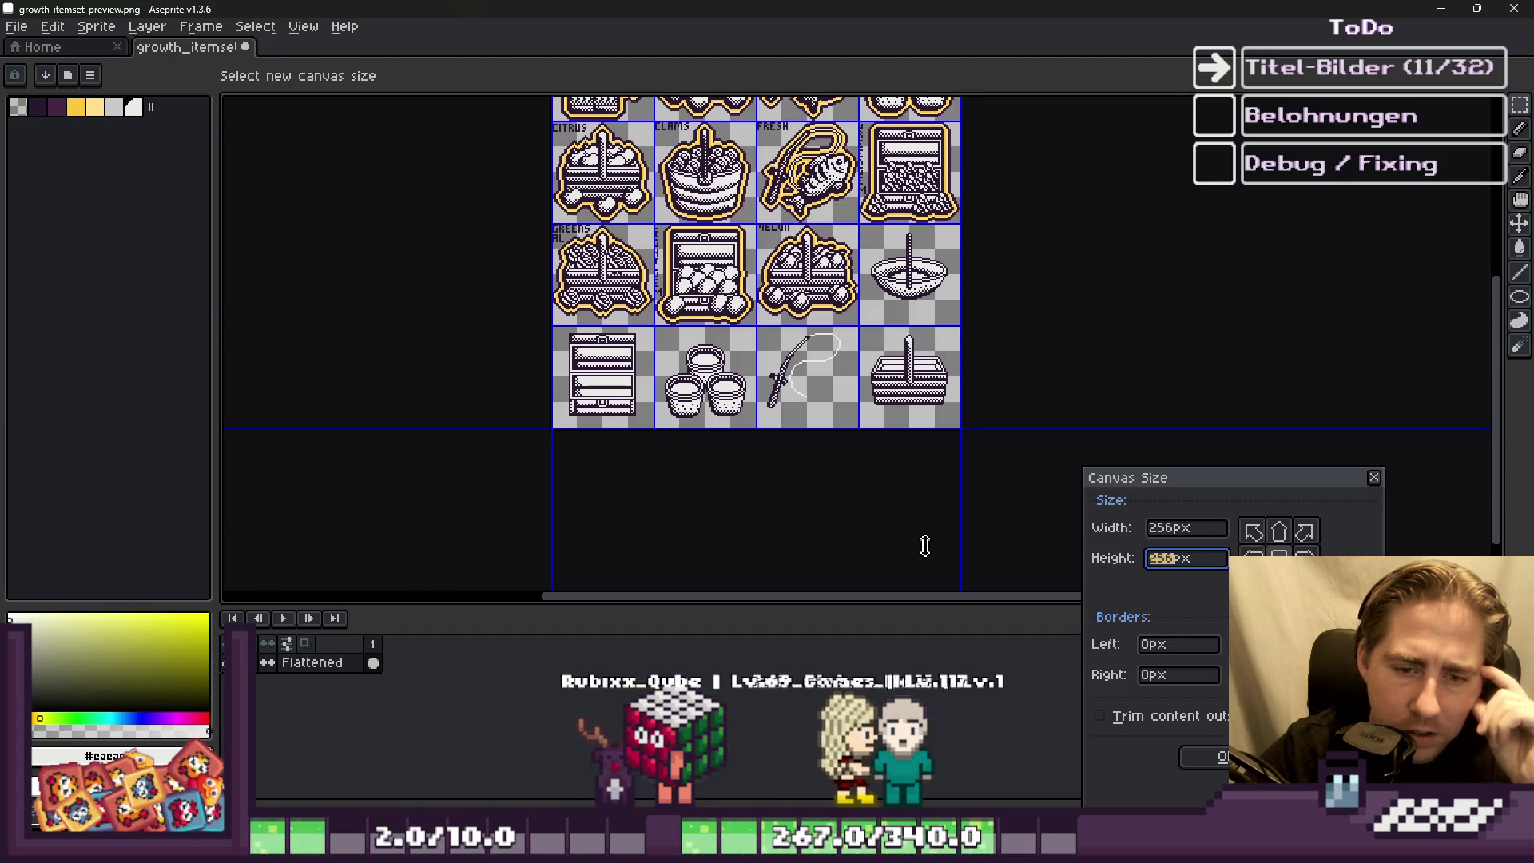
{"action": "type", "text": "256"}
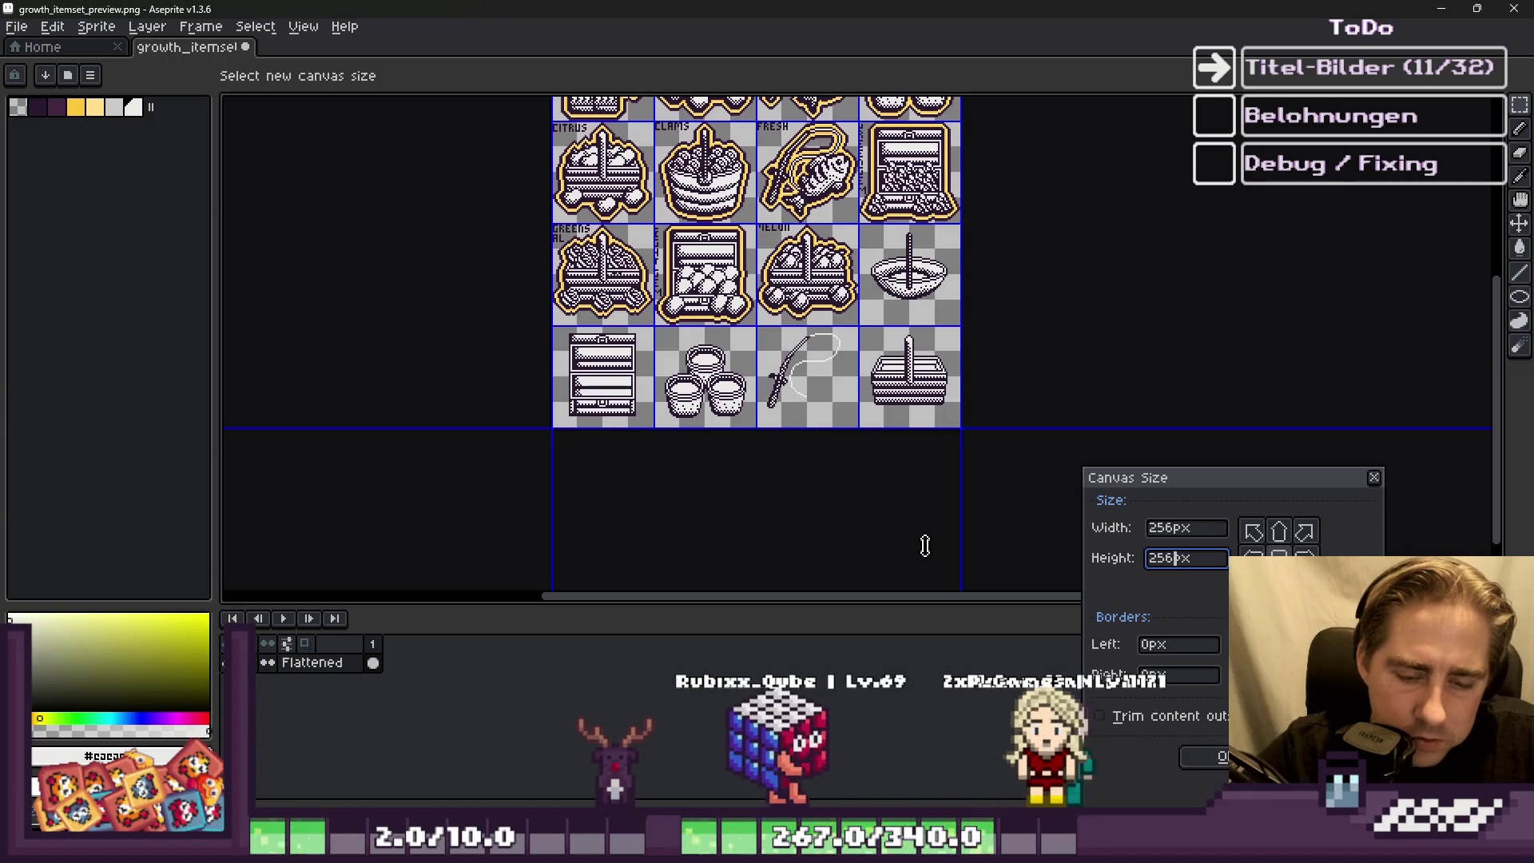
{"action": "type", "text": "*2"}
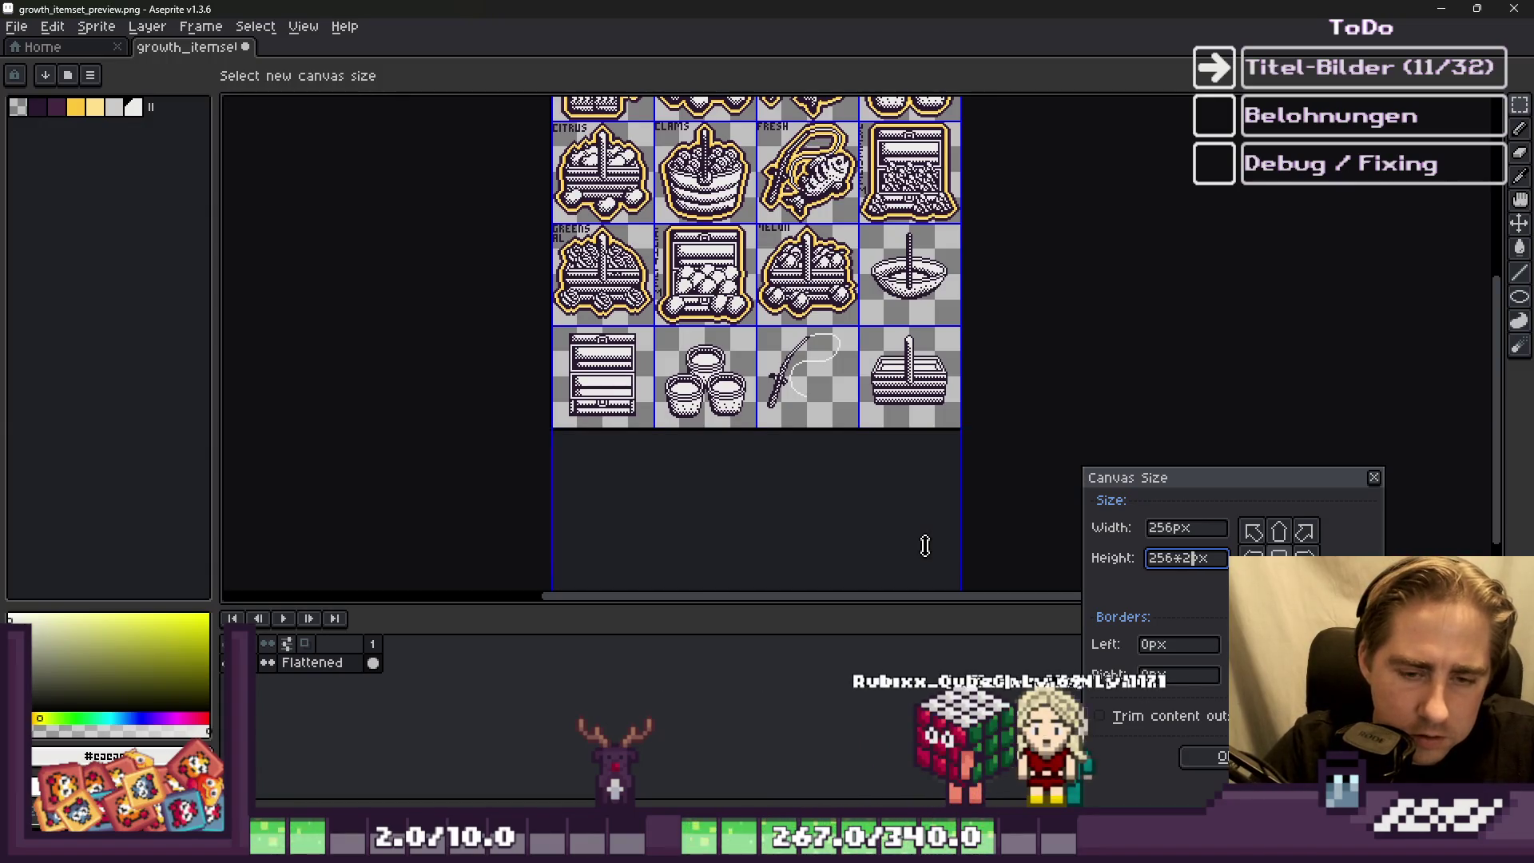
{"action": "key", "text": "Return"}
{"action": "scroll", "coordinate": [984, 234], "scroll_direction": "down", "scroll_amount": 2}
{"action": "scroll", "coordinate": [983, 233], "scroll_direction": "up", "scroll_amount": 3}
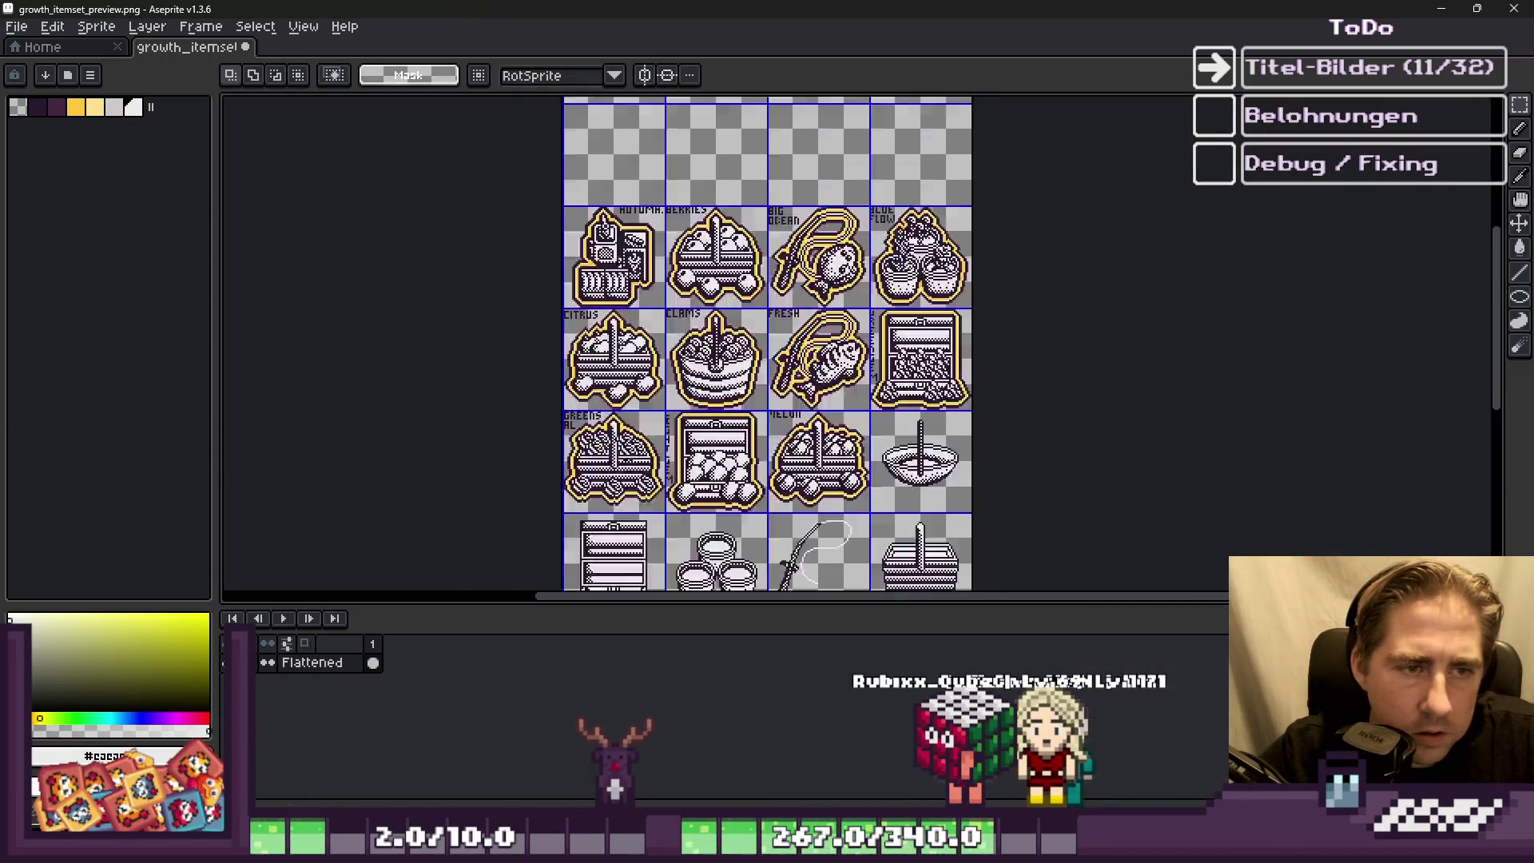
{"action": "key", "text": "ctrl+z"}
{"action": "scroll", "coordinate": [945, 260], "scroll_direction": "down", "scroll_amount": 2}
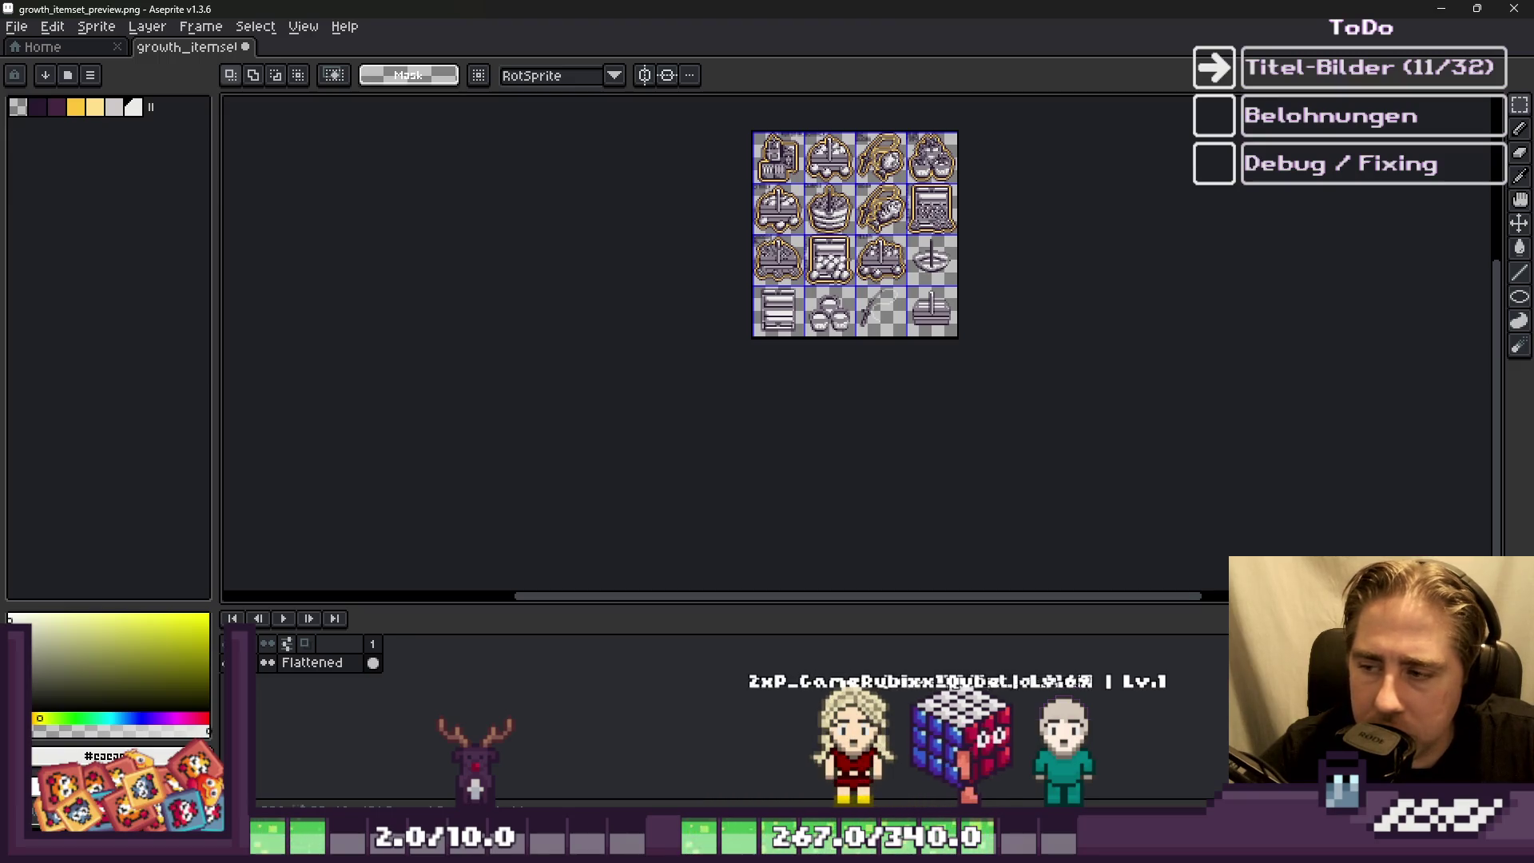
{"action": "scroll", "coordinate": [751, 382], "scroll_direction": "down", "scroll_amount": 1}
{"action": "scroll", "coordinate": [751, 381], "scroll_direction": "up", "scroll_amount": 1}
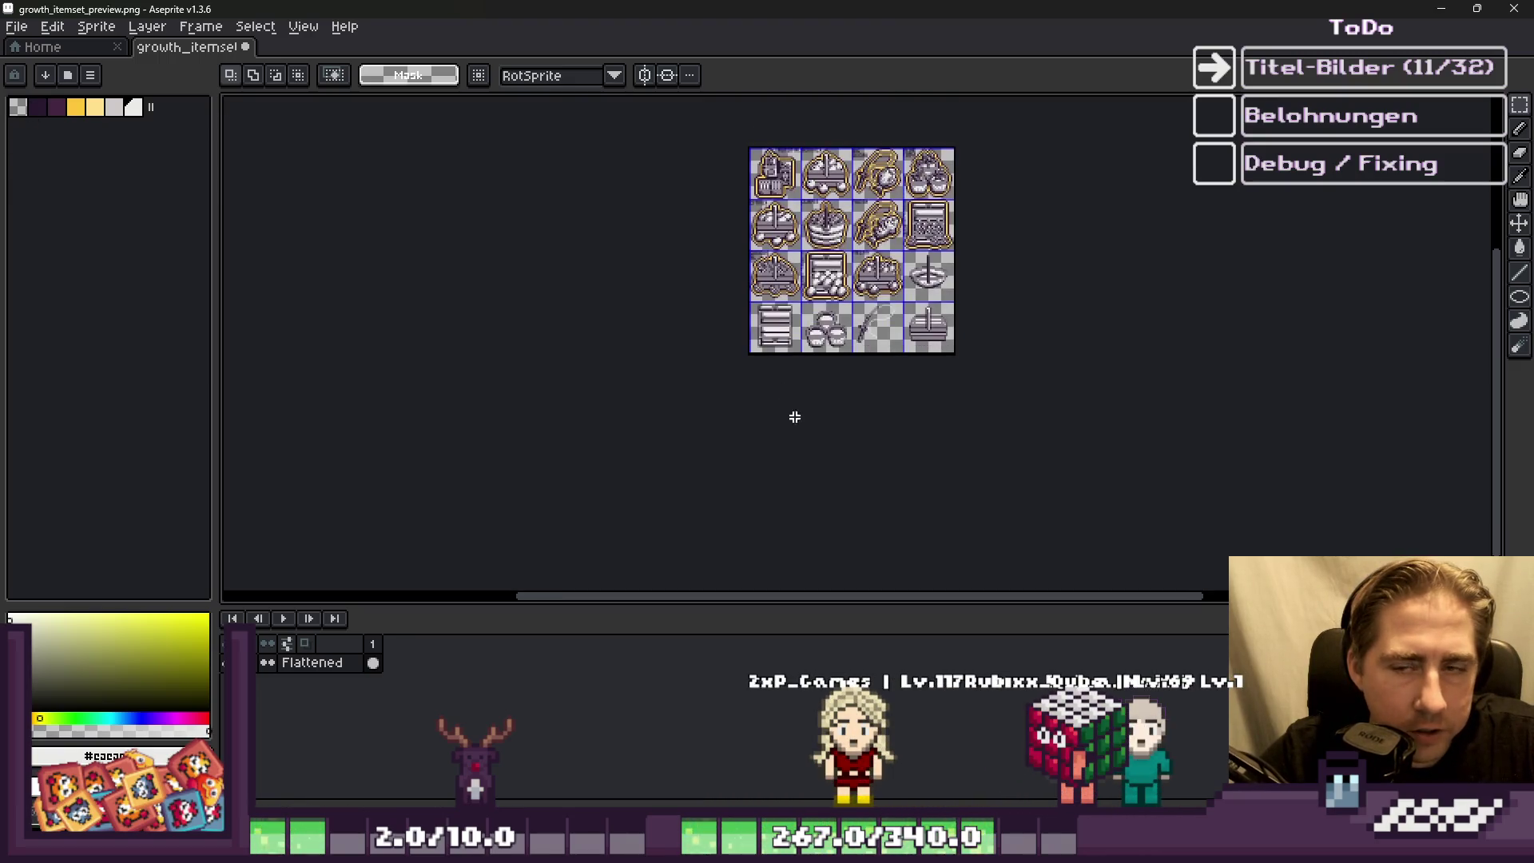
Step: Change the canvas height to 512 px with Sprite > Canvas Size
{"action": "scroll", "coordinate": [1019, 422], "scroll_direction": "down", "scroll_amount": 1}
{"action": "scroll", "coordinate": [794, 236], "scroll_direction": "up", "scroll_amount": 3}
{"action": "scroll", "coordinate": [735, 232], "scroll_direction": "down", "scroll_amount": 2}
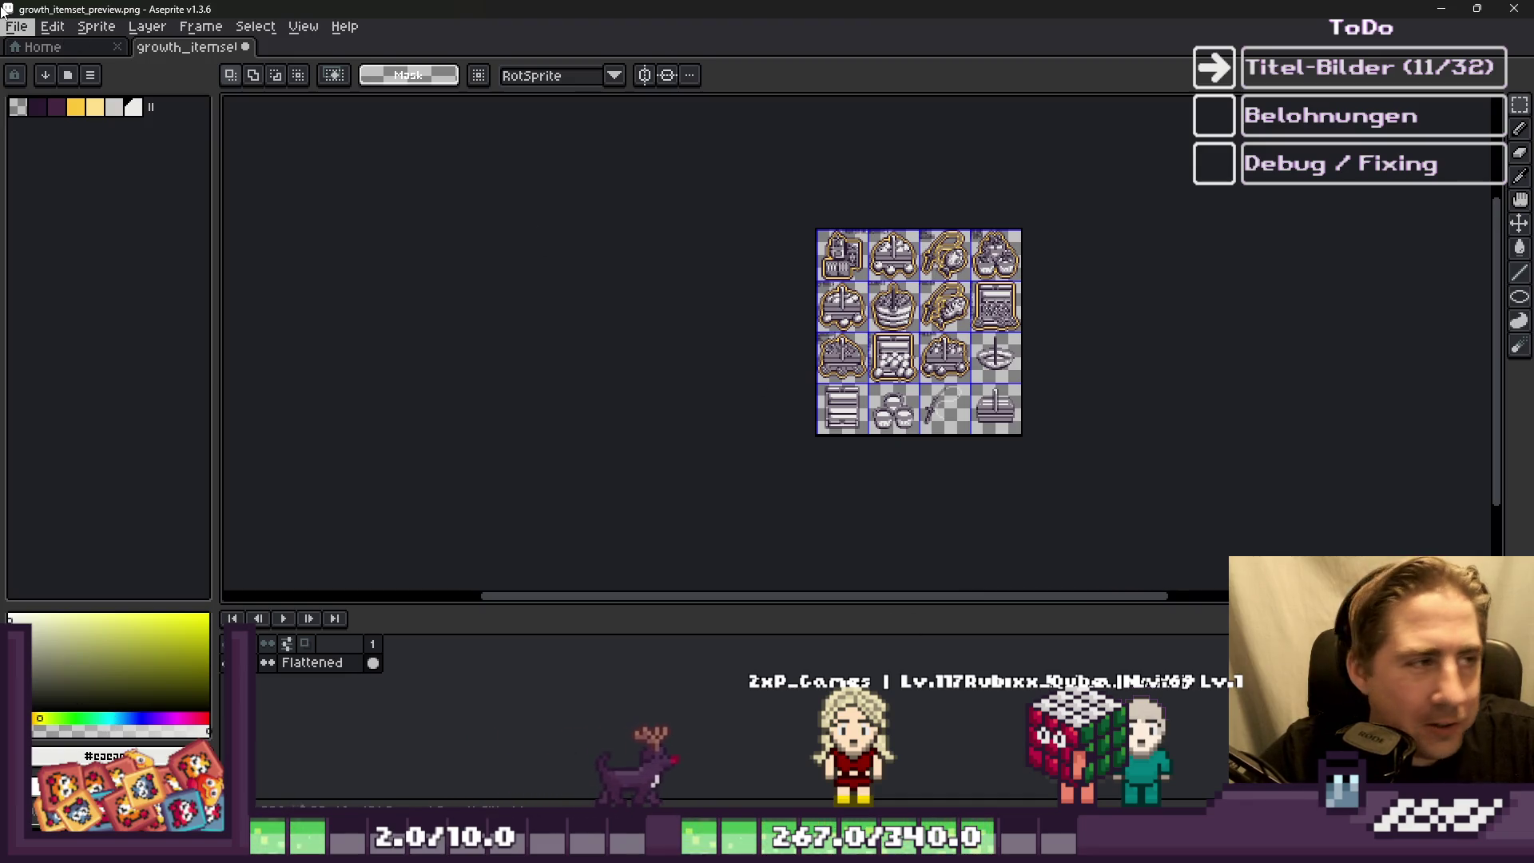
{"action": "left_click", "coordinate": [91, 28]}
{"action": "left_click", "coordinate": [94, 132]}
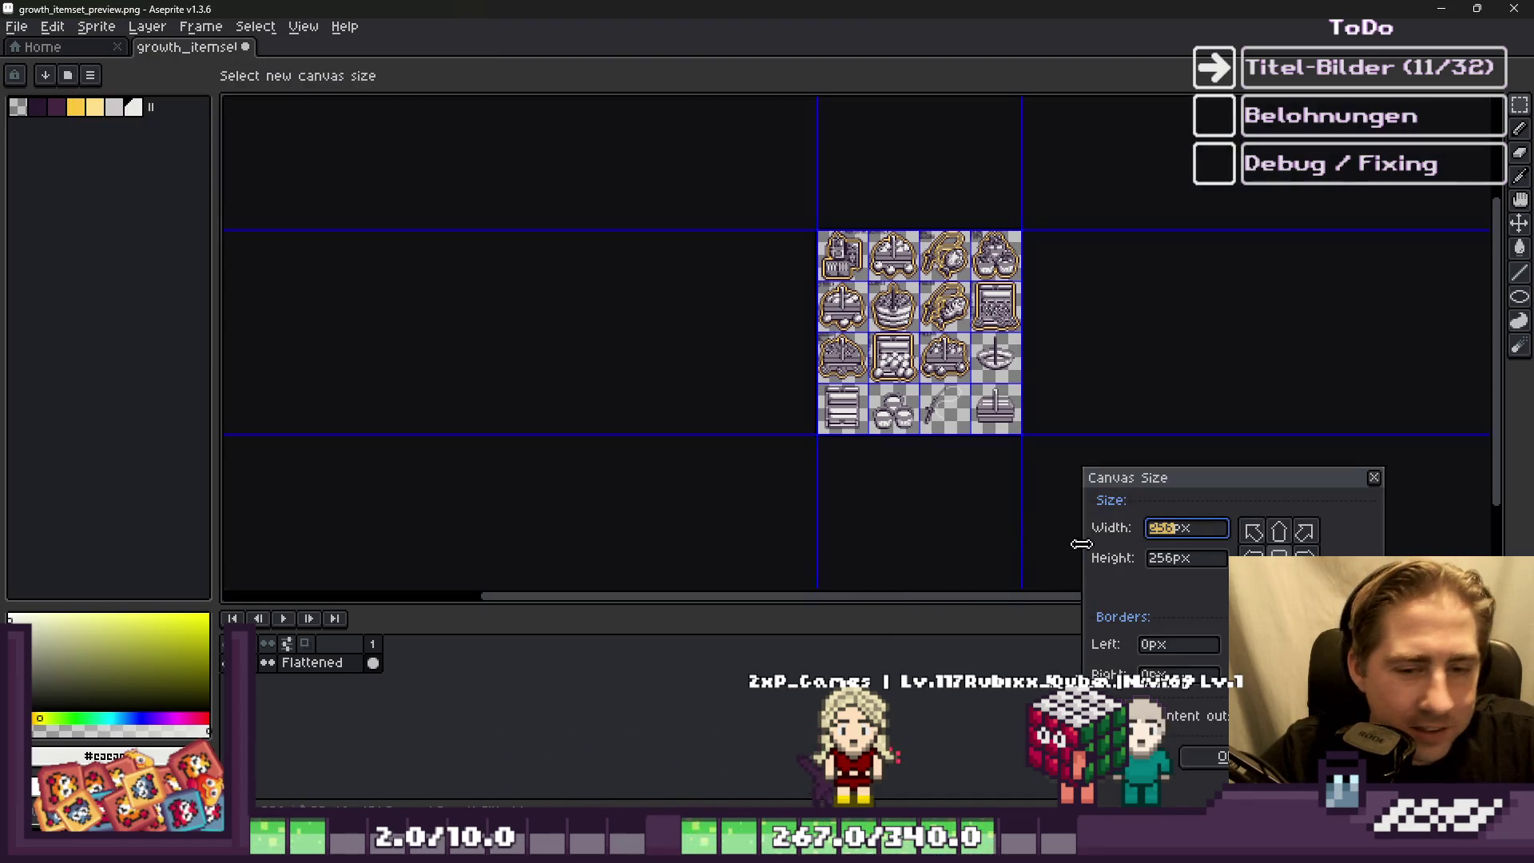
{"action": "key", "text": "Tab"}
{"action": "type", "text": "258"}
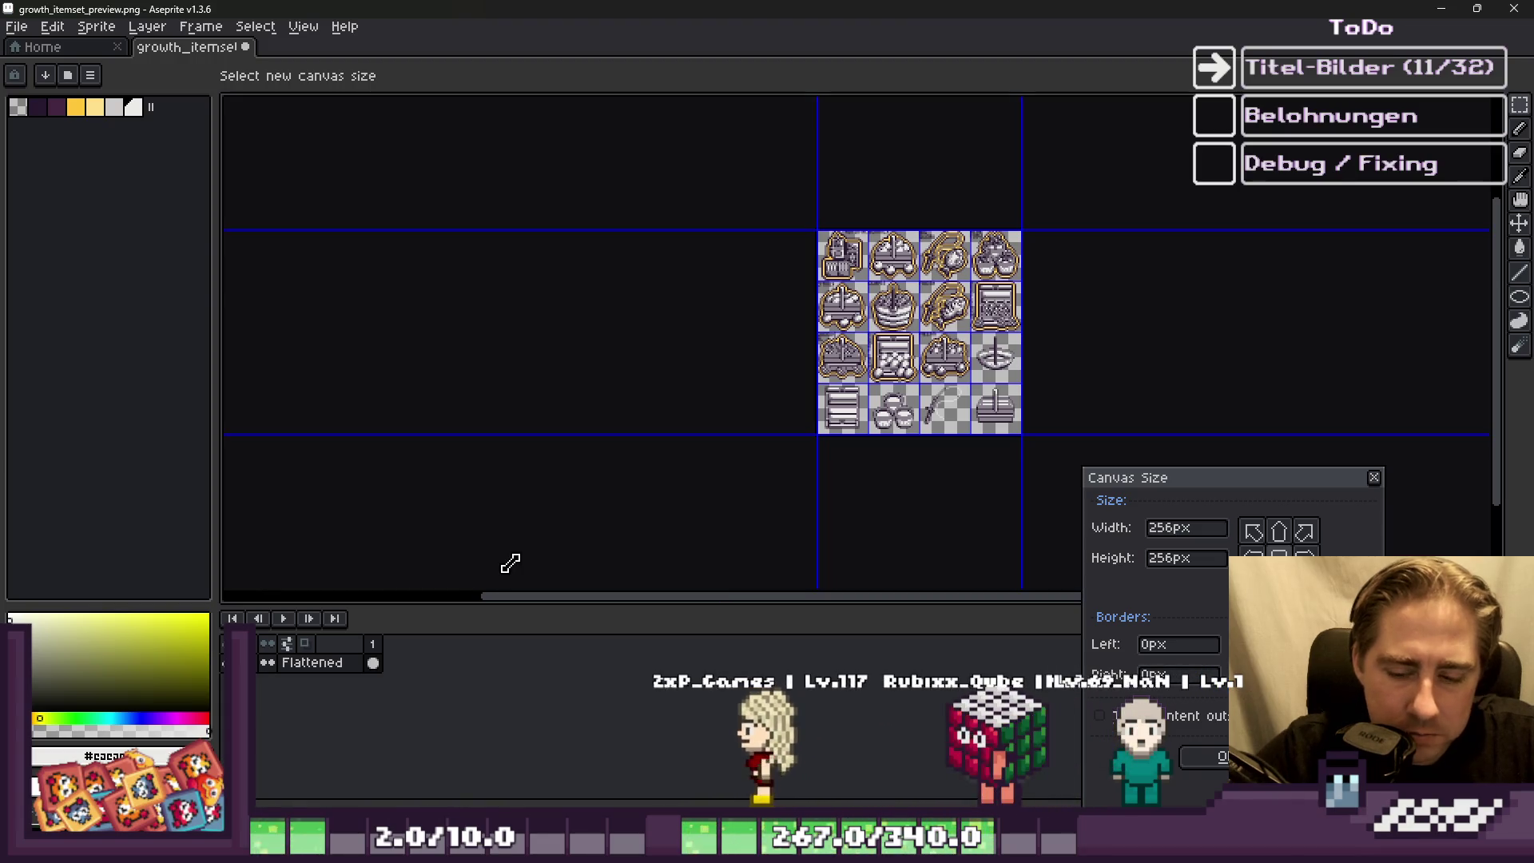
{"action": "key", "text": "BackSpace"}
{"action": "key", "text": "BackSpace"}
{"action": "key", "text": "BackSpace"}
{"action": "type", "text": "512"}
{"action": "key", "text": "Return"}
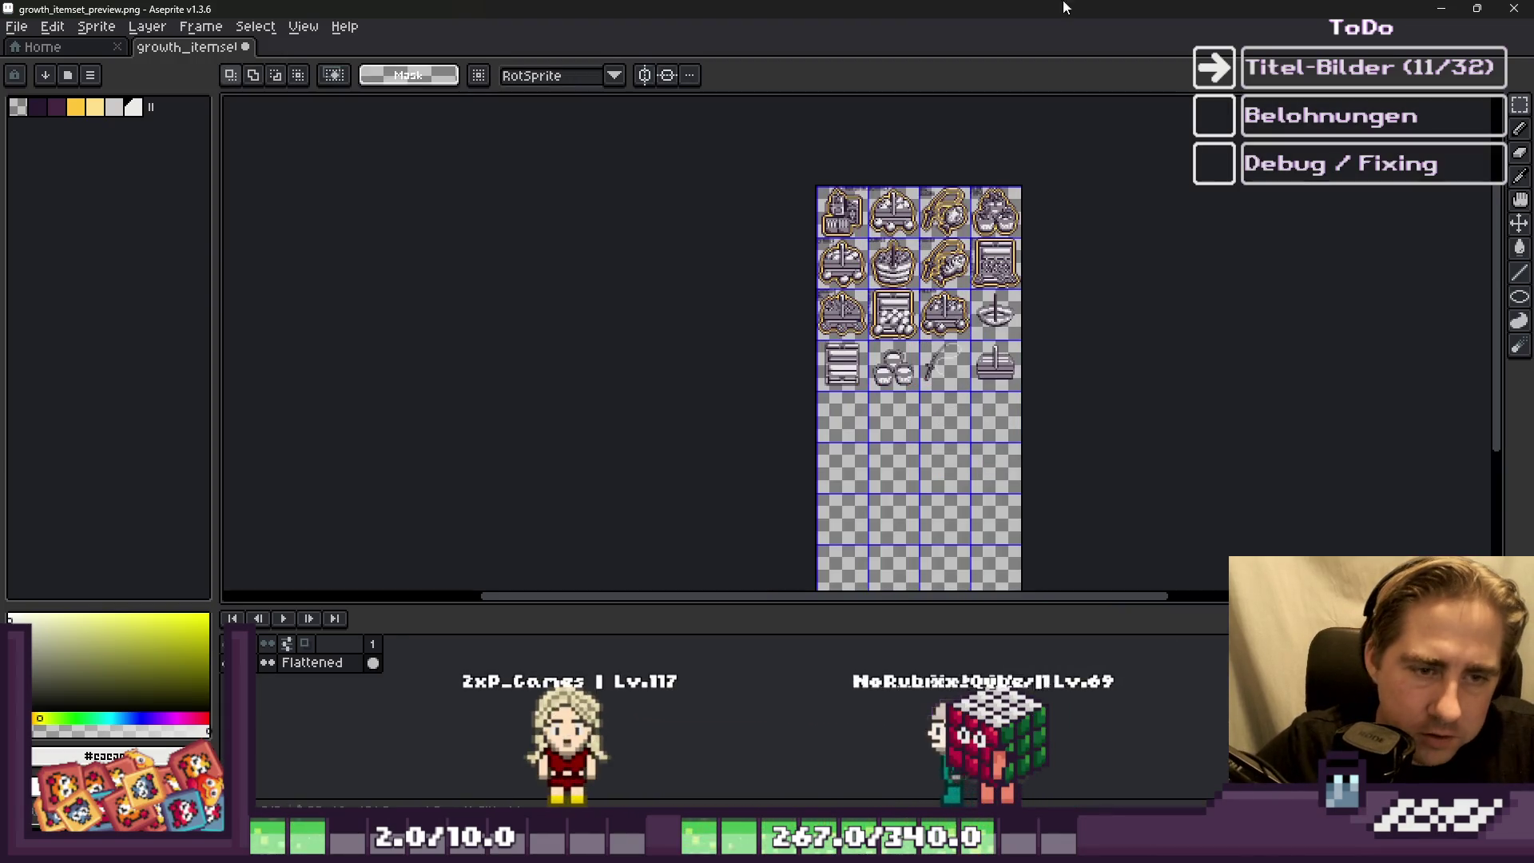
Step: Drag the selected bottom icon row down into the new space and commit it
{"action": "scroll", "coordinate": [681, 289], "scroll_direction": "up", "scroll_amount": 4}
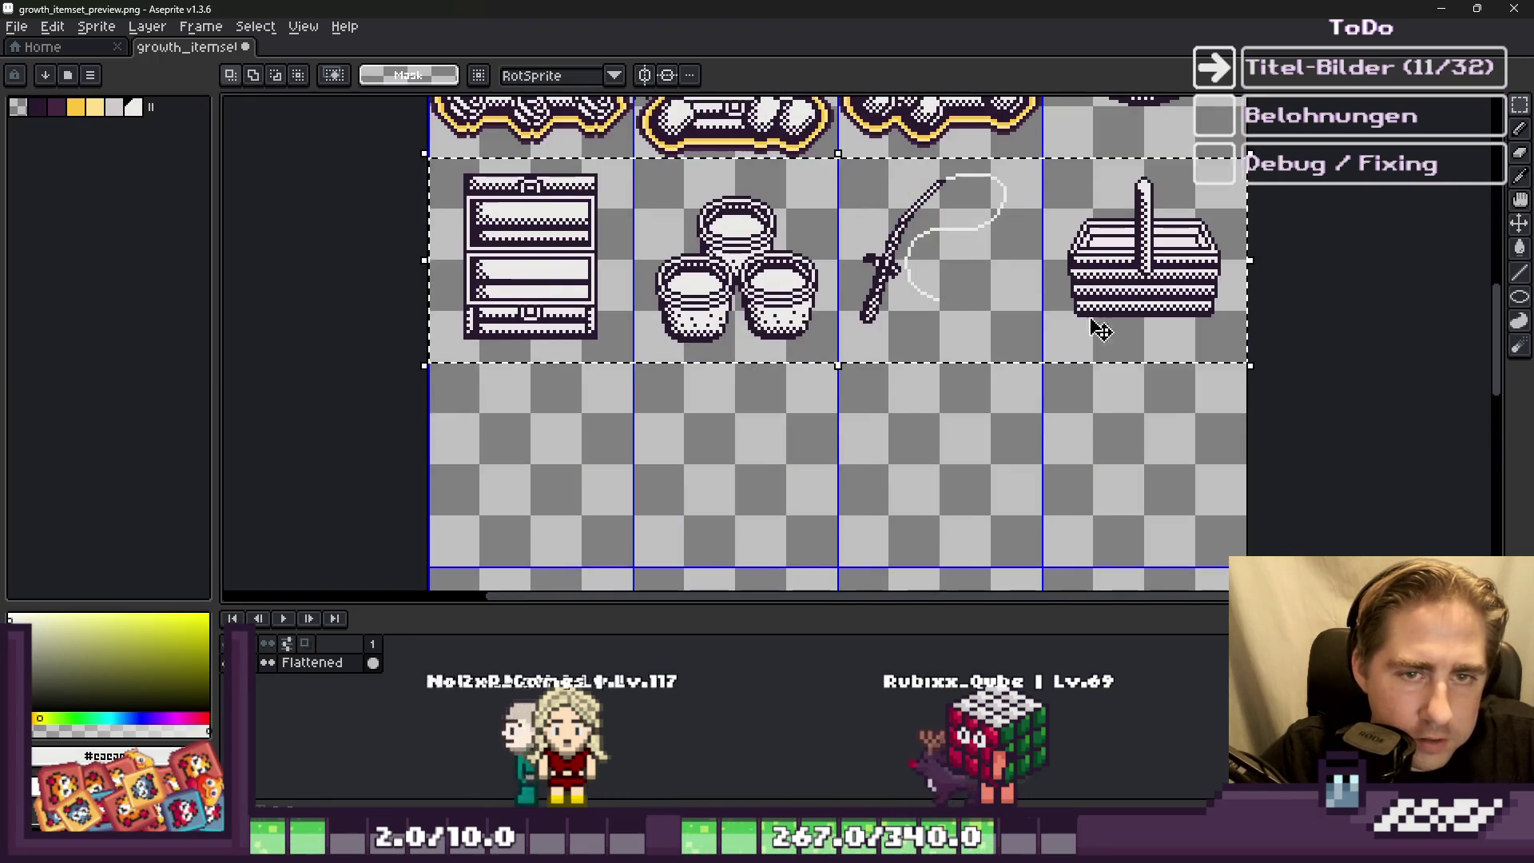
{"action": "scroll", "coordinate": [1104, 336], "scroll_direction": "down", "scroll_amount": 2}
{"action": "scroll", "coordinate": [1111, 303], "scroll_direction": "down", "scroll_amount": 2}
{"action": "left_click_drag", "start_coordinate": [1112, 223], "coordinate": [1104, 447]}
{"action": "scroll", "coordinate": [1104, 460], "scroll_direction": "up", "scroll_amount": 3}
{"action": "scroll", "coordinate": [1104, 460], "scroll_direction": "down", "scroll_amount": 1}
{"action": "left_click_drag", "start_coordinate": [1115, 303], "coordinate": [1117, 452]}
{"action": "scroll", "coordinate": [1185, 537], "scroll_direction": "up", "scroll_amount": 1}
{"action": "scroll", "coordinate": [1184, 537], "scroll_direction": "down", "scroll_amount": 1}
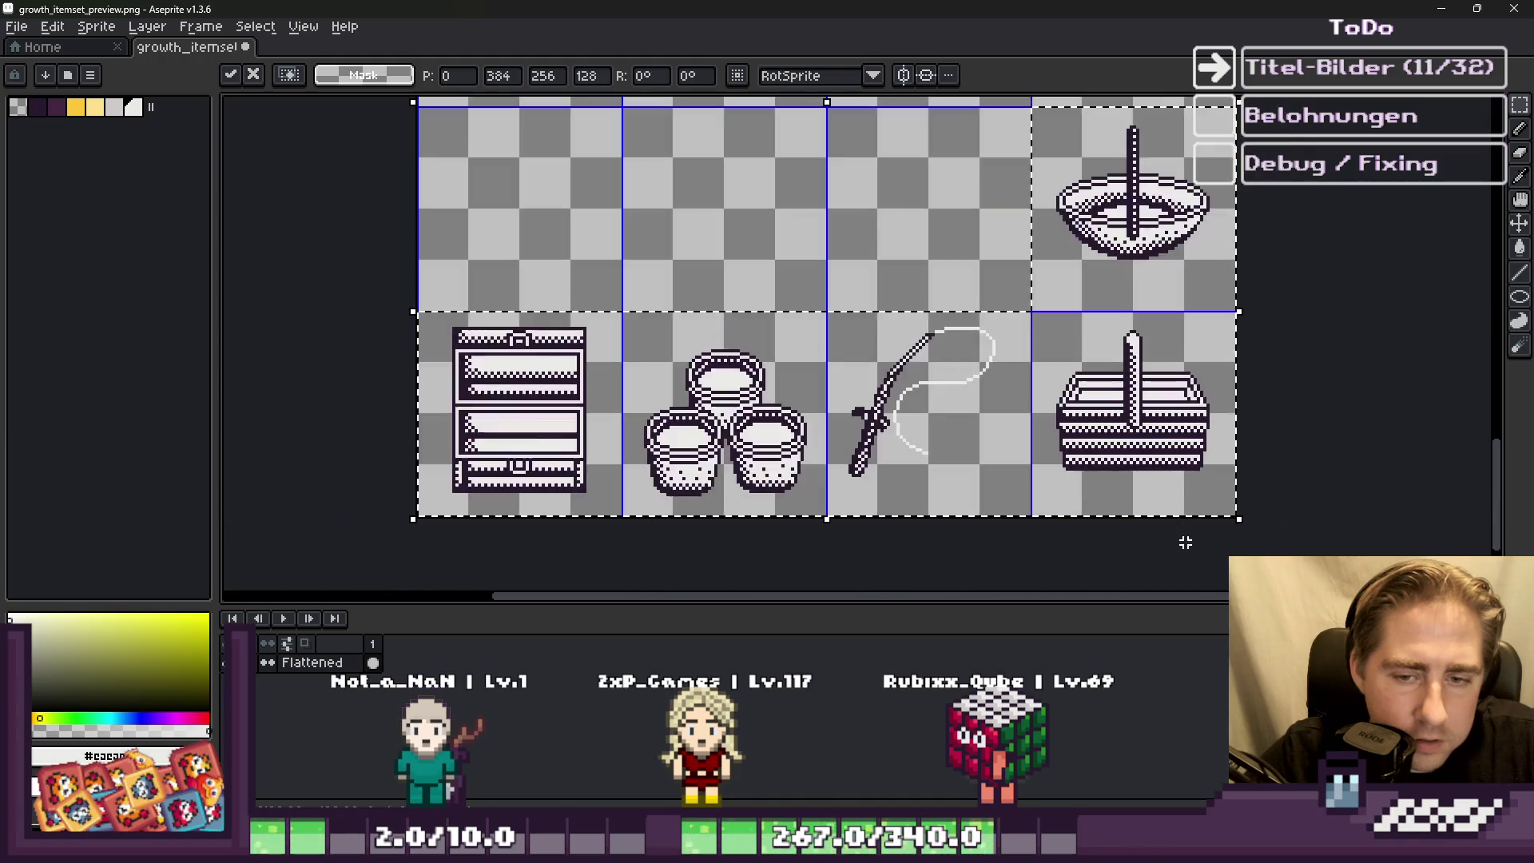
{"action": "scroll", "coordinate": [1039, 531], "scroll_direction": "down", "scroll_amount": 1}
{"action": "key", "text": "Return"}
Step: Select the bowl icon, nudge it down and left, and deselect
{"action": "scroll", "coordinate": [1036, 532], "scroll_direction": "down", "scroll_amount": 1}
{"action": "scroll", "coordinate": [1051, 520], "scroll_direction": "up", "scroll_amount": 2}
{"action": "mouse_move", "coordinate": [1095, 489]}
{"action": "left_mouse_down"}
{"action": "mouse_move", "coordinate": [941, 339]}
{"action": "mouse_move", "coordinate": [914, 387]}
{"action": "mouse_move", "coordinate": [921, 357]}
{"action": "left_mouse_up"}
{"action": "scroll", "coordinate": [939, 403], "scroll_direction": "down", "scroll_amount": 2}
{"action": "scroll", "coordinate": [939, 402], "scroll_direction": "up", "scroll_amount": 5}
{"action": "scroll", "coordinate": [915, 387], "scroll_direction": "down", "scroll_amount": 1}
{"action": "key", "text": "Down"}
{"action": "key", "text": "Down"}
{"action": "key", "text": "Down"}
{"action": "key", "text": "Left"}
{"action": "key", "text": "Left"}
{"action": "key", "text": "ctrl+d"}
{"action": "scroll", "coordinate": [1022, 350], "scroll_direction": "down", "scroll_amount": 5}
{"action": "scroll", "coordinate": [1000, 280], "scroll_direction": "up", "scroll_amount": 5}
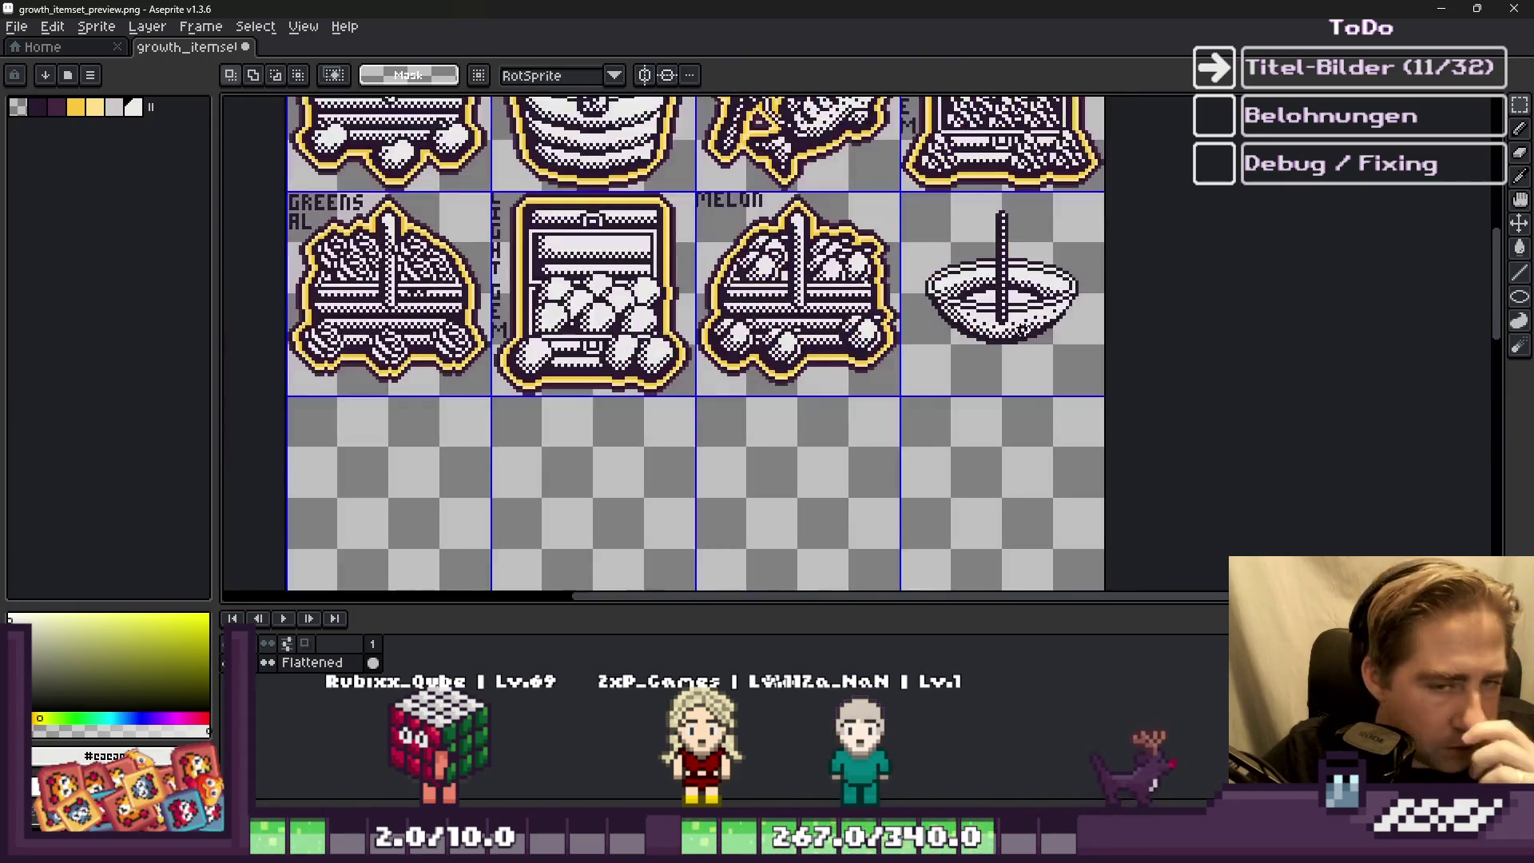
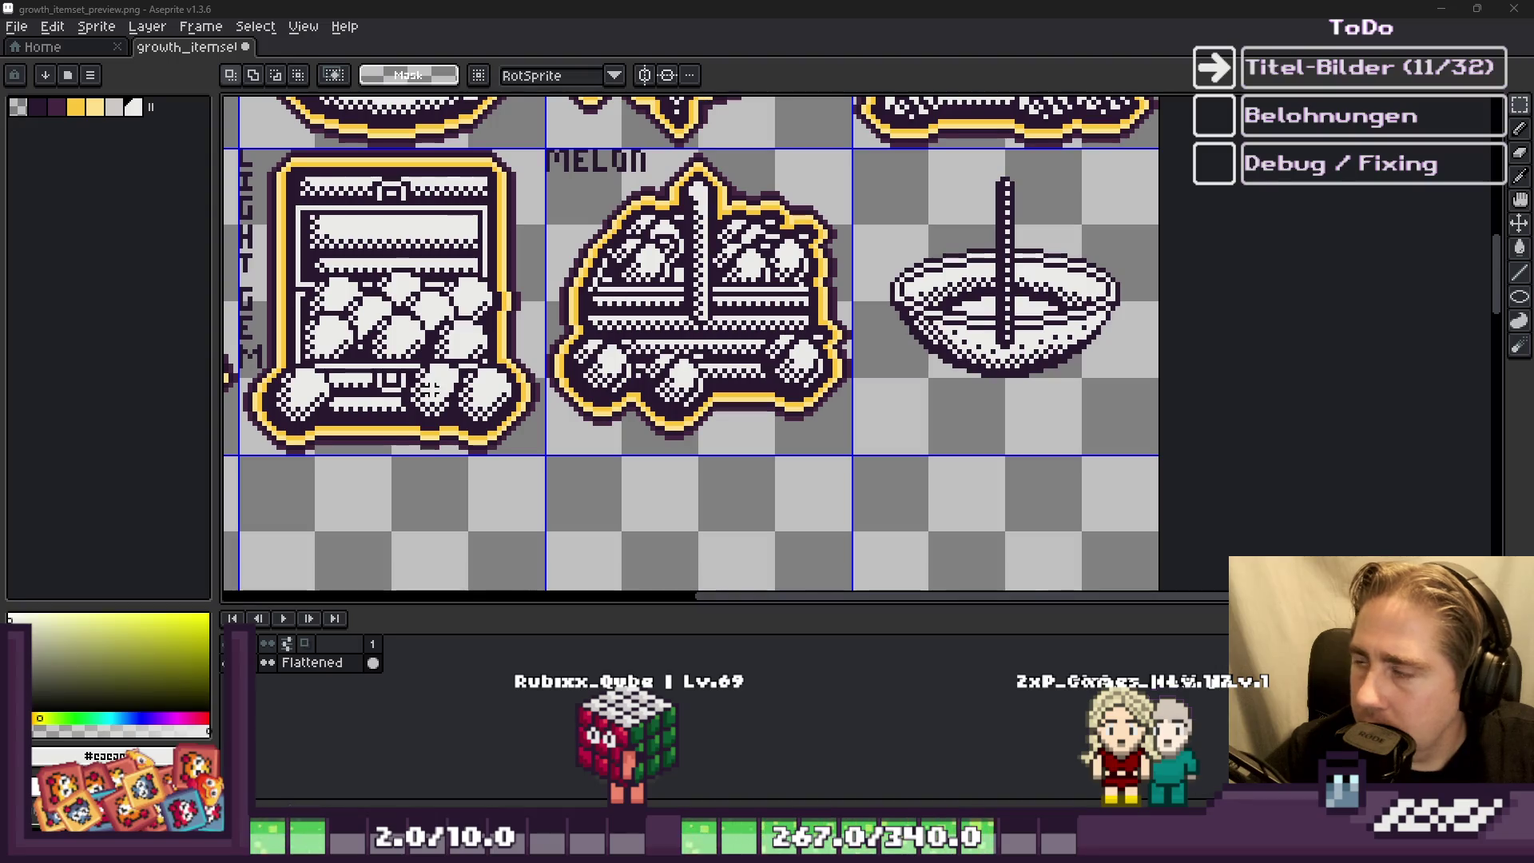
Step: Select the bowl cell area on the Aseprite icon sheet
{"action": "left_click_drag", "start_coordinate": [878, 163], "coordinate": [1129, 410]}
{"action": "scroll", "coordinate": [837, 408], "scroll_direction": "down", "scroll_amount": 3}
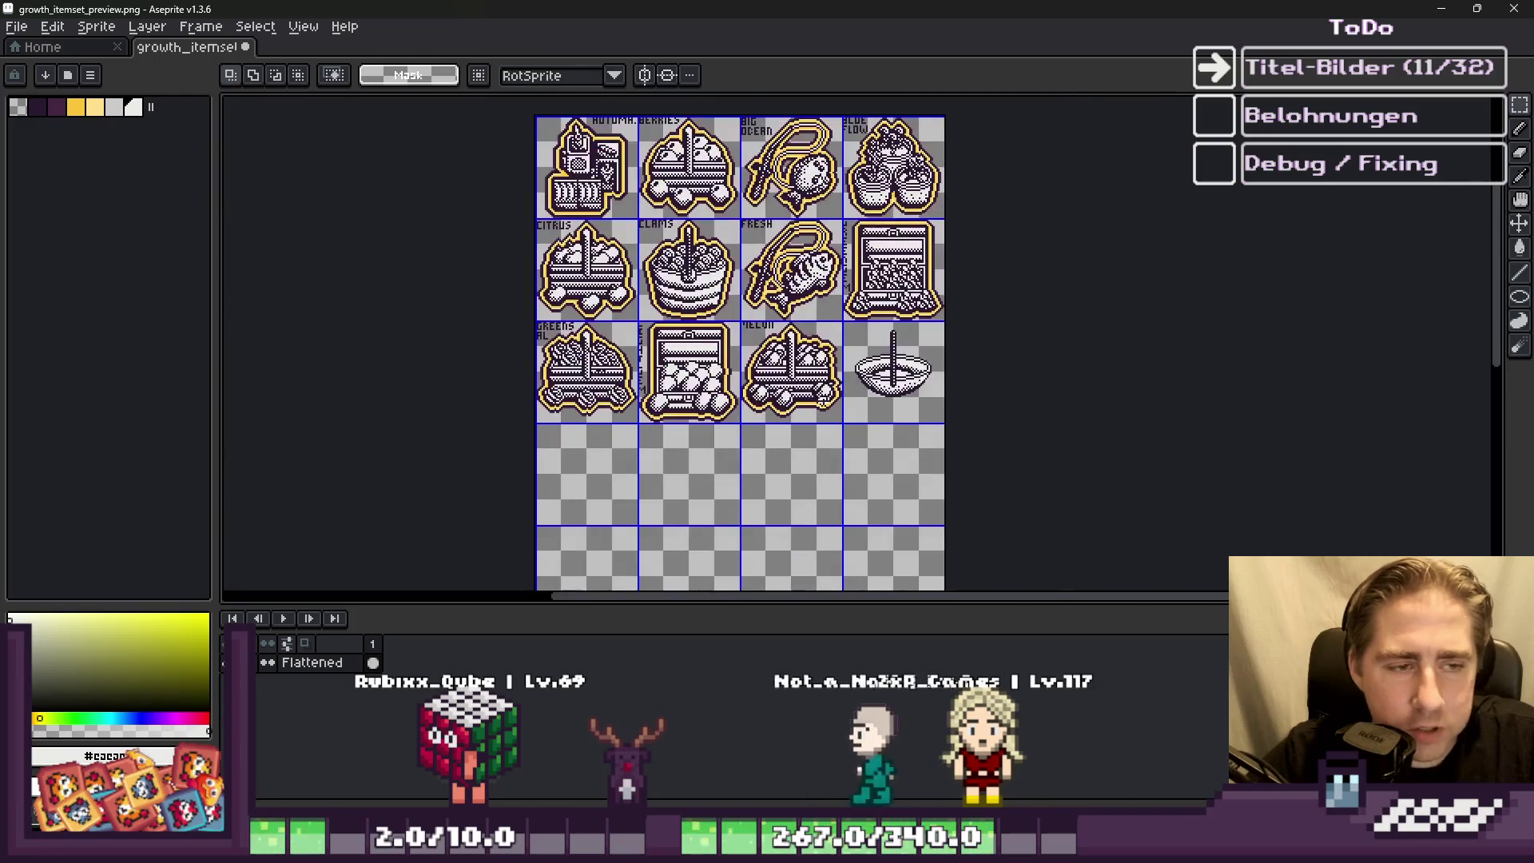
{"action": "scroll", "coordinate": [714, 384], "scroll_direction": "up", "scroll_amount": 3}
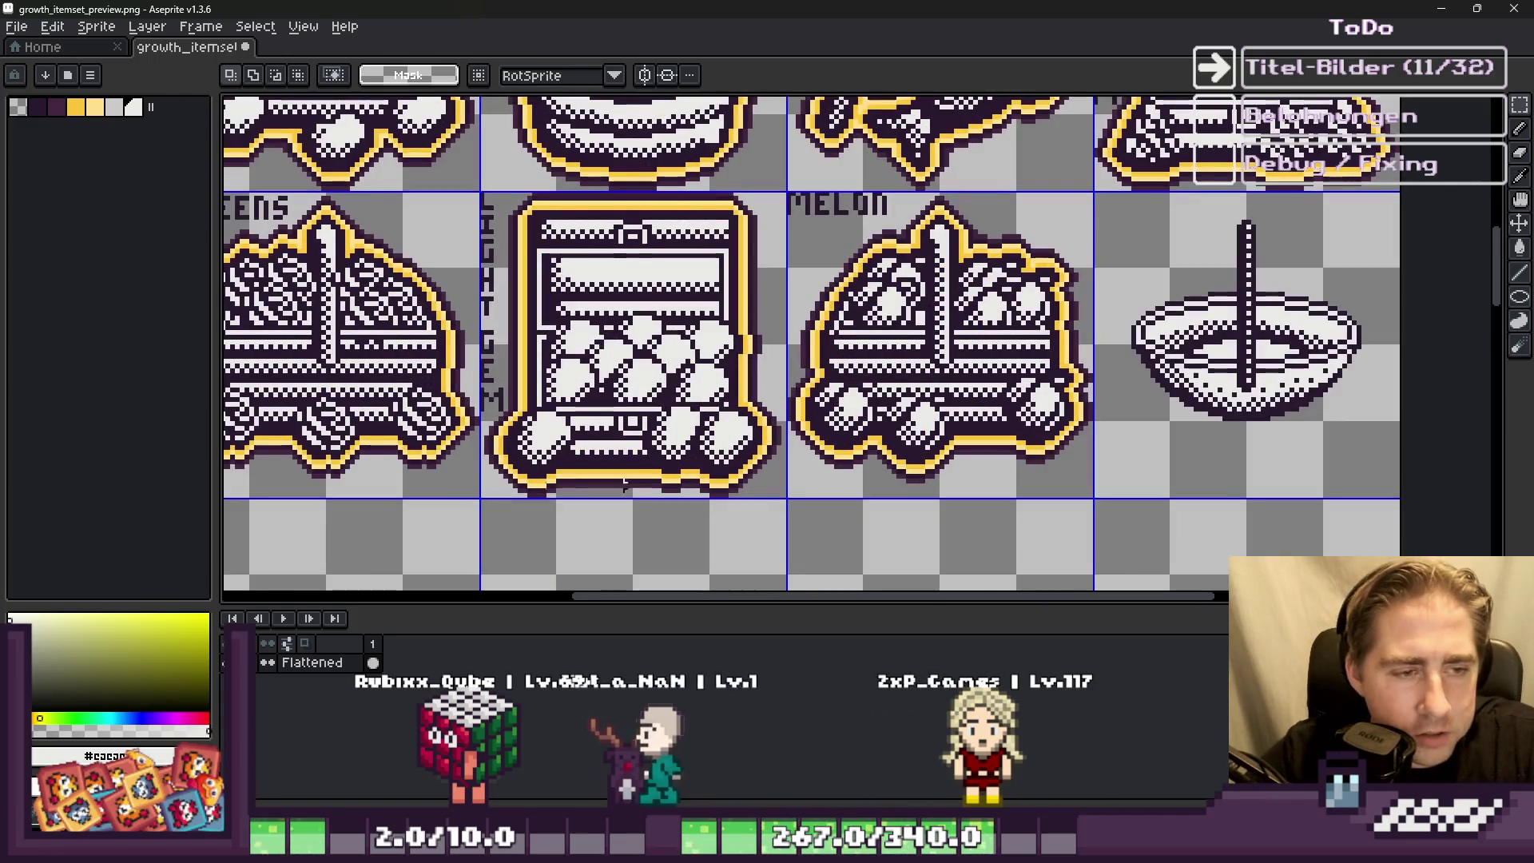
{"action": "scroll", "coordinate": [514, 458], "scroll_direction": "down", "scroll_amount": 3}
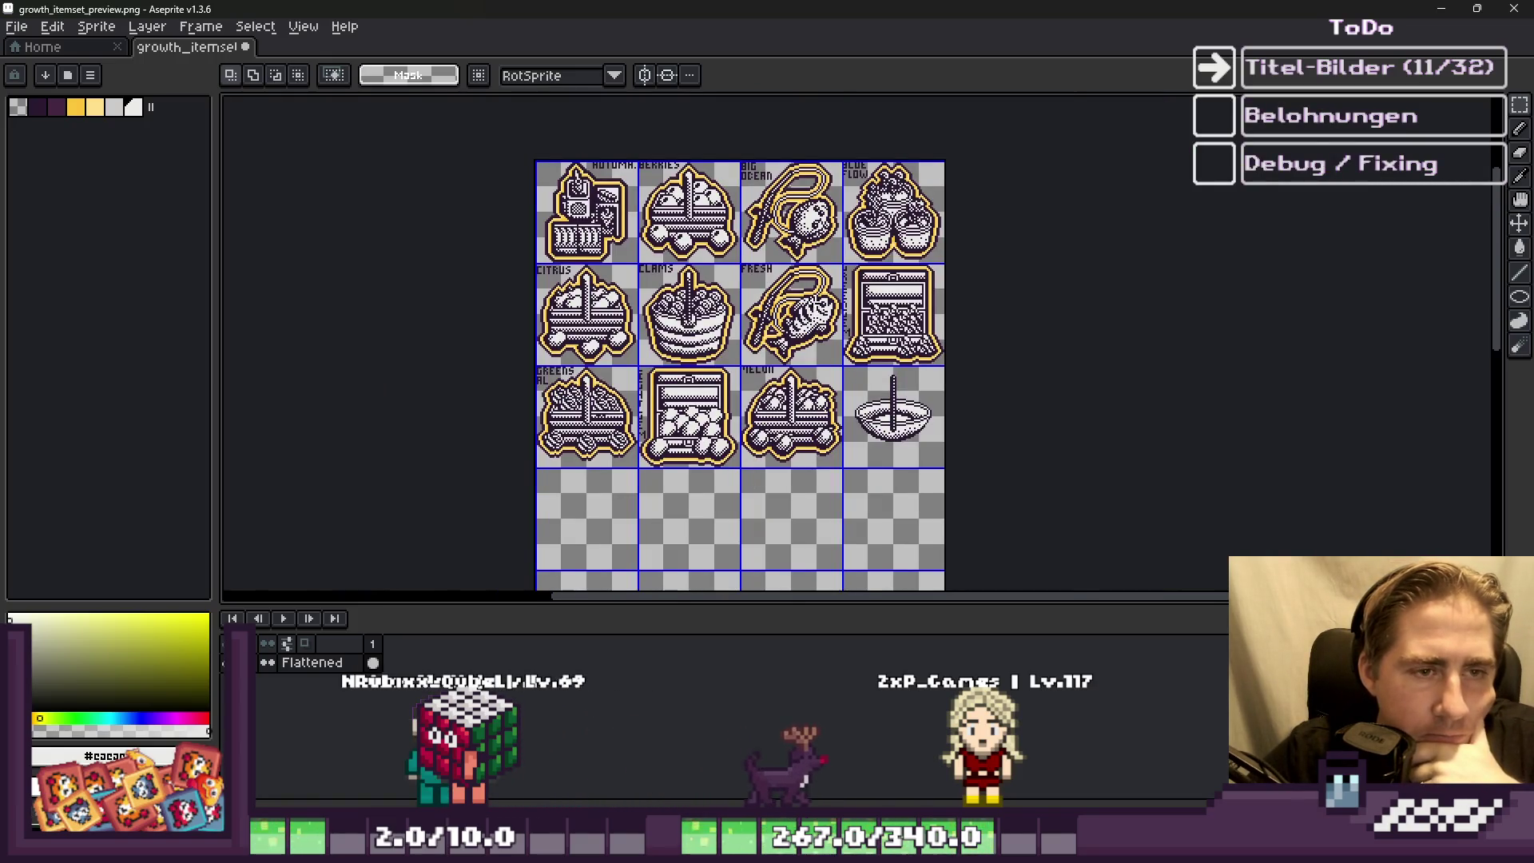
{"action": "scroll", "coordinate": [811, 277], "scroll_direction": "up", "scroll_amount": 2}
{"action": "scroll", "coordinate": [1022, 453], "scroll_direction": "down", "scroll_amount": 2}
{"action": "scroll", "coordinate": [914, 373], "scroll_direction": "up", "scroll_amount": 2}
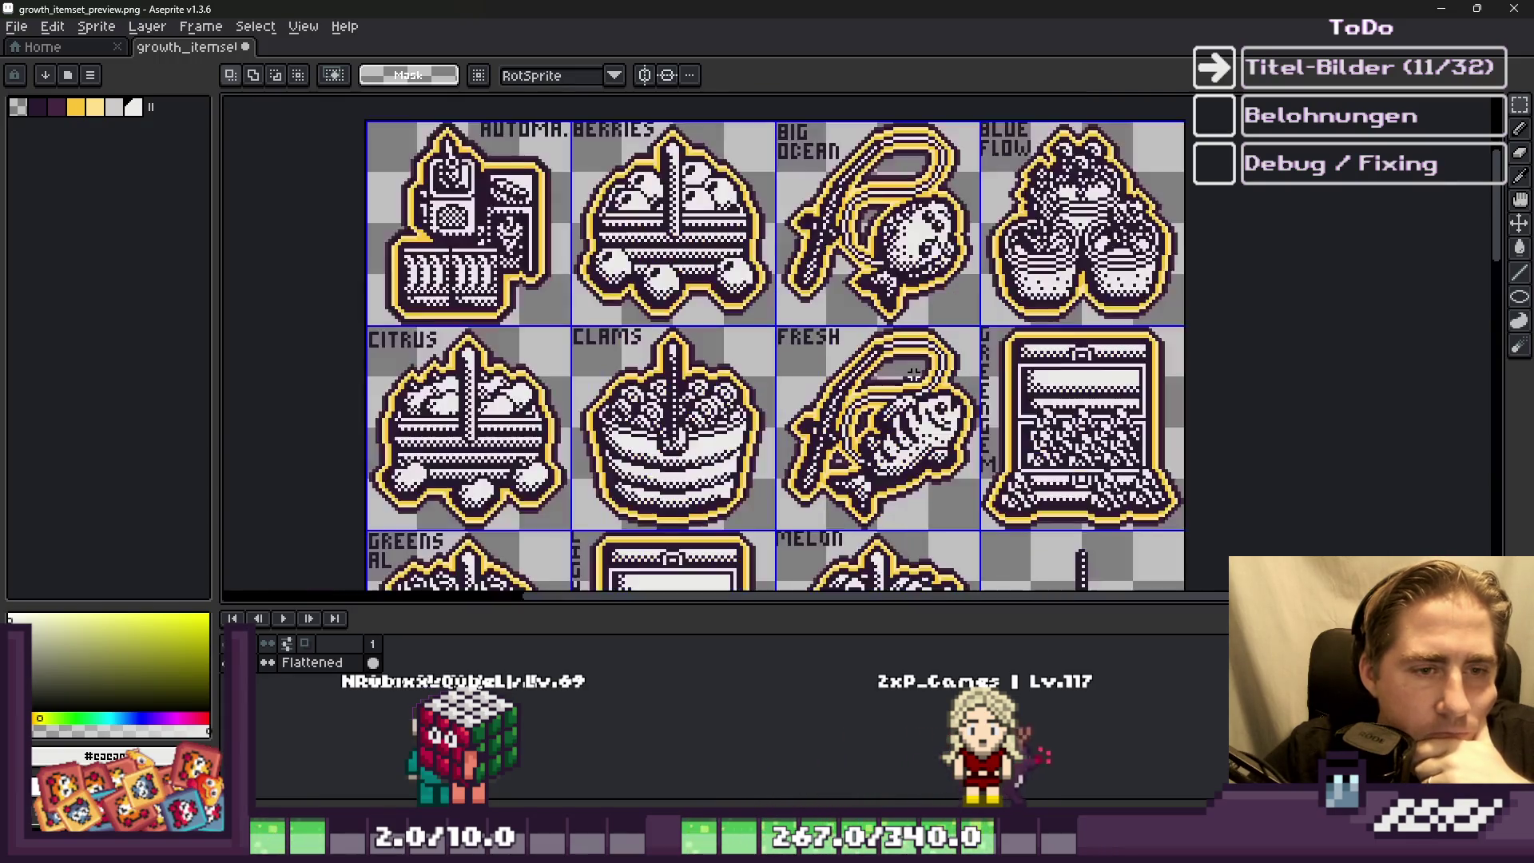
{"action": "scroll", "coordinate": [502, 242], "scroll_direction": "down", "scroll_amount": 2}
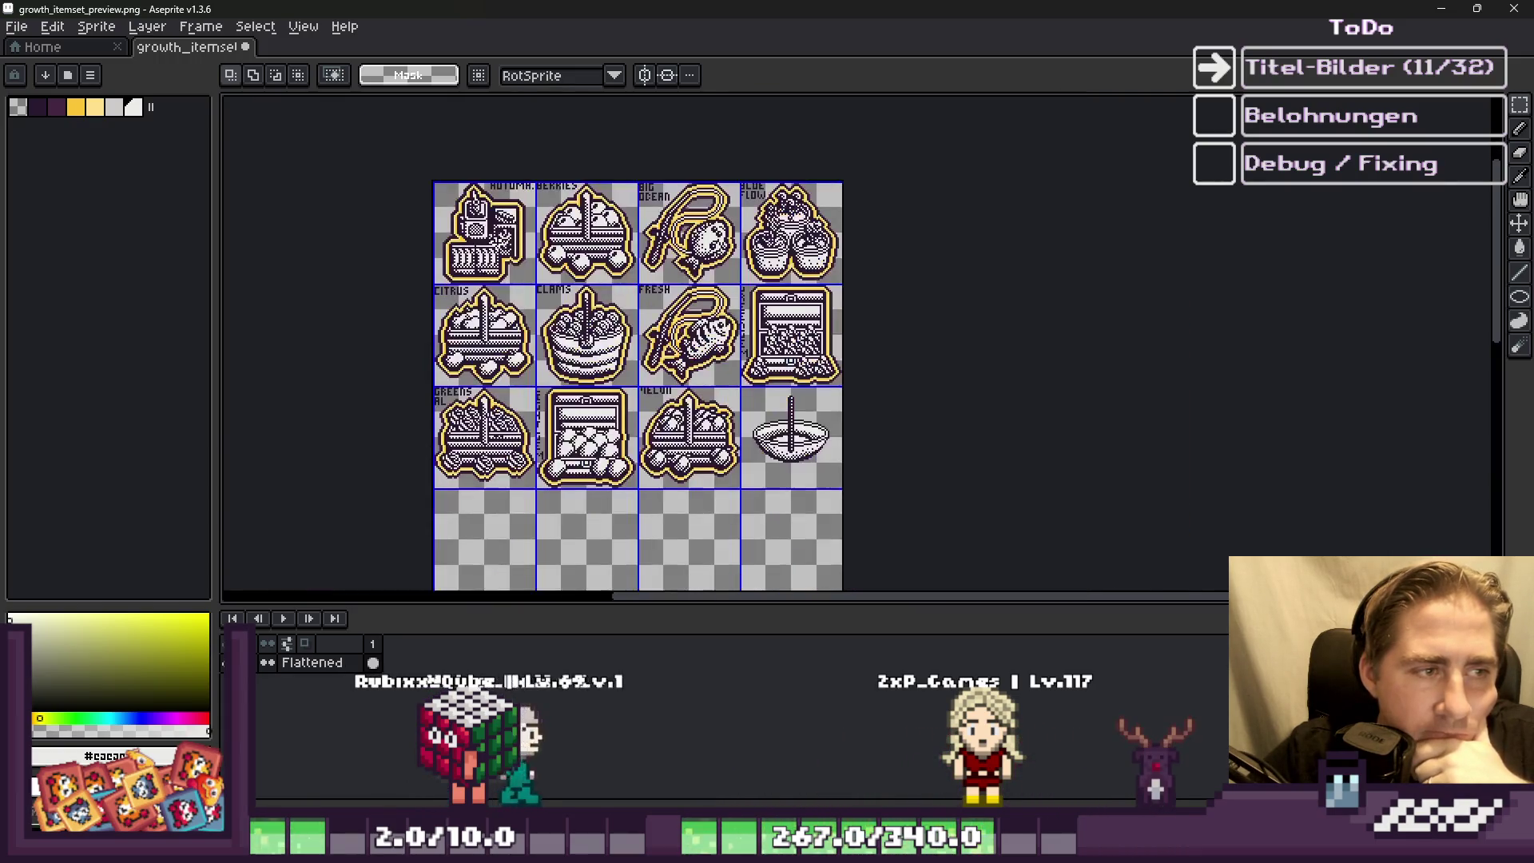
{"action": "scroll", "coordinate": [791, 479], "scroll_direction": "up", "scroll_amount": 5}
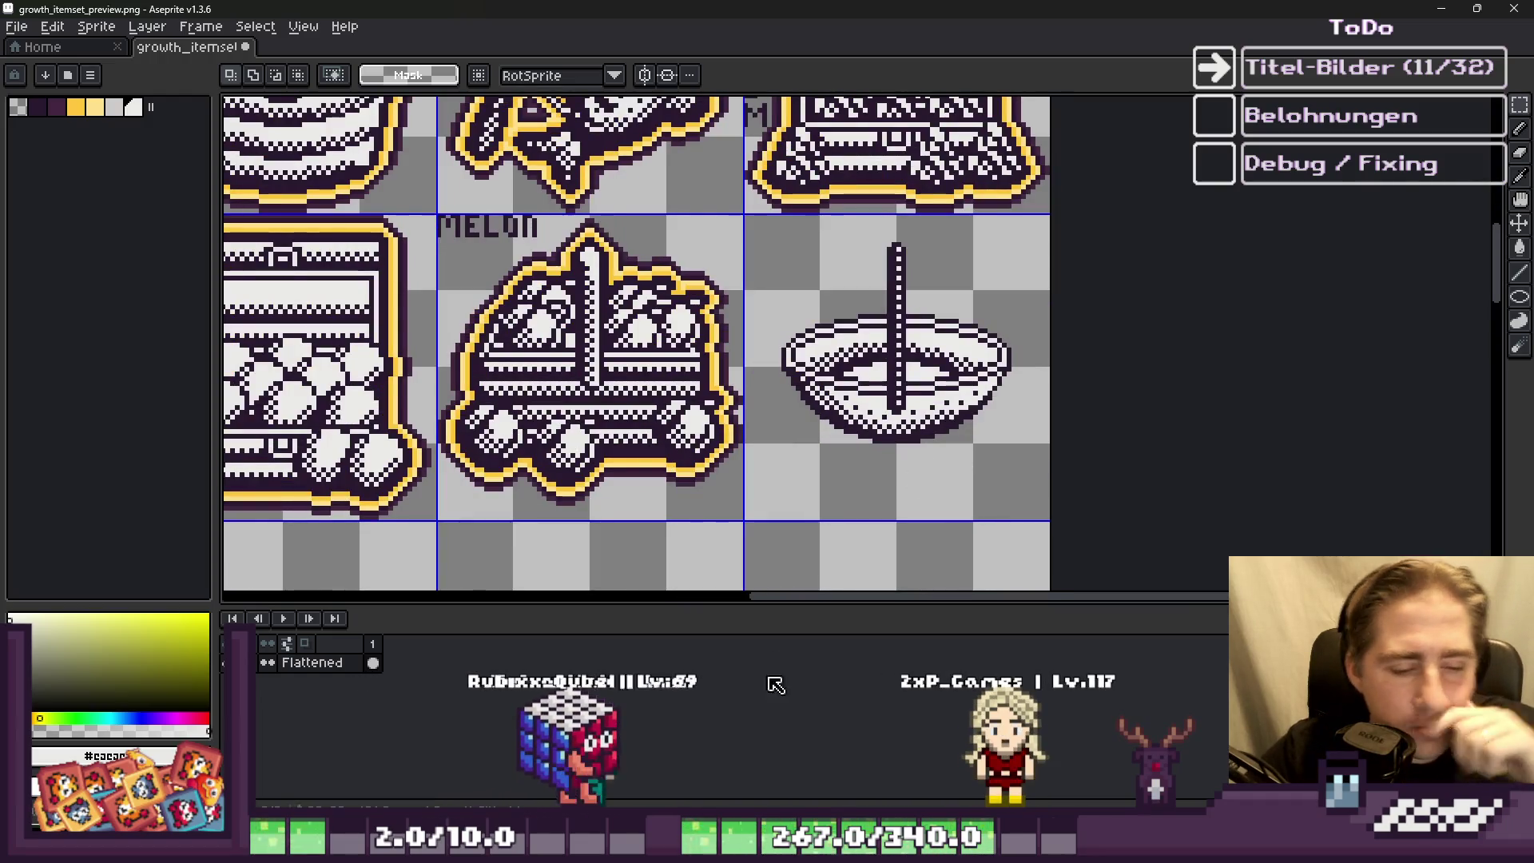
Step: In Godot, filter the FileSystem to 'Porci' and open the porcini texture's context menu
{"action": "left_click", "coordinate": [788, 778]}
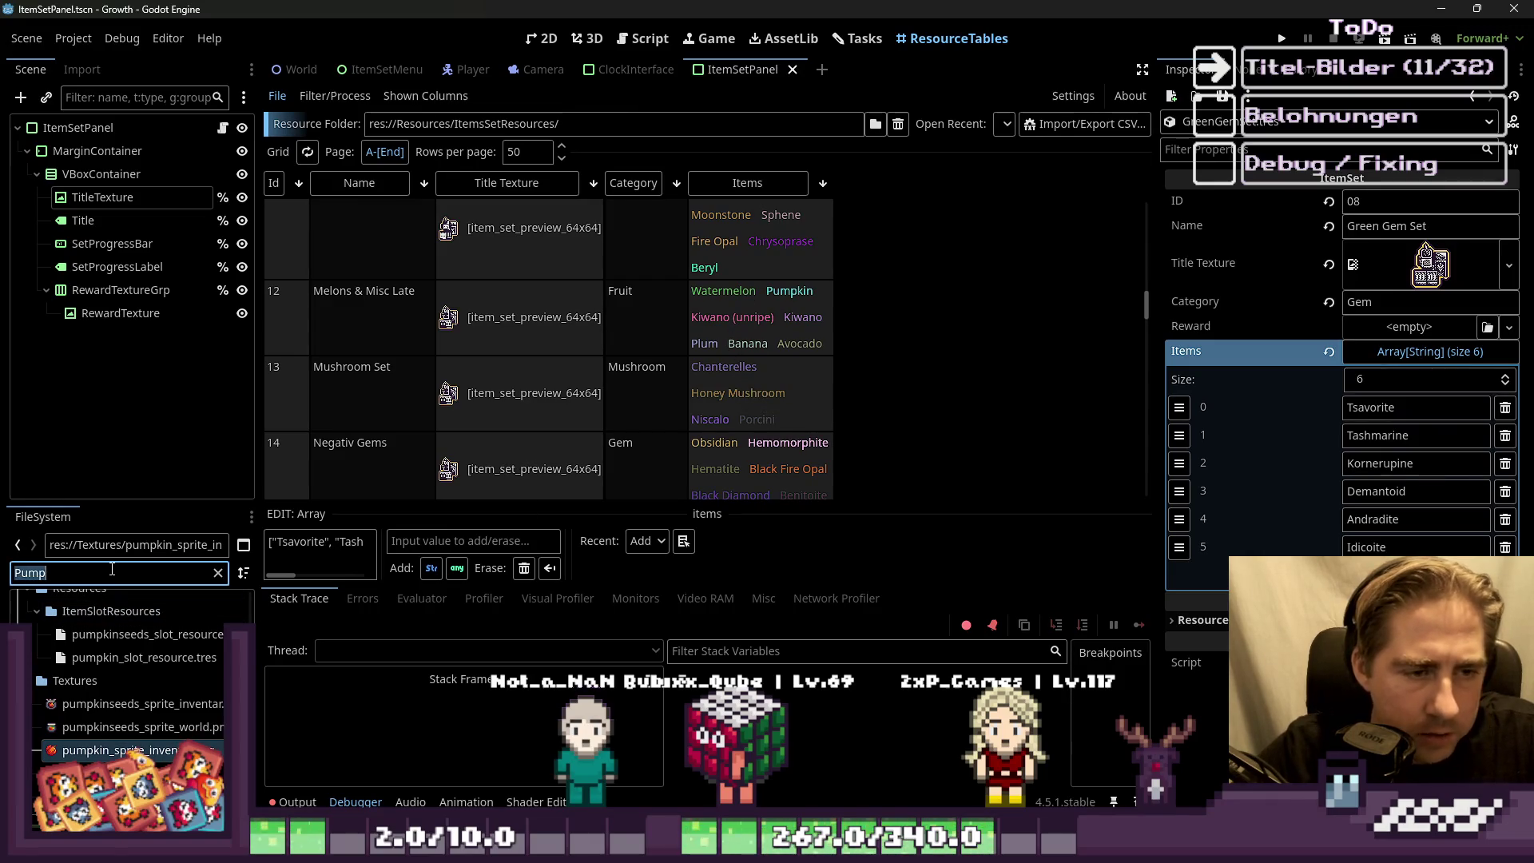
{"action": "type", "text": "Ch"}
{"action": "key", "text": "BackSpace"}
{"action": "key", "text": "BackSpace"}
{"action": "key", "text": "BackSpace"}
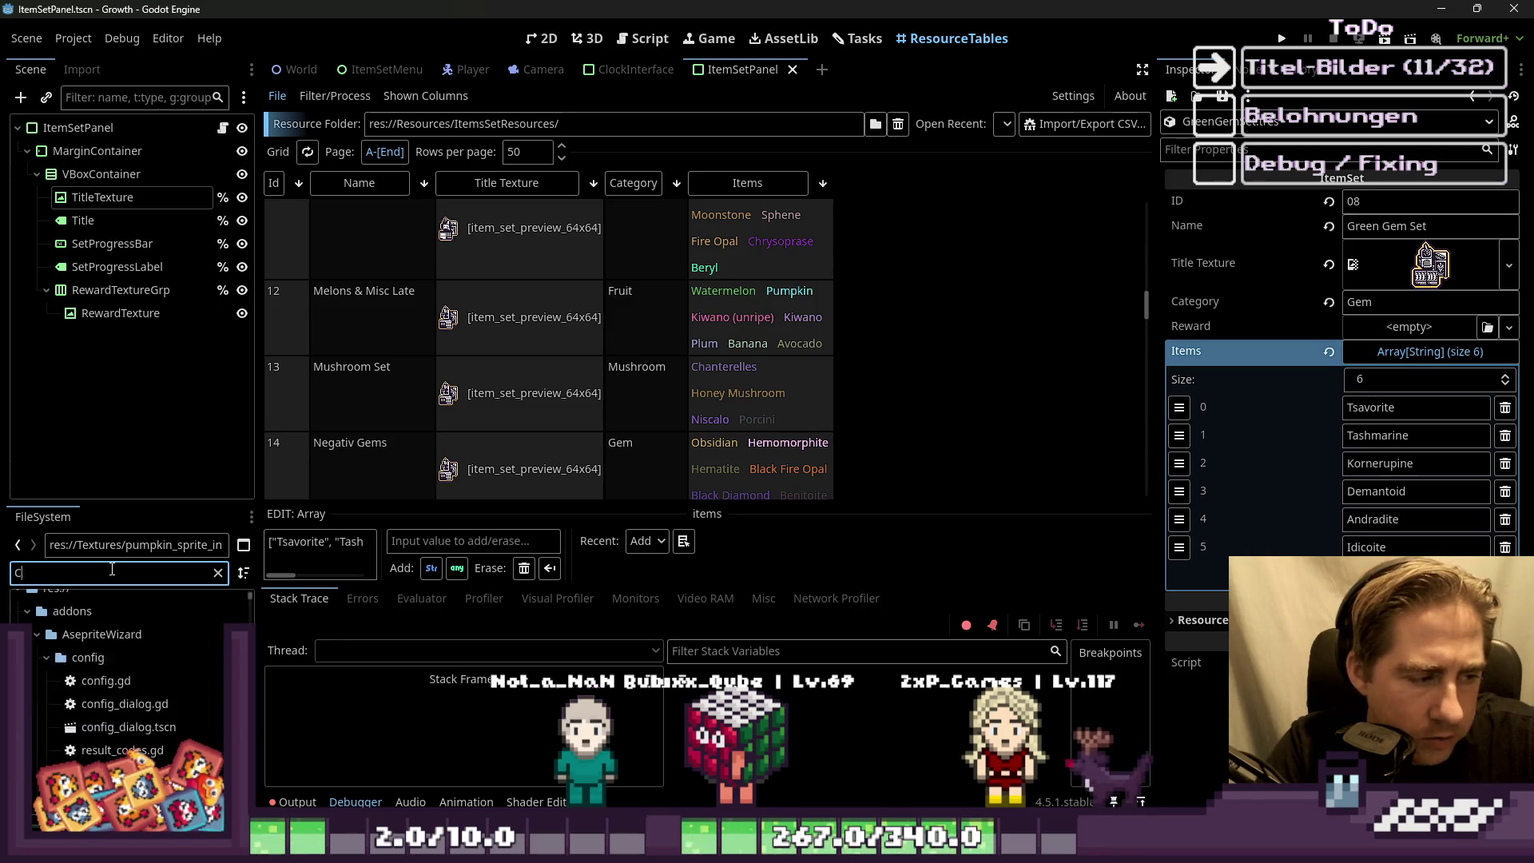
{"action": "type", "text": "Honey"}
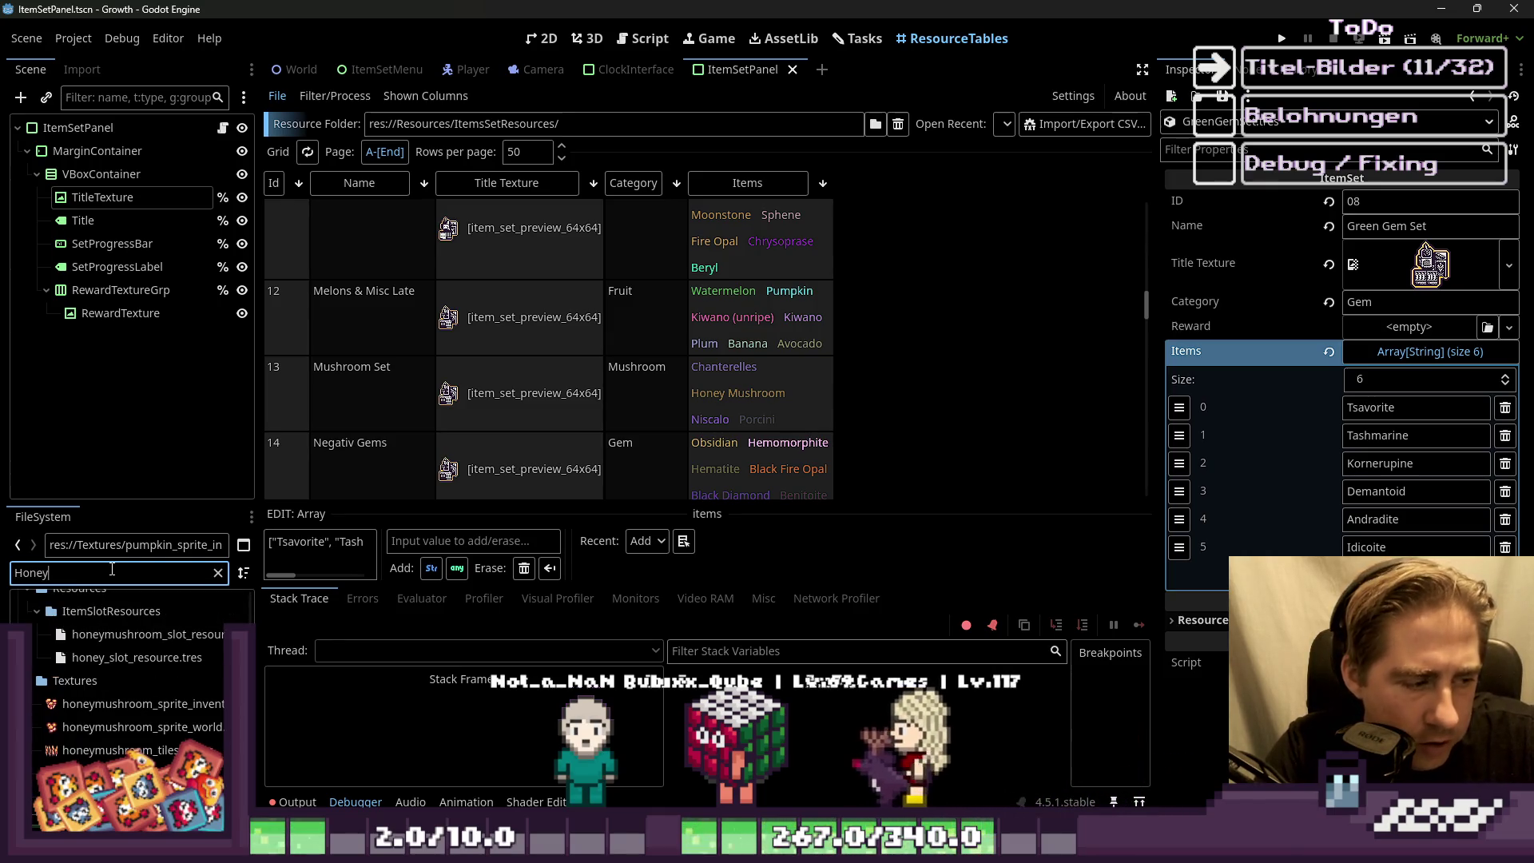
{"action": "key", "text": "BackSpace"}
{"action": "key", "text": "BackSpace"}
{"action": "key", "text": "BackSpace"}
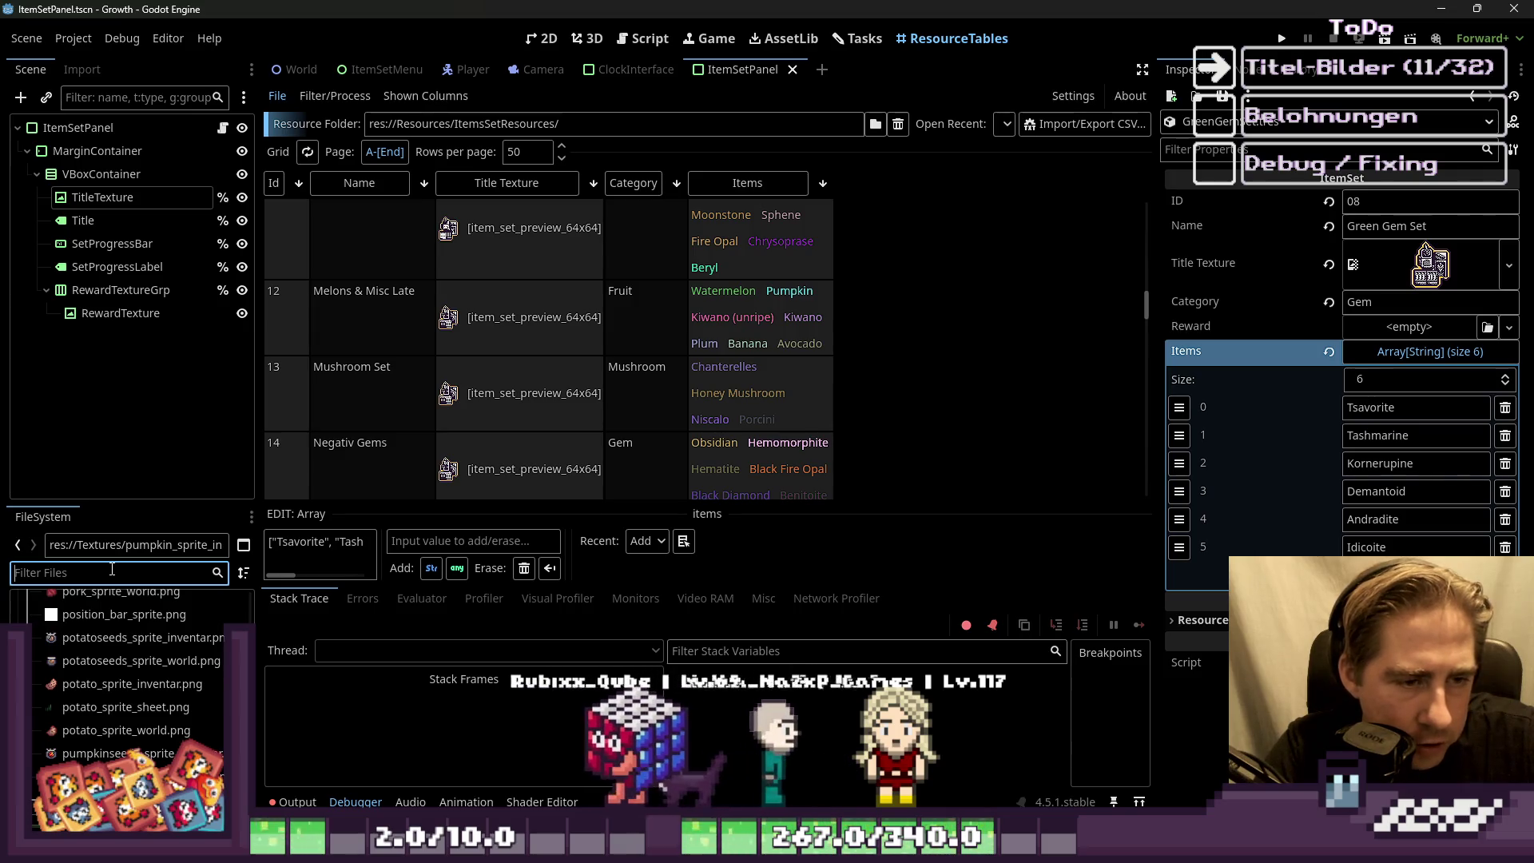
{"action": "type", "text": "Nis"}
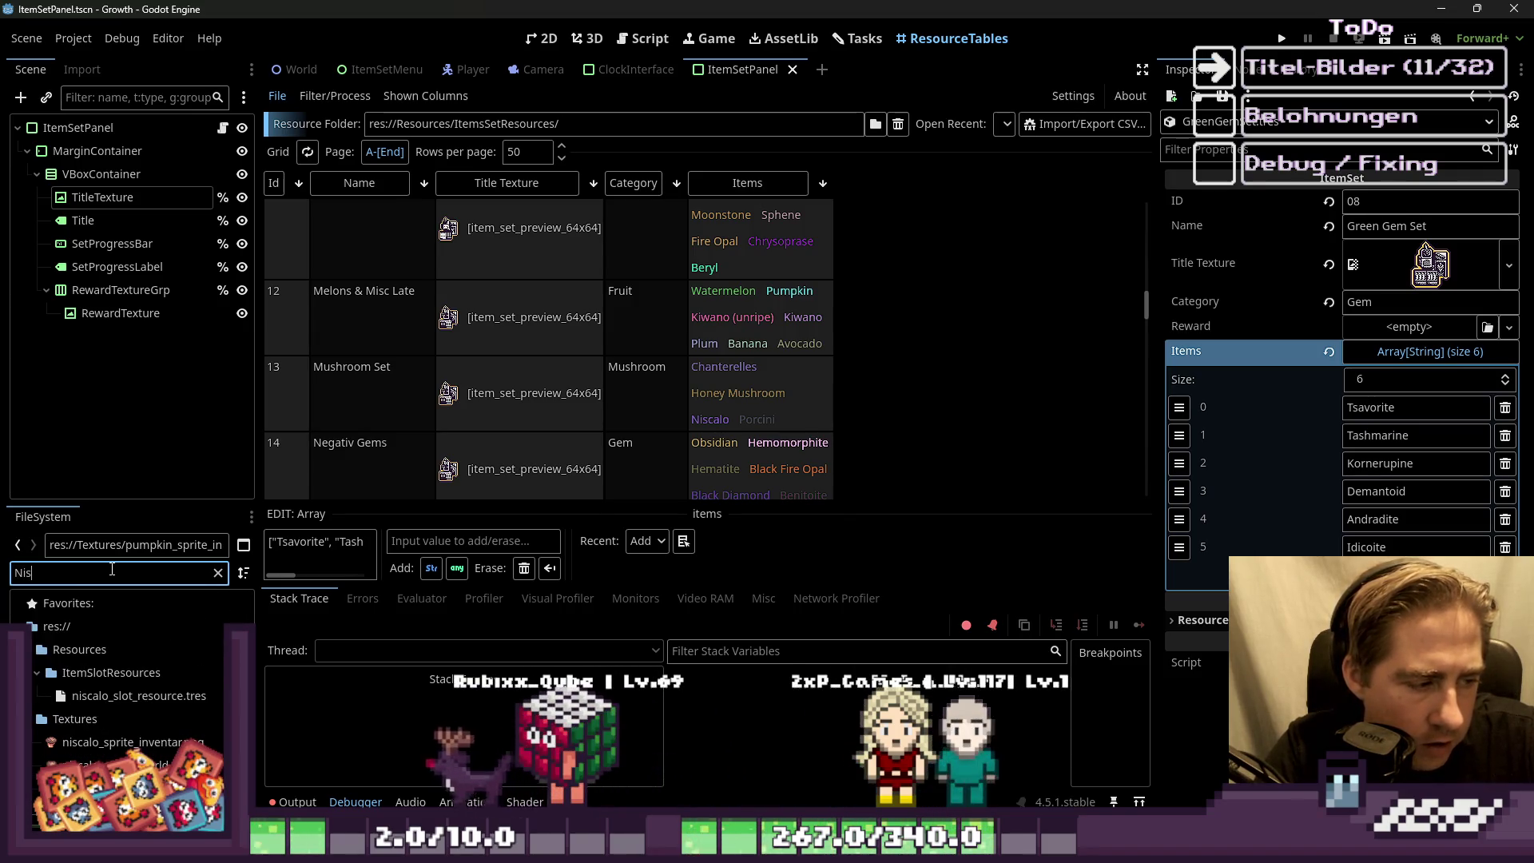
{"action": "key", "text": "BackSpace"}
{"action": "key", "text": "BackSpace"}
{"action": "key", "text": "BackSpace"}
{"action": "type", "text": "Porci"}
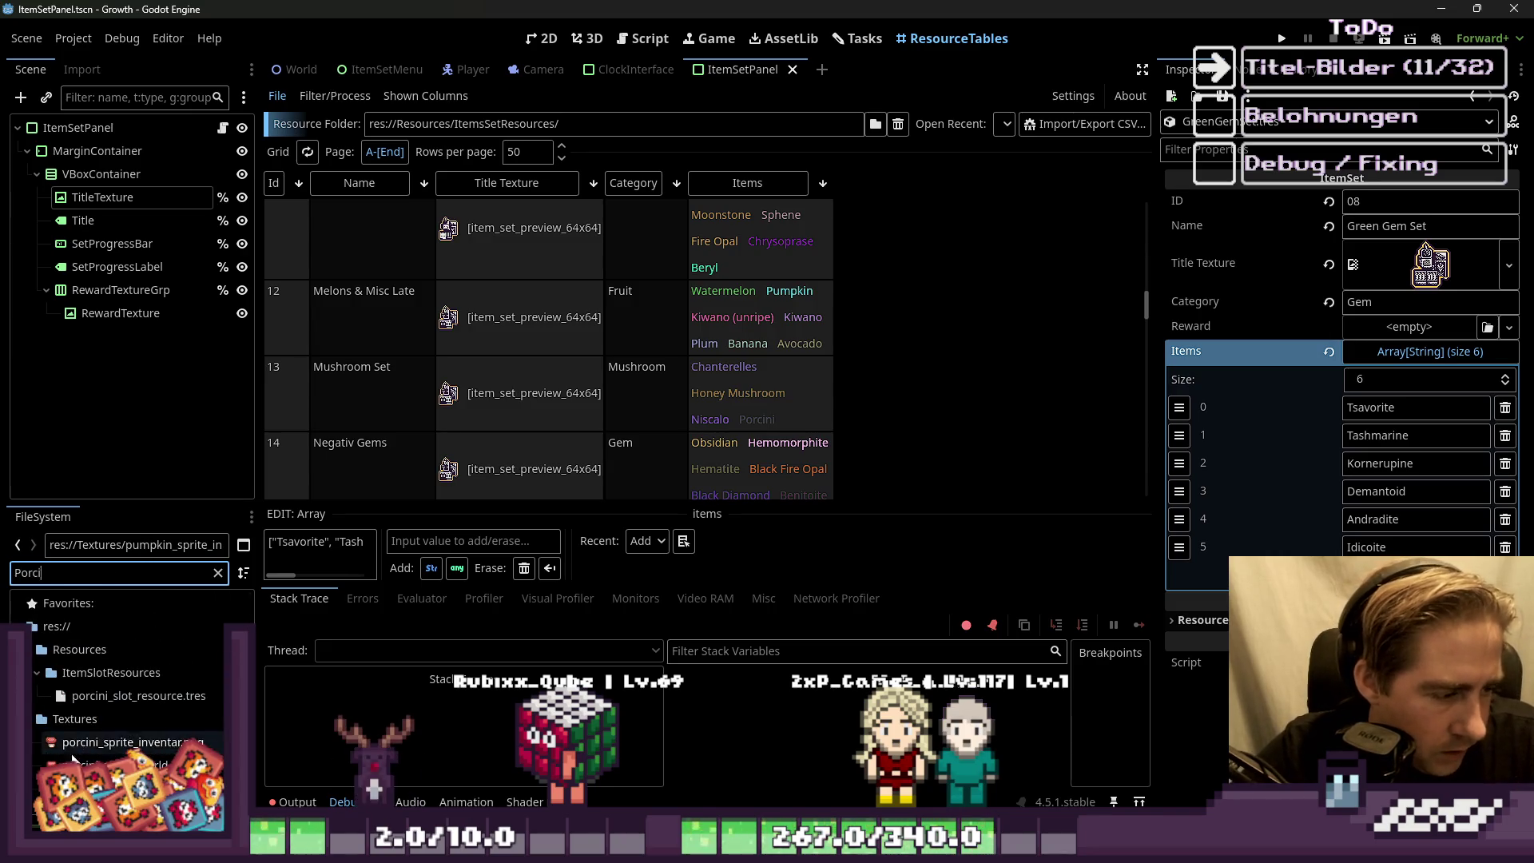
{"action": "right_click", "coordinate": [72, 696]}
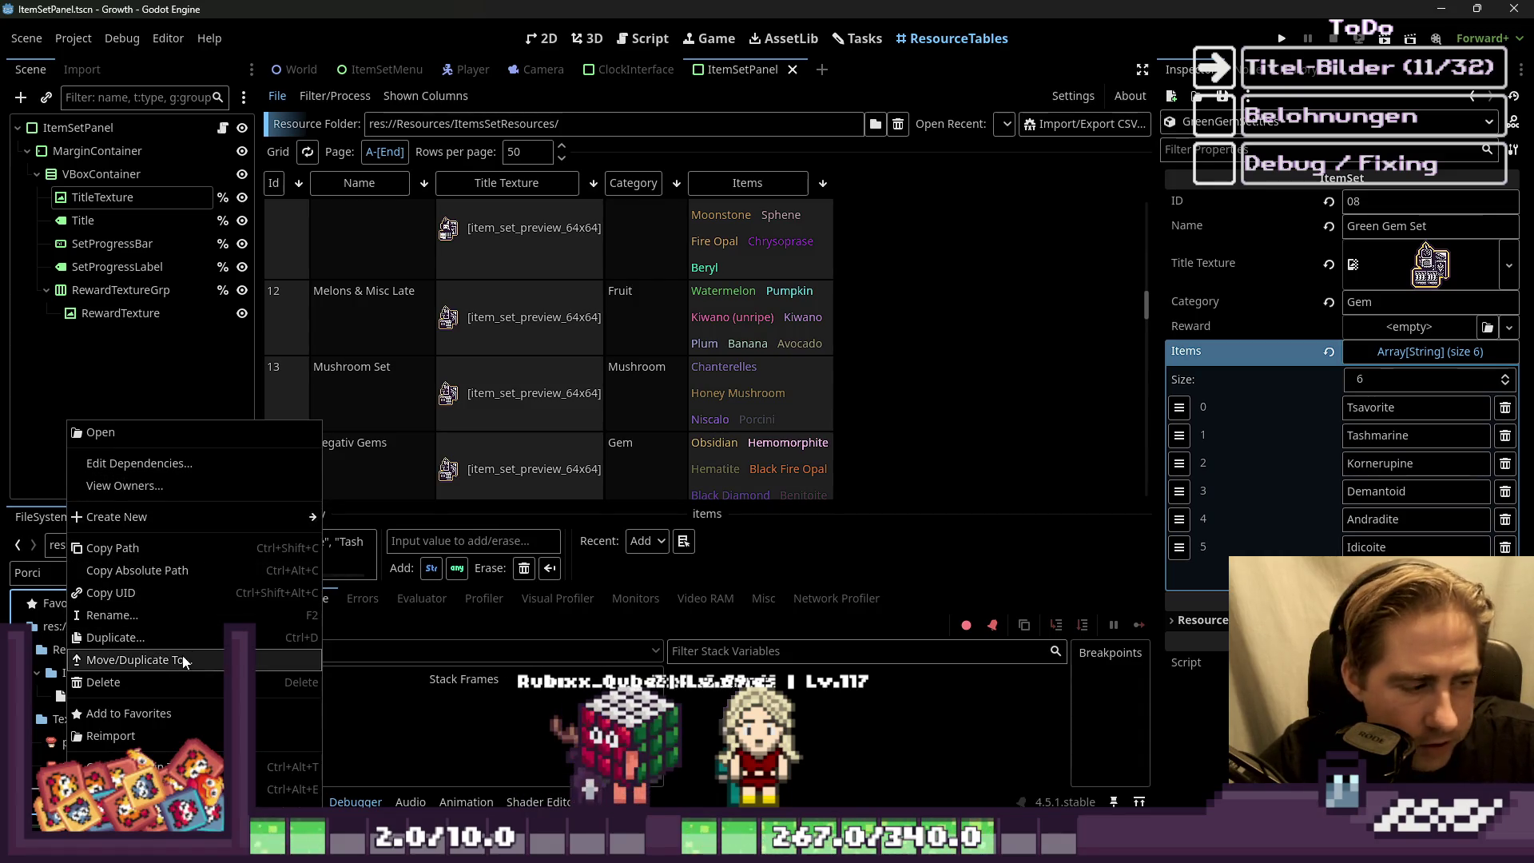
Step: Open porcini_tileset.png in Aseprite, maximized with rectangular selection, then minimize back to Godot
{"action": "left_click", "coordinate": [160, 789]}
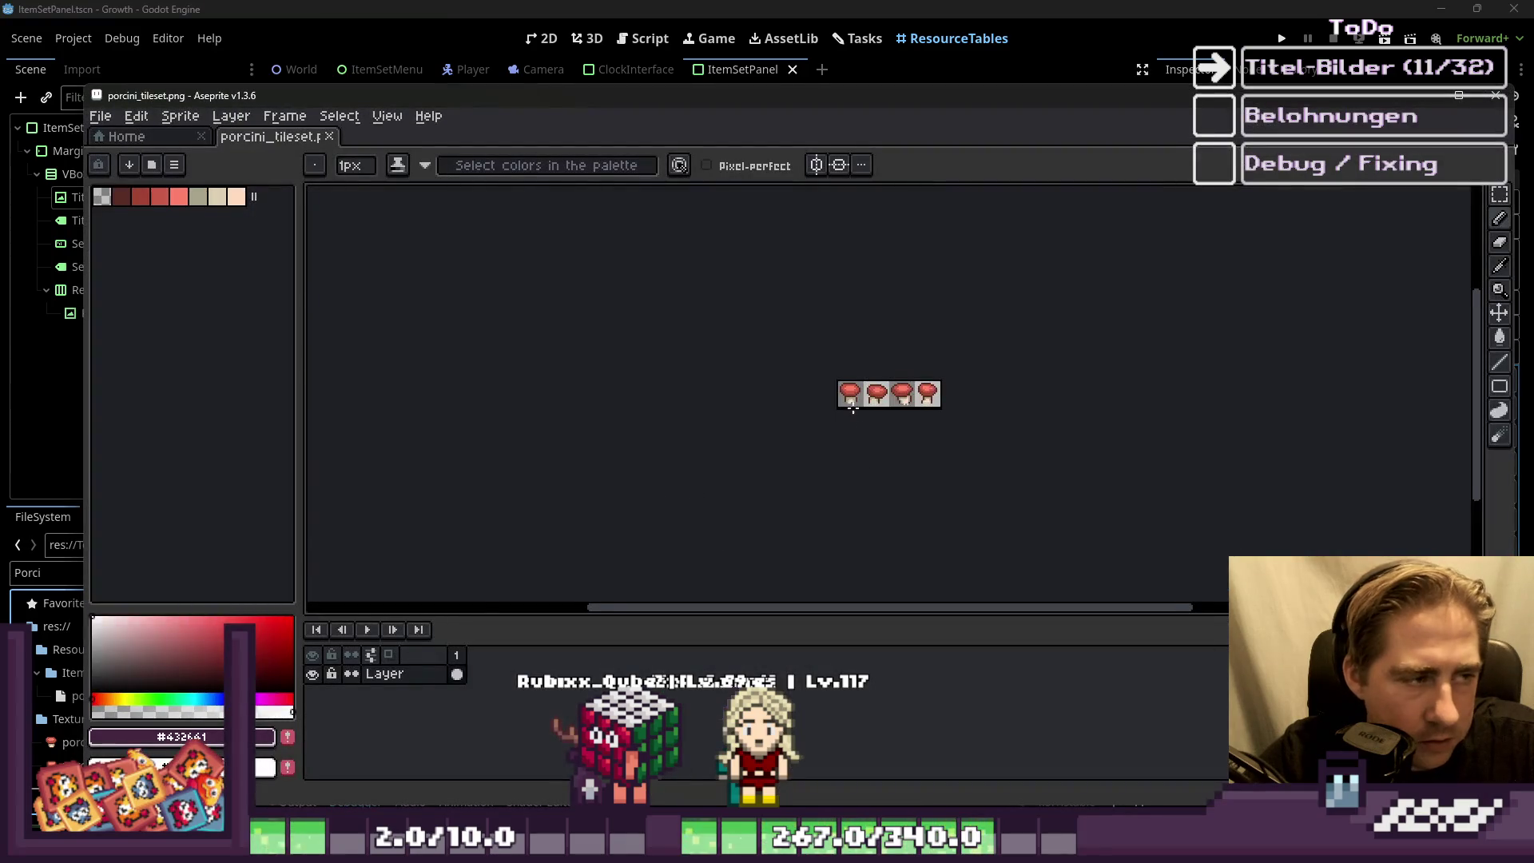
{"action": "scroll", "coordinate": [852, 409], "scroll_direction": "up", "scroll_amount": 2}
{"action": "double_click", "coordinate": [882, 95]}
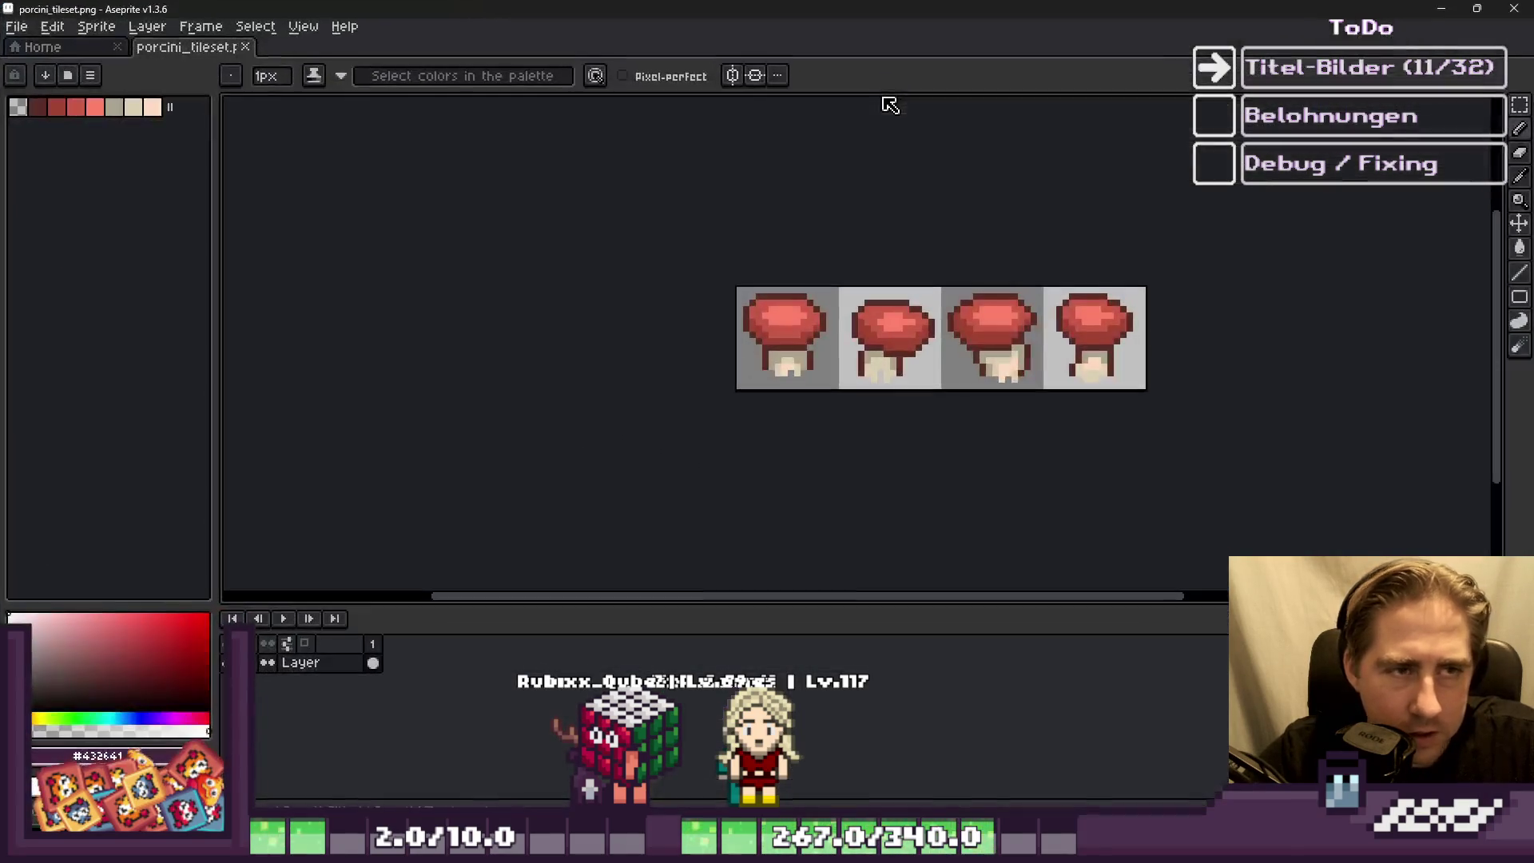
{"action": "key", "text": "m"}
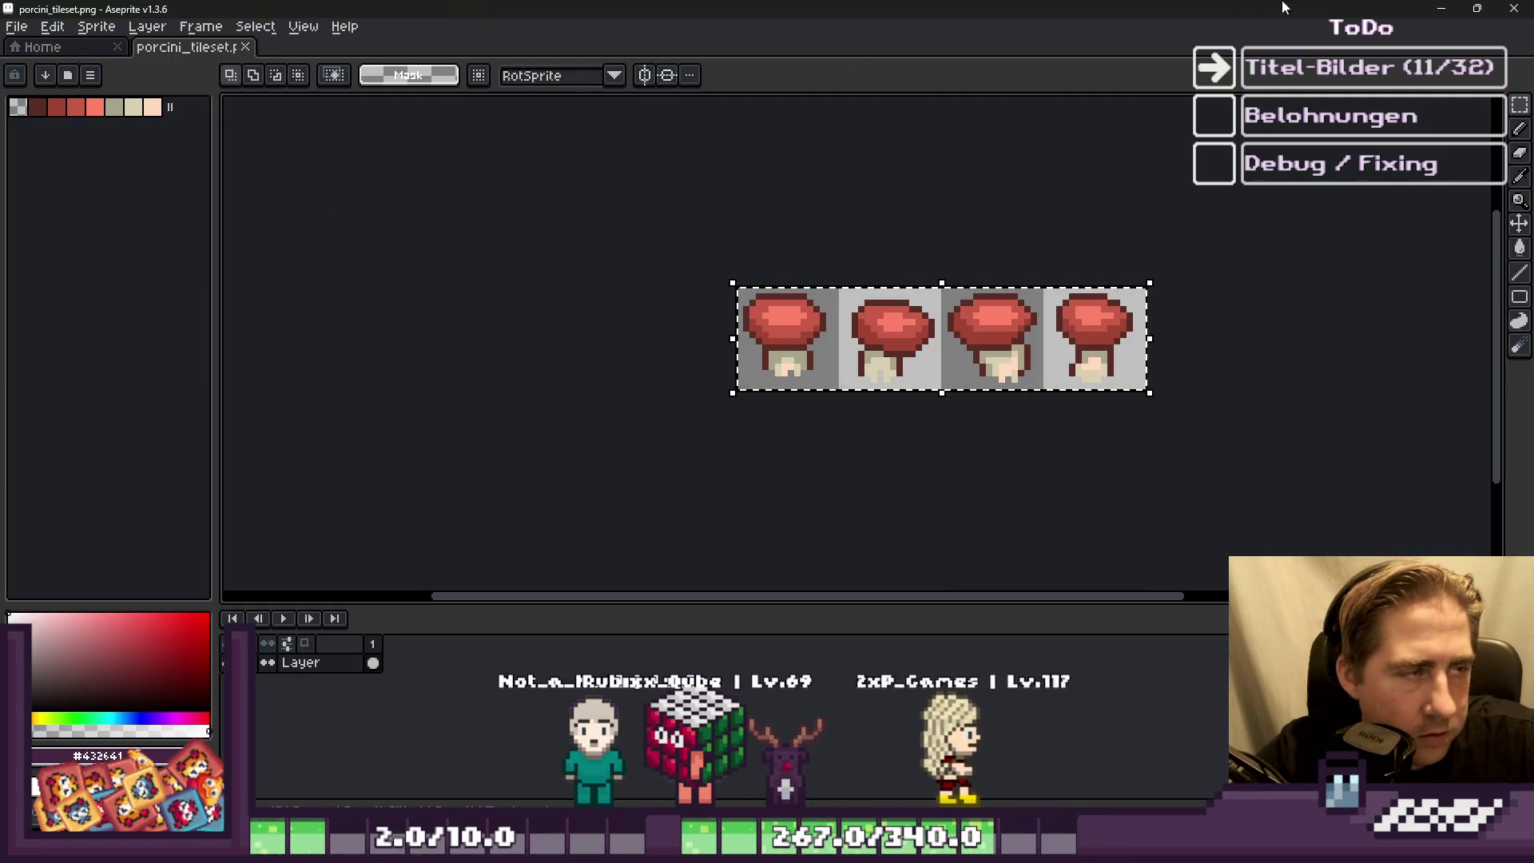
{"action": "left_click", "coordinate": [1446, 8]}
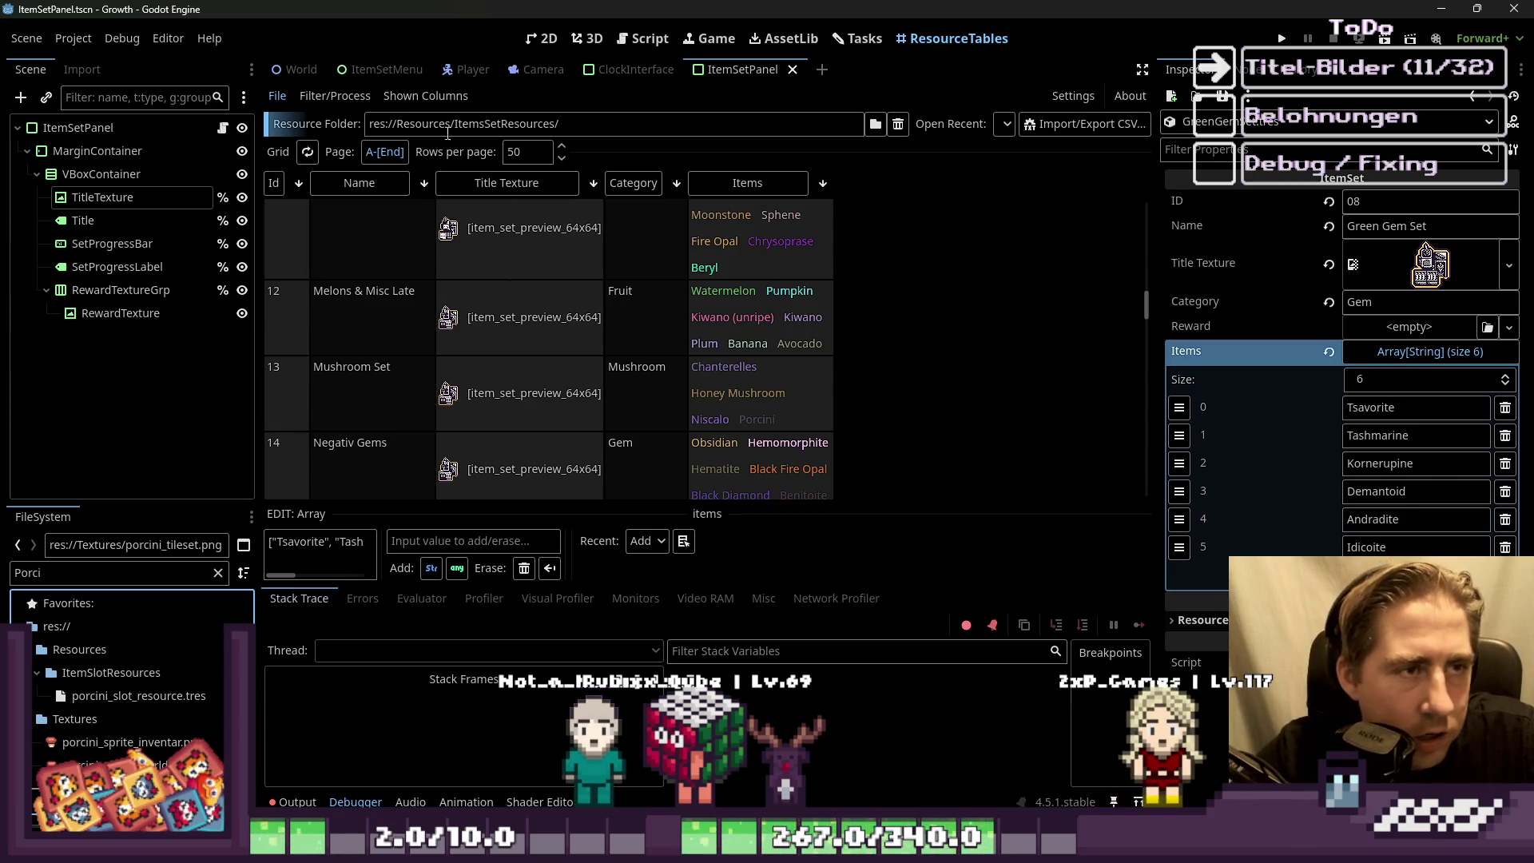
Step: Paste the porcini mushroom row into the cell below the bowl and commit it
{"action": "key", "text": "alt+Tab"}
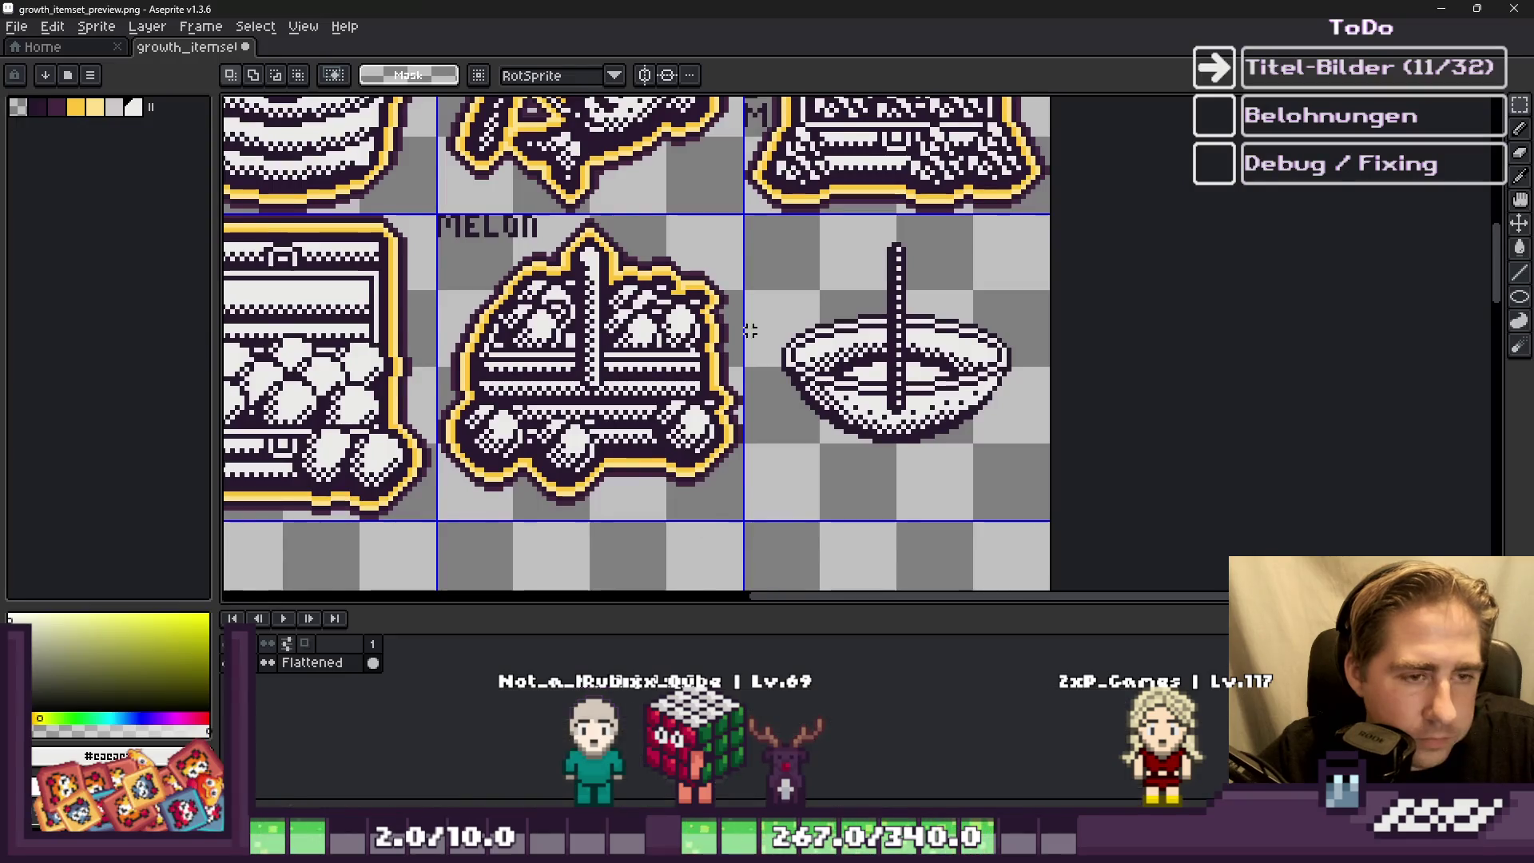
{"action": "scroll", "coordinate": [781, 460], "scroll_direction": "up", "scroll_amount": 2}
{"action": "scroll", "coordinate": [781, 459], "scroll_direction": "down", "scroll_amount": 1}
{"action": "scroll", "coordinate": [849, 445], "scroll_direction": "up", "scroll_amount": 1}
{"action": "key", "text": "ctrl+v"}
{"action": "left_click_drag", "start_coordinate": [863, 370], "coordinate": [996, 397]}
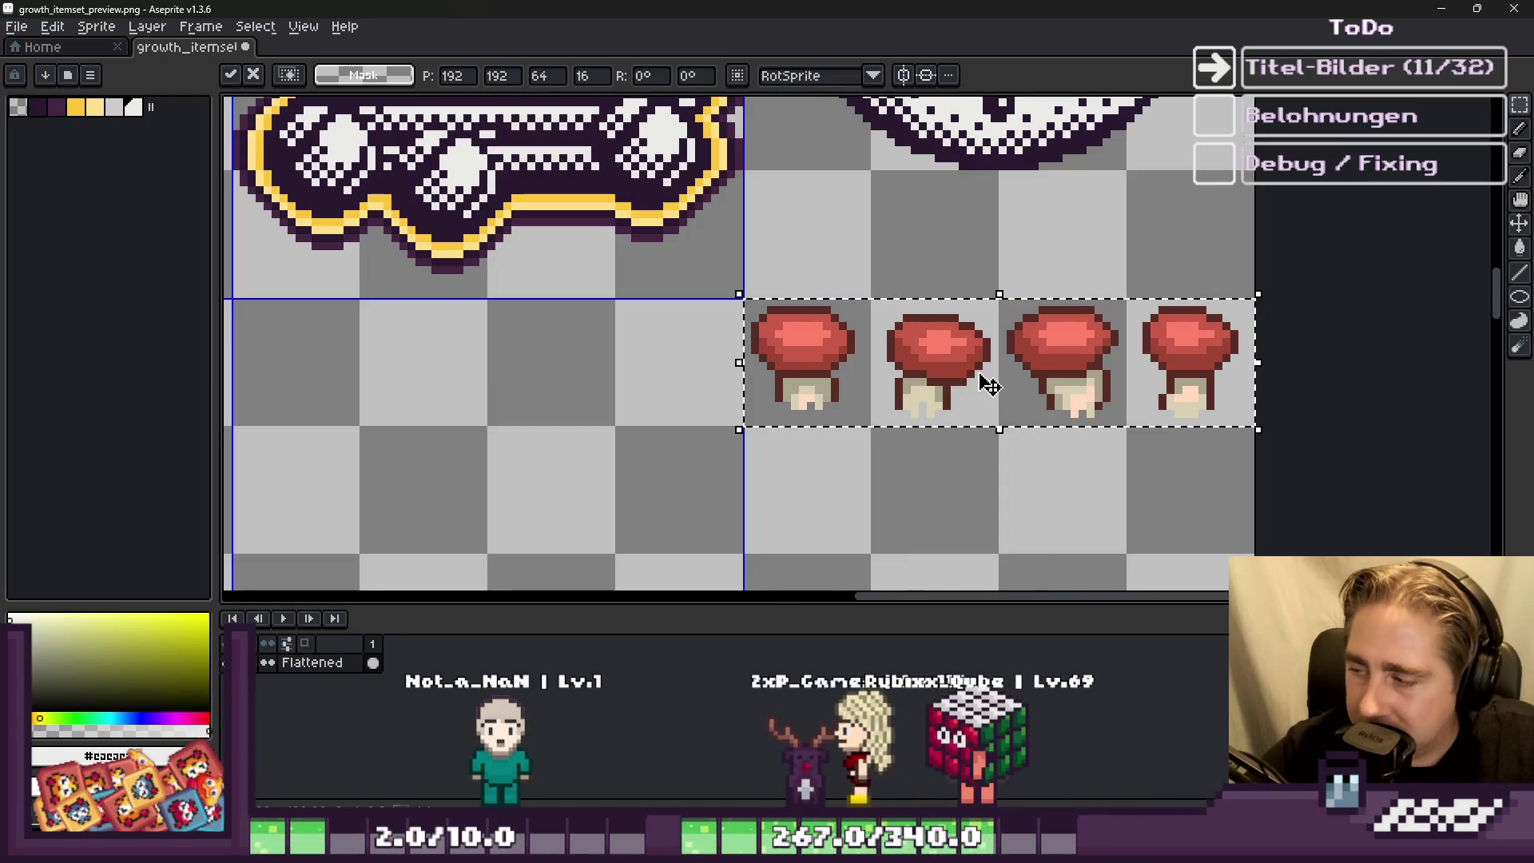
{"action": "left_click", "coordinate": [1047, 481]}
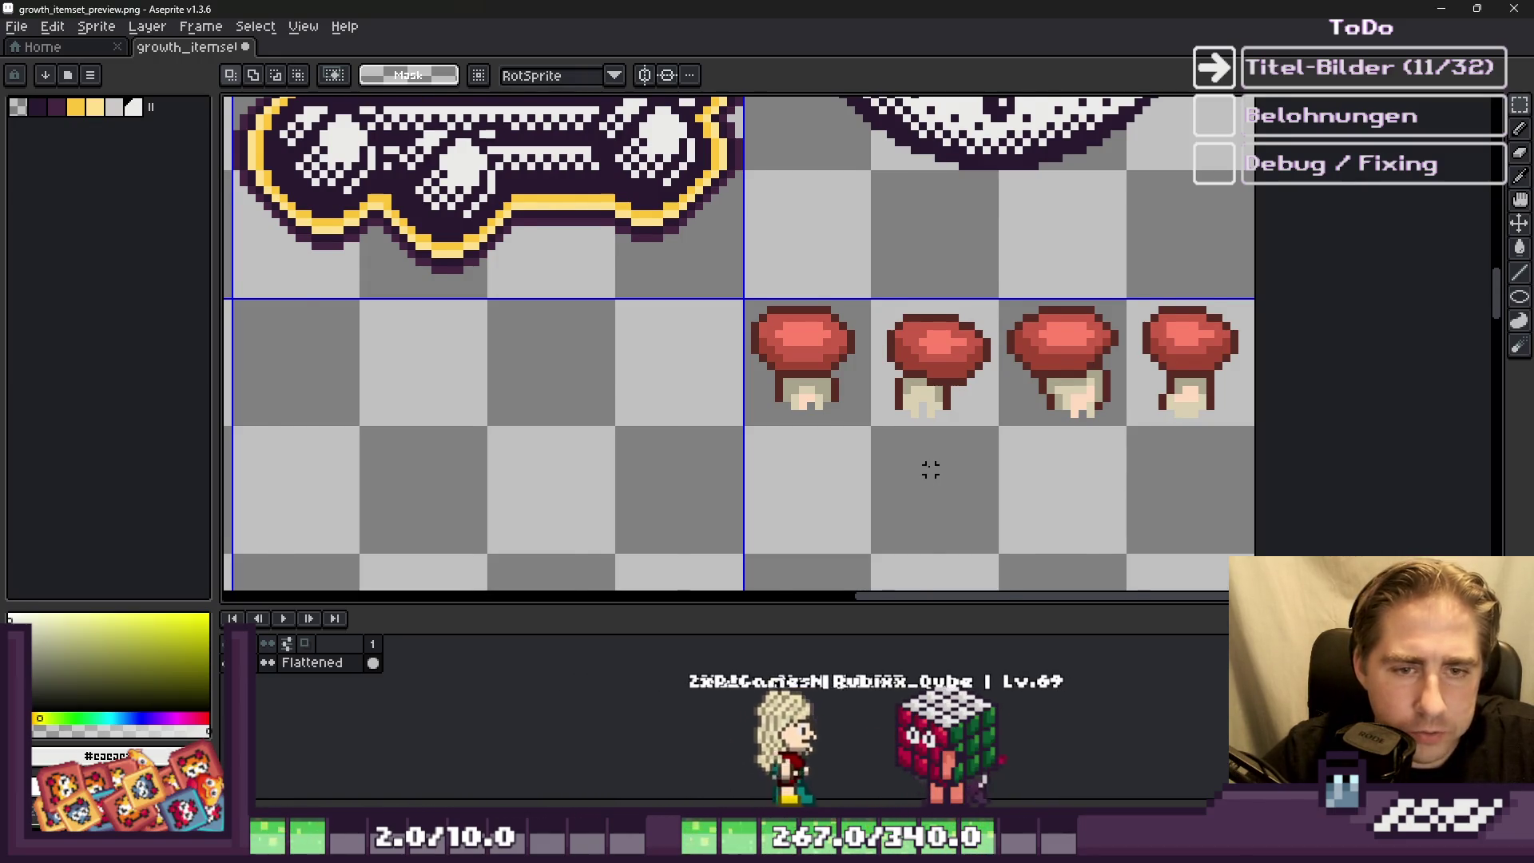
Step: Delete the right three pasted mushrooms, leaving a single porcini
{"action": "scroll", "coordinate": [930, 469], "scroll_direction": "down", "scroll_amount": 4}
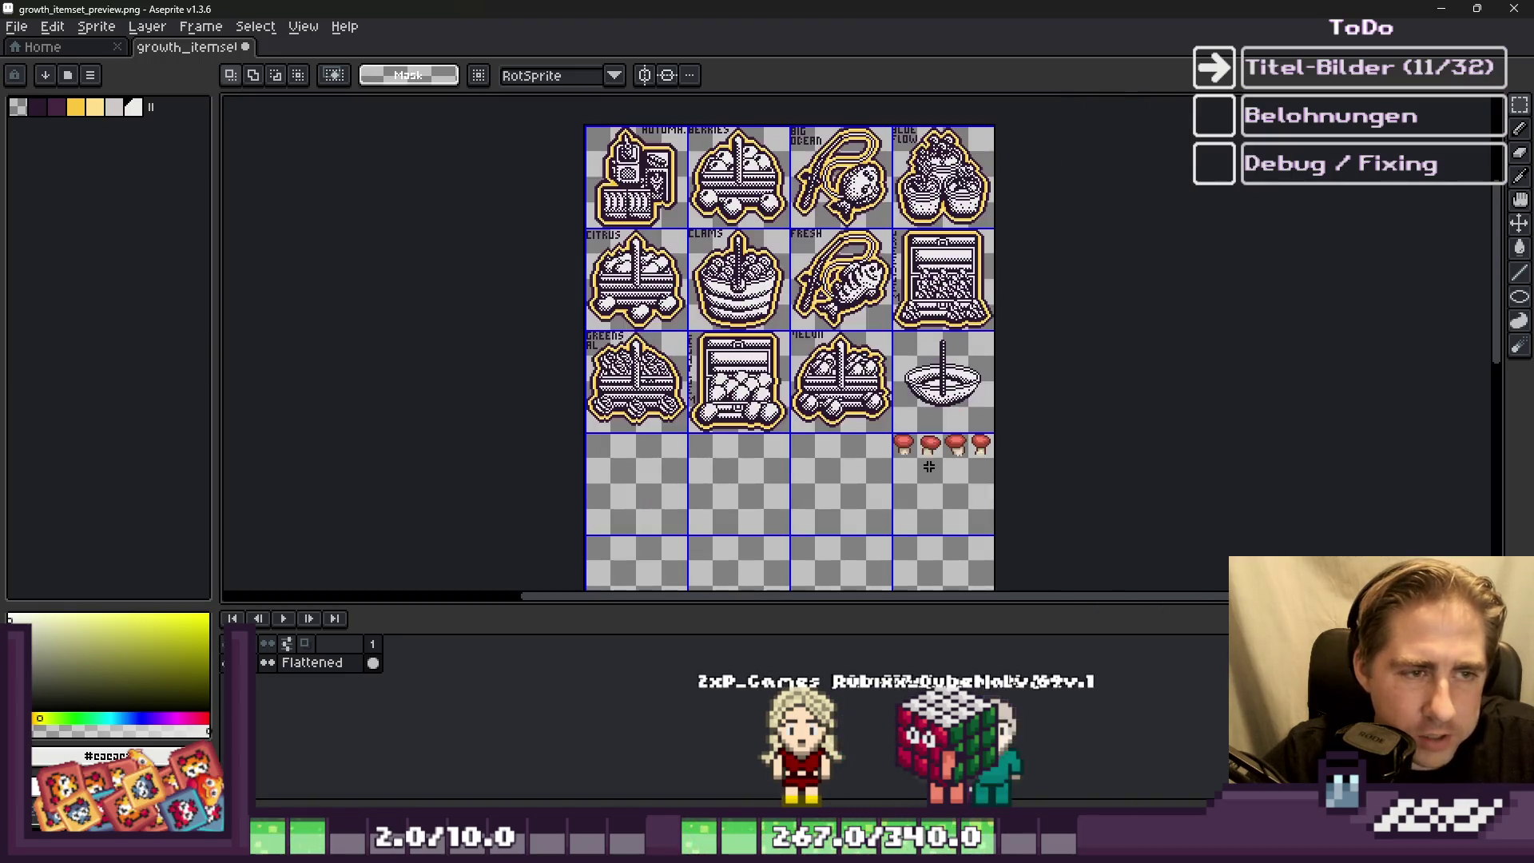
{"action": "scroll", "coordinate": [877, 401], "scroll_direction": "up", "scroll_amount": 2}
{"action": "scroll", "coordinate": [593, 478], "scroll_direction": "down", "scroll_amount": 2}
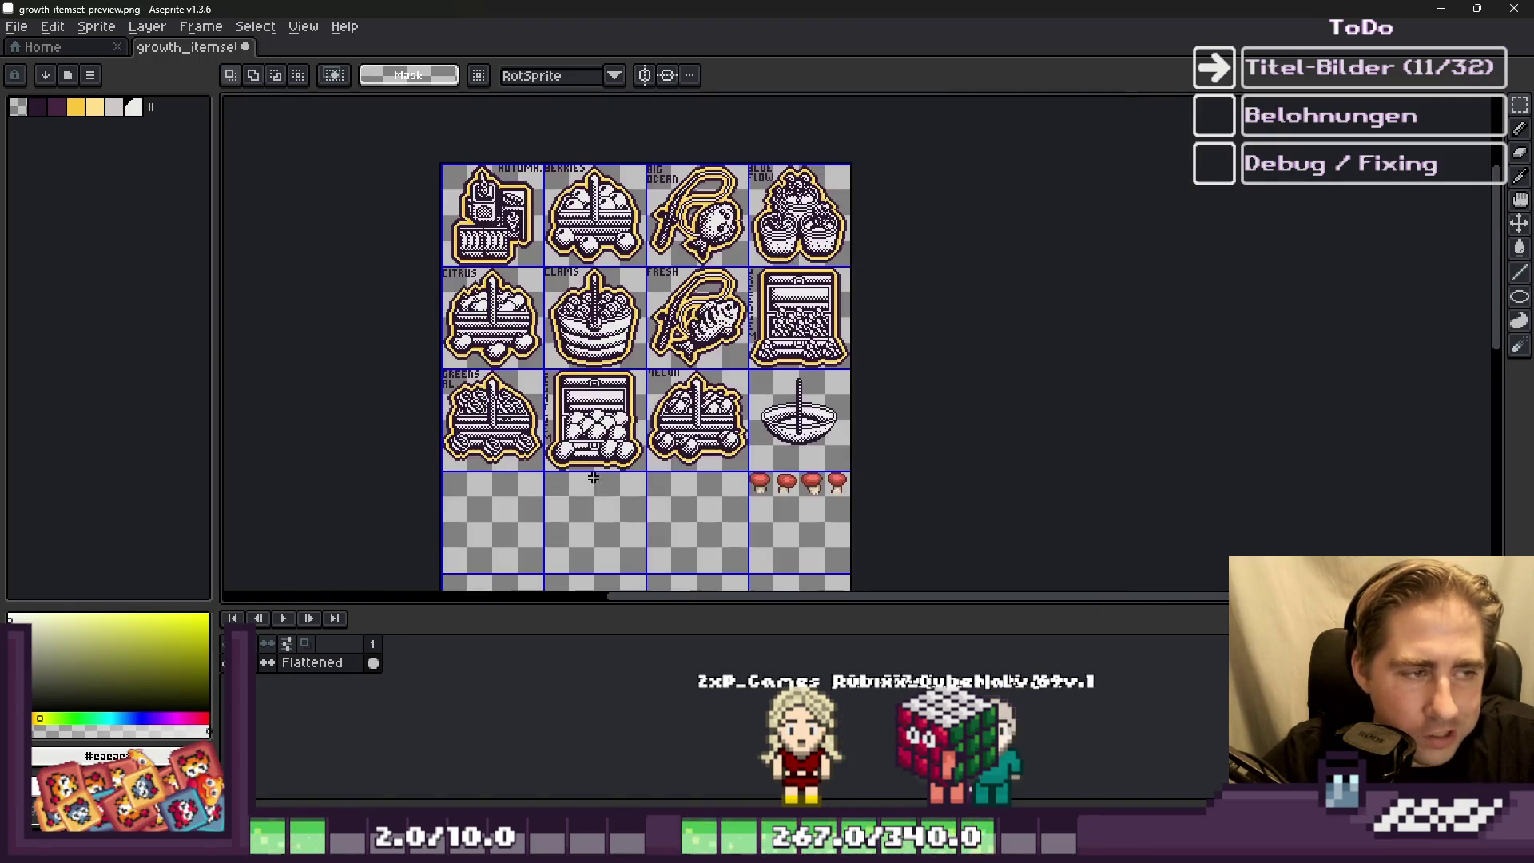
{"action": "scroll", "coordinate": [594, 199], "scroll_direction": "up", "scroll_amount": 2}
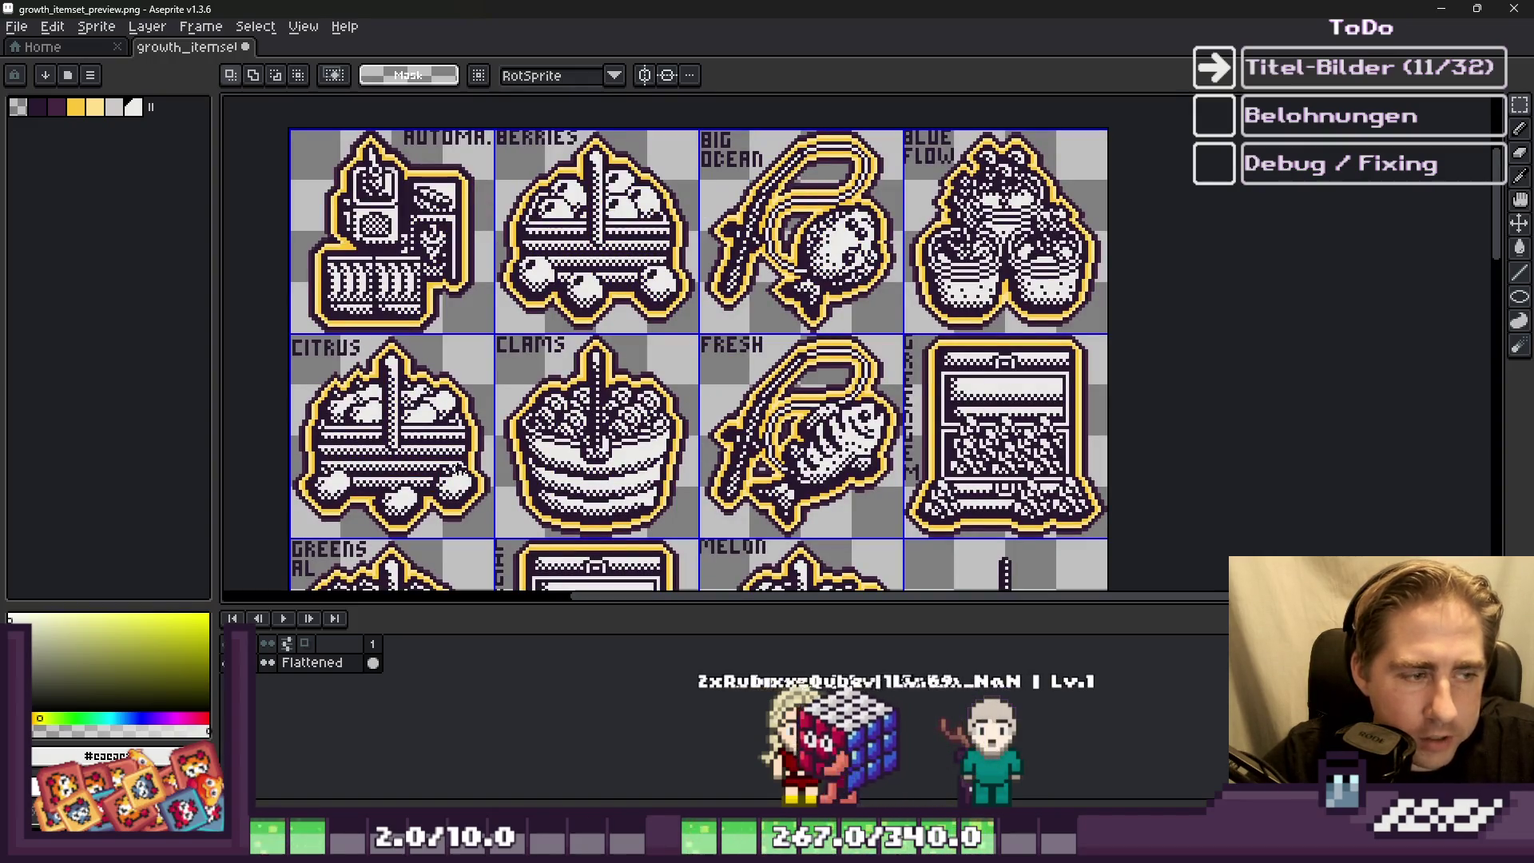
{"action": "scroll", "coordinate": [543, 250], "scroll_direction": "down", "scroll_amount": 2}
{"action": "scroll", "coordinate": [739, 541], "scroll_direction": "up", "scroll_amount": 2}
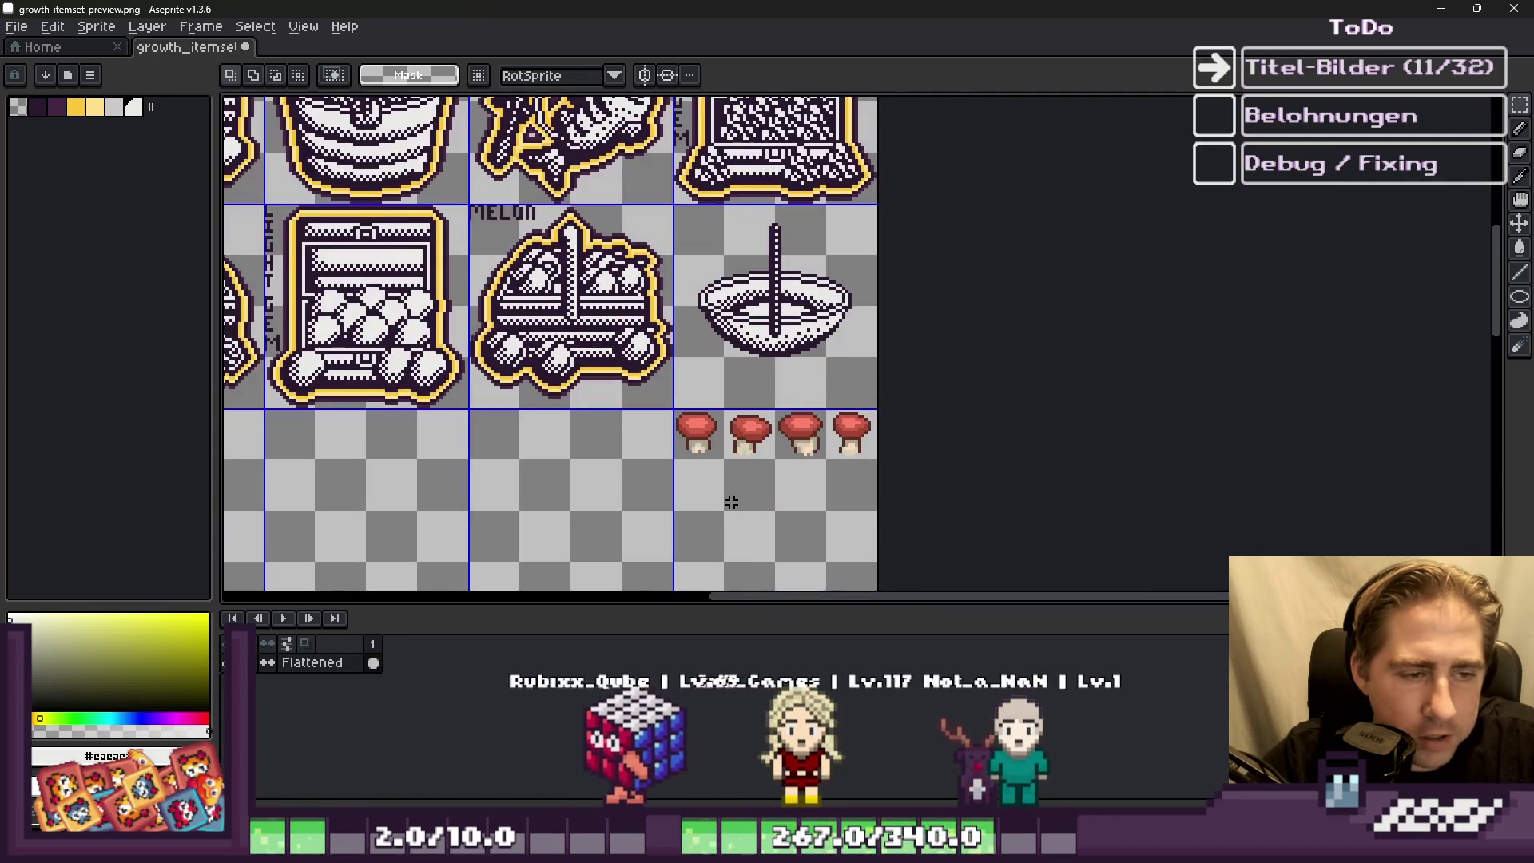
{"action": "scroll", "coordinate": [727, 488], "scroll_direction": "up", "scroll_amount": 2}
{"action": "mouse_move", "coordinate": [717, 352]}
{"action": "left_mouse_down"}
{"action": "mouse_move", "coordinate": [976, 500]}
{"action": "mouse_move", "coordinate": [938, 514]}
{"action": "left_mouse_up"}
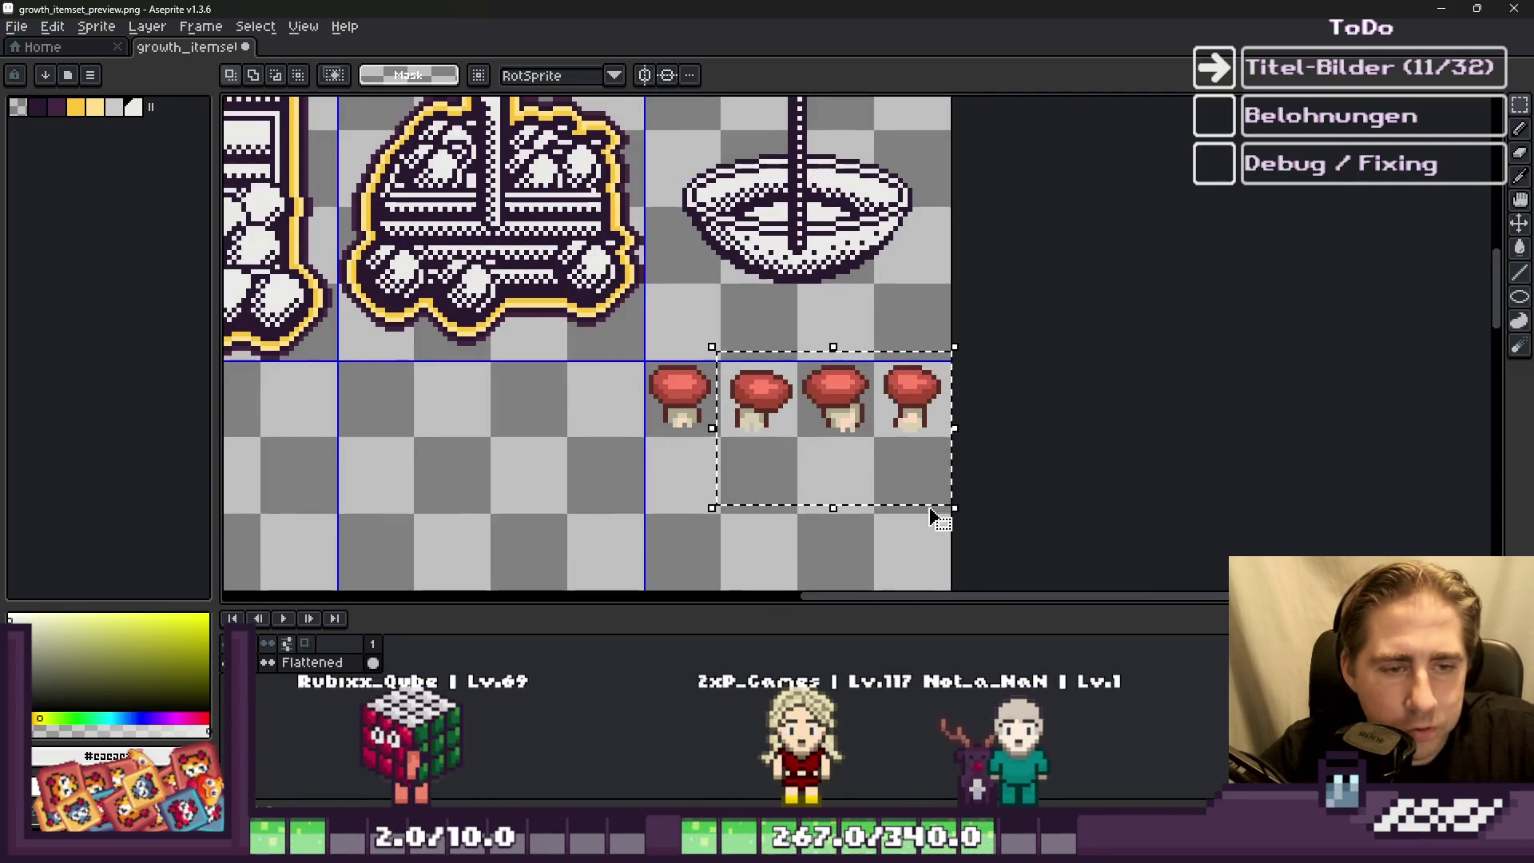
{"action": "key", "text": "Delete"}
Step: Pick the dark brown outline colour for the pencil
{"action": "scroll", "coordinate": [715, 432], "scroll_direction": "up", "scroll_amount": 3}
{"action": "scroll", "coordinate": [715, 432], "scroll_direction": "up", "scroll_amount": 2}
{"action": "key", "text": "b"}
{"action": "left_click", "coordinate": [787, 357], "text": "alt"}
Step: Paint a dark row under the stem and fill the stem's grey hole with peach
{"action": "mouse_move", "coordinate": [839, 391]}
{"action": "left_mouse_down"}
{"action": "mouse_move", "coordinate": [899, 378]}
{"action": "mouse_move", "coordinate": [955, 392]}
{"action": "mouse_move", "coordinate": [995, 351]}
{"action": "left_mouse_up"}
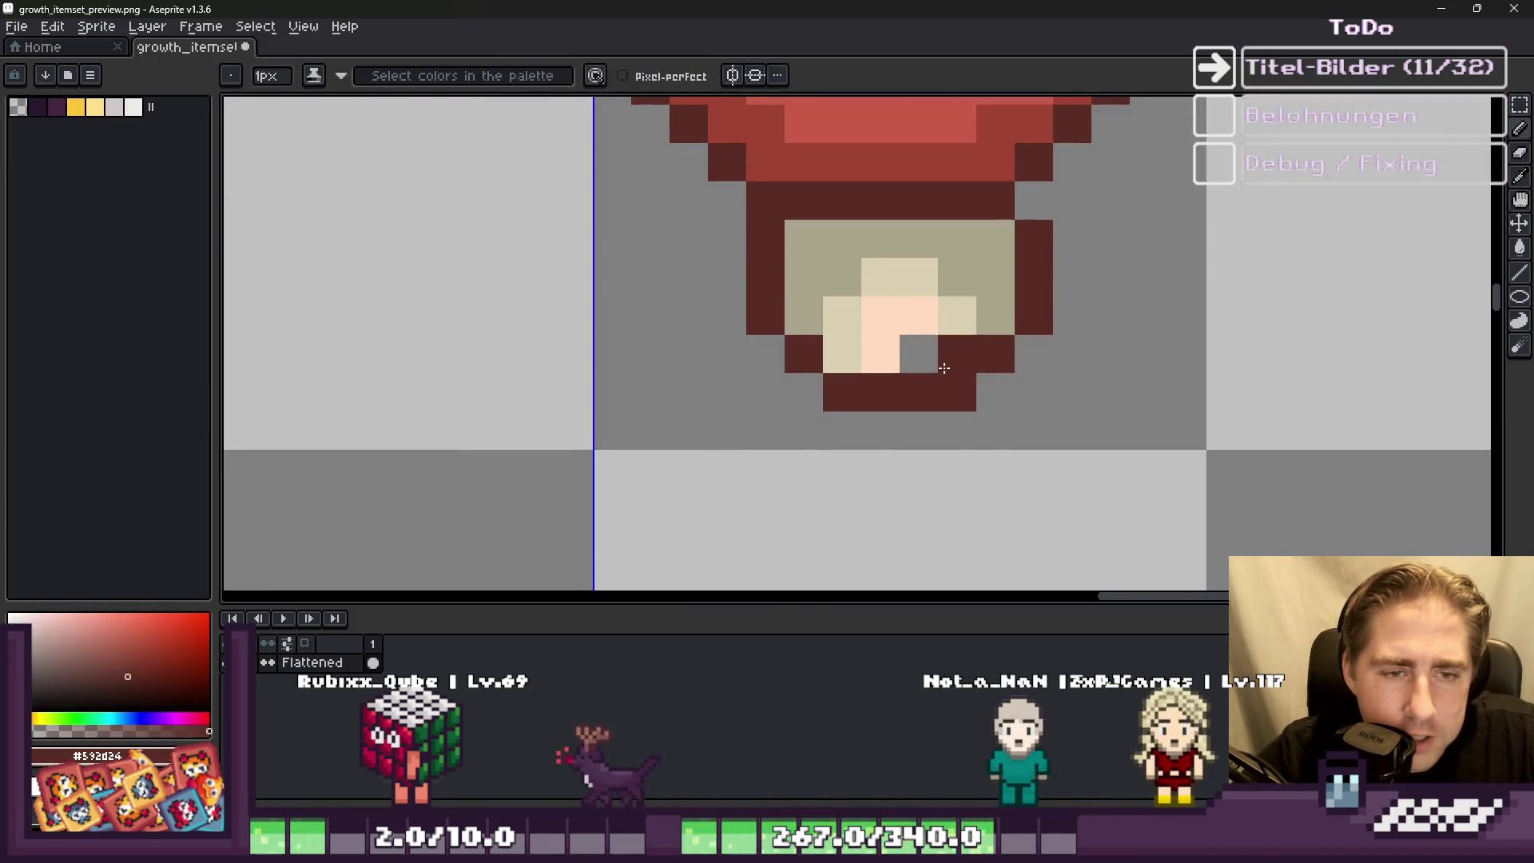
{"action": "scroll", "coordinate": [946, 352], "scroll_direction": "down", "scroll_amount": 2}
{"action": "scroll", "coordinate": [879, 336], "scroll_direction": "up", "scroll_amount": 2}
{"action": "left_click", "coordinate": [854, 332], "text": "alt"}
{"action": "left_click", "coordinate": [891, 376]}
{"action": "scroll", "coordinate": [853, 358], "scroll_direction": "down", "scroll_amount": 3}
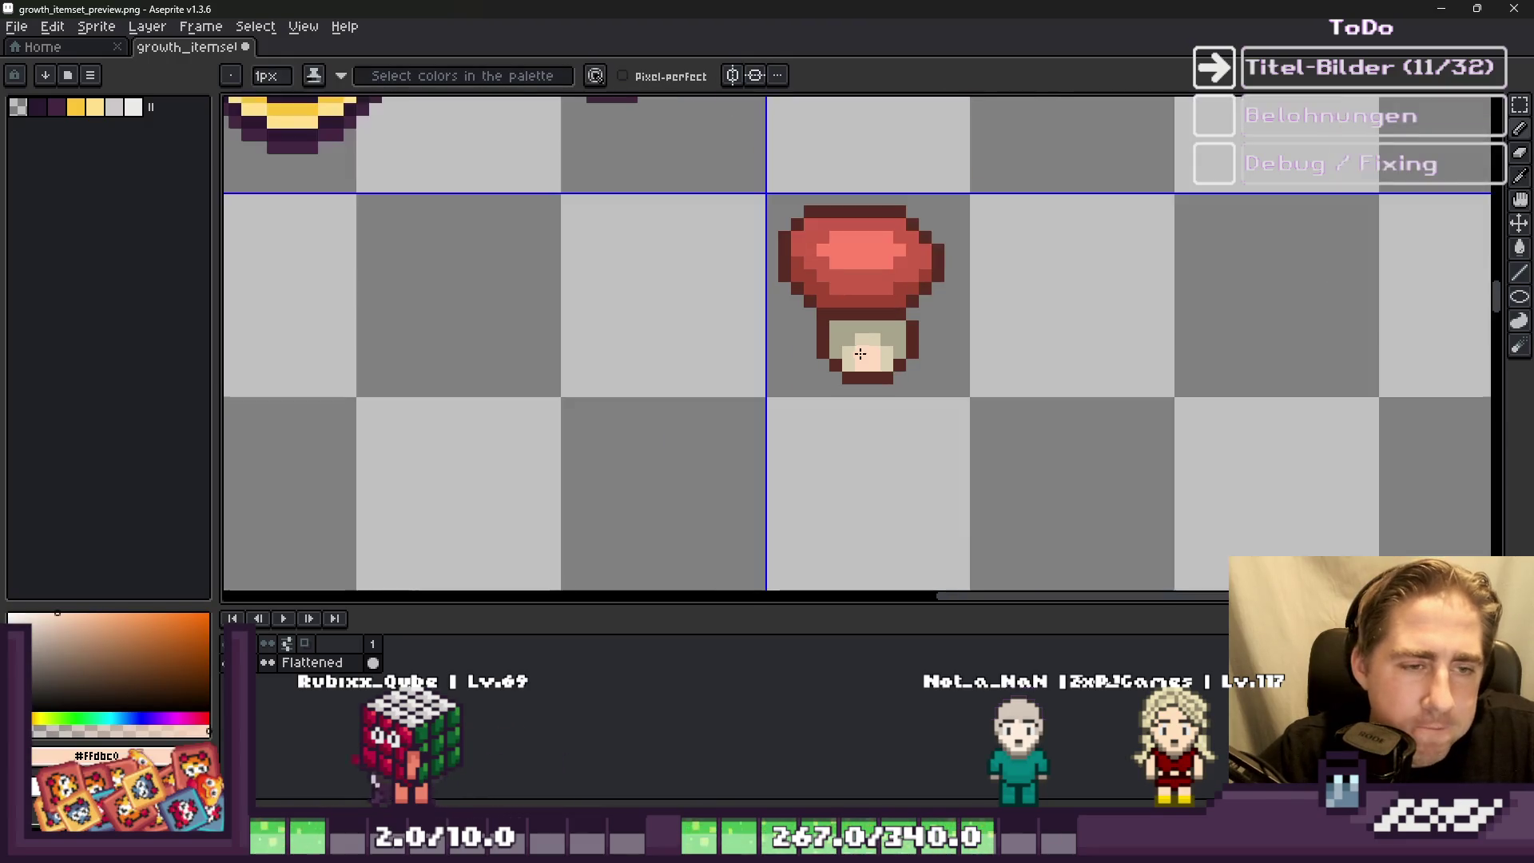
{"action": "scroll", "coordinate": [850, 333], "scroll_direction": "up", "scroll_amount": 1}
Step: Erase four stray pixels from the mushroom's stem
{"action": "key", "text": "m"}
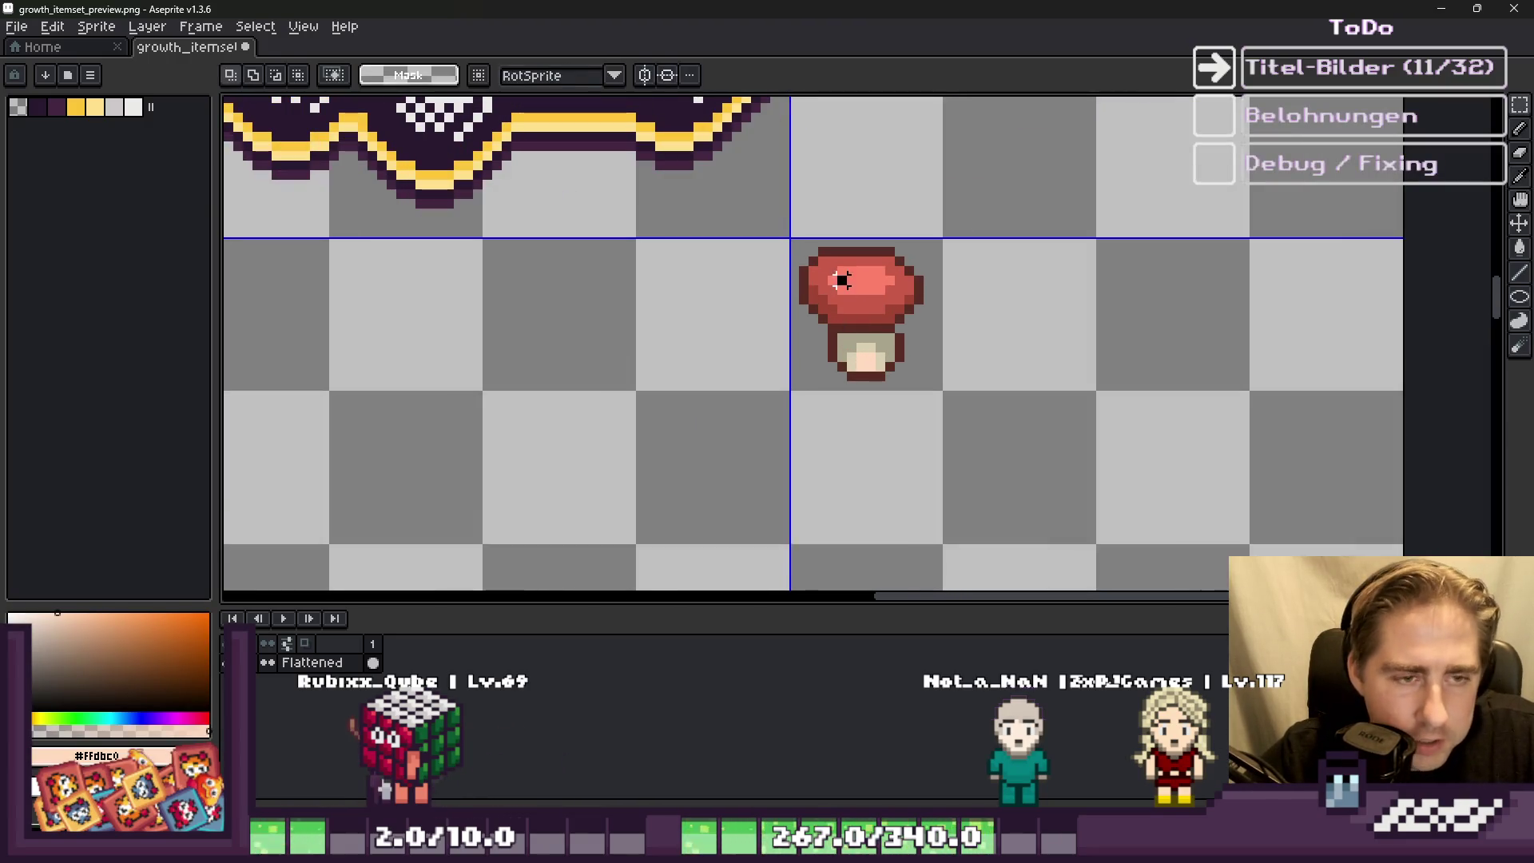
{"action": "scroll", "coordinate": [855, 315], "scroll_direction": "down", "scroll_amount": 3}
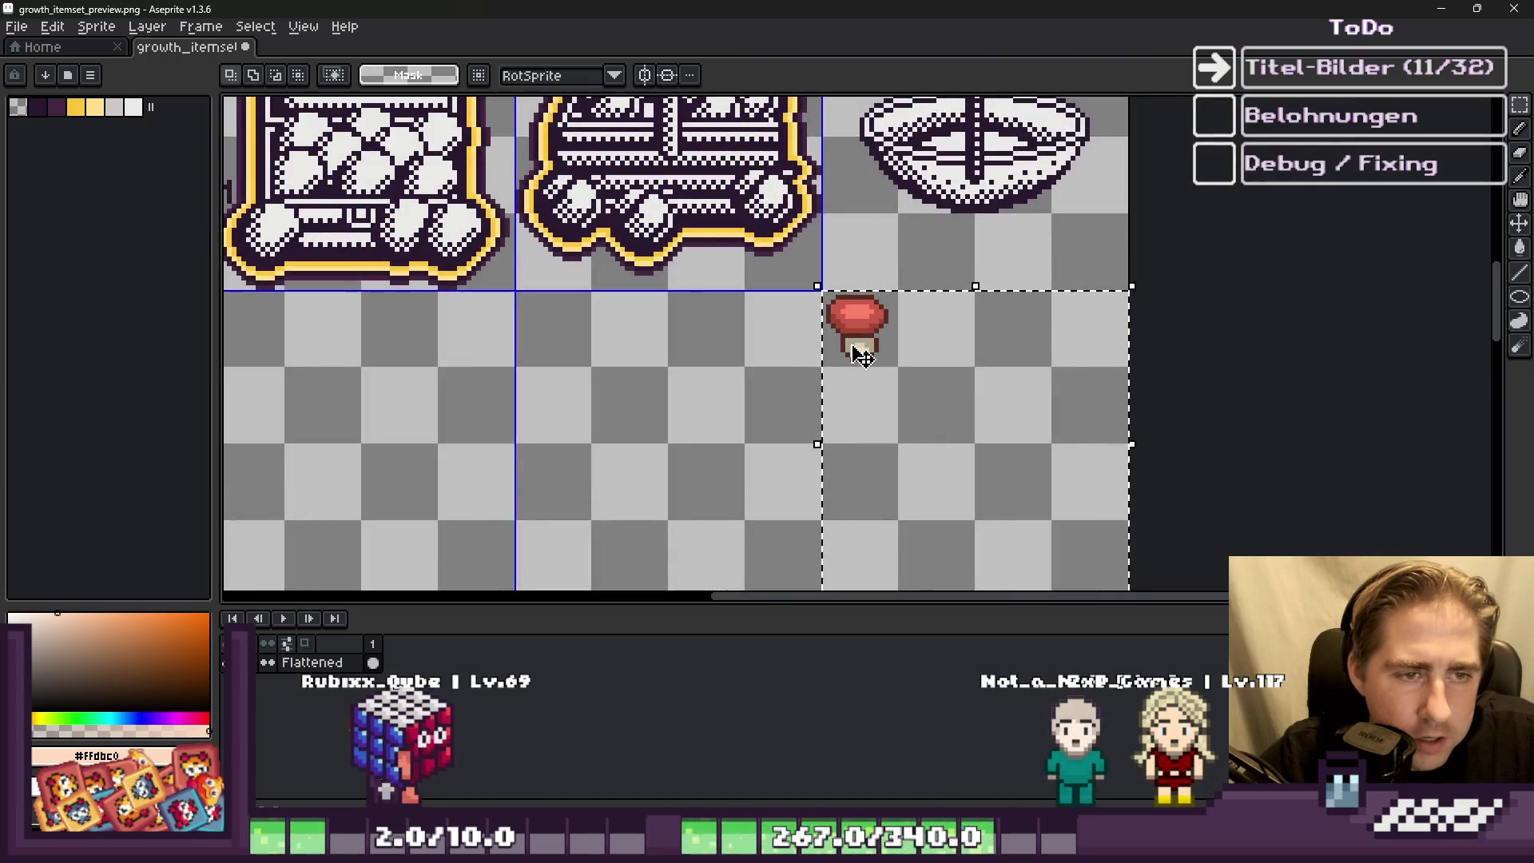
{"action": "scroll", "coordinate": [853, 346], "scroll_direction": "up", "scroll_amount": 2}
{"action": "scroll", "coordinate": [861, 356], "scroll_direction": "up", "scroll_amount": 4}
{"action": "key", "text": "b"}
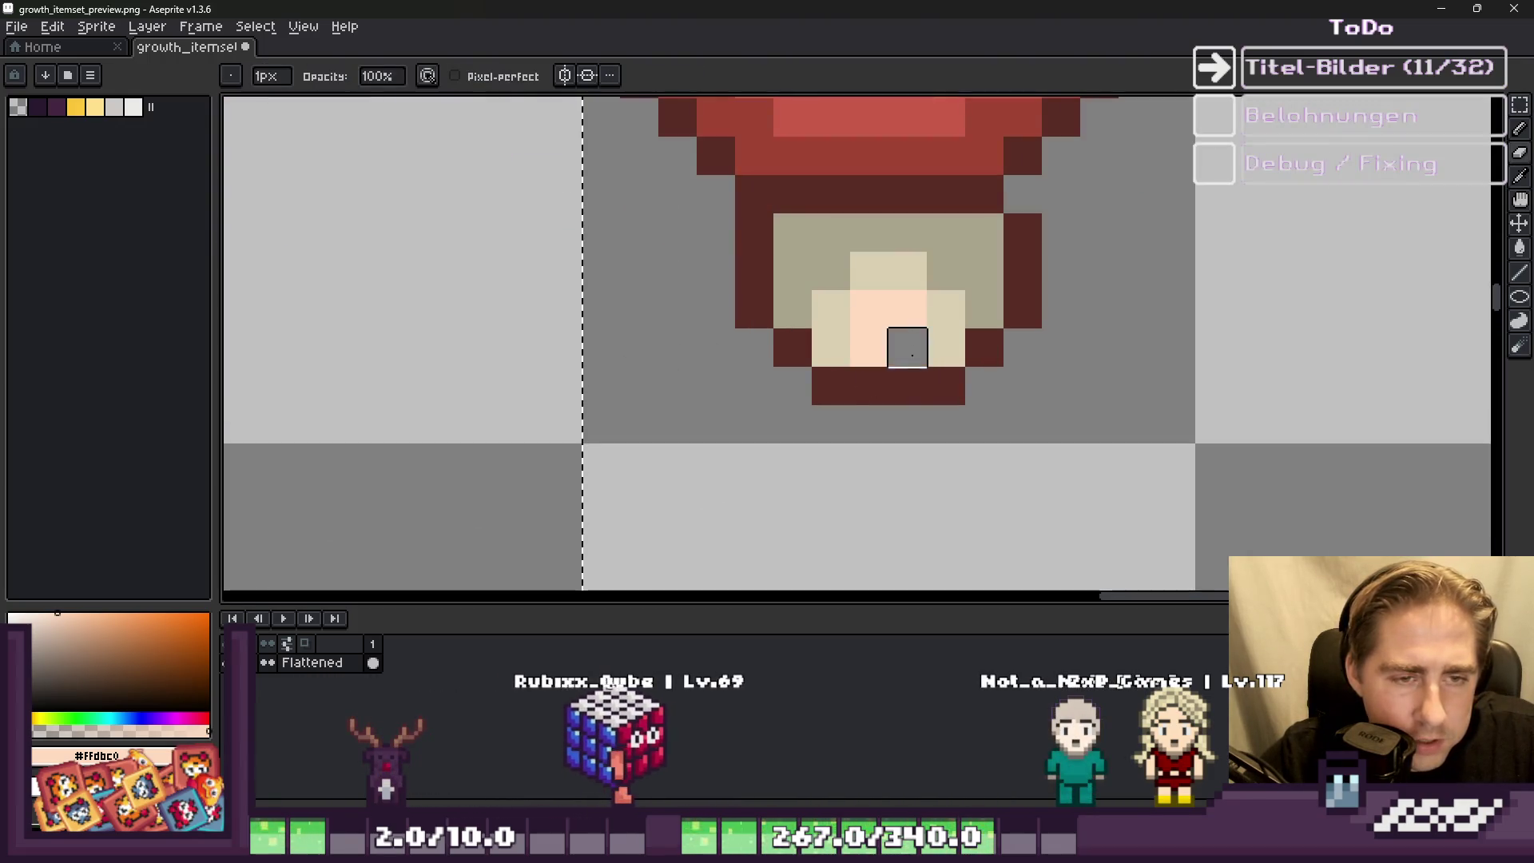
{"action": "right_click", "coordinate": [985, 347]}
{"action": "right_click", "coordinate": [792, 348]}
{"action": "right_click", "coordinate": [831, 348]}
{"action": "right_click", "coordinate": [831, 386]}
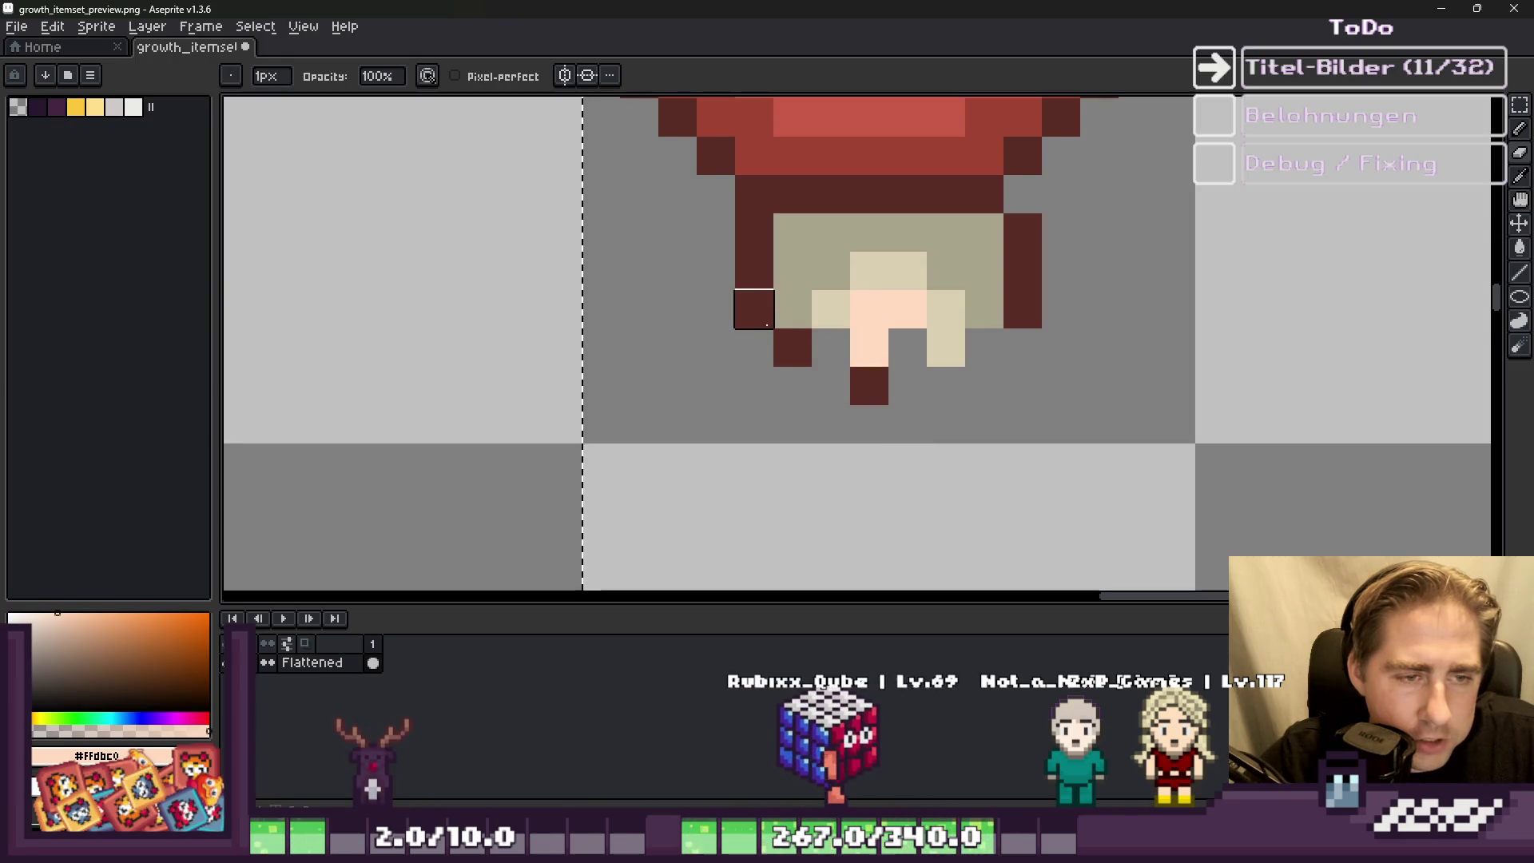
{"action": "scroll", "coordinate": [855, 391], "scroll_direction": "down", "scroll_amount": 2}
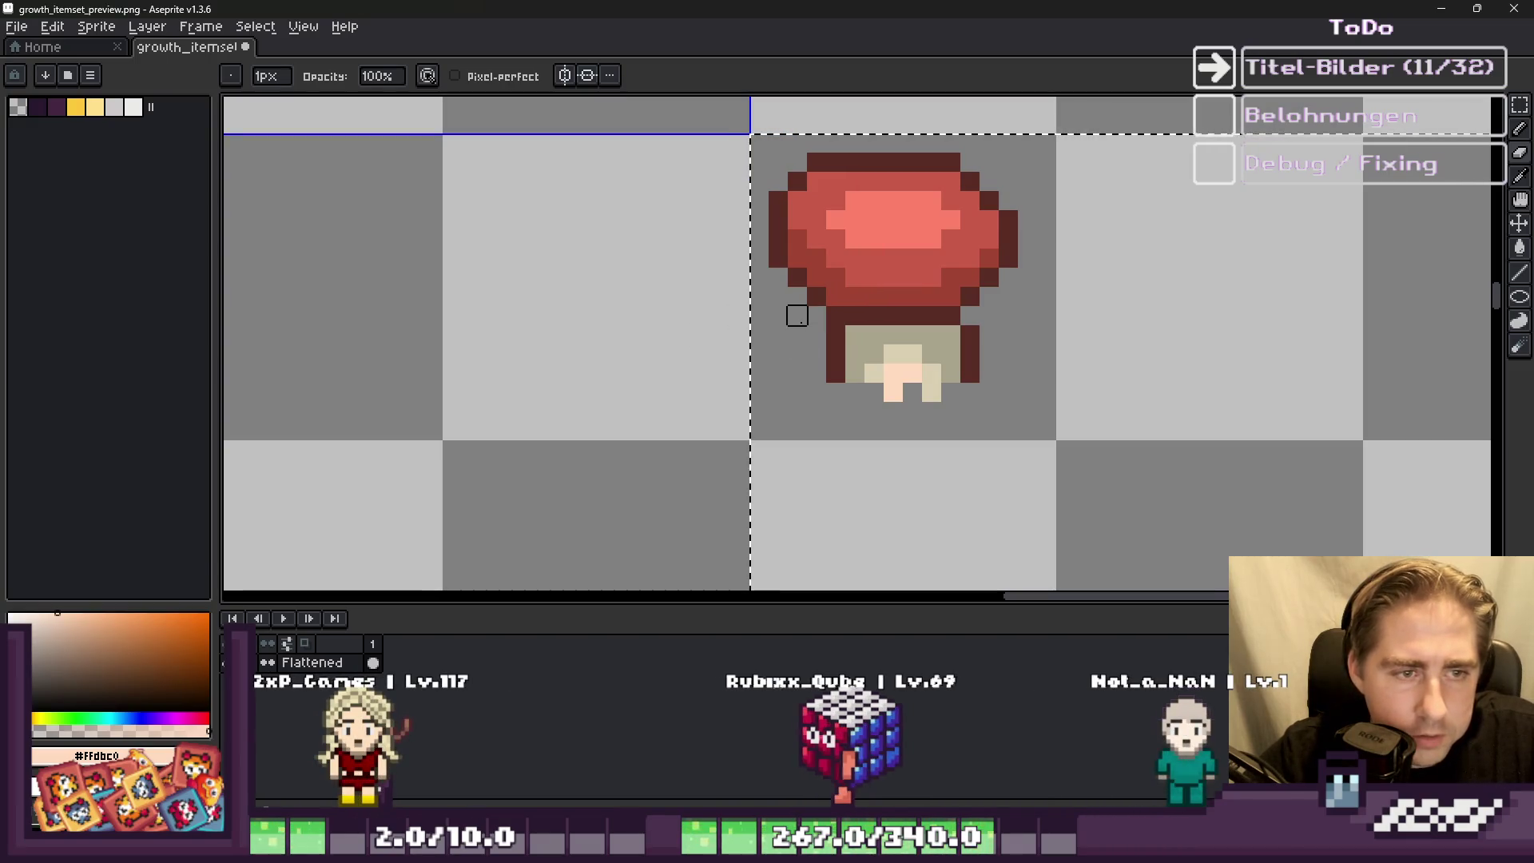
{"action": "scroll", "coordinate": [815, 316], "scroll_direction": "down", "scroll_amount": 3}
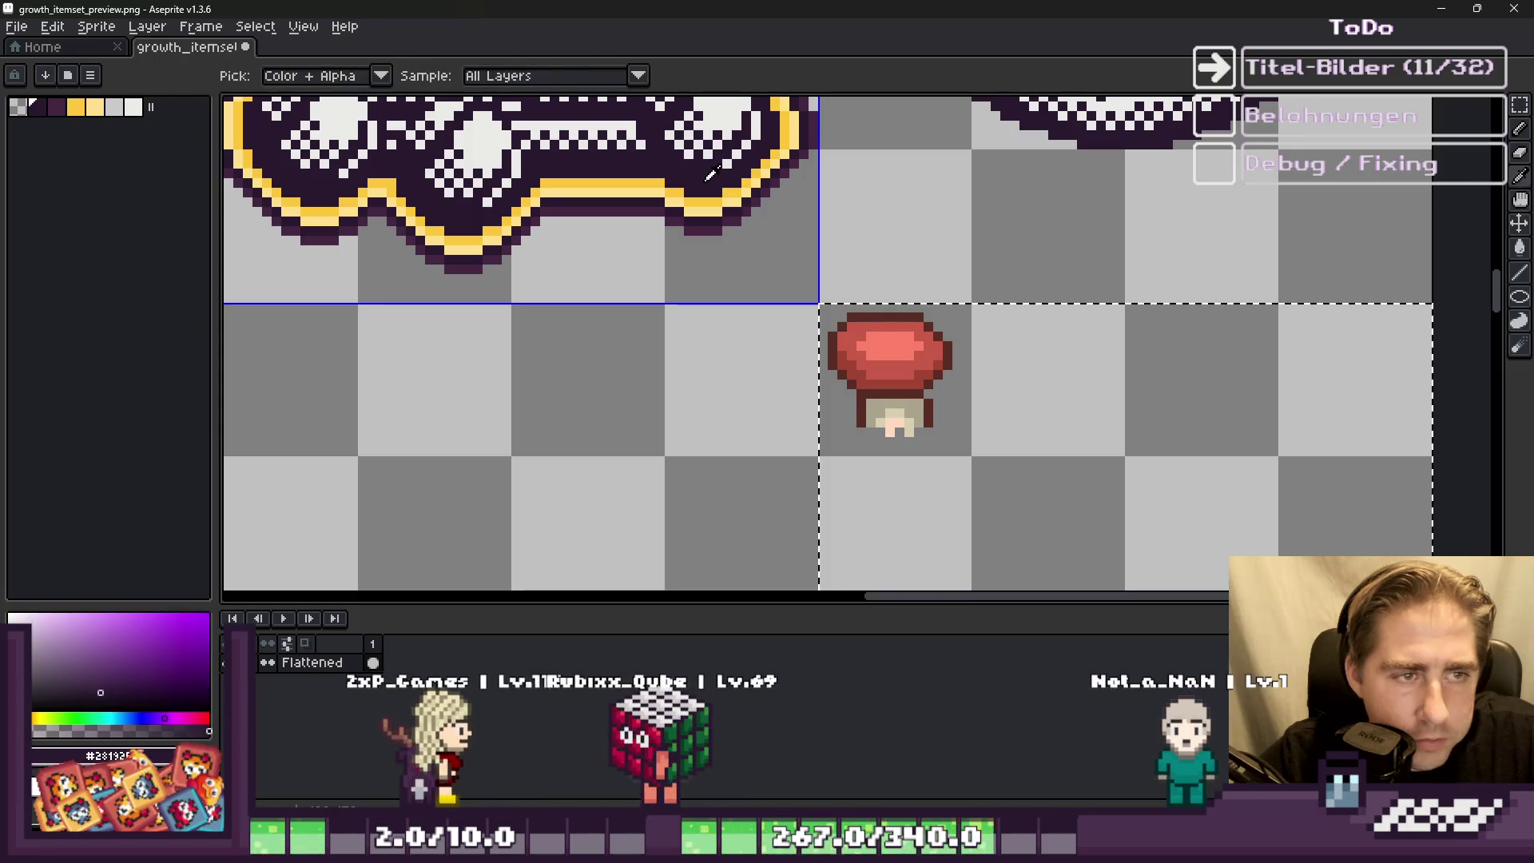
{"action": "scroll", "coordinate": [812, 354], "scroll_direction": "up", "scroll_amount": 3}
Step: Bucket-fill the brown outline dark purple #28192E and add a dark pixel below the stem
{"action": "key", "text": "g"}
{"action": "left_click", "coordinate": [825, 354]}
{"action": "left_click", "coordinate": [818, 347]}
{"action": "scroll", "coordinate": [837, 405], "scroll_direction": "up", "scroll_amount": 2}
{"action": "key", "text": "ctrl+z"}
{"action": "key", "text": "b"}
{"action": "left_click", "coordinate": [826, 466]}
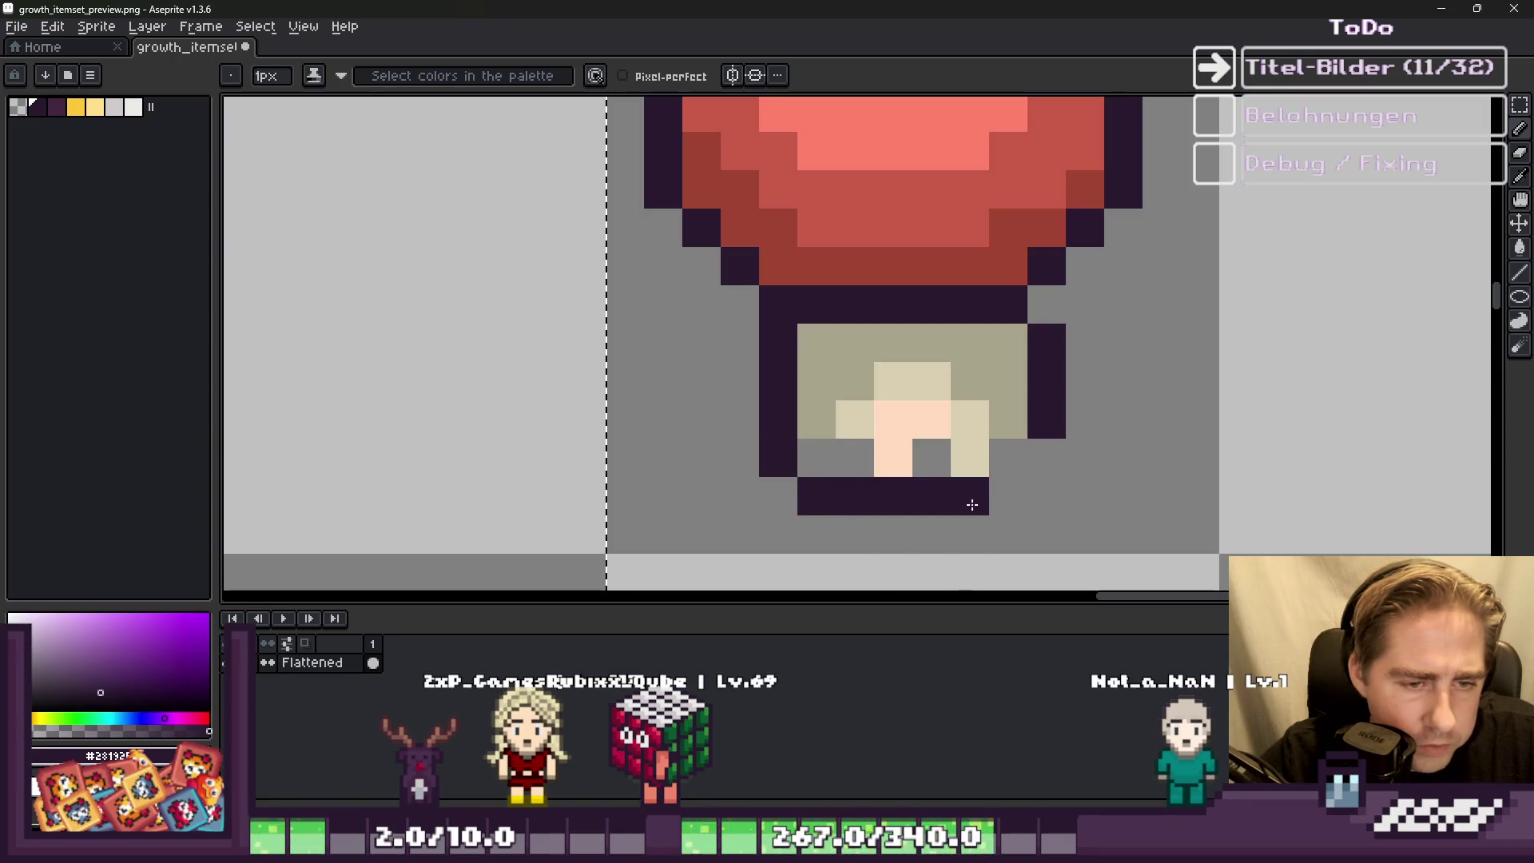
Step: Redraw the stem's face with dark pixels, including its top row and around the right eye
{"action": "scroll", "coordinate": [815, 404], "scroll_direction": "down", "scroll_amount": 1}
{"action": "scroll", "coordinate": [812, 357], "scroll_direction": "up", "scroll_amount": 2}
{"action": "scroll", "coordinate": [799, 319], "scroll_direction": "down", "scroll_amount": 2}
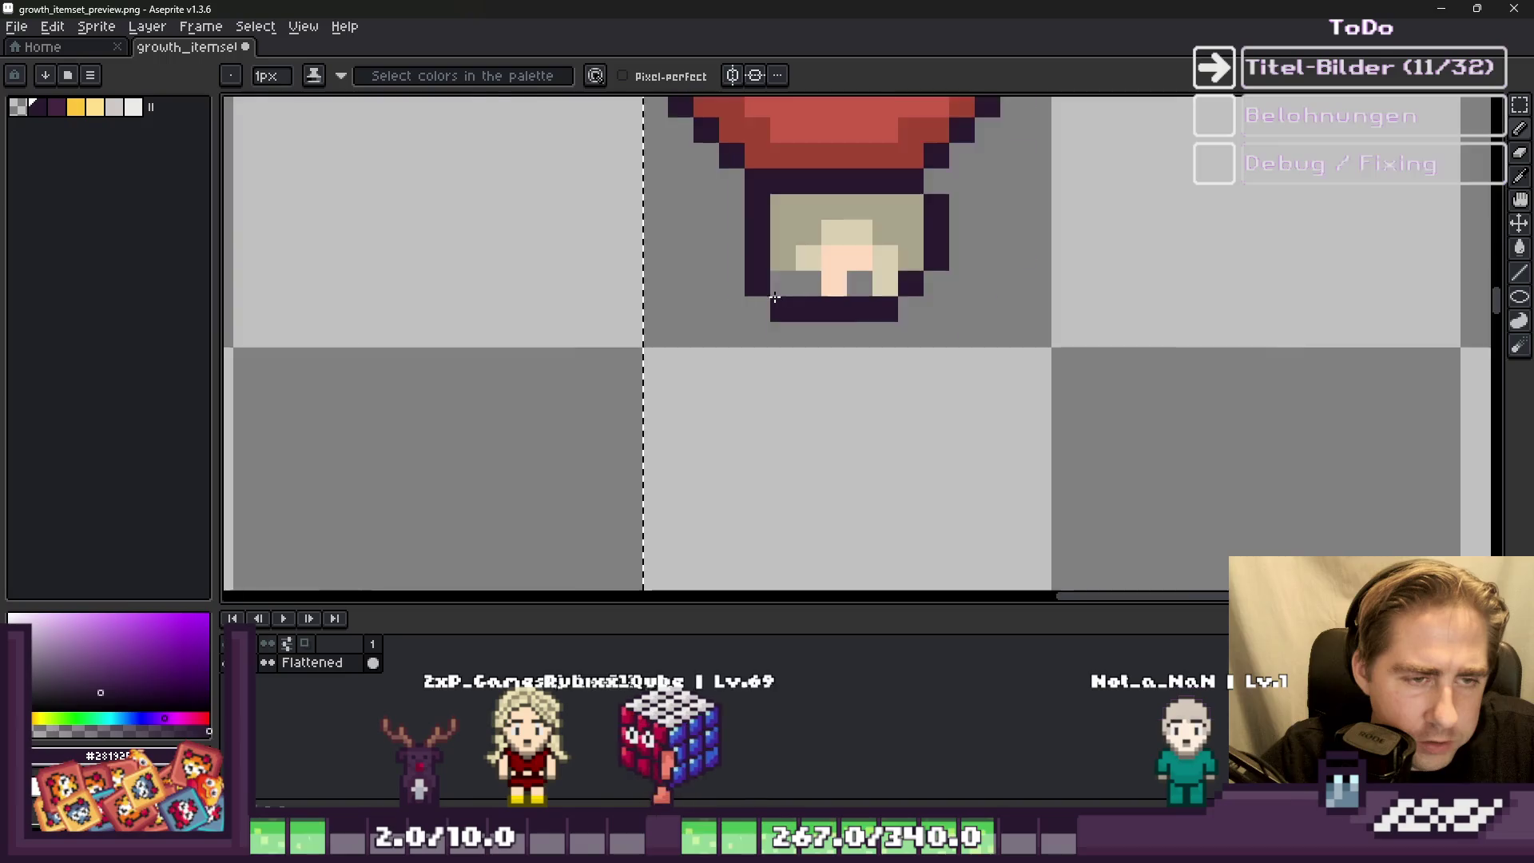
{"action": "scroll", "coordinate": [786, 278], "scroll_direction": "up", "scroll_amount": 1}
{"action": "scroll", "coordinate": [793, 258], "scroll_direction": "up", "scroll_amount": 1}
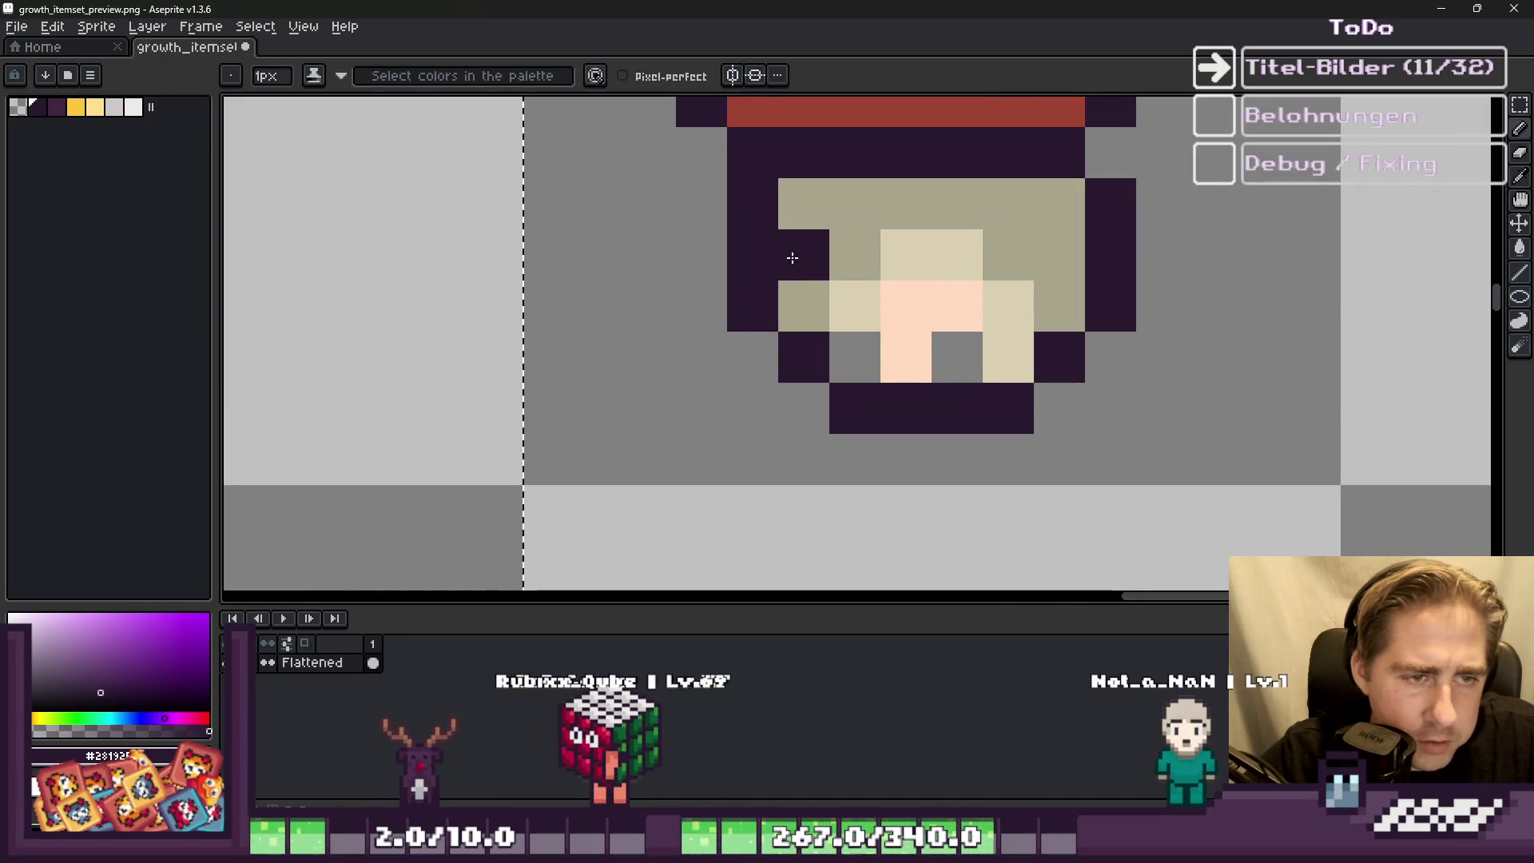
{"action": "mouse_move", "coordinate": [782, 213]}
{"action": "left_mouse_down"}
{"action": "mouse_move", "coordinate": [914, 387]}
{"action": "mouse_move", "coordinate": [1000, 376]}
{"action": "left_mouse_up"}
{"action": "scroll", "coordinate": [914, 332], "scroll_direction": "up", "scroll_amount": 2}
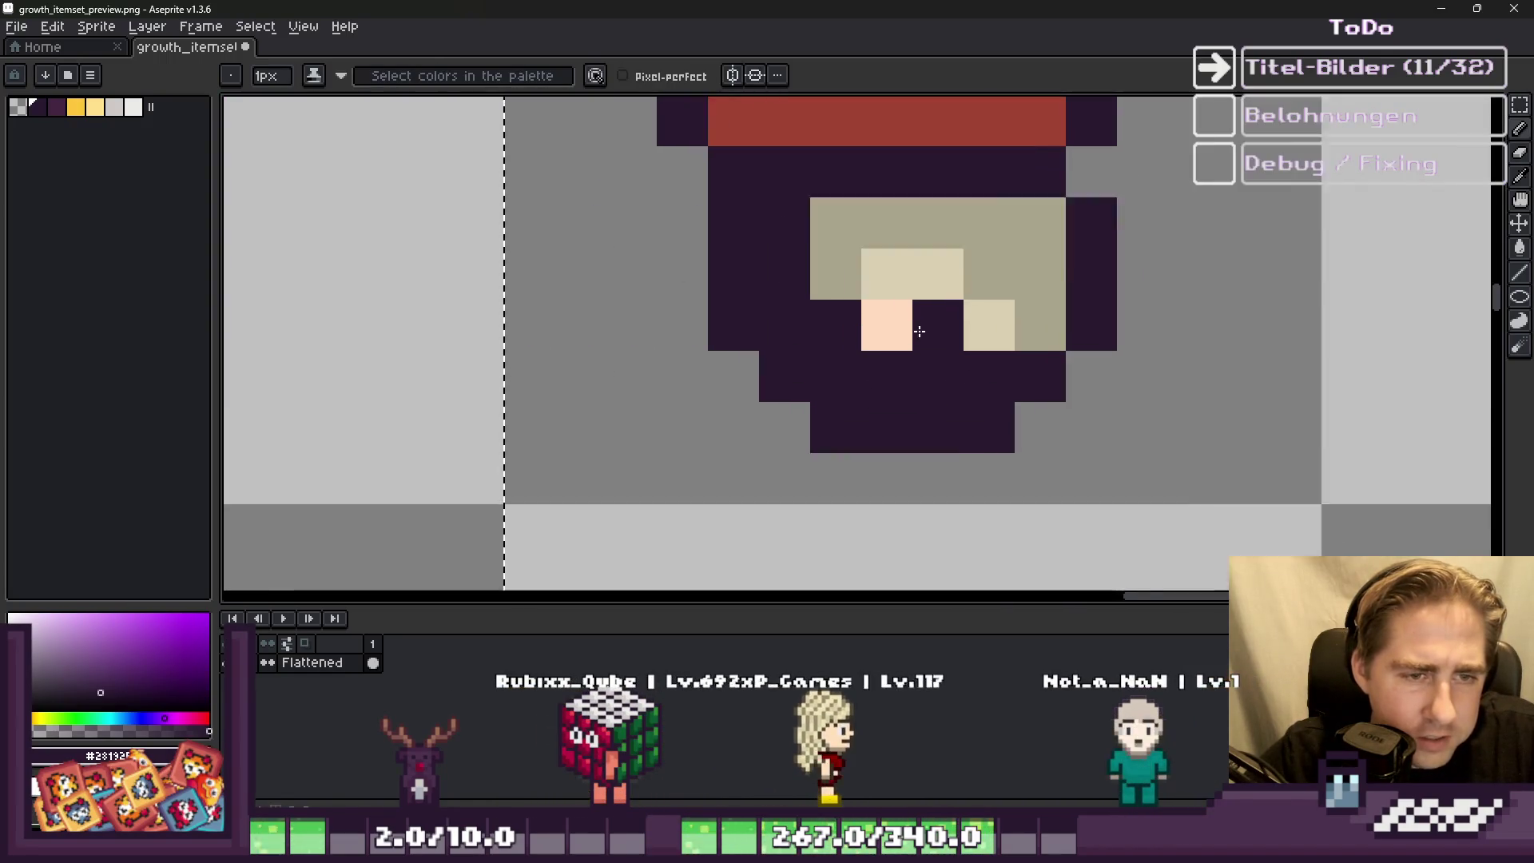
{"action": "left_click", "coordinate": [847, 232]}
{"action": "left_click_drag", "start_coordinate": [799, 187], "coordinate": [871, 188]}
{"action": "left_click", "coordinate": [1023, 248]}
{"action": "left_click", "coordinate": [1089, 315]}
{"action": "scroll", "coordinate": [999, 320], "scroll_direction": "down", "scroll_amount": 3}
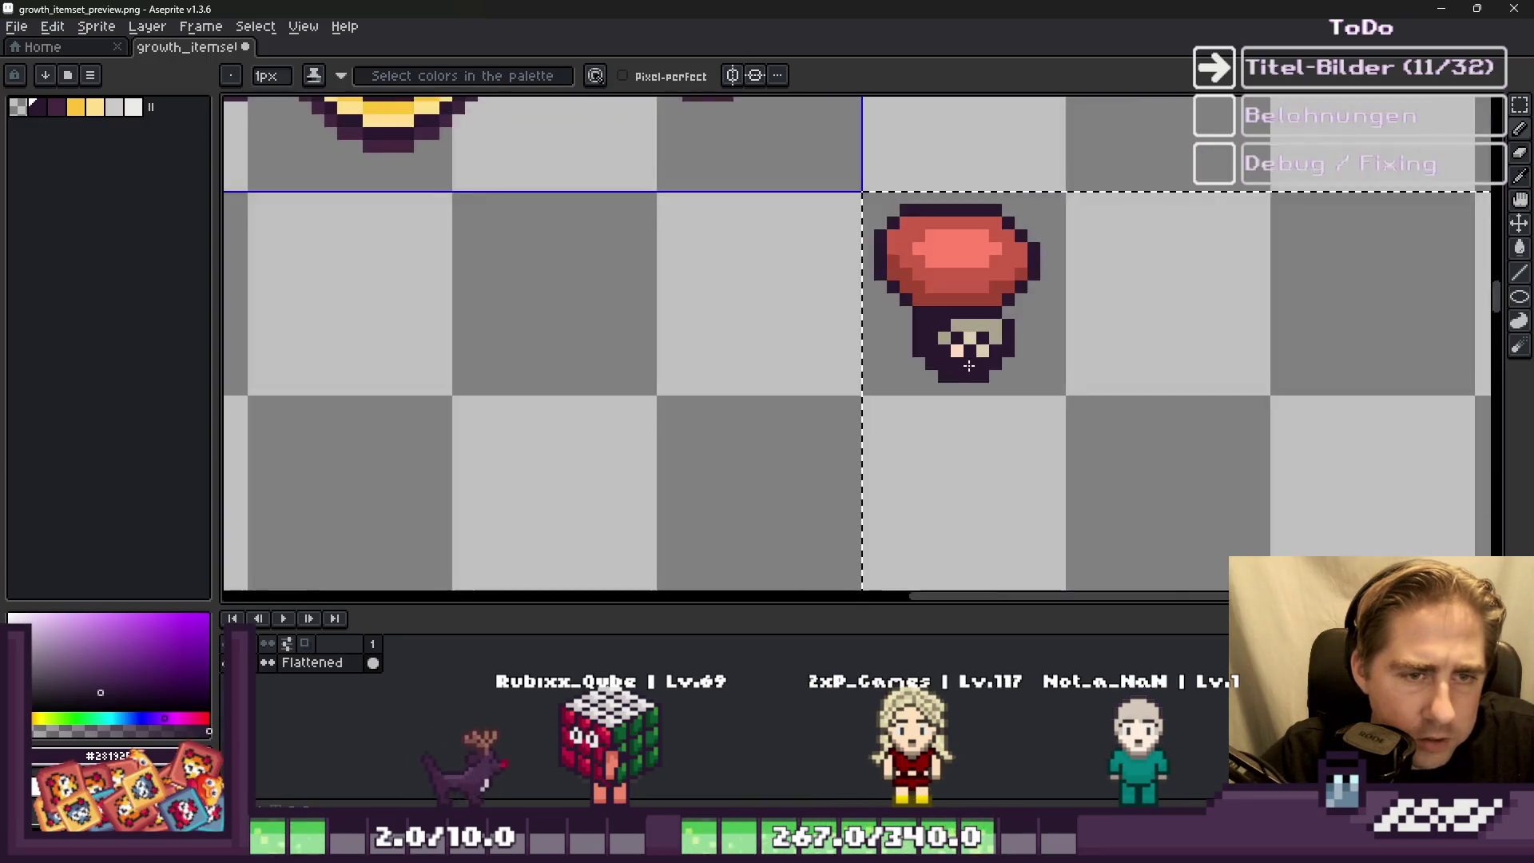
{"action": "scroll", "coordinate": [962, 319], "scroll_direction": "up", "scroll_amount": 2}
{"action": "scroll", "coordinate": [961, 319], "scroll_direction": "down", "scroll_amount": 3}
{"action": "scroll", "coordinate": [820, 331], "scroll_direction": "up", "scroll_amount": 2}
Step: Darken the cap's edge and paint its lower red row dark
{"action": "left_click", "coordinate": [820, 331]}
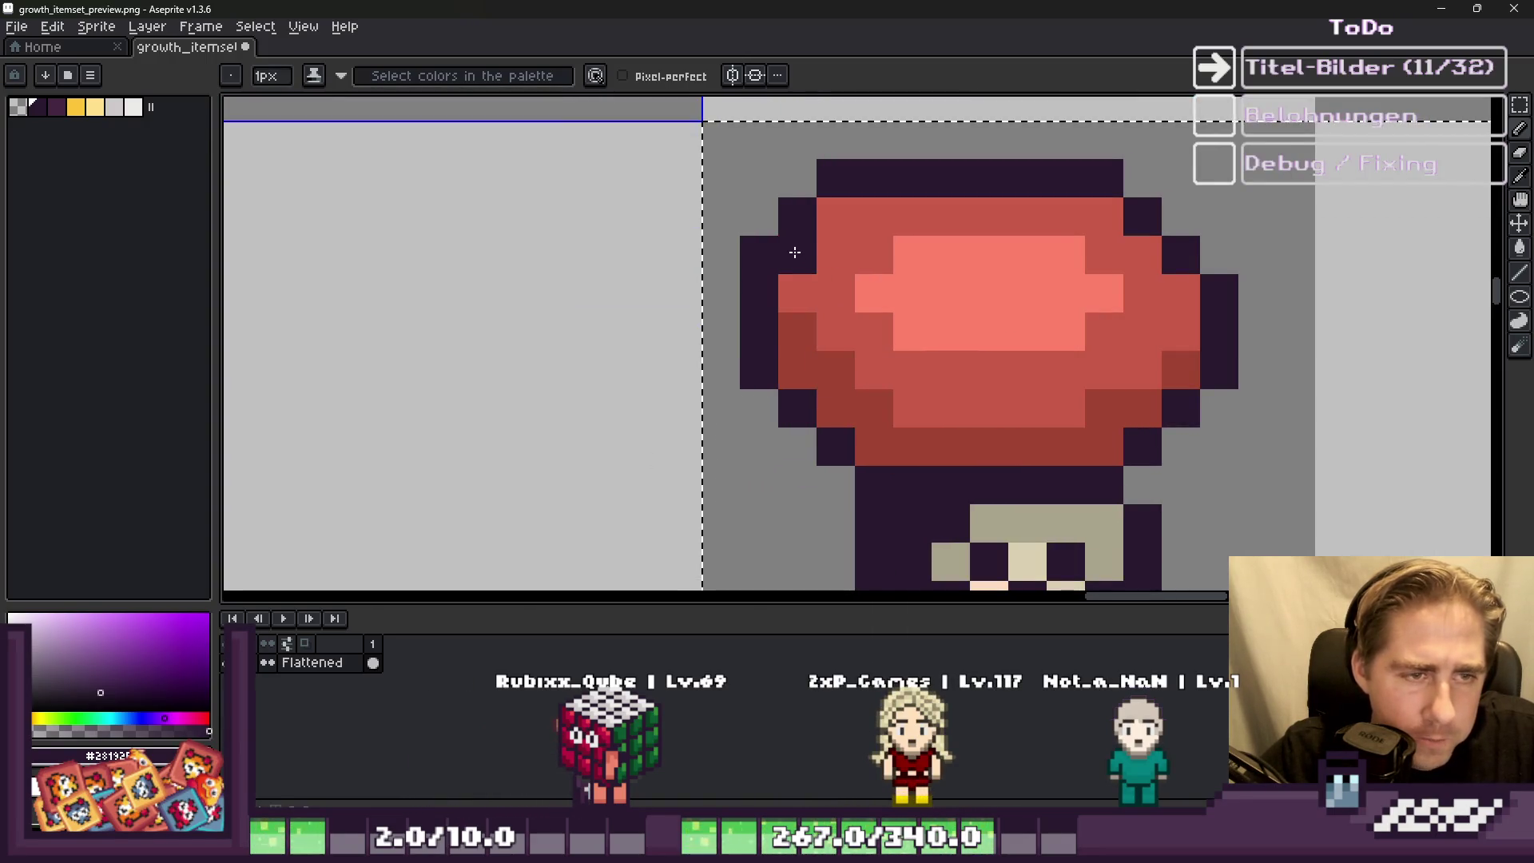
{"action": "left_click_drag", "start_coordinate": [927, 457], "coordinate": [1103, 447]}
{"action": "left_click", "coordinate": [912, 370]}
{"action": "key", "text": "ctrl+z"}
{"action": "left_click", "coordinate": [951, 407]}
{"action": "left_click", "coordinate": [879, 368]}
Step: Rework the checkered dark pixels along the cap's lower rim
{"action": "left_click", "coordinate": [912, 370]}
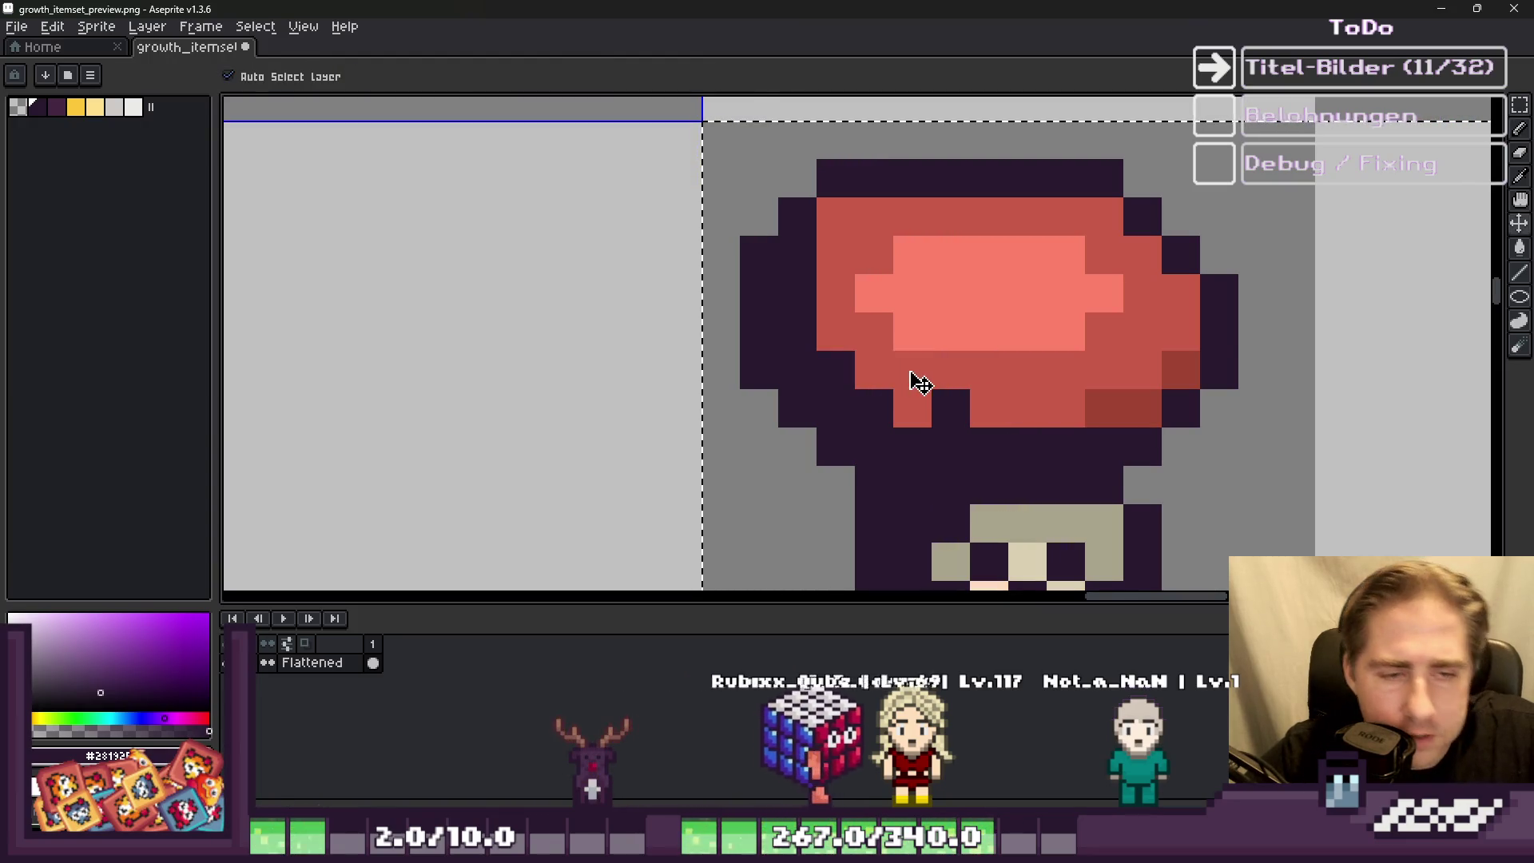
{"action": "left_click", "coordinate": [874, 331]}
{"action": "left_click", "coordinate": [836, 293]}
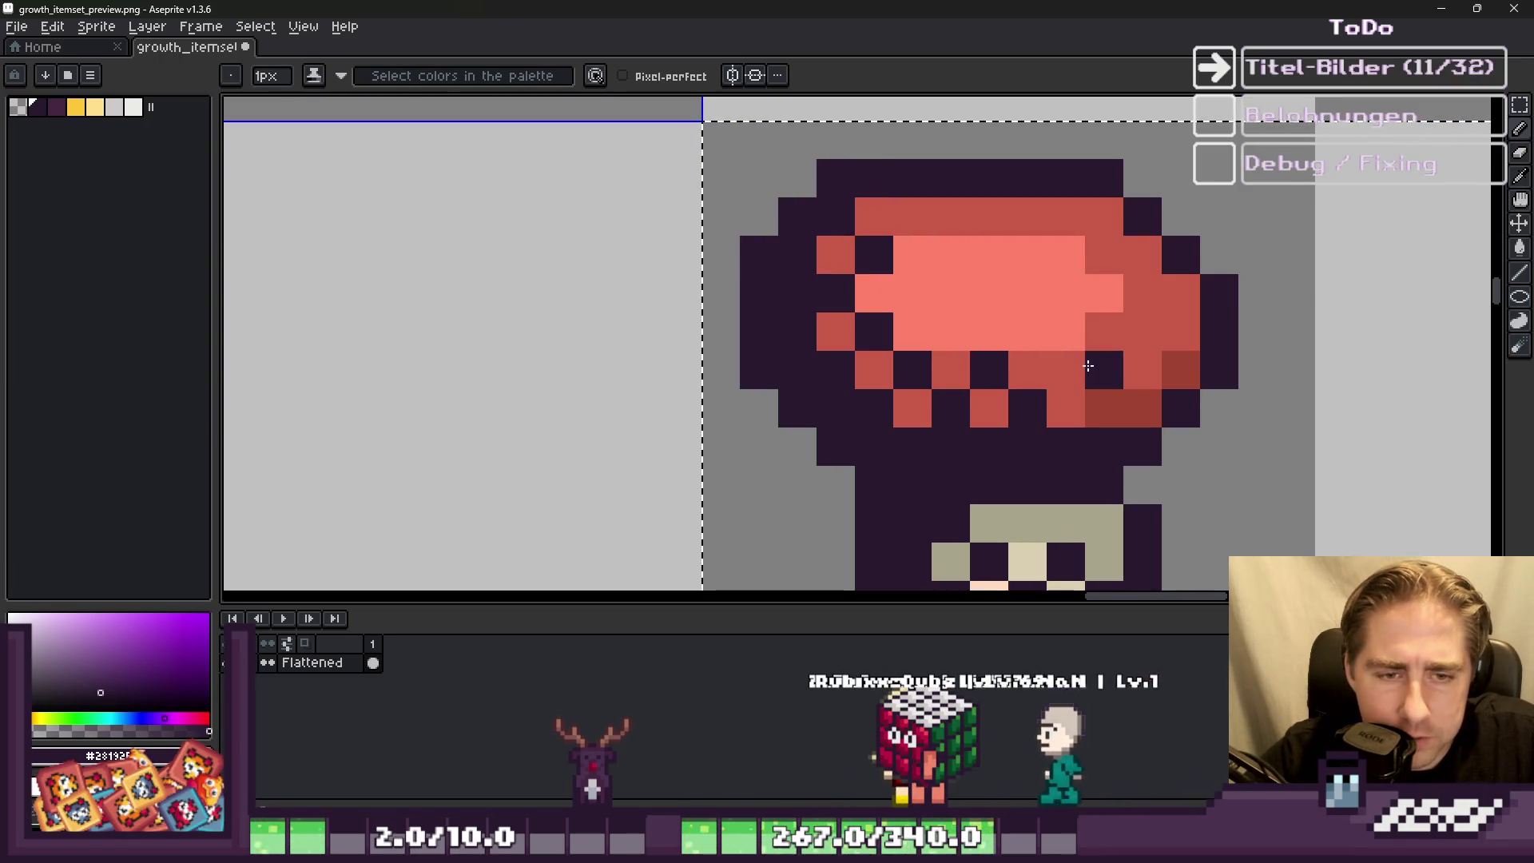
{"action": "key", "text": "ctrl+z"}
{"action": "left_click", "coordinate": [1065, 370]}
{"action": "left_click", "coordinate": [1104, 409]}
{"action": "left_click", "coordinate": [1143, 369]}
{"action": "left_click", "coordinate": [973, 330]}
{"action": "scroll", "coordinate": [973, 330], "scroll_direction": "down", "scroll_amount": 1}
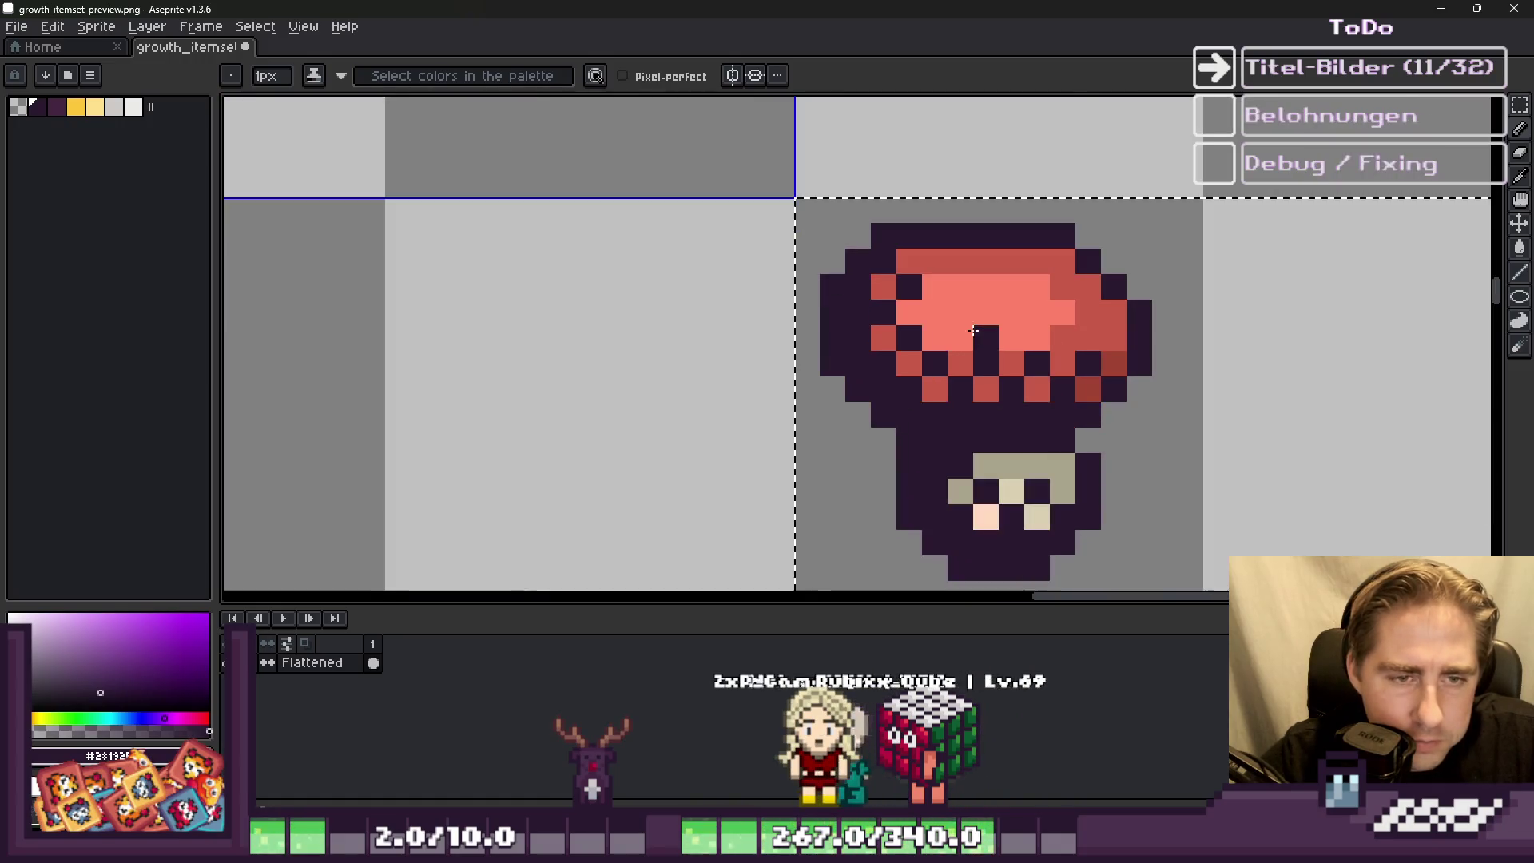
{"action": "scroll", "coordinate": [767, 391], "scroll_direction": "down", "scroll_amount": 4}
{"action": "scroll", "coordinate": [634, 205], "scroll_direction": "up", "scroll_amount": 2}
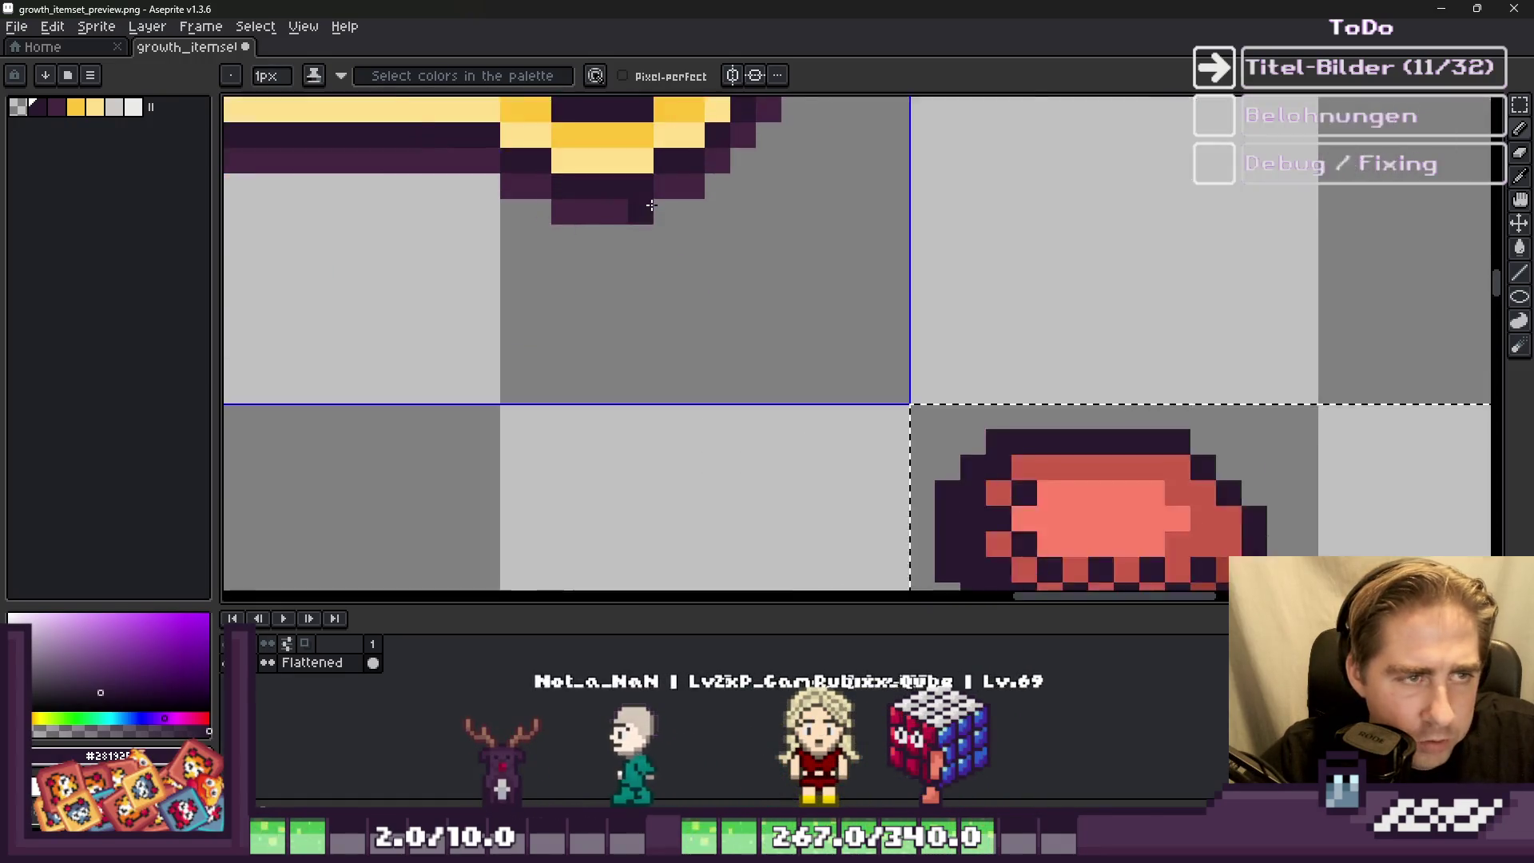
Step: Bucket-fill the red mushroom cap and its leftover red pixels white
{"action": "scroll", "coordinate": [663, 190], "scroll_direction": "down", "scroll_amount": 2}
{"action": "key", "text": "g"}
{"action": "left_click", "coordinate": [133, 106]}
{"action": "scroll", "coordinate": [847, 343], "scroll_direction": "up", "scroll_amount": 3}
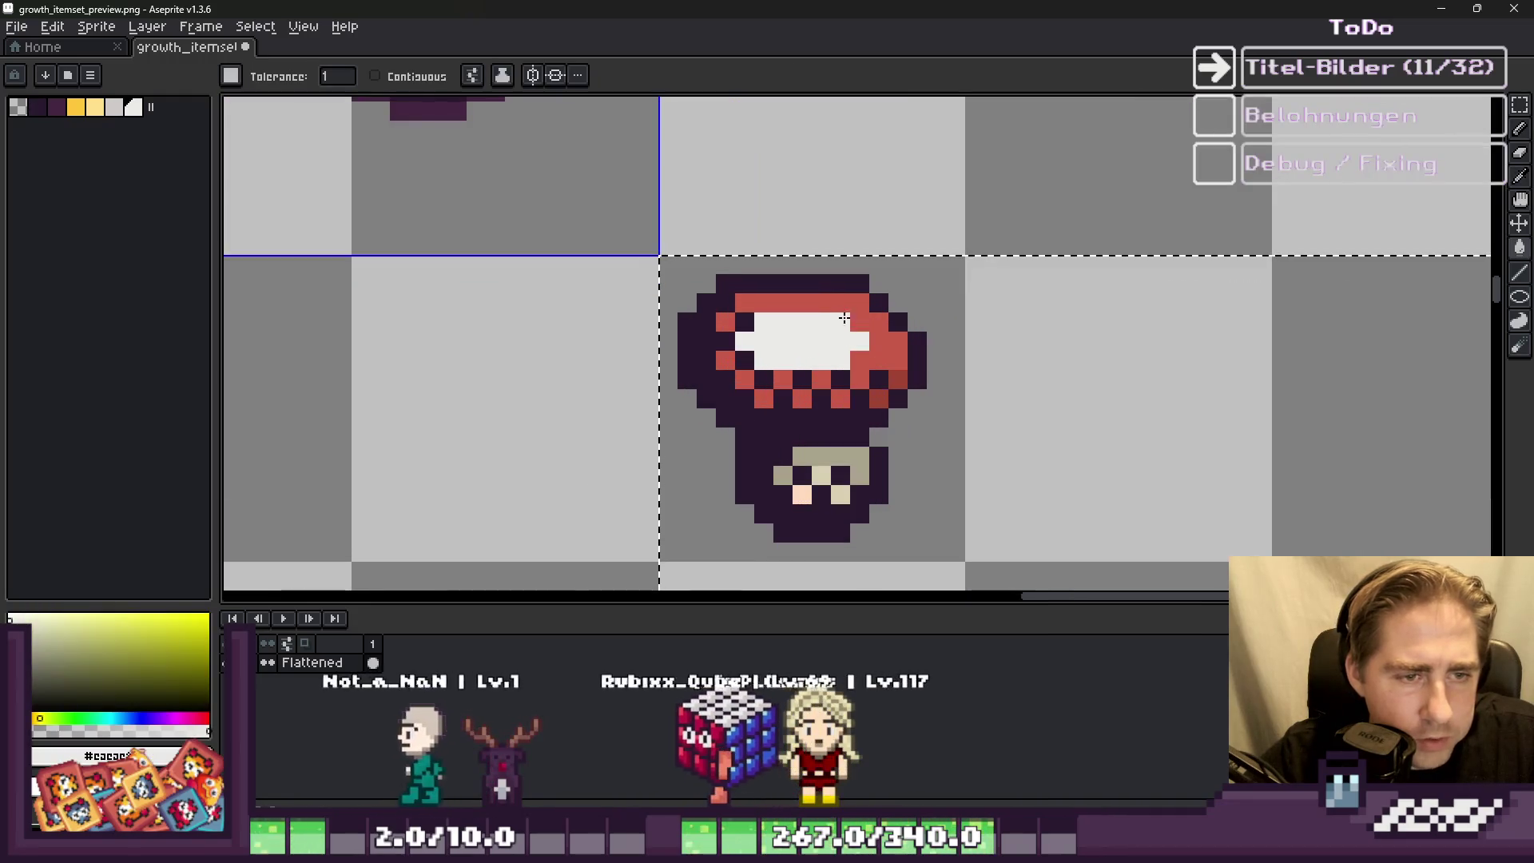
{"action": "left_click", "coordinate": [865, 352]}
{"action": "scroll", "coordinate": [865, 353], "scroll_direction": "up", "scroll_amount": 1}
{"action": "left_click", "coordinate": [918, 366]}
{"action": "left_click", "coordinate": [879, 411]}
{"action": "scroll", "coordinate": [867, 326], "scroll_direction": "down", "scroll_amount": 1}
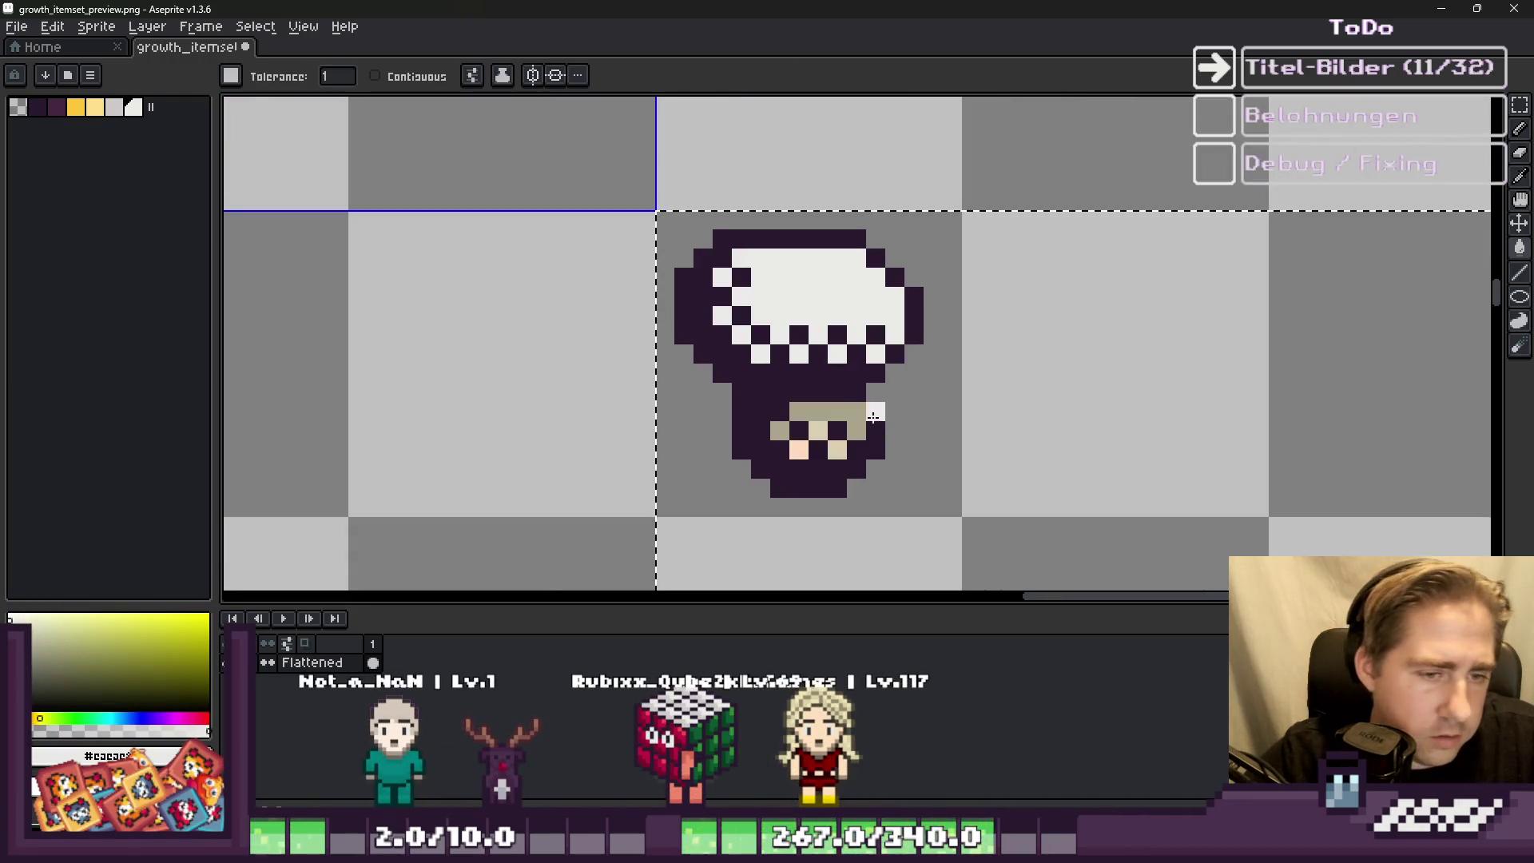
{"action": "scroll", "coordinate": [765, 354], "scroll_direction": "down", "scroll_amount": 3}
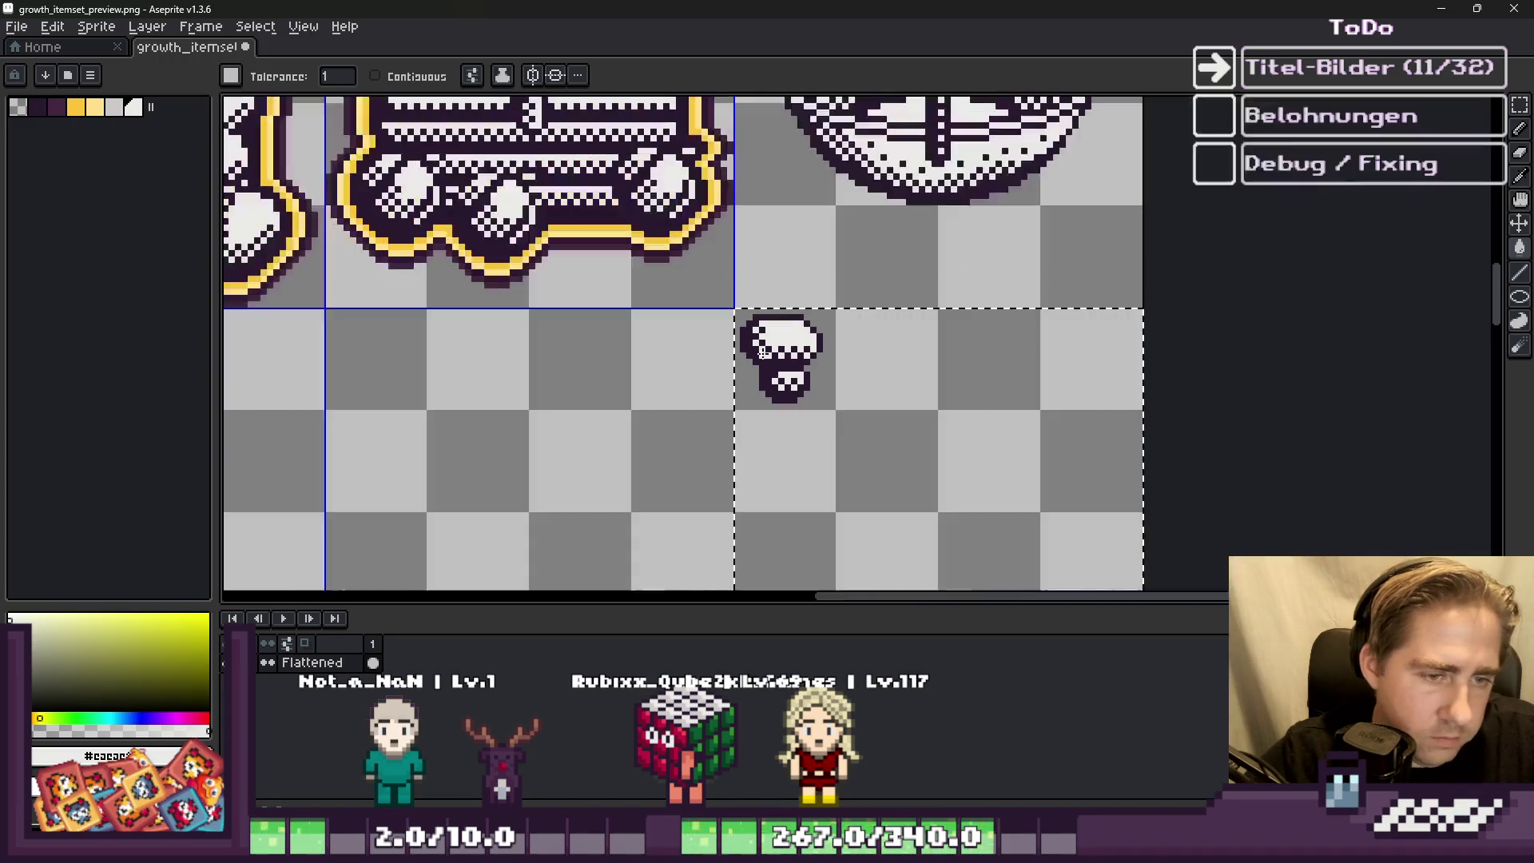
Step: Shift the mushroom's lower part one pixel left and commit the move
{"action": "key", "text": "ctrl+d"}
{"action": "scroll", "coordinate": [784, 289], "scroll_direction": "down", "scroll_amount": 2}
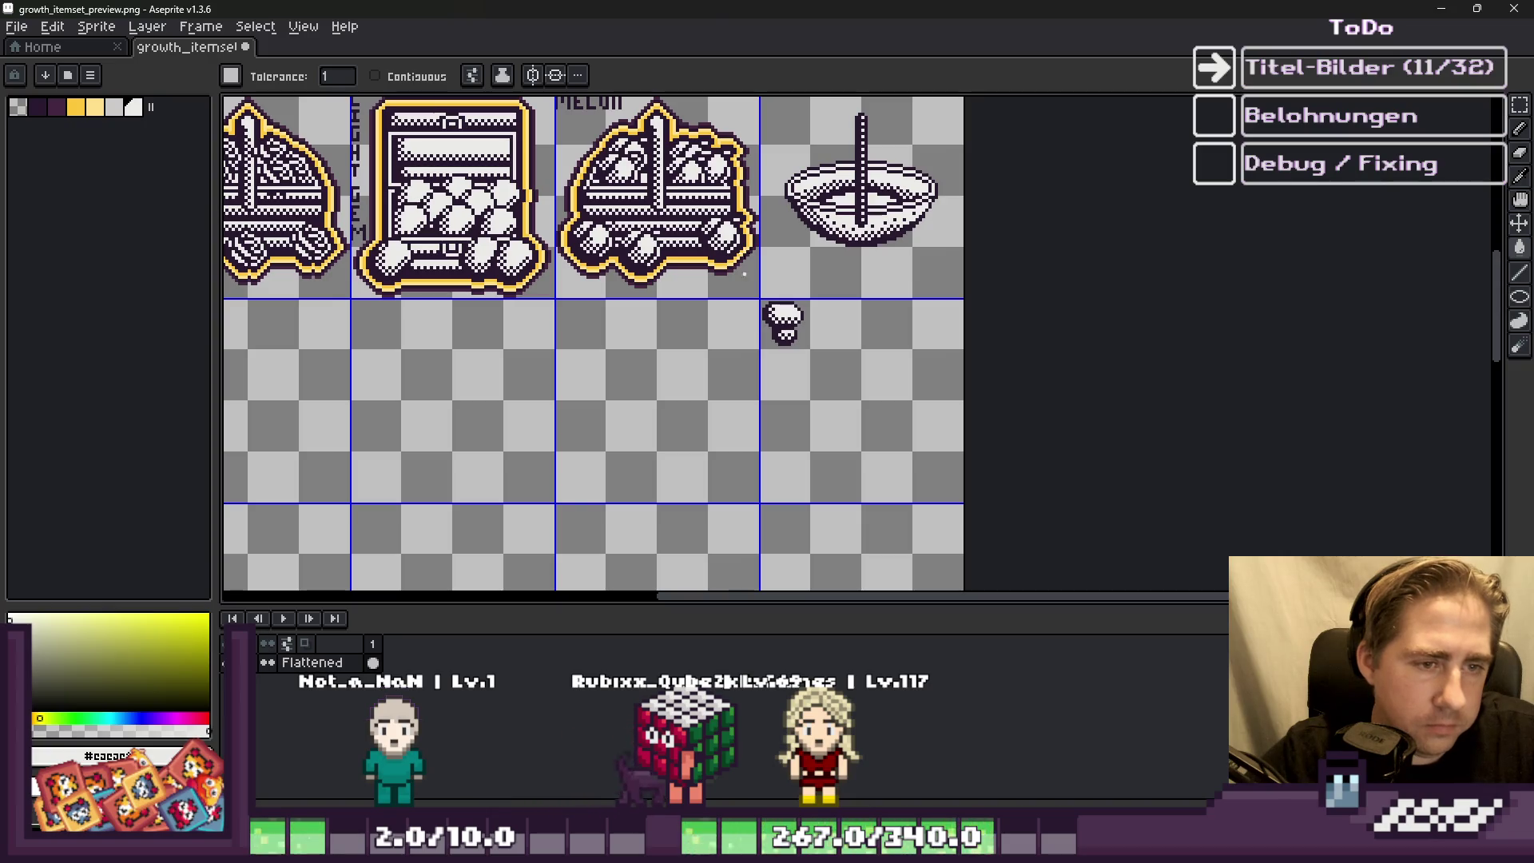
{"action": "key", "text": "m"}
{"action": "scroll", "coordinate": [798, 387], "scroll_direction": "up", "scroll_amount": 5}
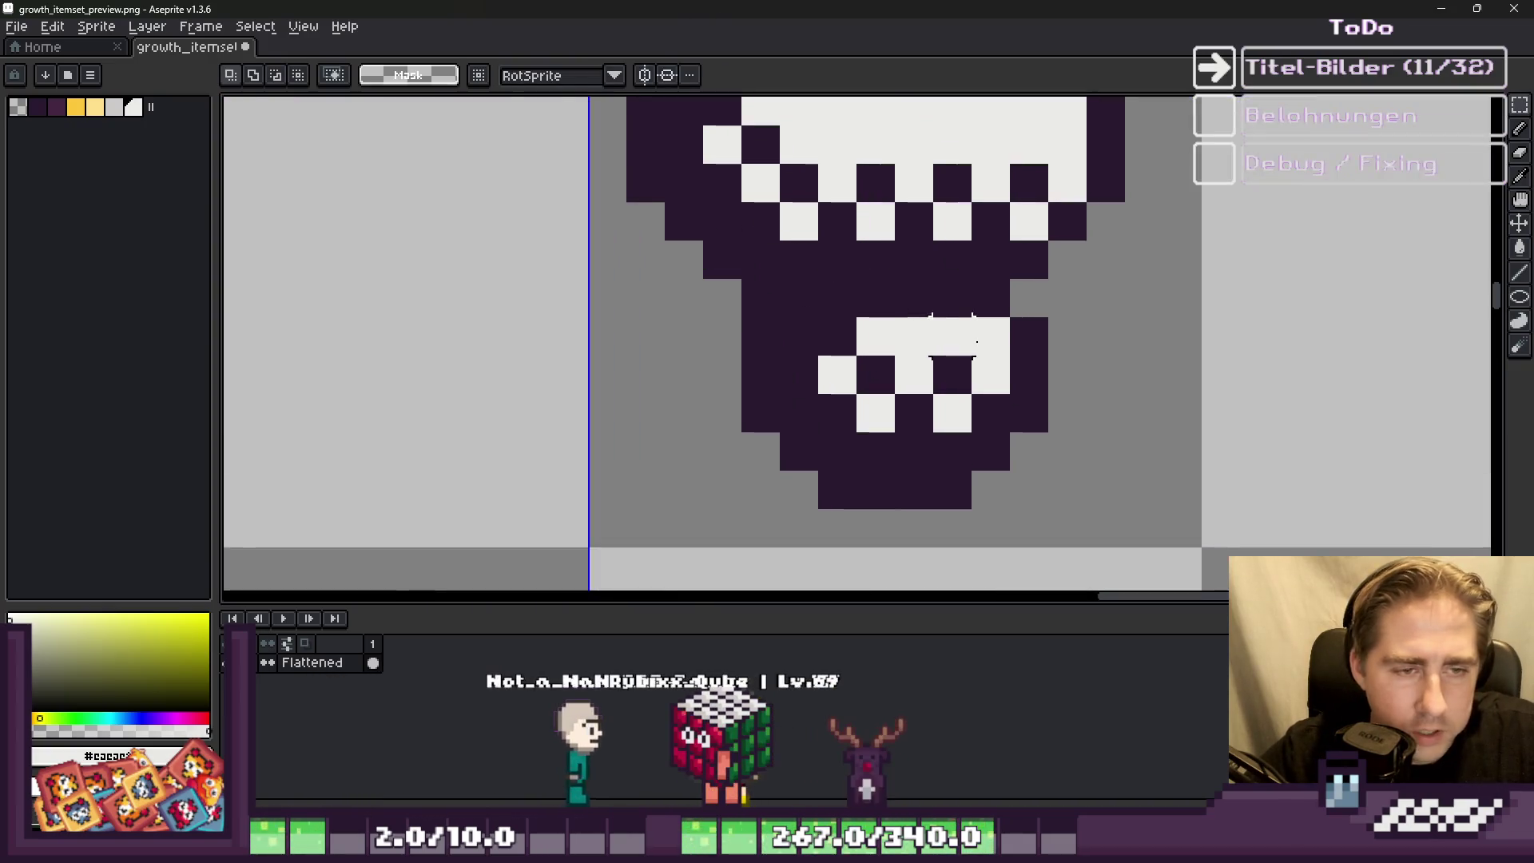
{"action": "key", "text": "ctrl+shift+d"}
{"action": "left_click_drag", "start_coordinate": [815, 428], "coordinate": [751, 424]}
{"action": "scroll", "coordinate": [799, 383], "scroll_direction": "down", "scroll_amount": 5}
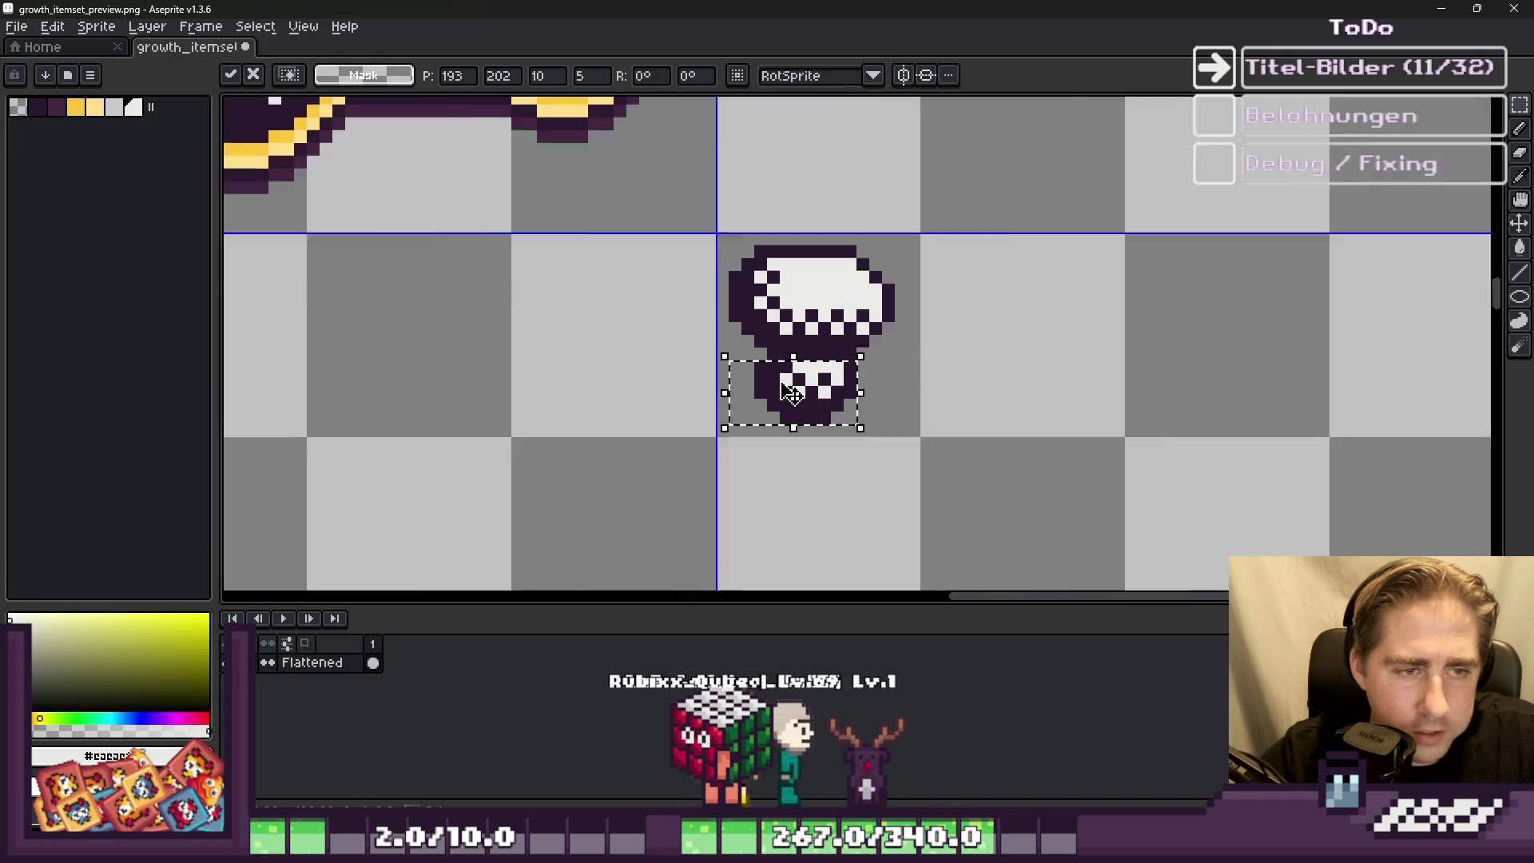
{"action": "key", "text": "Return"}
{"action": "scroll", "coordinate": [831, 411], "scroll_direction": "up", "scroll_amount": 3}
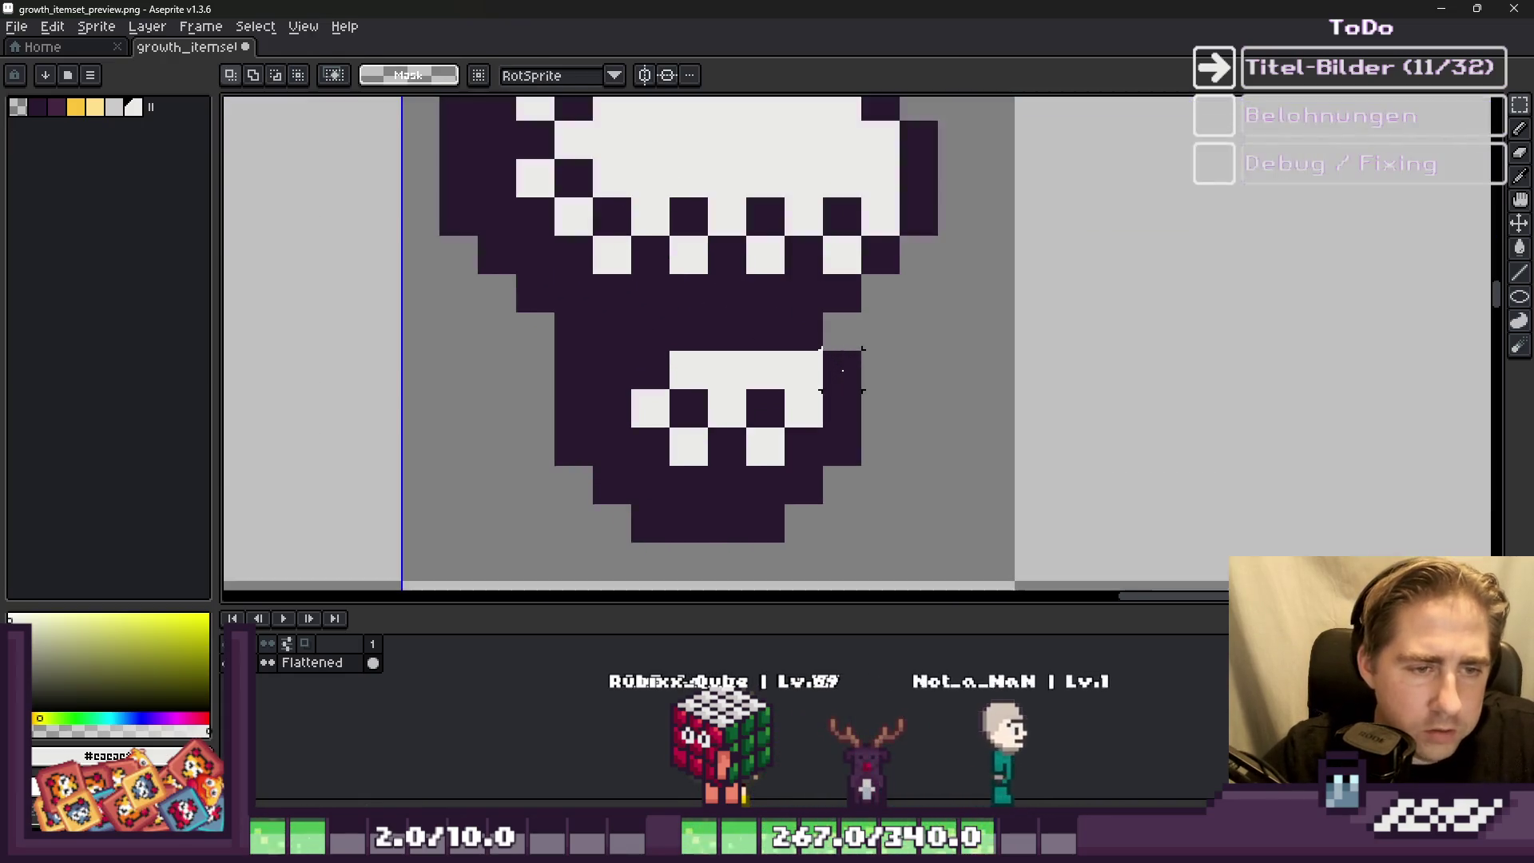
Step: Try nudging the stem's lower right a pixel left, undo it, and select the mushroom's area
{"action": "left_click_drag", "start_coordinate": [822, 349], "coordinate": [863, 459]}
{"action": "mouse_move", "coordinate": [901, 542]}
{"action": "left_mouse_down"}
{"action": "mouse_move", "coordinate": [779, 345]}
{"action": "mouse_move", "coordinate": [743, 345]}
{"action": "left_mouse_up"}
{"action": "left_click_drag", "start_coordinate": [815, 428], "coordinate": [784, 455]}
{"action": "key", "text": "Return"}
{"action": "scroll", "coordinate": [803, 408], "scroll_direction": "down", "scroll_amount": 4}
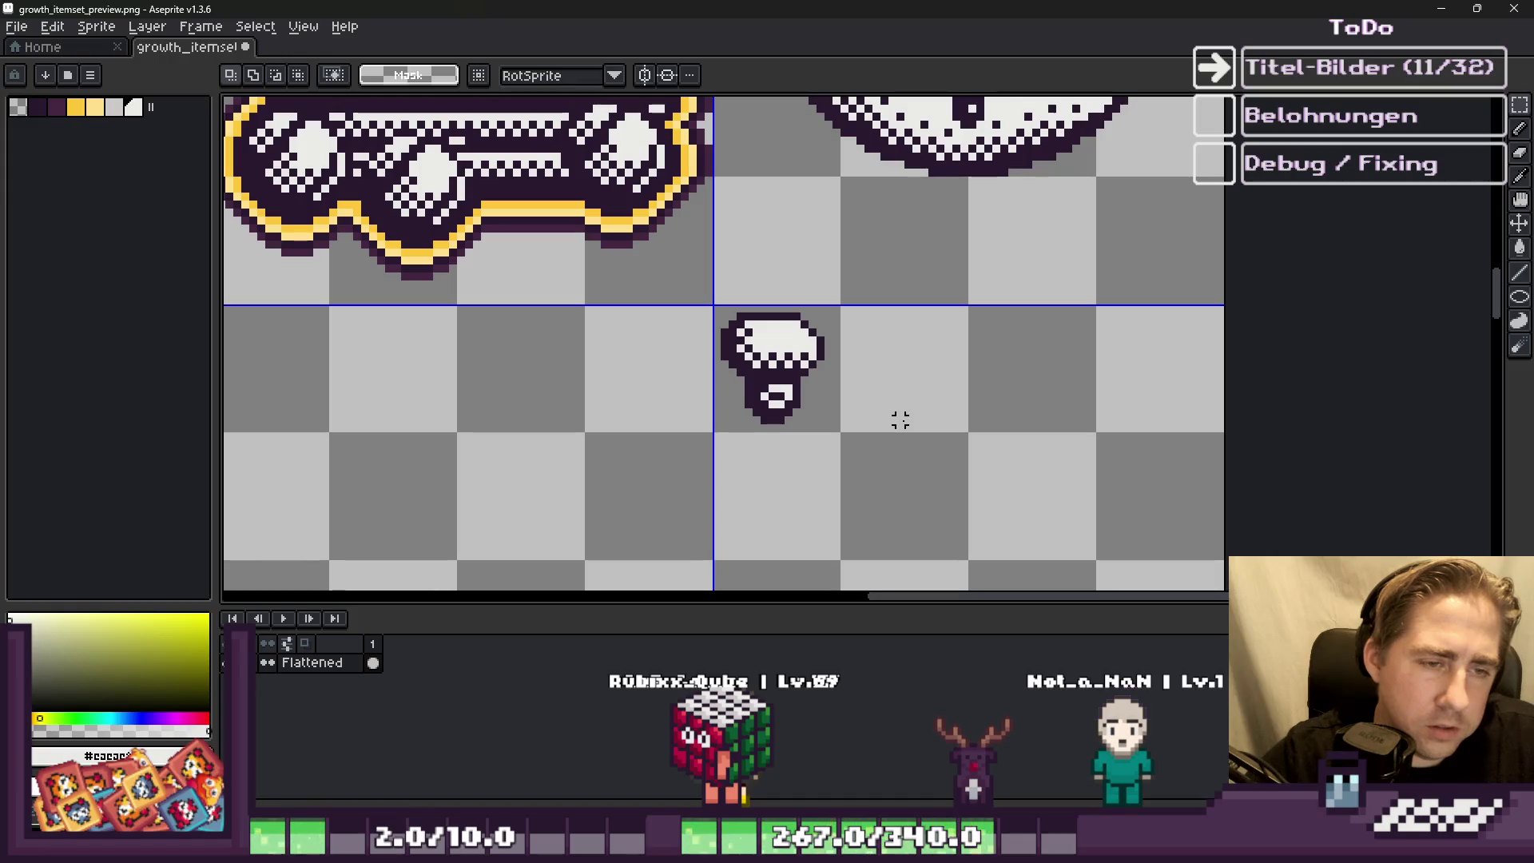
{"action": "key", "text": "ctrl+z"}
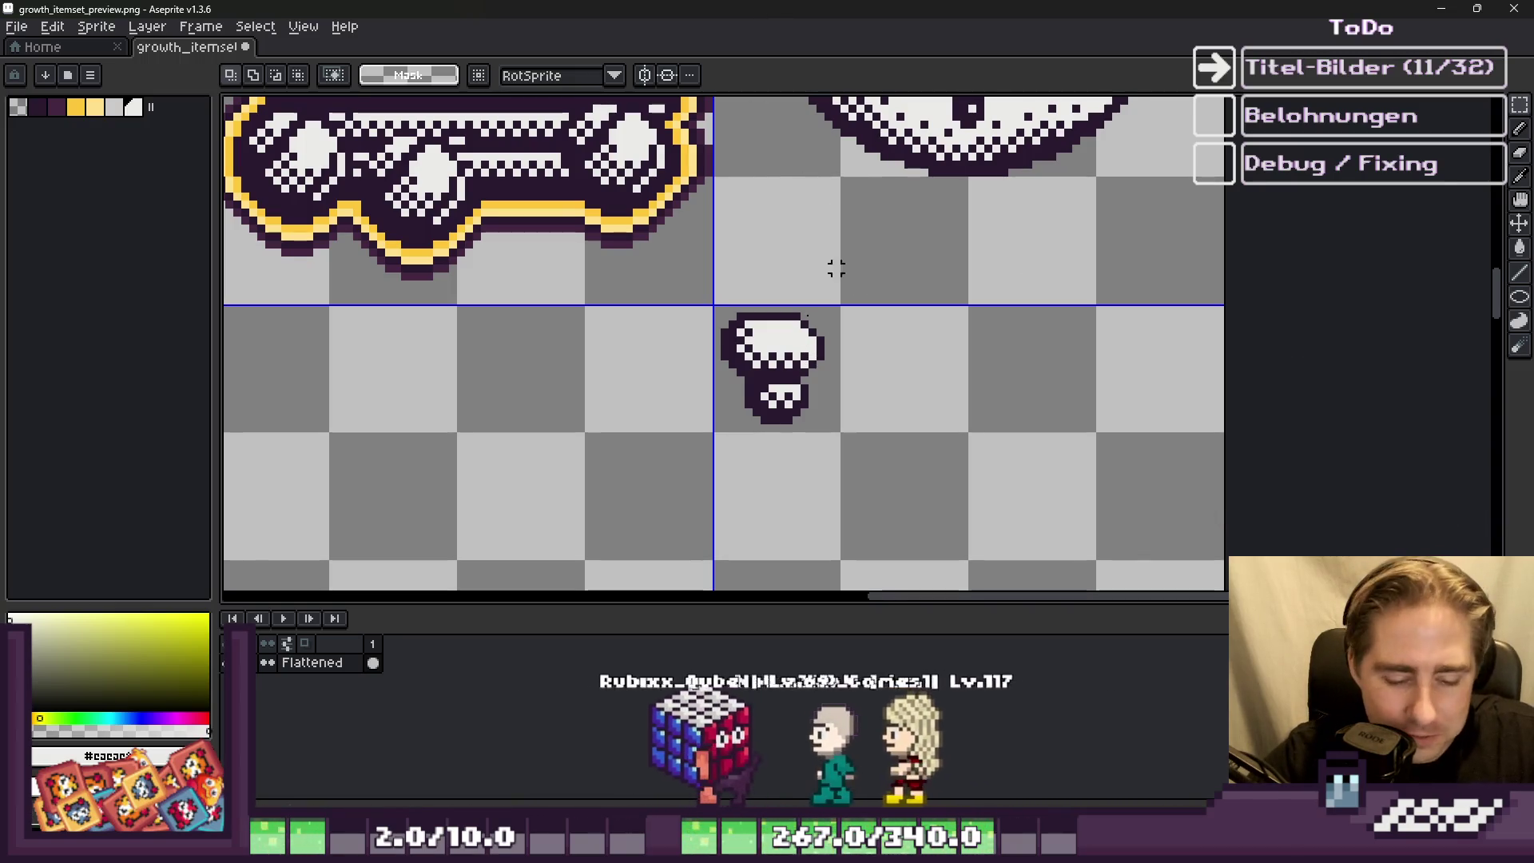
{"action": "scroll", "coordinate": [735, 298], "scroll_direction": "up", "scroll_amount": 2}
{"action": "mouse_move", "coordinate": [759, 297]}
{"action": "left_mouse_down"}
{"action": "mouse_move", "coordinate": [823, 399]}
{"action": "mouse_move", "coordinate": [976, 541]}
{"action": "left_mouse_up"}
{"action": "key", "text": "ctrl+z"}
{"action": "left_click_drag", "start_coordinate": [759, 312], "coordinate": [969, 521]}
{"action": "scroll", "coordinate": [891, 318], "scroll_direction": "down", "scroll_amount": 1}
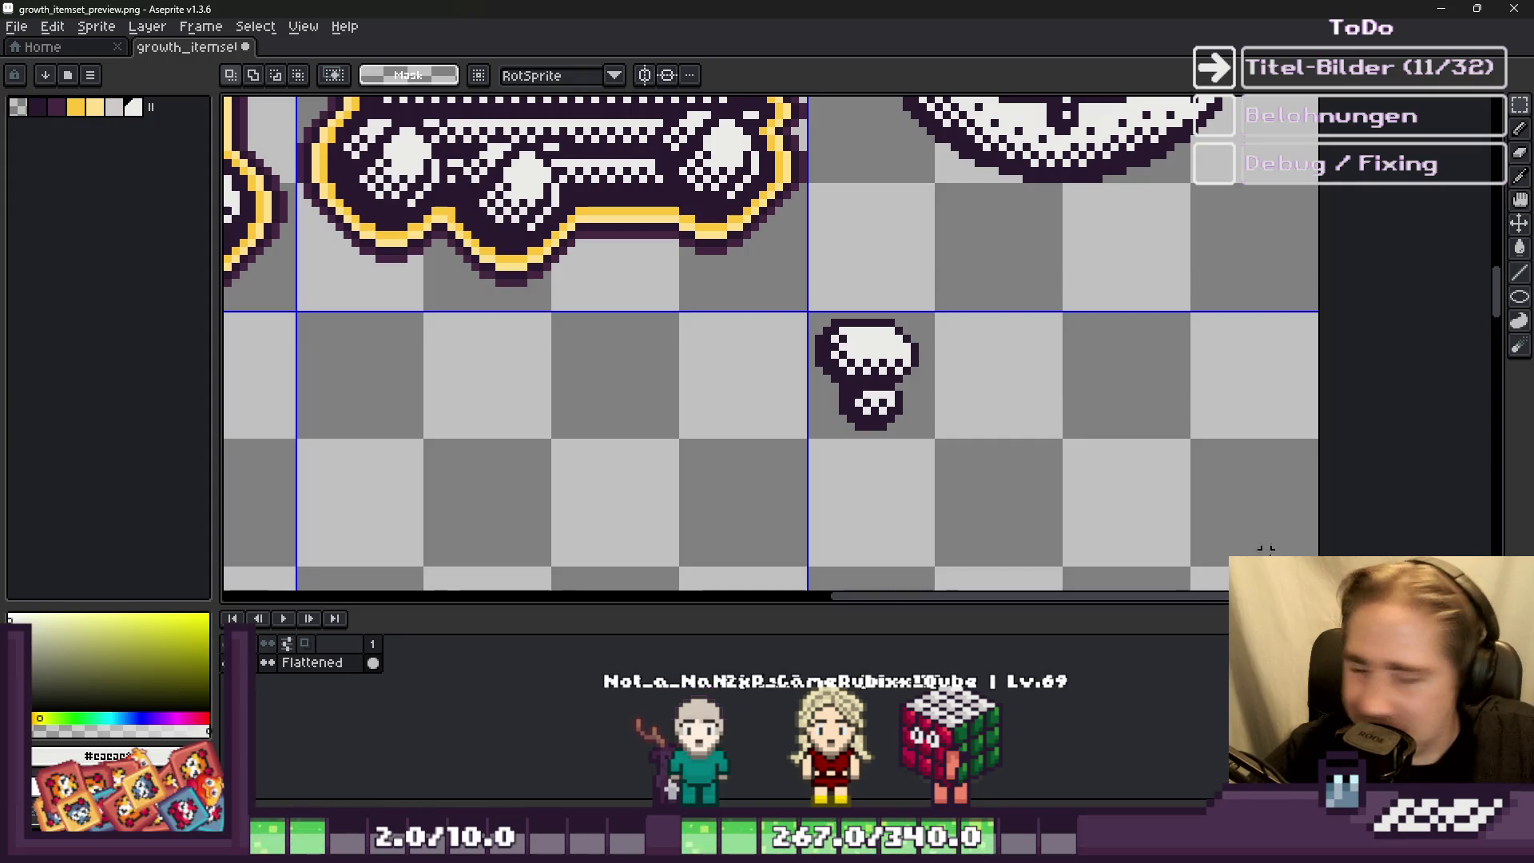
Step: Pick up the mushroom's dark purple colour, switching between the pencil and rectangular marquee
{"action": "scroll", "coordinate": [819, 363], "scroll_direction": "up", "scroll_amount": 1}
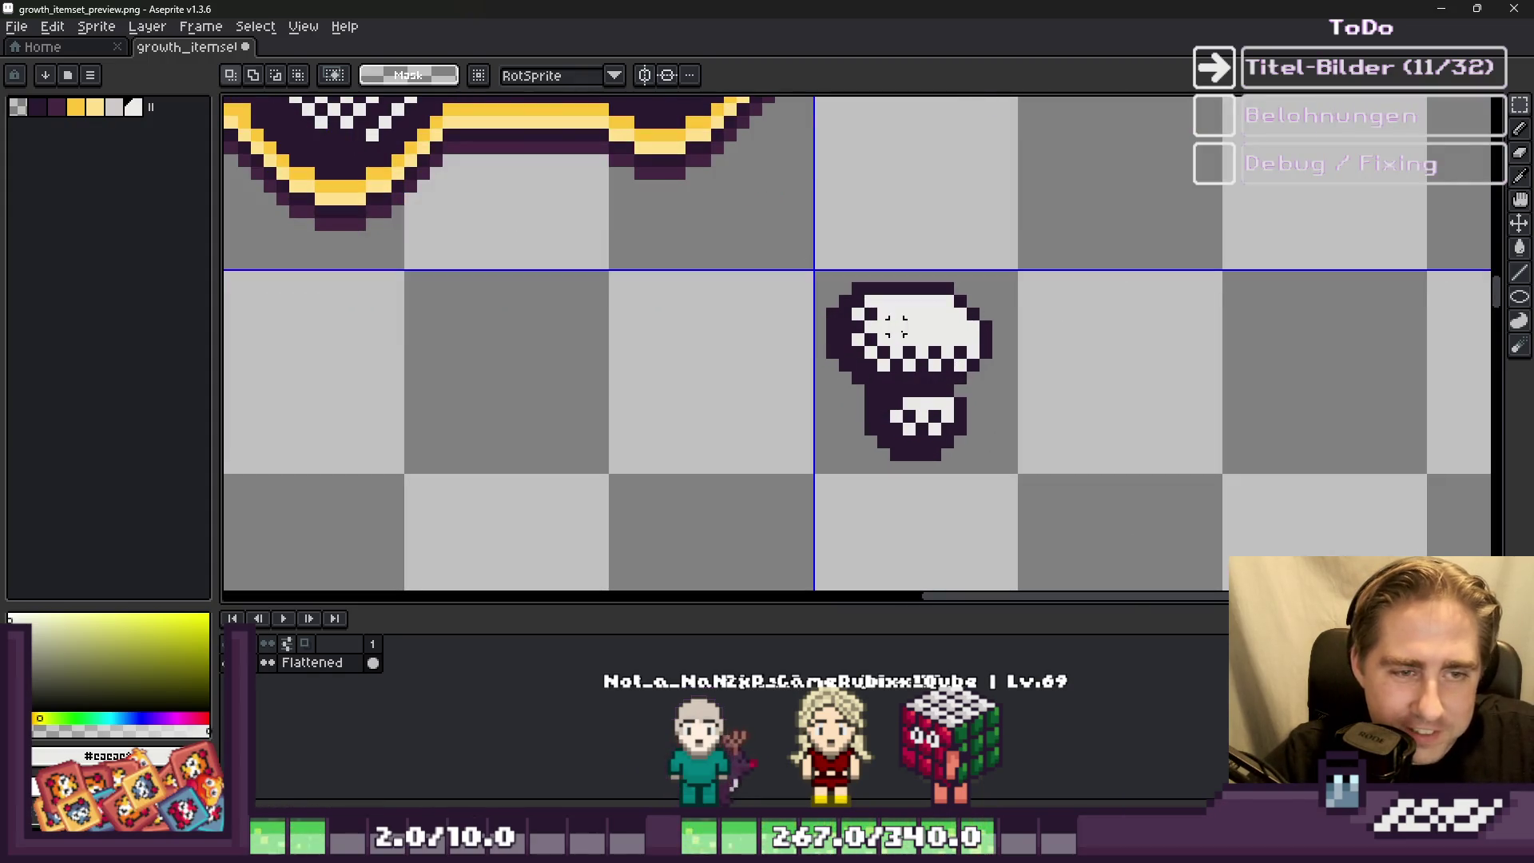
{"action": "scroll", "coordinate": [879, 375], "scroll_direction": "down", "scroll_amount": 2}
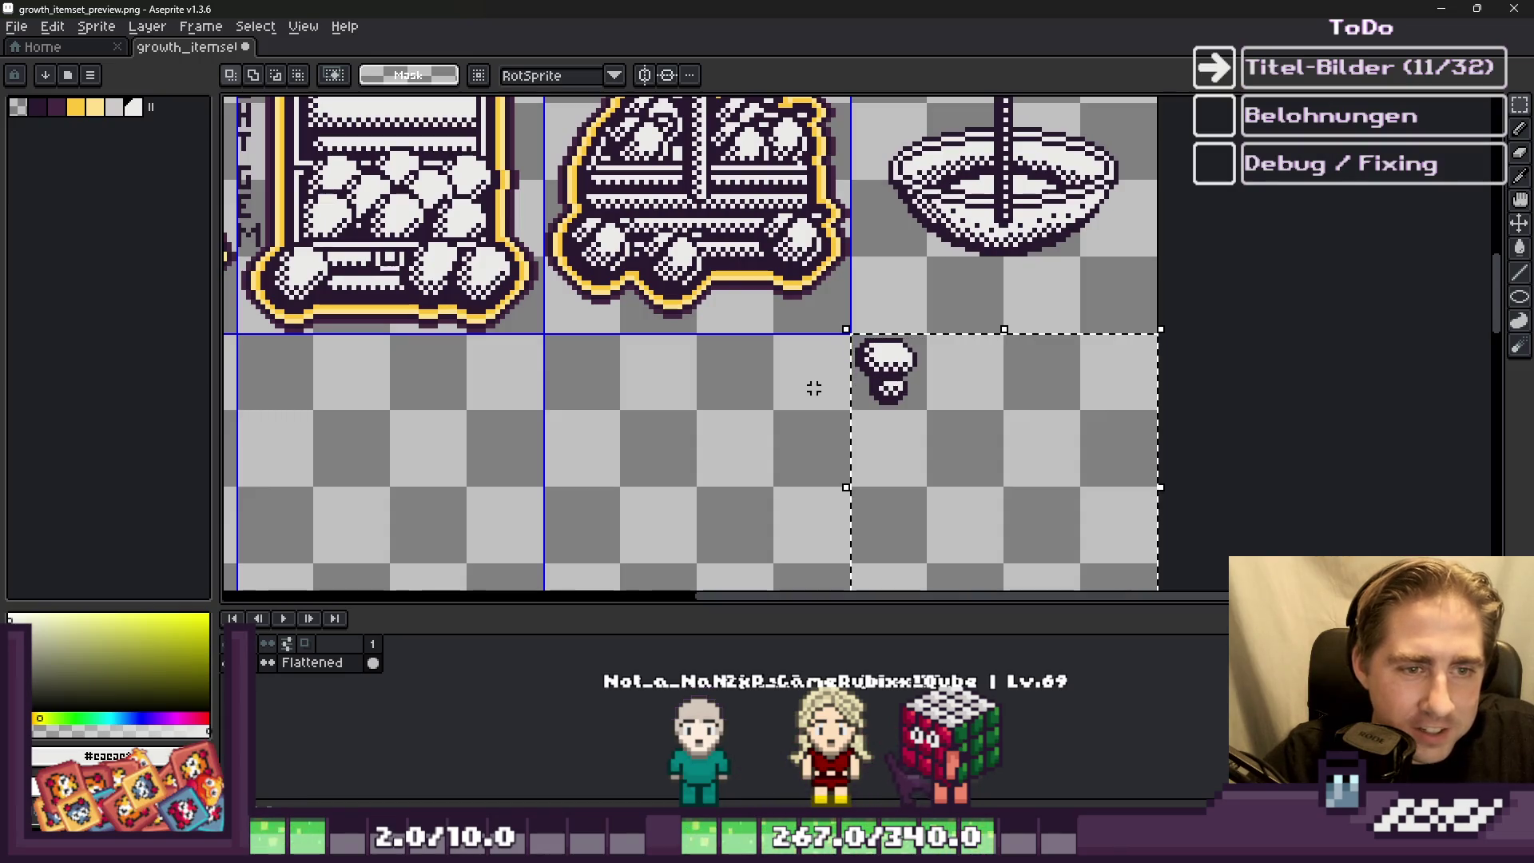
{"action": "scroll", "coordinate": [852, 367], "scroll_direction": "up", "scroll_amount": 2}
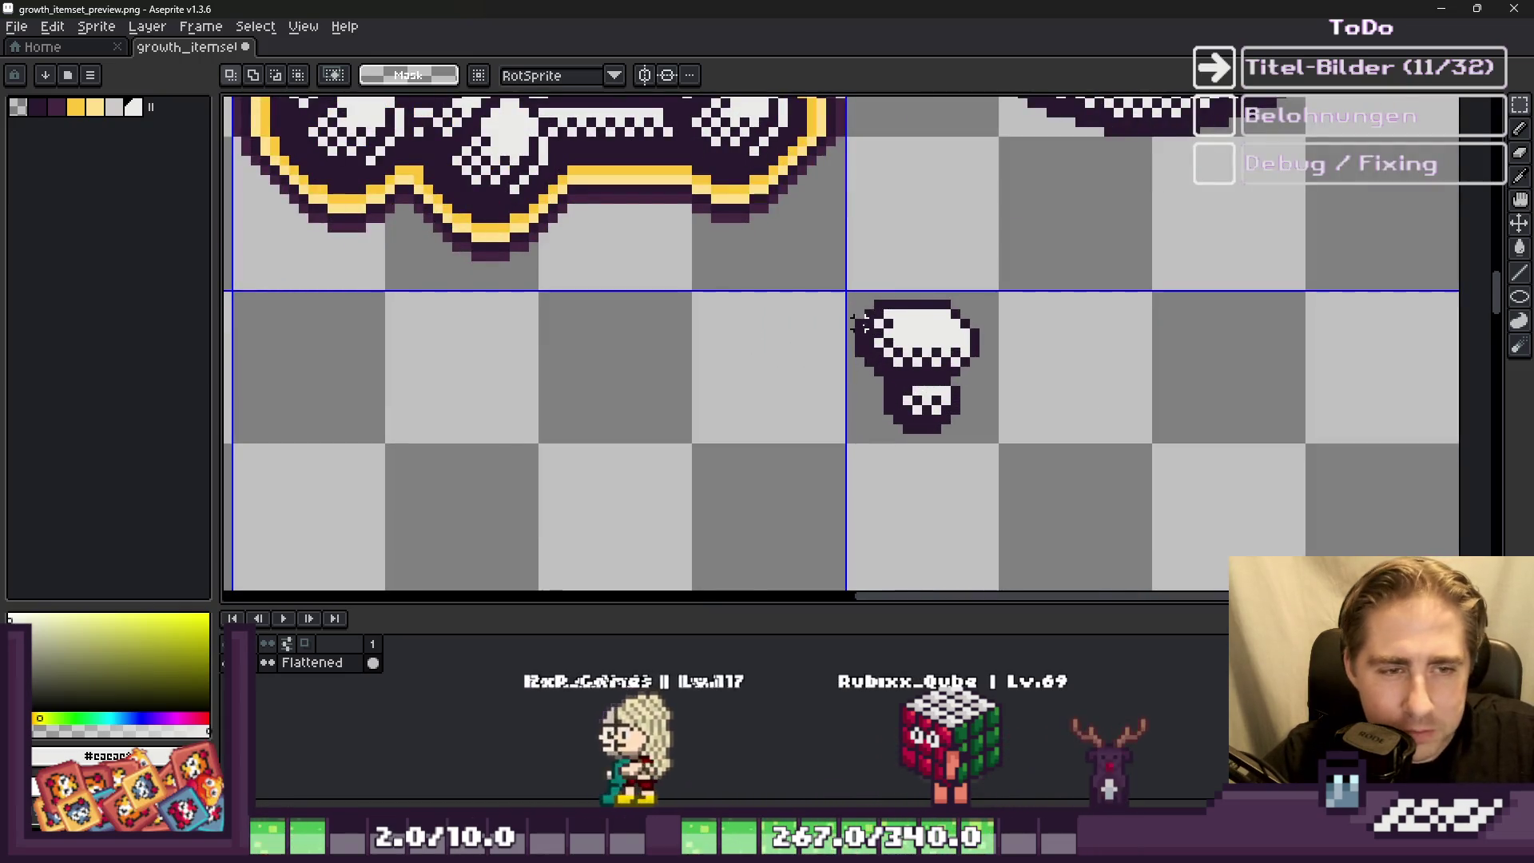
{"action": "scroll", "coordinate": [859, 323], "scroll_direction": "up", "scroll_amount": 3}
{"action": "key", "text": "b"}
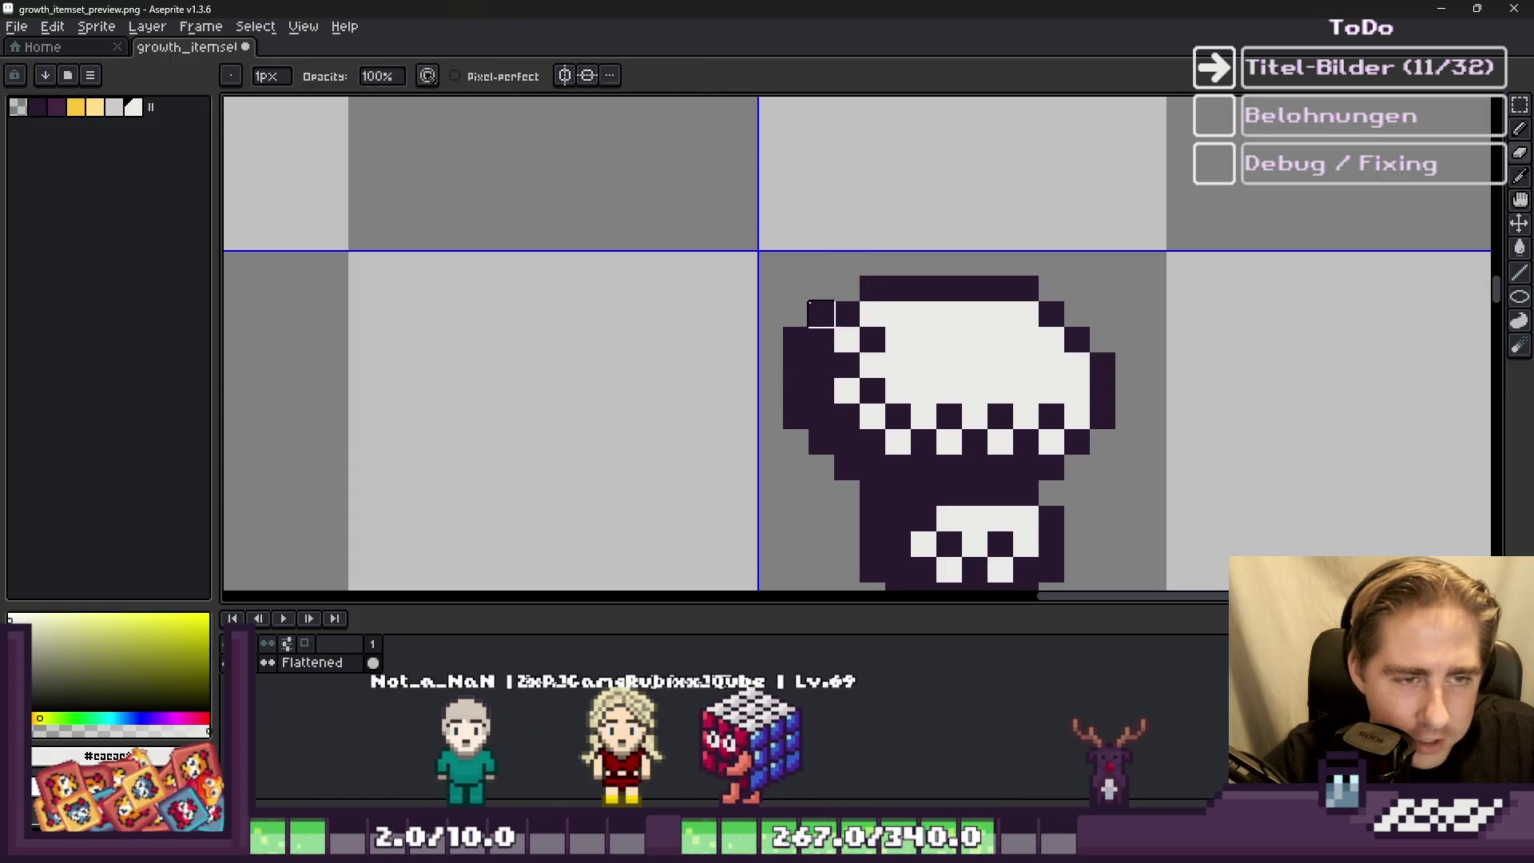
{"action": "scroll", "coordinate": [672, 272], "scroll_direction": "down", "scroll_amount": 5}
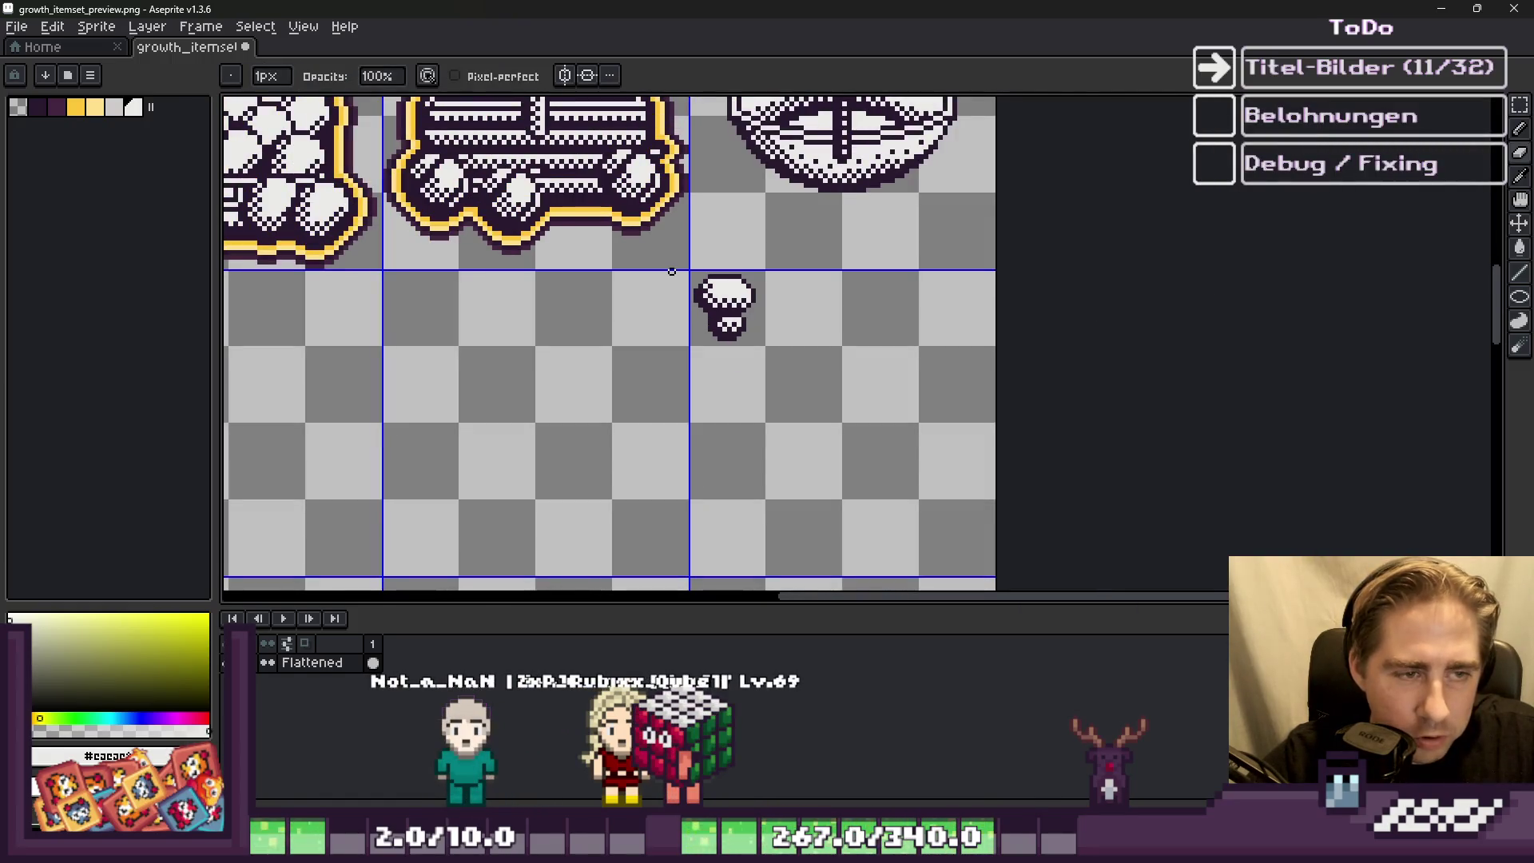
{"action": "scroll", "coordinate": [671, 272], "scroll_direction": "up", "scroll_amount": 2}
{"action": "key", "text": "m"}
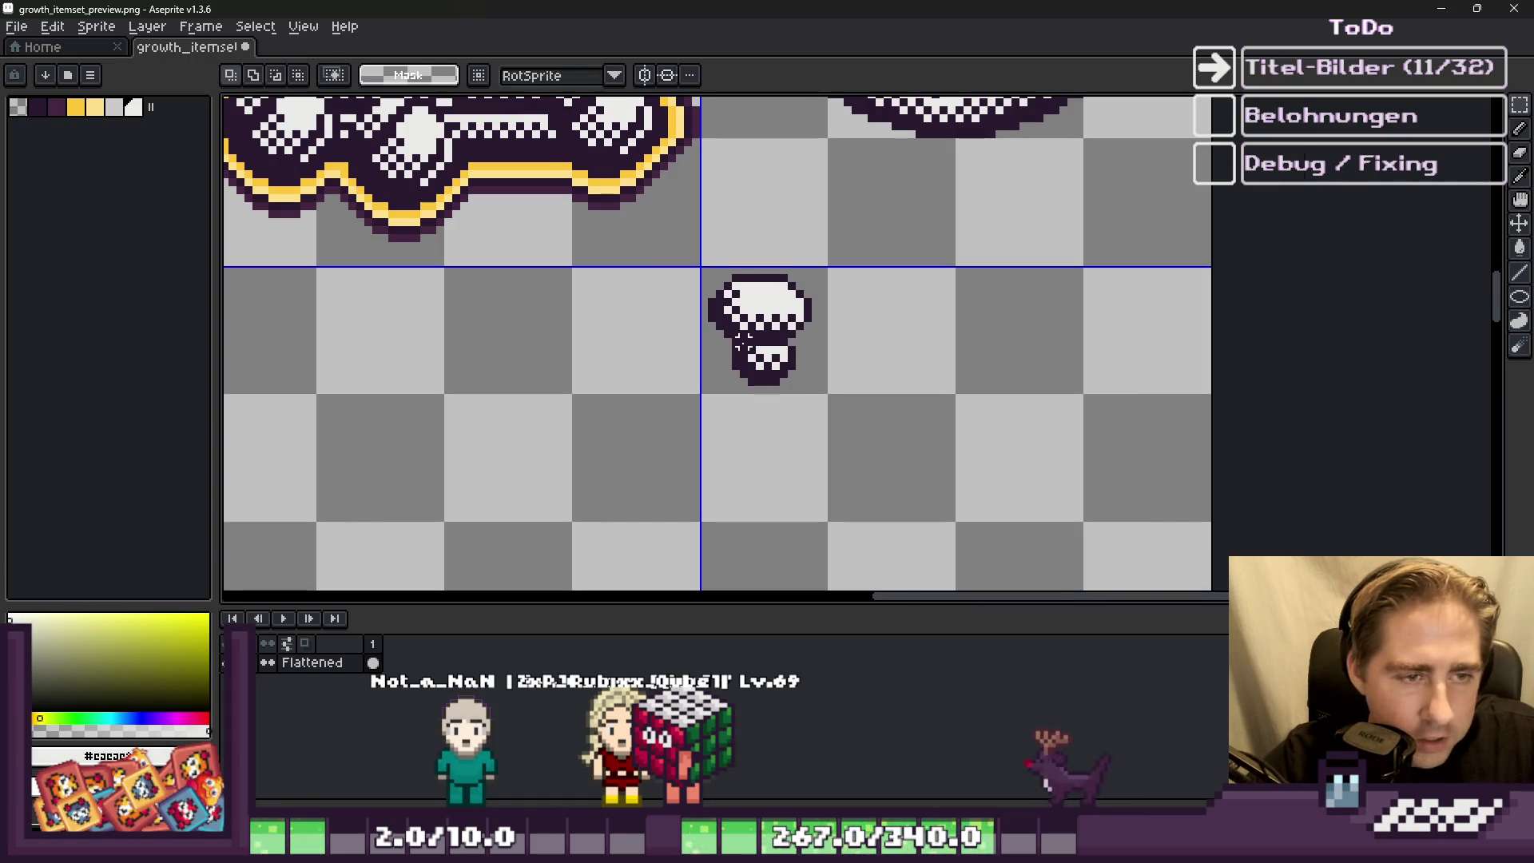
{"action": "scroll", "coordinate": [743, 339], "scroll_direction": "up", "scroll_amount": 3}
{"action": "left_click", "coordinate": [743, 339], "text": "alt"}
{"action": "key", "text": "b"}
{"action": "scroll", "coordinate": [822, 411], "scroll_direction": "down", "scroll_amount": 4}
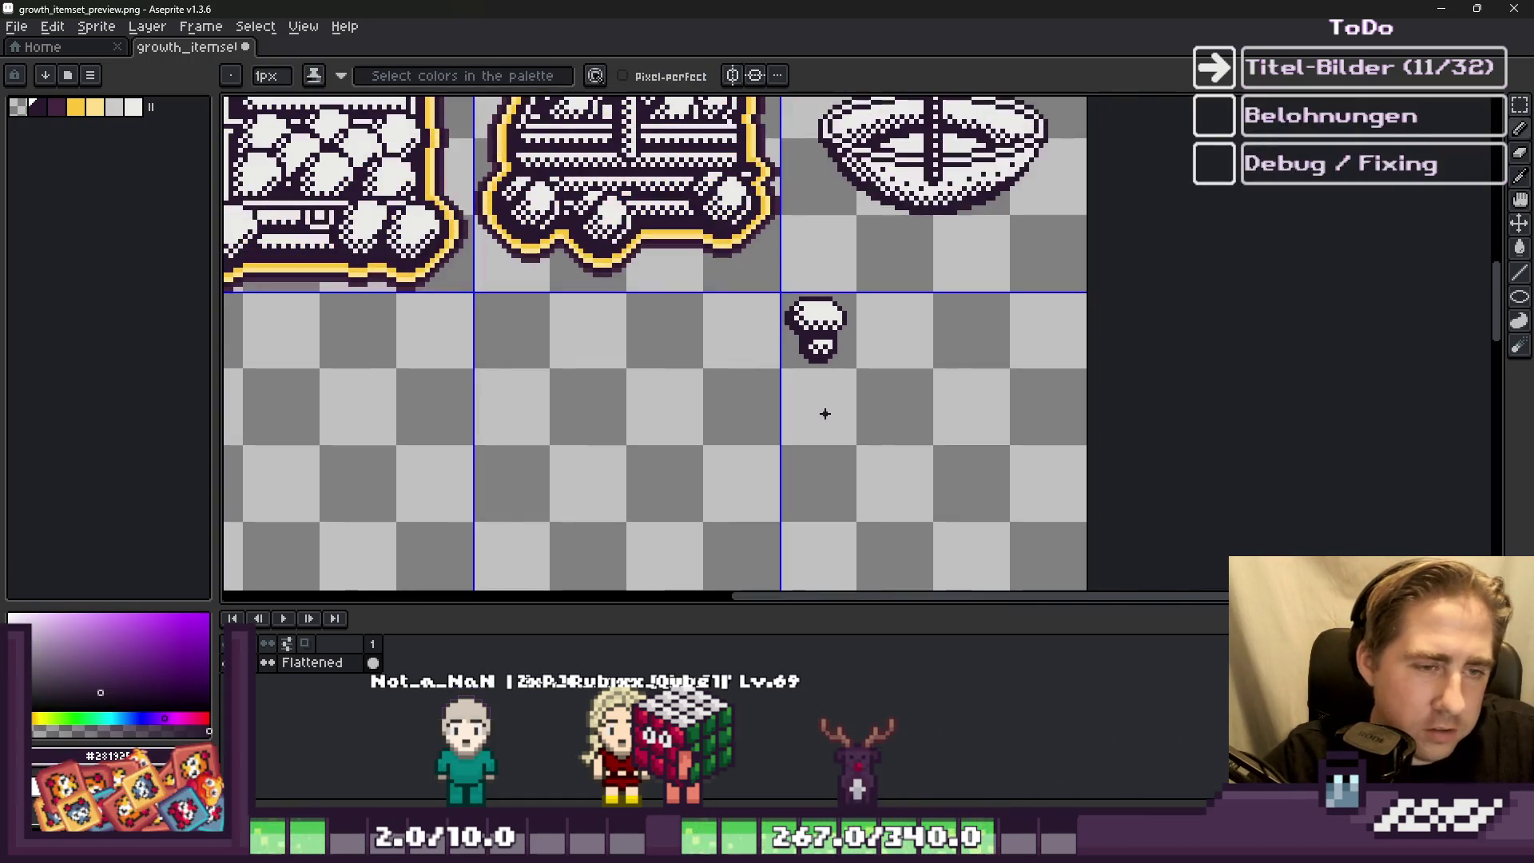
{"action": "scroll", "coordinate": [780, 325], "scroll_direction": "up", "scroll_amount": 2}
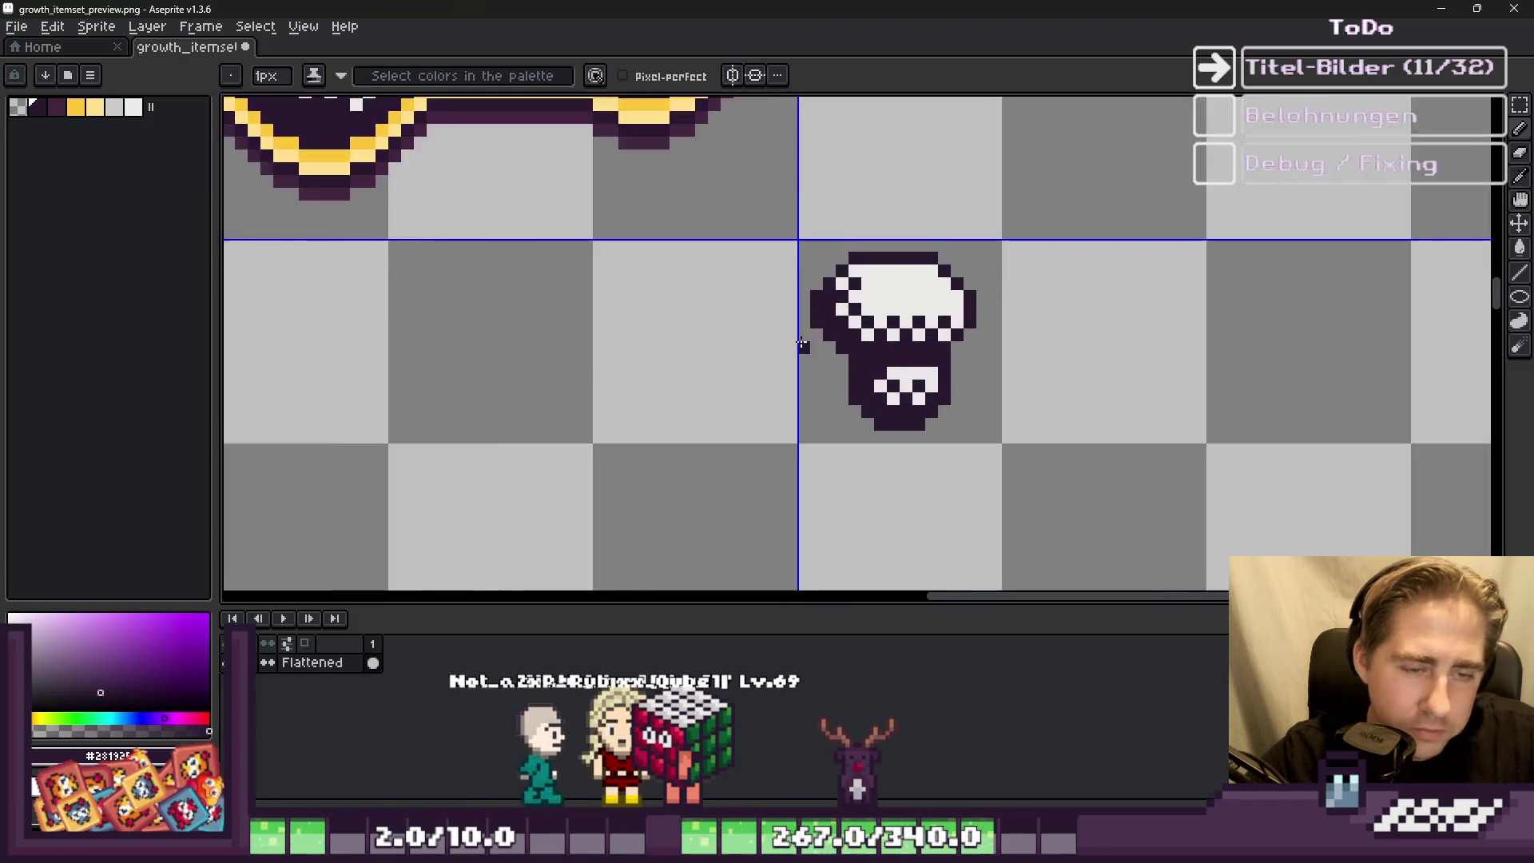
{"action": "key", "text": "m"}
{"action": "scroll", "coordinate": [863, 290], "scroll_direction": "up", "scroll_amount": 2}
Step: Select the mushroom's stem, shift it one pixel right, and deselect
{"action": "mouse_move", "coordinate": [926, 405]}
{"action": "left_mouse_down"}
{"action": "mouse_move", "coordinate": [982, 559]}
{"action": "mouse_move", "coordinate": [1068, 551]}
{"action": "left_mouse_up"}
{"action": "key", "text": "Right"}
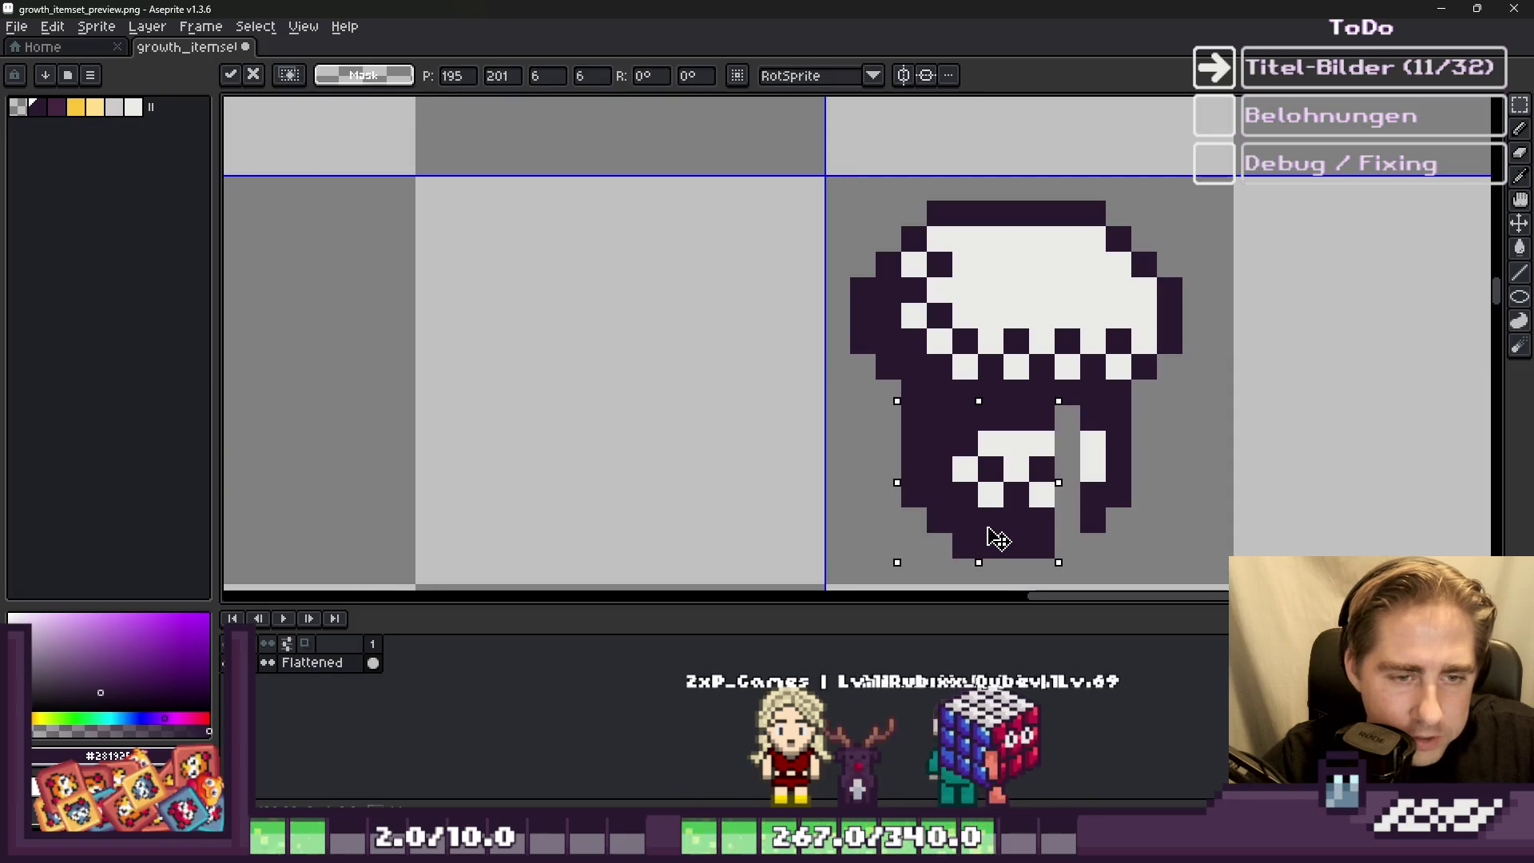
{"action": "scroll", "coordinate": [986, 538], "scroll_direction": "down", "scroll_amount": 4}
{"action": "scroll", "coordinate": [867, 424], "scroll_direction": "up", "scroll_amount": 1}
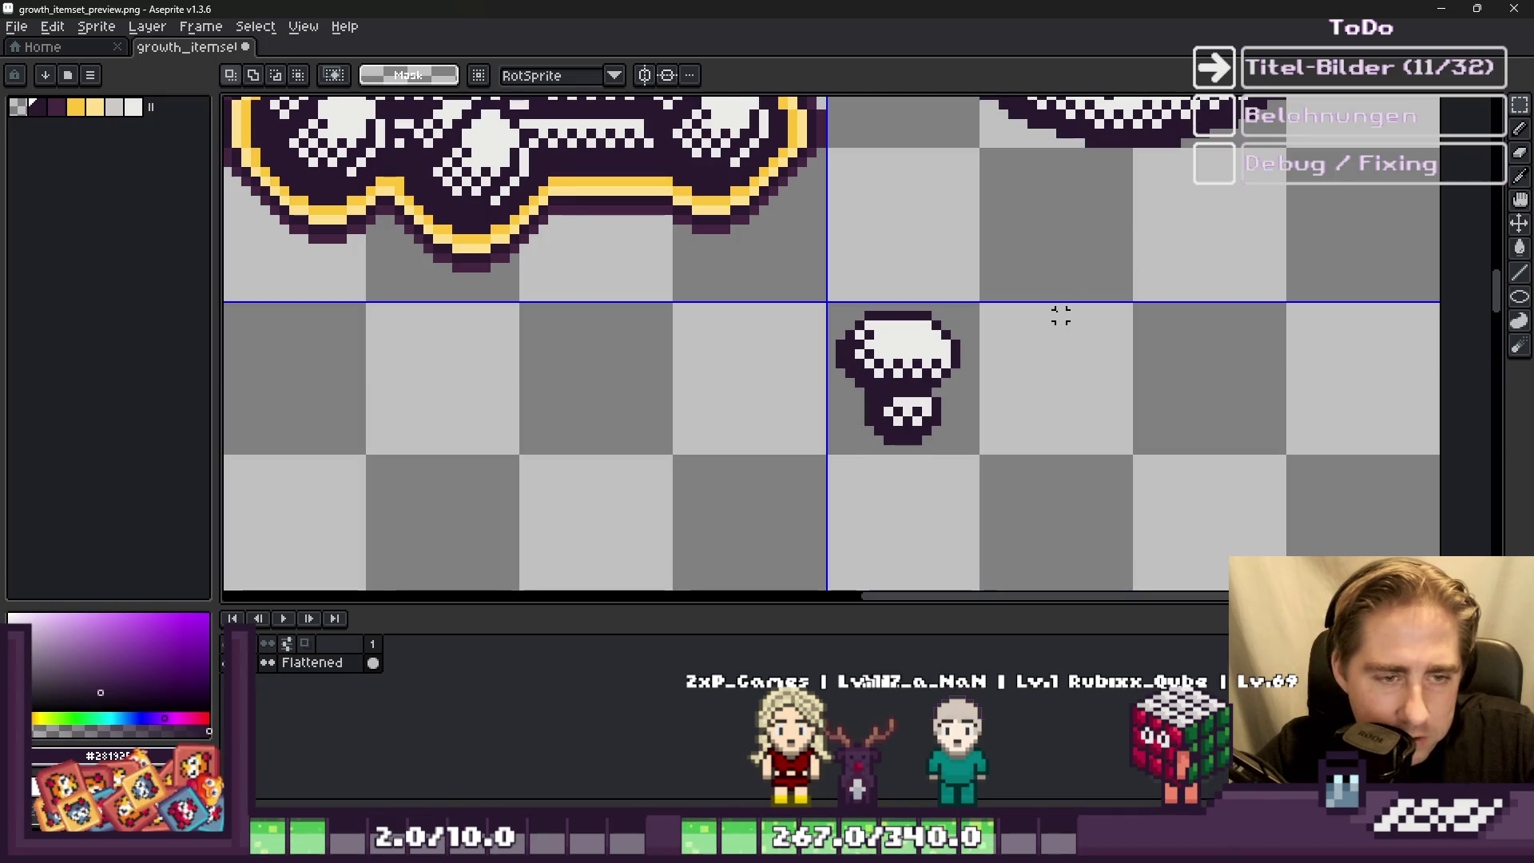
{"action": "scroll", "coordinate": [993, 335], "scroll_direction": "down", "scroll_amount": 2}
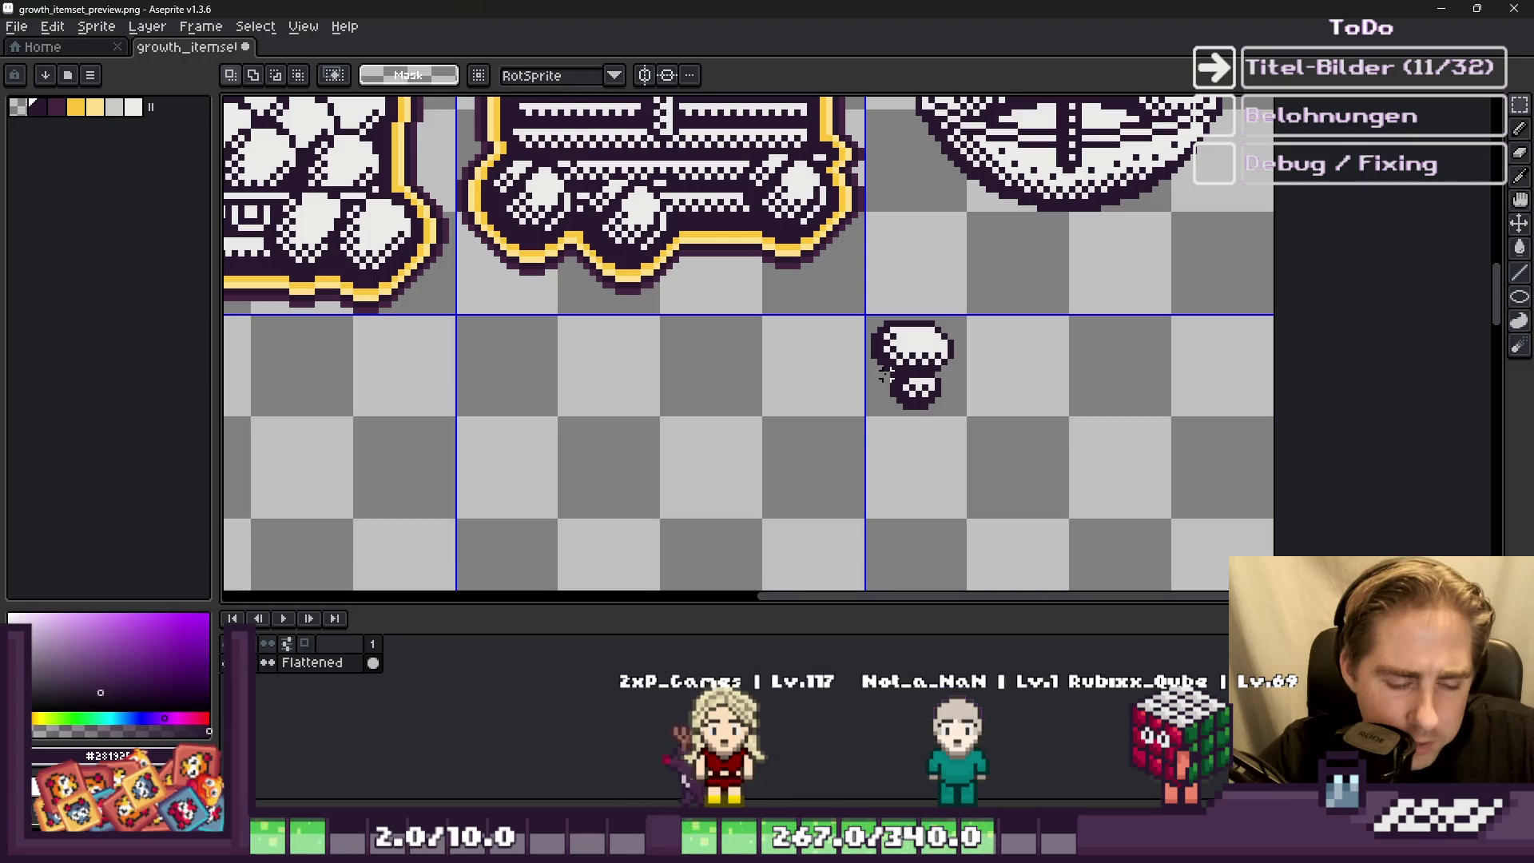
{"action": "left_click", "coordinate": [807, 394]}
{"action": "scroll", "coordinate": [821, 438], "scroll_direction": "down", "scroll_amount": 1}
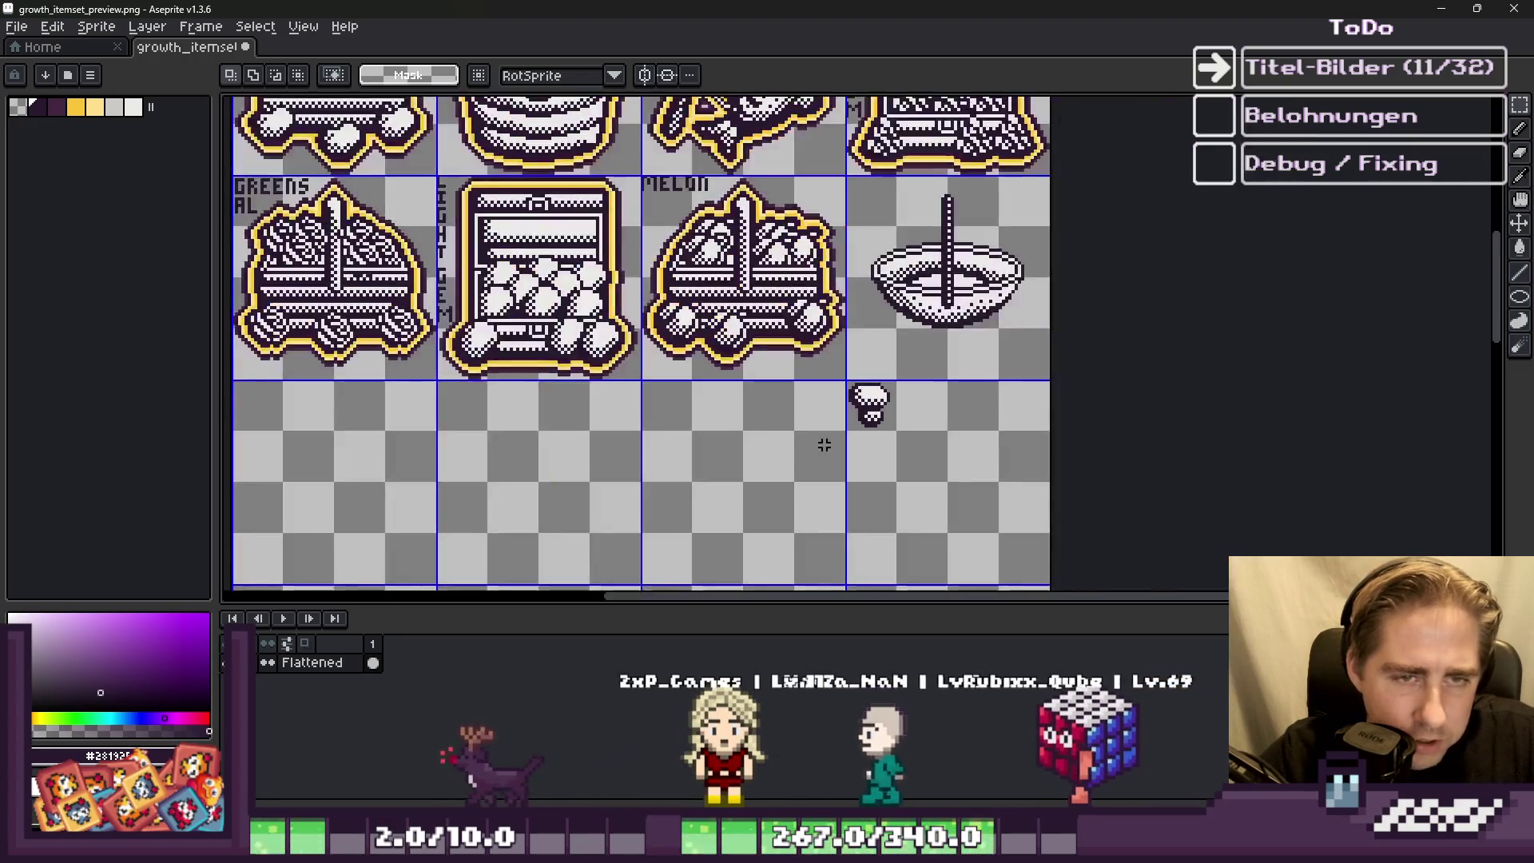
Step: Select the grid cell holding the small mushroom and nudge the mushroom slightly lower
{"action": "scroll", "coordinate": [821, 438], "scroll_direction": "up", "scroll_amount": 1}
{"action": "scroll", "coordinate": [822, 438], "scroll_direction": "down", "scroll_amount": 1}
{"action": "scroll", "coordinate": [956, 275], "scroll_direction": "down", "scroll_amount": 3}
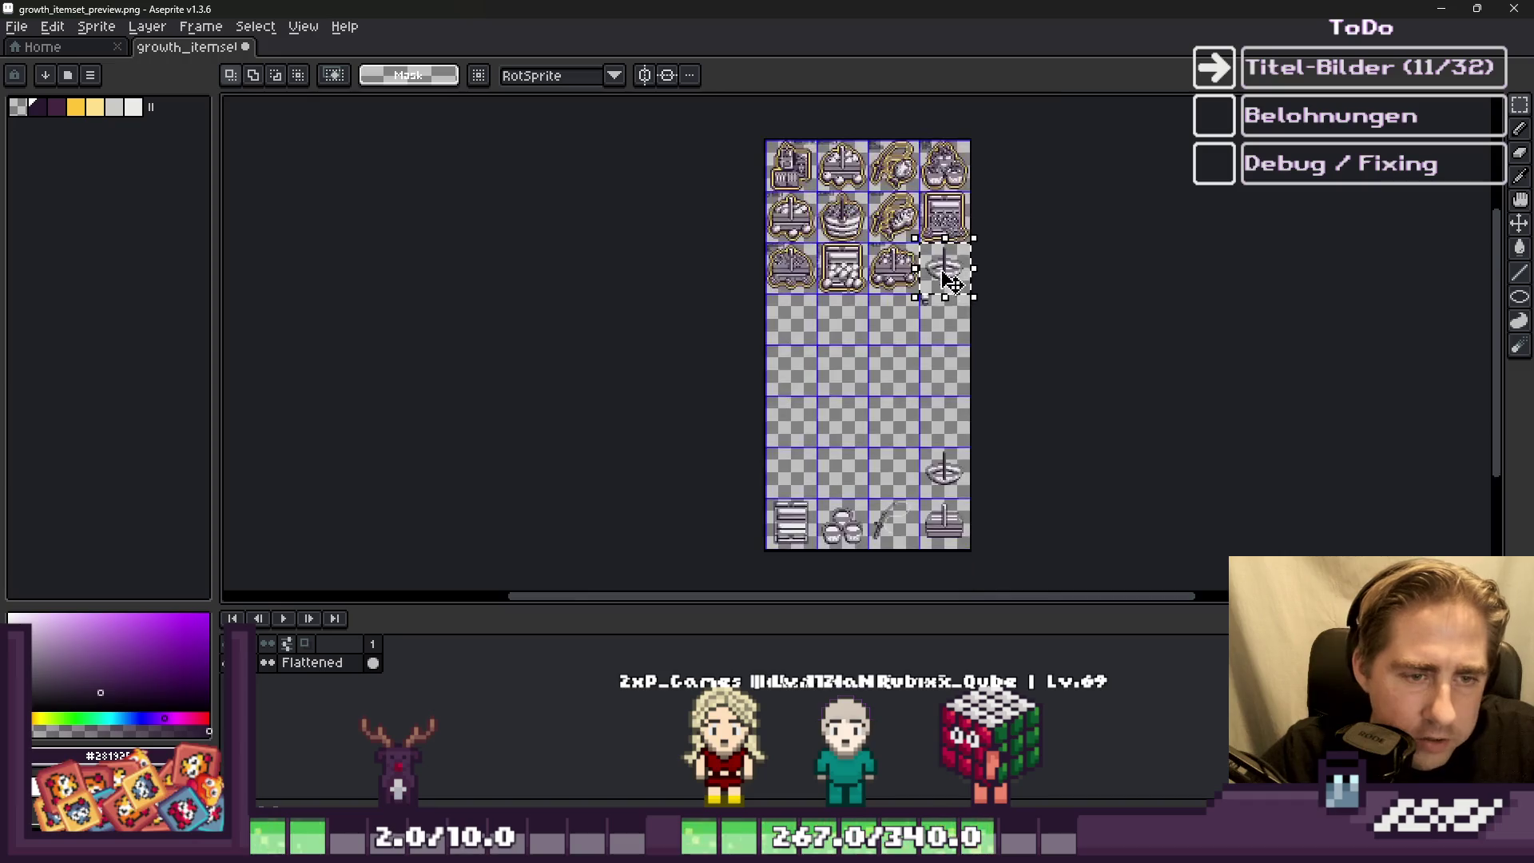
{"action": "scroll", "coordinate": [952, 465], "scroll_direction": "up", "scroll_amount": 2}
{"action": "scroll", "coordinate": [895, 480], "scroll_direction": "down", "scroll_amount": 2}
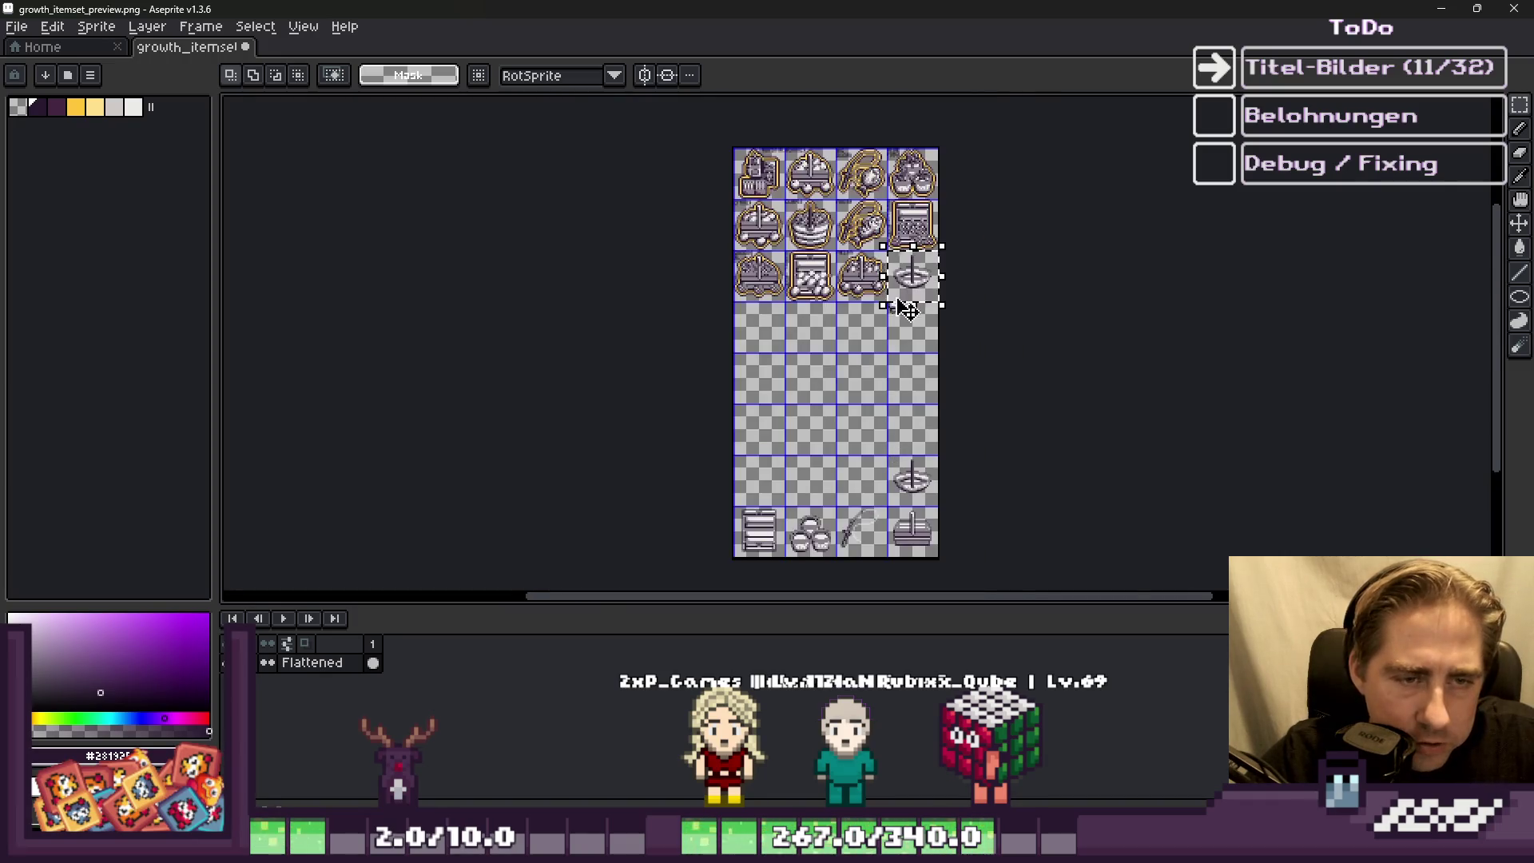
{"action": "scroll", "coordinate": [883, 338], "scroll_direction": "up", "scroll_amount": 5}
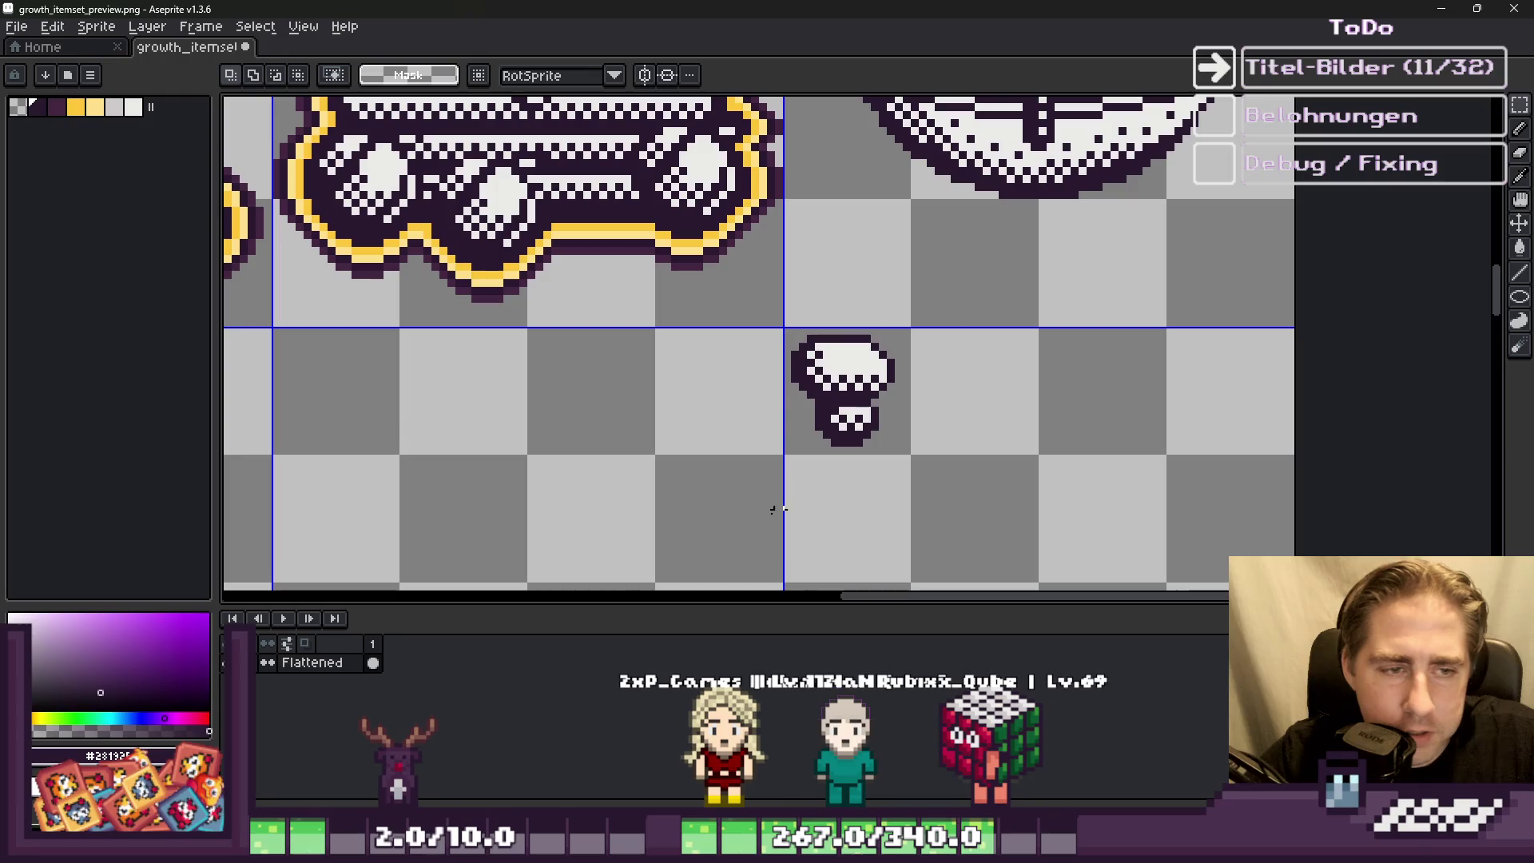
{"action": "left_click_drag", "start_coordinate": [809, 361], "coordinate": [911, 411]}
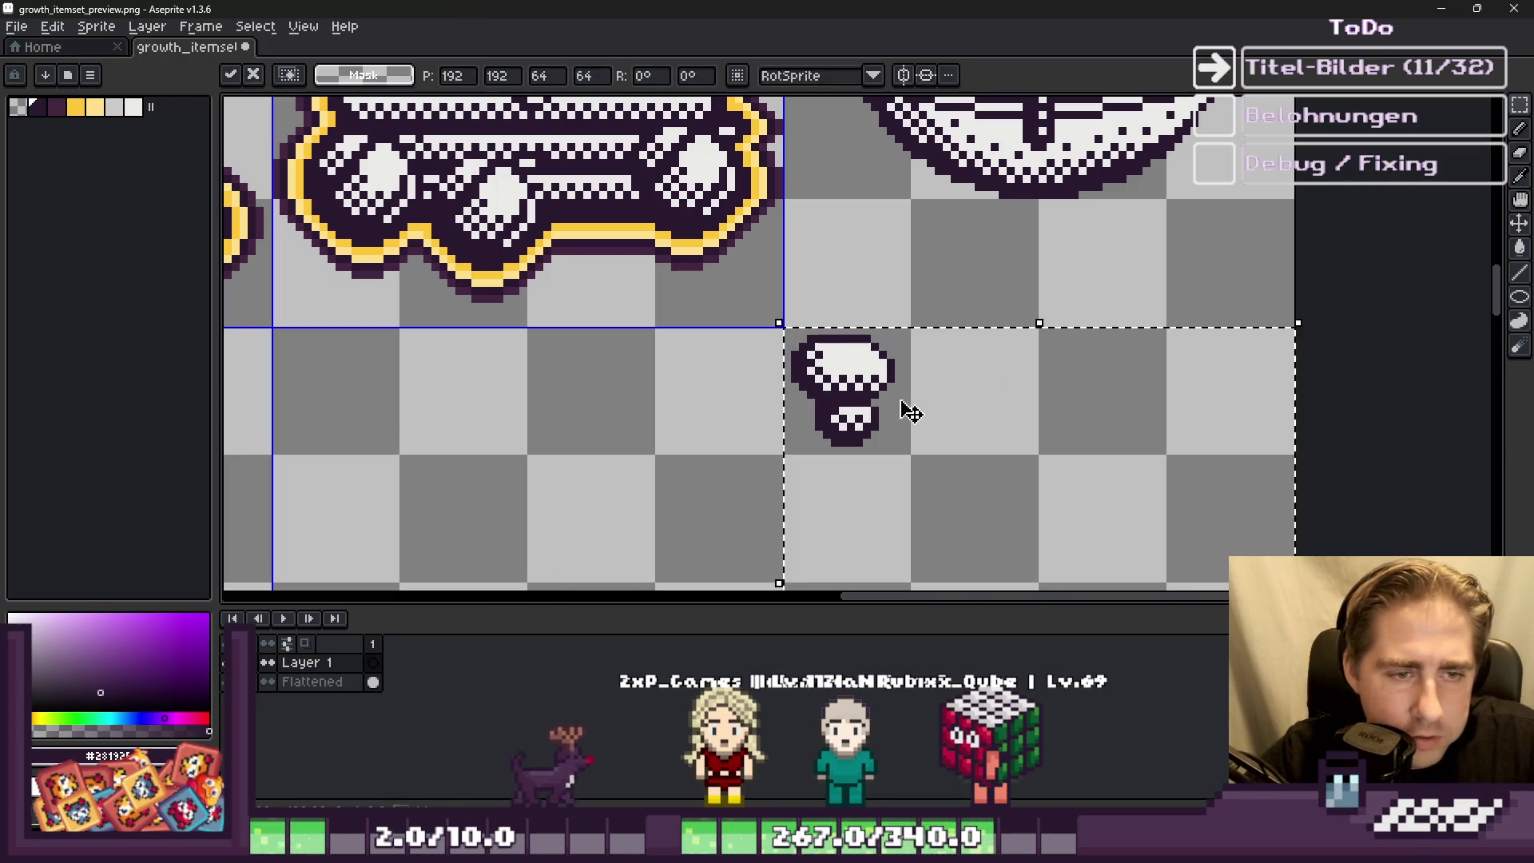
{"action": "key", "text": "ctrl+d"}
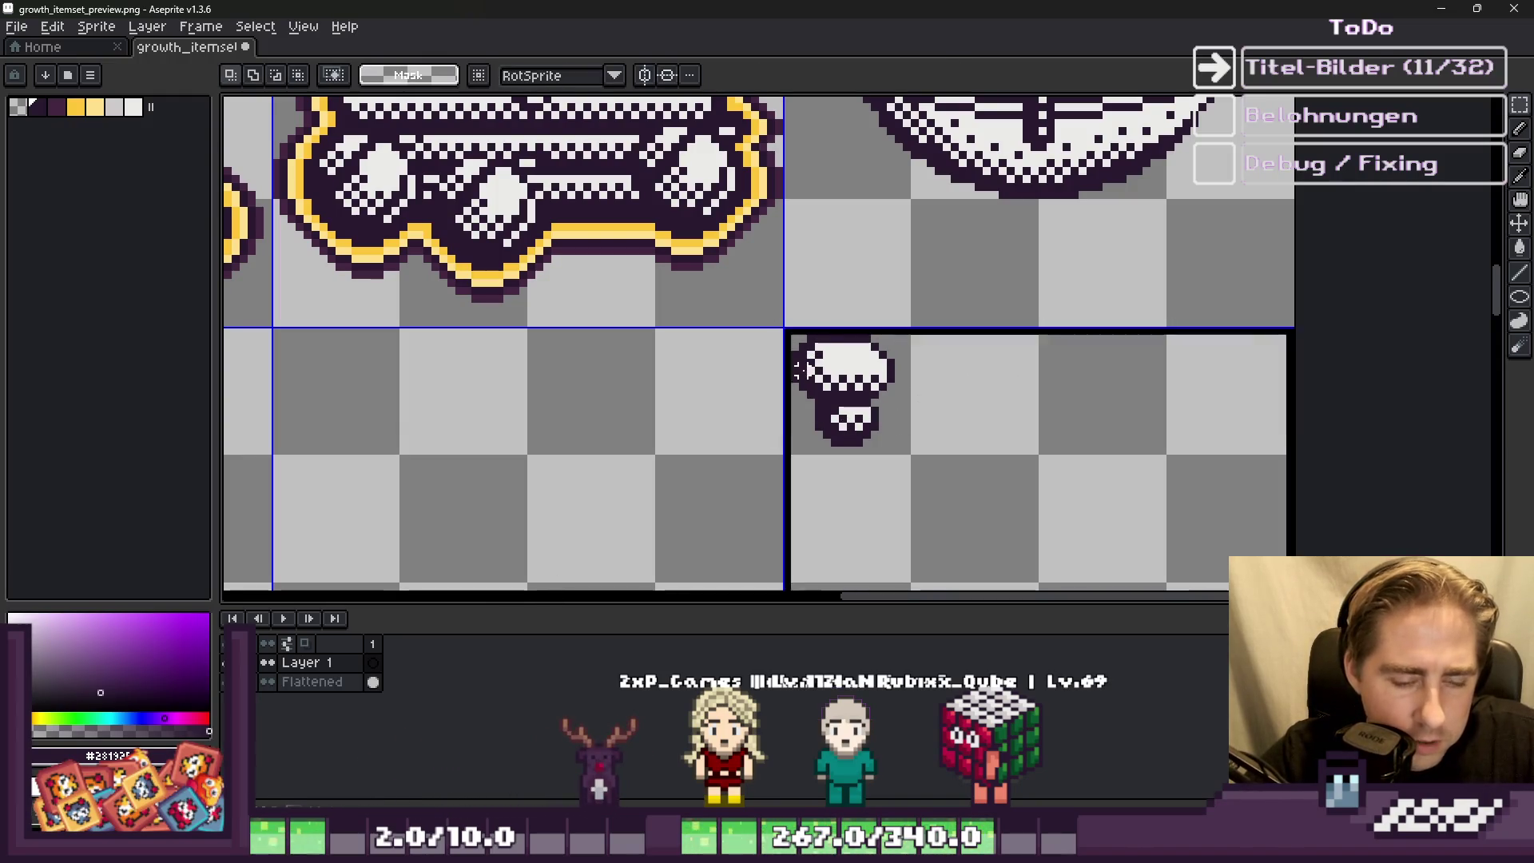
Step: Select the mushroom, paste a copy onto the bowl, then cancel that placement
{"action": "left_click_drag", "start_coordinate": [743, 319], "coordinate": [951, 512]}
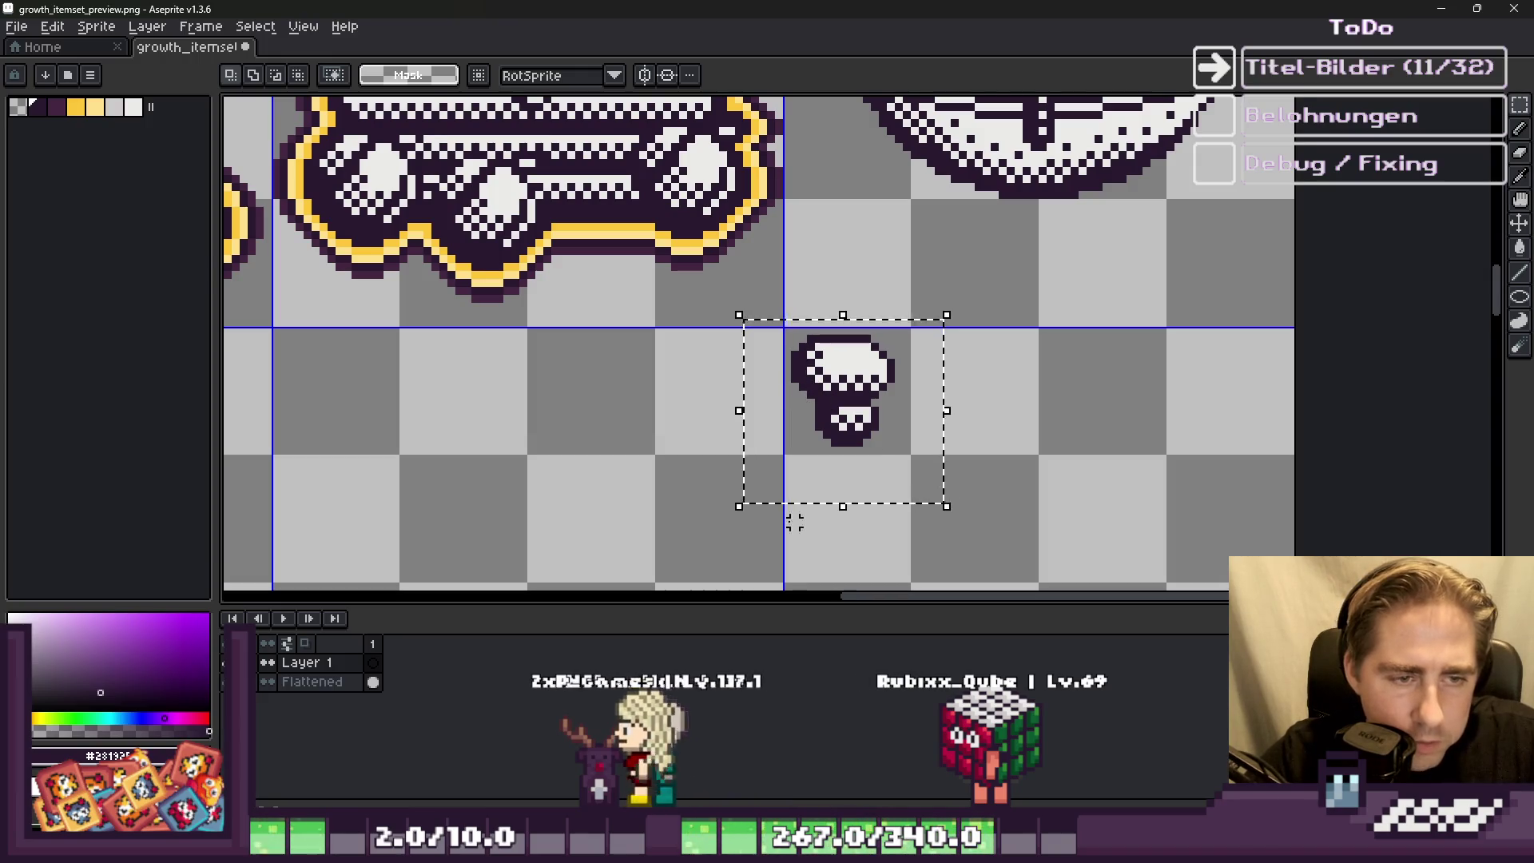
{"action": "key", "text": "ctrl+z"}
{"action": "mouse_move", "coordinate": [763, 156]}
{"action": "left_mouse_down"}
{"action": "mouse_move", "coordinate": [998, 243]}
{"action": "mouse_move", "coordinate": [1025, 298]}
{"action": "mouse_move", "coordinate": [1026, 283]}
{"action": "left_mouse_up"}
{"action": "key", "text": "Escape"}
Step: Paste another mushroom copy and drag it onto the bowl
{"action": "scroll", "coordinate": [1026, 284], "scroll_direction": "down", "scroll_amount": 3}
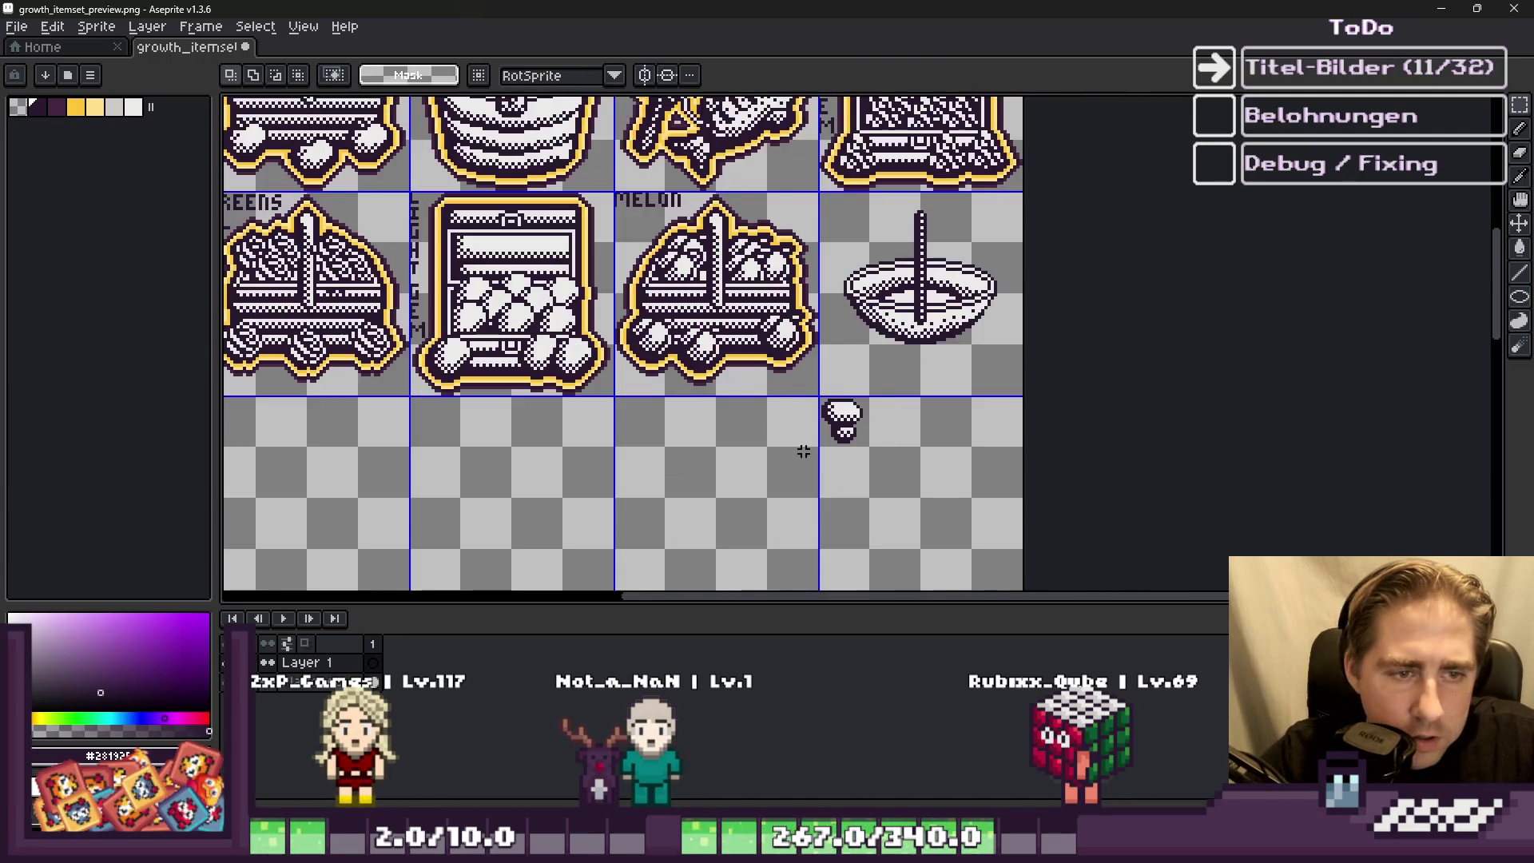
{"action": "scroll", "coordinate": [847, 330], "scroll_direction": "up", "scroll_amount": 2}
{"action": "scroll", "coordinate": [901, 418], "scroll_direction": "down", "scroll_amount": 2}
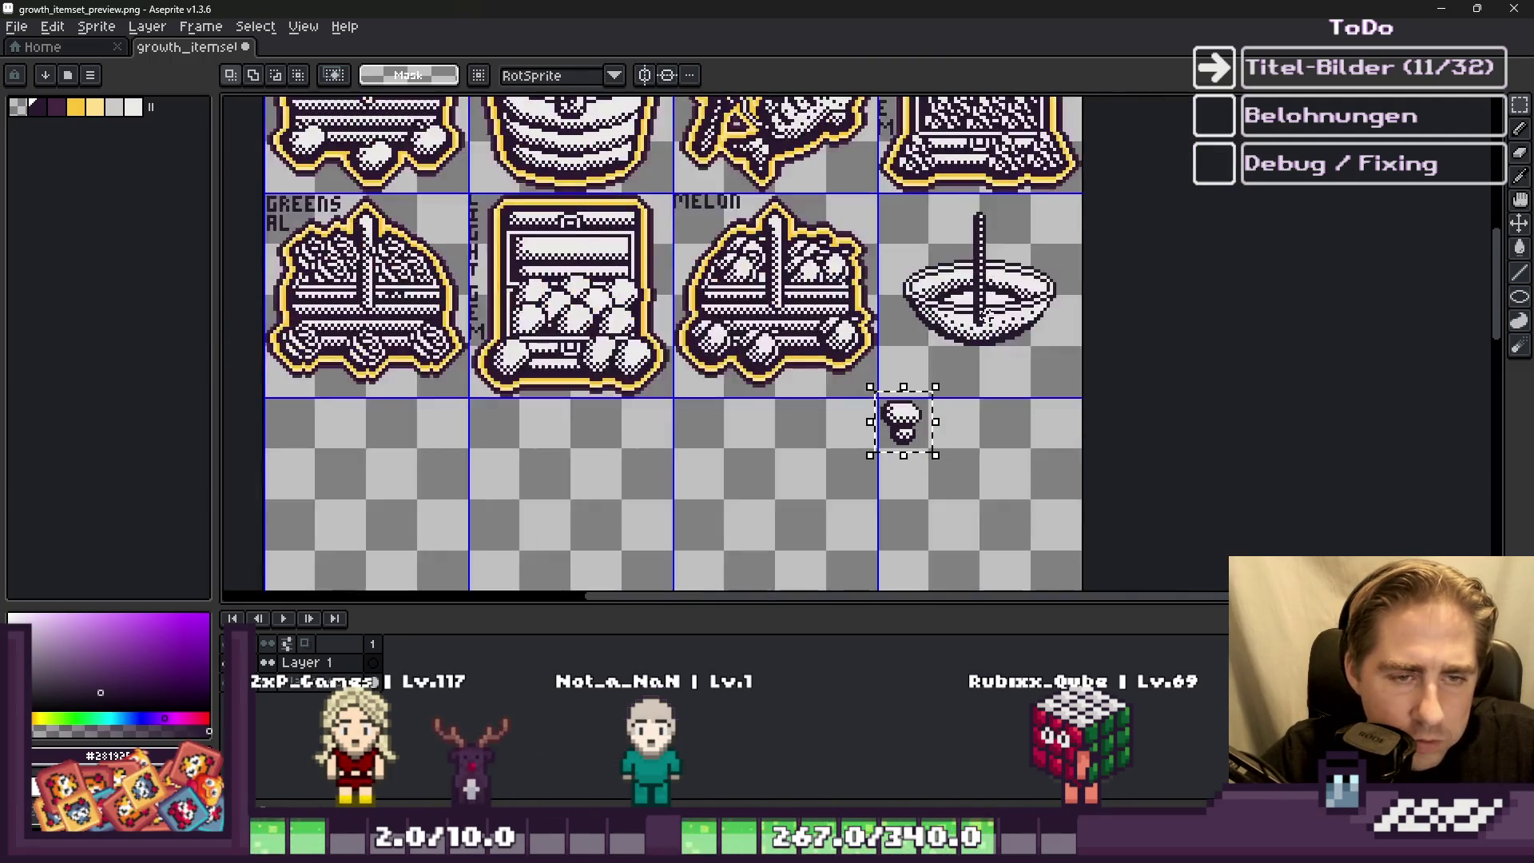
{"action": "scroll", "coordinate": [1095, 205], "scroll_direction": "up", "scroll_amount": 4}
{"action": "key", "text": "ctrl+z"}
{"action": "scroll", "coordinate": [815, 394], "scroll_direction": "down", "scroll_amount": 1}
{"action": "left_click_drag", "start_coordinate": [815, 394], "coordinate": [843, 369]}
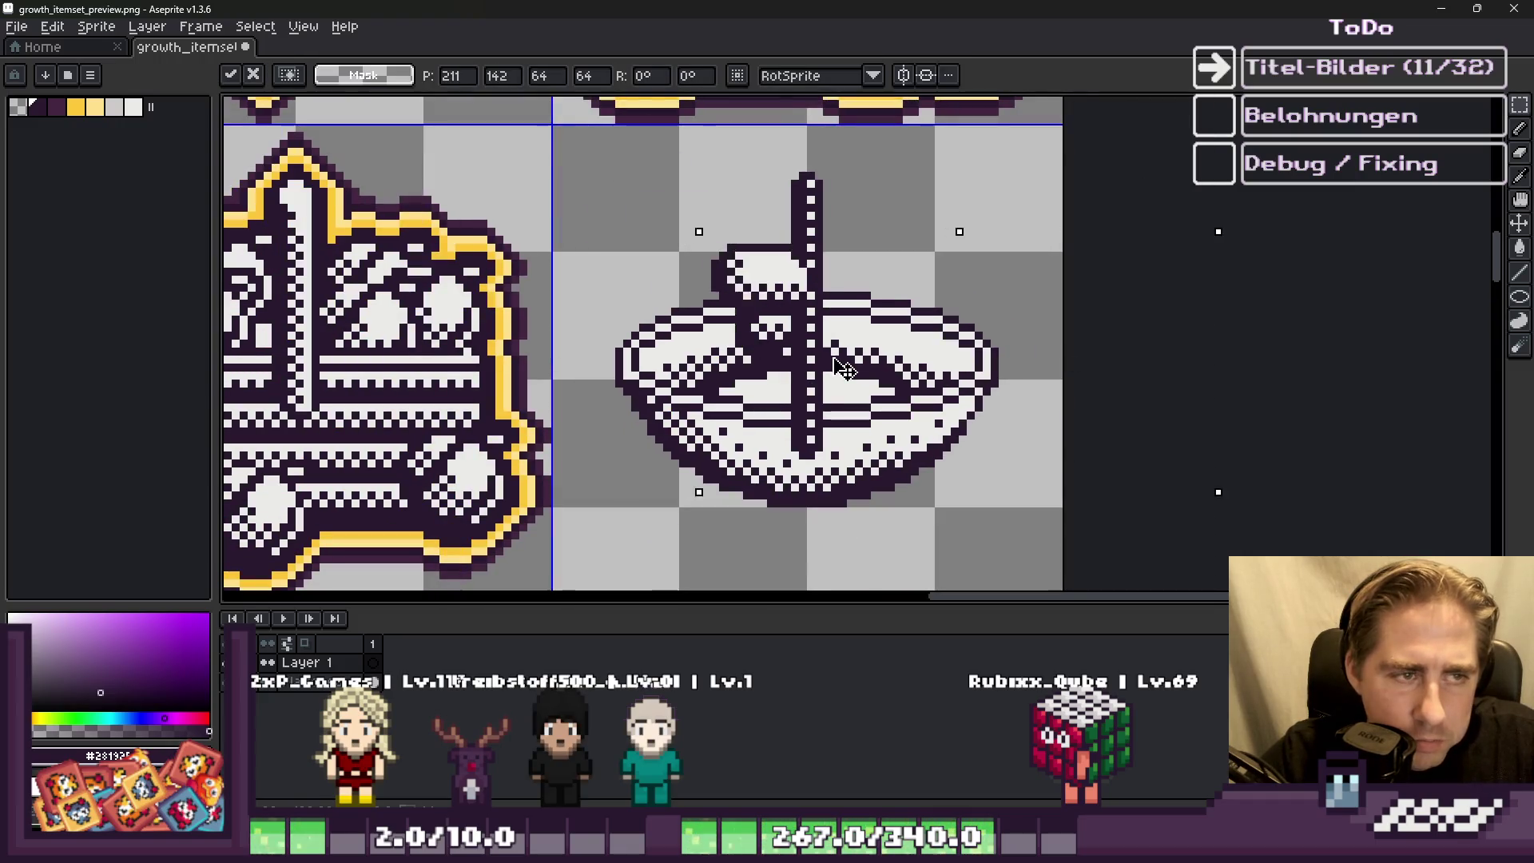
Step: Set a mushroom copy into the bowl's upper left, nudging it slightly right and up
{"action": "mouse_move", "coordinate": [955, 397]}
{"action": "left_mouse_down"}
{"action": "mouse_move", "coordinate": [982, 291]}
{"action": "mouse_move", "coordinate": [932, 154]}
{"action": "left_mouse_up"}
{"action": "scroll", "coordinate": [805, 335], "scroll_direction": "down", "scroll_amount": 2}
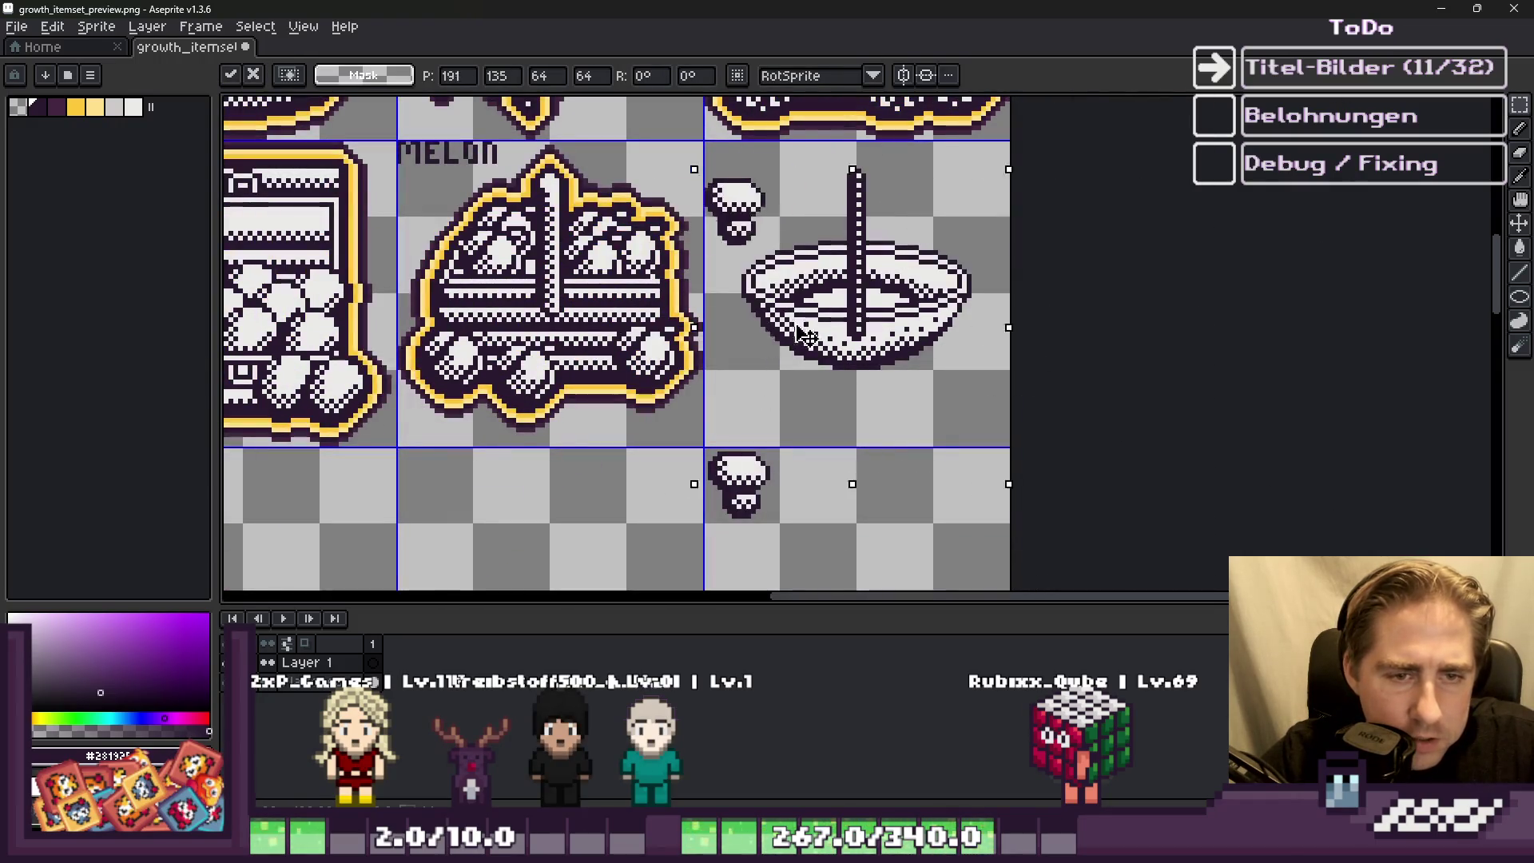
{"action": "scroll", "coordinate": [935, 218], "scroll_direction": "up", "scroll_amount": 3}
{"action": "mouse_move", "coordinate": [883, 232]}
{"action": "left_mouse_down"}
{"action": "mouse_move", "coordinate": [935, 421]}
{"action": "mouse_move", "coordinate": [918, 435]}
{"action": "mouse_move", "coordinate": [870, 394]}
{"action": "mouse_move", "coordinate": [831, 394]}
{"action": "mouse_move", "coordinate": [969, 389]}
{"action": "left_mouse_up"}
{"action": "scroll", "coordinate": [916, 274], "scroll_direction": "down", "scroll_amount": 1}
{"action": "scroll", "coordinate": [916, 274], "scroll_direction": "down", "scroll_amount": 1}
{"action": "left_click_drag", "start_coordinate": [896, 428], "coordinate": [969, 395]}
Step: Paste a fresh mushroom copy, re-place it on the bowl, and commit the copies
{"action": "key", "text": "ctrl+z"}
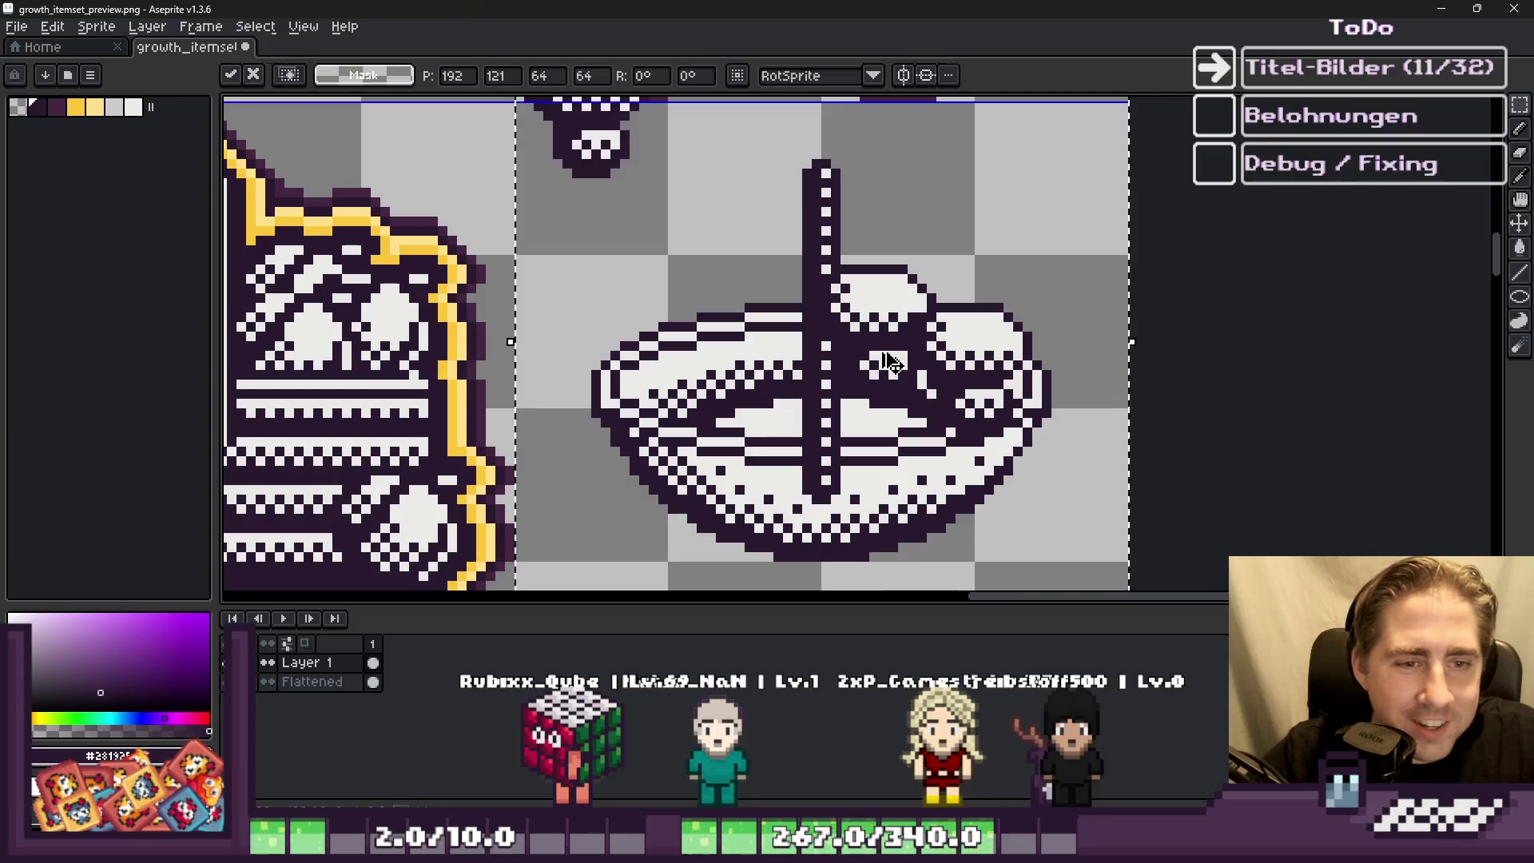
{"action": "left_click_drag", "start_coordinate": [605, 160], "coordinate": [946, 467]}
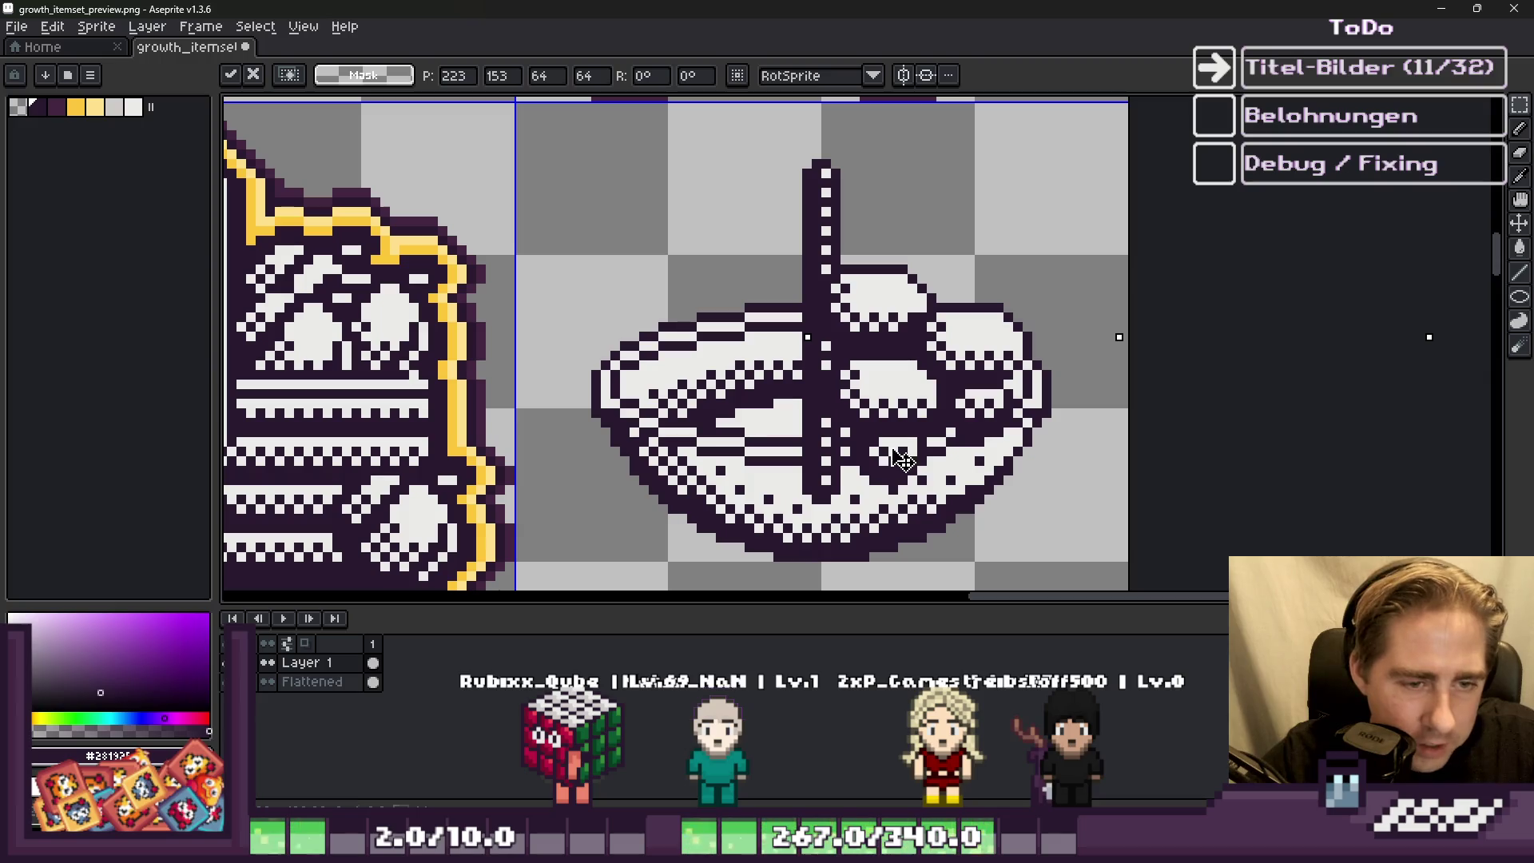
{"action": "key", "text": "Escape"}
{"action": "left_click_drag", "start_coordinate": [593, 169], "coordinate": [772, 396]}
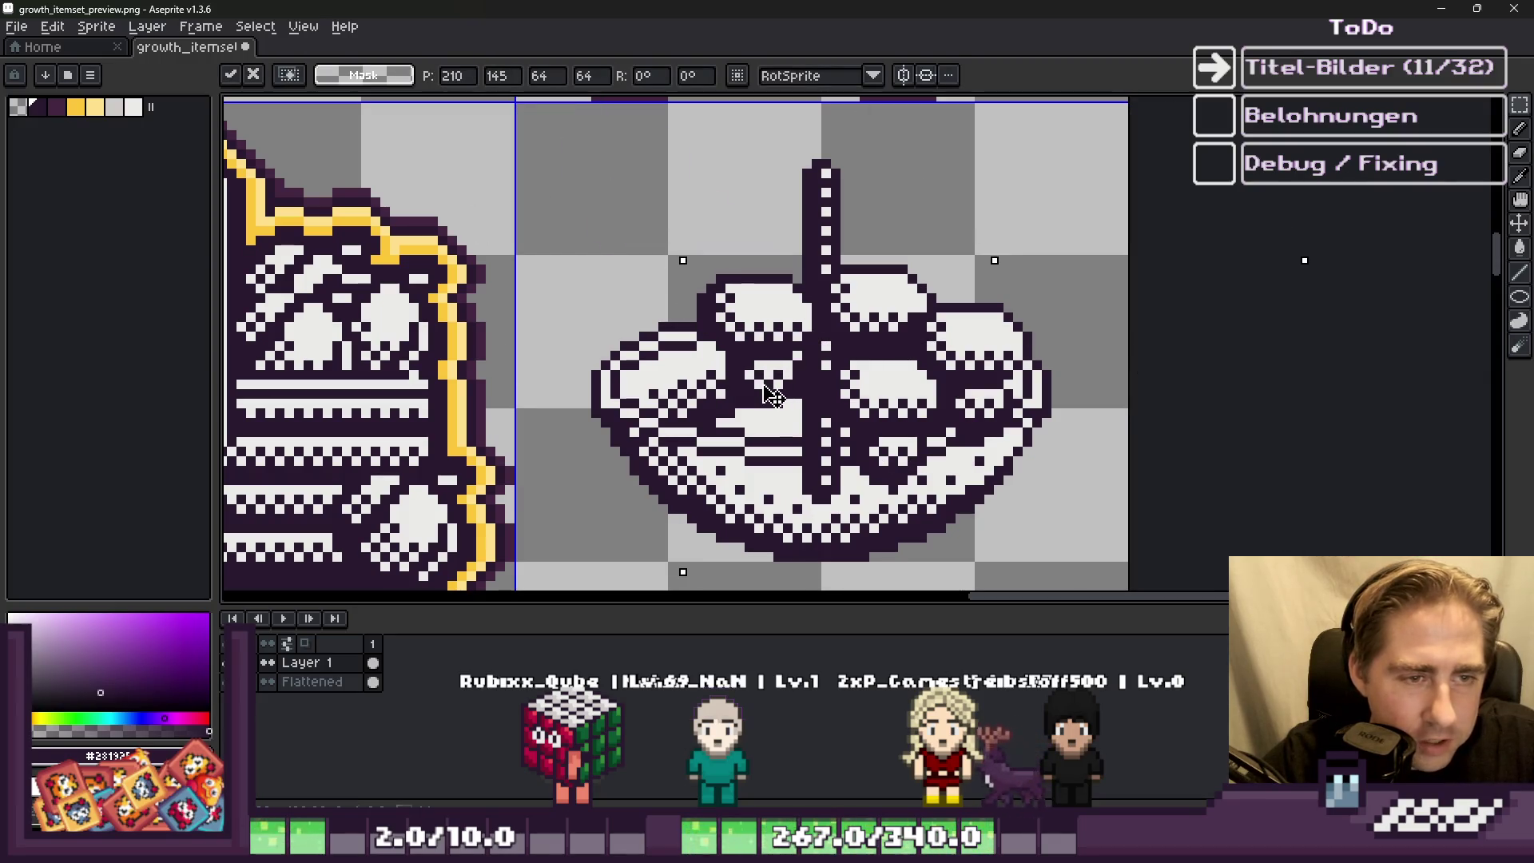
{"action": "key", "text": "Return"}
{"action": "scroll", "coordinate": [775, 391], "scroll_direction": "down", "scroll_amount": 2}
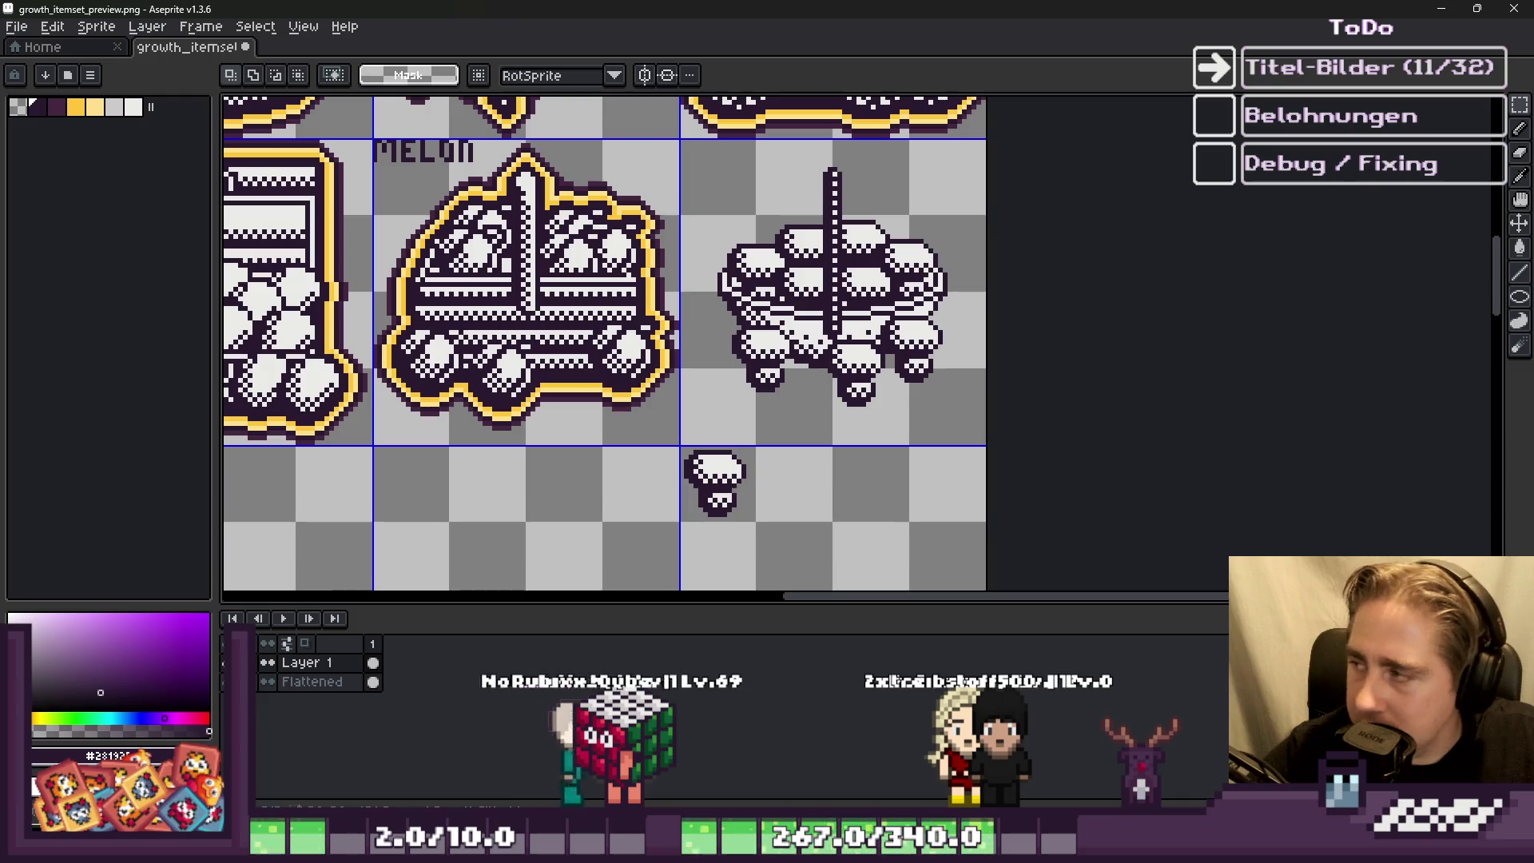
Step: Flatten all layers into one and draw a short dark line beside the mushroom pile
{"action": "left_click_drag", "start_coordinate": [752, 517], "coordinate": [772, 527]}
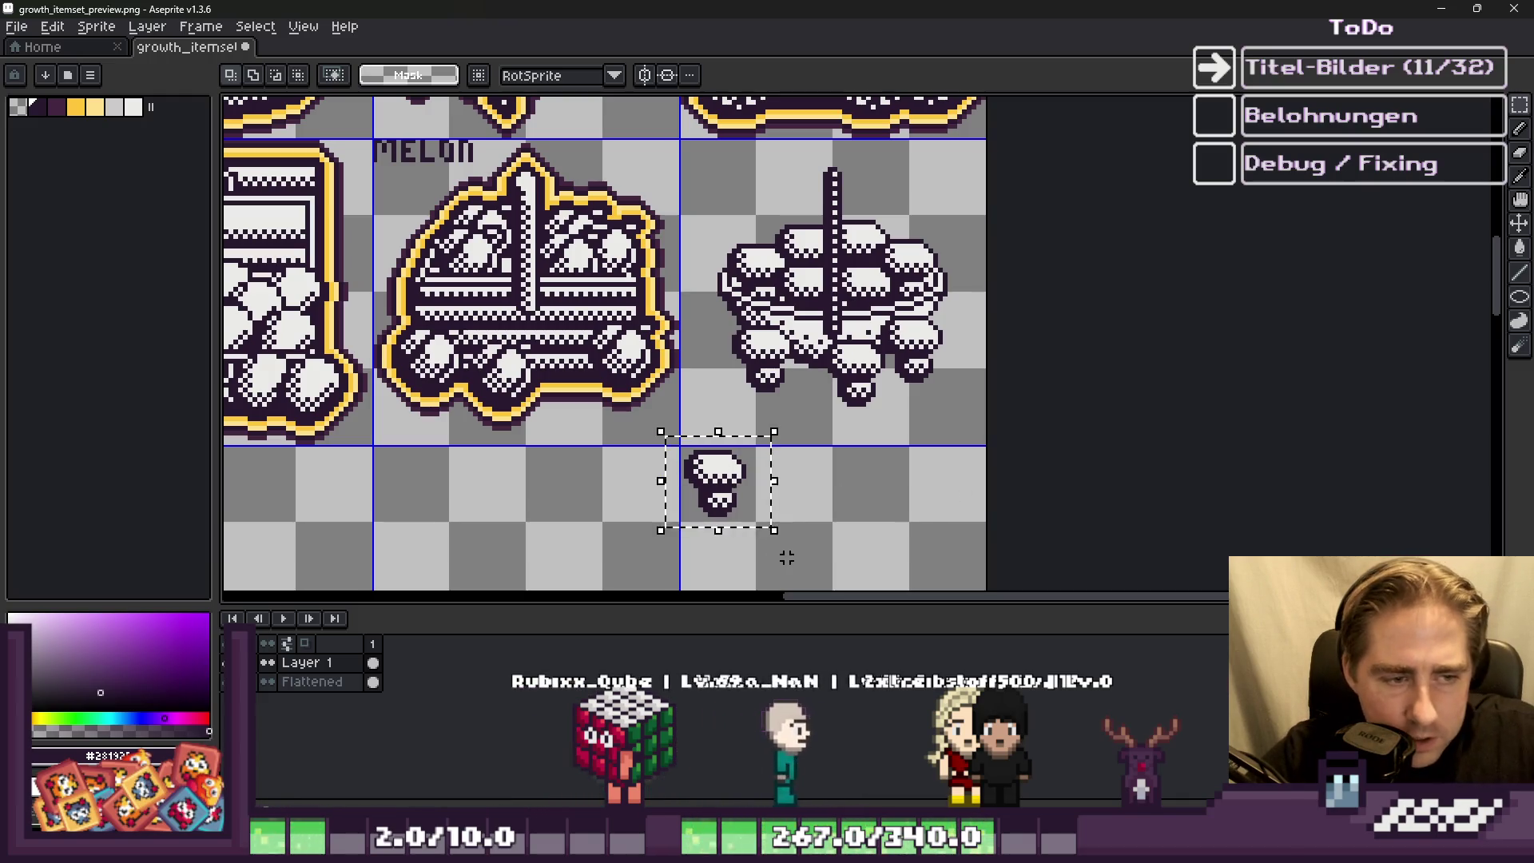
{"action": "right_click", "coordinate": [331, 685]}
{"action": "left_click", "coordinate": [372, 789]}
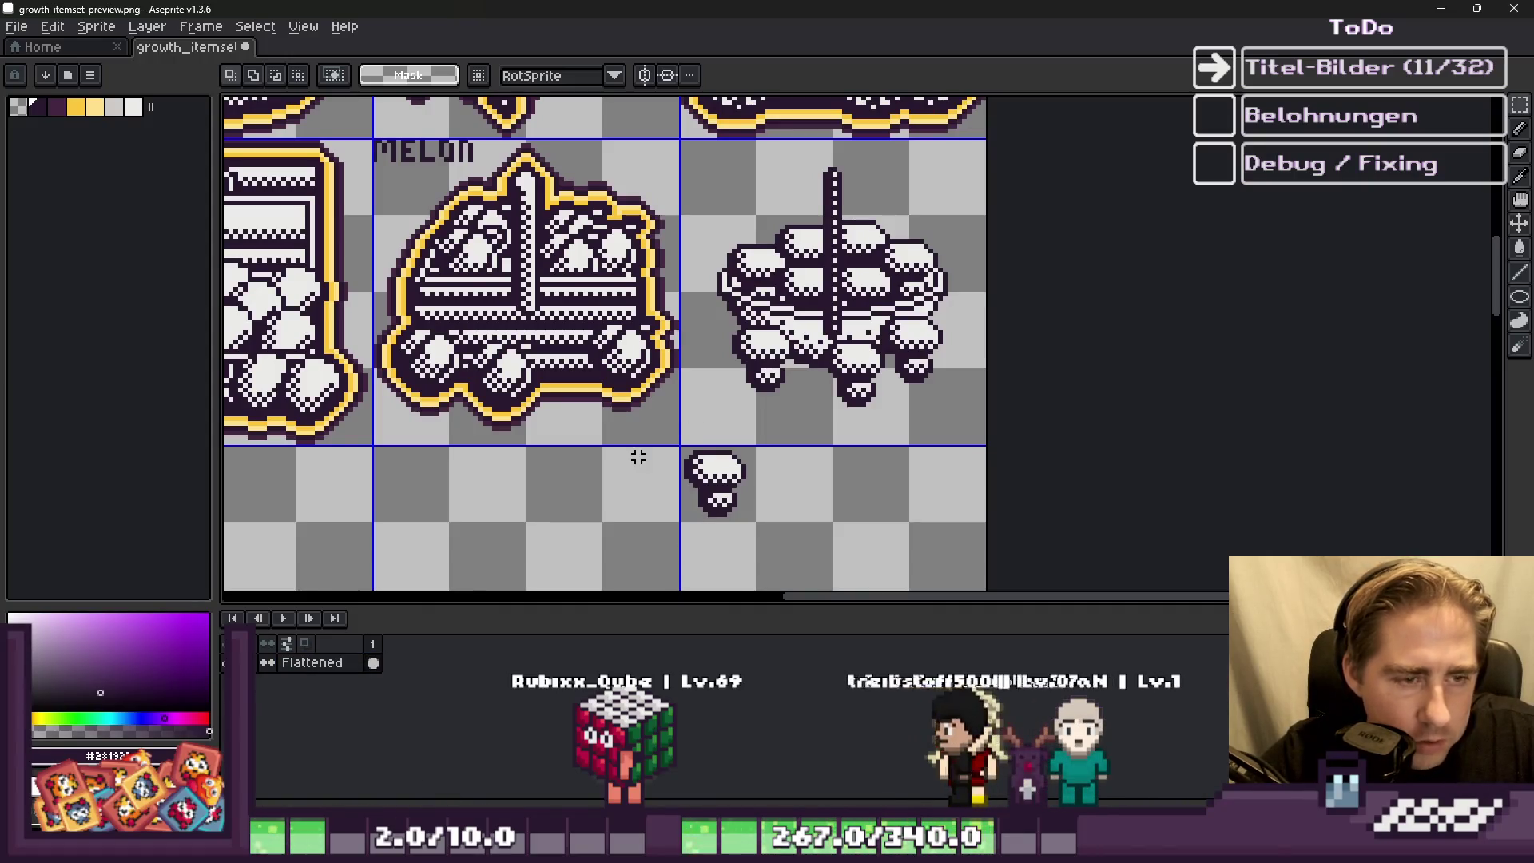
{"action": "scroll", "coordinate": [778, 160], "scroll_direction": "up", "scroll_amount": 2}
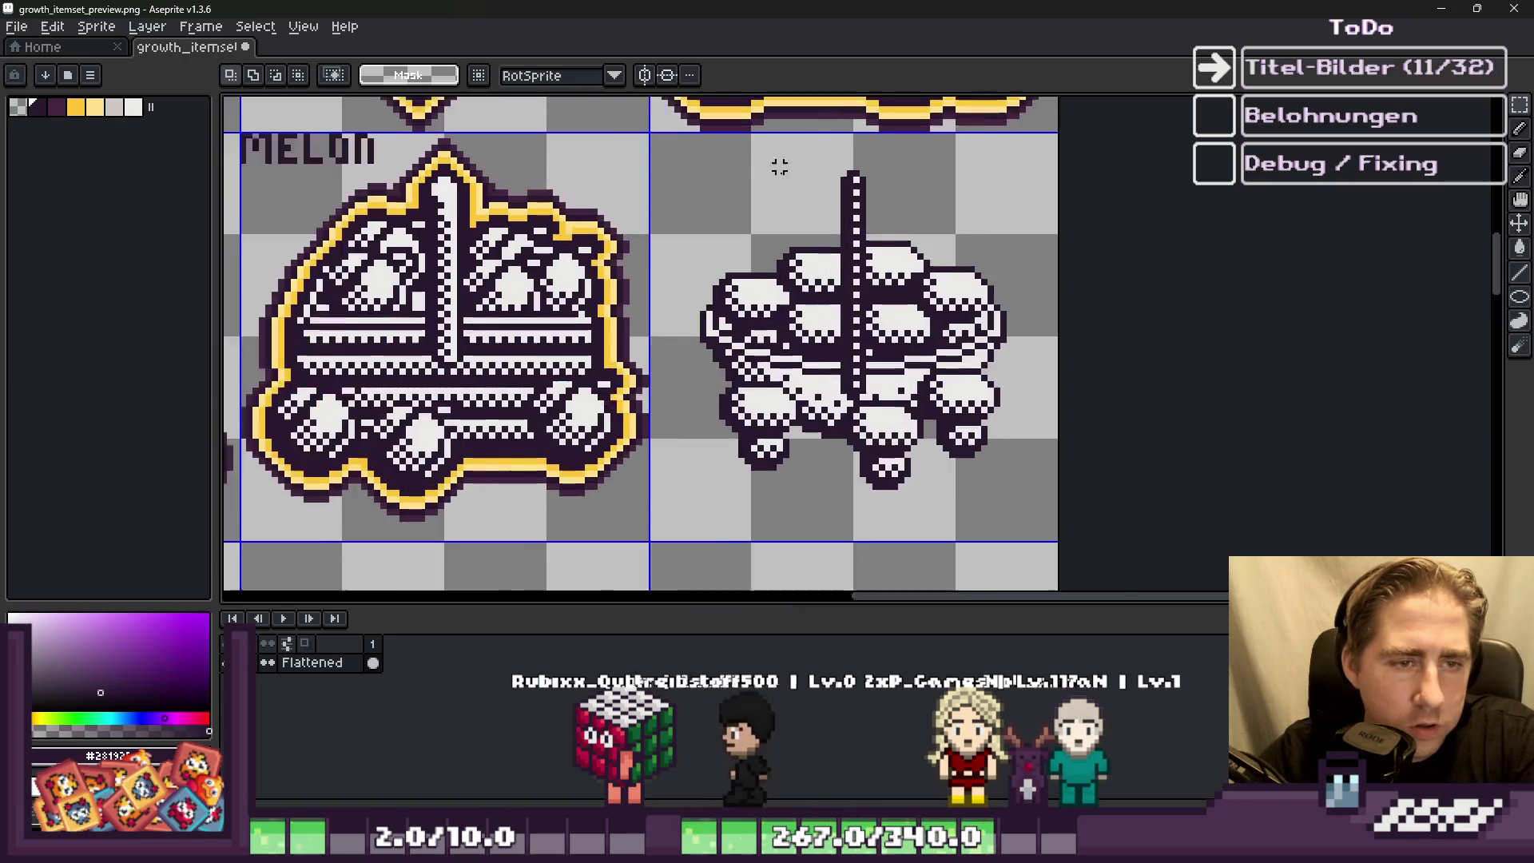
{"action": "scroll", "coordinate": [666, 378], "scroll_direction": "up", "scroll_amount": 2}
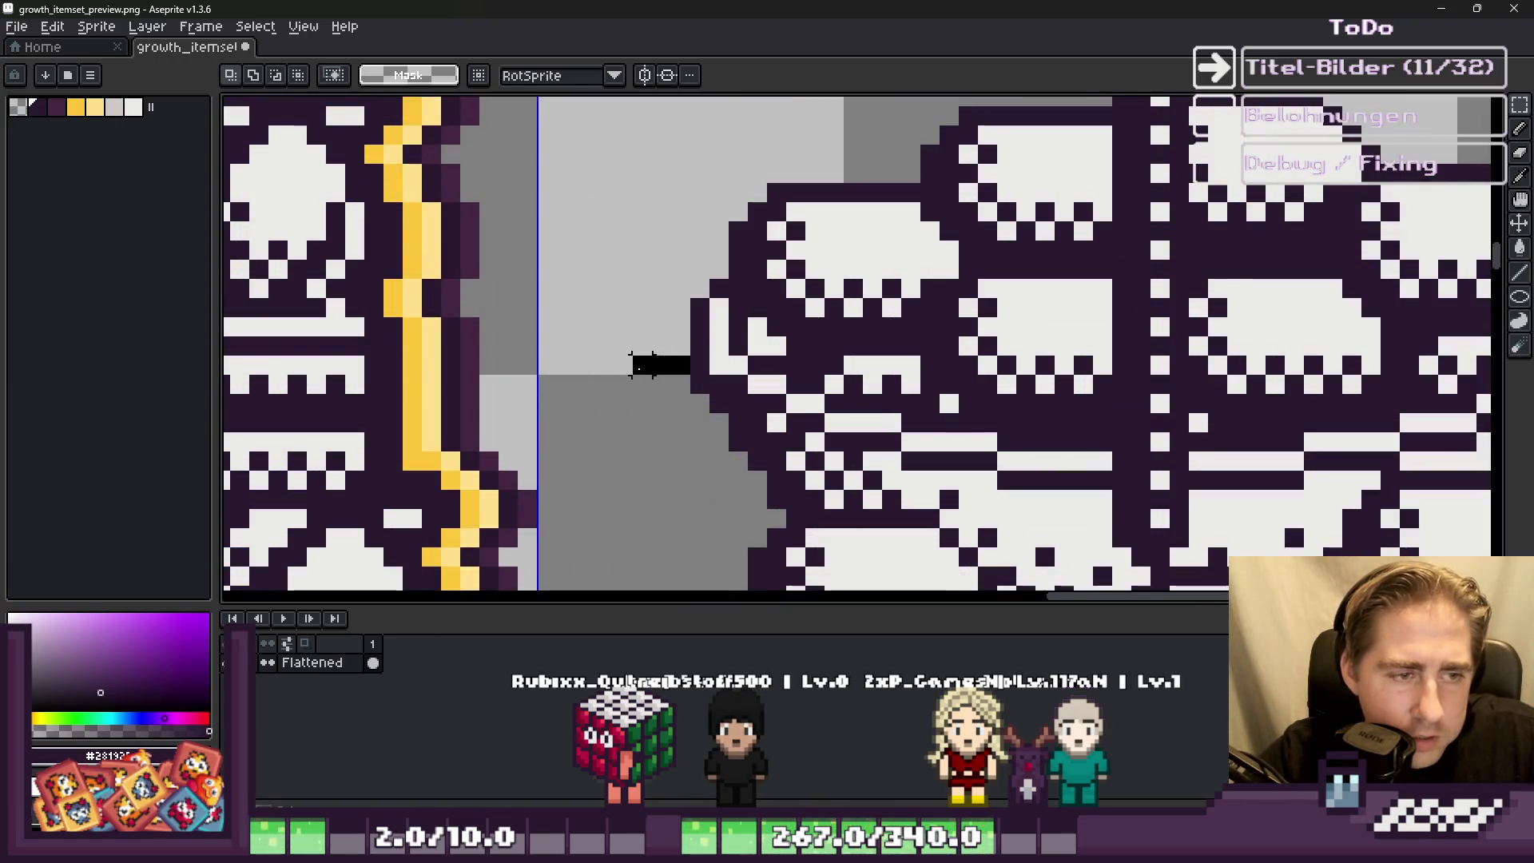
{"action": "left_click_drag", "start_coordinate": [604, 365], "coordinate": [566, 365]}
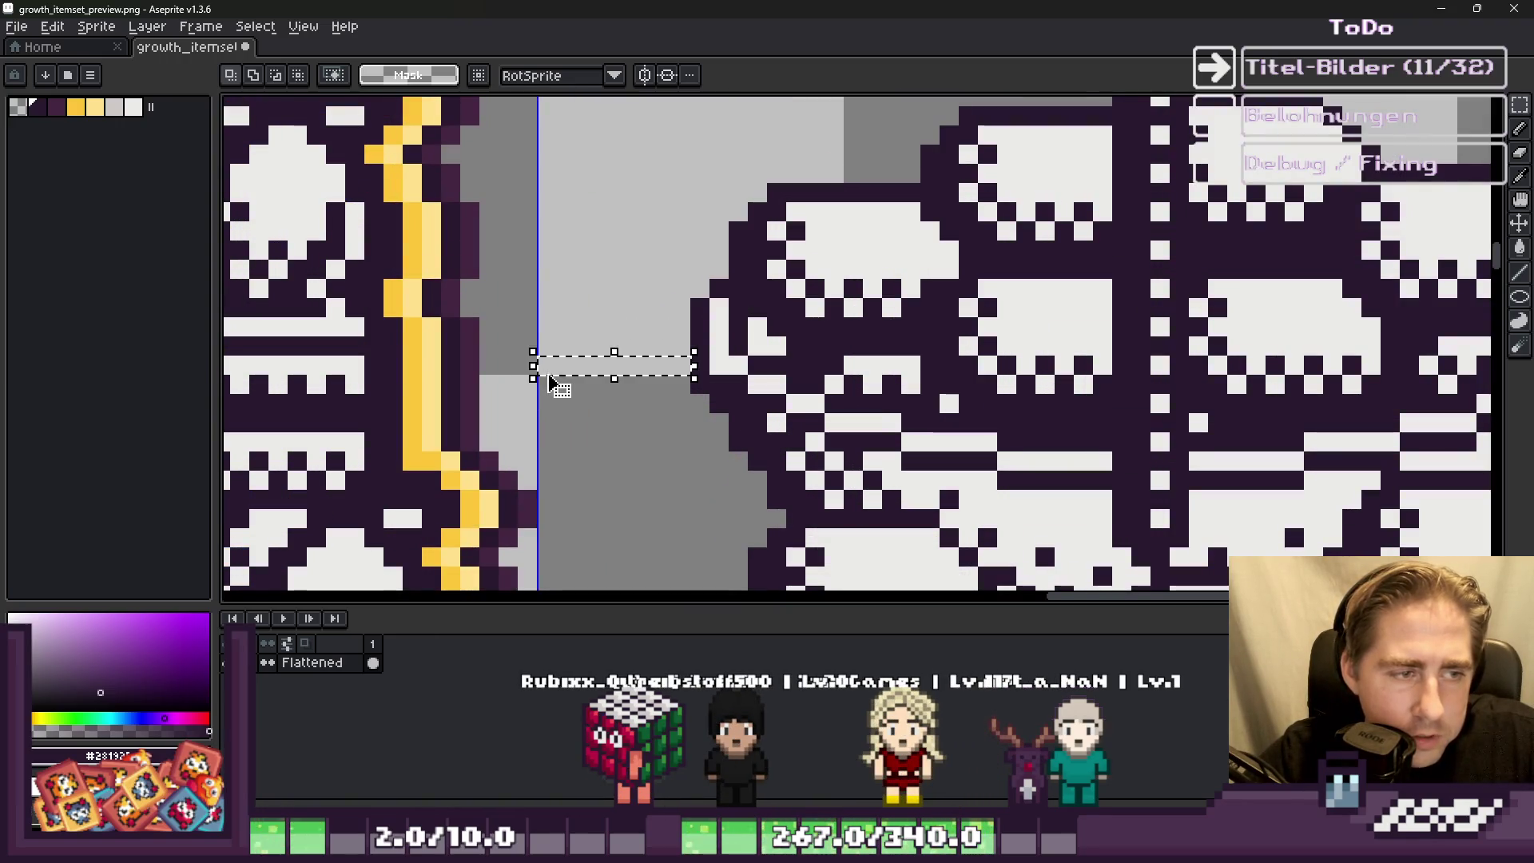
{"action": "scroll", "coordinate": [550, 382], "scroll_direction": "down", "scroll_amount": 2}
{"action": "scroll", "coordinate": [976, 371], "scroll_direction": "up", "scroll_amount": 2}
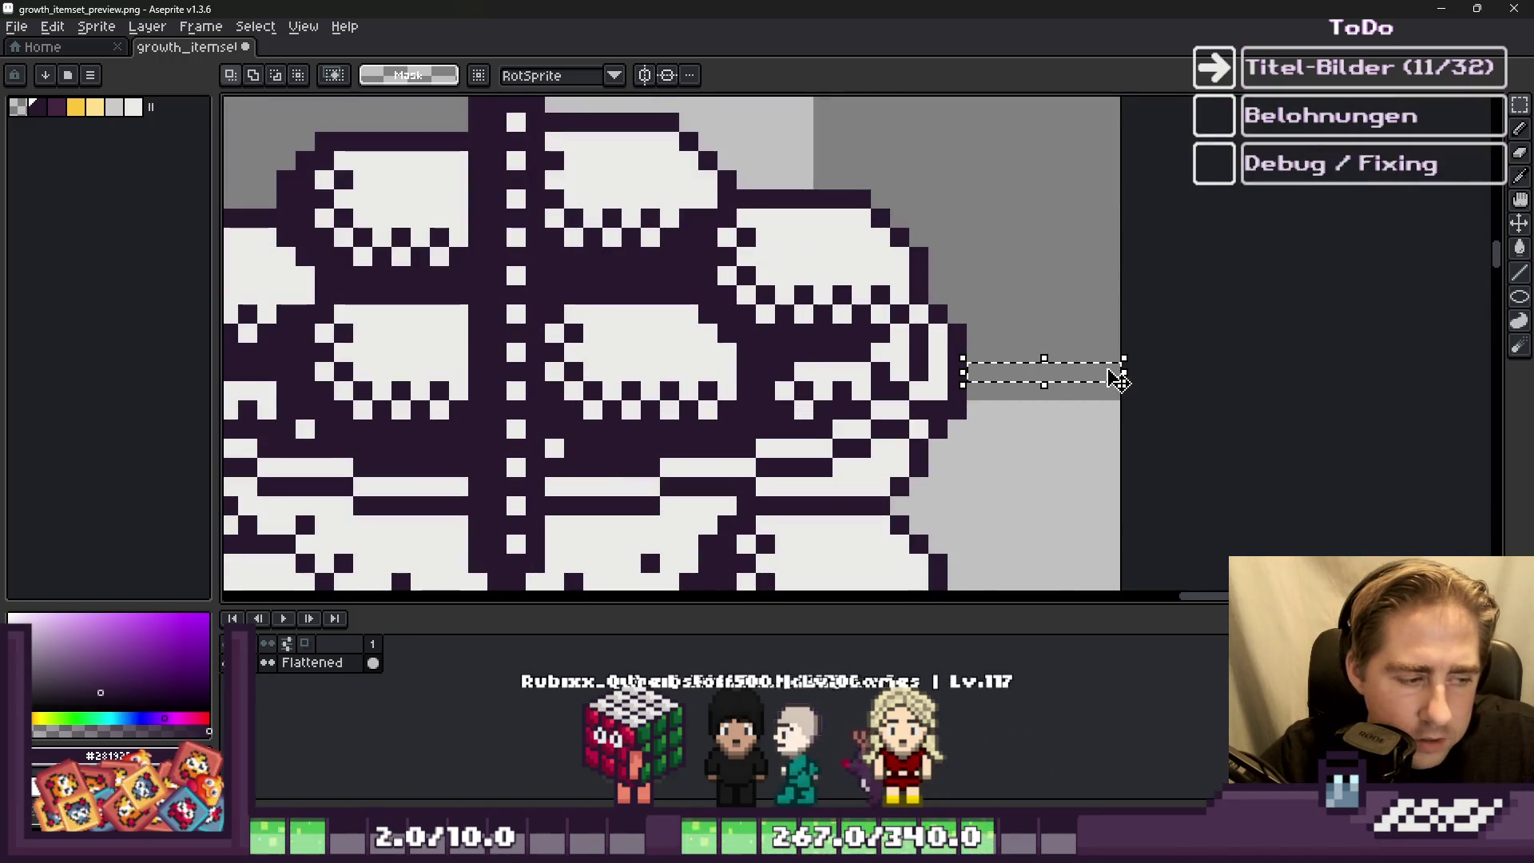
{"action": "scroll", "coordinate": [1117, 379], "scroll_direction": "down", "scroll_amount": 3}
{"action": "scroll", "coordinate": [911, 271], "scroll_direction": "up", "scroll_amount": 4}
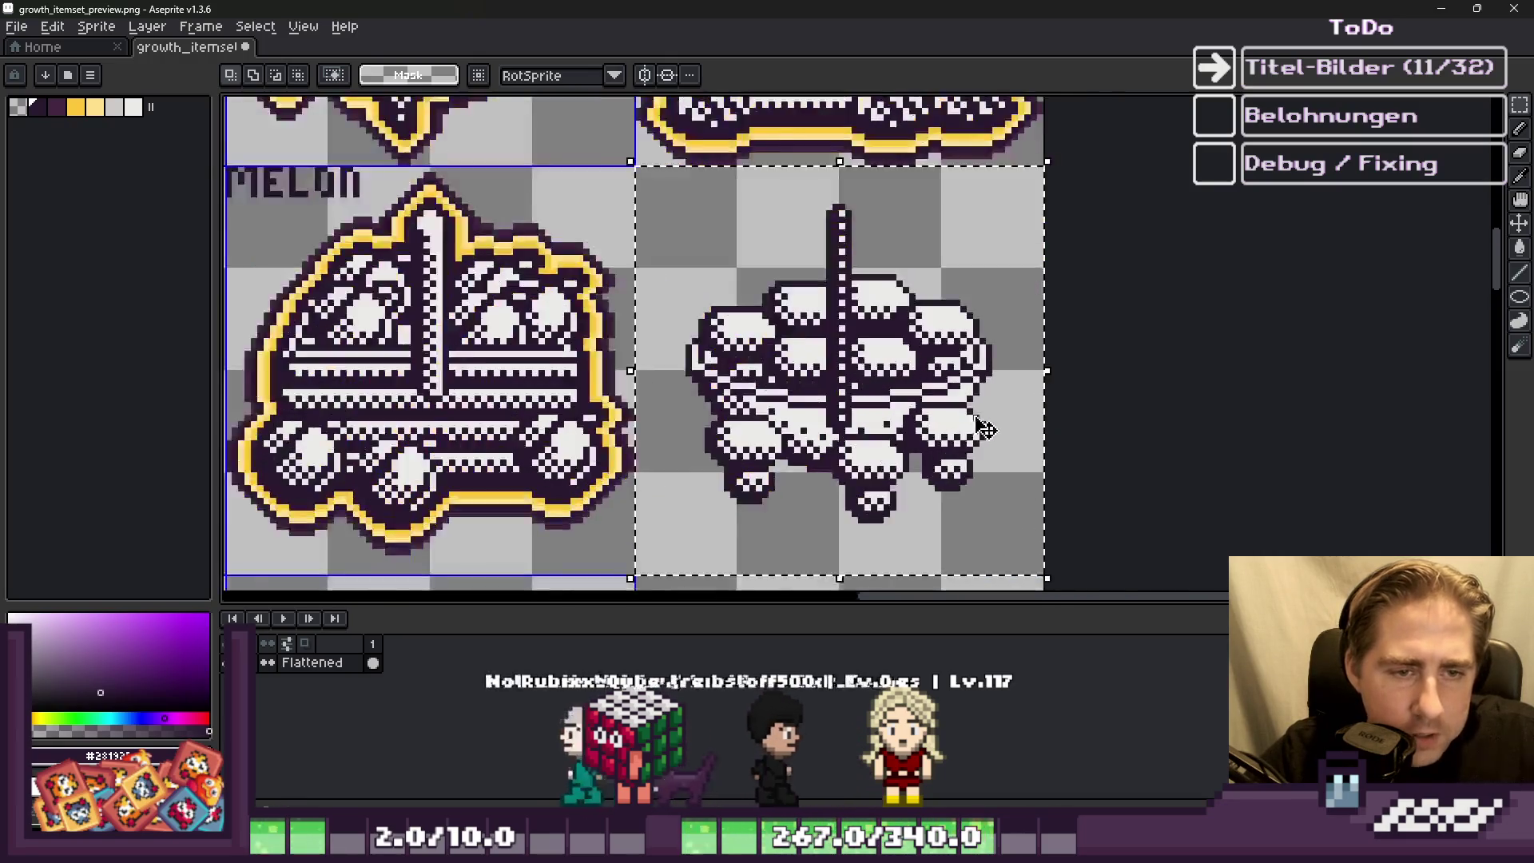
Step: Eyedrop the yellow from a neighbouring icon and apply a yellow Outline to the gem pile
{"action": "key", "text": "i"}
{"action": "key", "text": "m"}
{"action": "scroll", "coordinate": [918, 228], "scroll_direction": "down", "scroll_amount": 2}
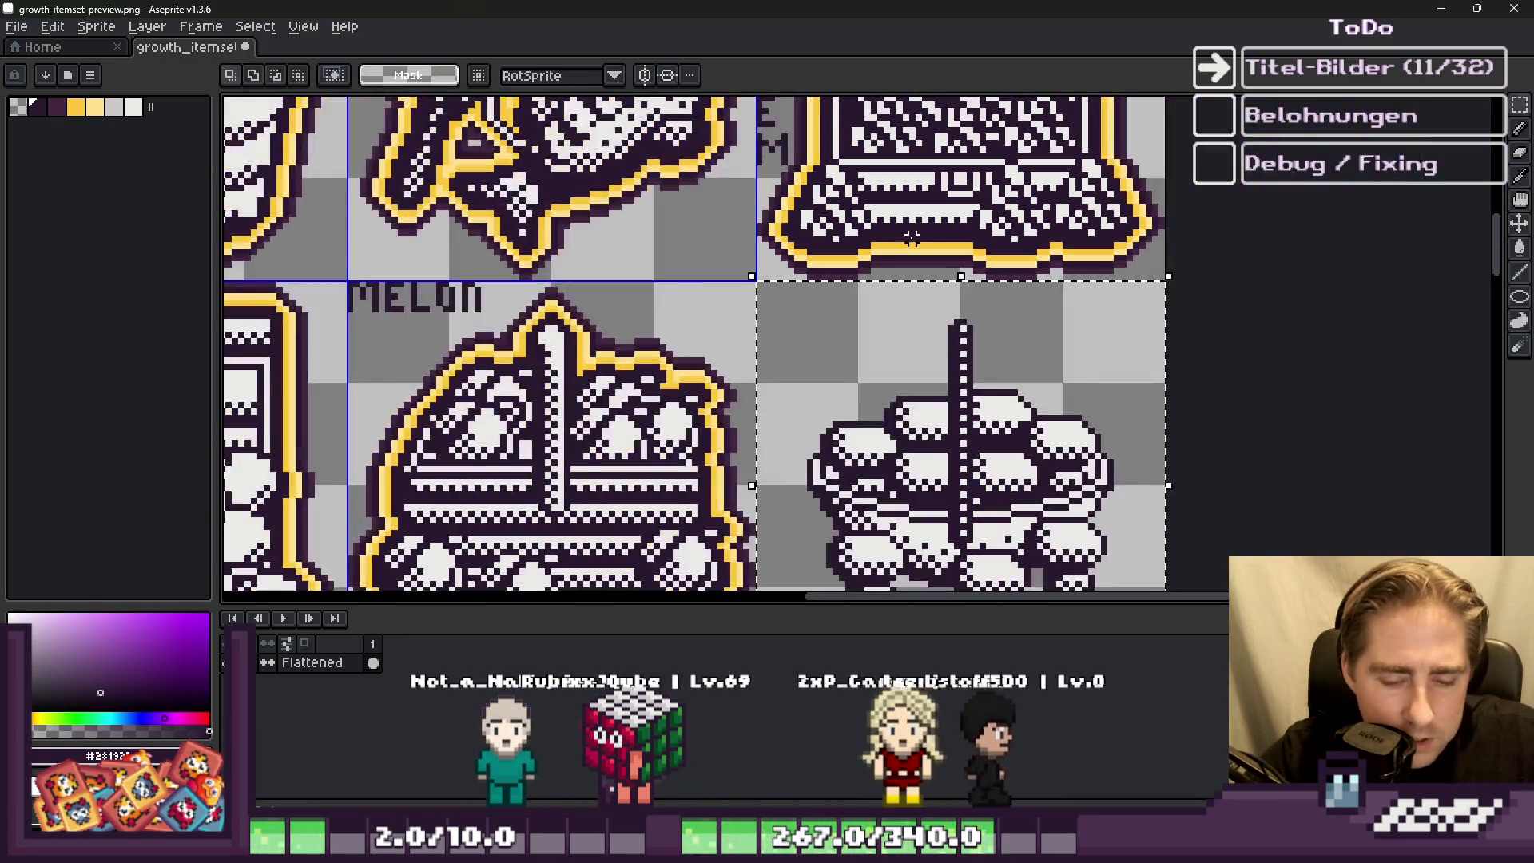
{"action": "scroll", "coordinate": [927, 232], "scroll_direction": "up", "scroll_amount": 1}
{"action": "key", "text": "i"}
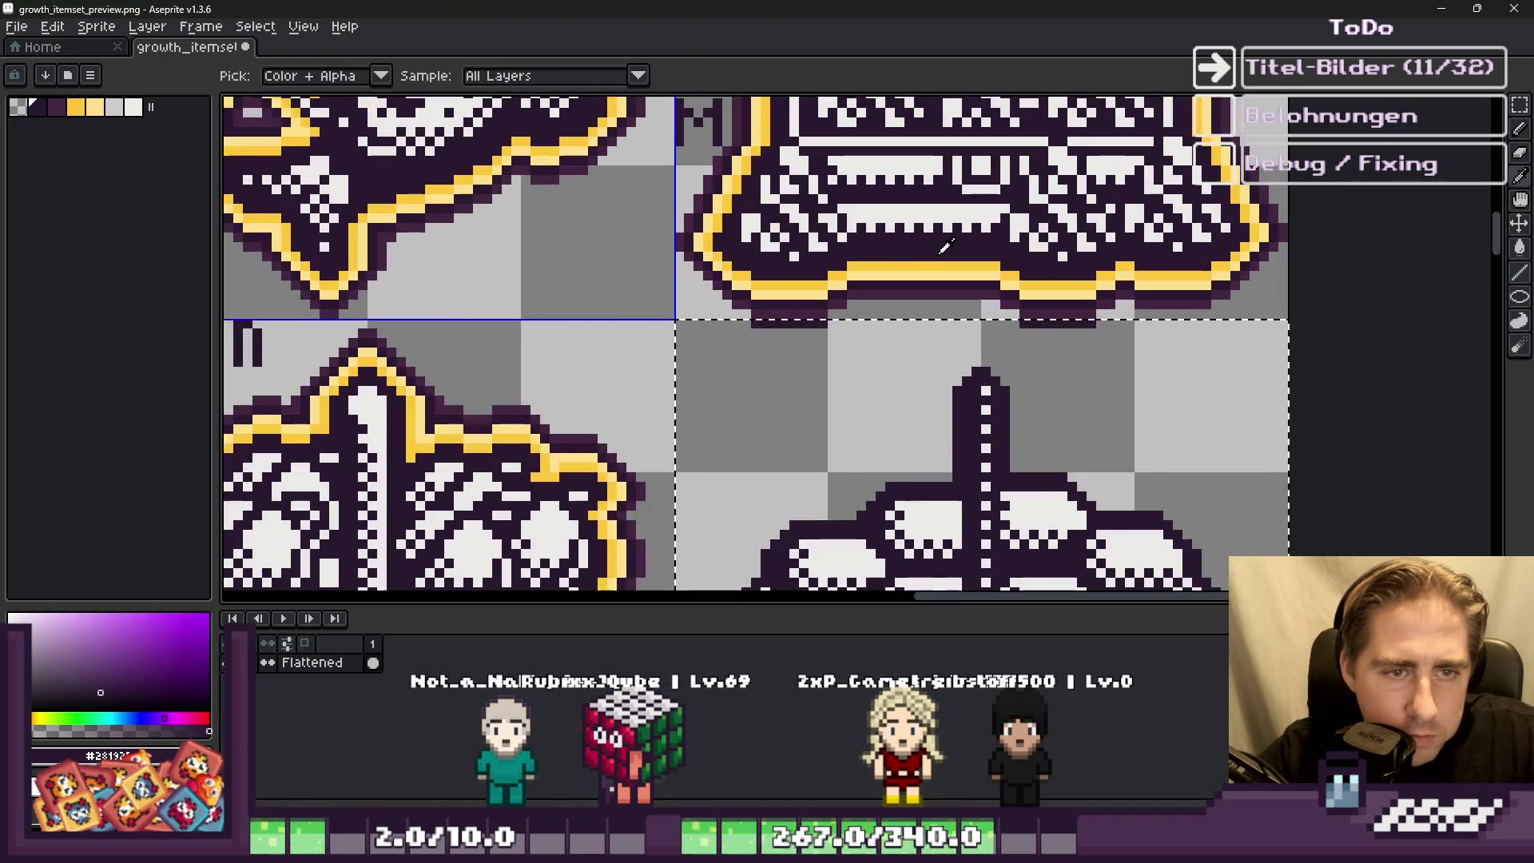
{"action": "left_click", "coordinate": [929, 258]}
{"action": "key", "text": "h"}
{"action": "key", "text": "shift+o"}
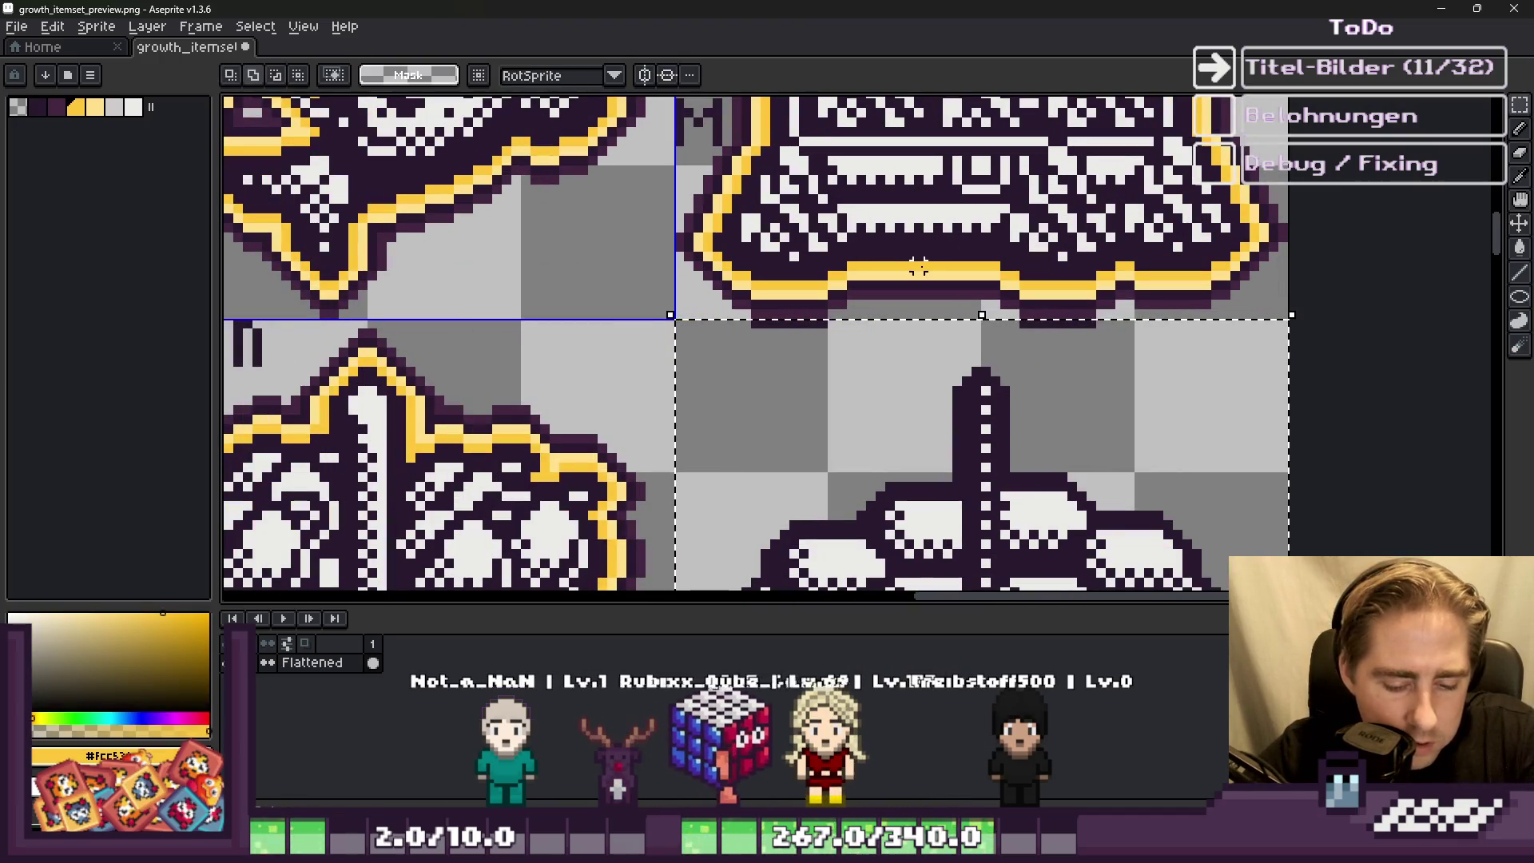
{"action": "key", "text": "Return"}
{"action": "key", "text": "m"}
{"action": "scroll", "coordinate": [924, 285], "scroll_direction": "up", "scroll_amount": 2}
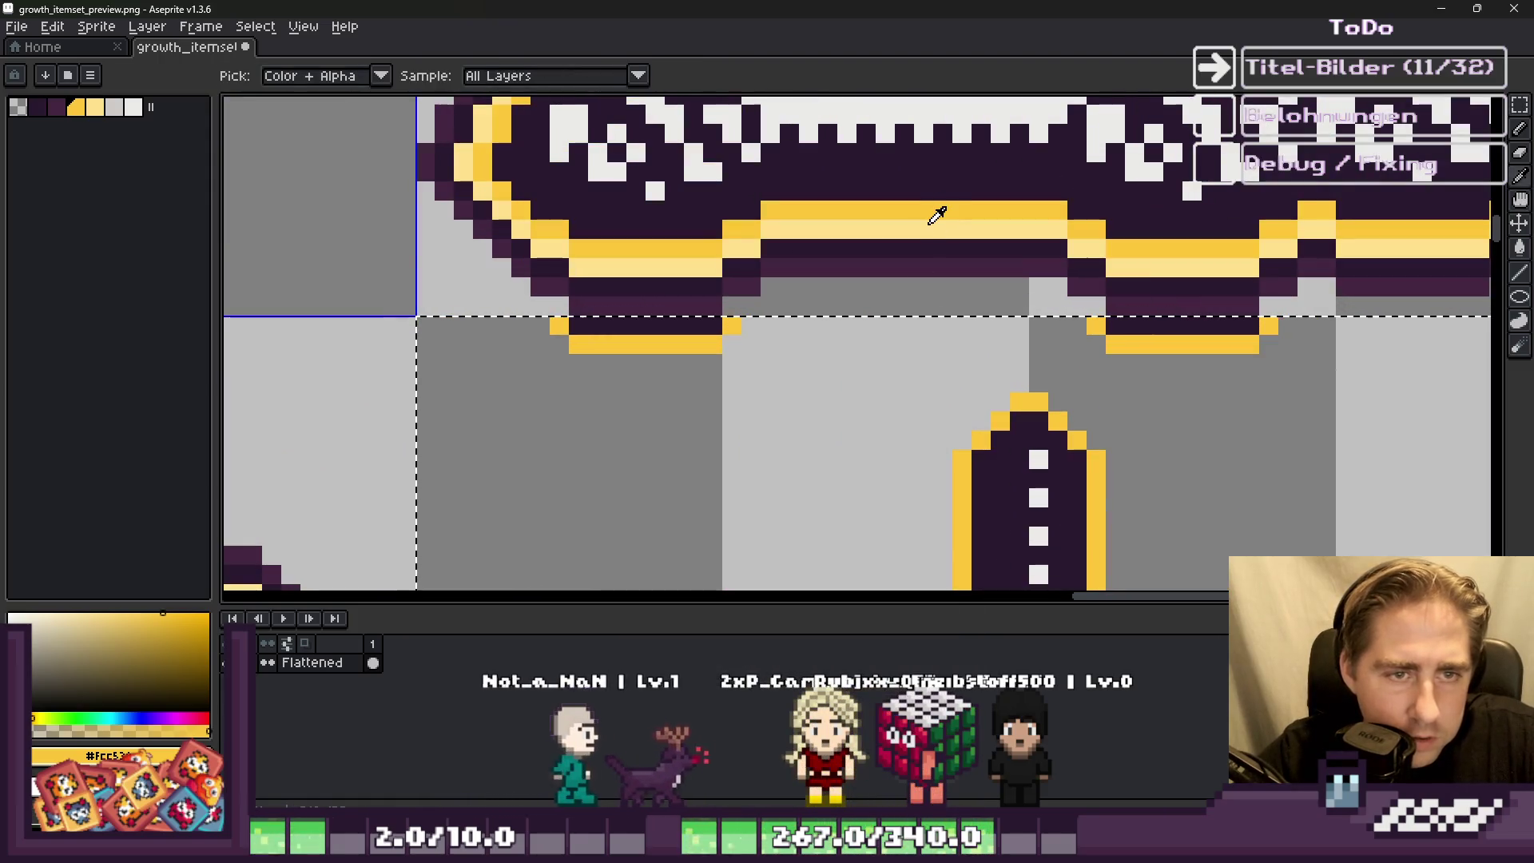
{"action": "scroll", "coordinate": [905, 246], "scroll_direction": "down", "scroll_amount": 1}
{"action": "scroll", "coordinate": [905, 246], "scroll_direction": "down", "scroll_amount": 2}
Step: Apply a second yellow Outline ring to the gem pile
{"action": "key", "text": "h"}
{"action": "key", "text": "shift+o"}
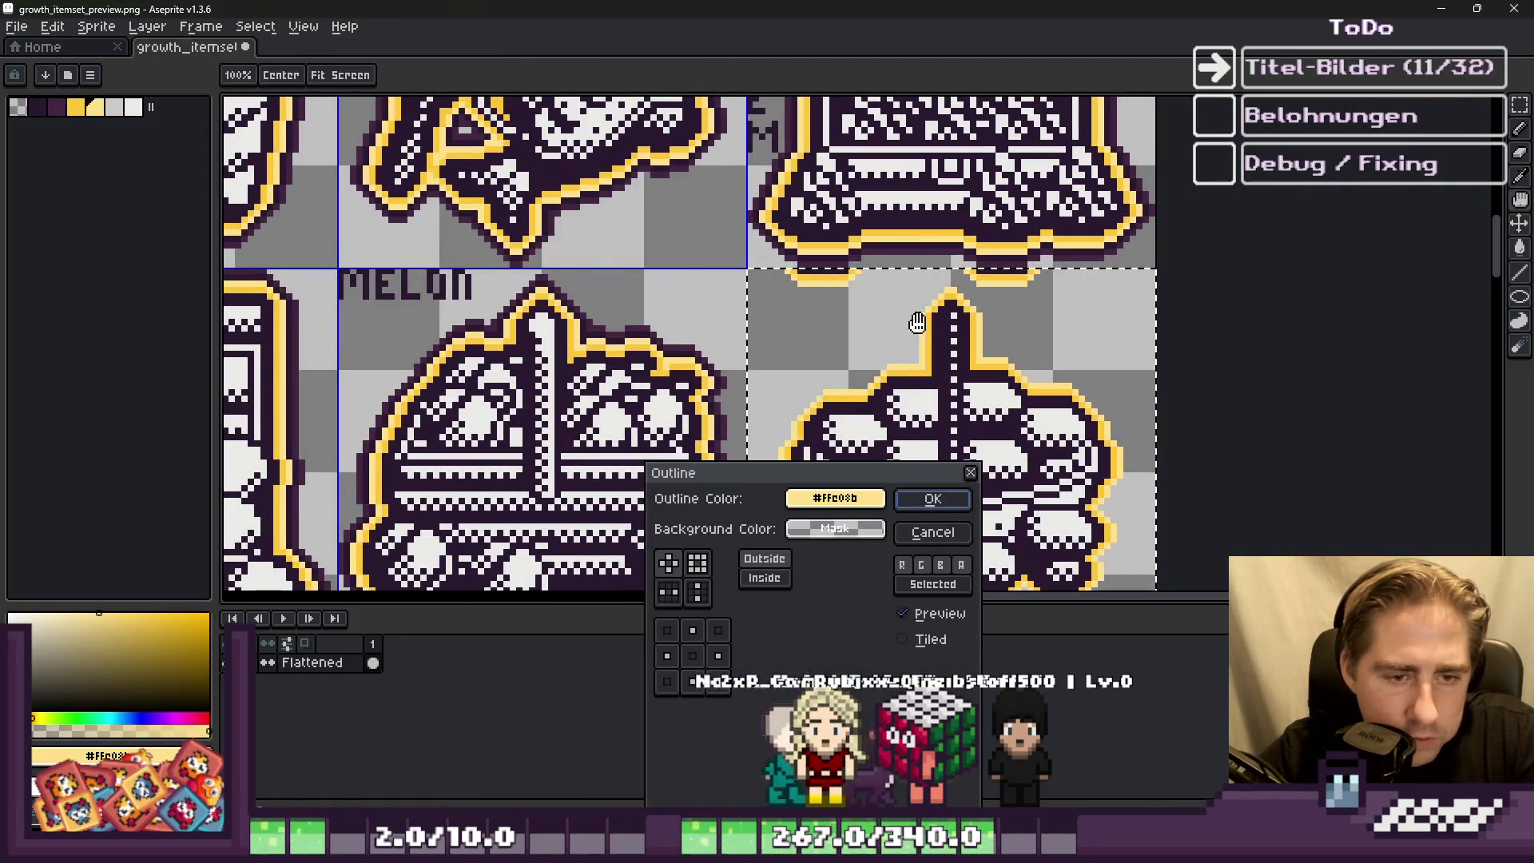
{"action": "left_click", "coordinate": [937, 500]}
{"action": "scroll", "coordinate": [932, 301], "scroll_direction": "up", "scroll_amount": 2}
Step: Eyedrop the dark purple border colour and add a dark purple outer Outline
{"action": "key", "text": "i"}
{"action": "left_click", "coordinate": [950, 226]}
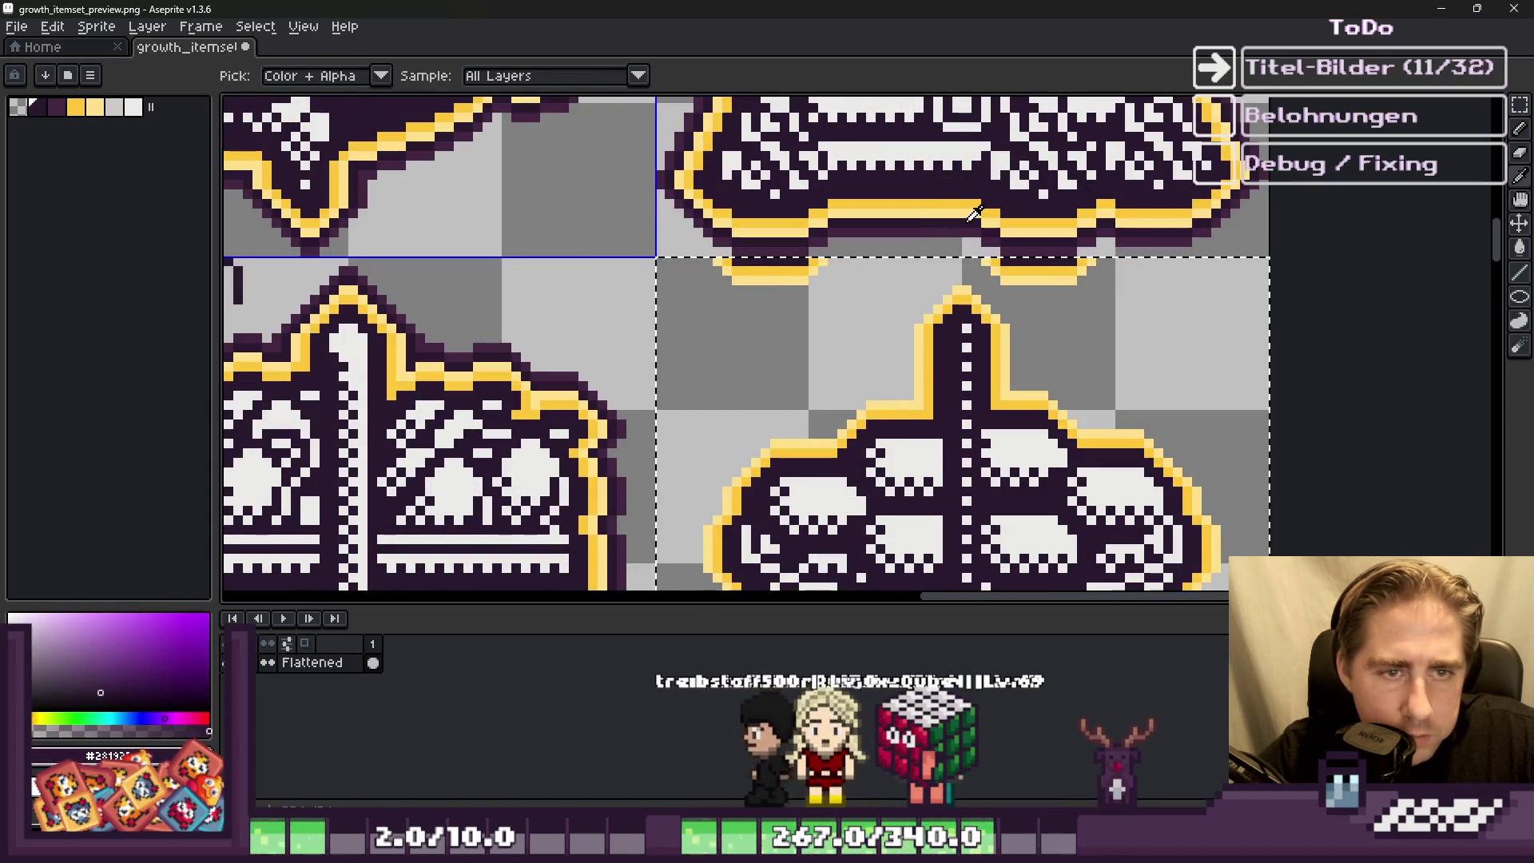
{"action": "key", "text": "m"}
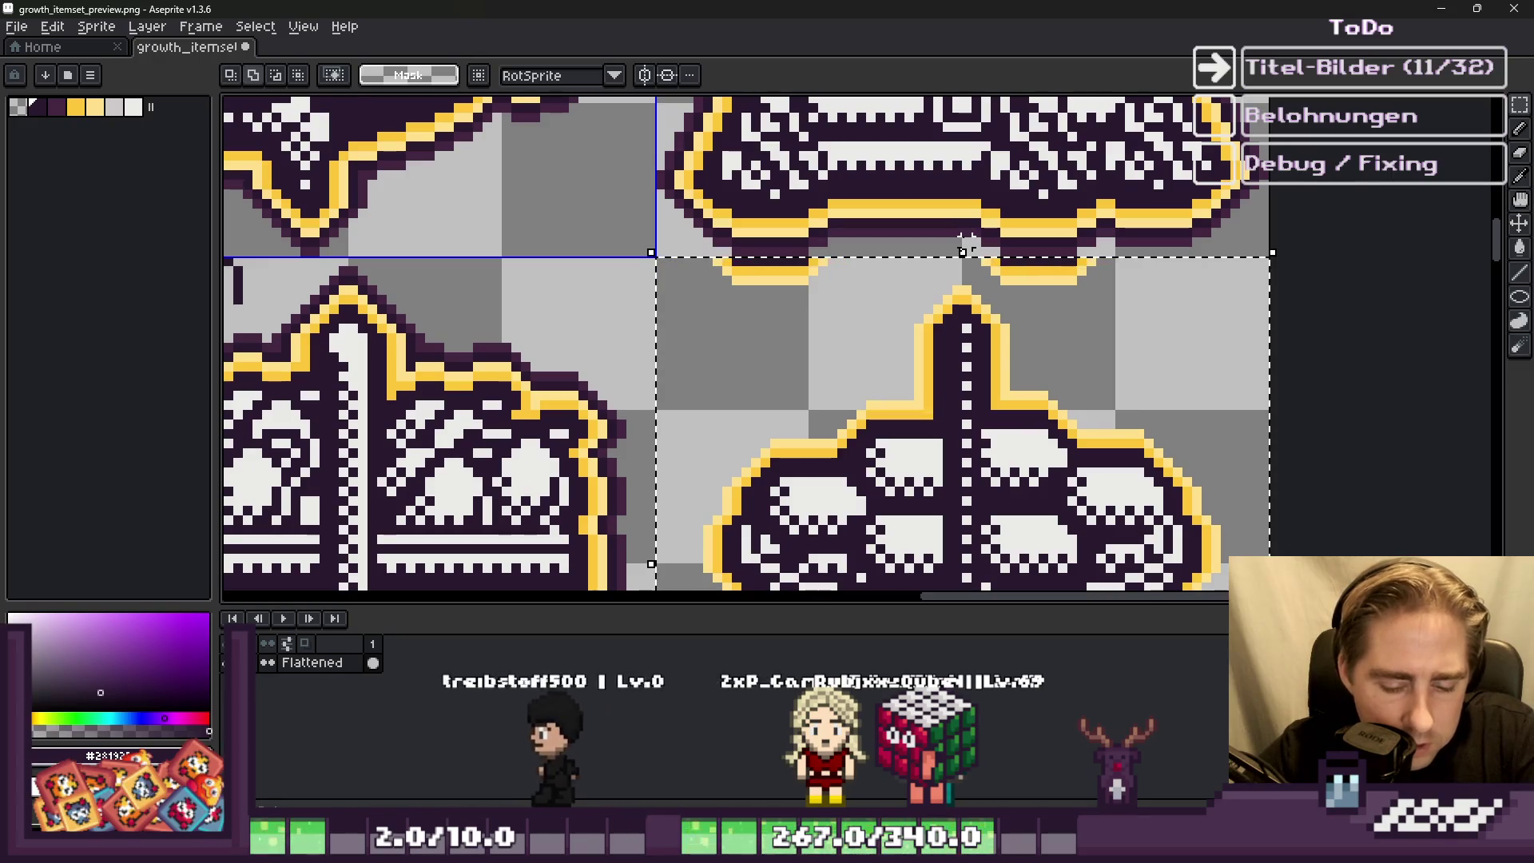
{"action": "key", "text": "shift+o"}
{"action": "key", "text": "Return"}
{"action": "scroll", "coordinate": [962, 244], "scroll_direction": "up", "scroll_amount": 2}
{"action": "key", "text": "i"}
{"action": "key", "text": "h"}
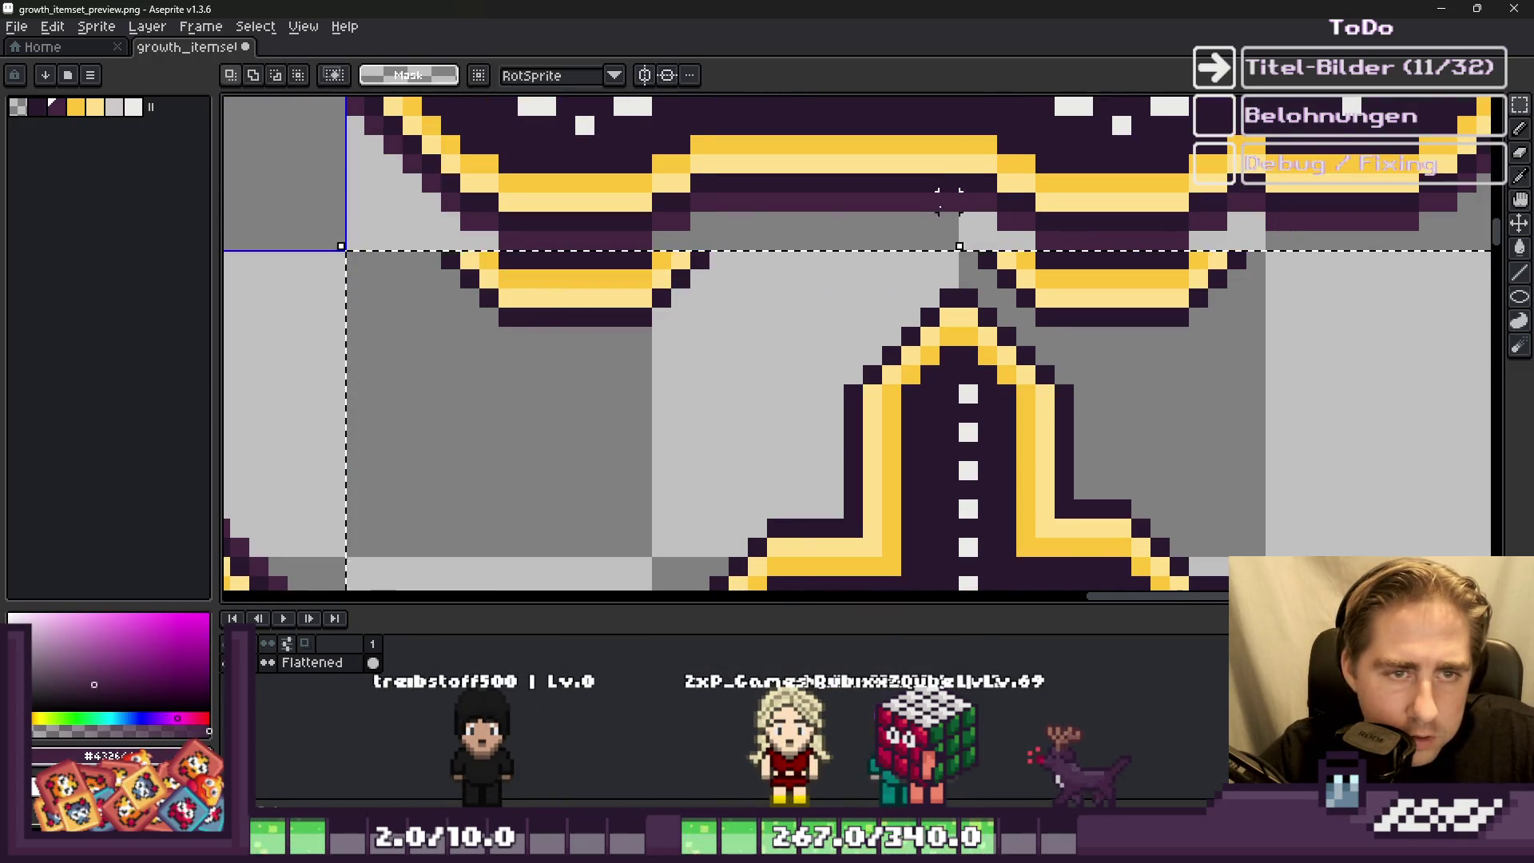
{"action": "scroll", "coordinate": [937, 231], "scroll_direction": "down", "scroll_amount": 2}
{"action": "key", "text": "shift+o"}
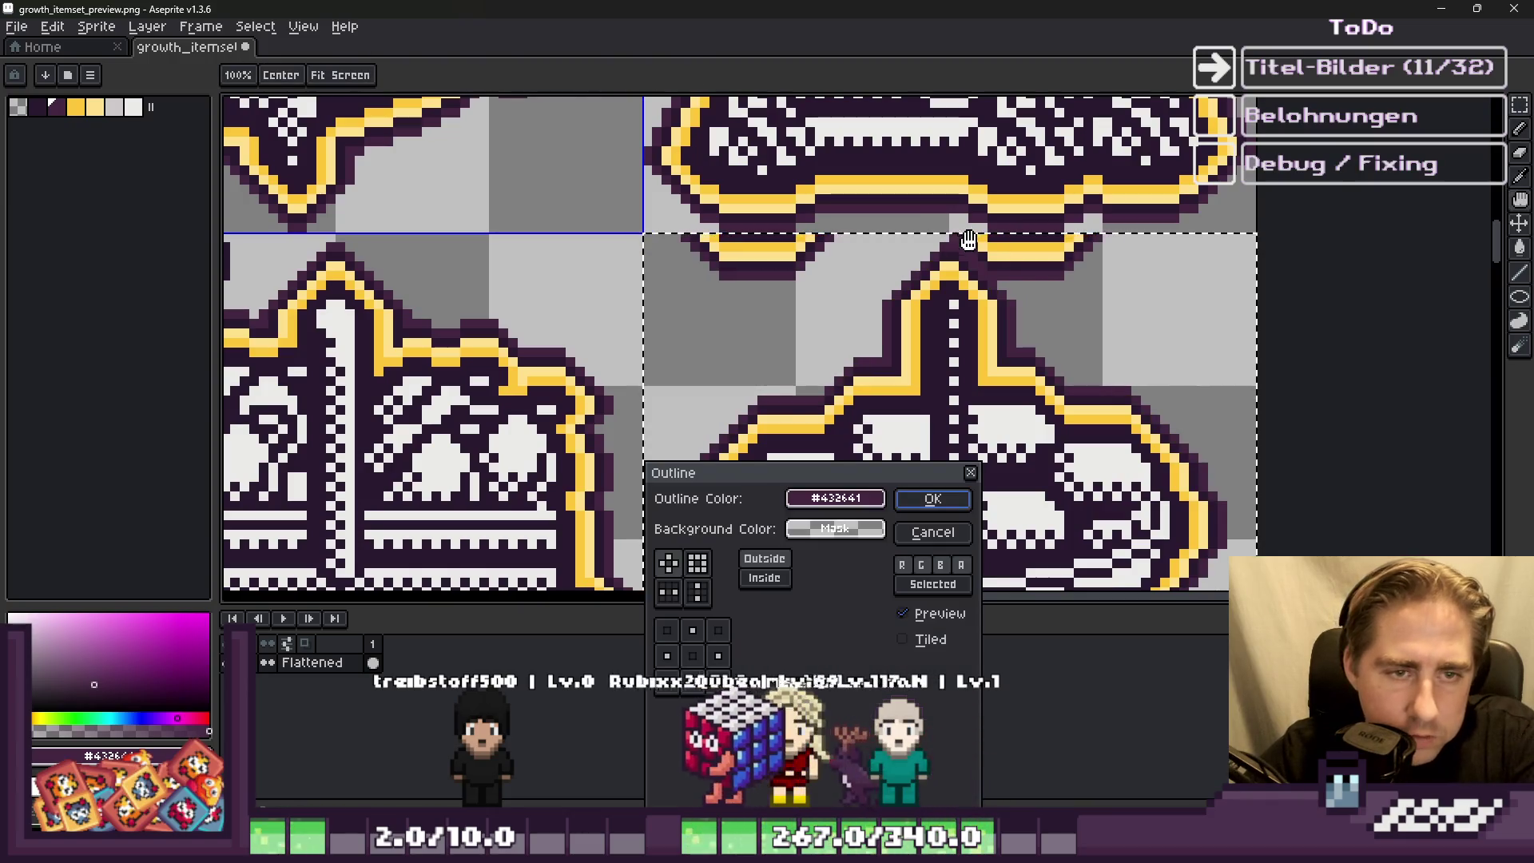
{"action": "key", "text": "Return"}
{"action": "key", "text": "m"}
{"action": "scroll", "coordinate": [975, 250], "scroll_direction": "up", "scroll_amount": 2}
Step: Pencil grey over the stray dark bar and pixels where the outlines meet
{"action": "key", "text": "b"}
{"action": "scroll", "coordinate": [831, 217], "scroll_direction": "down", "scroll_amount": 1}
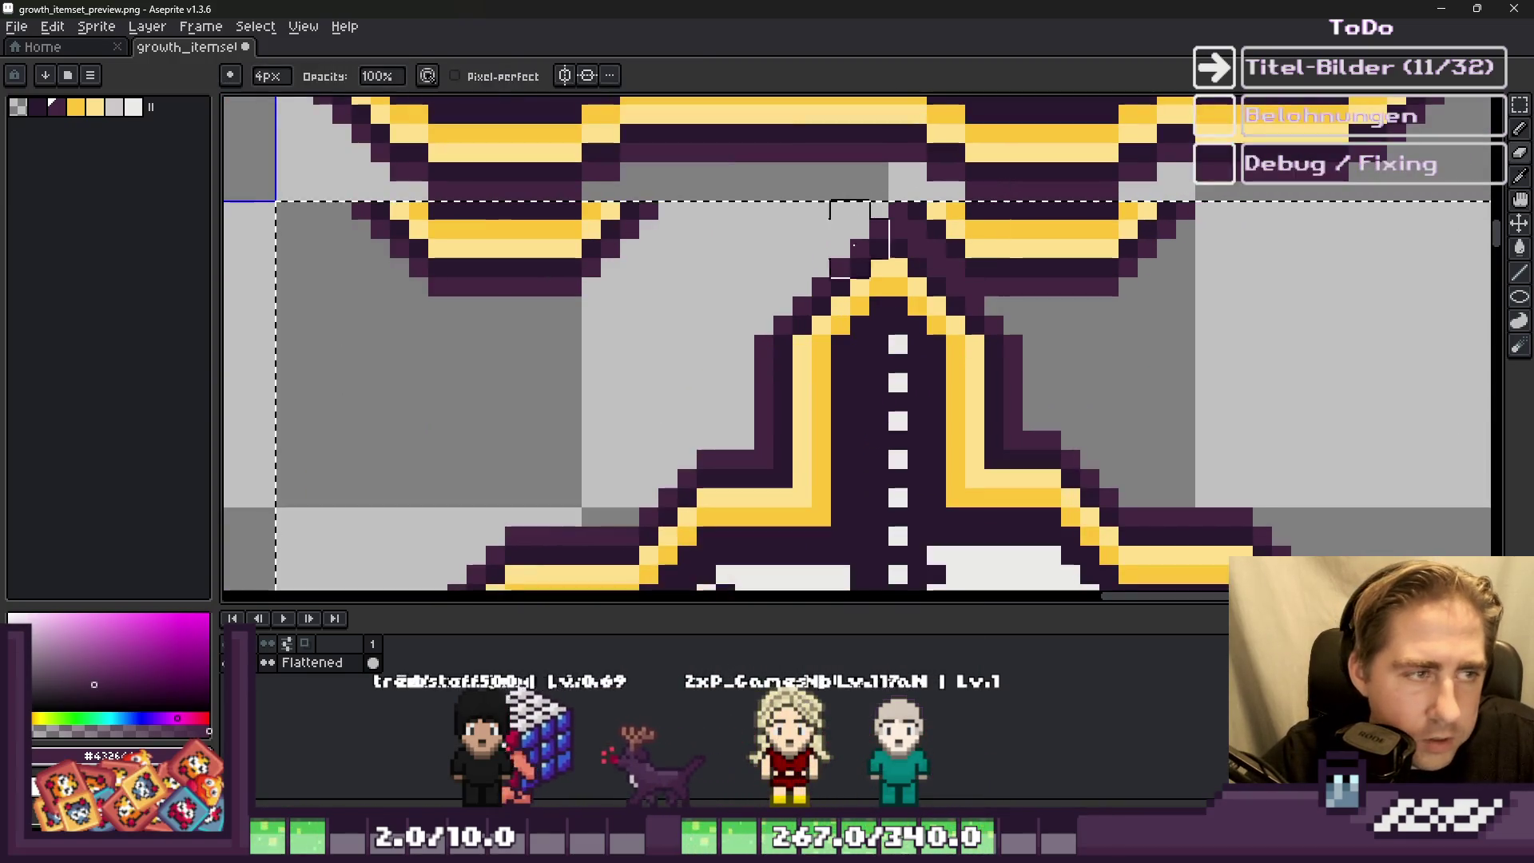
{"action": "left_click_drag", "start_coordinate": [399, 317], "coordinate": [585, 316]}
{"action": "mouse_move", "coordinate": [946, 211]}
{"action": "left_mouse_down"}
{"action": "mouse_move", "coordinate": [985, 250]}
{"action": "mouse_move", "coordinate": [1182, 233]}
{"action": "mouse_move", "coordinate": [969, 189]}
{"action": "left_mouse_up"}
{"action": "scroll", "coordinate": [907, 200], "scroll_direction": "down", "scroll_amount": 3}
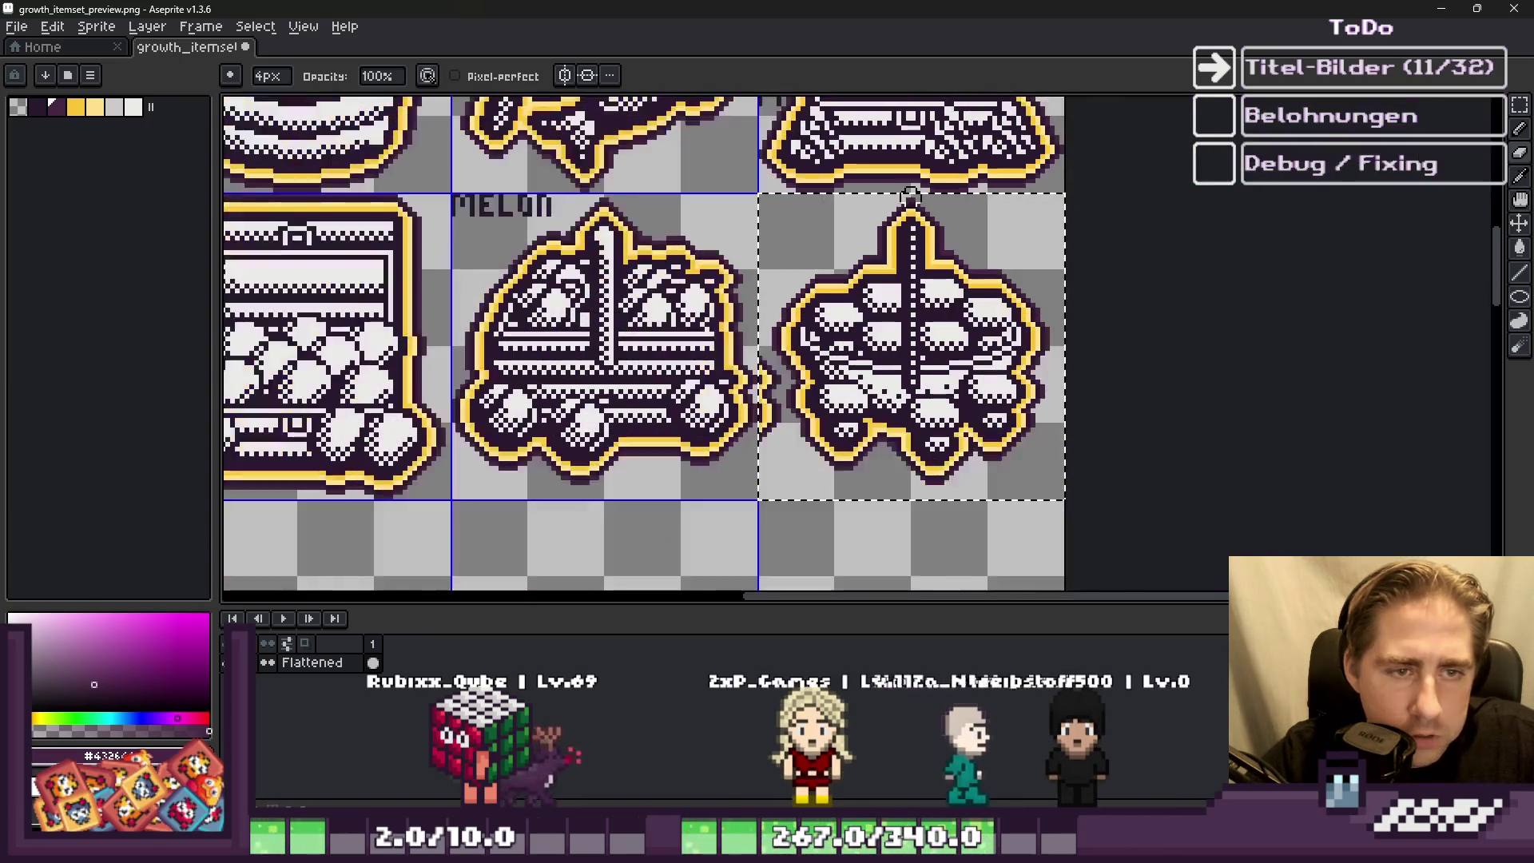
Step: Paint grey over the stray outline pixels between the MELON basket and gem pile
{"action": "scroll", "coordinate": [765, 296], "scroll_direction": "up", "scroll_amount": 3}
{"action": "left_click_drag", "start_coordinate": [823, 244], "coordinate": [817, 339]}
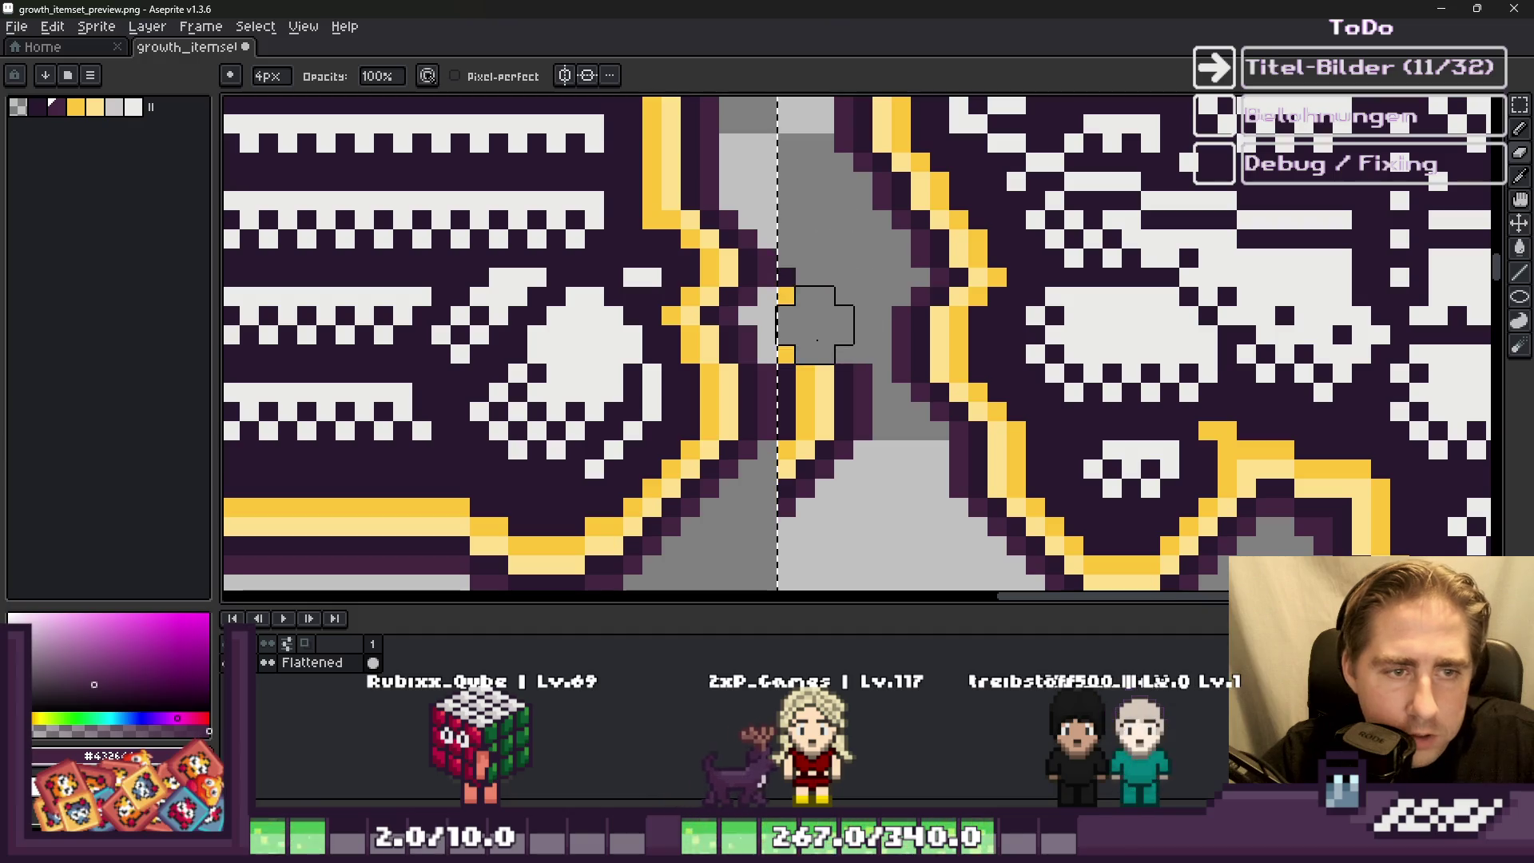
{"action": "scroll", "coordinate": [794, 343], "scroll_direction": "down", "scroll_amount": 3}
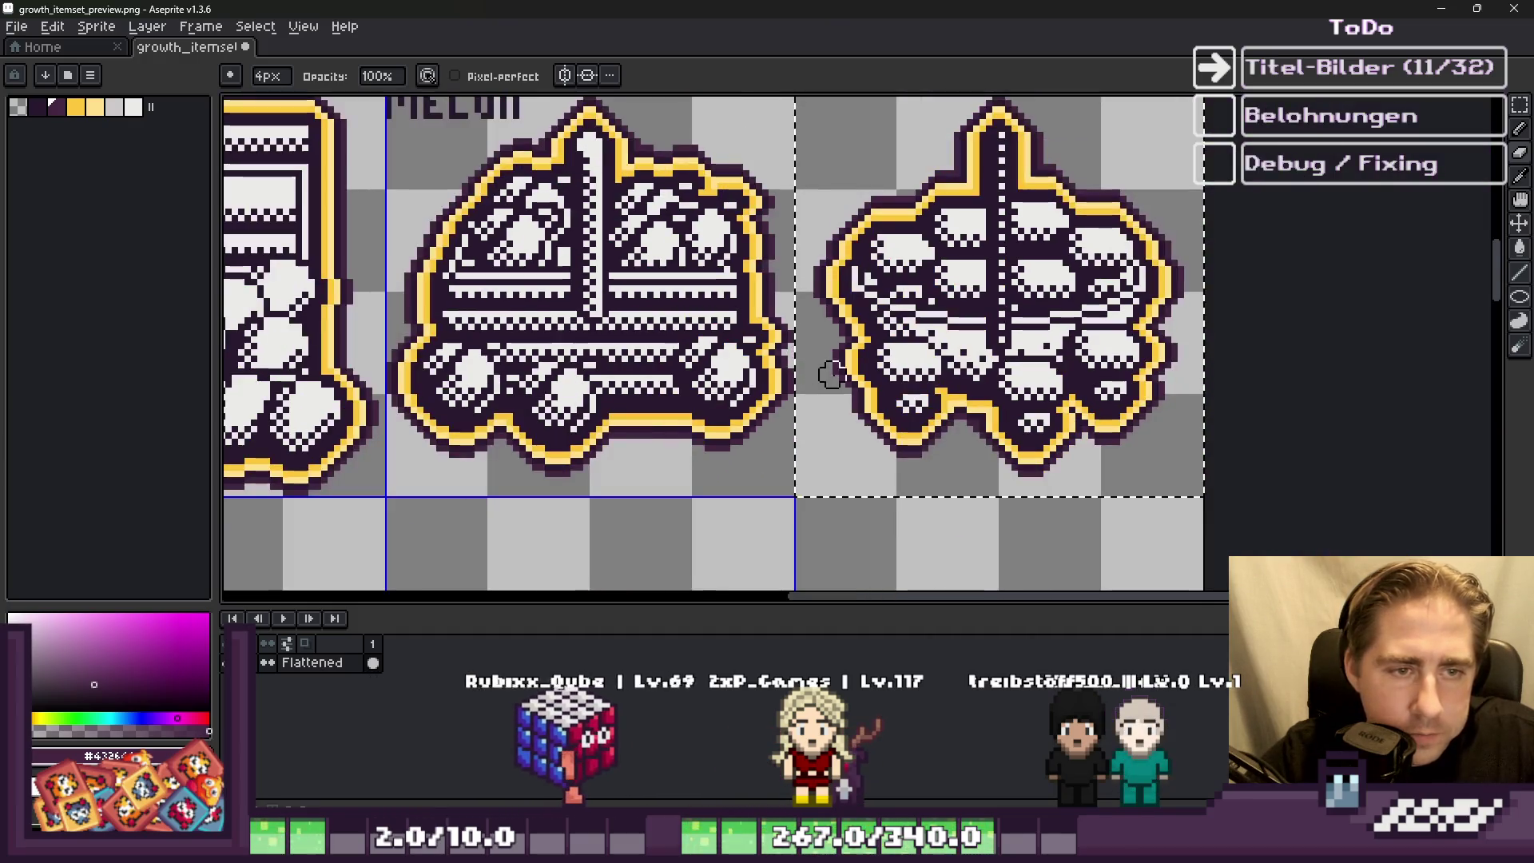
{"action": "scroll", "coordinate": [1024, 425], "scroll_direction": "up", "scroll_amount": 1}
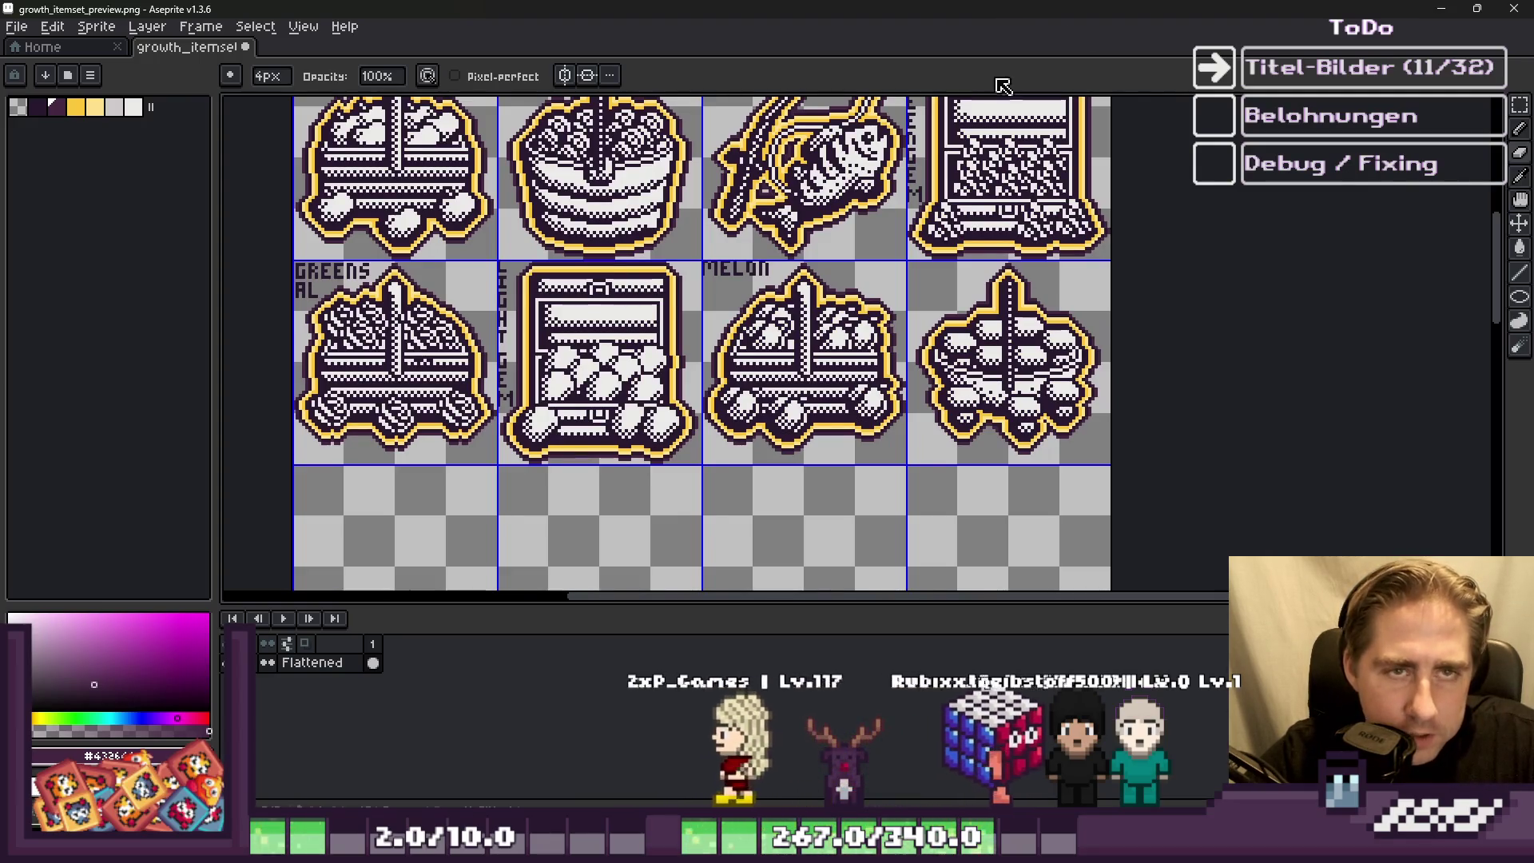
Step: Move the selected gem tile one pixel left and commit its new position
{"action": "key", "text": "m"}
{"action": "scroll", "coordinate": [943, 276], "scroll_direction": "up", "scroll_amount": 1}
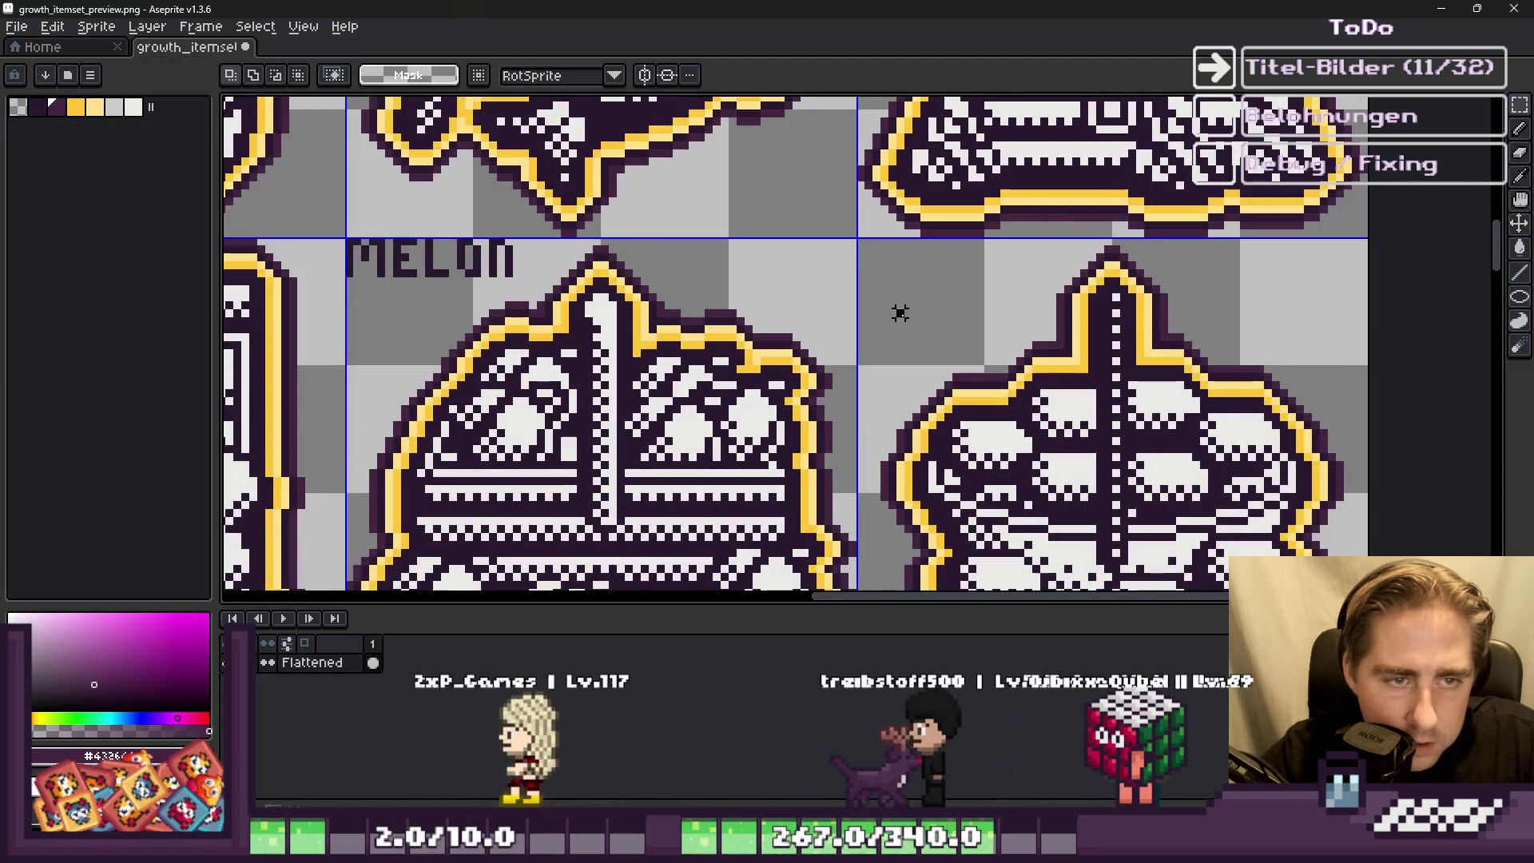
{"action": "scroll", "coordinate": [942, 257], "scroll_direction": "down", "scroll_amount": 3}
{"action": "scroll", "coordinate": [919, 452], "scroll_direction": "up", "scroll_amount": 2}
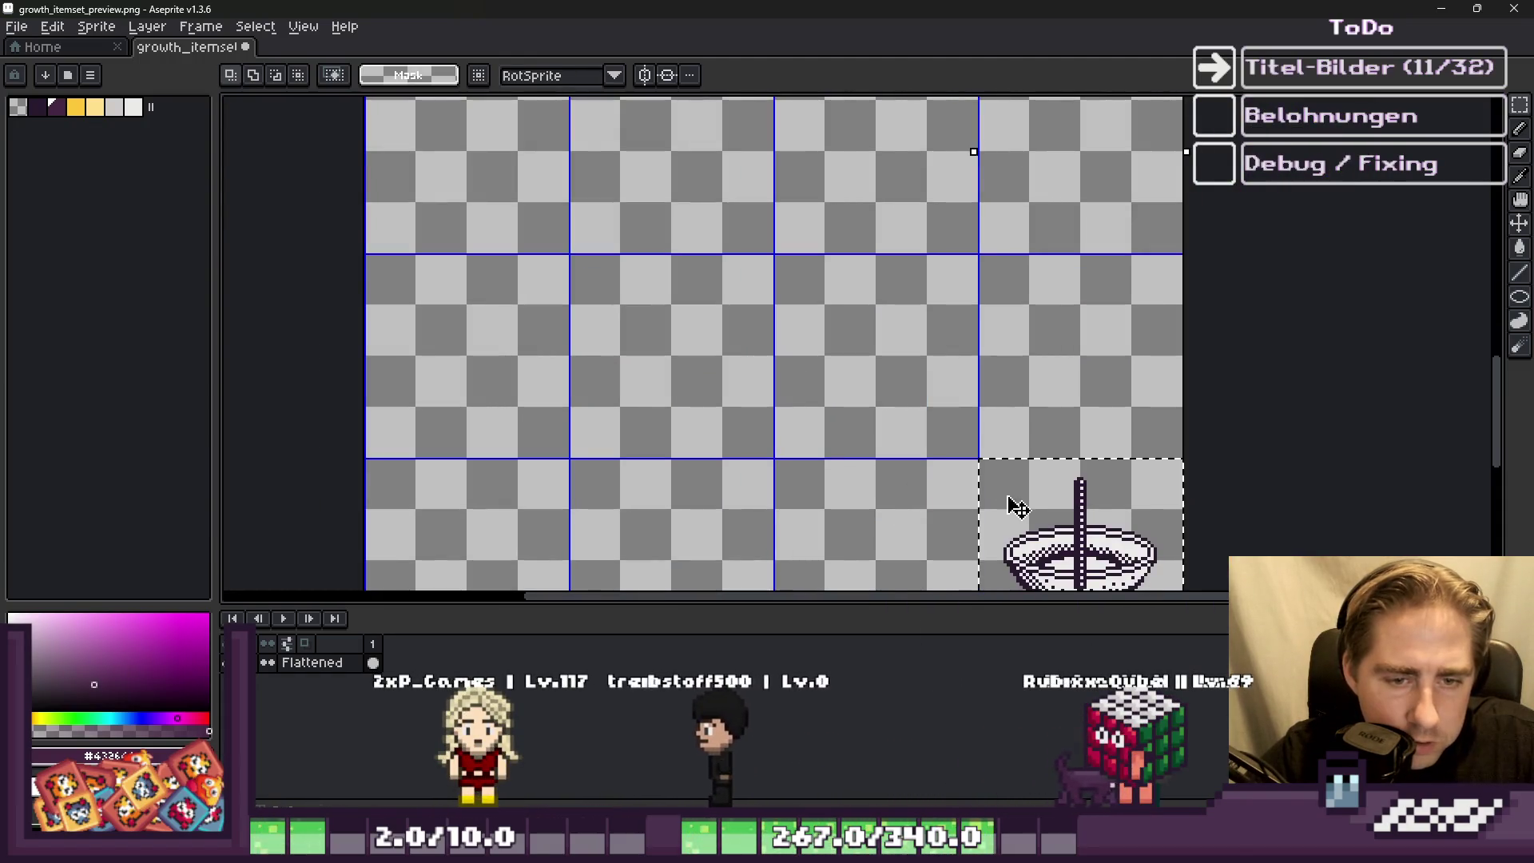
{"action": "scroll", "coordinate": [1010, 496], "scroll_direction": "down", "scroll_amount": 2}
{"action": "scroll", "coordinate": [1043, 274], "scroll_direction": "up", "scroll_amount": 3}
{"action": "scroll", "coordinate": [1043, 274], "scroll_direction": "up", "scroll_amount": 5}
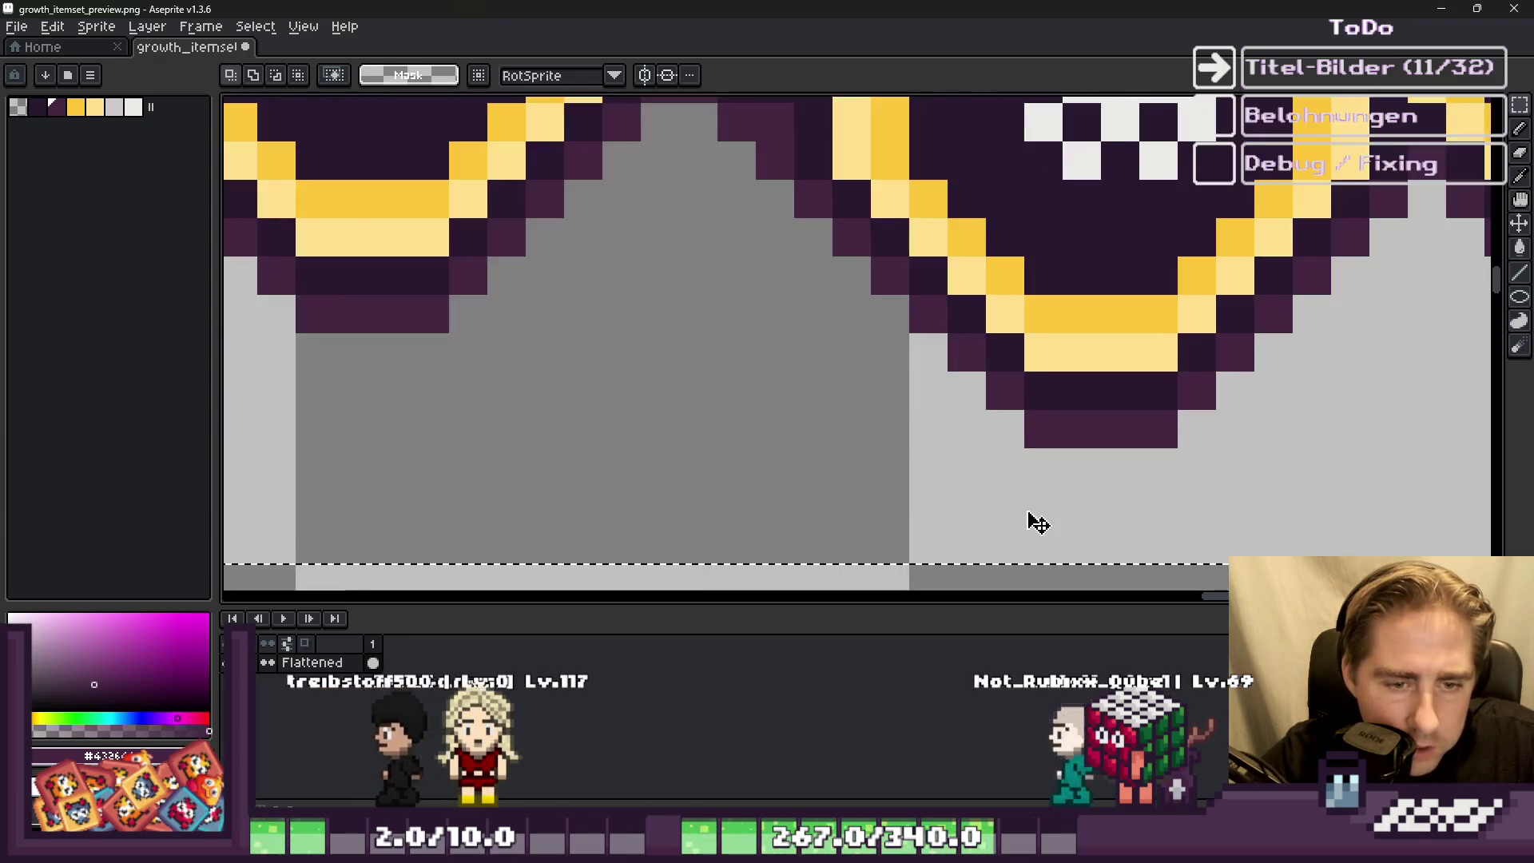
{"action": "scroll", "coordinate": [1037, 523], "scroll_direction": "down", "scroll_amount": 2}
{"action": "left_click", "coordinate": [1027, 445]}
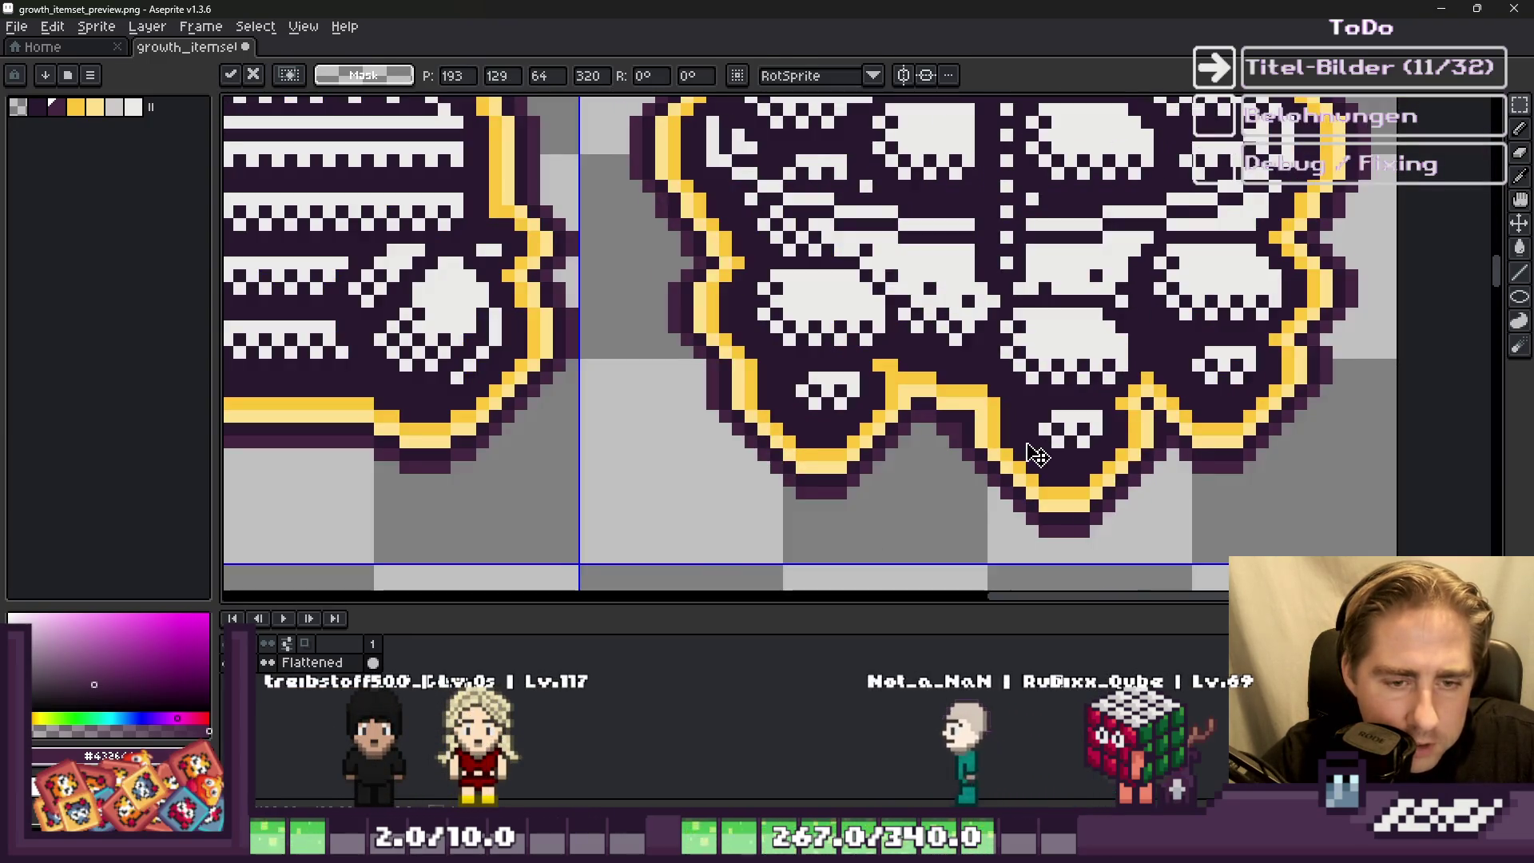
{"action": "scroll", "coordinate": [1023, 495], "scroll_direction": "down", "scroll_amount": 4}
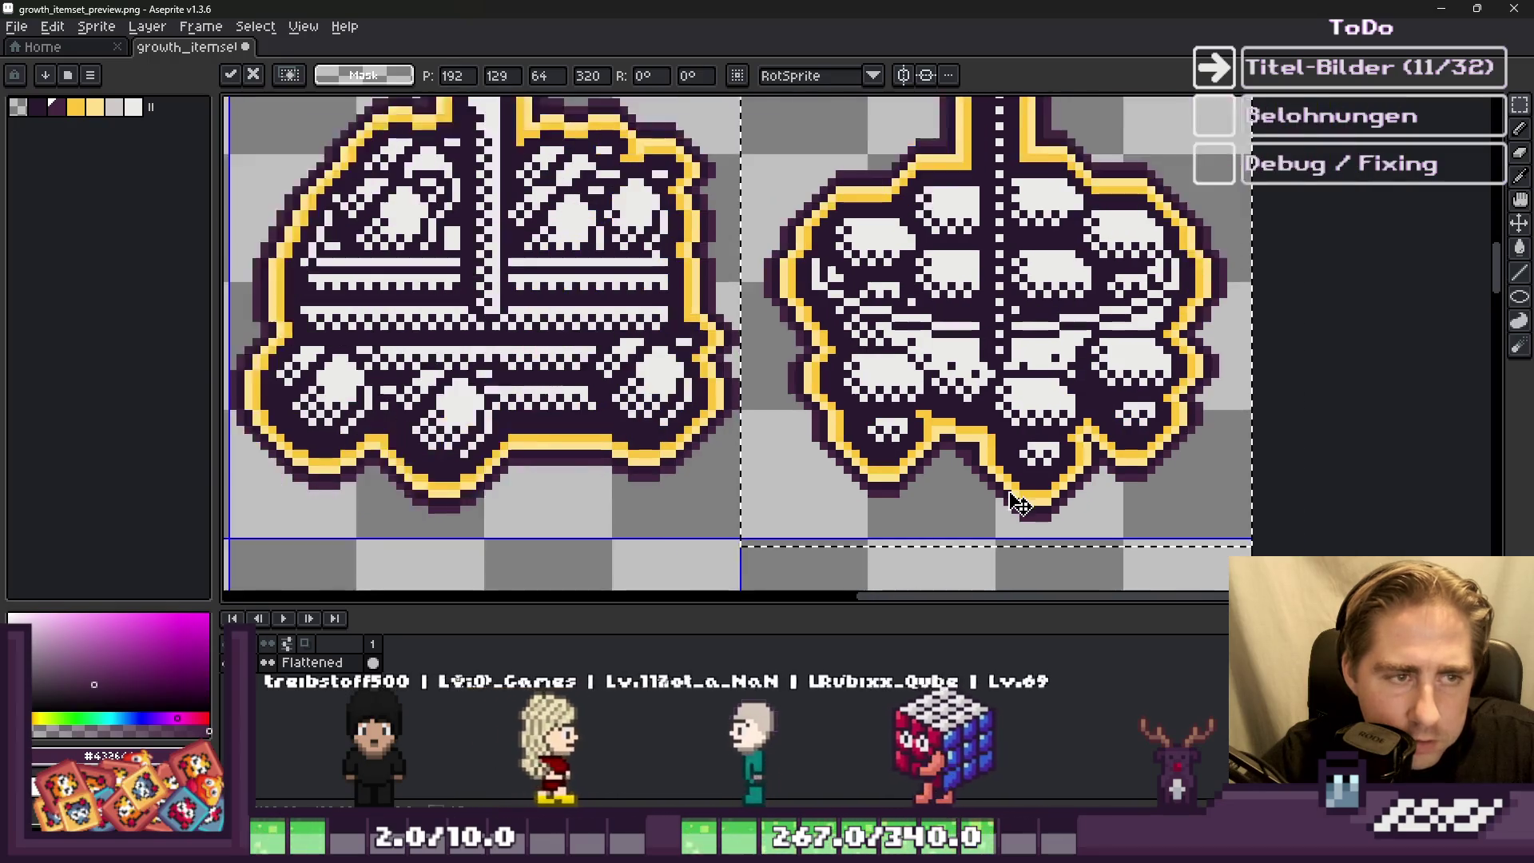
{"action": "key", "text": "Return"}
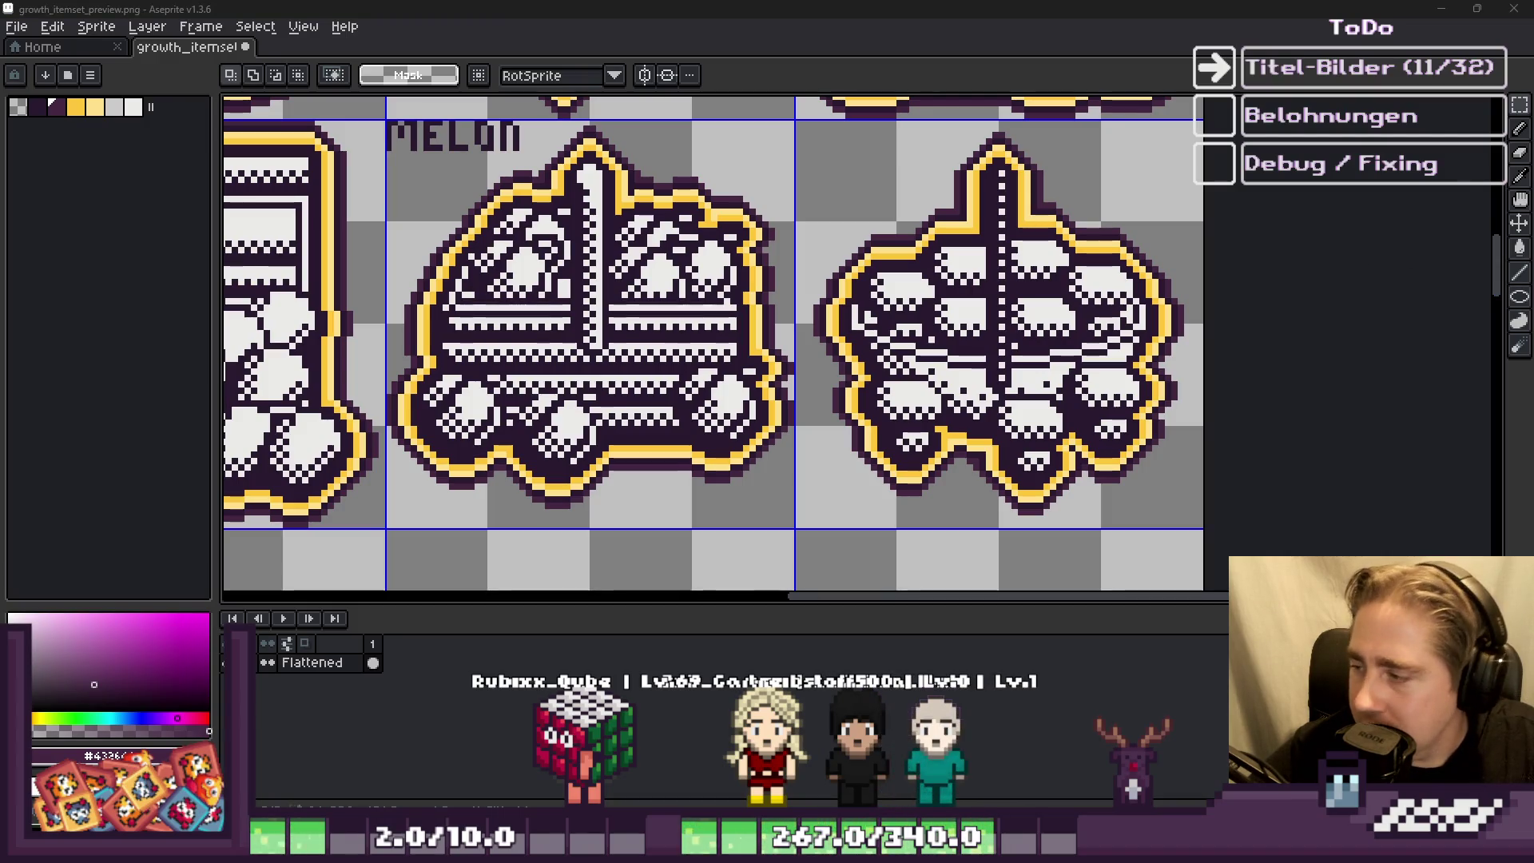
{"action": "scroll", "coordinate": [763, 274], "scroll_direction": "down", "scroll_amount": 3}
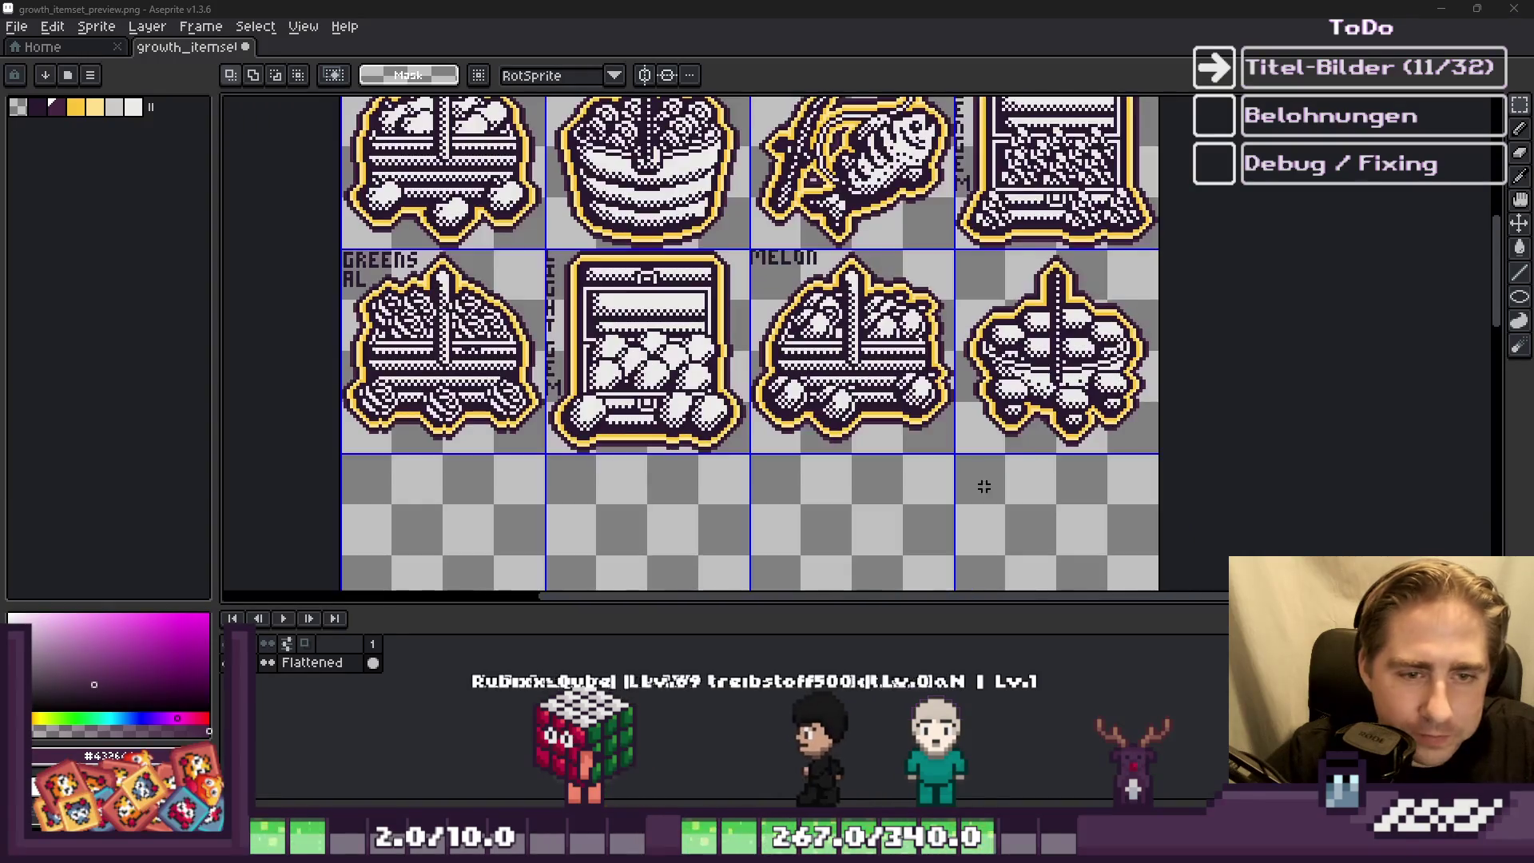
{"action": "scroll", "coordinate": [763, 274], "scroll_direction": "up", "scroll_amount": 5}
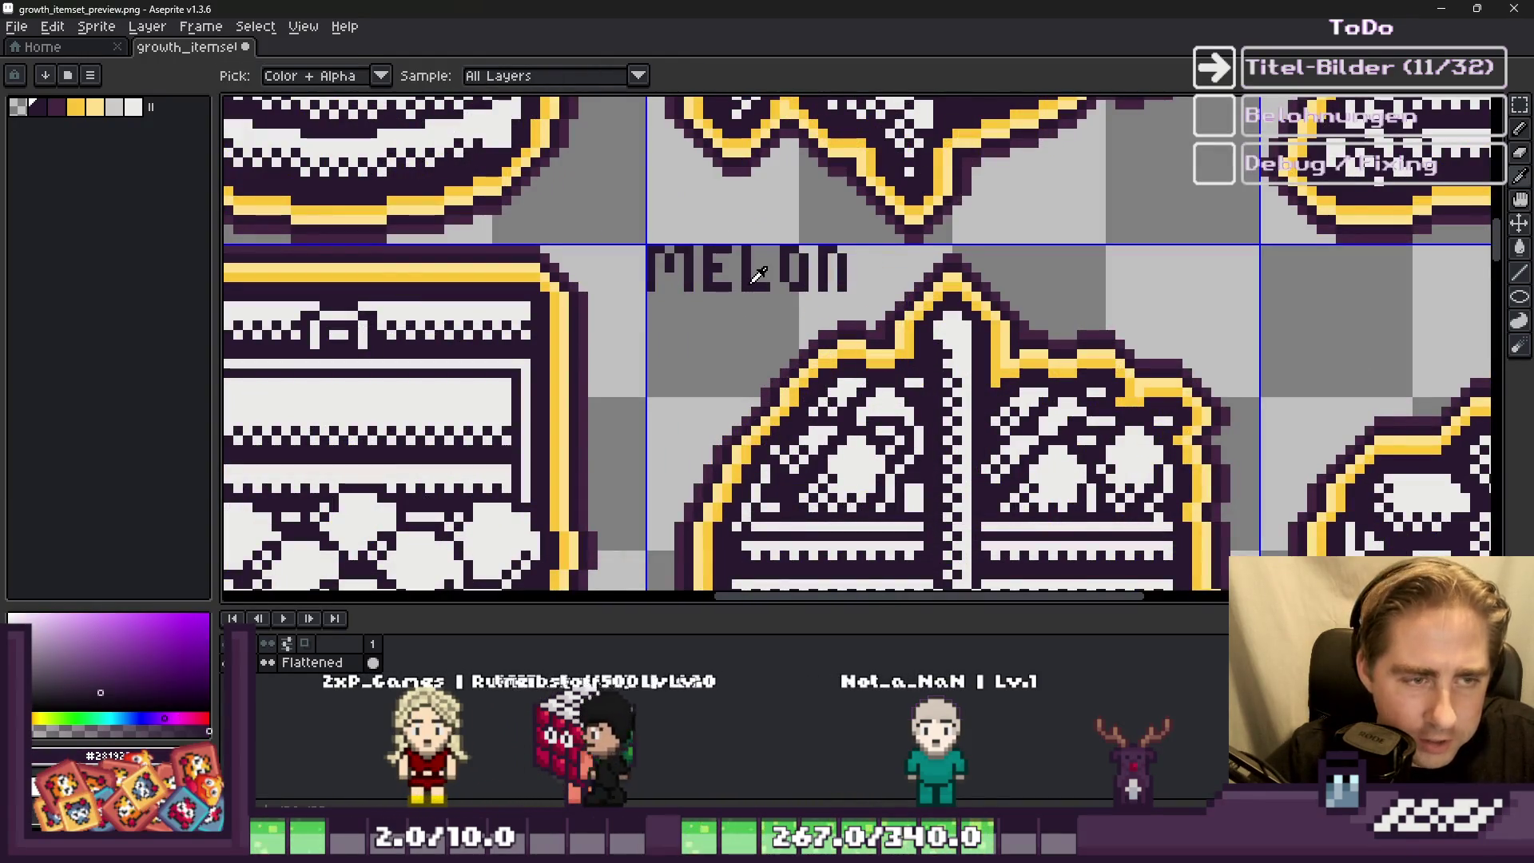
Step: Draw a pixel 5 in the empty tile and reshape it into the letter S
{"action": "scroll", "coordinate": [607, 250], "scroll_direction": "up", "scroll_amount": 4}
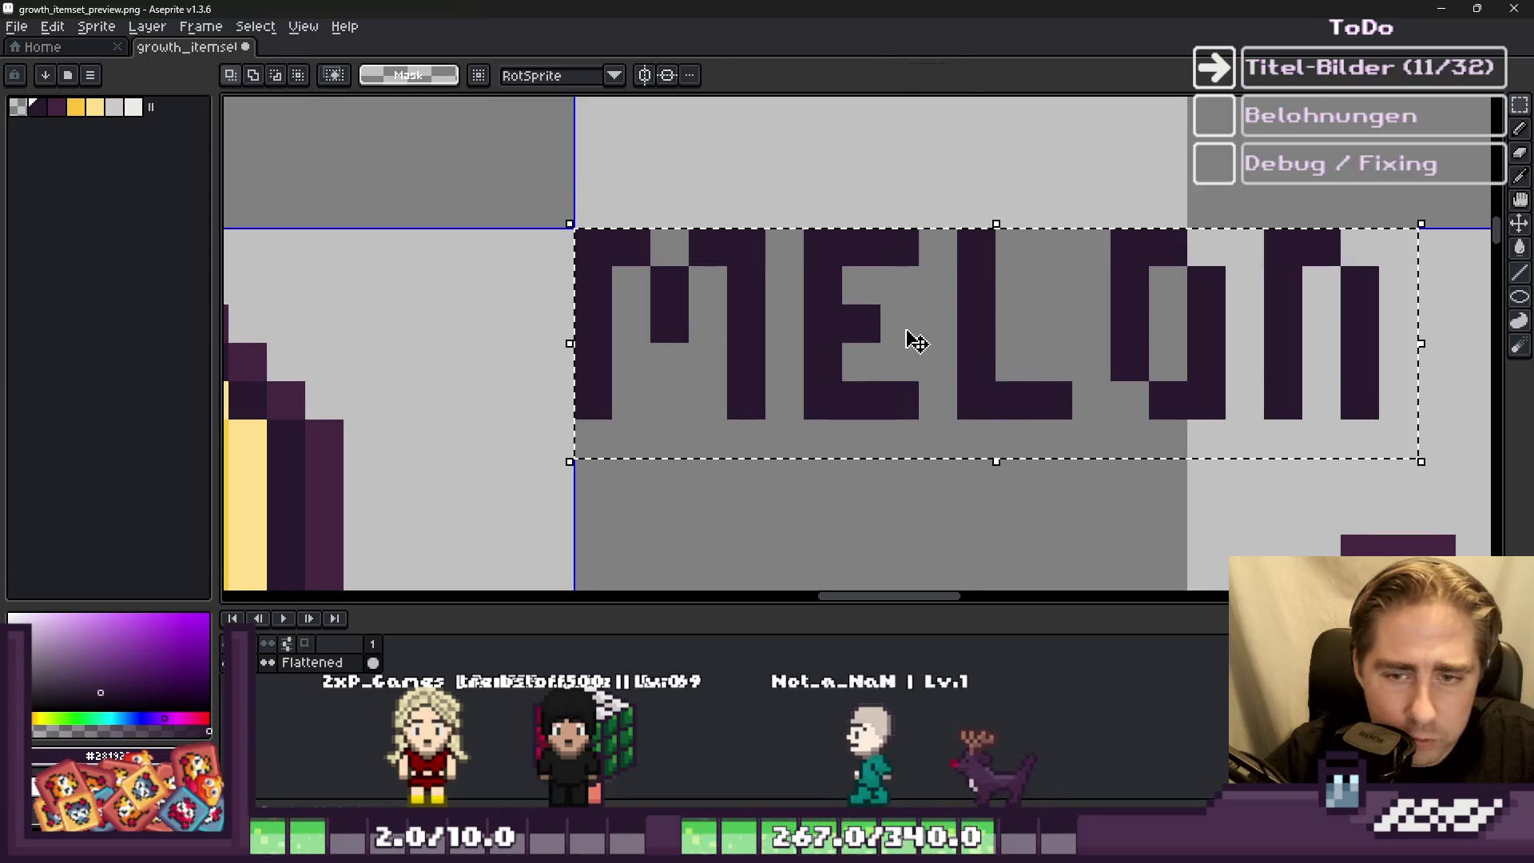
{"action": "scroll", "coordinate": [636, 257], "scroll_direction": "down", "scroll_amount": 5}
{"action": "scroll", "coordinate": [1023, 298], "scroll_direction": "up", "scroll_amount": 2}
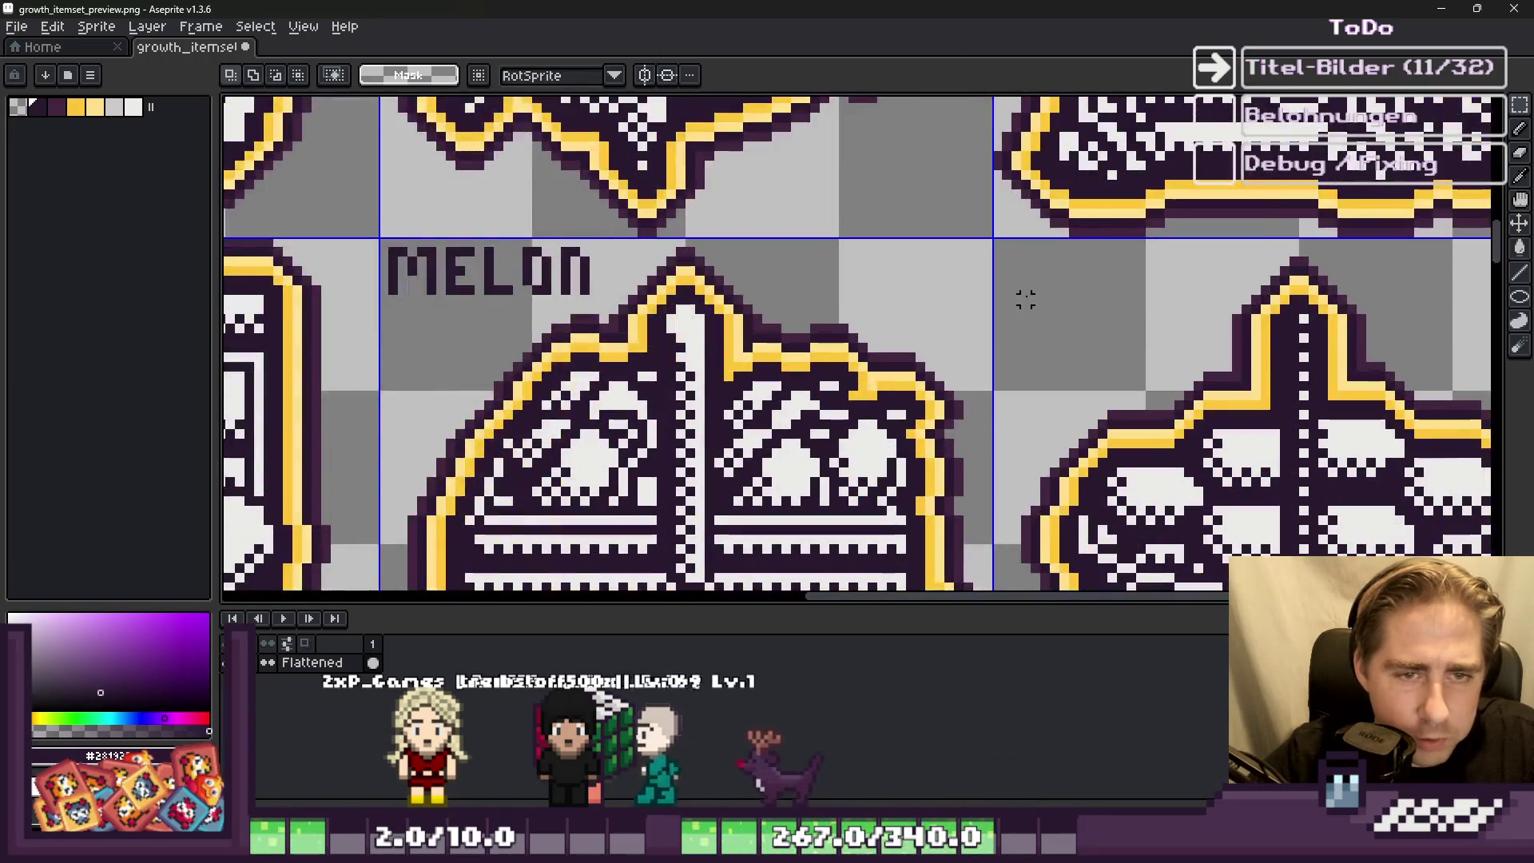
{"action": "key", "text": "b"}
{"action": "scroll", "coordinate": [1008, 314], "scroll_direction": "down", "scroll_amount": 3}
{"action": "scroll", "coordinate": [1010, 314], "scroll_direction": "down", "scroll_amount": 3}
{"action": "scroll", "coordinate": [951, 319], "scroll_direction": "up", "scroll_amount": 3}
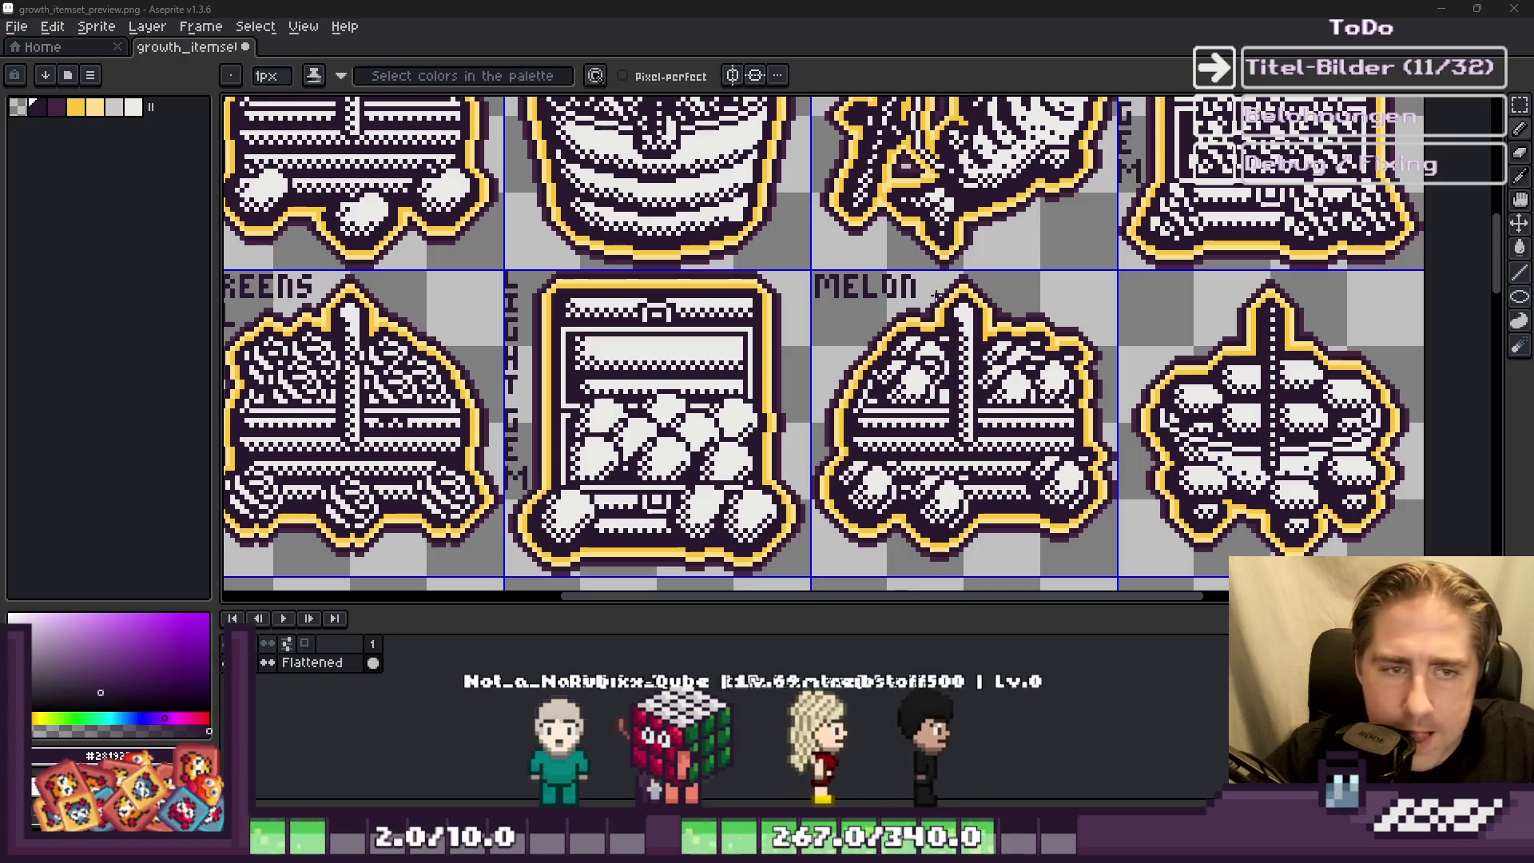
{"action": "scroll", "coordinate": [932, 292], "scroll_direction": "down", "scroll_amount": 1}
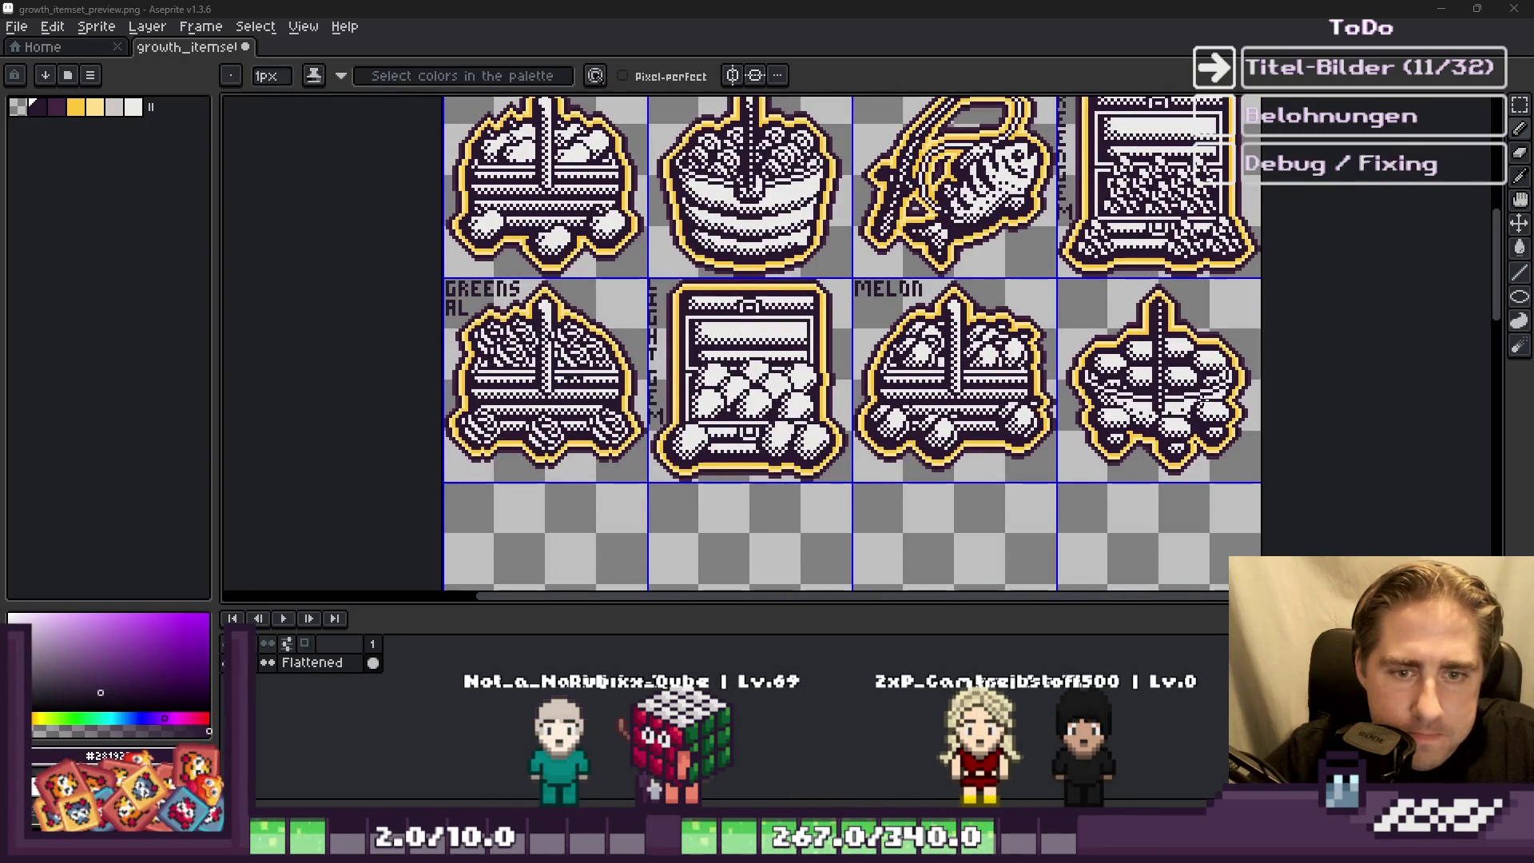
{"action": "scroll", "coordinate": [833, 202], "scroll_direction": "up", "scroll_amount": 6}
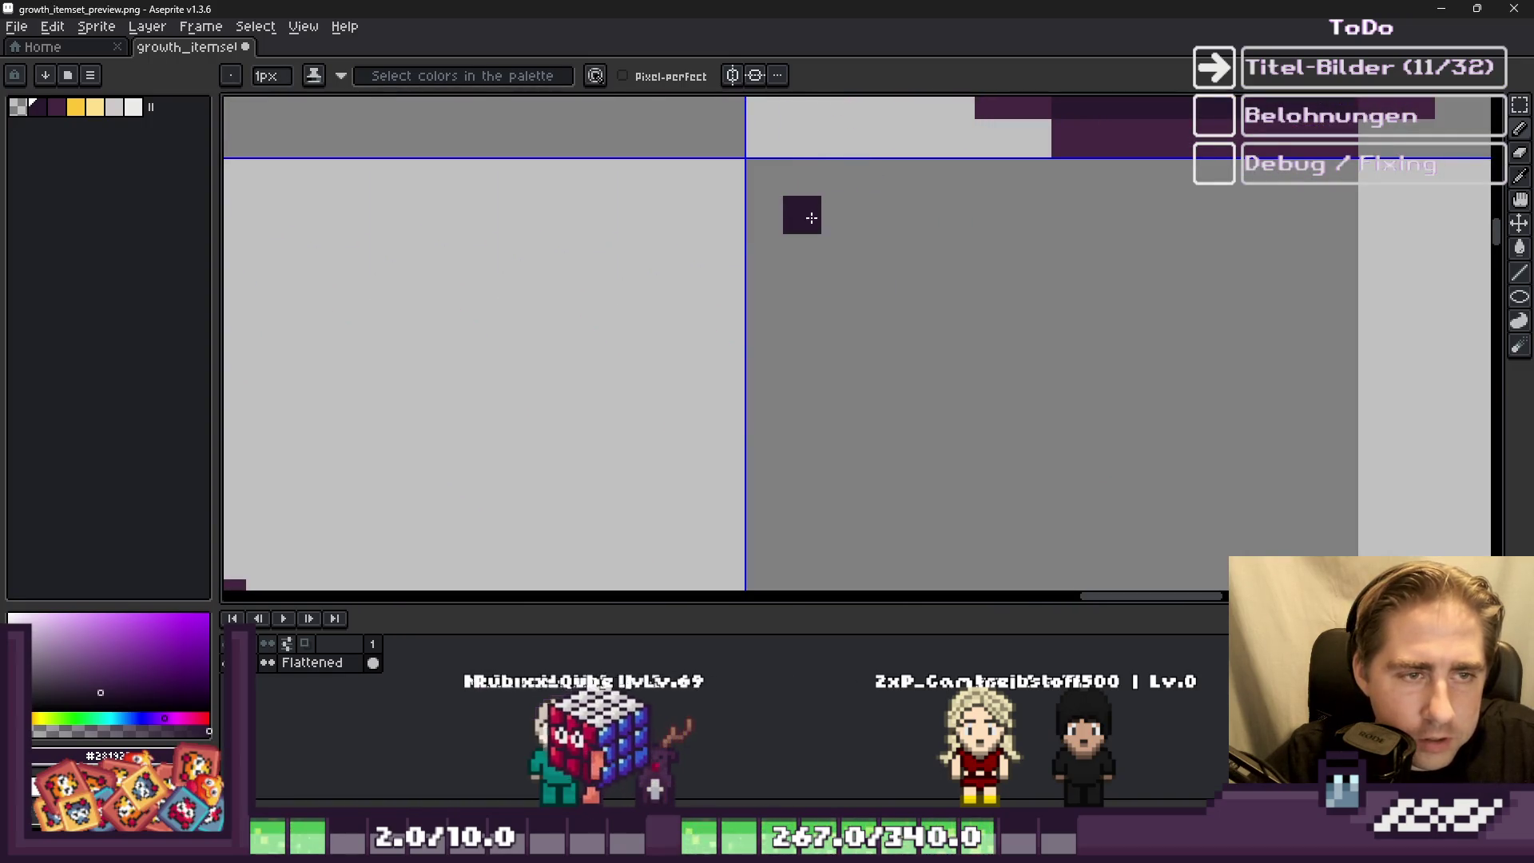
{"action": "mouse_move", "coordinate": [855, 208]}
{"action": "left_mouse_down"}
{"action": "mouse_move", "coordinate": [803, 215]}
{"action": "mouse_move", "coordinate": [884, 212]}
{"action": "mouse_move", "coordinate": [839, 251]}
{"action": "mouse_move", "coordinate": [866, 339]}
{"action": "mouse_move", "coordinate": [832, 357]}
{"action": "left_mouse_up"}
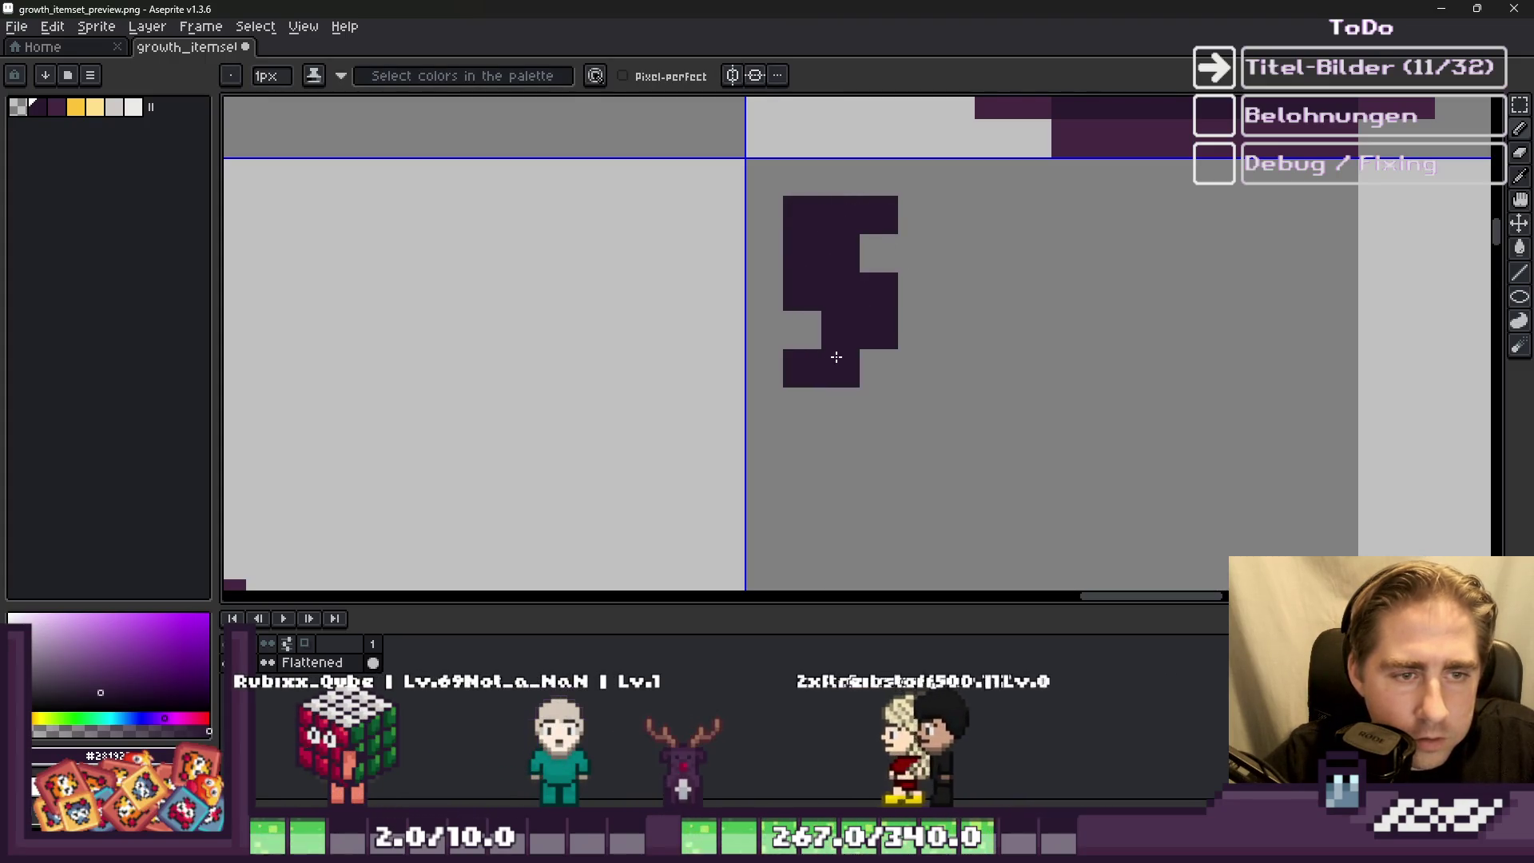
{"action": "key", "text": "e"}
{"action": "left_click", "coordinate": [840, 253]}
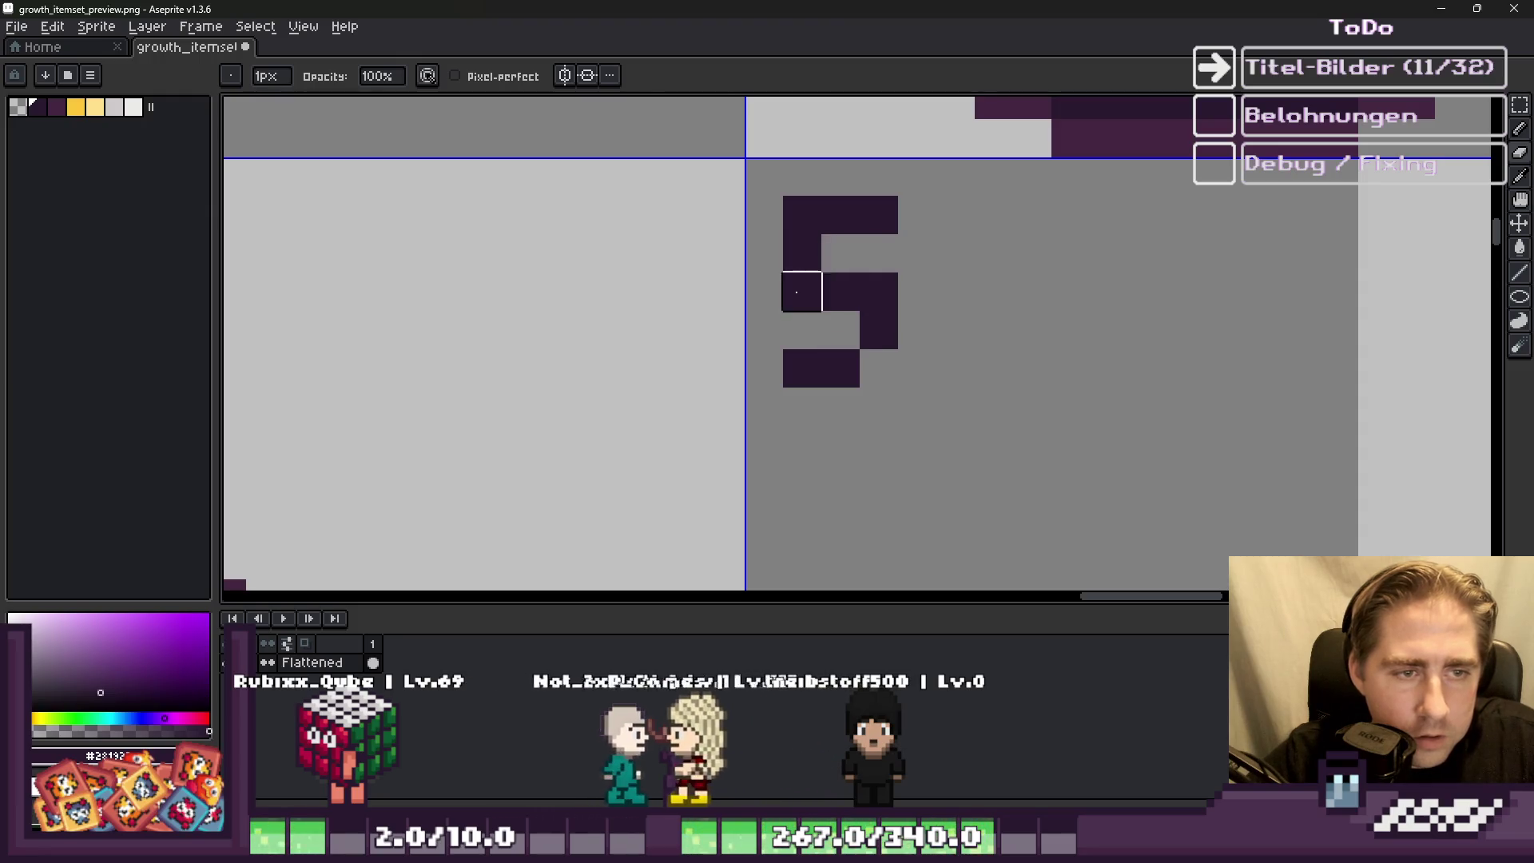
{"action": "left_click", "coordinate": [802, 292]}
{"action": "scroll", "coordinate": [799, 280], "scroll_direction": "down", "scroll_amount": 2}
{"action": "scroll", "coordinate": [796, 271], "scroll_direction": "up", "scroll_amount": 2}
{"action": "left_click", "coordinate": [796, 271]}
{"action": "left_click", "coordinate": [718, 220]}
{"action": "key", "text": "b"}
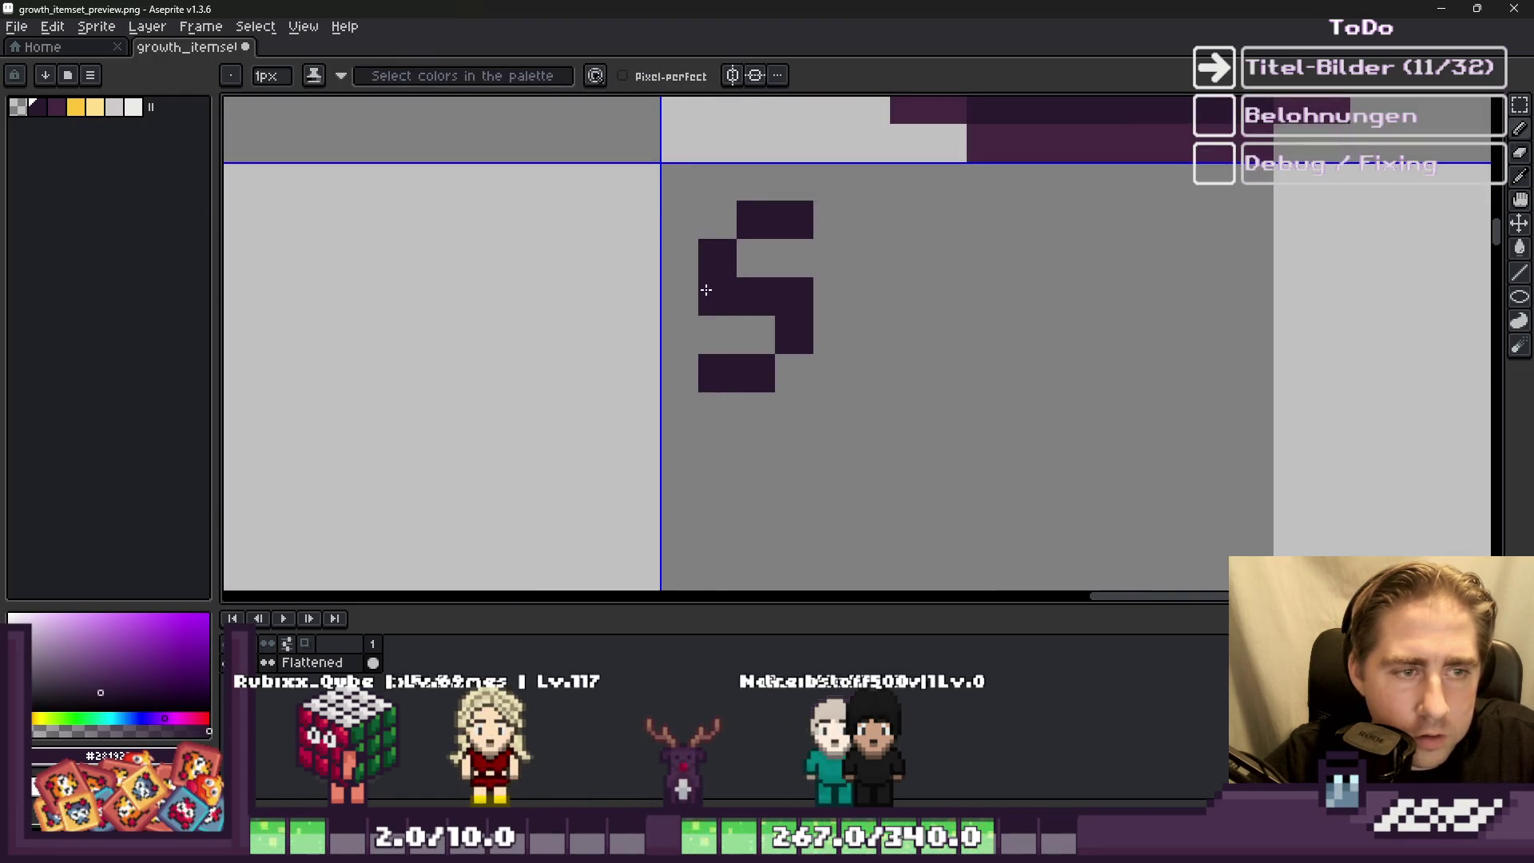
{"action": "left_click", "coordinate": [705, 287]}
{"action": "scroll", "coordinate": [799, 240], "scroll_direction": "down", "scroll_amount": 3}
{"action": "scroll", "coordinate": [821, 218], "scroll_direction": "up", "scroll_amount": 2}
Step: Draw the H below the S with two uprights and a crossbar
{"action": "left_click_drag", "start_coordinate": [821, 218], "coordinate": [825, 313]}
{"action": "scroll", "coordinate": [858, 222], "scroll_direction": "up", "scroll_amount": 3}
{"action": "mouse_move", "coordinate": [896, 197]}
{"action": "left_mouse_down"}
{"action": "mouse_move", "coordinate": [908, 367]}
{"action": "mouse_move", "coordinate": [892, 354]}
{"action": "left_mouse_up"}
{"action": "left_click", "coordinate": [846, 299]}
{"action": "left_click", "coordinate": [692, 249]}
{"action": "key", "text": "ctrl+z"}
{"action": "scroll", "coordinate": [871, 255], "scroll_direction": "down", "scroll_amount": 2}
{"action": "scroll", "coordinate": [870, 239], "scroll_direction": "up", "scroll_amount": 2}
{"action": "left_click", "coordinate": [879, 259]}
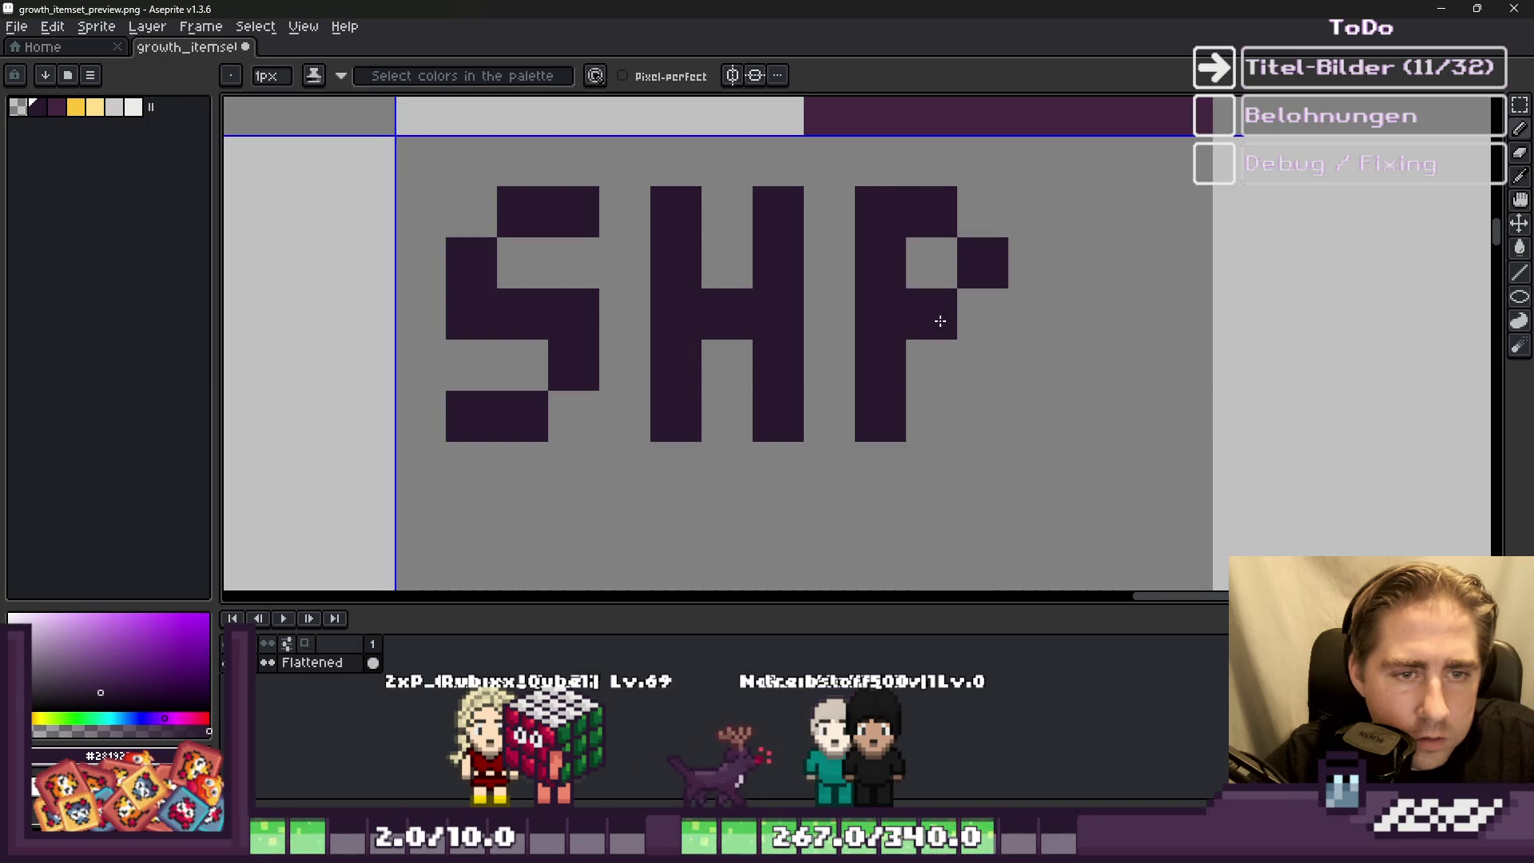
Step: Draw the first O beneath the H
{"action": "scroll", "coordinate": [972, 402], "scroll_direction": "down", "scroll_amount": 2}
{"action": "scroll", "coordinate": [963, 292], "scroll_direction": "up", "scroll_amount": 2}
{"action": "left_click", "coordinate": [963, 292]}
{"action": "left_click_drag", "start_coordinate": [847, 159], "coordinate": [896, 373]}
{"action": "left_click_drag", "start_coordinate": [946, 250], "coordinate": [920, 169]}
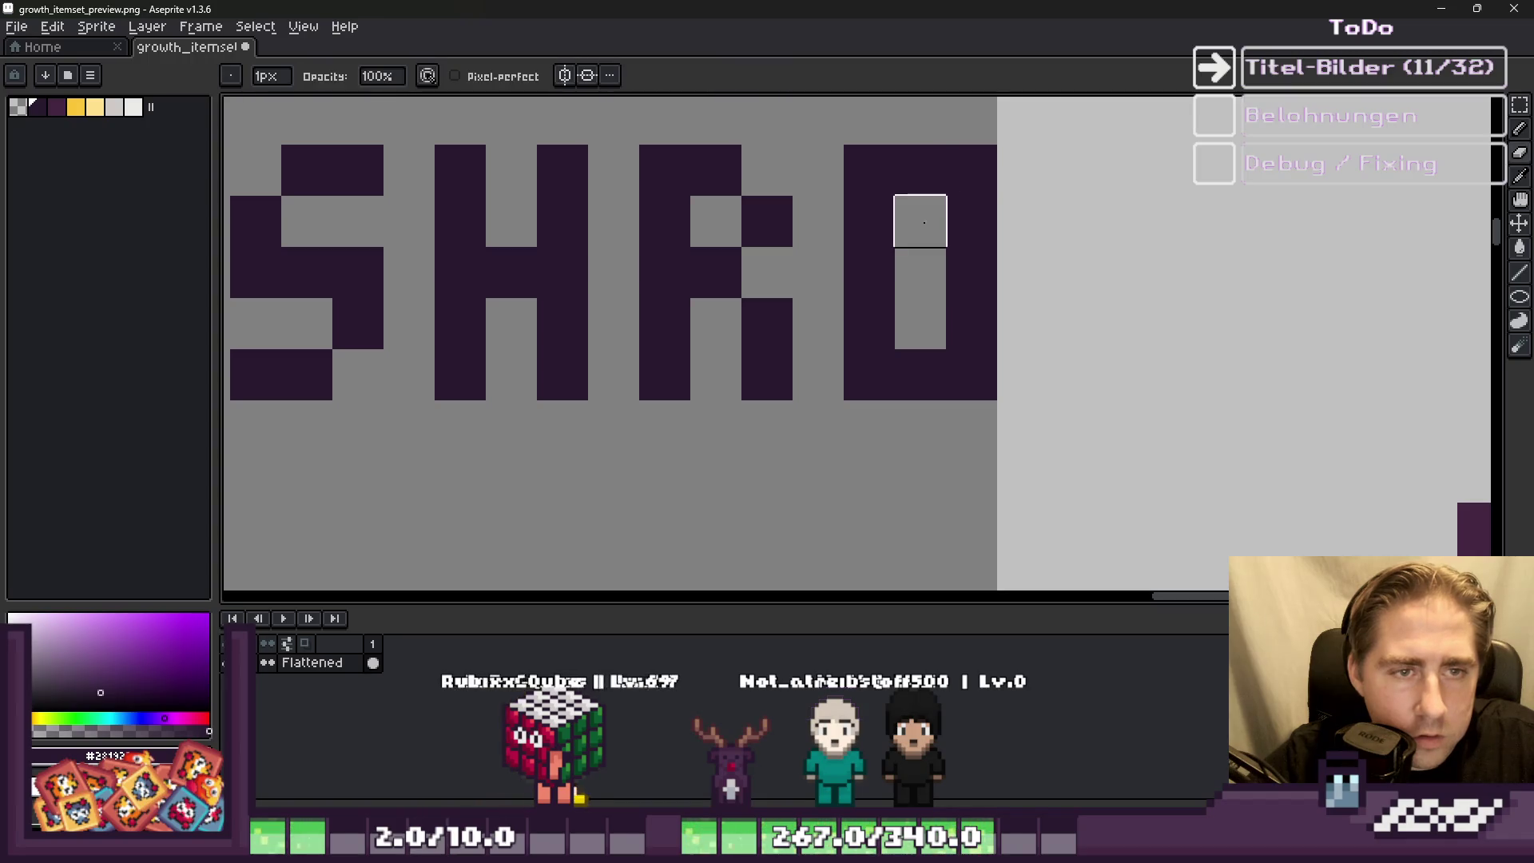
Step: Duplicate the O with the rectangular marquee to make the second O
{"action": "key", "text": "m"}
{"action": "scroll", "coordinate": [866, 375], "scroll_direction": "down", "scroll_amount": 2}
{"action": "scroll", "coordinate": [776, 226], "scroll_direction": "up", "scroll_amount": 1}
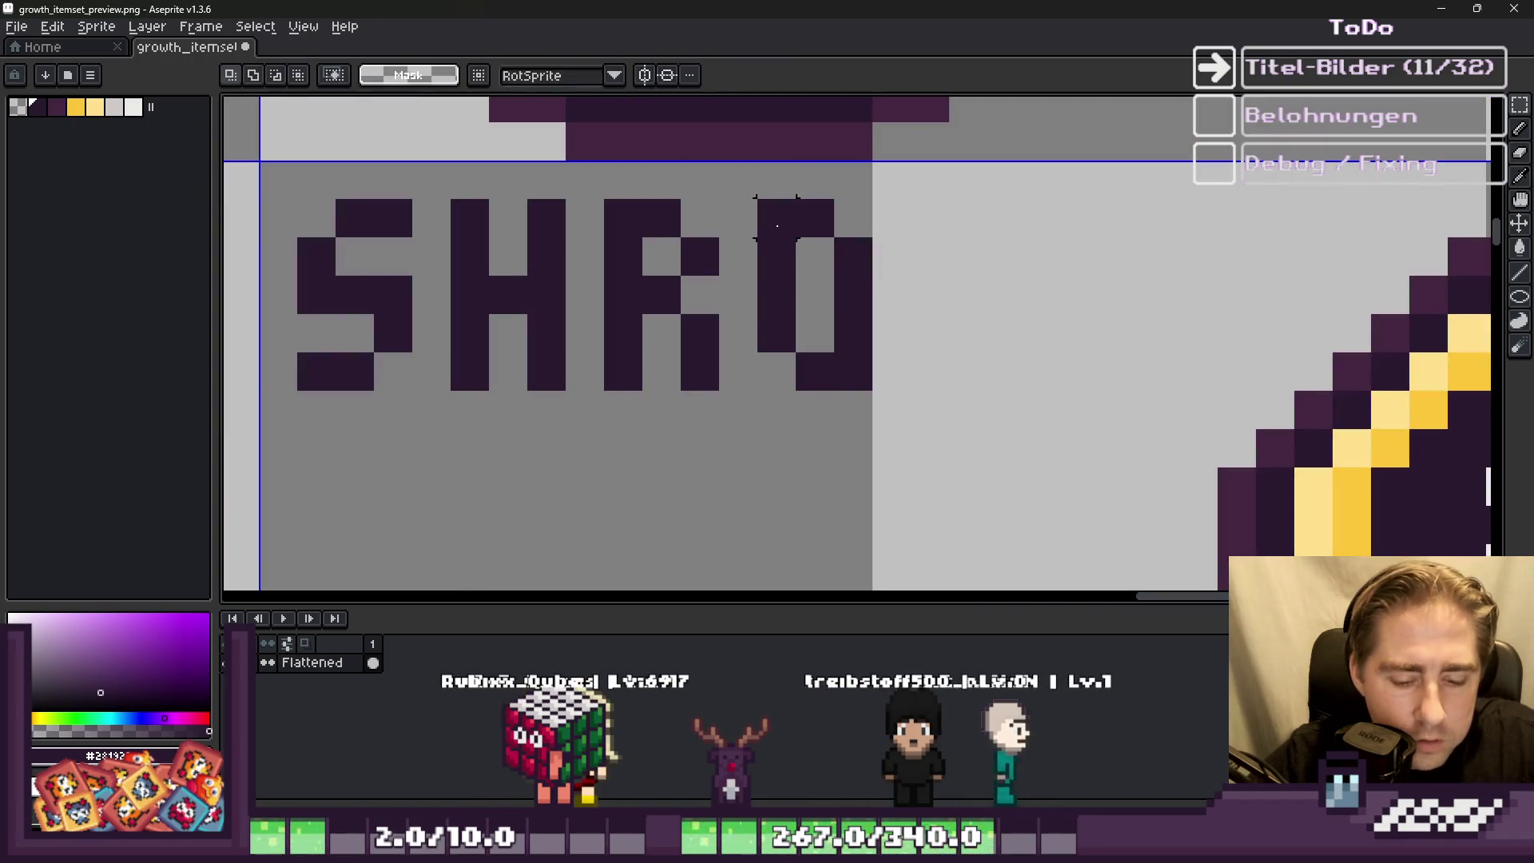
{"action": "mouse_move", "coordinate": [823, 335]}
{"action": "left_mouse_down"}
{"action": "mouse_move", "coordinate": [850, 370]}
{"action": "mouse_move", "coordinate": [986, 325]}
{"action": "left_mouse_up"}
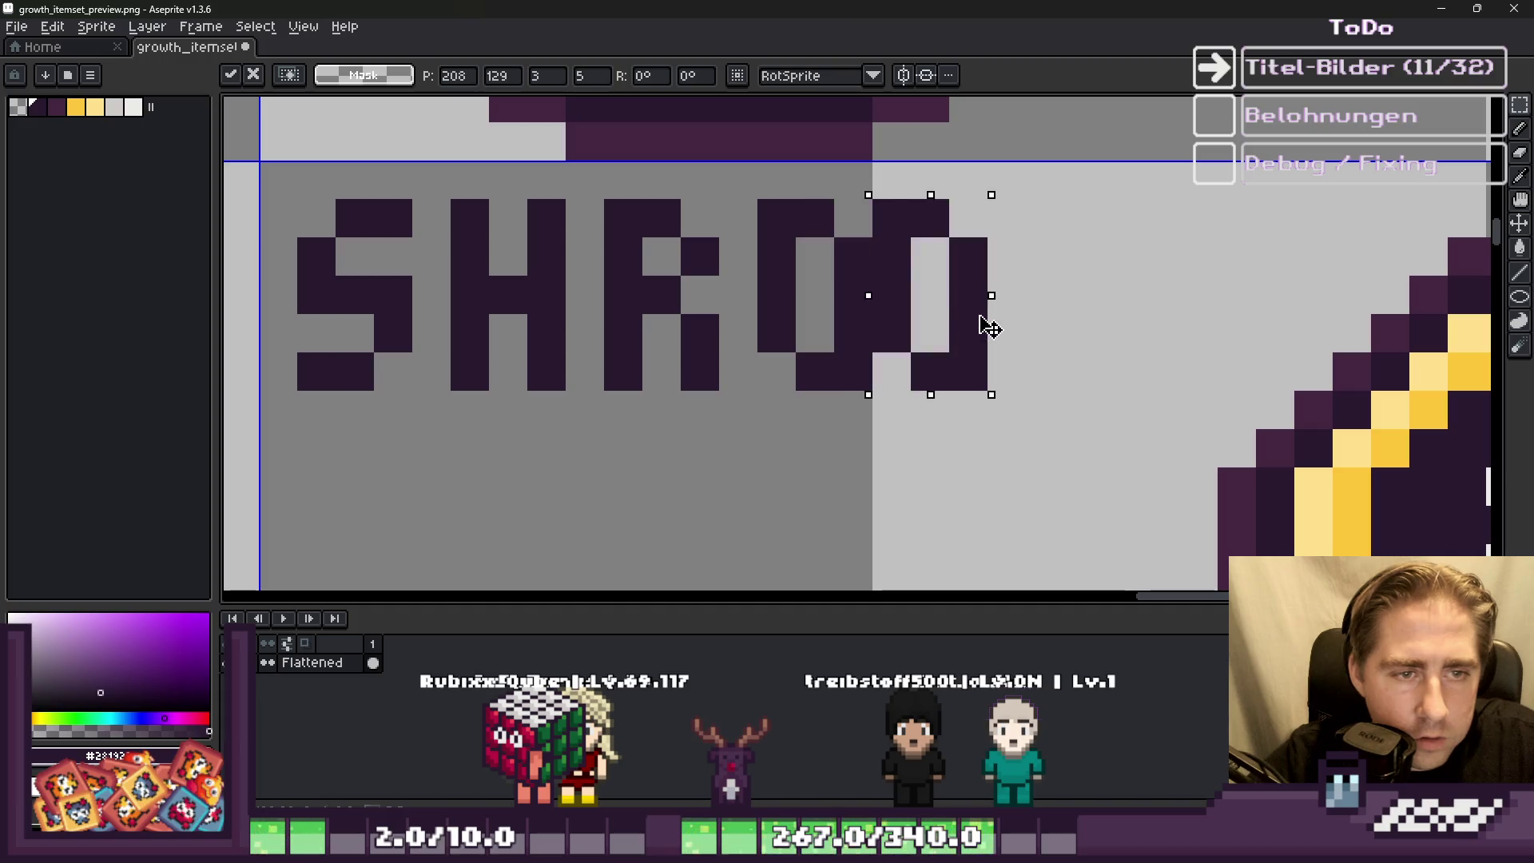
{"action": "key", "text": "ctrl+d"}
Step: Start the final M pixels below the second O and save the icon sheet
{"action": "key", "text": "b"}
{"action": "left_click", "coordinate": [1061, 377]}
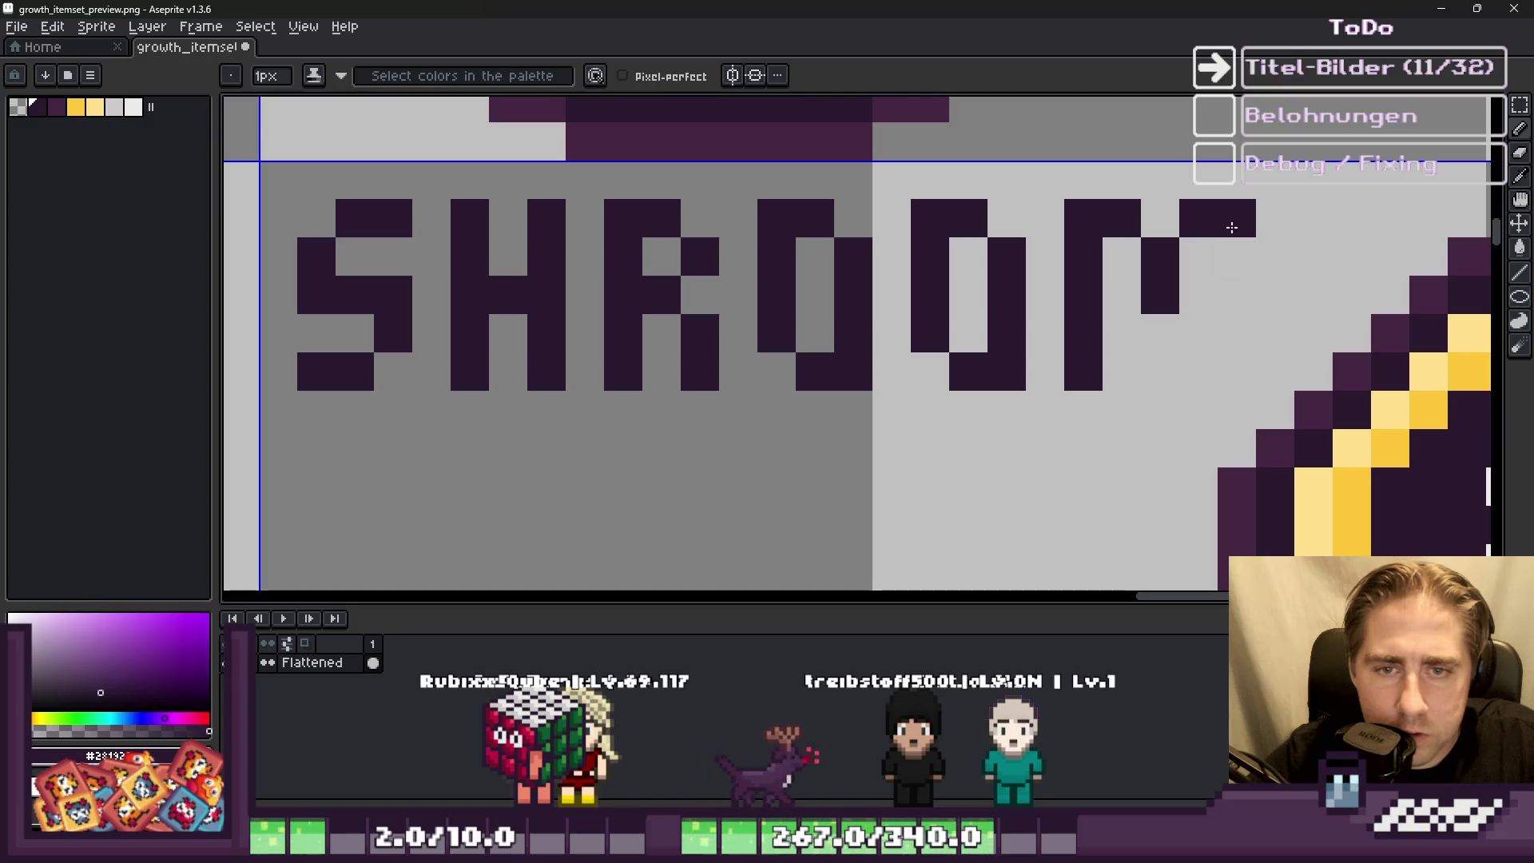
{"action": "left_click", "coordinate": [1199, 333]}
{"action": "scroll", "coordinate": [1198, 333], "scroll_direction": "down", "scroll_amount": 3}
{"action": "key", "text": "ctrl+s"}
{"action": "scroll", "coordinate": [1164, 247], "scroll_direction": "down", "scroll_amount": 2}
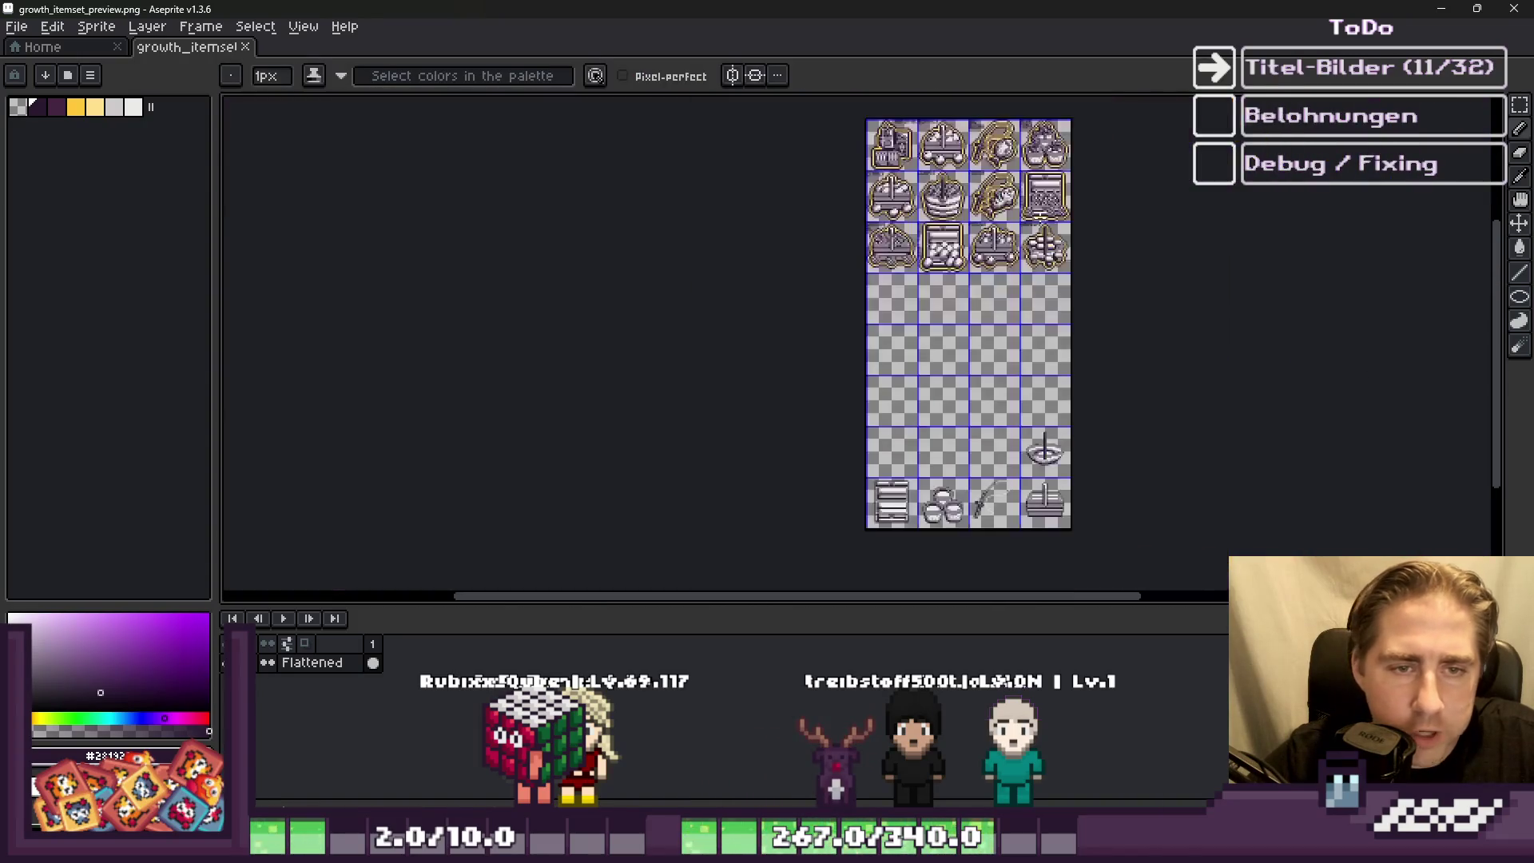
{"action": "scroll", "coordinate": [978, 232], "scroll_direction": "up", "scroll_amount": 1}
{"action": "scroll", "coordinate": [978, 232], "scroll_direction": "down", "scroll_amount": 1}
{"action": "scroll", "coordinate": [884, 245], "scroll_direction": "up", "scroll_amount": 1}
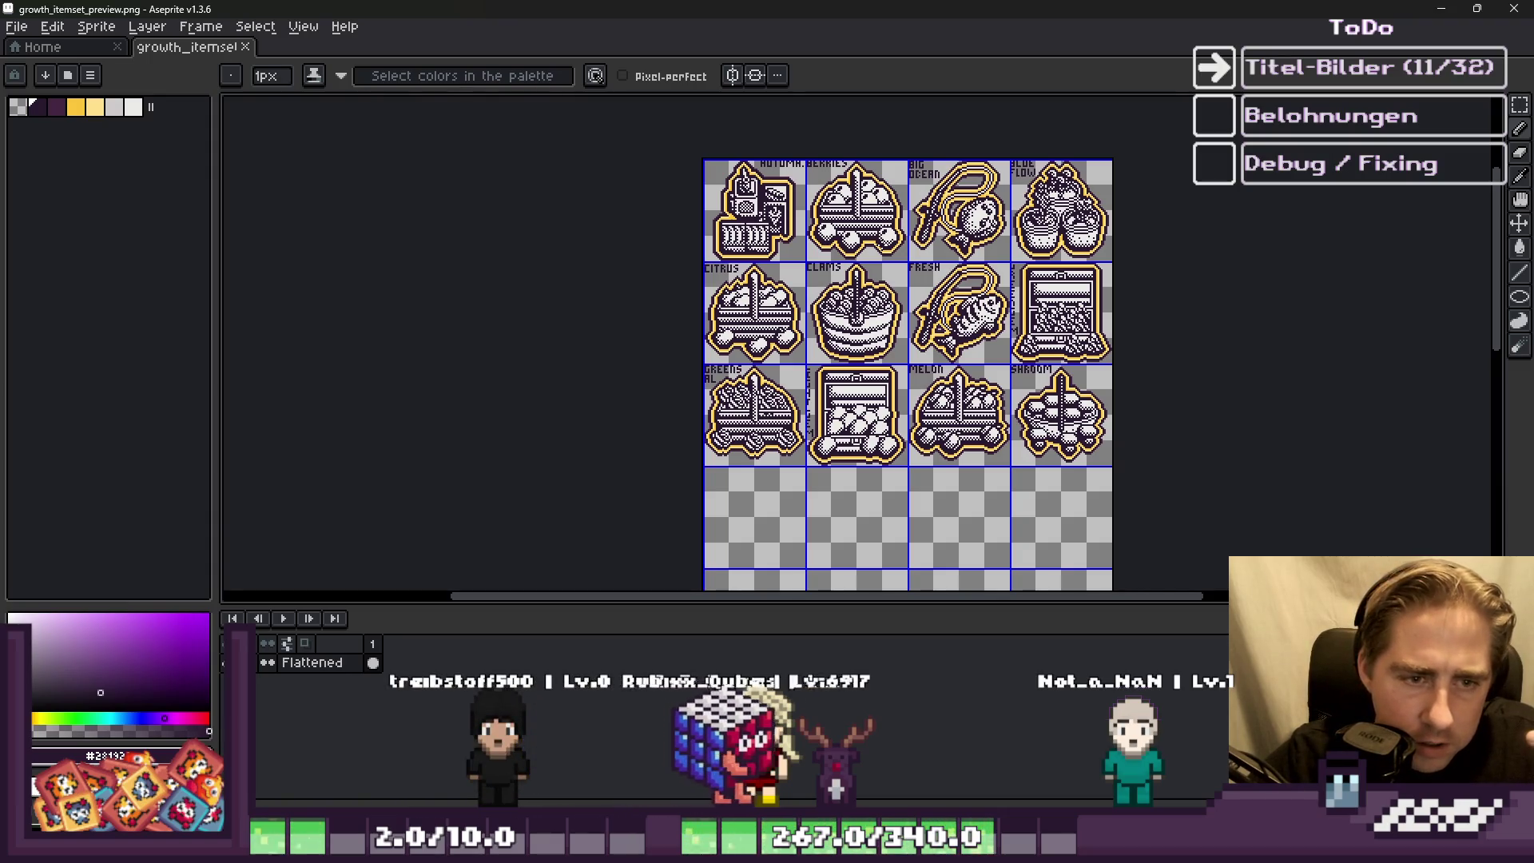
{"action": "scroll", "coordinate": [861, 259], "scroll_direction": "down", "scroll_amount": 1}
{"action": "scroll", "coordinate": [861, 260], "scroll_direction": "up", "scroll_amount": 2}
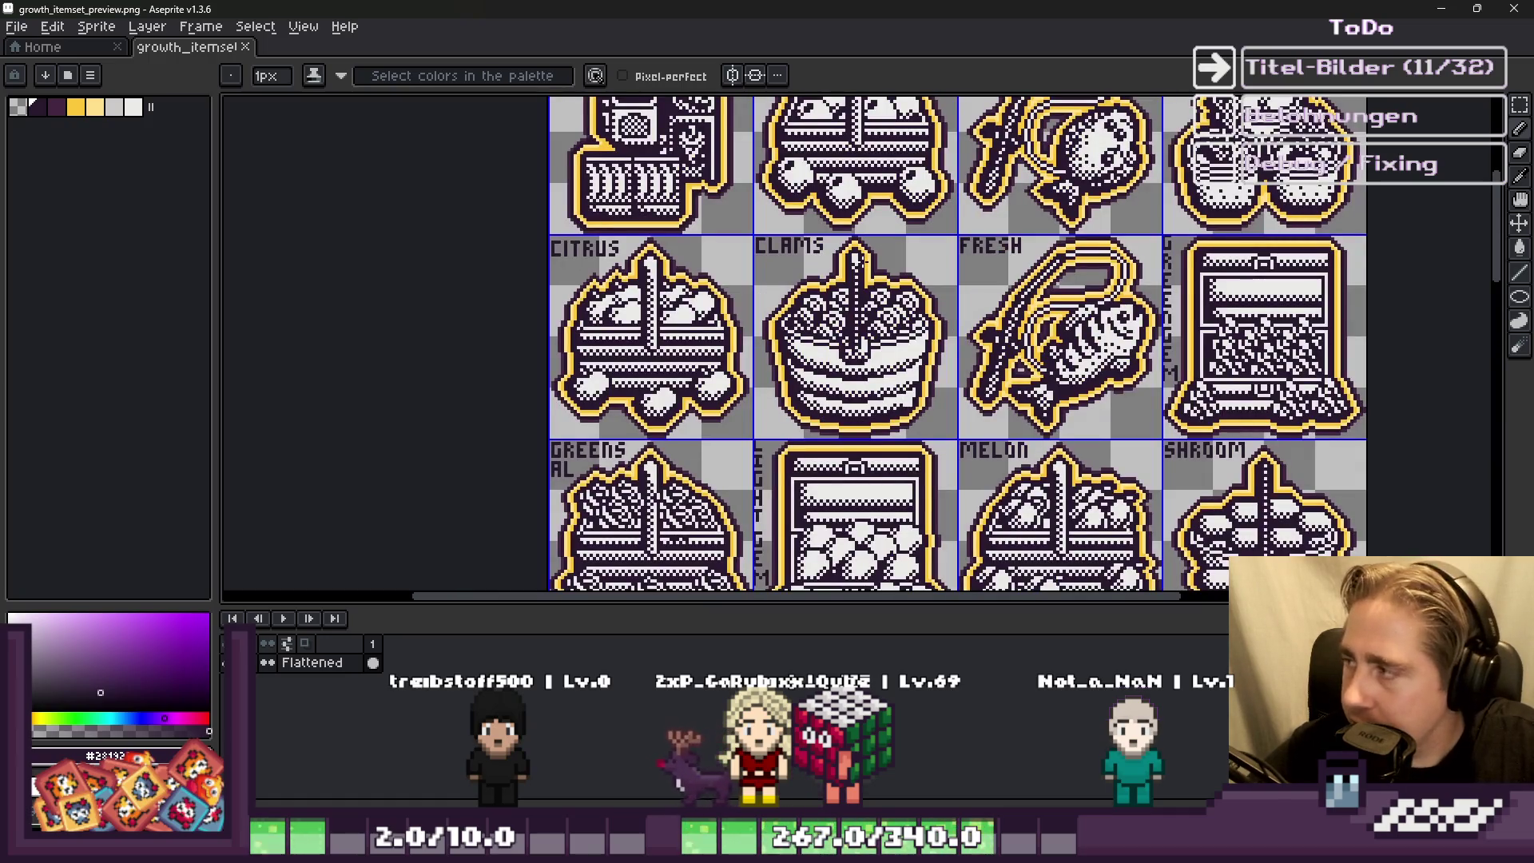
{"action": "scroll", "coordinate": [862, 239], "scroll_direction": "down", "scroll_amount": 2}
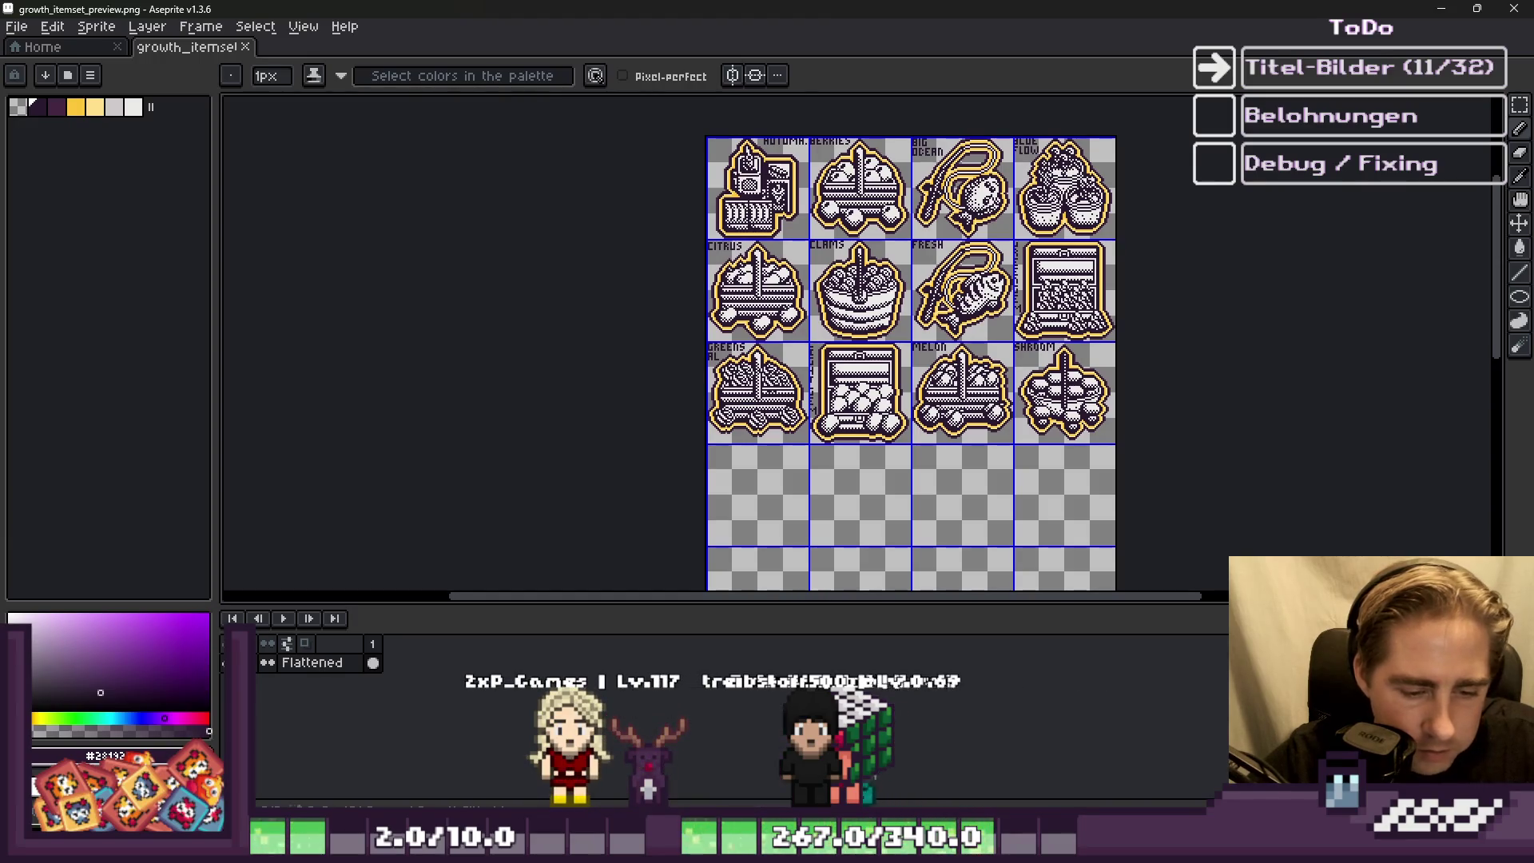
Step: In Godot, filter the FileSystem for 'Hem' and open item set 14, Negativ Gems
{"action": "key", "text": "alt+Tab"}
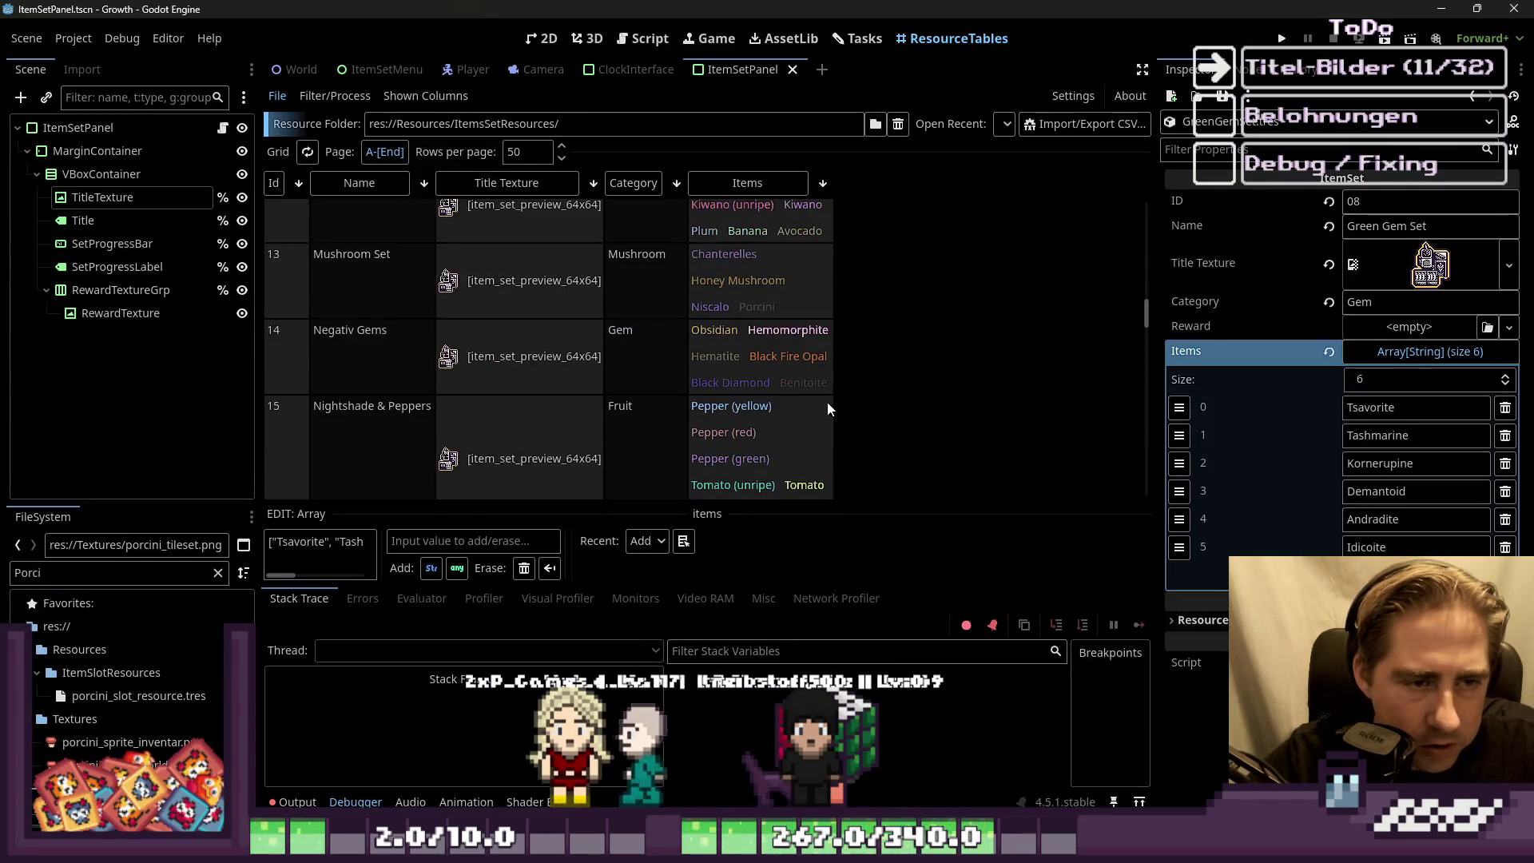
{"action": "scroll", "coordinate": [795, 377], "scroll_direction": "up", "scroll_amount": 2}
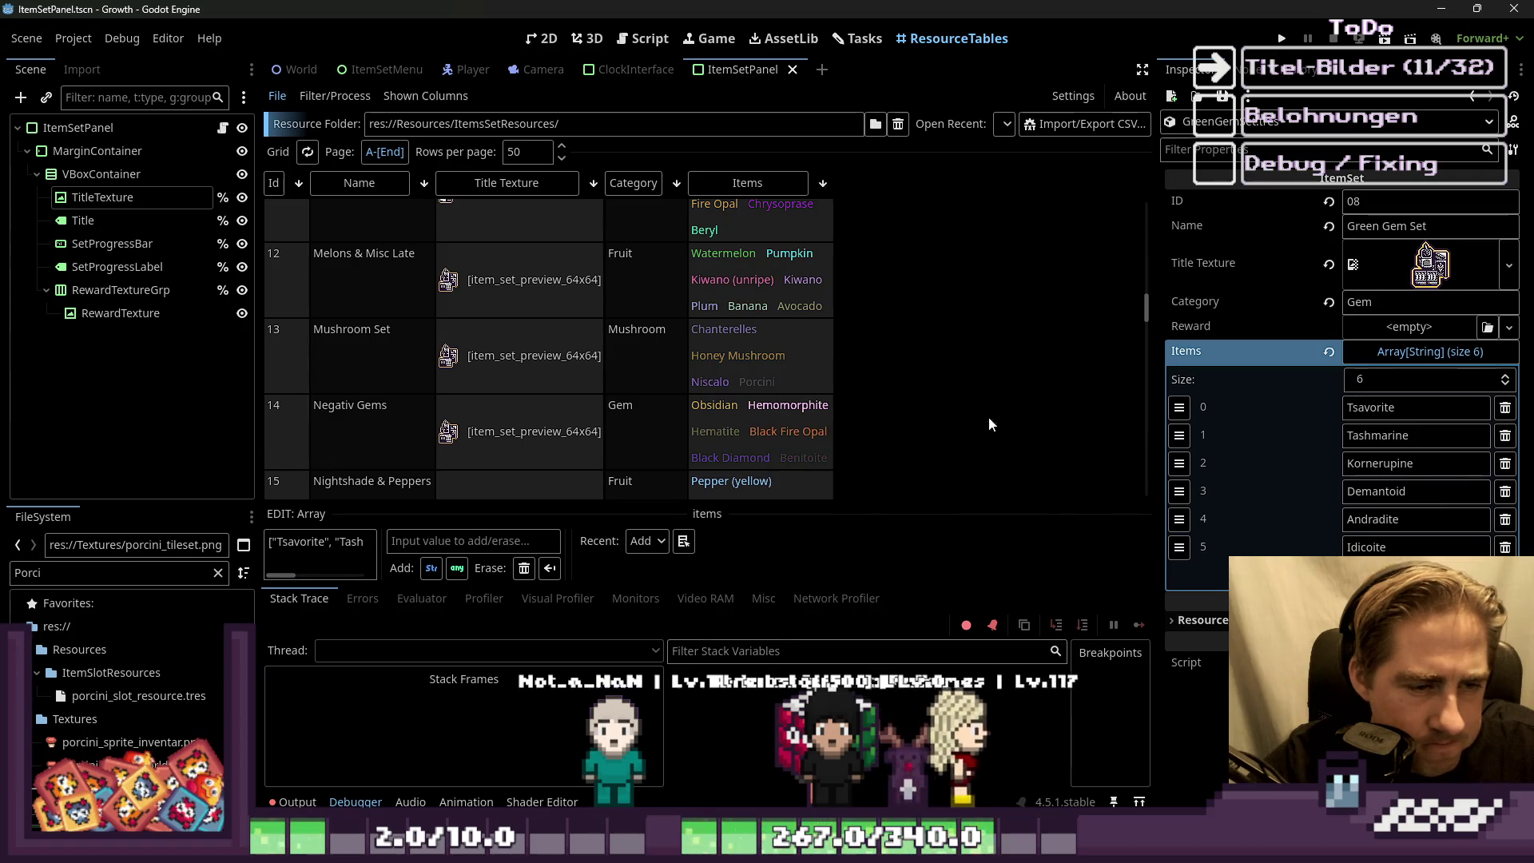
{"action": "left_click", "coordinate": [127, 570]}
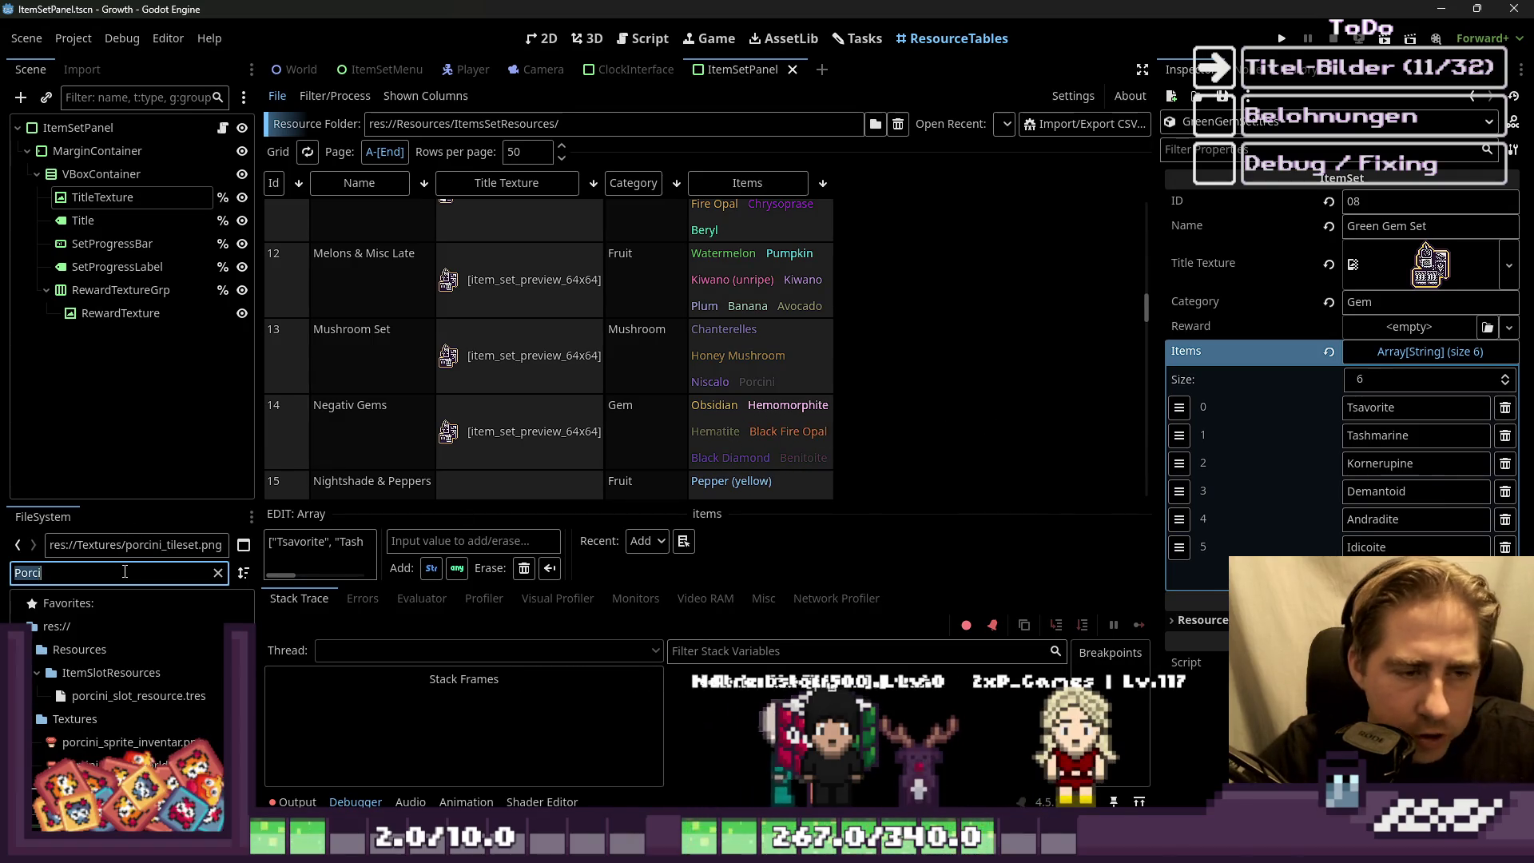
{"action": "type", "text": "Obsidia"}
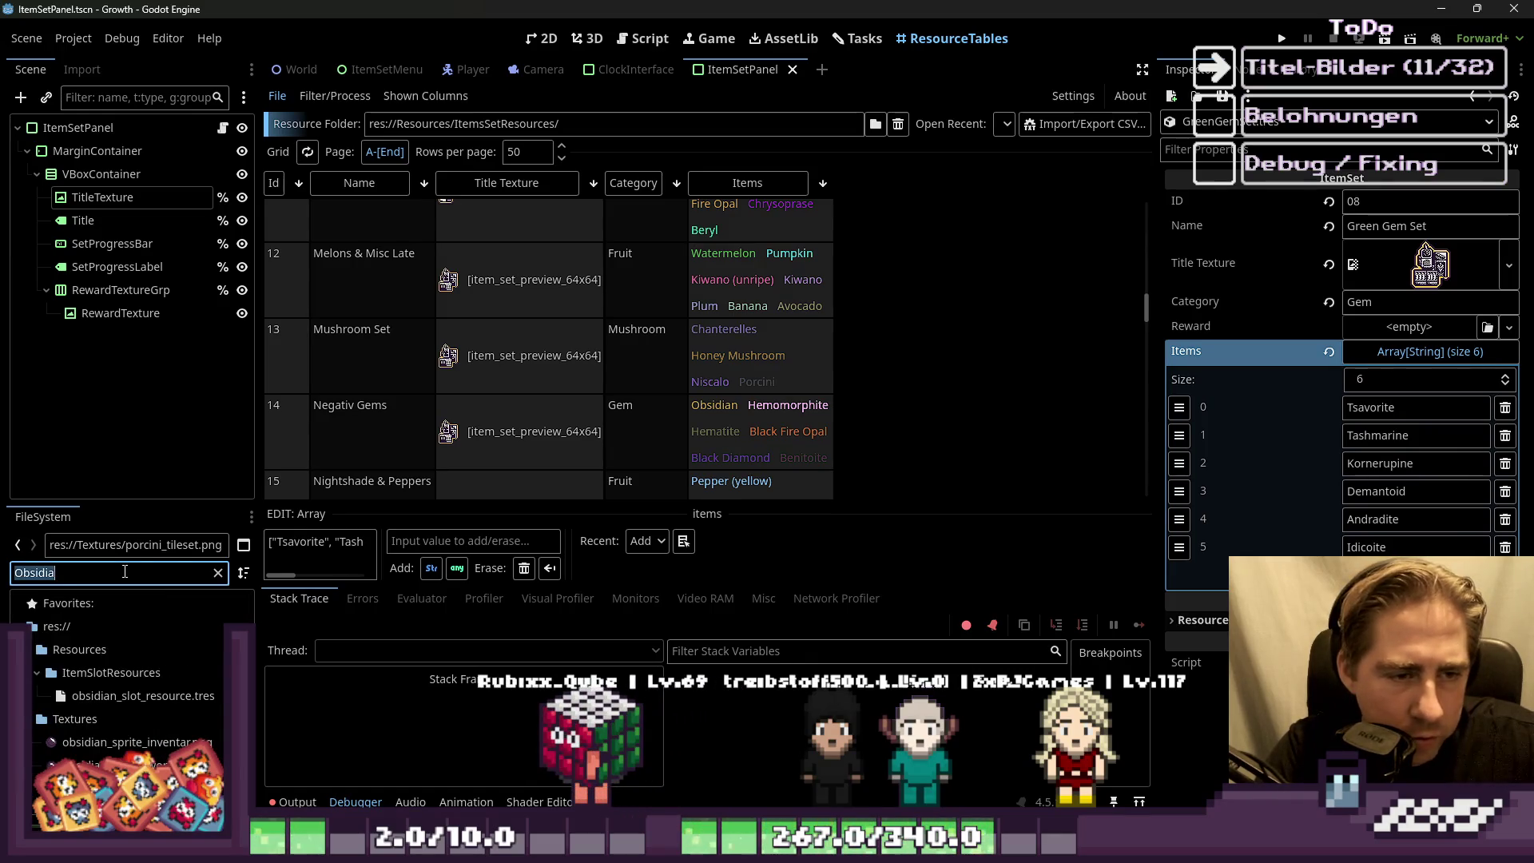
{"action": "type", "text": "Hemo"}
{"action": "key", "text": "BackSpace"}
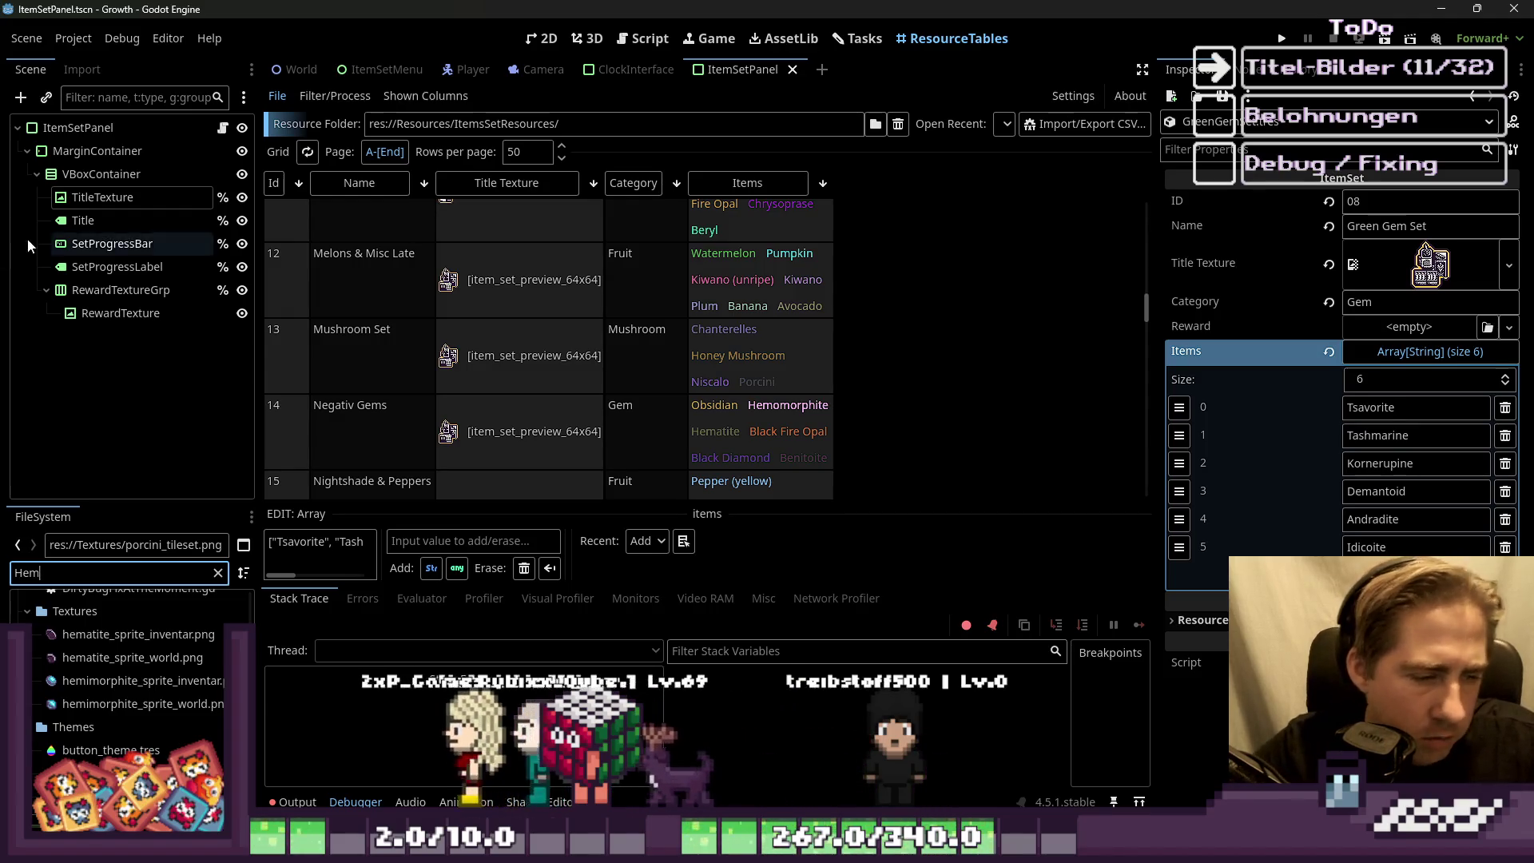
{"action": "left_click", "coordinate": [759, 409]}
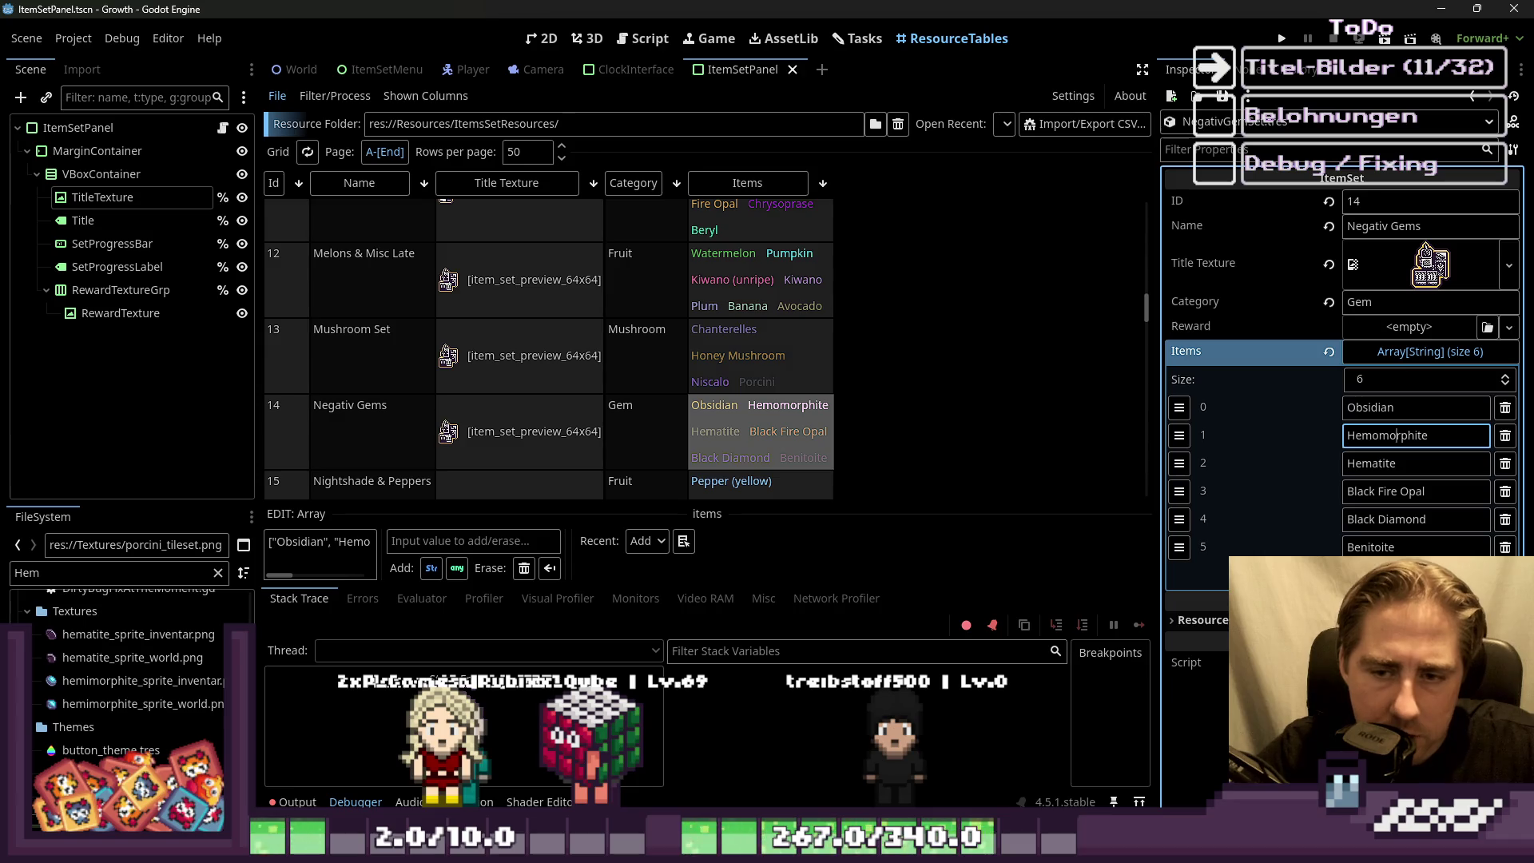
Step: Correct item 1 to Hemimorphite, then filter the files for Black, fire, diam and Fire
{"action": "key", "text": "BackSpace"}
{"action": "type", "text": "i"}
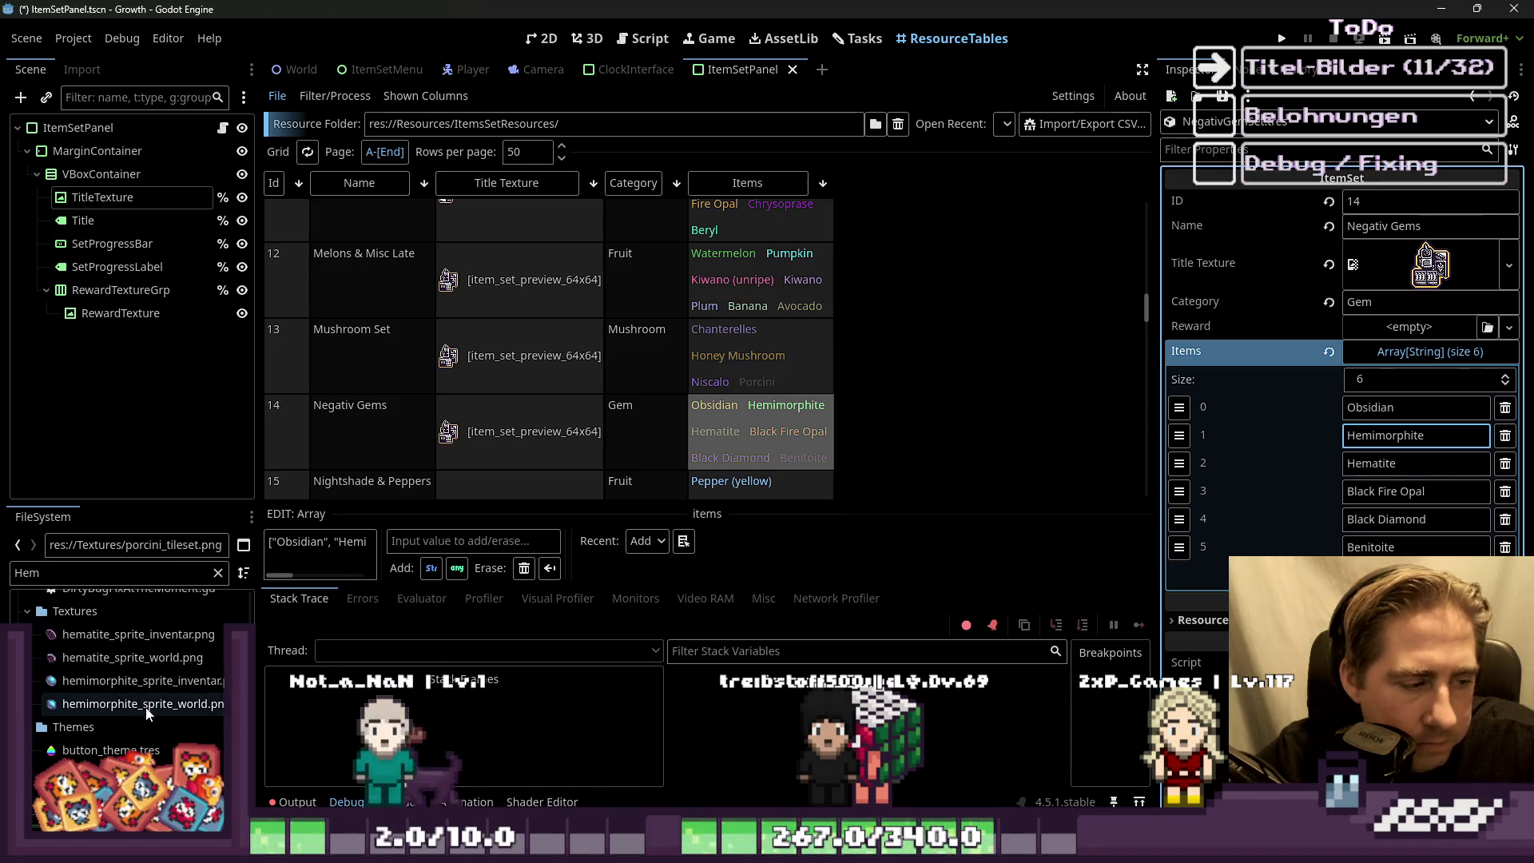
{"action": "mouse_move", "coordinate": [170, 685]}
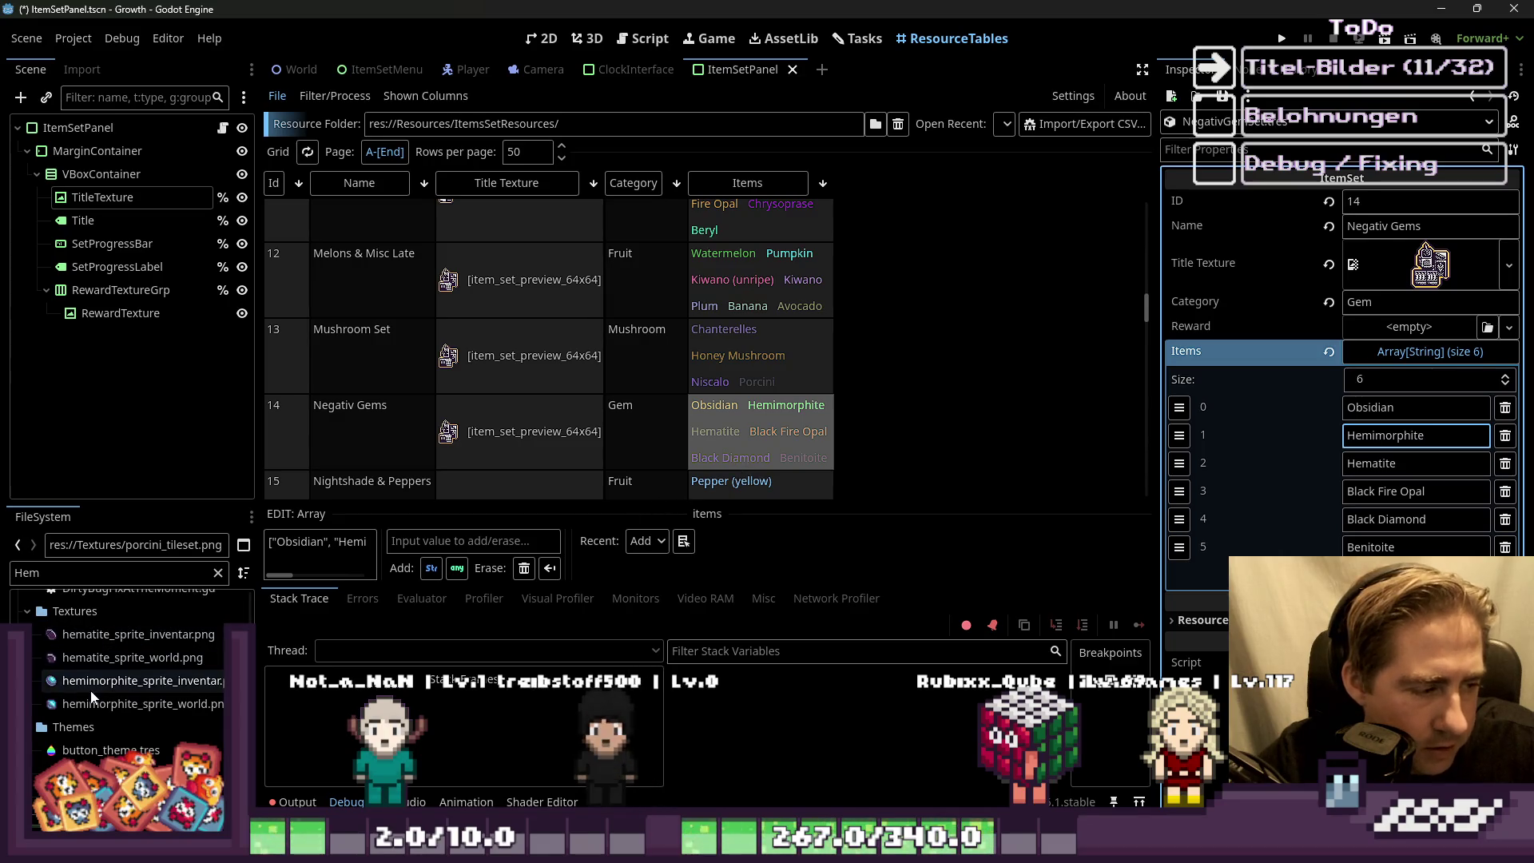
{"action": "mouse_move", "coordinate": [93, 707]}
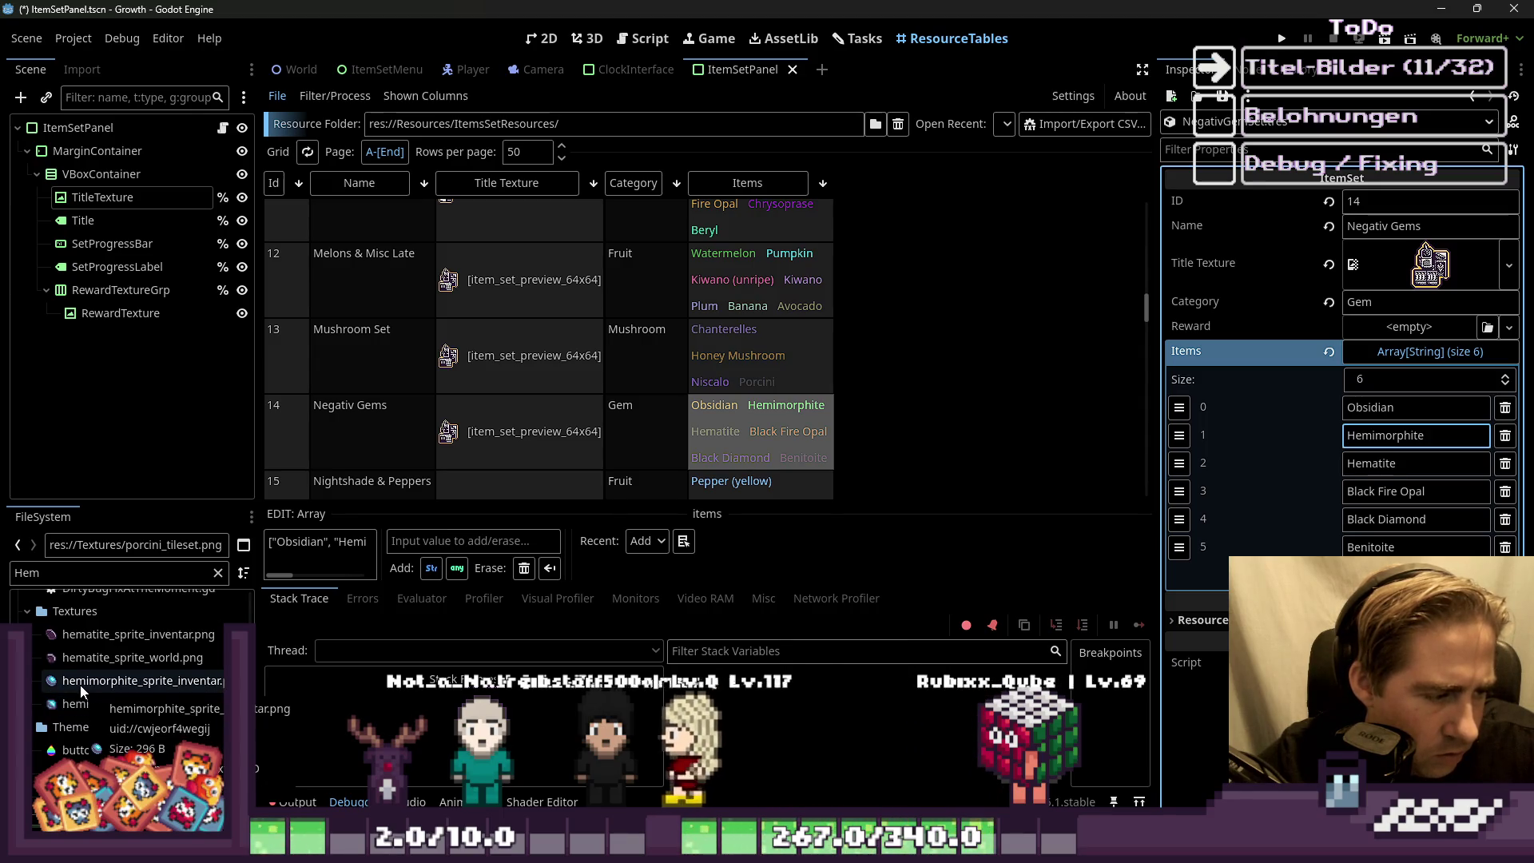
{"action": "key", "text": "ctrl+f"}
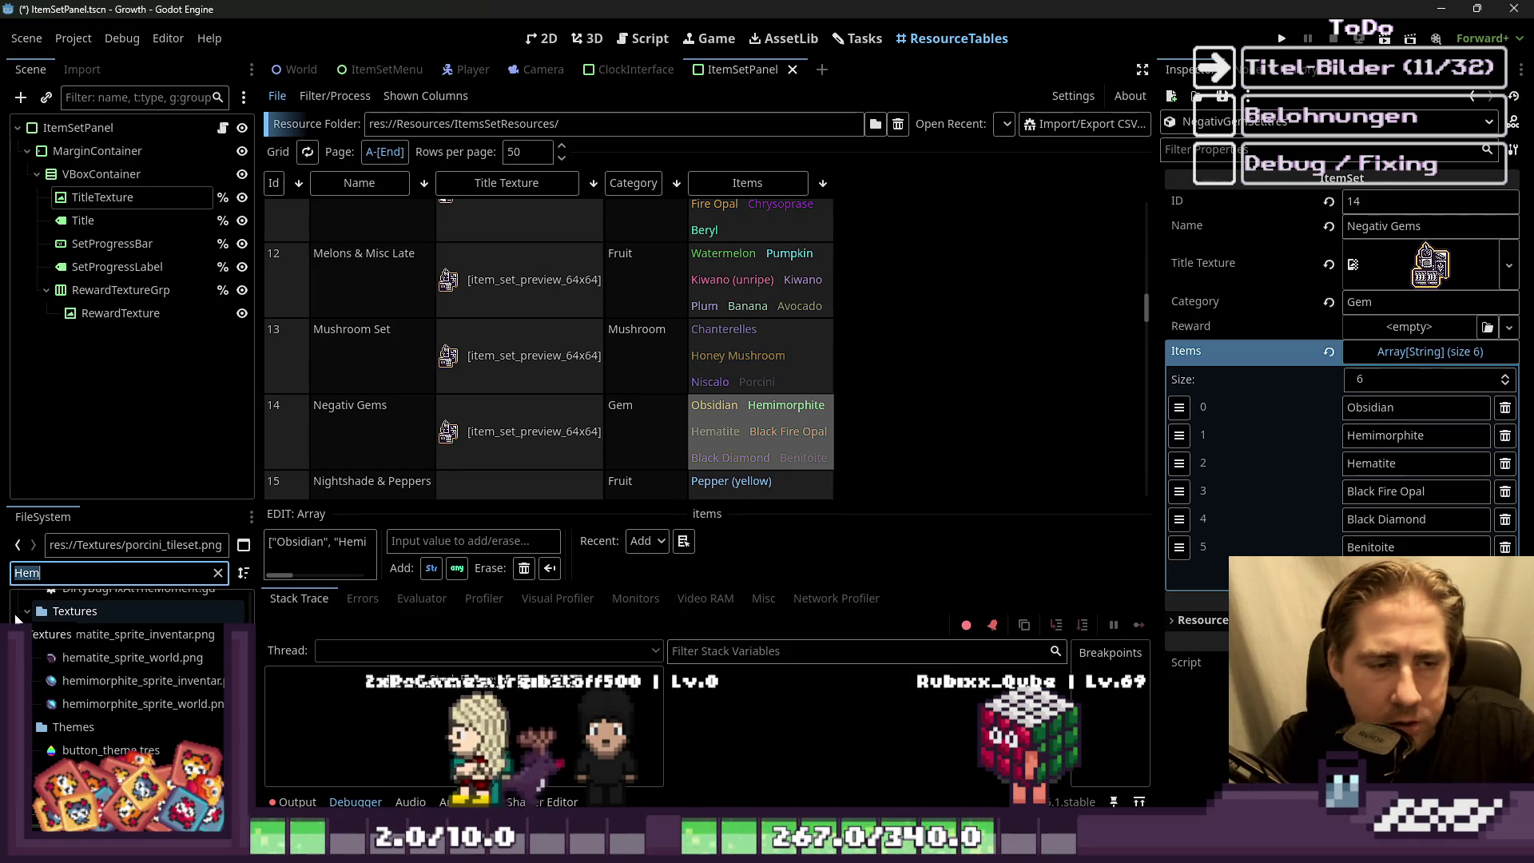
{"action": "type", "text": "Black"}
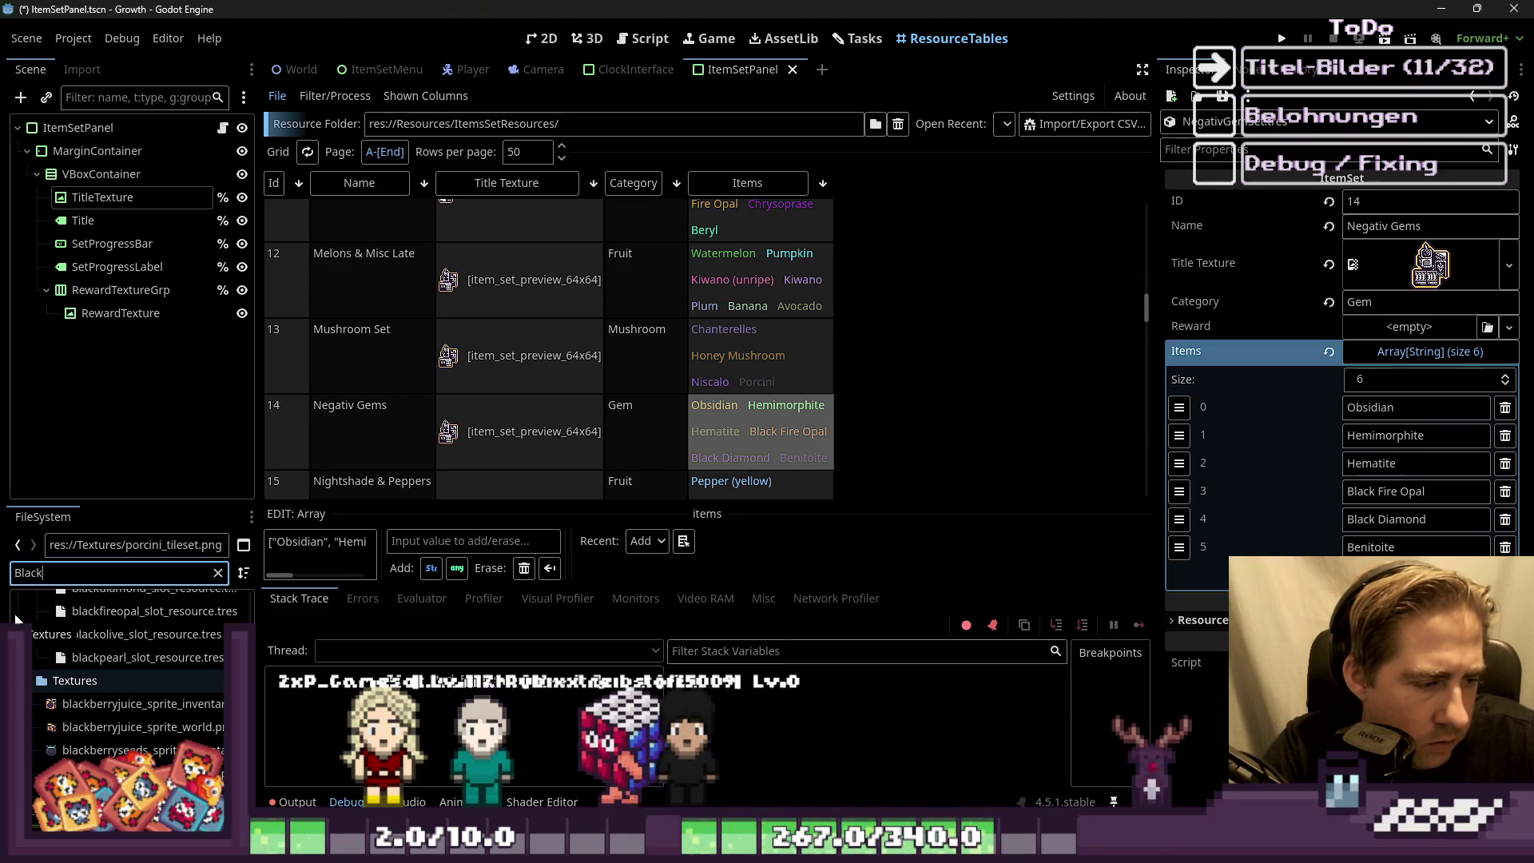
{"action": "key", "text": "ctrl+a"}
{"action": "type", "text": "fire"}
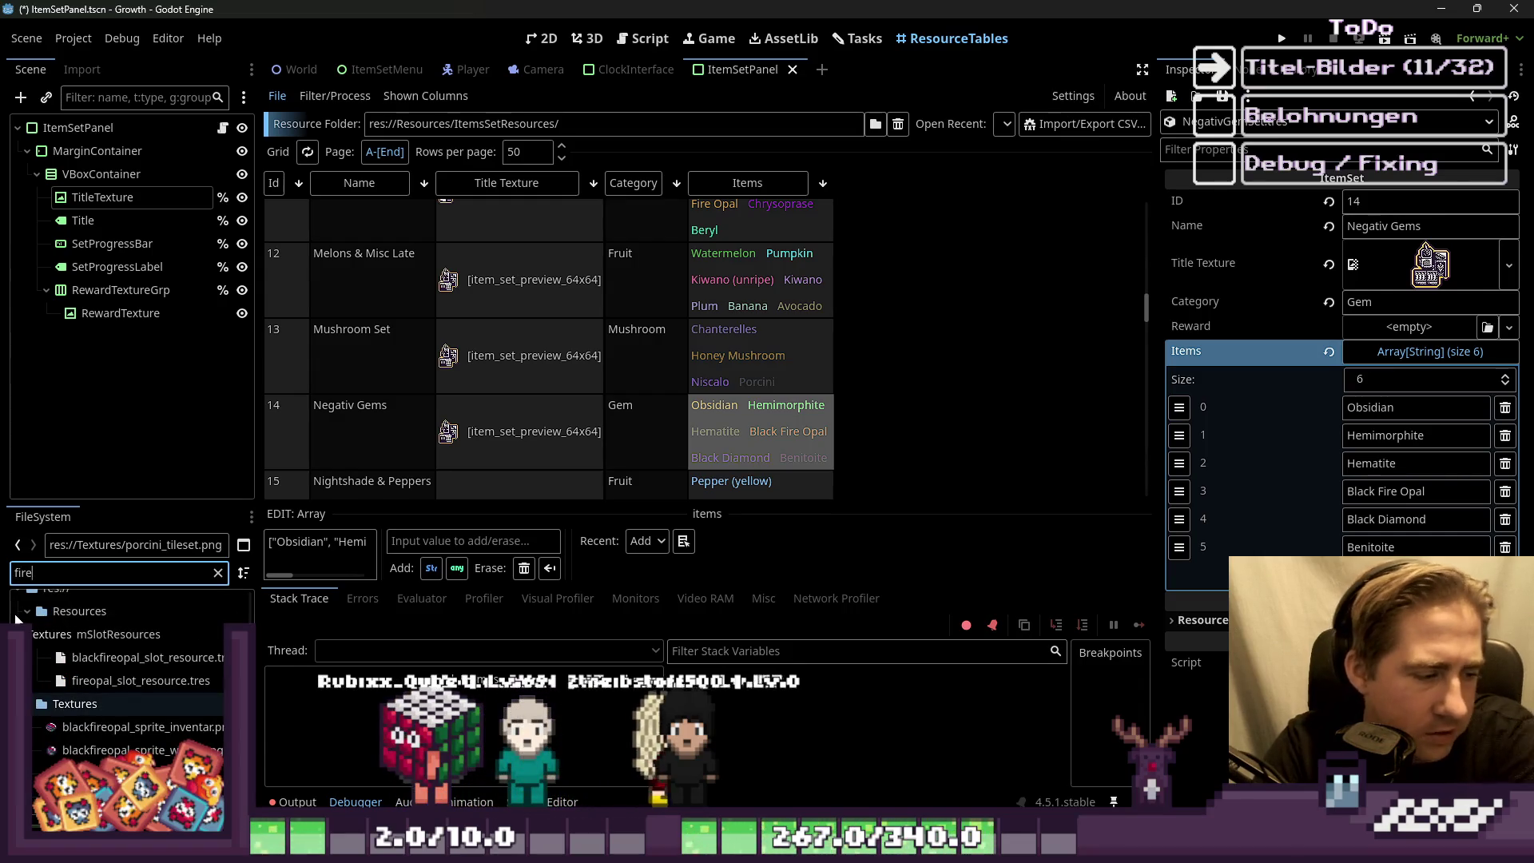
{"action": "key", "text": "BackSpace"}
{"action": "key", "text": "BackSpace"}
{"action": "key", "text": "BackSpace"}
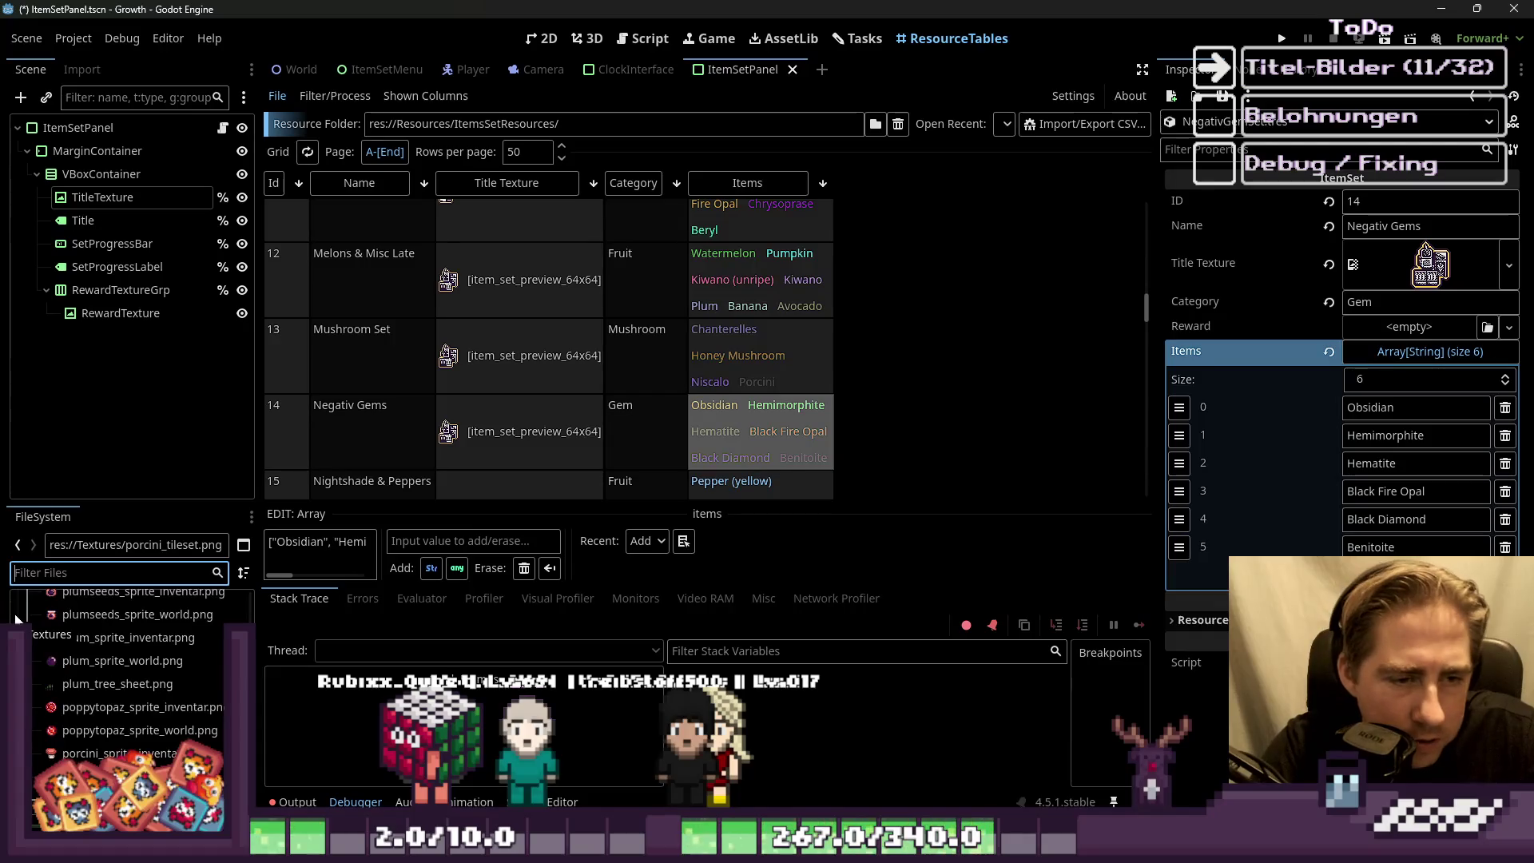
{"action": "type", "text": "ciam"}
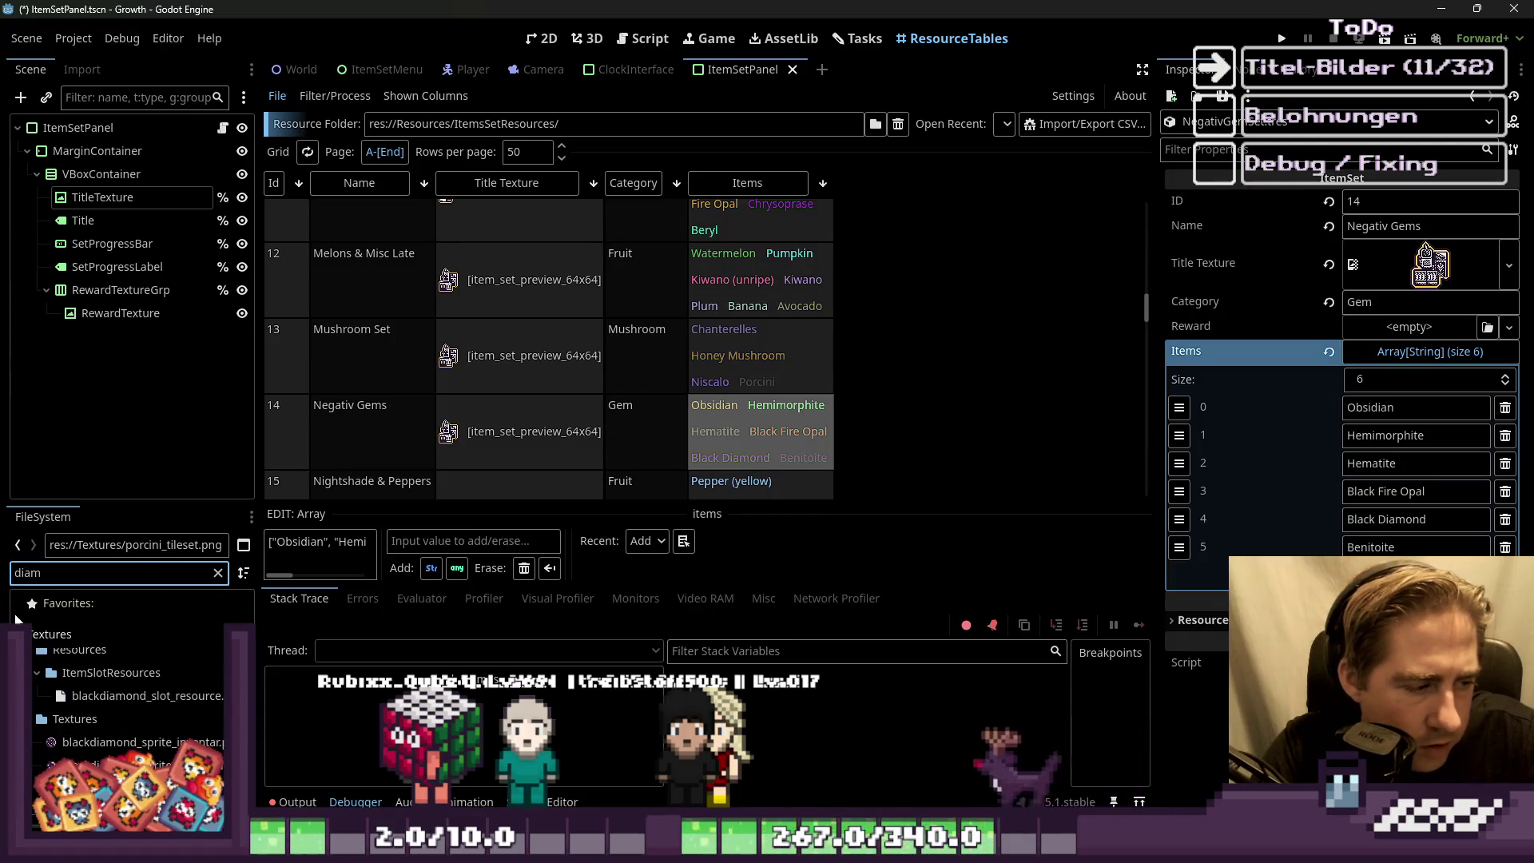
{"action": "key", "text": "BackSpace"}
{"action": "key", "text": "BackSpace"}
{"action": "key", "text": "BackSpace"}
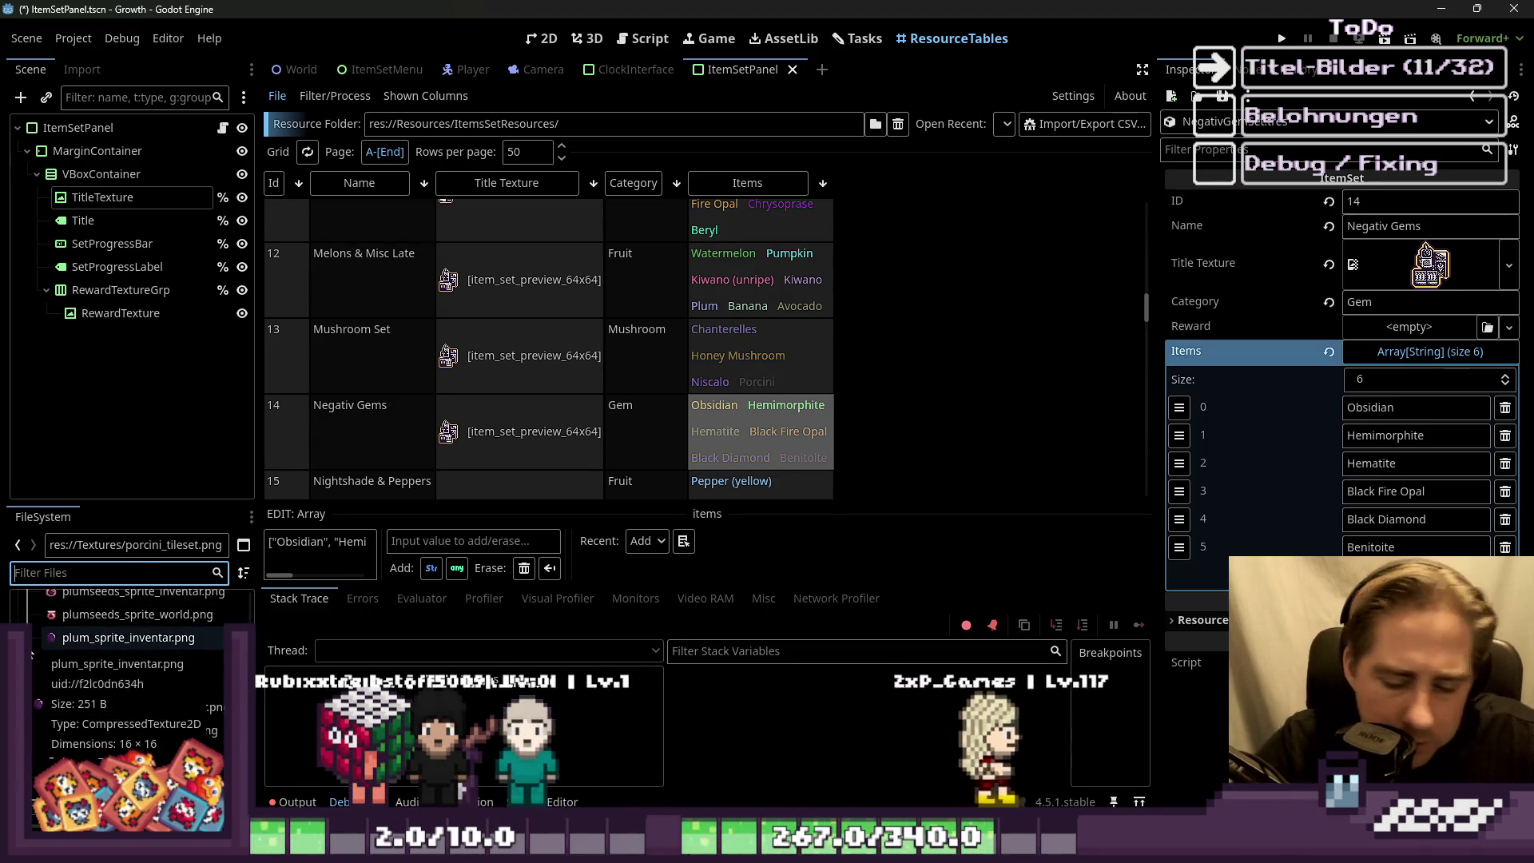
{"action": "type", "text": "Fire"}
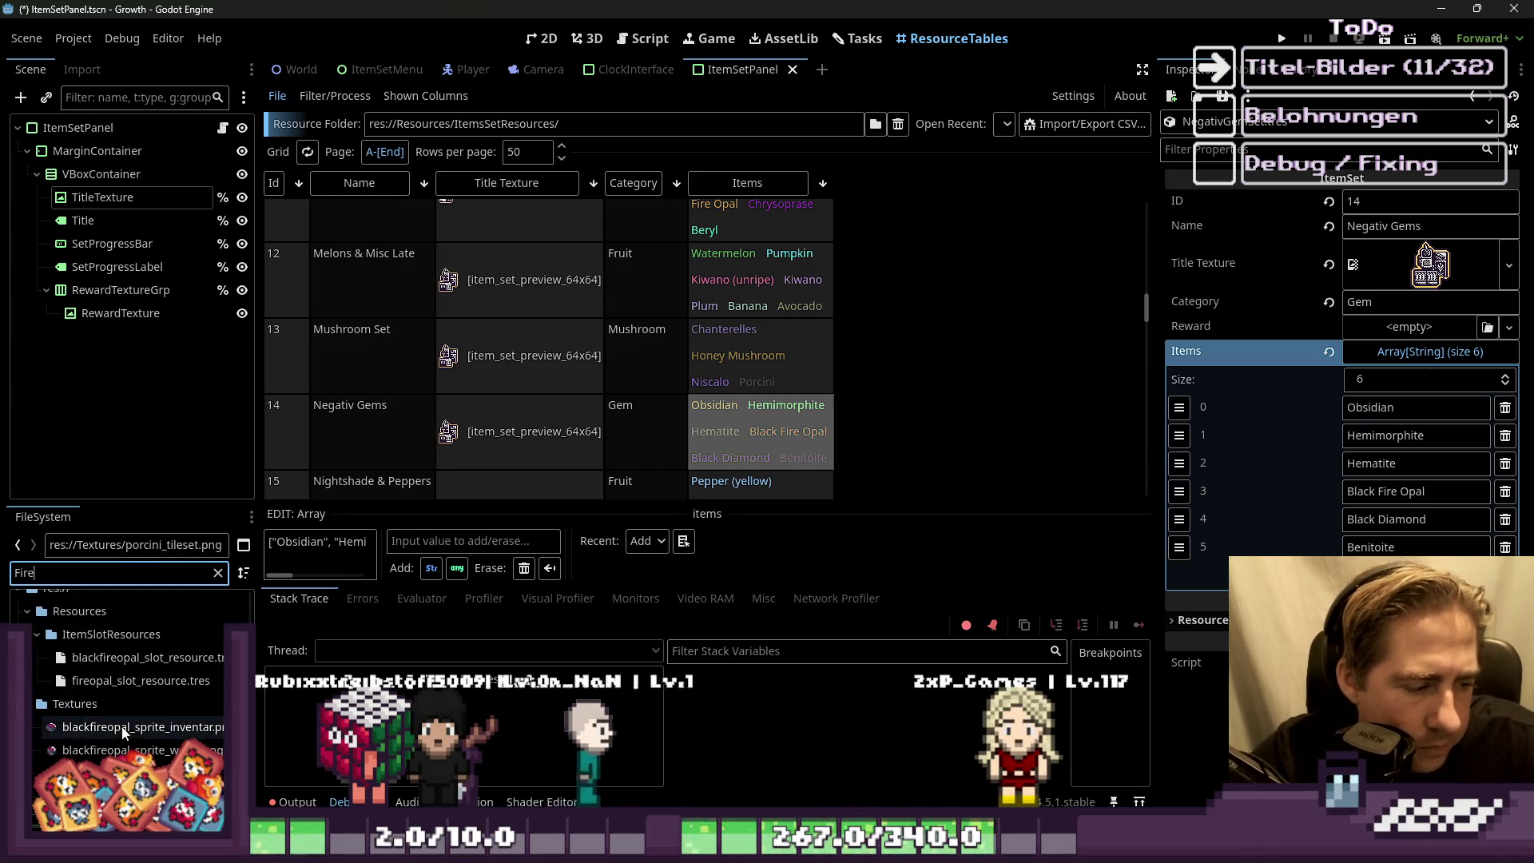
{"action": "right_click", "coordinate": [102, 727]}
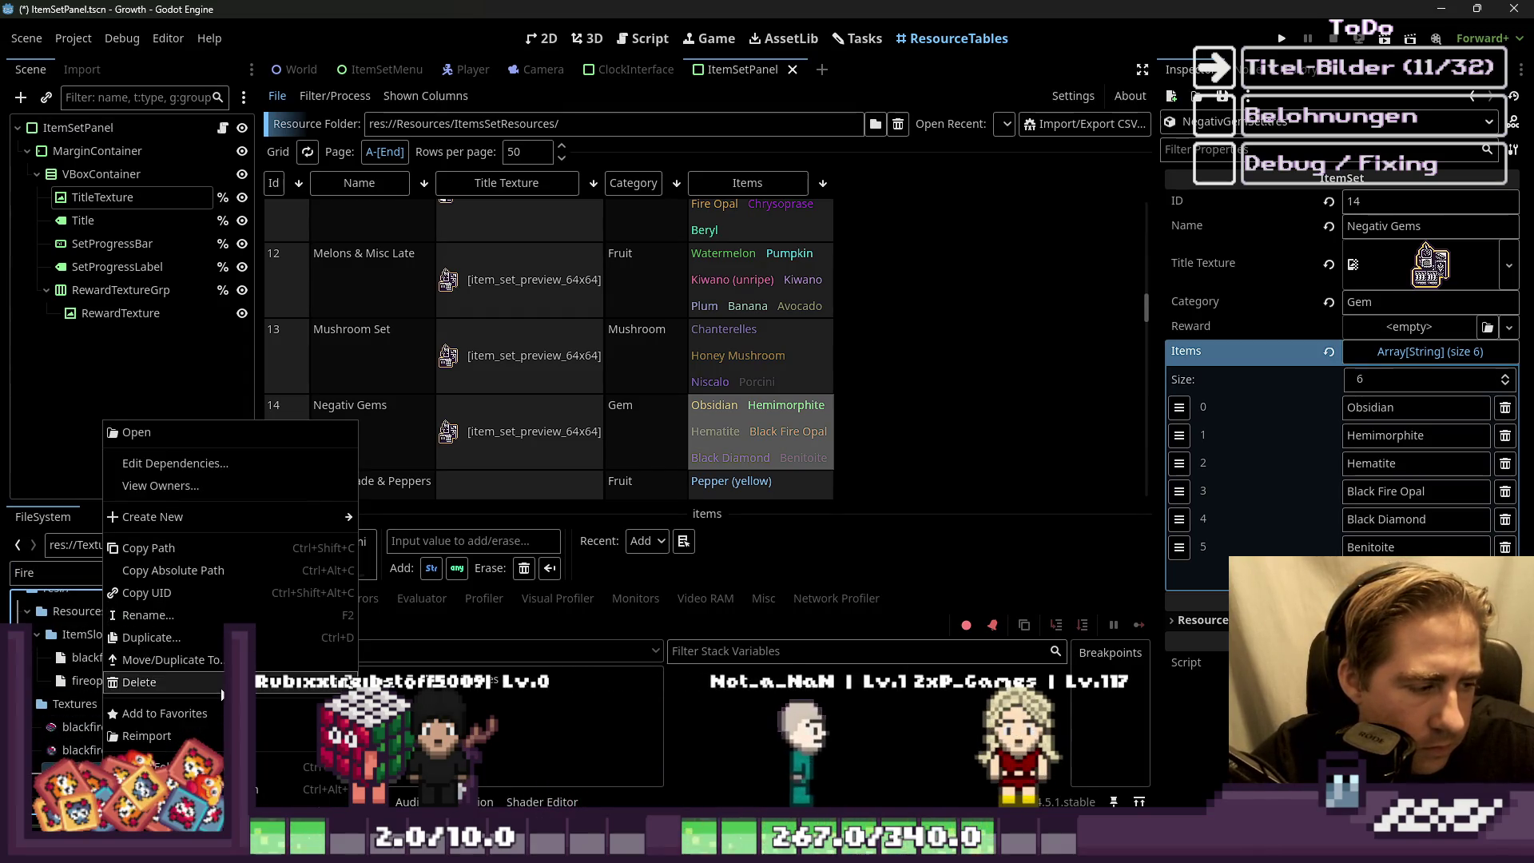
Step: Filter the FileSystem for 'Hema' and open the hematite sprite in the external program
{"action": "left_click", "coordinate": [75, 757]}
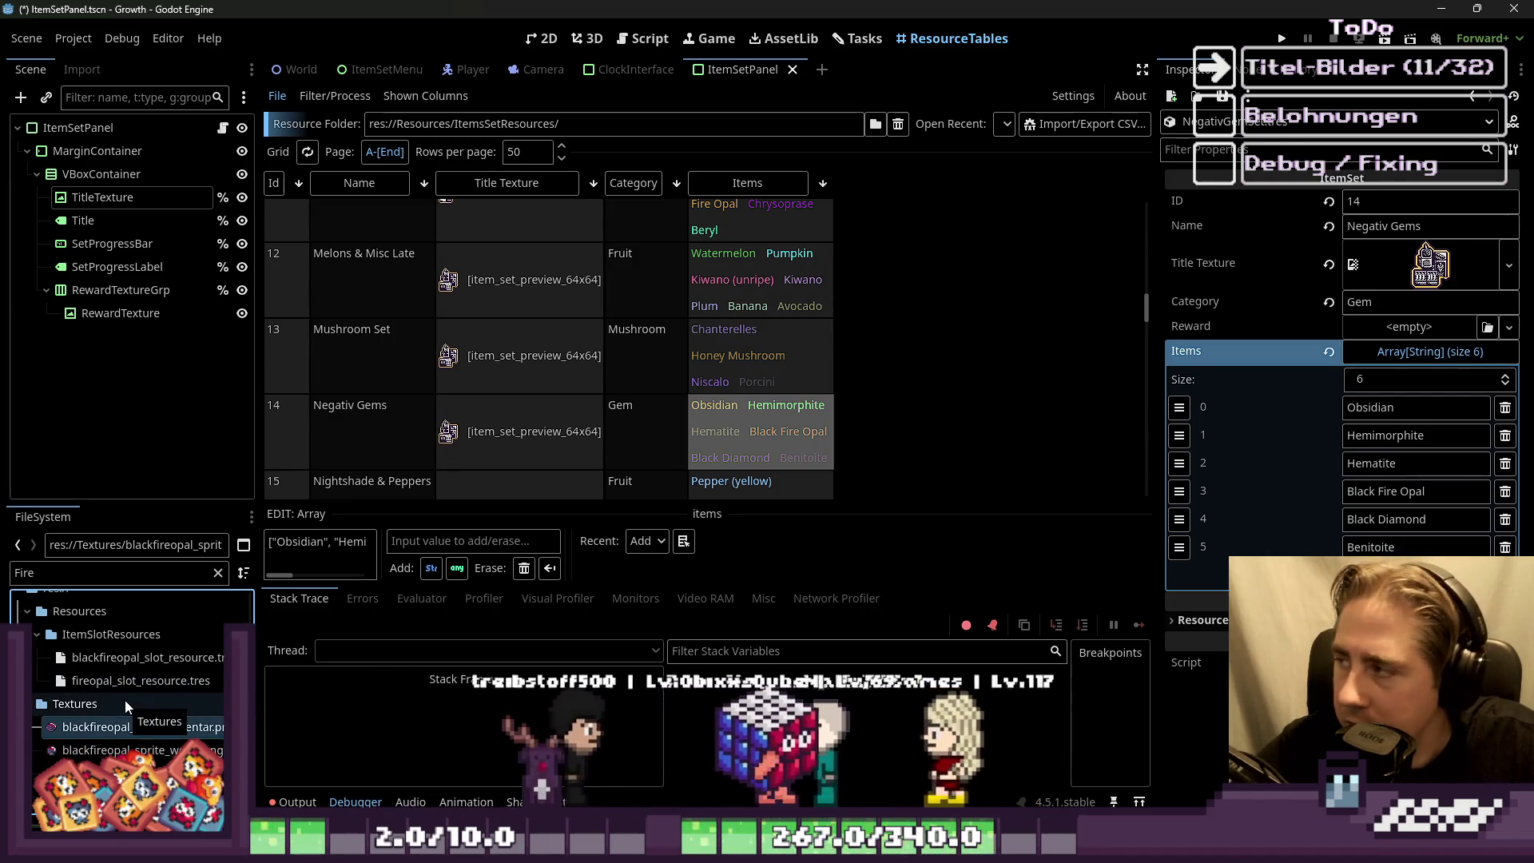
{"action": "left_click", "coordinate": [99, 577]}
{"action": "key", "text": "BackSpace"}
{"action": "key", "text": "BackSpace"}
{"action": "key", "text": "BackSpace"}
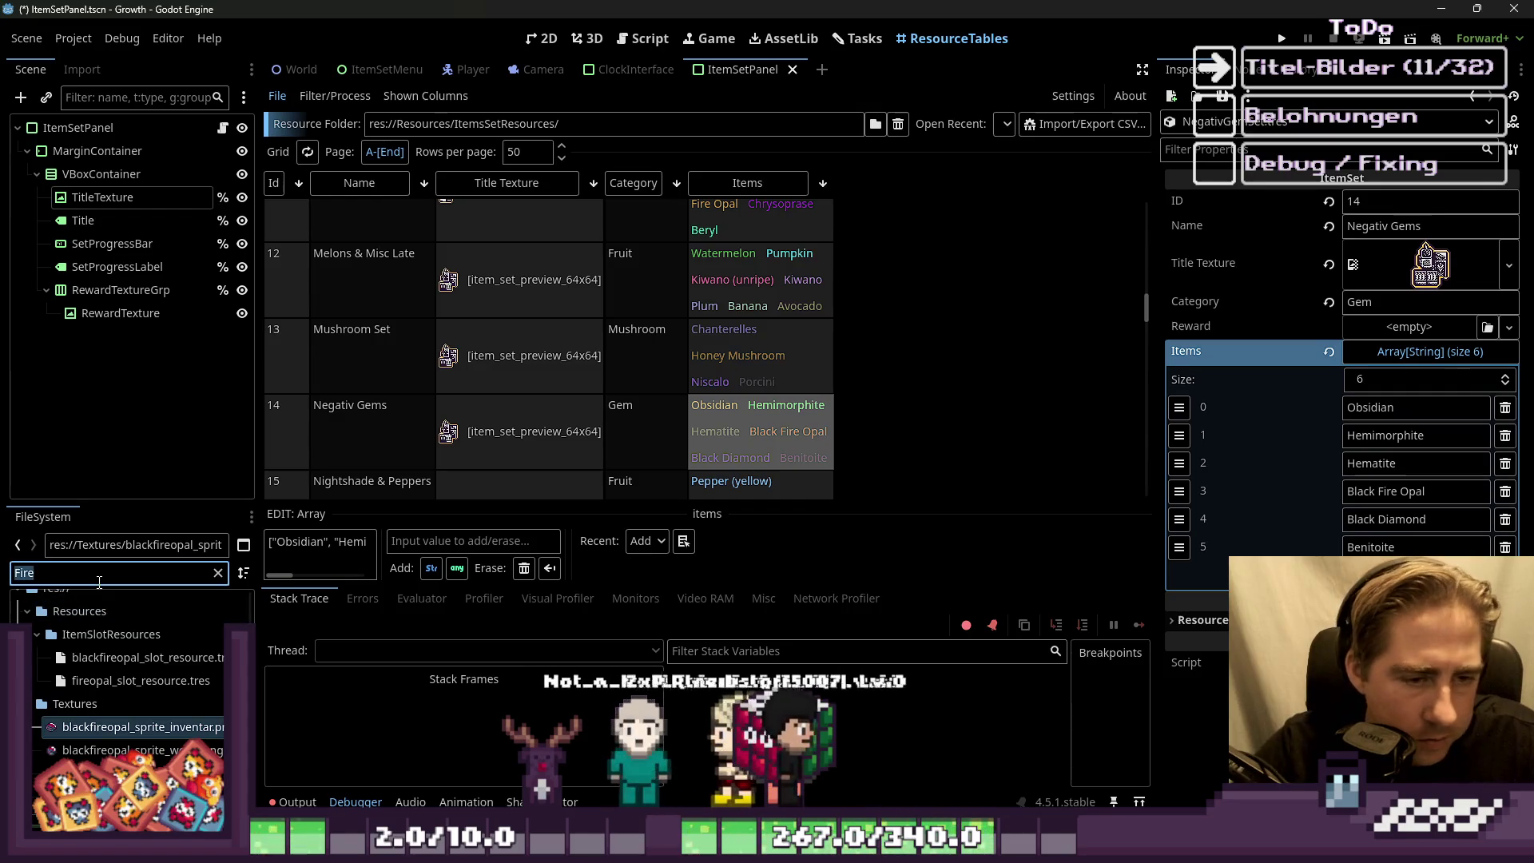
{"action": "type", "text": "Hemi"}
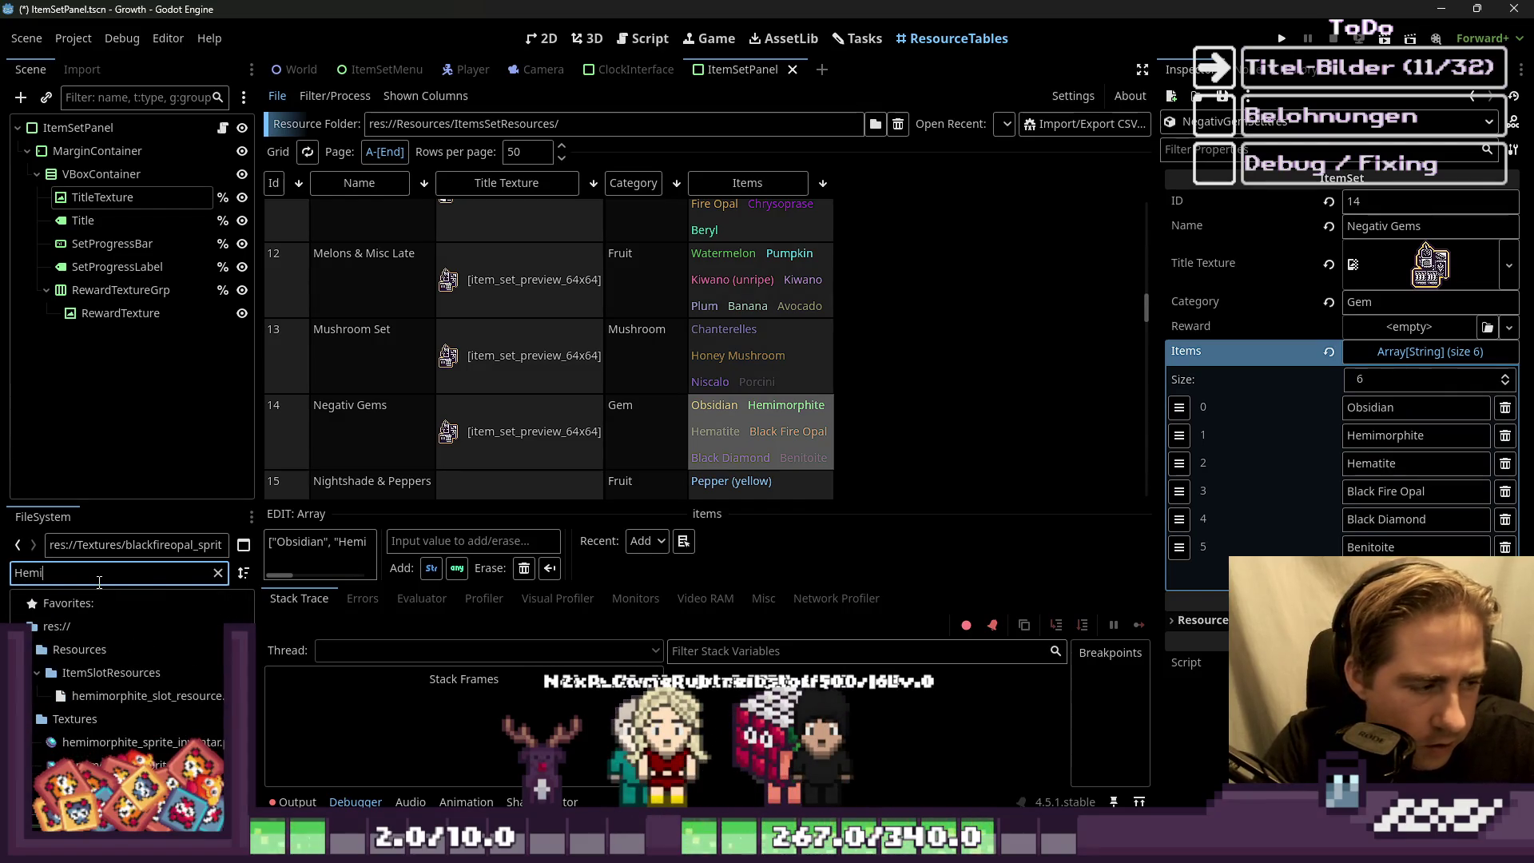
{"action": "key", "text": "BackSpace"}
{"action": "key", "text": "BackSpace"}
{"action": "key", "text": "BackSpace"}
{"action": "type", "text": "Hema"}
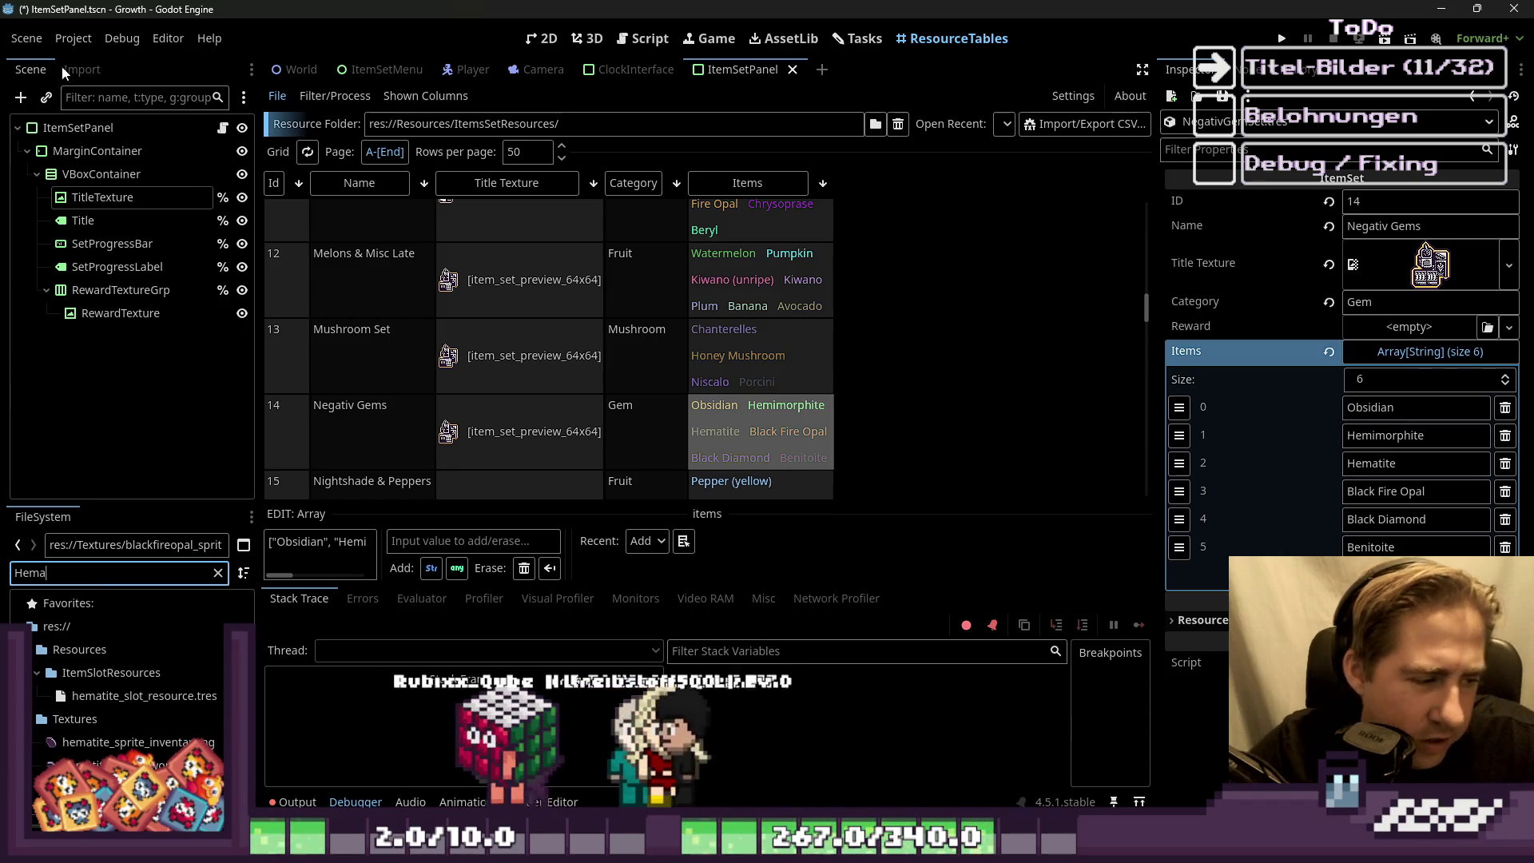
{"action": "right_click", "coordinate": [93, 742]}
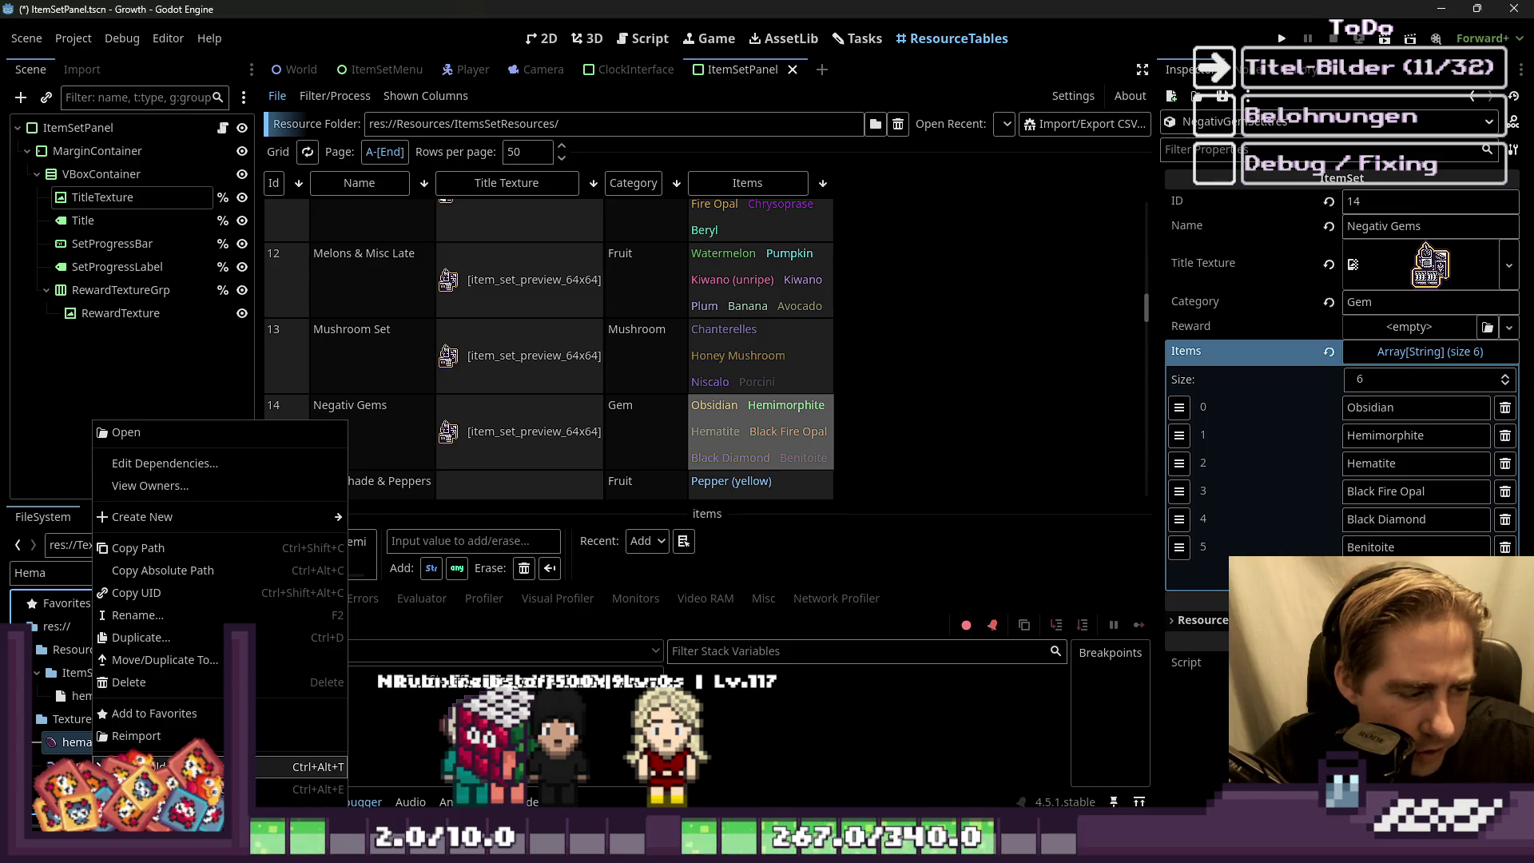
{"action": "left_click", "coordinate": [144, 788]}
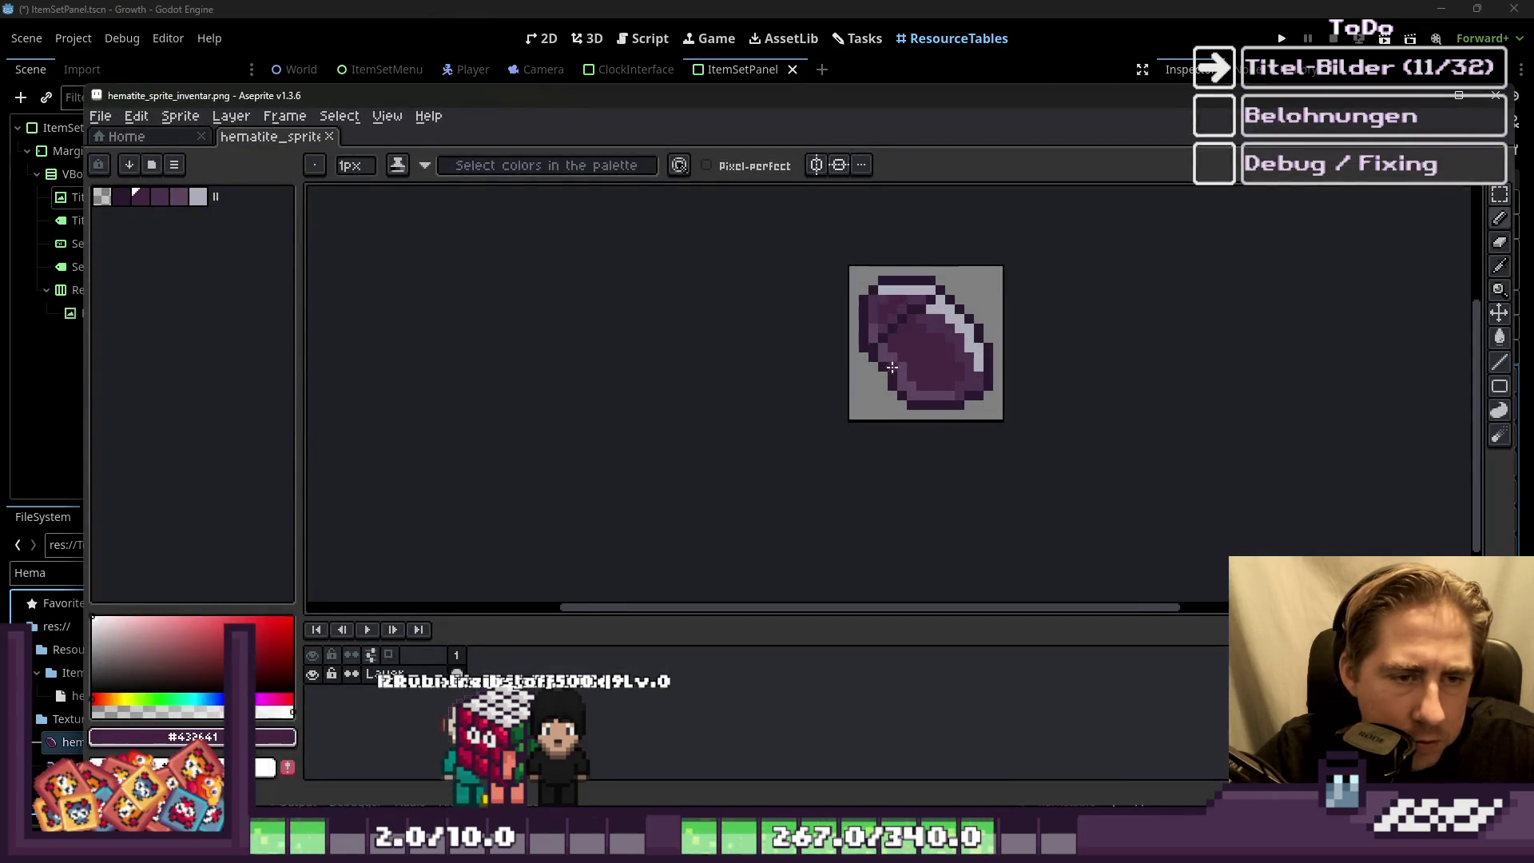
Step: Marquee-select the hematite sprite, maximize Aseprite, and return to the growth_itemset_preview sheet
{"action": "key", "text": "m"}
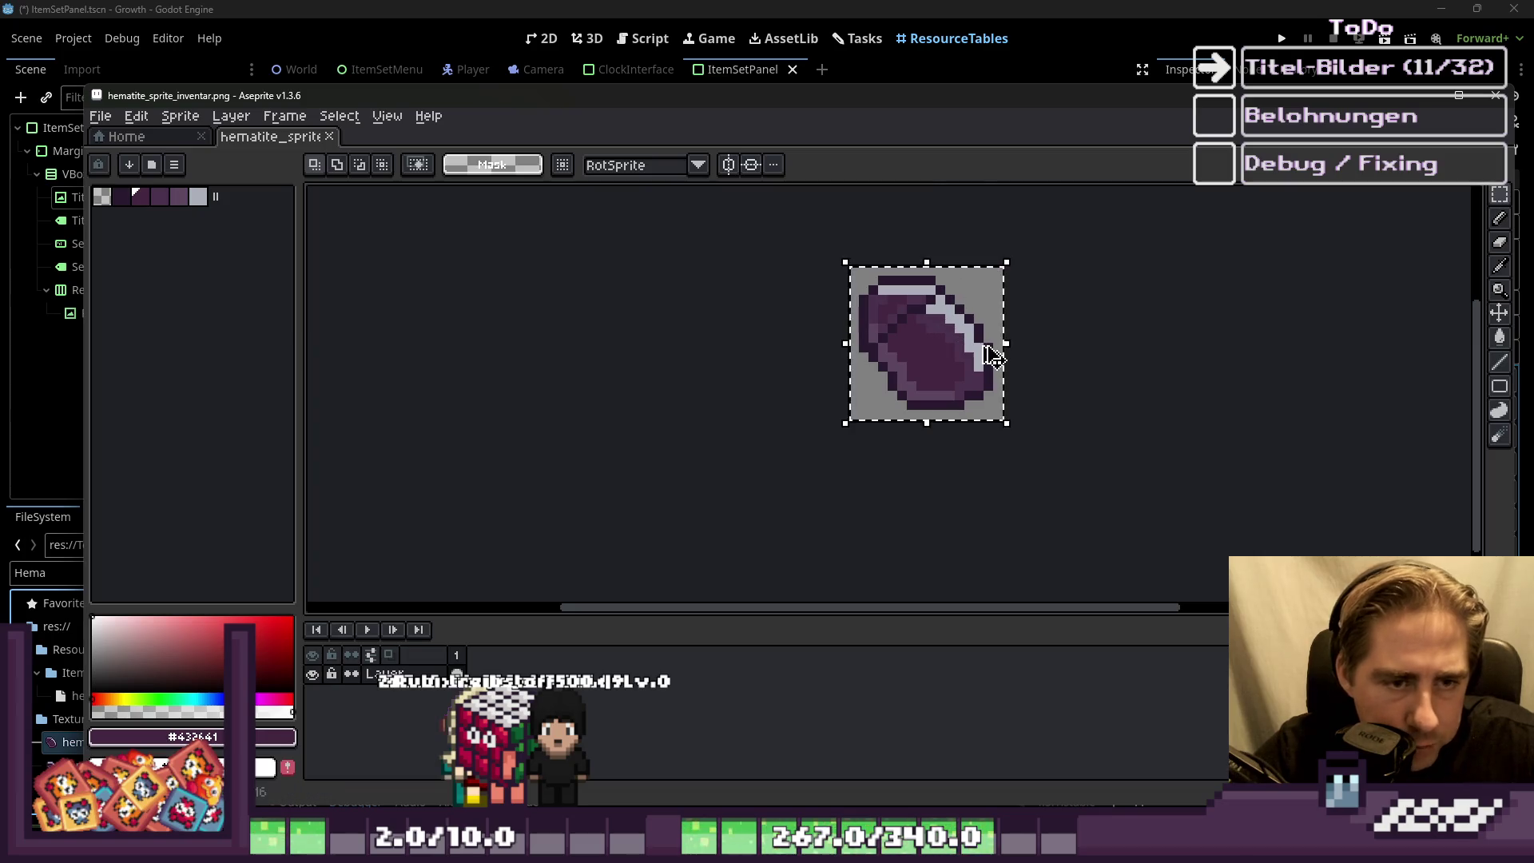
{"action": "left_click", "coordinate": [1131, 404]}
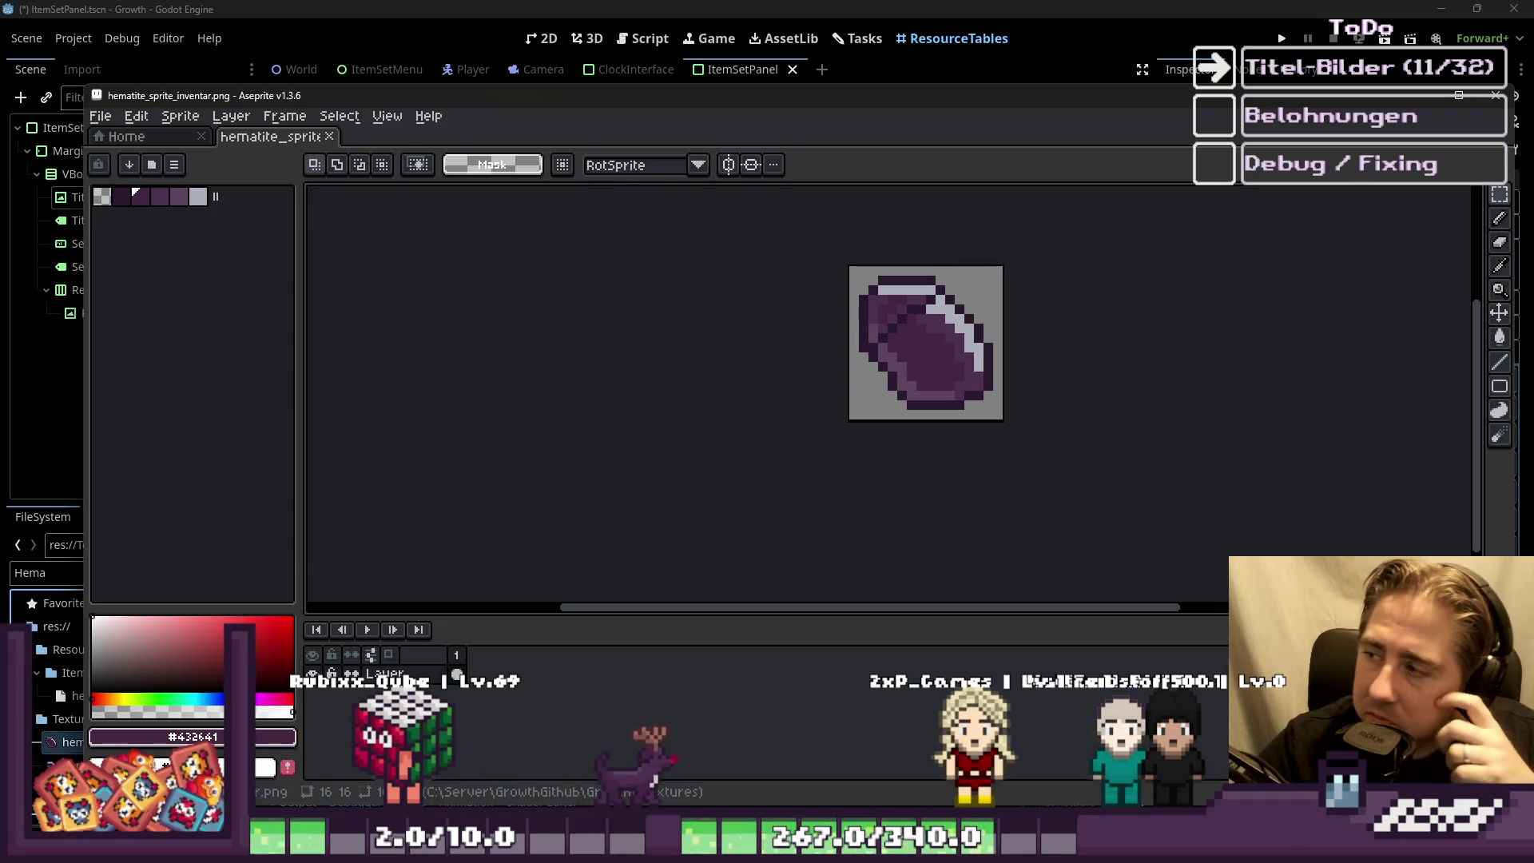
{"action": "left_click", "coordinate": [1459, 95]}
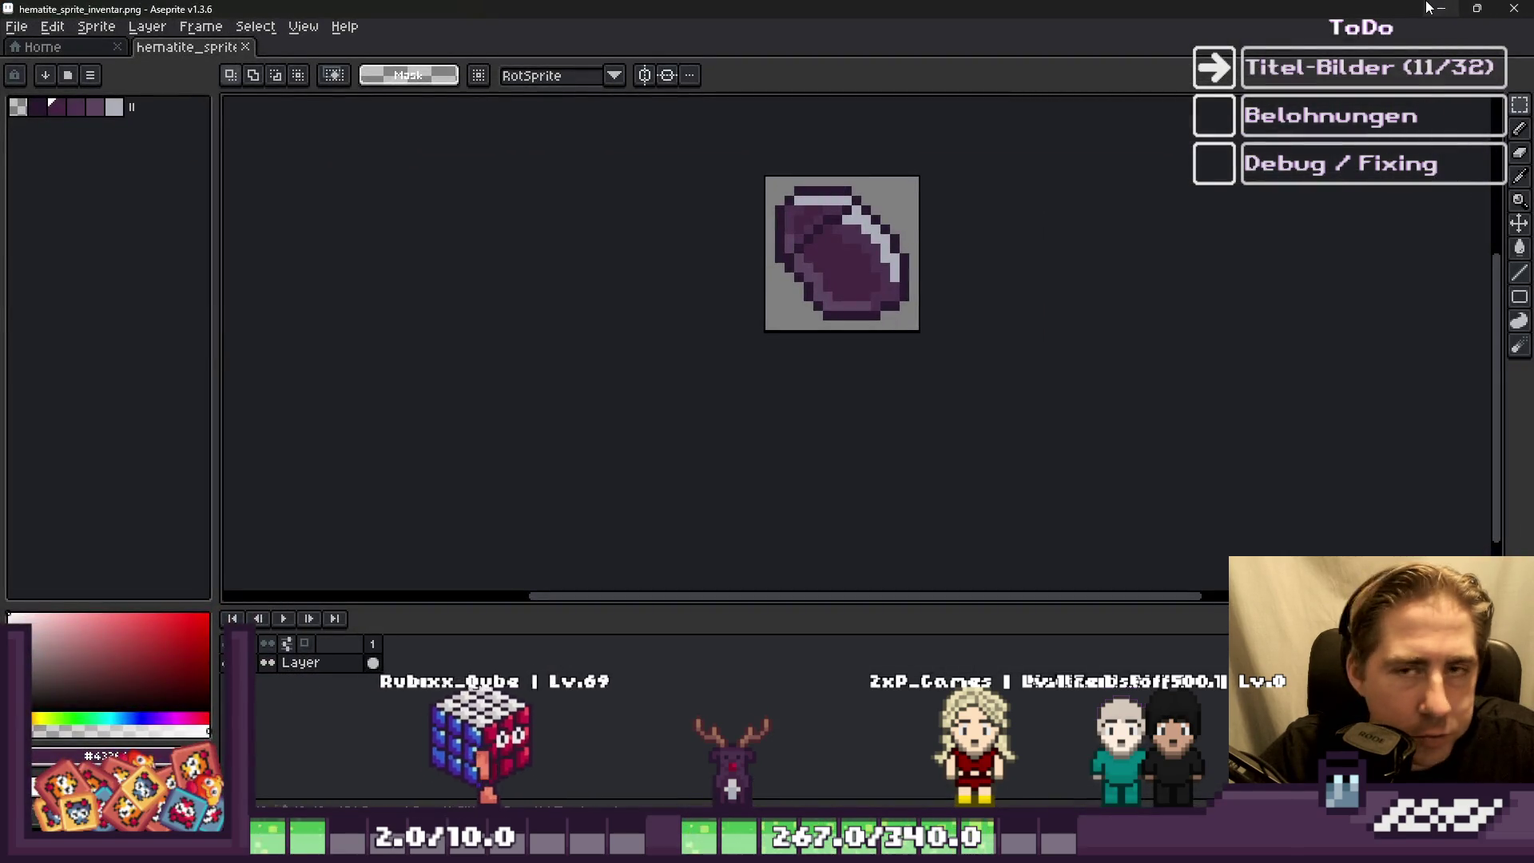
{"action": "key", "text": "alt+Tab"}
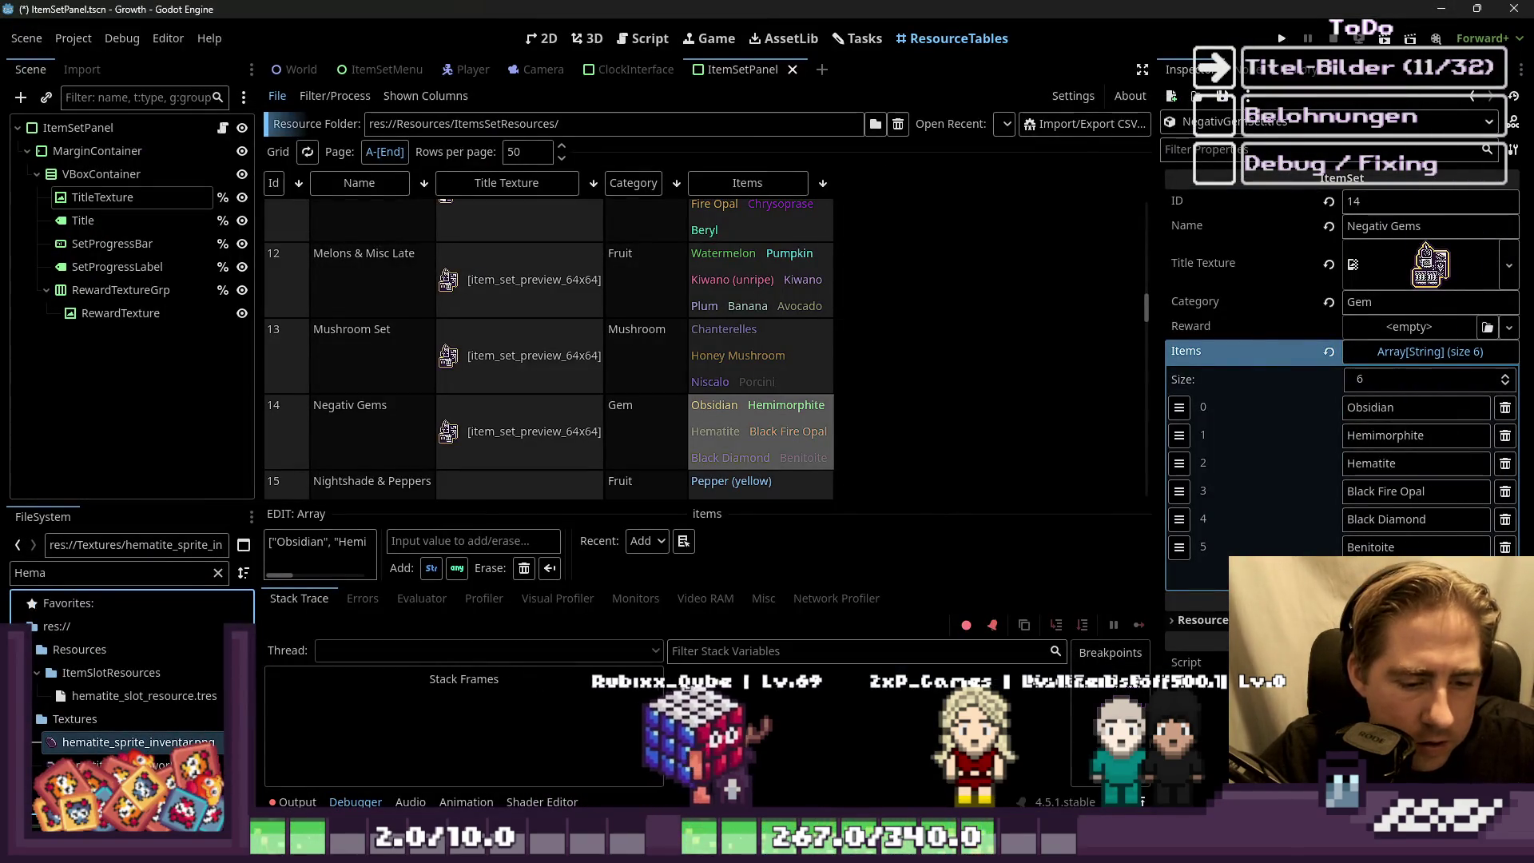
{"action": "key", "text": "alt+Tab"}
{"action": "scroll", "coordinate": [886, 509], "scroll_direction": "down", "scroll_amount": 2}
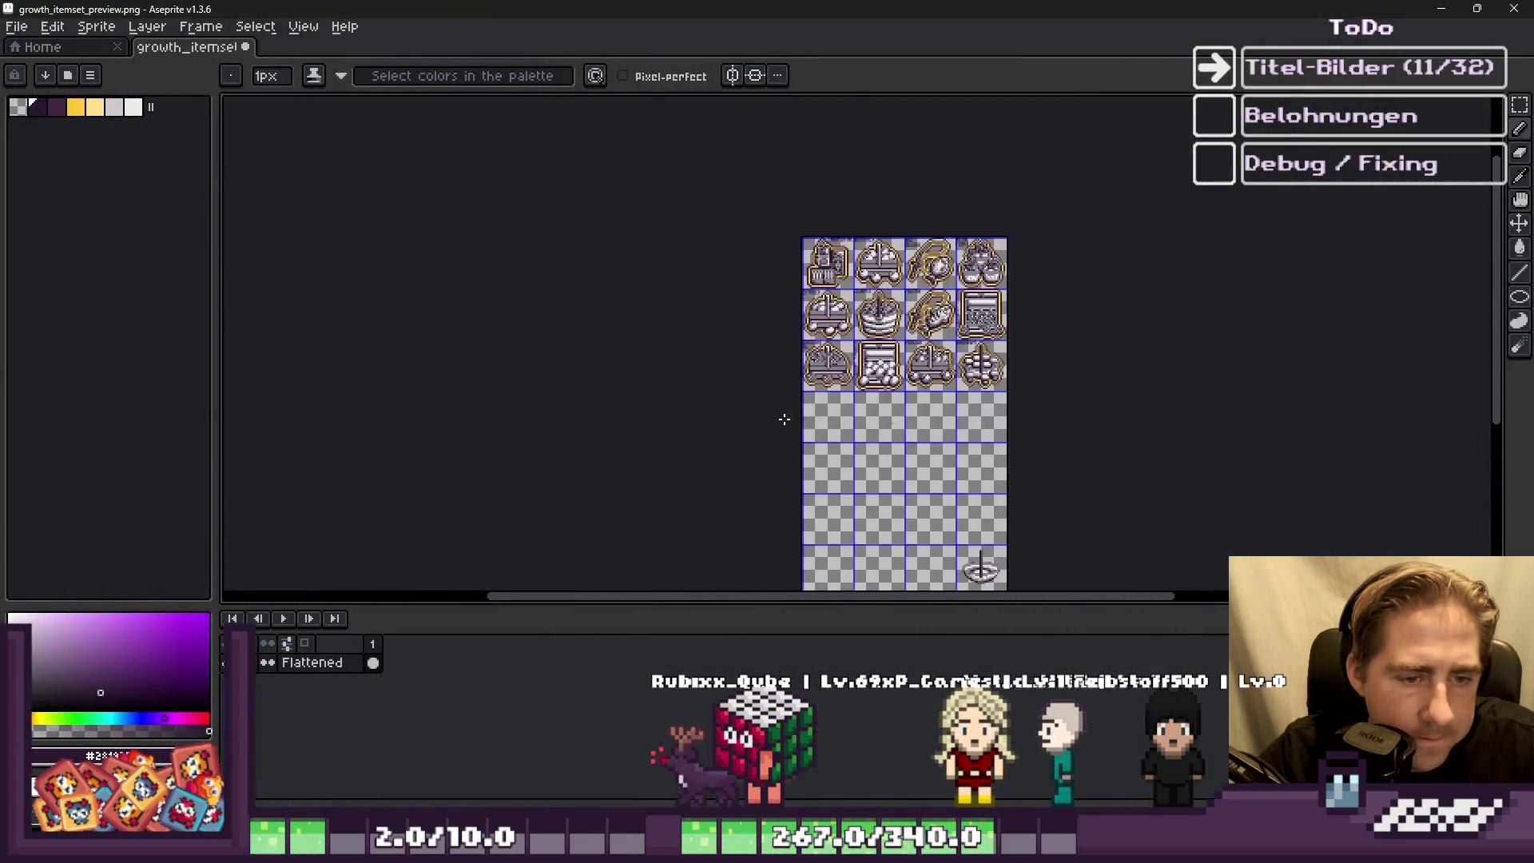
Step: Paste the hematite gem and move it into an empty tile
{"action": "scroll", "coordinate": [863, 413], "scroll_direction": "up", "scroll_amount": 5}
{"action": "scroll", "coordinate": [798, 240], "scroll_direction": "down", "scroll_amount": 2}
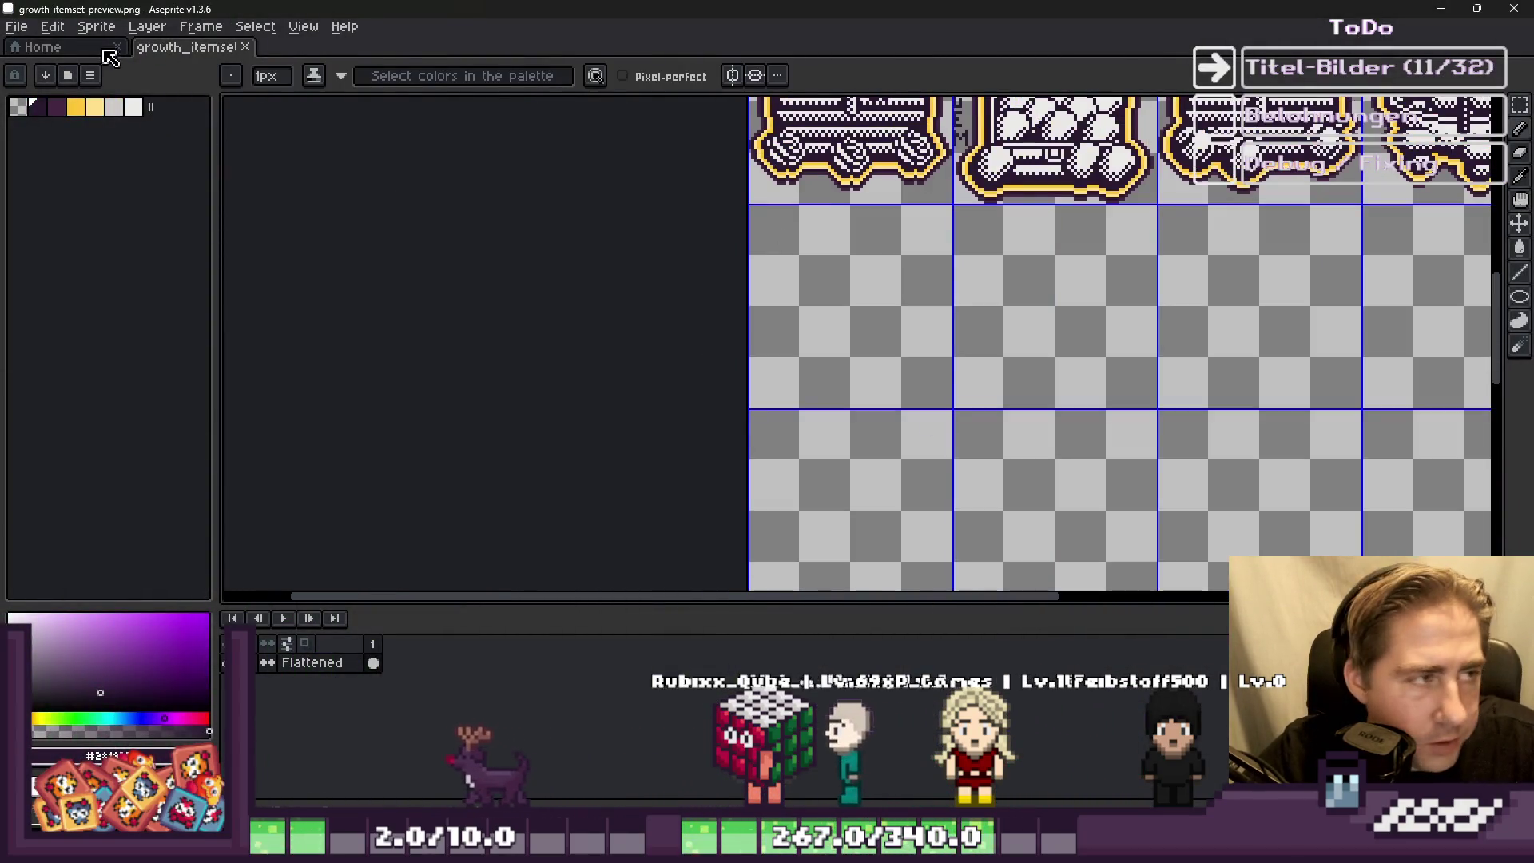
{"action": "scroll", "coordinate": [807, 361], "scroll_direction": "down", "scroll_amount": 3}
{"action": "scroll", "coordinate": [784, 291], "scroll_direction": "up", "scroll_amount": 3}
{"action": "scroll", "coordinate": [918, 432], "scroll_direction": "down", "scroll_amount": 1}
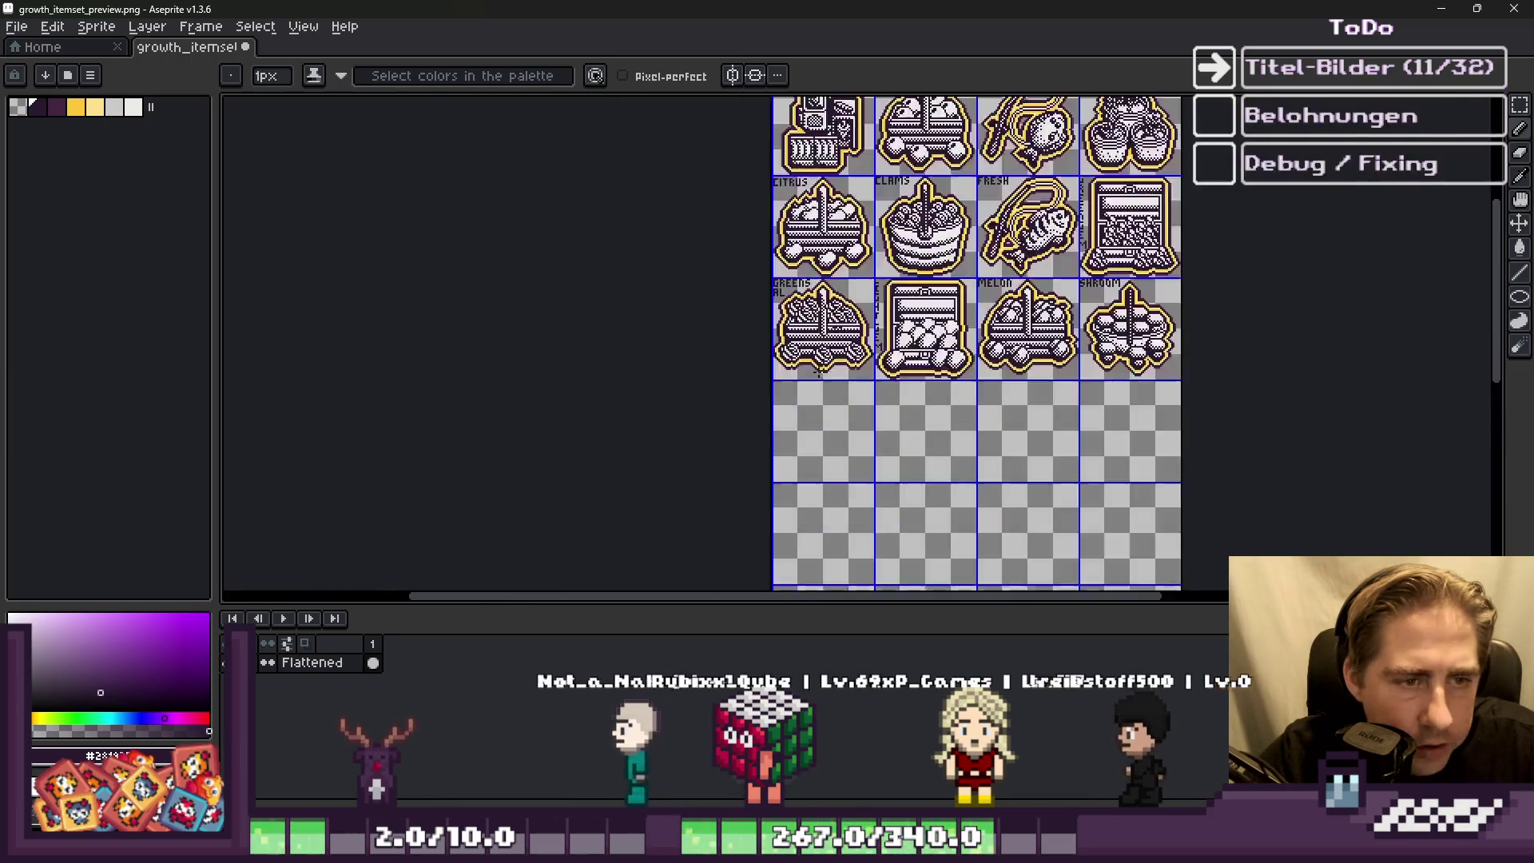
{"action": "scroll", "coordinate": [962, 501], "scroll_direction": "up", "scroll_amount": 1}
{"action": "scroll", "coordinate": [963, 501], "scroll_direction": "down", "scroll_amount": 3}
{"action": "scroll", "coordinate": [822, 319], "scroll_direction": "up", "scroll_amount": 3}
{"action": "key", "text": "ctrl+v"}
{"action": "left_click_drag", "start_coordinate": [496, 348], "coordinate": [877, 294]}
{"action": "scroll", "coordinate": [887, 344], "scroll_direction": "down", "scroll_amount": 3}
{"action": "scroll", "coordinate": [859, 341], "scroll_direction": "up", "scroll_amount": 2}
{"action": "key", "text": "Return"}
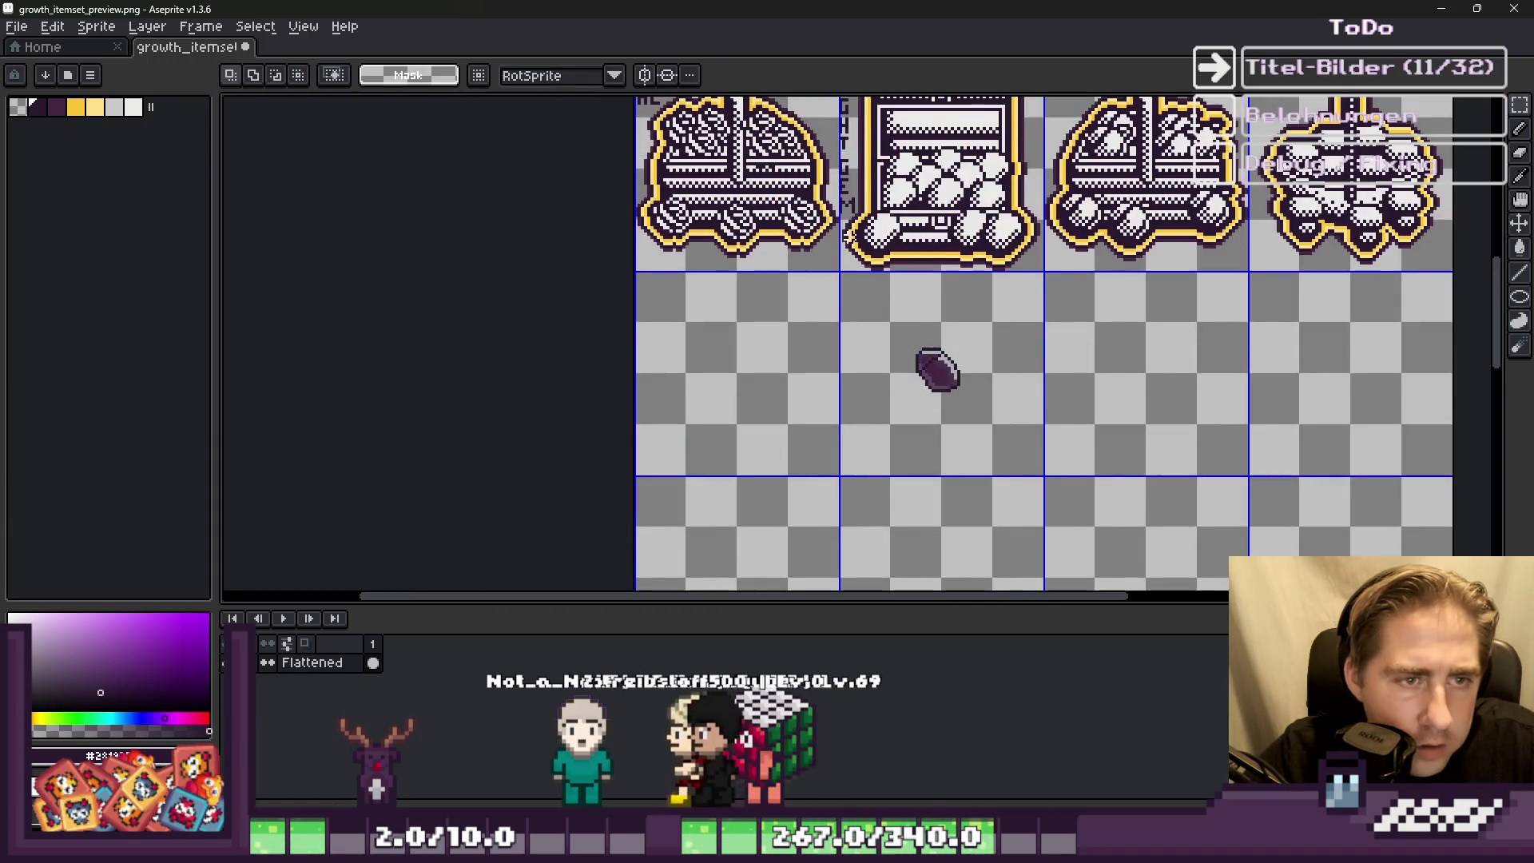
Step: Paste a copy of the bottom-left chest tile into the empty tile, nudged up three pixels
{"action": "scroll", "coordinate": [853, 241], "scroll_direction": "down", "scroll_amount": 1}
{"action": "scroll", "coordinate": [845, 231], "scroll_direction": "down", "scroll_amount": 2}
{"action": "scroll", "coordinate": [845, 501], "scroll_direction": "up", "scroll_amount": 3}
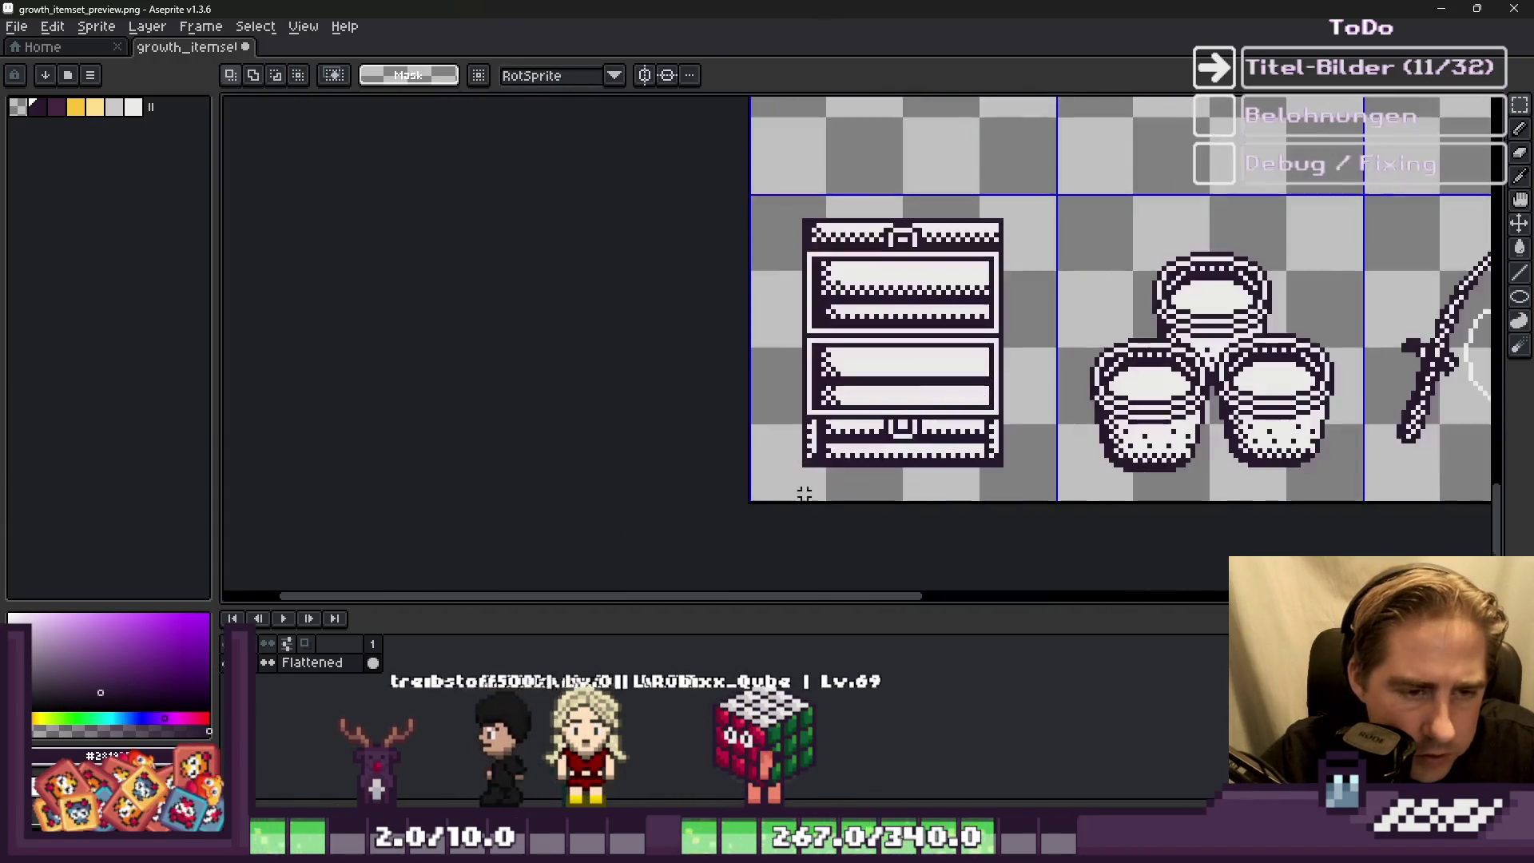
{"action": "left_click_drag", "start_coordinate": [767, 223], "coordinate": [873, 363]}
{"action": "scroll", "coordinate": [853, 429], "scroll_direction": "down", "scroll_amount": 3}
{"action": "scroll", "coordinate": [831, 233], "scroll_direction": "up", "scroll_amount": 4}
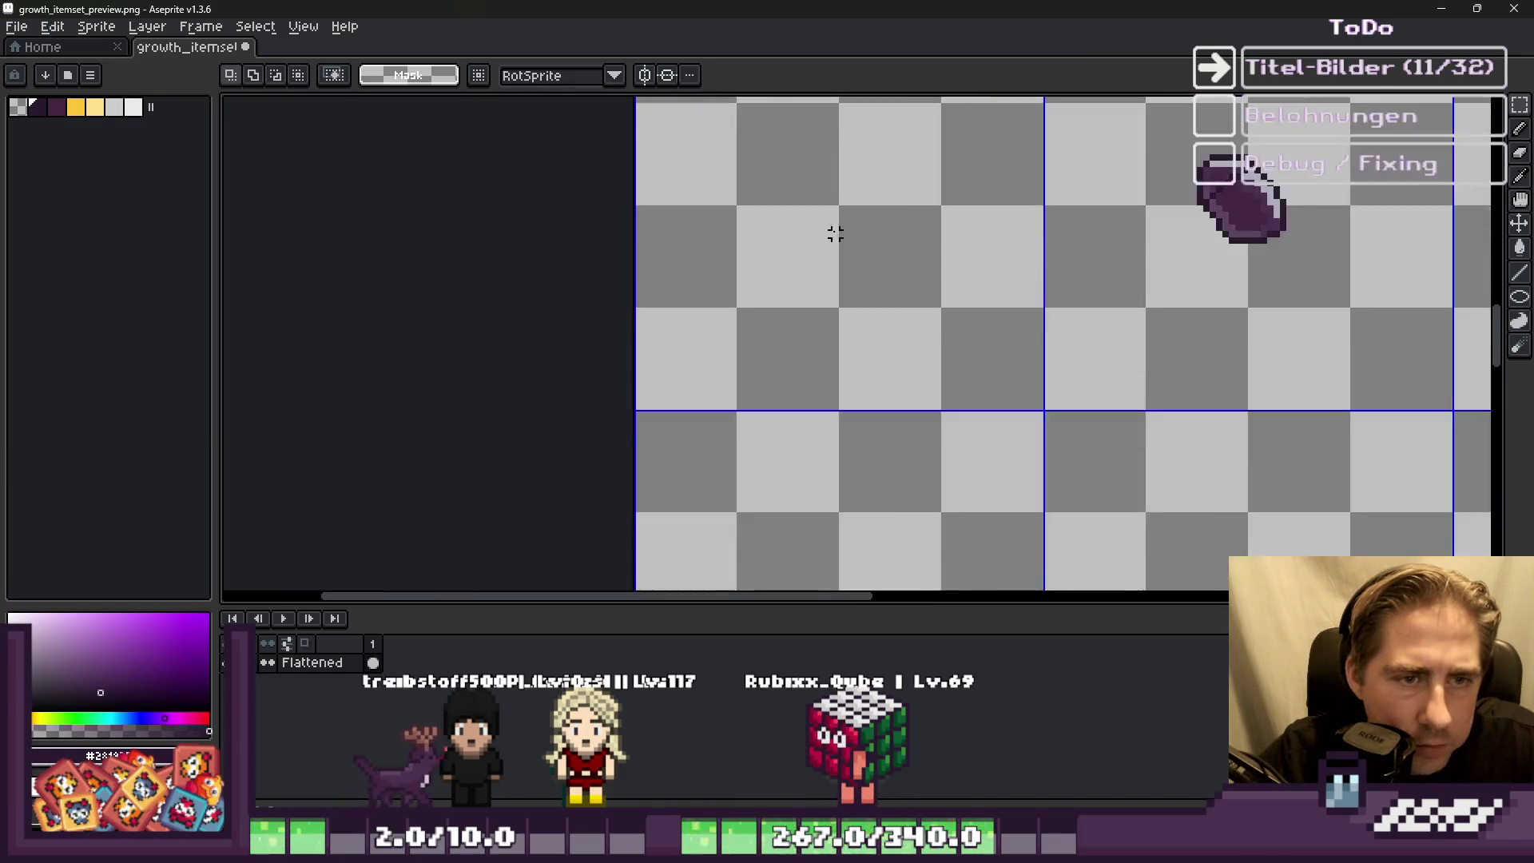
{"action": "scroll", "coordinate": [829, 281], "scroll_direction": "down", "scroll_amount": 2}
{"action": "scroll", "coordinate": [767, 189], "scroll_direction": "up", "scroll_amount": 2}
{"action": "key", "text": "ctrl+v"}
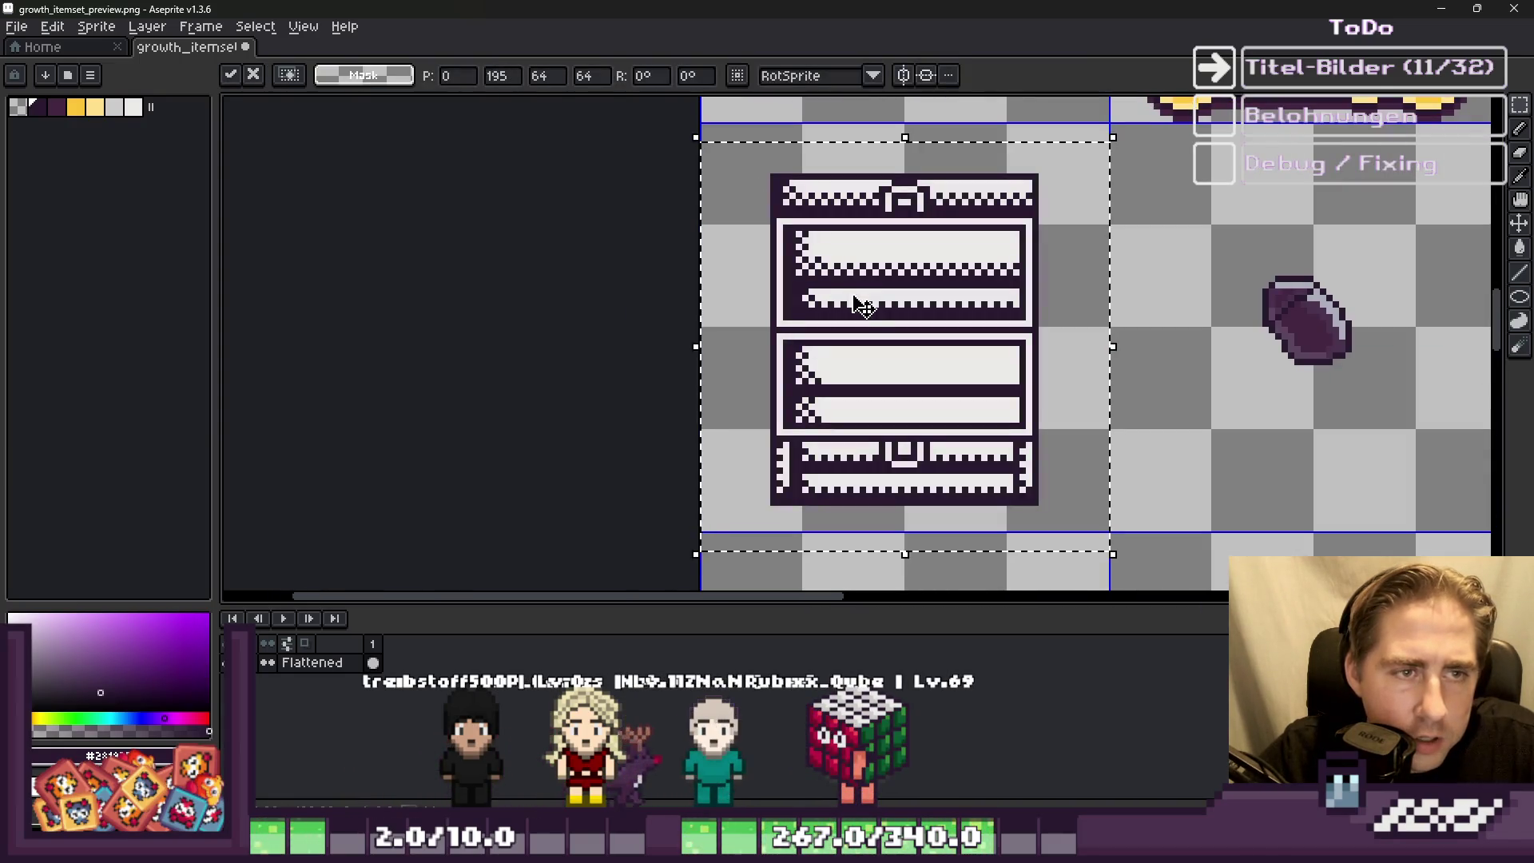
{"action": "left_click_drag", "start_coordinate": [856, 303], "coordinate": [857, 281]}
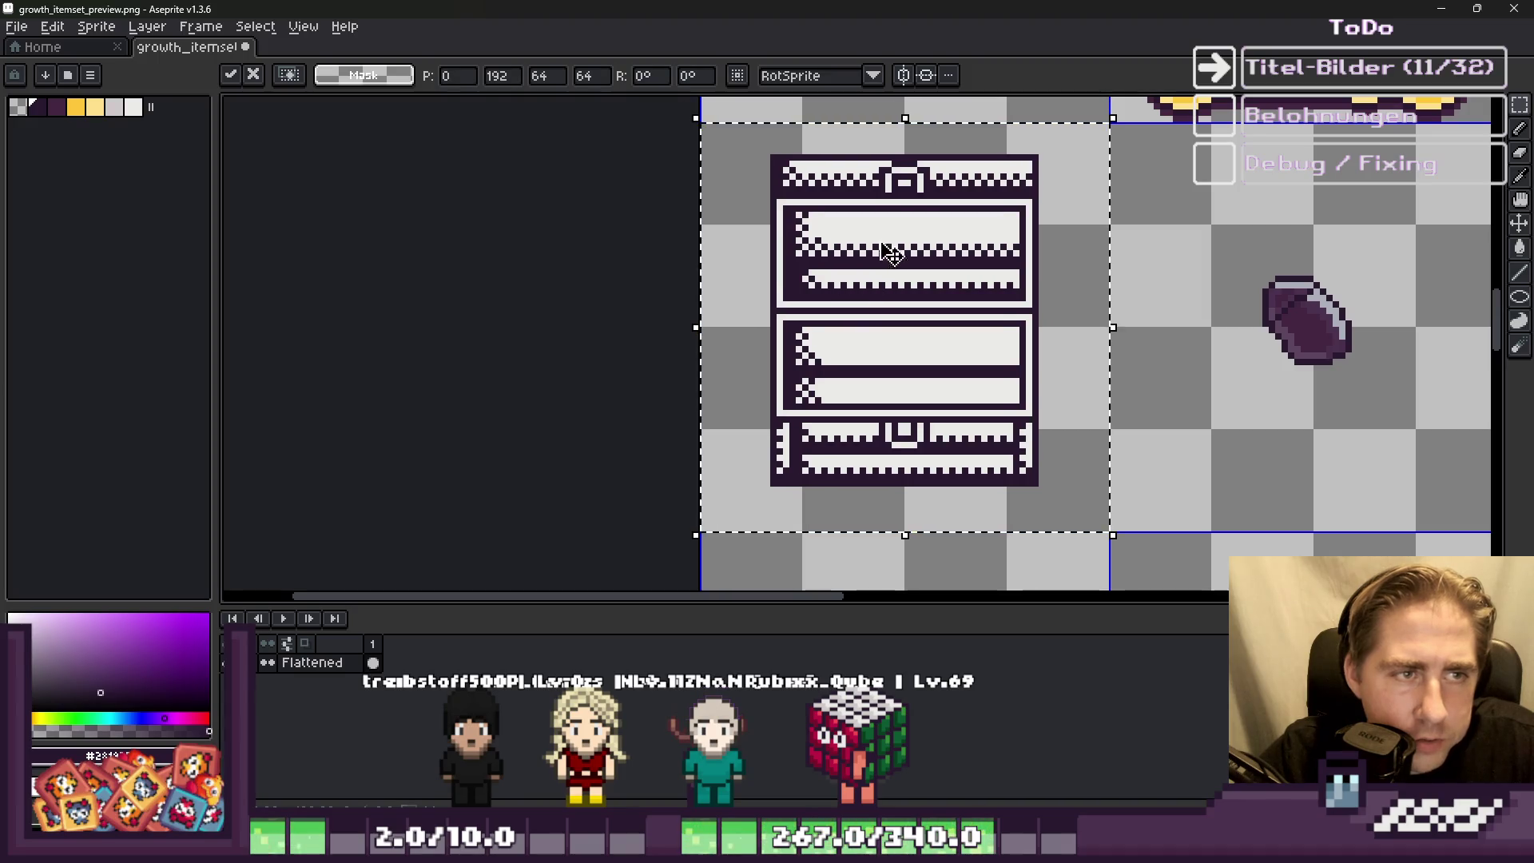
{"action": "key", "text": "Return"}
{"action": "scroll", "coordinate": [892, 254], "scroll_direction": "down", "scroll_amount": 1}
{"action": "scroll", "coordinate": [1182, 311], "scroll_direction": "up", "scroll_amount": 2}
Step: Select the gem and pick the chest's white as the drawing colour
{"action": "left_click_drag", "start_coordinate": [1102, 233], "coordinate": [1260, 404]}
{"action": "scroll", "coordinate": [1278, 396], "scroll_direction": "up", "scroll_amount": 1}
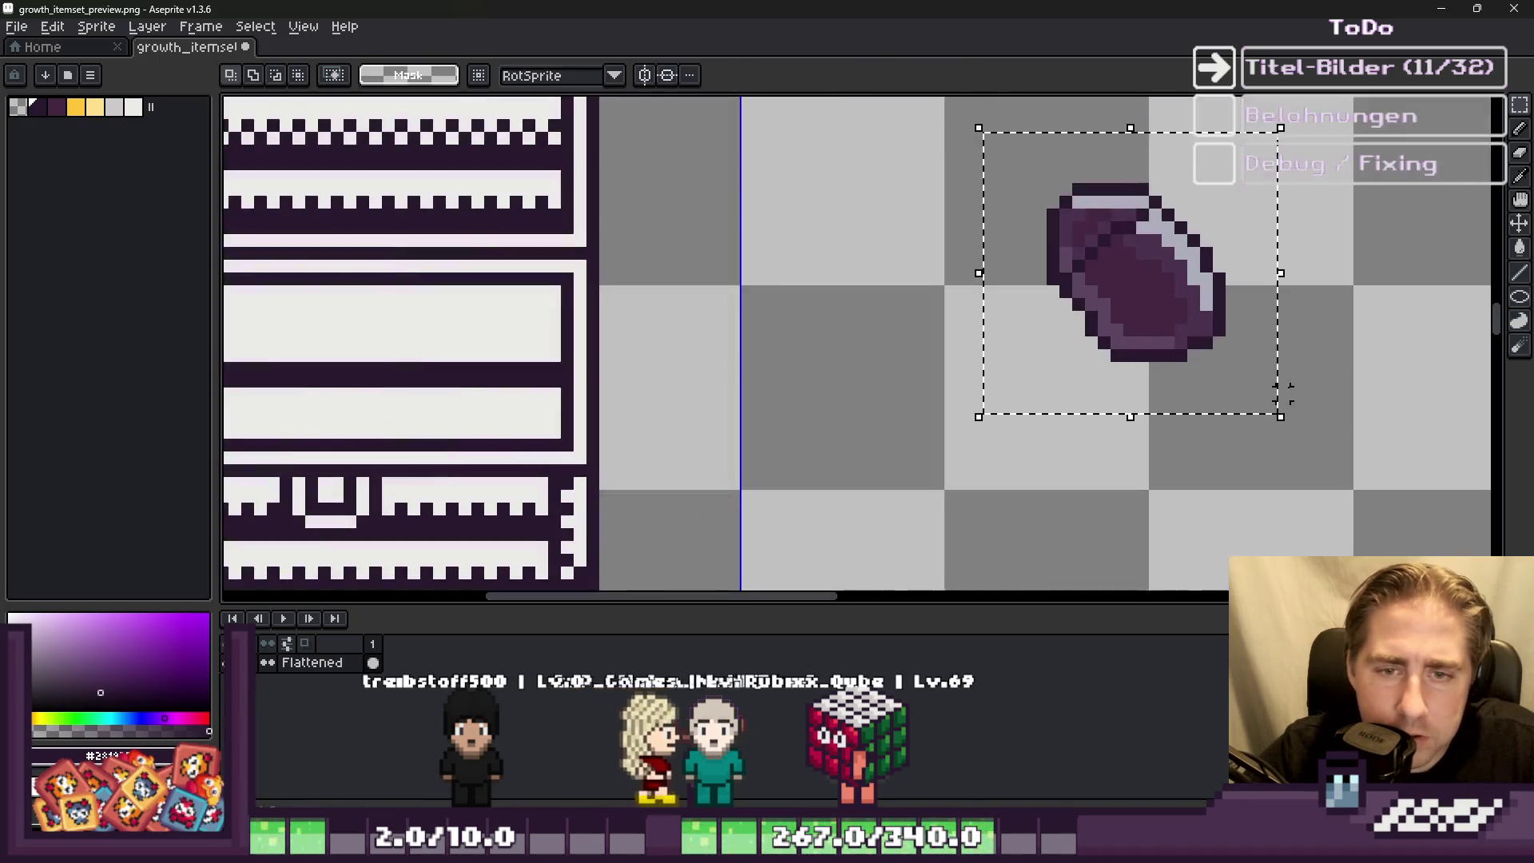
{"action": "scroll", "coordinate": [805, 346], "scroll_direction": "down", "scroll_amount": 1}
{"action": "scroll", "coordinate": [1075, 302], "scroll_direction": "up", "scroll_amount": 2}
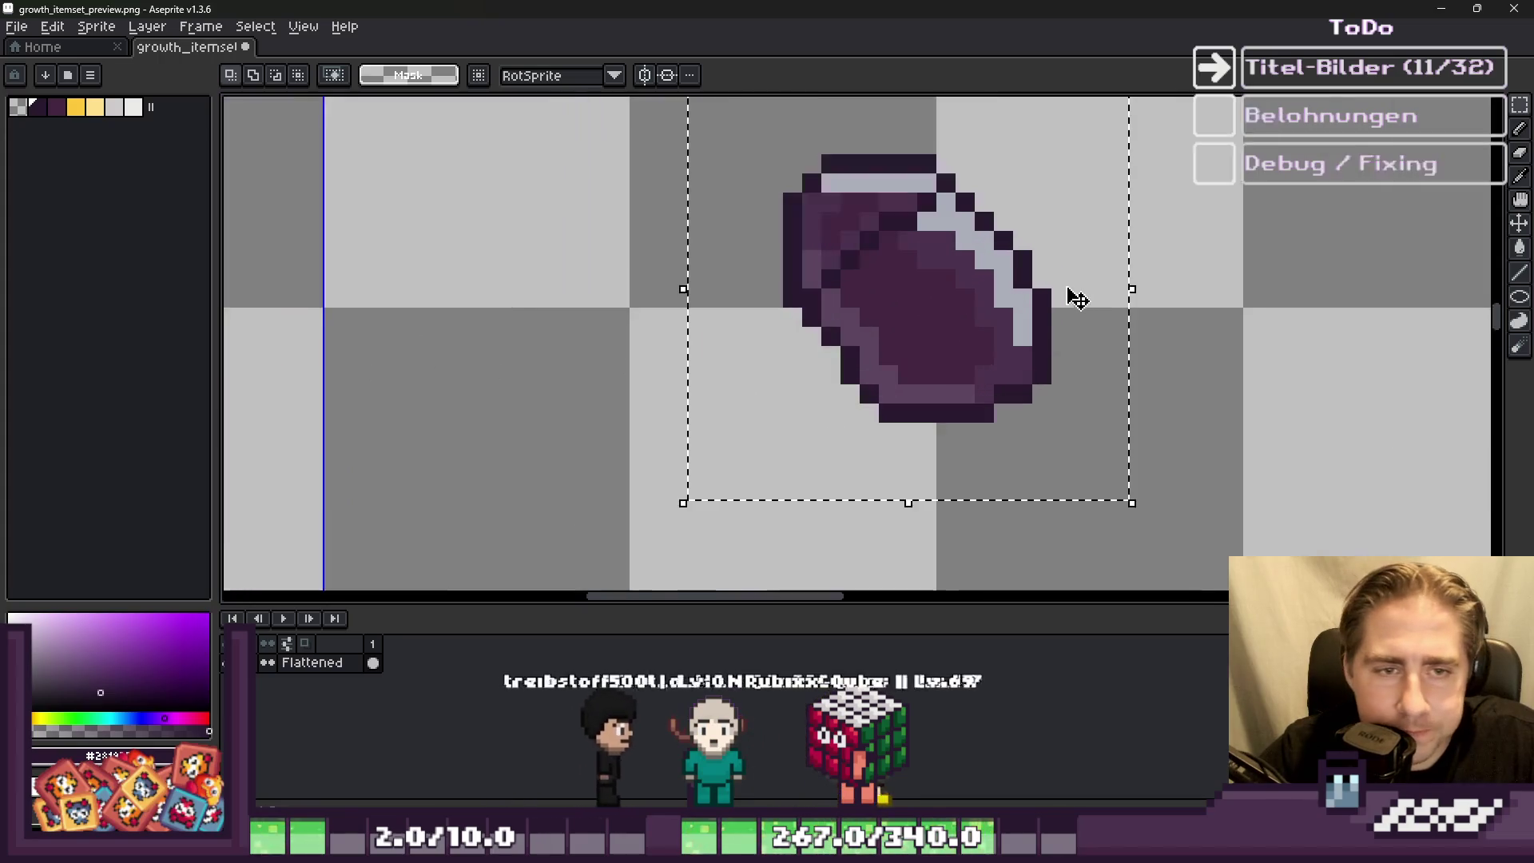
{"action": "scroll", "coordinate": [714, 363], "scroll_direction": "down", "scroll_amount": 1}
{"action": "scroll", "coordinate": [714, 364], "scroll_direction": "down", "scroll_amount": 2}
{"action": "left_click", "coordinate": [342, 171], "text": "alt"}
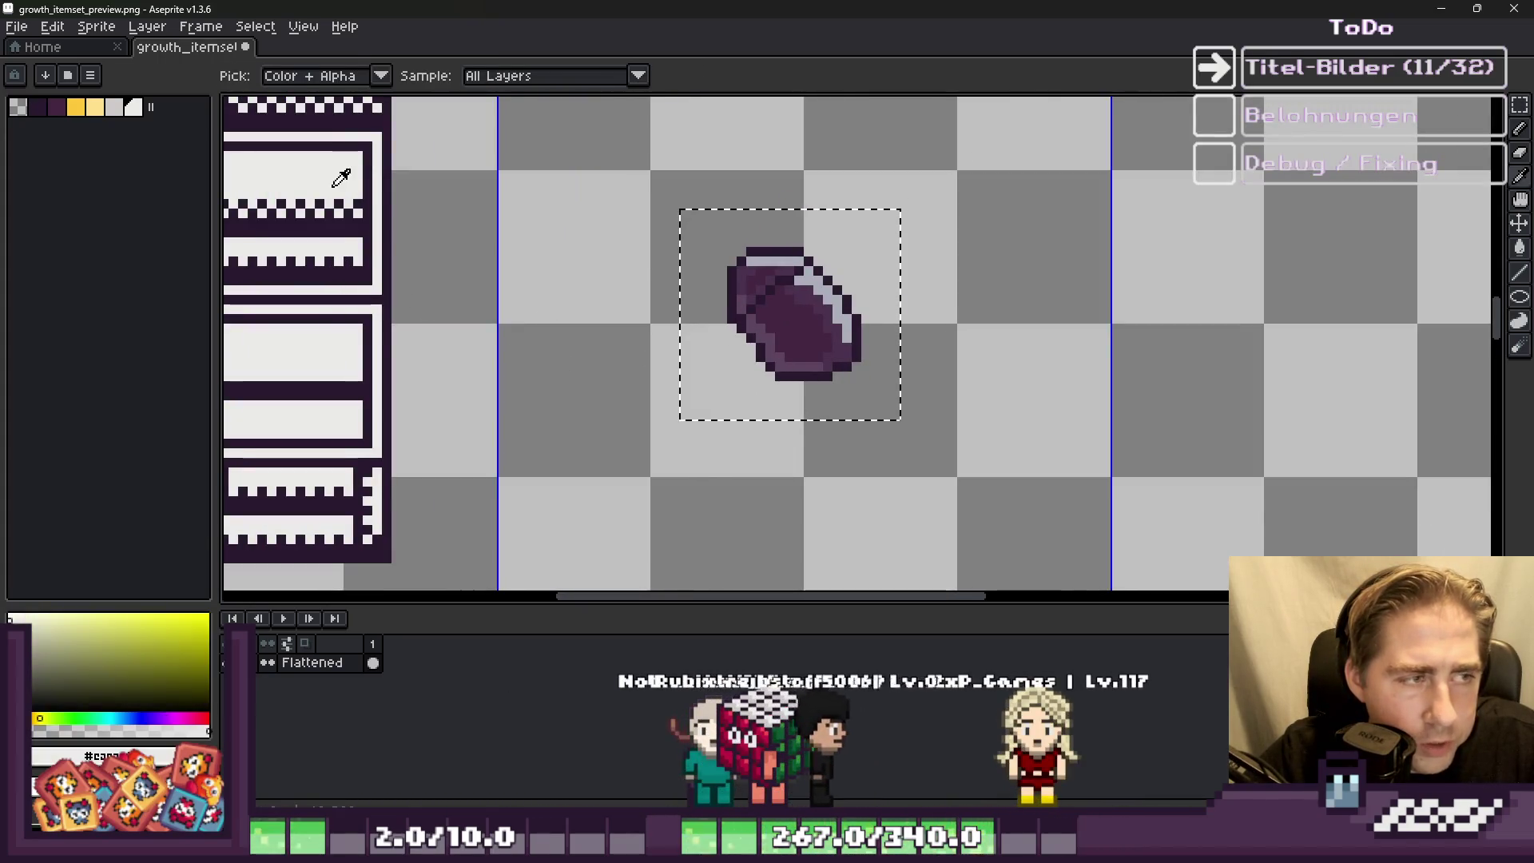
Step: Fill the gem's interior white with the paint bucket, undoing a trial dark purple fill
{"action": "scroll", "coordinate": [775, 316], "scroll_direction": "up", "scroll_amount": 1}
{"action": "scroll", "coordinate": [775, 316], "scroll_direction": "up", "scroll_amount": 1}
{"action": "key", "text": "g"}
{"action": "left_click", "coordinate": [822, 332]}
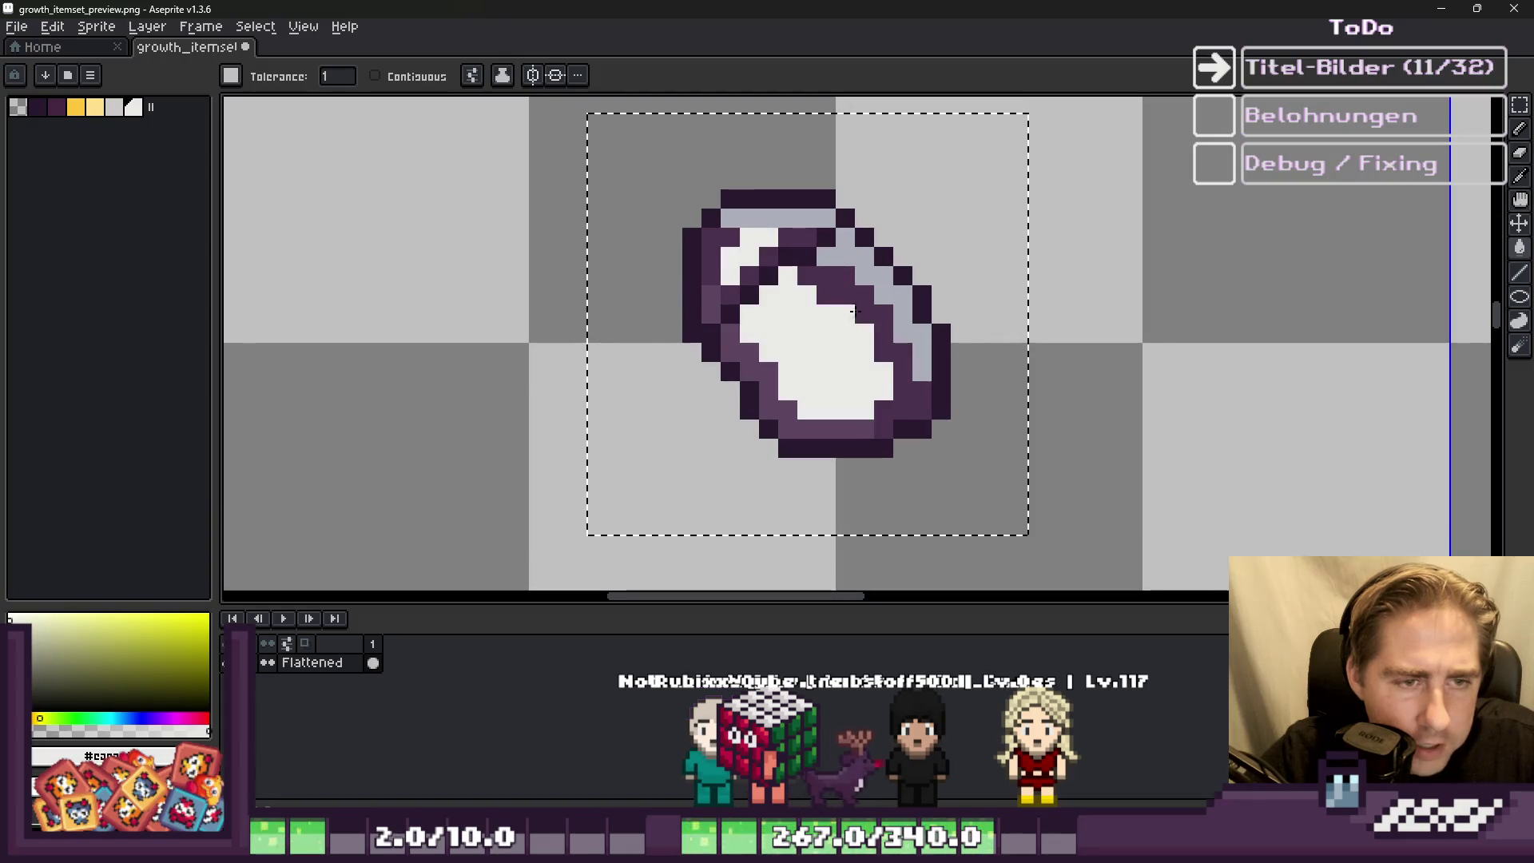
{"action": "left_click", "coordinate": [851, 317]}
{"action": "left_click", "coordinate": [863, 274]}
{"action": "scroll", "coordinate": [755, 325], "scroll_direction": "down", "scroll_amount": 2}
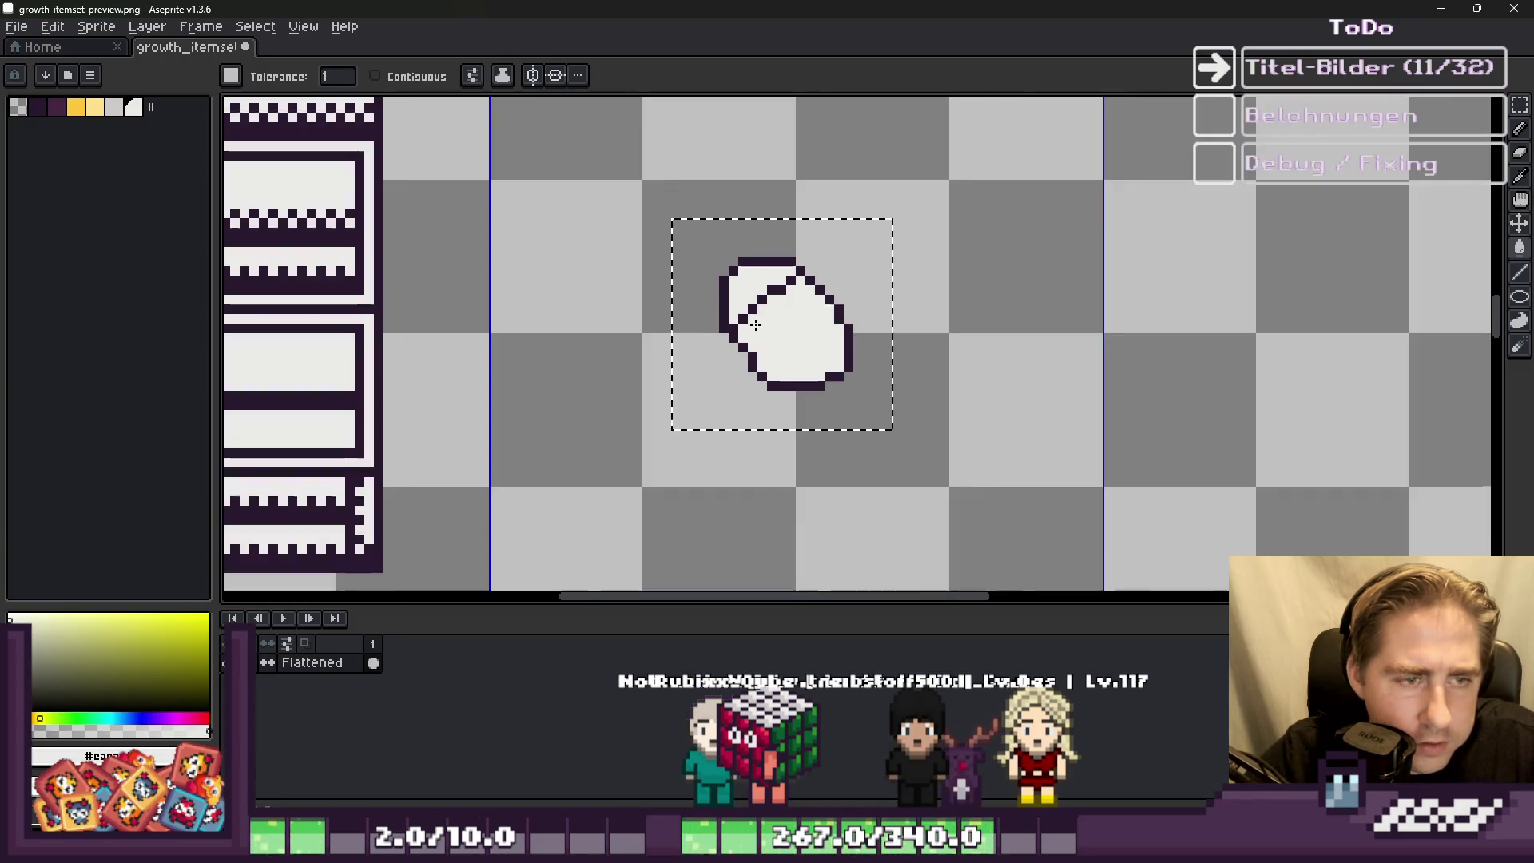
{"action": "left_click", "coordinate": [356, 220], "text": "alt"}
{"action": "scroll", "coordinate": [554, 273], "scroll_direction": "up", "scroll_amount": 3}
{"action": "scroll", "coordinate": [1004, 355], "scroll_direction": "down", "scroll_amount": 2}
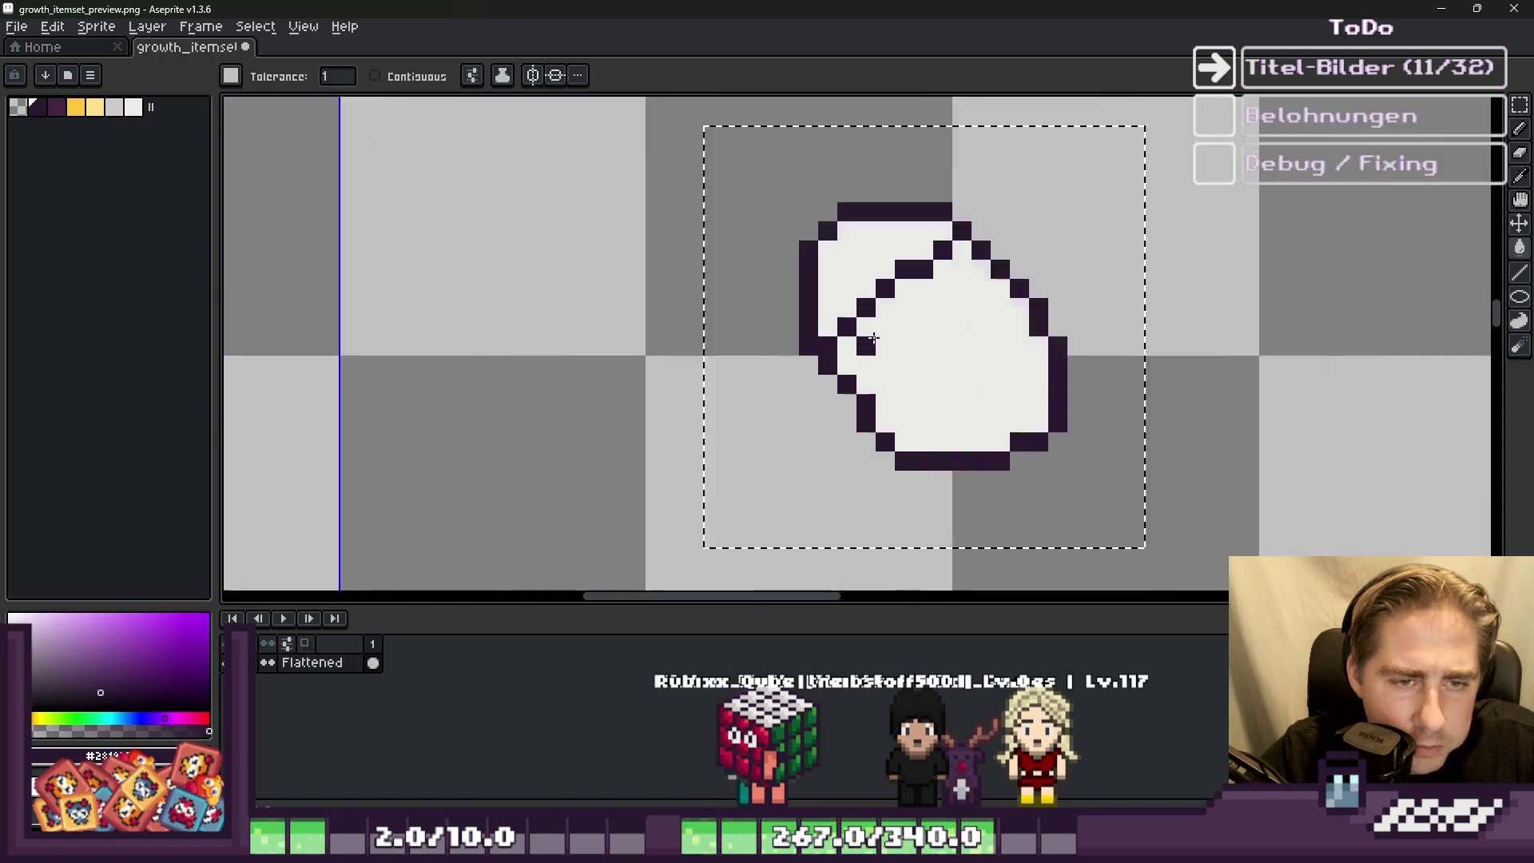
{"action": "scroll", "coordinate": [760, 342], "scroll_direction": "up", "scroll_amount": 2}
{"action": "left_click", "coordinate": [829, 353]}
{"action": "key", "text": "ctrl+z"}
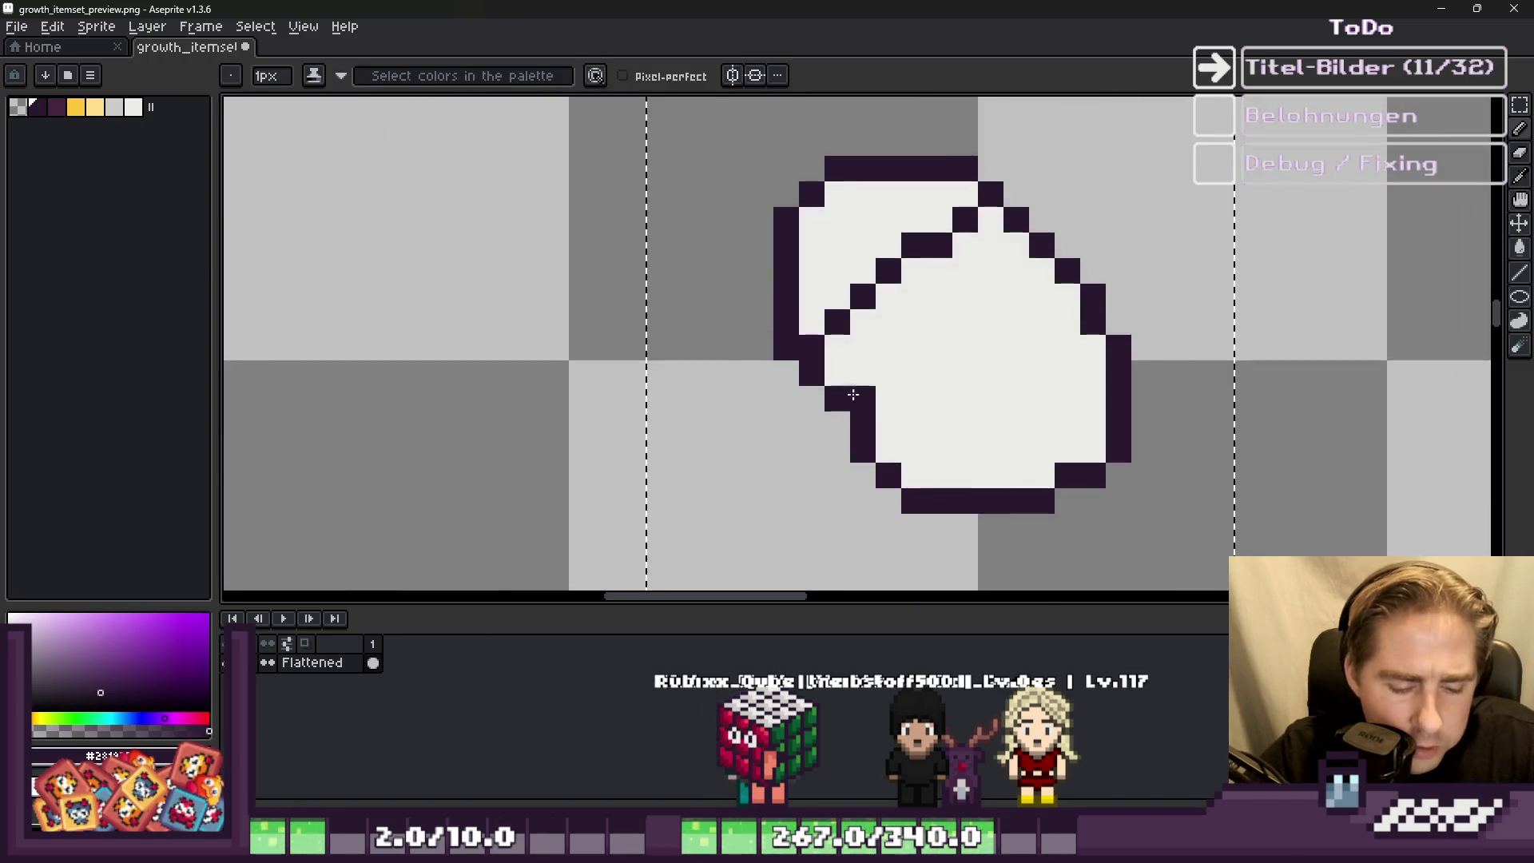
Step: Thicken the gem's lower-left outline and add checkered dark shading along its bottom edge
{"action": "left_click_drag", "start_coordinate": [845, 373], "coordinate": [897, 446]}
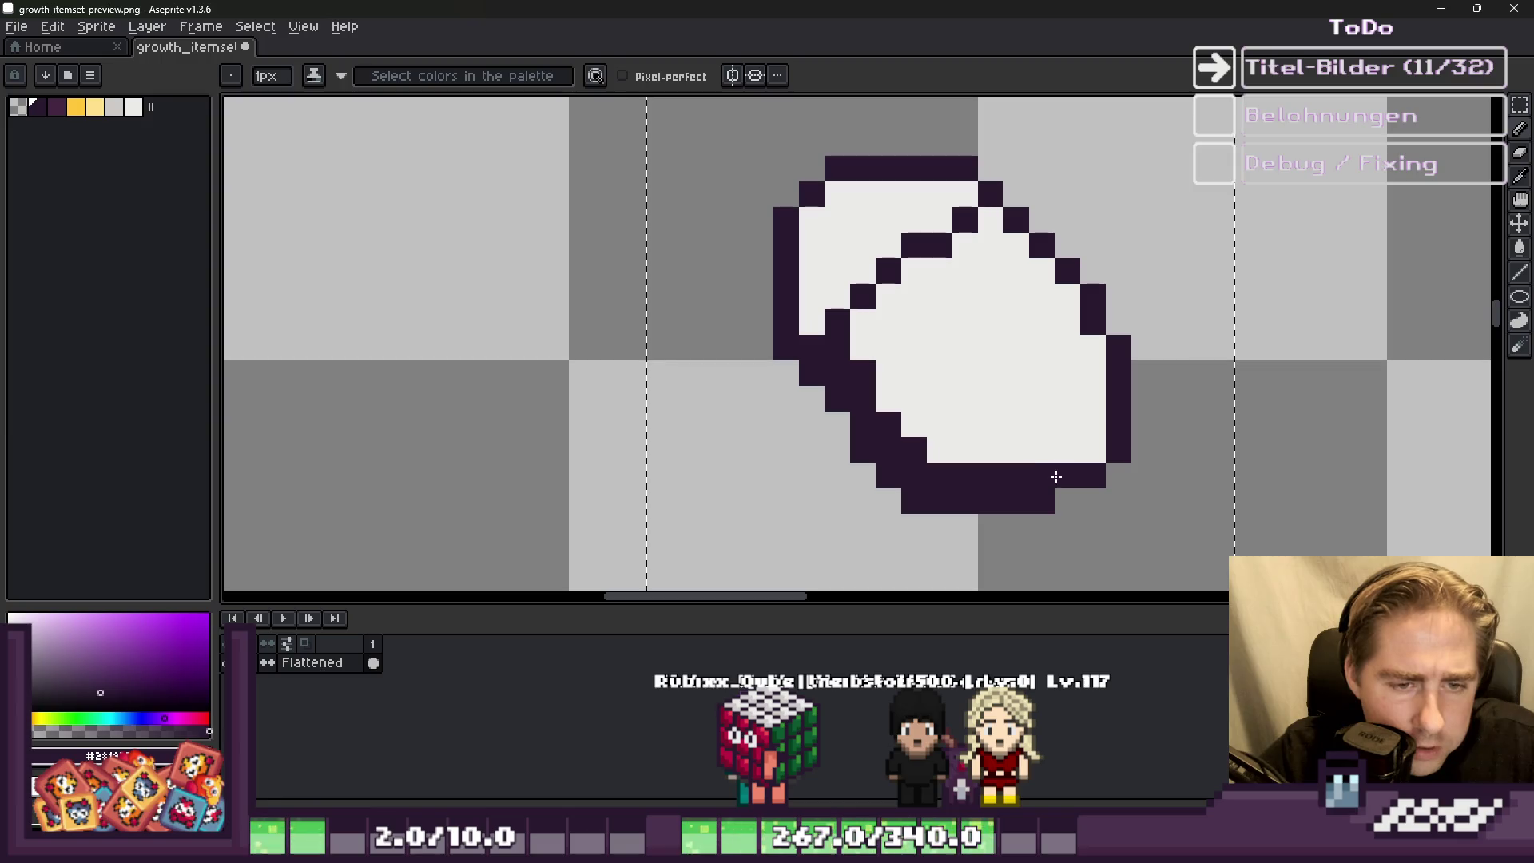
{"action": "scroll", "coordinate": [969, 452], "scroll_direction": "up", "scroll_amount": 2}
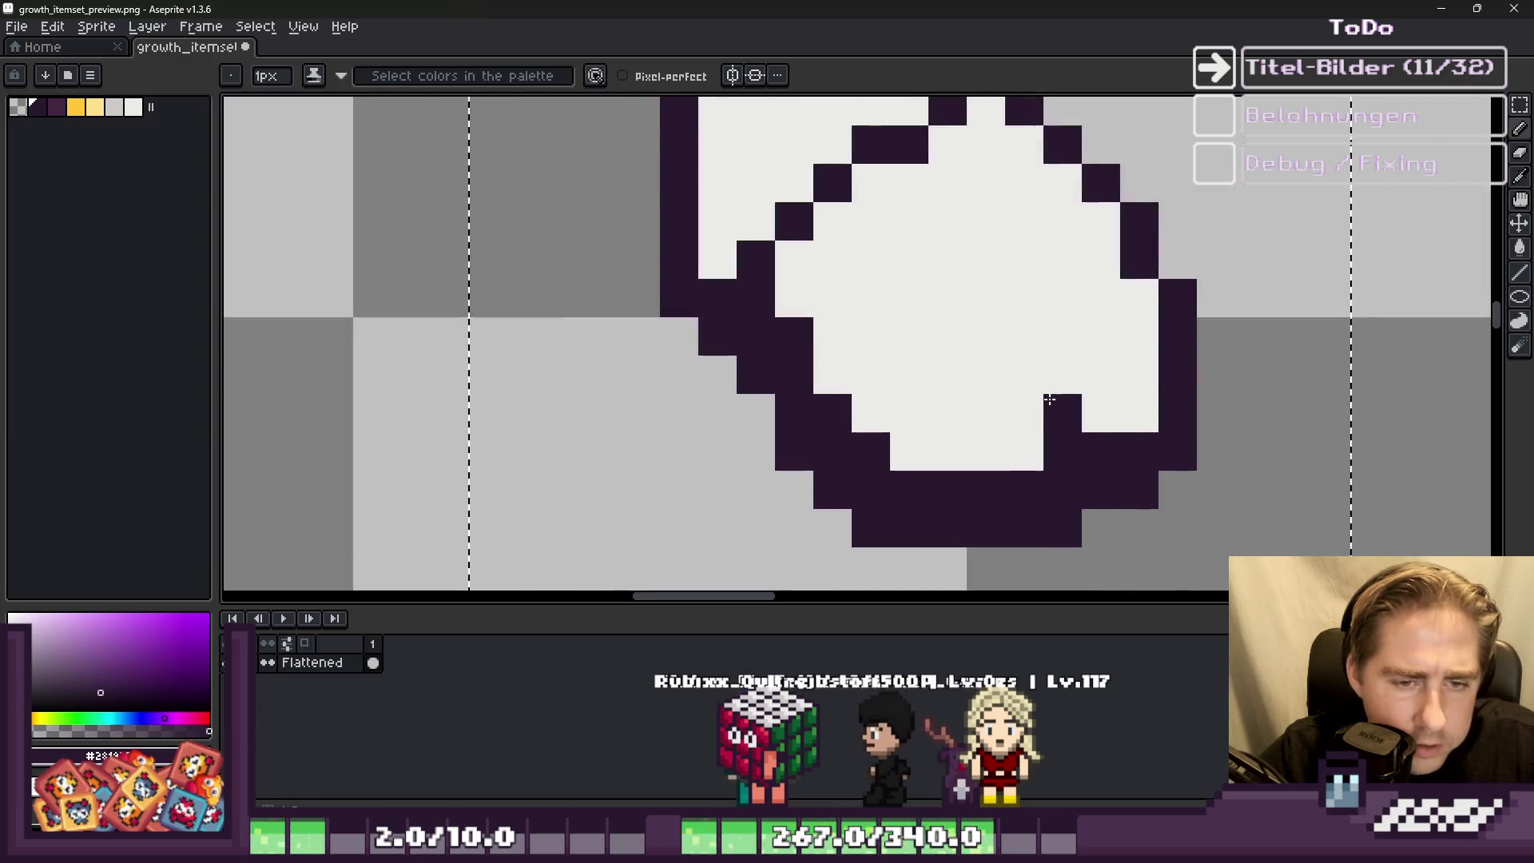
{"action": "left_click", "coordinate": [1140, 373]}
{"action": "left_click", "coordinate": [1101, 412]}
{"action": "left_click", "coordinate": [1062, 374]}
{"action": "left_click", "coordinate": [1023, 412]}
{"action": "left_click", "coordinate": [984, 445]}
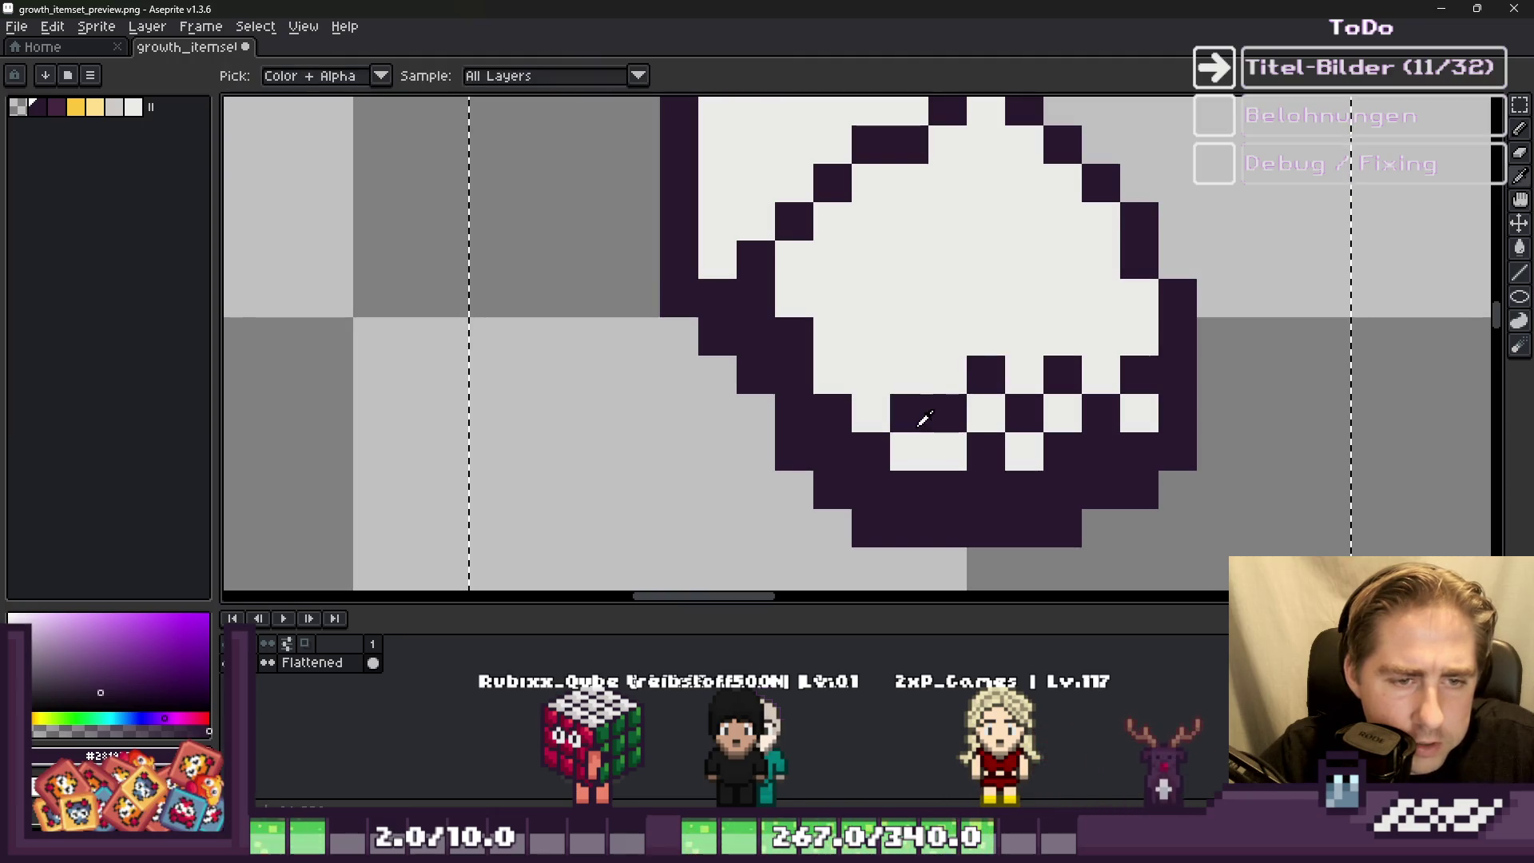
{"action": "left_click", "coordinate": [904, 389]}
{"action": "left_click", "coordinate": [882, 386], "text": "alt"}
{"action": "left_click", "coordinate": [908, 407]}
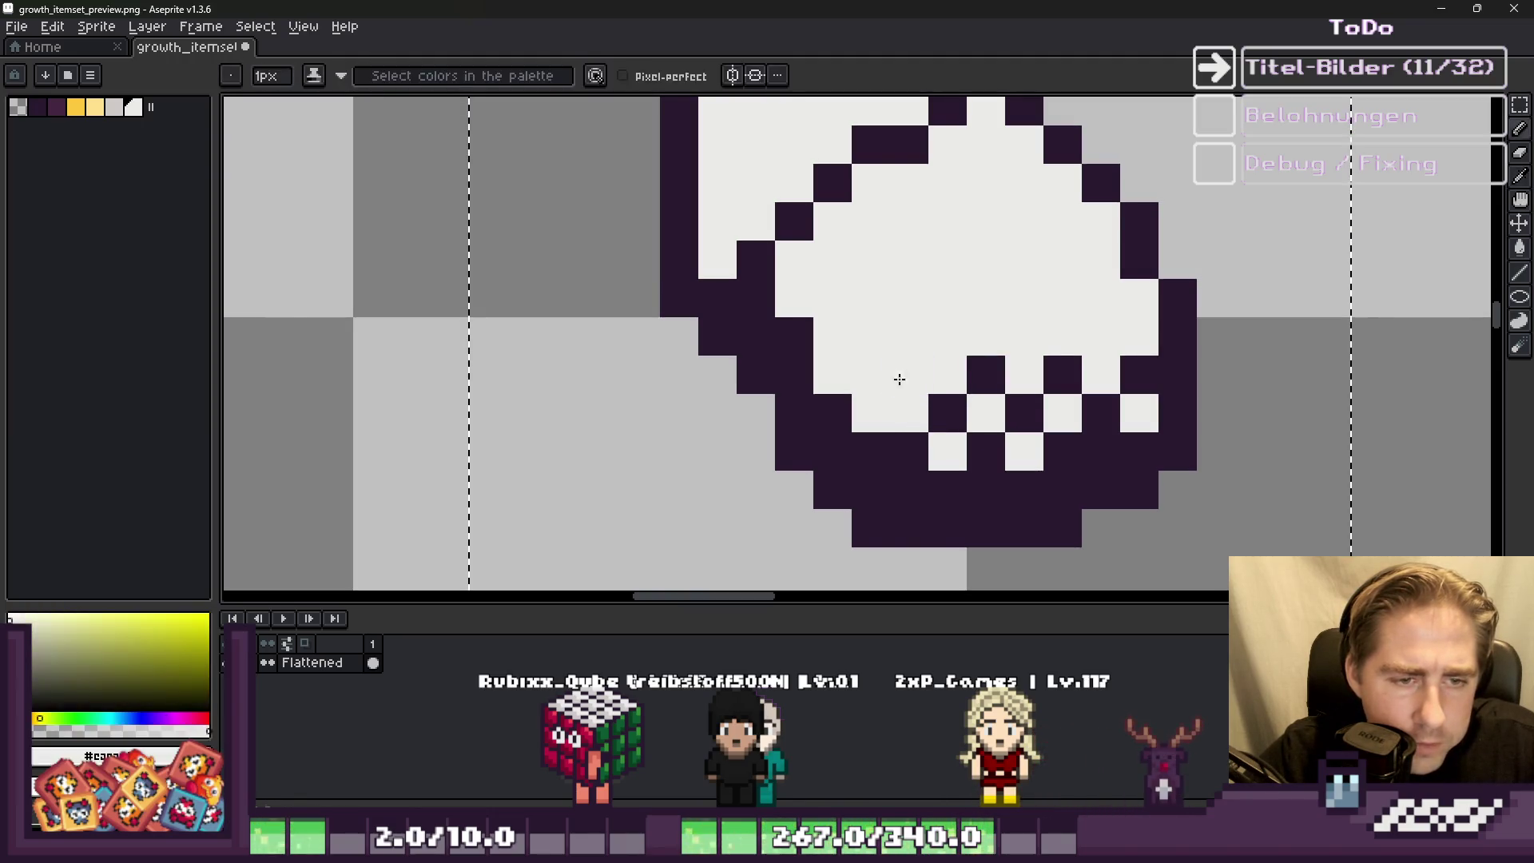
{"action": "left_click", "coordinate": [908, 374], "text": "alt"}
{"action": "left_click", "coordinate": [872, 412]}
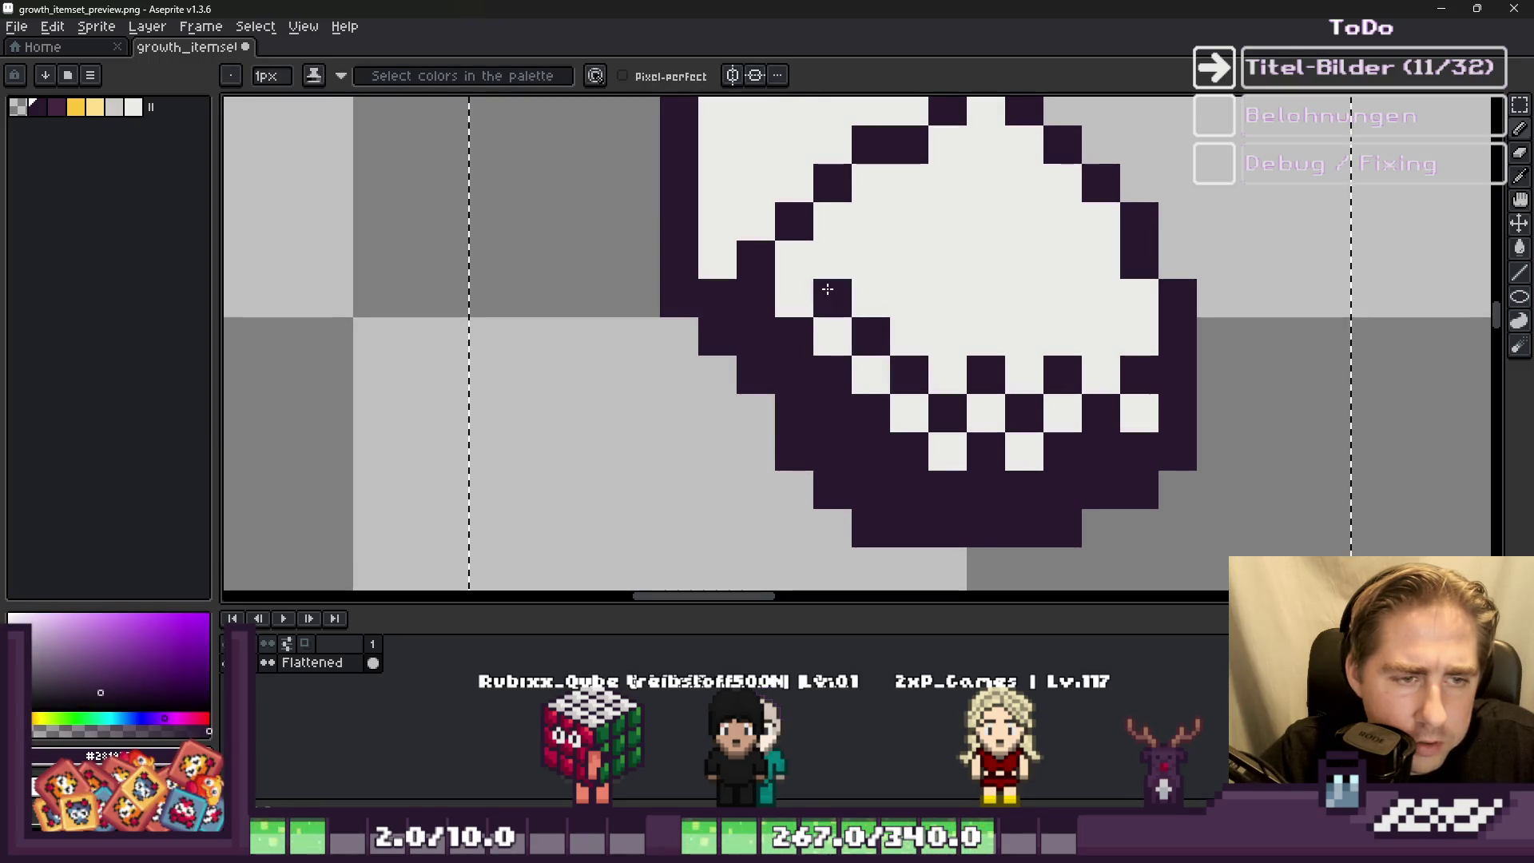
Step: Darken pixels along the gem's upper-left edge, turning one stray pixel back to white
{"action": "left_click", "coordinate": [823, 254]}
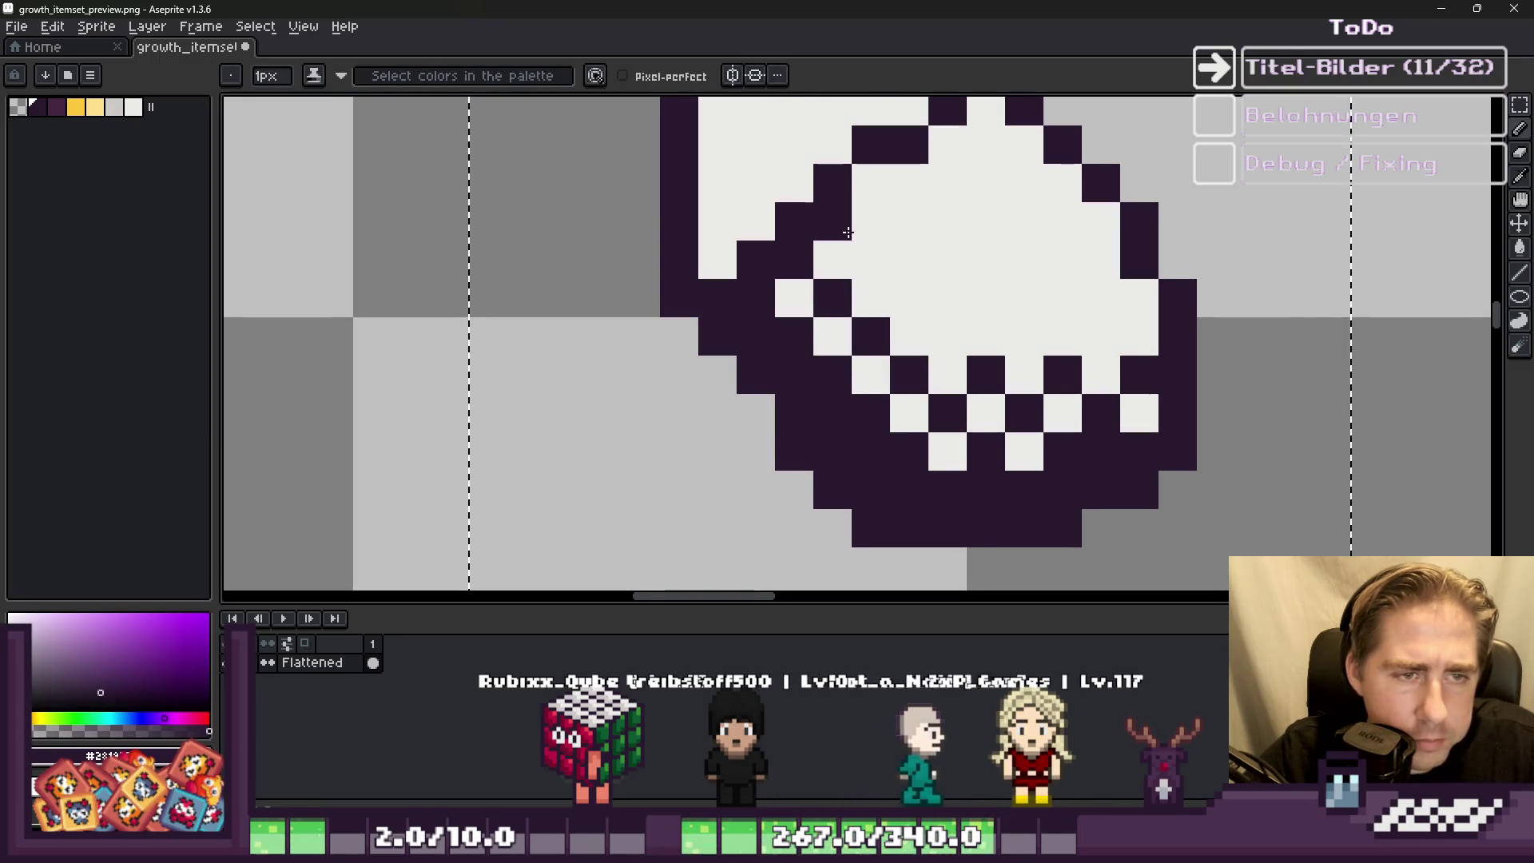
{"action": "scroll", "coordinate": [900, 288], "scroll_direction": "down", "scroll_amount": 6}
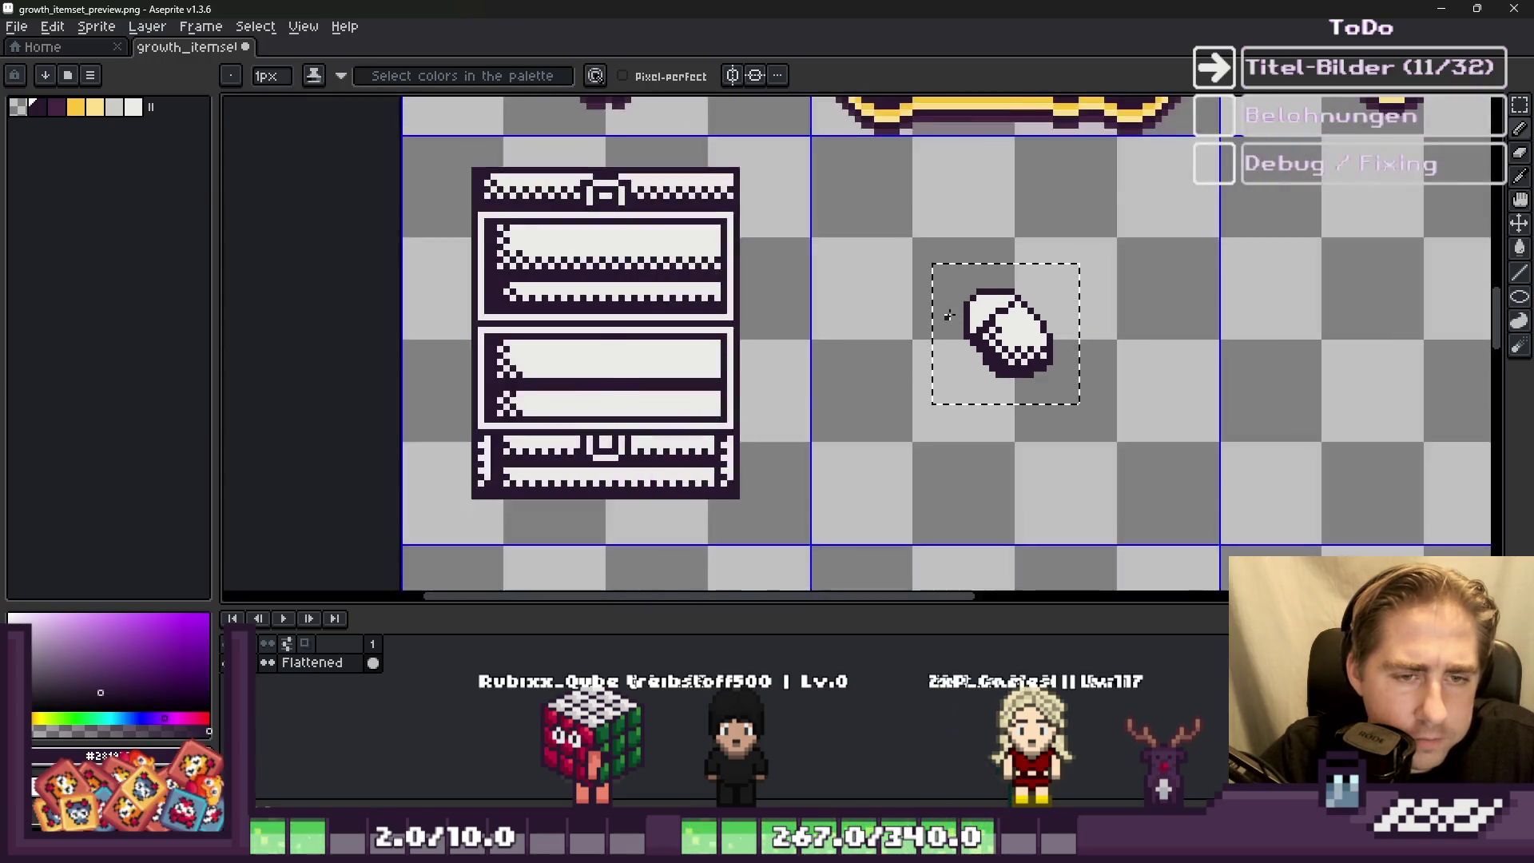
{"action": "scroll", "coordinate": [1007, 345], "scroll_direction": "up", "scroll_amount": 1}
{"action": "scroll", "coordinate": [974, 322], "scroll_direction": "up", "scroll_amount": 2}
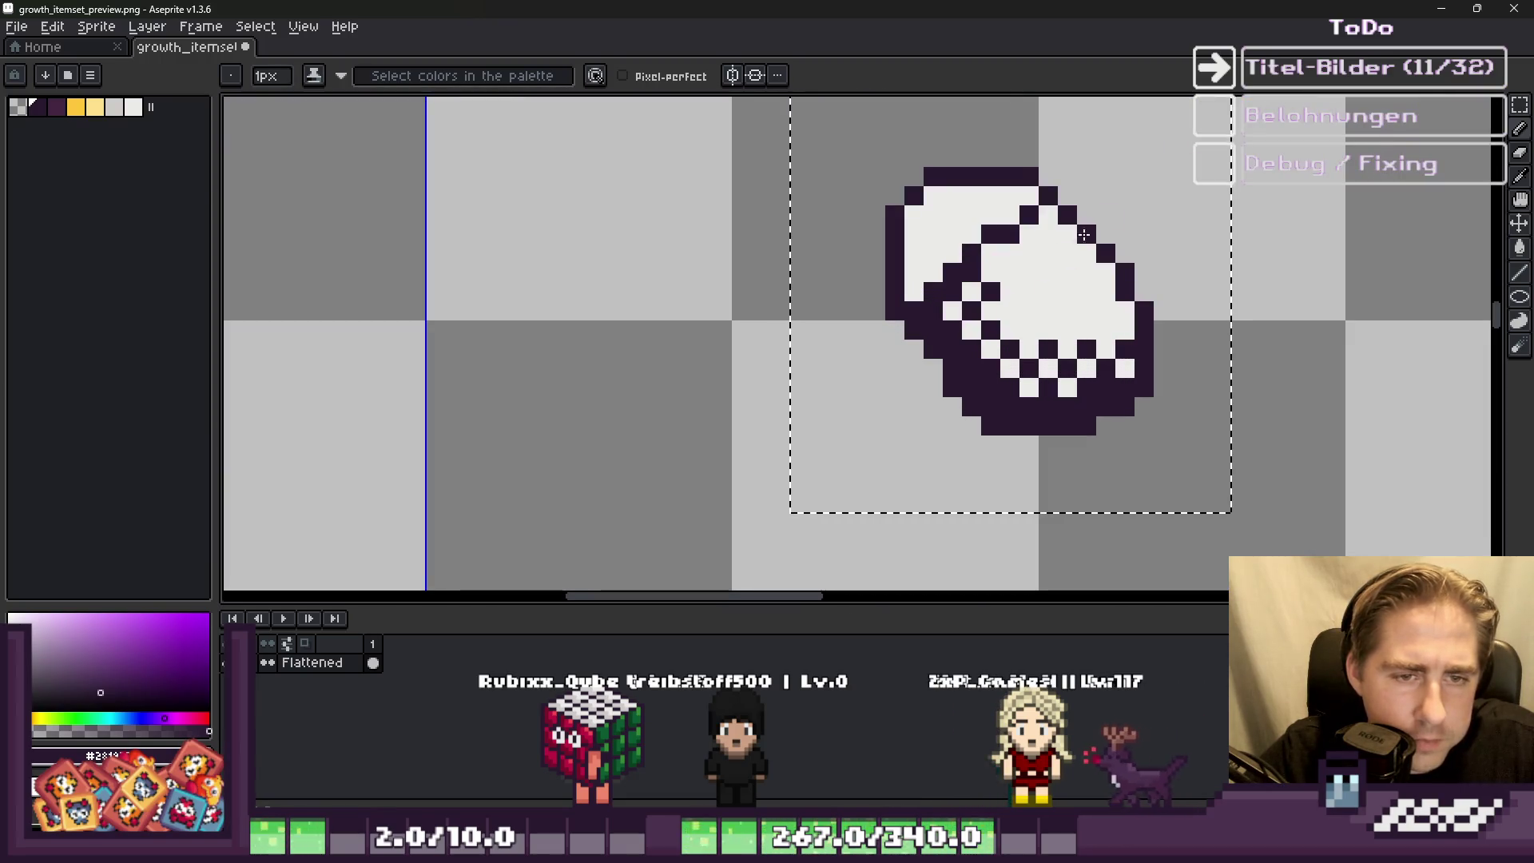
{"action": "scroll", "coordinate": [893, 367], "scroll_direction": "down", "scroll_amount": 4}
{"action": "scroll", "coordinate": [885, 344], "scroll_direction": "up", "scroll_amount": 5}
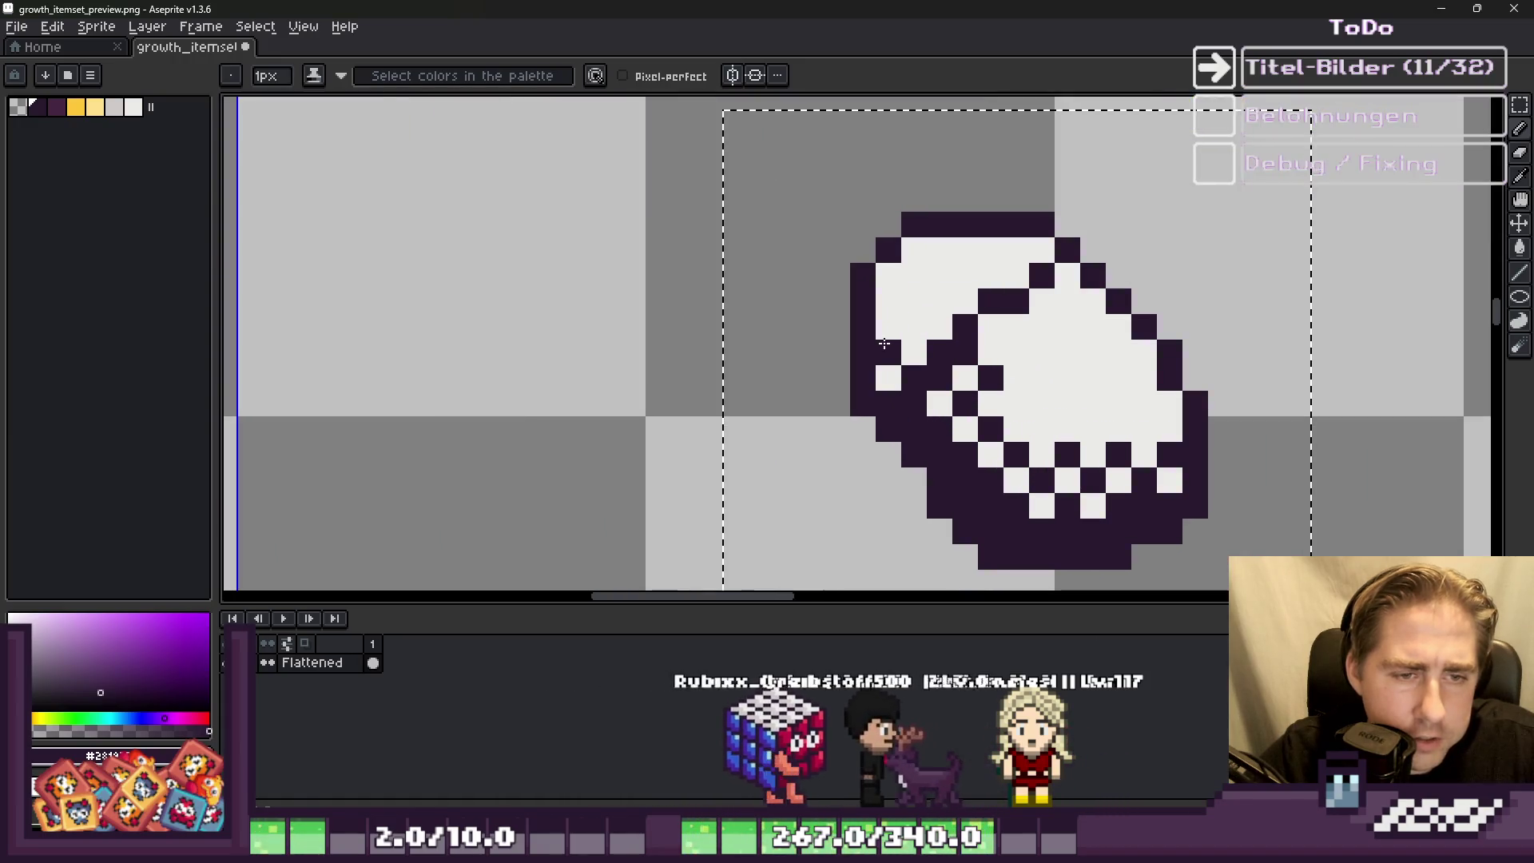
{"action": "left_click_drag", "start_coordinate": [886, 304], "coordinate": [887, 271]}
{"action": "left_click", "coordinate": [887, 375]}
{"action": "left_click_drag", "start_coordinate": [939, 326], "coordinate": [914, 338]}
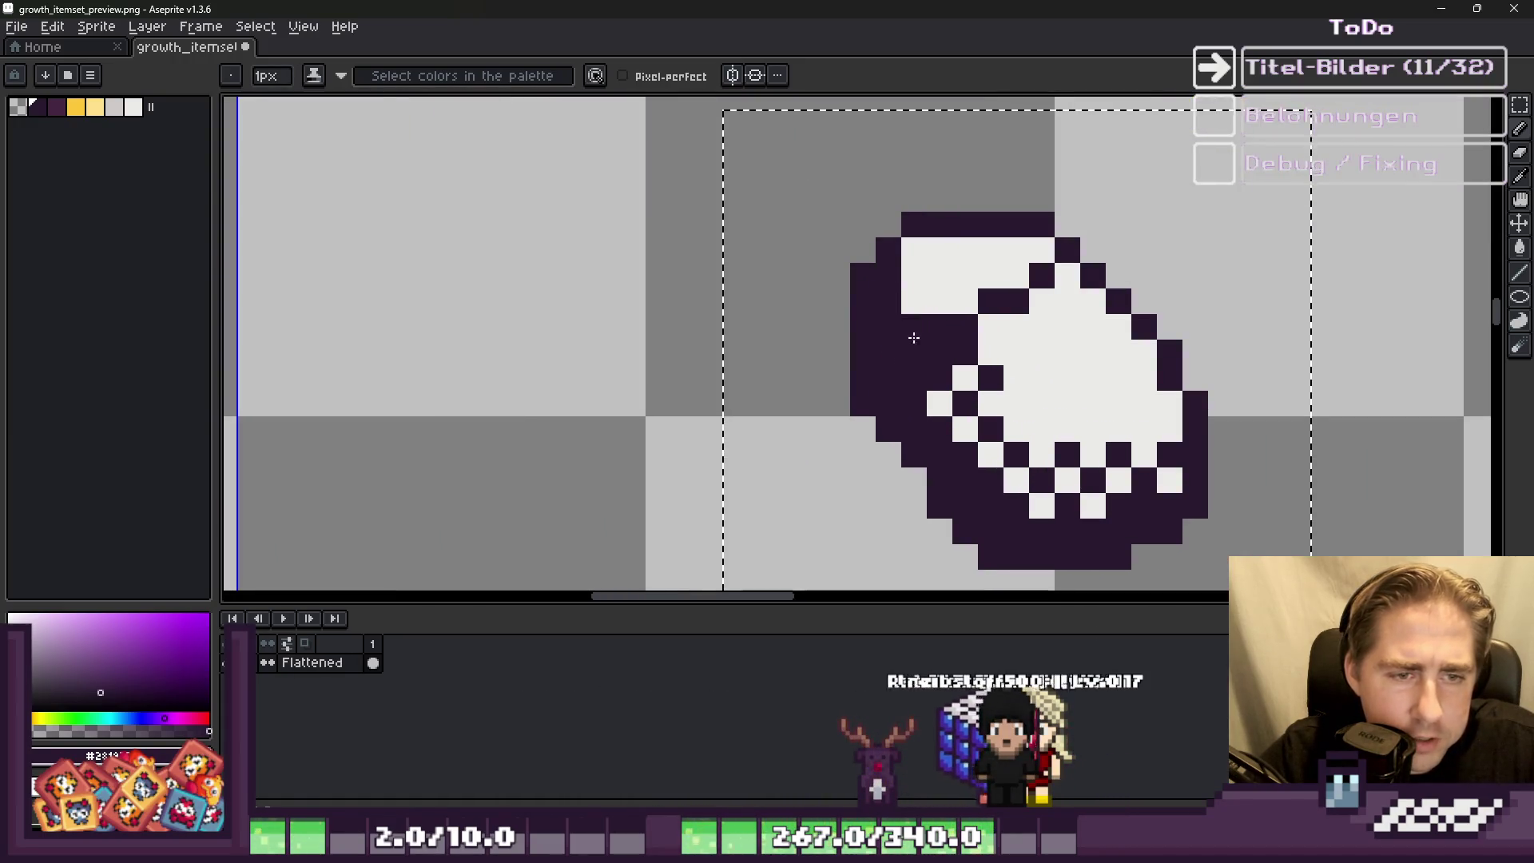
{"action": "scroll", "coordinate": [914, 338], "scroll_direction": "down", "scroll_amount": 1}
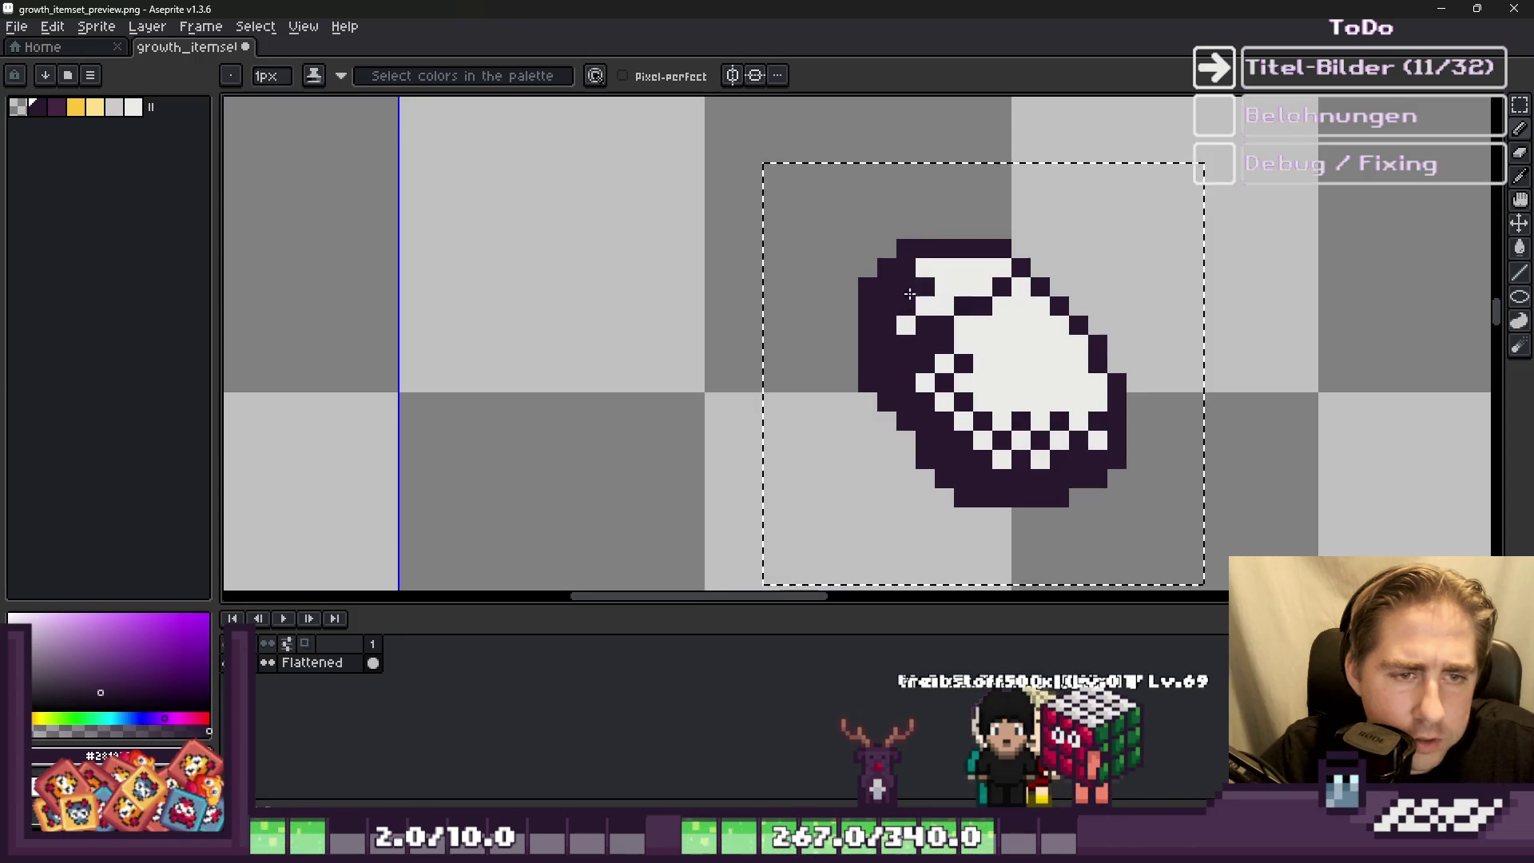
{"action": "left_click", "coordinate": [910, 294]}
{"action": "scroll", "coordinate": [902, 295], "scroll_direction": "right", "scroll_amount": 1}
{"action": "scroll", "coordinate": [830, 280], "scroll_direction": "down", "scroll_amount": 7}
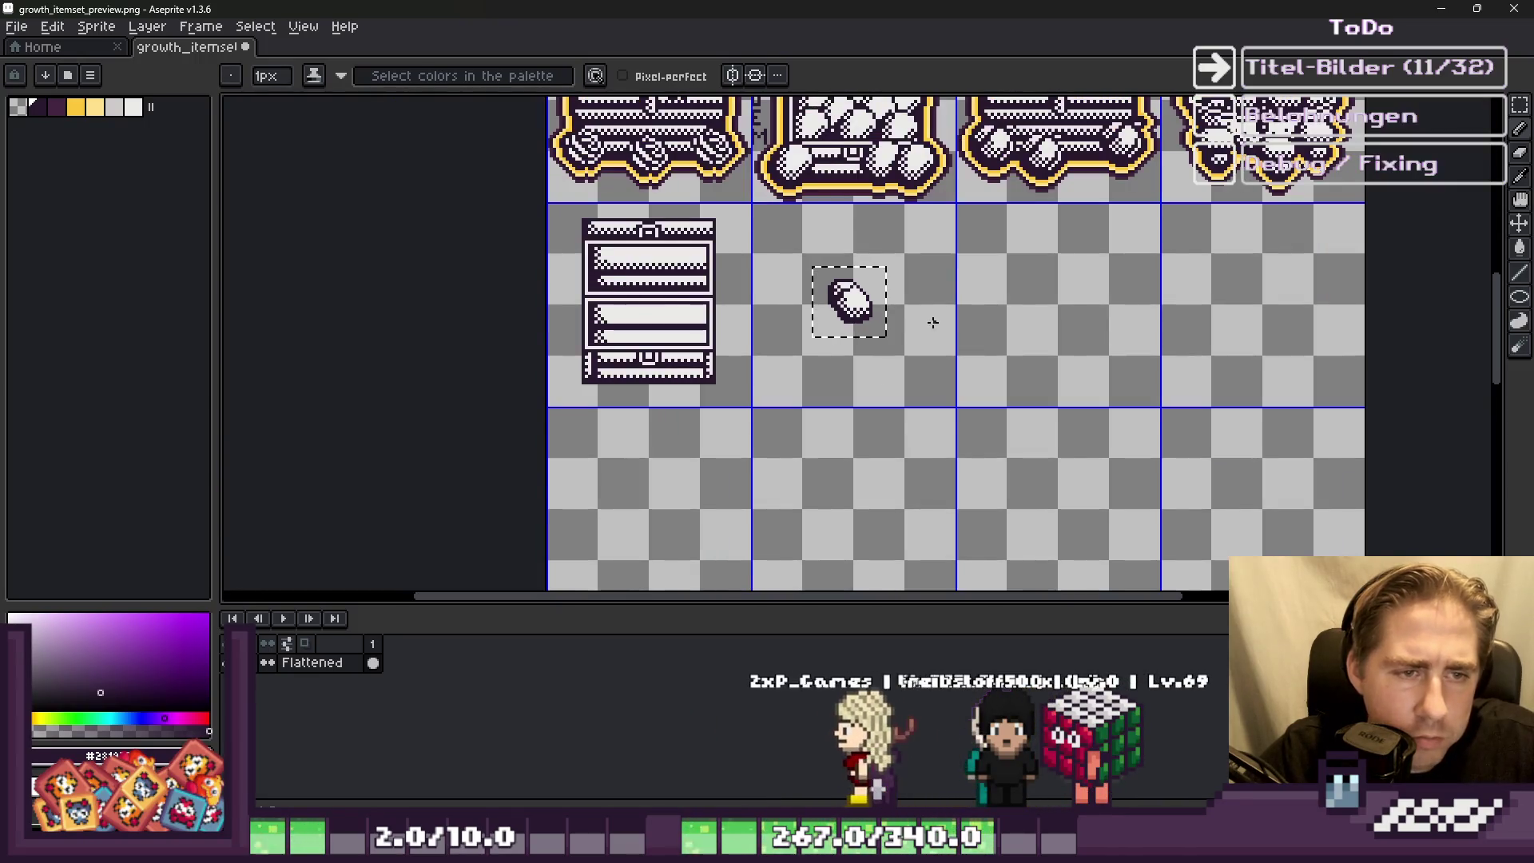
Step: Marquee-select the gem and add a new Layer 1 for its copies
{"action": "key", "text": "ctrl+d"}
{"action": "scroll", "coordinate": [849, 305], "scroll_direction": "up", "scroll_amount": 2}
{"action": "key", "text": "m"}
{"action": "key", "text": "ctrl+shift+d"}
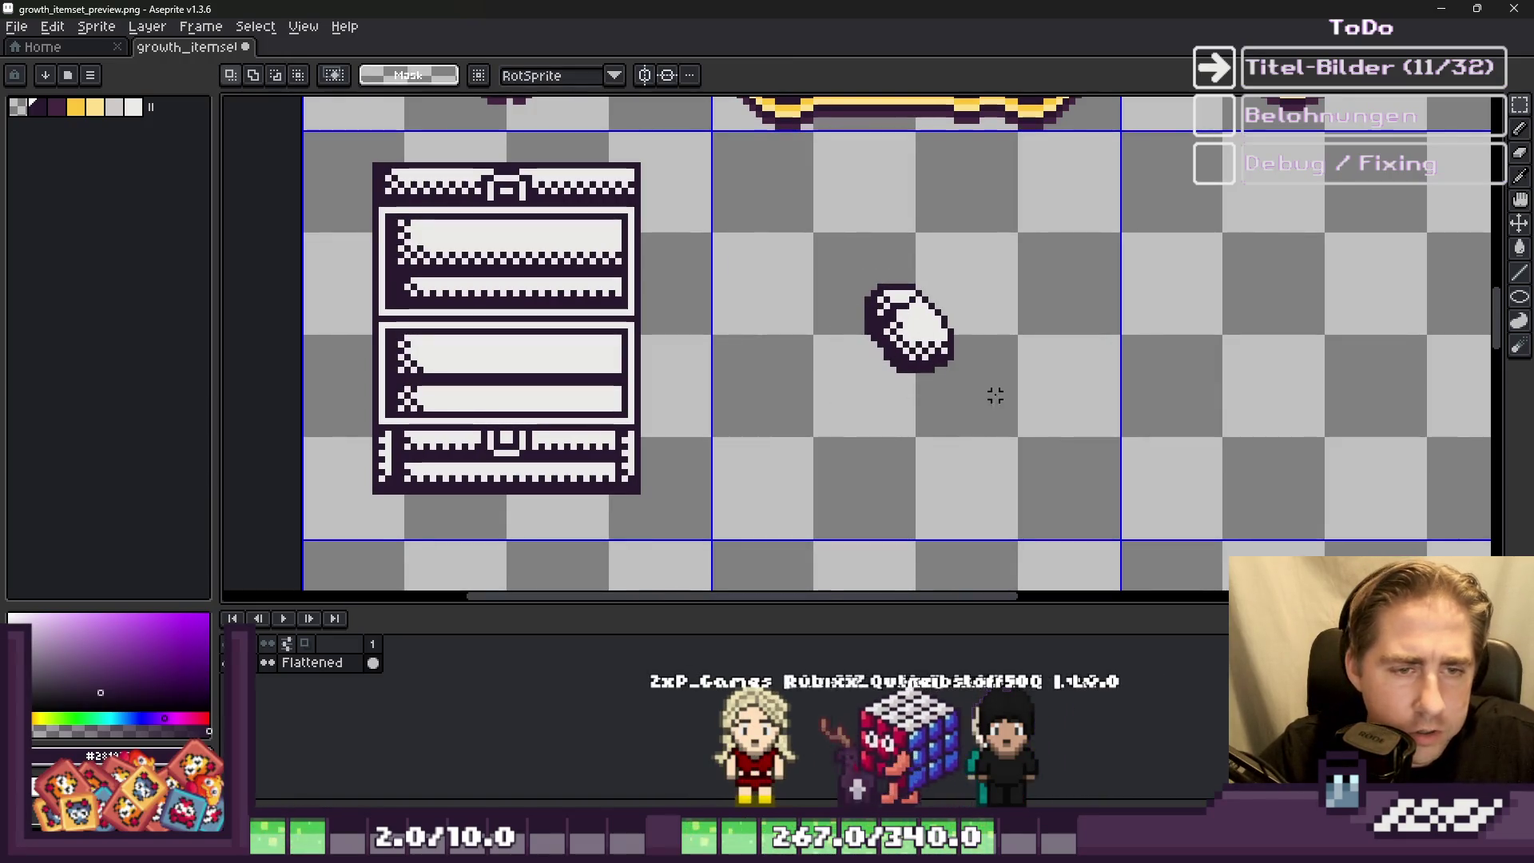
{"action": "left_click_drag", "start_coordinate": [837, 276], "coordinate": [977, 396]}
{"action": "key", "text": "ctrl+j"}
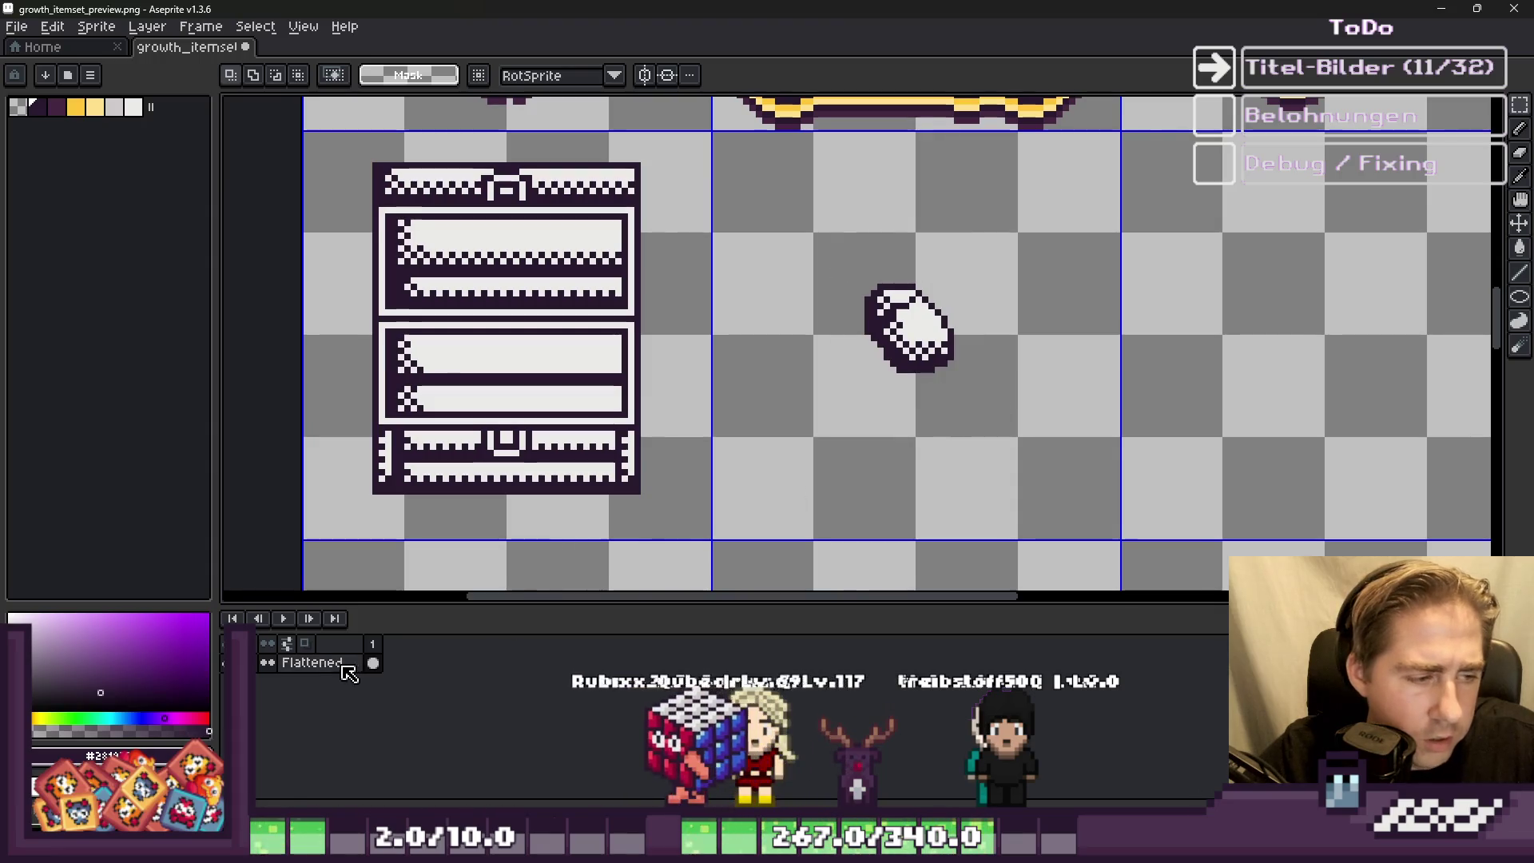
Step: Drag several copies of the gem into the chest and commit the last one
{"action": "key", "text": "ctrl+shift+d"}
{"action": "left_click_drag", "start_coordinate": [887, 335], "coordinate": [551, 336]}
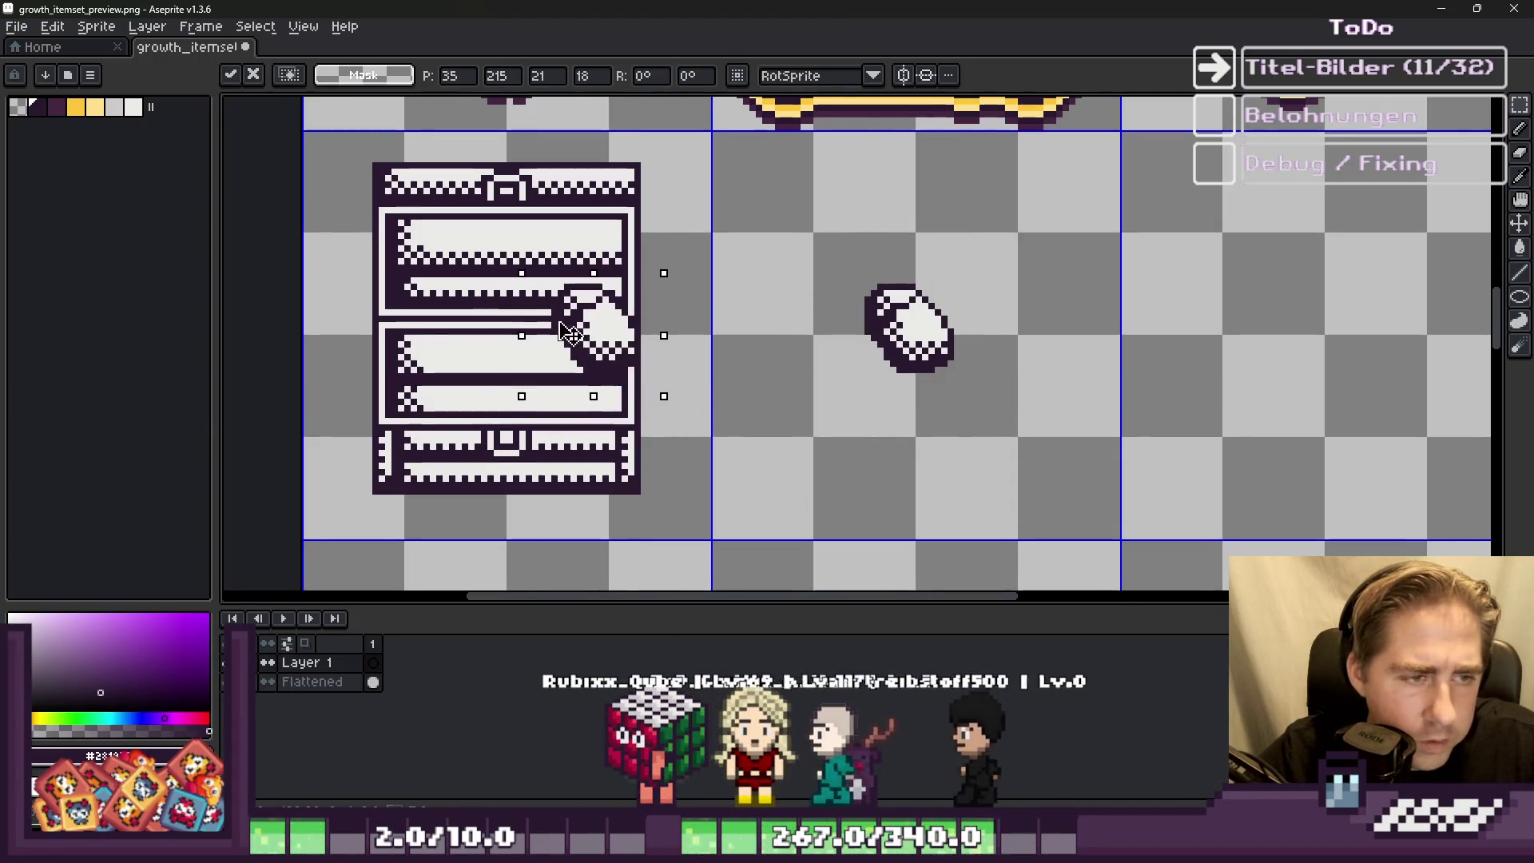
{"action": "scroll", "coordinate": [719, 336], "scroll_direction": "down", "scroll_amount": 1}
{"action": "scroll", "coordinate": [822, 328], "scroll_direction": "up", "scroll_amount": 2}
{"action": "mouse_move", "coordinate": [823, 327]}
{"action": "left_mouse_down"}
{"action": "mouse_move", "coordinate": [394, 343]}
{"action": "mouse_move", "coordinate": [552, 359]}
{"action": "left_mouse_up"}
{"action": "key", "text": "ctrl+shift+d"}
{"action": "mouse_move", "coordinate": [1206, 359]}
{"action": "left_mouse_down"}
{"action": "mouse_move", "coordinate": [611, 347]}
{"action": "mouse_move", "coordinate": [639, 351]}
{"action": "mouse_move", "coordinate": [624, 351]}
{"action": "left_mouse_up"}
{"action": "key", "text": "ctrl+shift+d"}
{"action": "mouse_move", "coordinate": [1207, 352]}
{"action": "left_mouse_down"}
{"action": "mouse_move", "coordinate": [707, 353]}
{"action": "mouse_move", "coordinate": [719, 327]}
{"action": "mouse_move", "coordinate": [829, 367]}
{"action": "mouse_move", "coordinate": [1079, 368]}
{"action": "mouse_move", "coordinate": [685, 359]}
{"action": "mouse_move", "coordinate": [685, 405]}
{"action": "mouse_move", "coordinate": [1174, 387]}
{"action": "mouse_move", "coordinate": [565, 428]}
{"action": "mouse_move", "coordinate": [557, 441]}
{"action": "mouse_move", "coordinate": [1220, 389]}
{"action": "mouse_move", "coordinate": [537, 387]}
{"action": "mouse_move", "coordinate": [424, 443]}
{"action": "left_mouse_up"}
{"action": "mouse_move", "coordinate": [581, 438]}
{"action": "left_mouse_down"}
{"action": "mouse_move", "coordinate": [1199, 359]}
{"action": "mouse_move", "coordinate": [640, 415]}
{"action": "mouse_move", "coordinate": [663, 478]}
{"action": "mouse_move", "coordinate": [647, 455]}
{"action": "mouse_move", "coordinate": [1150, 415]}
{"action": "mouse_move", "coordinate": [863, 472]}
{"action": "mouse_move", "coordinate": [739, 478]}
{"action": "left_mouse_up"}
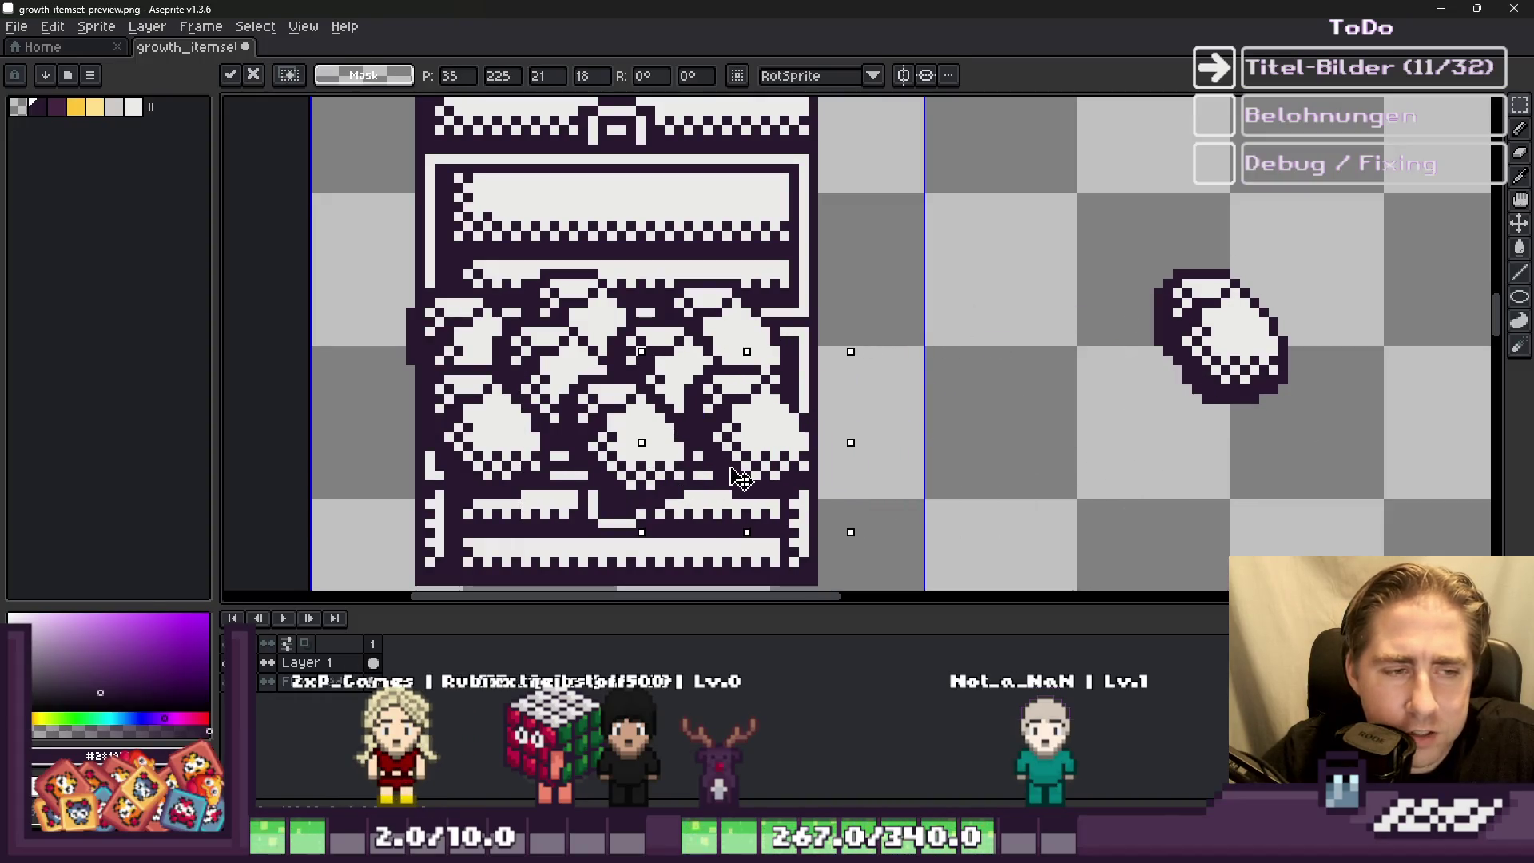
{"action": "key", "text": "Return"}
{"action": "scroll", "coordinate": [790, 426], "scroll_direction": "down", "scroll_amount": 5}
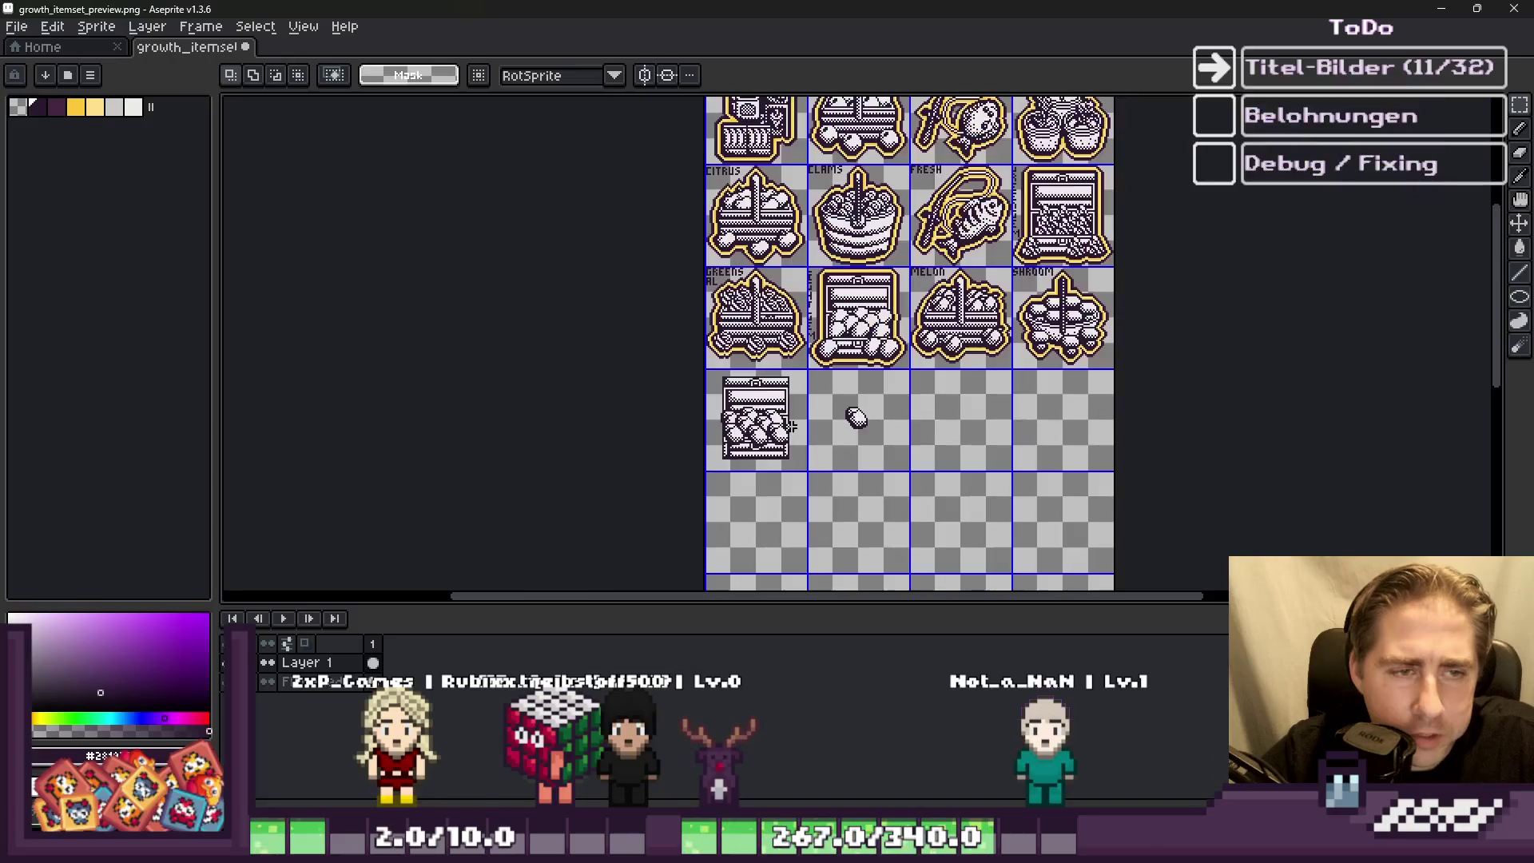
{"action": "scroll", "coordinate": [789, 423], "scroll_direction": "down", "scroll_amount": 2}
{"action": "scroll", "coordinate": [844, 238], "scroll_direction": "up", "scroll_amount": 4}
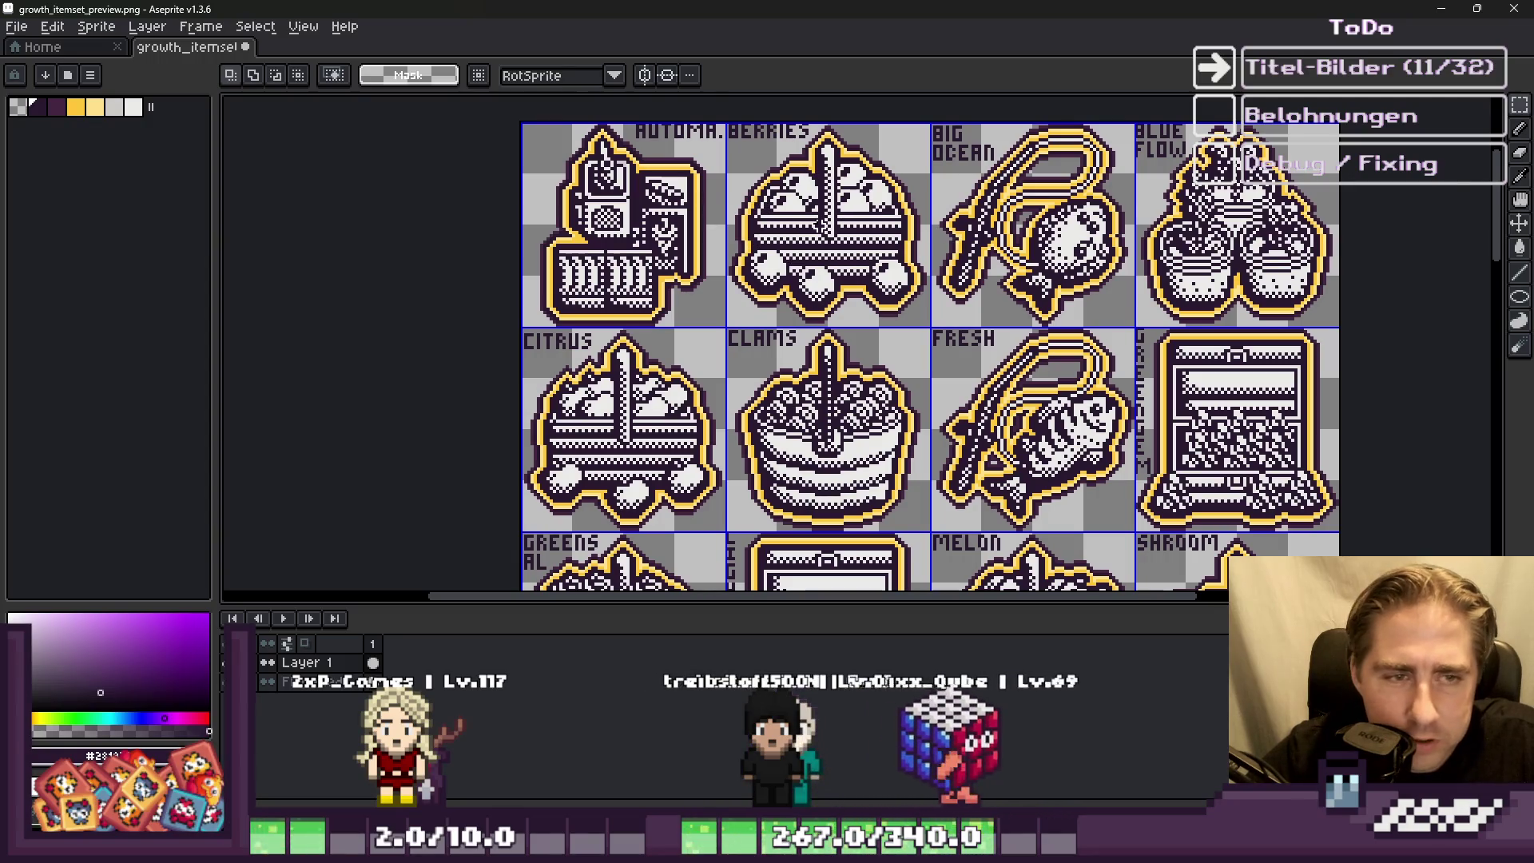
{"action": "scroll", "coordinate": [1322, 244], "scroll_direction": "up", "scroll_amount": 1}
{"action": "scroll", "coordinate": [909, 462], "scroll_direction": "down", "scroll_amount": 1}
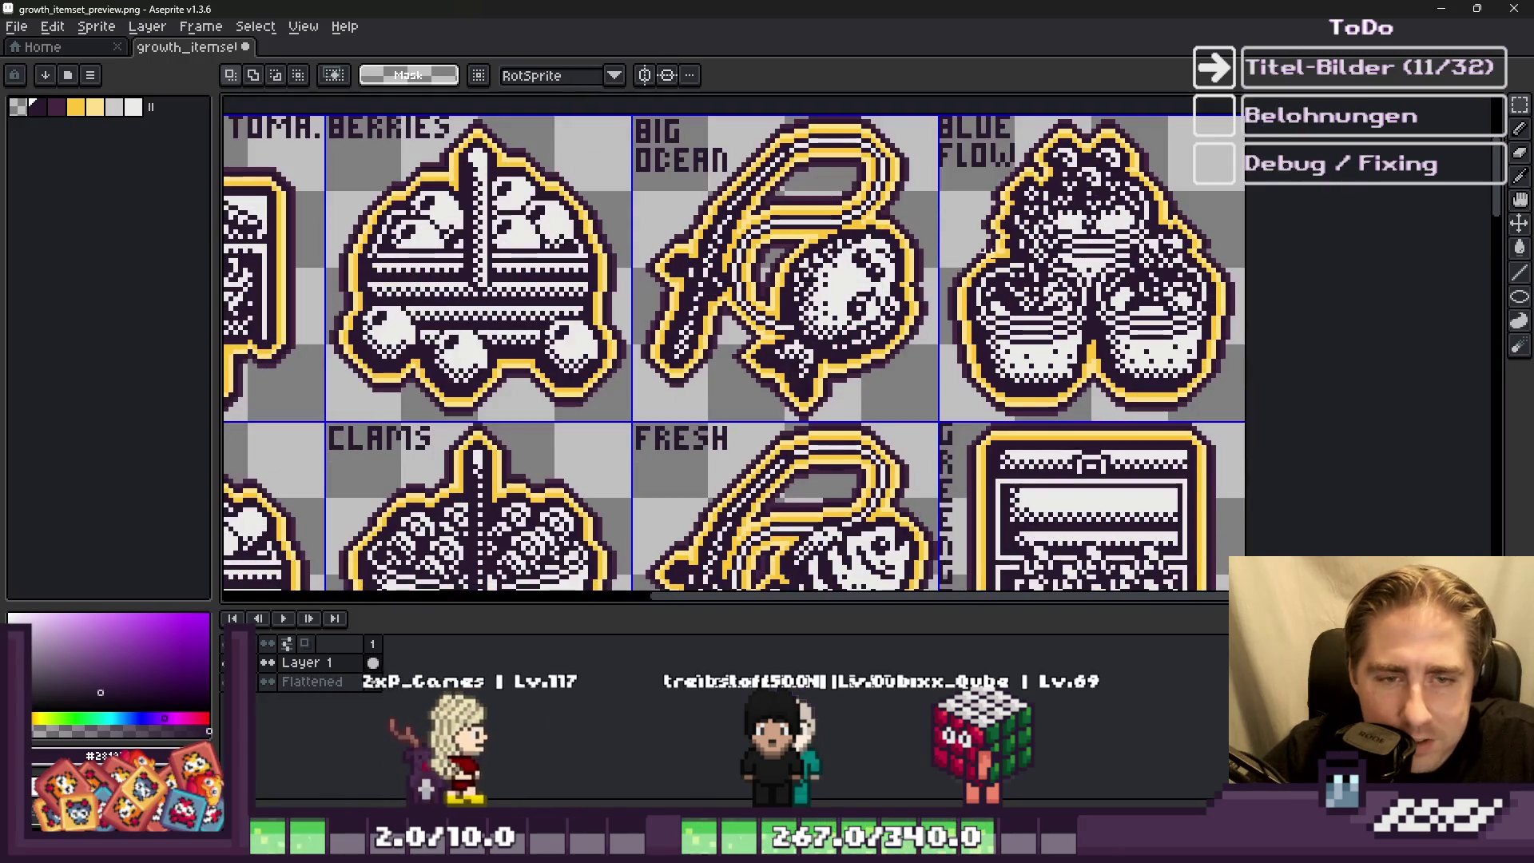
{"action": "scroll", "coordinate": [1138, 320], "scroll_direction": "down", "scroll_amount": 1}
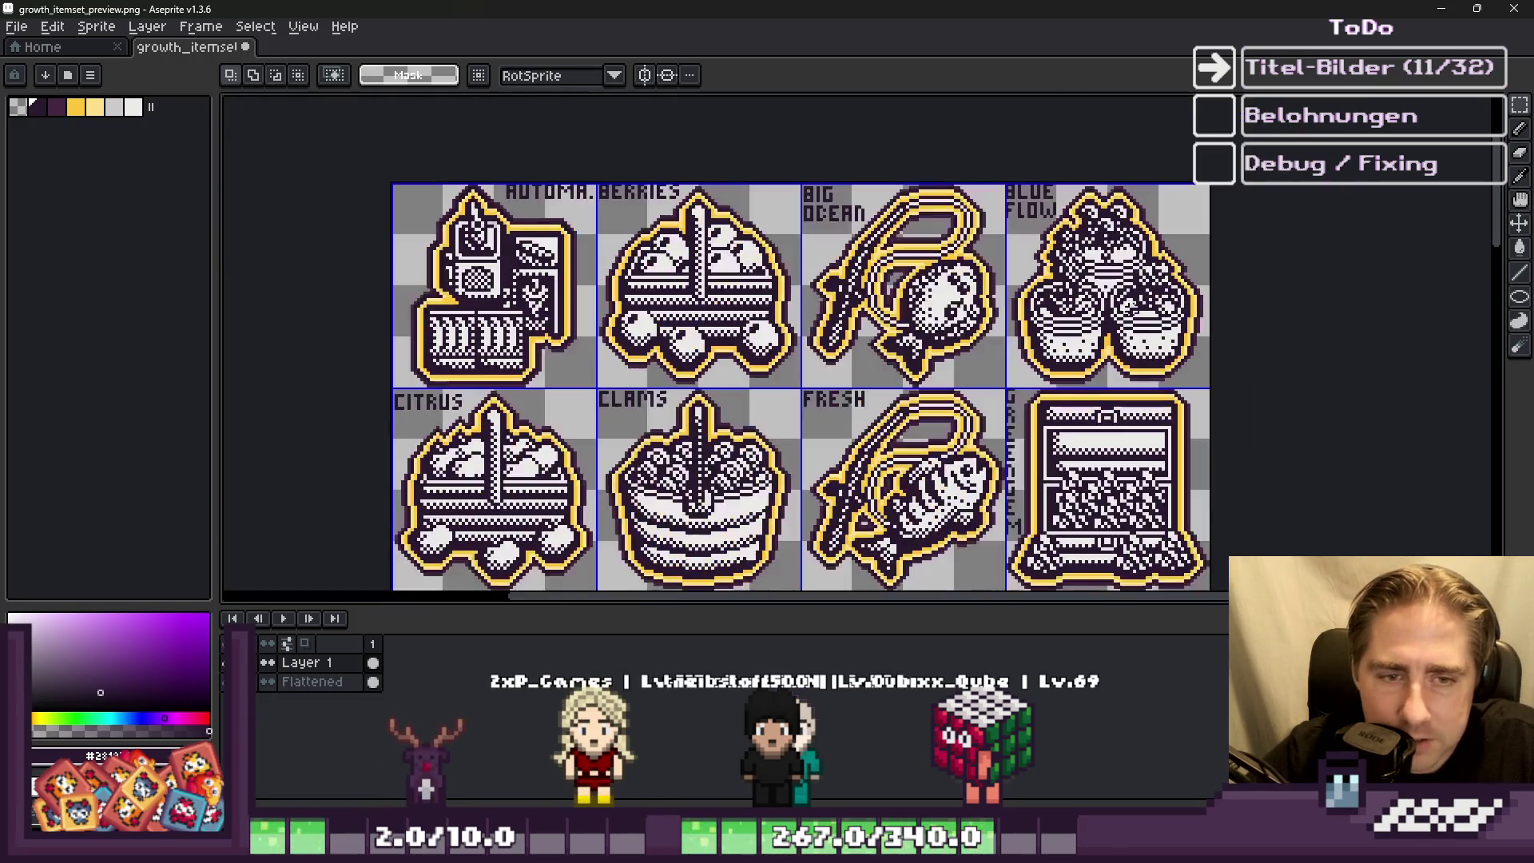
{"action": "scroll", "coordinate": [802, 200], "scroll_direction": "down", "scroll_amount": 1}
{"action": "scroll", "coordinate": [809, 462], "scroll_direction": "up", "scroll_amount": 1}
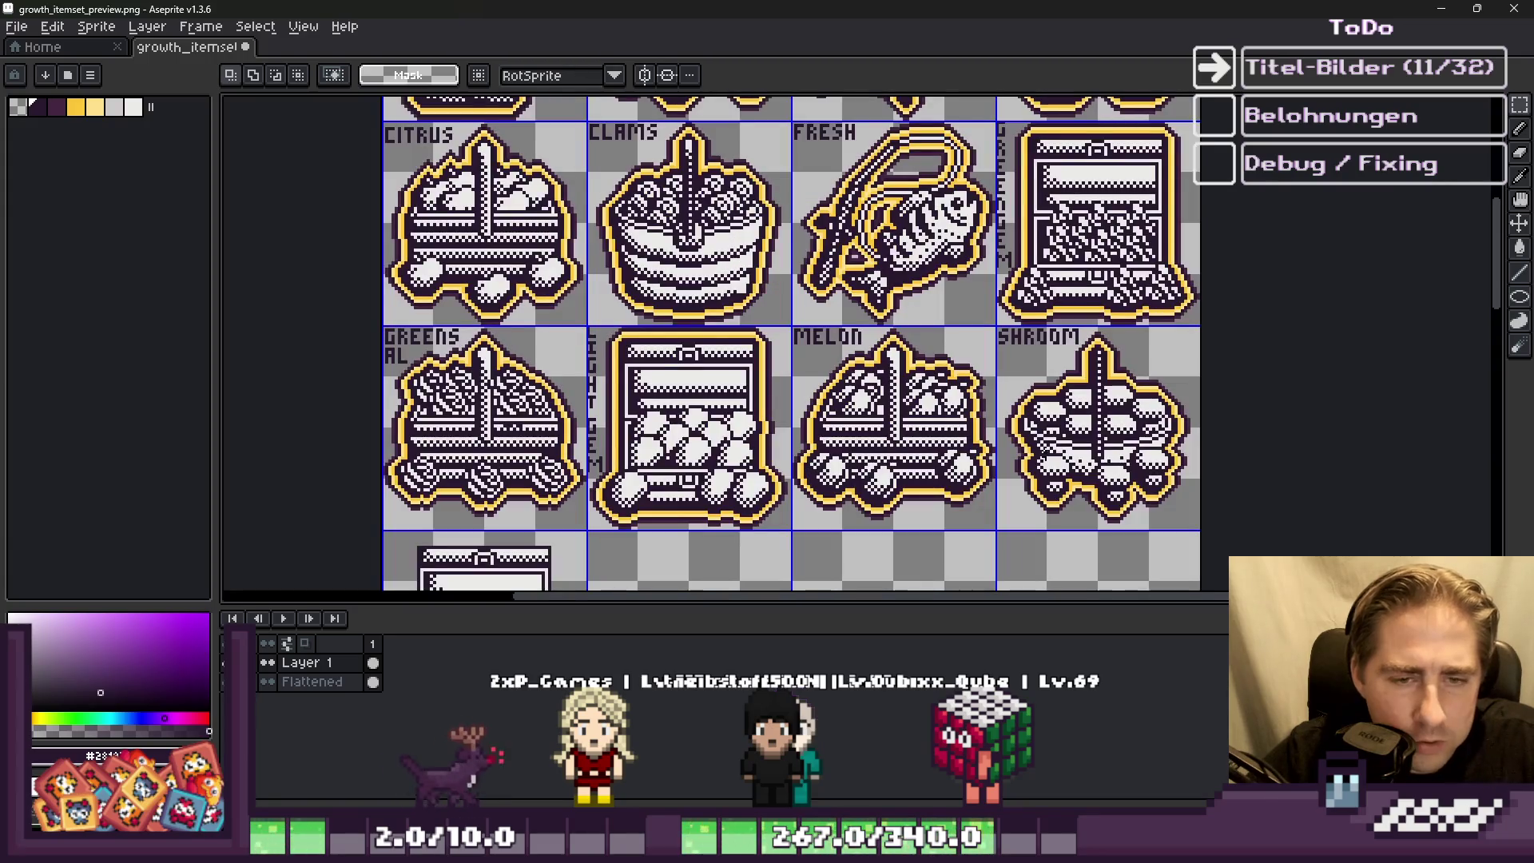
{"action": "scroll", "coordinate": [1106, 444], "scroll_direction": "up", "scroll_amount": 1}
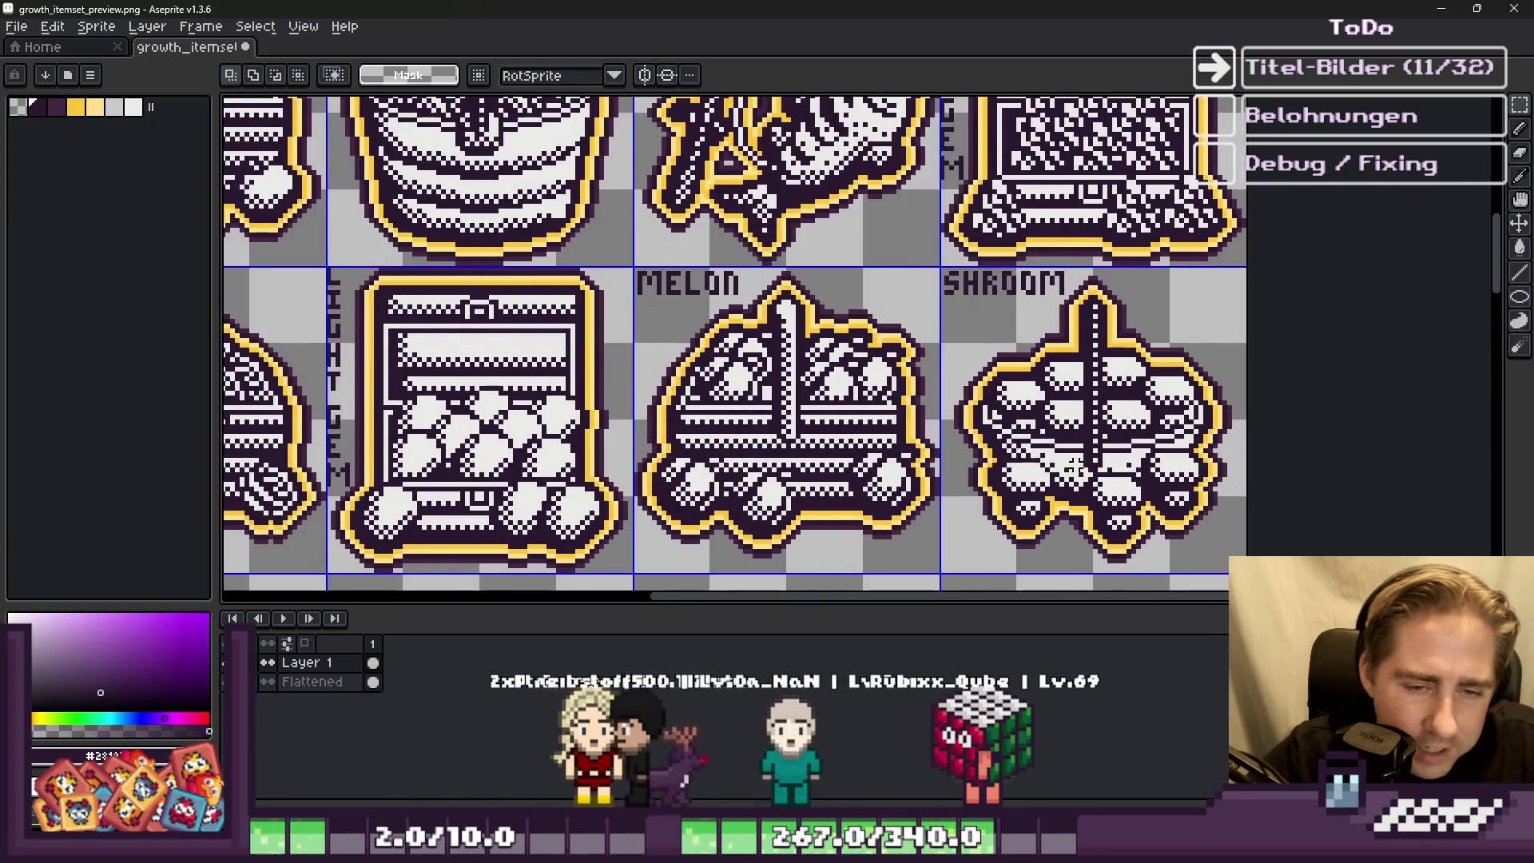
{"action": "scroll", "coordinate": [1074, 468], "scroll_direction": "down", "scroll_amount": 1}
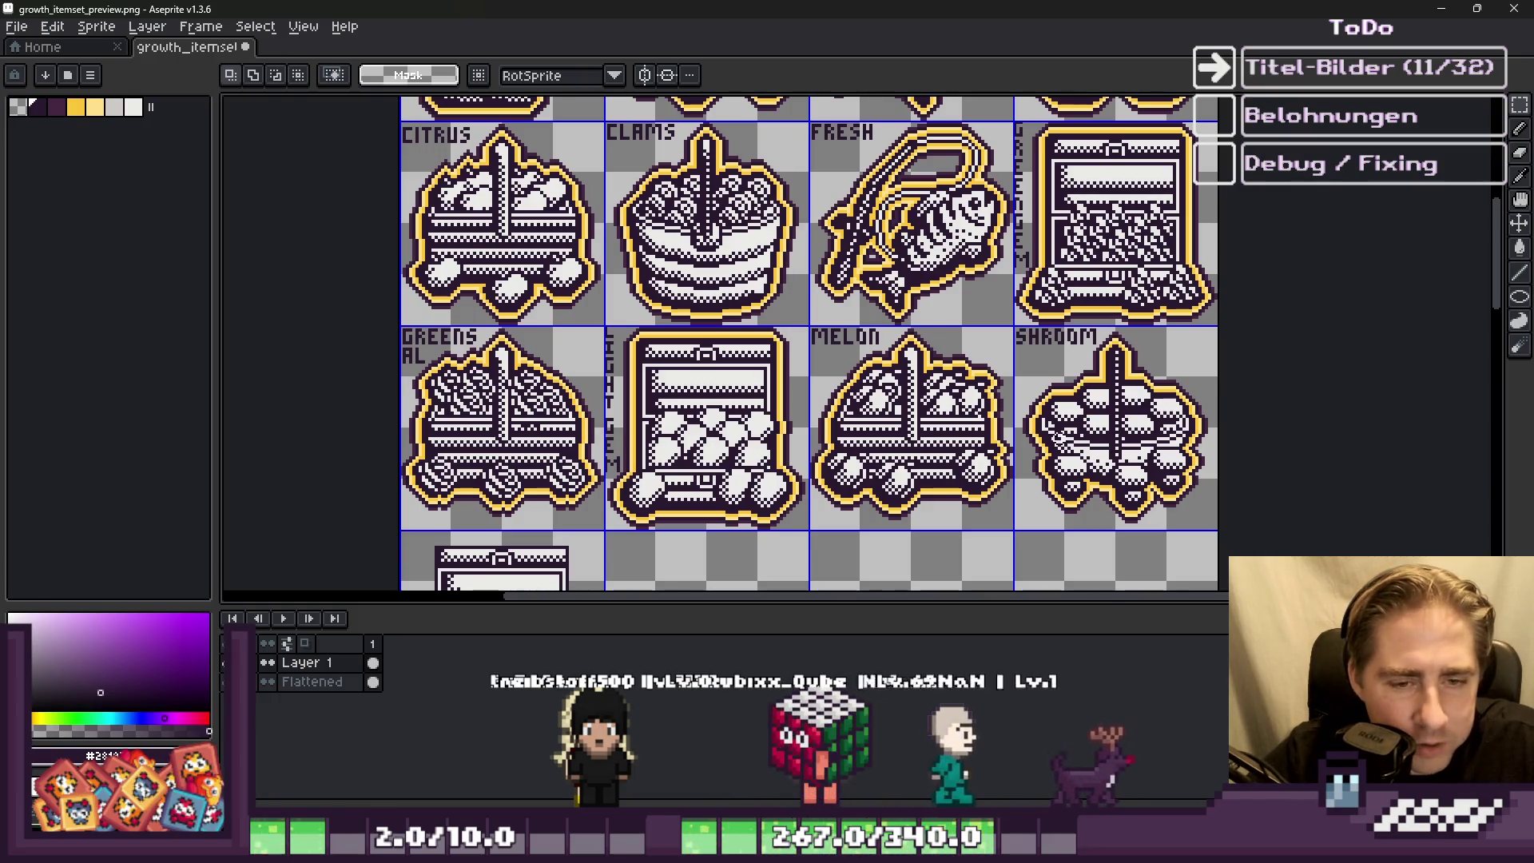
{"action": "scroll", "coordinate": [1056, 435], "scroll_direction": "down", "scroll_amount": 1}
{"action": "scroll", "coordinate": [1029, 402], "scroll_direction": "up", "scroll_amount": 1}
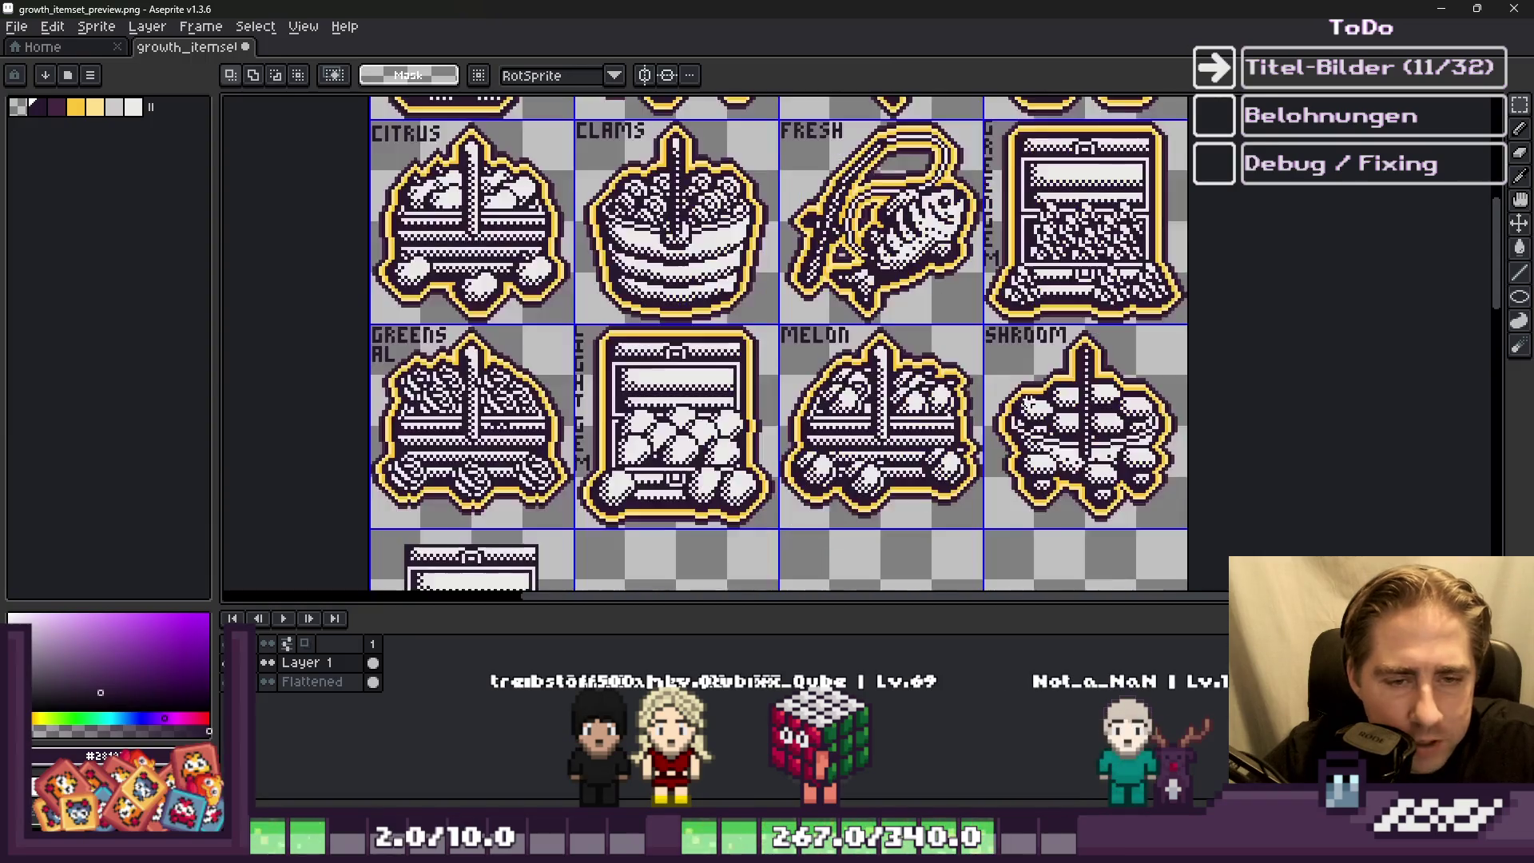
{"action": "scroll", "coordinate": [1015, 403], "scroll_direction": "up", "scroll_amount": 1}
{"action": "scroll", "coordinate": [1019, 424], "scroll_direction": "down", "scroll_amount": 1}
{"action": "scroll", "coordinate": [1019, 439], "scroll_direction": "down", "scroll_amount": 1}
{"action": "scroll", "coordinate": [941, 374], "scroll_direction": "up", "scroll_amount": 1}
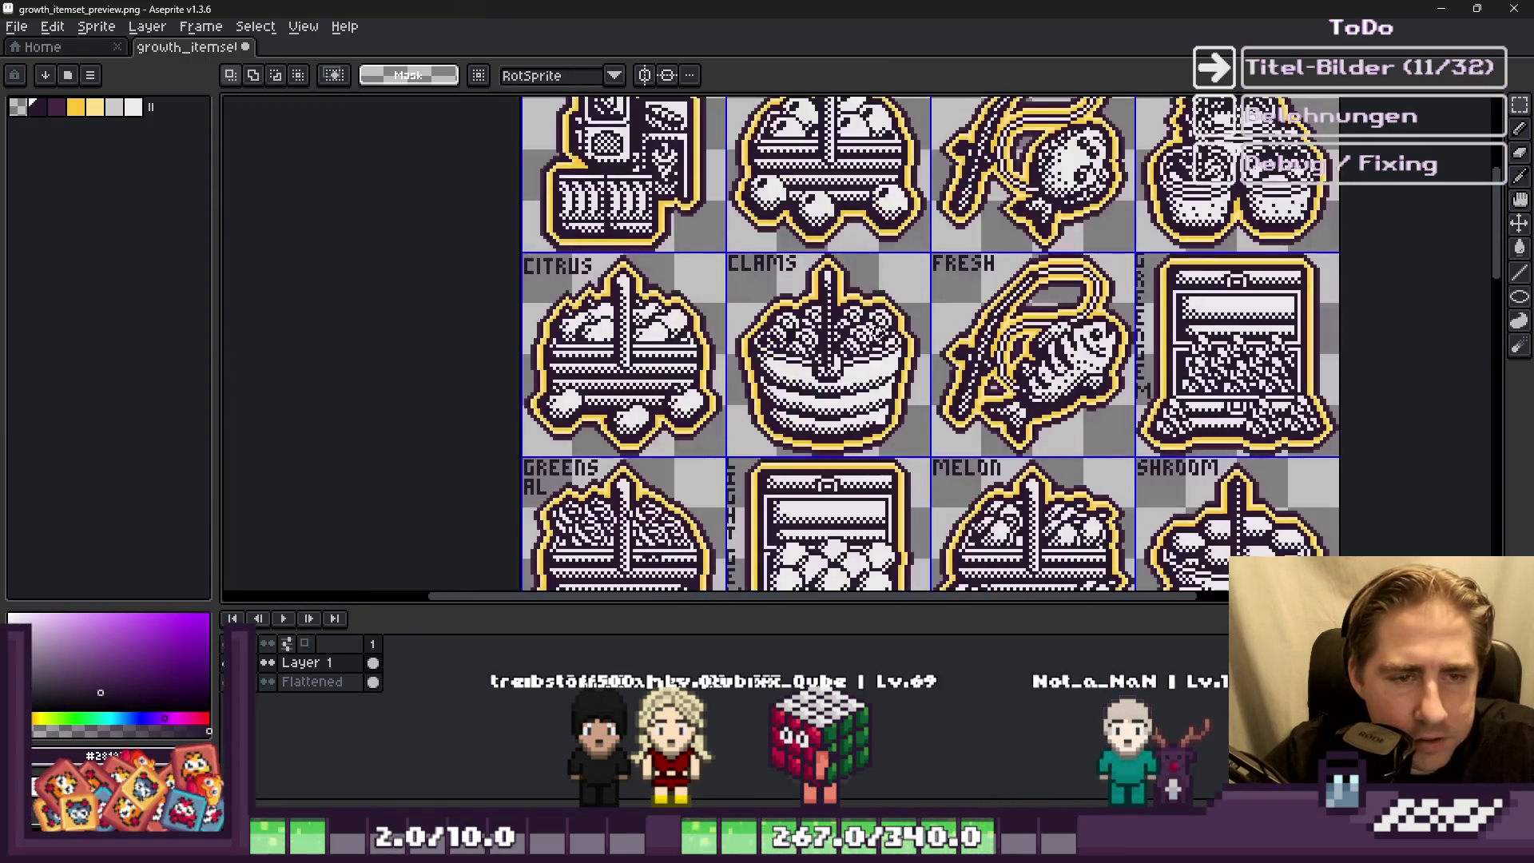
{"action": "scroll", "coordinate": [878, 333], "scroll_direction": "down", "scroll_amount": 1}
{"action": "scroll", "coordinate": [953, 191], "scroll_direction": "up", "scroll_amount": 1}
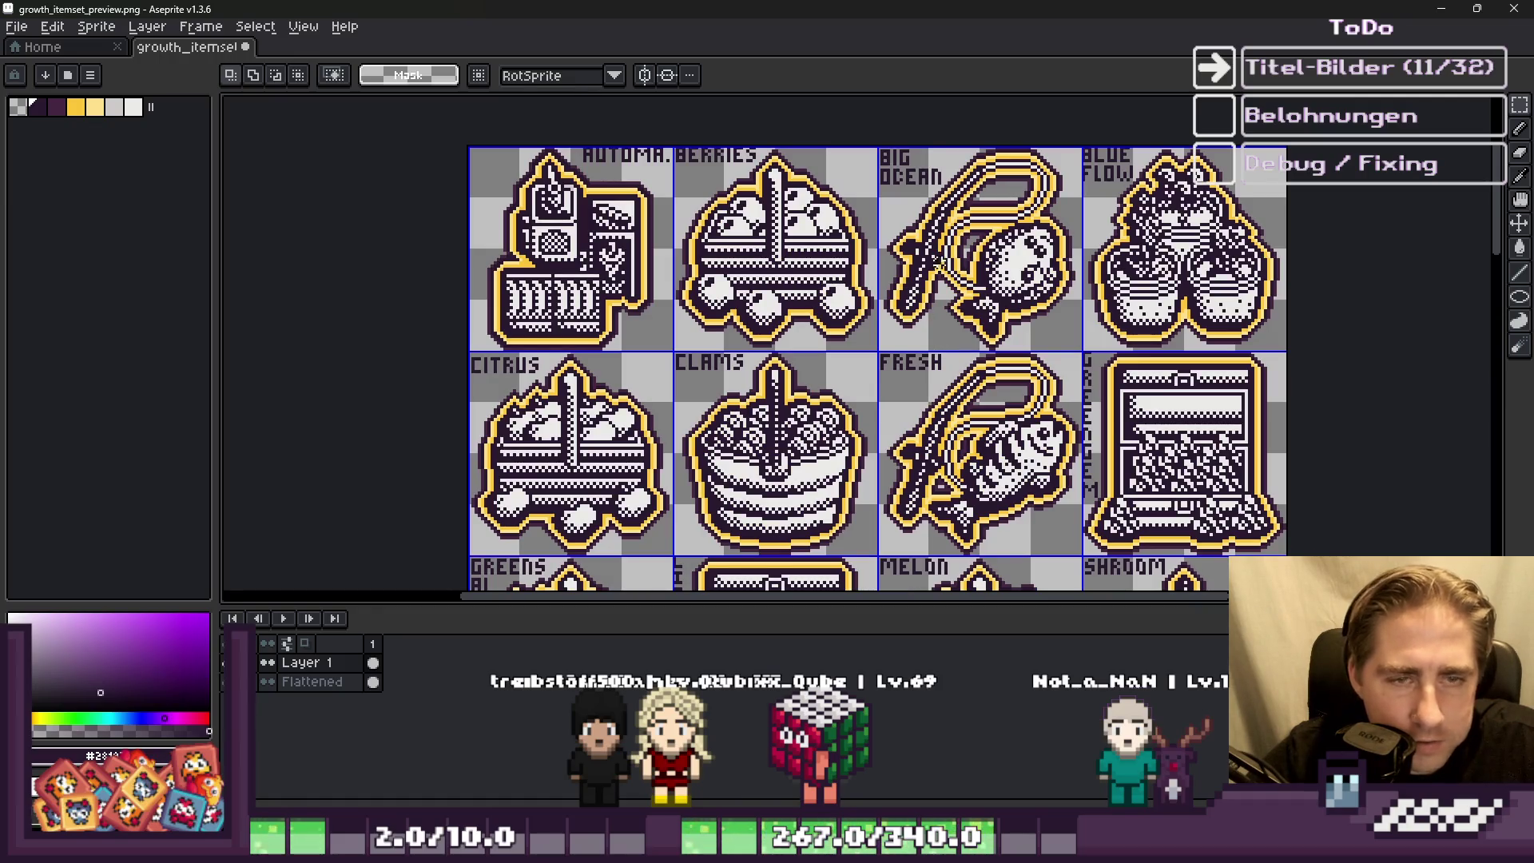
{"action": "scroll", "coordinate": [827, 275], "scroll_direction": "down", "scroll_amount": 2}
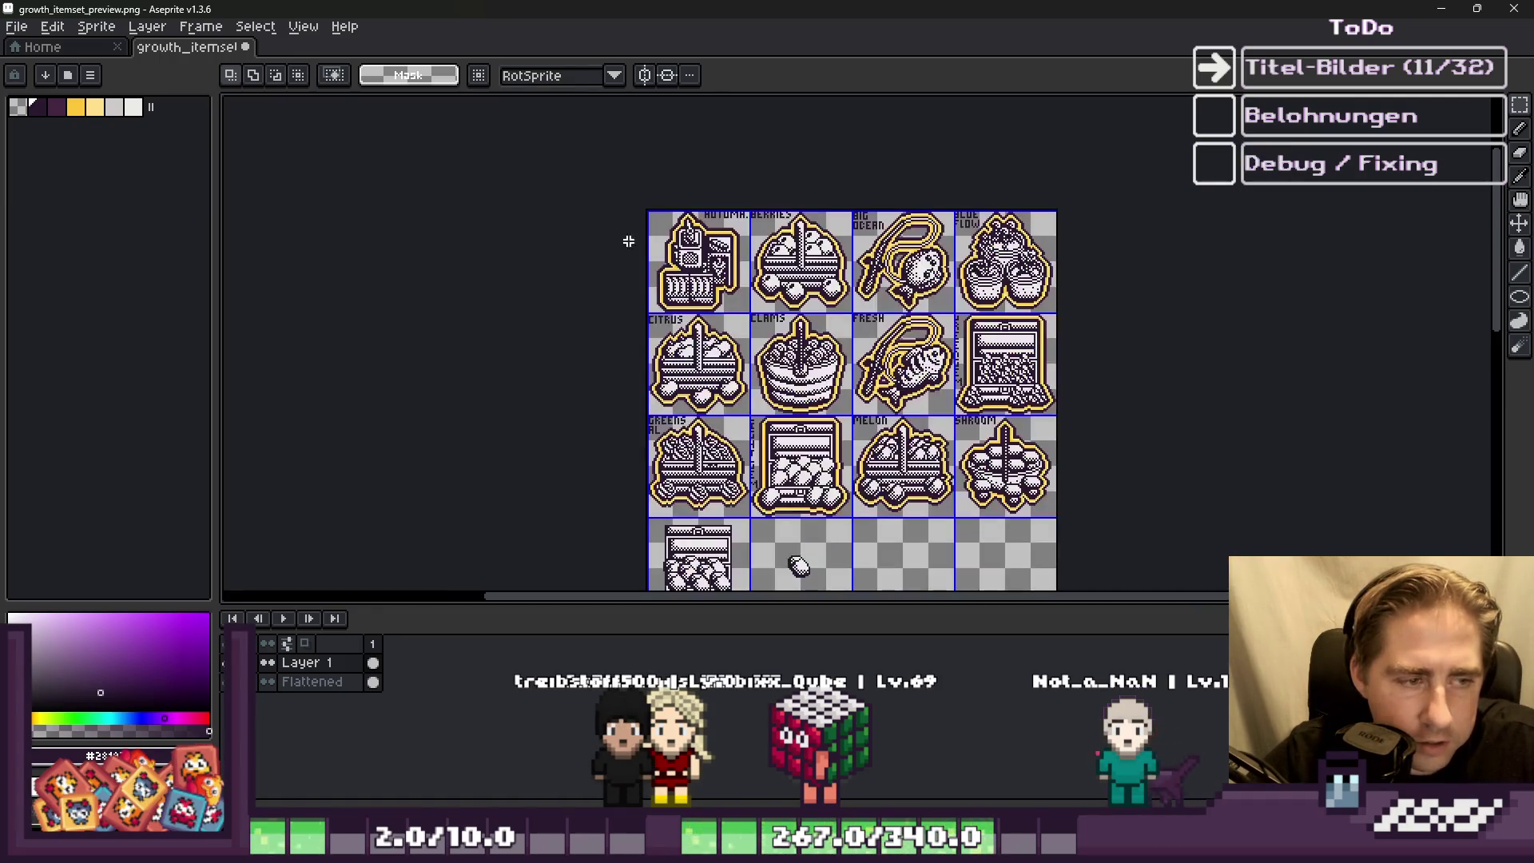
{"action": "scroll", "coordinate": [667, 262], "scroll_direction": "up", "scroll_amount": 2}
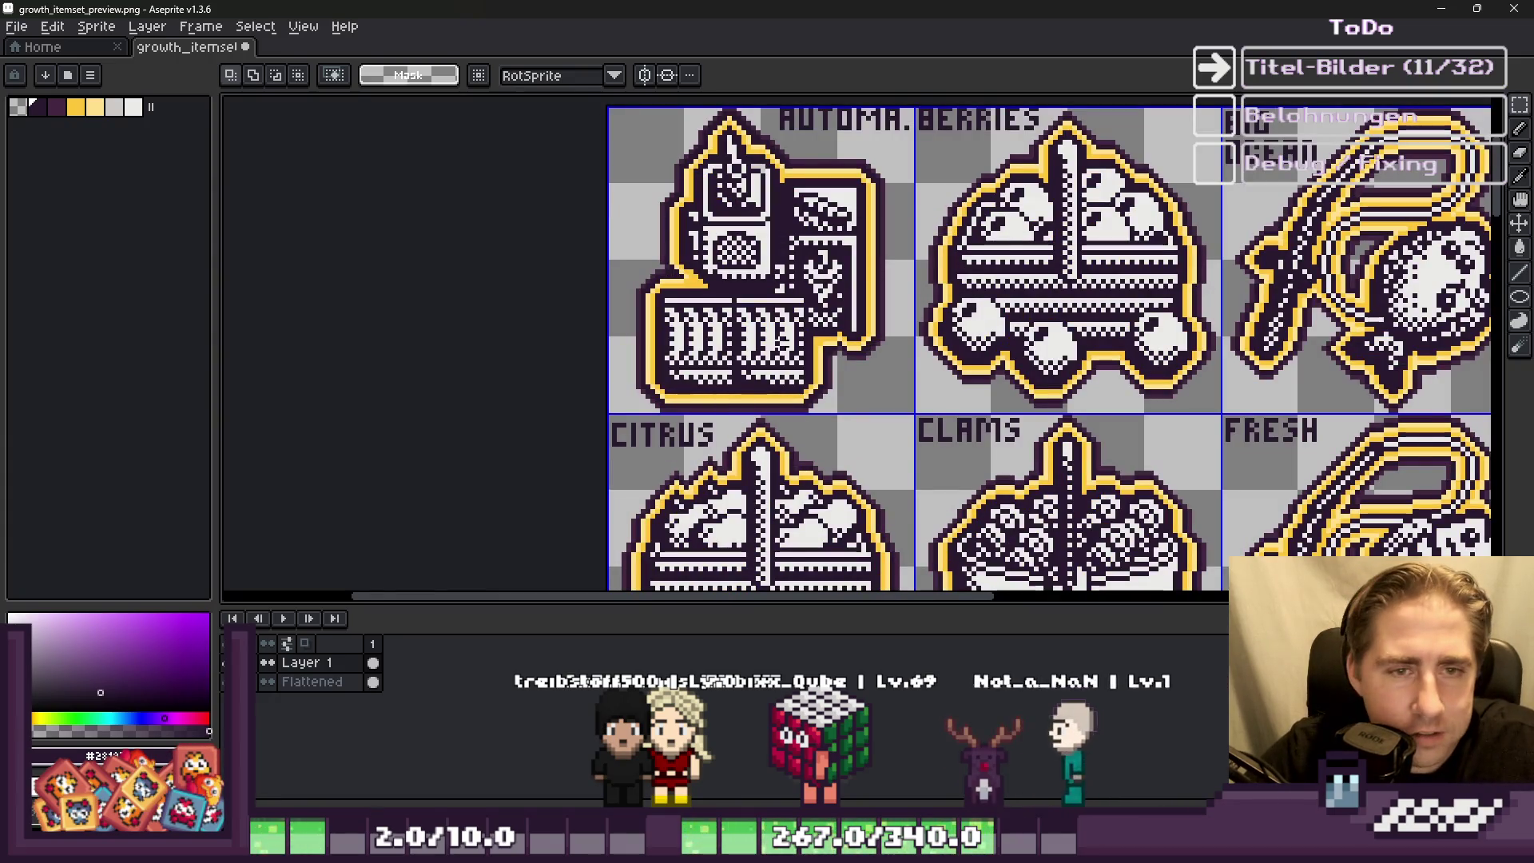
{"action": "scroll", "coordinate": [772, 228], "scroll_direction": "down", "scroll_amount": 1}
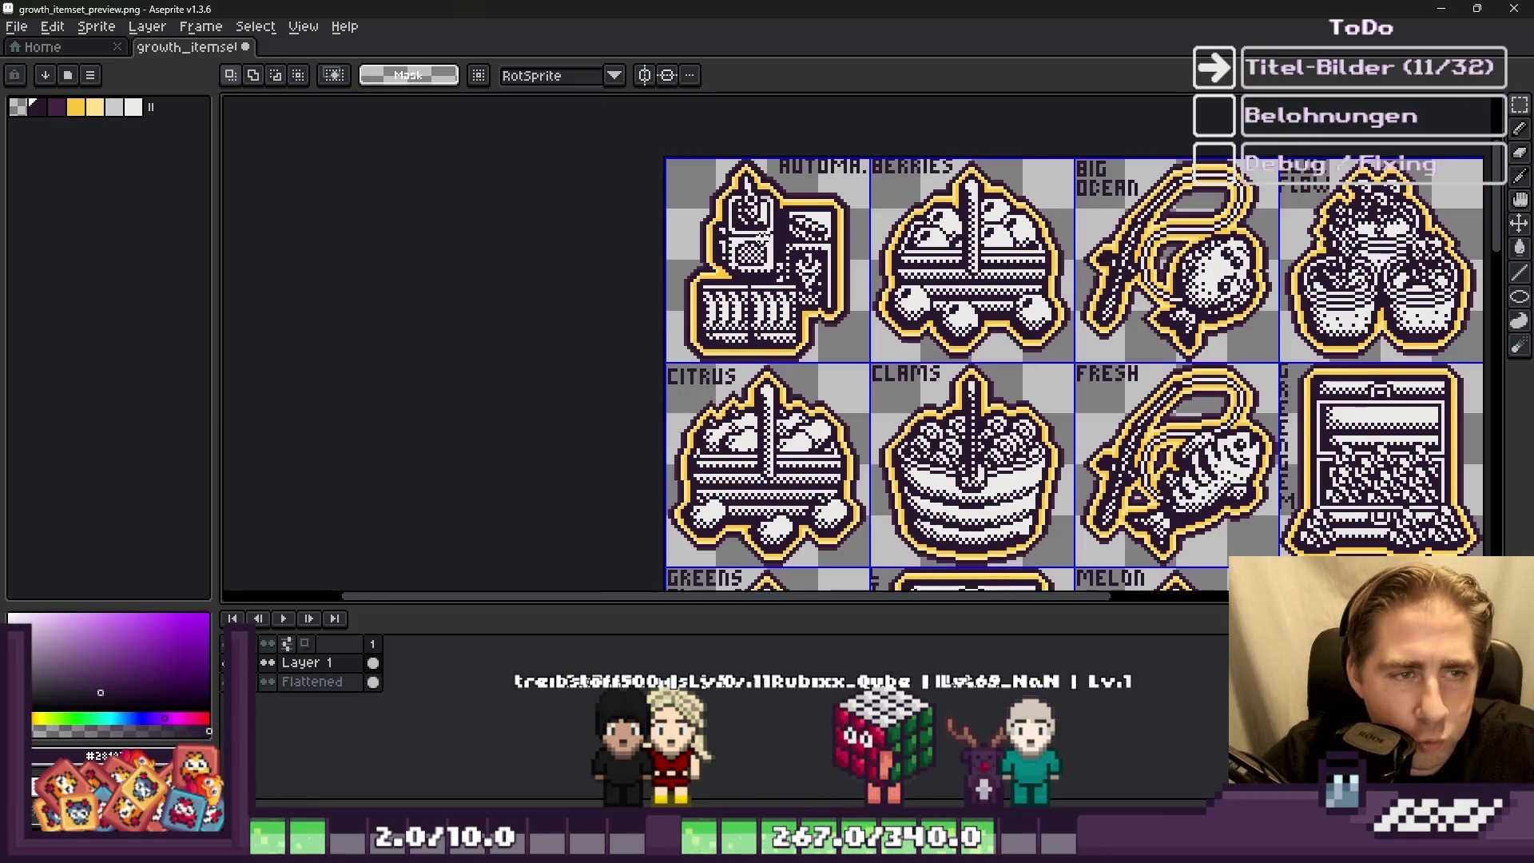
{"action": "scroll", "coordinate": [770, 264], "scroll_direction": "up", "scroll_amount": 1}
{"action": "scroll", "coordinate": [710, 320], "scroll_direction": "down", "scroll_amount": 2}
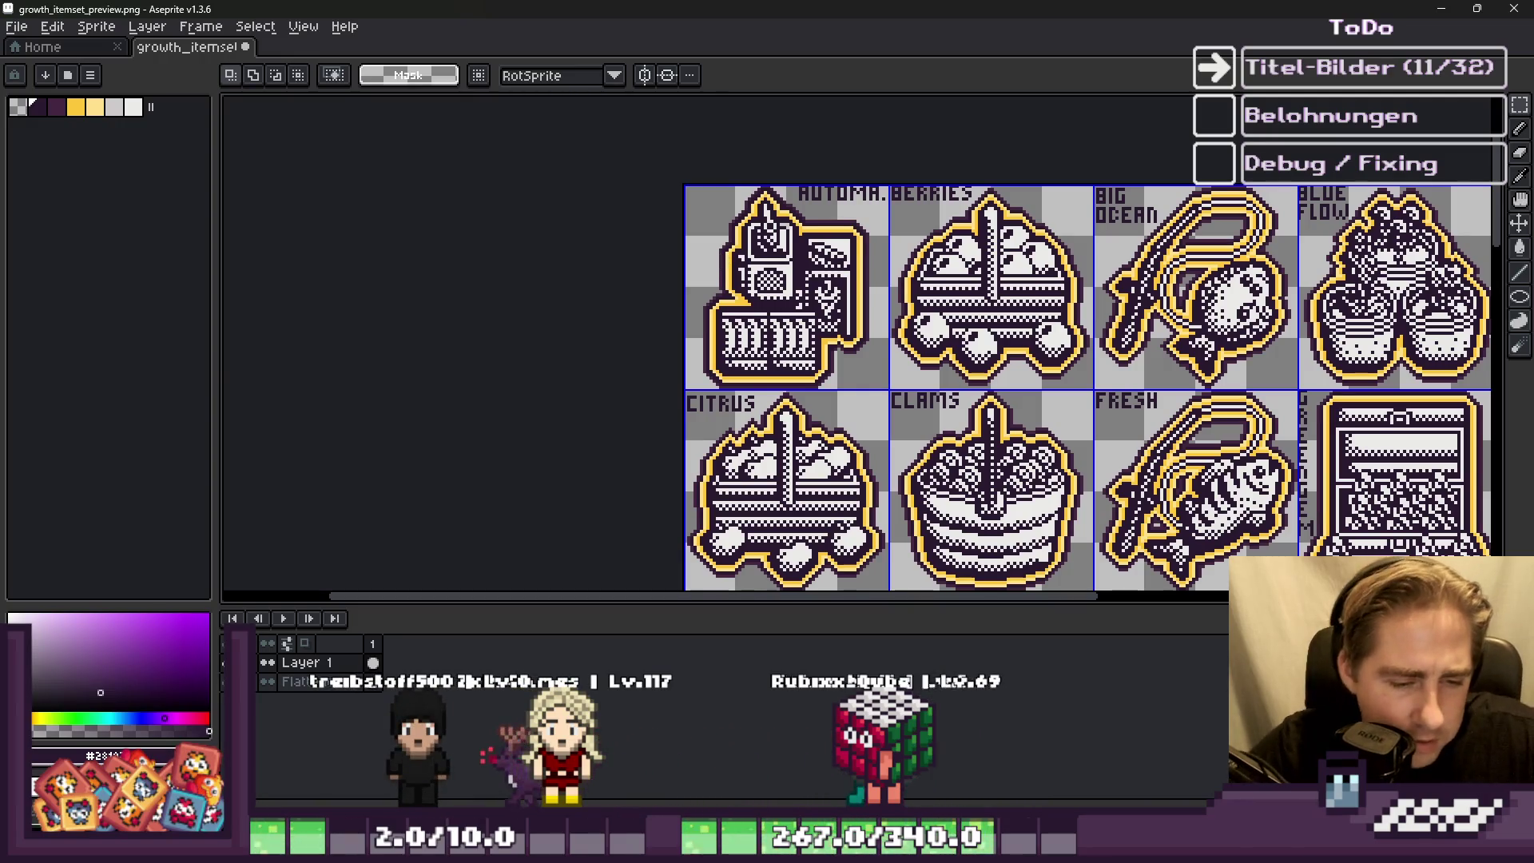
Step: Redraw the chest's lower band
{"action": "scroll", "coordinate": [470, 294], "scroll_direction": "down", "scroll_amount": 3}
{"action": "scroll", "coordinate": [648, 300], "scroll_direction": "up", "scroll_amount": 3}
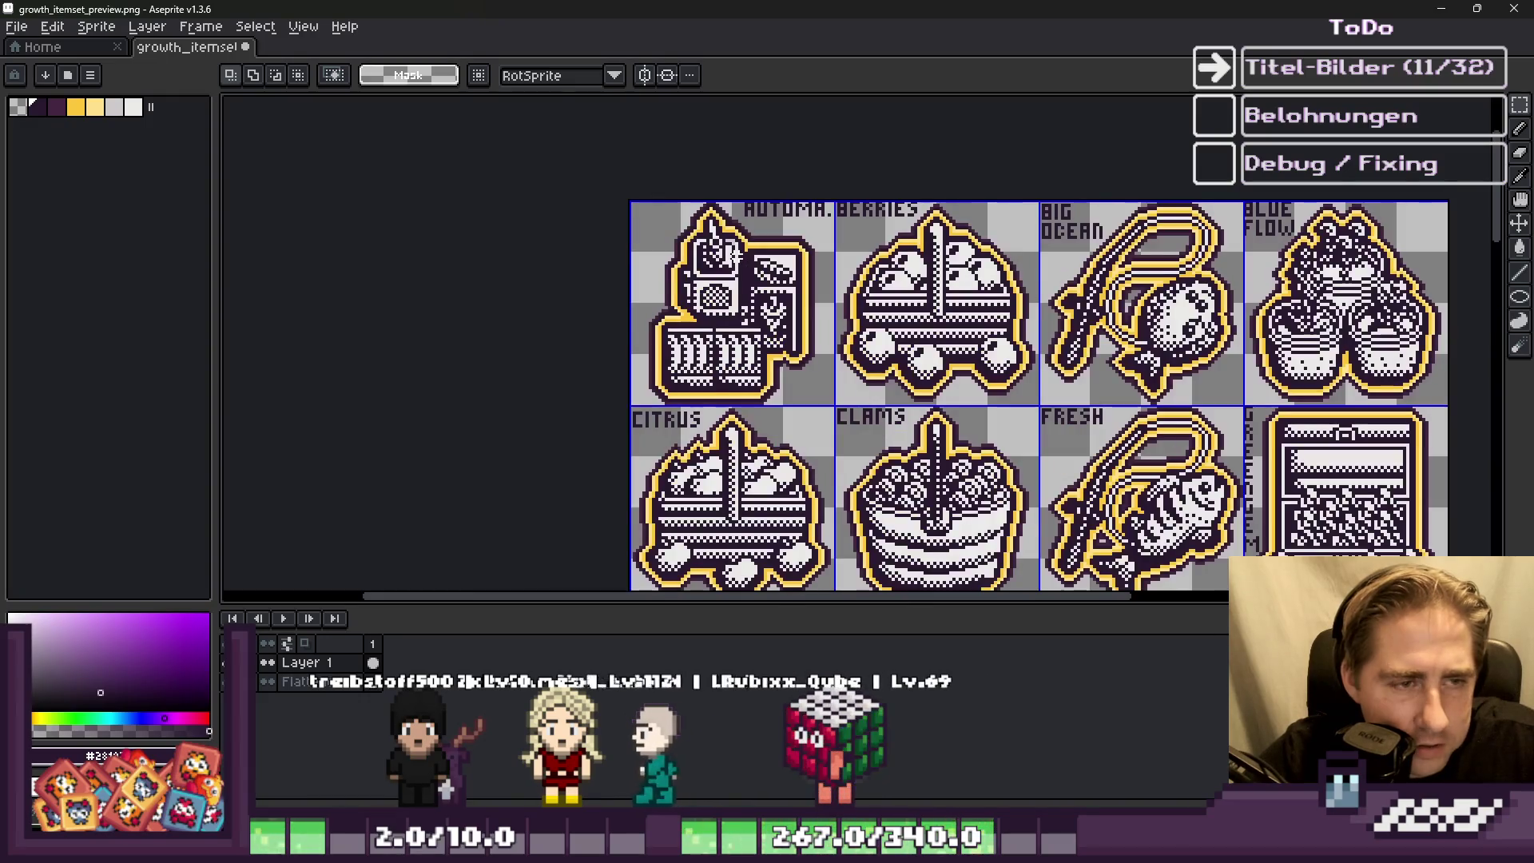
{"action": "scroll", "coordinate": [719, 359], "scroll_direction": "down", "scroll_amount": 3}
{"action": "scroll", "coordinate": [749, 425], "scroll_direction": "down", "scroll_amount": 2}
{"action": "scroll", "coordinate": [695, 260], "scroll_direction": "up", "scroll_amount": 3}
{"action": "scroll", "coordinate": [695, 261], "scroll_direction": "down", "scroll_amount": 2}
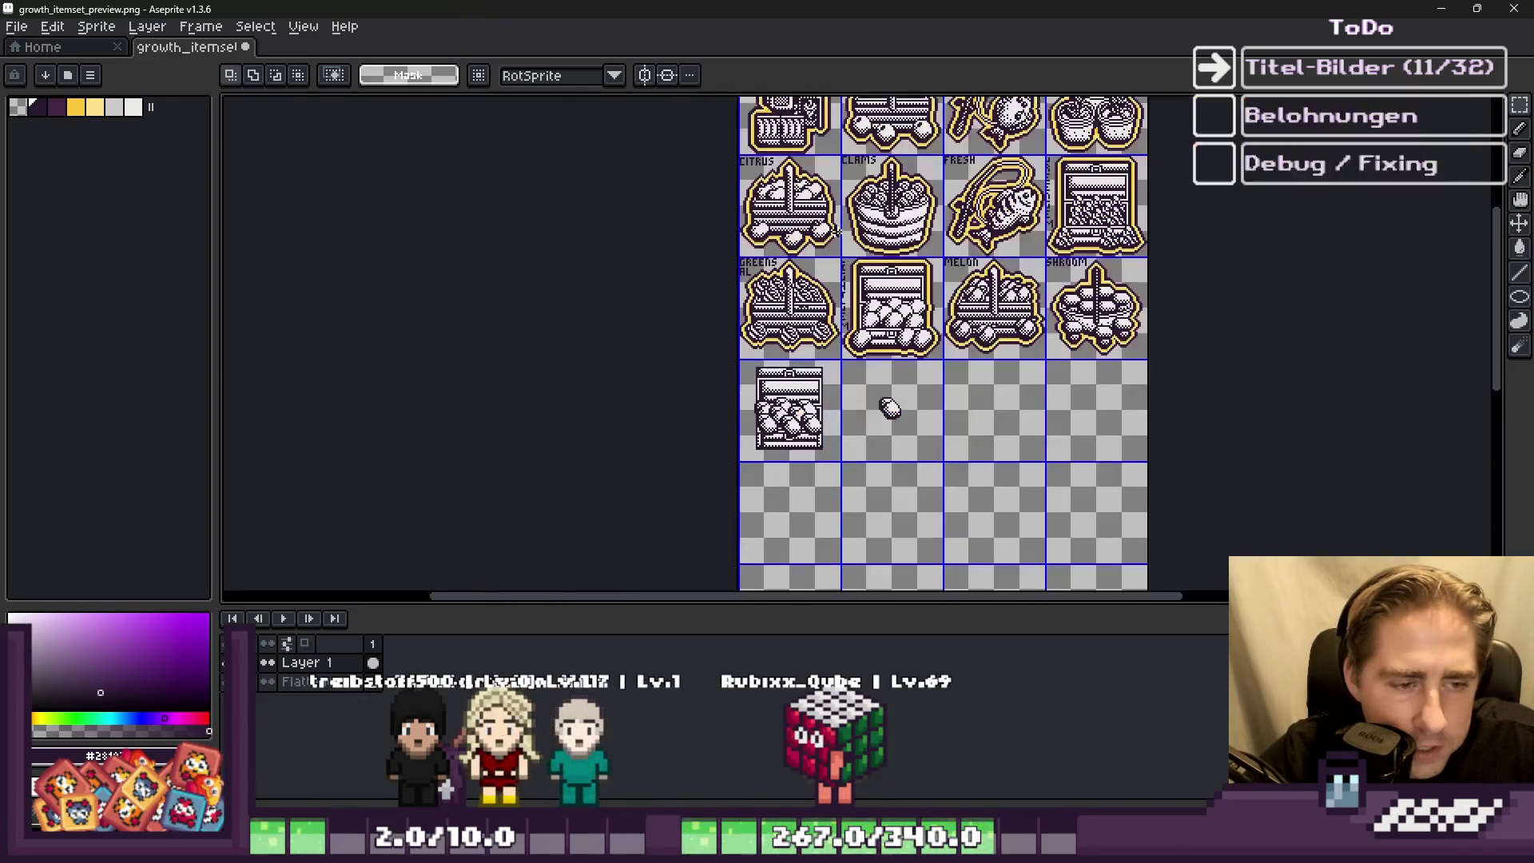
{"action": "scroll", "coordinate": [749, 447], "scroll_direction": "up", "scroll_amount": 3}
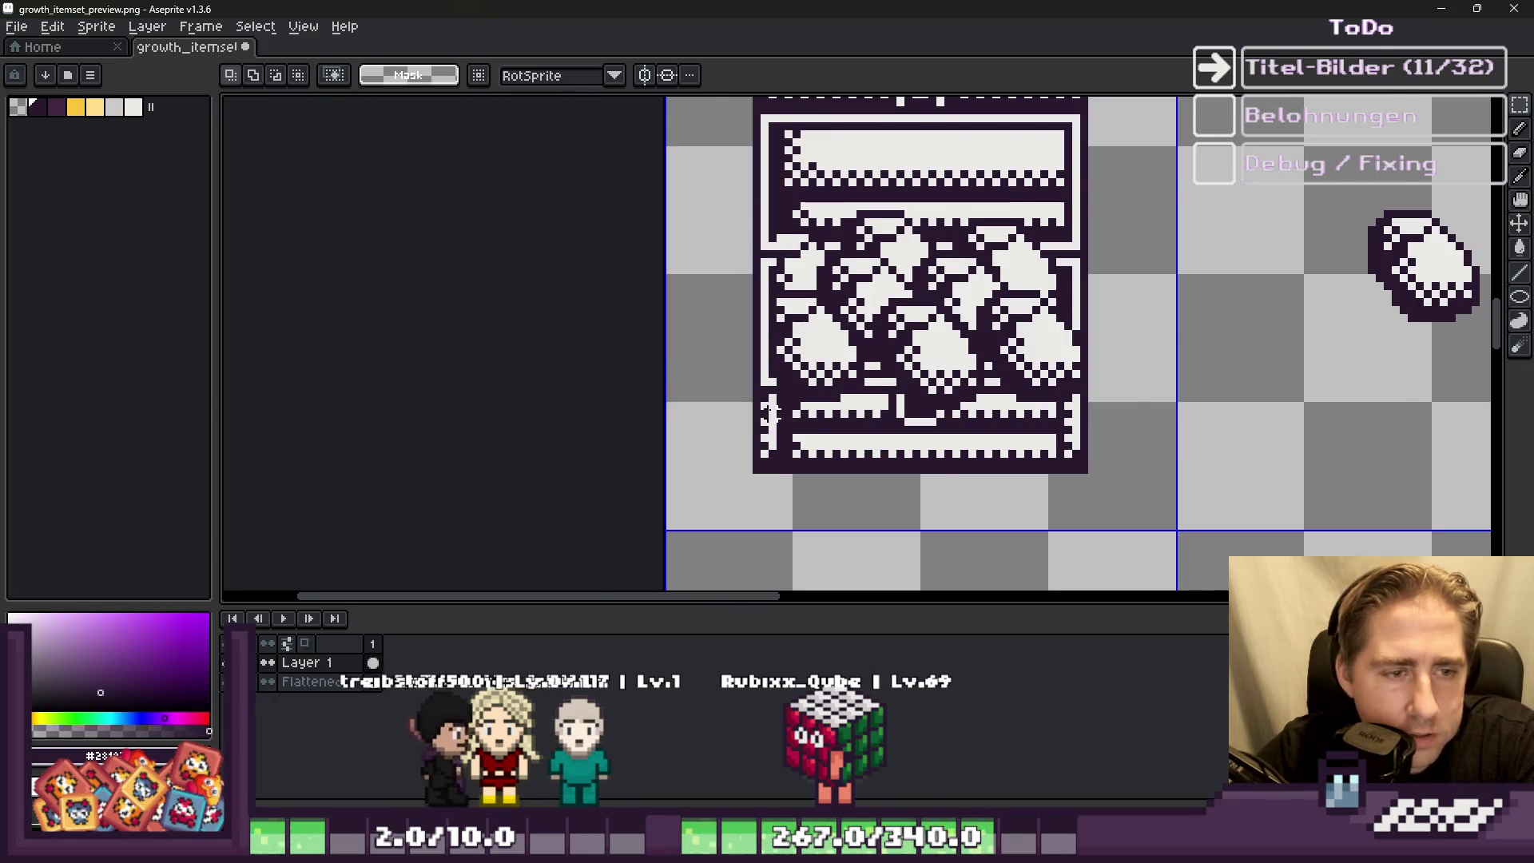
{"action": "scroll", "coordinate": [768, 411], "scroll_direction": "up", "scroll_amount": 2}
{"action": "scroll", "coordinate": [989, 531], "scroll_direction": "down", "scroll_amount": 1}
{"action": "scroll", "coordinate": [1194, 272], "scroll_direction": "up", "scroll_amount": 1}
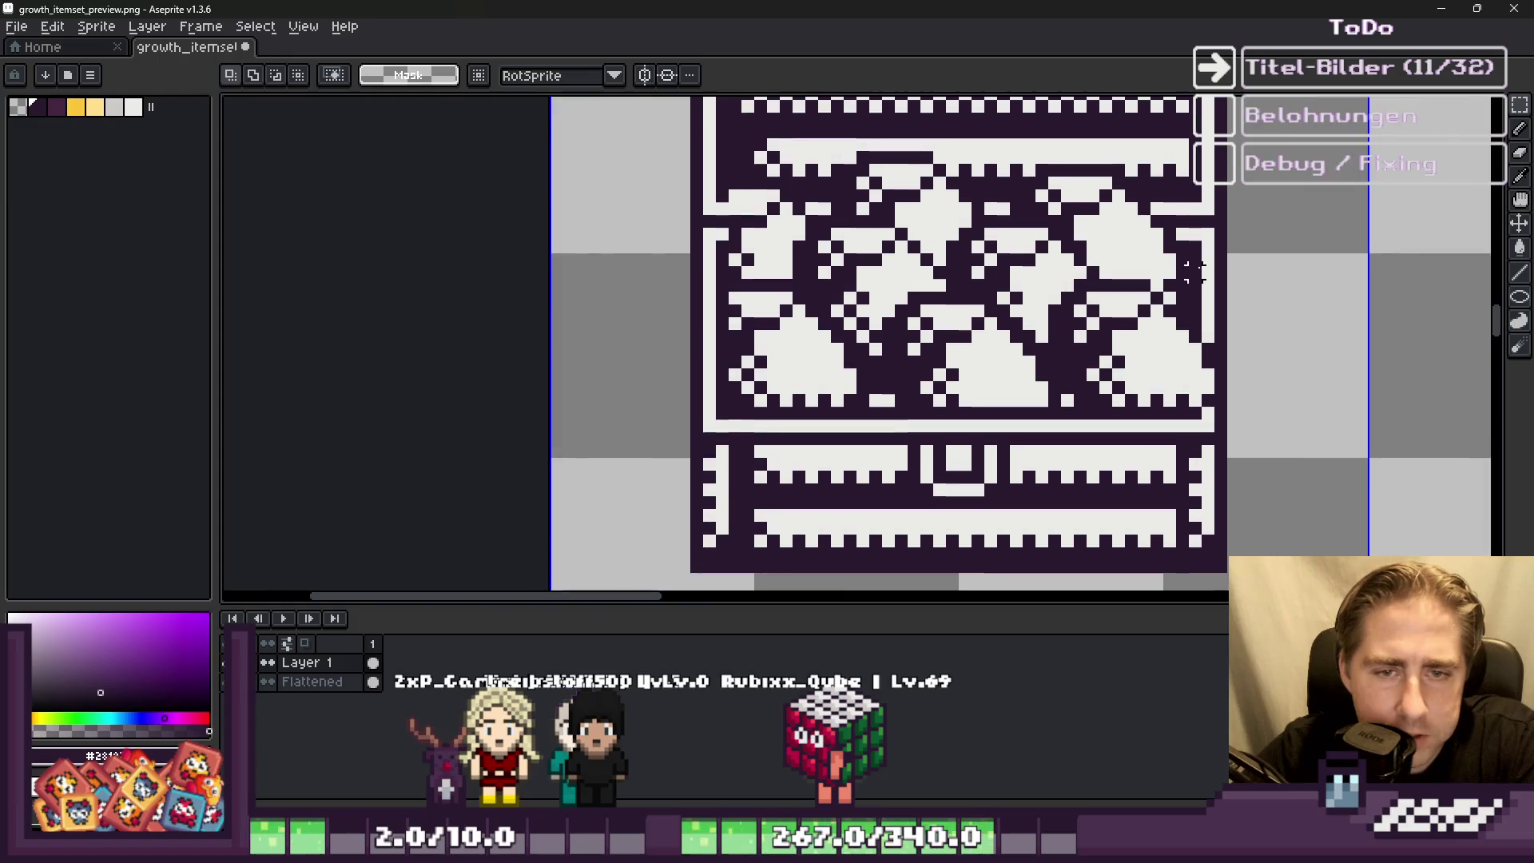
{"action": "scroll", "coordinate": [983, 381], "scroll_direction": "down", "scroll_amount": 2}
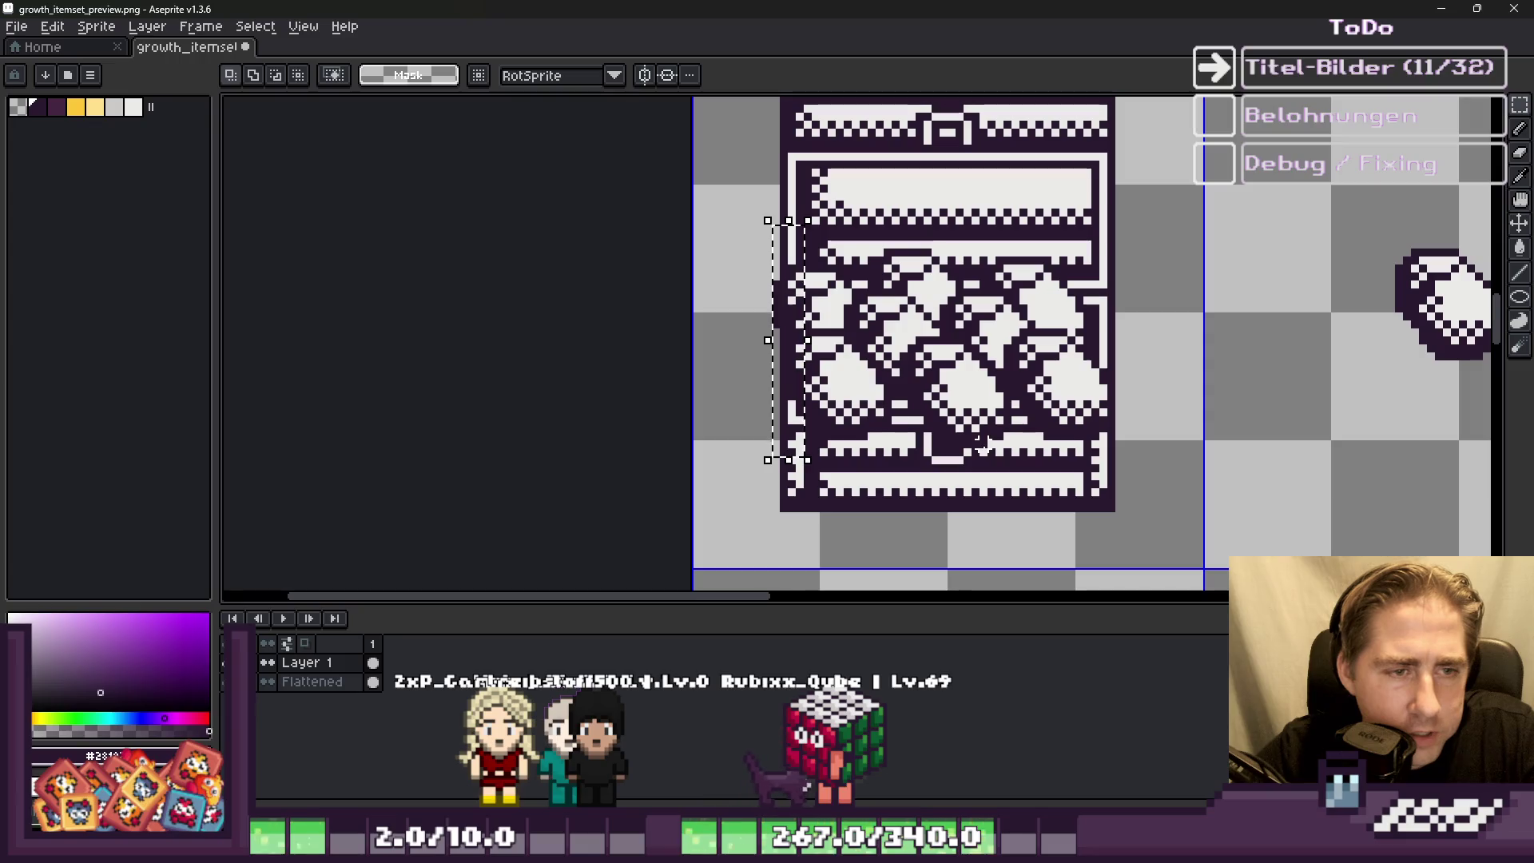
{"action": "mouse_move", "coordinate": [788, 410]}
{"action": "left_mouse_down"}
{"action": "mouse_move", "coordinate": [1311, 479]}
{"action": "mouse_move", "coordinate": [1166, 442]}
{"action": "left_mouse_up"}
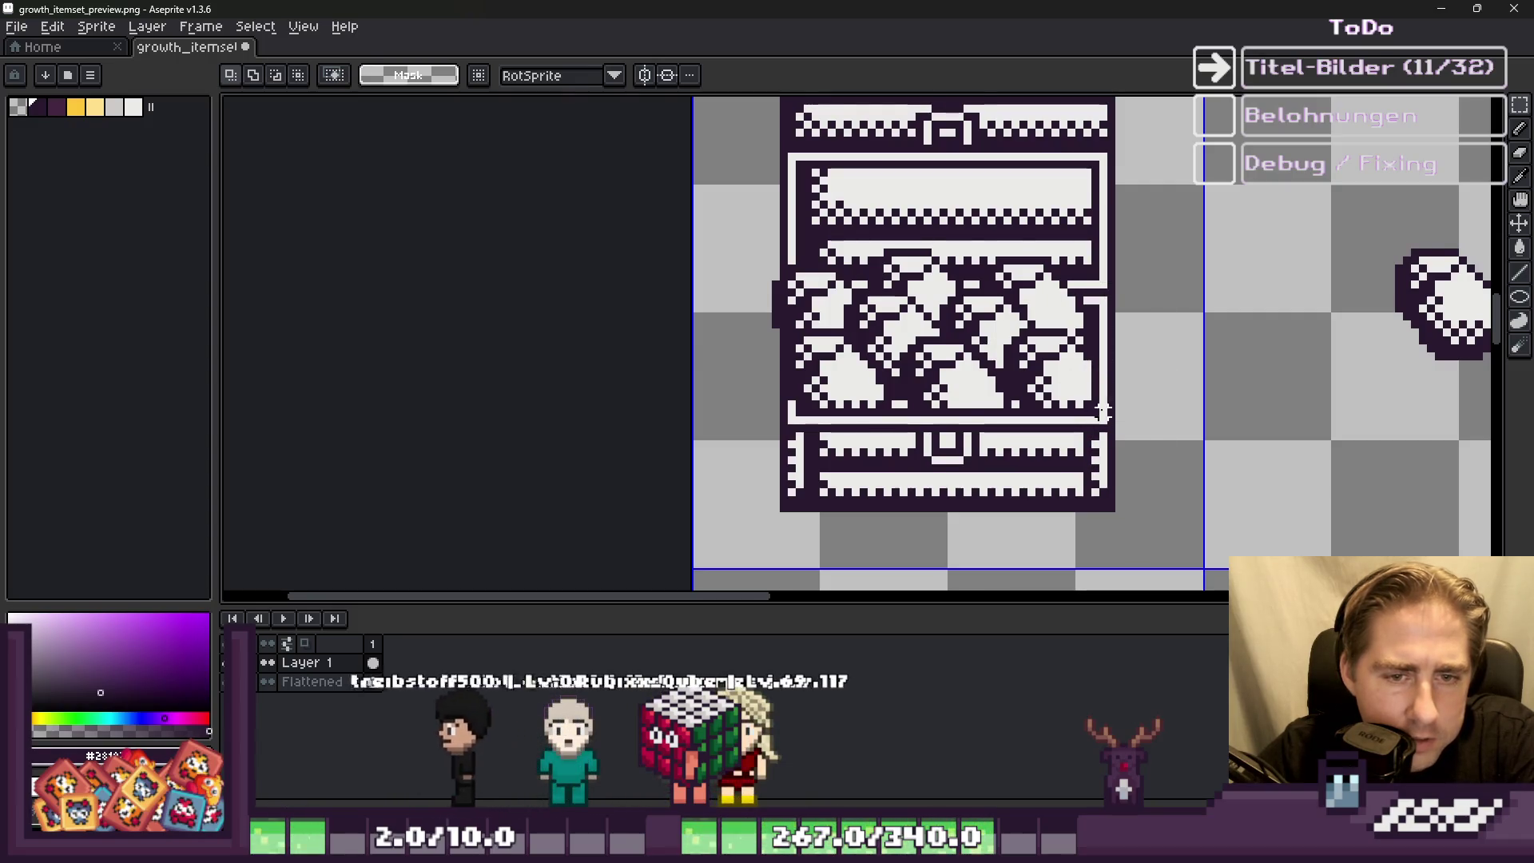
Step: Lift the chest's lower gem section, shift it right and commit it in place
{"action": "scroll", "coordinate": [1024, 375], "scroll_direction": "down", "scroll_amount": 2}
{"action": "scroll", "coordinate": [1022, 376], "scroll_direction": "down", "scroll_amount": 1}
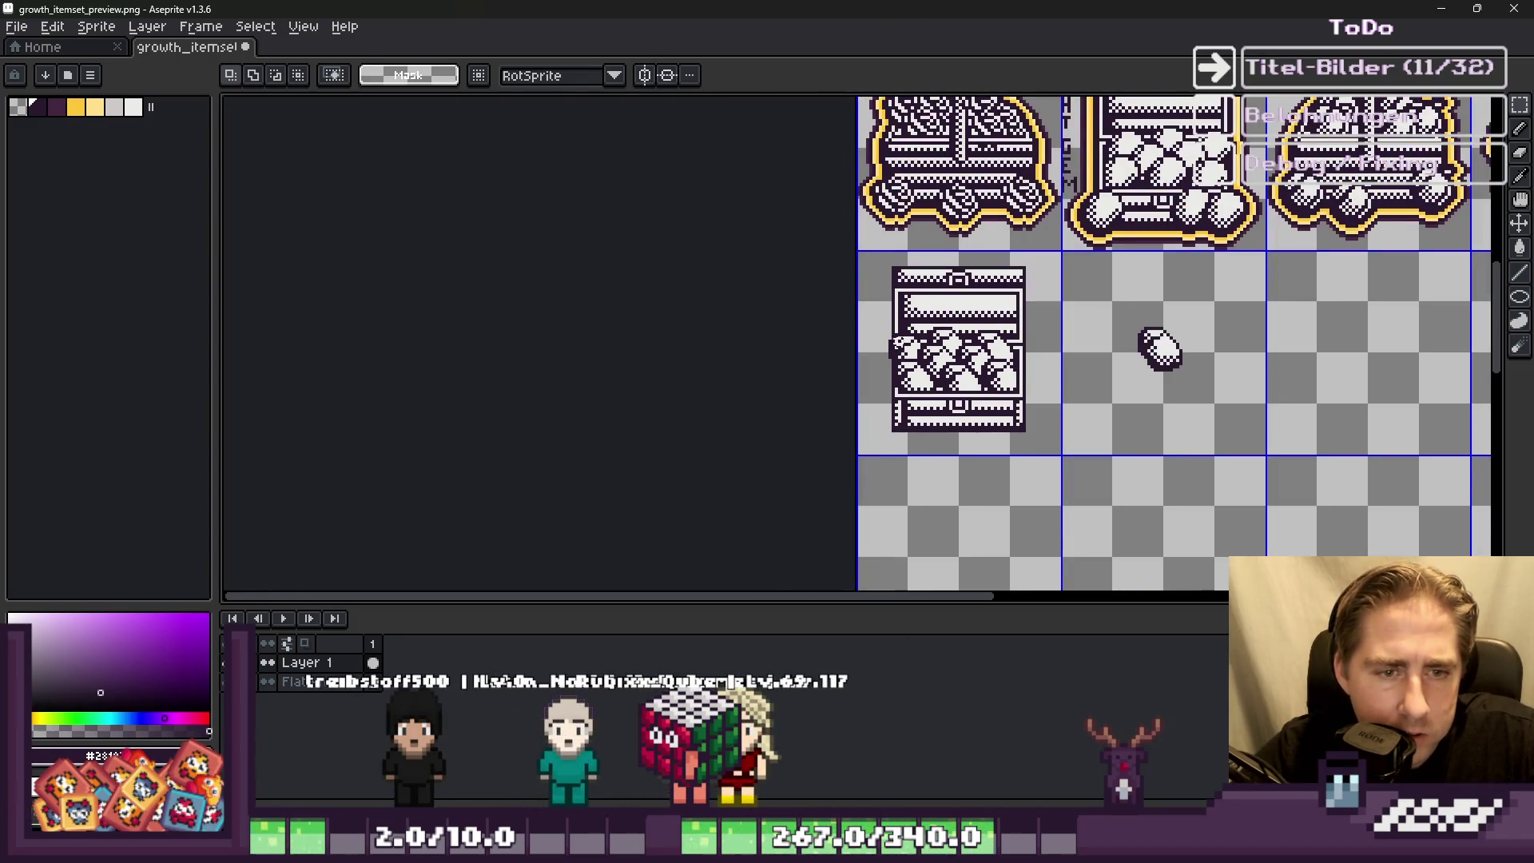
{"action": "scroll", "coordinate": [958, 352], "scroll_direction": "up", "scroll_amount": 4}
{"action": "mouse_move", "coordinate": [915, 486]}
{"action": "left_mouse_down"}
{"action": "mouse_move", "coordinate": [914, 504]}
{"action": "mouse_move", "coordinate": [797, 328]}
{"action": "mouse_move", "coordinate": [799, 409]}
{"action": "mouse_move", "coordinate": [826, 398]}
{"action": "left_mouse_up"}
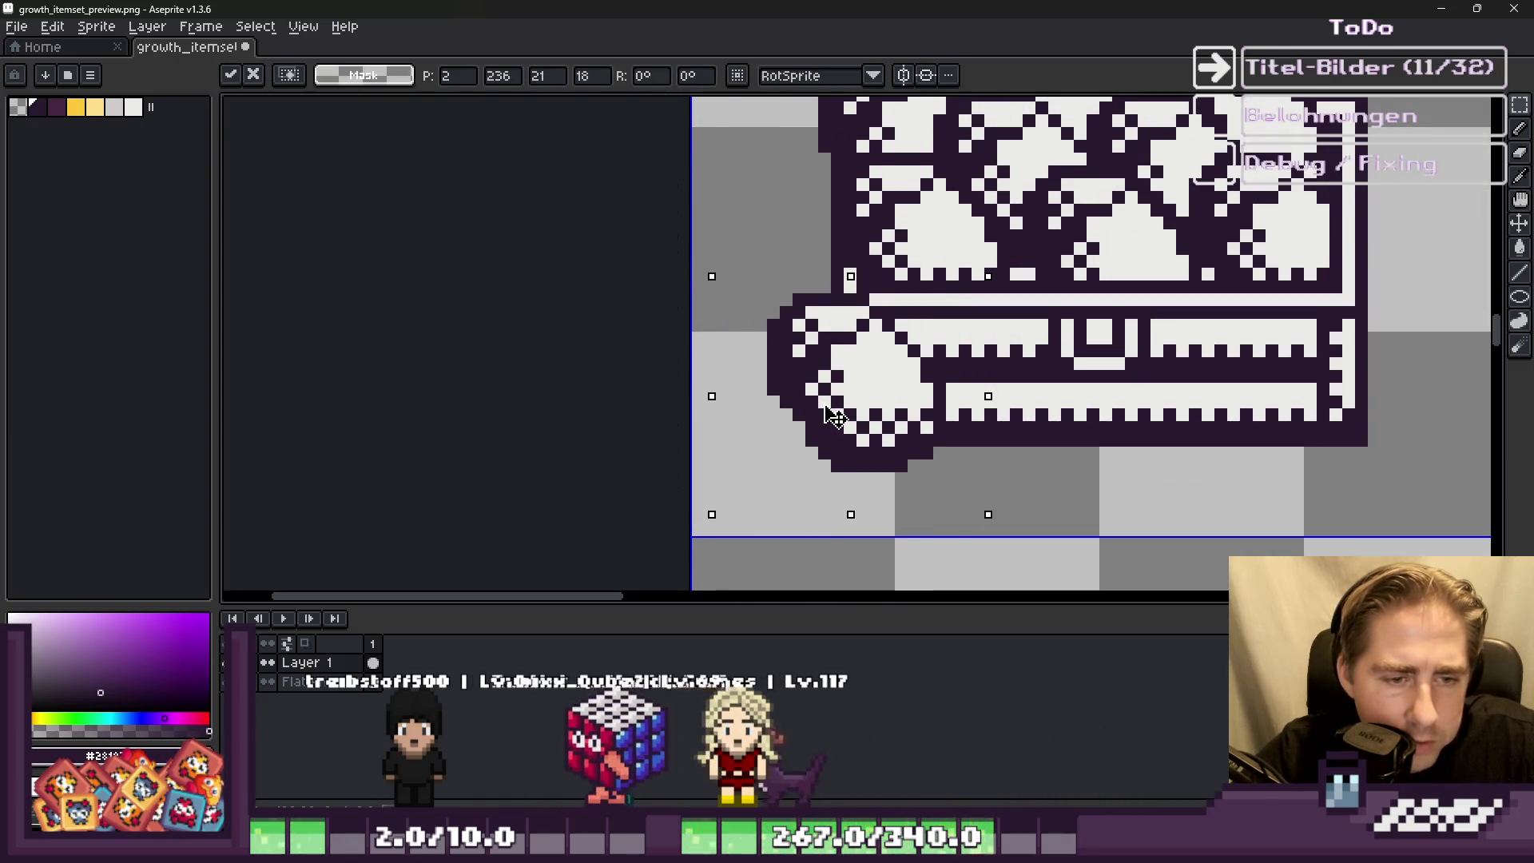
{"action": "scroll", "coordinate": [751, 353], "scroll_direction": "down", "scroll_amount": 2}
{"action": "mouse_move", "coordinate": [855, 364]}
{"action": "left_mouse_down"}
{"action": "mouse_move", "coordinate": [994, 368]}
{"action": "mouse_move", "coordinate": [1043, 401]}
{"action": "mouse_move", "coordinate": [1029, 353]}
{"action": "mouse_move", "coordinate": [976, 372]}
{"action": "mouse_move", "coordinate": [1330, 431]}
{"action": "mouse_move", "coordinate": [1190, 428]}
{"action": "left_mouse_up"}
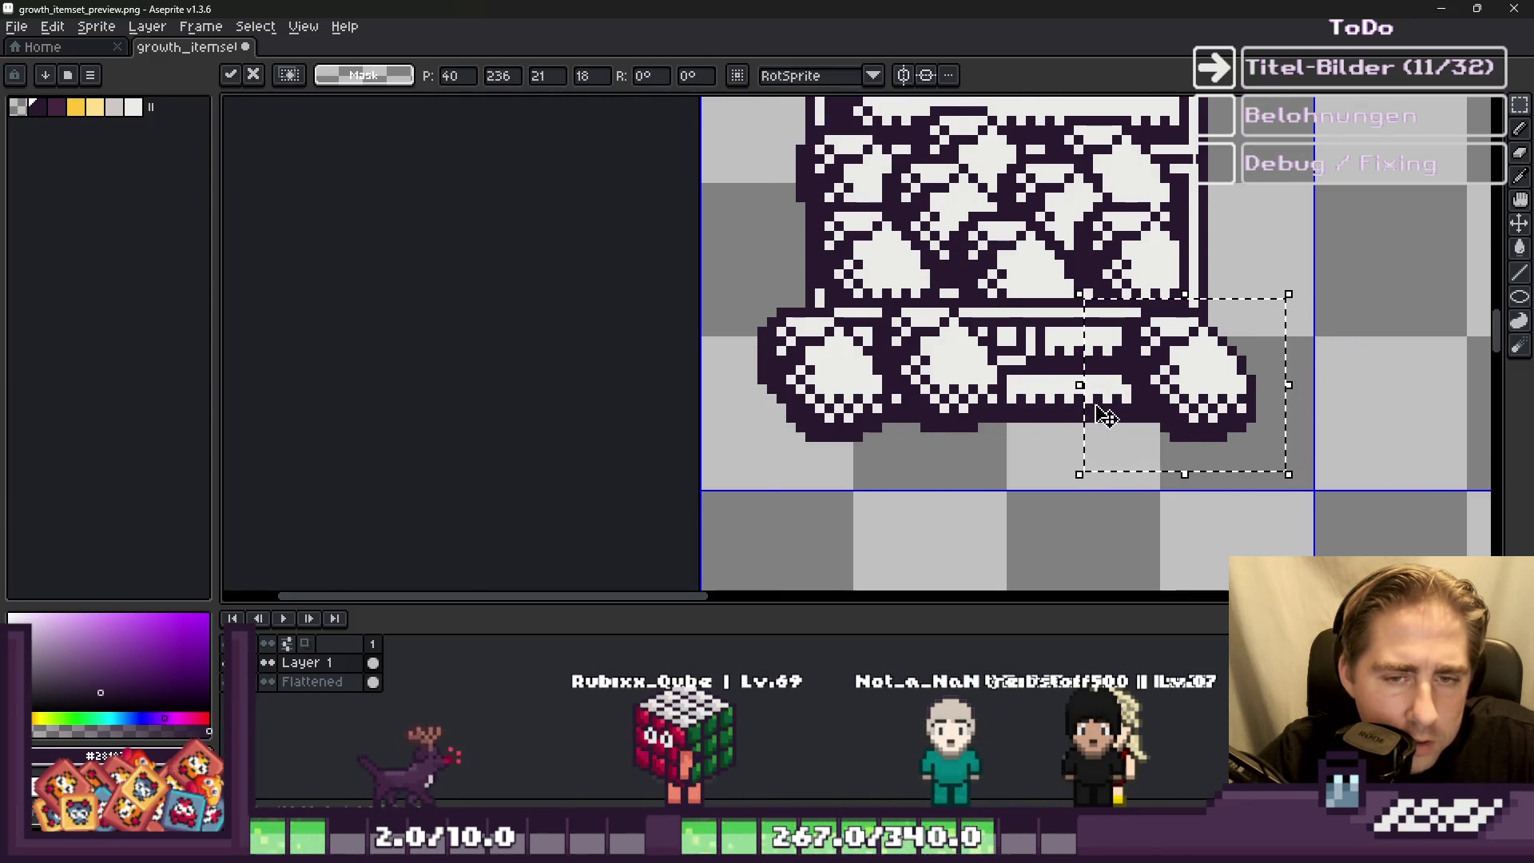
{"action": "scroll", "coordinate": [1106, 416], "scroll_direction": "down", "scroll_amount": 3}
{"action": "key", "text": "Return"}
Step: Draw a black line under the chest, then undo it
{"action": "scroll", "coordinate": [894, 351], "scroll_direction": "up", "scroll_amount": 5}
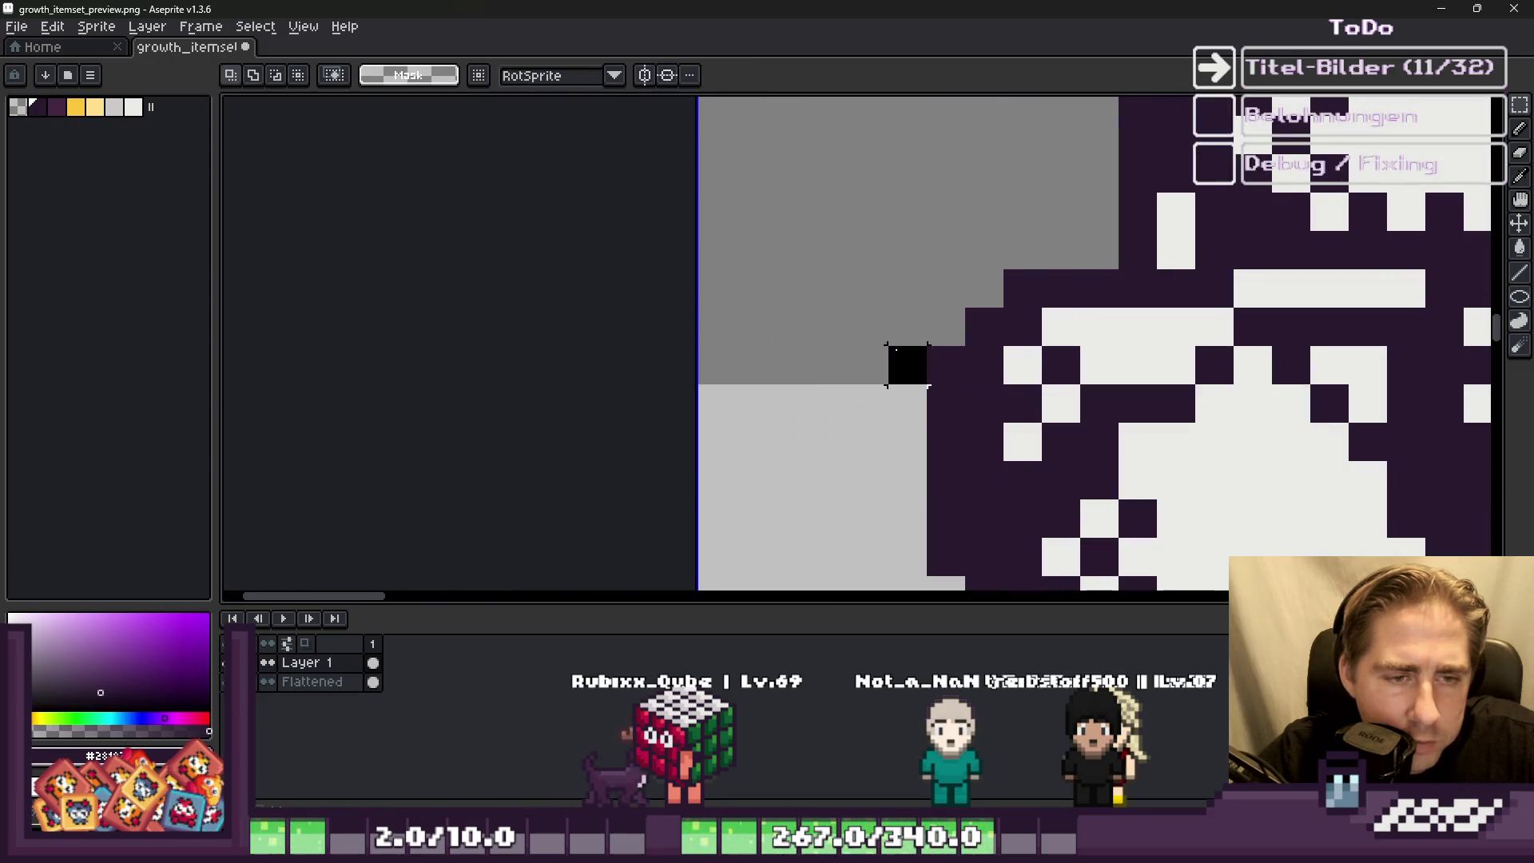
{"action": "scroll", "coordinate": [766, 360], "scroll_direction": "down", "scroll_amount": 3}
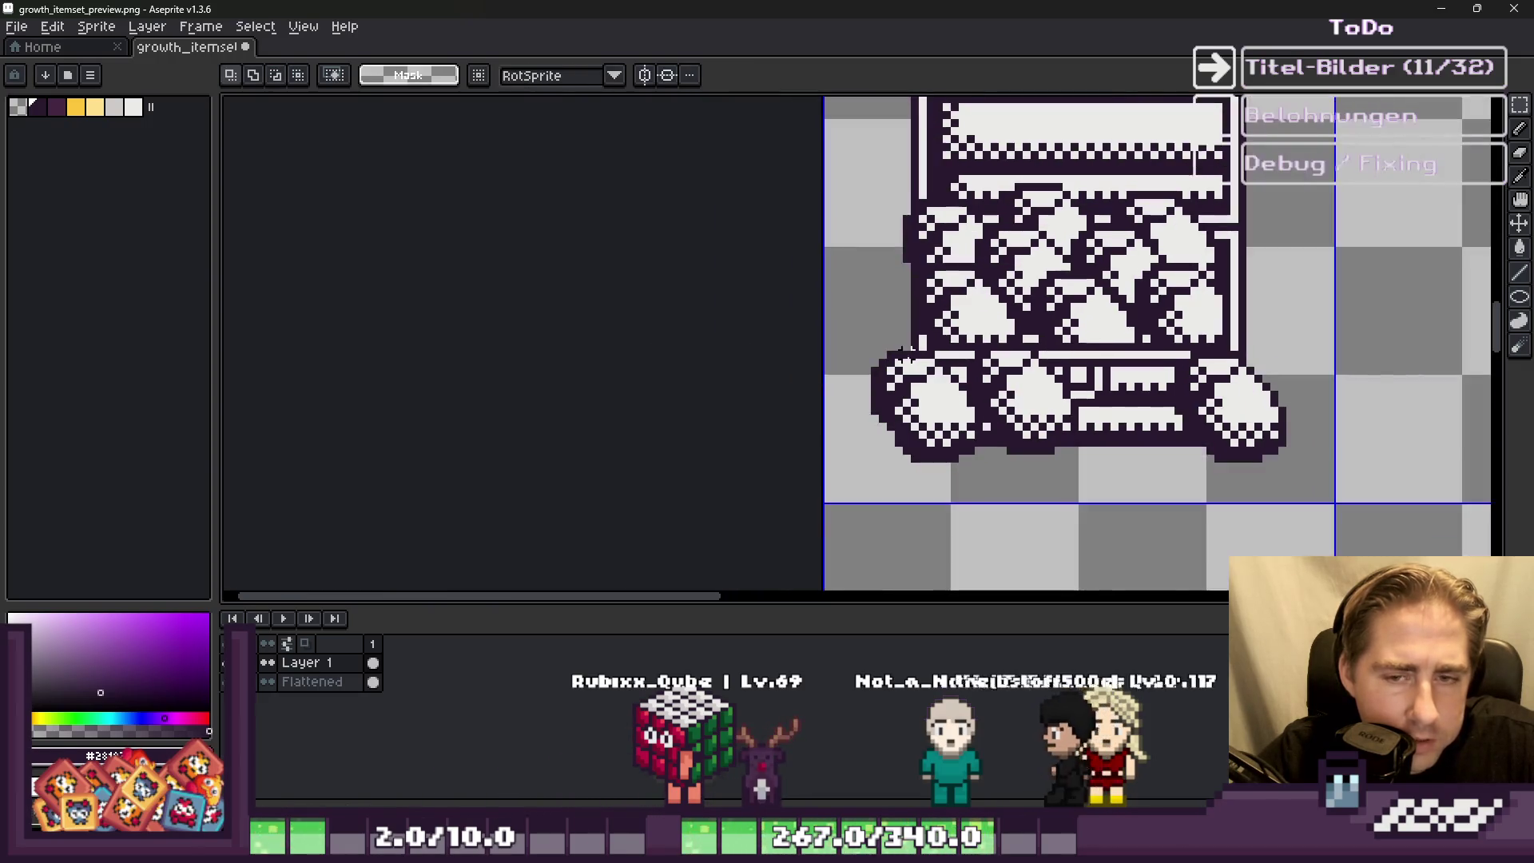
{"action": "scroll", "coordinate": [1363, 421], "scroll_direction": "up", "scroll_amount": 4}
{"action": "left_click_drag", "start_coordinate": [1013, 447], "coordinate": [1173, 449]}
{"action": "key", "text": "ctrl+z"}
{"action": "scroll", "coordinate": [1102, 383], "scroll_direction": "down", "scroll_amount": 3}
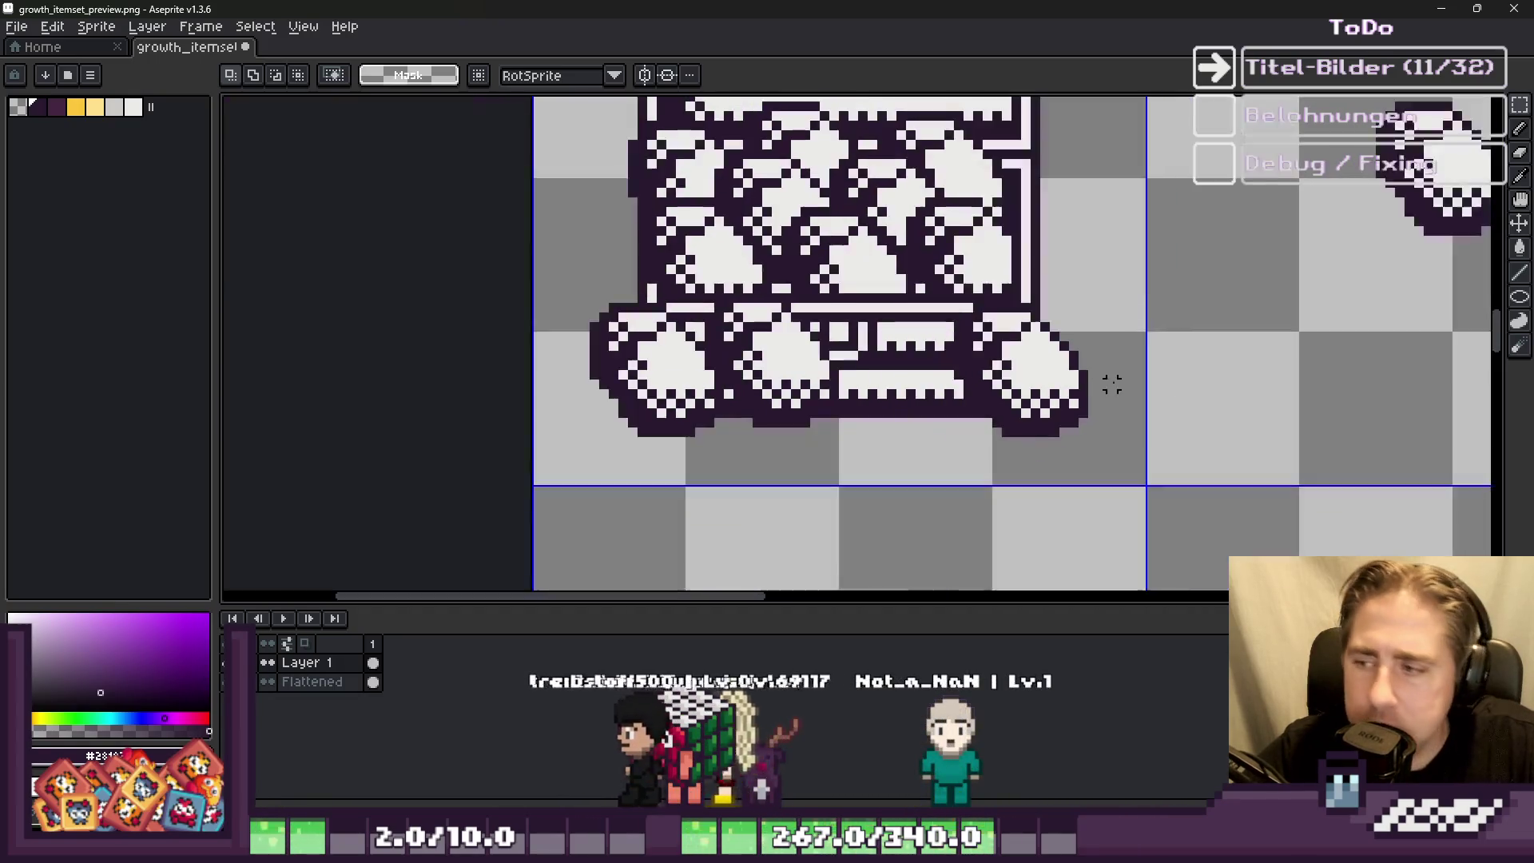
{"action": "scroll", "coordinate": [759, 511], "scroll_direction": "left", "scroll_amount": 1}
Step: Flatten Layer 1 and the other layers into a single Flattened layer
{"action": "right_click", "coordinate": [307, 662]}
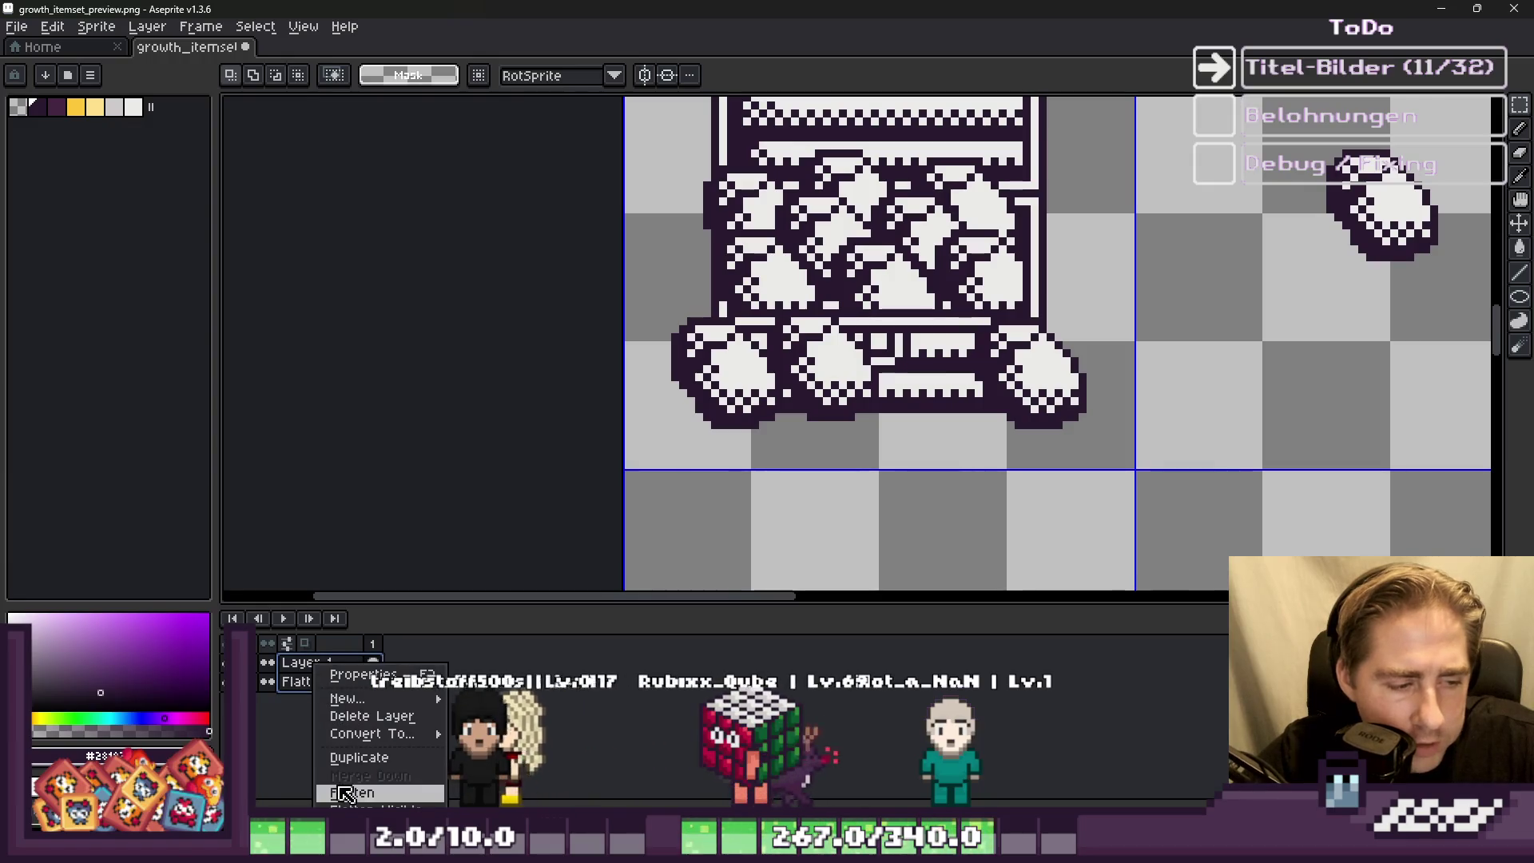
{"action": "left_click", "coordinate": [359, 712]}
{"action": "scroll", "coordinate": [631, 551], "scroll_direction": "down", "scroll_amount": 3}
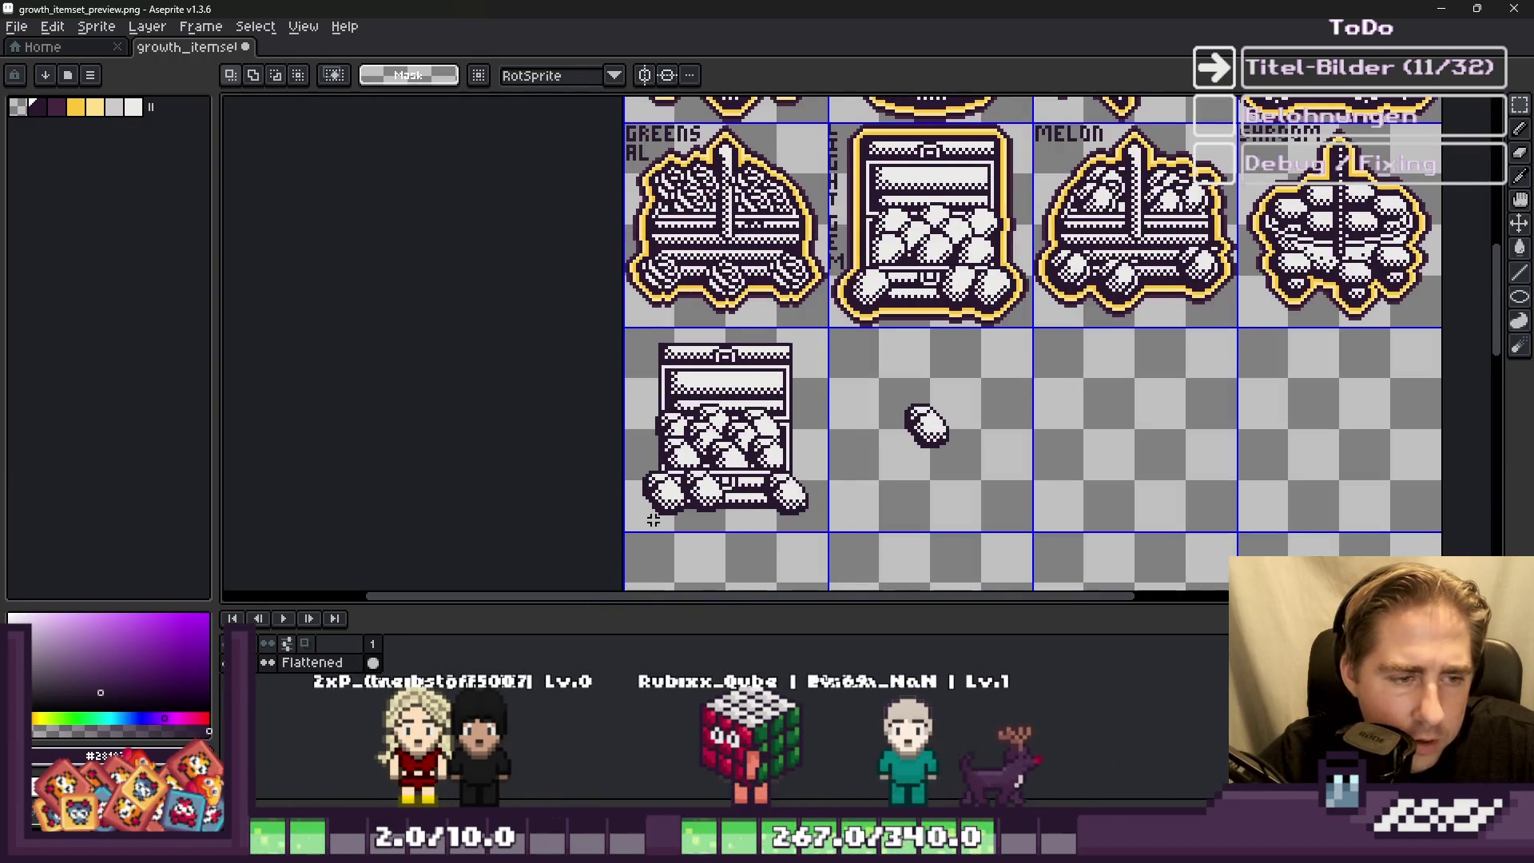
{"action": "scroll", "coordinate": [653, 520], "scroll_direction": "down", "scroll_amount": 2}
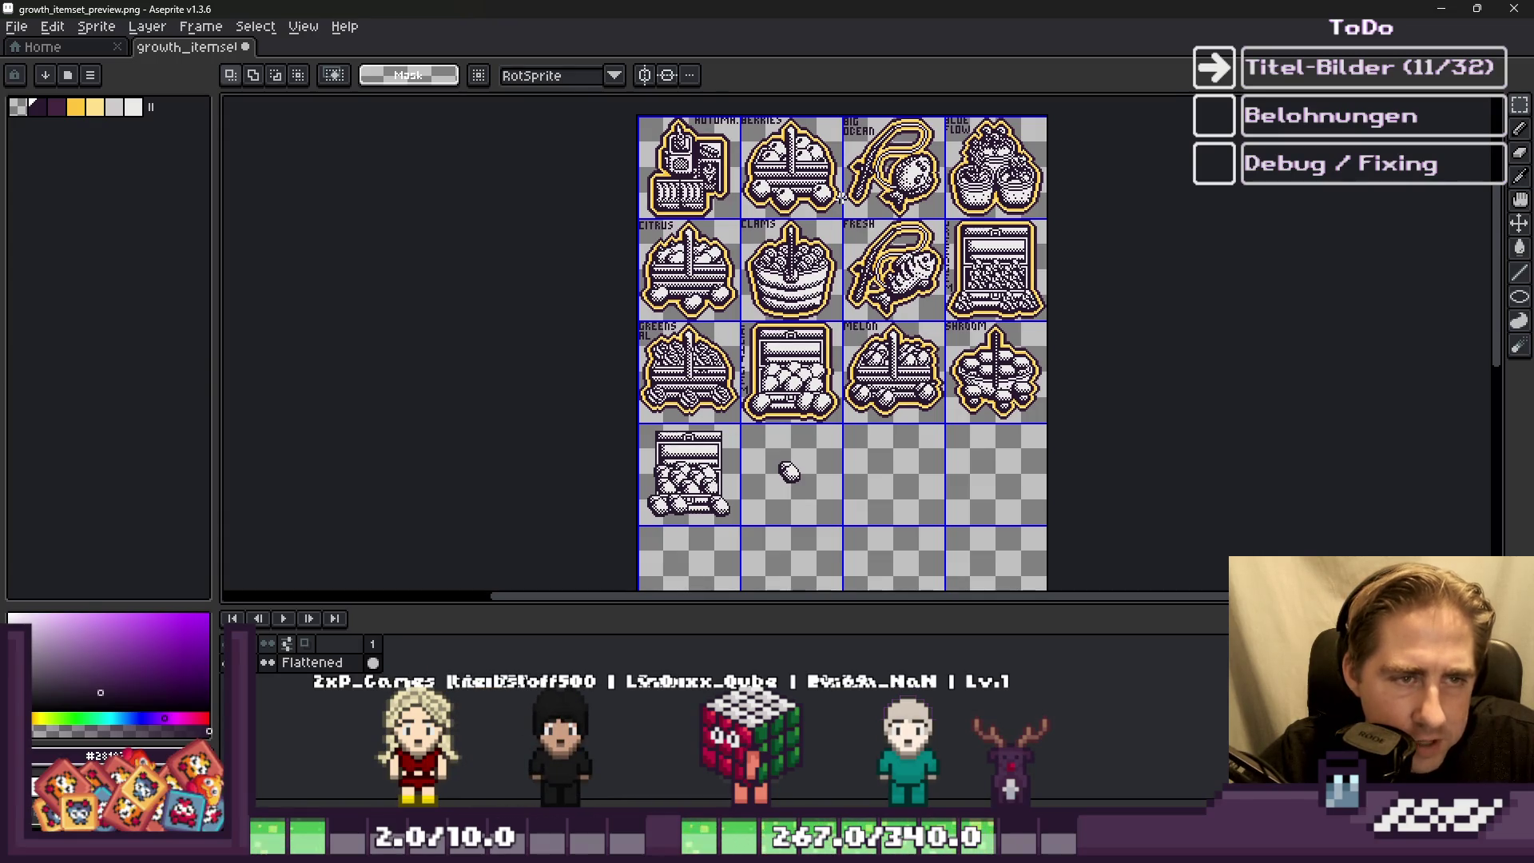
Step: Zoom around the item sheet to inspect the flattened gem-filled chest
{"action": "scroll", "coordinate": [1039, 311], "scroll_direction": "up", "scroll_amount": 4}
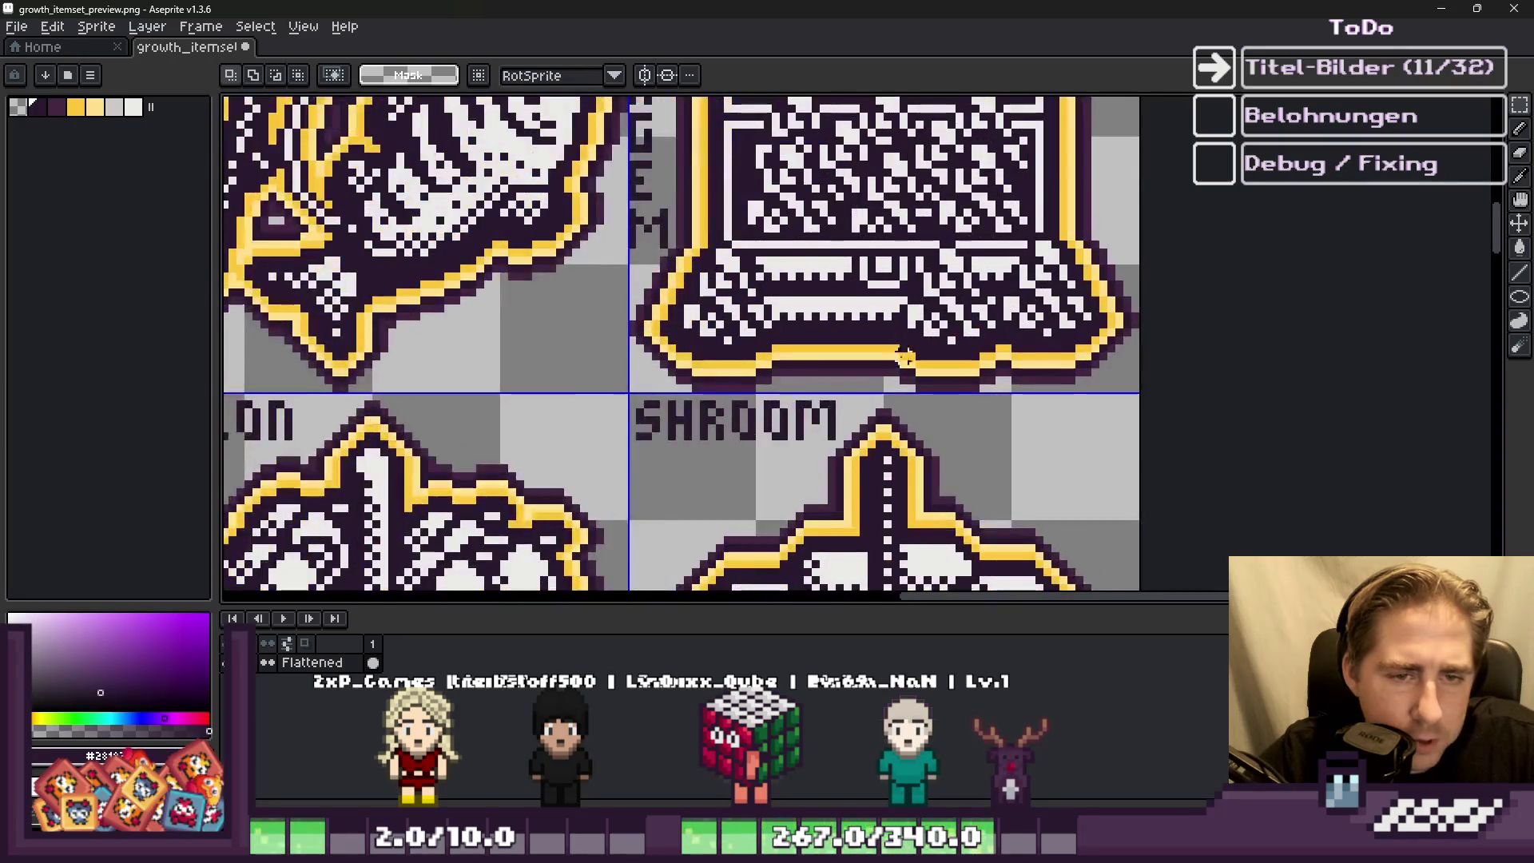
{"action": "scroll", "coordinate": [1039, 312], "scroll_direction": "down", "scroll_amount": 1}
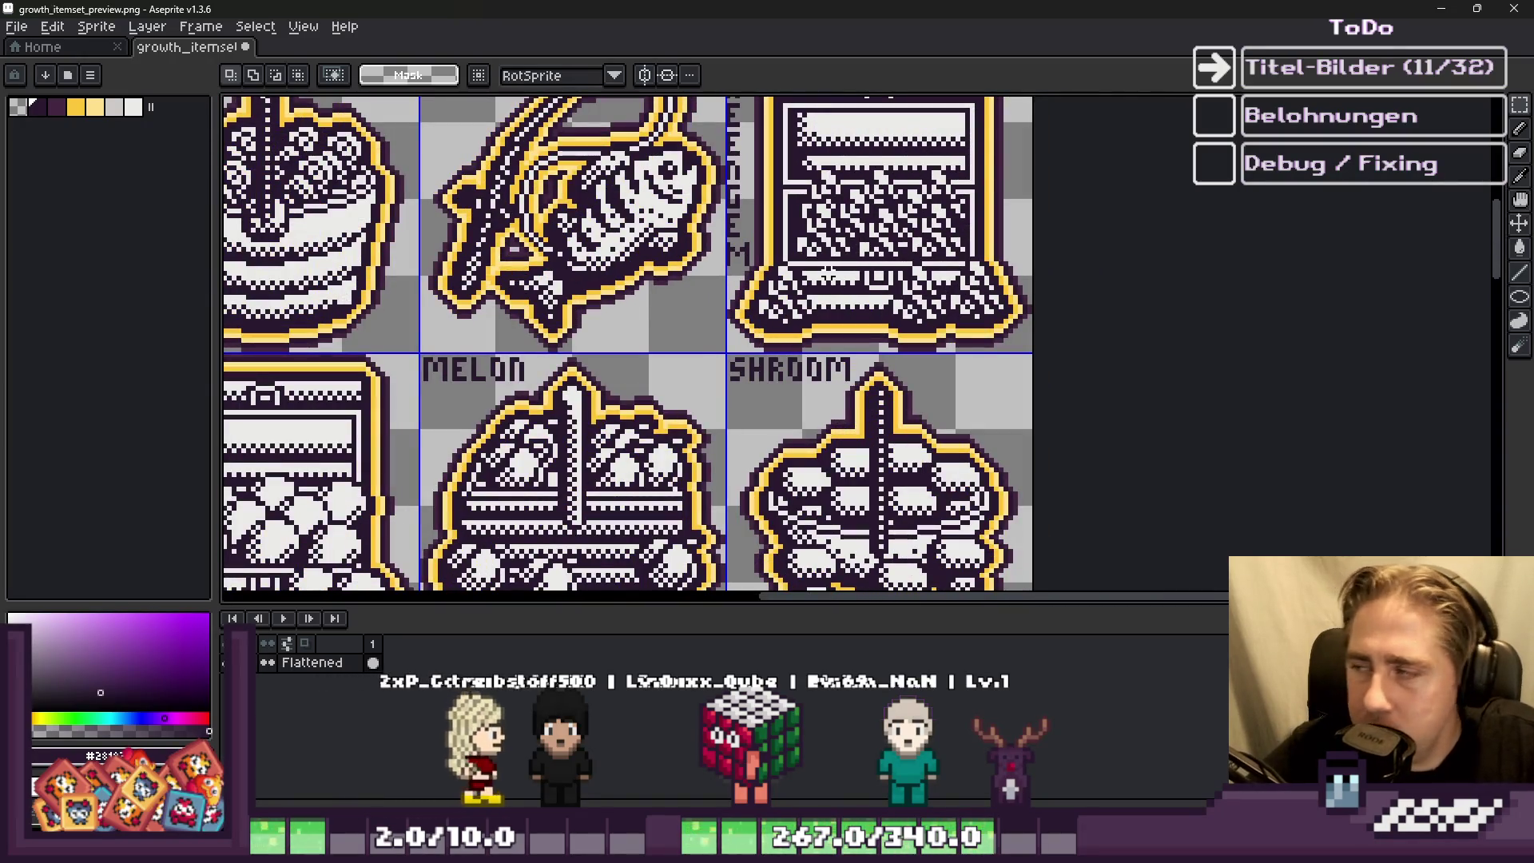
{"action": "scroll", "coordinate": [1070, 312], "scroll_direction": "up", "scroll_amount": 1}
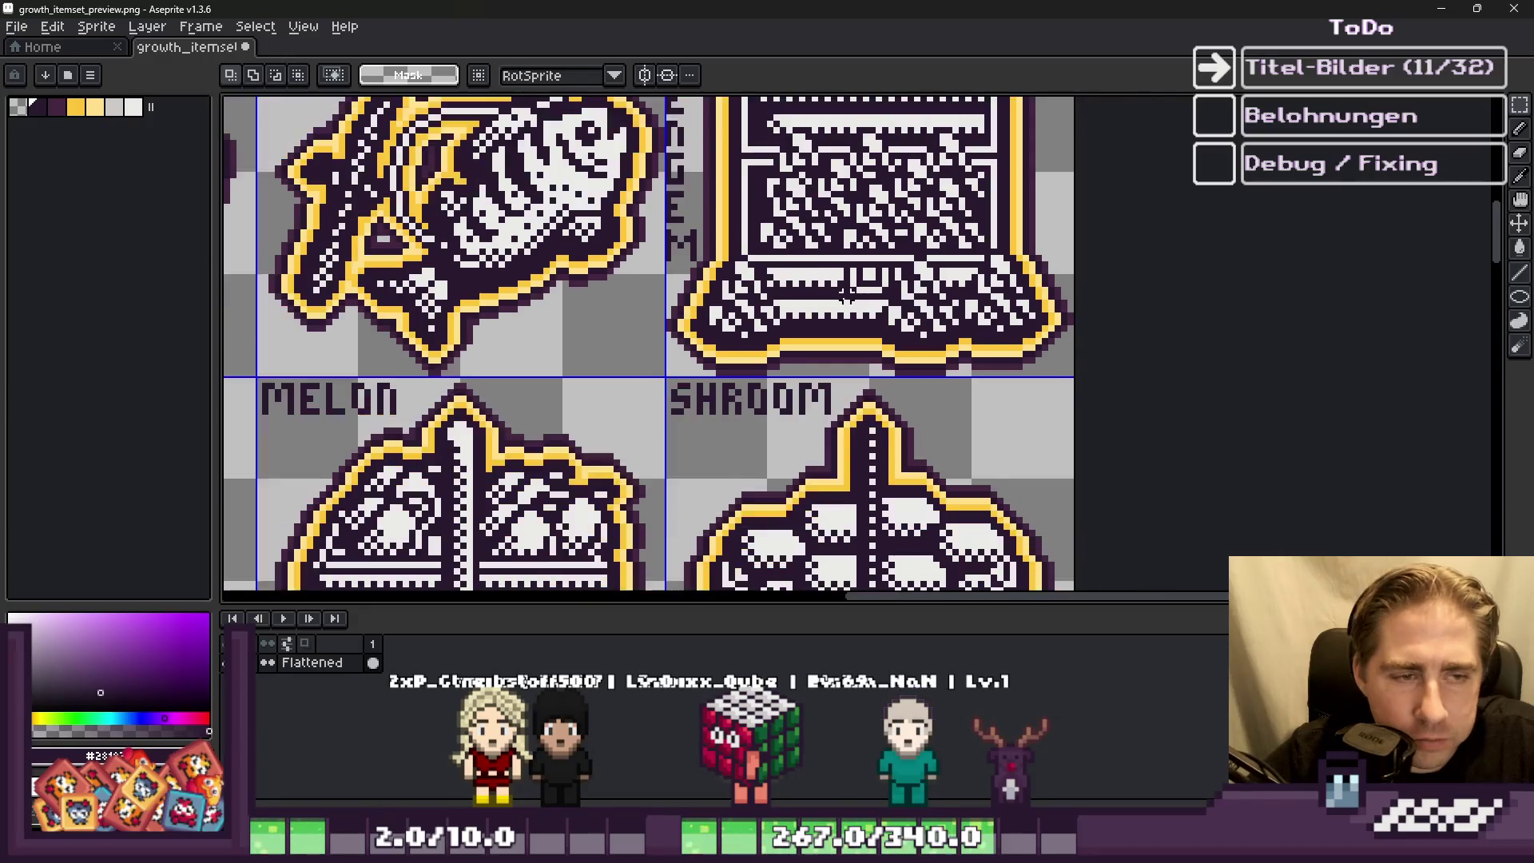
{"action": "scroll", "coordinate": [1020, 243], "scroll_direction": "down", "scroll_amount": 4}
{"action": "scroll", "coordinate": [737, 368], "scroll_direction": "up", "scroll_amount": 4}
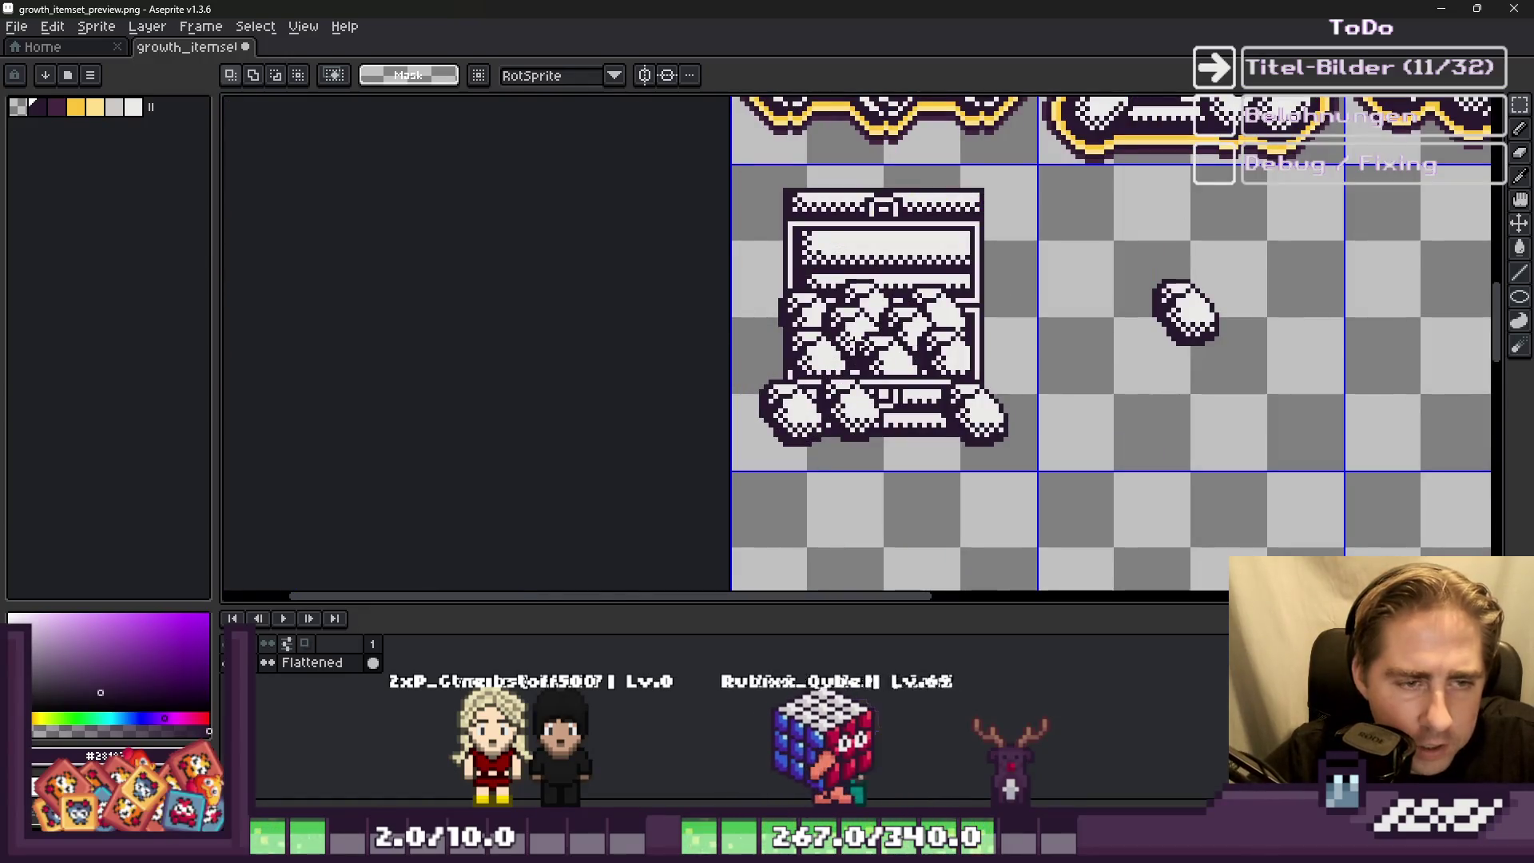
{"action": "scroll", "coordinate": [737, 368], "scroll_direction": "down", "scroll_amount": 3}
{"action": "scroll", "coordinate": [944, 267], "scroll_direction": "up", "scroll_amount": 2}
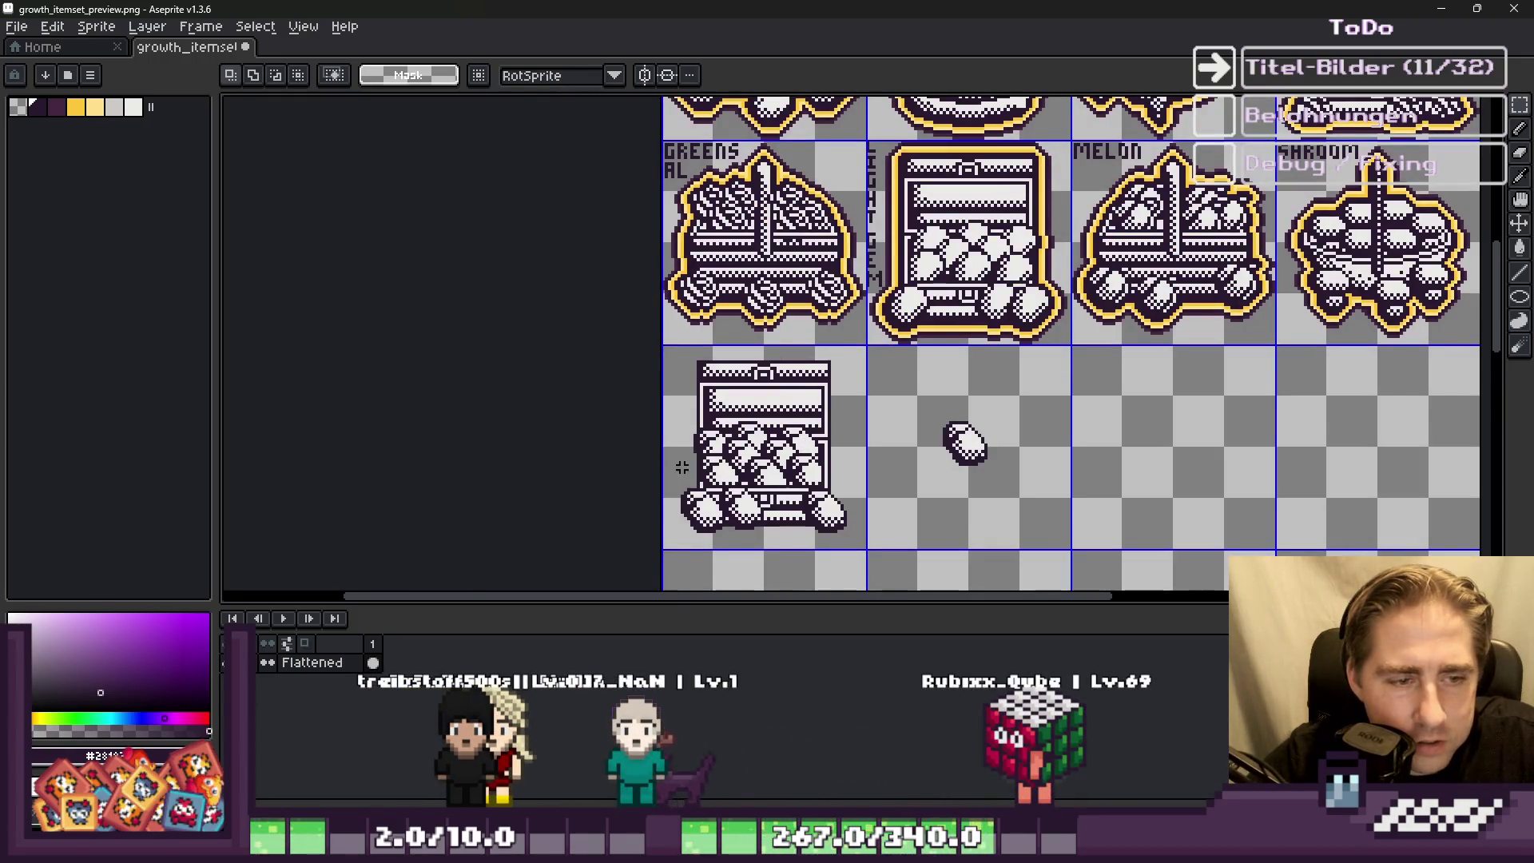
{"action": "scroll", "coordinate": [682, 467], "scroll_direction": "down", "scroll_amount": 2}
{"action": "scroll", "coordinate": [773, 405], "scroll_direction": "up", "scroll_amount": 2}
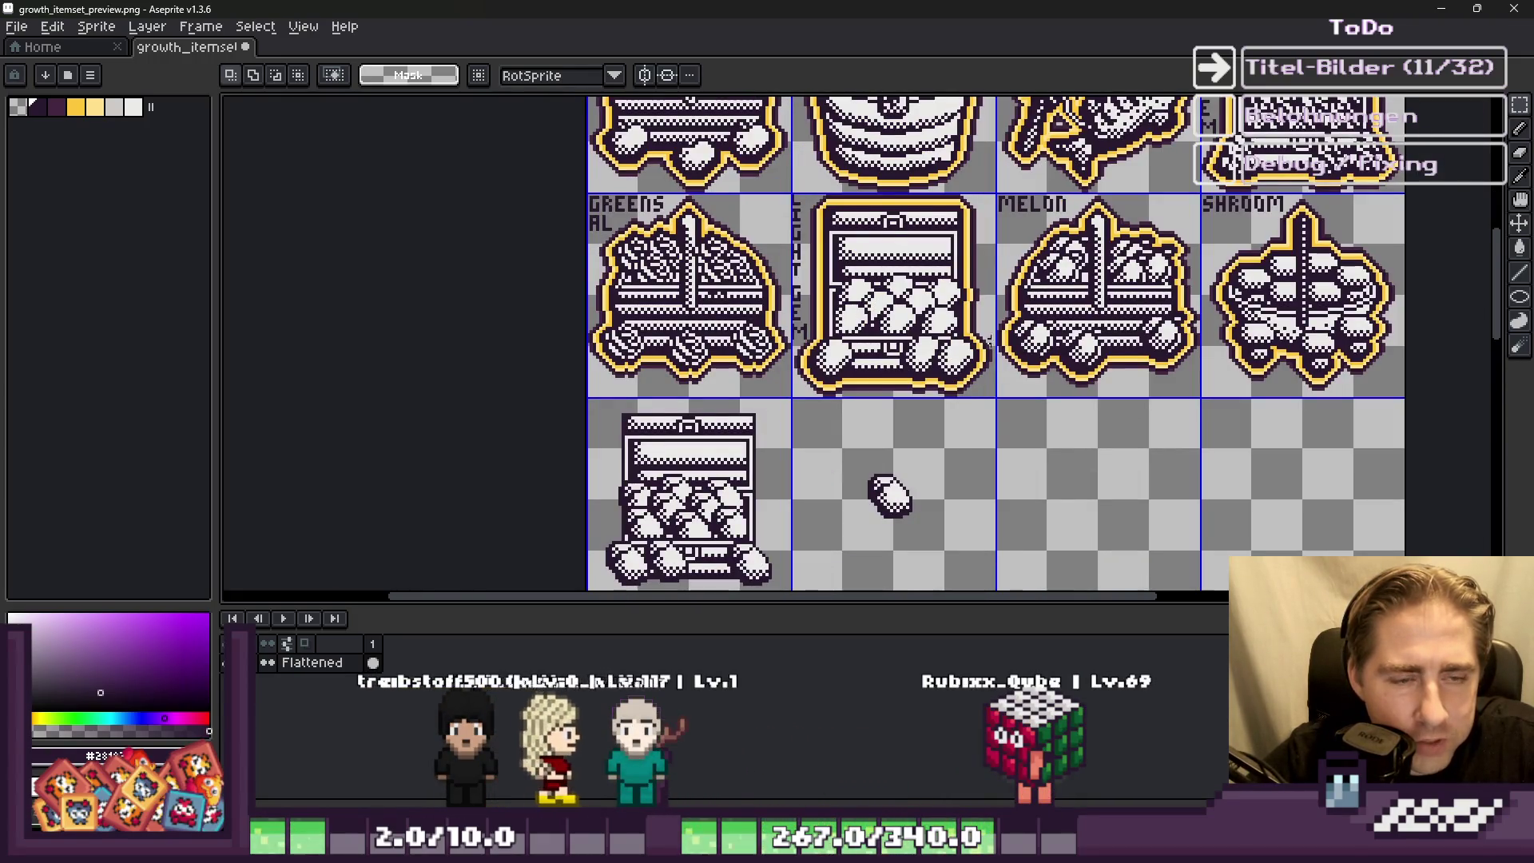
{"action": "scroll", "coordinate": [1266, 291], "scroll_direction": "down", "scroll_amount": 2}
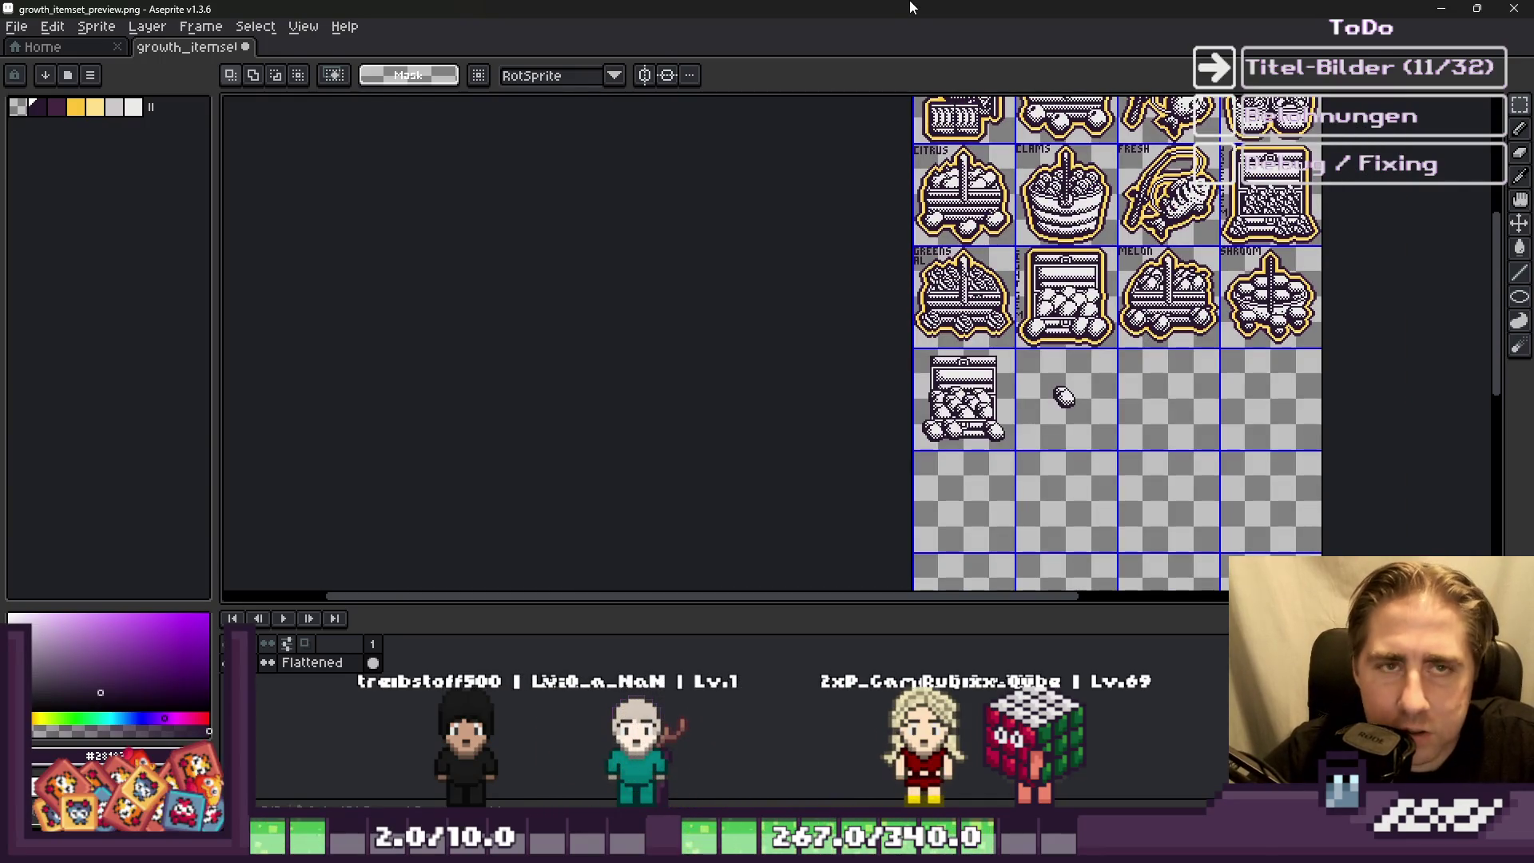
{"action": "scroll", "coordinate": [1065, 397], "scroll_direction": "down", "scroll_amount": 2}
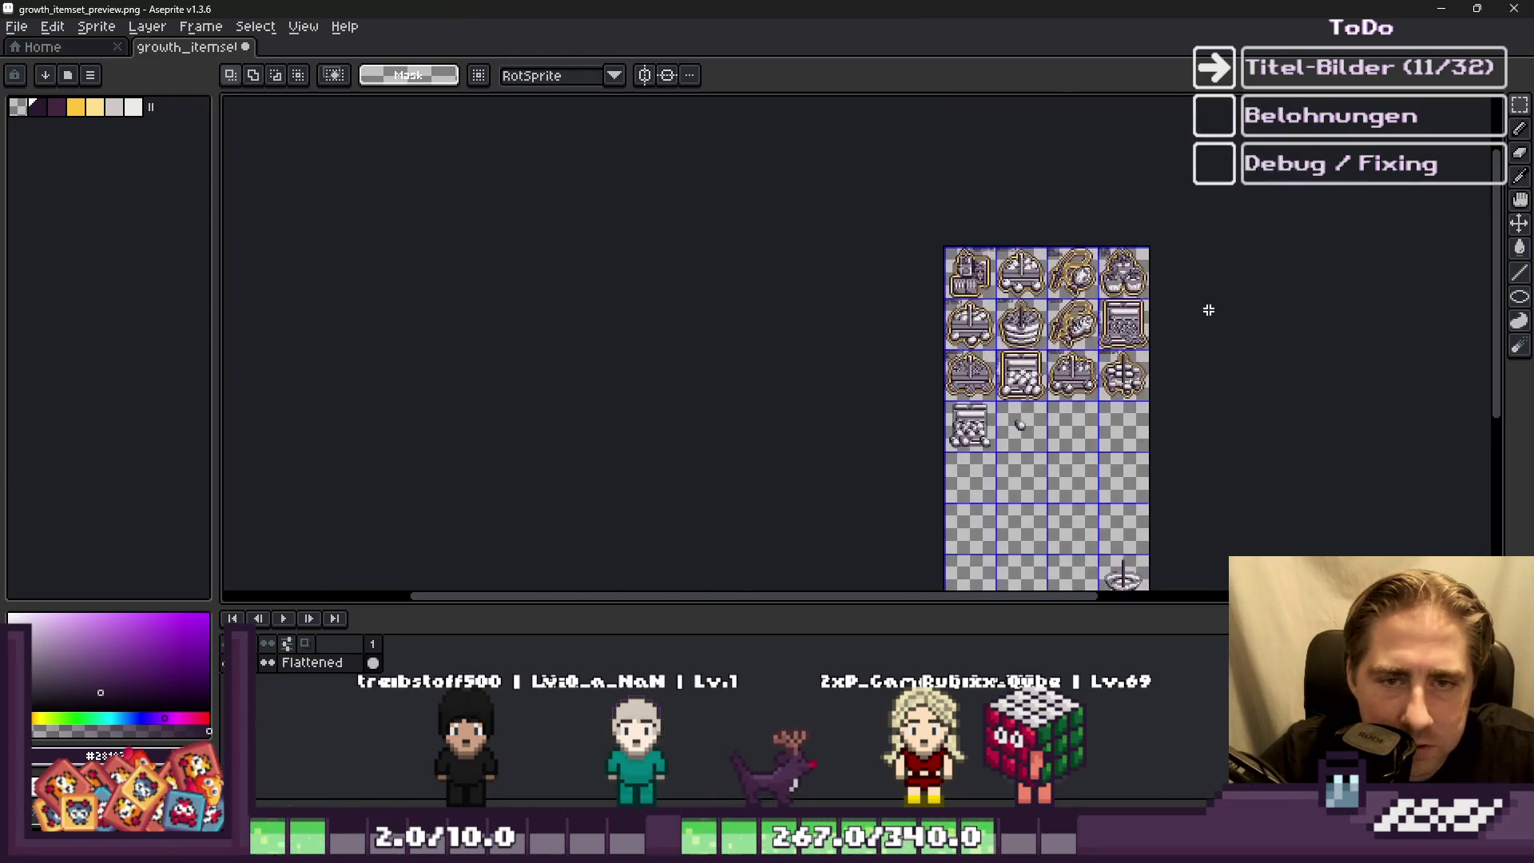
{"action": "scroll", "coordinate": [1204, 308], "scroll_direction": "up", "scroll_amount": 4}
{"action": "scroll", "coordinate": [906, 427], "scroll_direction": "down", "scroll_amount": 1}
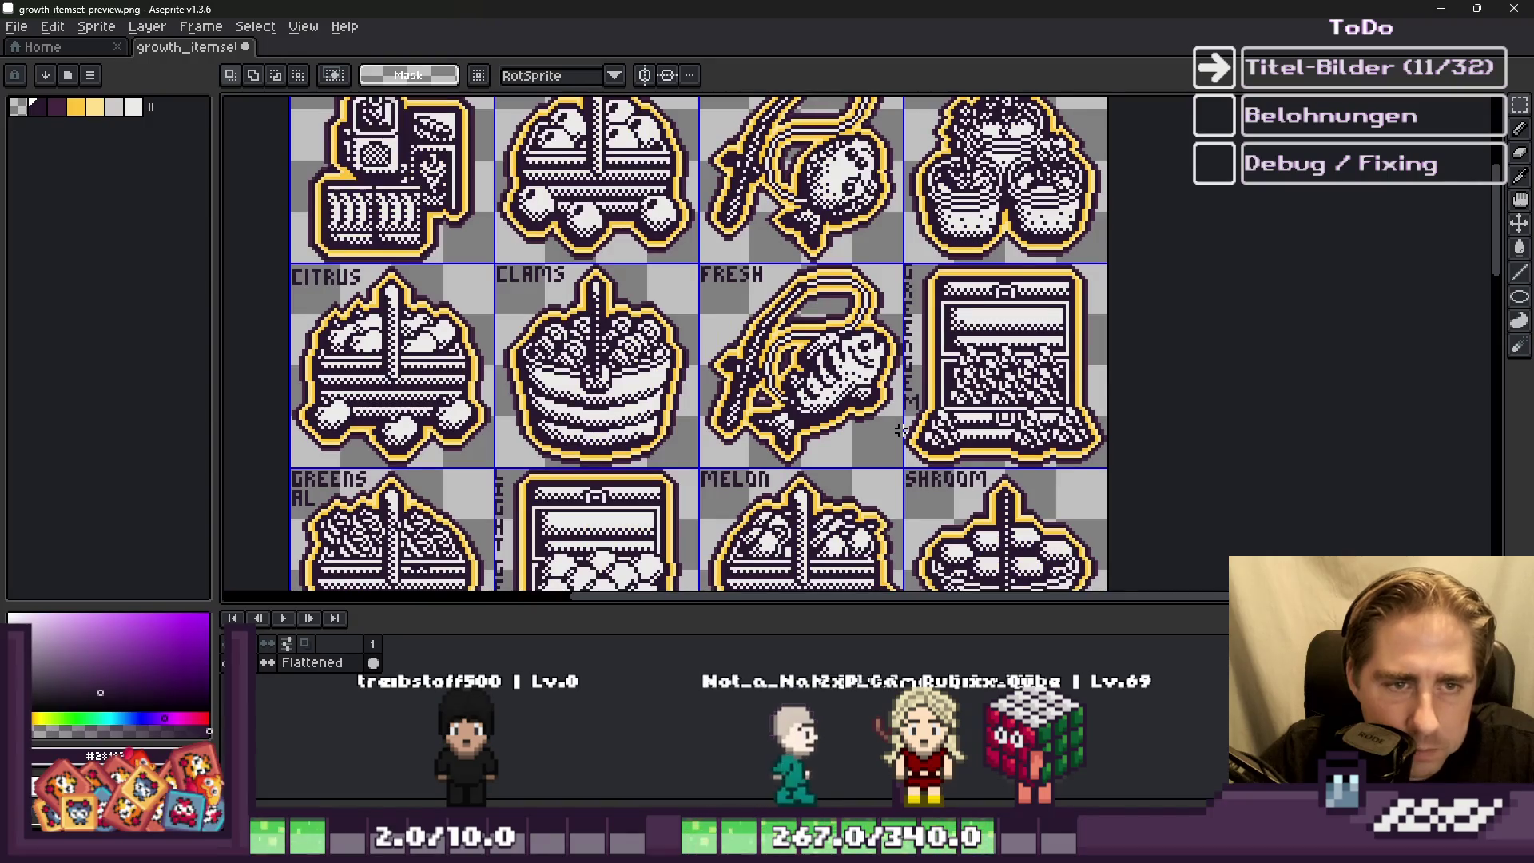
{"action": "scroll", "coordinate": [900, 432], "scroll_direction": "down", "scroll_amount": 1}
{"action": "scroll", "coordinate": [1063, 392], "scroll_direction": "up", "scroll_amount": 2}
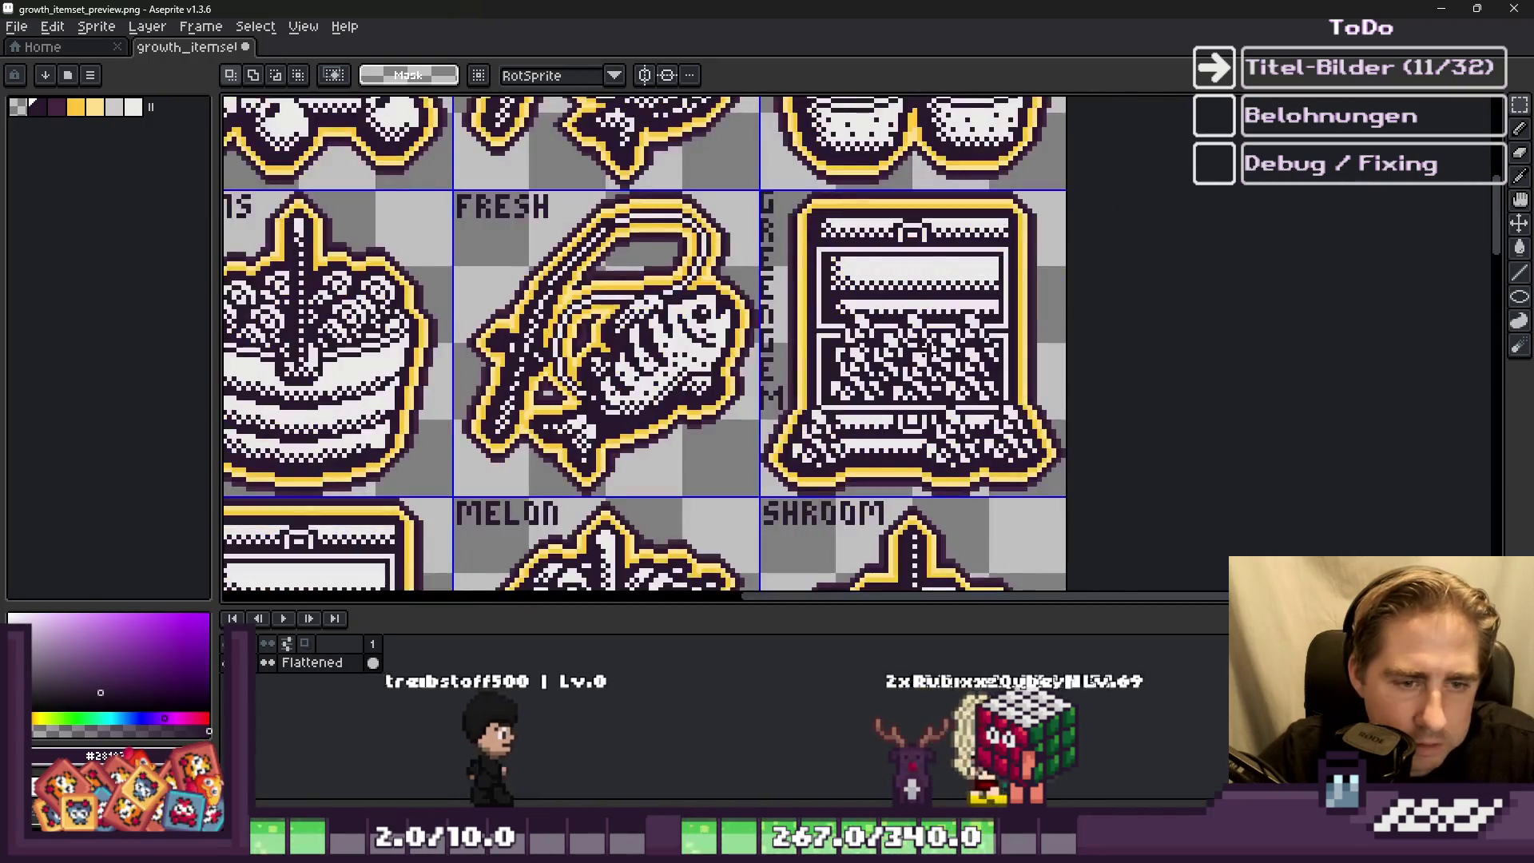
{"action": "scroll", "coordinate": [1096, 359], "scroll_direction": "down", "scroll_amount": 1}
{"action": "scroll", "coordinate": [619, 448], "scroll_direction": "down", "scroll_amount": 1}
{"action": "scroll", "coordinate": [413, 365], "scroll_direction": "up", "scroll_amount": 1}
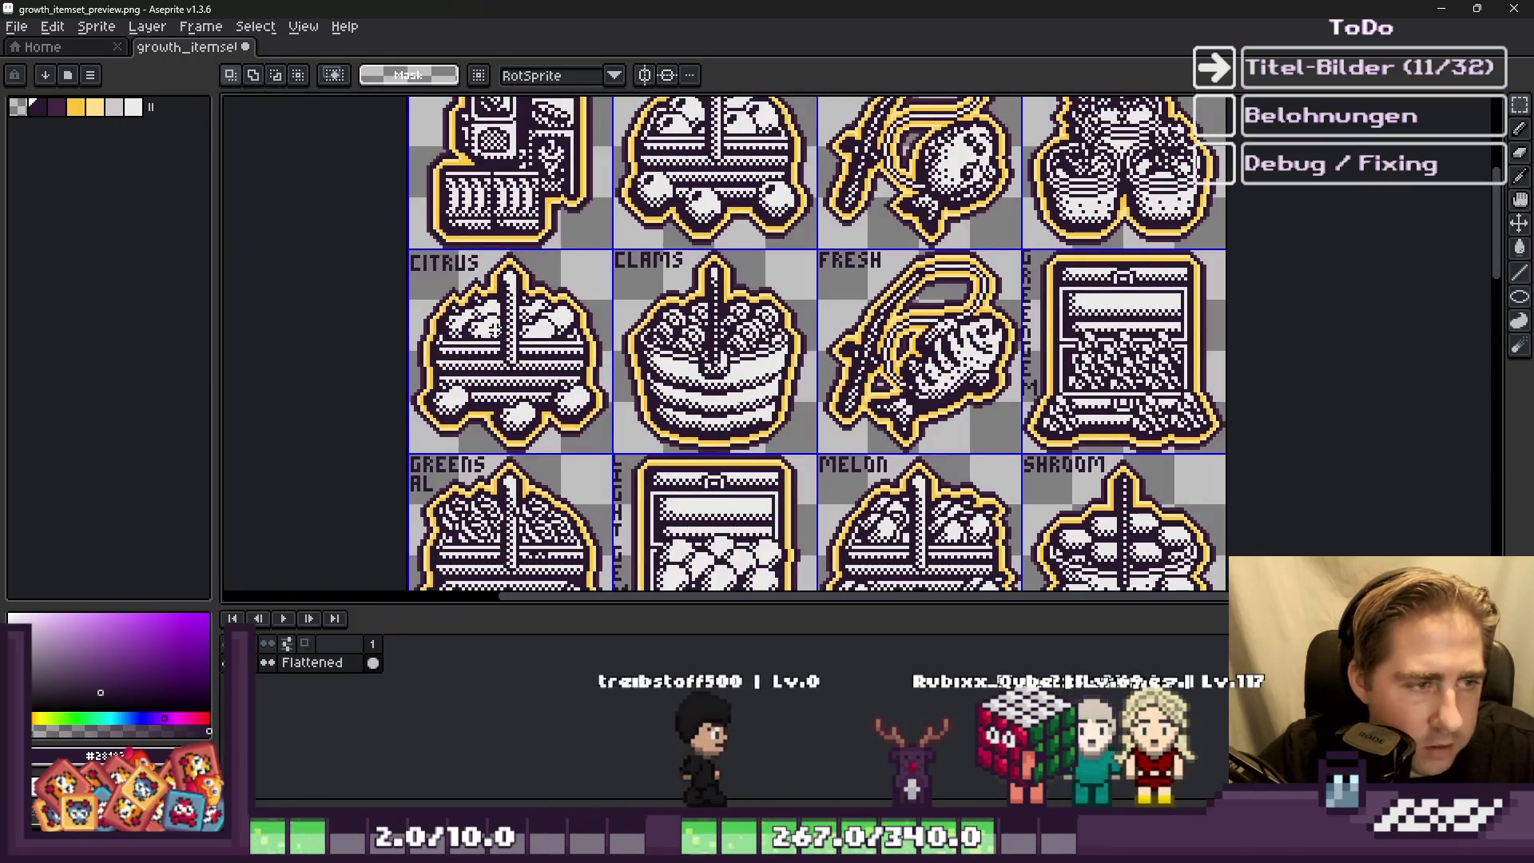
{"action": "scroll", "coordinate": [1007, 349], "scroll_direction": "down", "scroll_amount": 1}
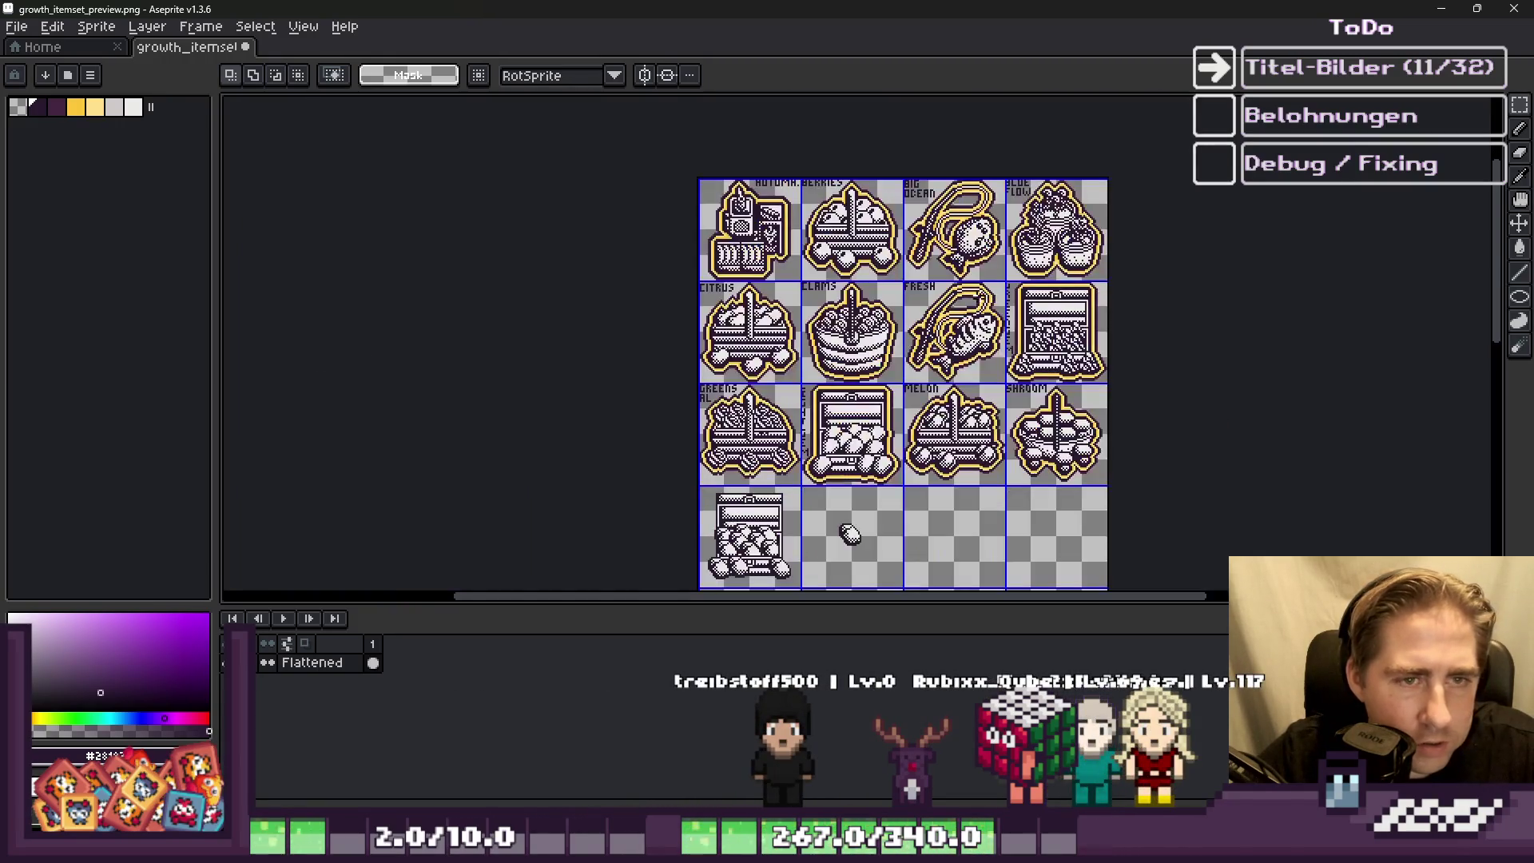
{"action": "scroll", "coordinate": [897, 376], "scroll_direction": "up", "scroll_amount": 2}
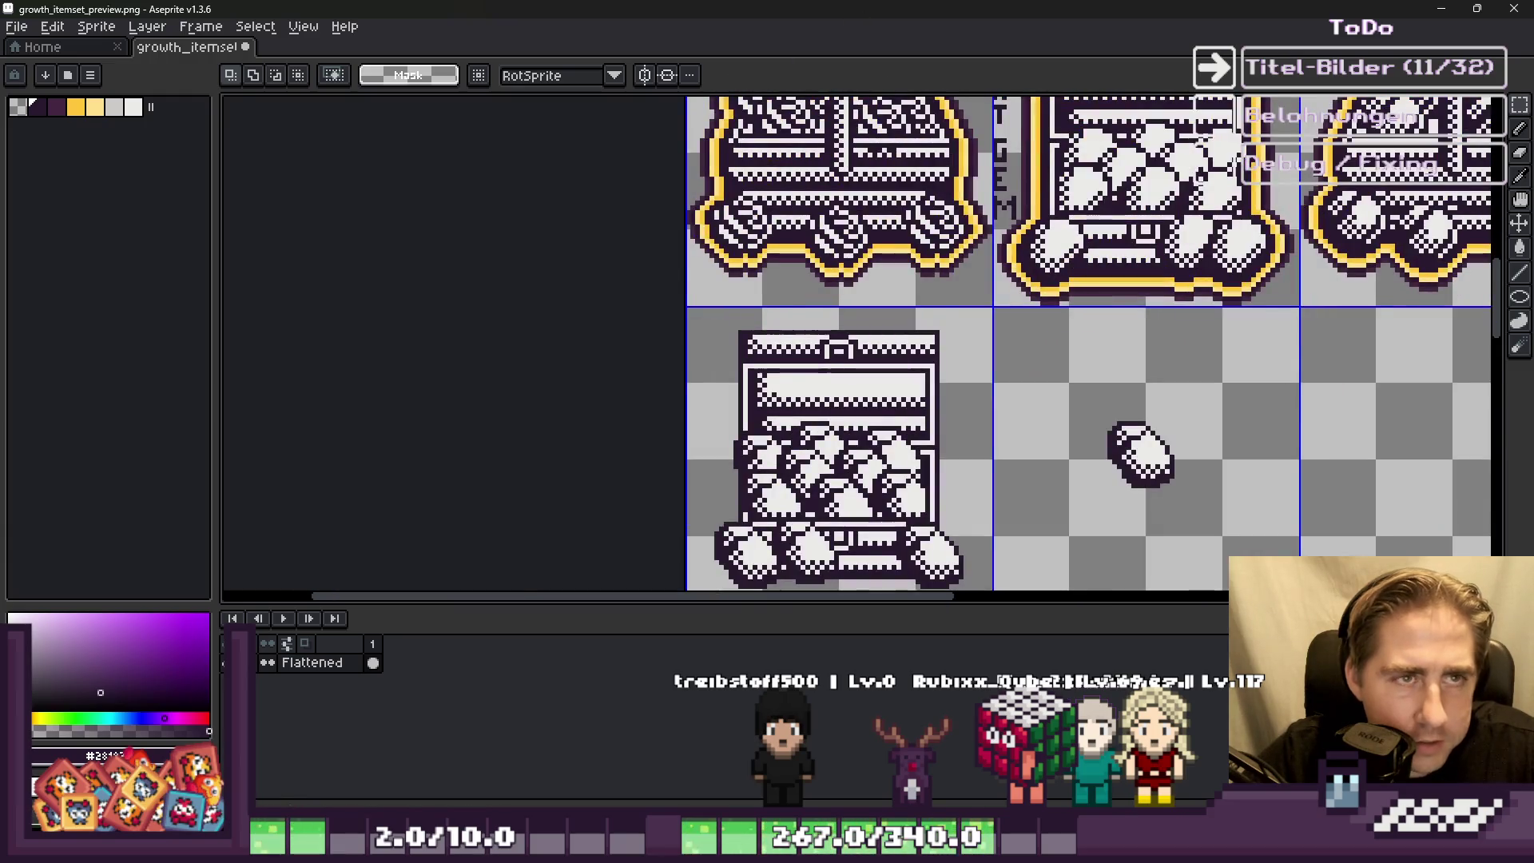
{"action": "scroll", "coordinate": [795, 337], "scroll_direction": "down", "scroll_amount": 1}
Step: Select the tile containing the new gem-filled chest
{"action": "mouse_move", "coordinate": [969, 308]}
{"action": "left_mouse_down"}
{"action": "mouse_move", "coordinate": [1068, 434]}
{"action": "mouse_move", "coordinate": [1058, 410]}
{"action": "left_mouse_up"}
{"action": "scroll", "coordinate": [777, 423], "scroll_direction": "up", "scroll_amount": 5}
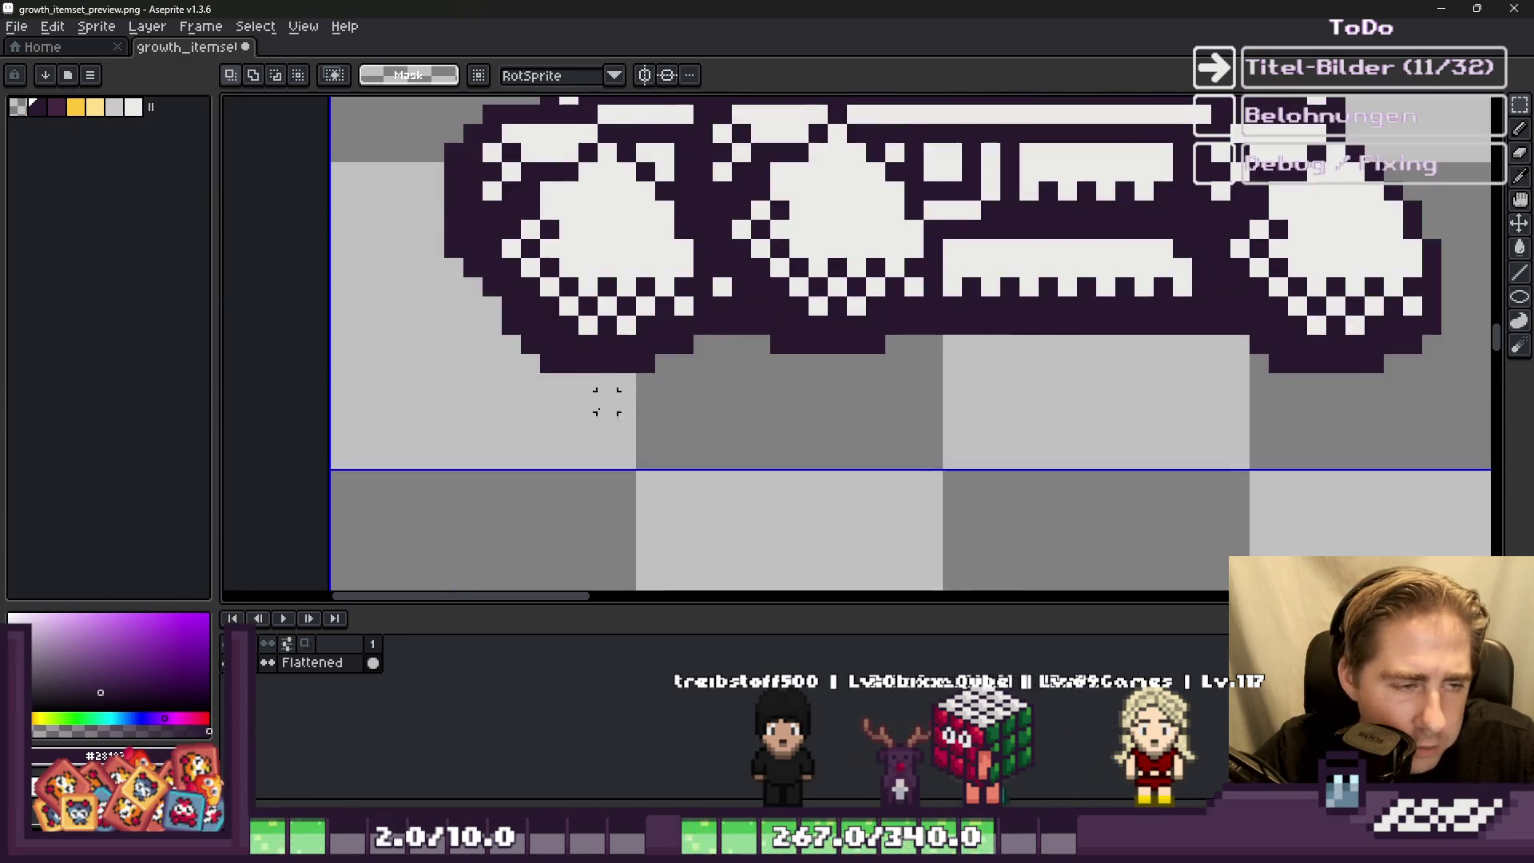
{"action": "mouse_move", "coordinate": [603, 368]}
{"action": "left_mouse_down"}
{"action": "mouse_move", "coordinate": [572, 384]}
{"action": "mouse_move", "coordinate": [572, 477]}
{"action": "left_mouse_up"}
{"action": "scroll", "coordinate": [587, 368], "scroll_direction": "down", "scroll_amount": 1}
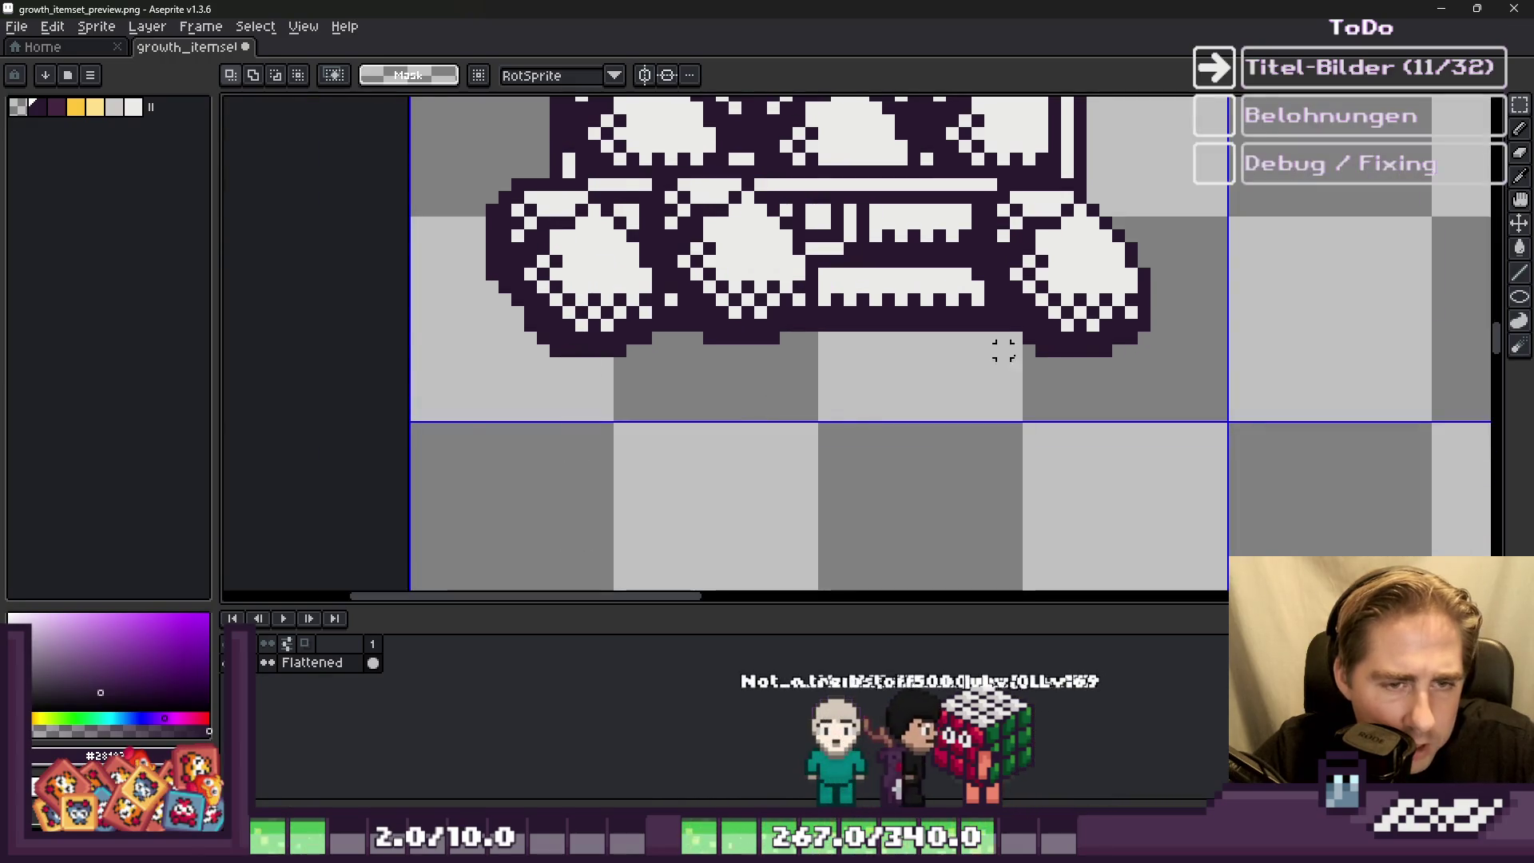
{"action": "scroll", "coordinate": [1004, 351], "scroll_direction": "up", "scroll_amount": 1}
{"action": "left_click_drag", "start_coordinate": [1007, 352], "coordinate": [1007, 436]}
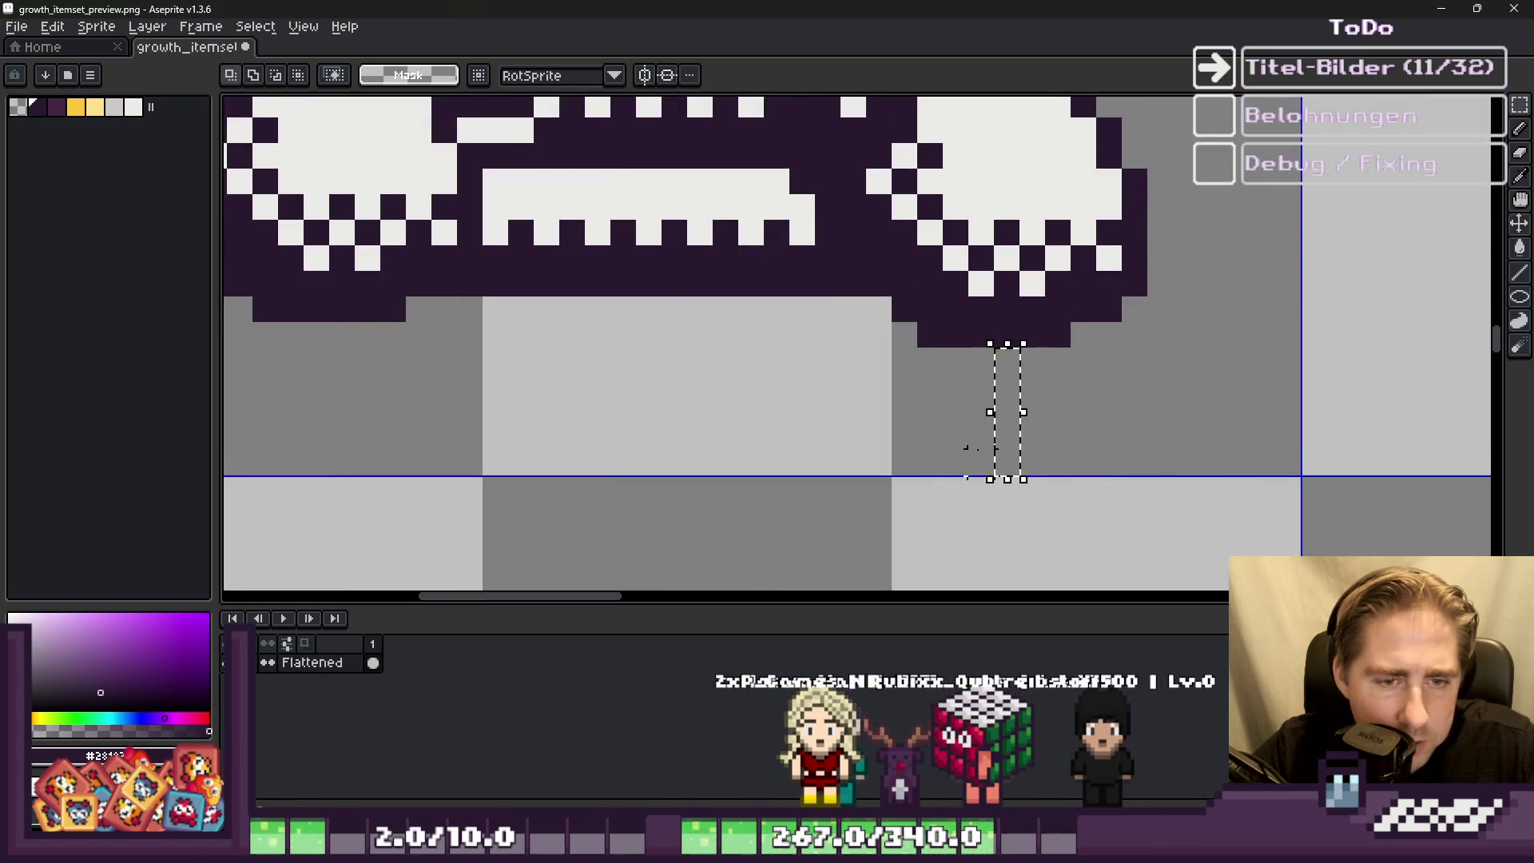
{"action": "scroll", "coordinate": [1007, 435], "scroll_direction": "down", "scroll_amount": 3}
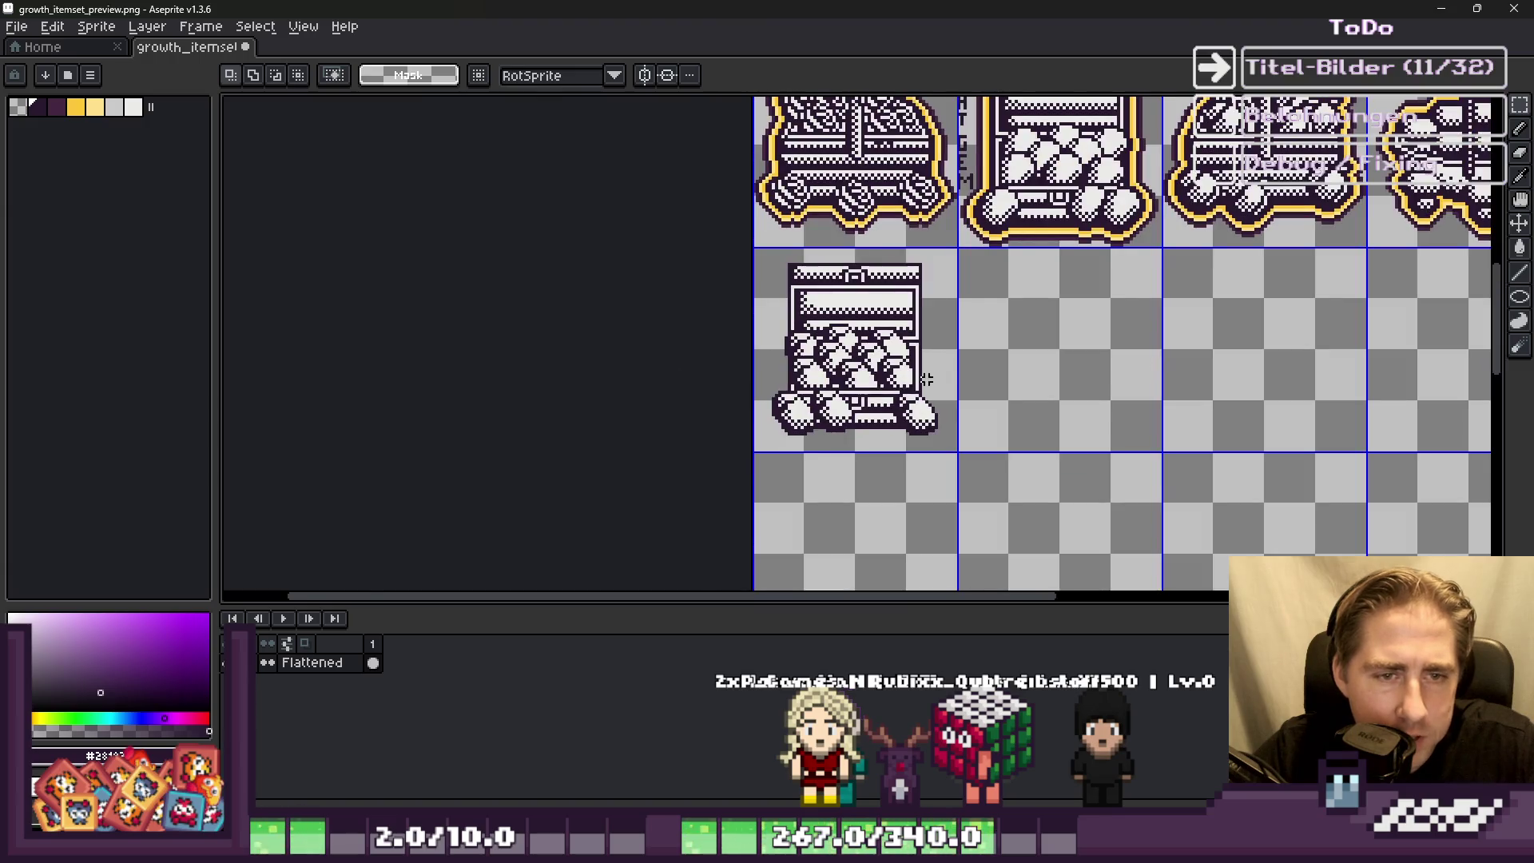
{"action": "scroll", "coordinate": [926, 379], "scroll_direction": "down", "scroll_amount": 2}
{"action": "scroll", "coordinate": [799, 160], "scroll_direction": "up", "scroll_amount": 3}
{"action": "key", "text": "alt"}
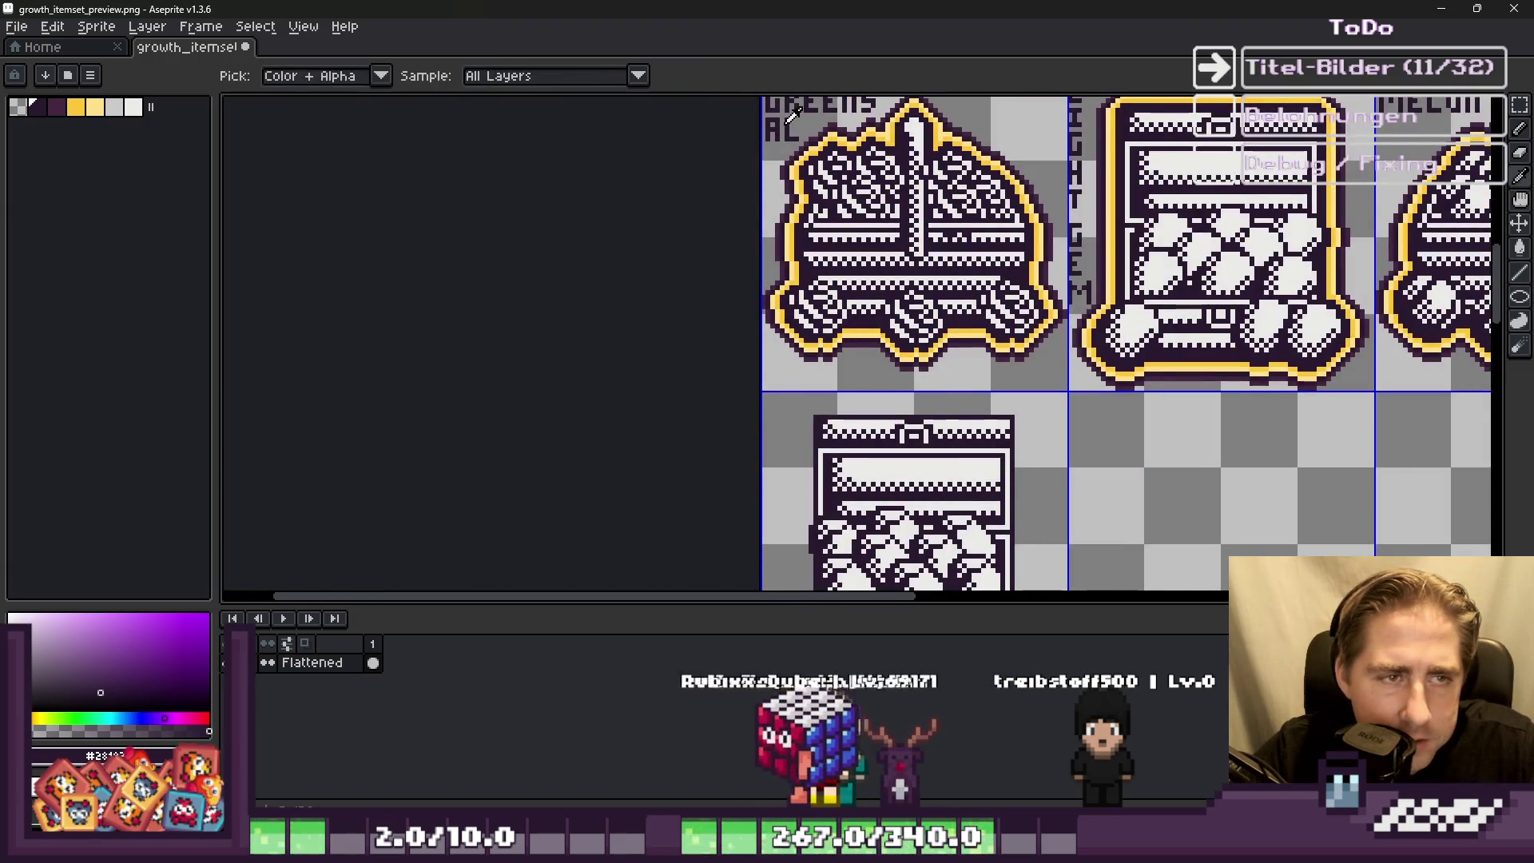
{"action": "scroll", "coordinate": [793, 115], "scroll_direction": "down", "scroll_amount": 1}
{"action": "left_click_drag", "start_coordinate": [909, 399], "coordinate": [839, 395]}
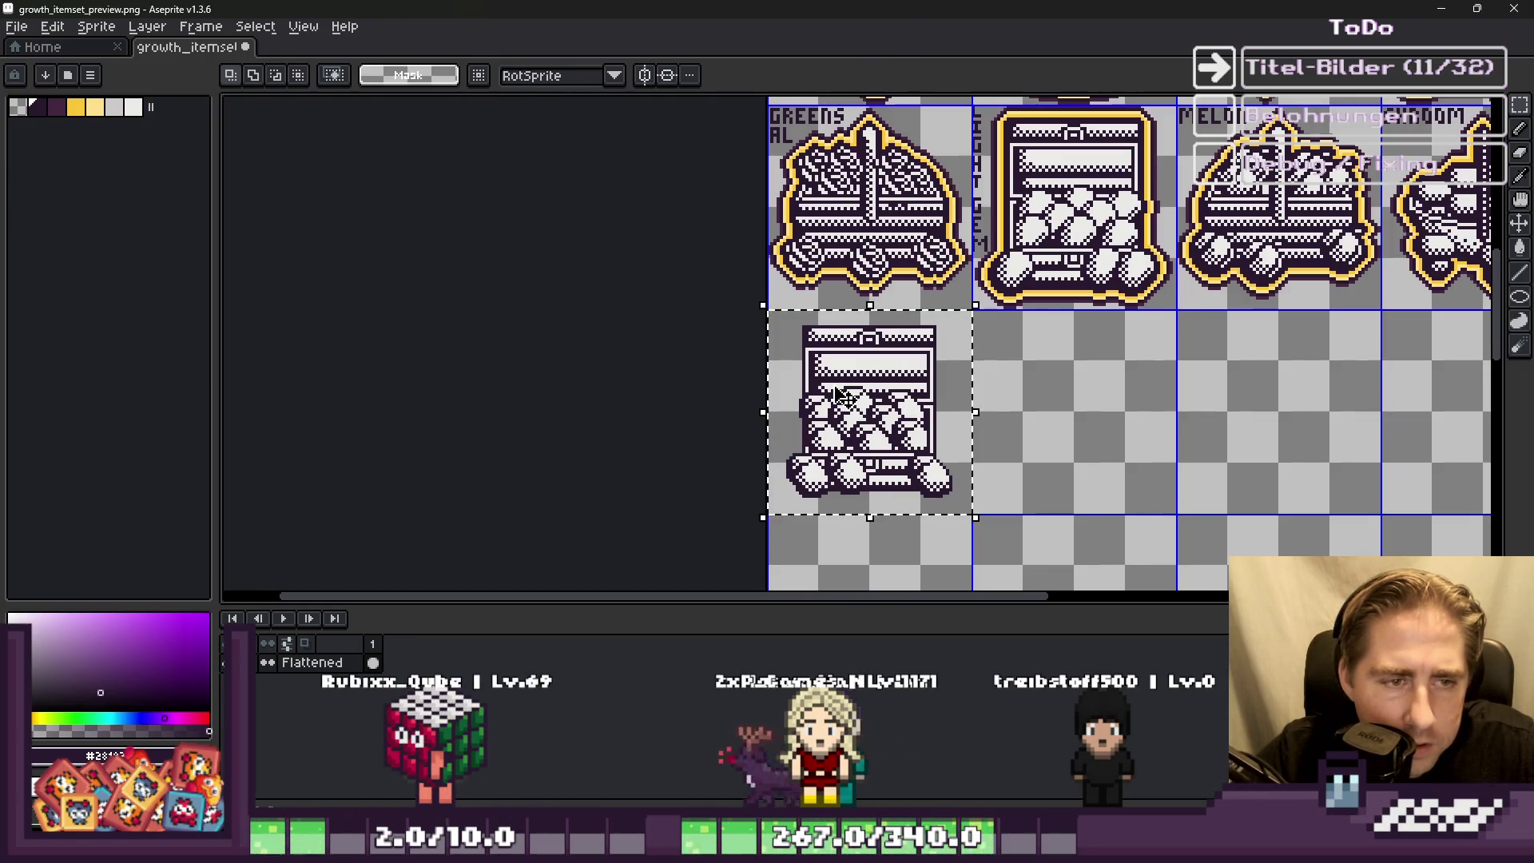
{"action": "scroll", "coordinate": [842, 337], "scroll_direction": "up", "scroll_amount": 2}
{"action": "scroll", "coordinate": [854, 240], "scroll_direction": "up", "scroll_amount": 1}
{"action": "scroll", "coordinate": [871, 216], "scroll_direction": "down", "scroll_amount": 1}
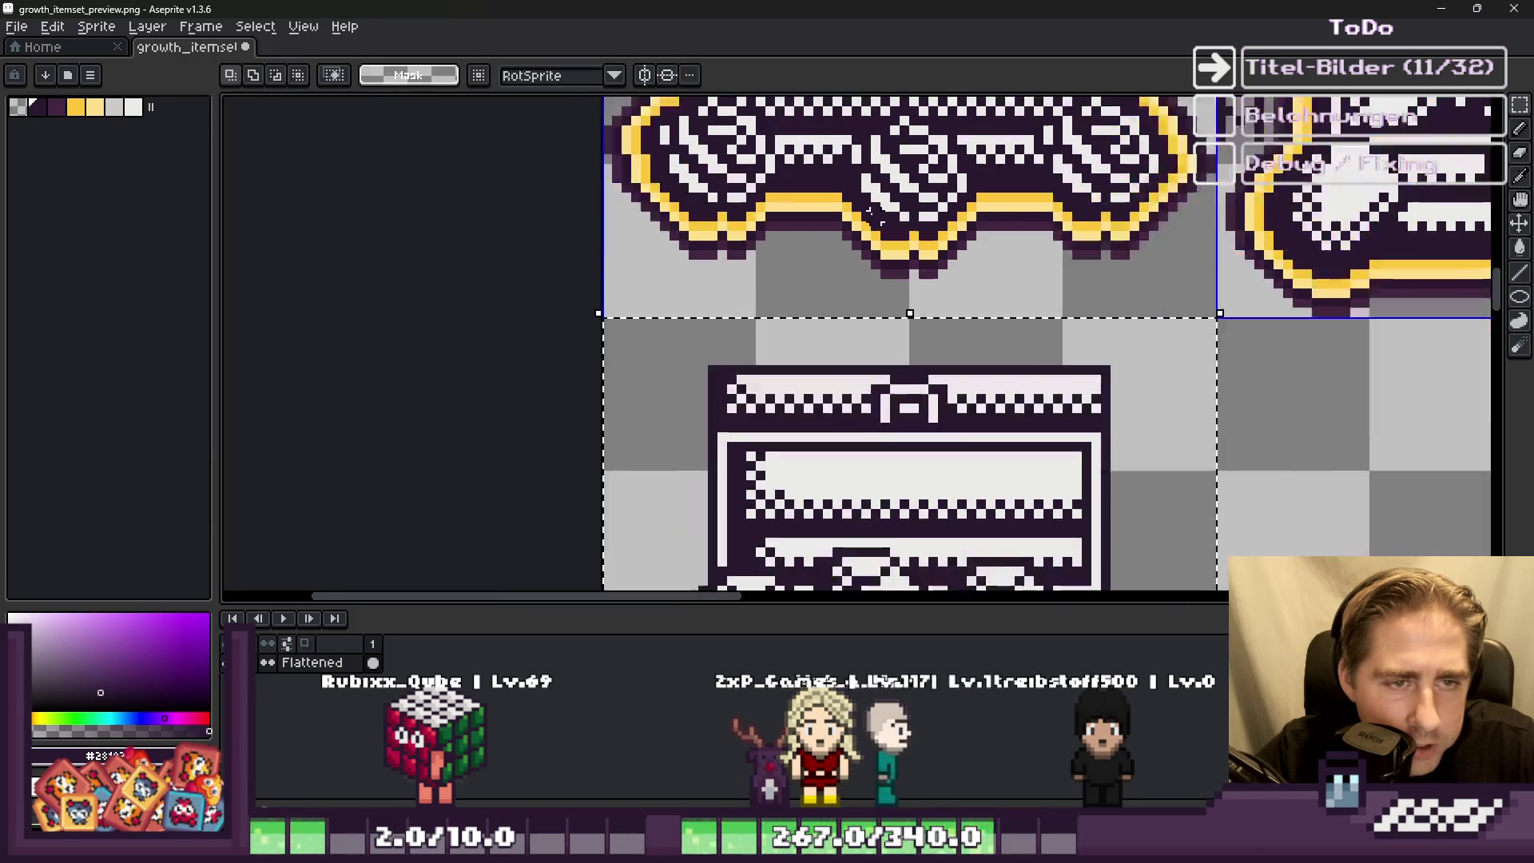
Step: Outline the chest in yellow picked from the artwork
{"action": "key", "text": "shift+o"}
{"action": "key", "text": "Return"}
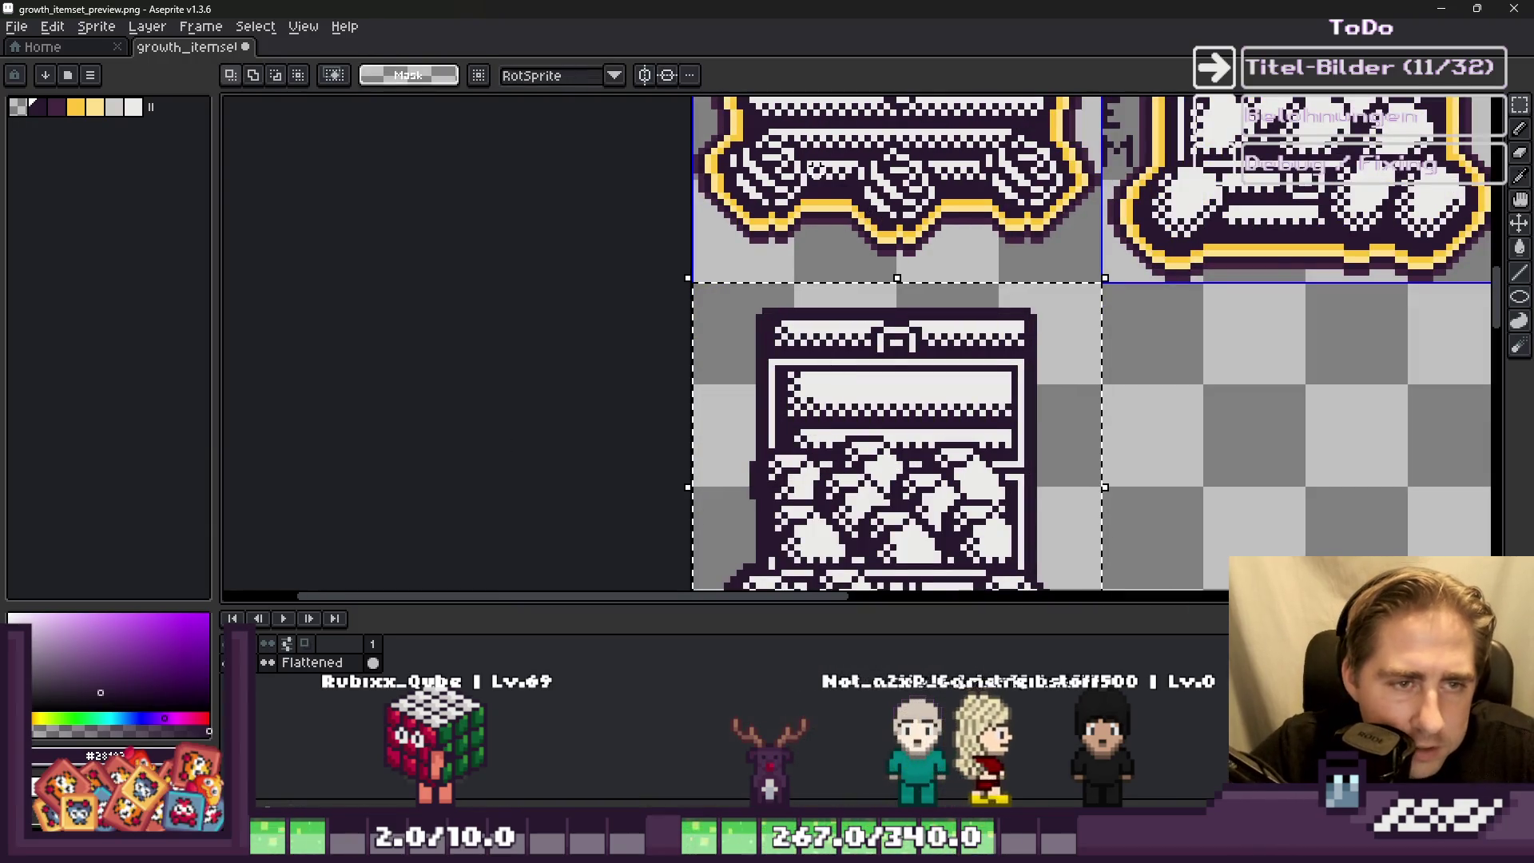
{"action": "scroll", "coordinate": [835, 186], "scroll_direction": "up", "scroll_amount": 1}
{"action": "left_click", "coordinate": [831, 206], "text": "alt"}
{"action": "key", "text": "shift+o"}
{"action": "key", "text": "Return"}
{"action": "scroll", "coordinate": [827, 206], "scroll_direction": "up", "scroll_amount": 1}
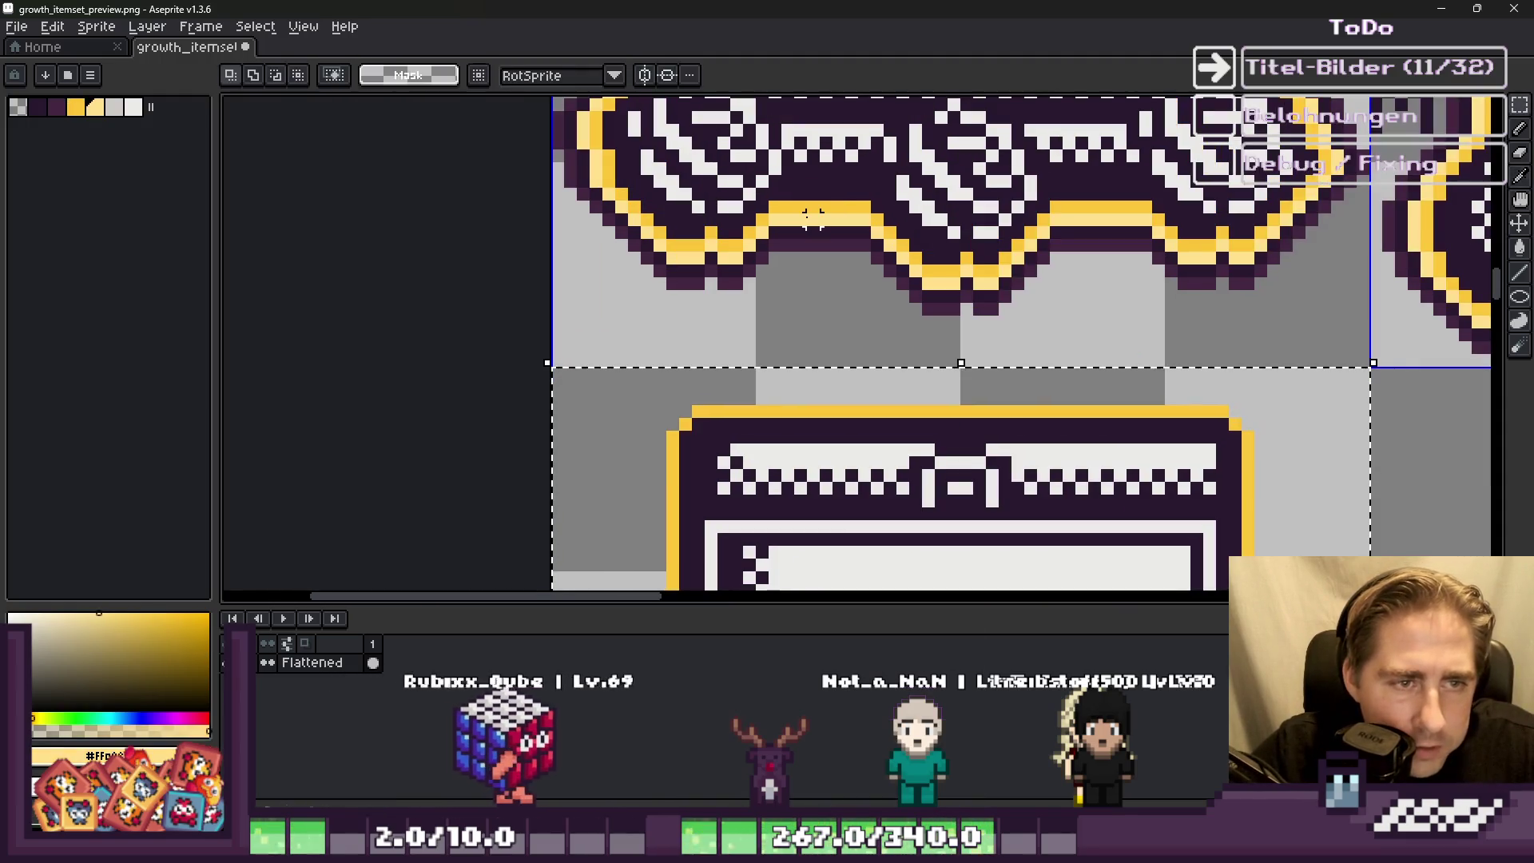
{"action": "key", "text": "shift+o"}
{"action": "key", "text": "Return"}
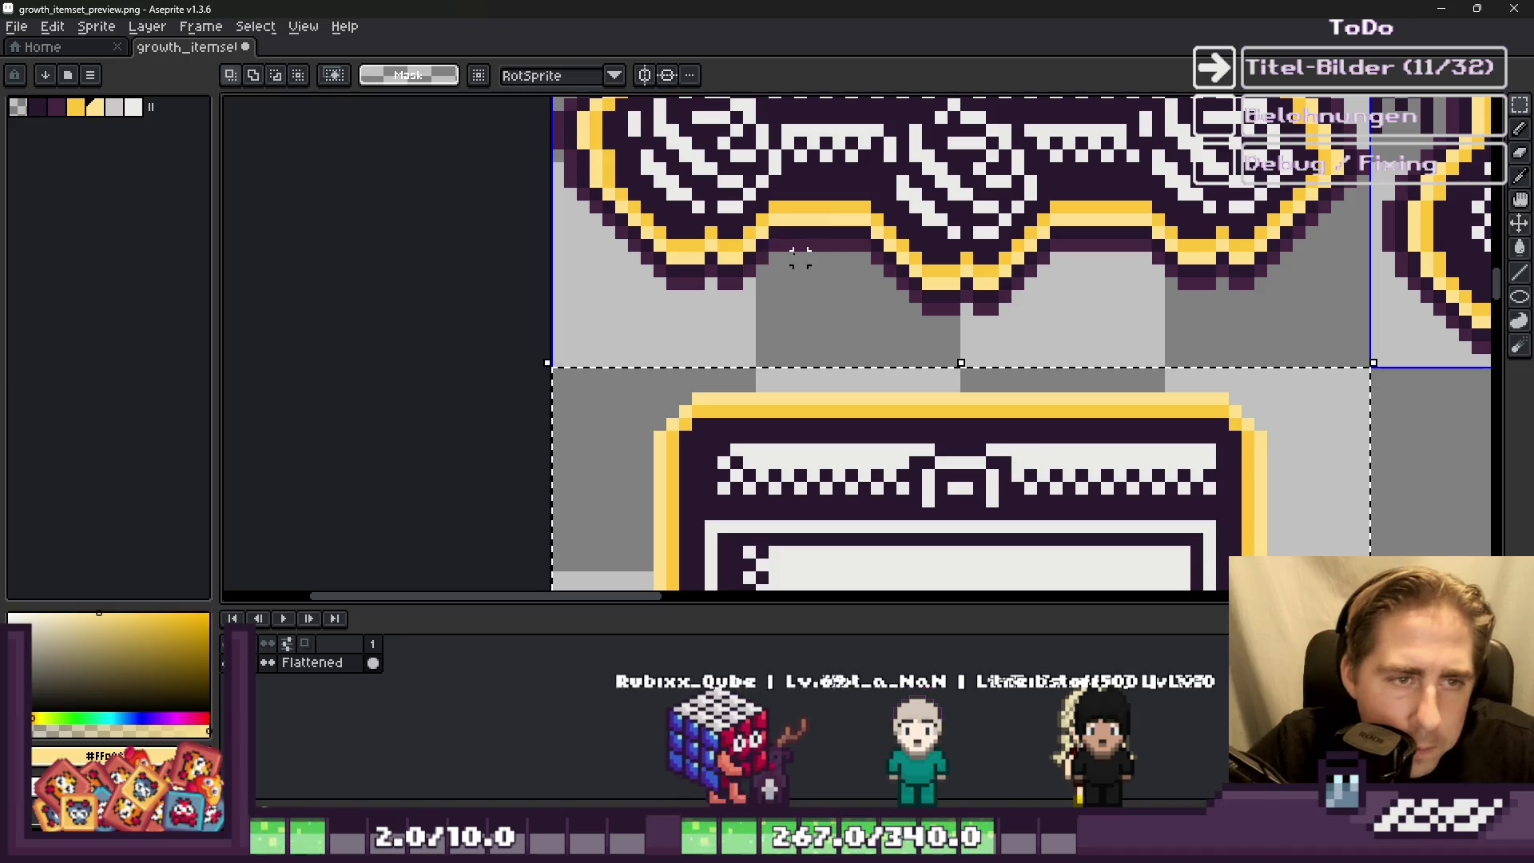
Step: Add a thickened dark purple outer outline around the chest
{"action": "left_click", "coordinate": [813, 231], "text": "alt"}
{"action": "key", "text": "shift+o"}
{"action": "key", "text": "Return"}
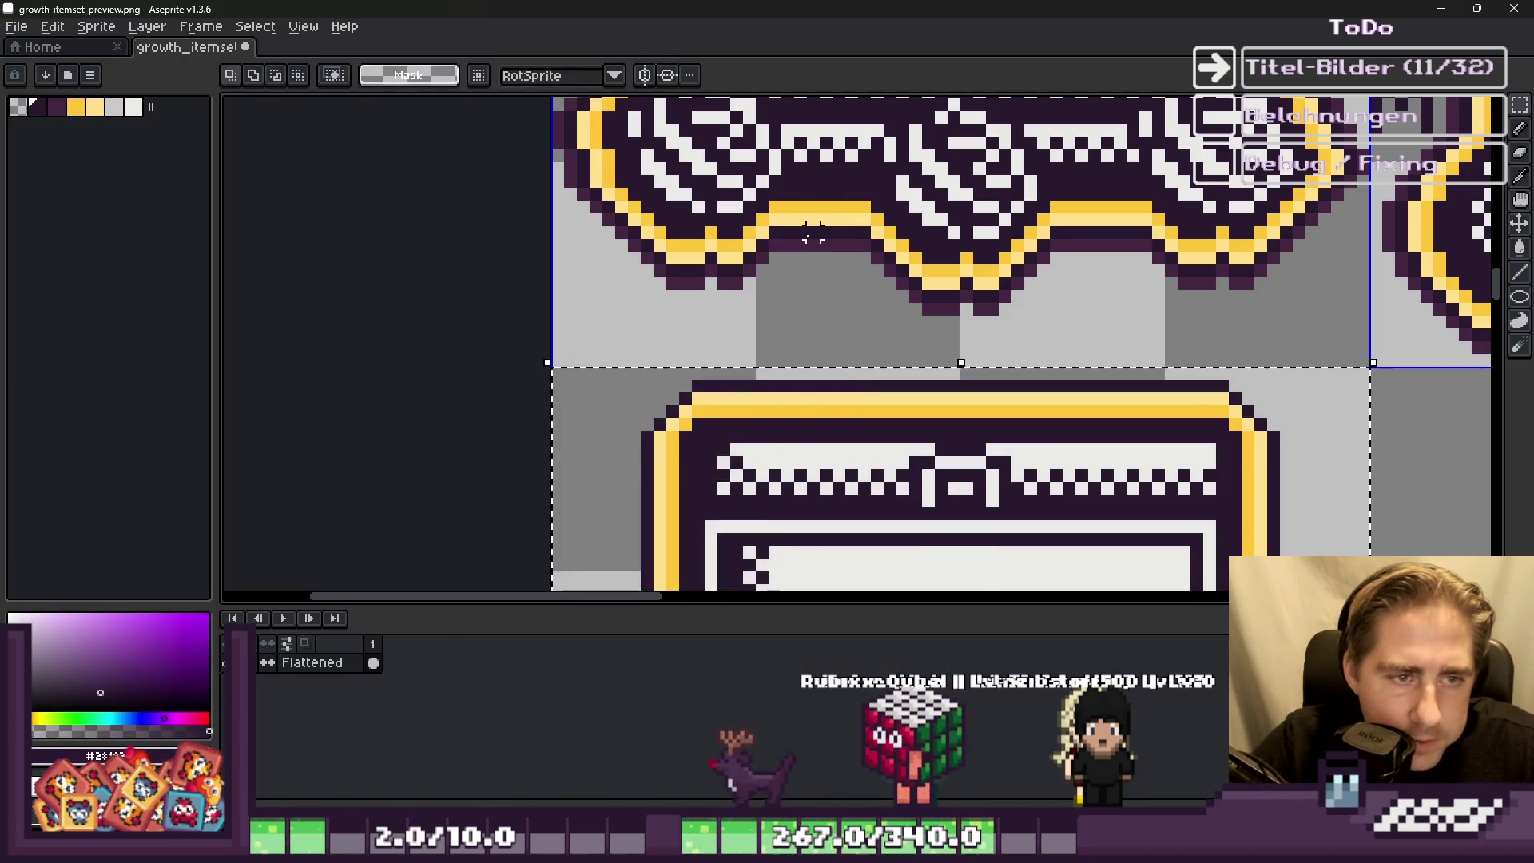
{"action": "key", "text": "shift+o"}
{"action": "key", "text": "Return"}
{"action": "scroll", "coordinate": [863, 244], "scroll_direction": "down", "scroll_amount": 5}
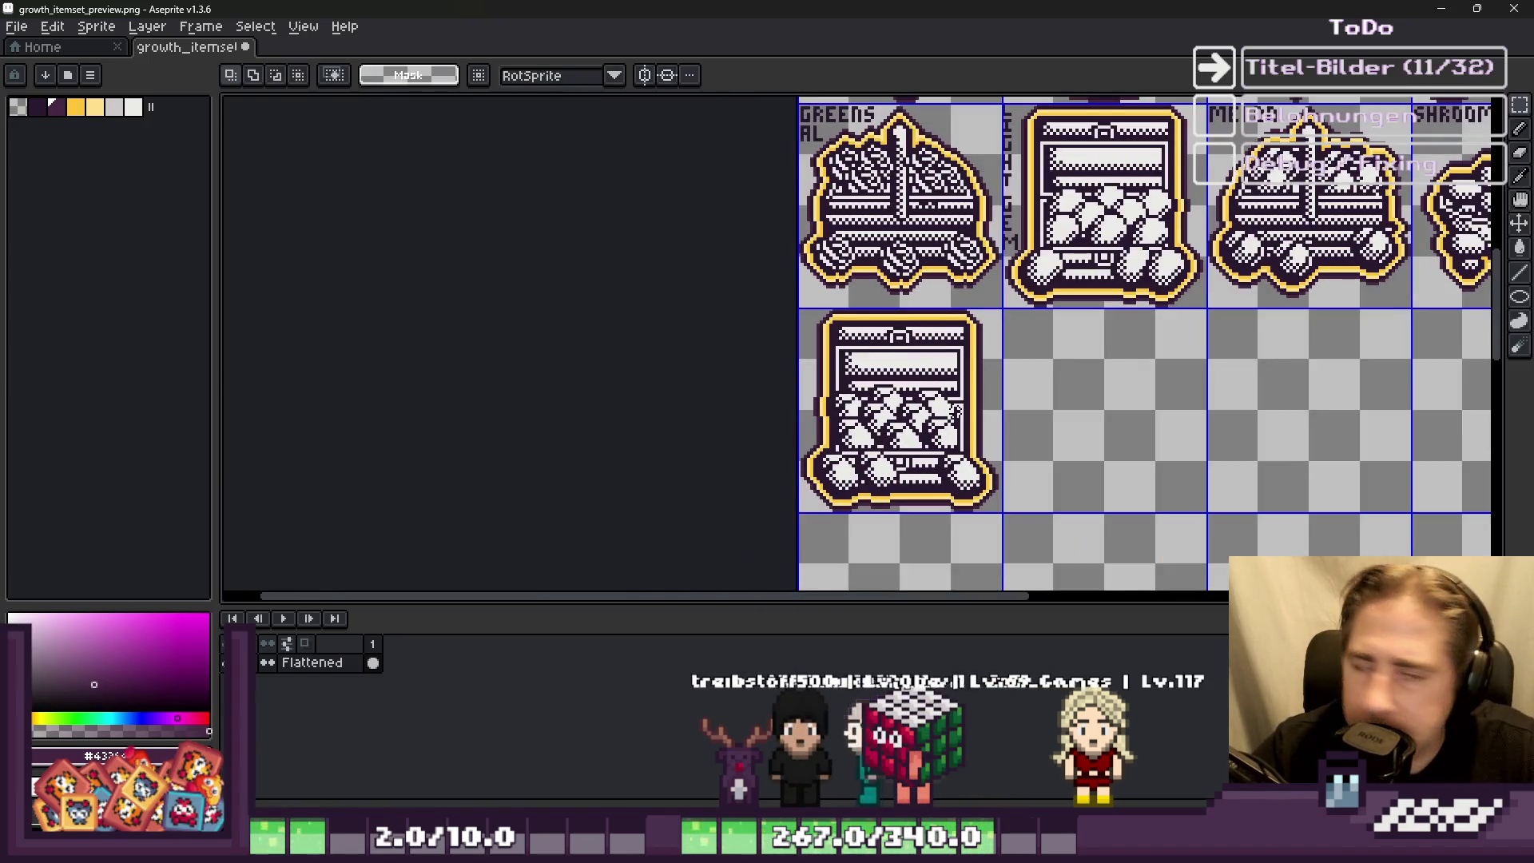
Step: With the 1px Pencil, start the vertical dark label left of the chest with its first letter
{"action": "scroll", "coordinate": [926, 535], "scroll_direction": "up", "scroll_amount": 2}
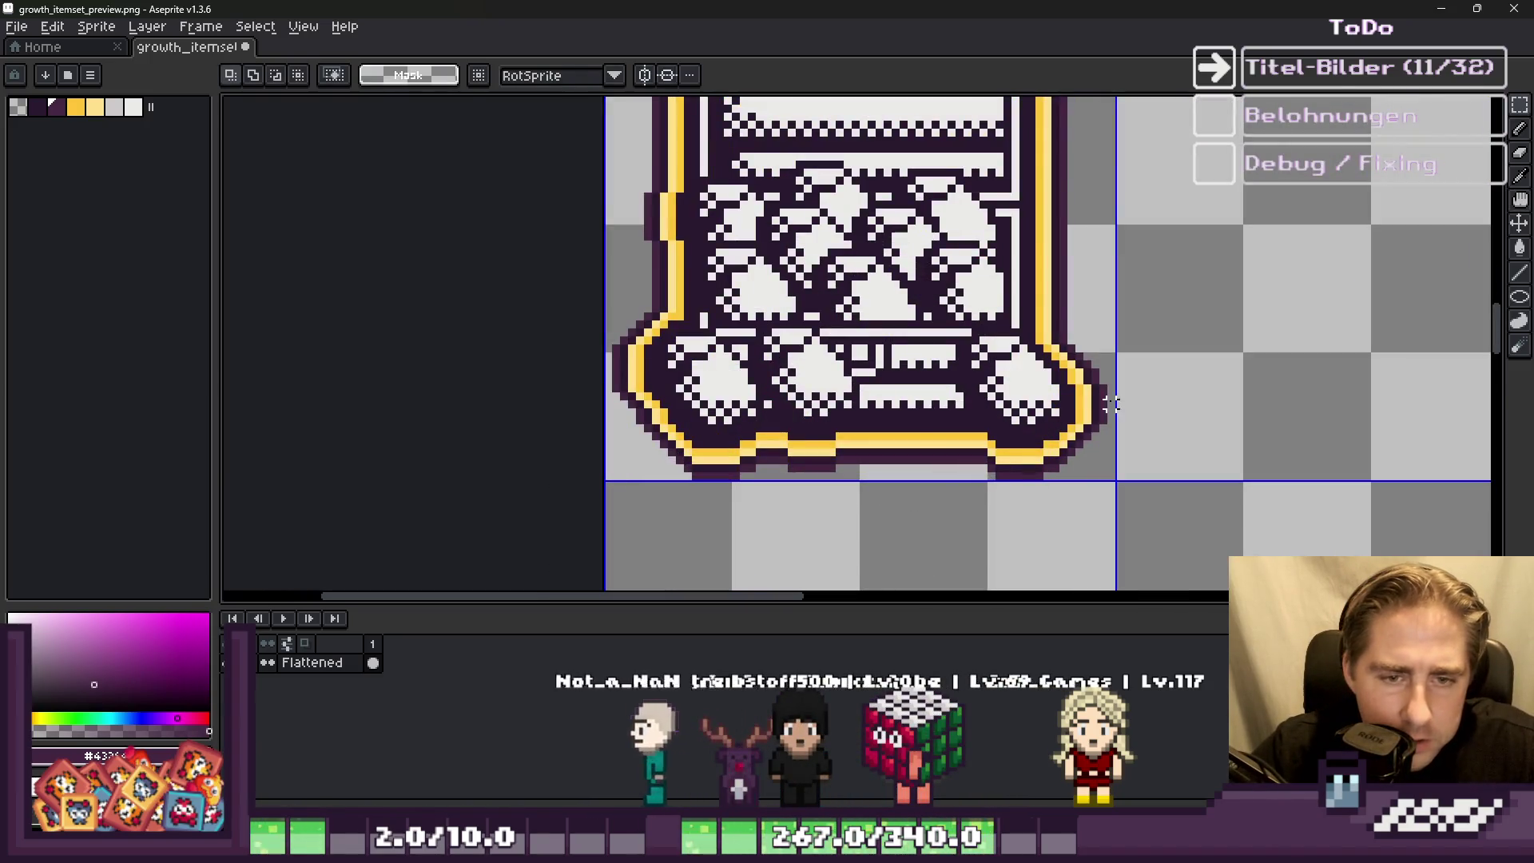
{"action": "scroll", "coordinate": [637, 363], "scroll_direction": "down", "scroll_amount": 1}
{"action": "scroll", "coordinate": [735, 463], "scroll_direction": "down", "scroll_amount": 1}
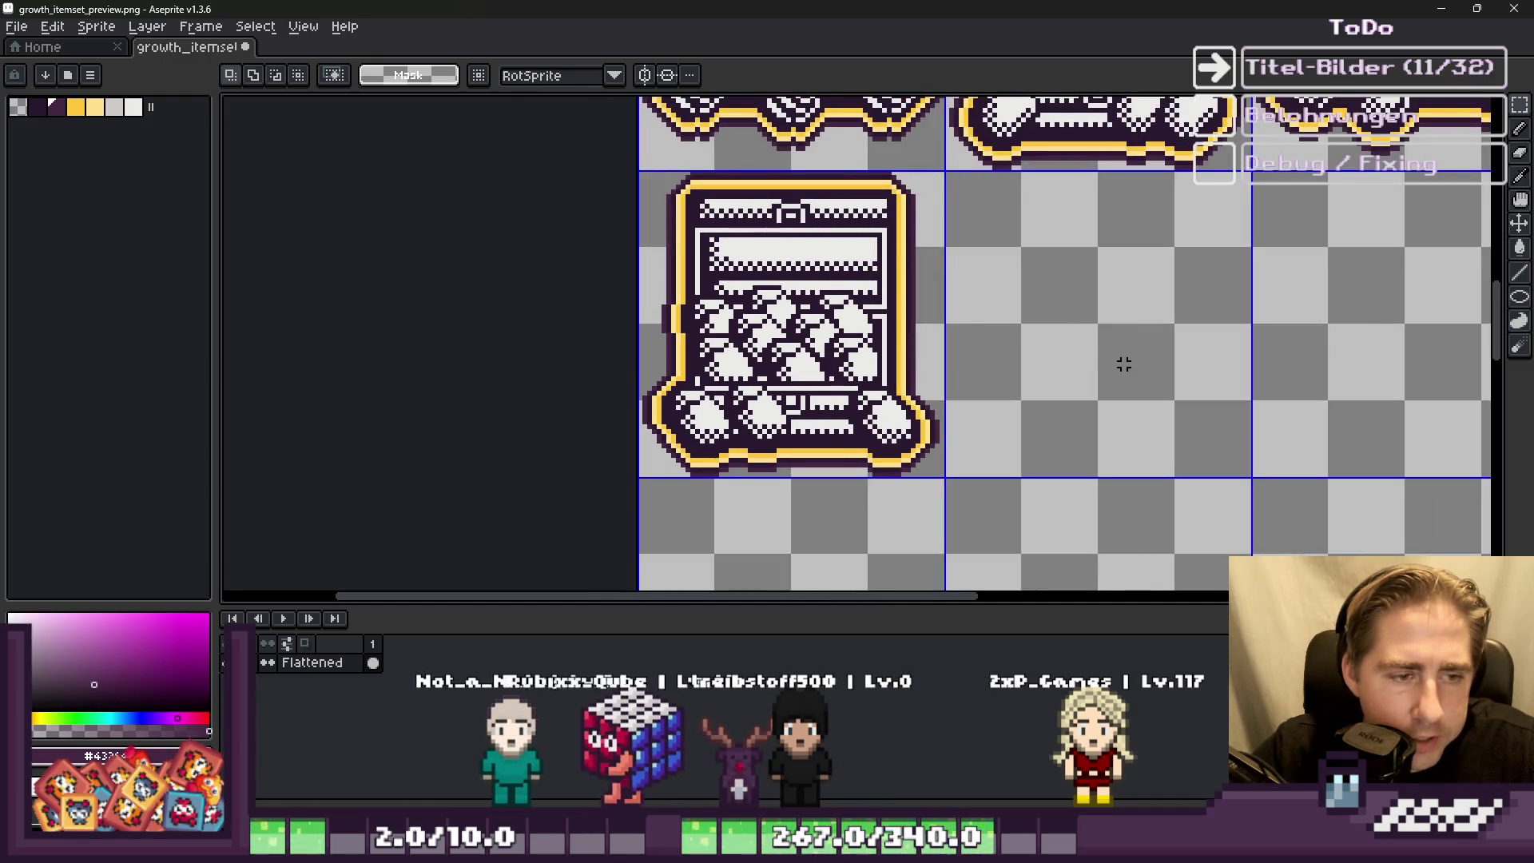
{"action": "scroll", "coordinate": [831, 359], "scroll_direction": "down", "scroll_amount": 1}
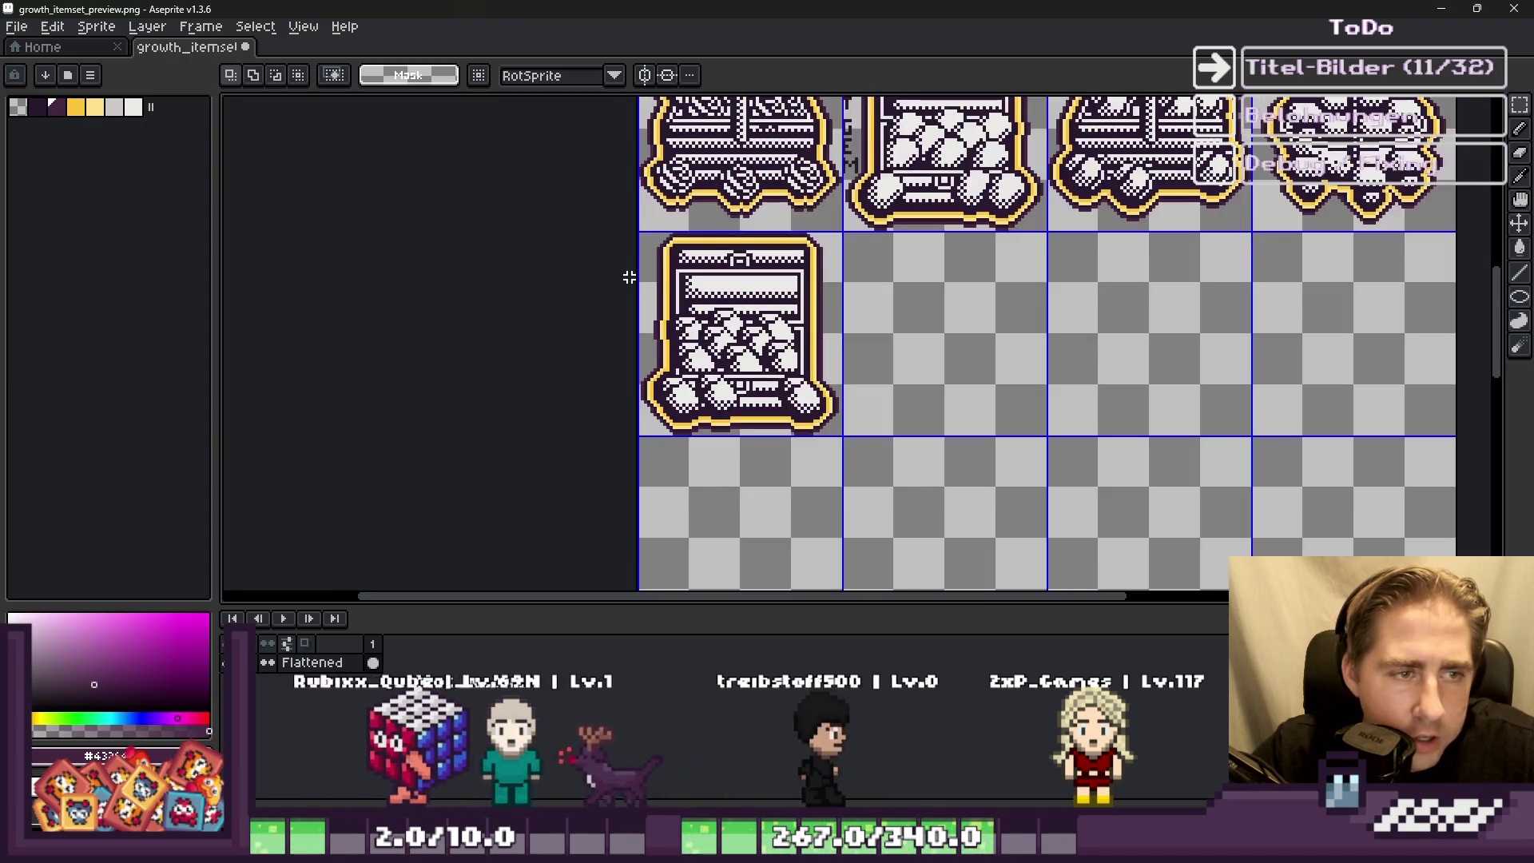
{"action": "scroll", "coordinate": [915, 199], "scroll_direction": "up", "scroll_amount": 2}
{"action": "key", "text": "i"}
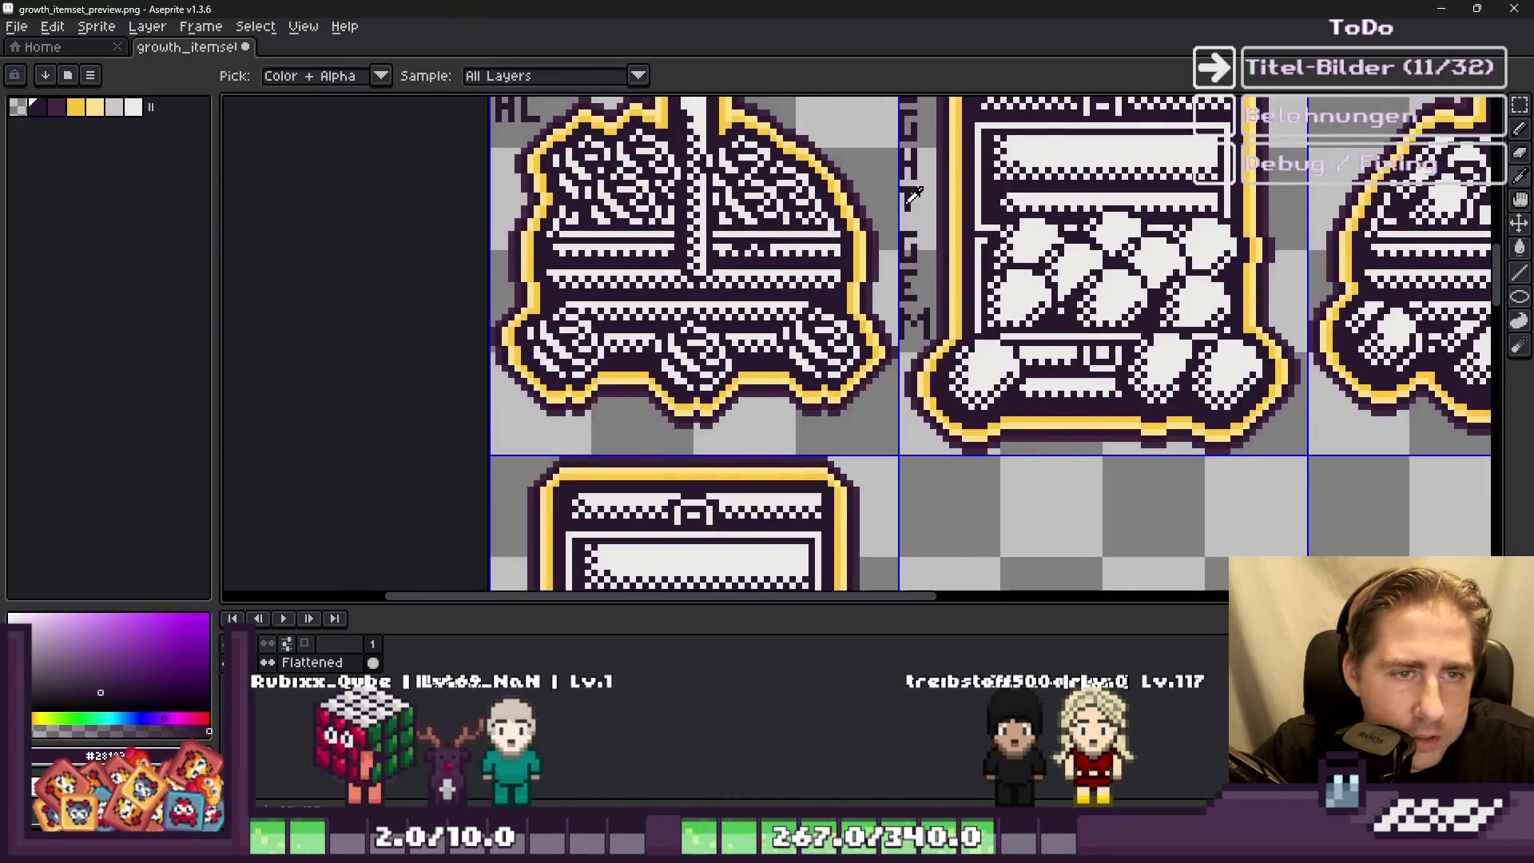
{"action": "scroll", "coordinate": [915, 199], "scroll_direction": "down", "scroll_amount": 3}
{"action": "key", "text": "m"}
{"action": "scroll", "coordinate": [781, 335], "scroll_direction": "up", "scroll_amount": 3}
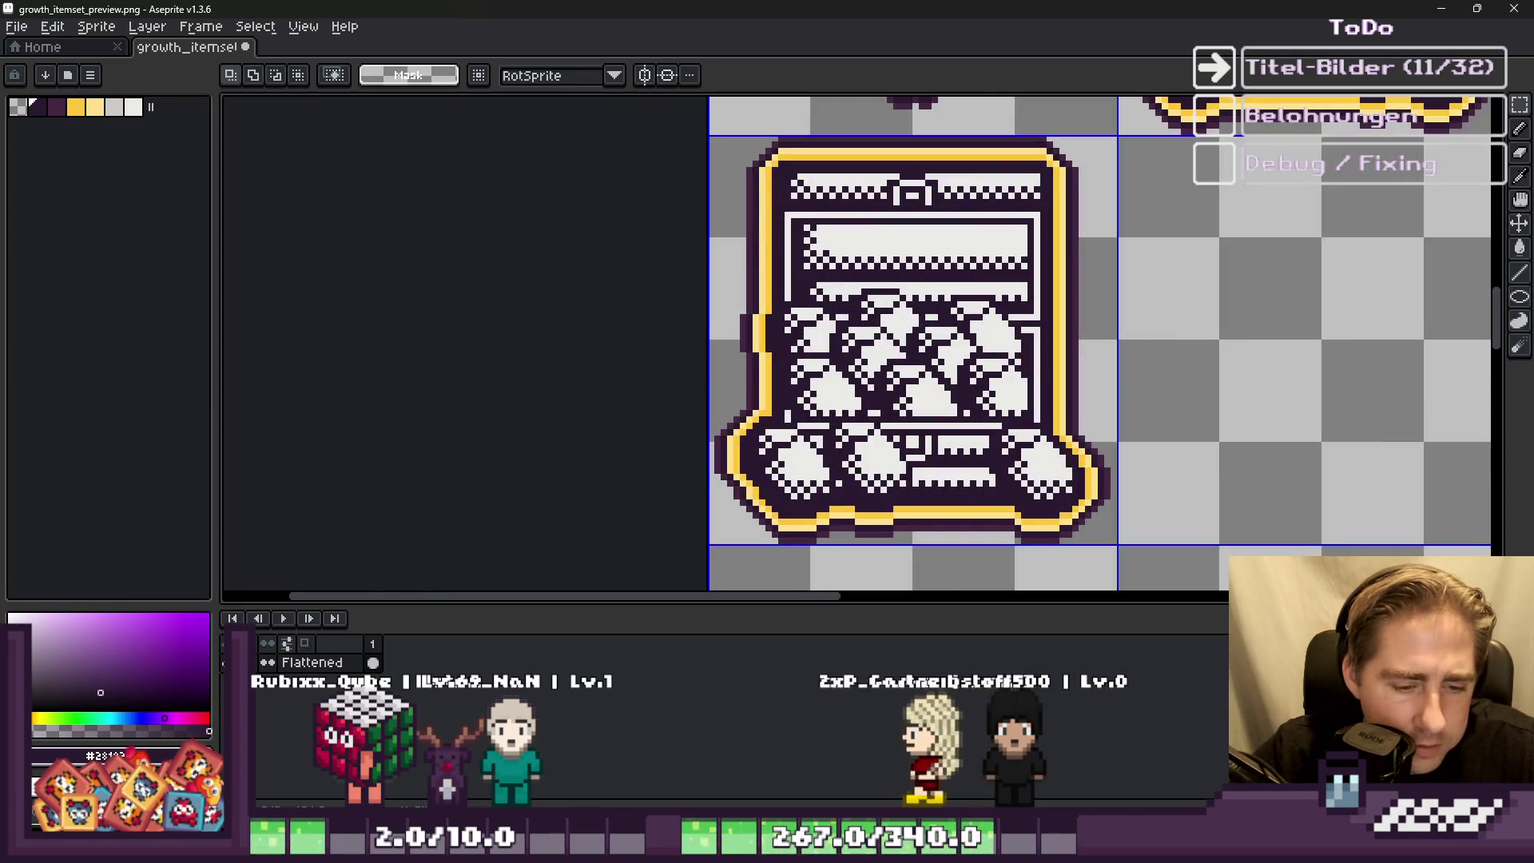
{"action": "scroll", "coordinate": [679, 160], "scroll_direction": "up", "scroll_amount": 3}
{"action": "key", "text": "b"}
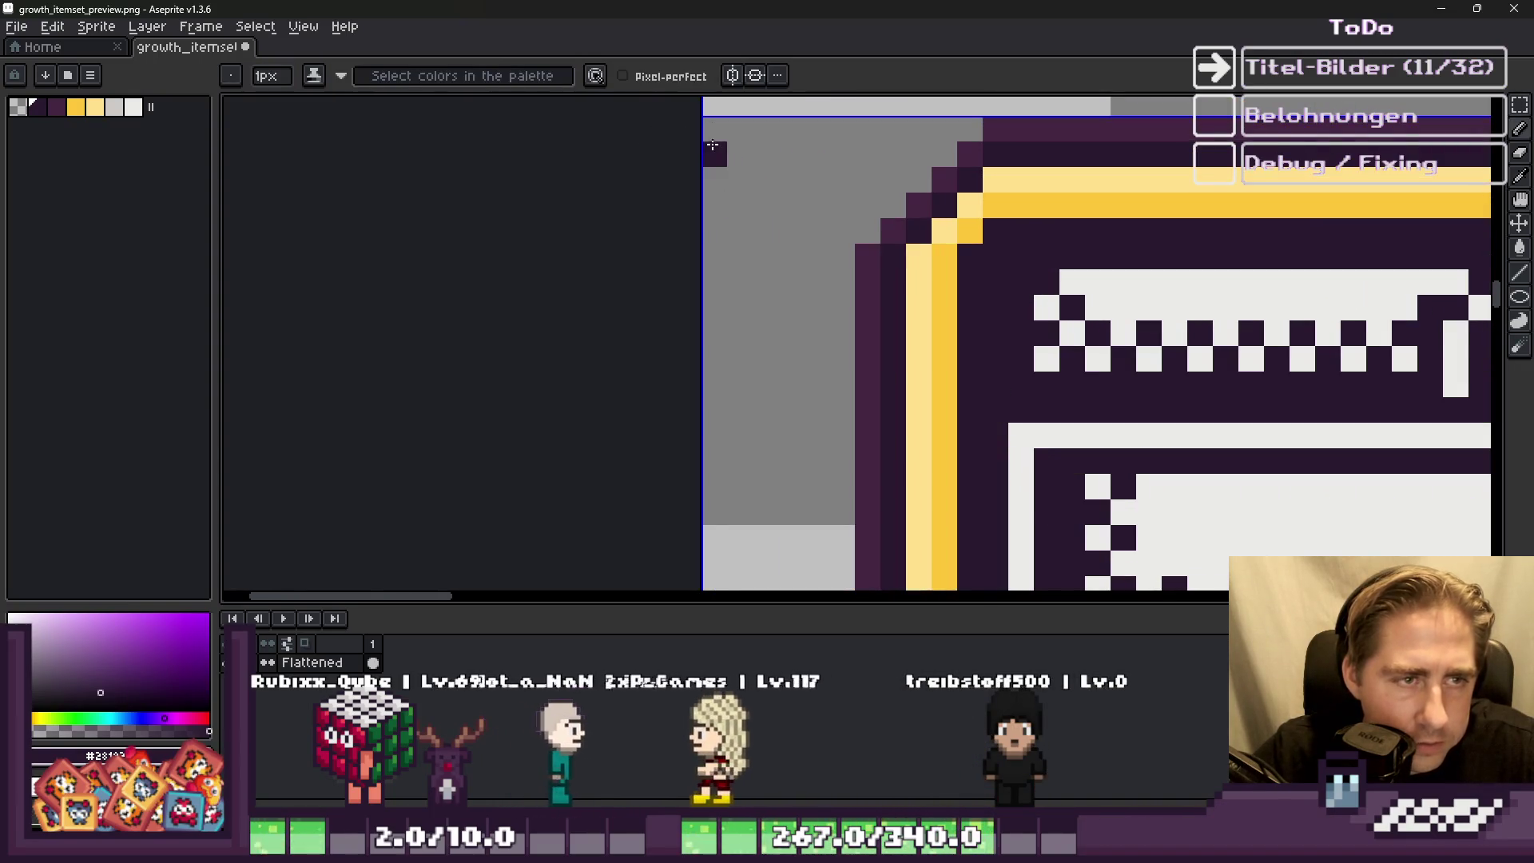
{"action": "left_click", "coordinate": [703, 192]}
{"action": "scroll", "coordinate": [757, 135], "scroll_direction": "up", "scroll_amount": 2}
{"action": "mouse_move", "coordinate": [723, 124]}
{"action": "left_mouse_down"}
{"action": "mouse_move", "coordinate": [764, 177]}
{"action": "mouse_move", "coordinate": [765, 274]}
{"action": "left_mouse_up"}
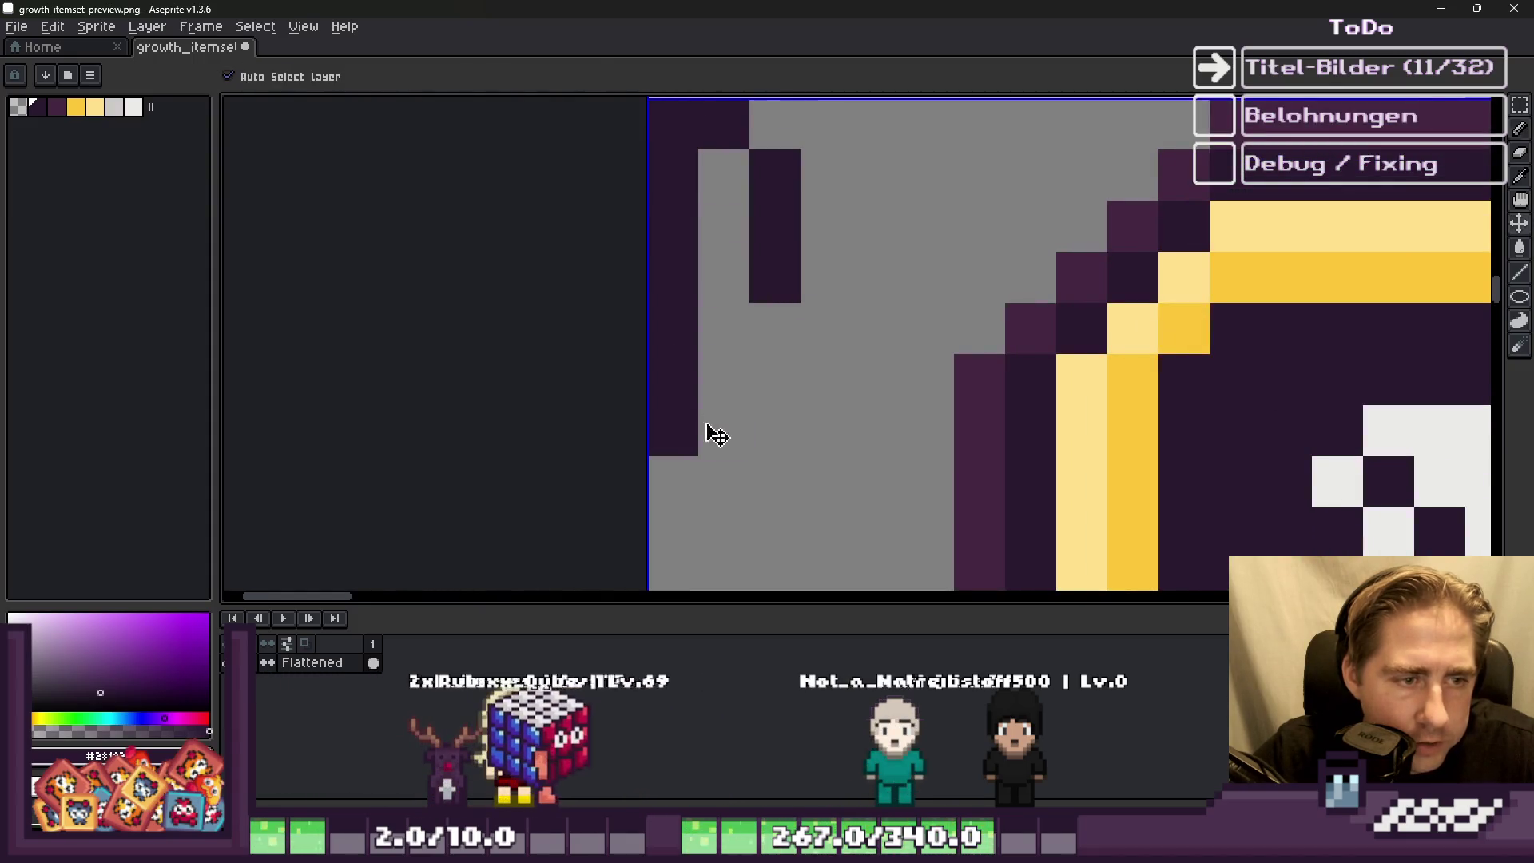
Step: Extend a letter stroke down the label column and draw the next label letter
{"action": "left_click", "coordinate": [673, 380]}
{"action": "left_click_drag", "start_coordinate": [672, 379], "coordinate": [675, 561]}
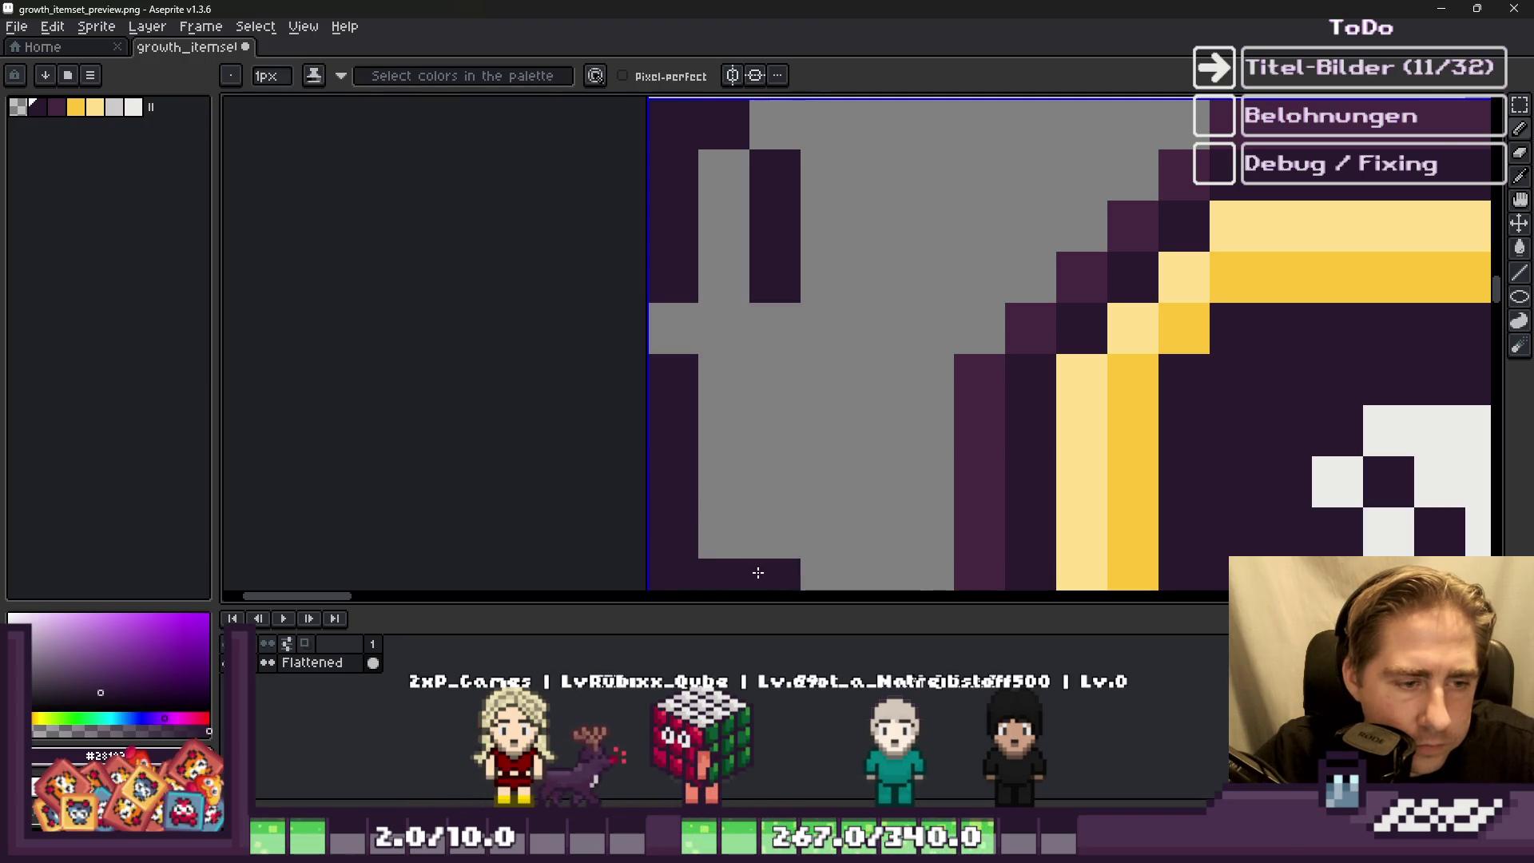
{"action": "scroll", "coordinate": [773, 398], "scroll_direction": "down", "scroll_amount": 3}
{"action": "scroll", "coordinate": [879, 372], "scroll_direction": "up", "scroll_amount": 3}
{"action": "mouse_move", "coordinate": [879, 372]}
{"action": "left_mouse_down"}
{"action": "mouse_move", "coordinate": [803, 376]}
{"action": "mouse_move", "coordinate": [799, 512]}
{"action": "left_mouse_up"}
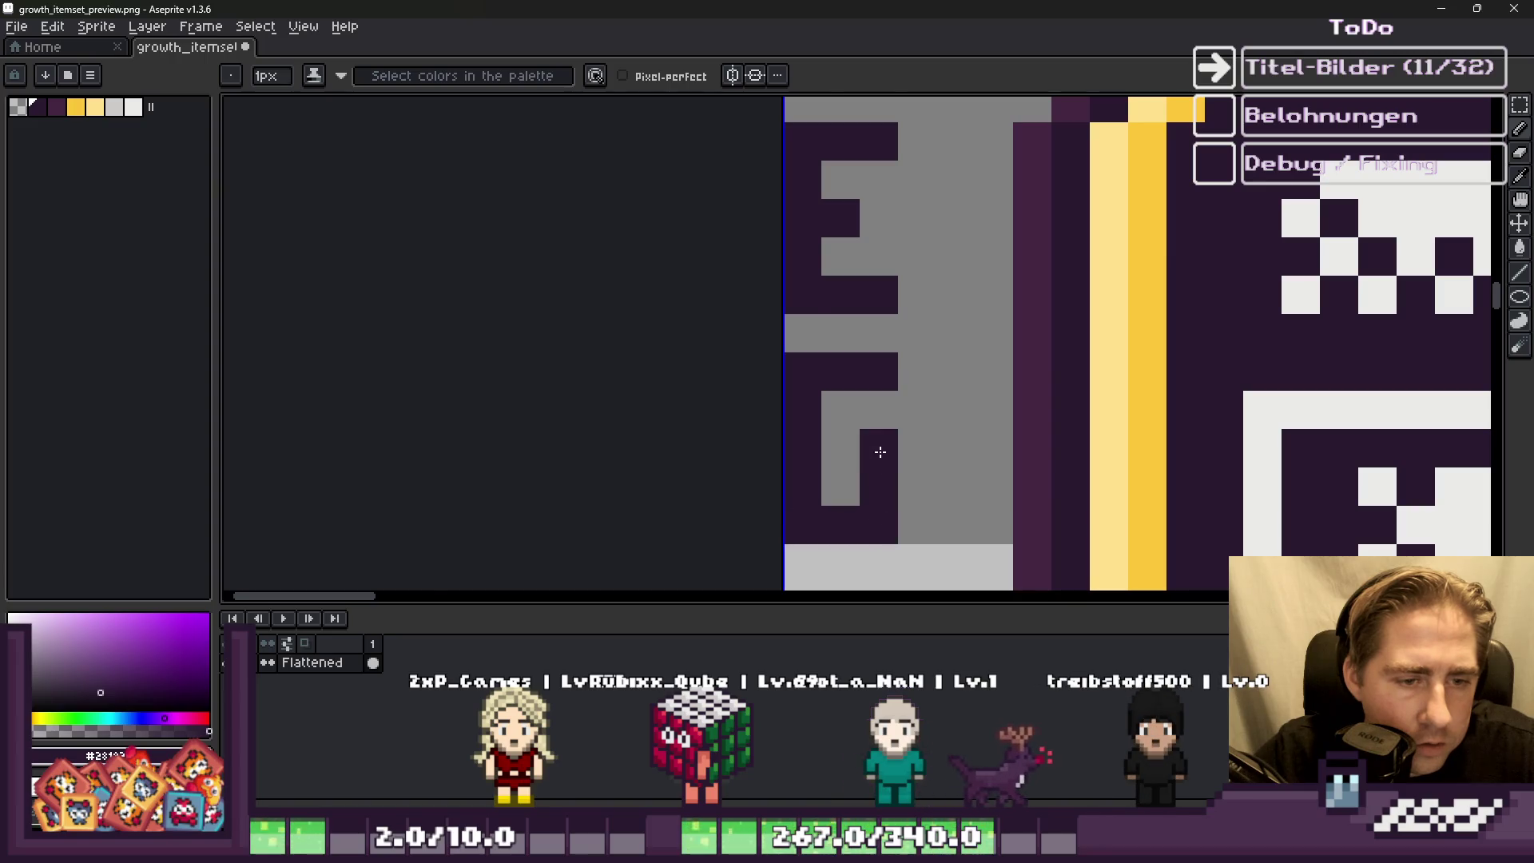
{"action": "scroll", "coordinate": [880, 452], "scroll_direction": "down", "scroll_amount": 3}
{"action": "scroll", "coordinate": [849, 312], "scroll_direction": "up", "scroll_amount": 3}
Step: Draw another letter of the vertical label and darken its stray pixels
{"action": "left_click_drag", "start_coordinate": [850, 312], "coordinate": [858, 460]}
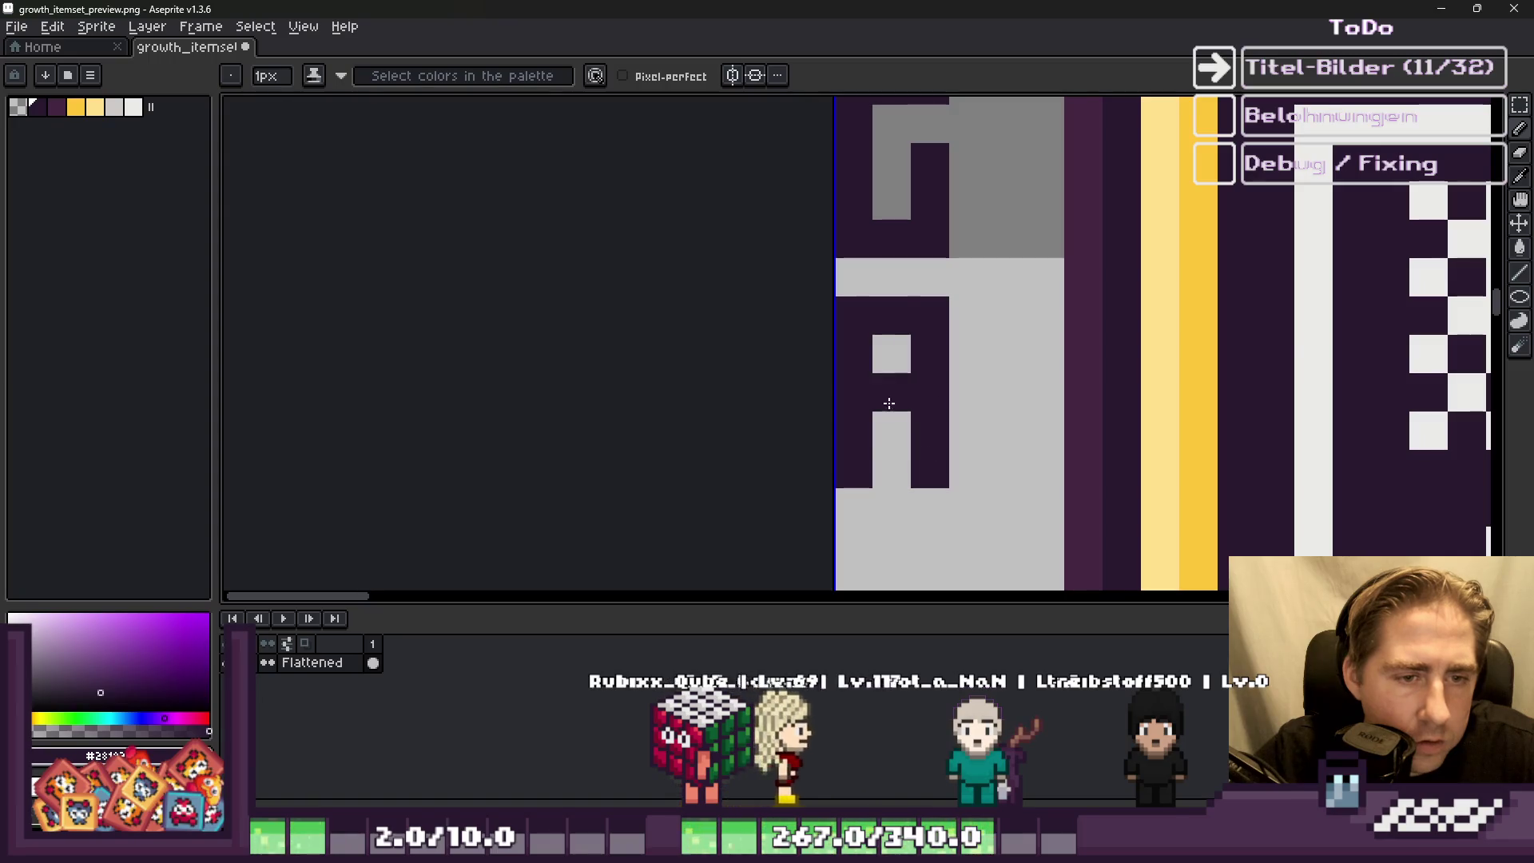
{"action": "left_click", "coordinate": [891, 354]}
{"action": "scroll", "coordinate": [891, 354], "scroll_direction": "down", "scroll_amount": 3}
{"action": "scroll", "coordinate": [886, 328], "scroll_direction": "up", "scroll_amount": 3}
{"action": "left_click_drag", "start_coordinate": [887, 327], "coordinate": [873, 434]}
{"action": "left_click", "coordinate": [850, 335]}
{"action": "scroll", "coordinate": [850, 336], "scroll_direction": "down", "scroll_amount": 3}
{"action": "scroll", "coordinate": [869, 240], "scroll_direction": "up", "scroll_amount": 3}
Step: Finish the label's last letters, undoing a misplaced diagonal pixel and redrawing it correctly
{"action": "left_click_drag", "start_coordinate": [869, 239], "coordinate": [867, 319]}
{"action": "left_click", "coordinate": [837, 374]}
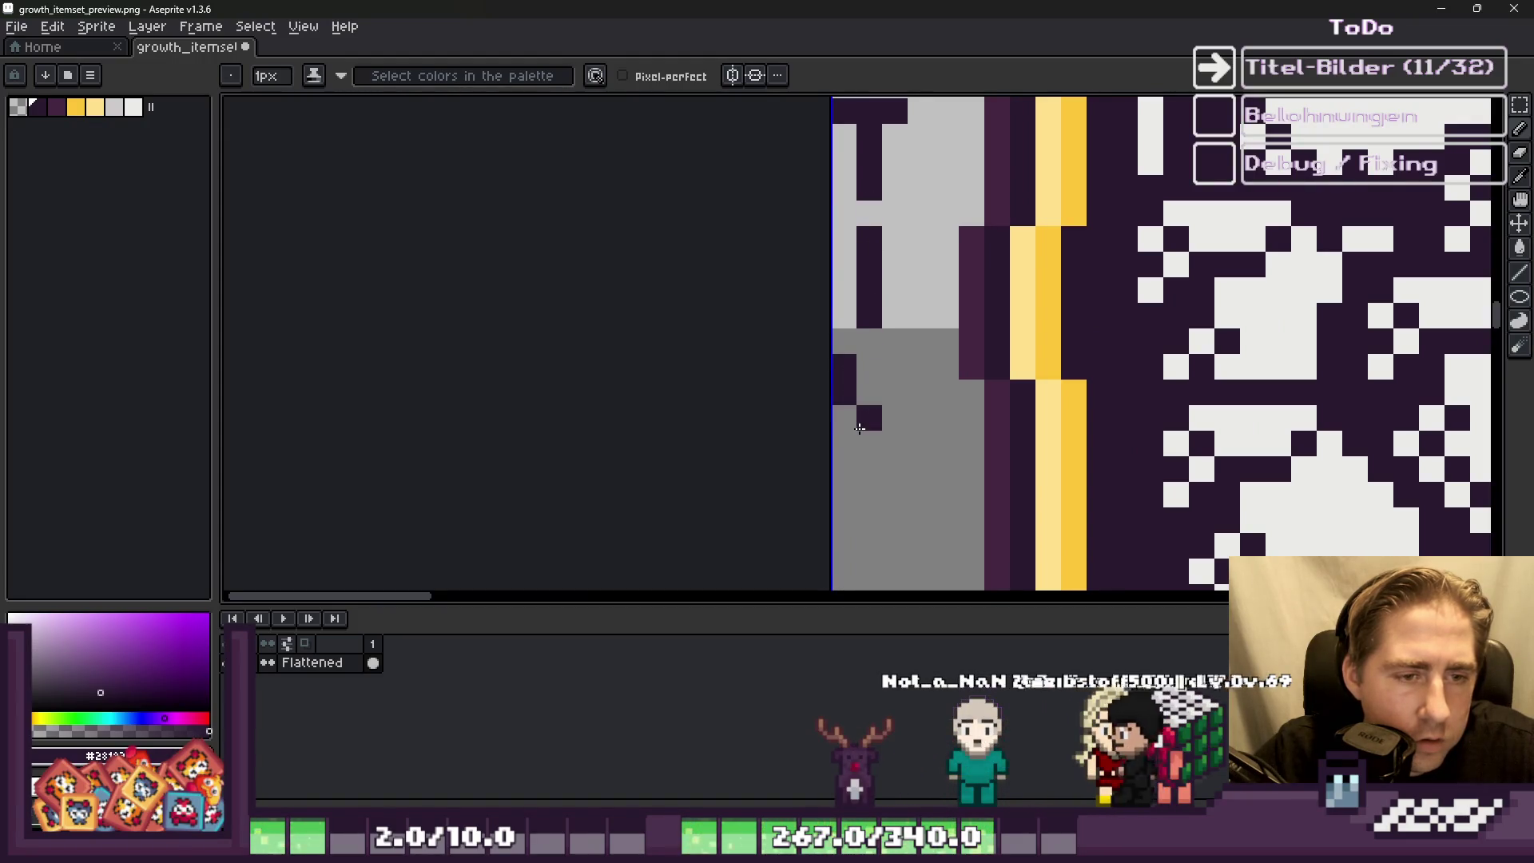
{"action": "key", "text": "ctrl+z"}
{"action": "left_click", "coordinate": [856, 449]}
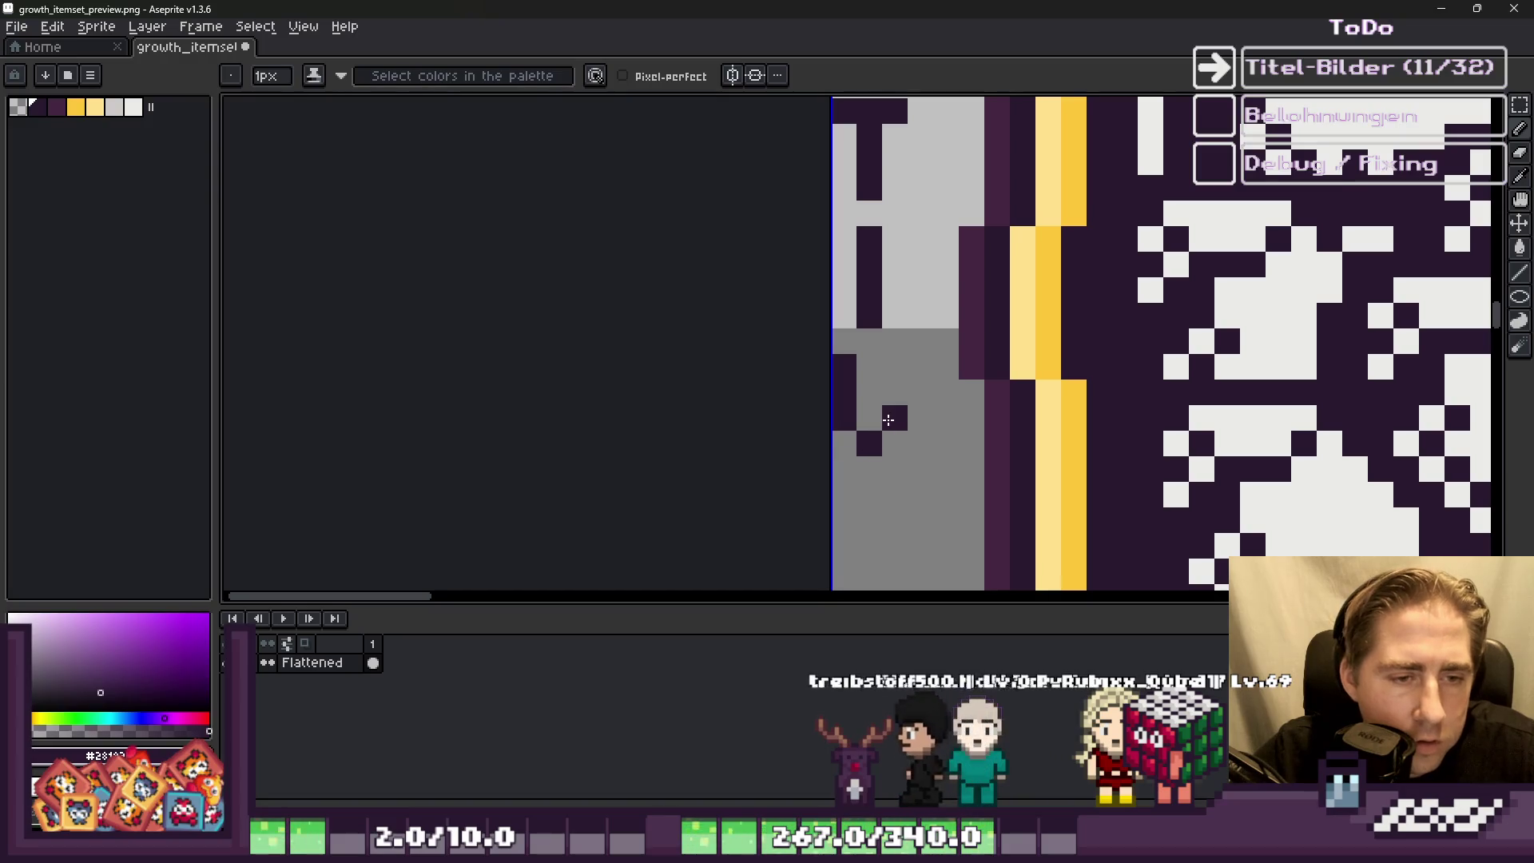
{"action": "scroll", "coordinate": [877, 398], "scroll_direction": "down", "scroll_amount": 2}
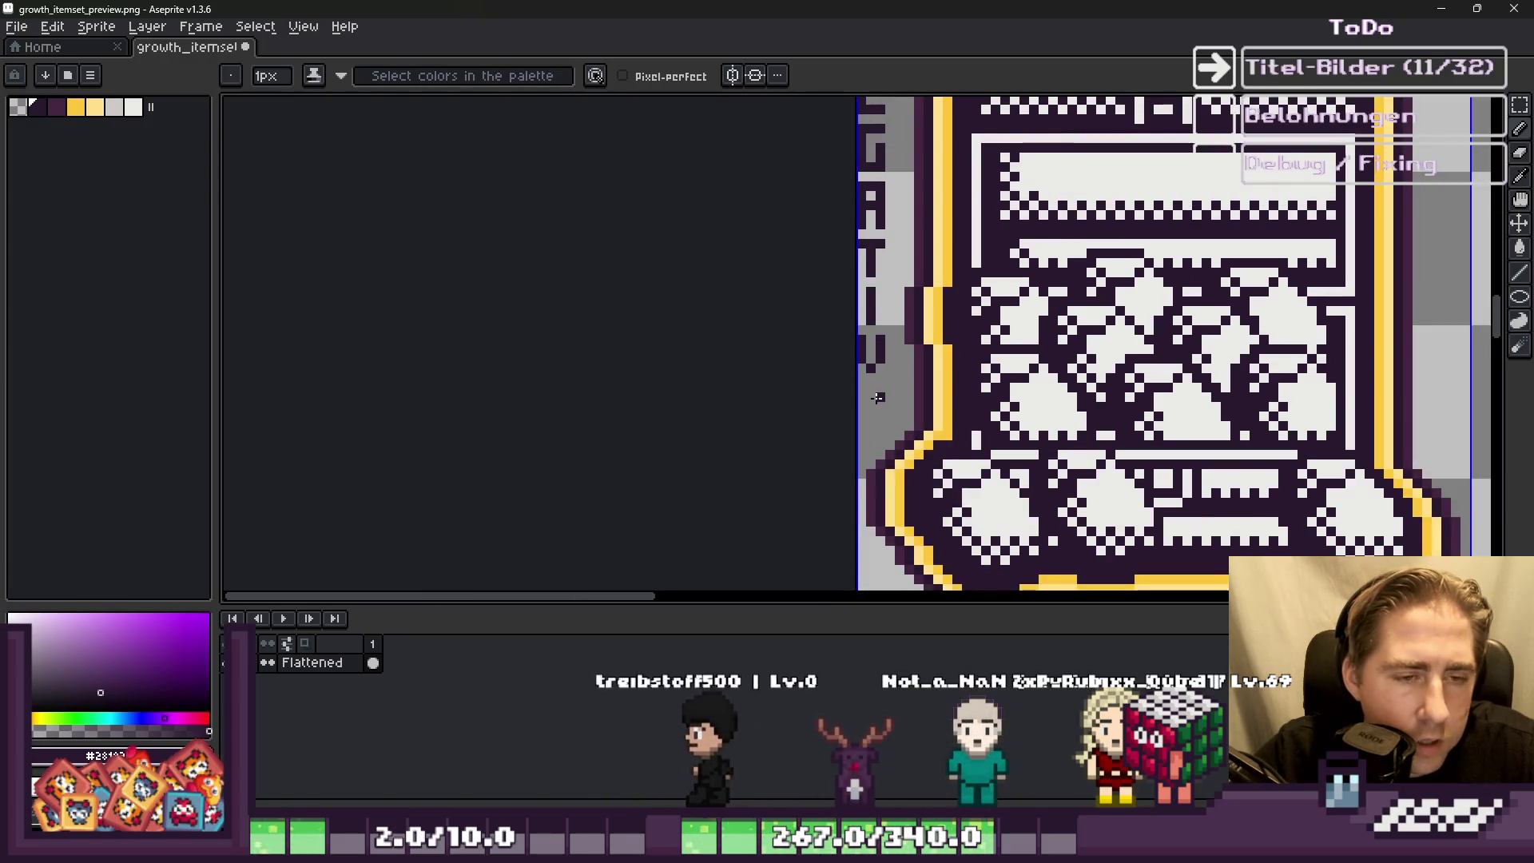
{"action": "scroll", "coordinate": [877, 398], "scroll_direction": "up", "scroll_amount": 2}
{"action": "scroll", "coordinate": [698, 236], "scroll_direction": "down", "scroll_amount": 2}
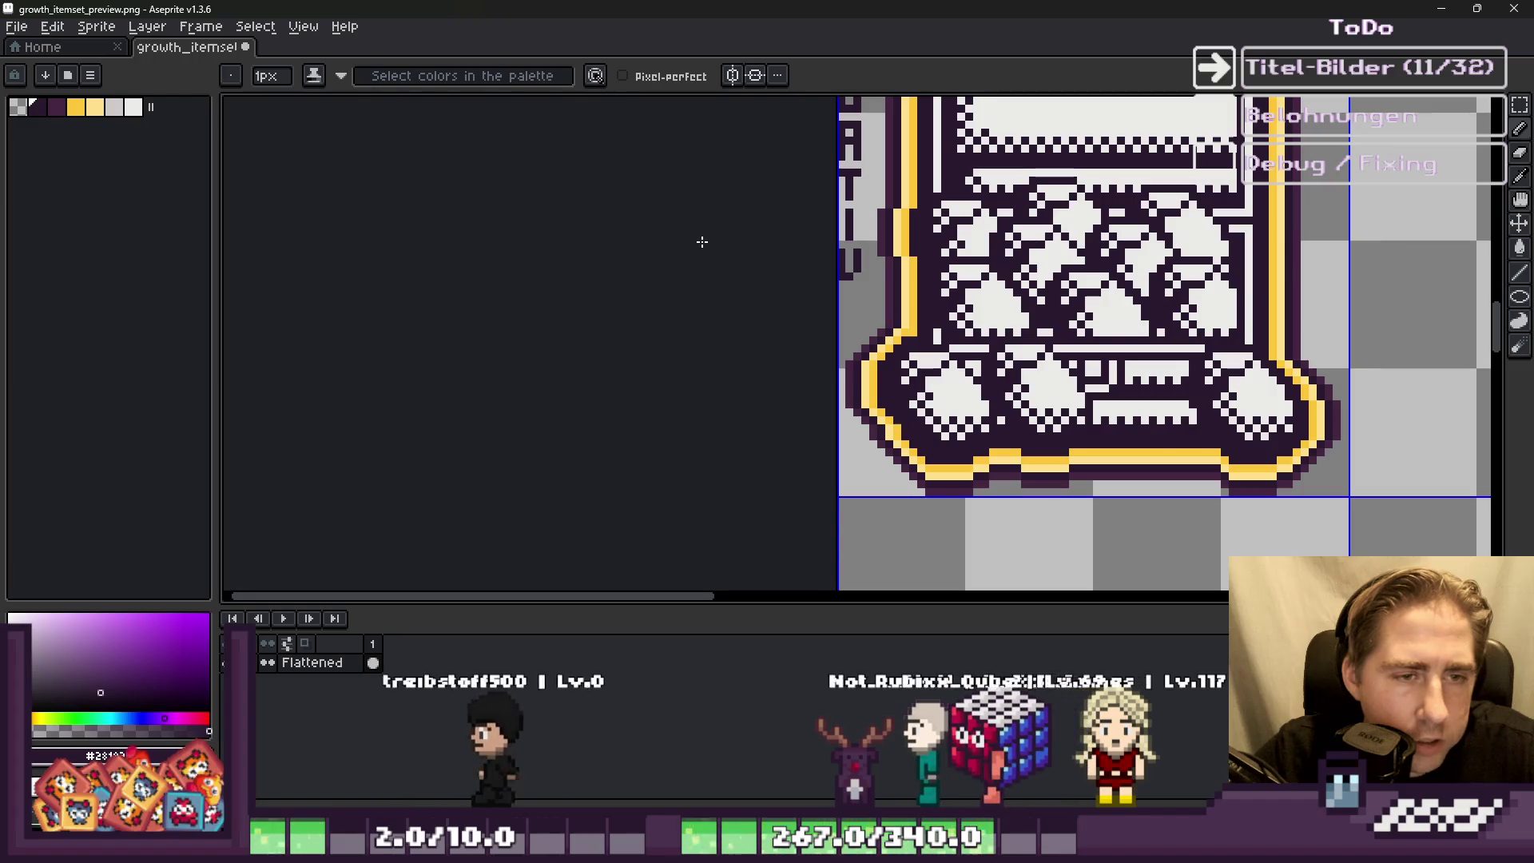
{"action": "scroll", "coordinate": [843, 316], "scroll_direction": "up", "scroll_amount": 2}
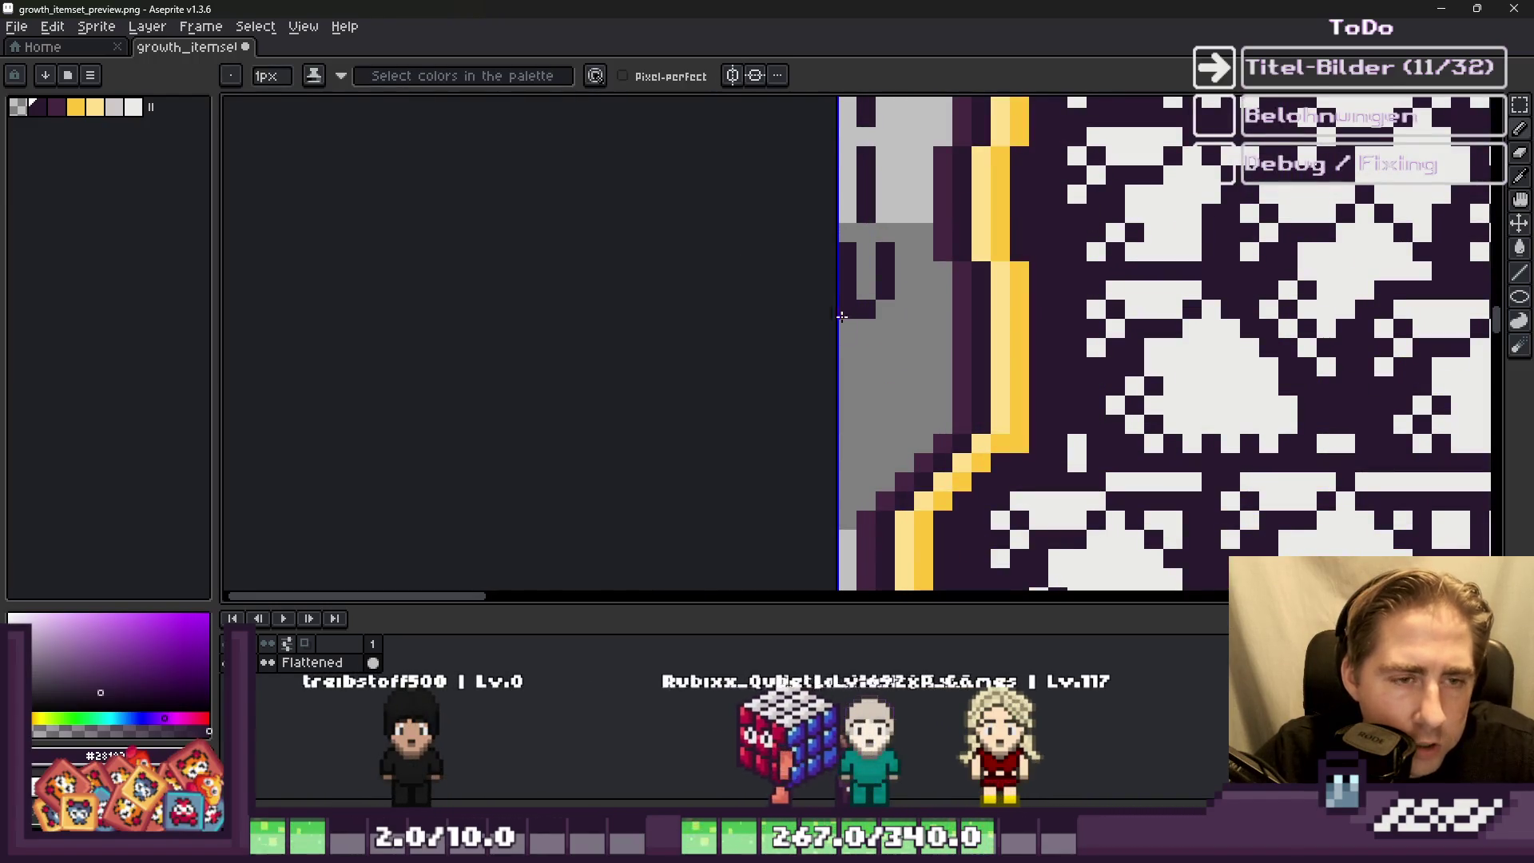
Step: Save the item sheet with its new vertical label
{"action": "scroll", "coordinate": [842, 316], "scroll_direction": "up", "scroll_amount": 1}
{"action": "scroll", "coordinate": [855, 314], "scroll_direction": "down", "scroll_amount": 1}
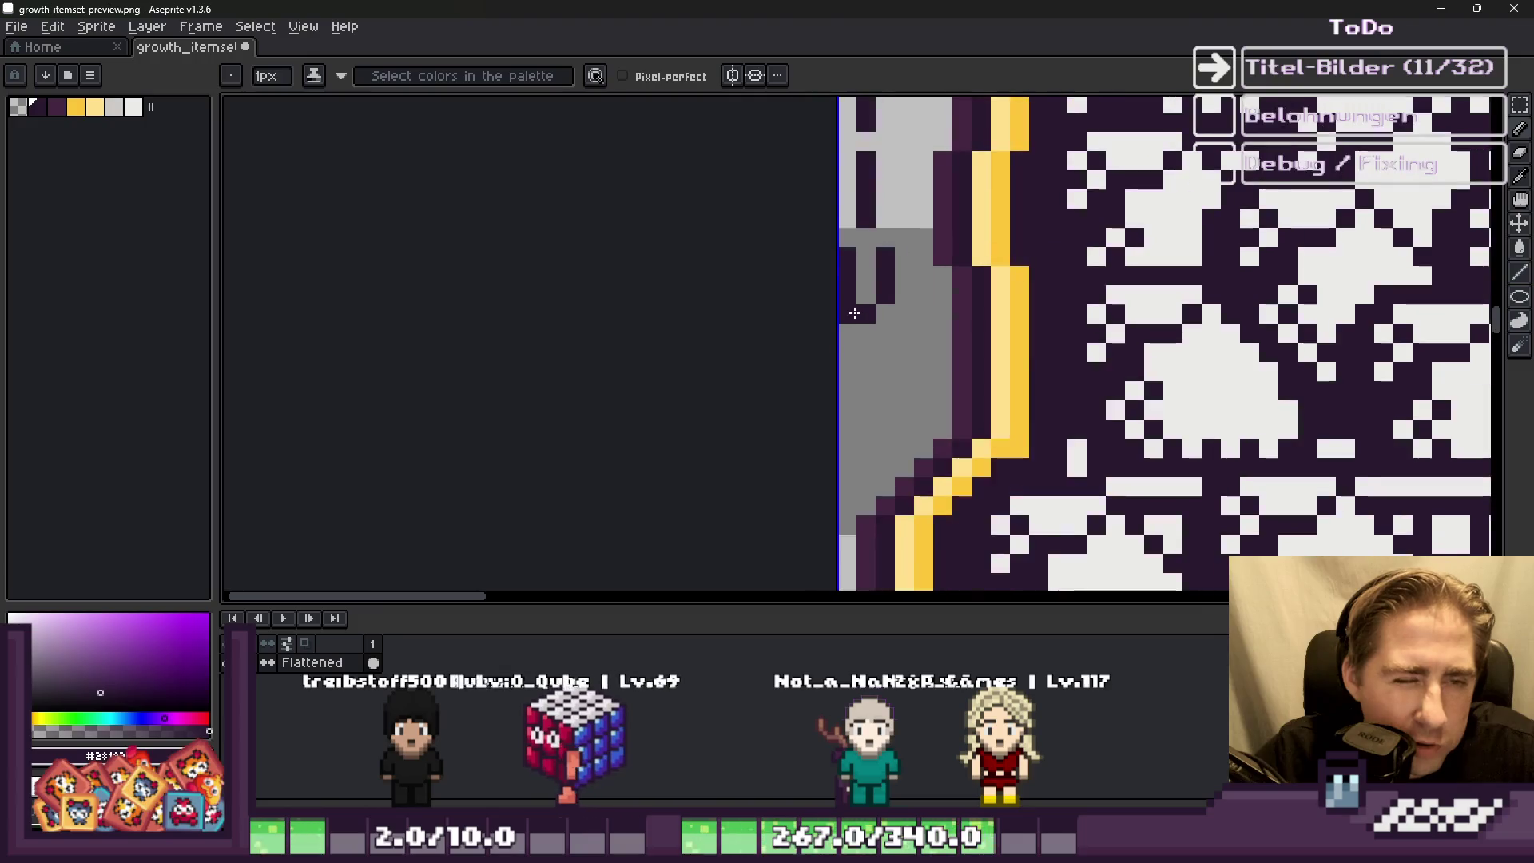
{"action": "scroll", "coordinate": [855, 314], "scroll_direction": "down", "scroll_amount": 1}
{"action": "scroll", "coordinate": [841, 374], "scroll_direction": "down", "scroll_amount": 2}
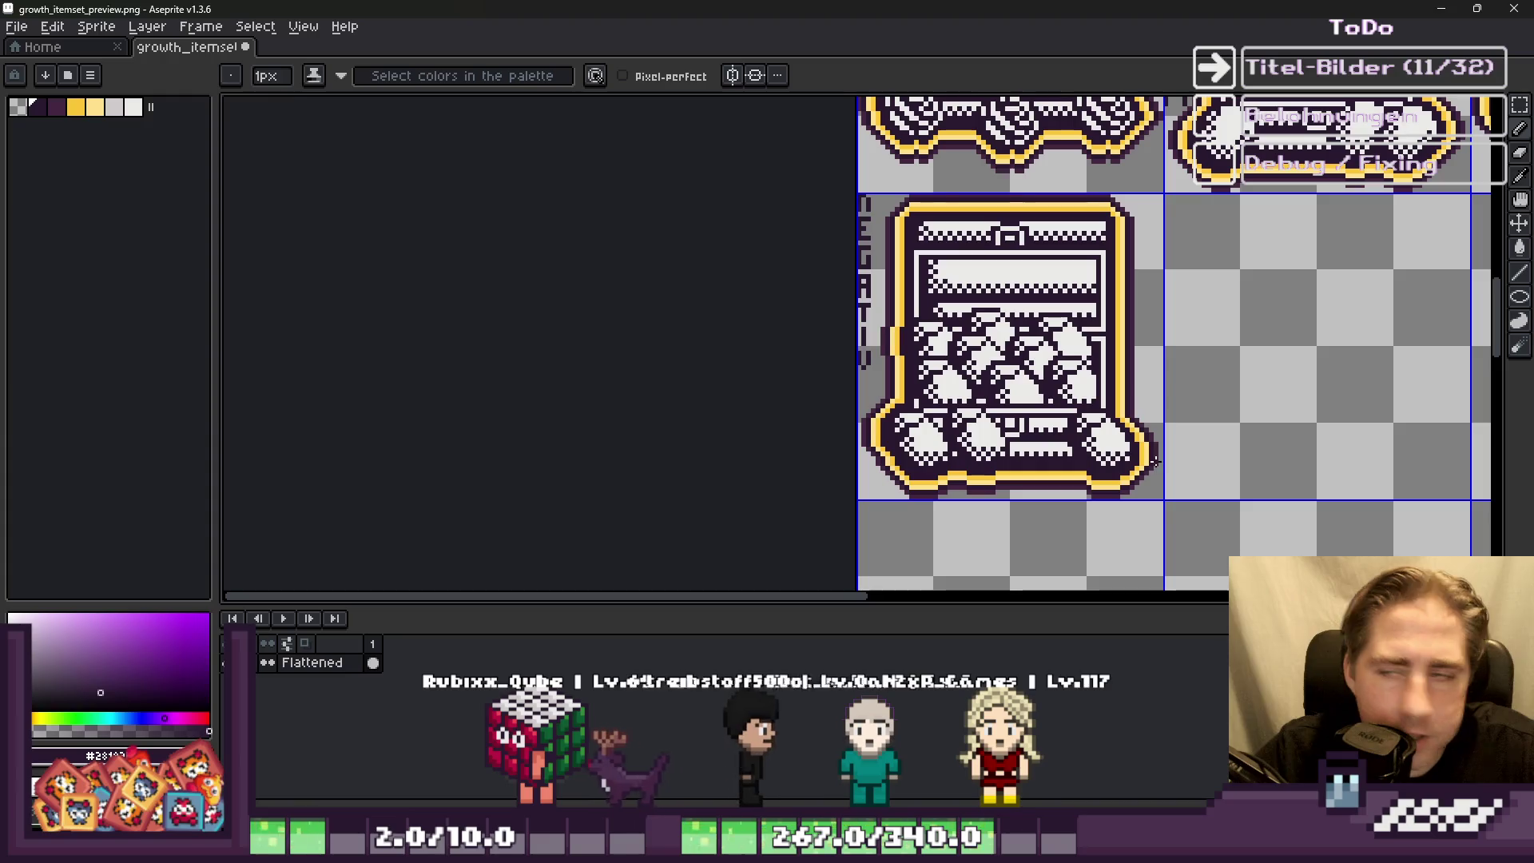
{"action": "key", "text": "v"}
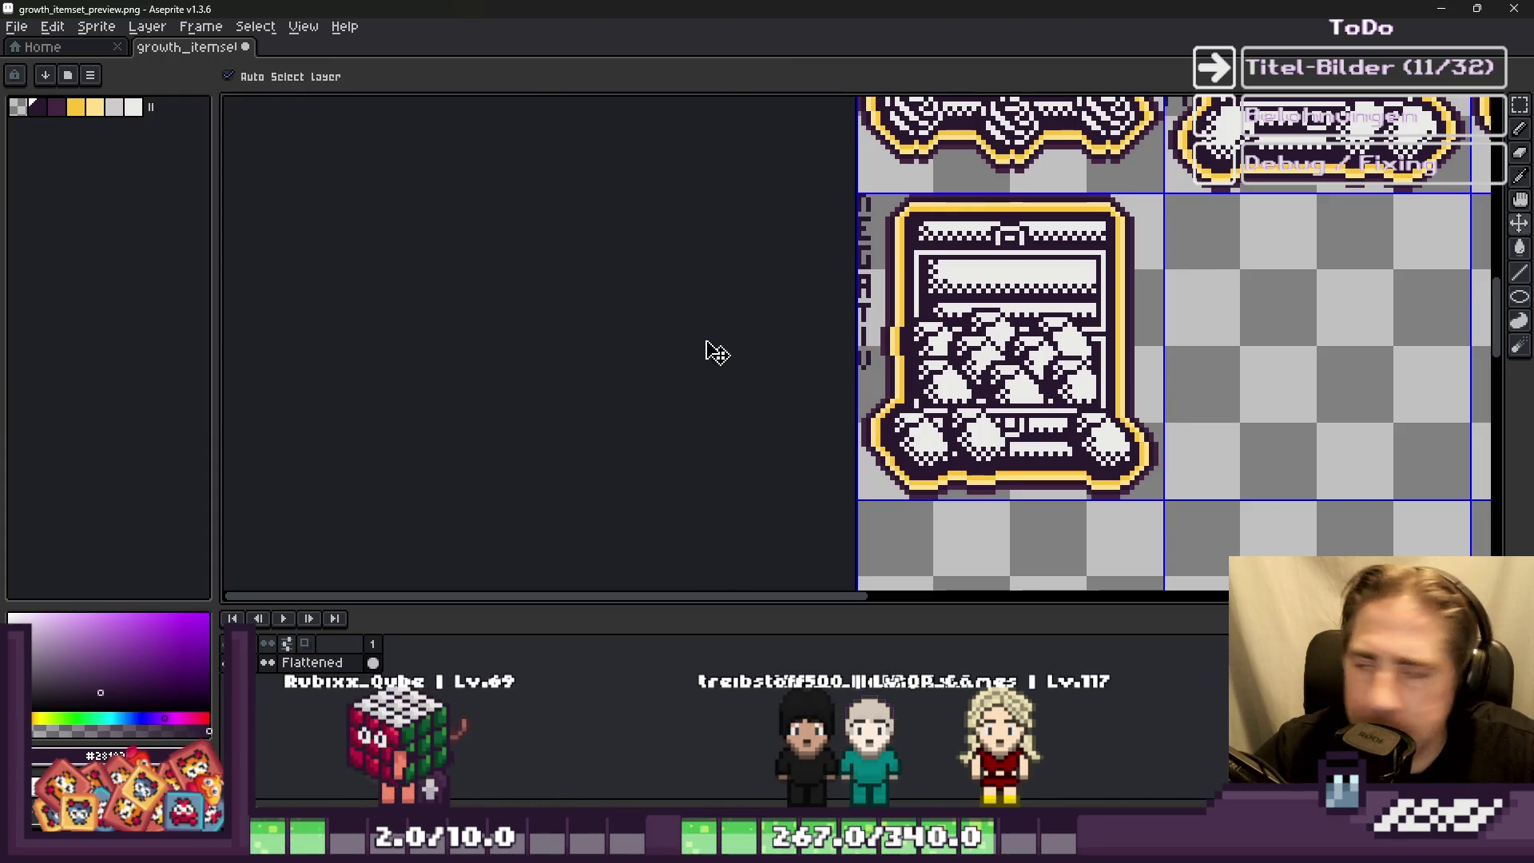
{"action": "scroll", "coordinate": [717, 352], "scroll_direction": "down", "scroll_amount": 1}
{"action": "key", "text": "ctrl+s"}
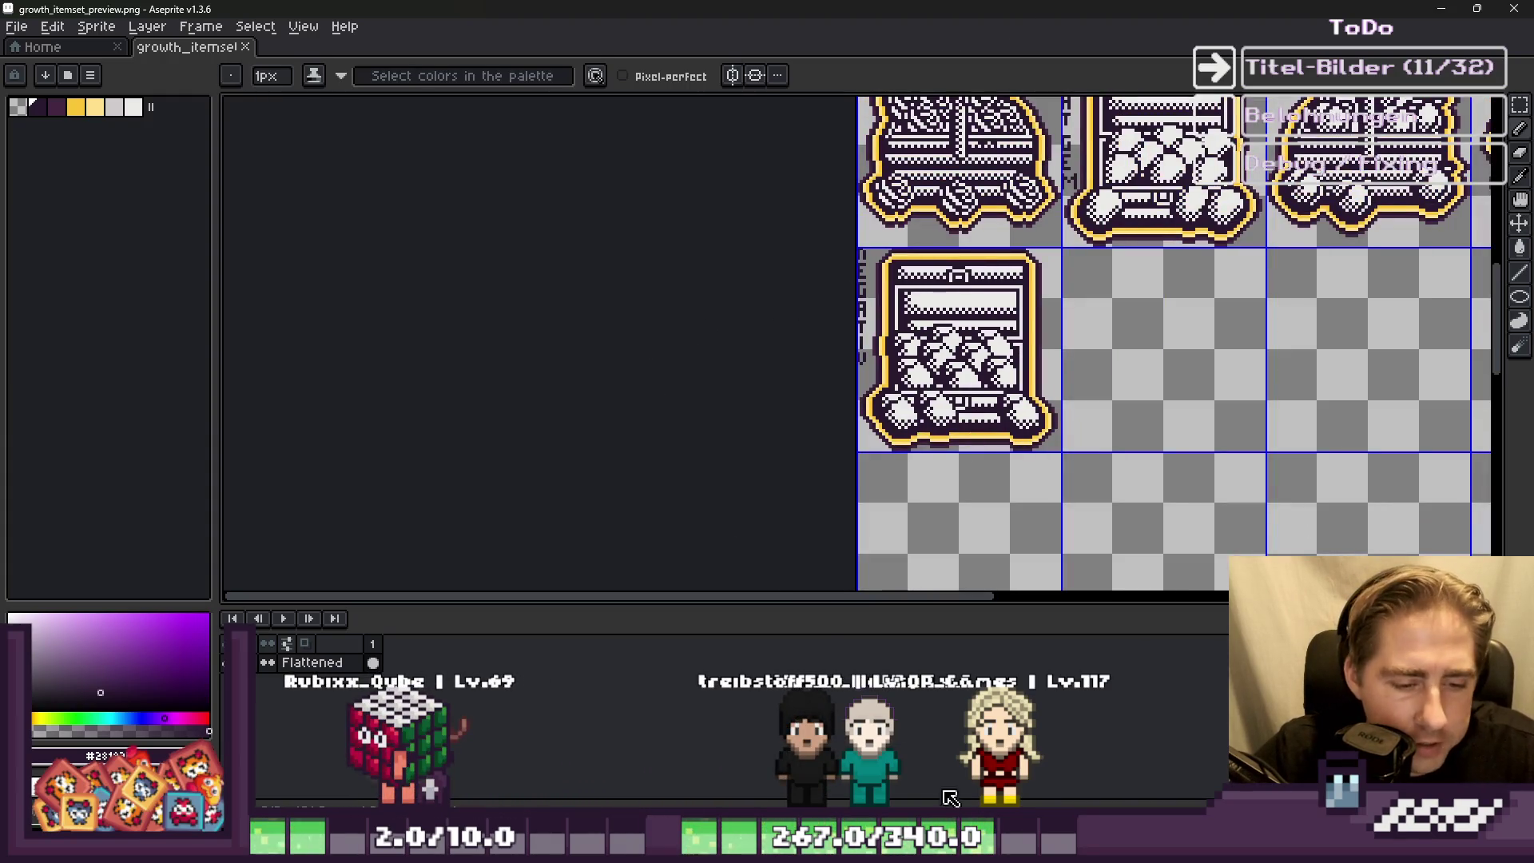
{"action": "left_click", "coordinate": [999, 847]}
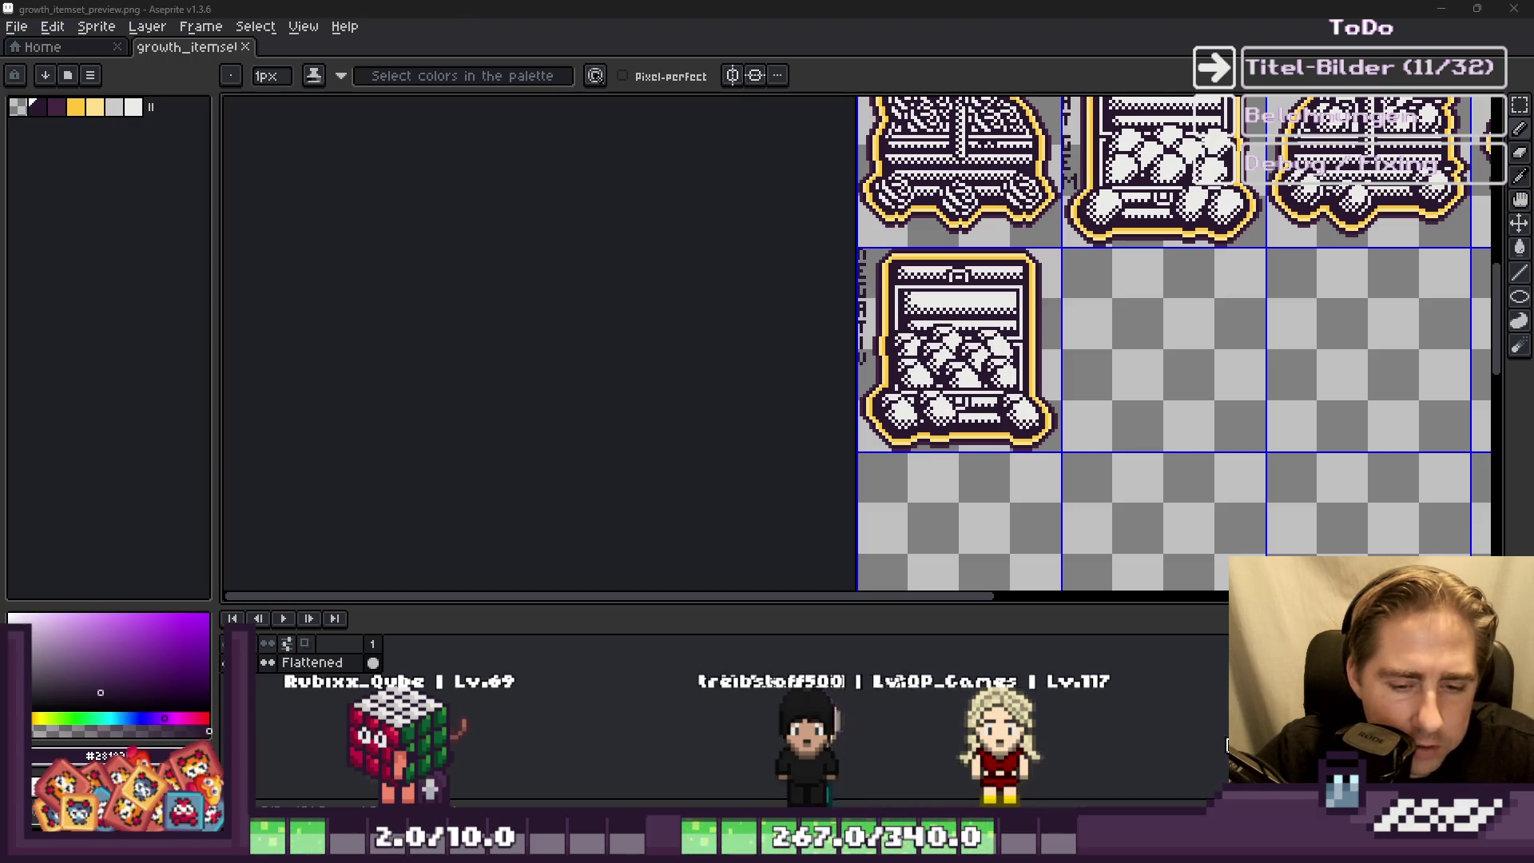
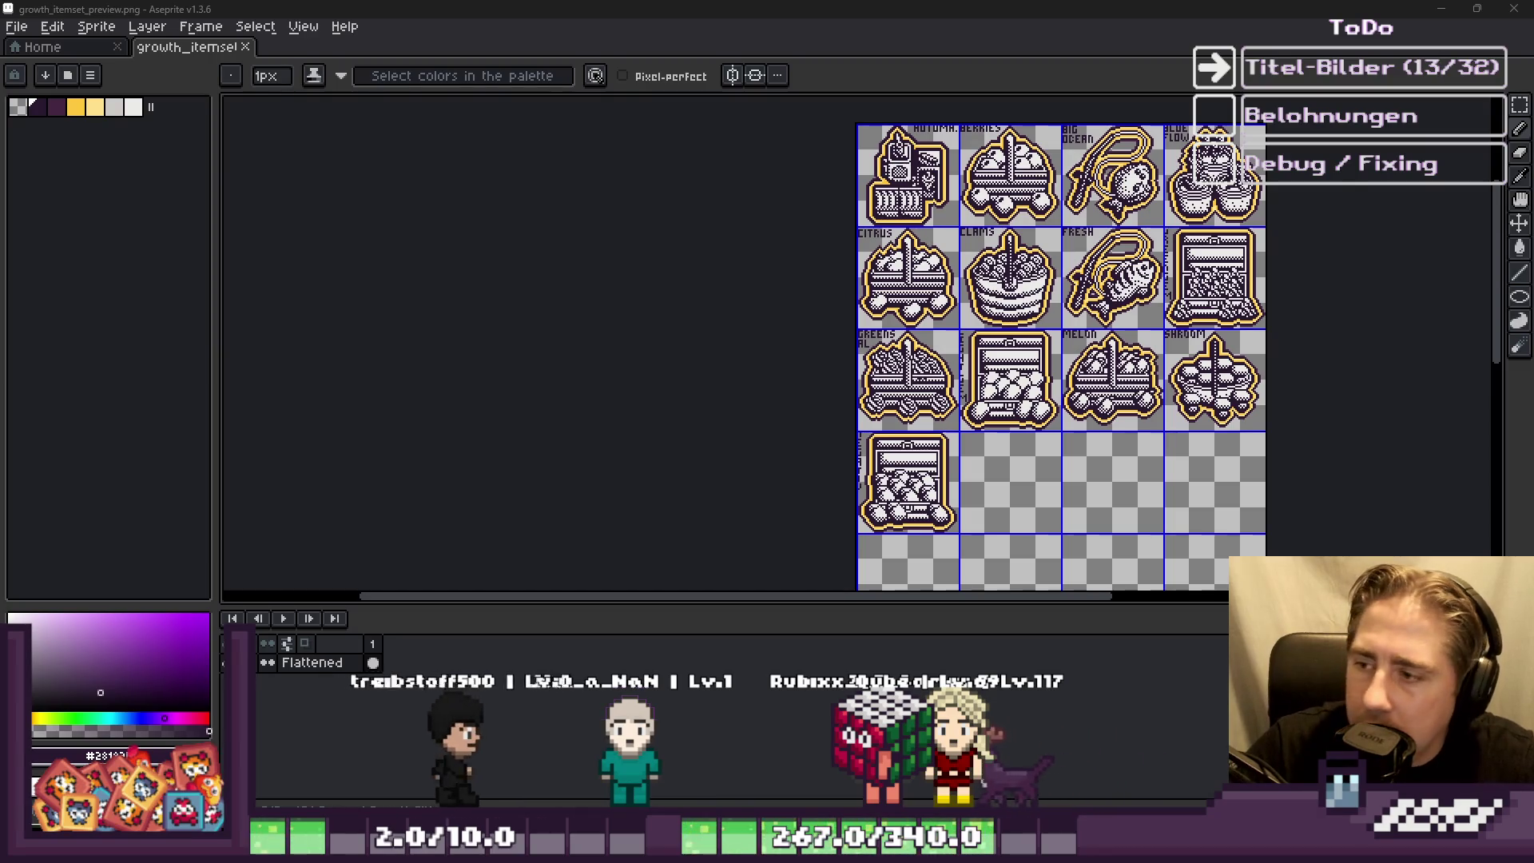
Step: Glance over the item-set sprite sheet, then bring the Godot item-set table to the front
{"action": "scroll", "coordinate": [1021, 288], "scroll_direction": "down", "scroll_amount": 1}
{"action": "scroll", "coordinate": [1021, 287], "scroll_direction": "up", "scroll_amount": 3}
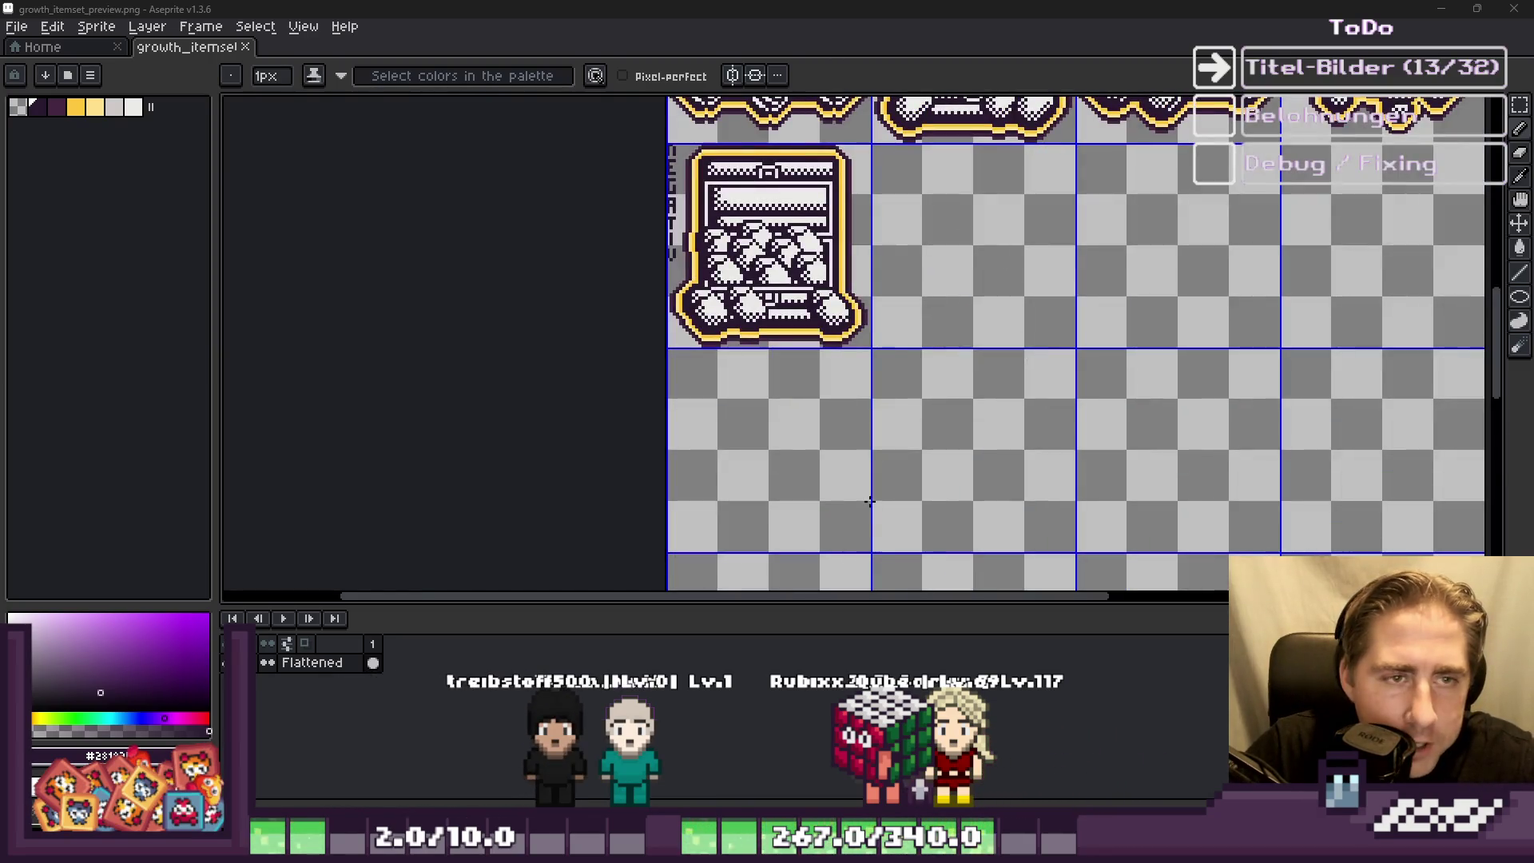
{"action": "key", "text": "alt+Tab"}
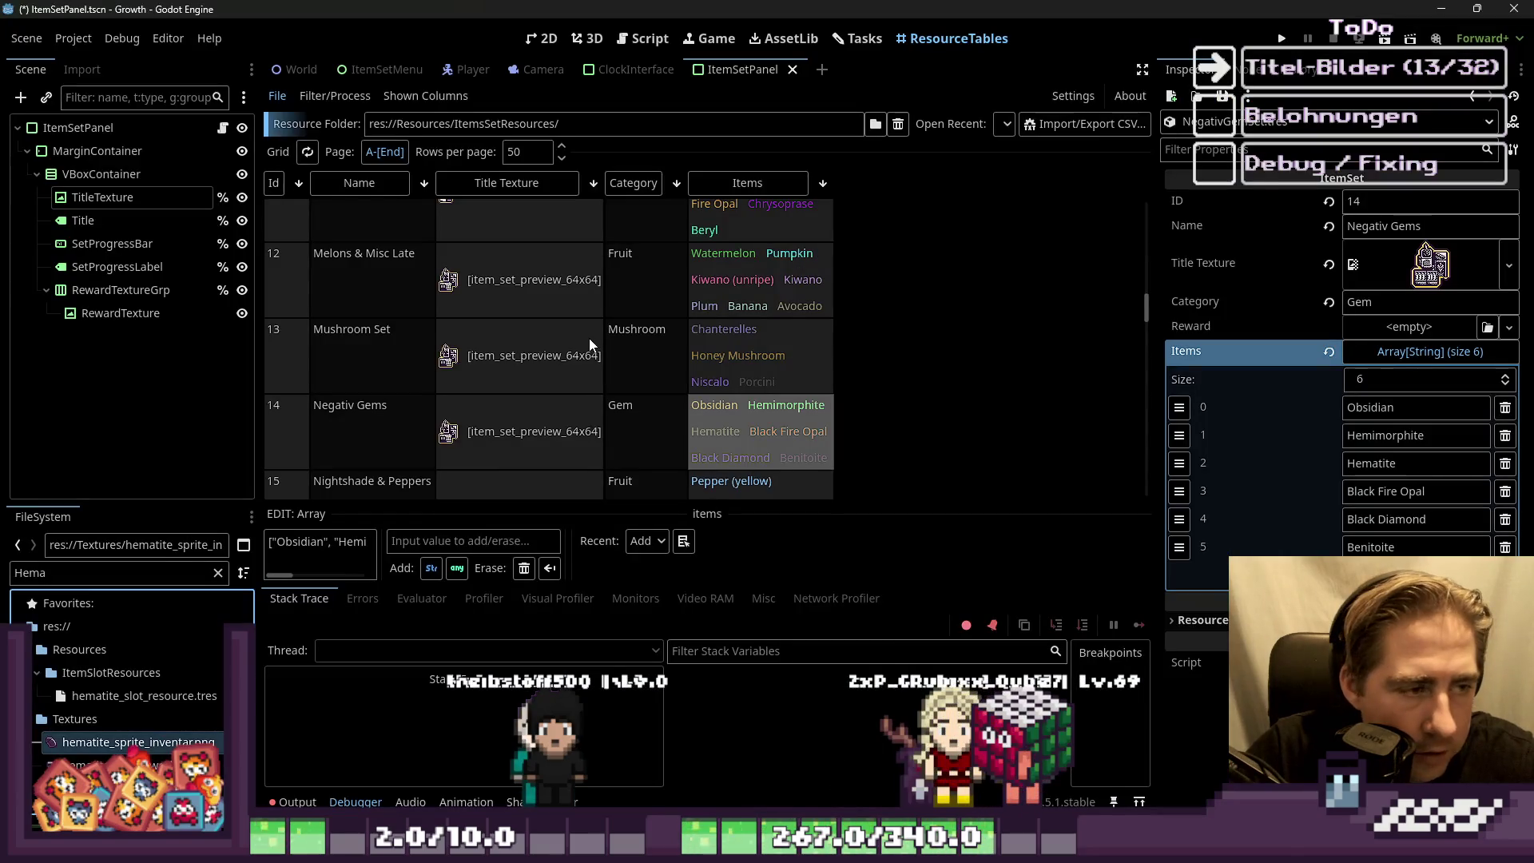
Step: Filter the FileSystem dock for 'pepper' and select the yellow pepper sprite file
{"action": "scroll", "coordinate": [486, 313], "scroll_direction": "down", "scroll_amount": 3}
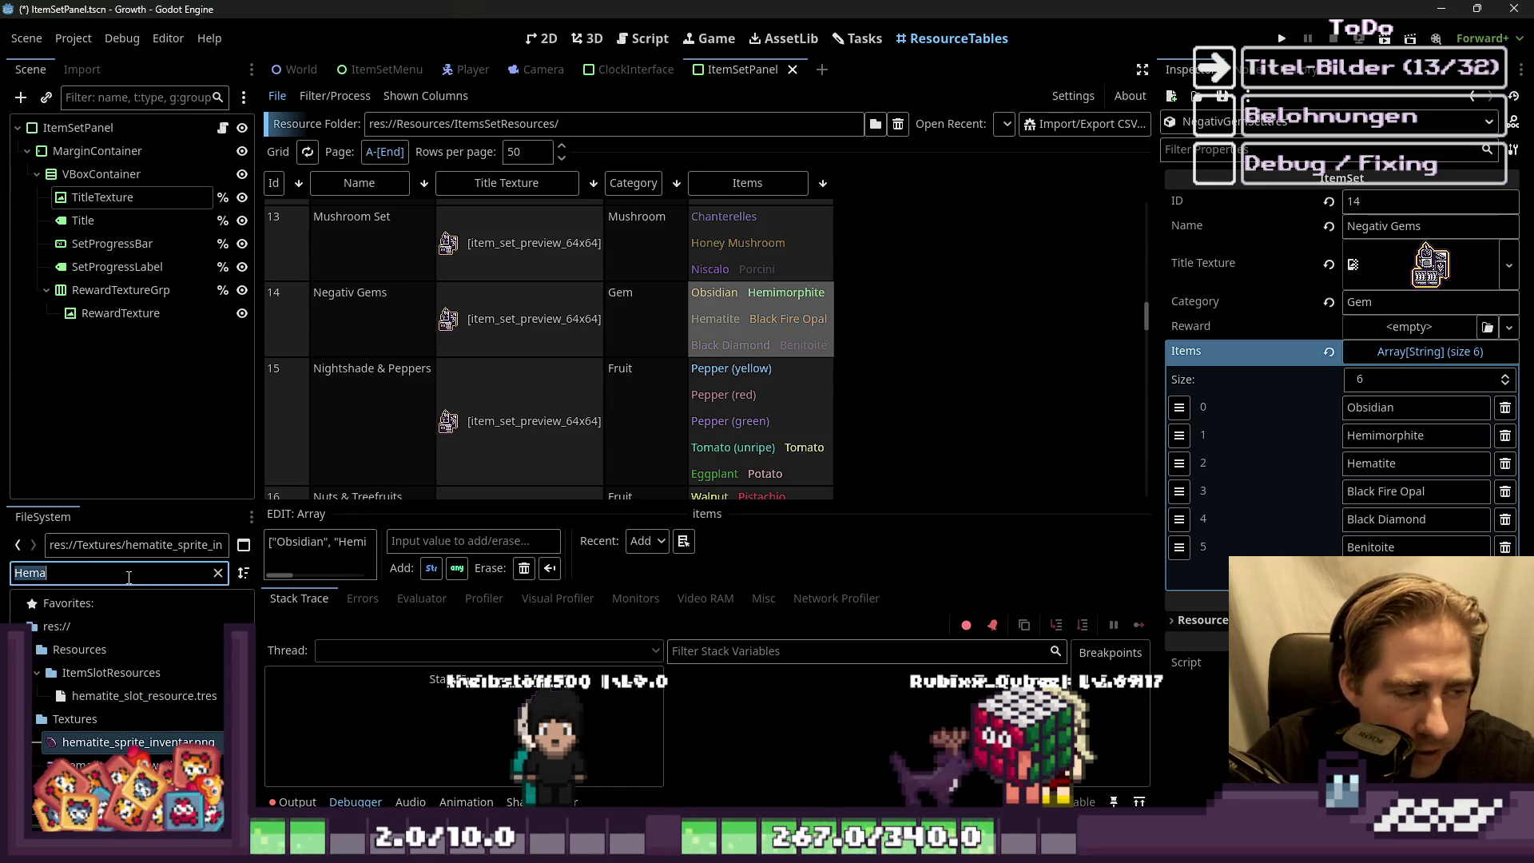
{"action": "type", "text": "Pap"}
{"action": "key", "text": "BackSpace"}
{"action": "key", "text": "BackSpace"}
{"action": "type", "text": "ep"}
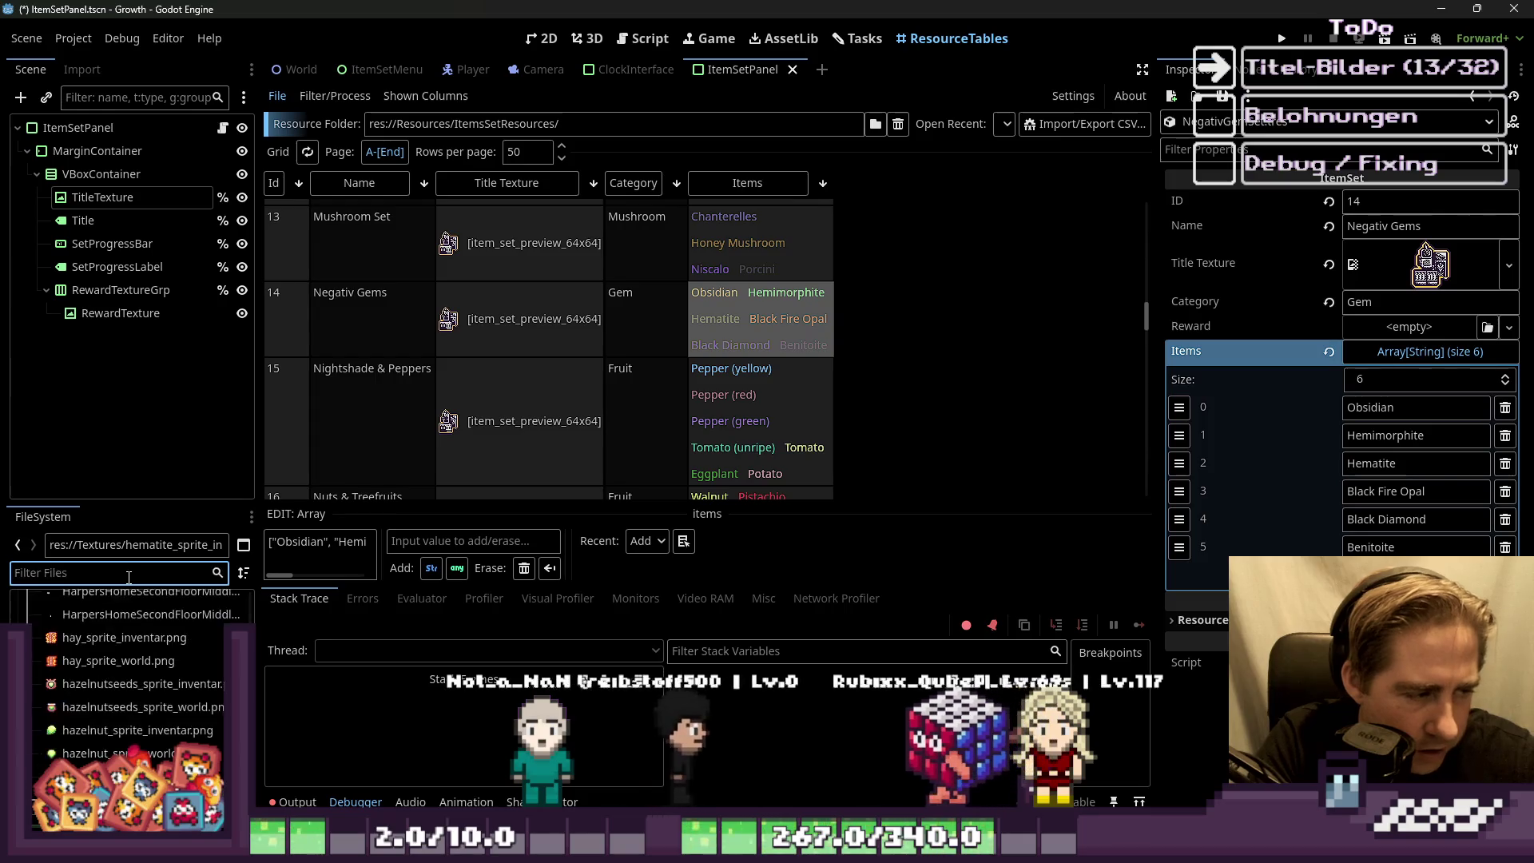
{"action": "type", "text": "per"}
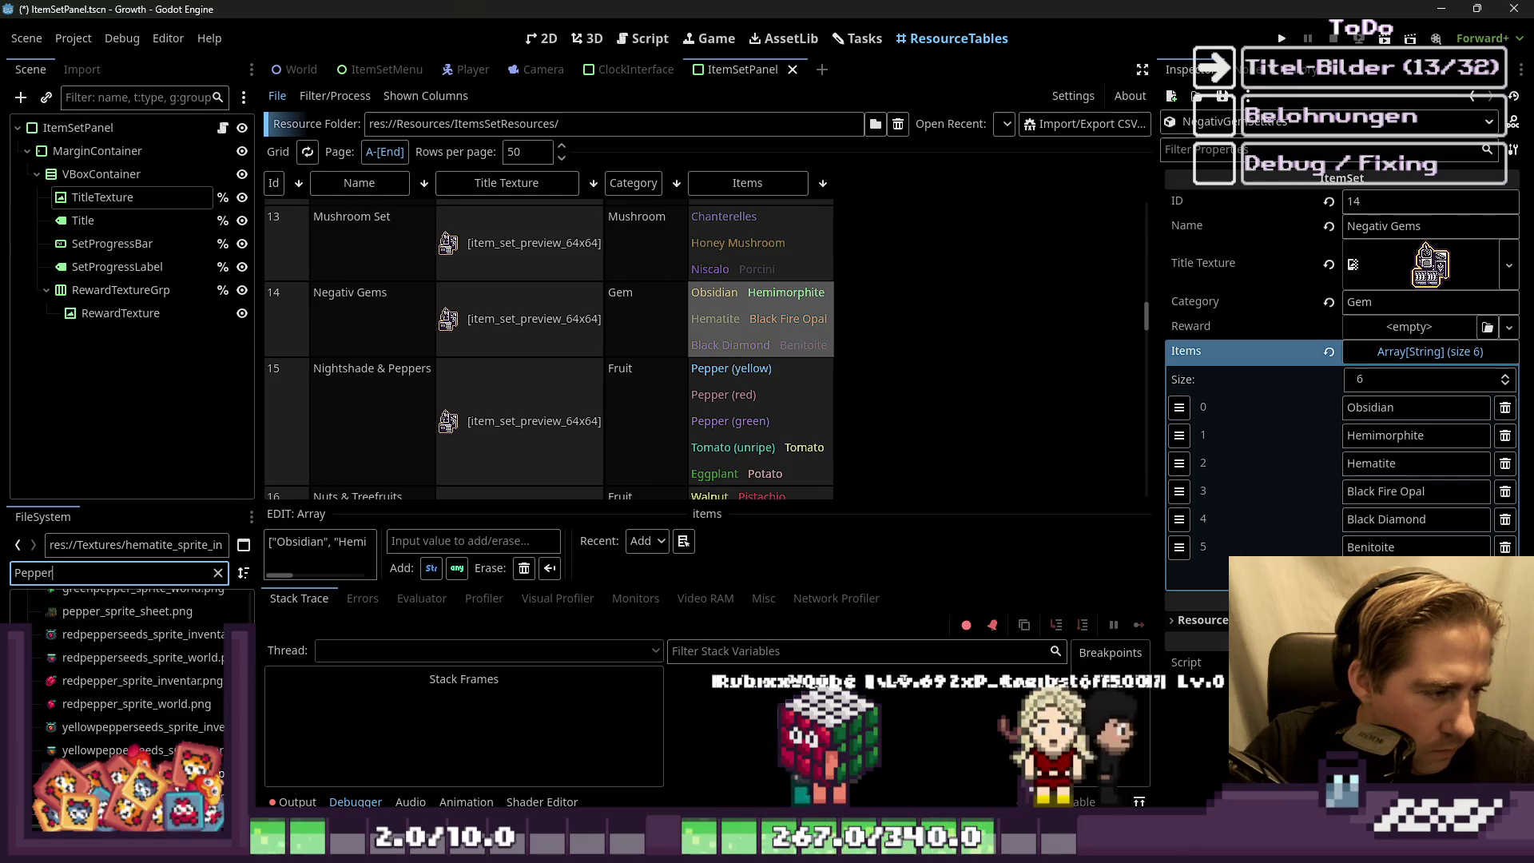
{"action": "mouse_move", "coordinate": [79, 771]}
{"action": "left_click", "coordinate": [77, 727]}
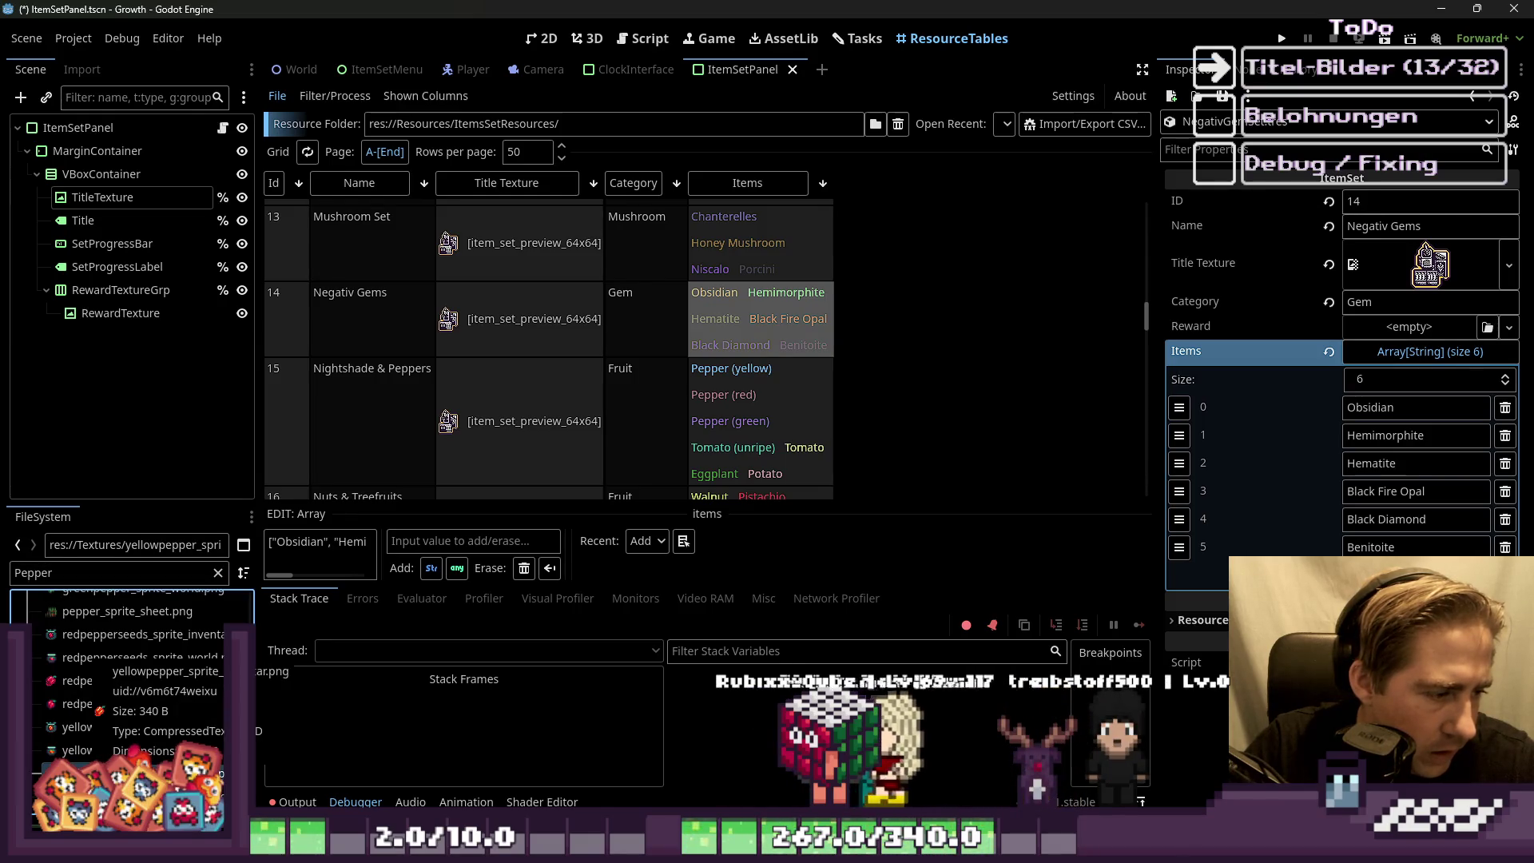
Step: Open the pepper world sprite in the external program
{"action": "right_click", "coordinate": [77, 727]}
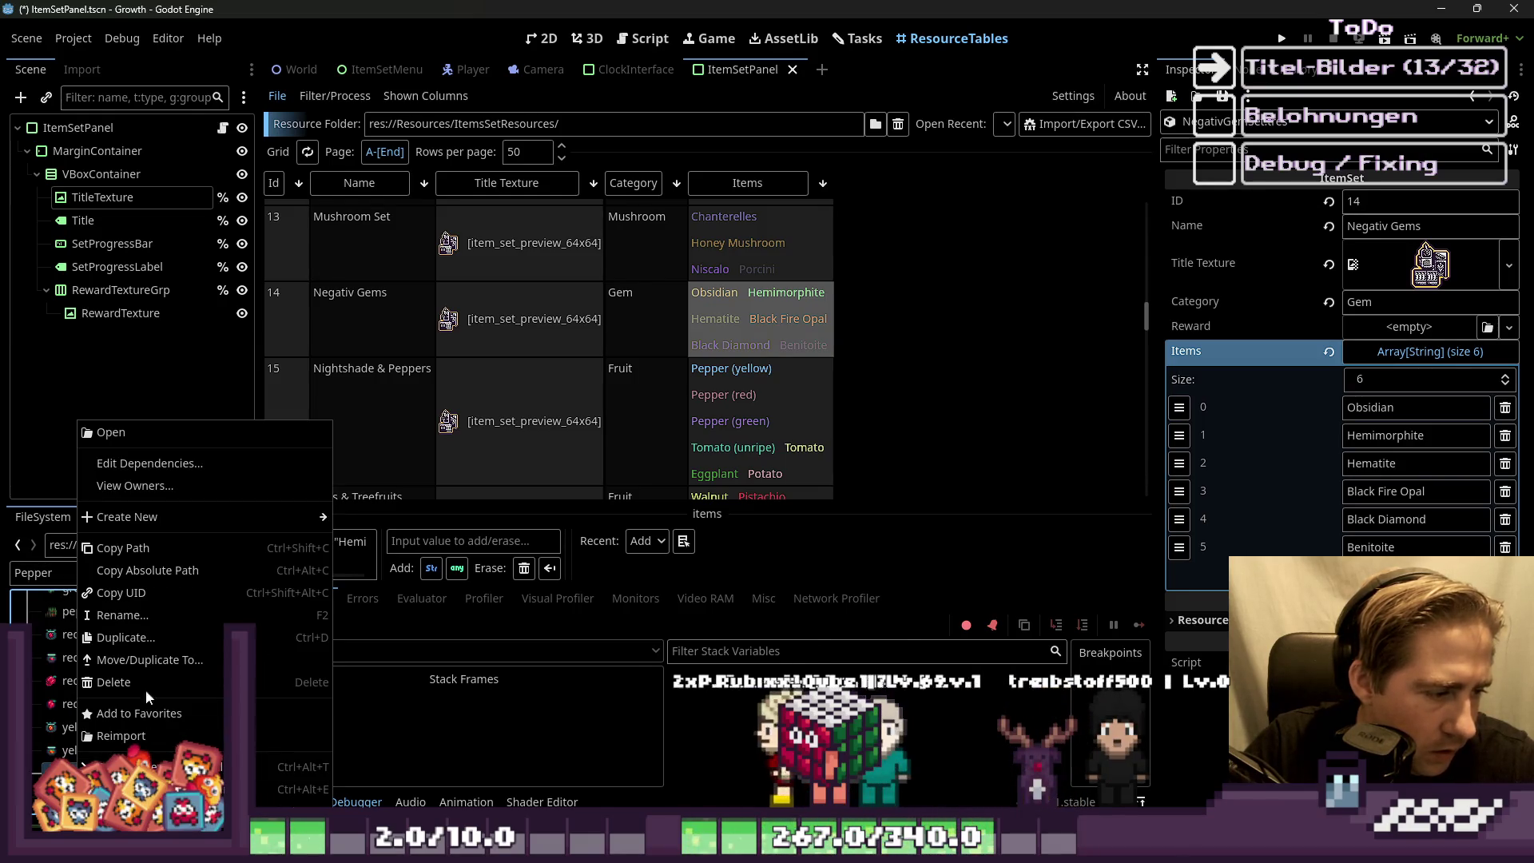
{"action": "left_click", "coordinate": [49, 737]}
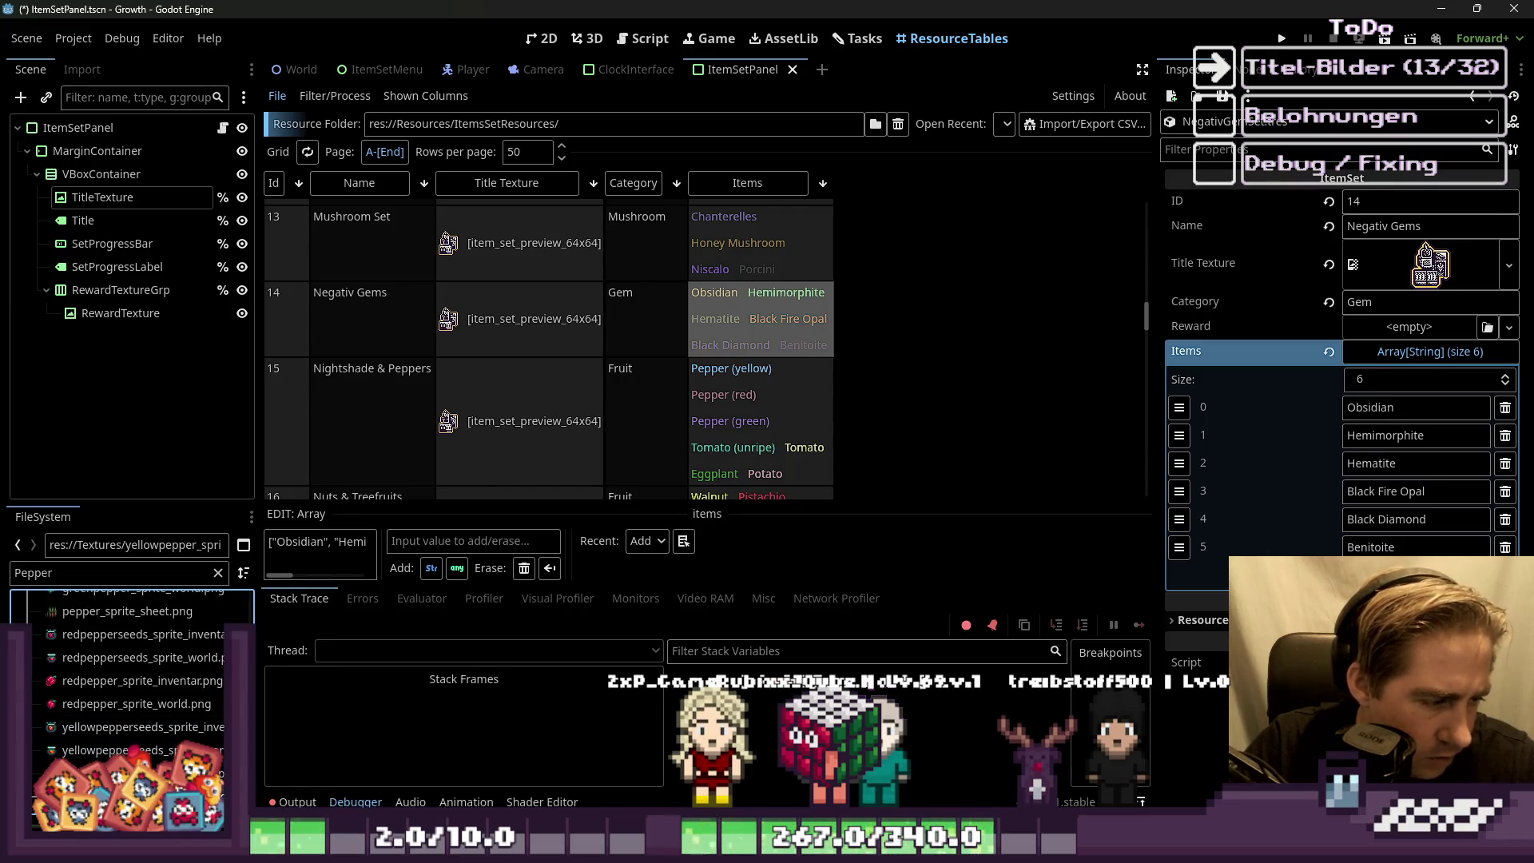
{"action": "right_click", "coordinate": [80, 727]}
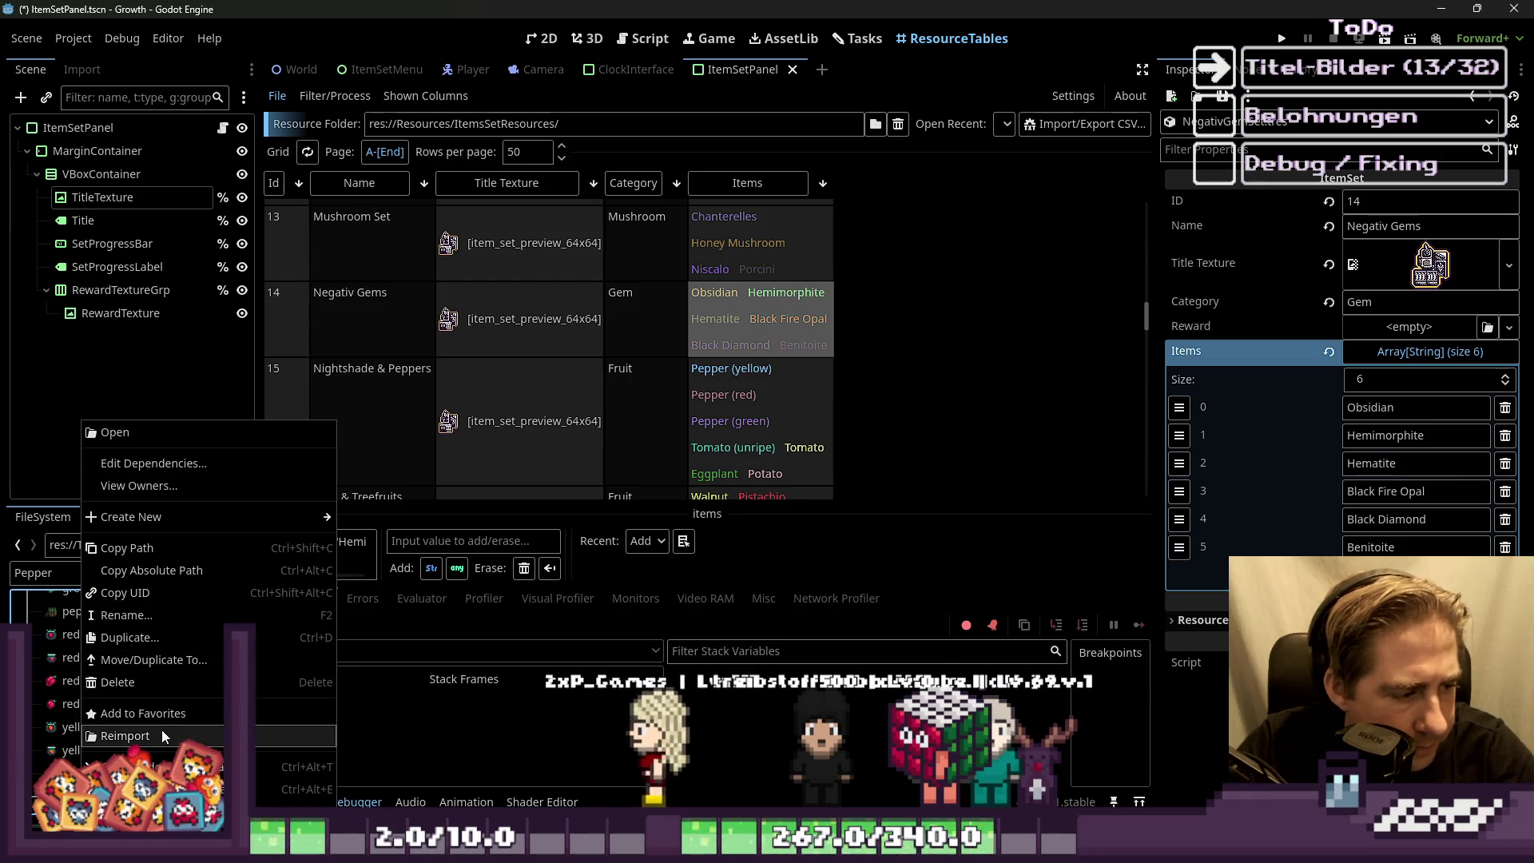
{"action": "left_click", "coordinate": [159, 789]}
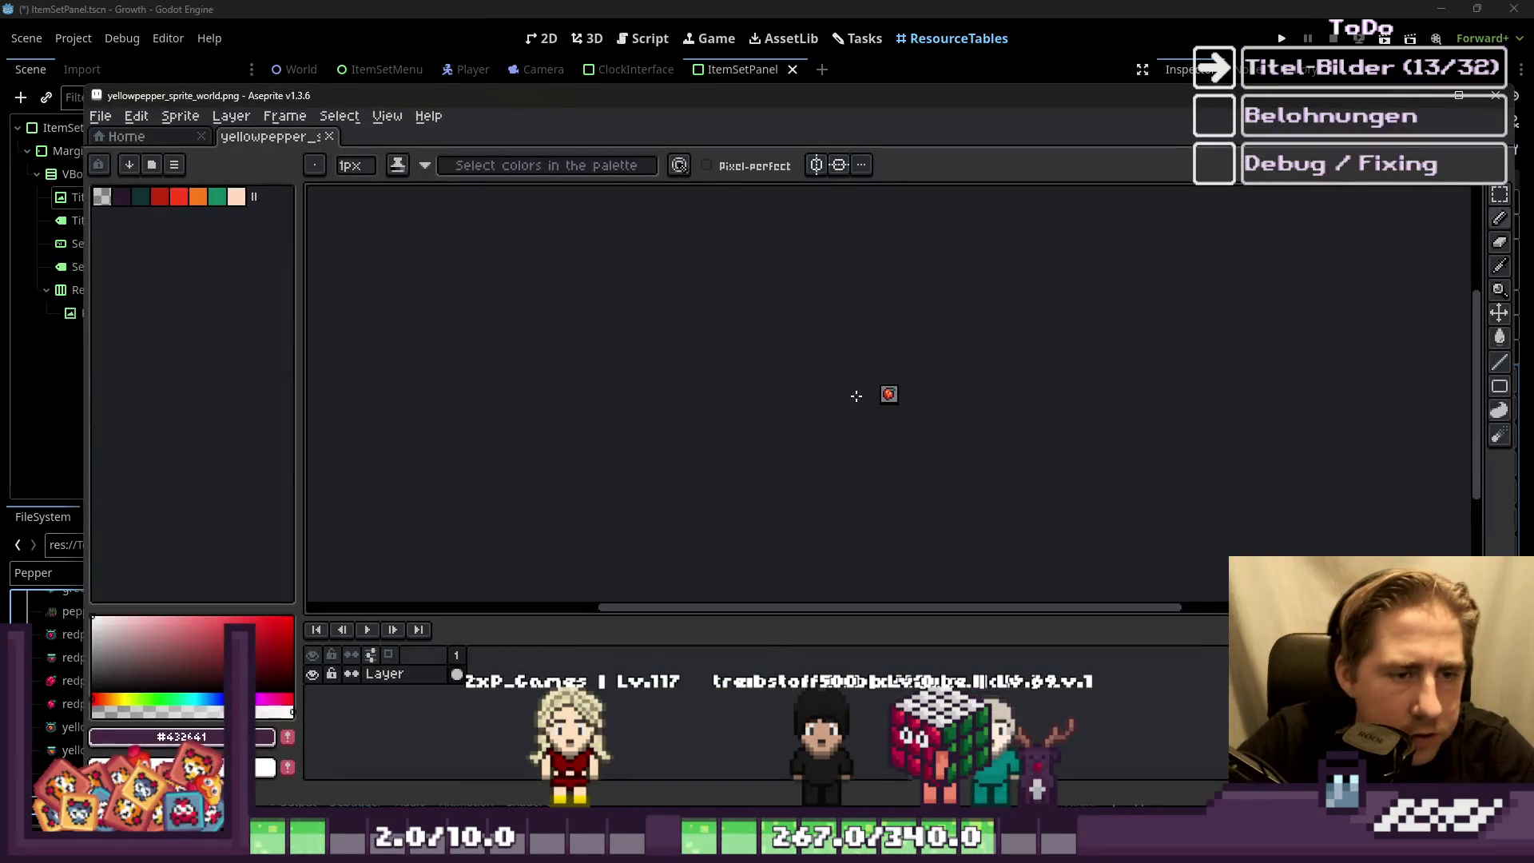
Step: Open yellowpepper_sprite_inventar.png in Aseprite and maximize its window
{"action": "left_click", "coordinate": [354, 7]}
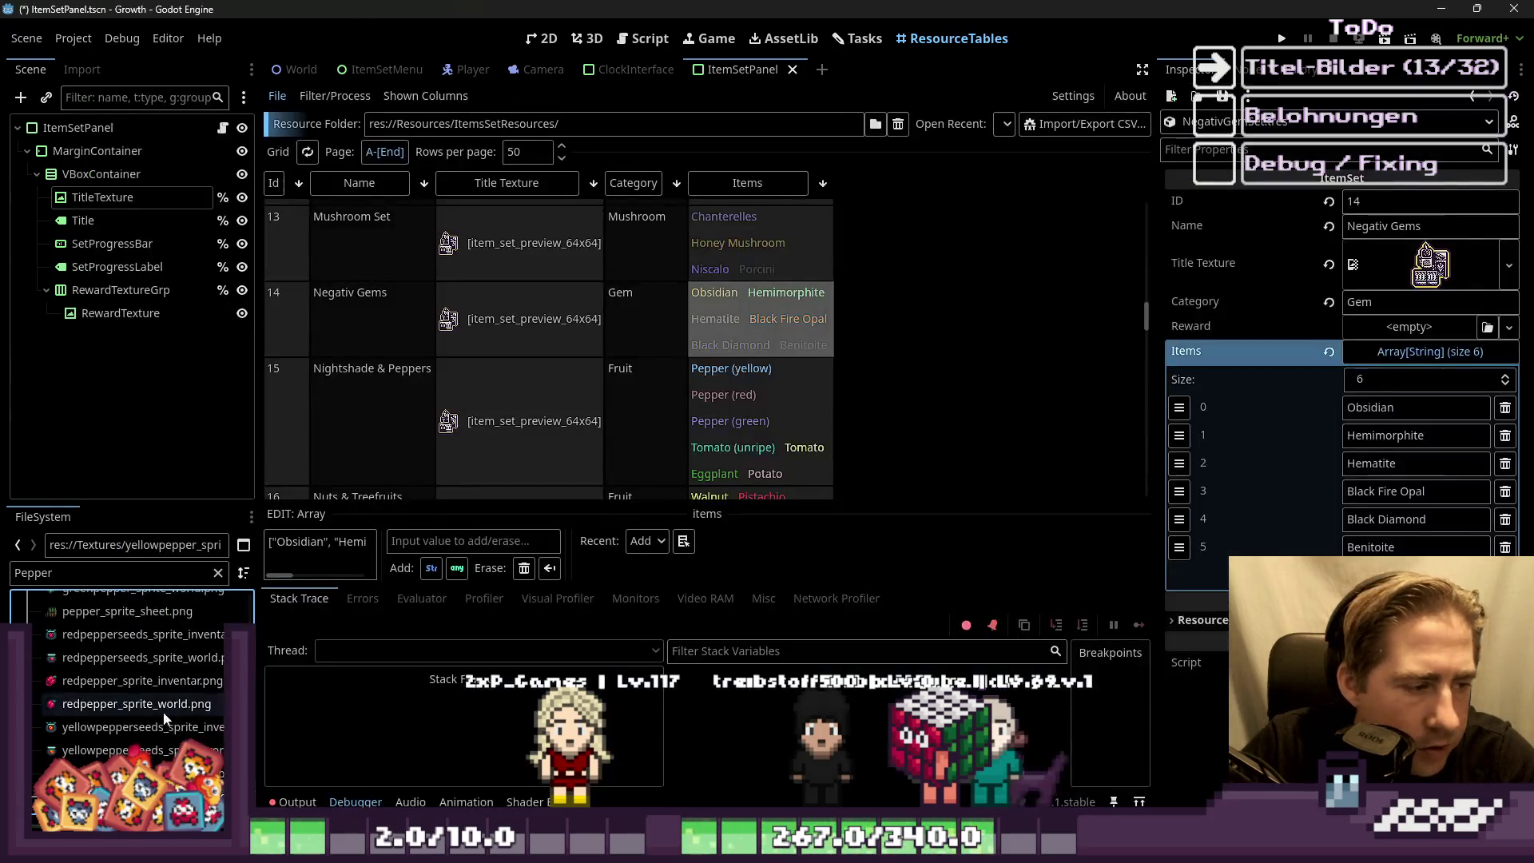
{"action": "right_click", "coordinate": [139, 750]}
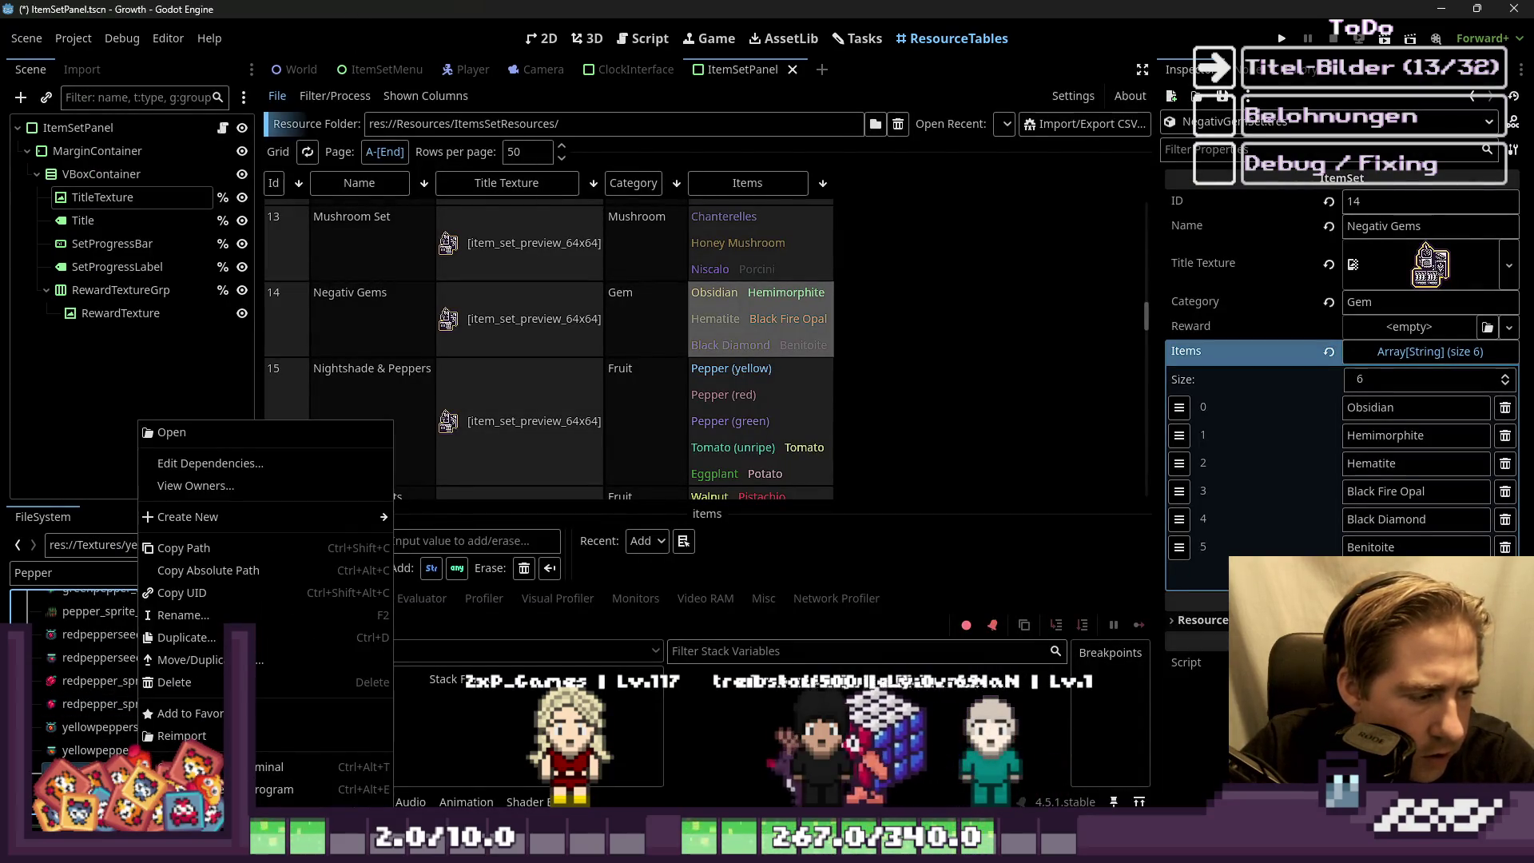
{"action": "left_click", "coordinate": [160, 788]}
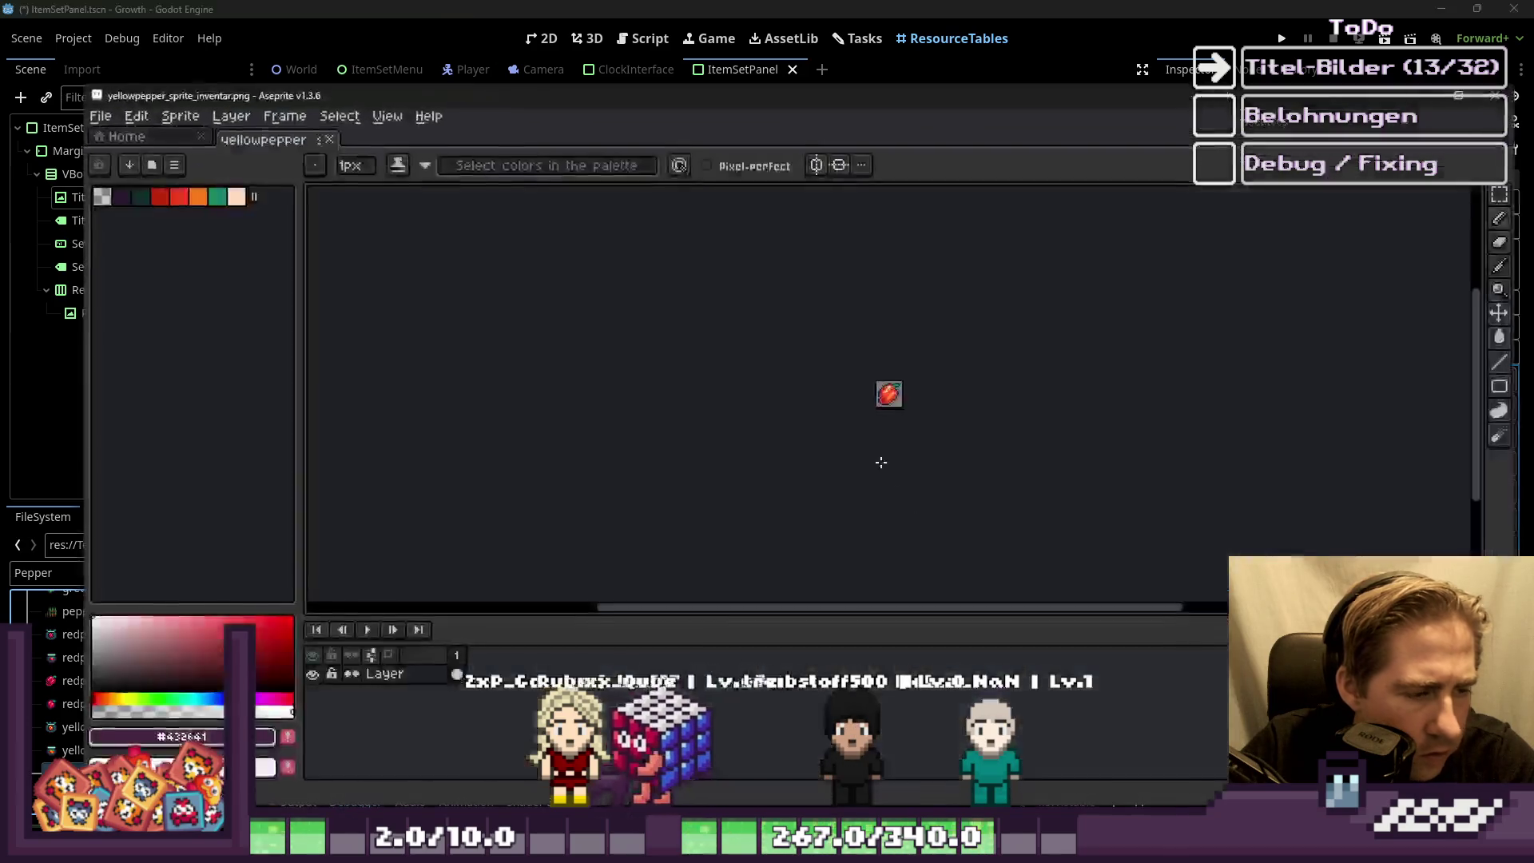
{"action": "double_click", "coordinate": [769, 95]}
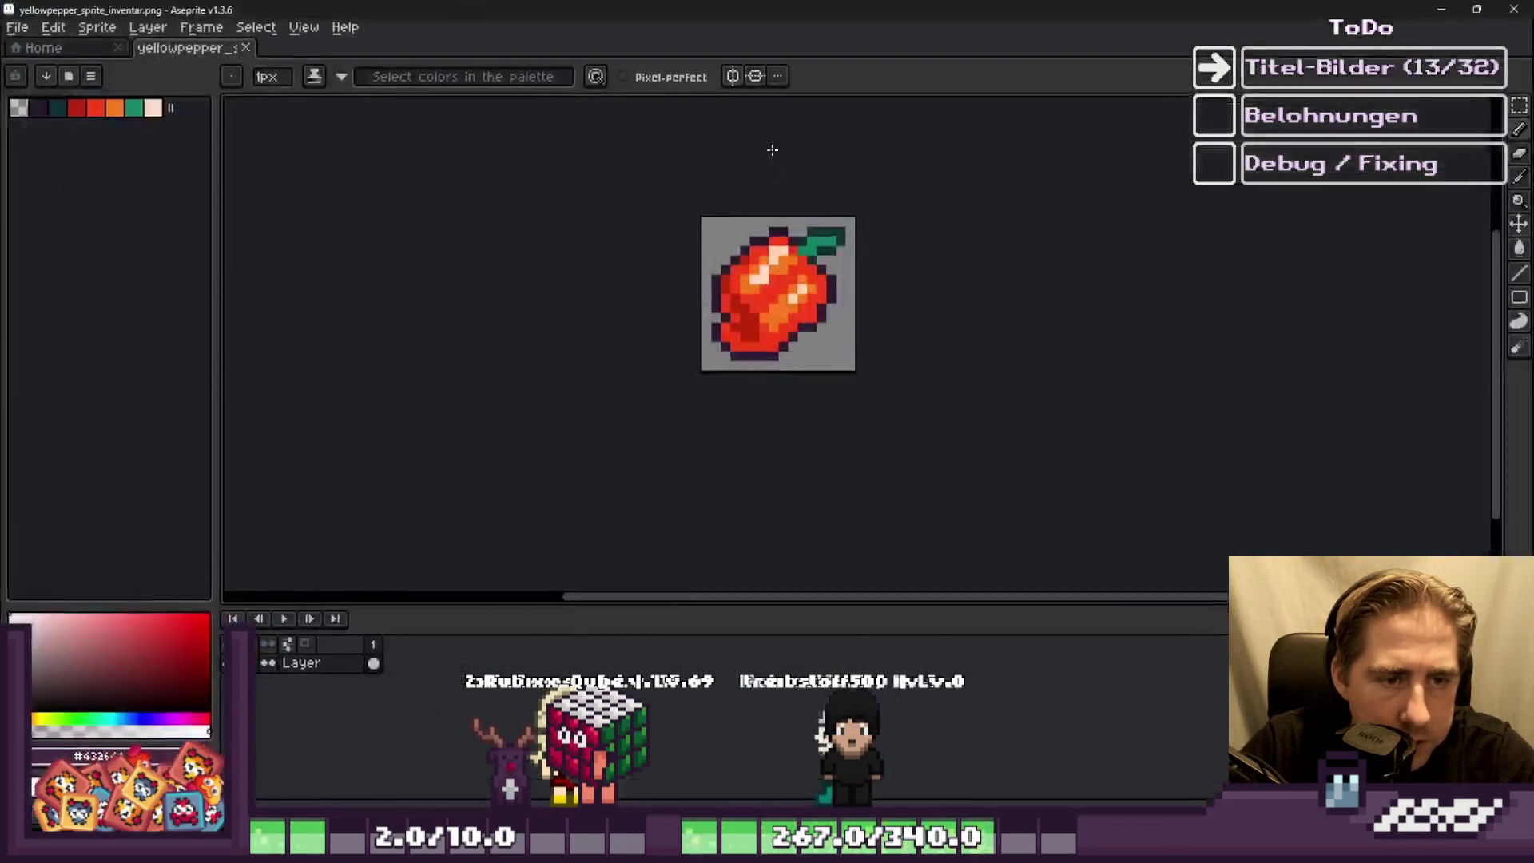
Step: Close the extra tileset image and hematite sprite windows
{"action": "left_click", "coordinate": [1440, 8]}
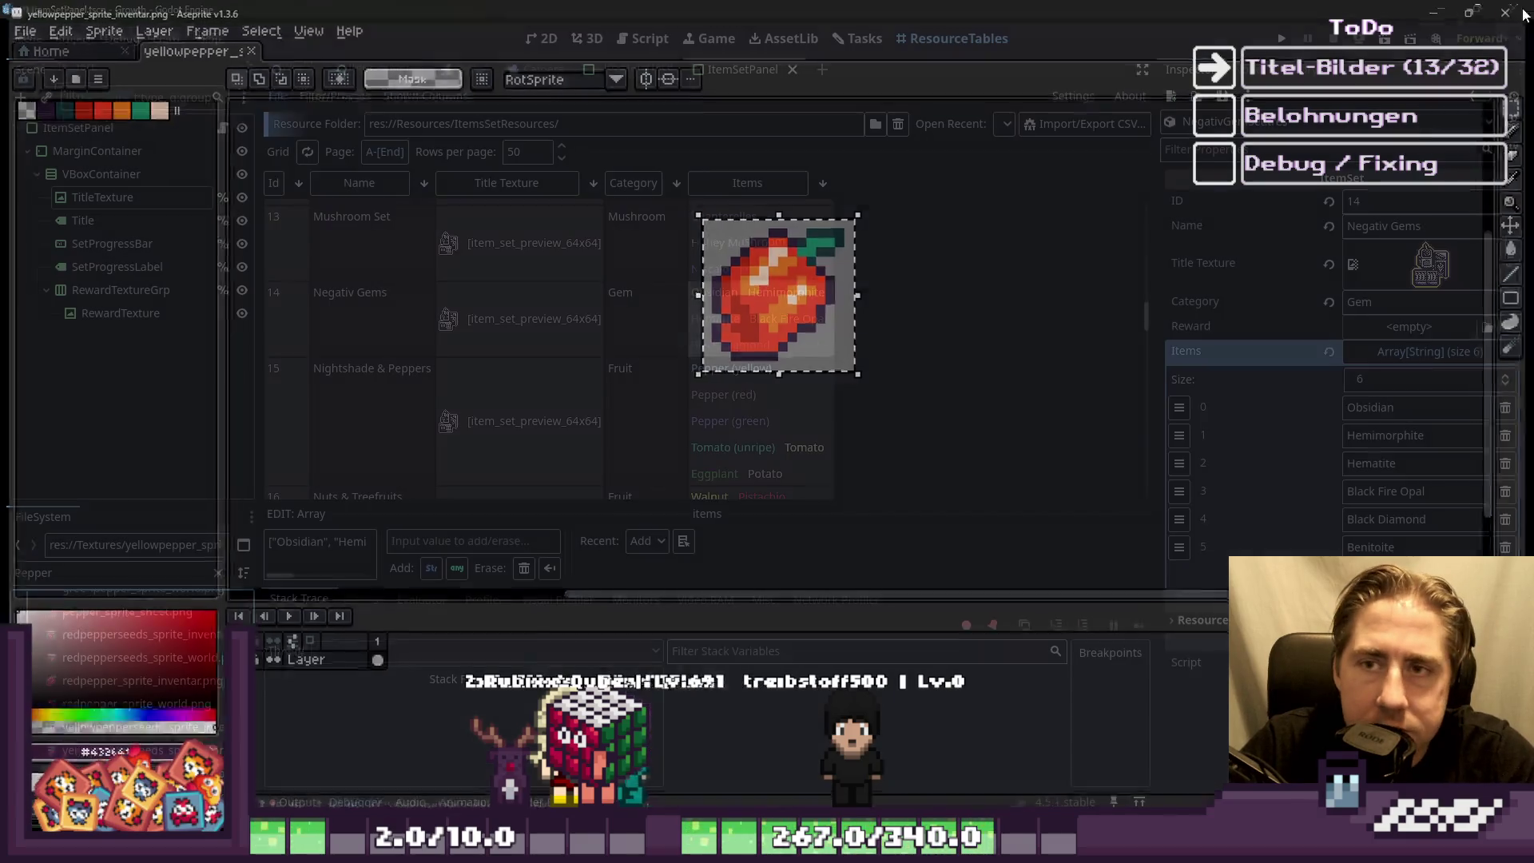
{"action": "mouse_move", "coordinate": [1213, 847]}
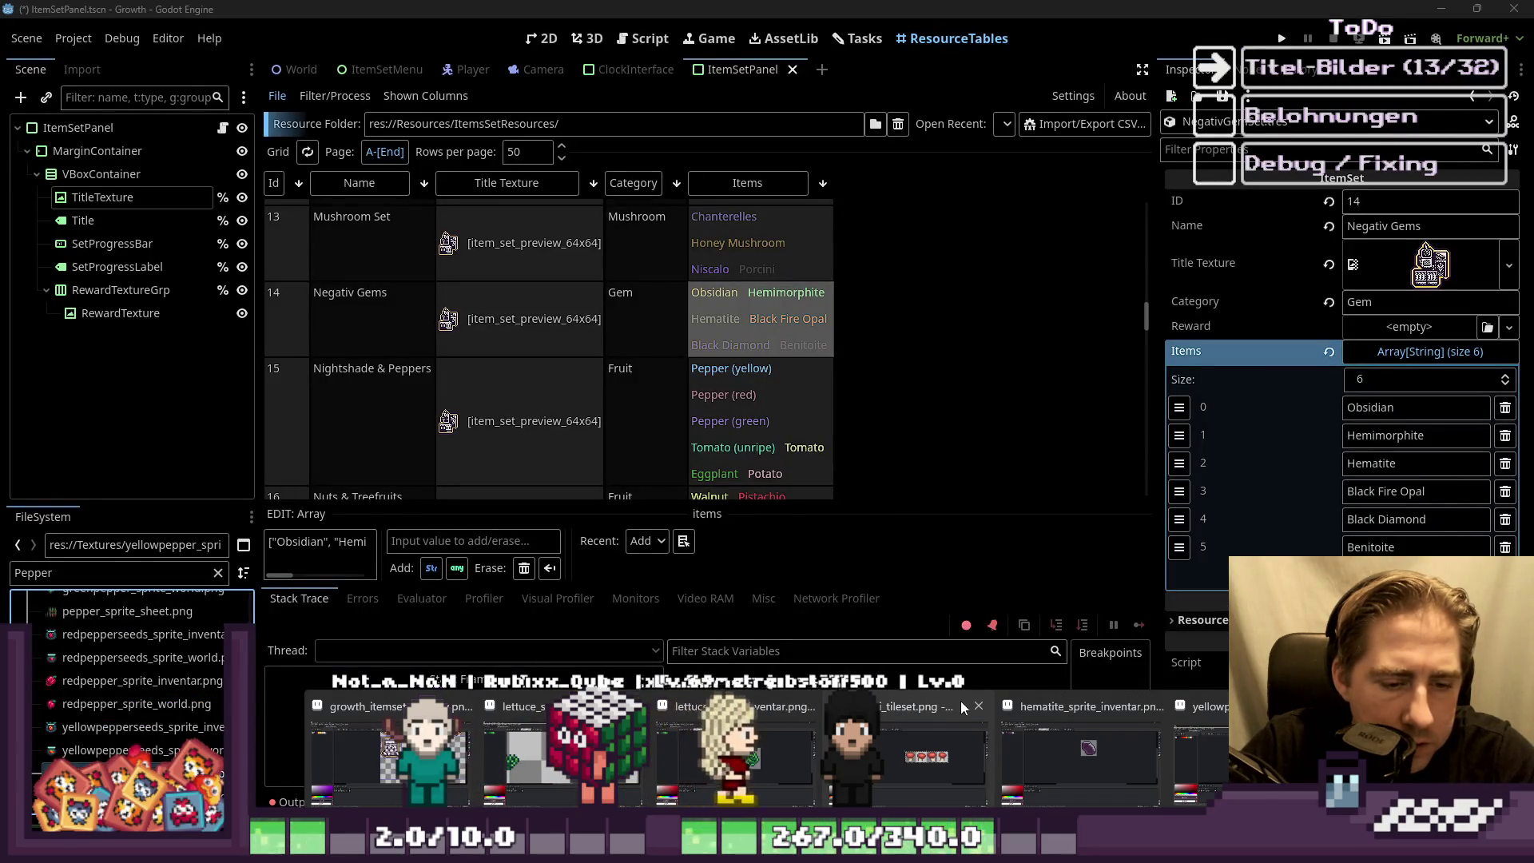
{"action": "left_click", "coordinate": [978, 706]}
{"action": "left_click", "coordinate": [1066, 706]}
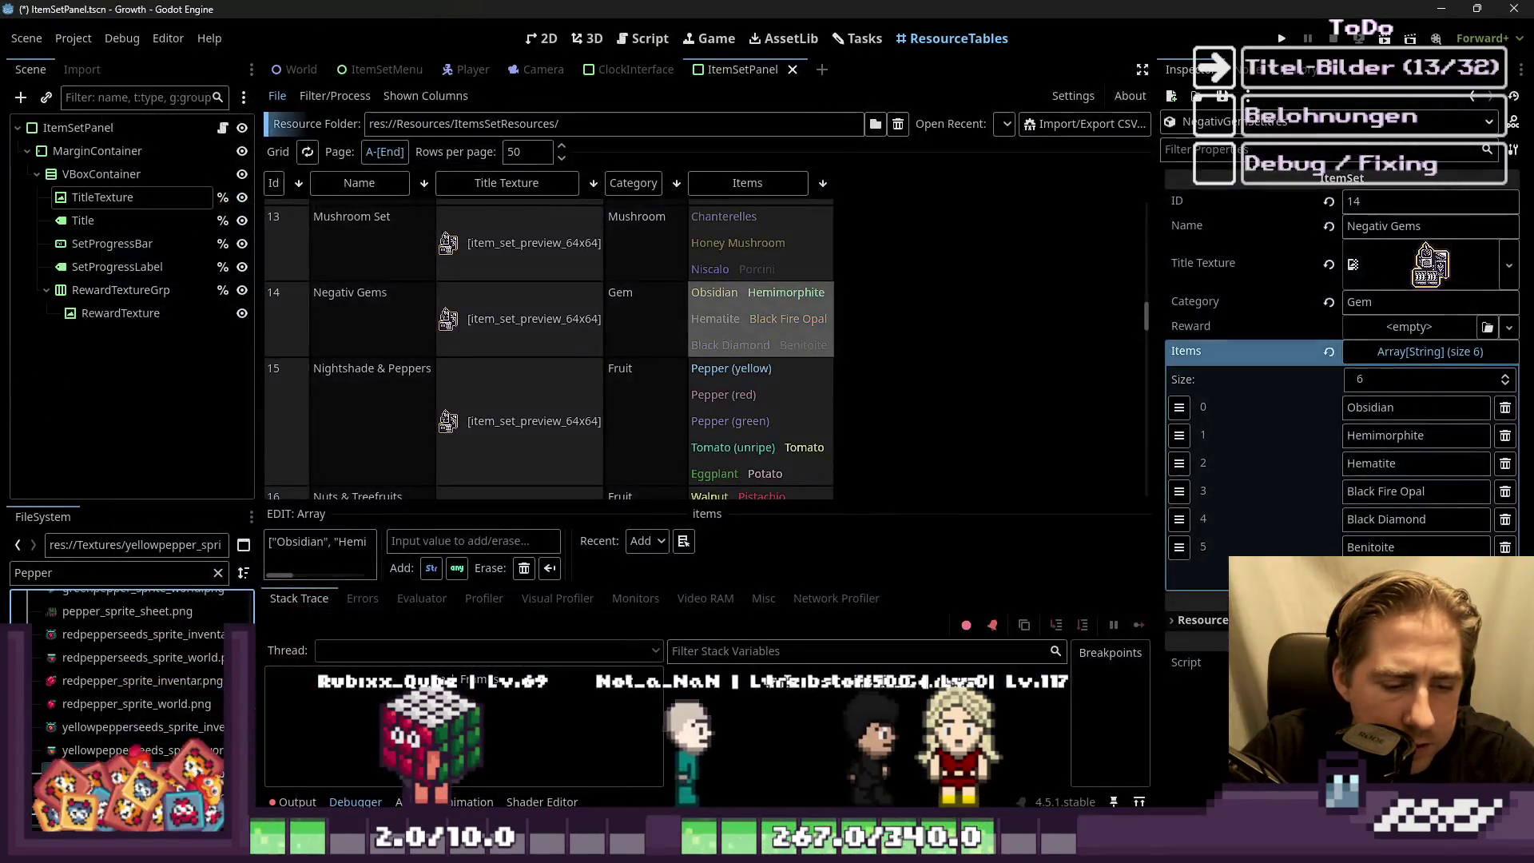
Step: Paste the red pepper into an empty cell of growth_itemset_preview.png
{"action": "key", "text": "alt+Tab"}
{"action": "scroll", "coordinate": [905, 415], "scroll_direction": "up", "scroll_amount": 1}
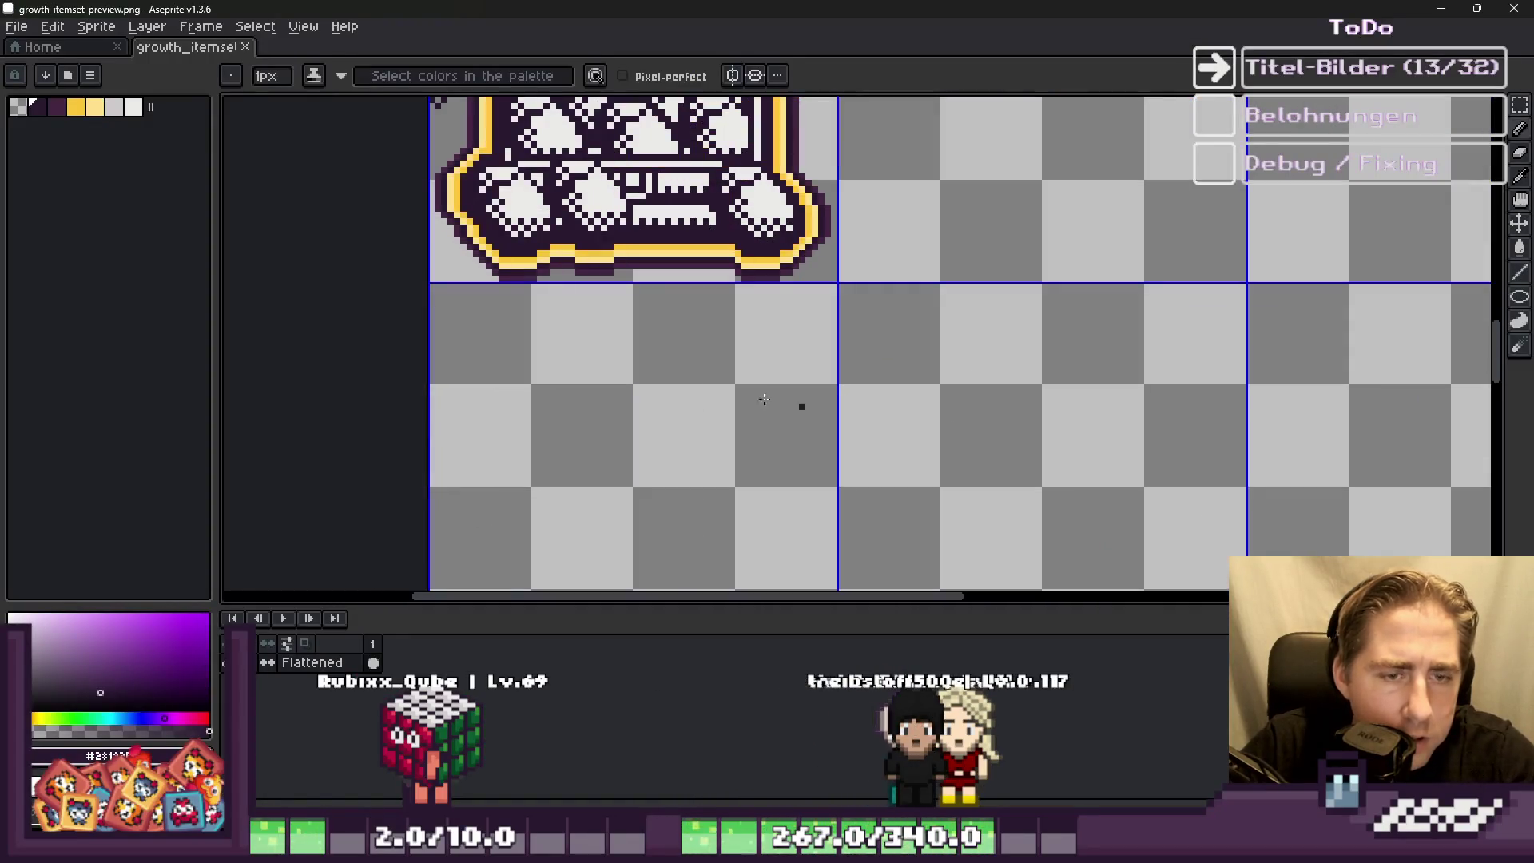
{"action": "scroll", "coordinate": [524, 284], "scroll_direction": "down", "scroll_amount": 3}
{"action": "scroll", "coordinate": [828, 304], "scroll_direction": "up", "scroll_amount": 3}
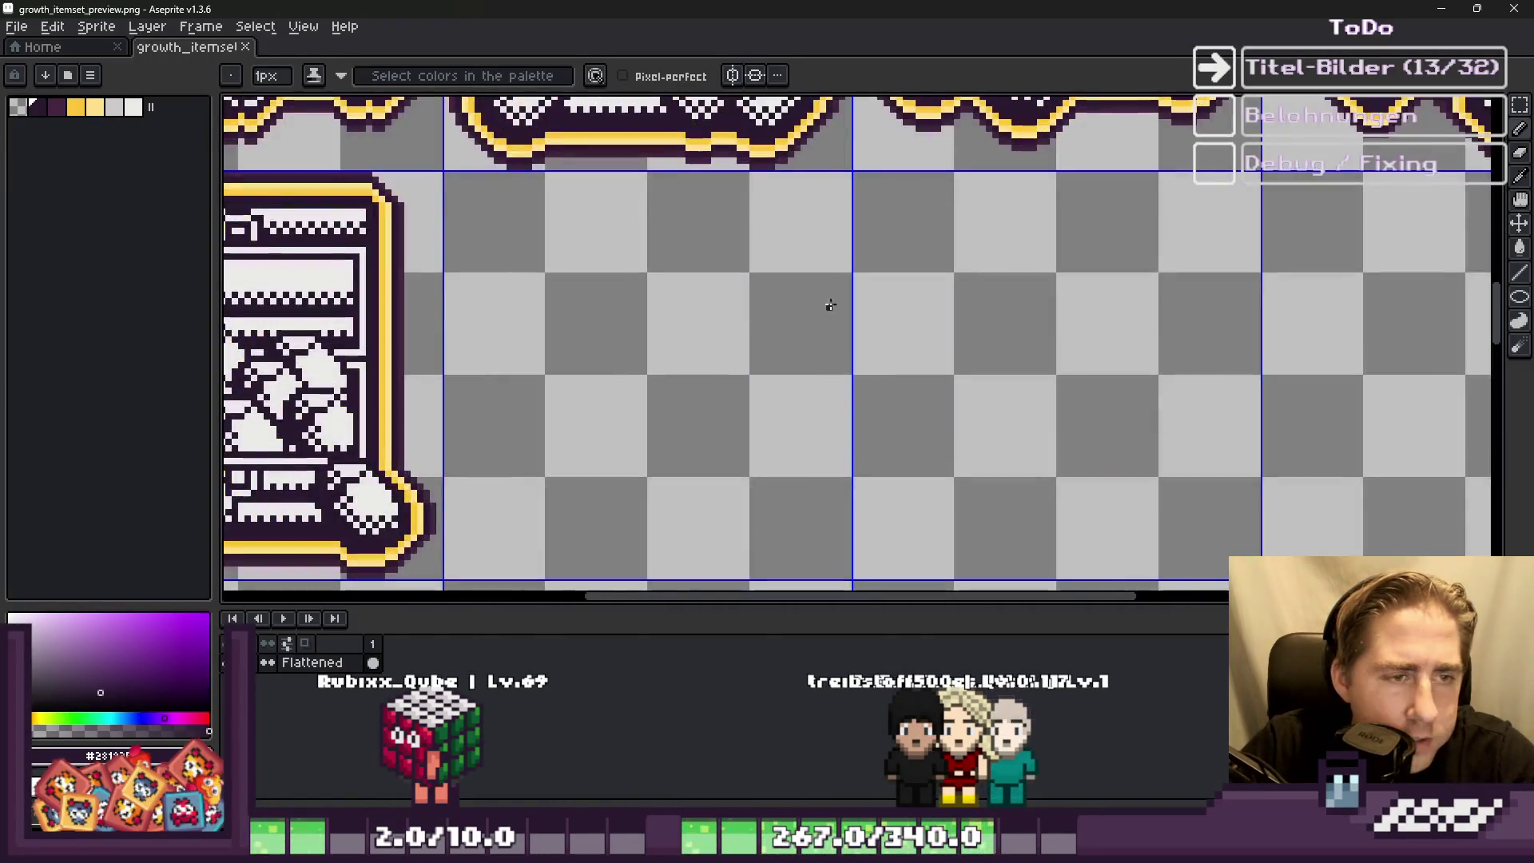
{"action": "key", "text": "ctrl+v"}
{"action": "mouse_move", "coordinate": [839, 327]}
{"action": "left_mouse_down"}
{"action": "mouse_move", "coordinate": [1050, 207]}
{"action": "mouse_move", "coordinate": [974, 275]}
{"action": "left_mouse_up"}
{"action": "key", "text": "Return"}
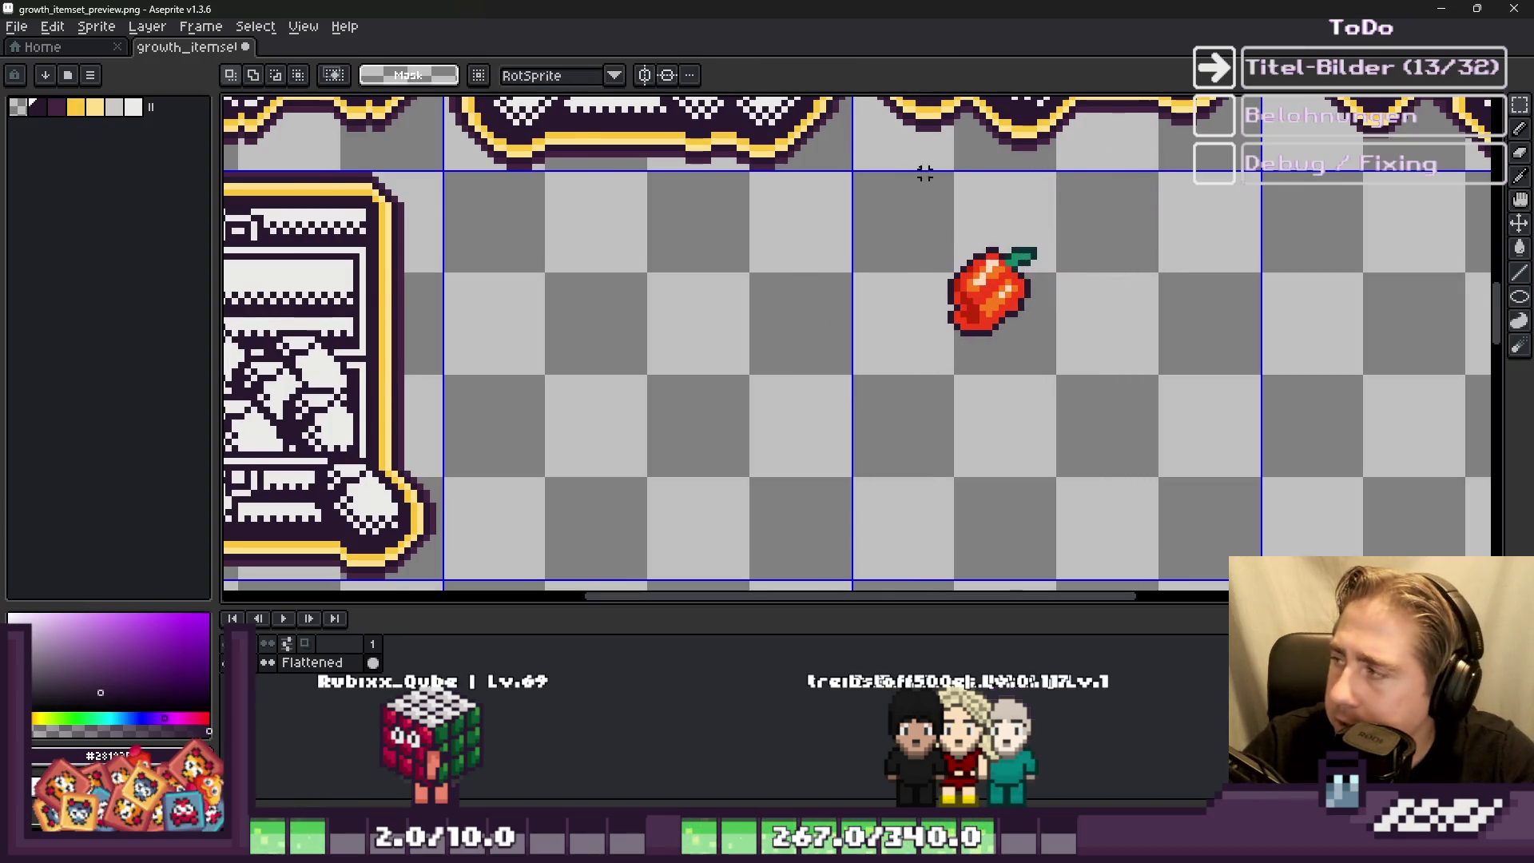
Step: Copy the bottom-row basket icon into the empty cell beside the pepper
{"action": "scroll", "coordinate": [865, 210], "scroll_direction": "down", "scroll_amount": 3}
{"action": "scroll", "coordinate": [888, 399], "scroll_direction": "up", "scroll_amount": 2}
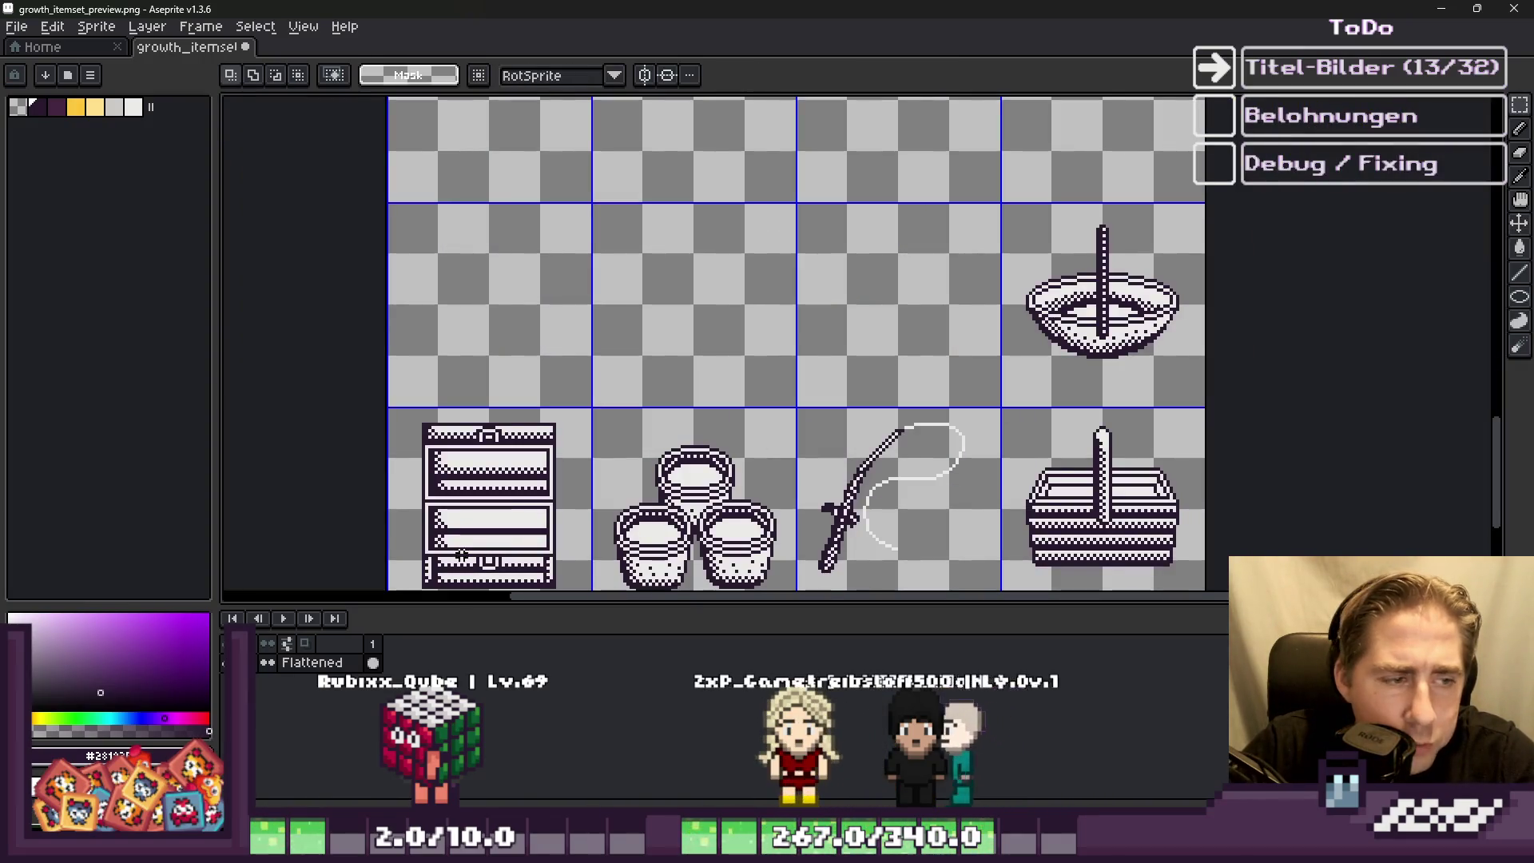
{"action": "left_click_drag", "start_coordinate": [1133, 434], "coordinate": [1005, 583]}
{"action": "key", "text": "ctrl+c"}
{"action": "scroll", "coordinate": [993, 472], "scroll_direction": "down", "scroll_amount": 2}
{"action": "scroll", "coordinate": [908, 342], "scroll_direction": "up", "scroll_amount": 3}
{"action": "key", "text": "ctrl+v"}
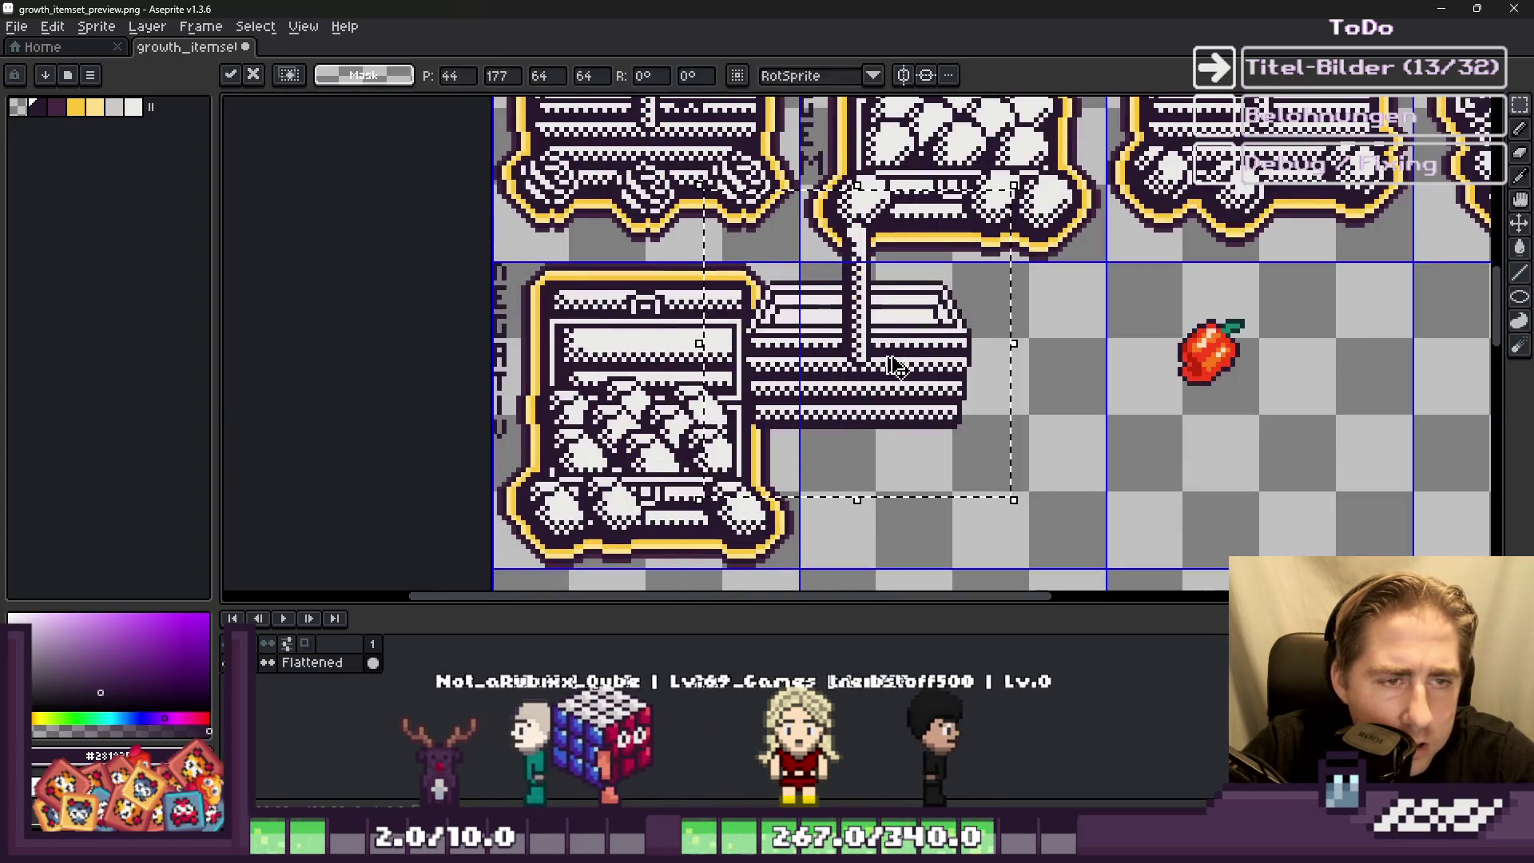
{"action": "scroll", "coordinate": [895, 366], "scroll_direction": "up", "scroll_amount": 2}
{"action": "mouse_move", "coordinate": [895, 366]}
{"action": "left_mouse_down"}
{"action": "mouse_move", "coordinate": [1023, 435]}
{"action": "mouse_move", "coordinate": [987, 419]}
{"action": "left_mouse_up"}
{"action": "key", "text": "Return"}
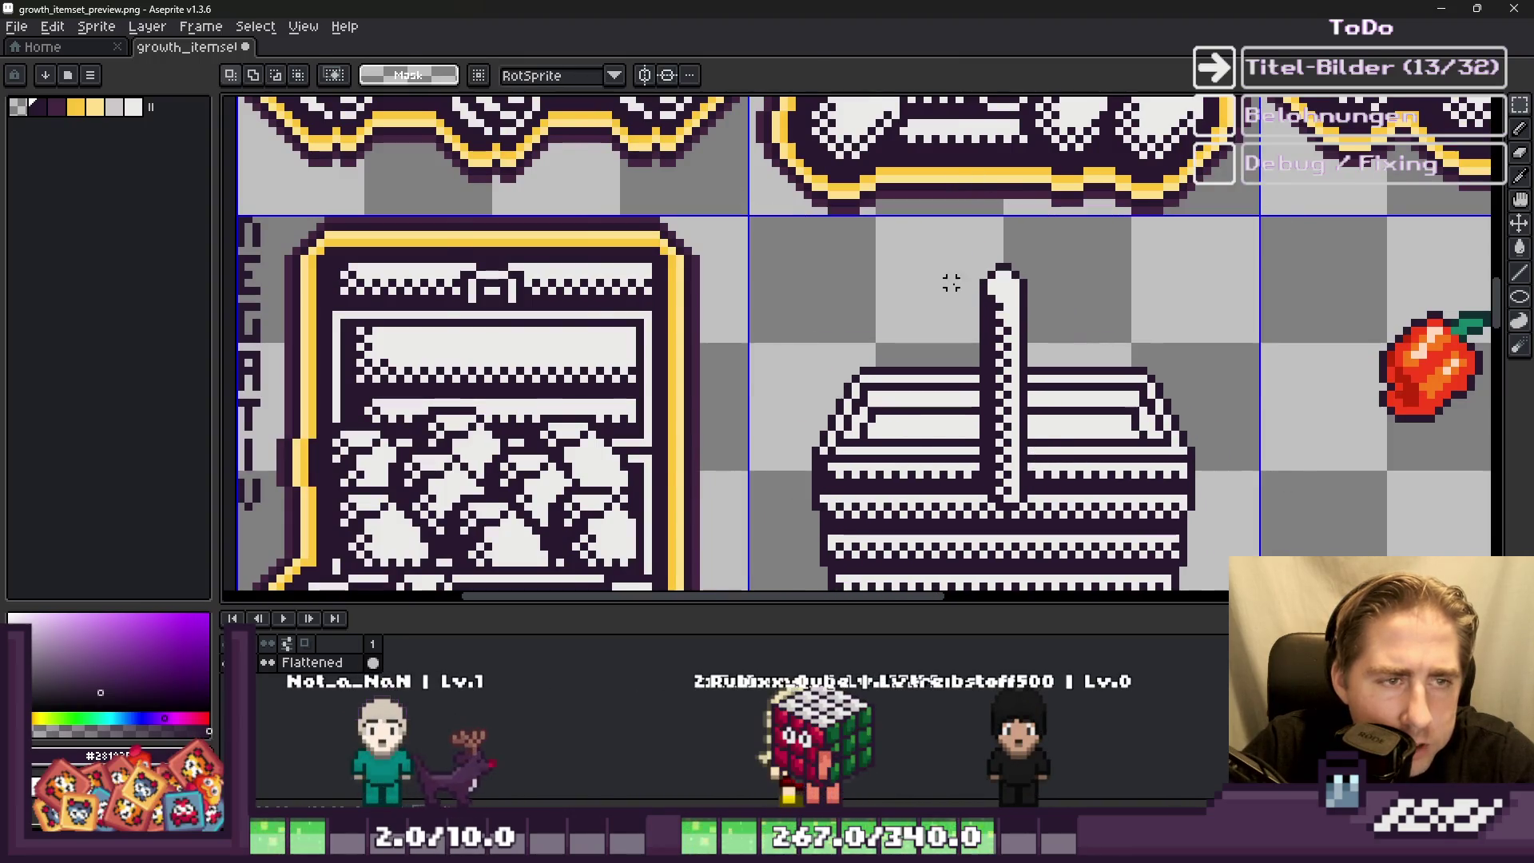
Step: Cycle through the Eyedropper, Paint Bucket and Pencil tools
{"action": "scroll", "coordinate": [950, 282], "scroll_direction": "down", "scroll_amount": 2}
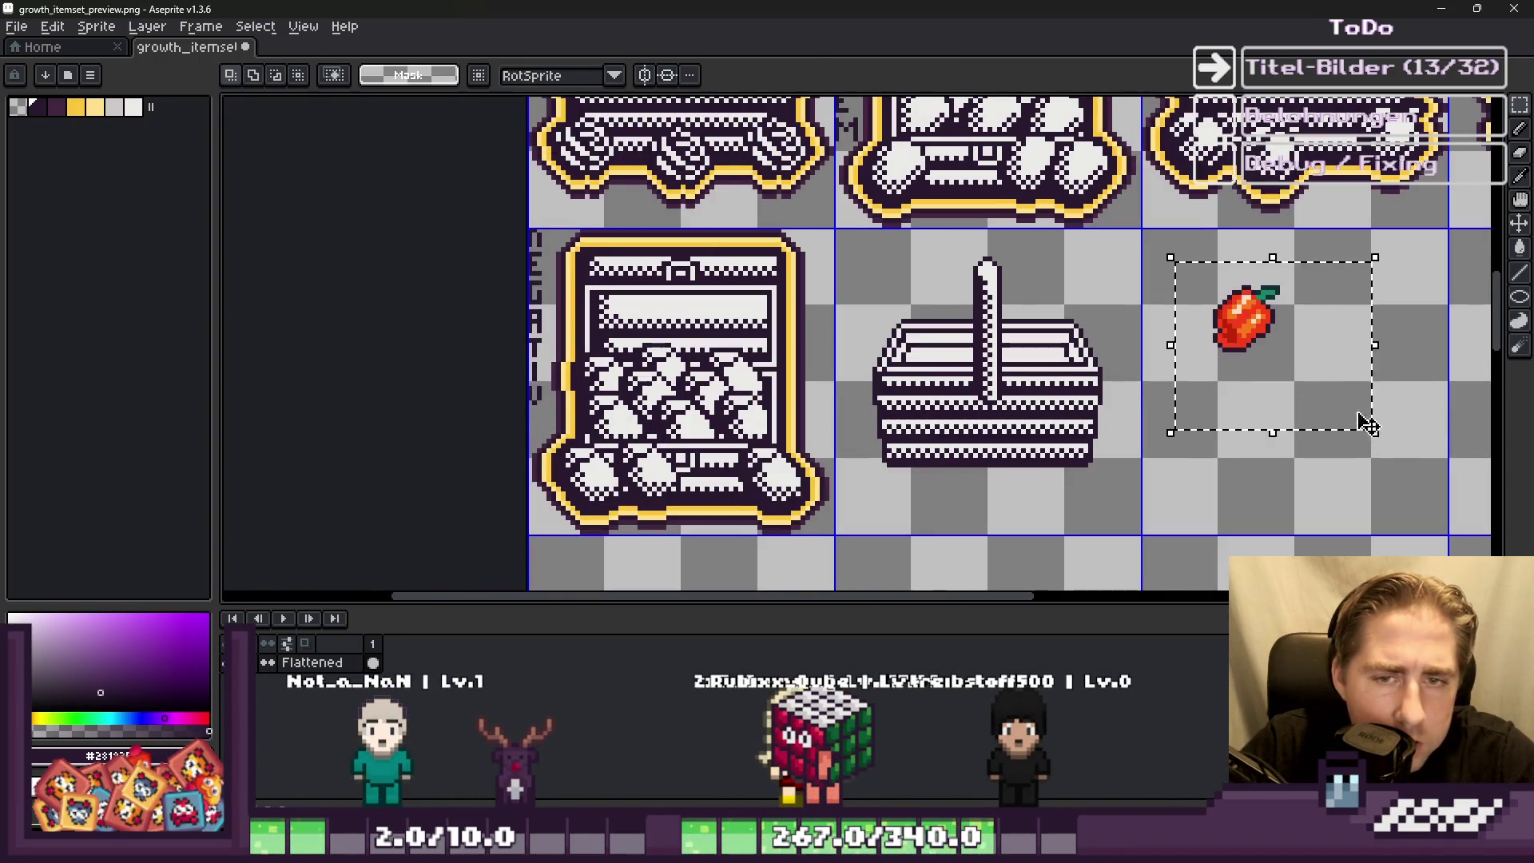
{"action": "scroll", "coordinate": [1368, 424], "scroll_direction": "up", "scroll_amount": 2}
{"action": "scroll", "coordinate": [771, 329], "scroll_direction": "up", "scroll_amount": 1}
{"action": "key", "text": "i"}
{"action": "scroll", "coordinate": [794, 310], "scroll_direction": "down", "scroll_amount": 1}
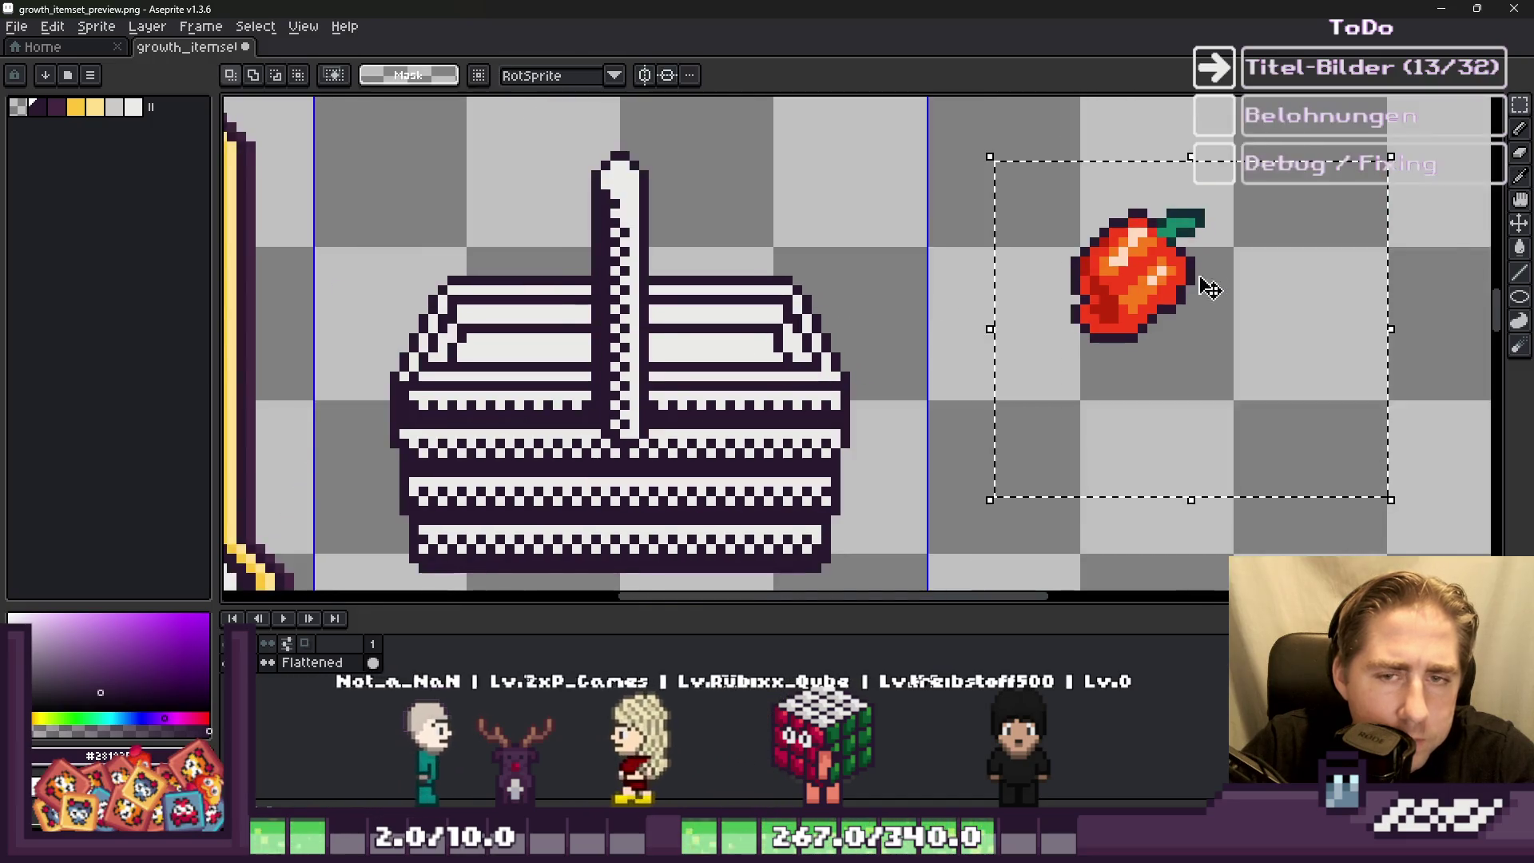
{"action": "scroll", "coordinate": [1198, 274], "scroll_direction": "up", "scroll_amount": 3}
{"action": "key", "text": "g"}
{"action": "scroll", "coordinate": [1189, 142], "scroll_direction": "down", "scroll_amount": 2}
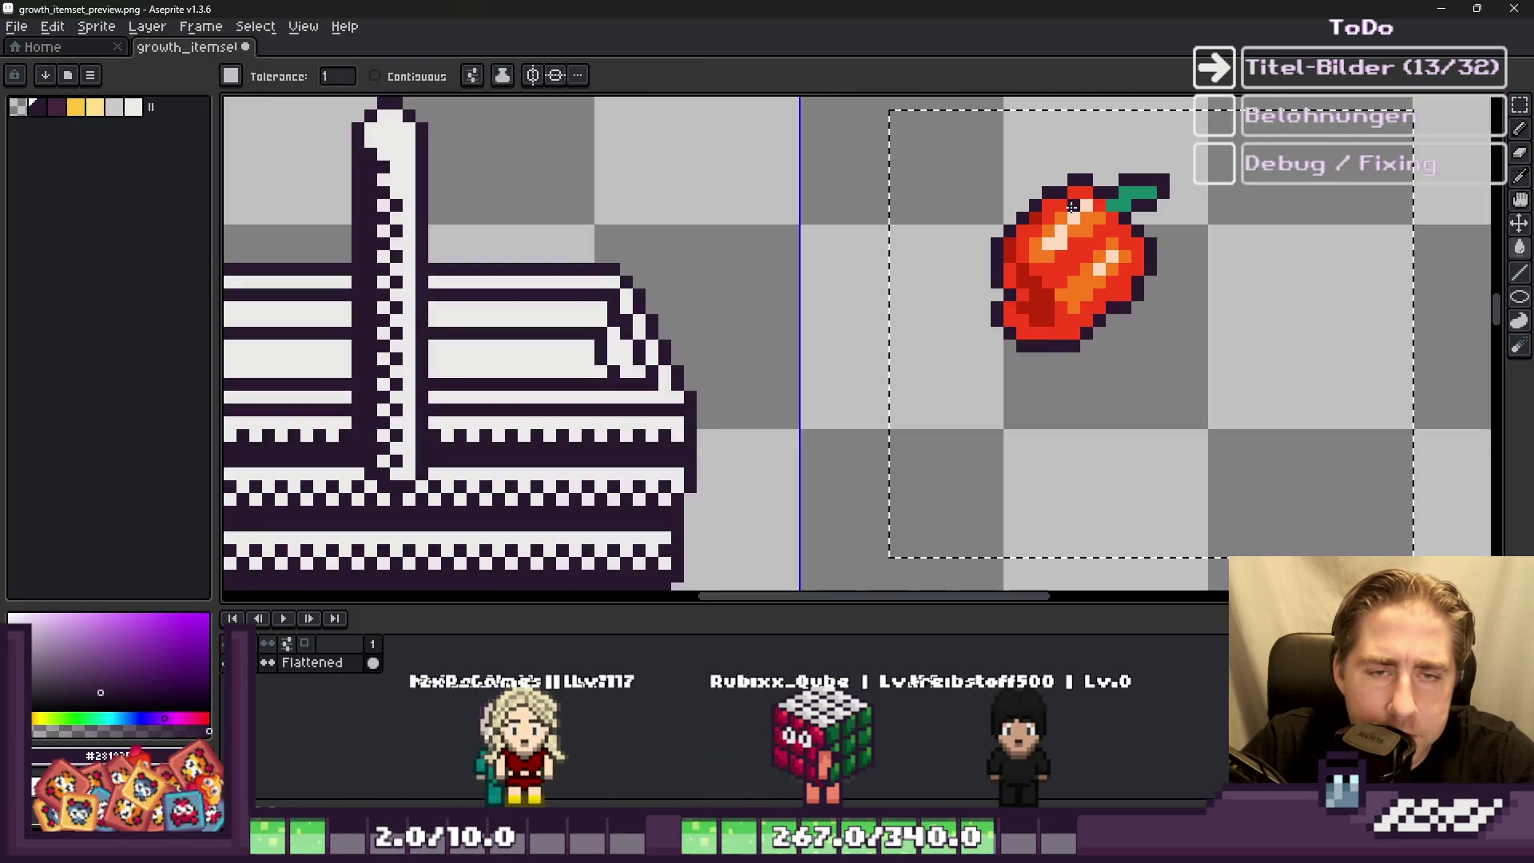
{"action": "scroll", "coordinate": [1131, 195], "scroll_direction": "up", "scroll_amount": 4}
{"action": "key", "text": "b"}
{"action": "scroll", "coordinate": [1117, 228], "scroll_direction": "down", "scroll_amount": 2}
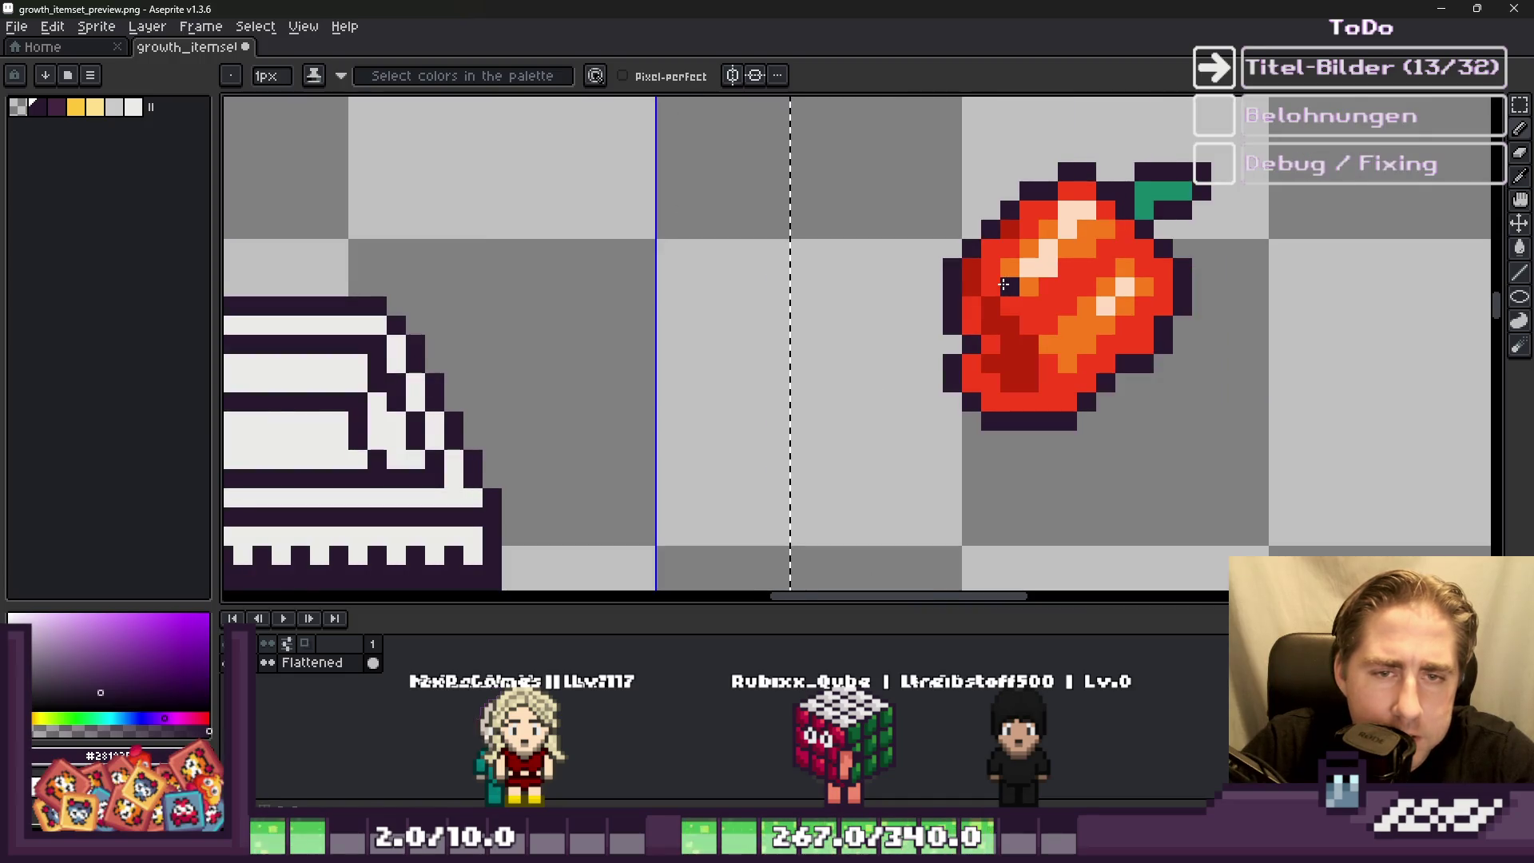
Step: Draw dark diagonal shading lines across the pepper's red and orange highlights
{"action": "scroll", "coordinate": [1004, 285], "scroll_direction": "up", "scroll_amount": 1}
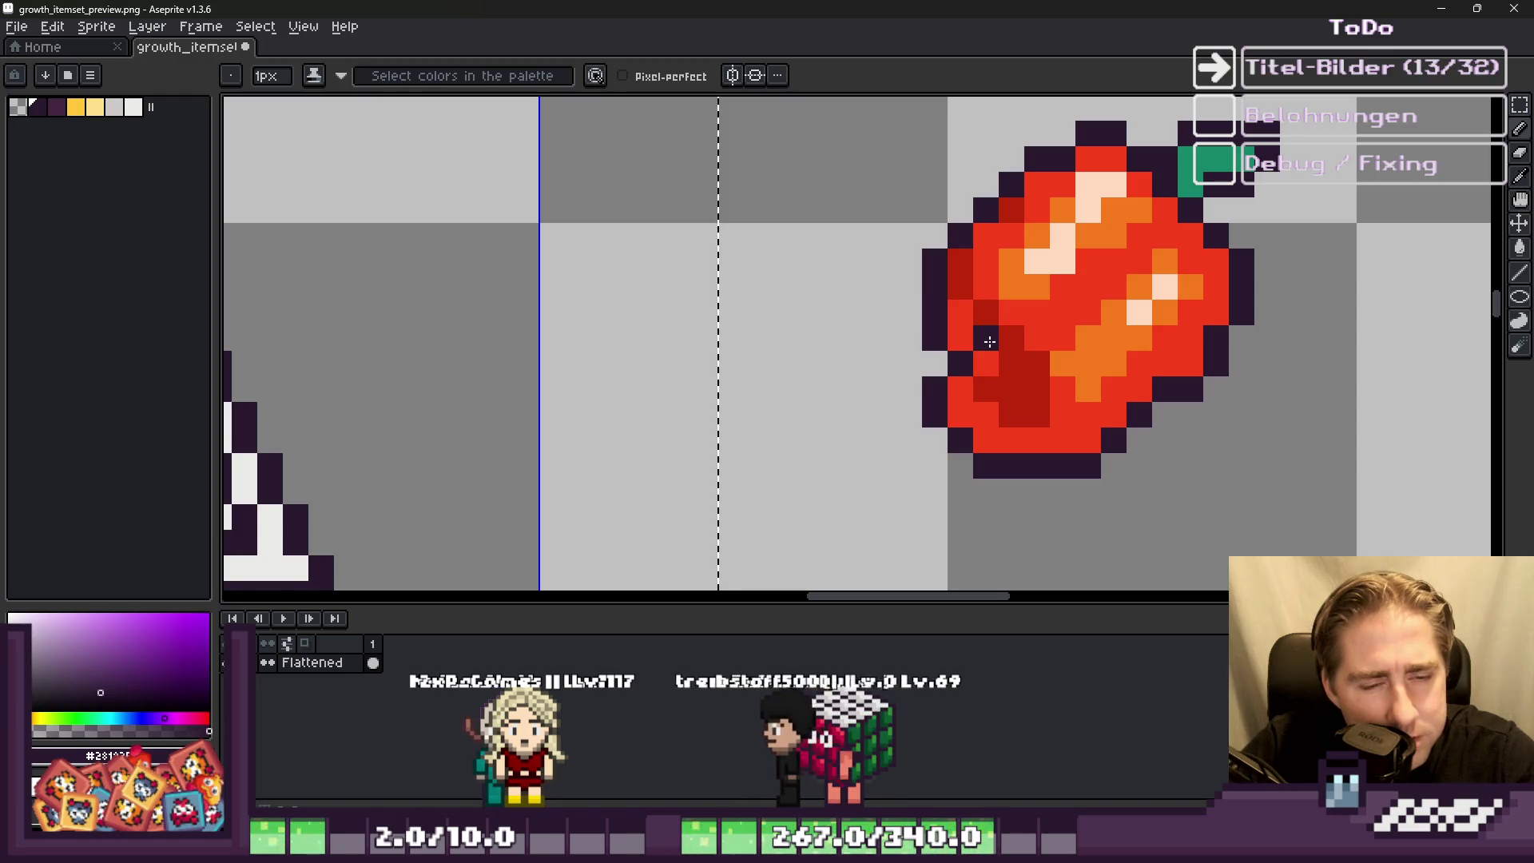
{"action": "left_click_drag", "start_coordinate": [1039, 286], "coordinate": [1115, 210]}
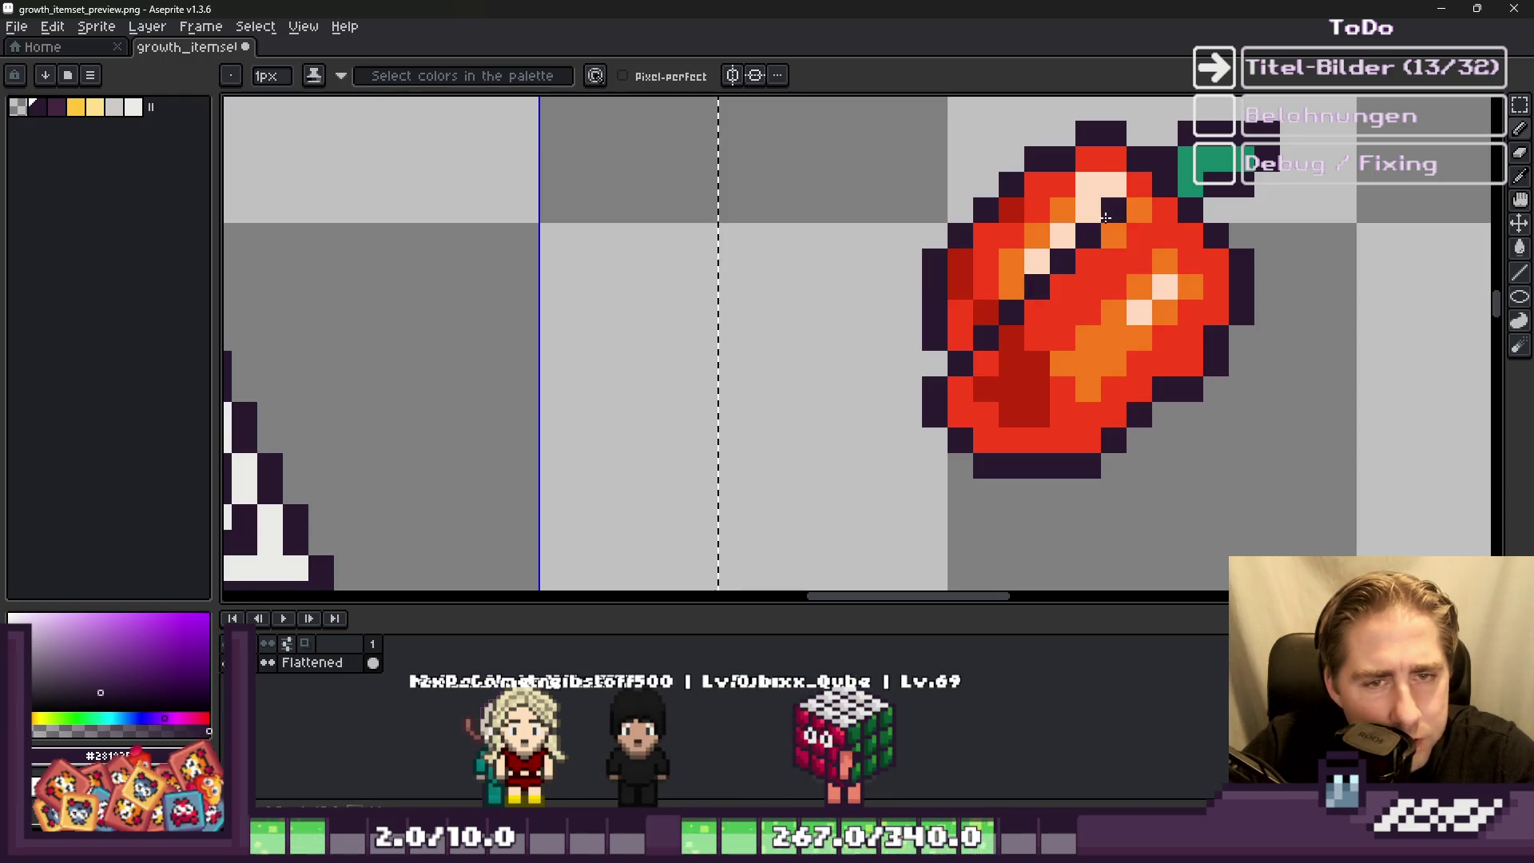
{"action": "scroll", "coordinate": [1103, 234], "scroll_direction": "down", "scroll_amount": 3}
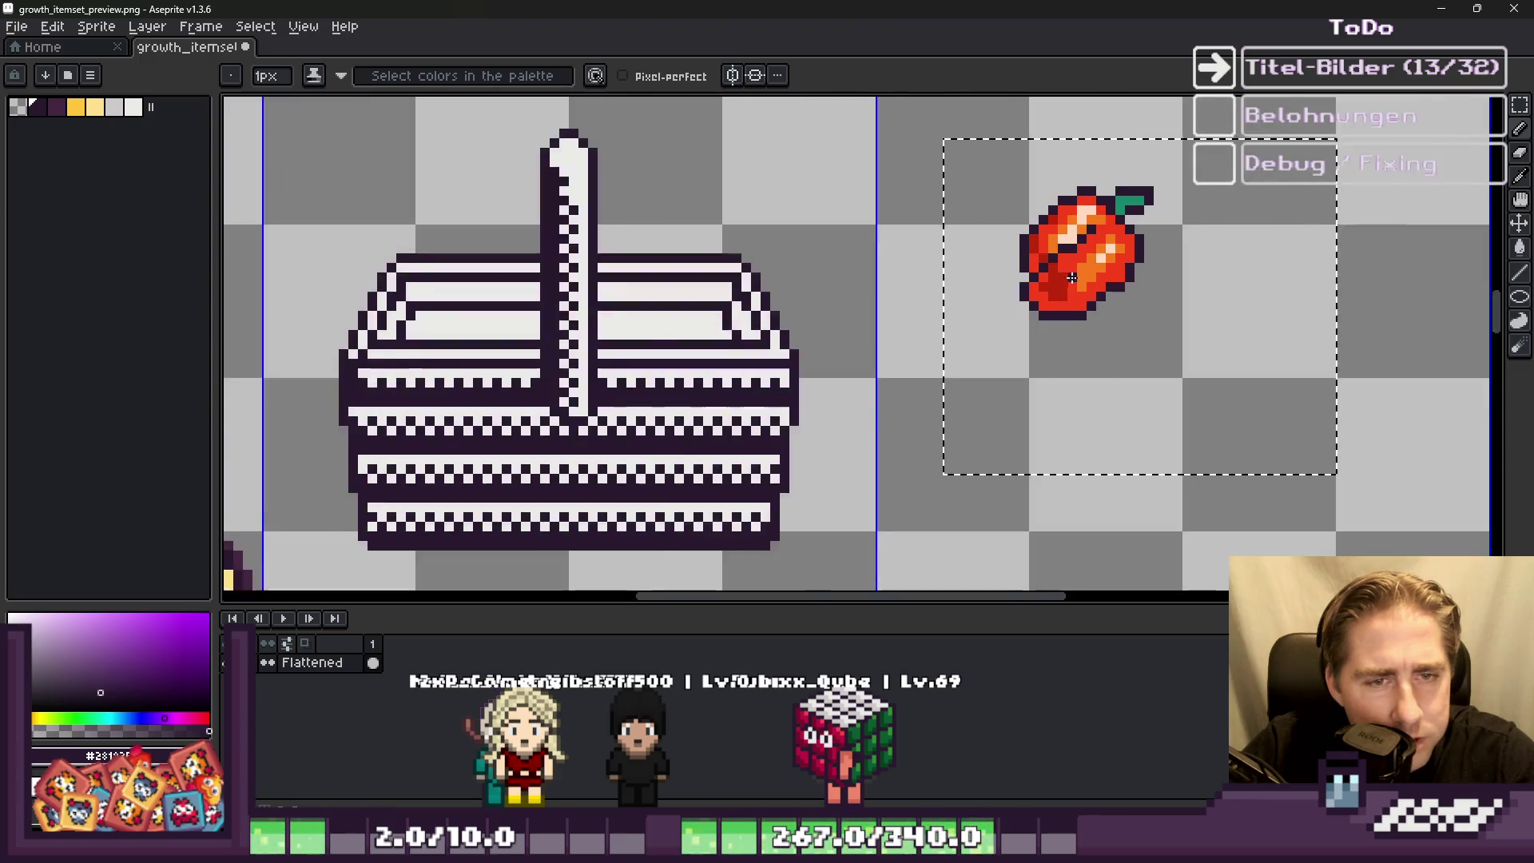
{"action": "scroll", "coordinate": [1057, 322], "scroll_direction": "up", "scroll_amount": 3}
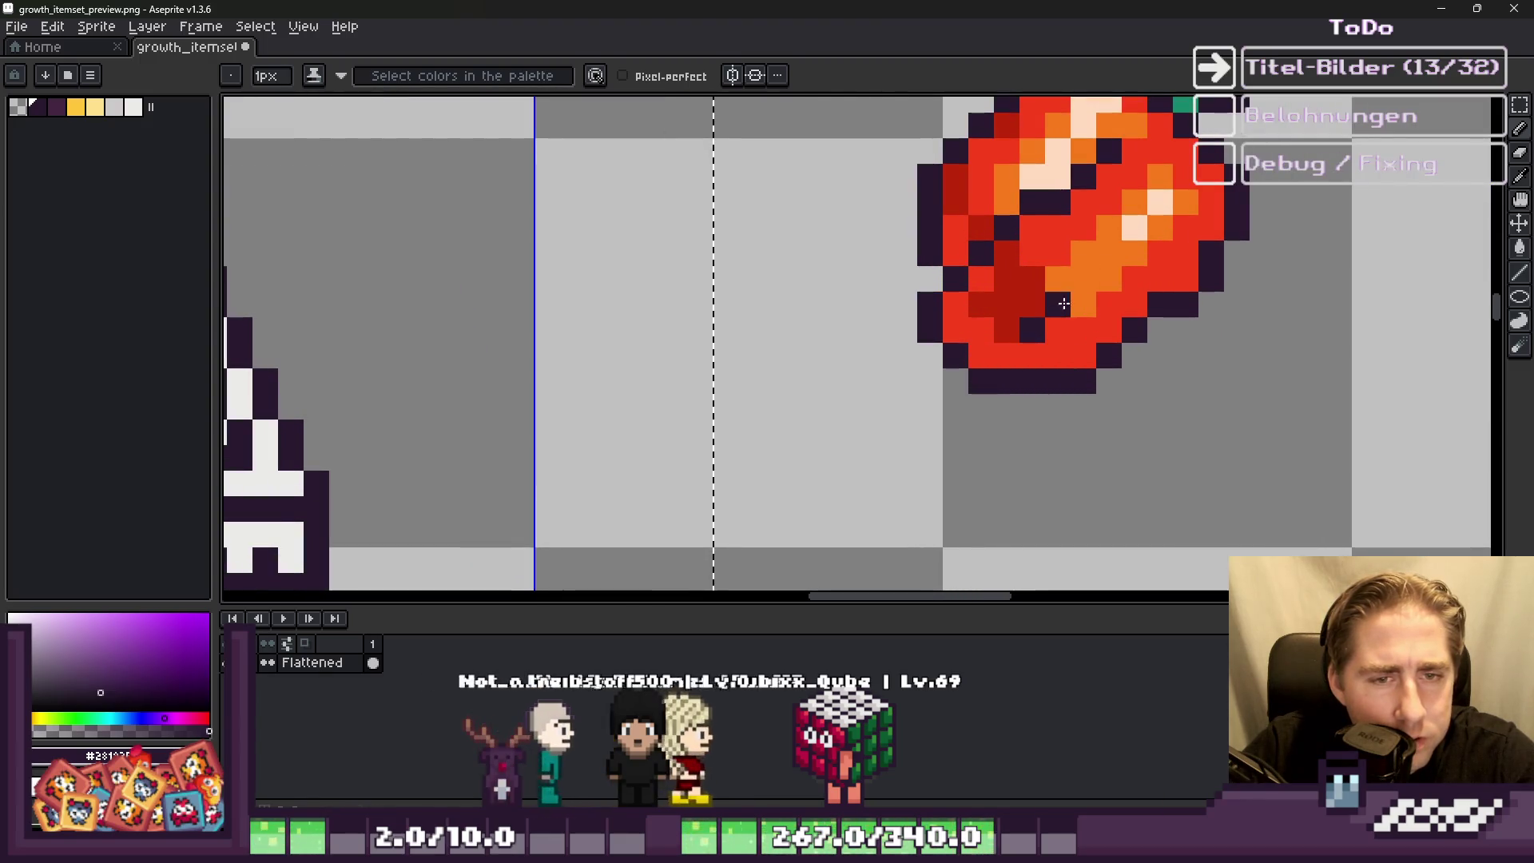
{"action": "left_click_drag", "start_coordinate": [1037, 323], "coordinate": [1147, 237]}
{"action": "left_click", "coordinate": [1182, 196]}
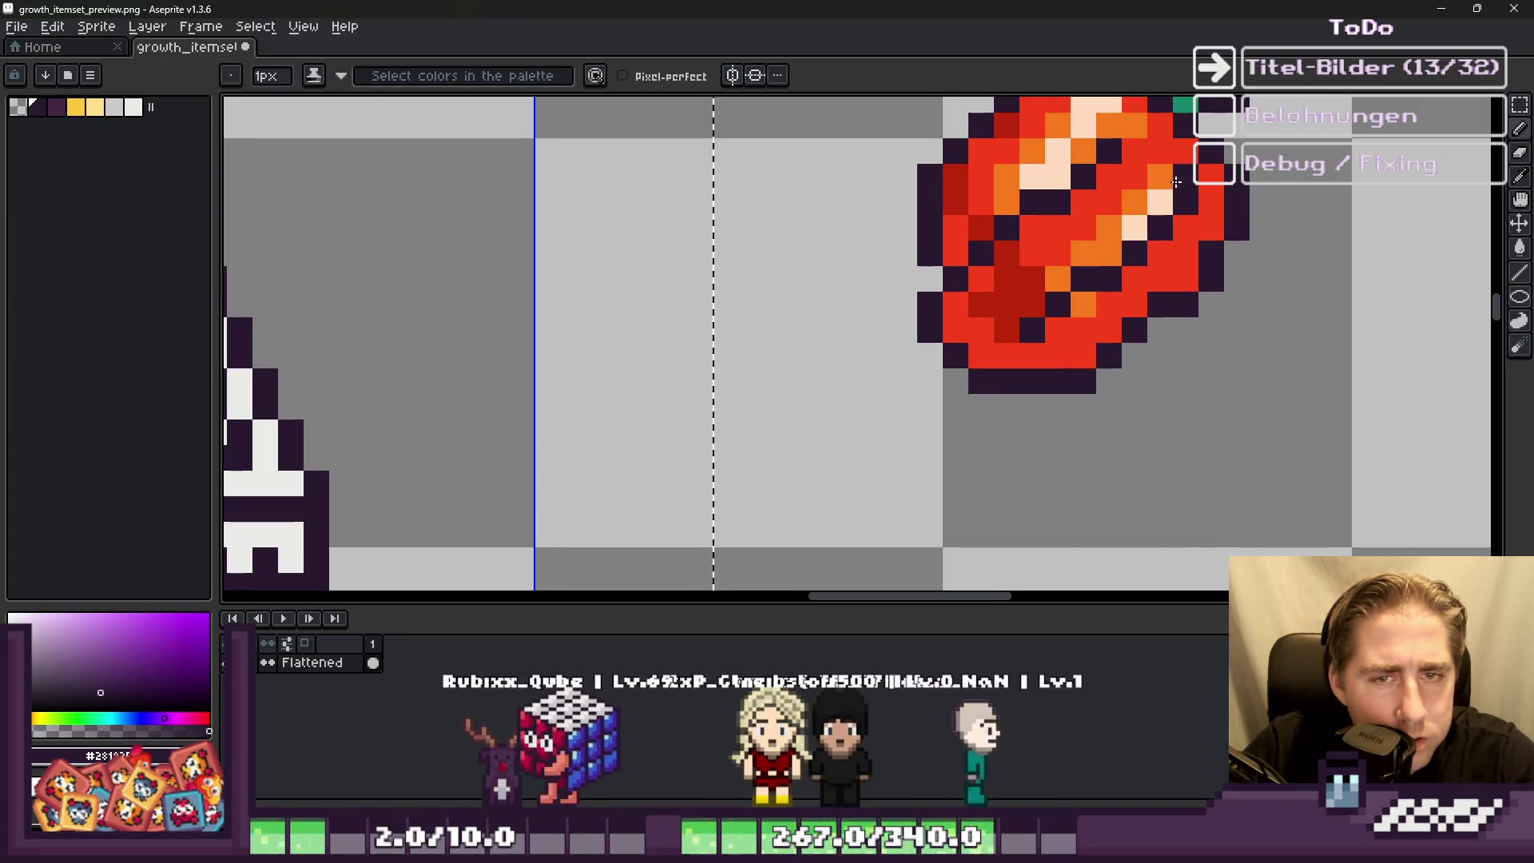
{"action": "scroll", "coordinate": [1180, 187], "scroll_direction": "down", "scroll_amount": 3}
{"action": "scroll", "coordinate": [1015, 325], "scroll_direction": "up", "scroll_amount": 3}
{"action": "left_click", "coordinate": [1015, 325]}
{"action": "scroll", "coordinate": [990, 327], "scroll_direction": "down", "scroll_amount": 3}
{"action": "key", "text": "ctrl+z"}
Step: Thicken the pepper's dark outline with extra pixels along its left edge
{"action": "scroll", "coordinate": [1006, 364], "scroll_direction": "up", "scroll_amount": 3}
{"action": "left_click", "coordinate": [1006, 364]}
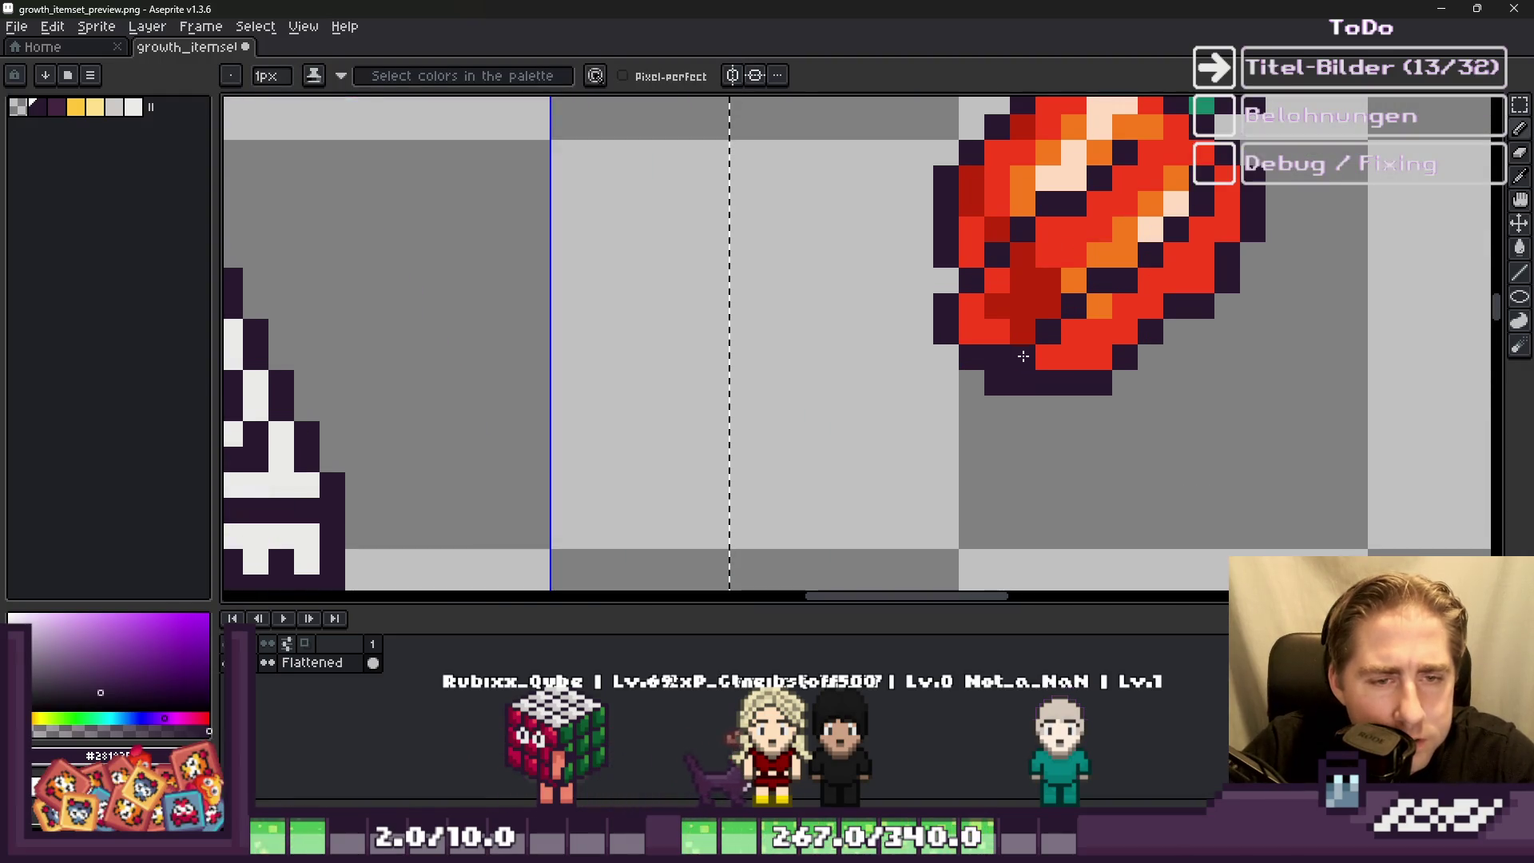
{"action": "scroll", "coordinate": [949, 329], "scroll_direction": "up", "scroll_amount": 3}
{"action": "left_click", "coordinate": [1013, 350]}
{"action": "scroll", "coordinate": [1014, 350], "scroll_direction": "down", "scroll_amount": 3}
{"action": "scroll", "coordinate": [996, 199], "scroll_direction": "up", "scroll_amount": 3}
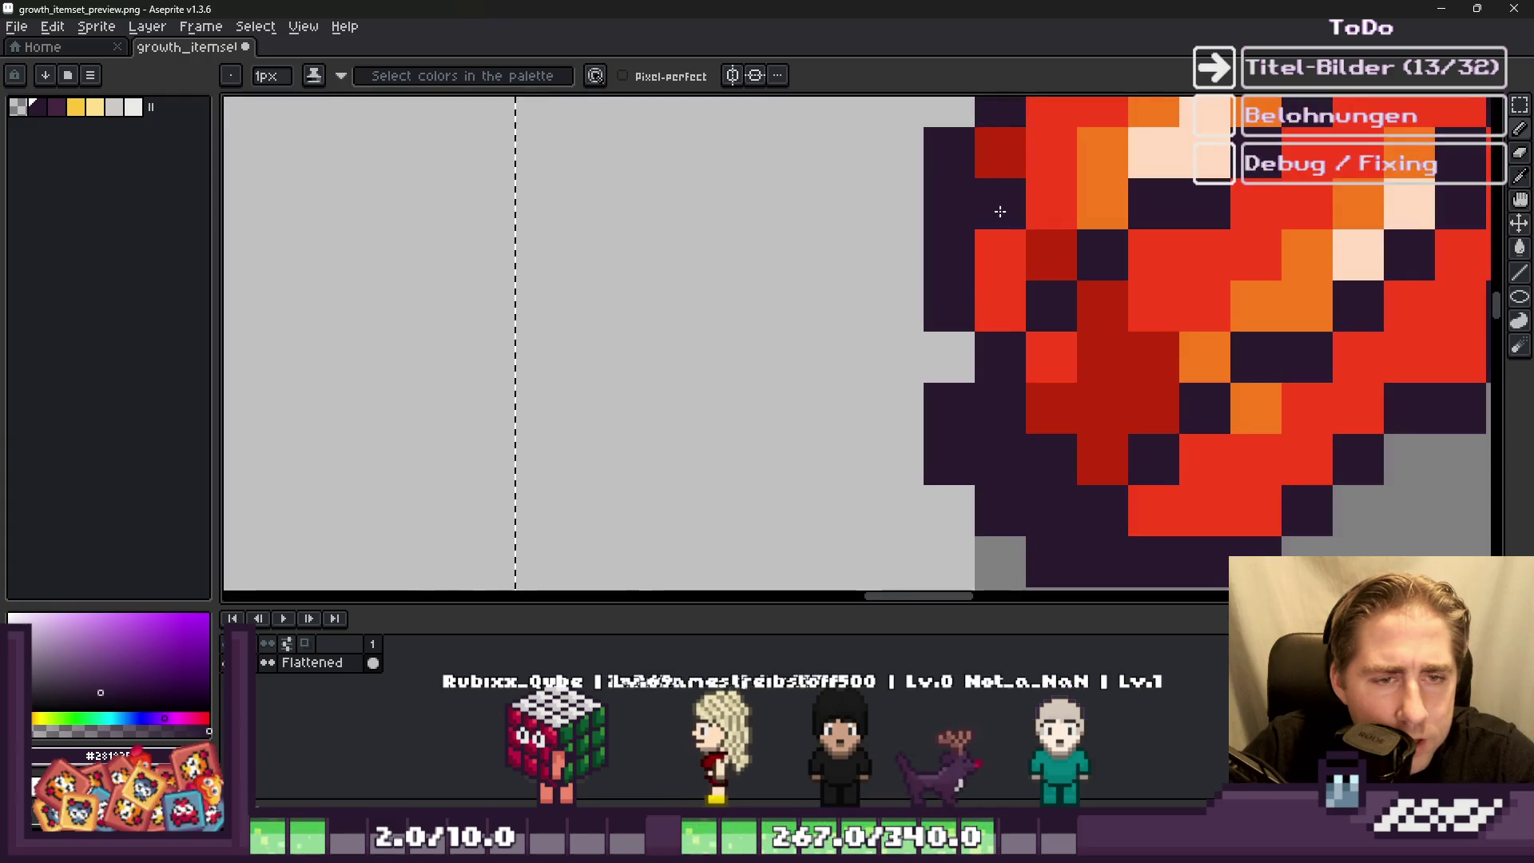
{"action": "left_click_drag", "start_coordinate": [996, 199], "coordinate": [990, 285]}
{"action": "left_click", "coordinate": [1045, 247]}
{"action": "scroll", "coordinate": [1090, 221], "scroll_direction": "down", "scroll_amount": 3}
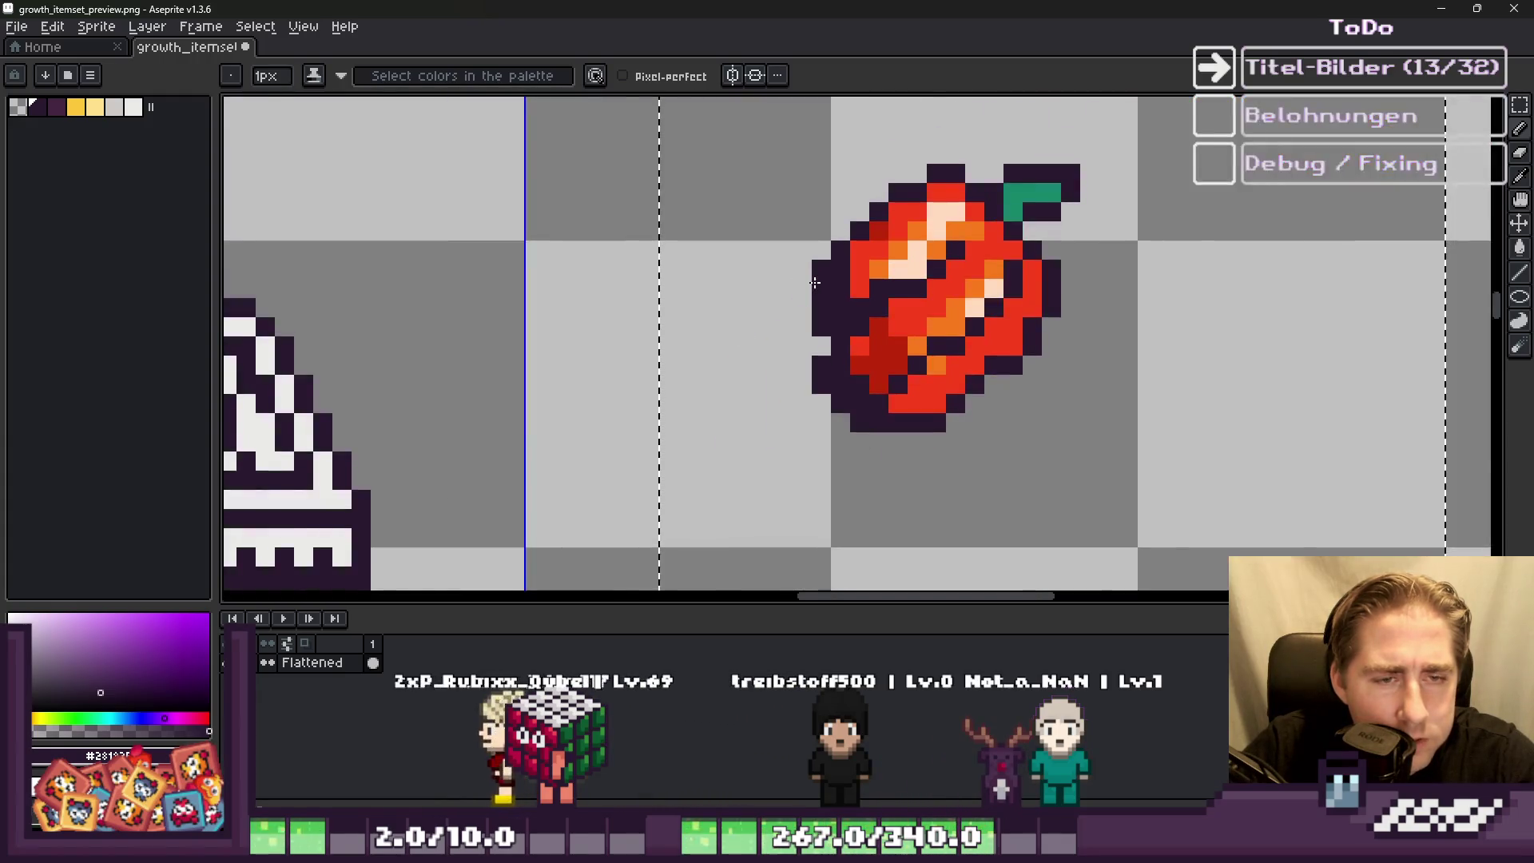
{"action": "scroll", "coordinate": [799, 244], "scroll_direction": "up", "scroll_amount": 2}
{"action": "scroll", "coordinate": [830, 238], "scroll_direction": "down", "scroll_amount": 2}
{"action": "scroll", "coordinate": [830, 238], "scroll_direction": "up", "scroll_amount": 2}
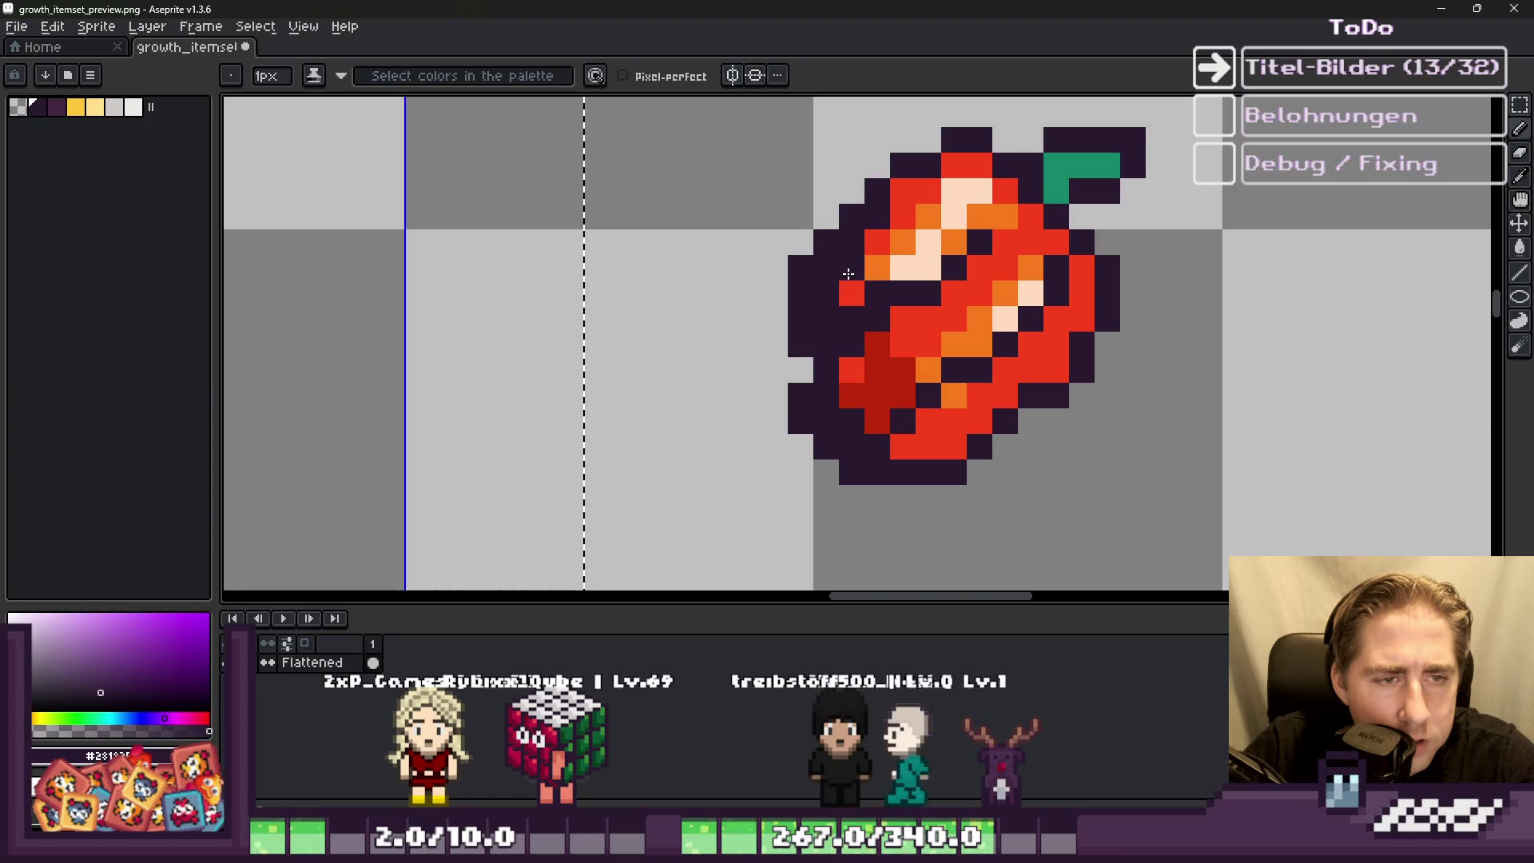
Step: Darken red pixels at the pepper's upper left and along a diagonal run
{"action": "left_click", "coordinate": [879, 243]}
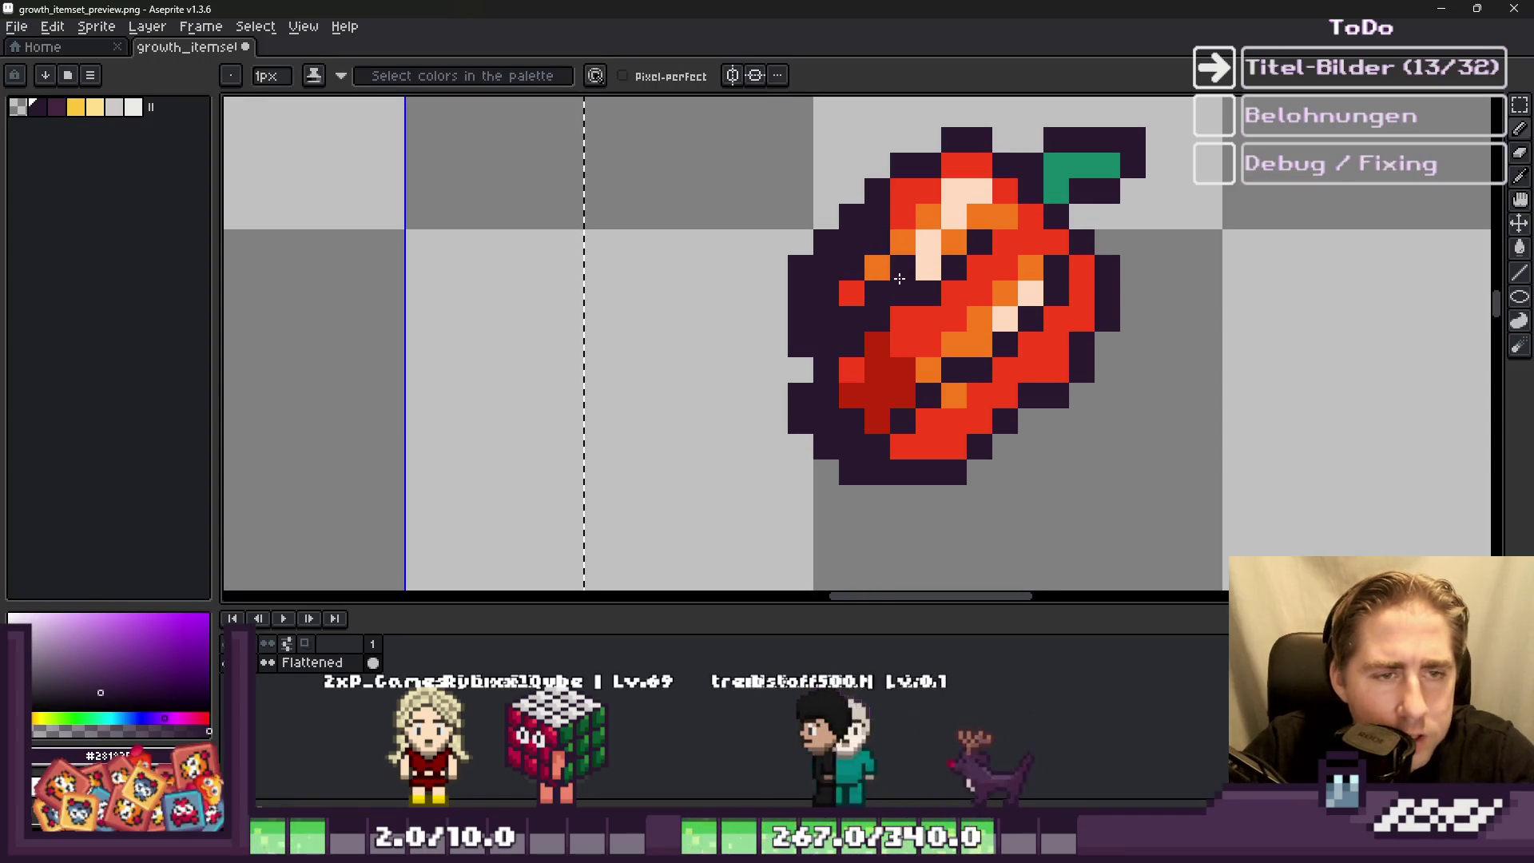
{"action": "scroll", "coordinate": [923, 242], "scroll_direction": "down", "scroll_amount": 2}
{"action": "scroll", "coordinate": [879, 320], "scroll_direction": "up", "scroll_amount": 3}
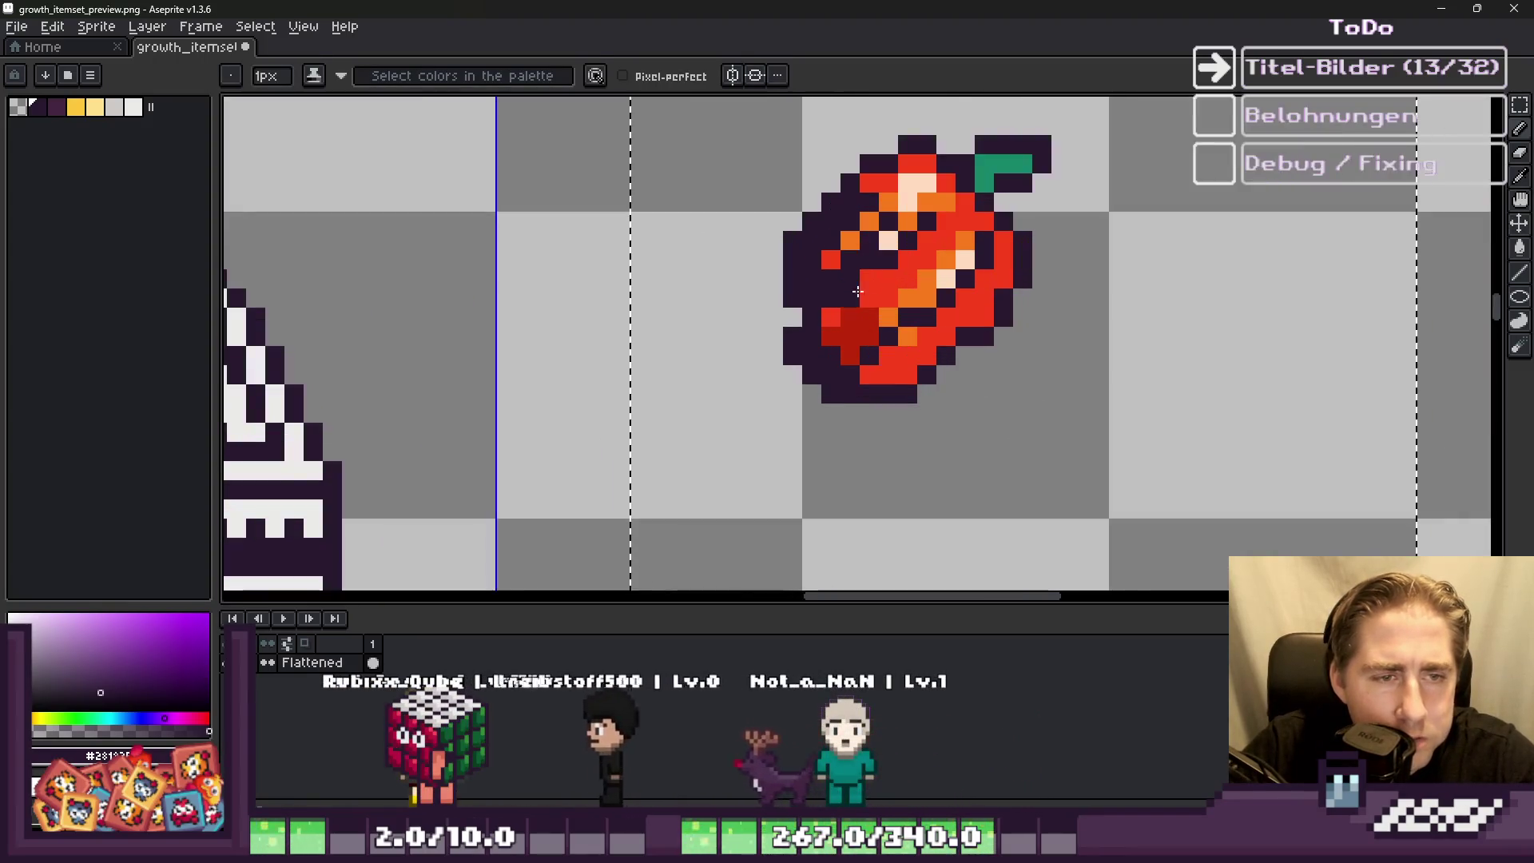
{"action": "left_click", "coordinate": [840, 355]}
{"action": "left_click", "coordinate": [809, 327]}
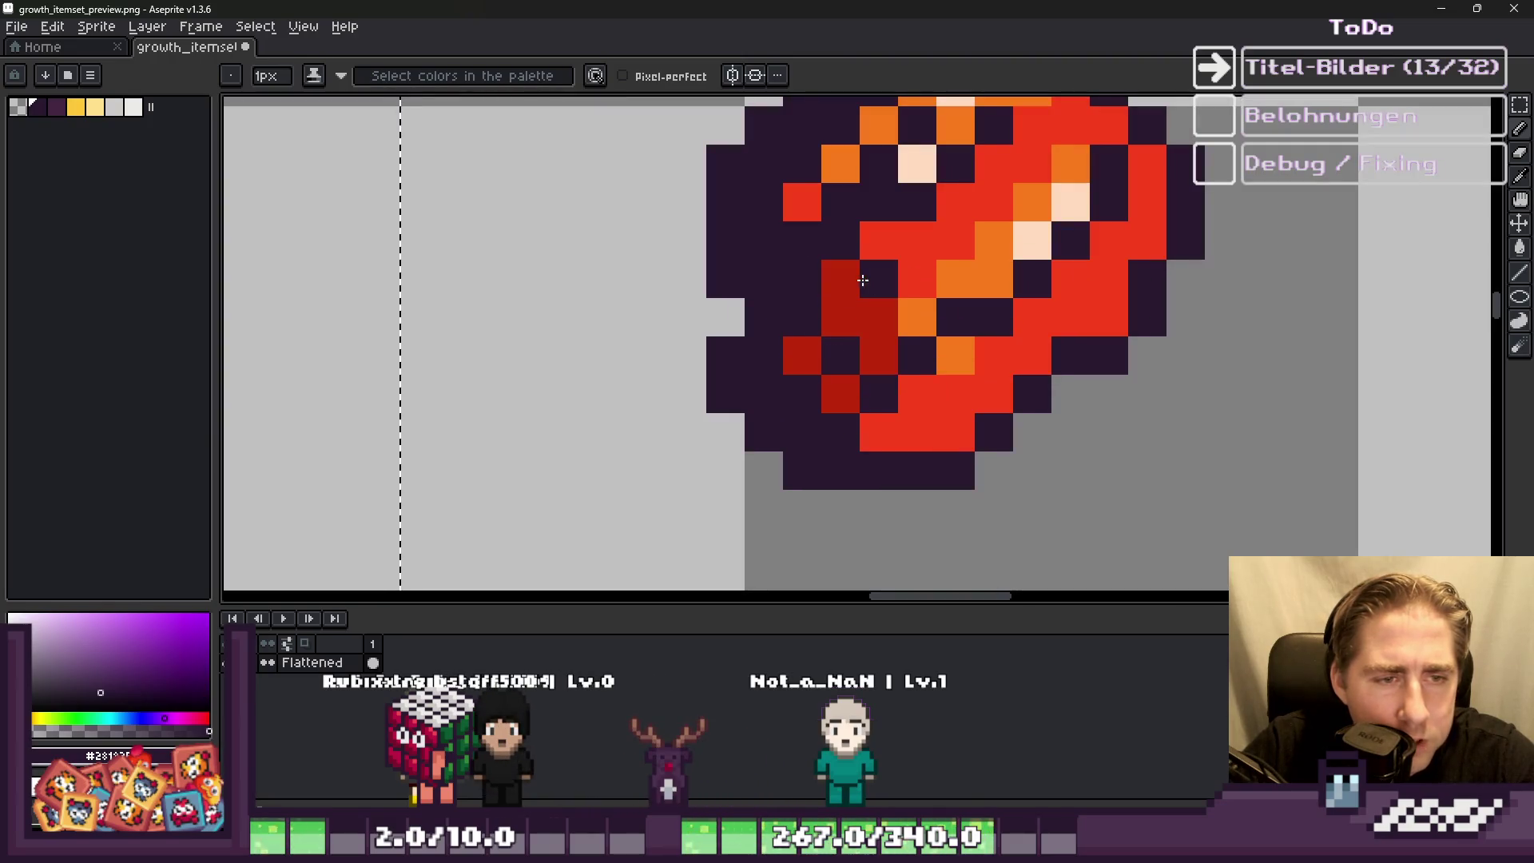
{"action": "key", "text": "ctrl+z"}
{"action": "left_click", "coordinate": [892, 242]}
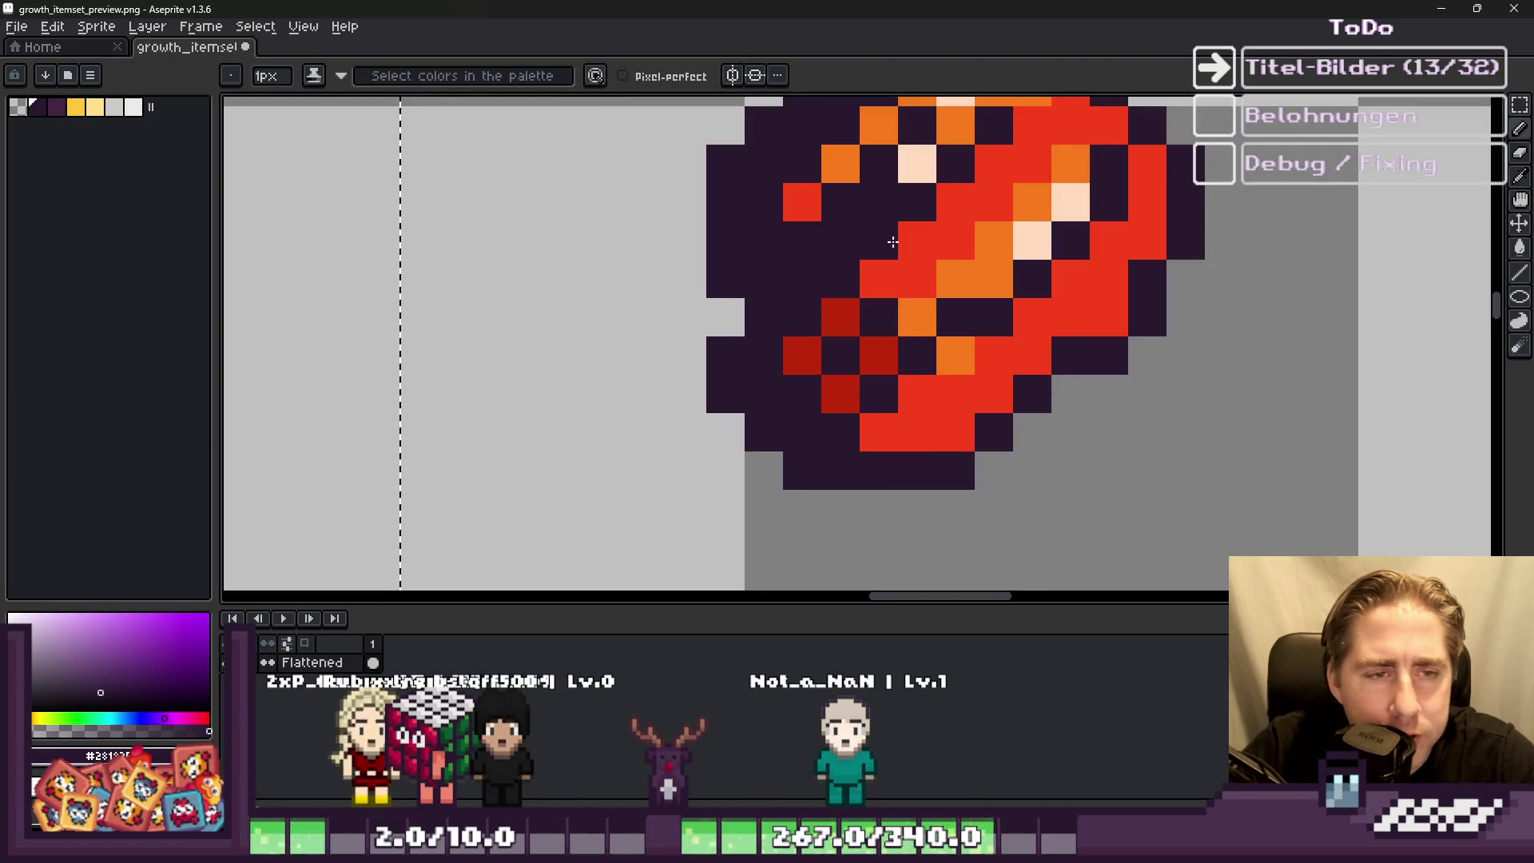
{"action": "key", "text": "v"}
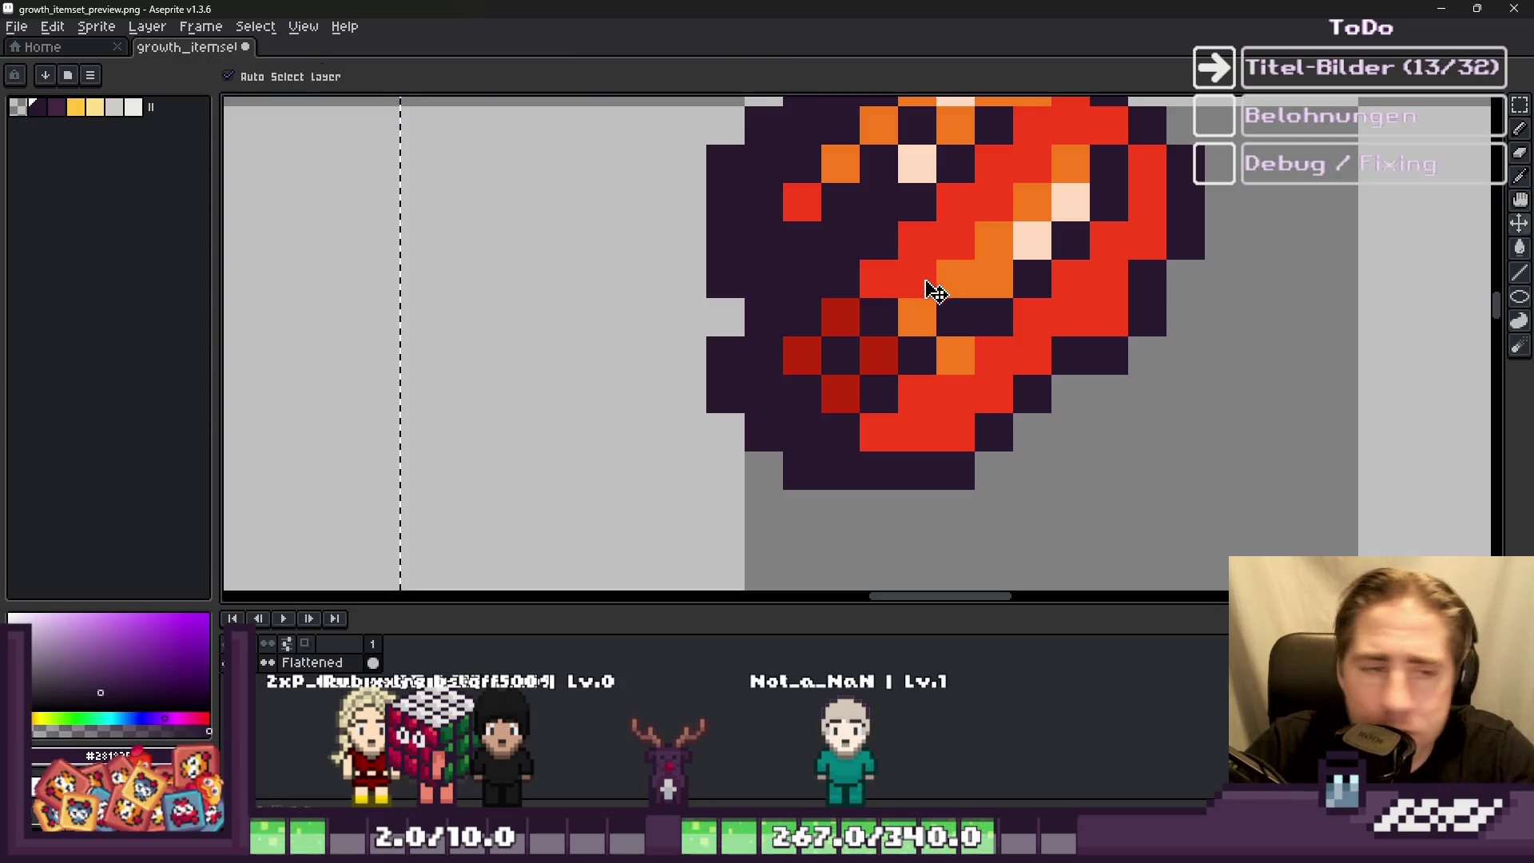
{"action": "key", "text": "b"}
{"action": "scroll", "coordinate": [935, 292], "scroll_direction": "down", "scroll_amount": 2}
{"action": "scroll", "coordinate": [887, 380], "scroll_direction": "up", "scroll_amount": 3}
{"action": "mouse_move", "coordinate": [974, 412]}
{"action": "left_mouse_down"}
{"action": "mouse_move", "coordinate": [945, 359]}
{"action": "mouse_move", "coordinate": [1090, 261]}
{"action": "left_mouse_up"}
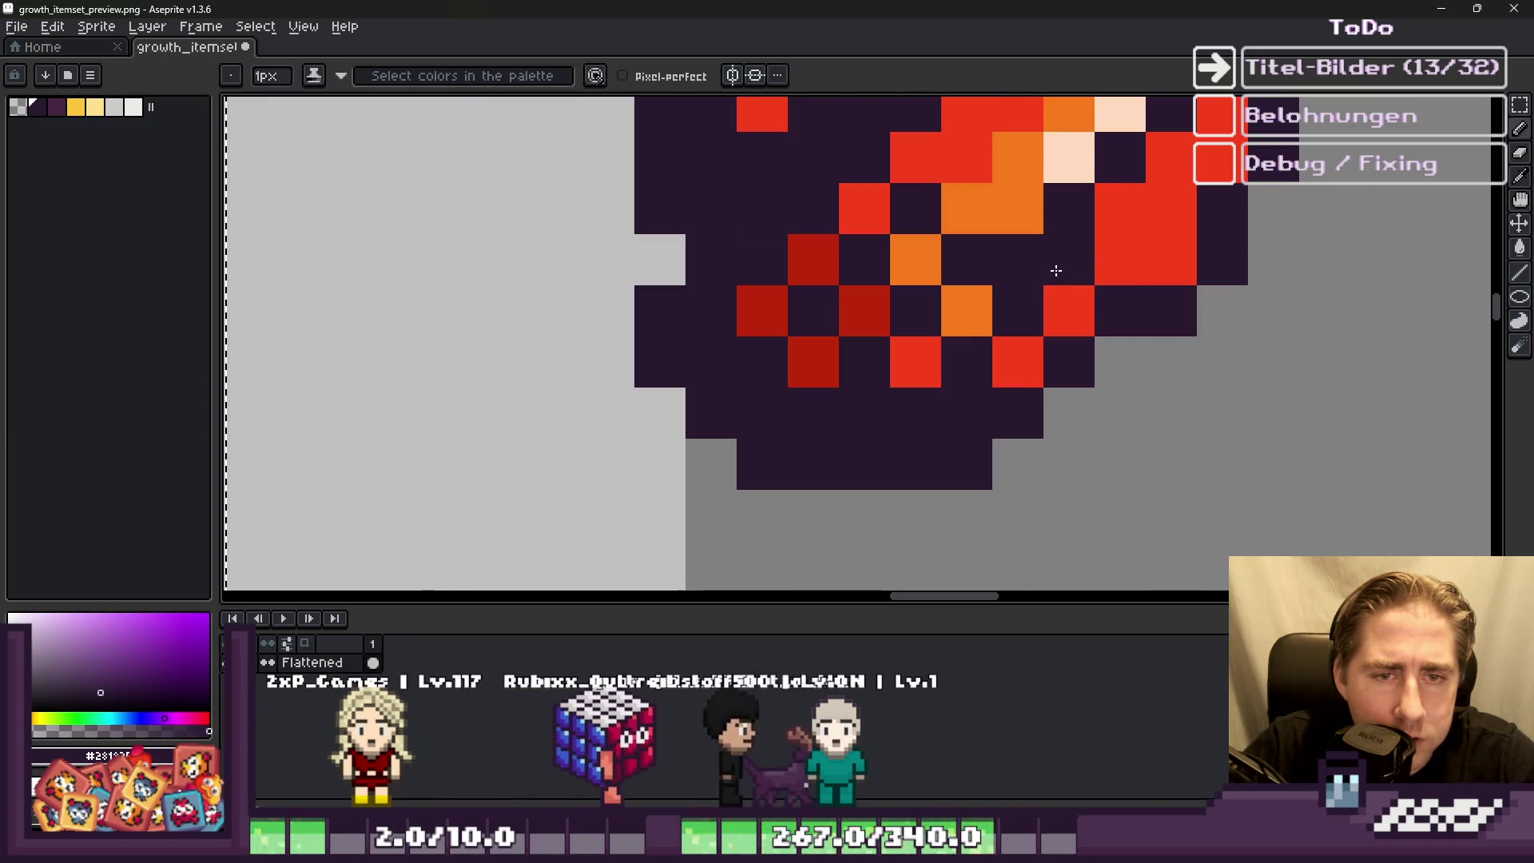
Step: Turn the pepper's red and orange pixels white with bucket fills
{"action": "scroll", "coordinate": [1054, 267], "scroll_direction": "down", "scroll_amount": 4}
{"action": "scroll", "coordinate": [965, 283], "scroll_direction": "up", "scroll_amount": 3}
{"action": "scroll", "coordinate": [965, 283], "scroll_direction": "down", "scroll_amount": 3}
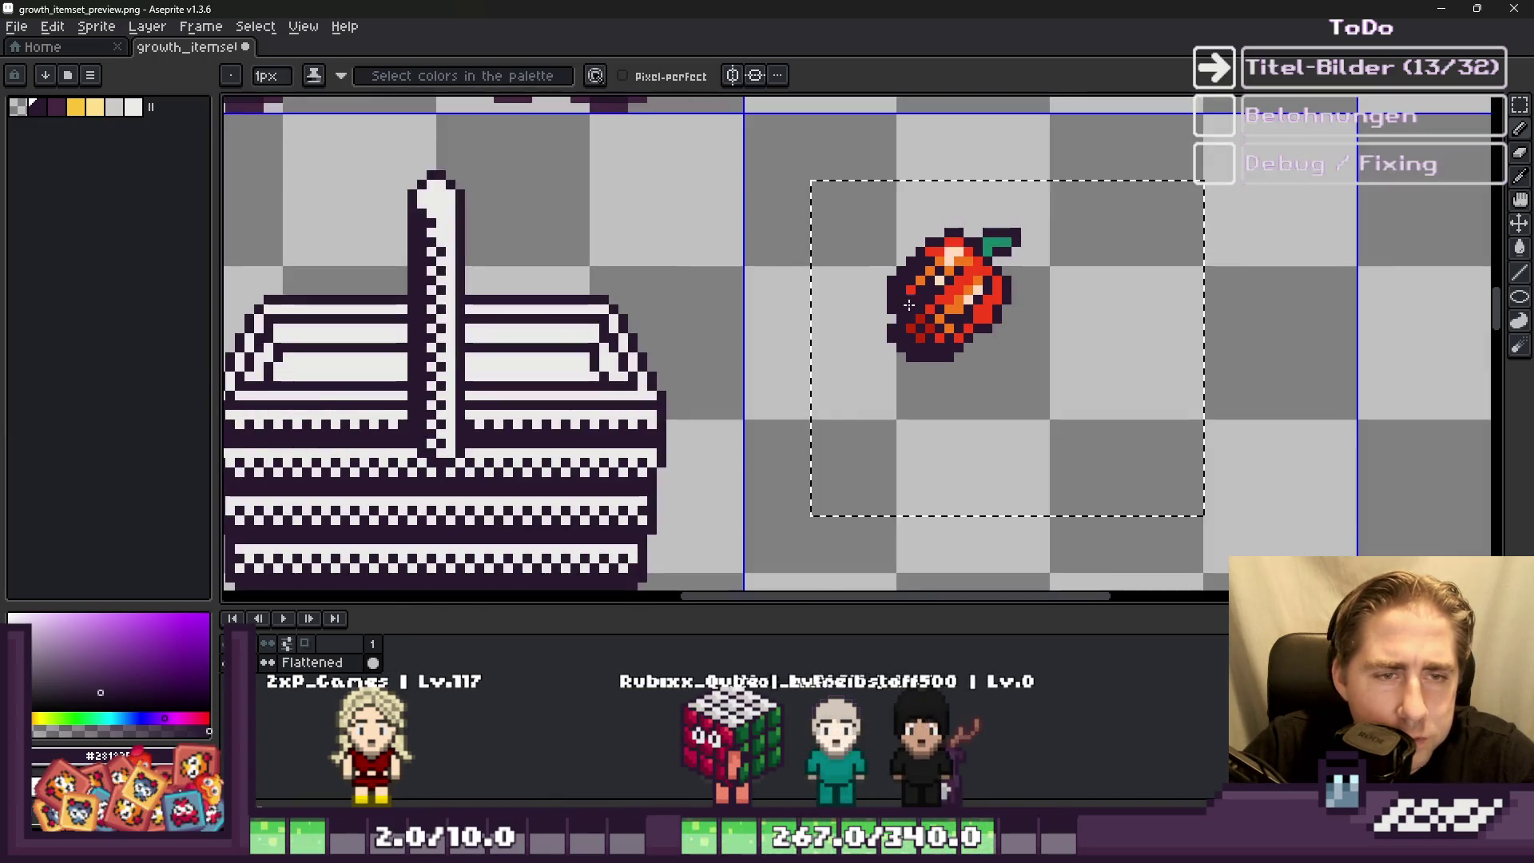
{"action": "left_click", "coordinate": [583, 354], "text": "alt"}
{"action": "scroll", "coordinate": [1057, 232], "scroll_direction": "up", "scroll_amount": 2}
{"action": "left_click", "coordinate": [915, 270]}
{"action": "scroll", "coordinate": [907, 261], "scroll_direction": "up", "scroll_amount": 1}
{"action": "key", "text": "g"}
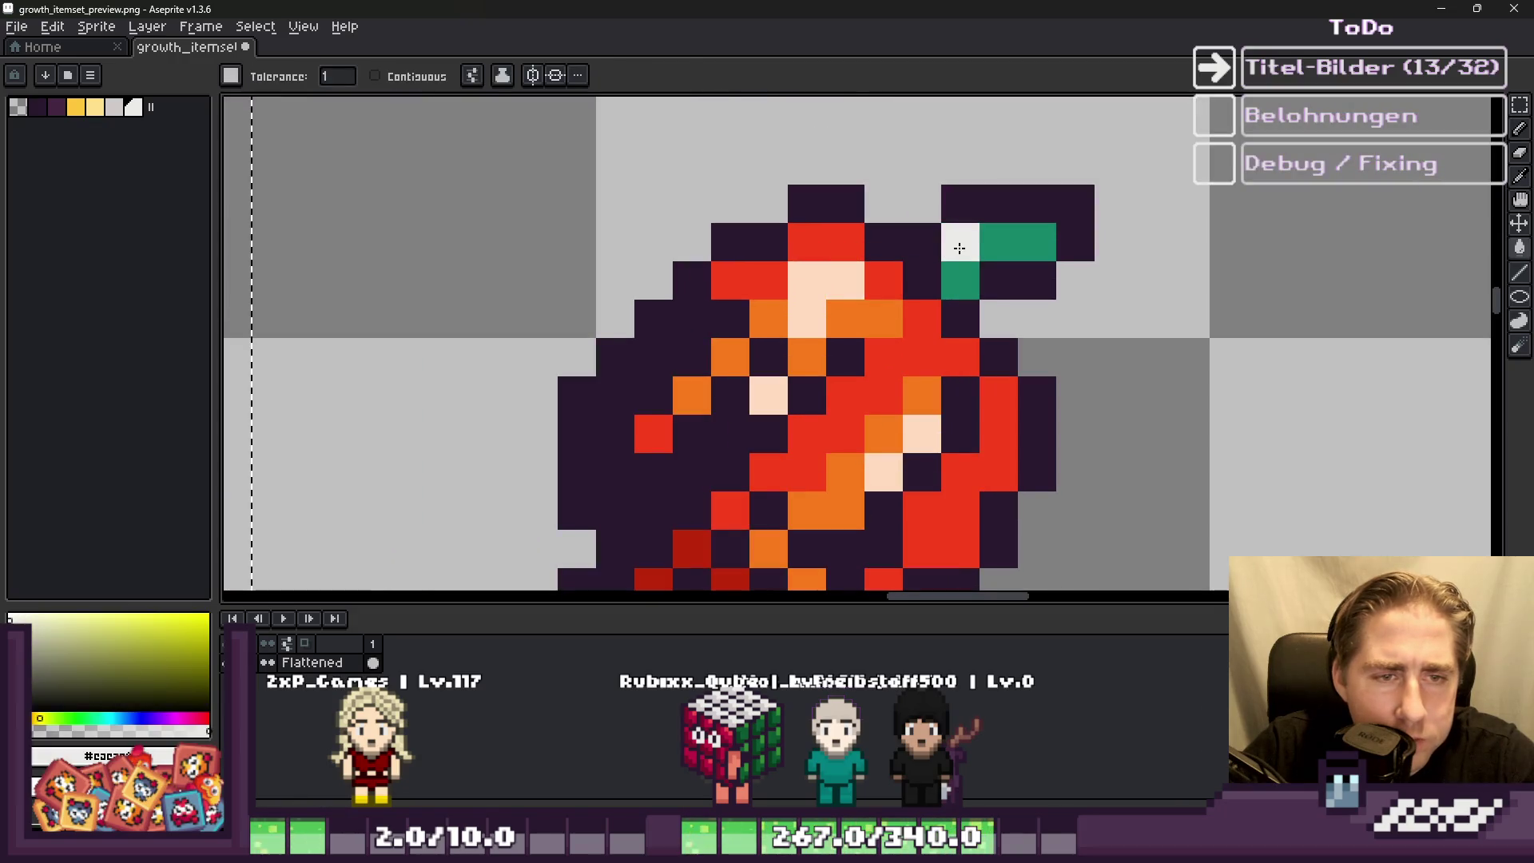
{"action": "left_click", "coordinate": [856, 269]}
{"action": "left_click", "coordinate": [872, 313]}
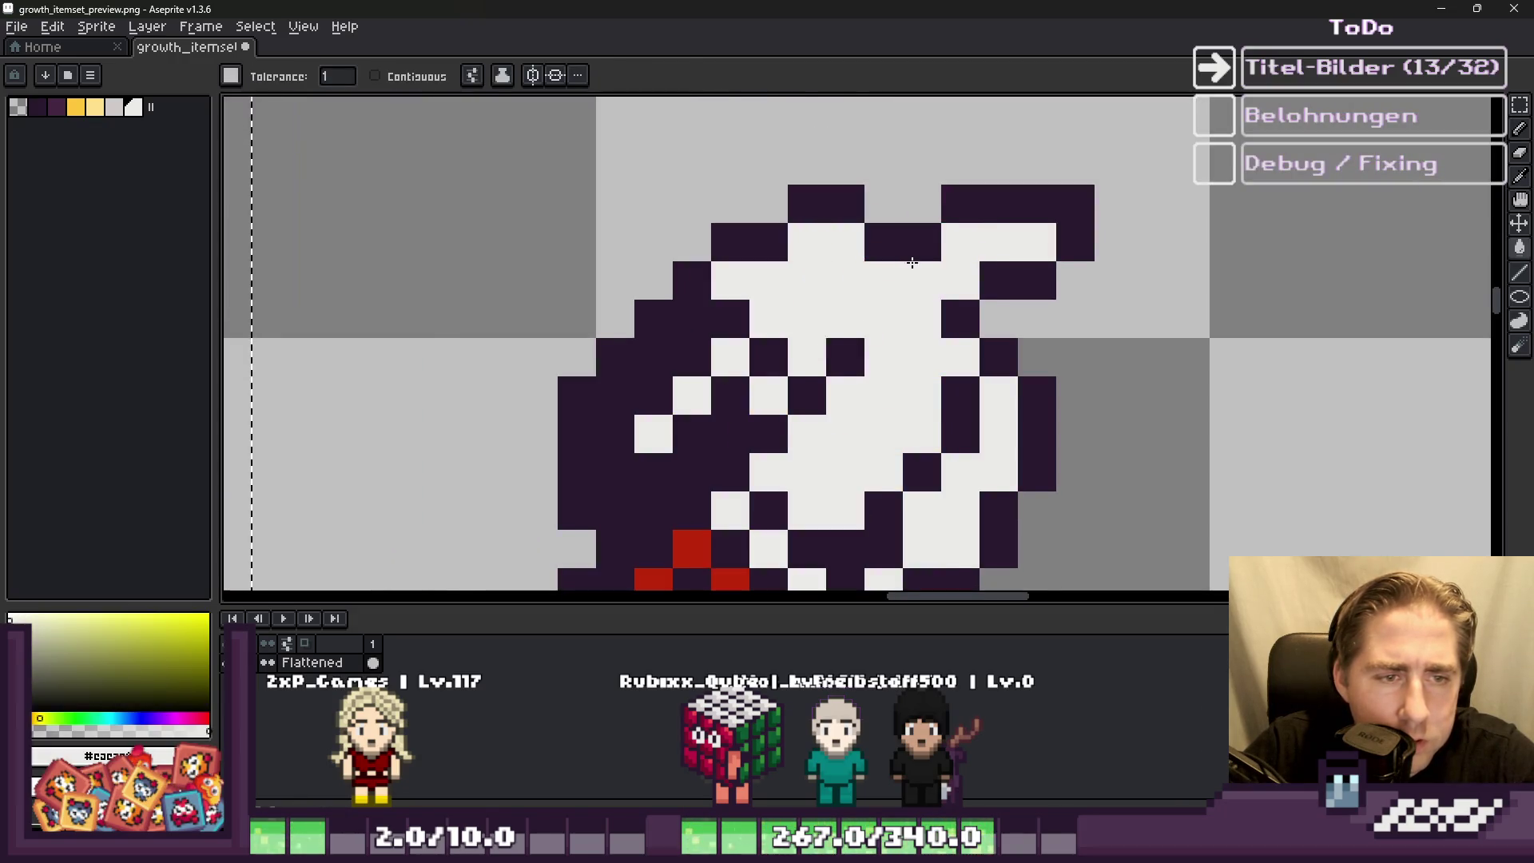
Step: Paint a dark pixel and a short run of light pixels in the pepper's lower middle
{"action": "scroll", "coordinate": [917, 250], "scroll_direction": "down", "scroll_amount": 5}
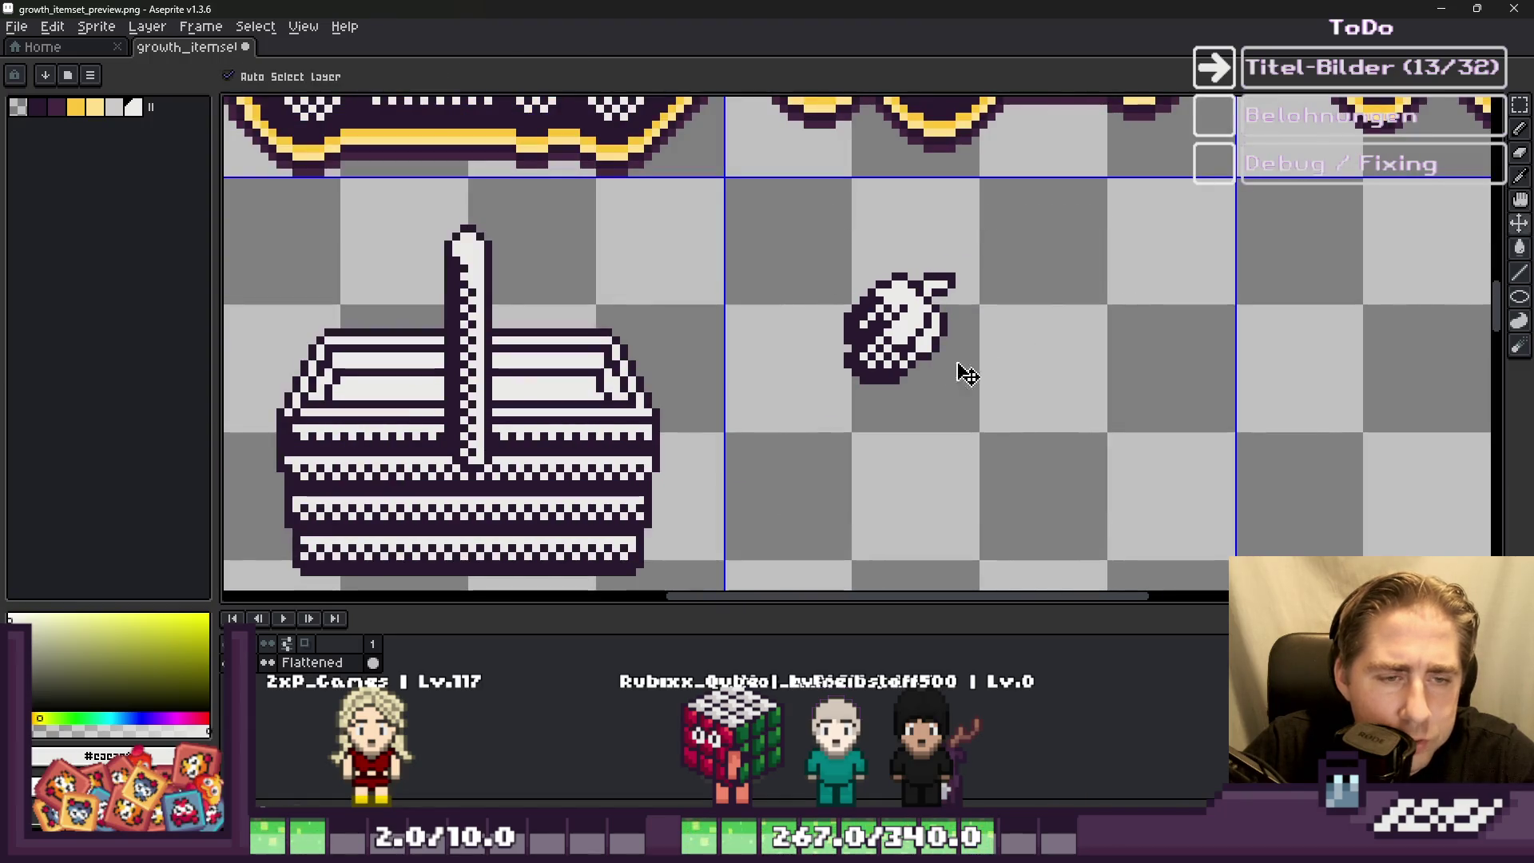
{"action": "scroll", "coordinate": [967, 373], "scroll_direction": "up", "scroll_amount": 3}
{"action": "left_click", "coordinate": [839, 342], "text": "alt"}
{"action": "key", "text": "b"}
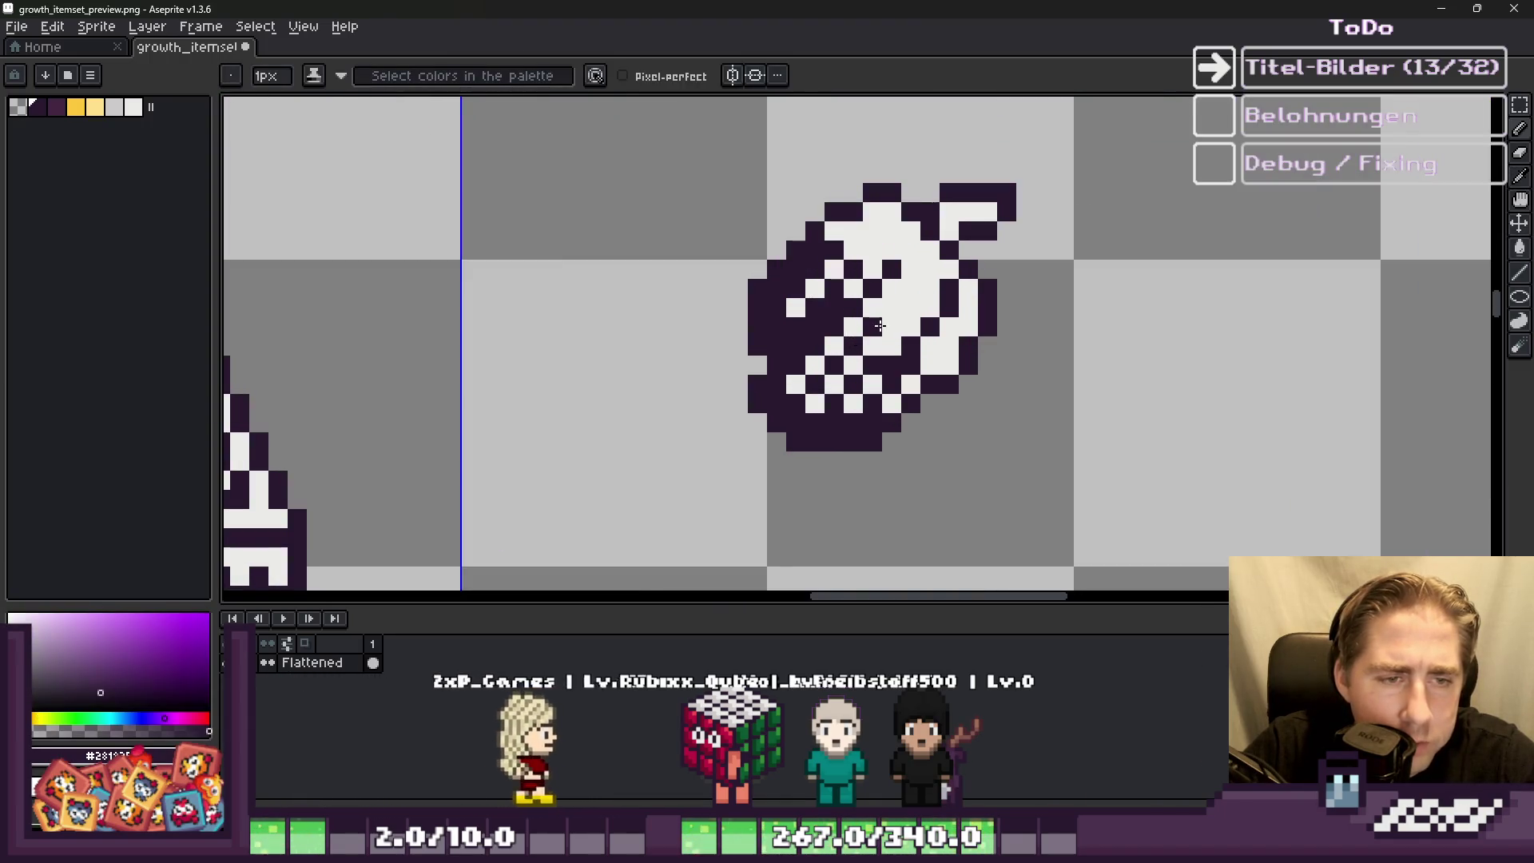
{"action": "scroll", "coordinate": [902, 332], "scroll_direction": "down", "scroll_amount": 5}
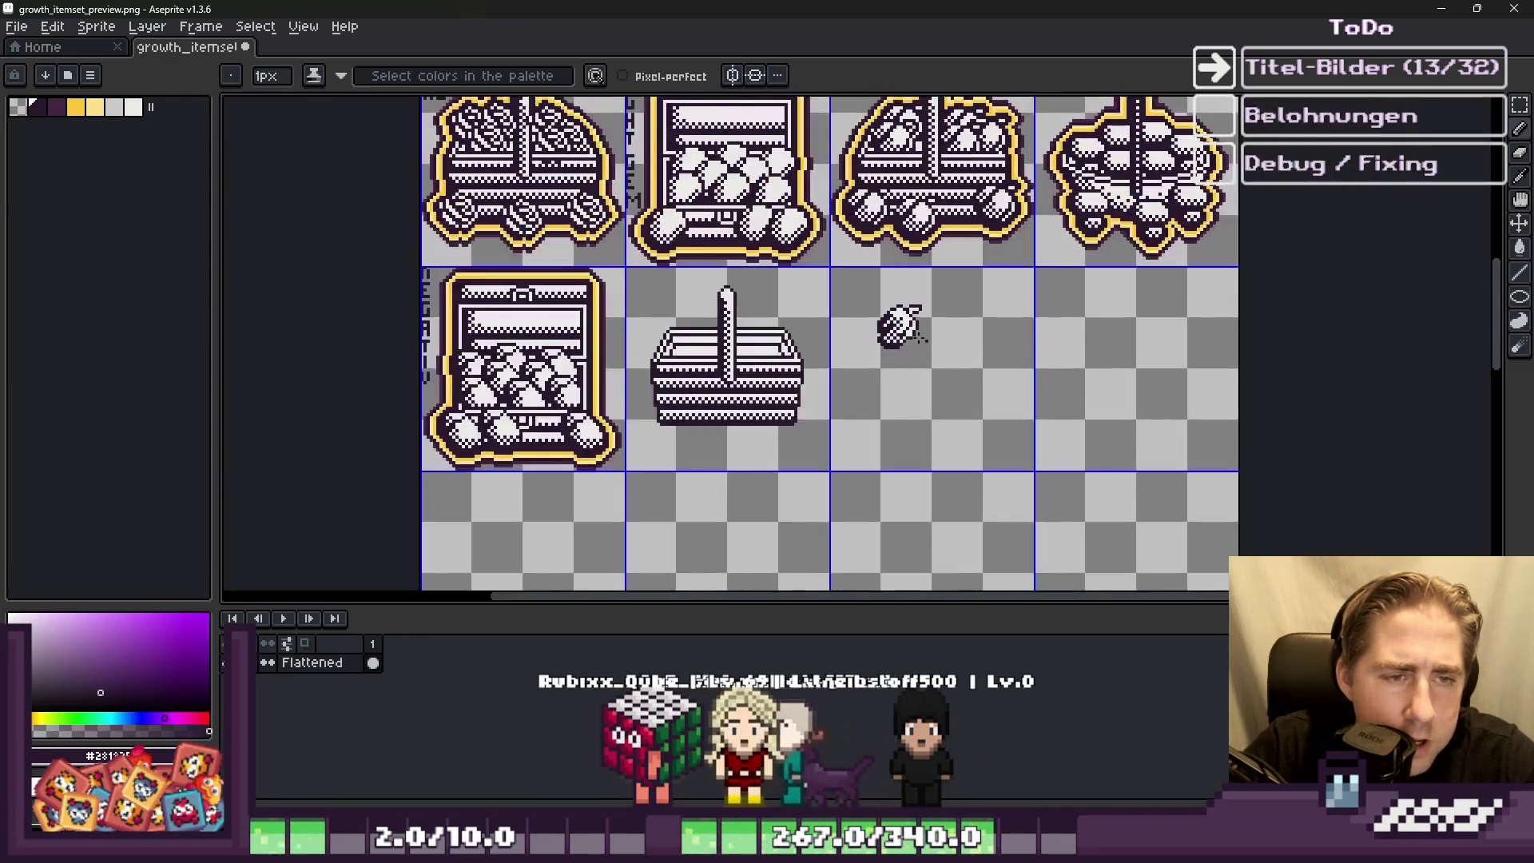
{"action": "scroll", "coordinate": [919, 332], "scroll_direction": "up", "scroll_amount": 5}
{"action": "scroll", "coordinate": [921, 295], "scroll_direction": "down", "scroll_amount": 4}
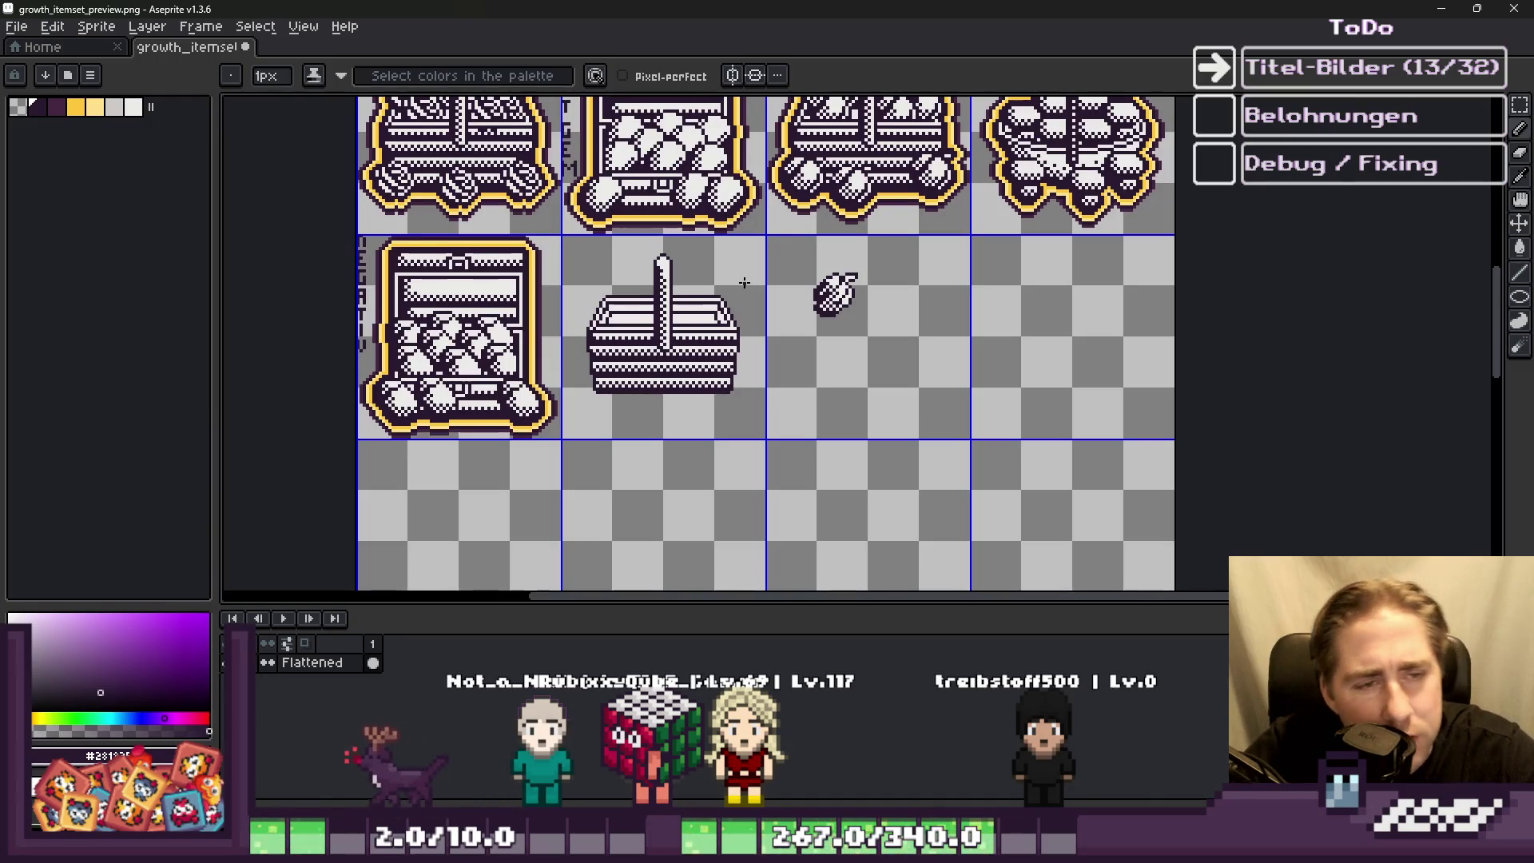
{"action": "scroll", "coordinate": [743, 283], "scroll_direction": "up", "scroll_amount": 4}
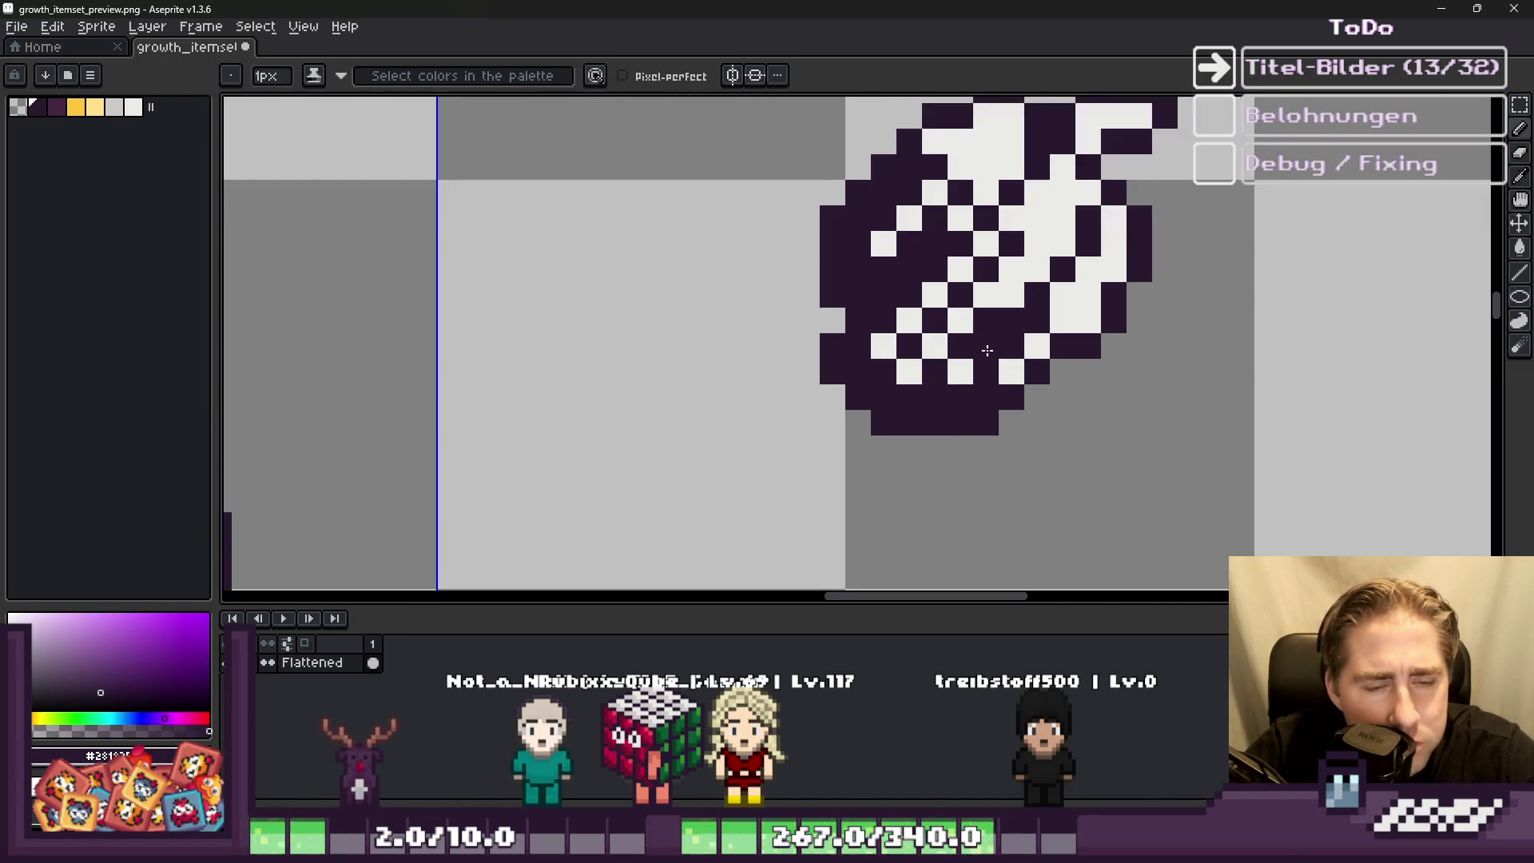
{"action": "scroll", "coordinate": [939, 384], "scroll_direction": "down", "scroll_amount": 5}
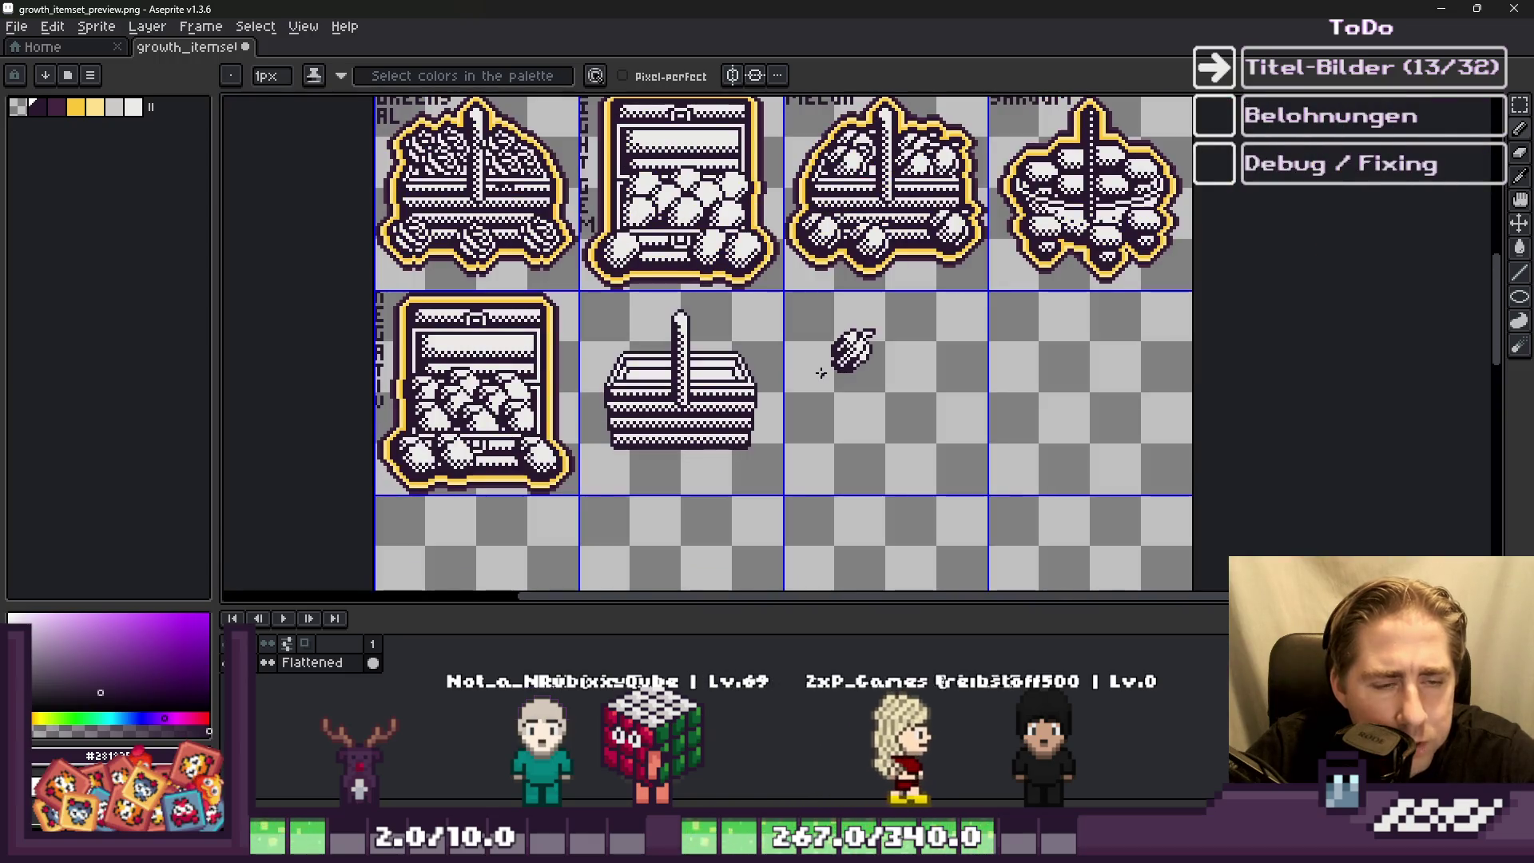
{"action": "scroll", "coordinate": [821, 373], "scroll_direction": "up", "scroll_amount": 5}
{"action": "key", "text": "b"}
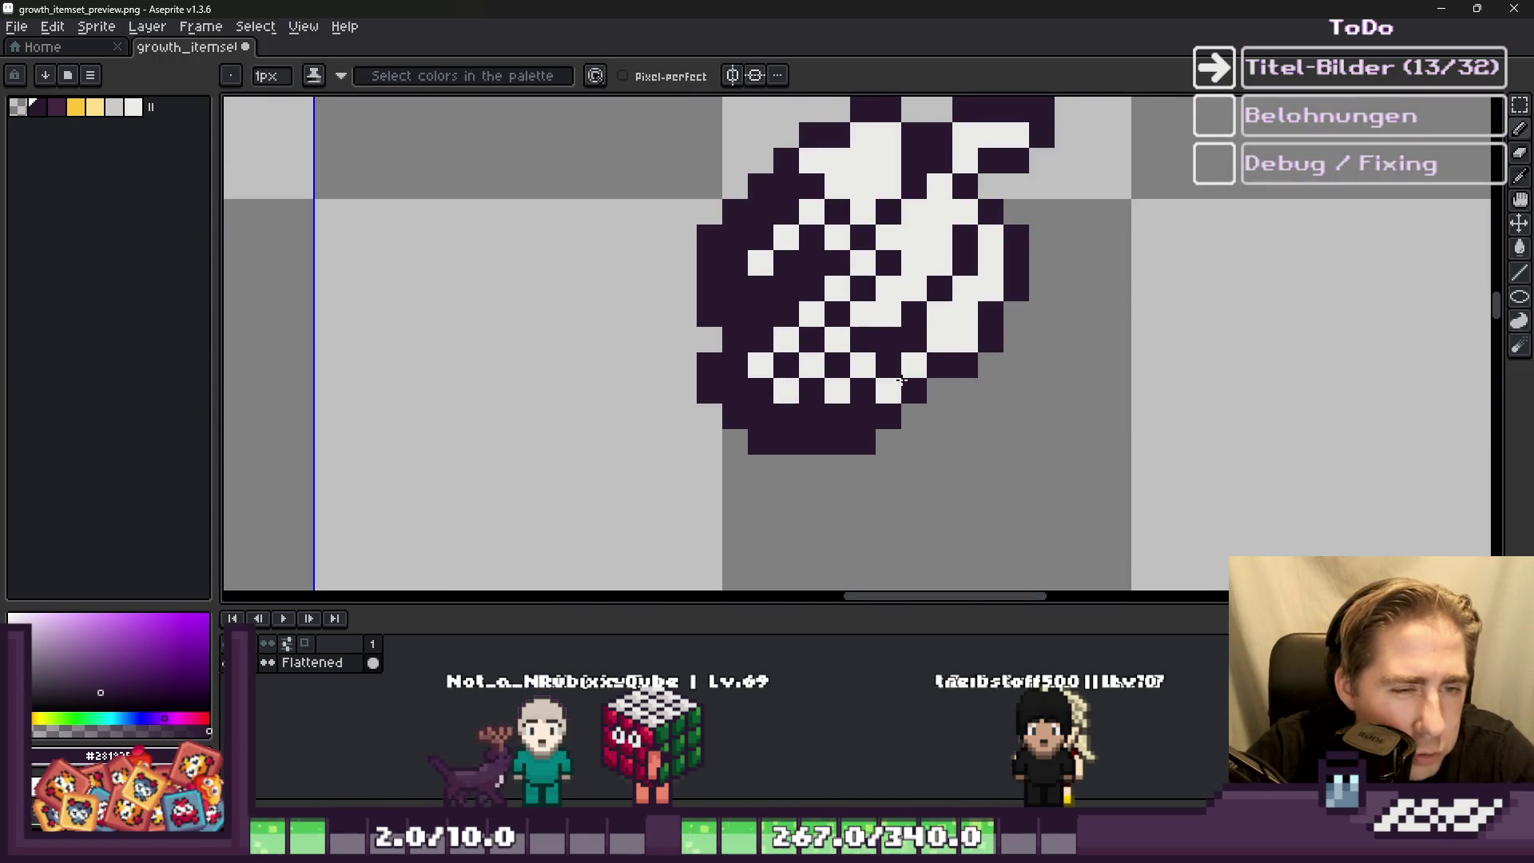
{"action": "left_click", "coordinate": [889, 391]}
{"action": "left_click", "coordinate": [883, 387], "text": "alt"}
{"action": "left_click_drag", "start_coordinate": [884, 387], "coordinate": [894, 367]}
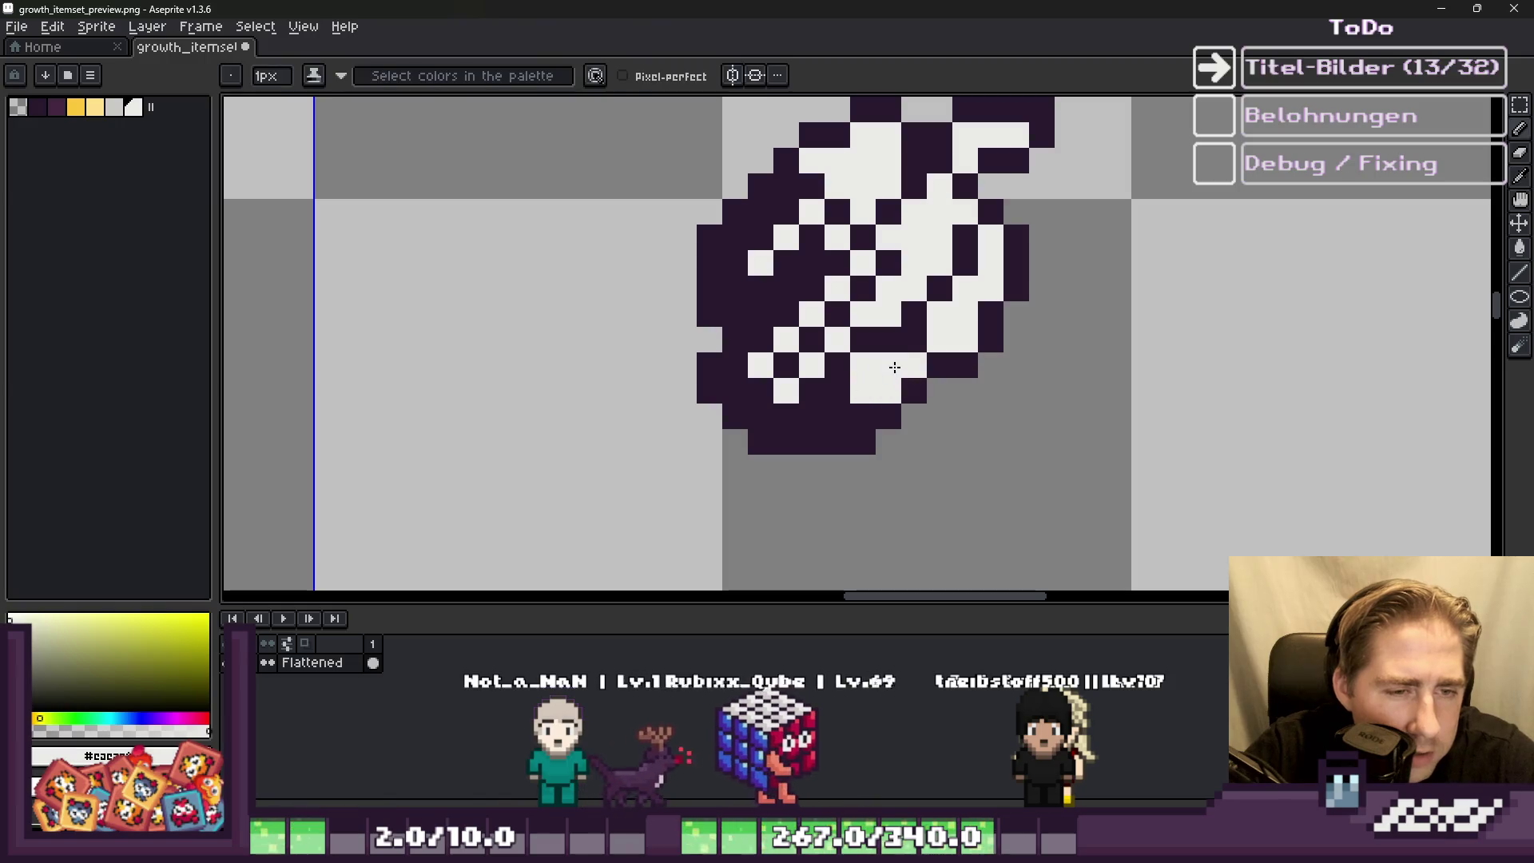
Step: Add a dark pixel and light pixels along the pepper's underside
{"action": "left_click", "coordinate": [845, 370], "text": "alt"}
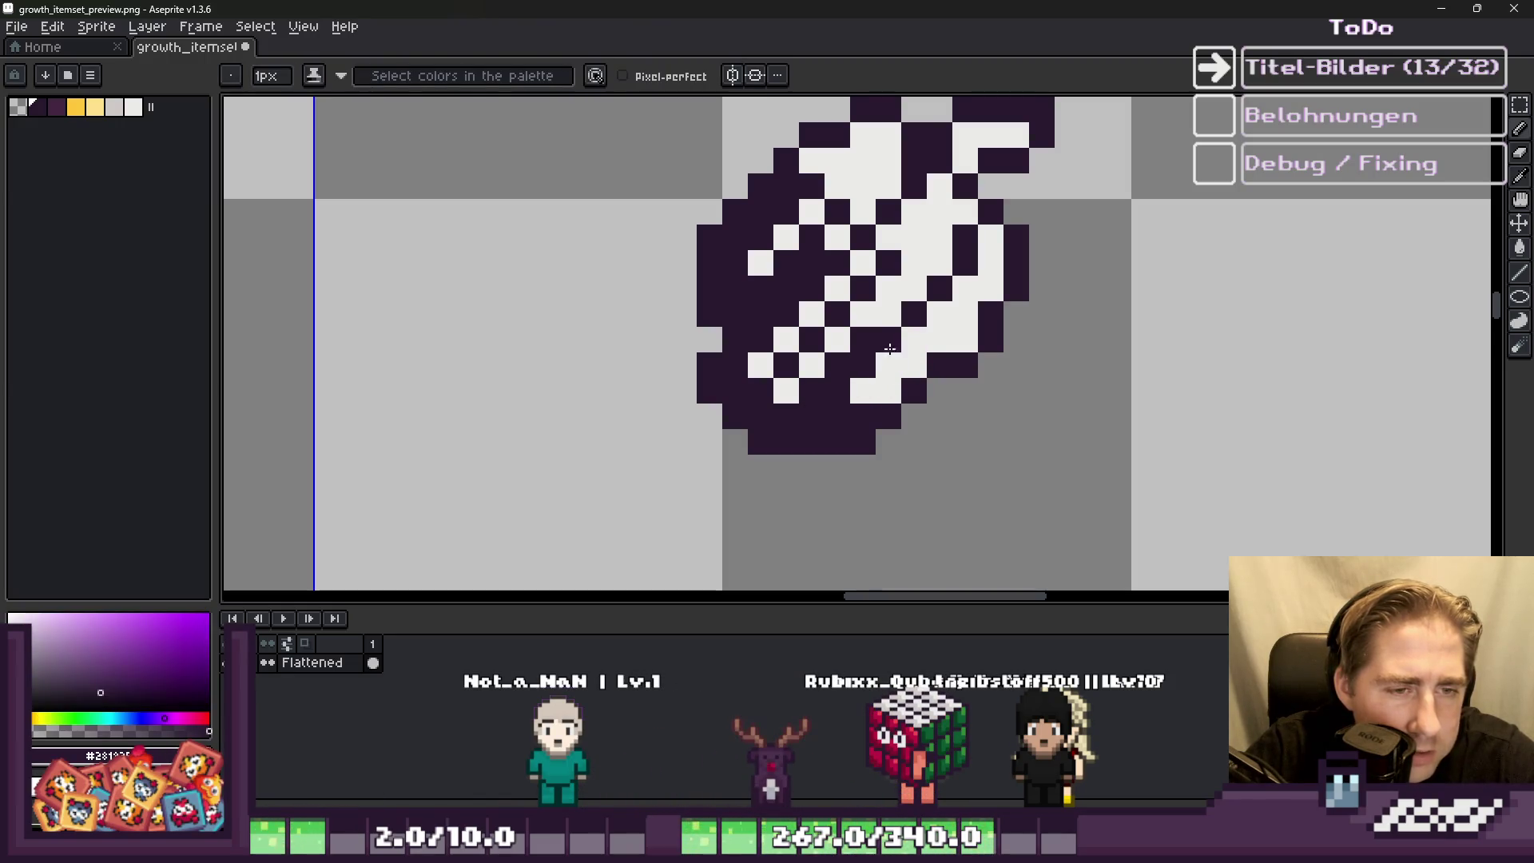
{"action": "scroll", "coordinate": [897, 316], "scroll_direction": "down", "scroll_amount": 4}
{"action": "scroll", "coordinate": [823, 339], "scroll_direction": "up", "scroll_amount": 3}
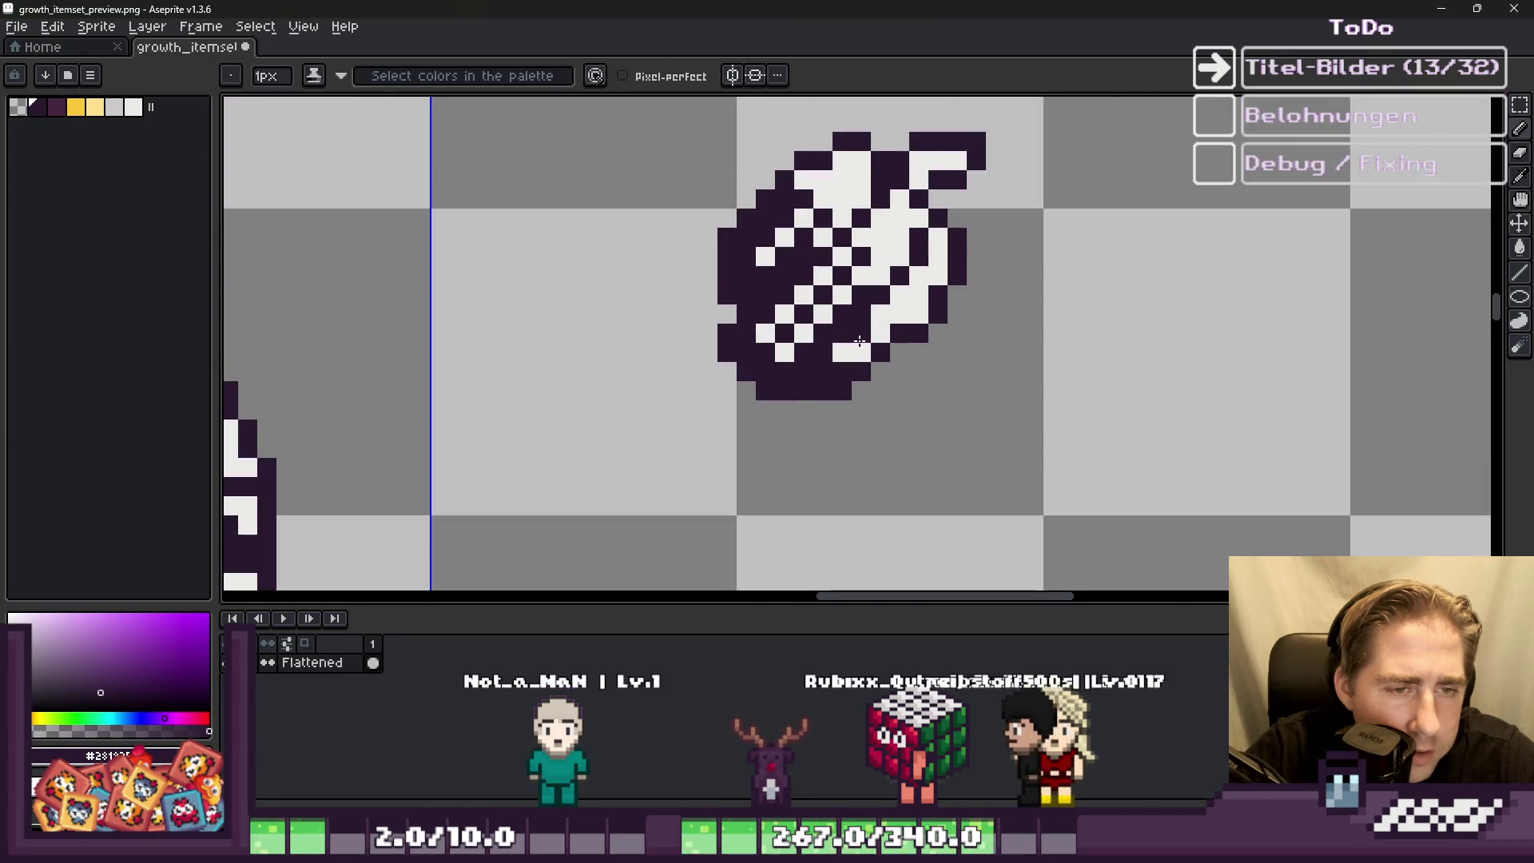
{"action": "scroll", "coordinate": [893, 312], "scroll_direction": "down", "scroll_amount": 4}
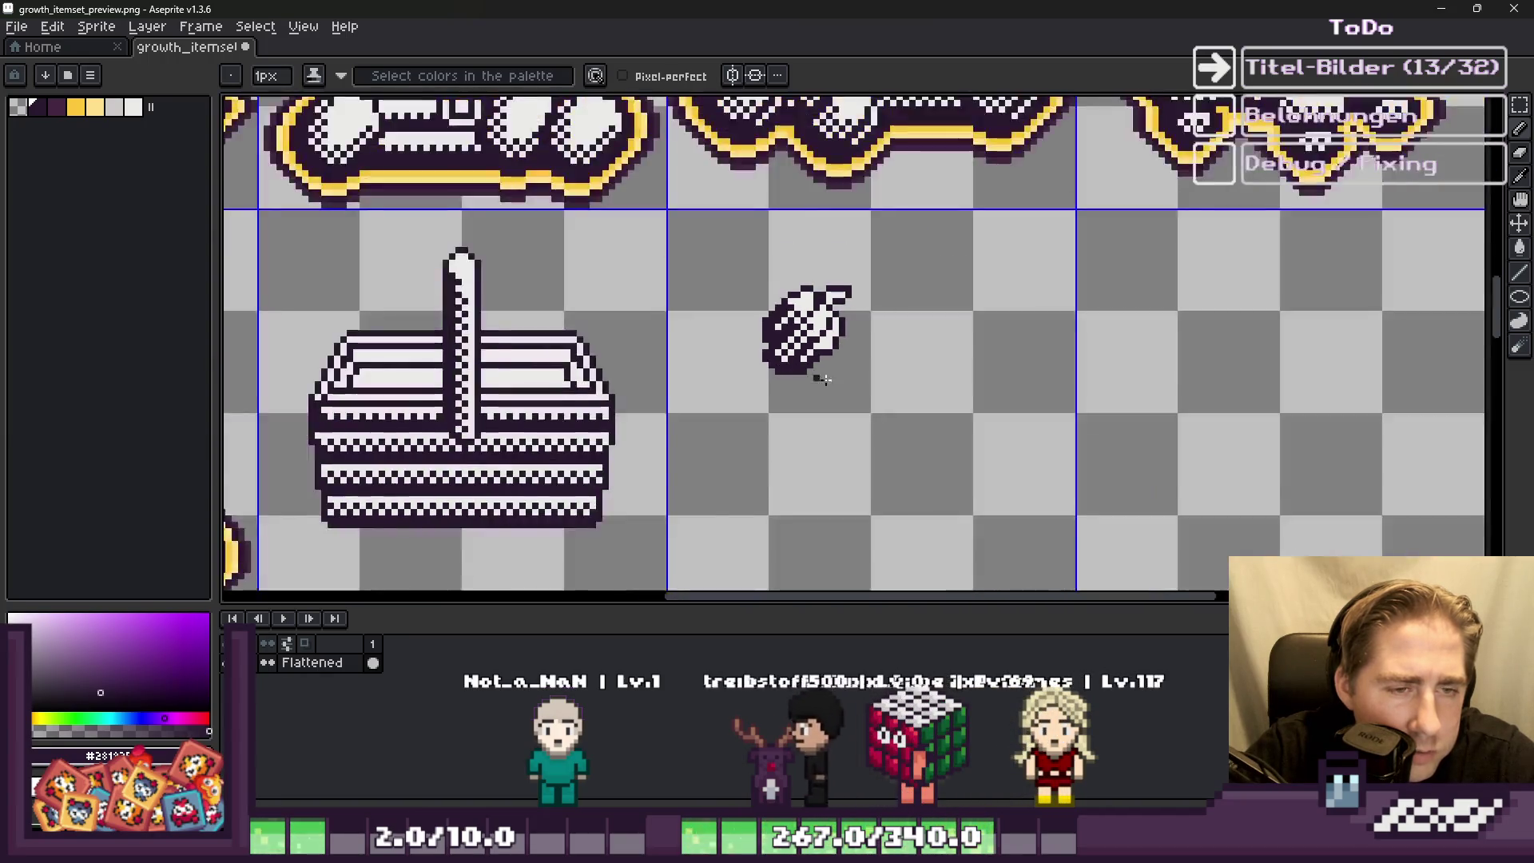
{"action": "scroll", "coordinate": [826, 359], "scroll_direction": "up", "scroll_amount": 3}
{"action": "scroll", "coordinate": [812, 357], "scroll_direction": "up", "scroll_amount": 2}
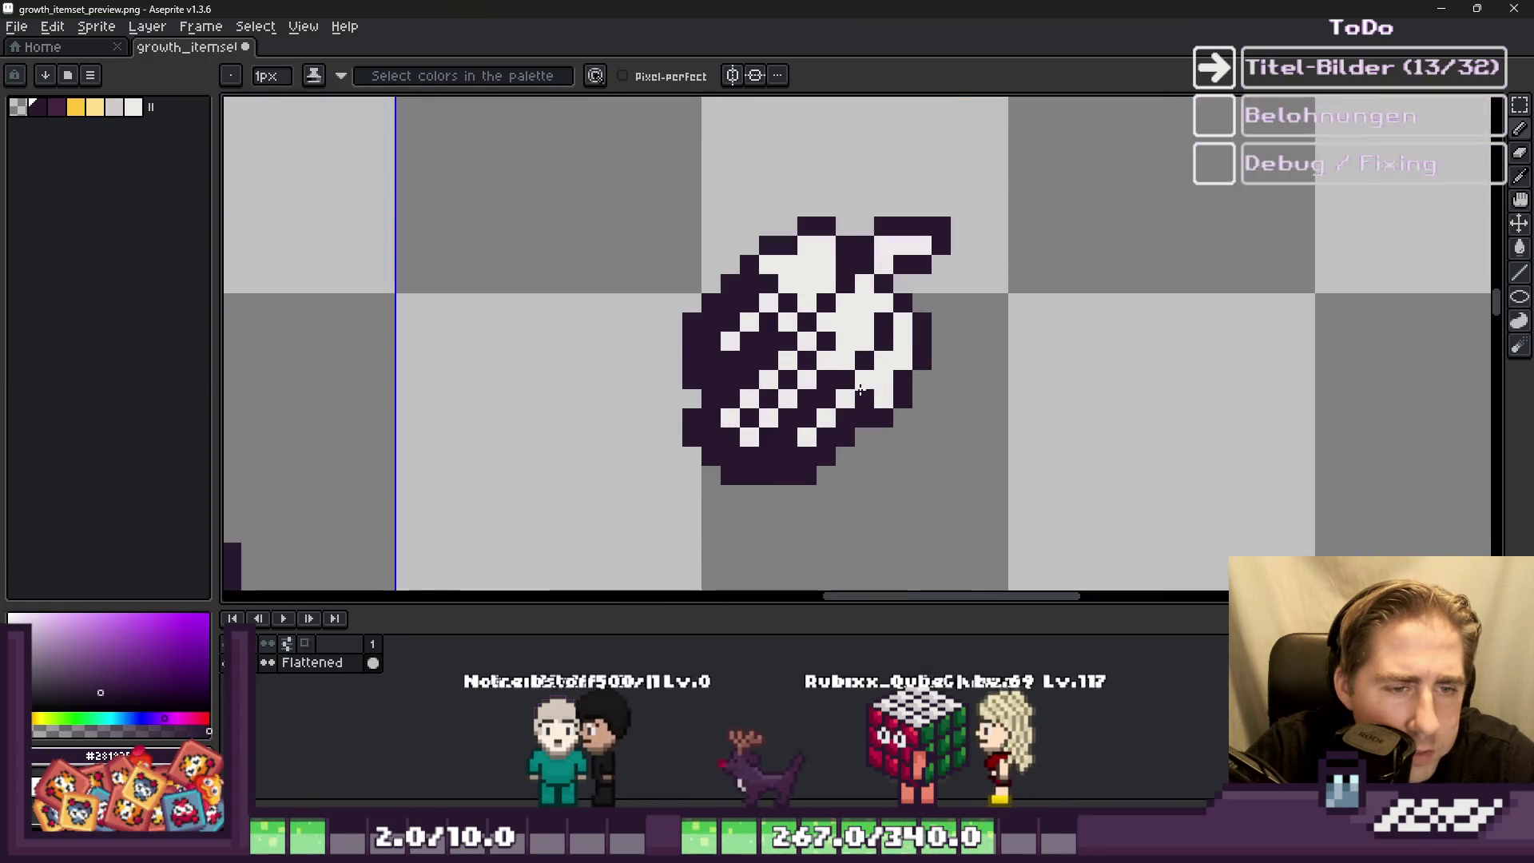
{"action": "scroll", "coordinate": [823, 359], "scroll_direction": "down", "scroll_amount": 3}
{"action": "scroll", "coordinate": [831, 359], "scroll_direction": "up", "scroll_amount": 3}
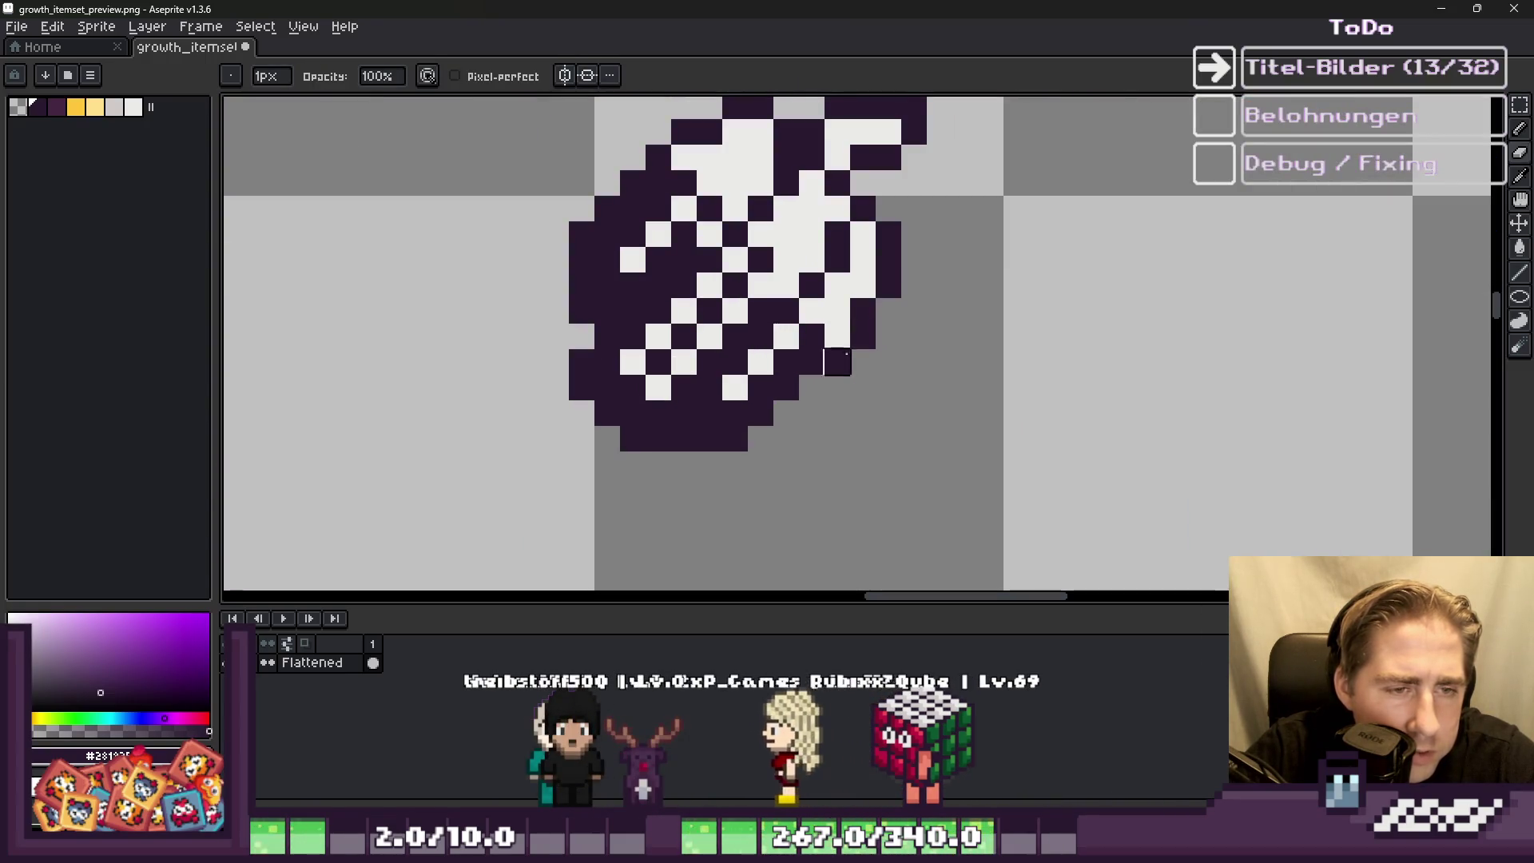
{"action": "scroll", "coordinate": [837, 361], "scroll_direction": "down", "scroll_amount": 3}
{"action": "scroll", "coordinate": [1052, 379], "scroll_direction": "up", "scroll_amount": 4}
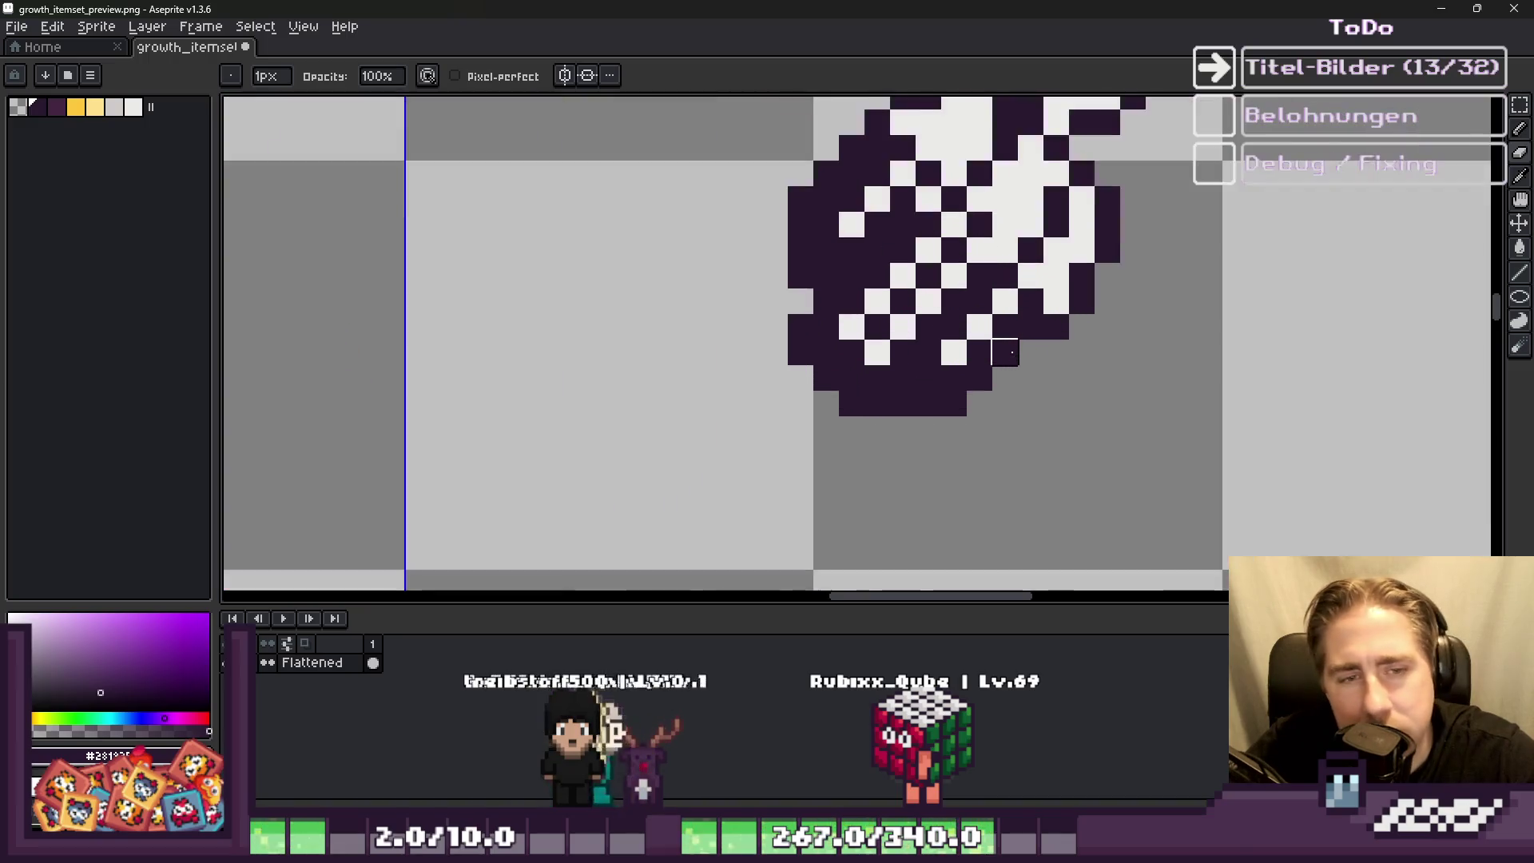
{"action": "key", "text": "i"}
{"action": "left_click", "coordinate": [1009, 274]}
{"action": "key", "text": "b"}
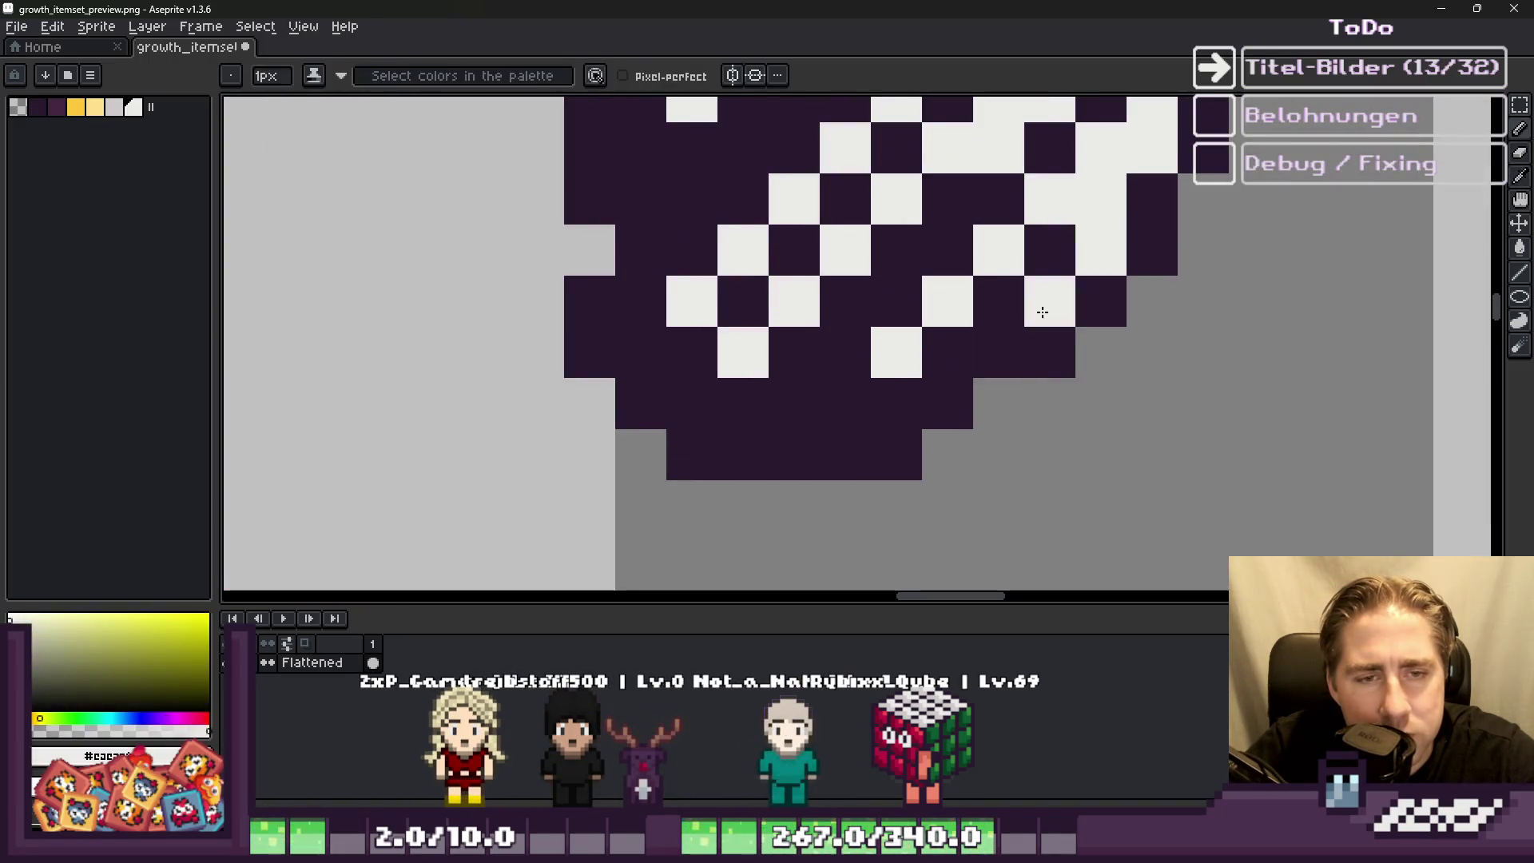
{"action": "scroll", "coordinate": [1037, 308], "scroll_direction": "down", "scroll_amount": 4}
{"action": "scroll", "coordinate": [994, 445], "scroll_direction": "up", "scroll_amount": 1}
{"action": "scroll", "coordinate": [987, 423], "scroll_direction": "up", "scroll_amount": 5}
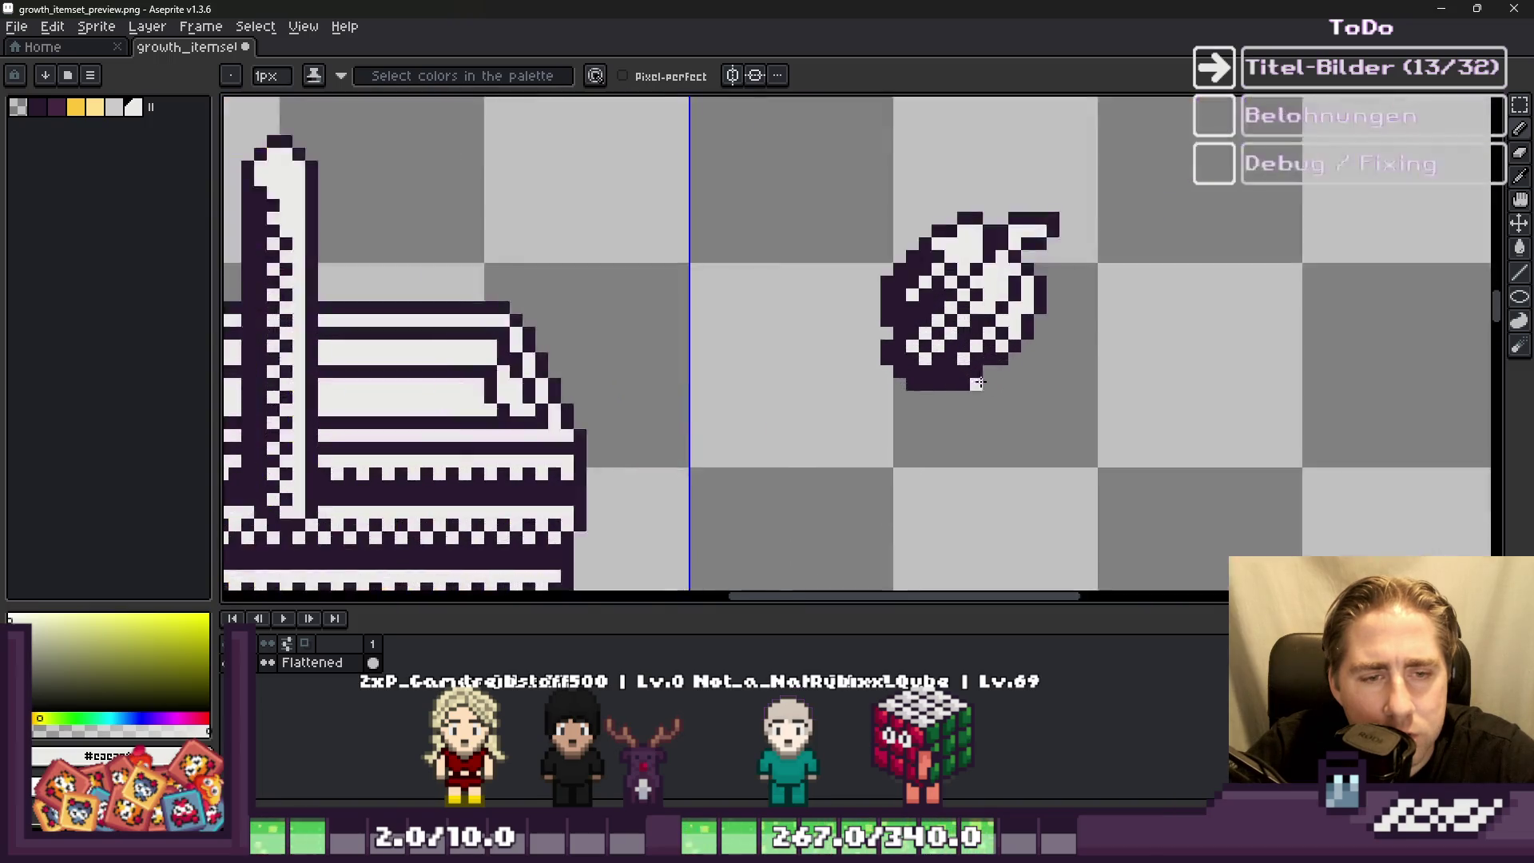
{"action": "left_click", "coordinate": [966, 325], "text": "alt"}
{"action": "left_click", "coordinate": [991, 363]}
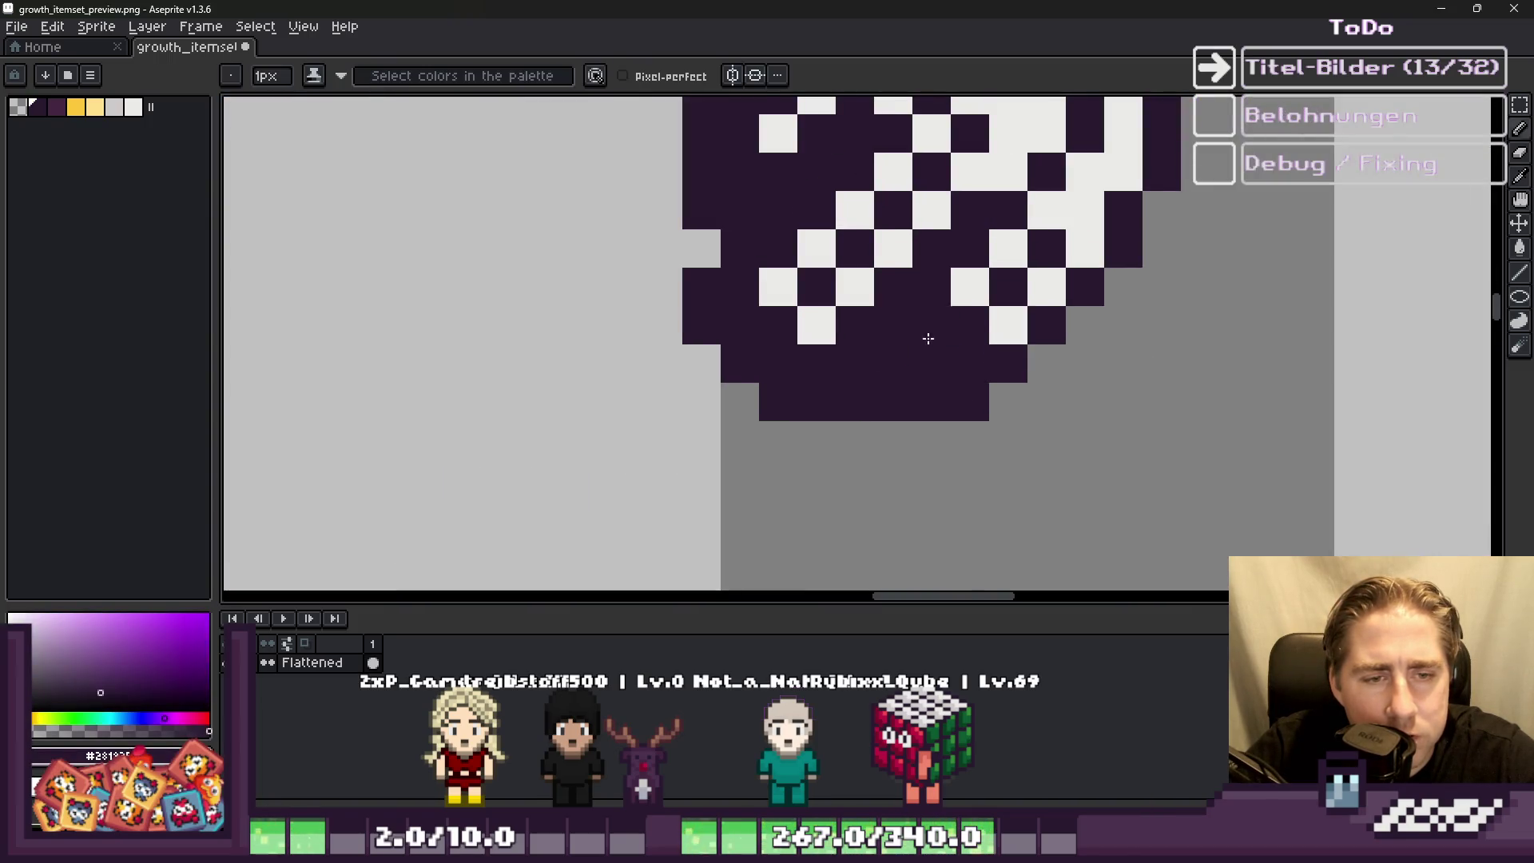
{"action": "left_click", "coordinate": [1009, 325], "text": "alt"}
{"action": "left_click_drag", "start_coordinate": [970, 403], "coordinate": [983, 370]}
Step: Switch back to the dark colour and select the pepper's grid cell
{"action": "left_click", "coordinate": [942, 394], "text": "alt"}
{"action": "scroll", "coordinate": [965, 437], "scroll_direction": "down", "scroll_amount": 5}
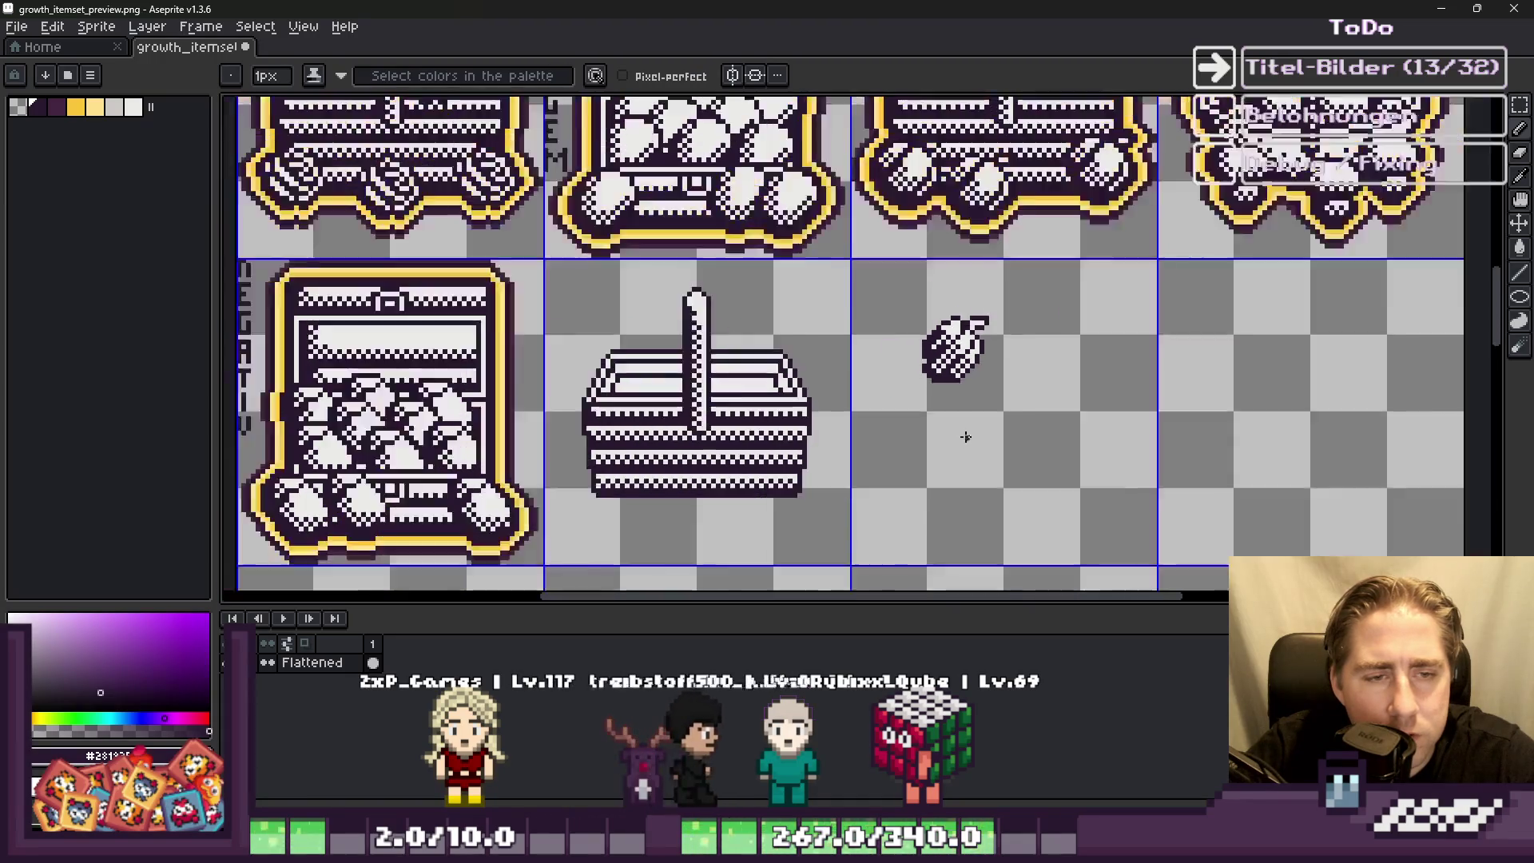
{"action": "scroll", "coordinate": [965, 437], "scroll_direction": "down", "scroll_amount": 1}
{"action": "scroll", "coordinate": [947, 397], "scroll_direction": "up", "scroll_amount": 5}
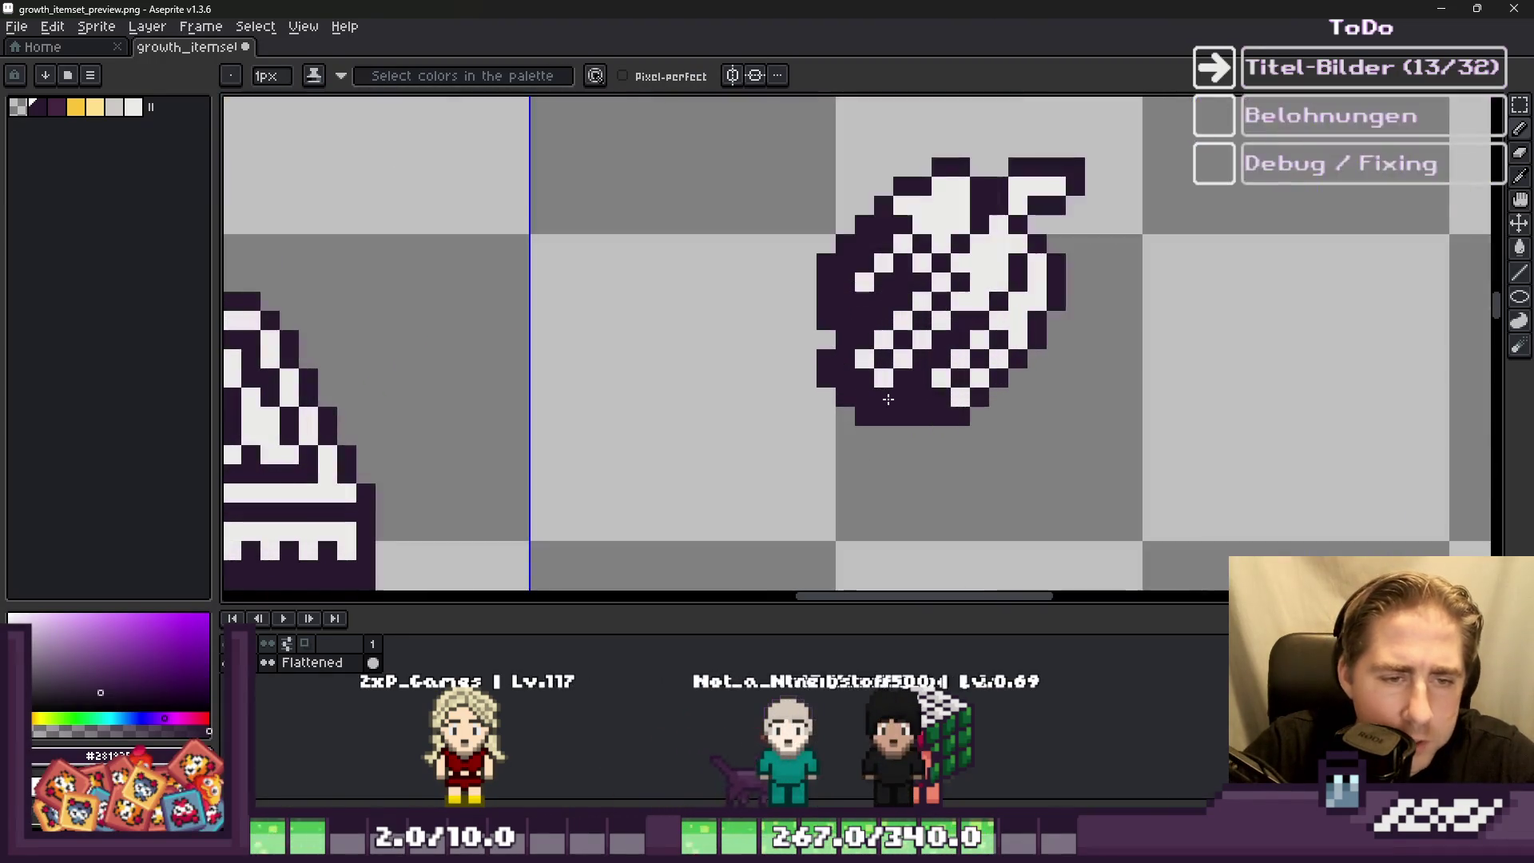
{"action": "scroll", "coordinate": [884, 397], "scroll_direction": "down", "scroll_amount": 5}
{"action": "scroll", "coordinate": [849, 362], "scroll_direction": "up", "scroll_amount": 4}
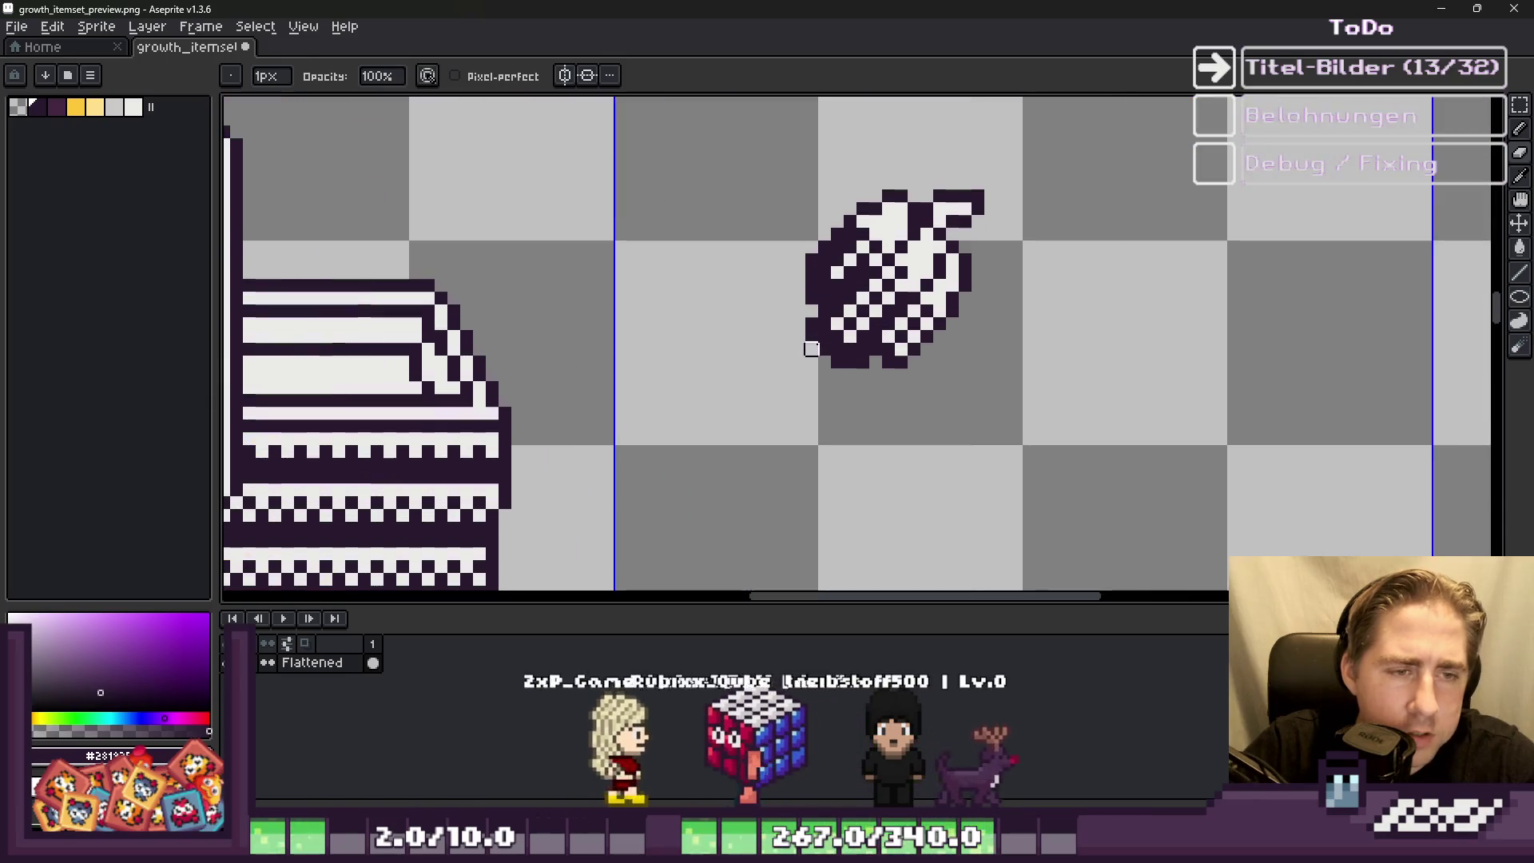
{"action": "scroll", "coordinate": [876, 362], "scroll_direction": "down", "scroll_amount": 4}
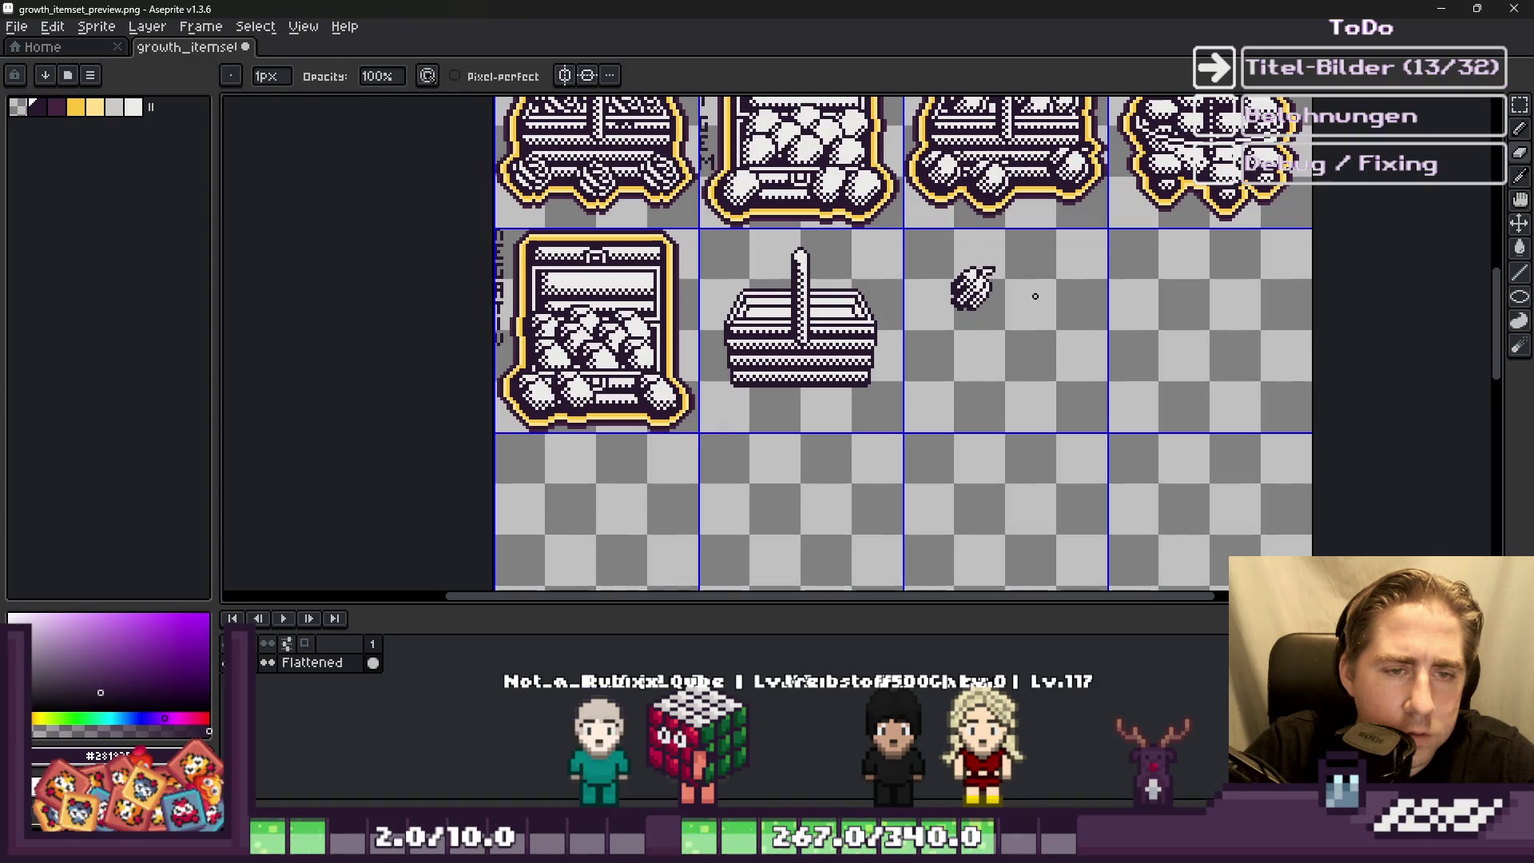
{"action": "double_click", "coordinate": [1107, 316]}
{"action": "scroll", "coordinate": [1107, 316], "scroll_direction": "up", "scroll_amount": 3}
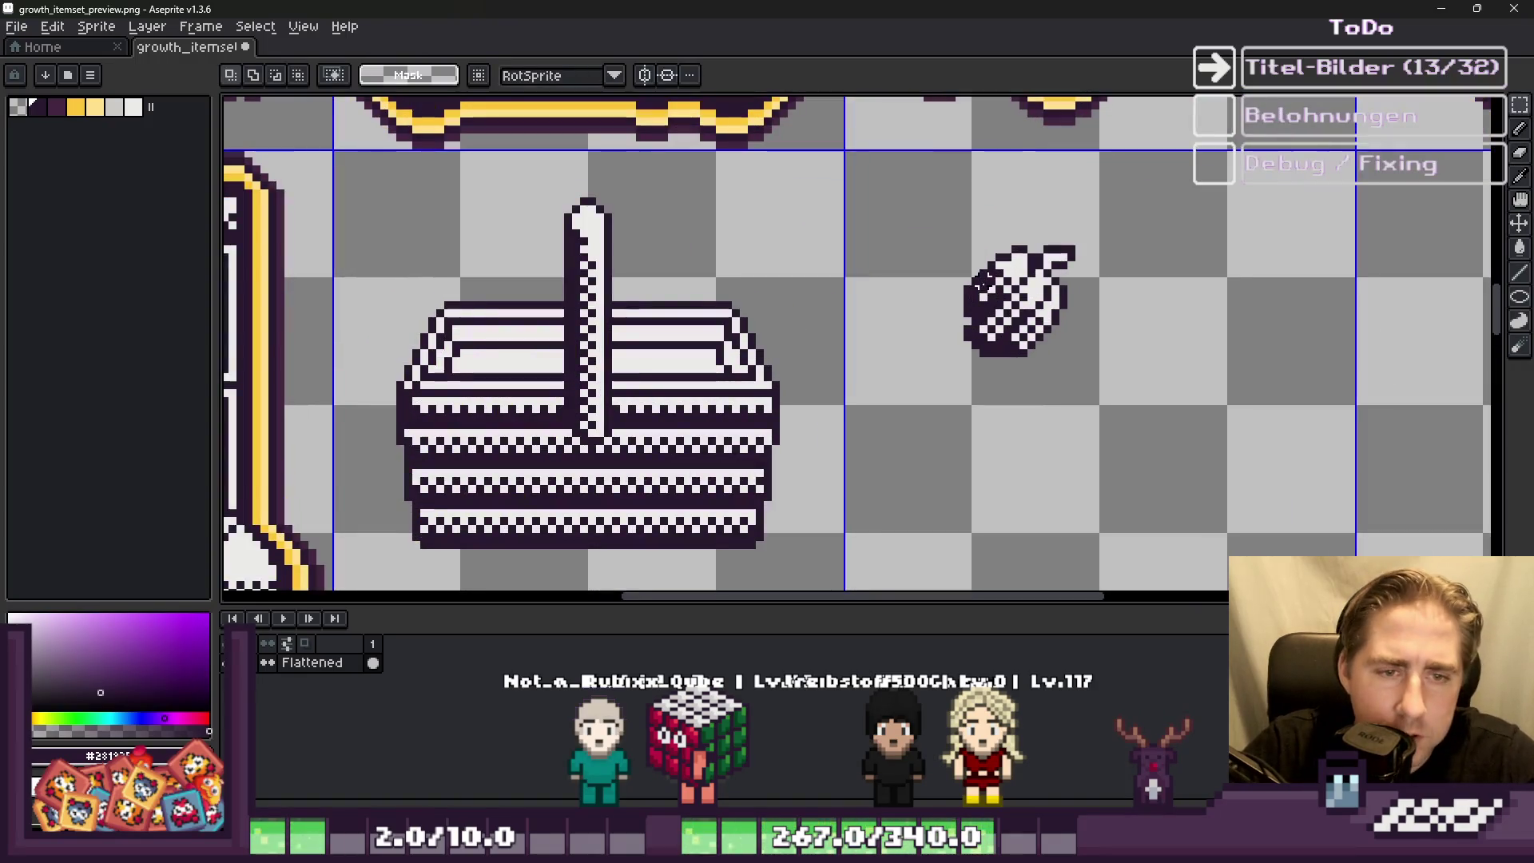
Step: Copy the pepper icon, add a new Layer 1, and paste a first pepper onto the basket
{"action": "key", "text": "shift+n"}
{"action": "left_click", "coordinate": [895, 401]}
{"action": "scroll", "coordinate": [895, 401], "scroll_direction": "down", "scroll_amount": 2}
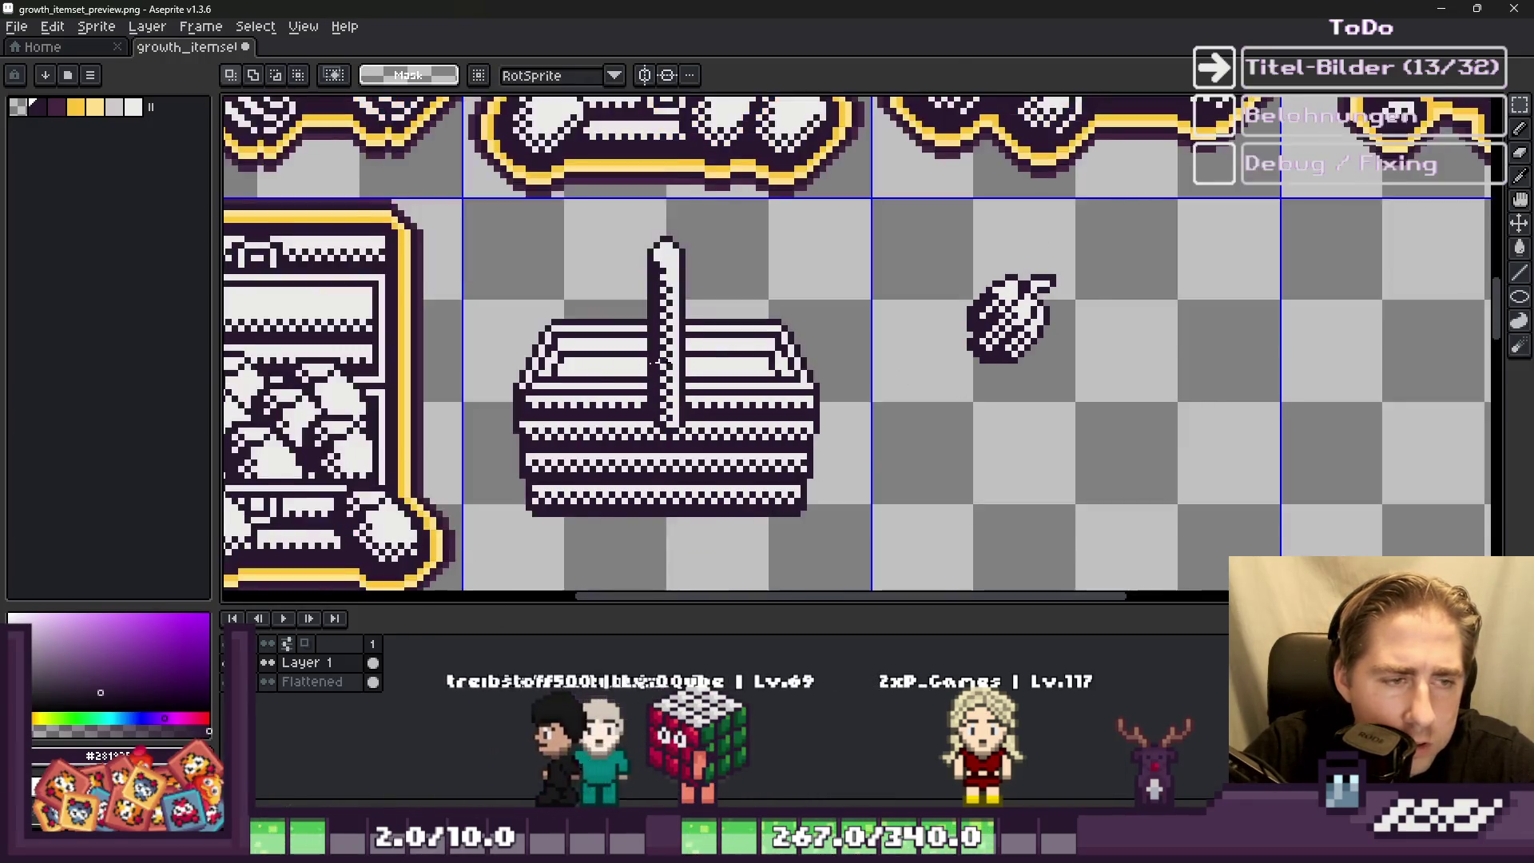
{"action": "scroll", "coordinate": [840, 343], "scroll_direction": "up", "scroll_amount": 3}
{"action": "key", "text": "ctrl+v"}
{"action": "left_click_drag", "start_coordinate": [1345, 262], "coordinate": [750, 266]}
{"action": "left_click_drag", "start_coordinate": [1252, 104], "coordinate": [1490, 418]}
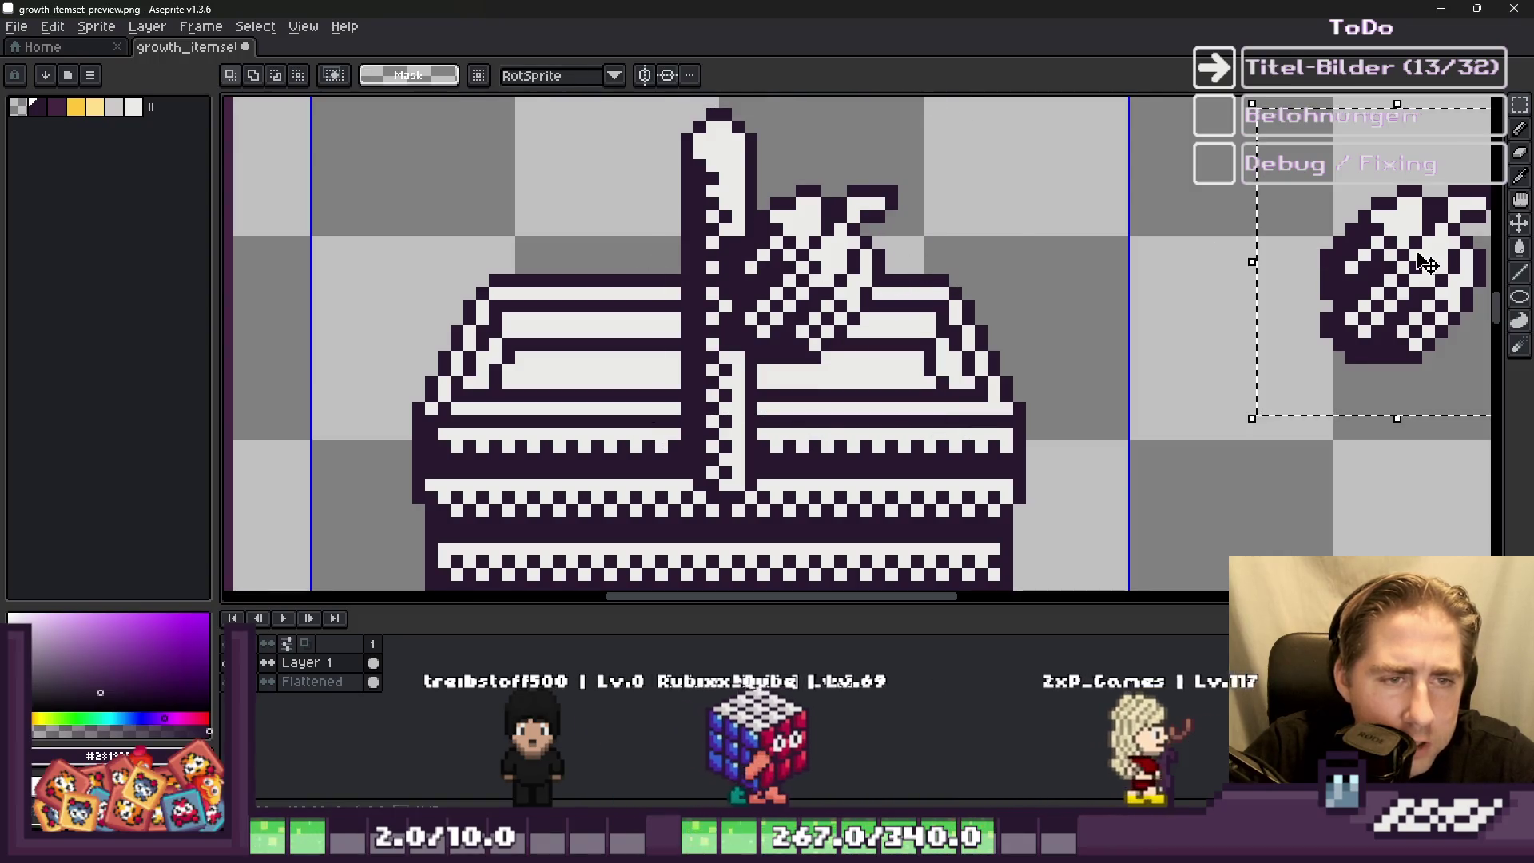
Step: Paste another pepper copy, nudge it about 7 pixels right into the pile, and commit it
{"action": "left_click_drag", "start_coordinate": [1426, 264], "coordinate": [879, 264]}
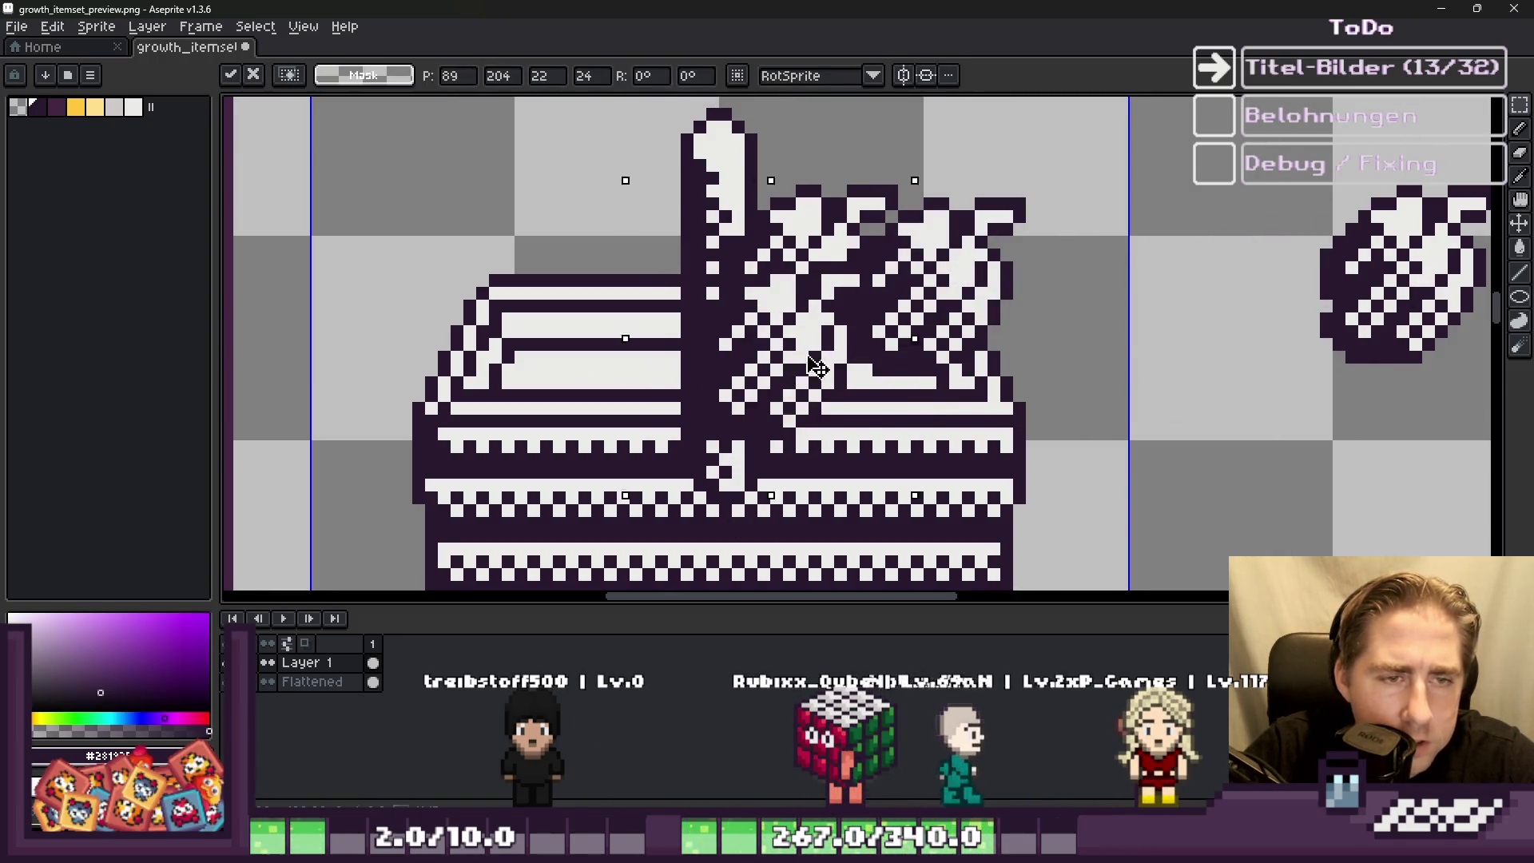
{"action": "left_click_drag", "start_coordinate": [815, 366], "coordinate": [877, 367]}
{"action": "scroll", "coordinate": [1147, 332], "scroll_direction": "down", "scroll_amount": 2}
{"action": "scroll", "coordinate": [1148, 332], "scroll_direction": "up", "scroll_amount": 4}
{"action": "left_click_drag", "start_coordinate": [1319, 367], "coordinate": [999, 254]}
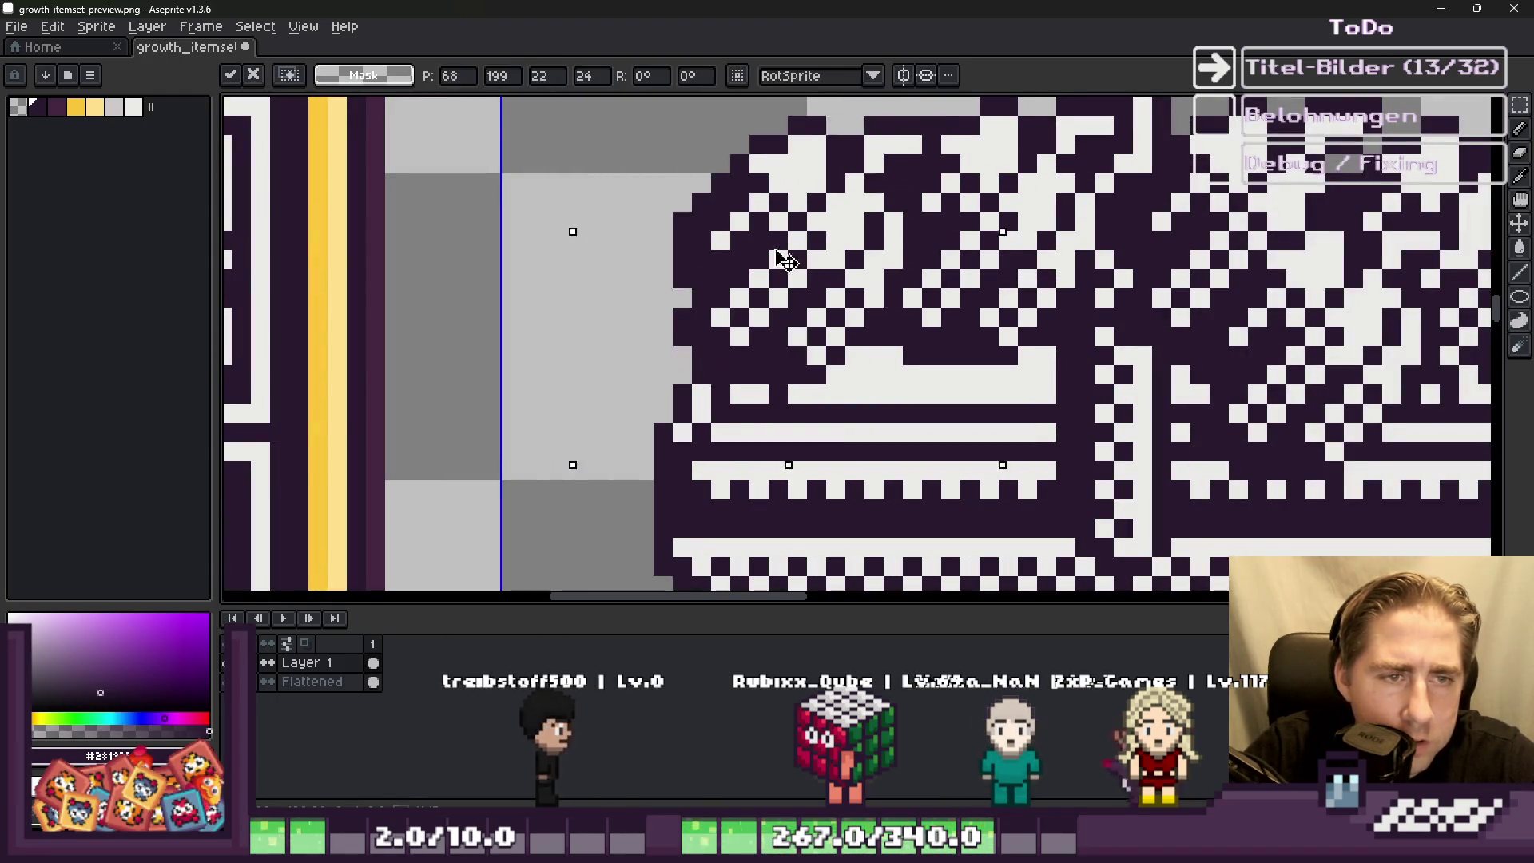
{"action": "key", "text": "Escape"}
{"action": "key", "text": "ctrl+v"}
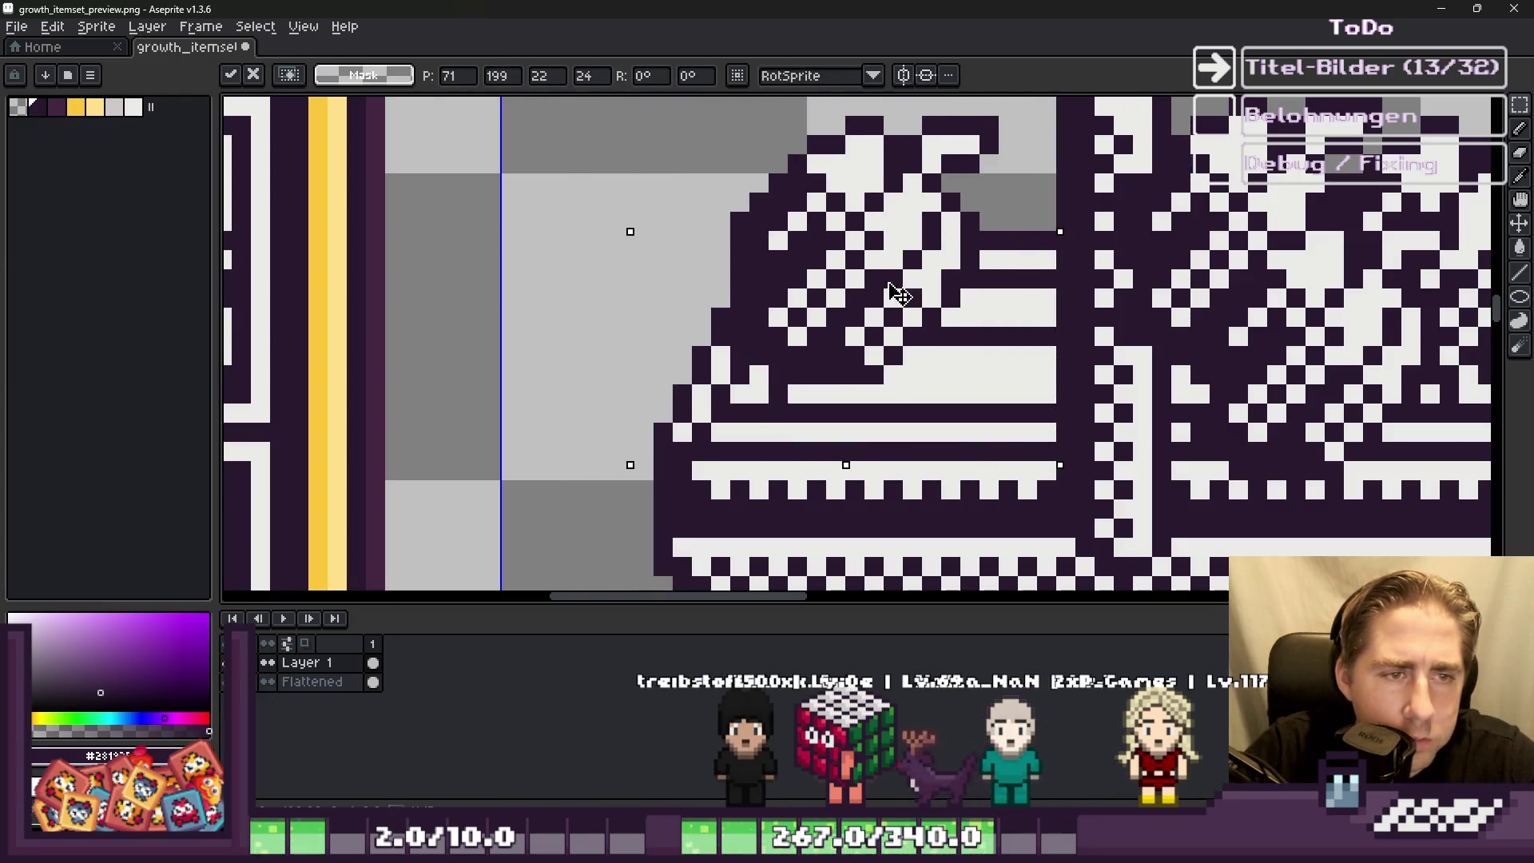
{"action": "mouse_move", "coordinate": [893, 285]}
{"action": "left_mouse_down"}
{"action": "mouse_move", "coordinate": [1016, 287]}
{"action": "mouse_move", "coordinate": [879, 370]}
{"action": "left_mouse_up"}
{"action": "key", "text": "Return"}
{"action": "scroll", "coordinate": [879, 370], "scroll_direction": "down", "scroll_amount": 5}
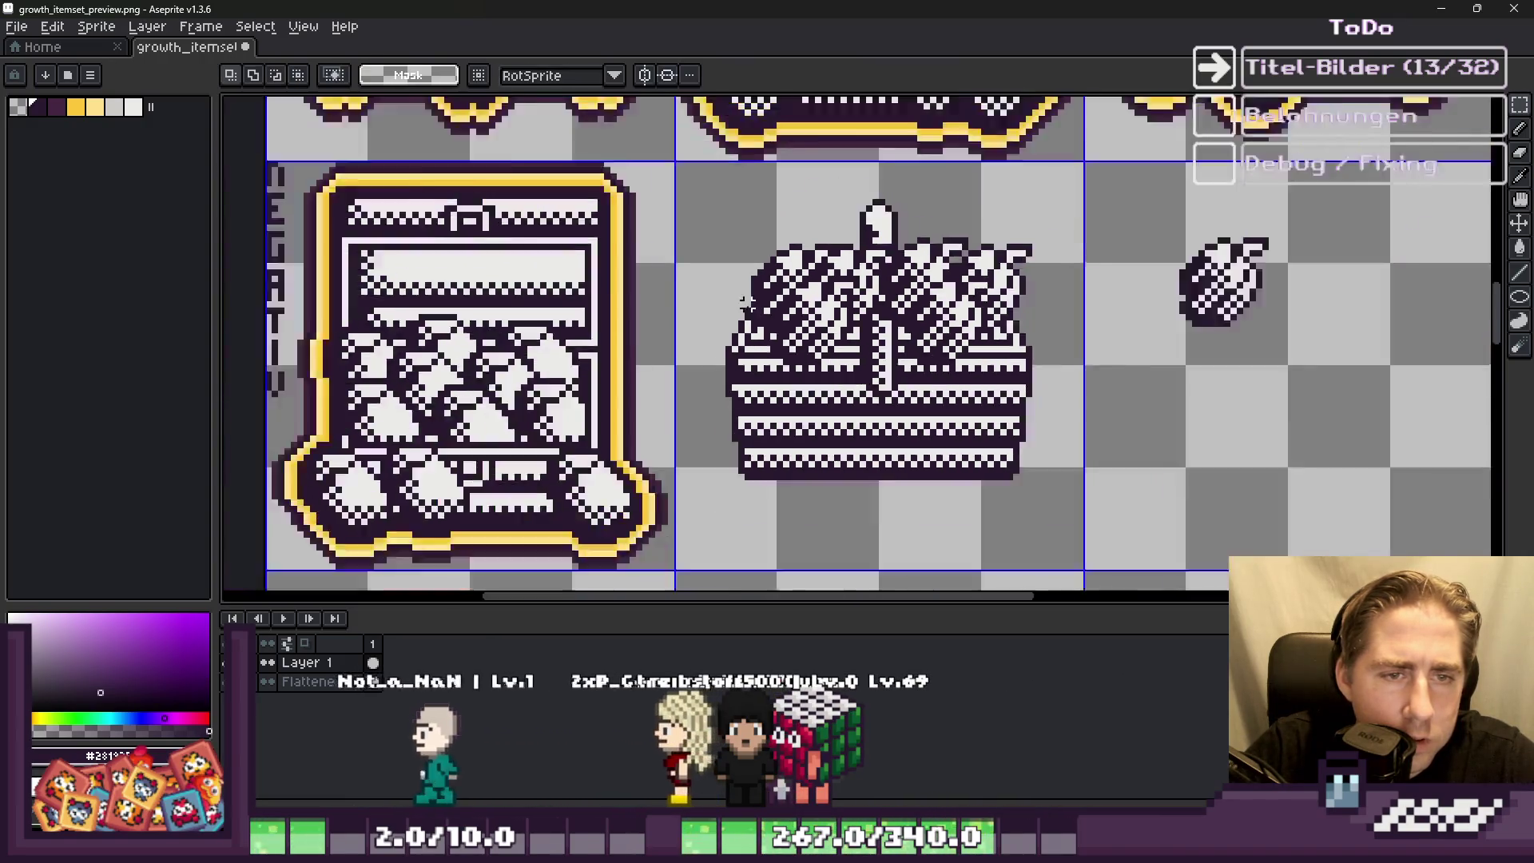
Step: Marquee-select the basket's handle area, then deselect it
{"action": "scroll", "coordinate": [749, 306], "scroll_direction": "up", "scroll_amount": 3}
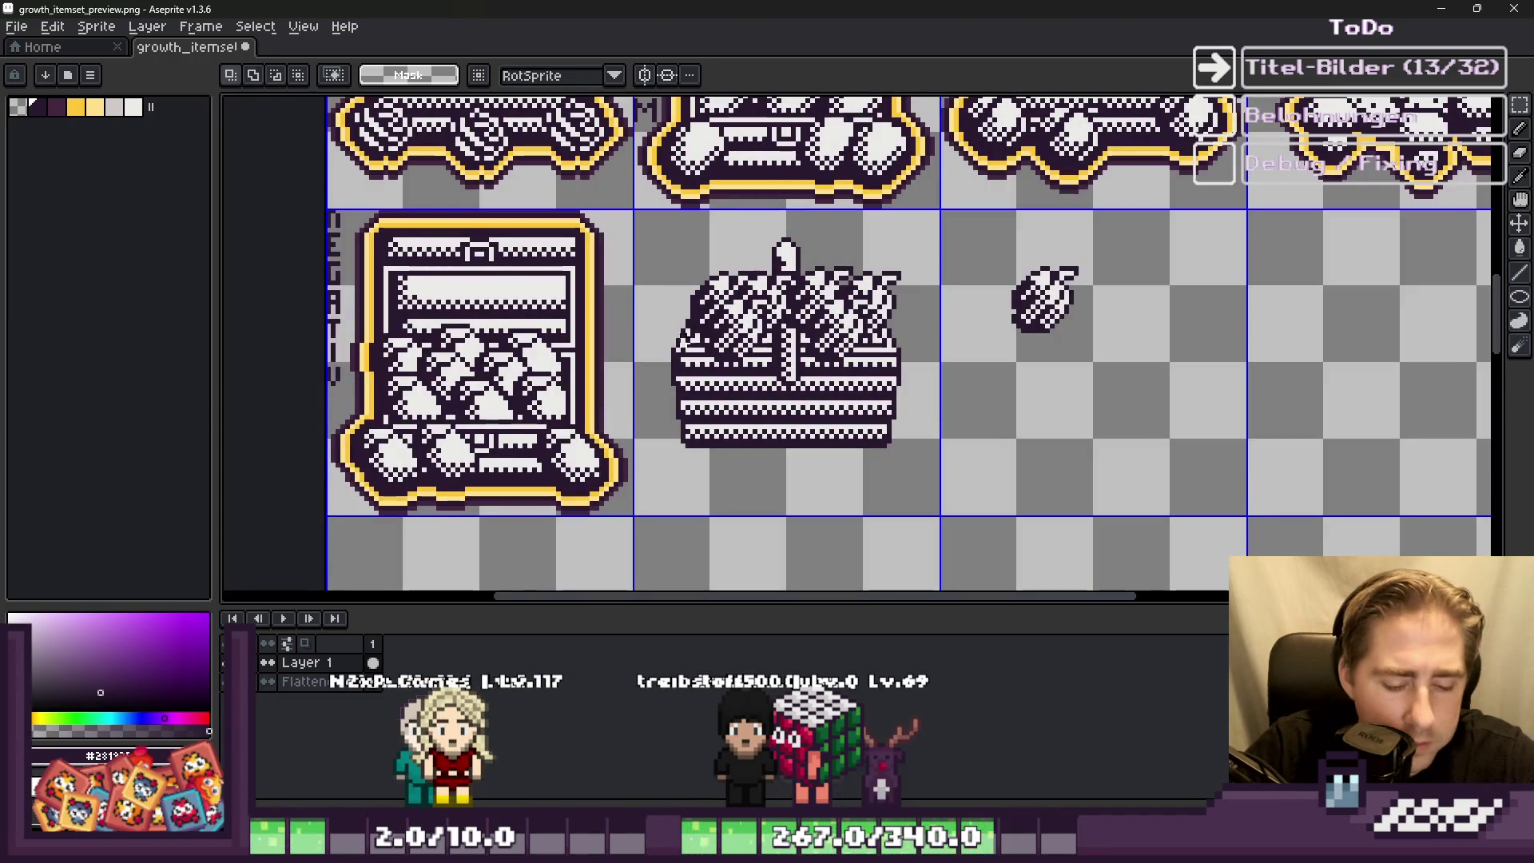
{"action": "scroll", "coordinate": [846, 229], "scroll_direction": "up", "scroll_amount": 2}
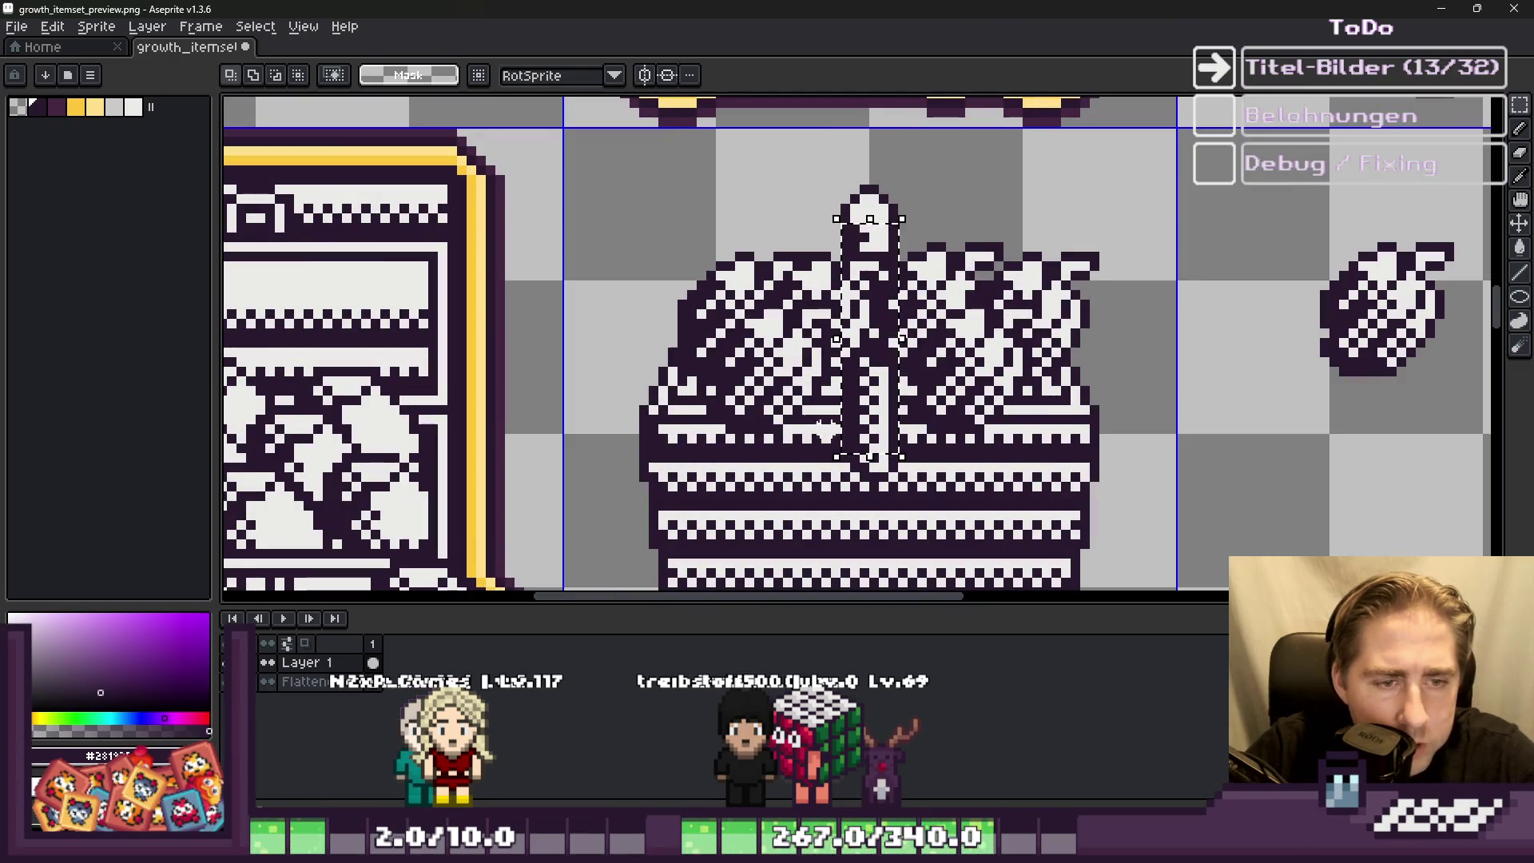
{"action": "left_click_drag", "start_coordinate": [632, 400], "coordinate": [981, 467]}
{"action": "left_click", "coordinate": [1112, 468]}
{"action": "scroll", "coordinate": [831, 376], "scroll_direction": "down", "scroll_amount": 2}
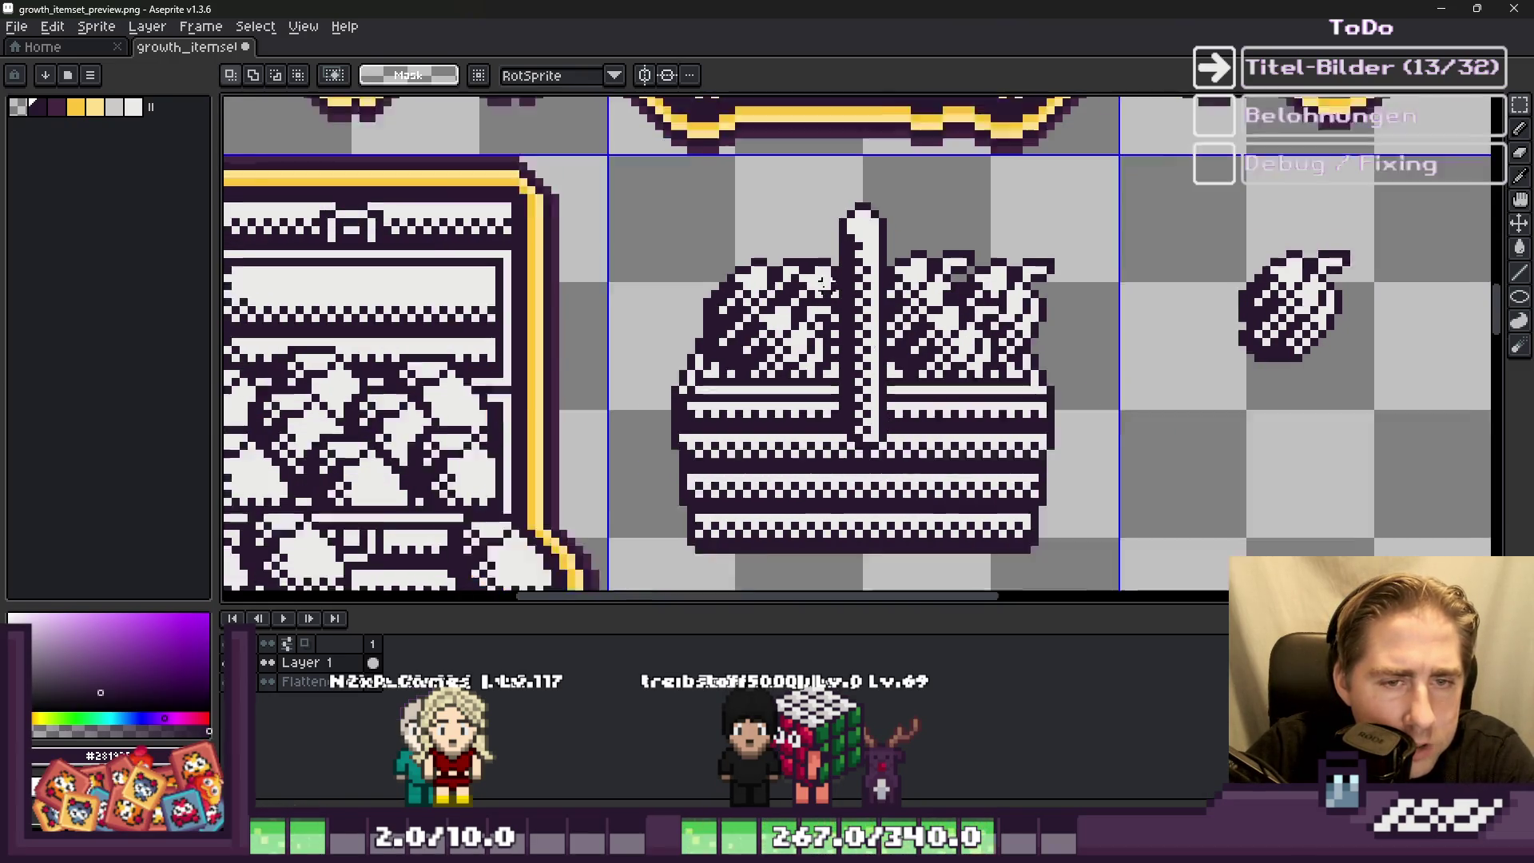
{"action": "scroll", "coordinate": [868, 360], "scroll_direction": "up", "scroll_amount": 2}
Step: Switch to the pencil tool and zoom around to inspect the pepper-filled basket
{"action": "key", "text": "b"}
{"action": "scroll", "coordinate": [869, 359], "scroll_direction": "up", "scroll_amount": 3}
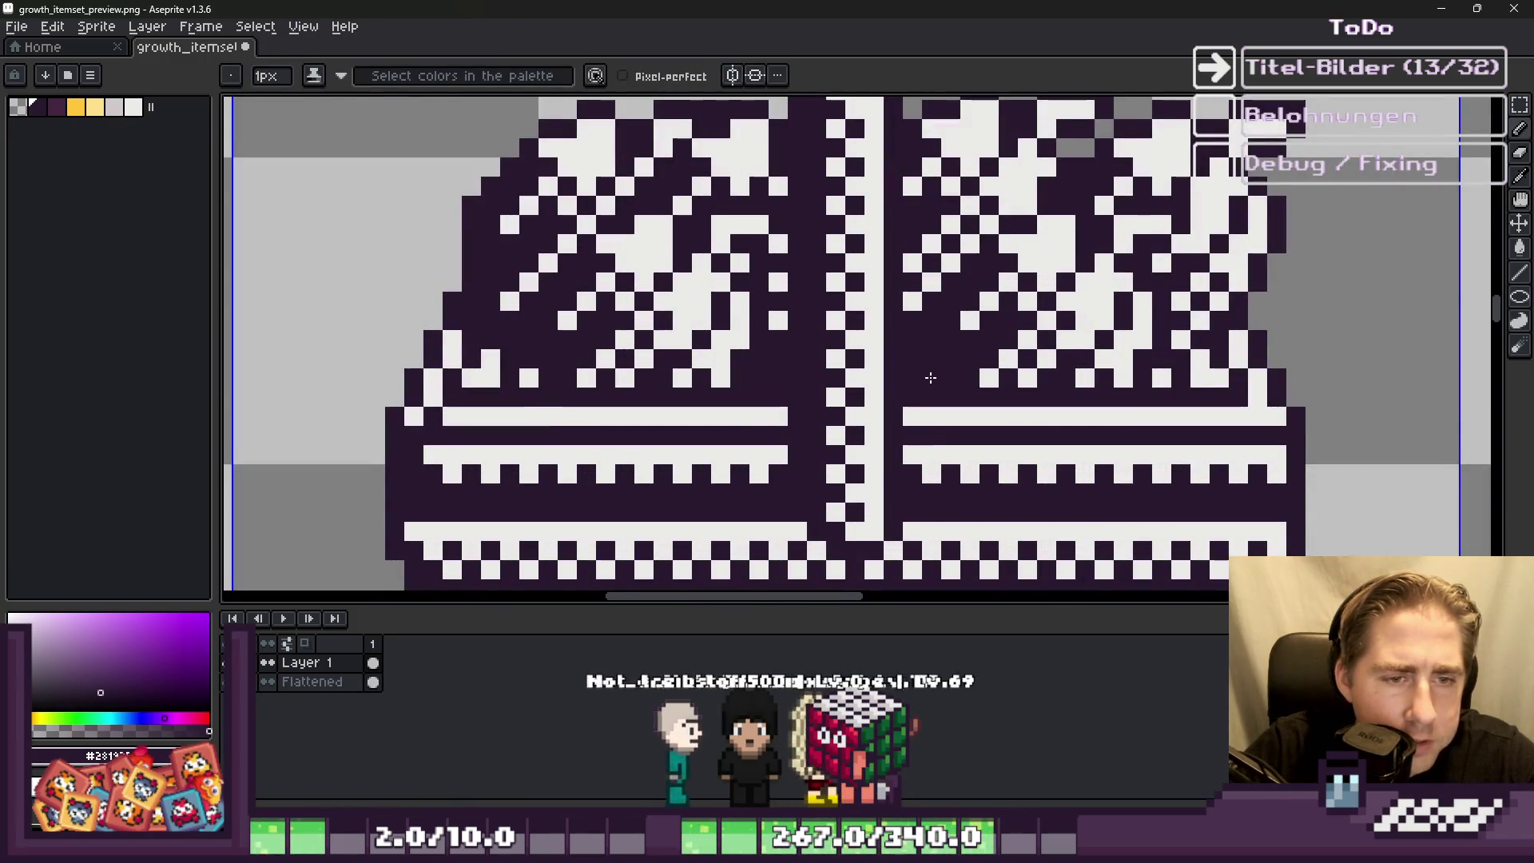
{"action": "scroll", "coordinate": [917, 365], "scroll_direction": "down", "scroll_amount": 4}
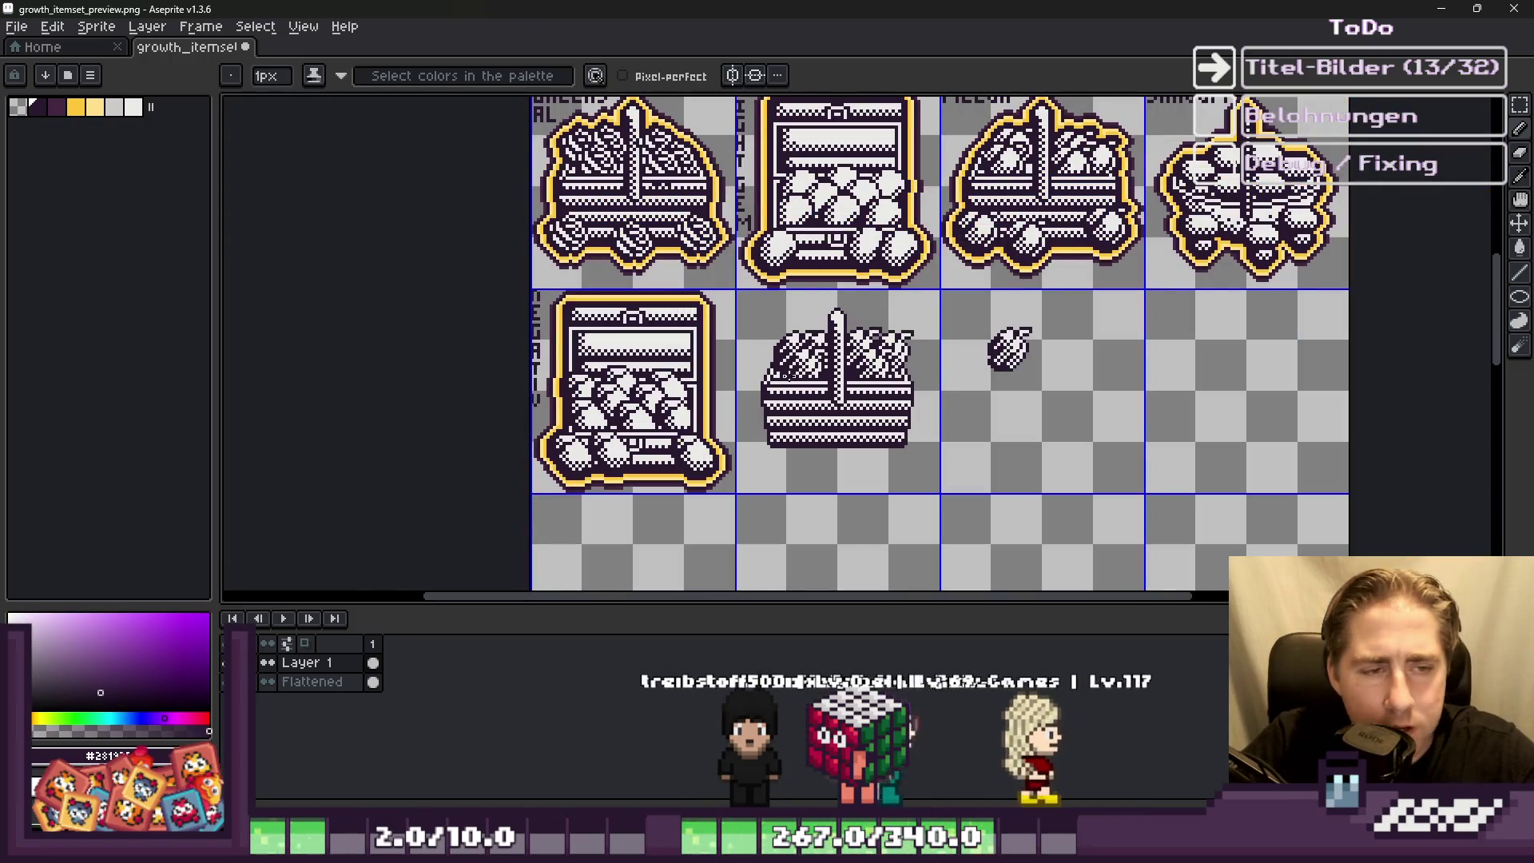
{"action": "scroll", "coordinate": [785, 375], "scroll_direction": "up", "scroll_amount": 4}
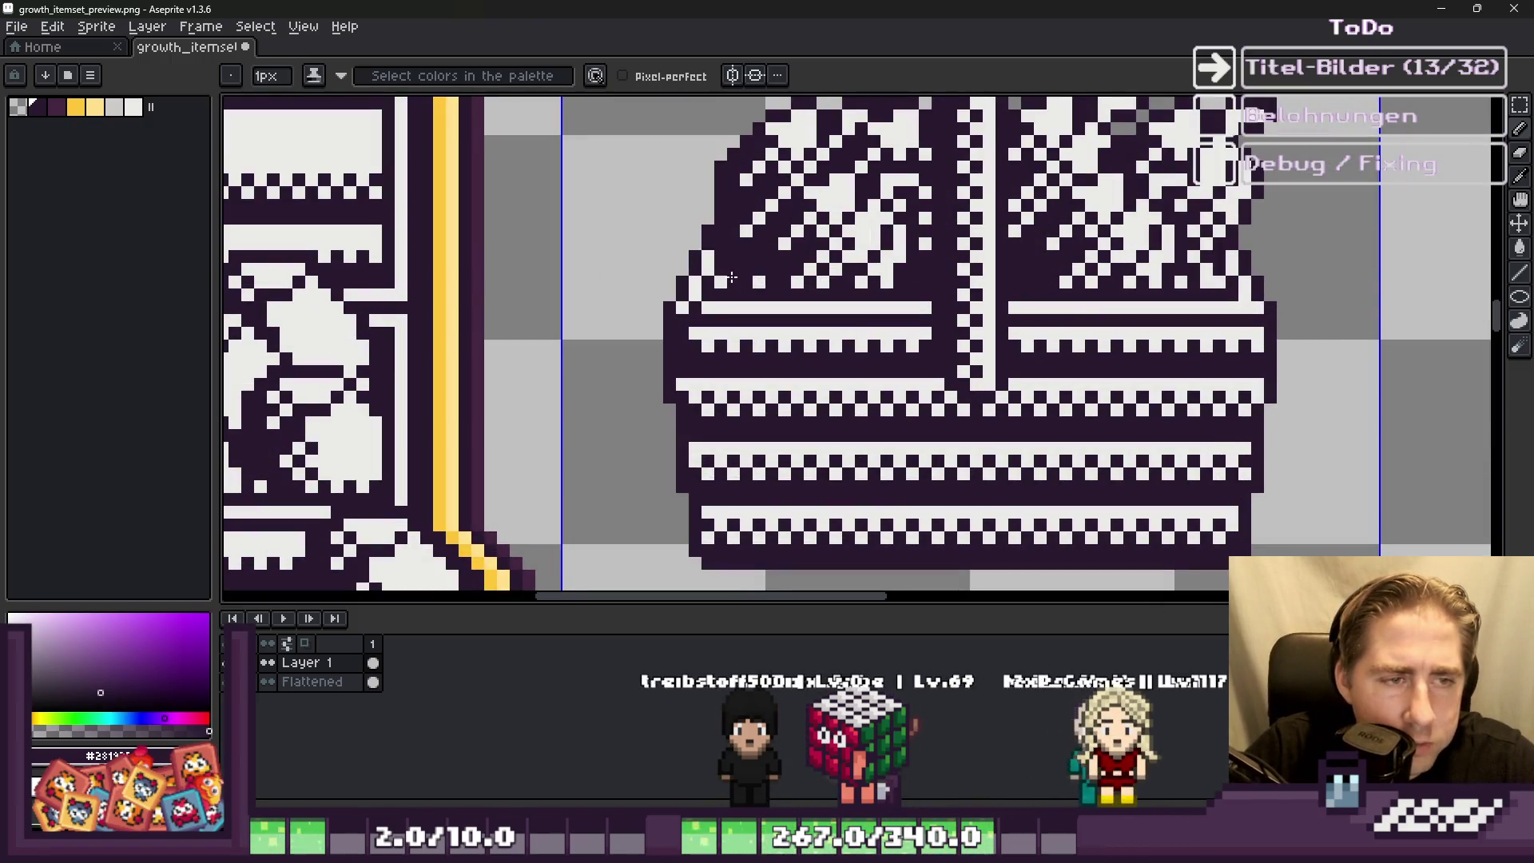
{"action": "scroll", "coordinate": [701, 296], "scroll_direction": "down", "scroll_amount": 4}
{"action": "scroll", "coordinate": [849, 548], "scroll_direction": "up", "scroll_amount": 3}
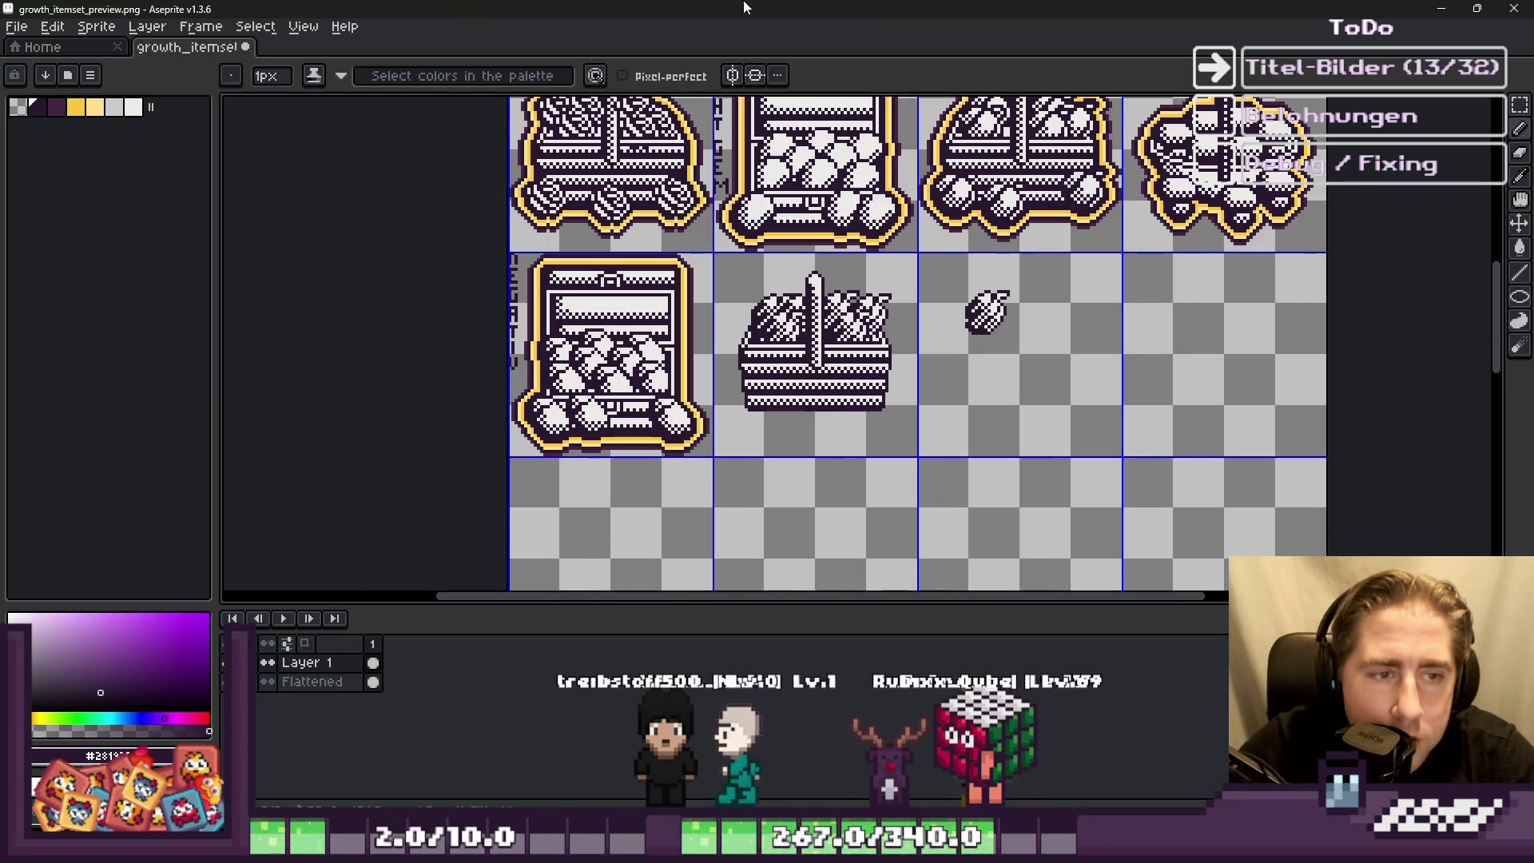
{"action": "scroll", "coordinate": [830, 329], "scroll_direction": "up", "scroll_amount": 2}
Step: Marquee-select one pepper from the pile and move it to the basket's lower right side
{"action": "key", "text": "m"}
{"action": "scroll", "coordinate": [839, 336], "scroll_direction": "up", "scroll_amount": 2}
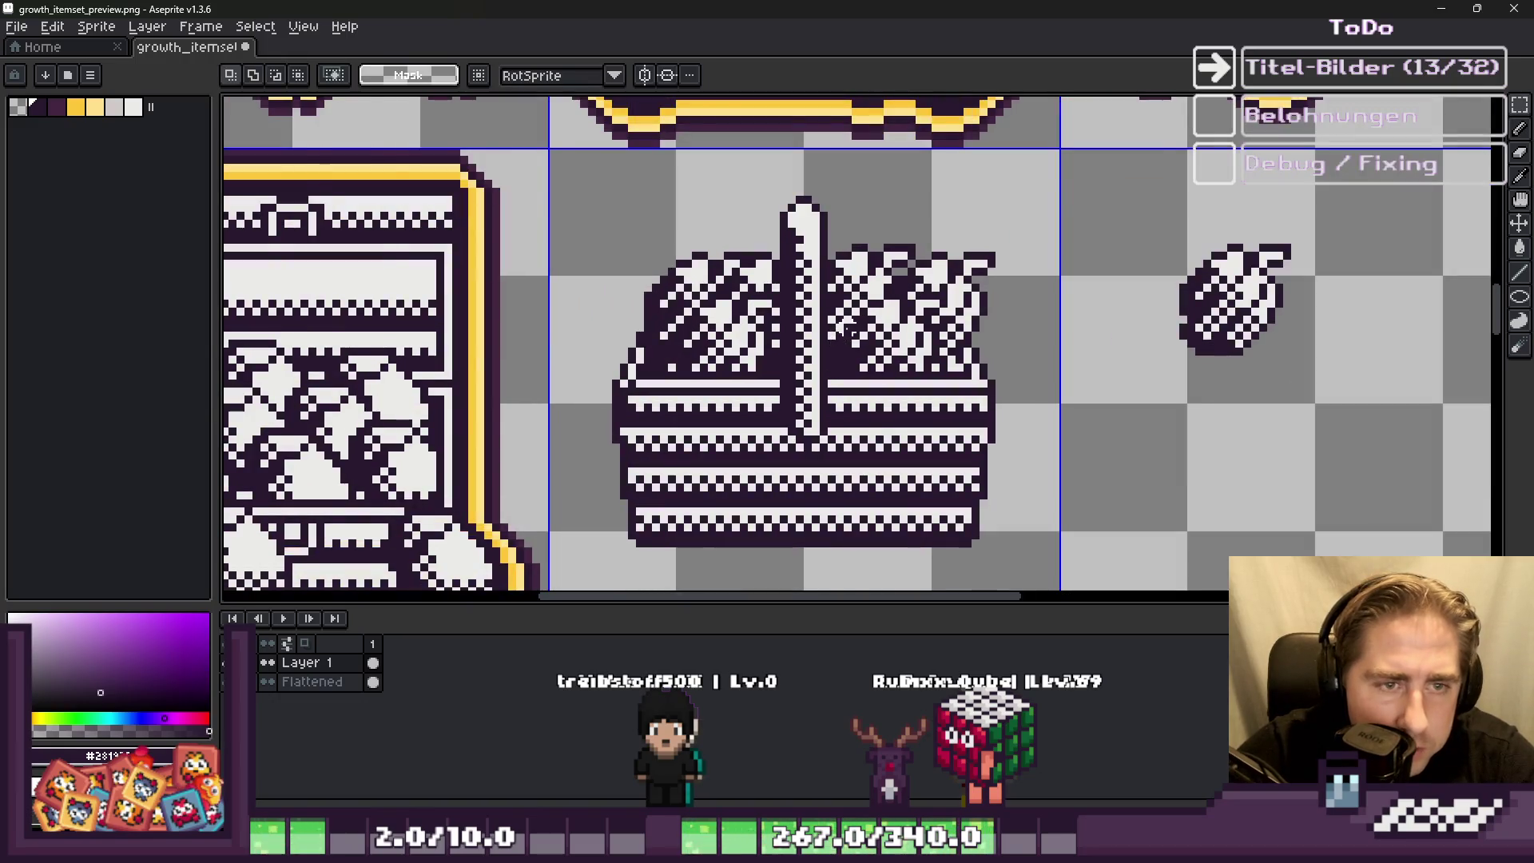
{"action": "scroll", "coordinate": [848, 331], "scroll_direction": "down", "scroll_amount": 2}
{"action": "left_click", "coordinate": [891, 364]}
{"action": "left_click_drag", "start_coordinate": [1015, 239], "coordinate": [1135, 370]}
{"action": "scroll", "coordinate": [1135, 344], "scroll_direction": "up", "scroll_amount": 2}
{"action": "mouse_move", "coordinate": [1187, 256]}
{"action": "left_mouse_down"}
{"action": "mouse_move", "coordinate": [959, 457]}
{"action": "mouse_move", "coordinate": [923, 466]}
{"action": "left_mouse_up"}
{"action": "scroll", "coordinate": [927, 463], "scroll_direction": "up", "scroll_amount": 3}
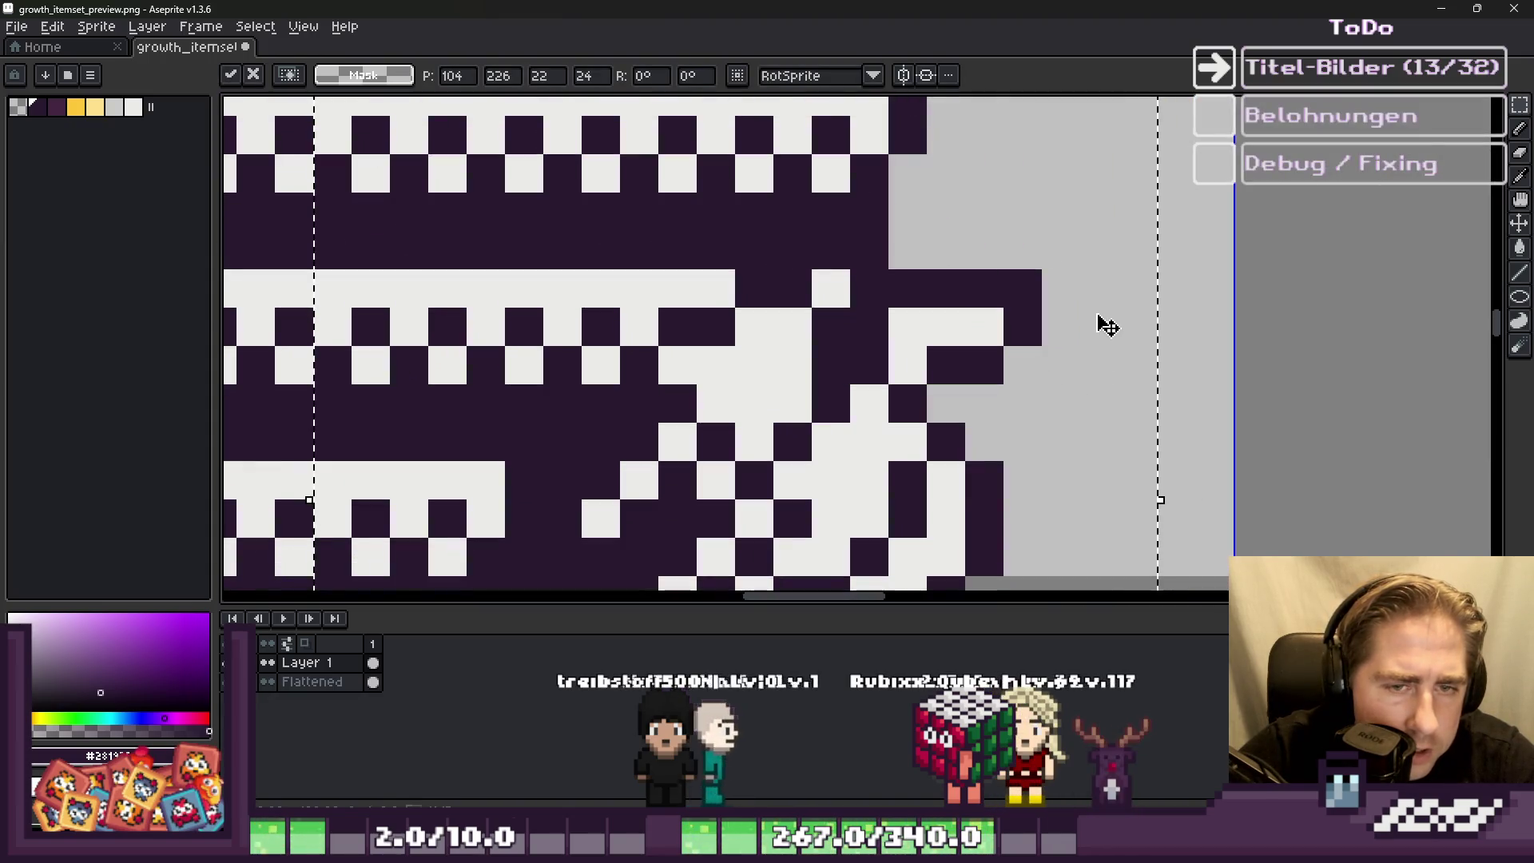
{"action": "scroll", "coordinate": [1174, 280], "scroll_direction": "down", "scroll_amount": 3}
{"action": "key", "text": "Return"}
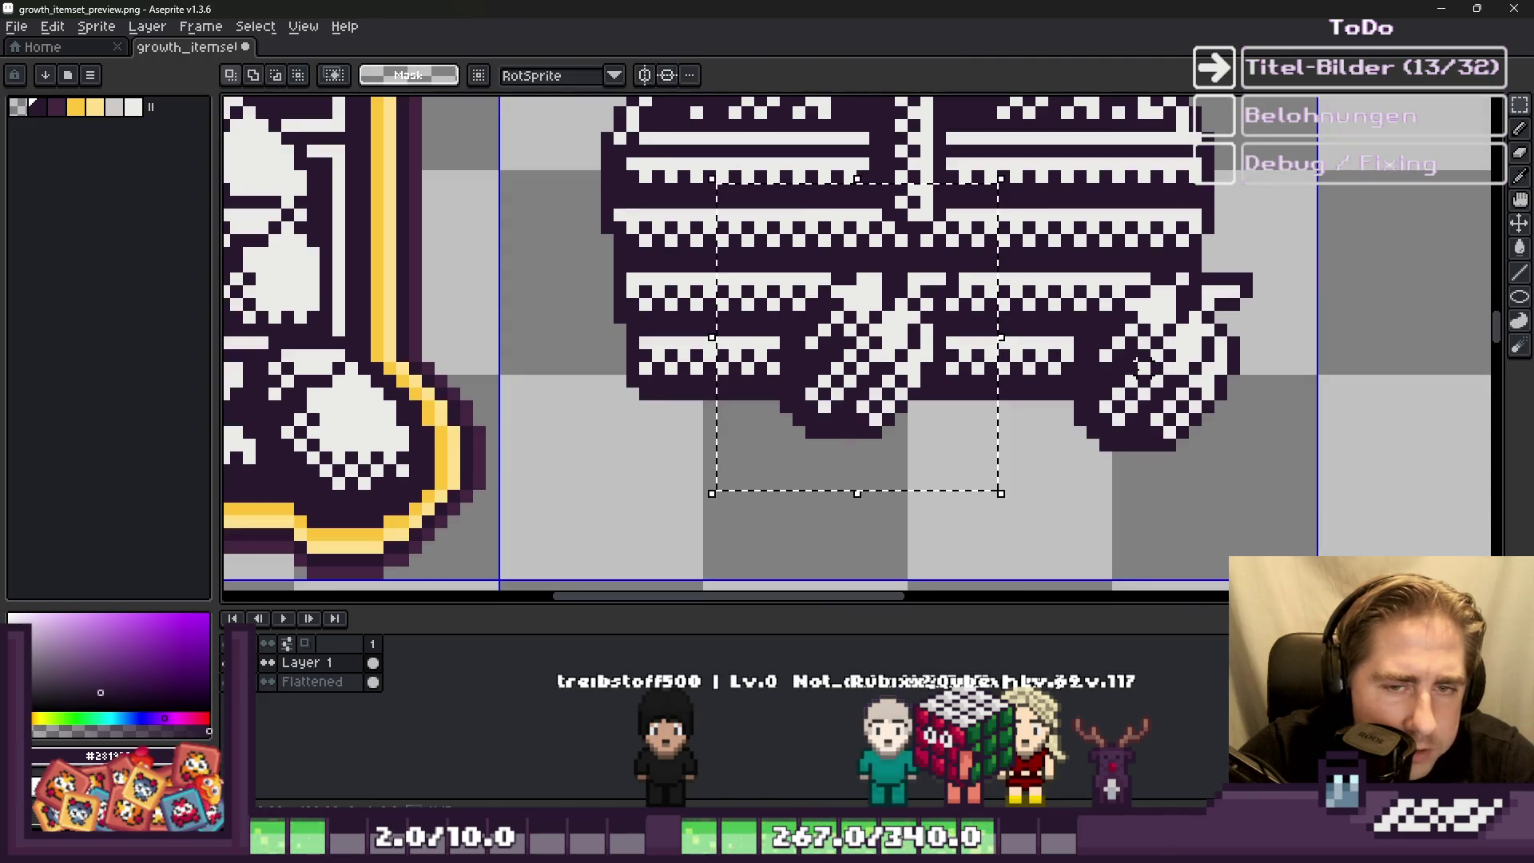